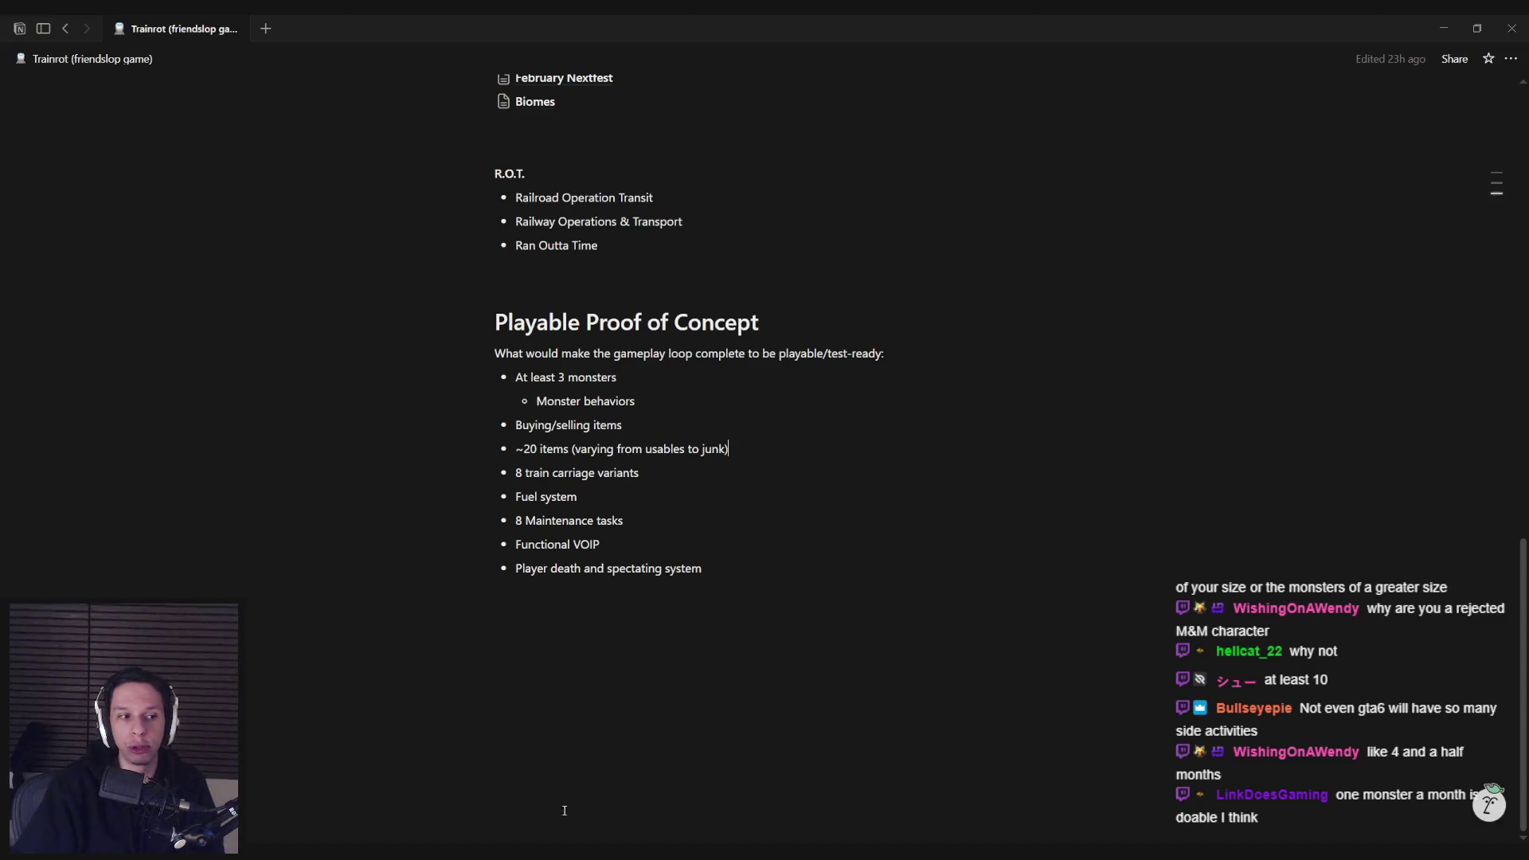
# Step: Switch to the Unreal Editor and playtest grabbing and dropping the plunger beside the toilet
pyautogui.moveTo(558, 850)
pyautogui.click(444, 784)
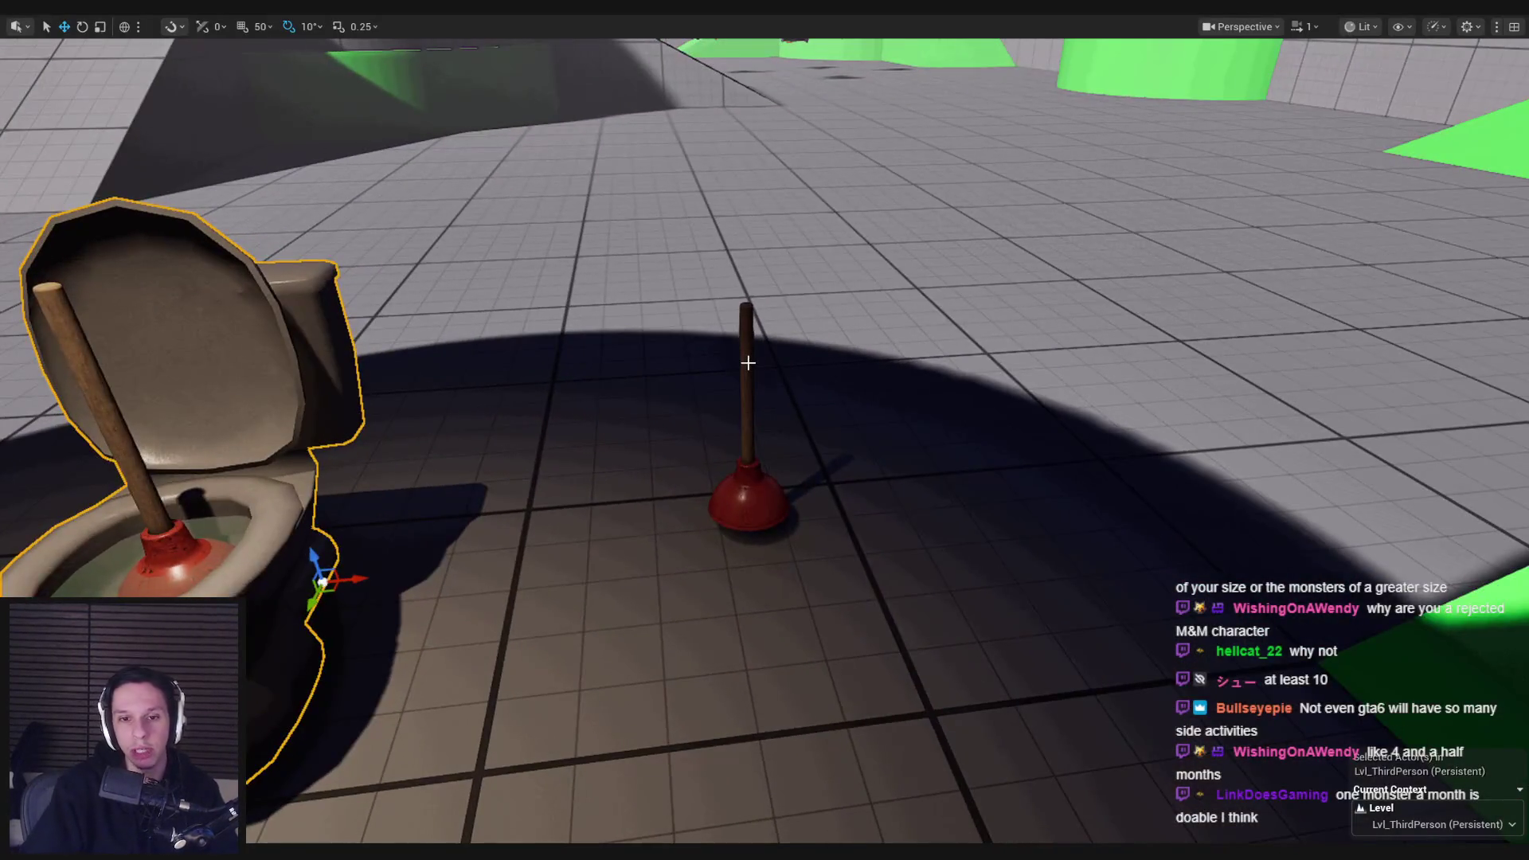
pyautogui.hotkey('alt', 'p')
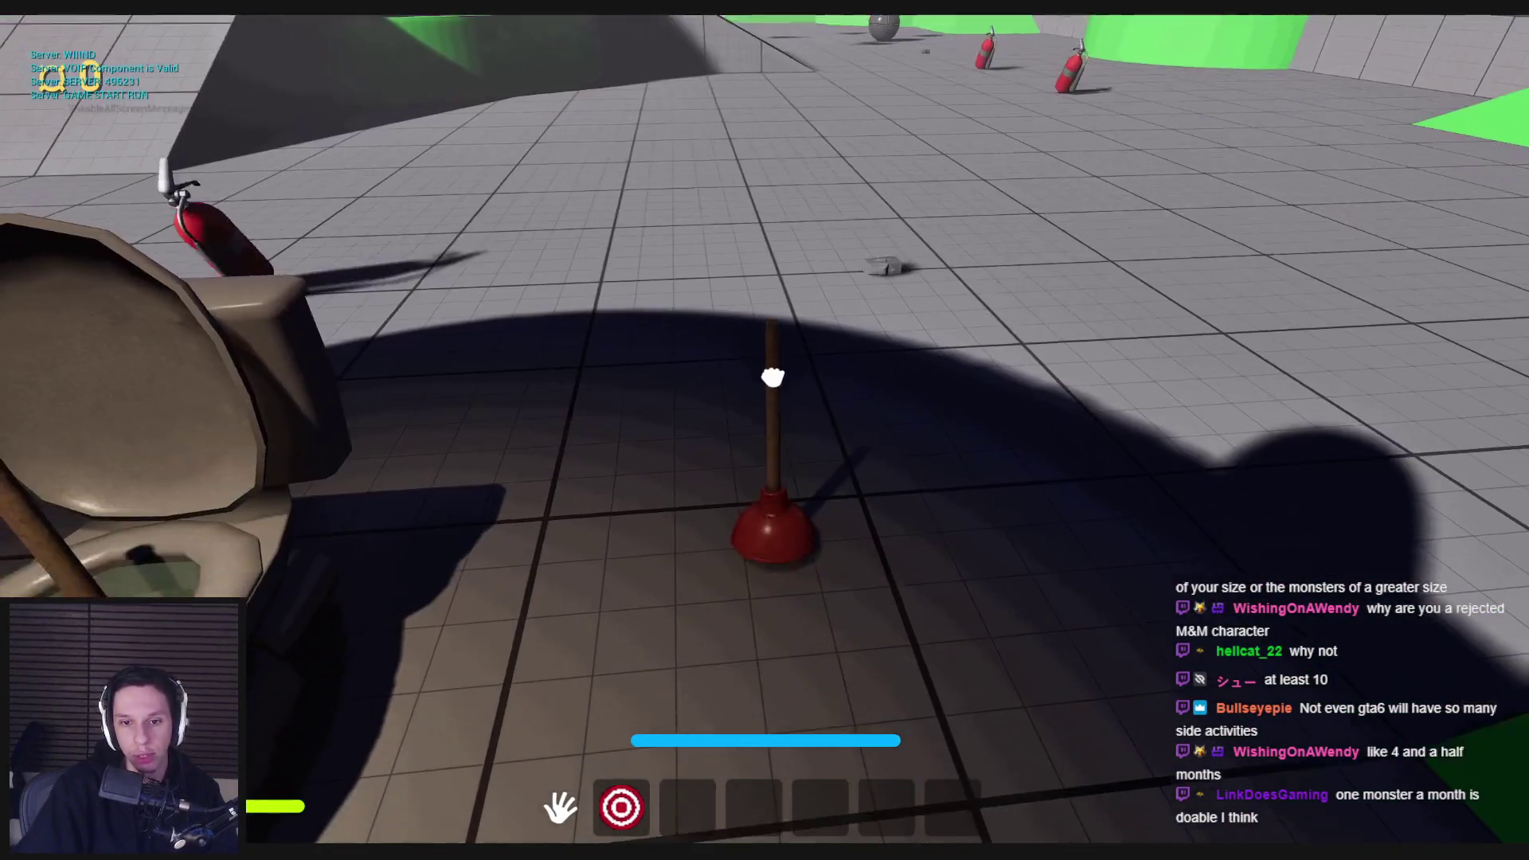
pyautogui.press('s')
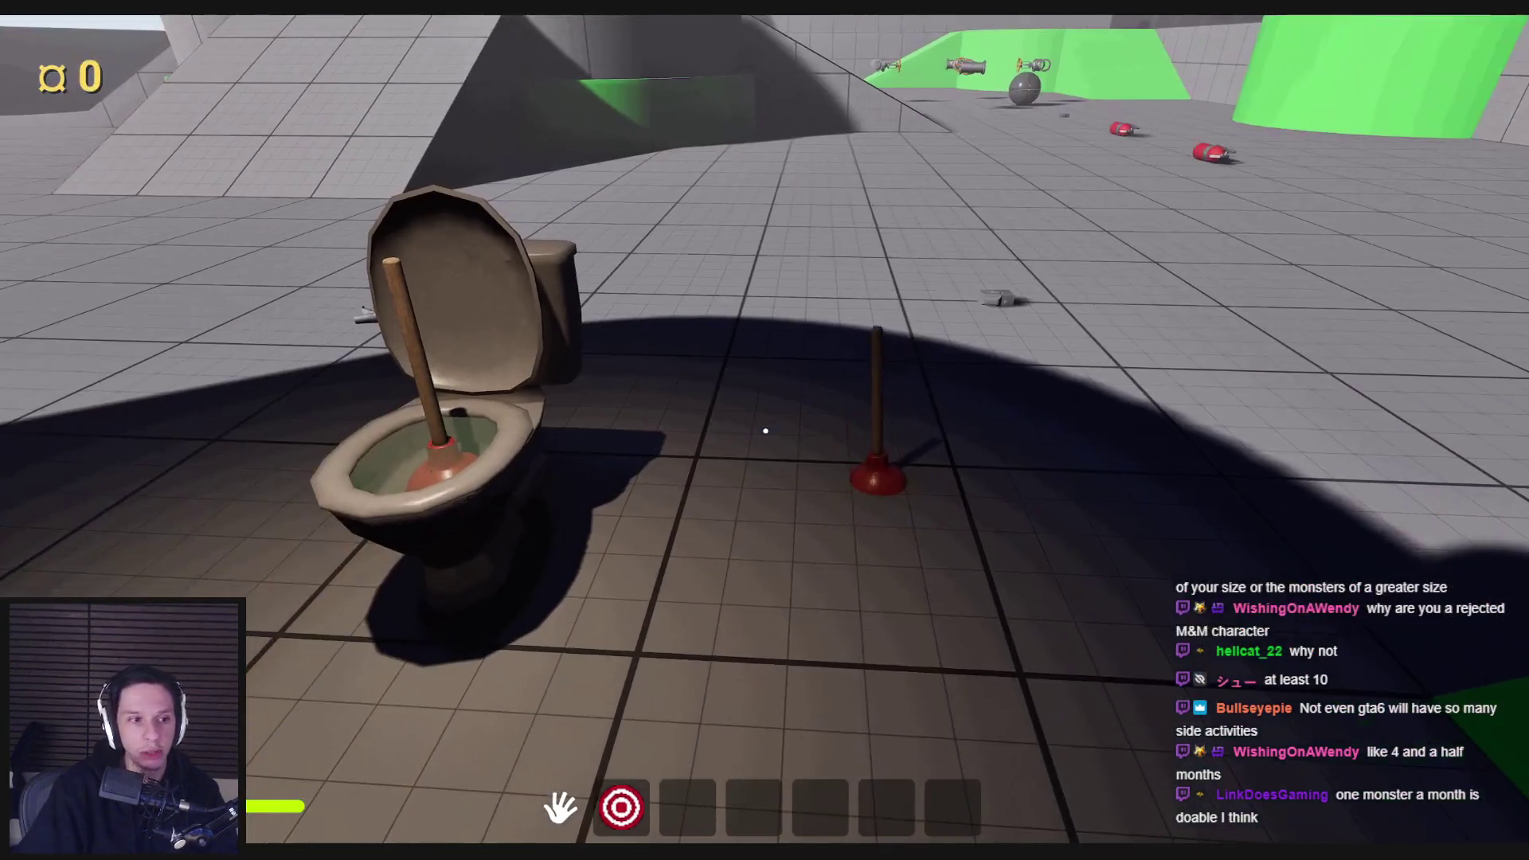
pyautogui.moveTo(765, 431)
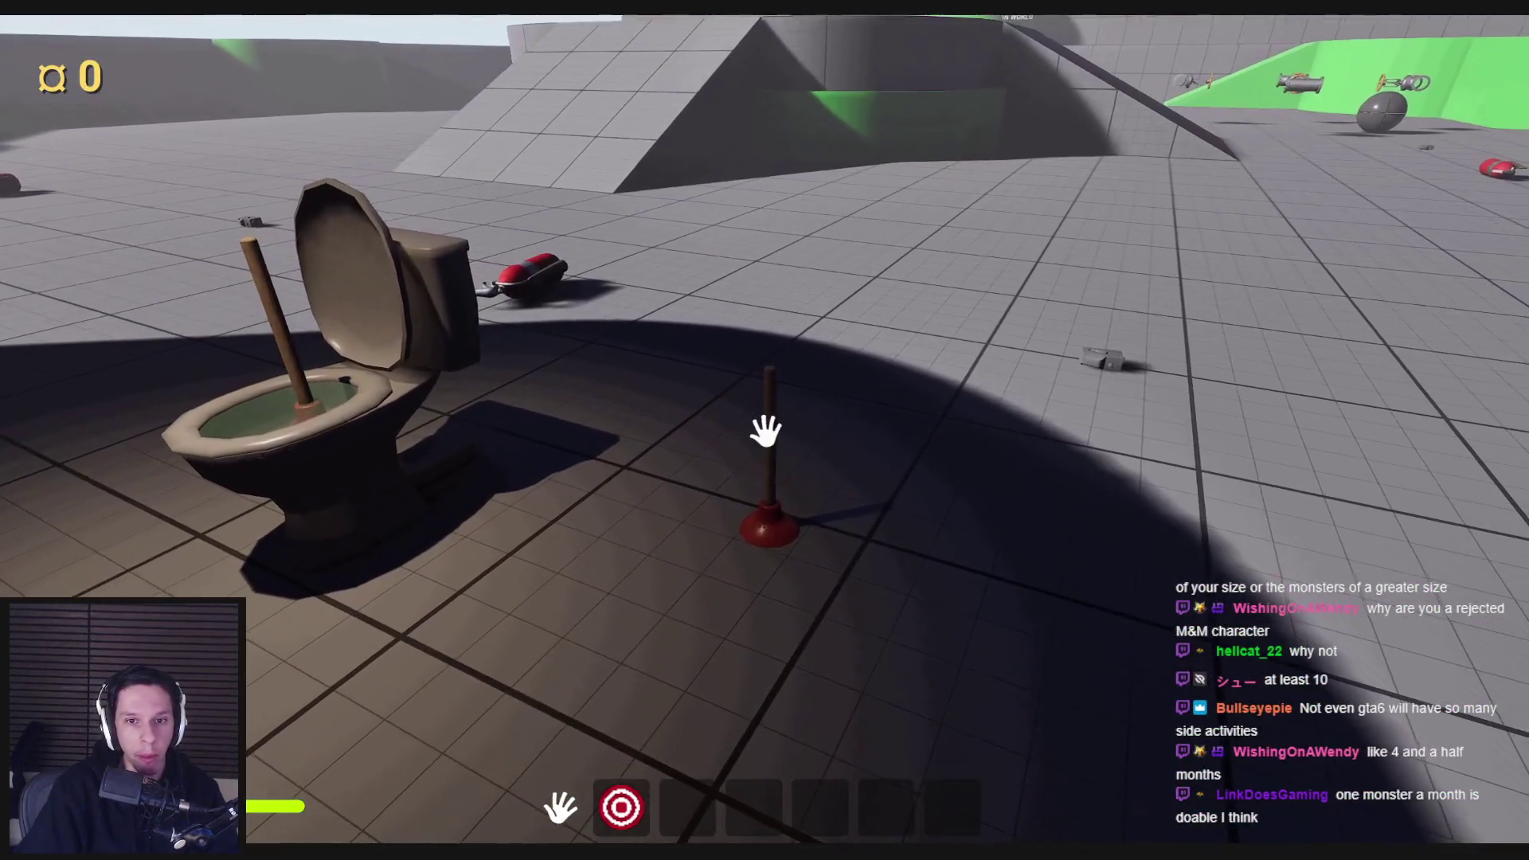
pyautogui.click(766, 430)
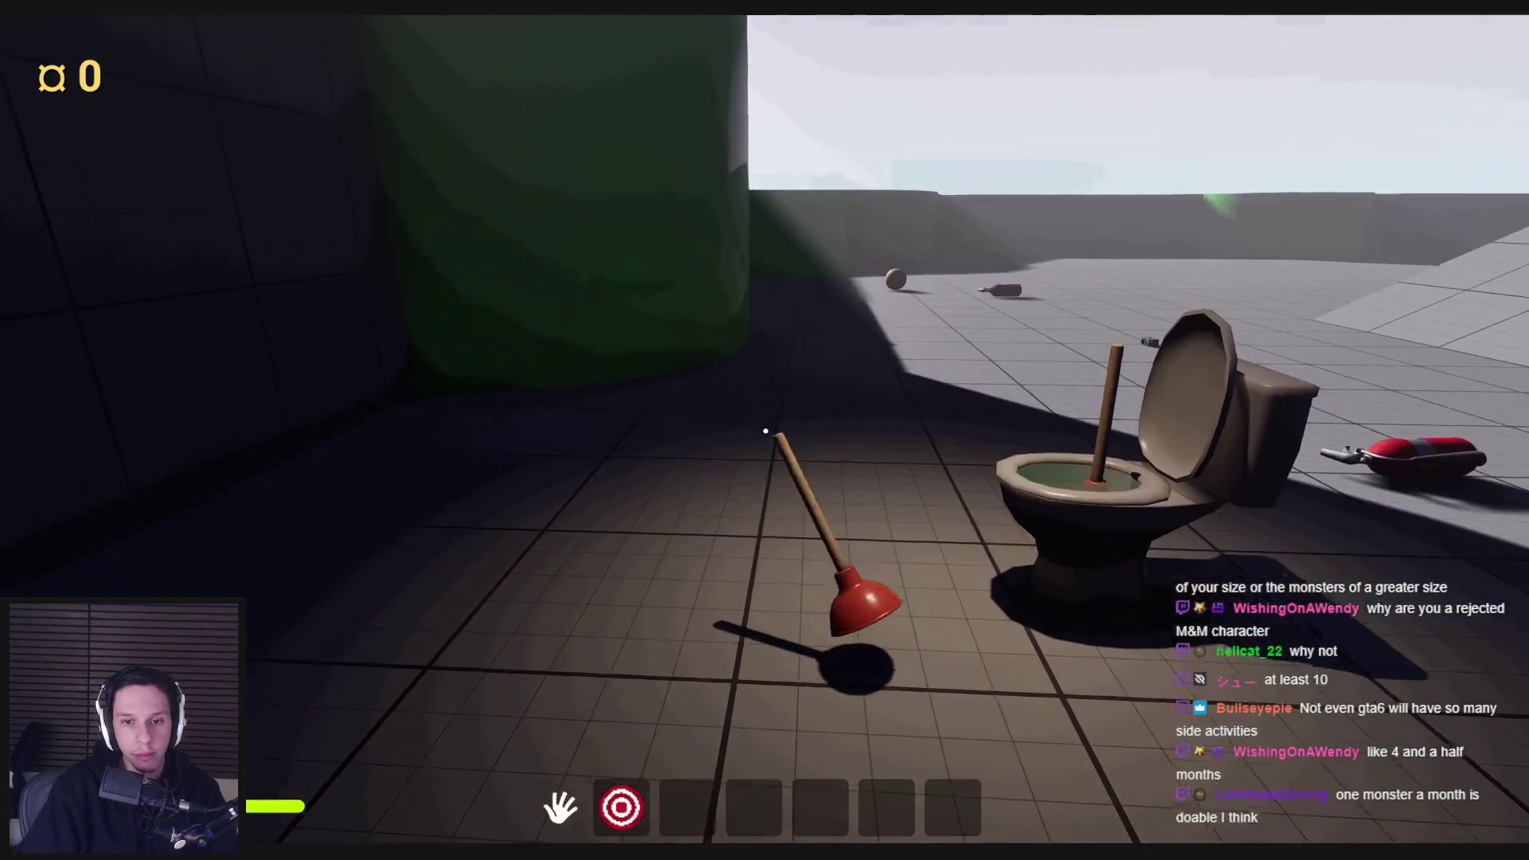
pyautogui.click(765, 431)
pyautogui.press('Escape')
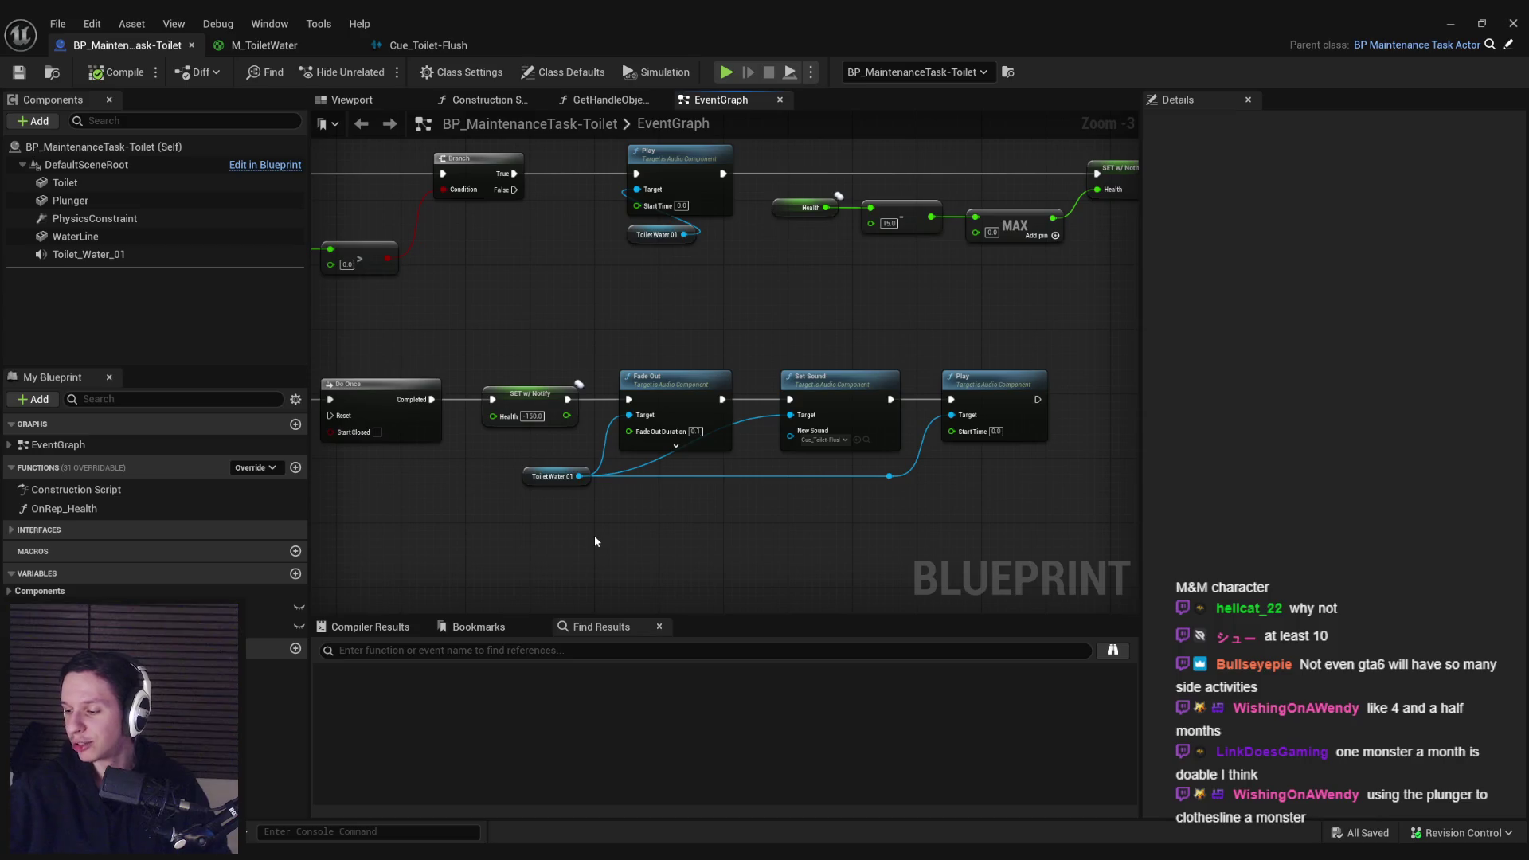
pyautogui.moveTo(595, 537); pyautogui.dragTo(674, 517)
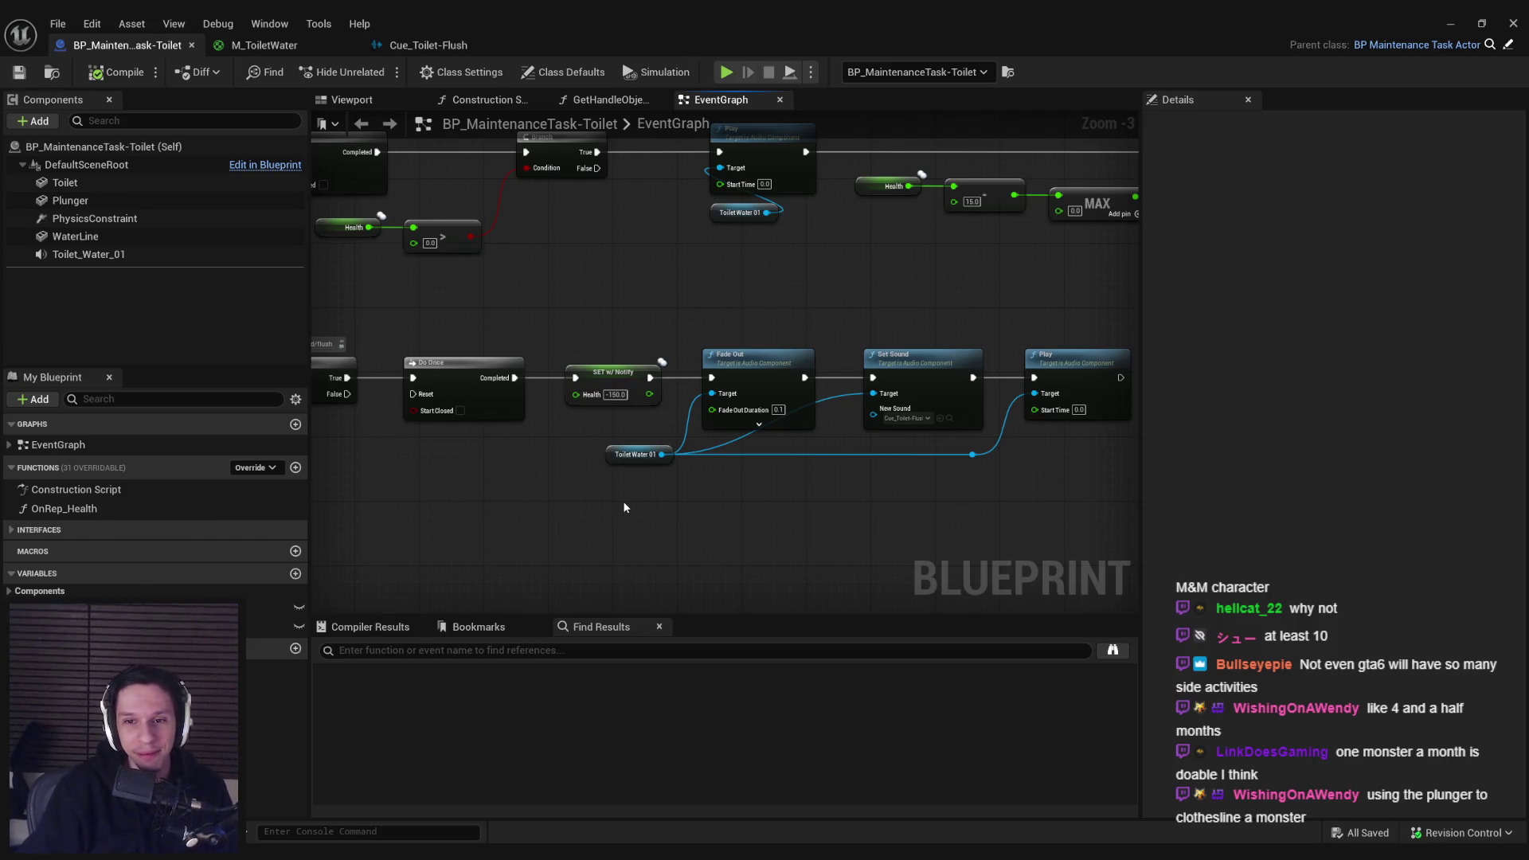
pyautogui.moveTo(625, 508); pyautogui.dragTo(799, 419)
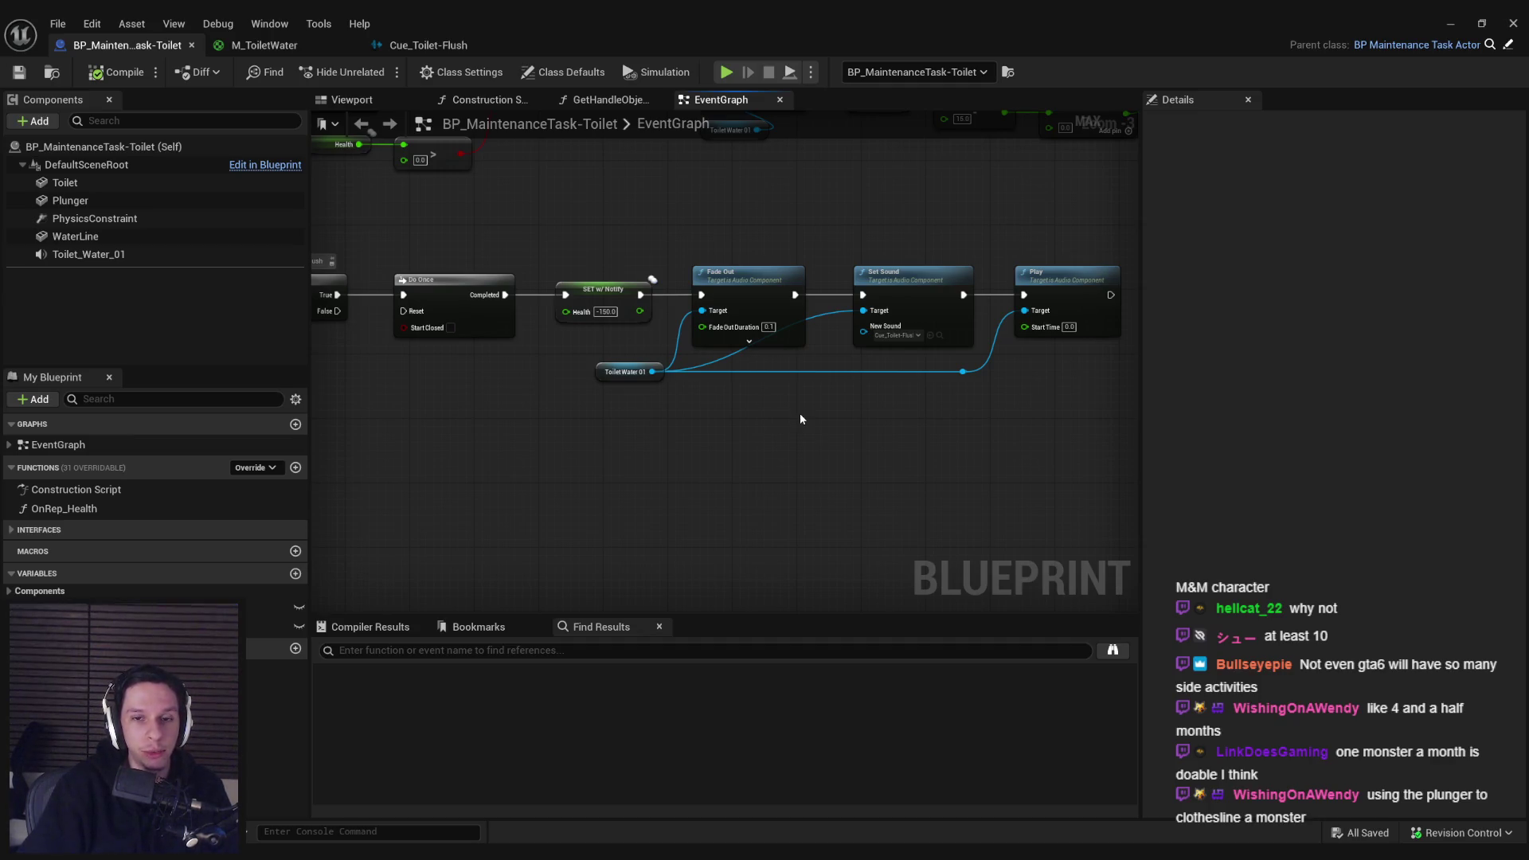
pyautogui.click(1447, 25)
pyautogui.hotkey('alt', 'p')
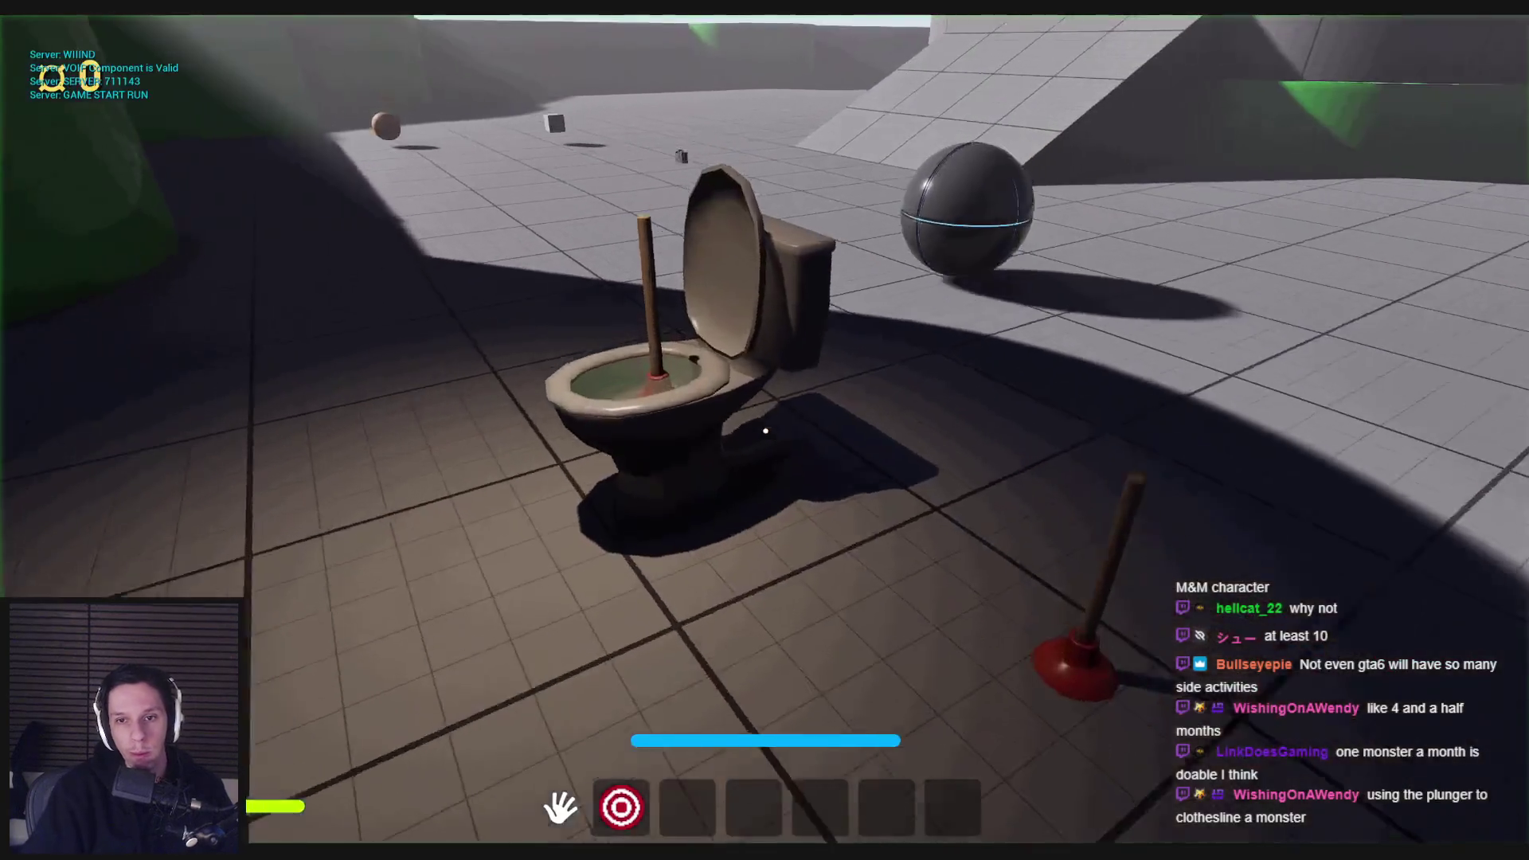
pyautogui.click(764, 430)
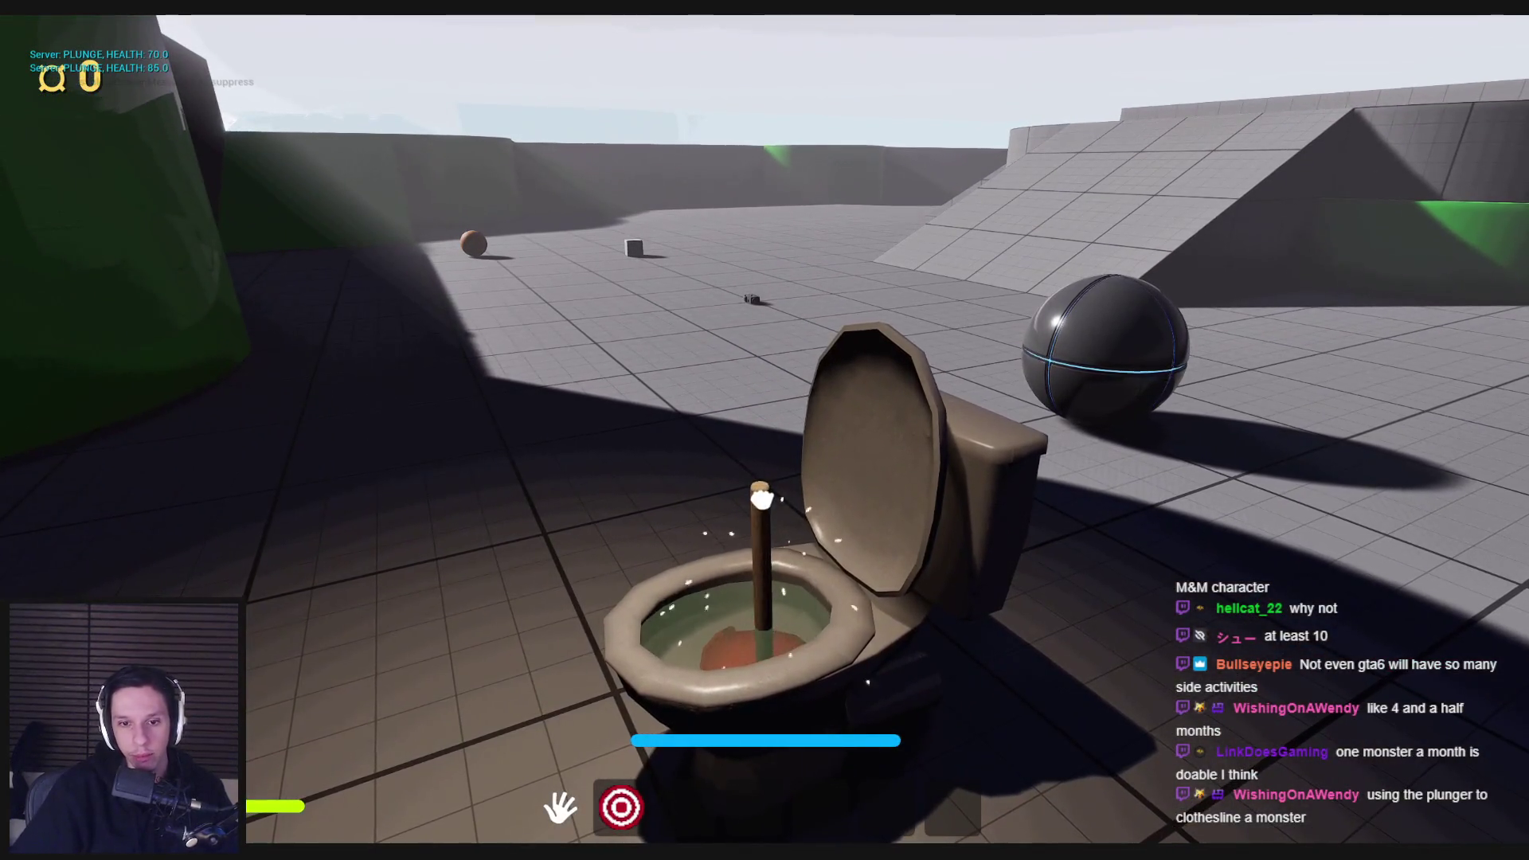
pyautogui.click(765, 430)
pyautogui.click(764, 430)
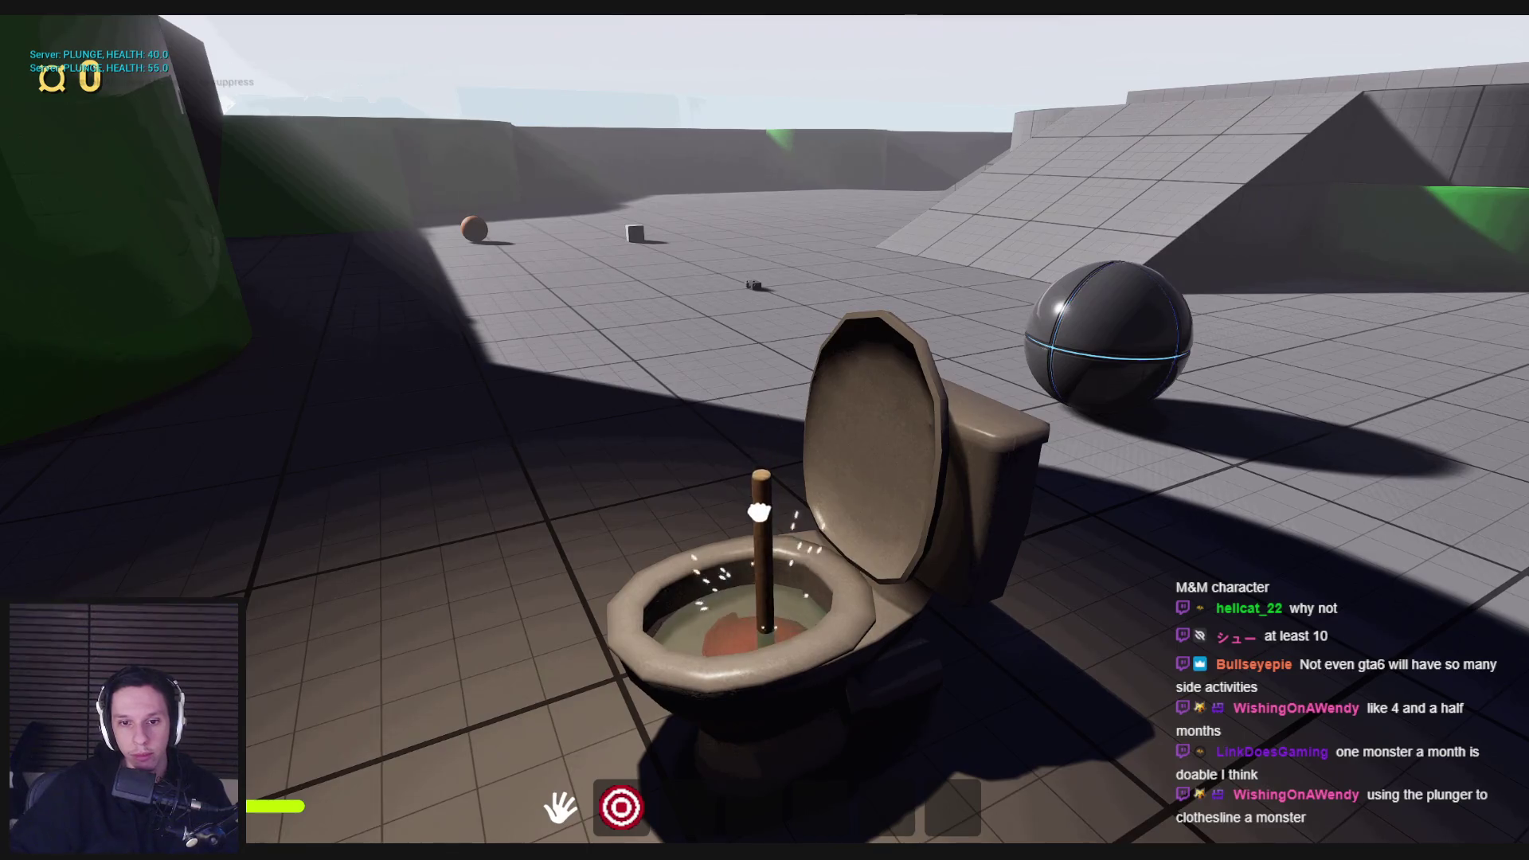
pyautogui.press('Escape')
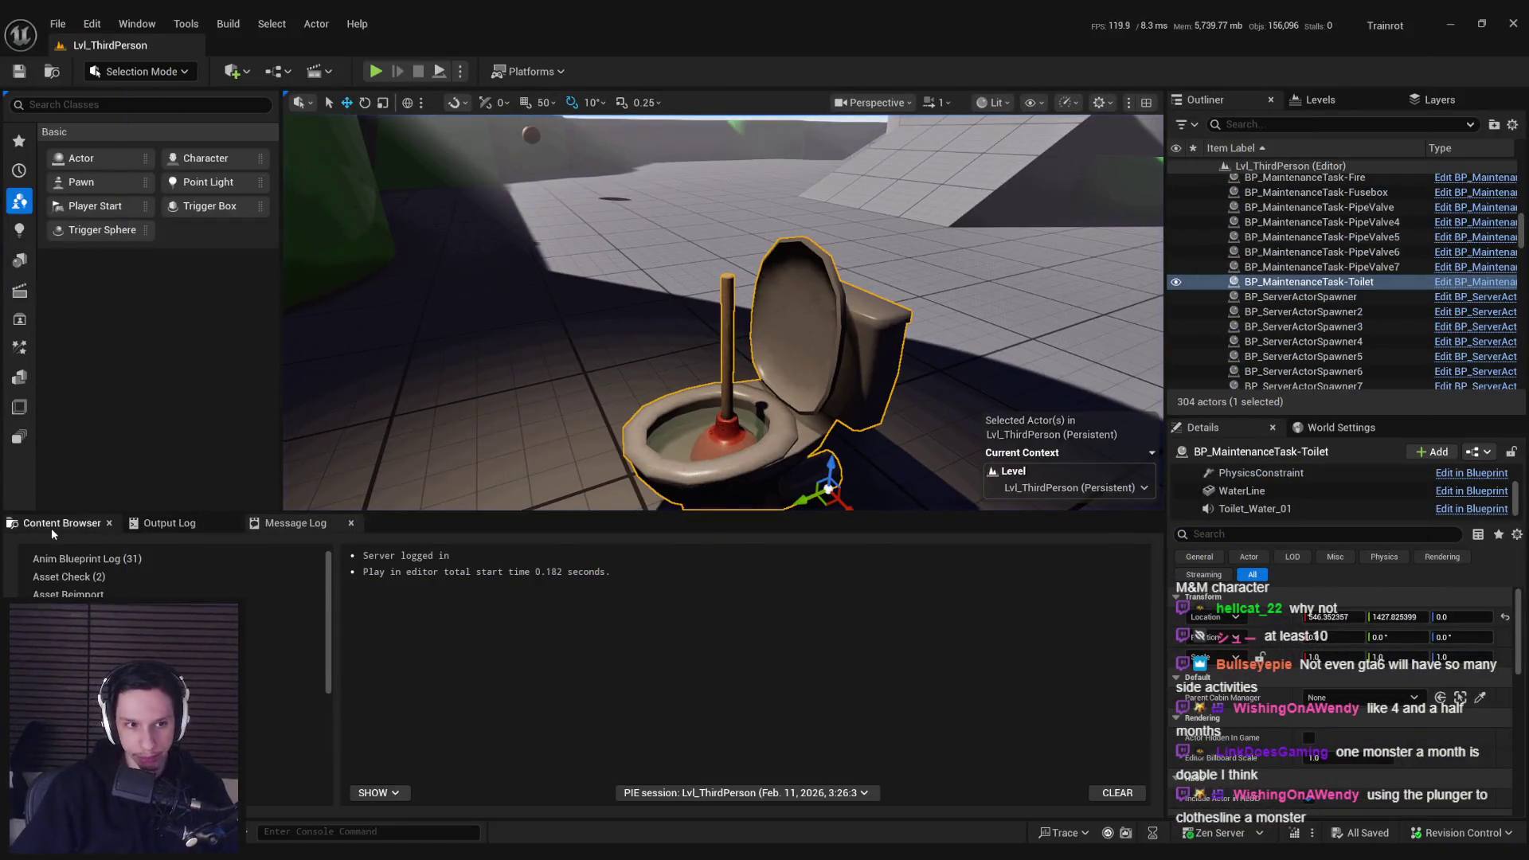
# Step: Browse to Content > StarterContent > Particles and open P_ToiletSplashBurst in Cascade
pyautogui.click(51, 524)
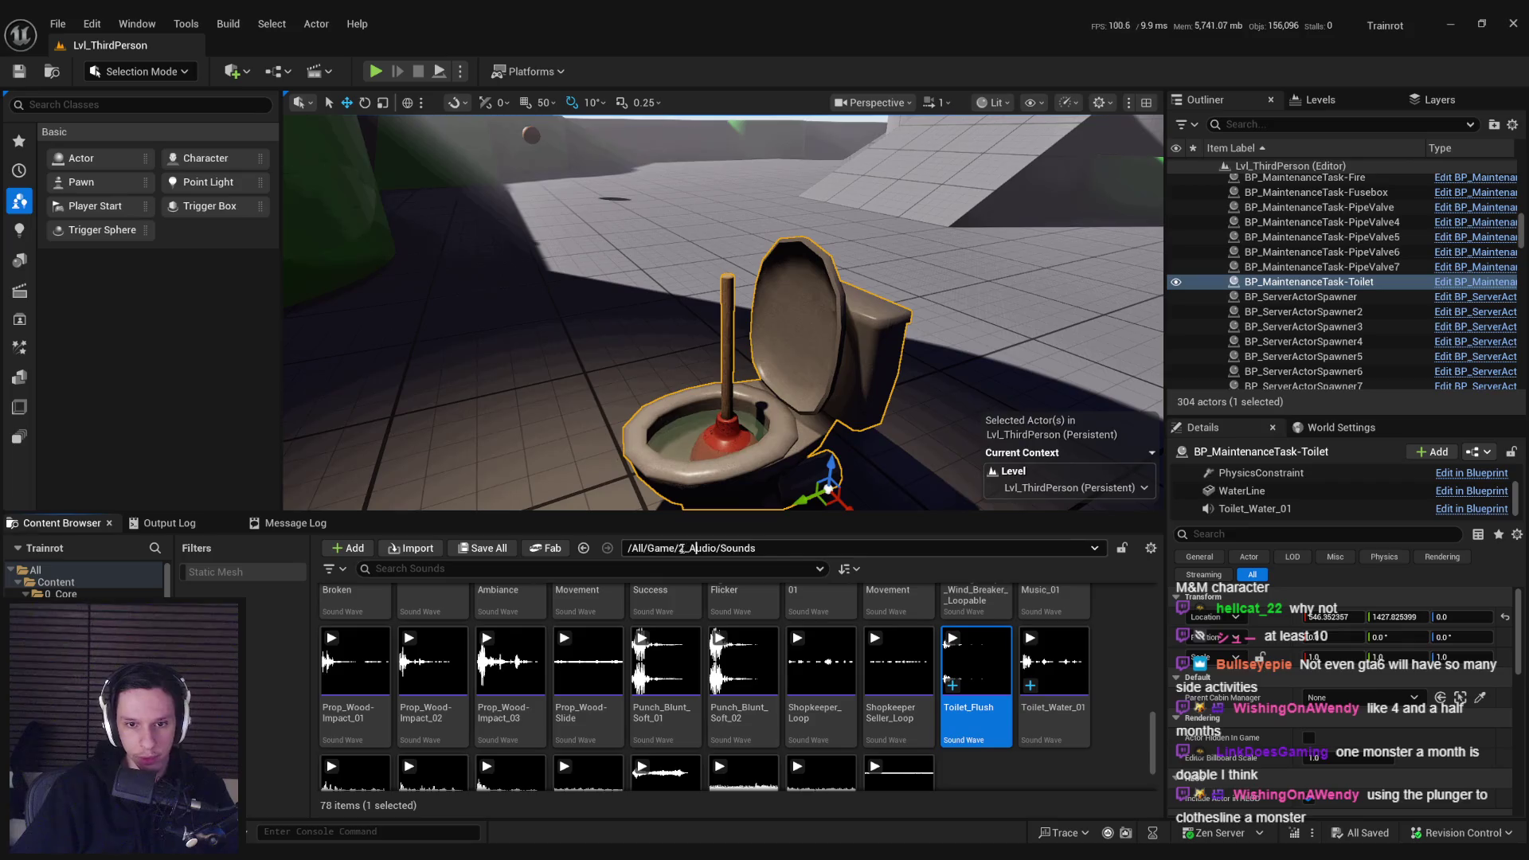
pyautogui.press('BackSpace')
pyautogui.press('BackSpace')
pyautogui.press('BackSpace')
pyautogui.press('Return')
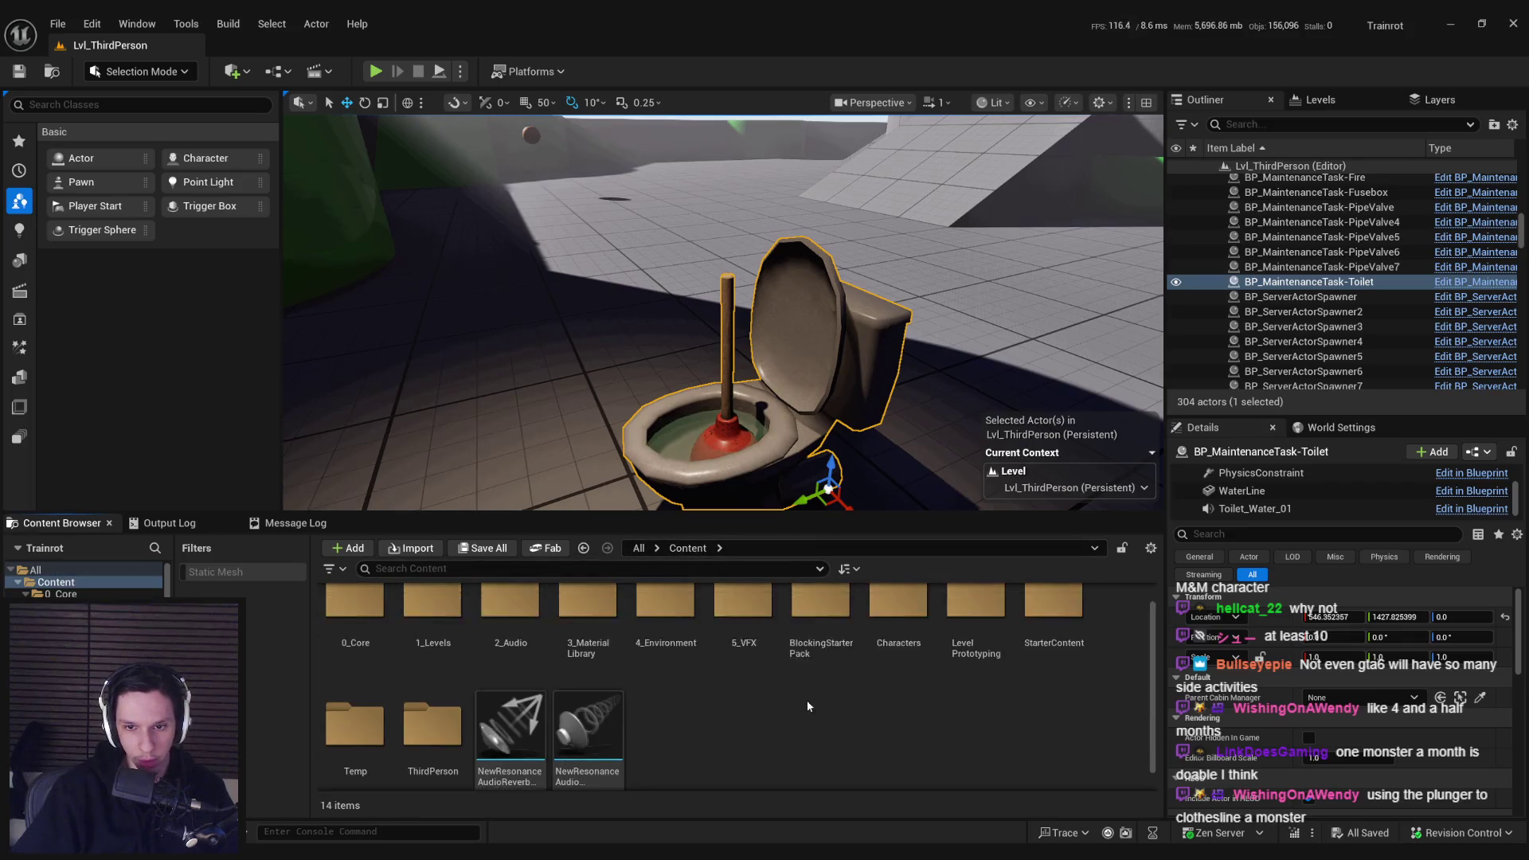
pyautogui.doubleClick(743, 621)
pyautogui.hotkey('alt', 'Left')
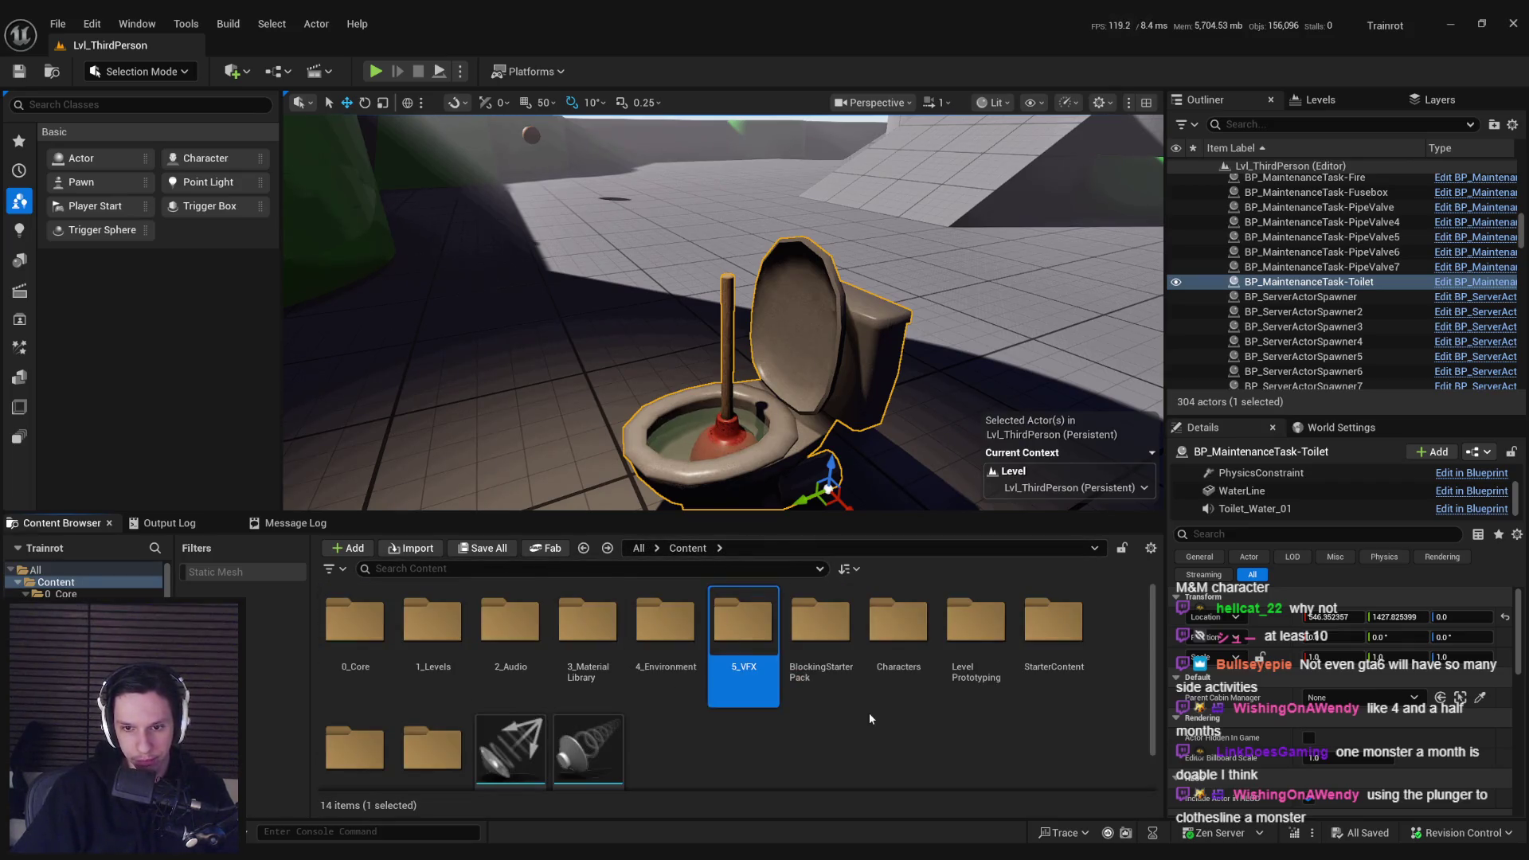
pyautogui.doubleClick(1024, 651)
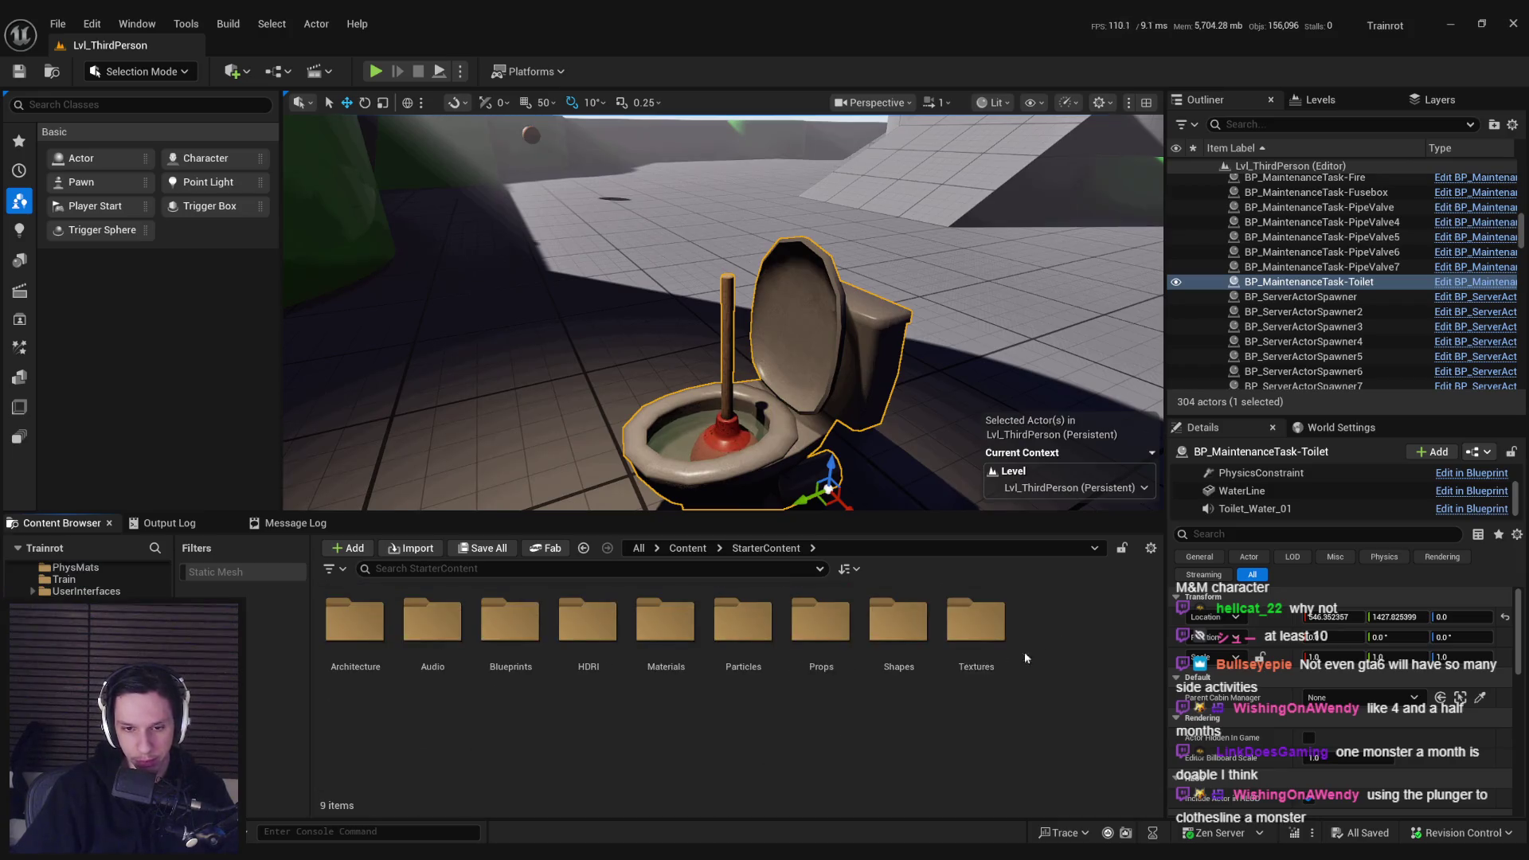
pyautogui.doubleClick(758, 637)
pyautogui.doubleClick(818, 748)
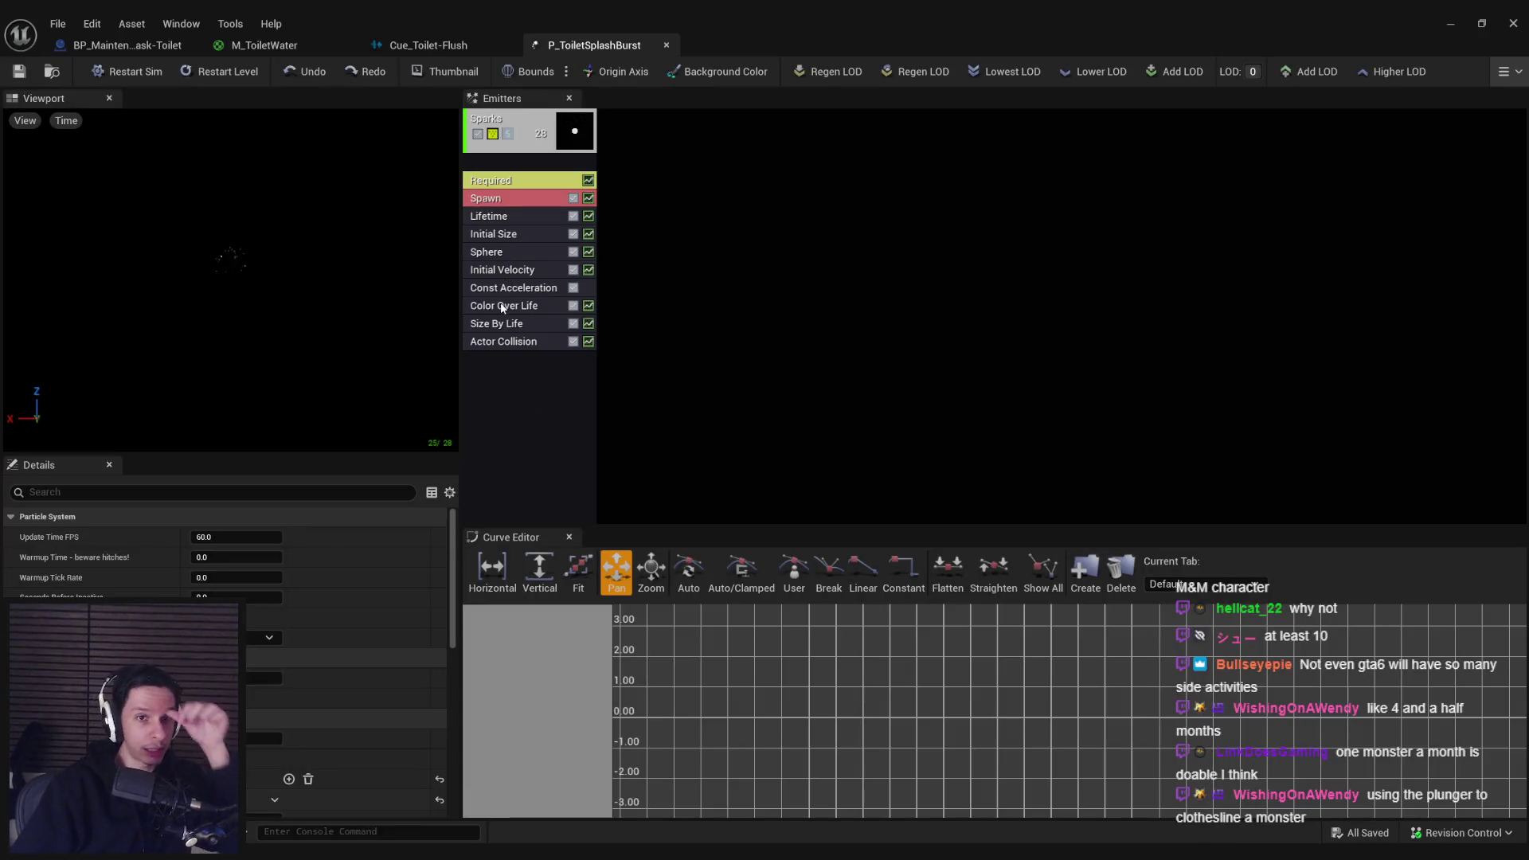
# Step: Recolour the first Color Over Life curve point from blue to a dark green
pyautogui.click(503, 305)
pyautogui.scroll(-3, 304, 661)
pyautogui.click(304, 709)
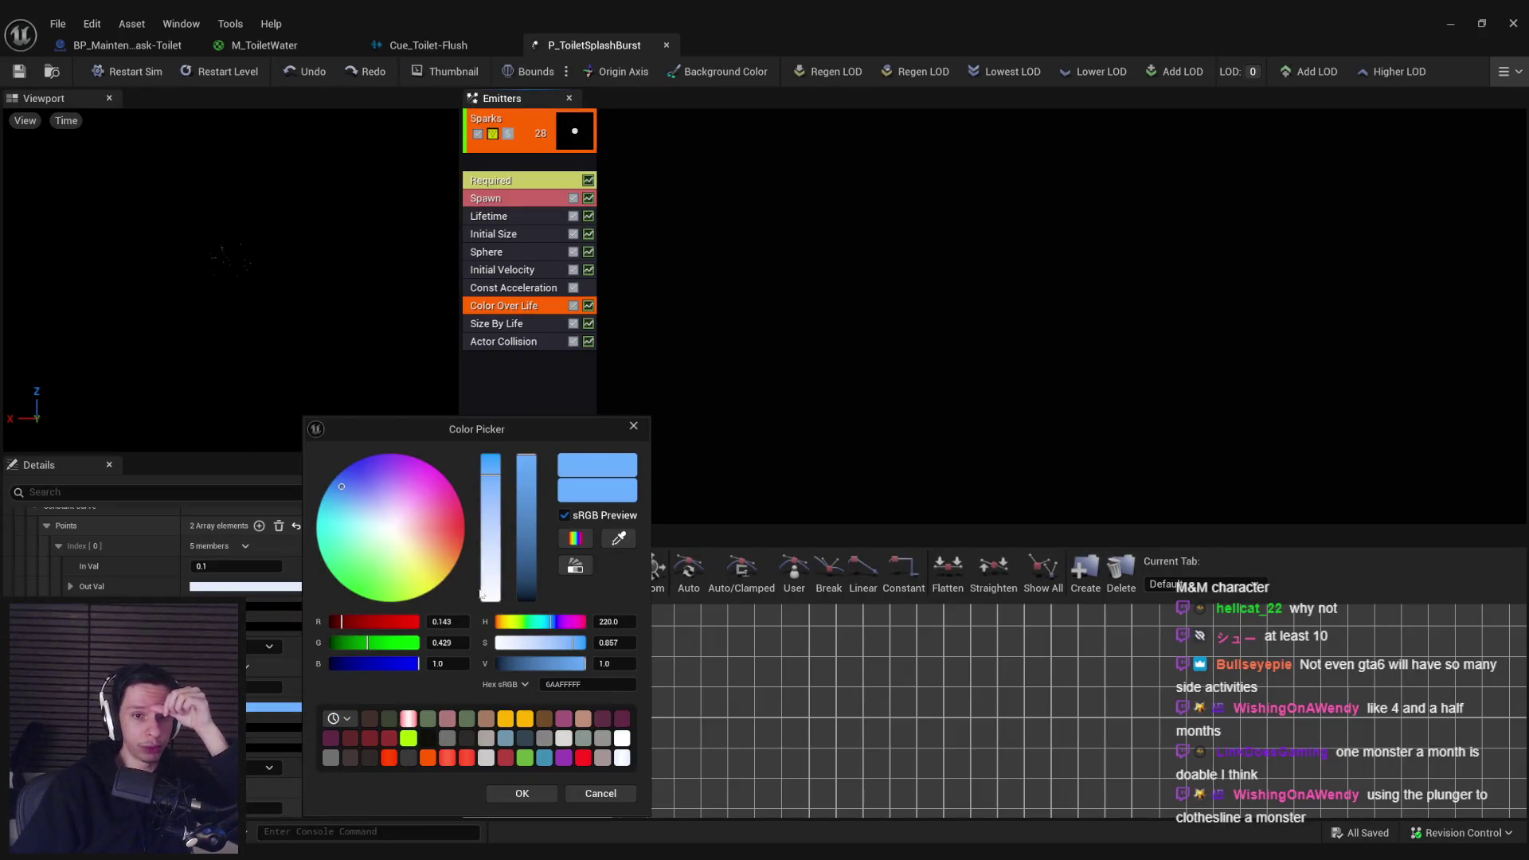
pyautogui.moveTo(517, 622); pyautogui.dragTo(528, 622)
pyautogui.click(493, 544)
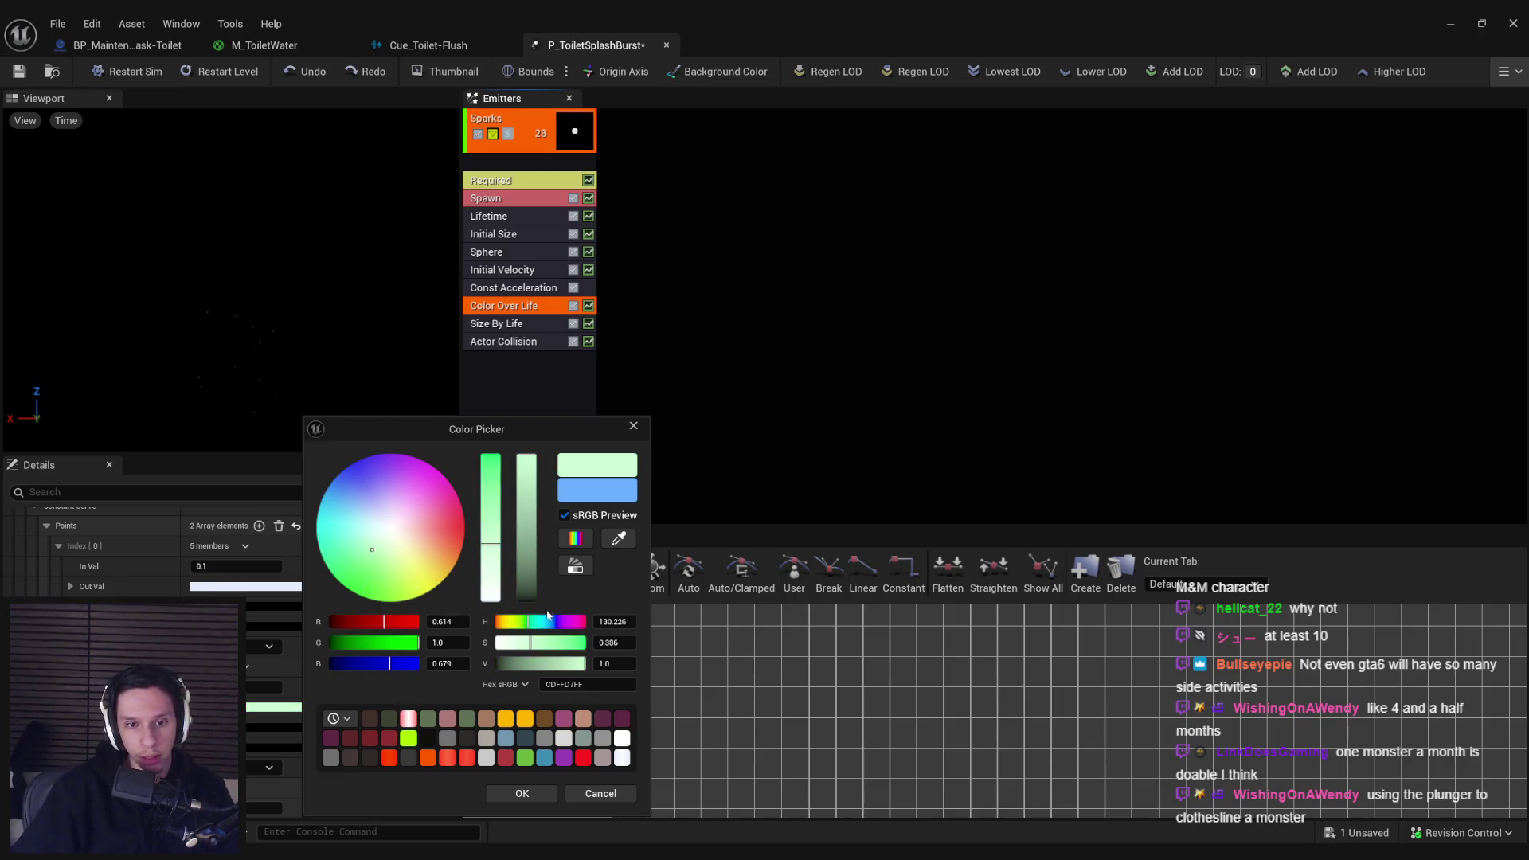
pyautogui.moveTo(526, 525); pyautogui.dragTo(526, 569)
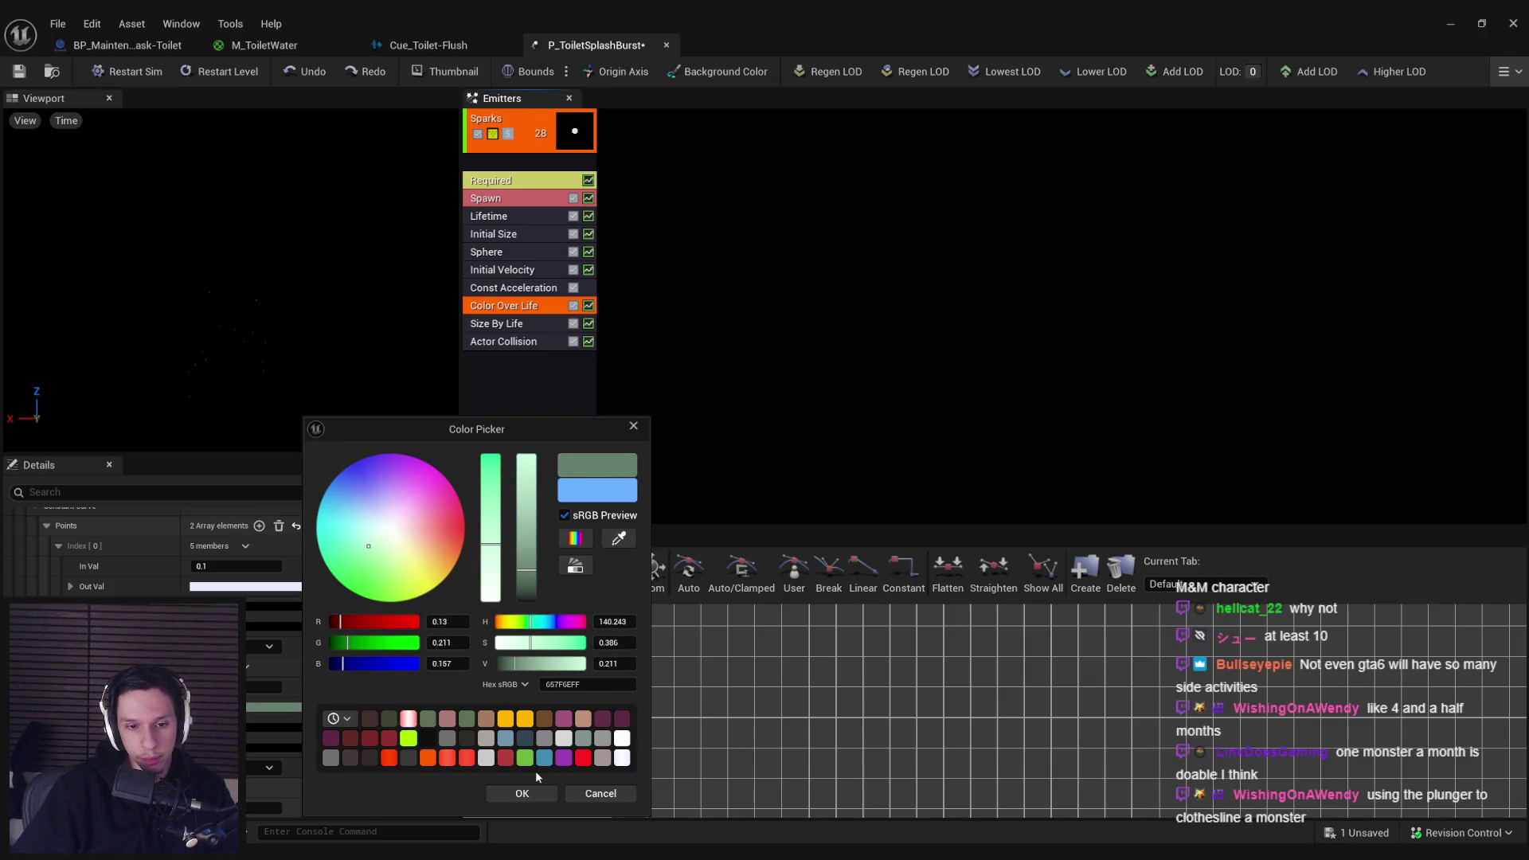
pyautogui.click(526, 792)
# Step: Shift the other colour point from pale blue to a slightly dimmer pale green
pyautogui.click(319, 586)
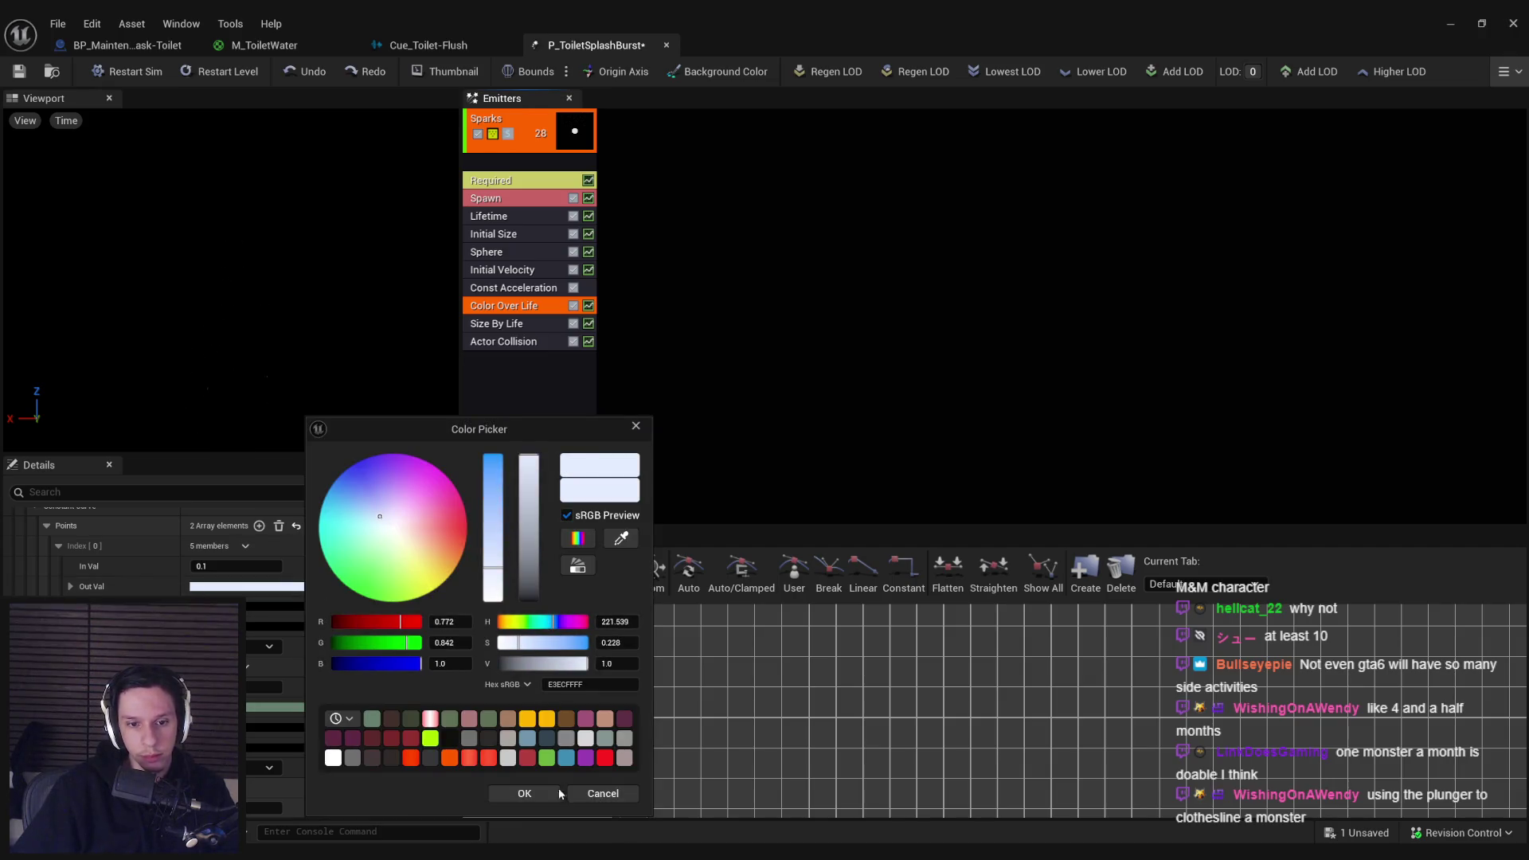
pyautogui.click(538, 626)
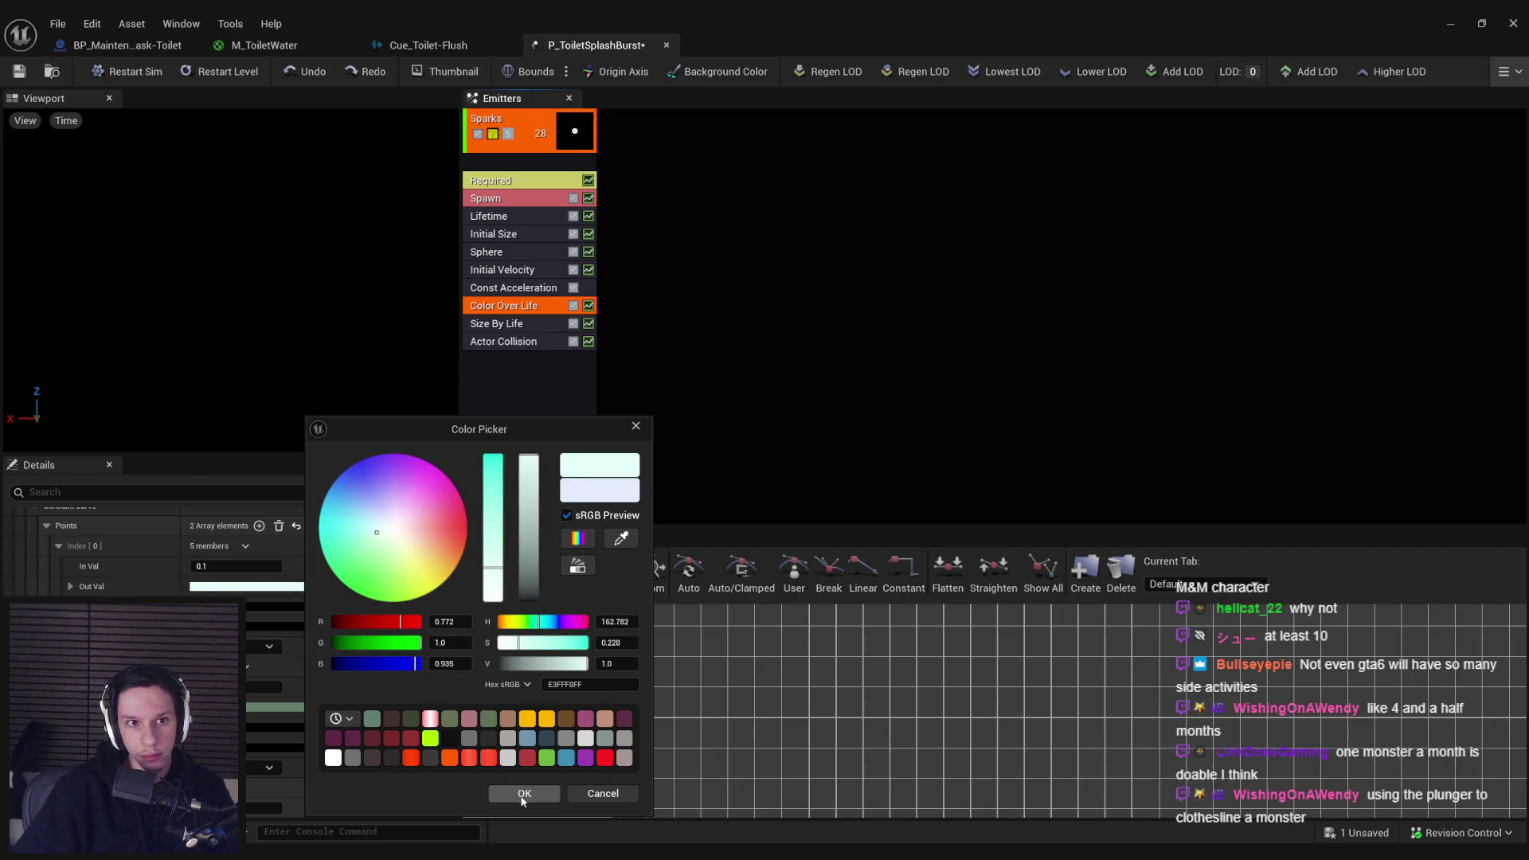
pyautogui.click(520, 793)
pyautogui.click(319, 586)
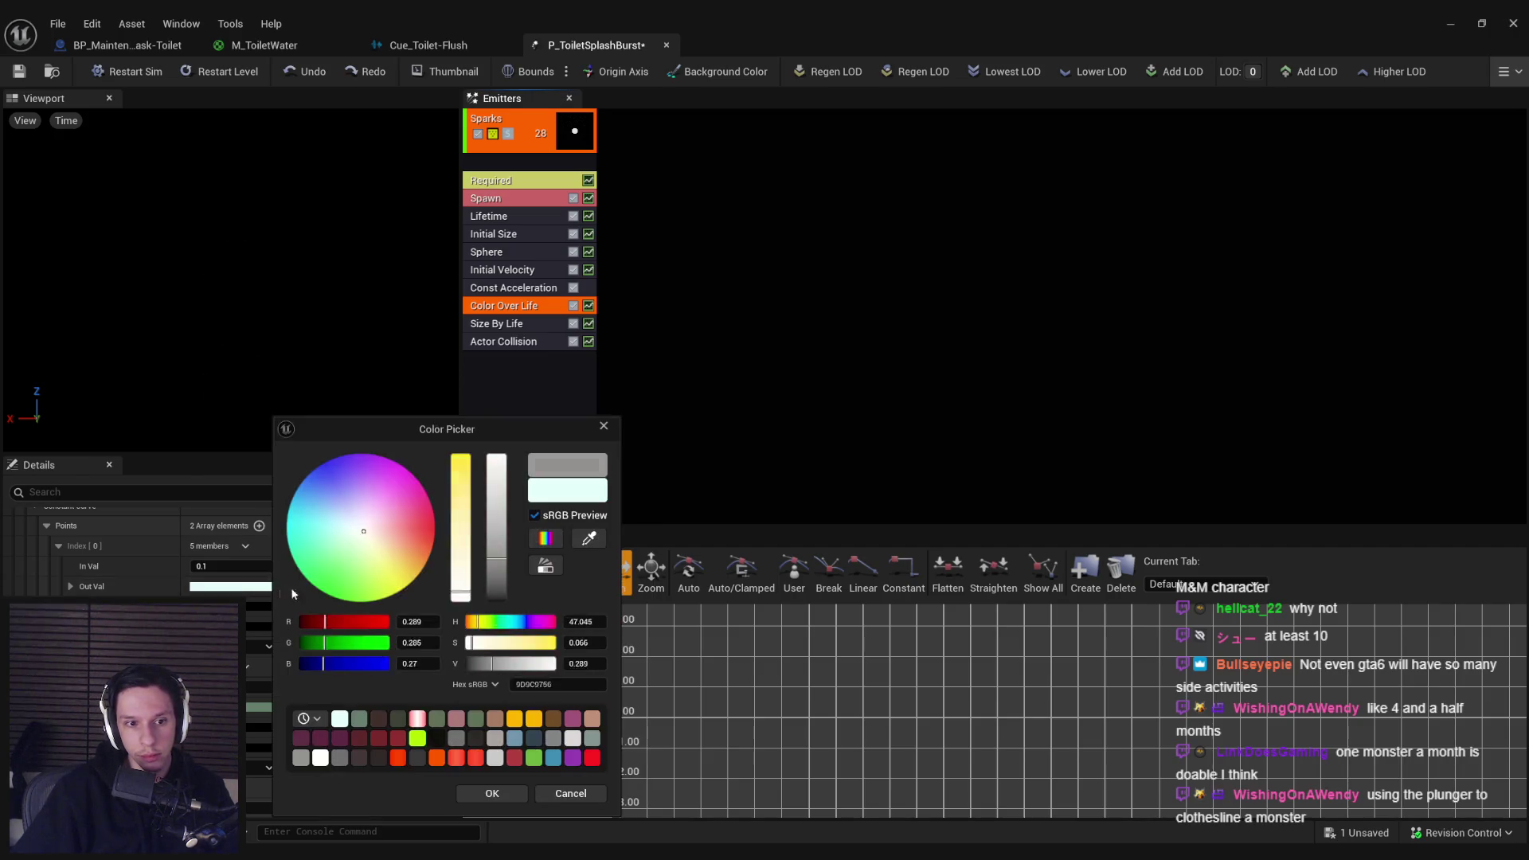
pyautogui.click(500, 489)
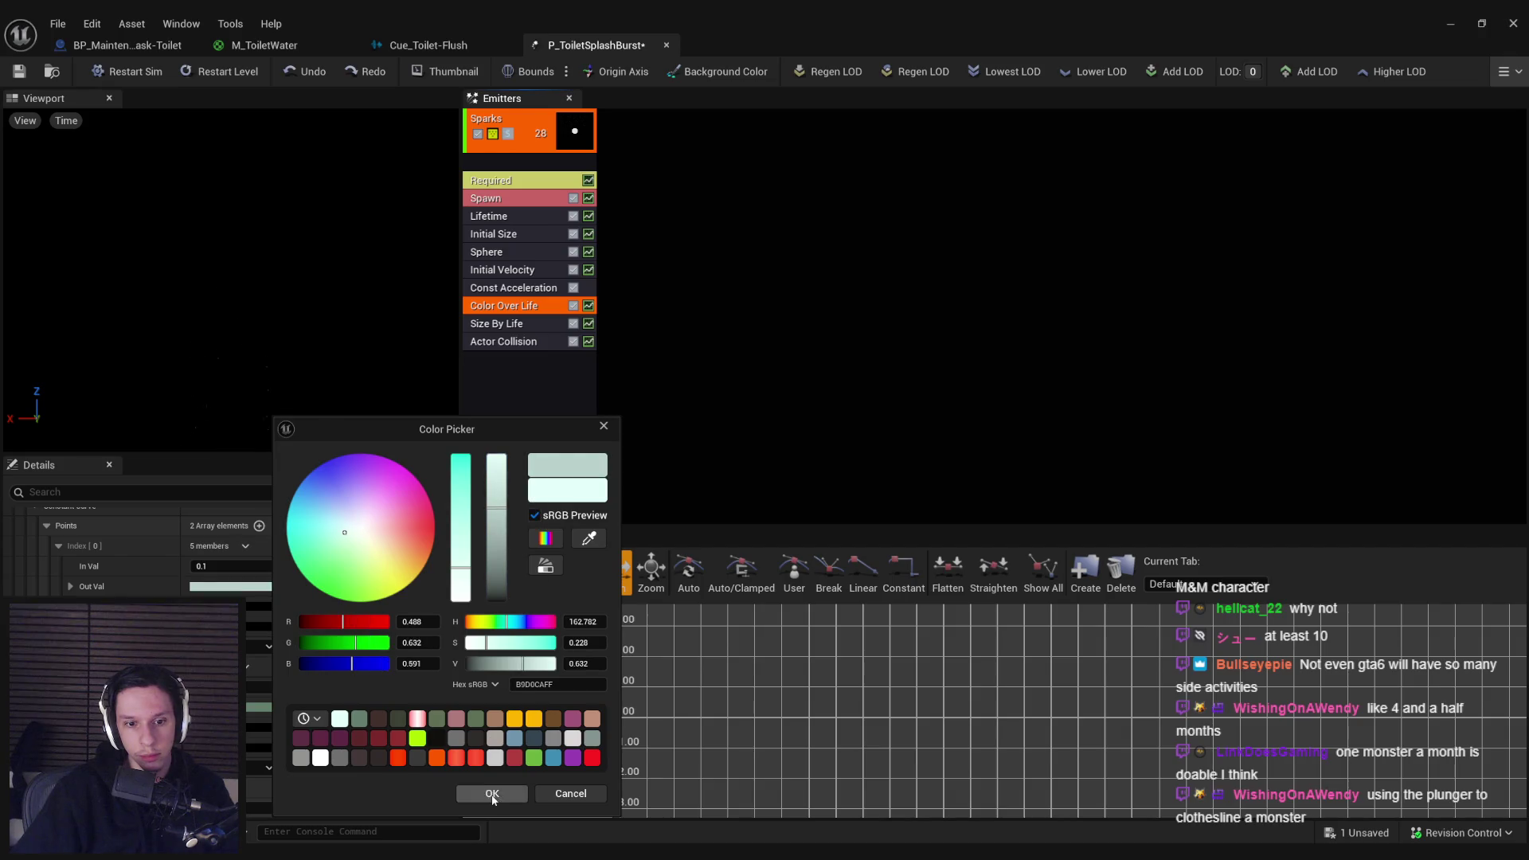
pyautogui.click(492, 793)
# Step: Make Initial Size a uniform random range, Max 4.0, 9.0 and Min X 1.0
pyautogui.click(493, 236)
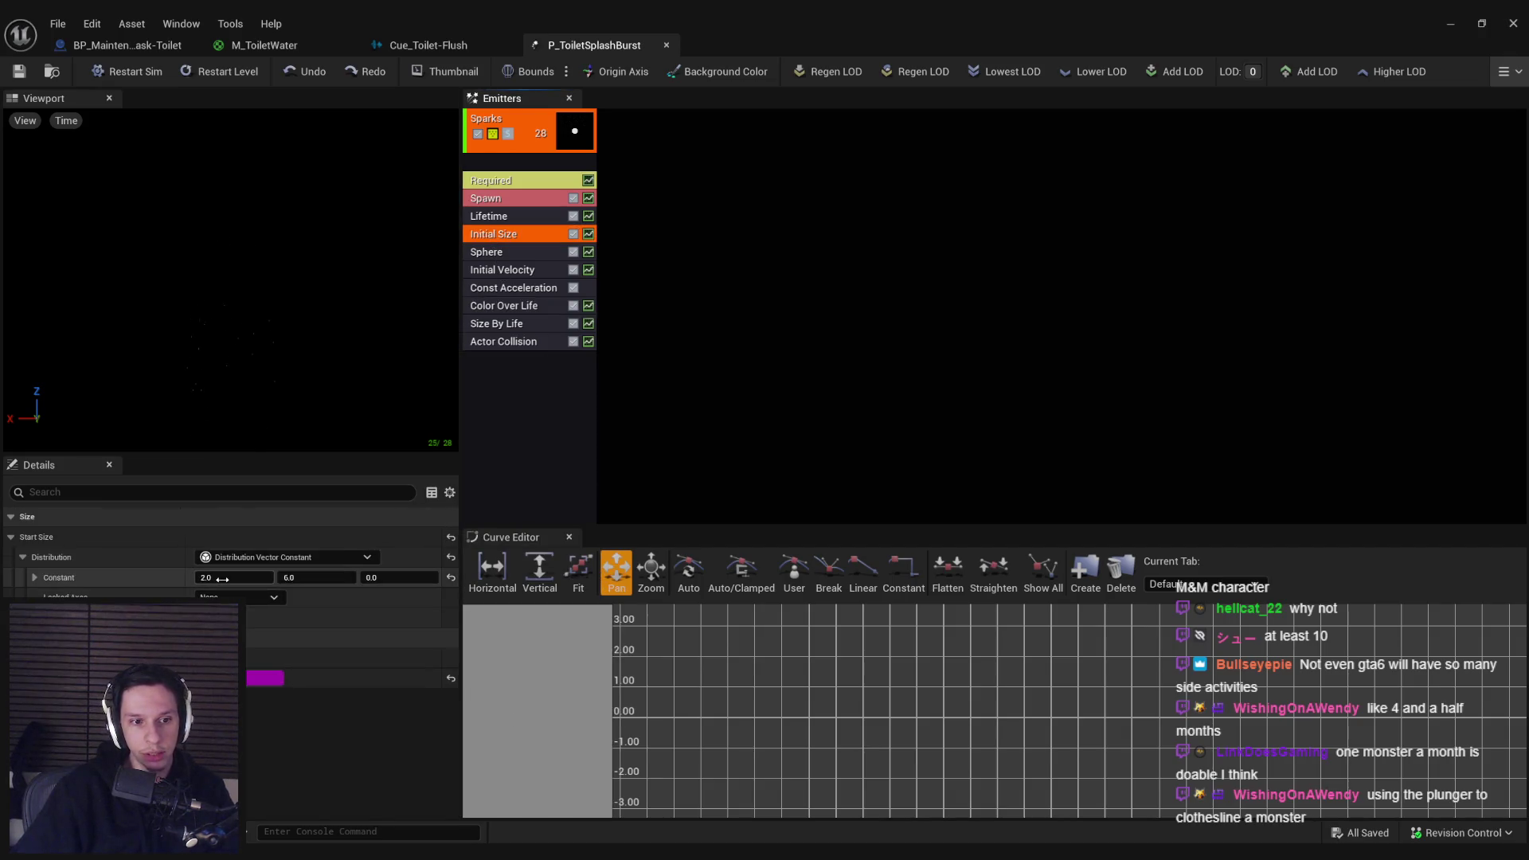
pyautogui.rightClick(500, 235)
pyautogui.click(489, 239)
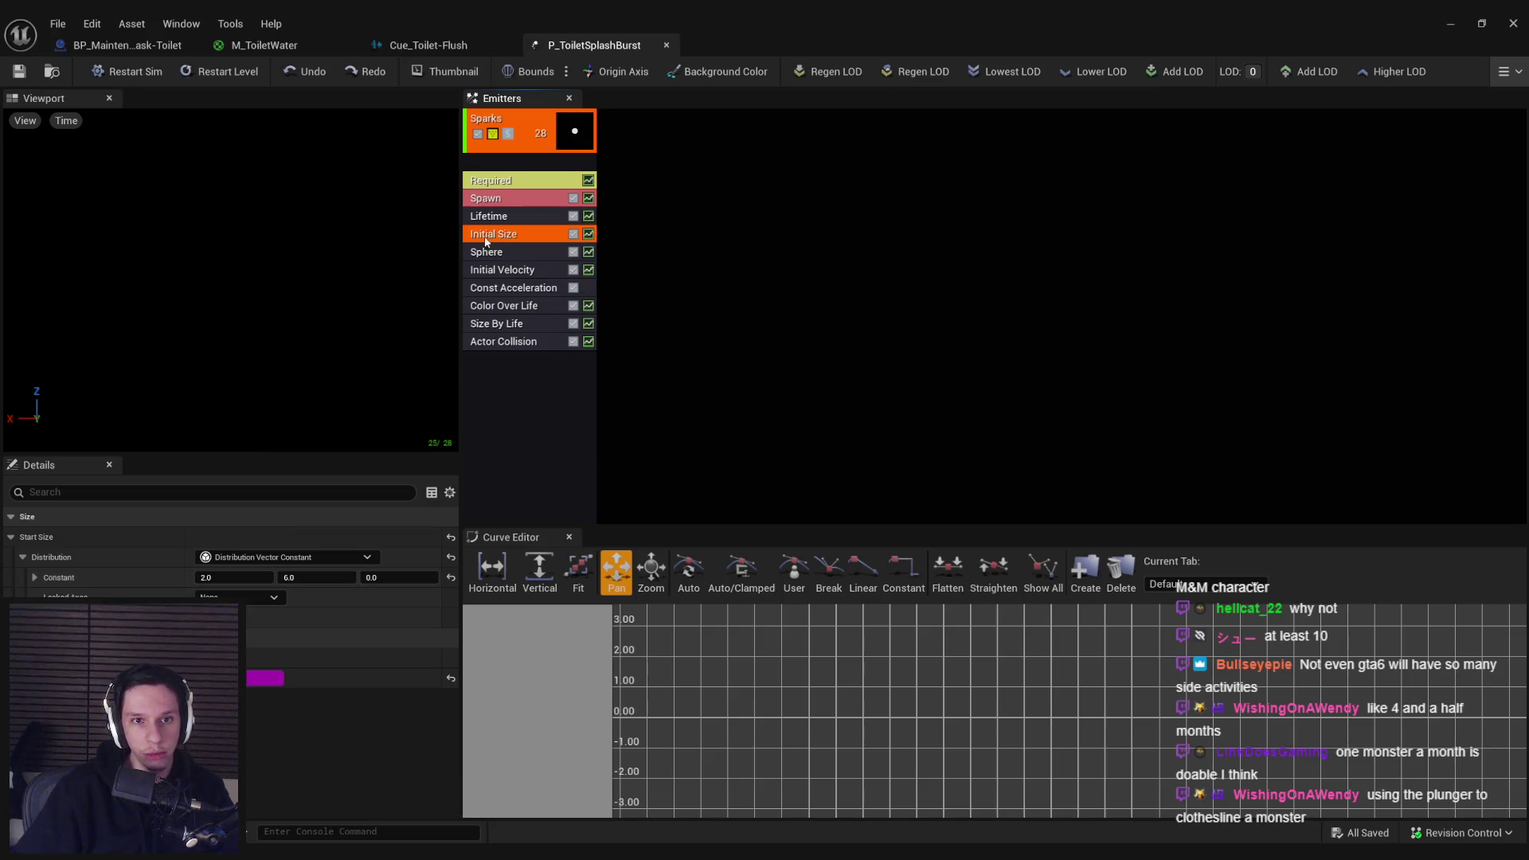
pyautogui.click(236, 558)
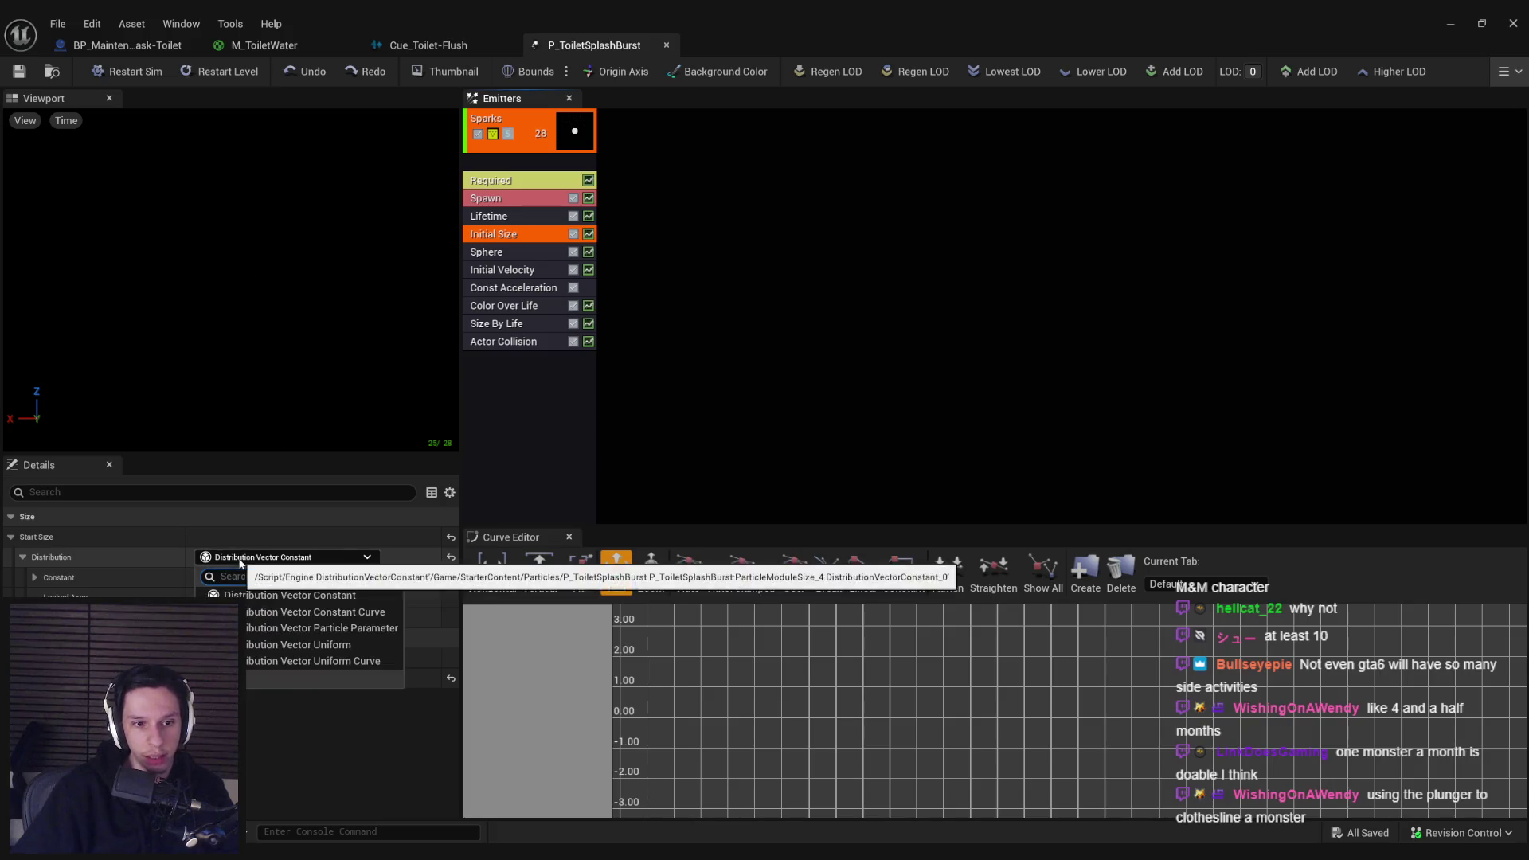
pyautogui.click(160, 566)
pyautogui.click(284, 559)
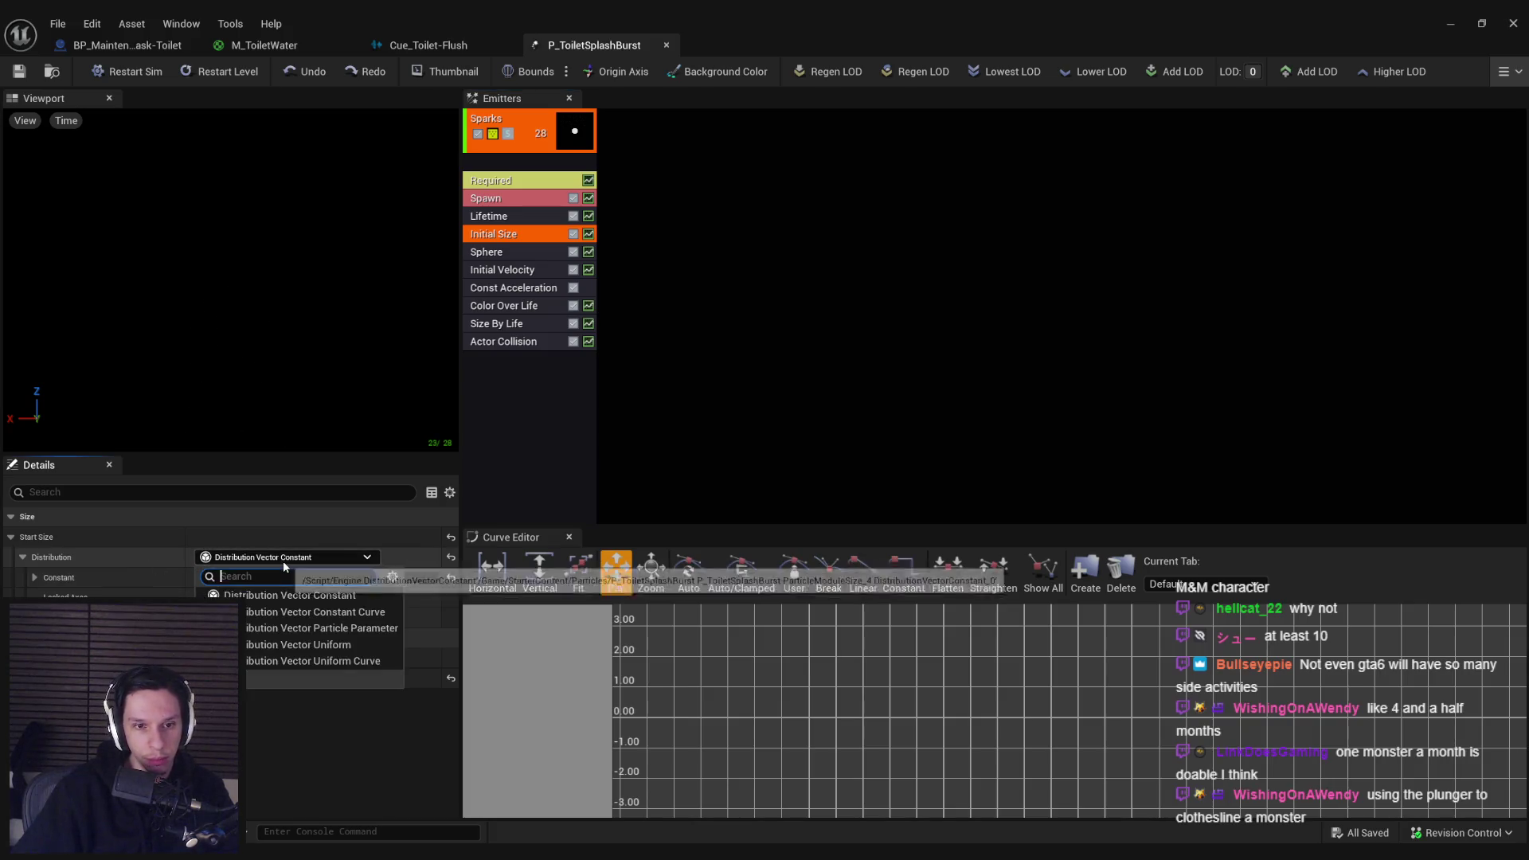
pyautogui.click(295, 645)
pyautogui.write('4')
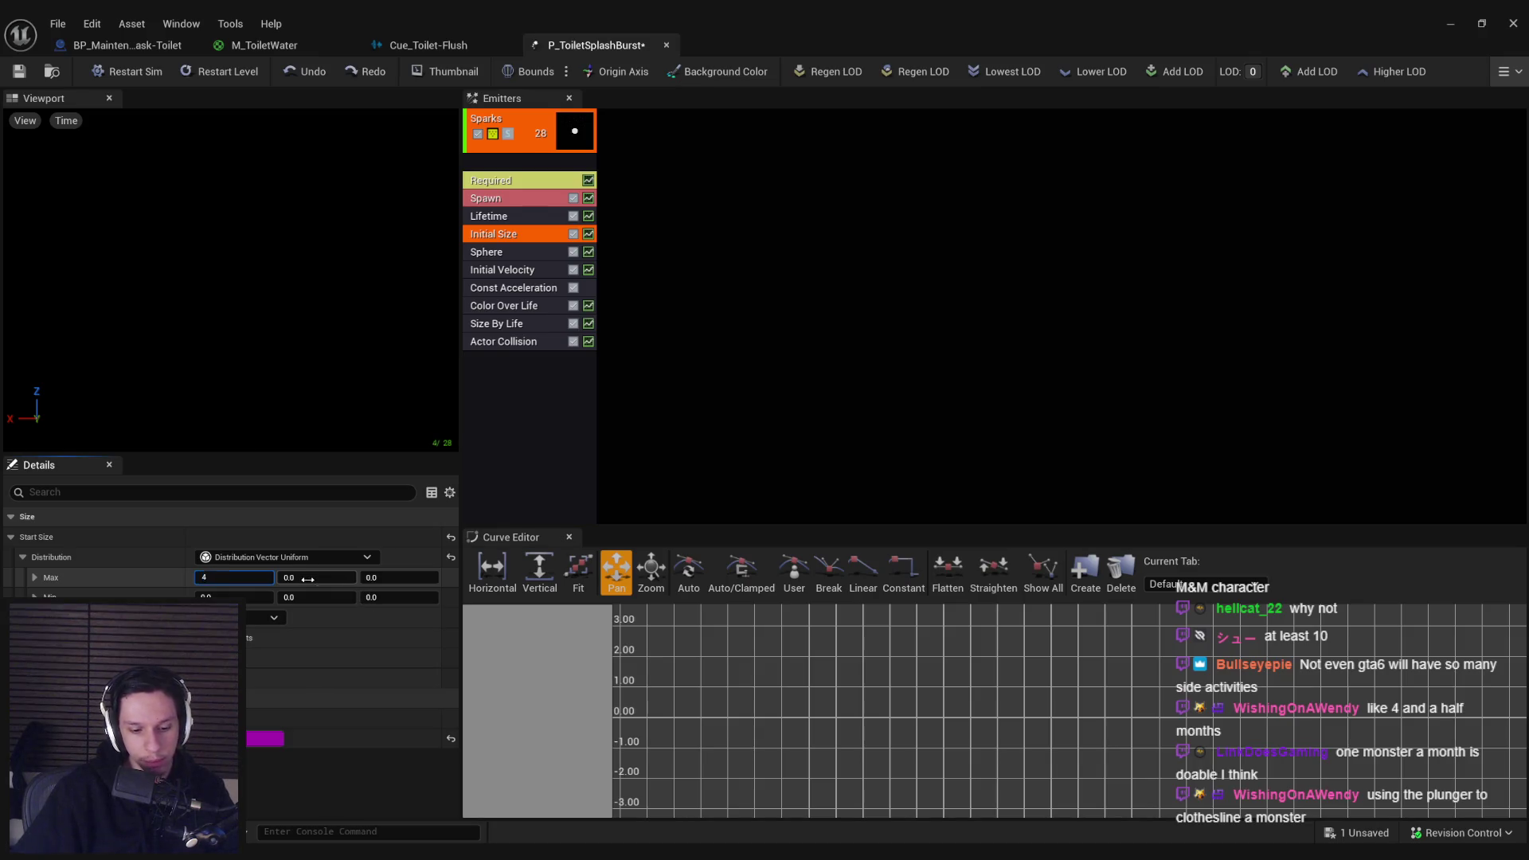
pyautogui.press('Tab')
pyautogui.write('91')
pyautogui.press('Tab')
pyautogui.write('4')
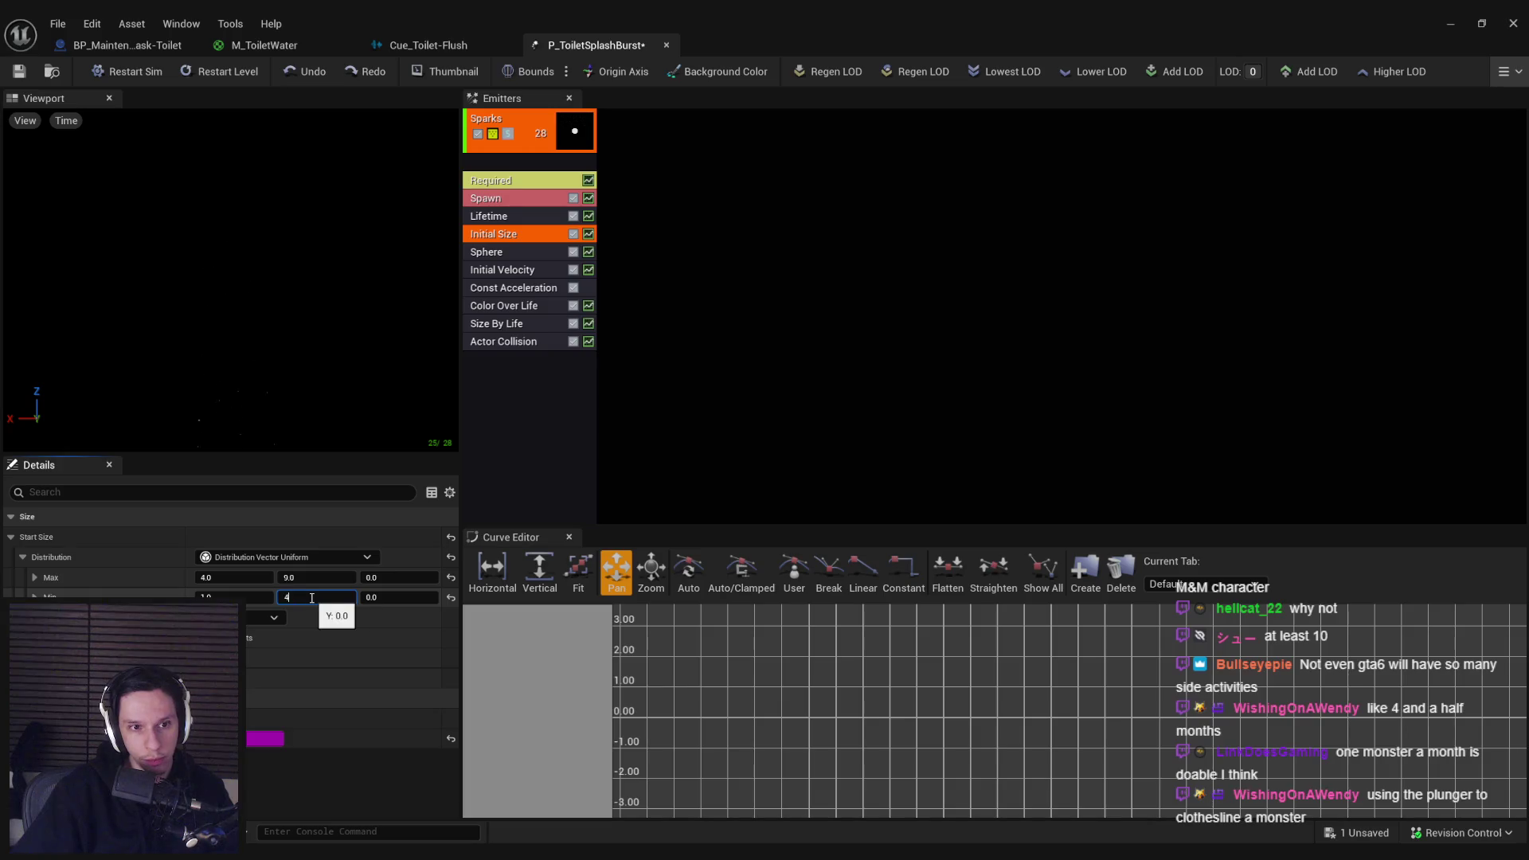
pyautogui.click(484, 509)
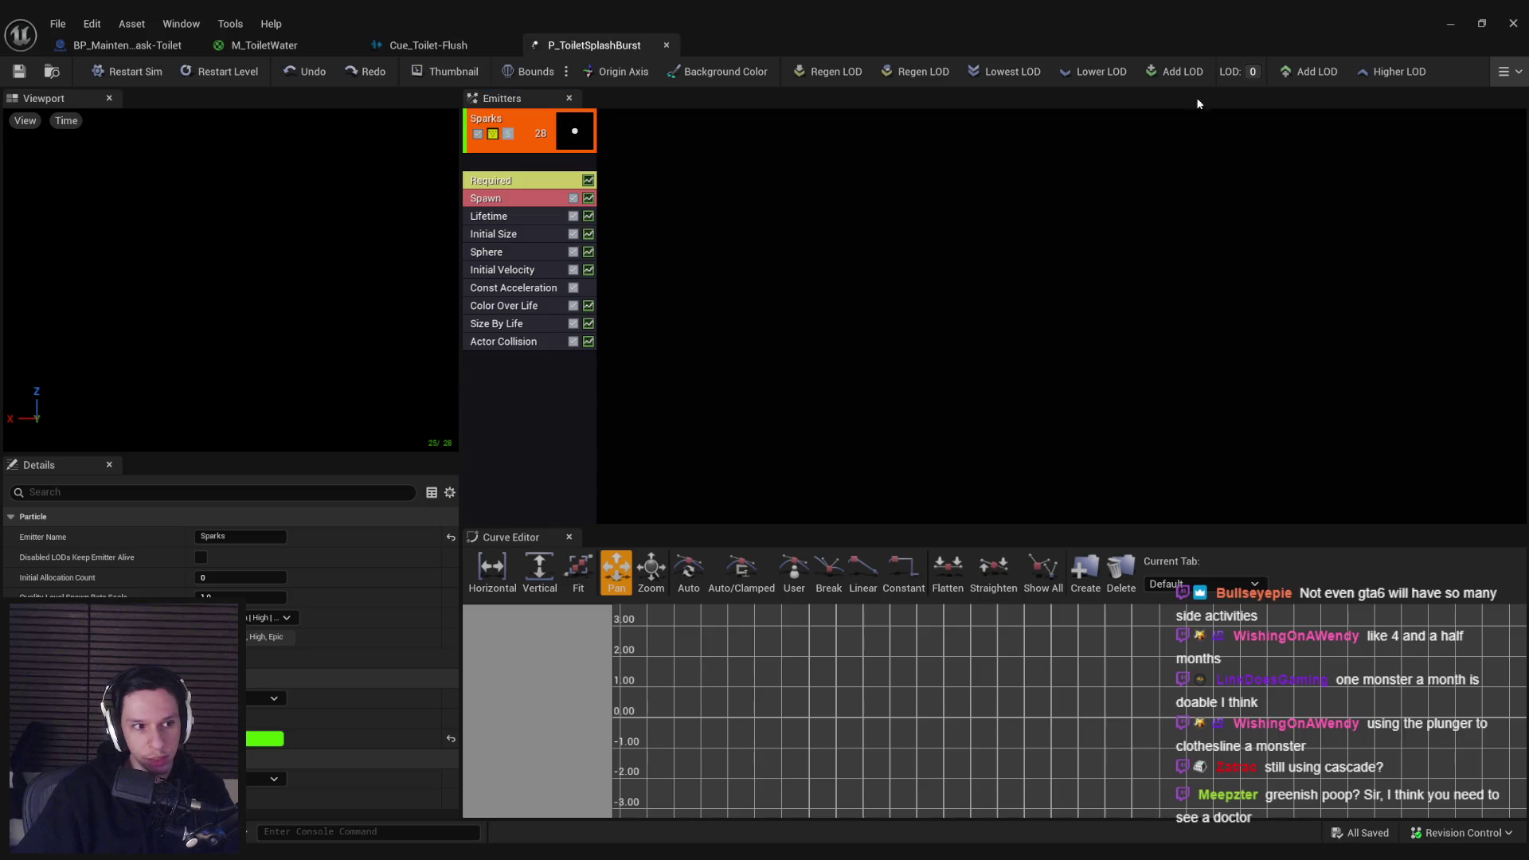
pyautogui.click(1447, 25)
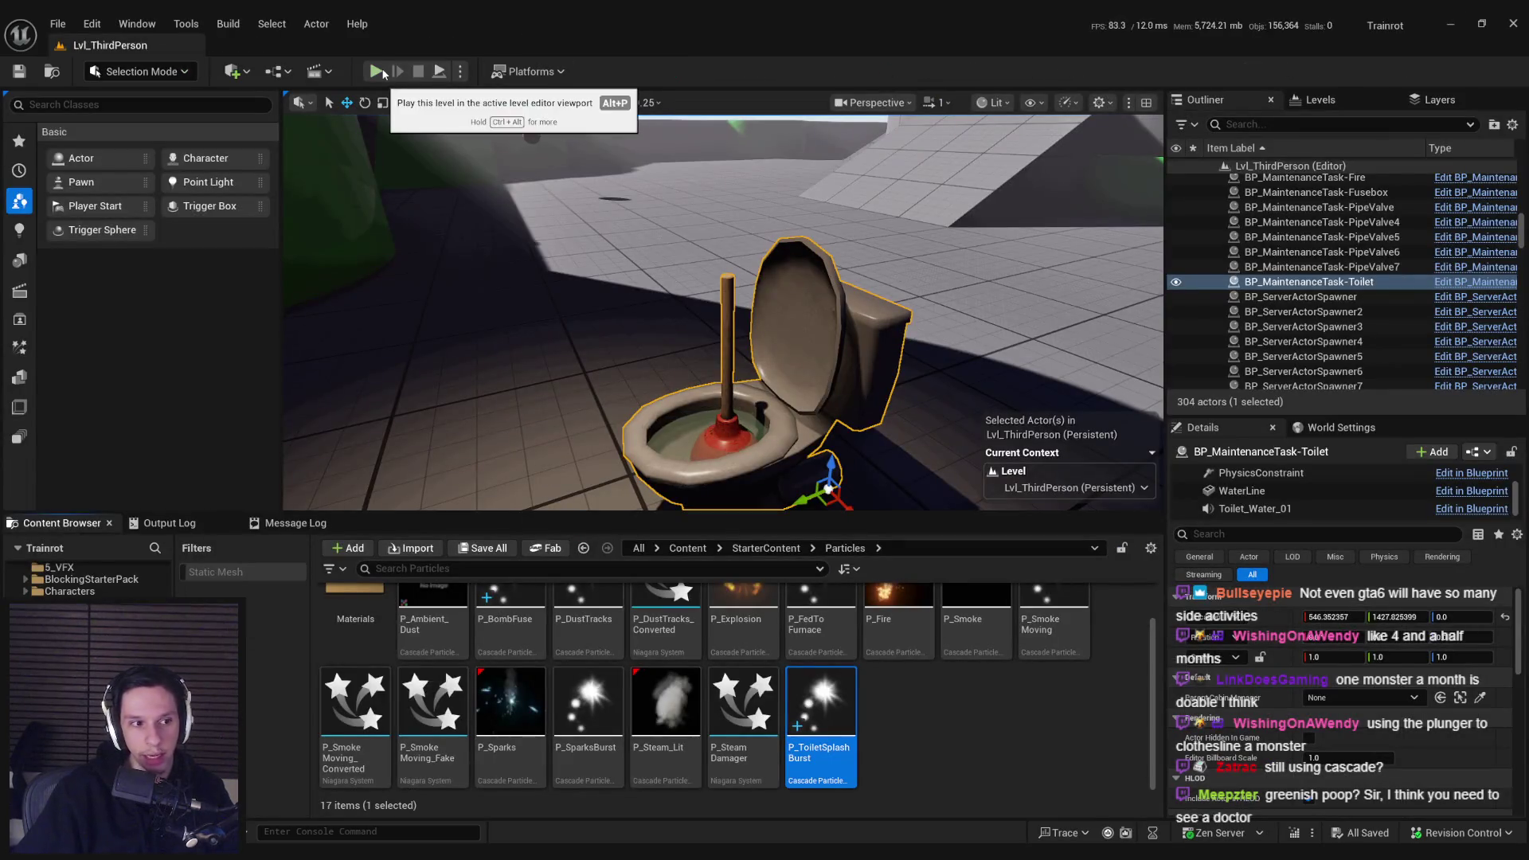
# Step: Play the level and plunge the toilet until its health drops to 0
pyautogui.click(383, 72)
pyautogui.click(766, 431)
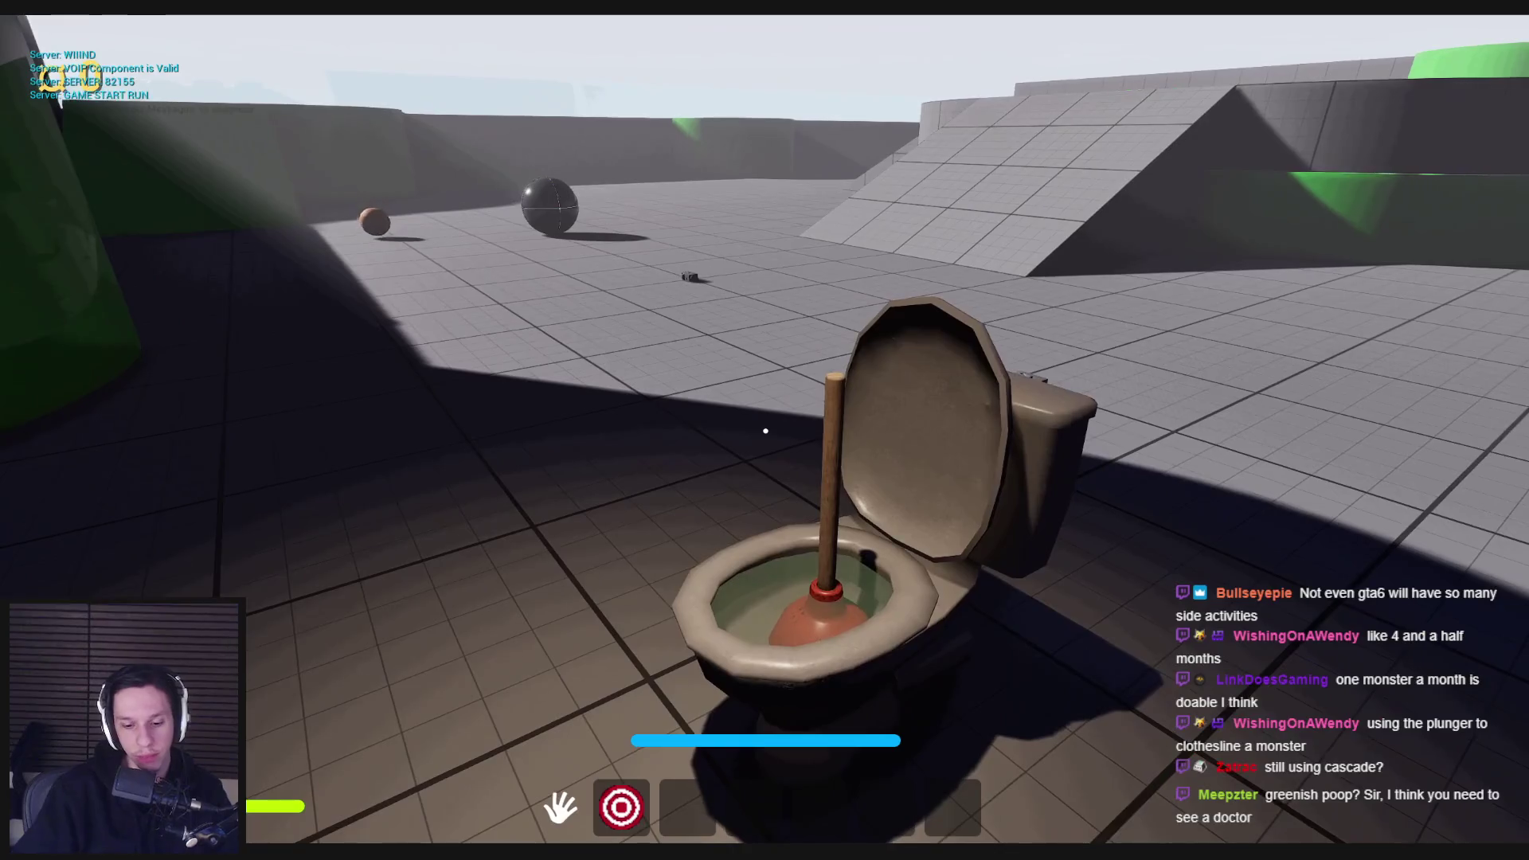
pyautogui.click(762, 512)
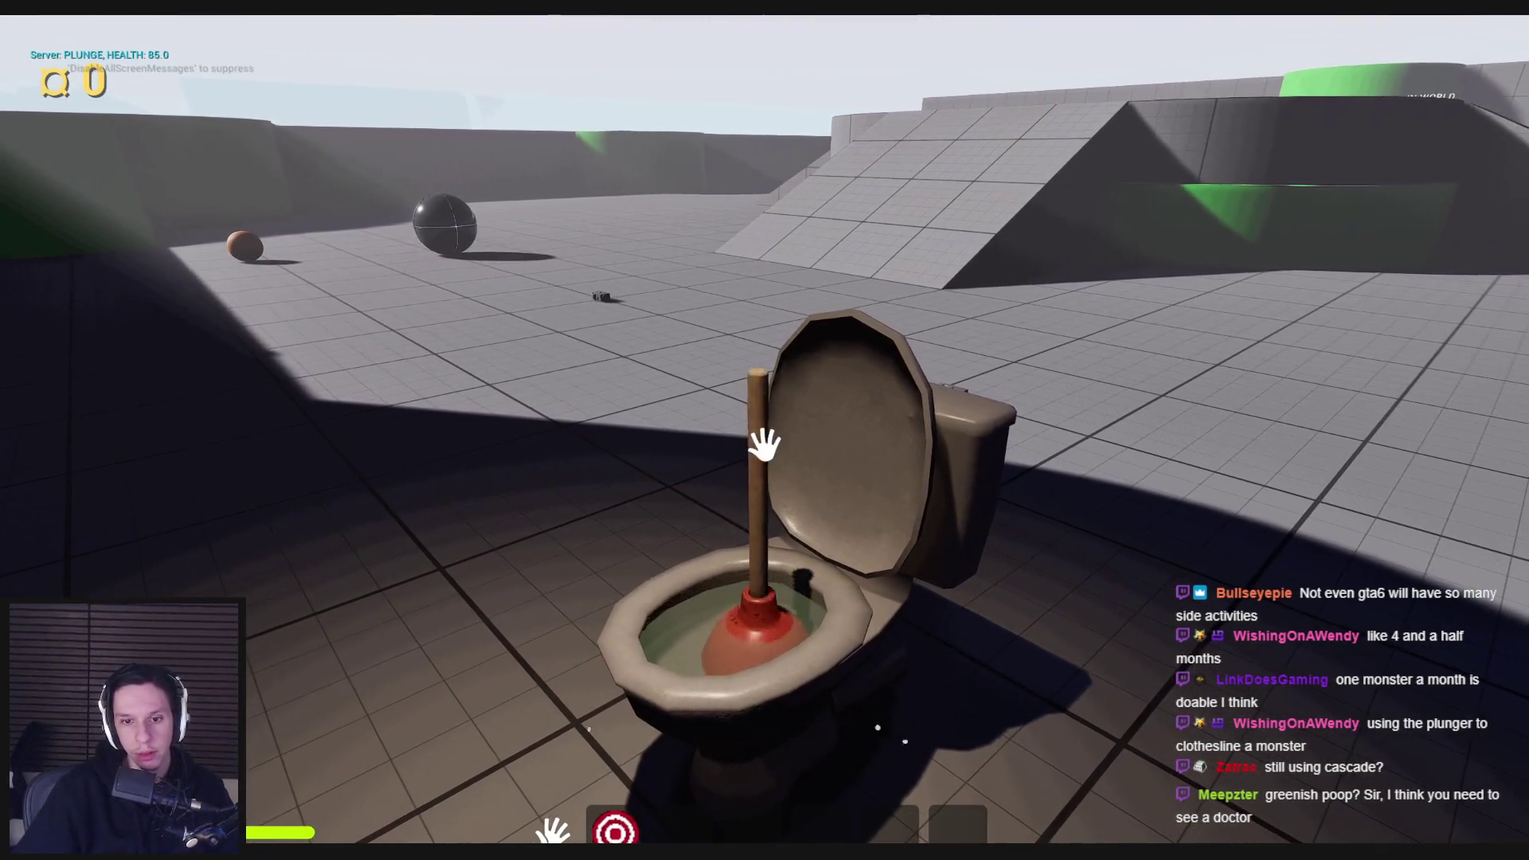
pyautogui.click(765, 517)
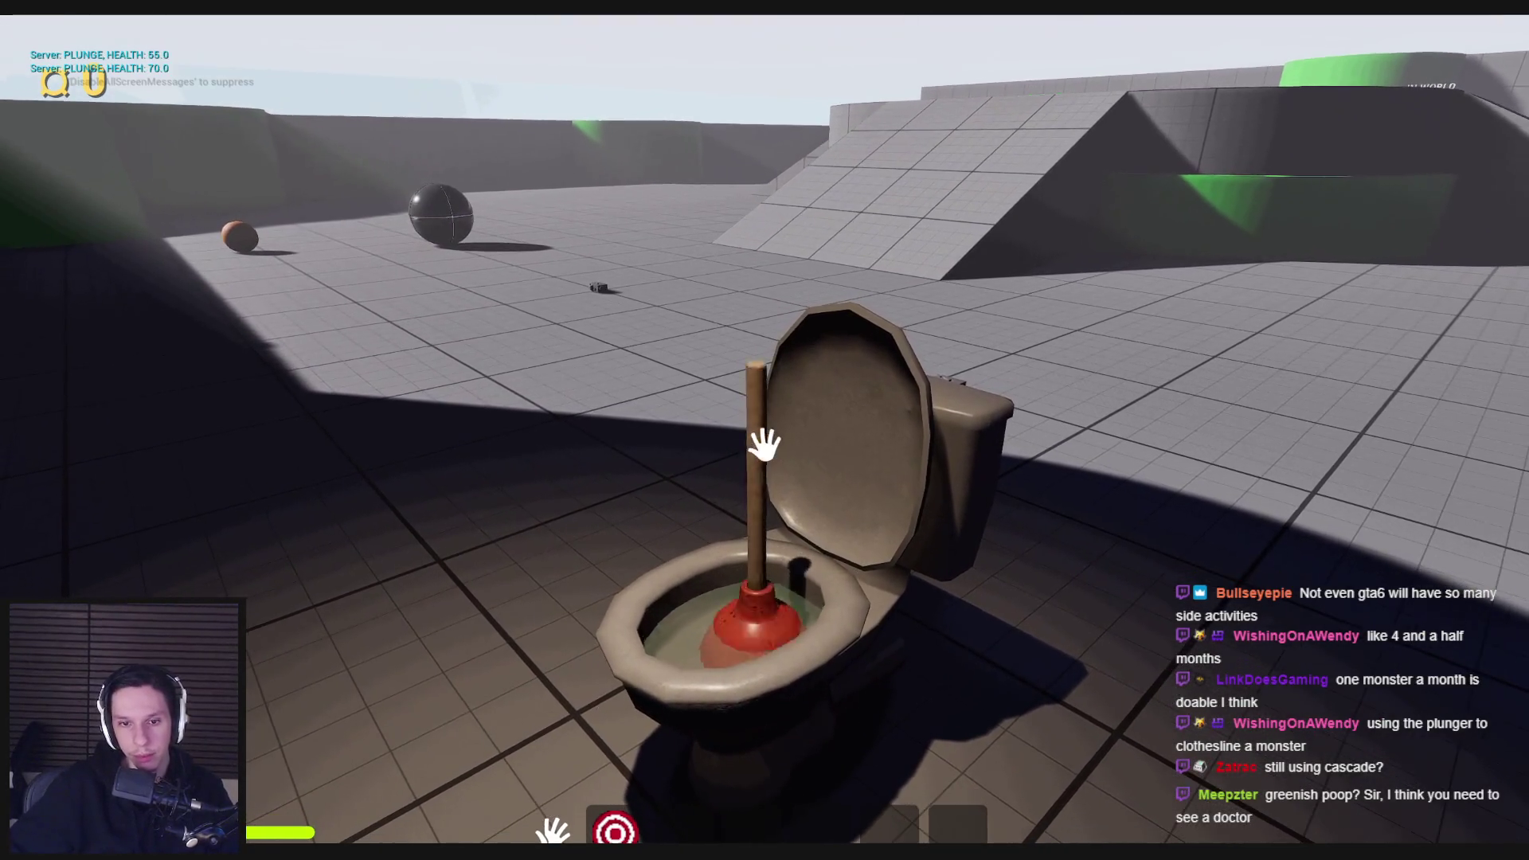
pyautogui.click(766, 438)
pyautogui.click(765, 442)
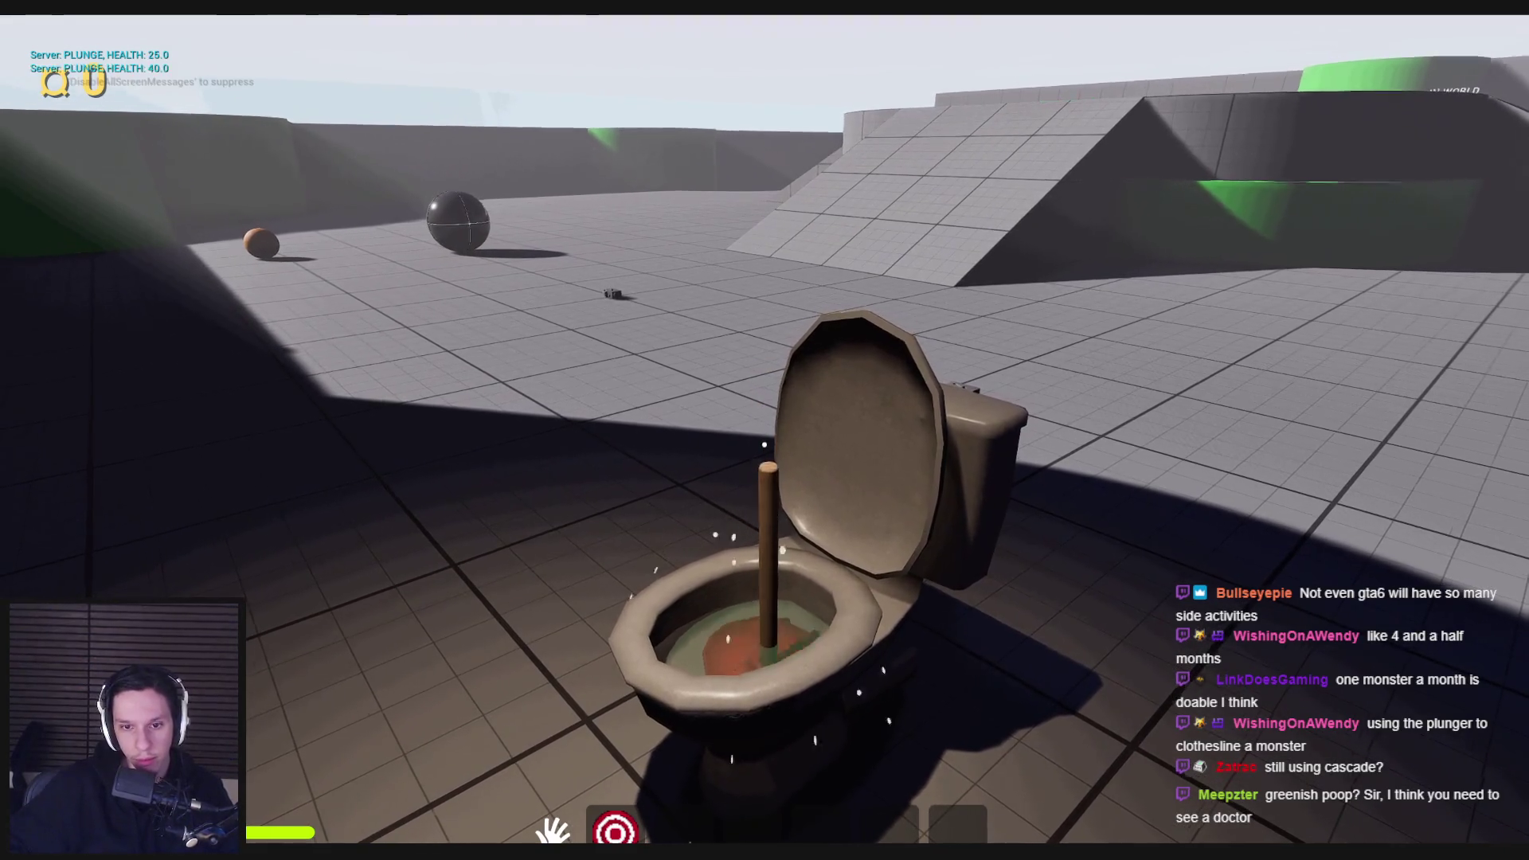
pyautogui.click(766, 439)
pyautogui.click(764, 444)
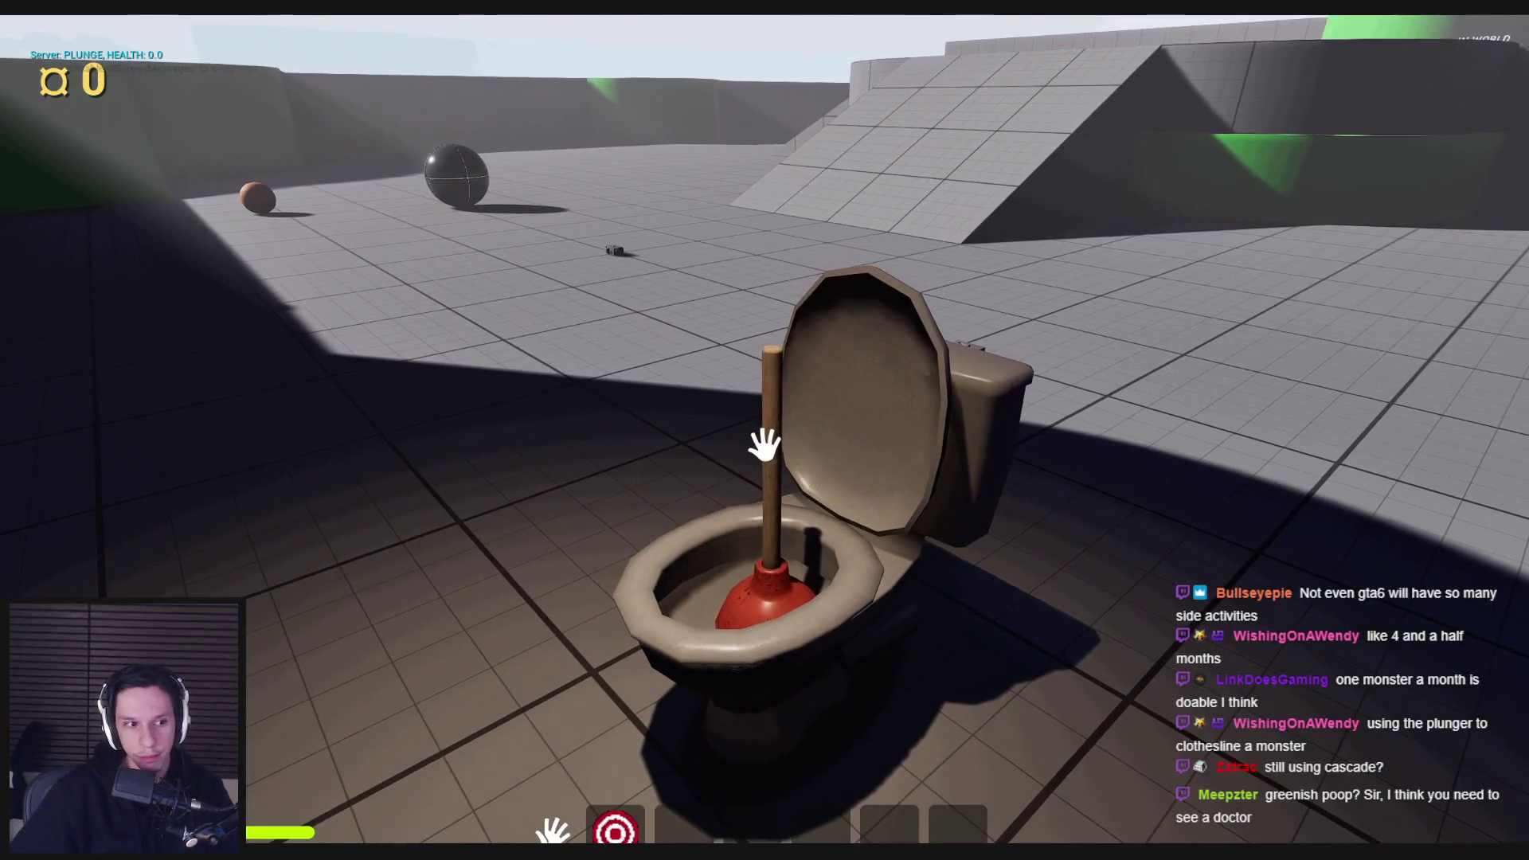
# Step: Pick up the popped-out plunger, put it back in the toilet, and stop playing
pyautogui.press('w')
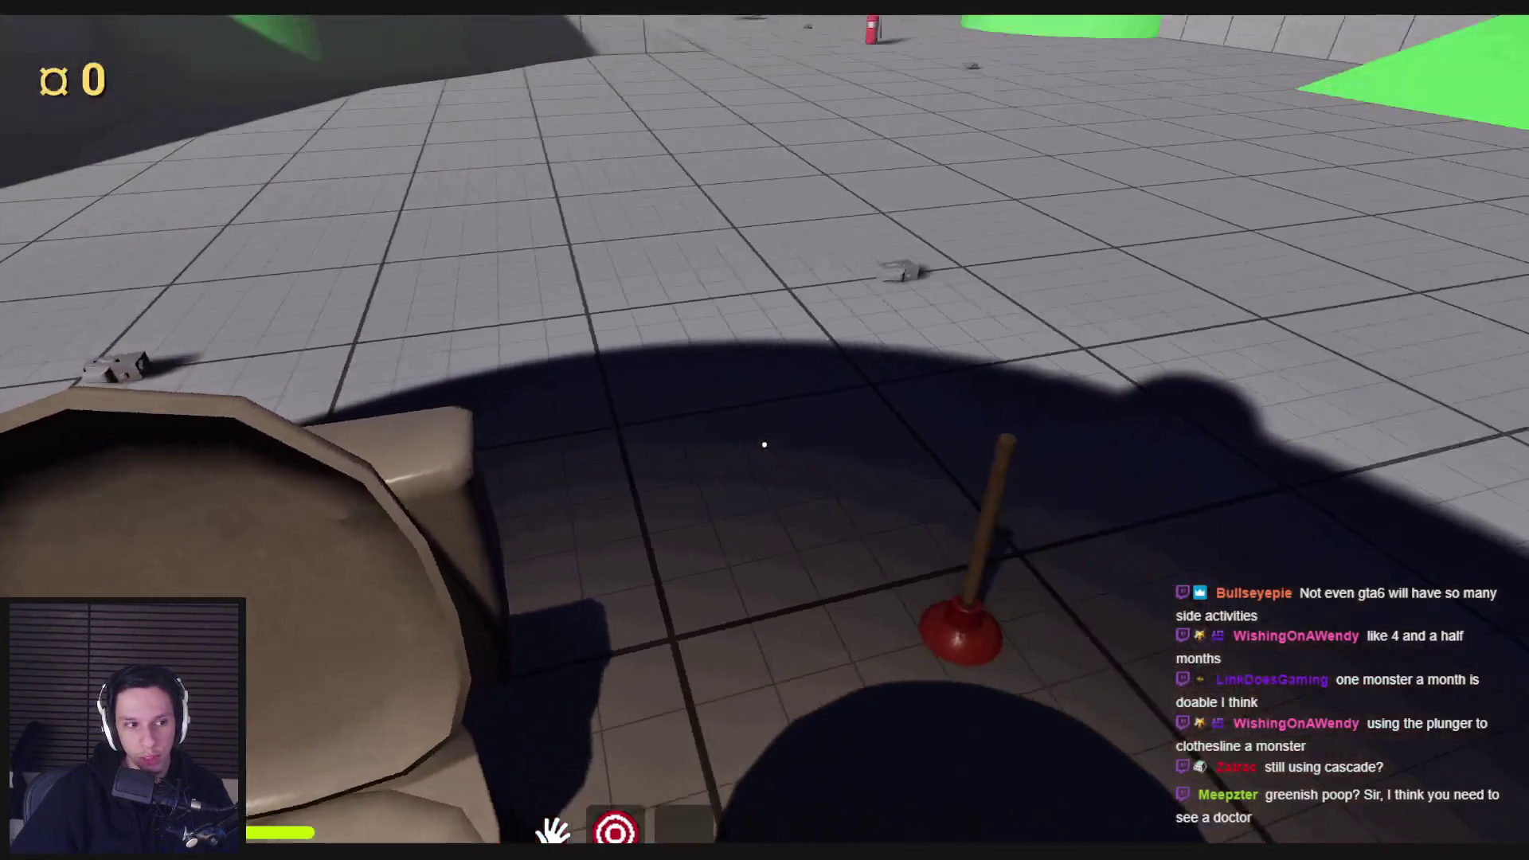
pyautogui.press('s')
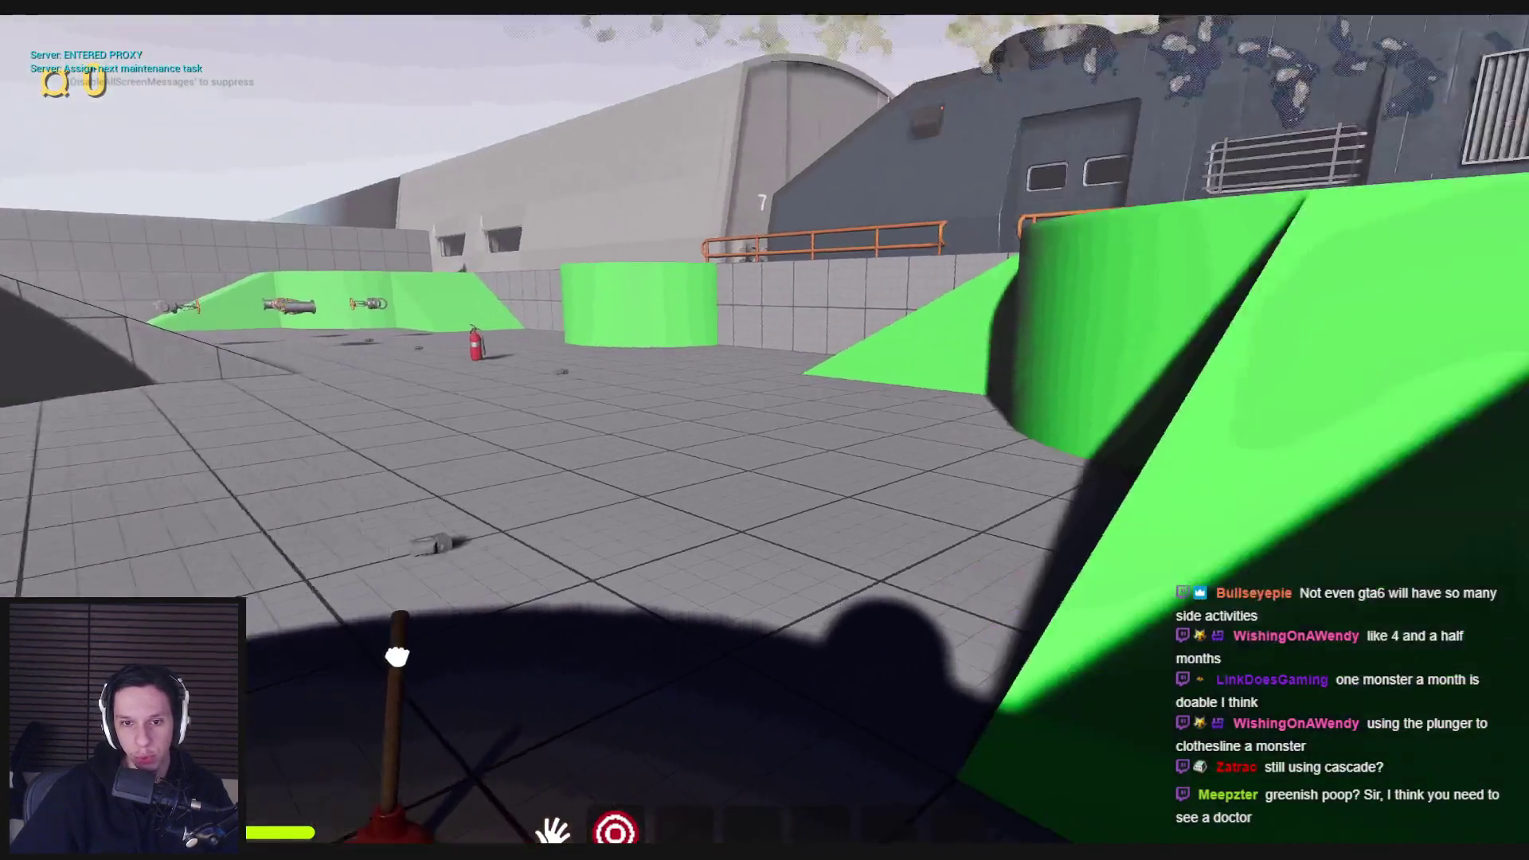
pyautogui.press('e')
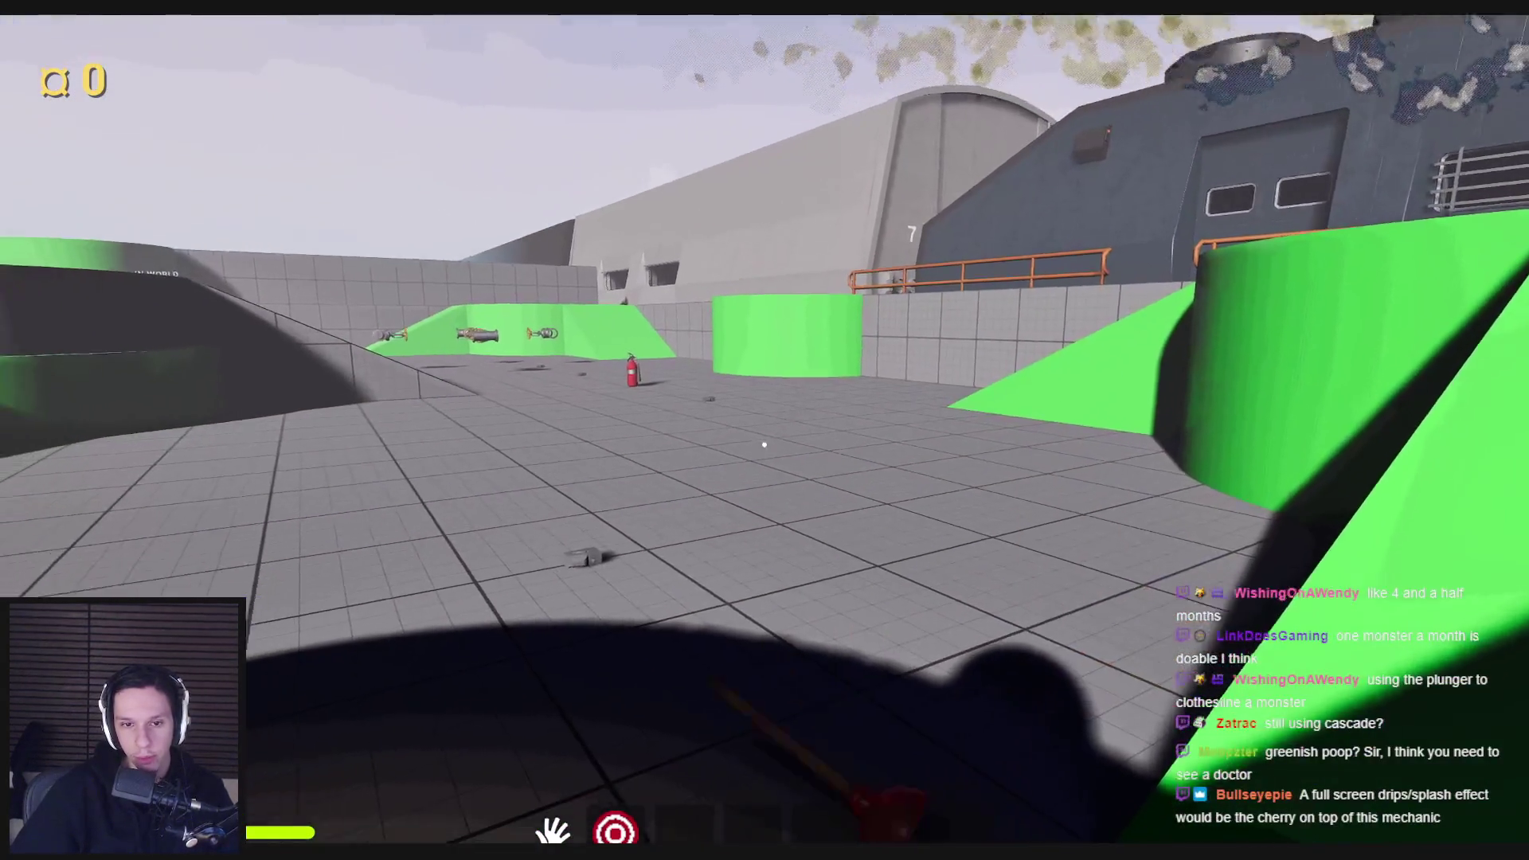
pyautogui.click(764, 444)
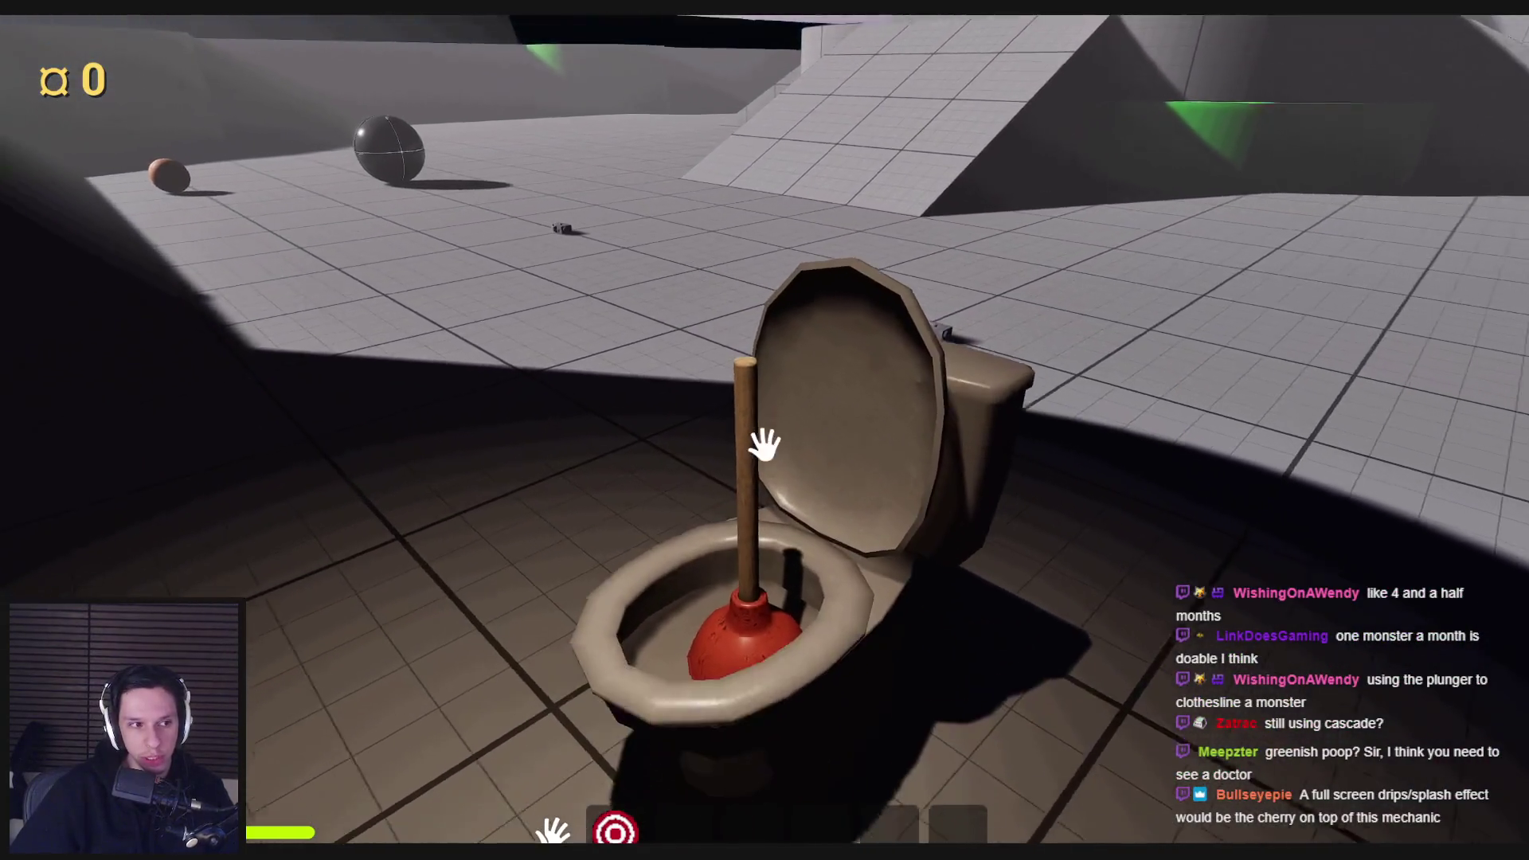
pyautogui.press('Escape')
# Step: Start a new playtest and push the plunger down into the bowl
pyautogui.hotkey('alt', 'p')
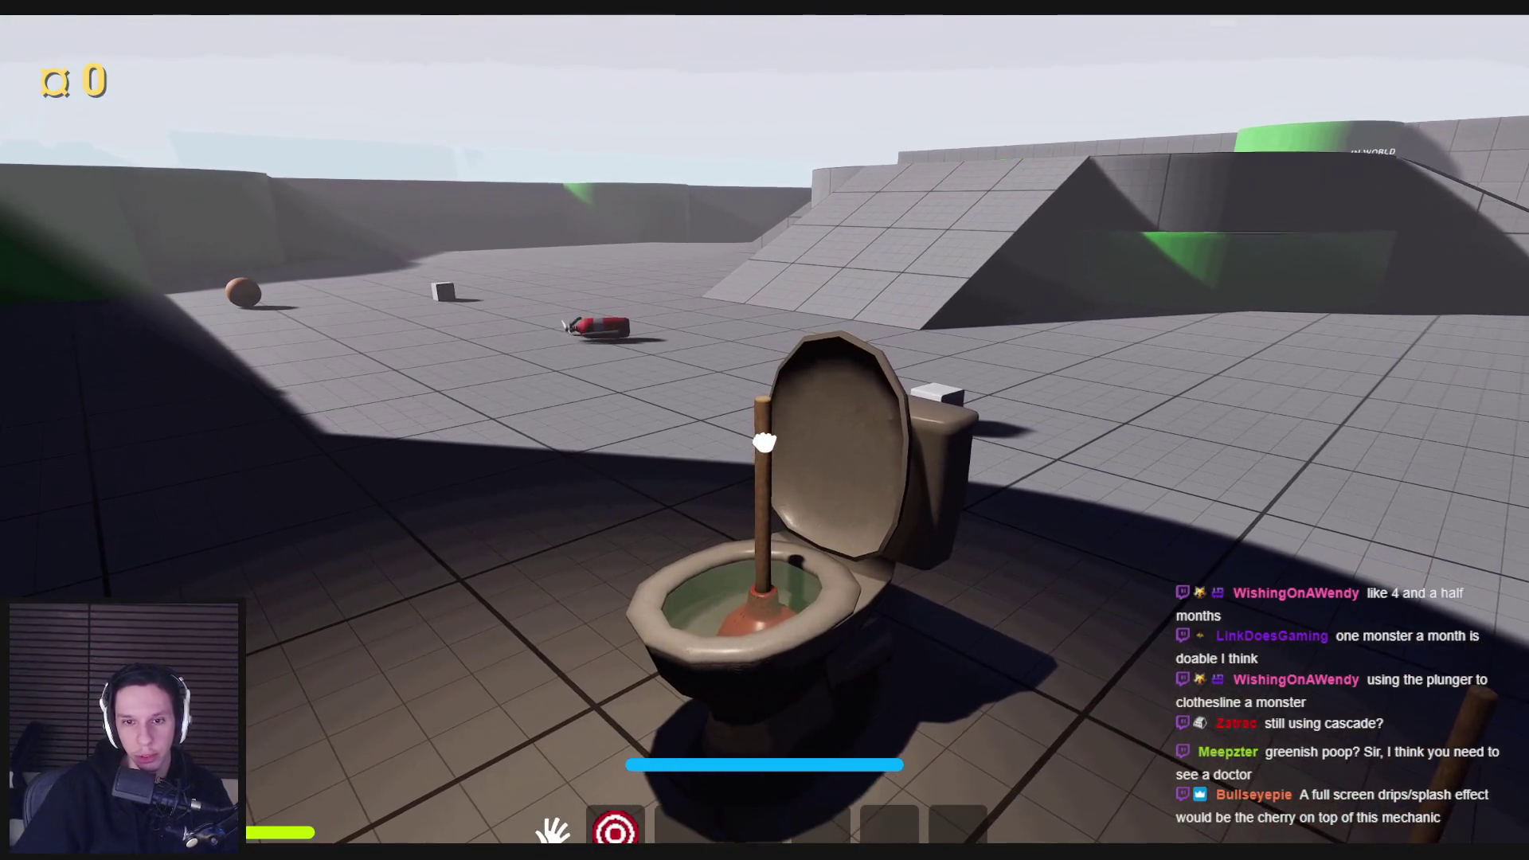
pyautogui.moveTo(763, 518)
pyautogui.mouseDown()
pyautogui.moveTo(759, 342)
pyautogui.moveTo(760, 456)
pyautogui.mouseUp()
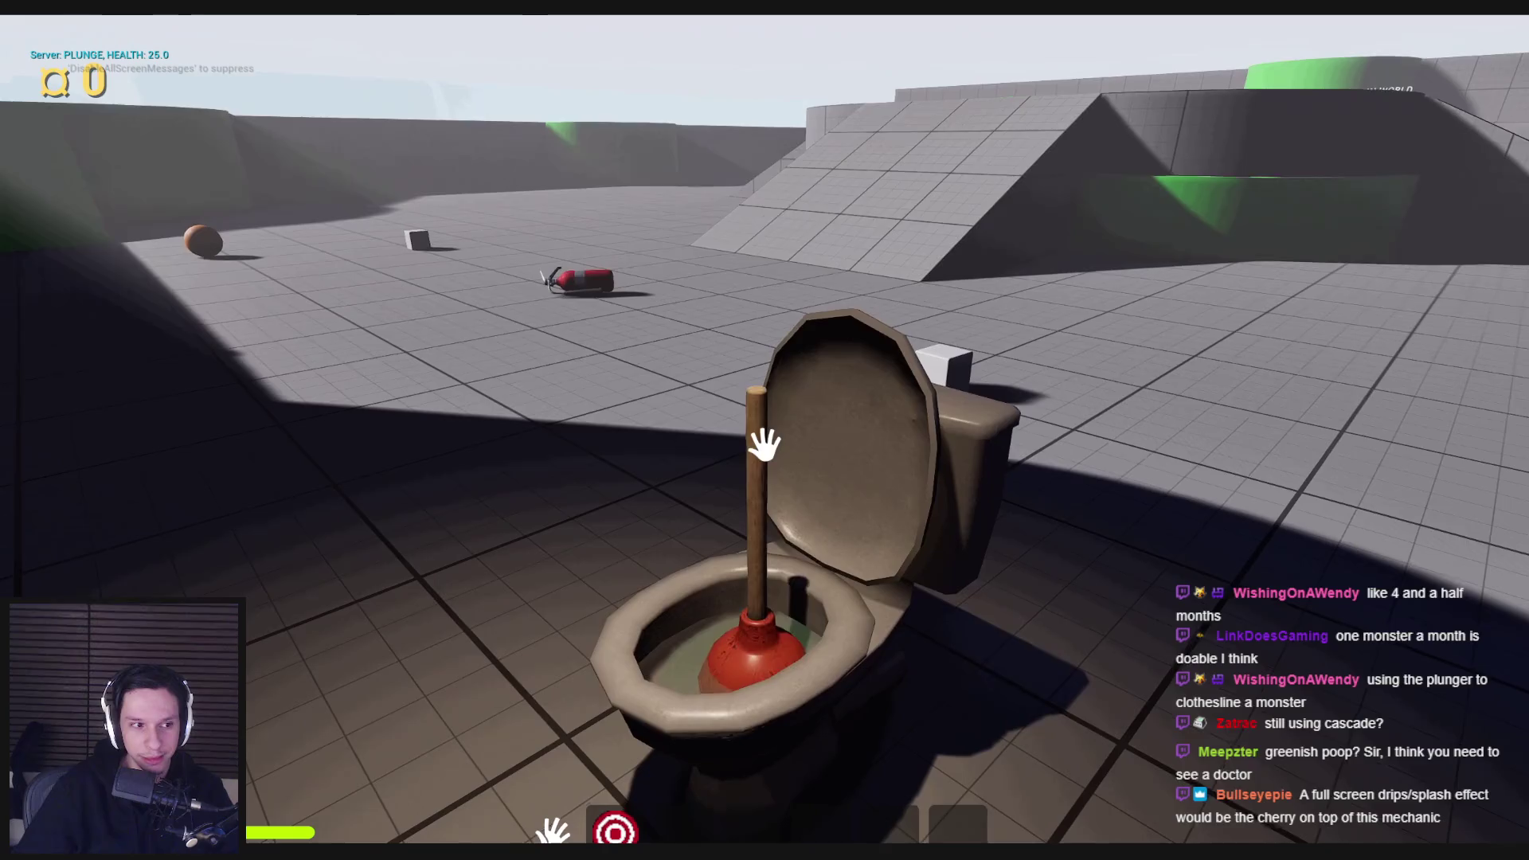
pyautogui.click(764, 445)
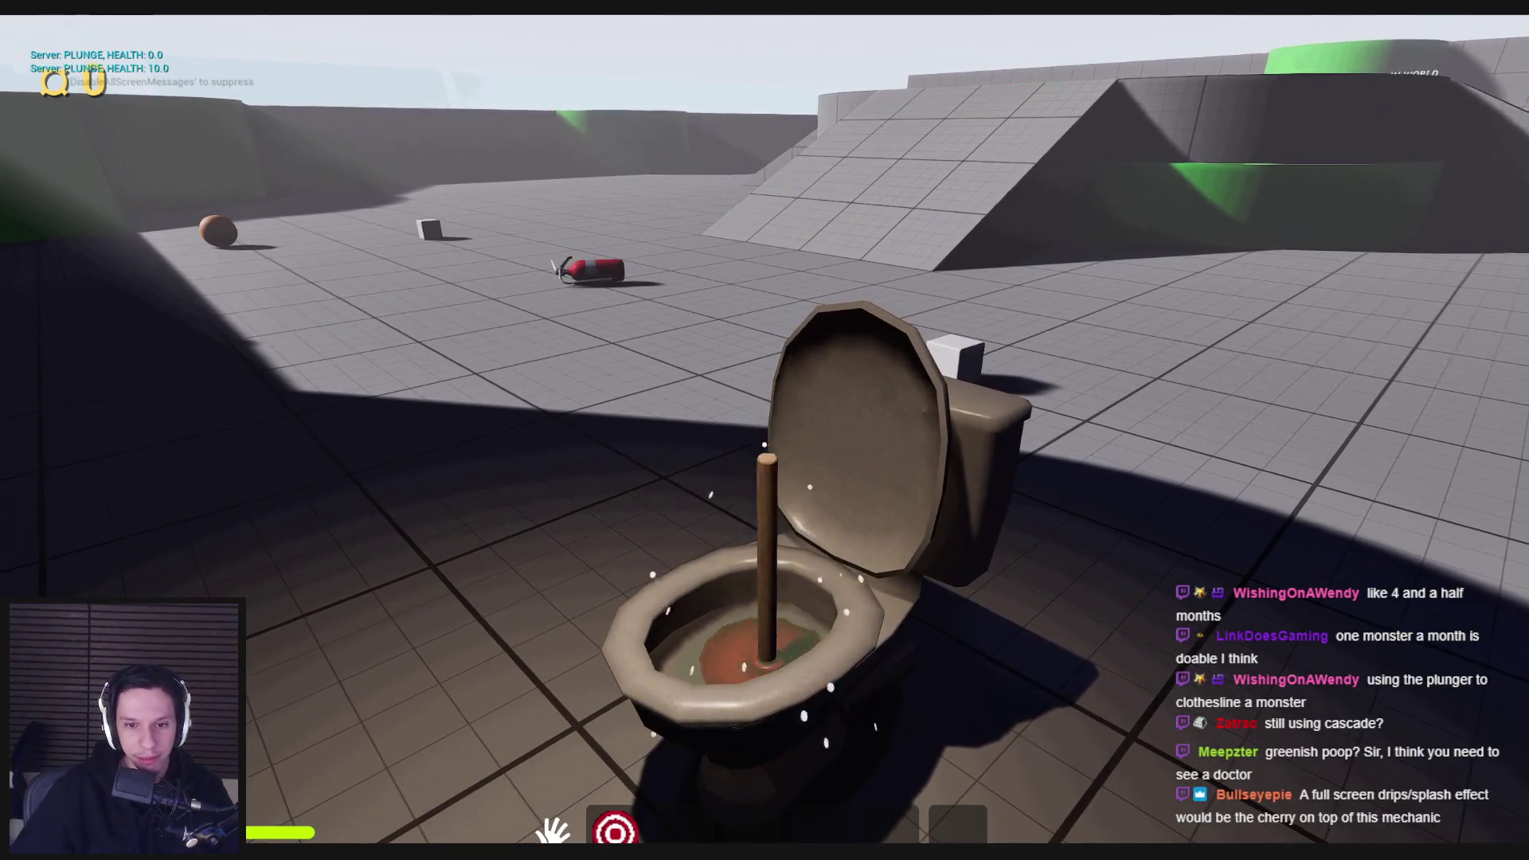
pyautogui.moveTo(764, 444); pyautogui.dragTo(764, 444)
pyautogui.press('w')
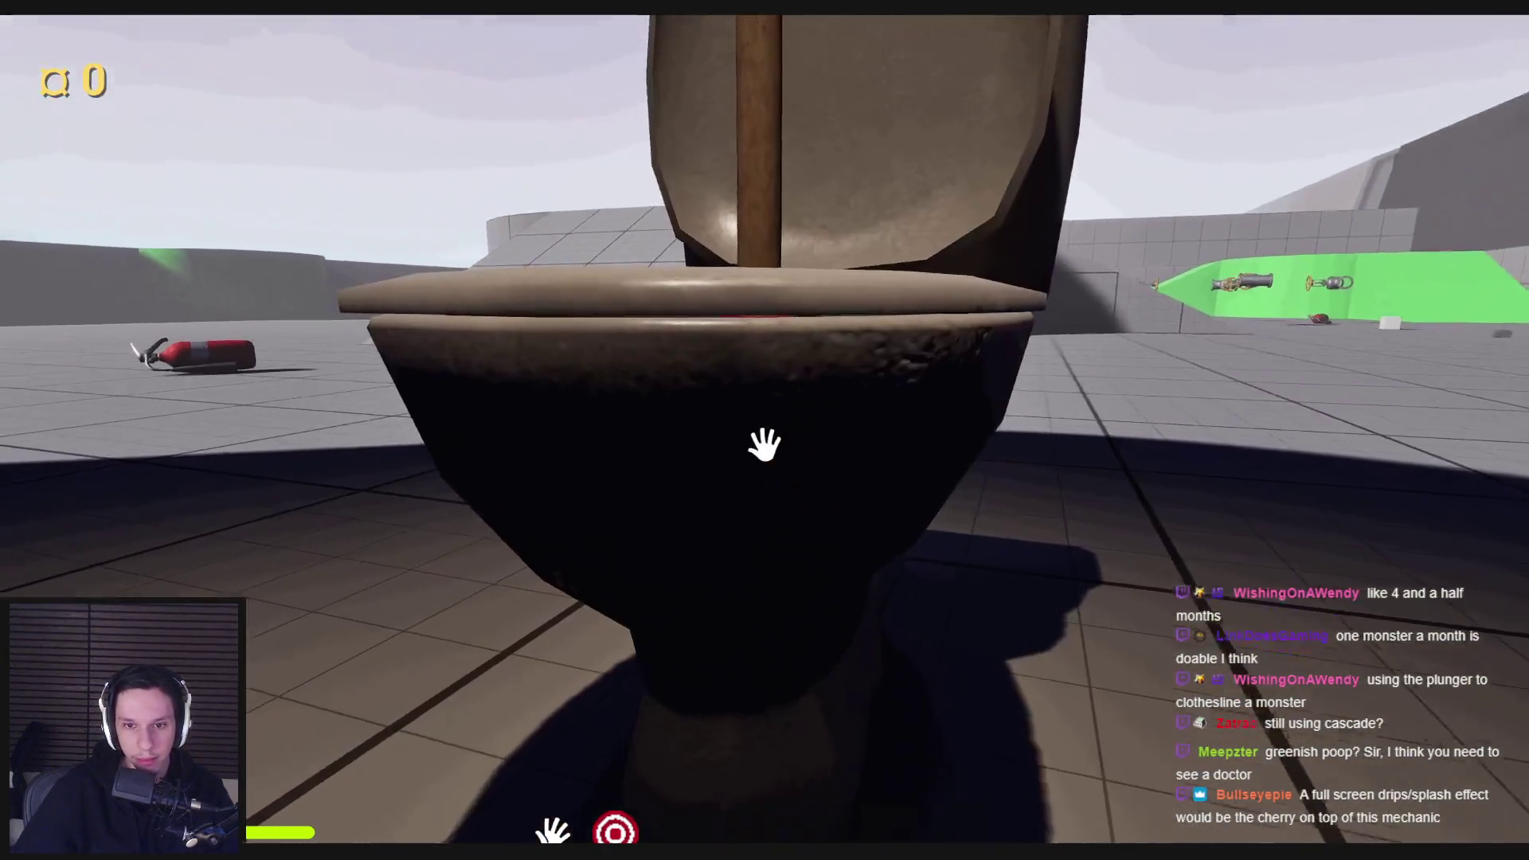
pyautogui.press('s')
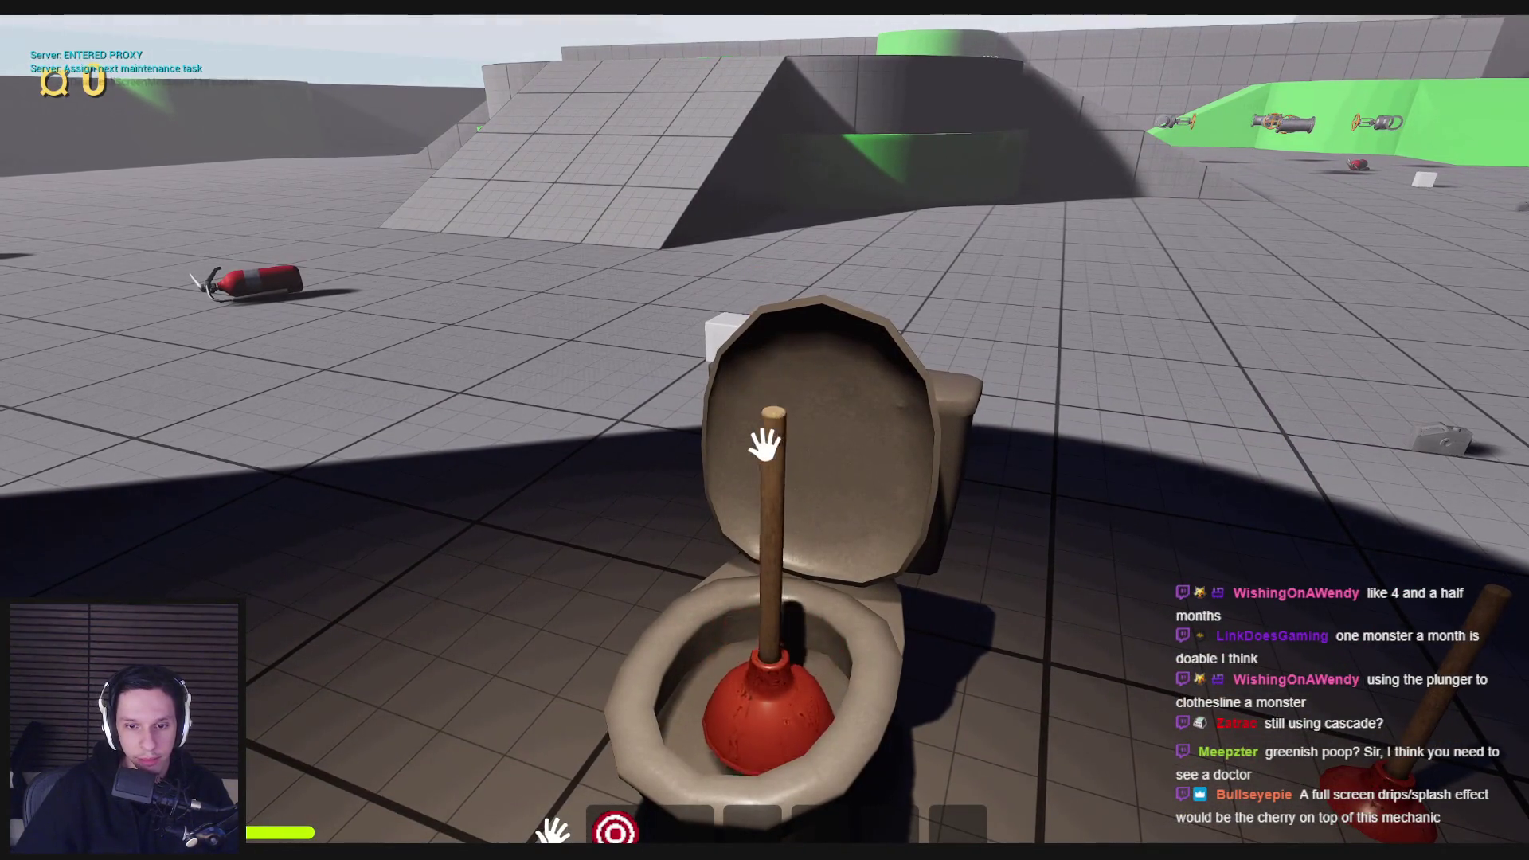
# Step: Wiggle and lift the plunger in the bowl, then eject with F8 and select the toilet
pyautogui.click(765, 450)
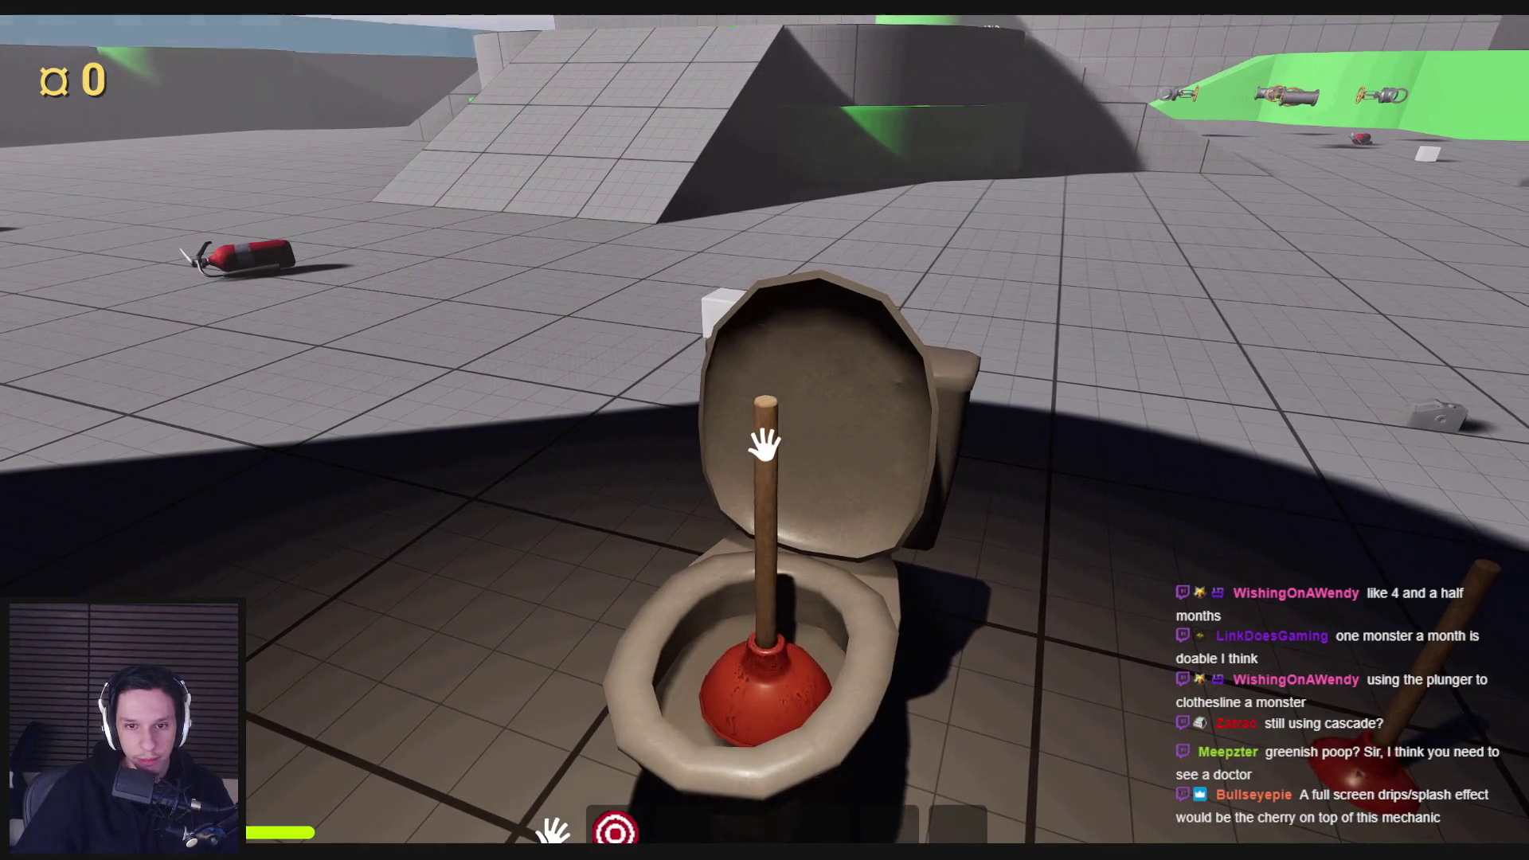
pyautogui.moveTo(764, 443); pyautogui.dragTo(763, 385)
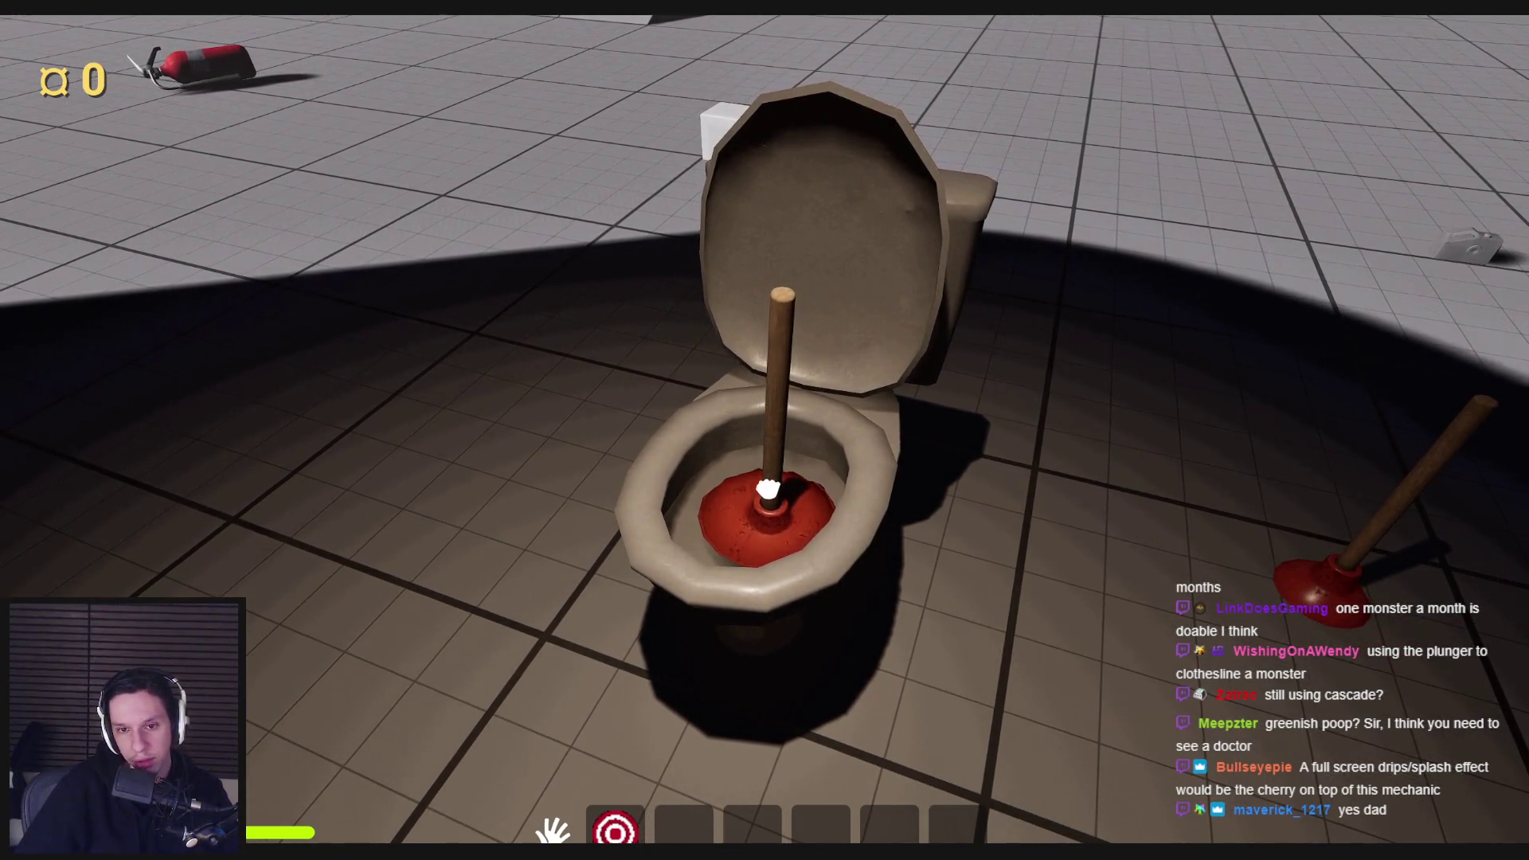
pyautogui.moveTo(767, 490); pyautogui.dragTo(764, 446)
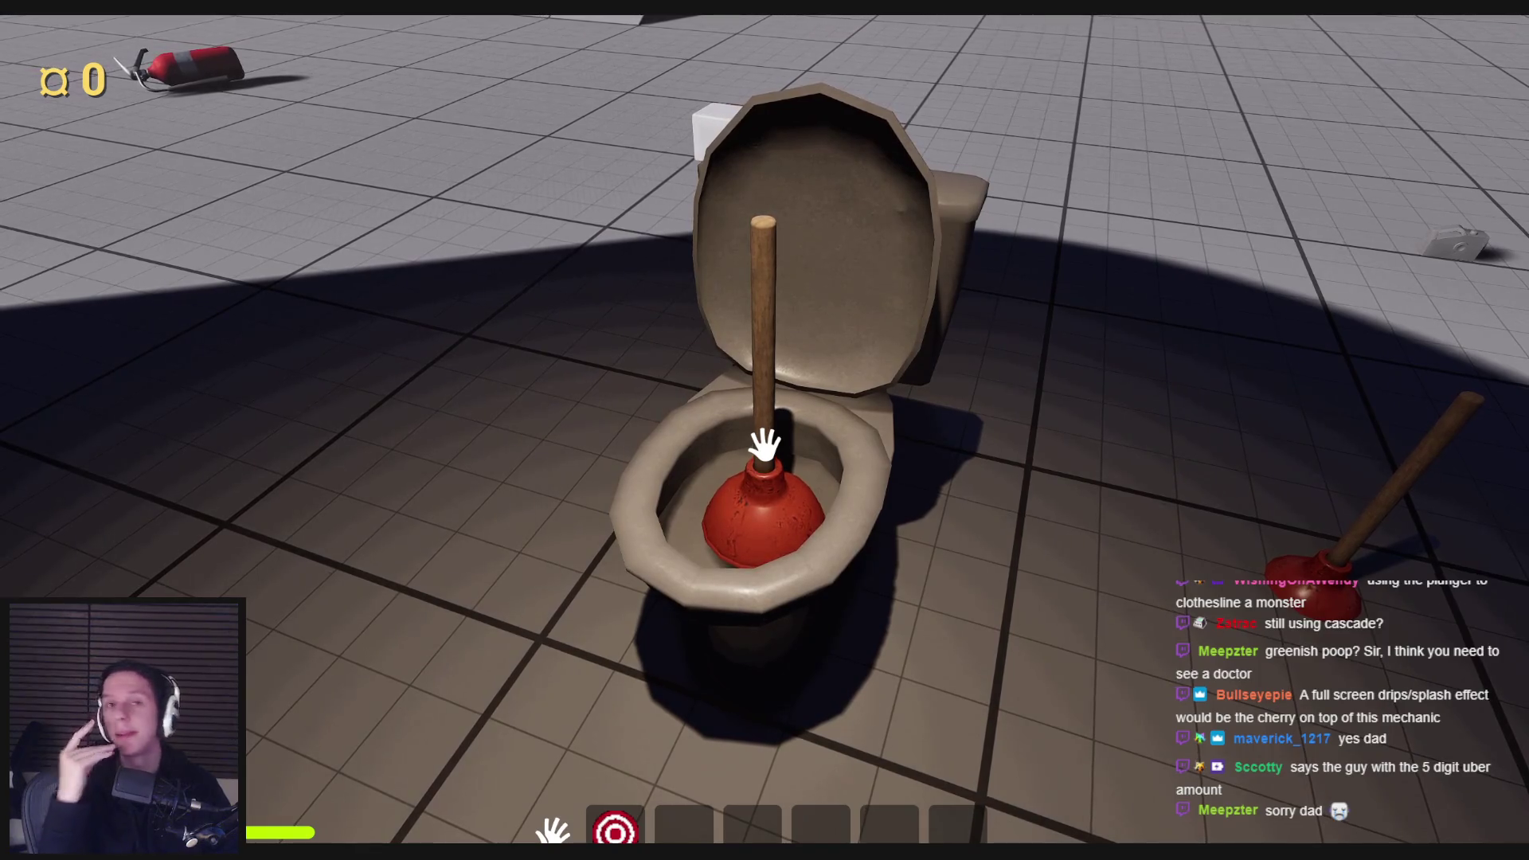
pyautogui.press('s')
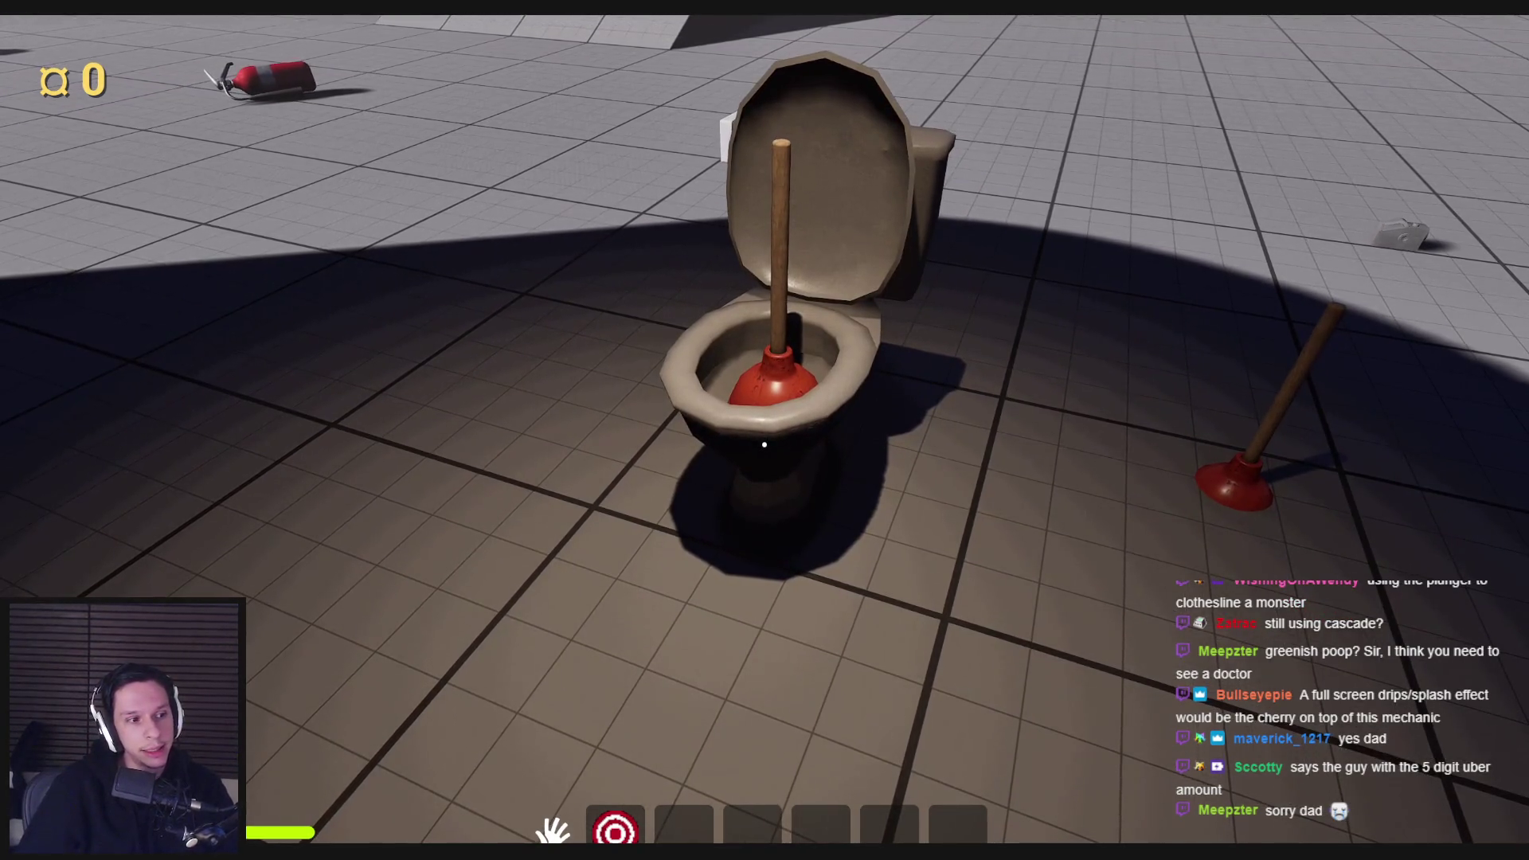
pyautogui.press('w')
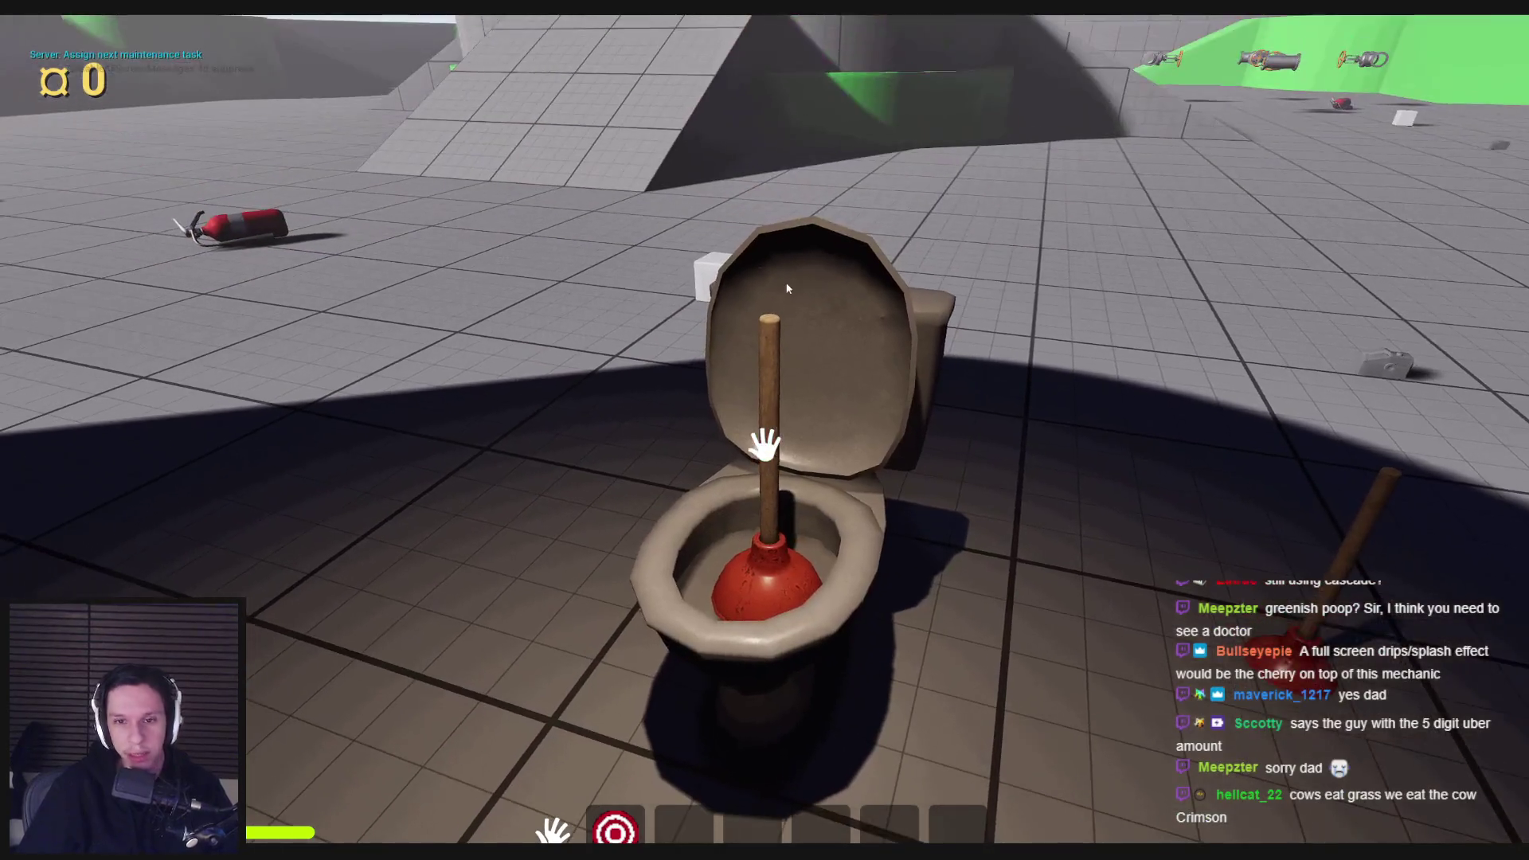
pyautogui.press('F8')
pyautogui.click(783, 304)
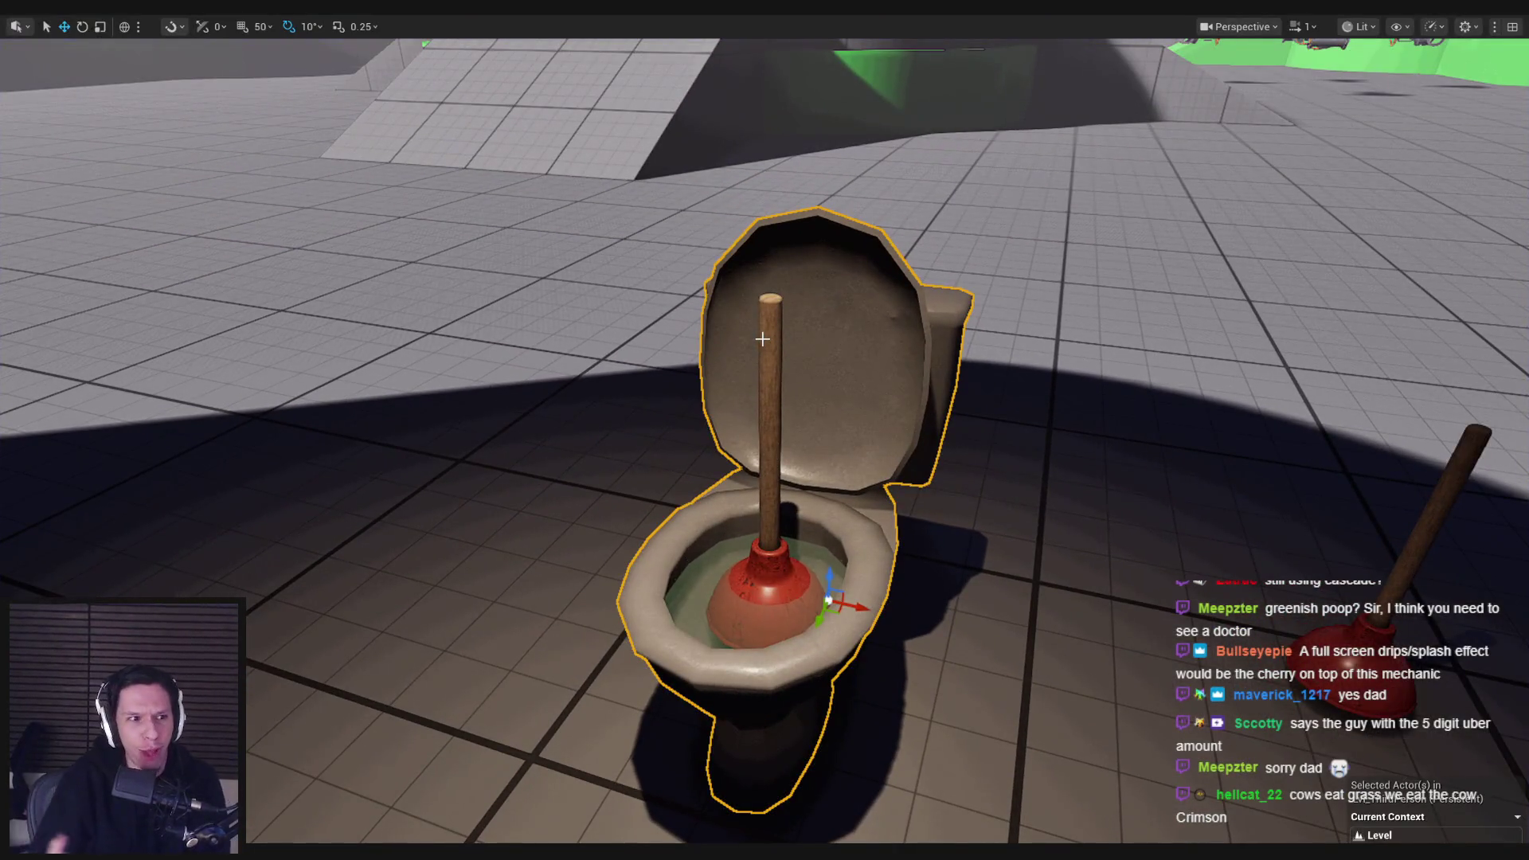
pyautogui.moveTo(762, 339); pyautogui.dragTo(762, 415)
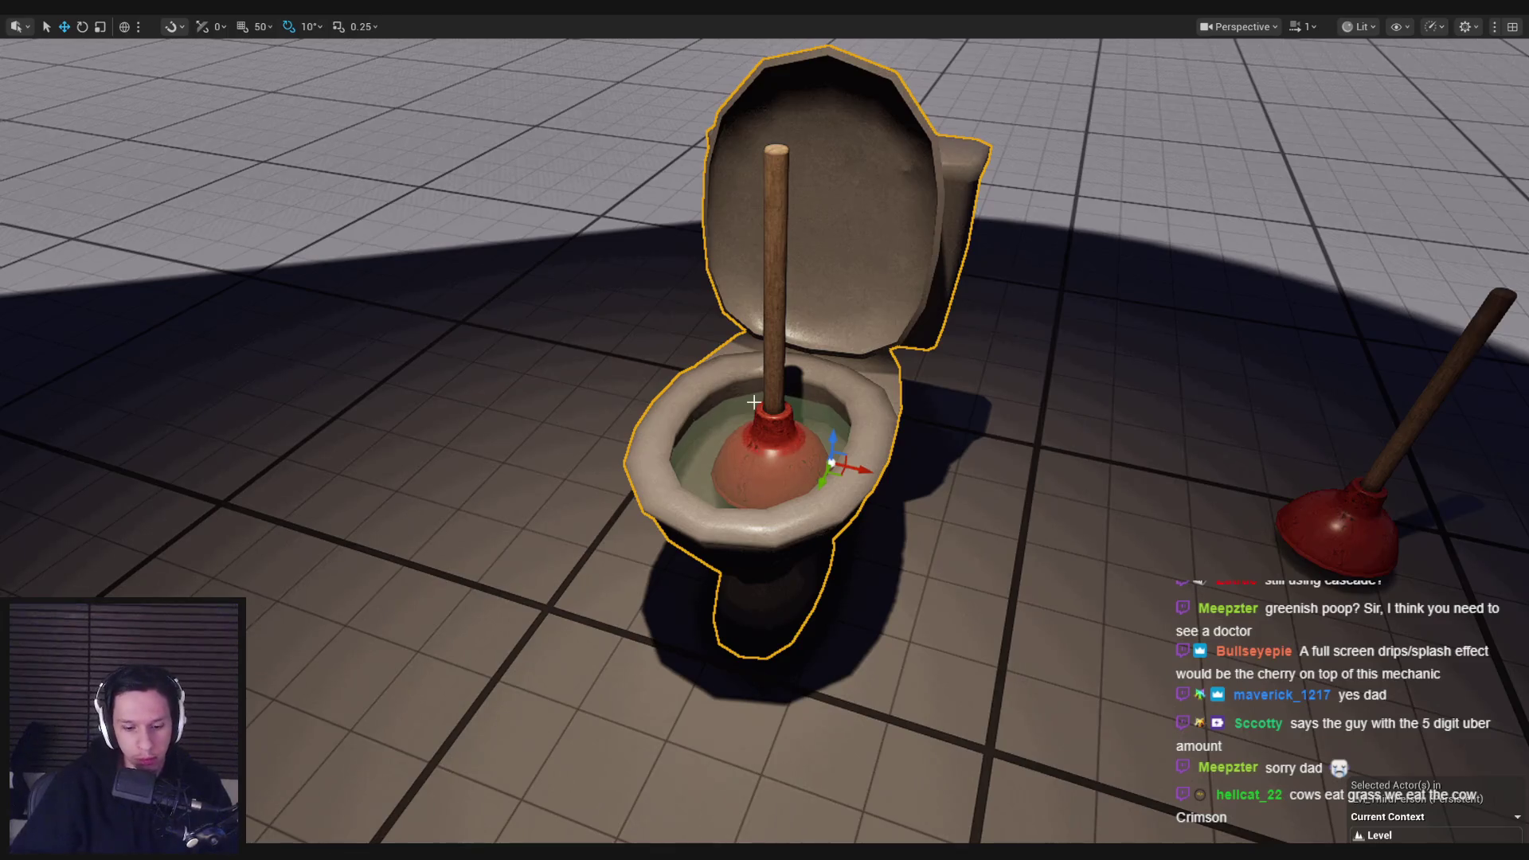
pyautogui.press('F11')
pyautogui.moveTo(853, 334); pyautogui.dragTo(844, 311)
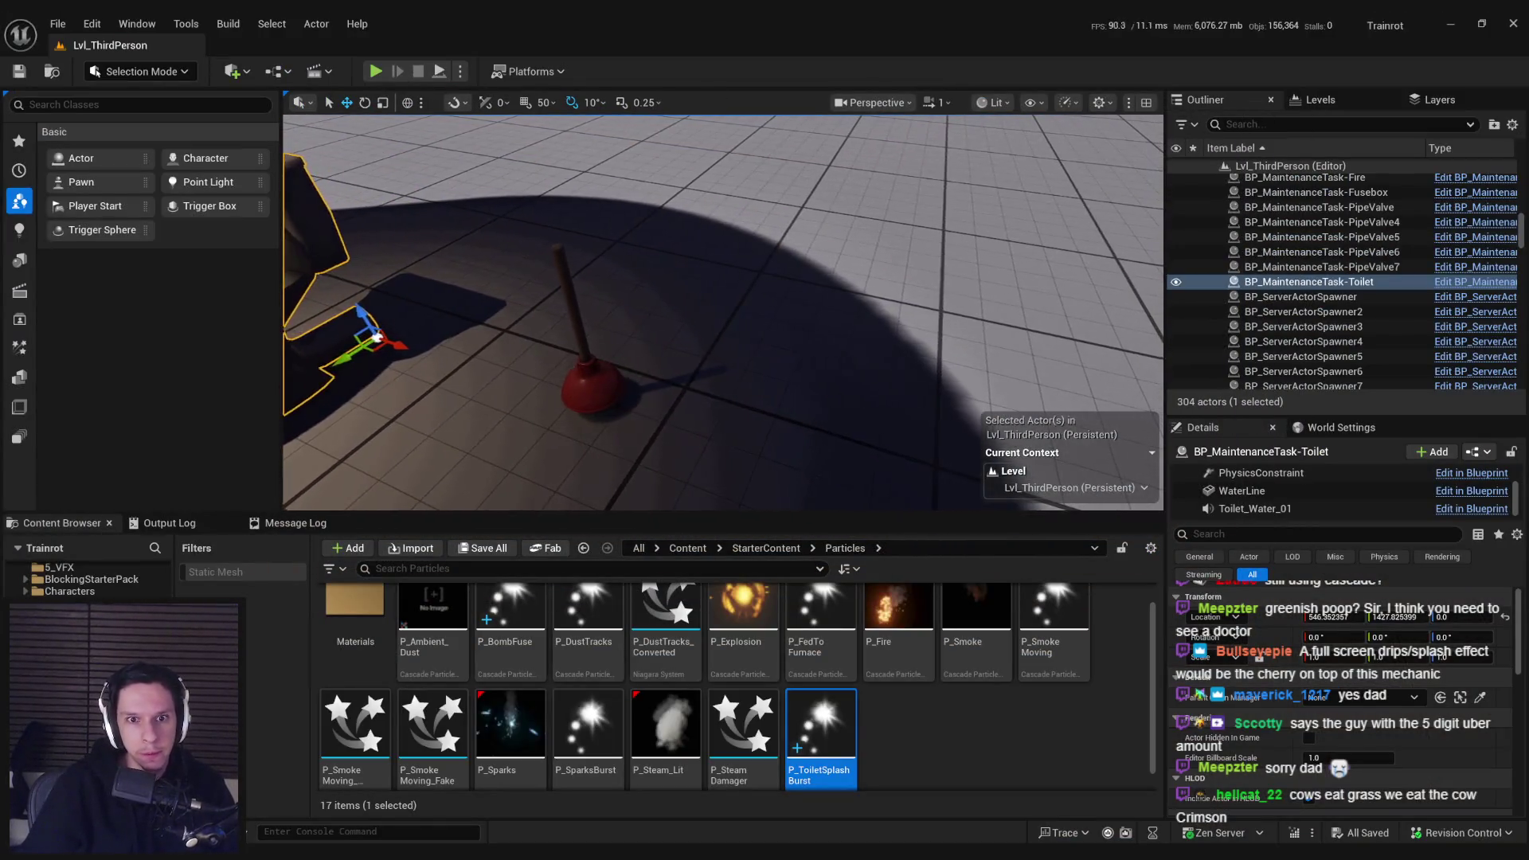
pyautogui.click(588, 375)
pyautogui.moveTo(587, 374)
pyautogui.mouseDown()
pyautogui.moveTo(542, 434)
pyautogui.moveTo(529, 390)
pyautogui.mouseUp()
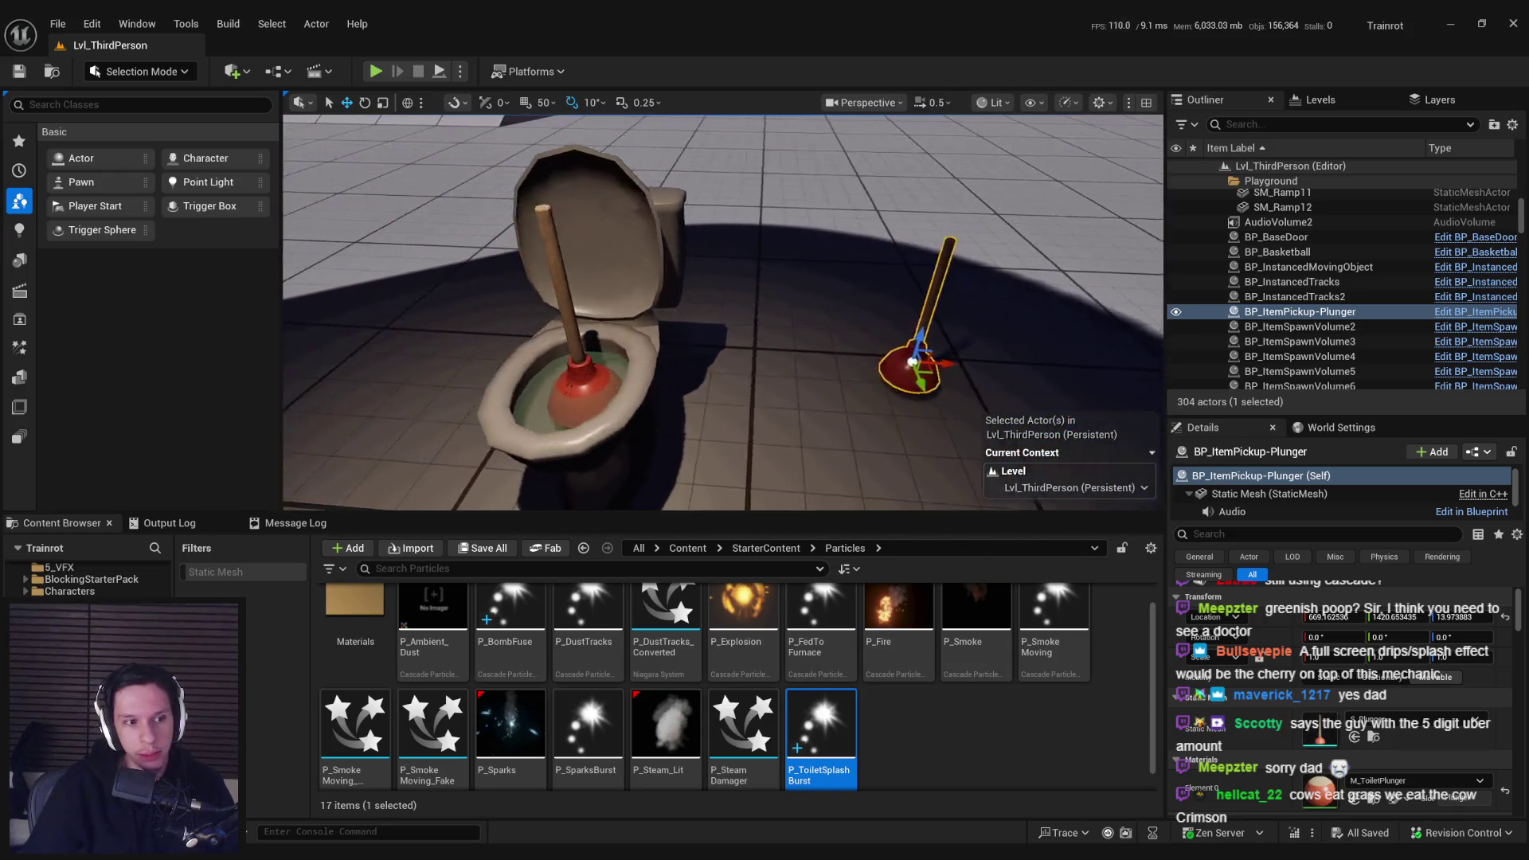
pyautogui.scroll(-2, 760, 350)
pyautogui.moveTo(760, 350); pyautogui.dragTo(759, 350)
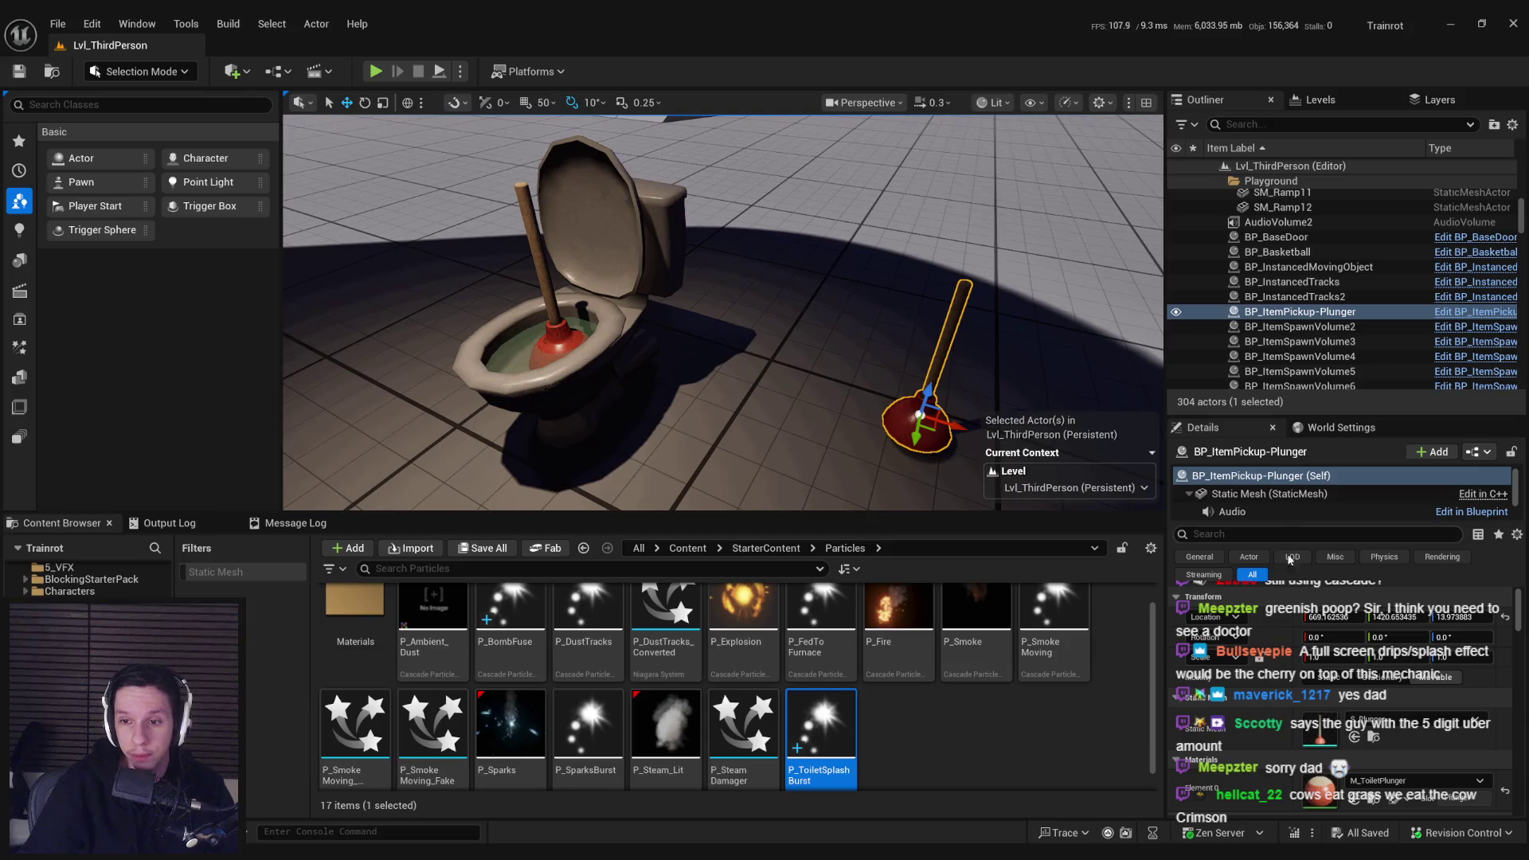
pyautogui.scroll(-1, 947, 751)
pyautogui.click(944, 744)
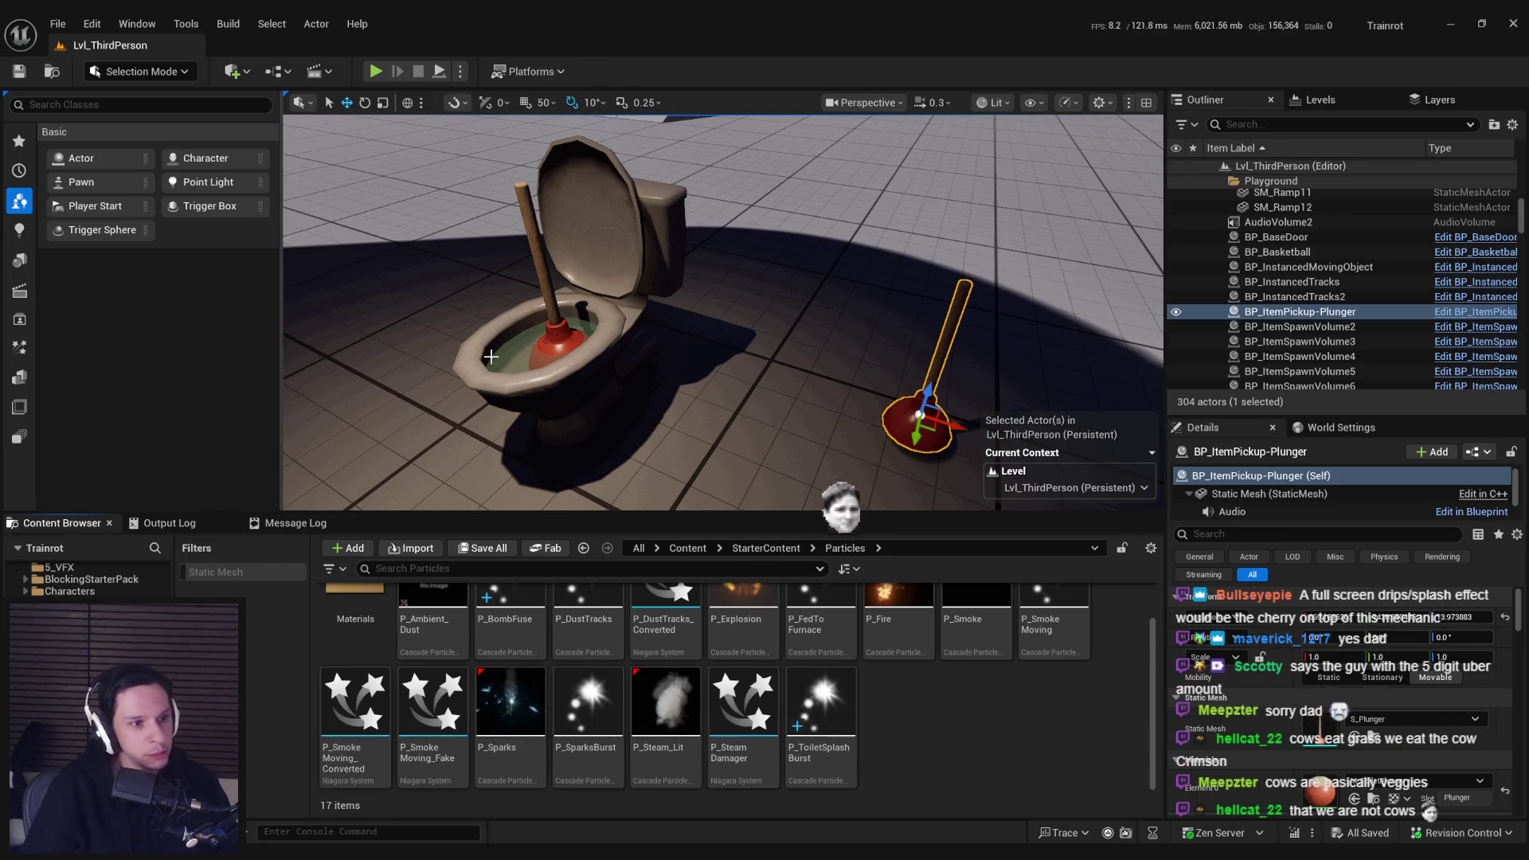
pyautogui.moveTo(490, 356); pyautogui.dragTo(501, 305)
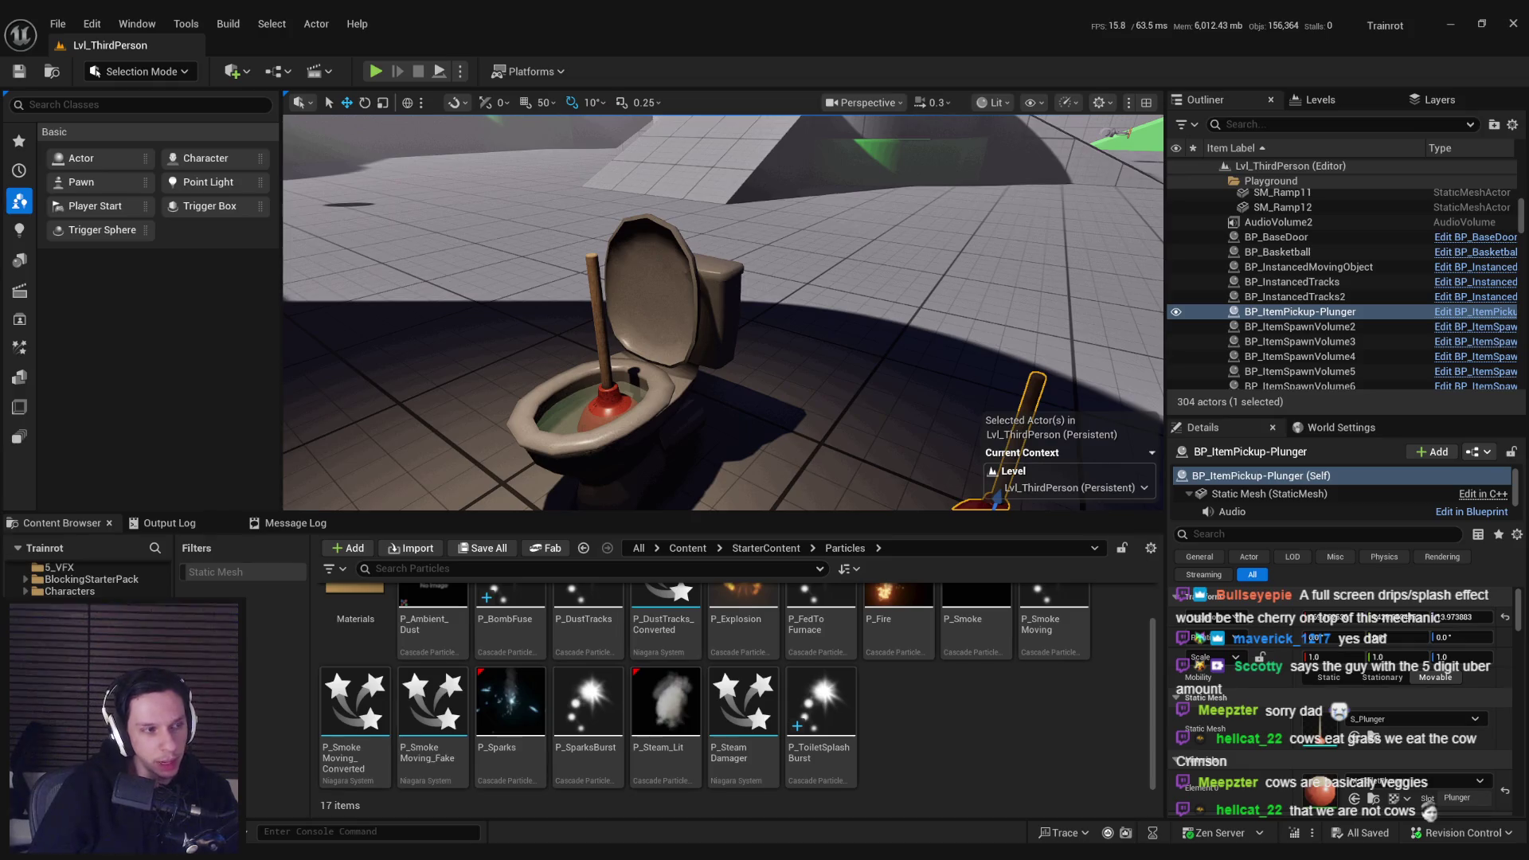
pyautogui.moveTo(566, 332); pyautogui.dragTo(564, 331)
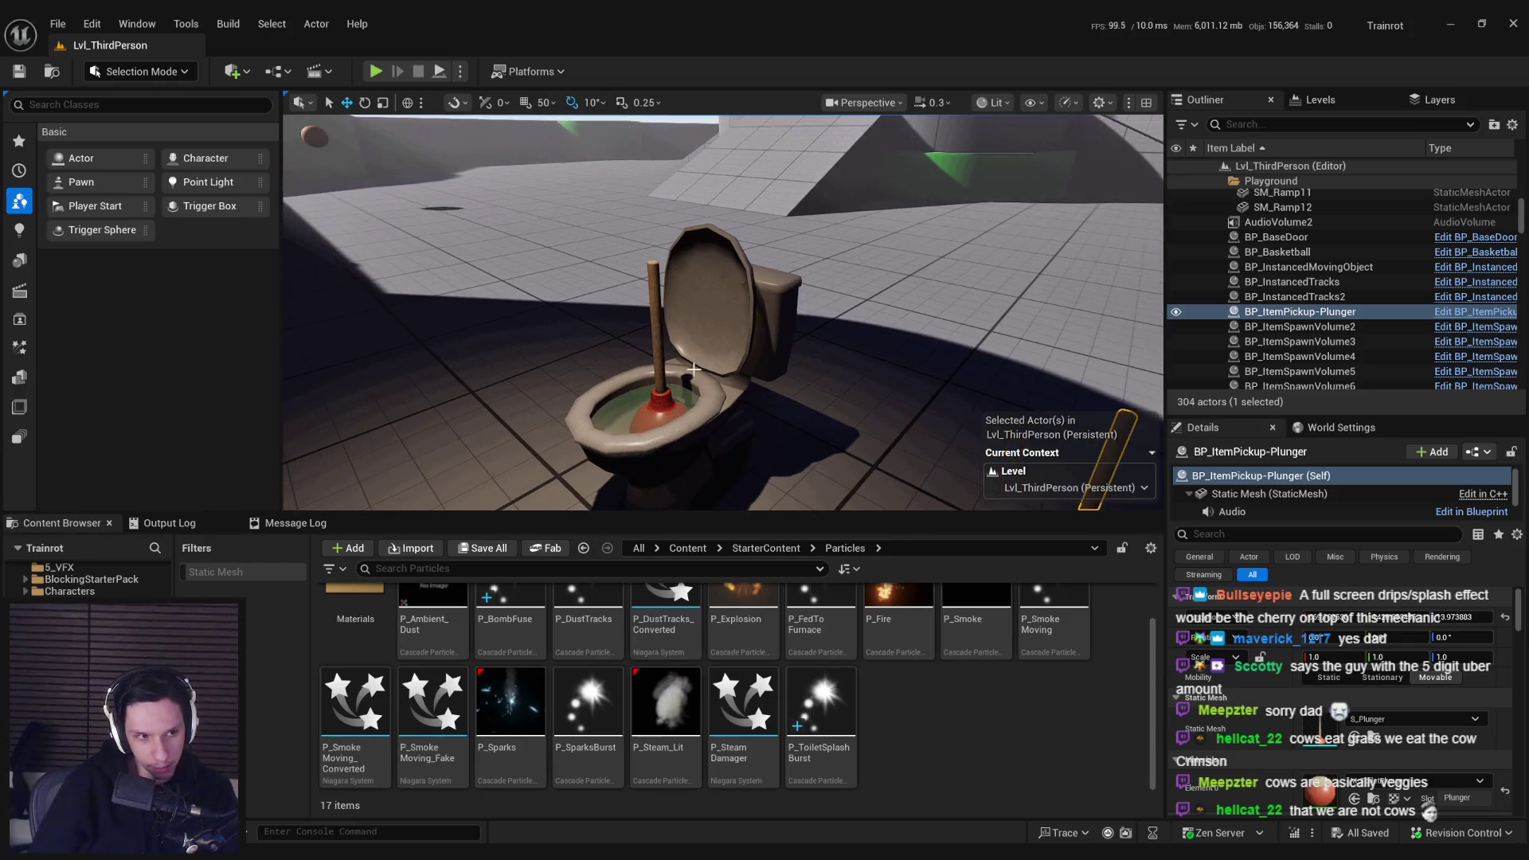
pyautogui.moveTo(694, 369)
pyautogui.mouseDown()
pyautogui.moveTo(684, 385)
pyautogui.moveTo(678, 371)
pyautogui.mouseUp()
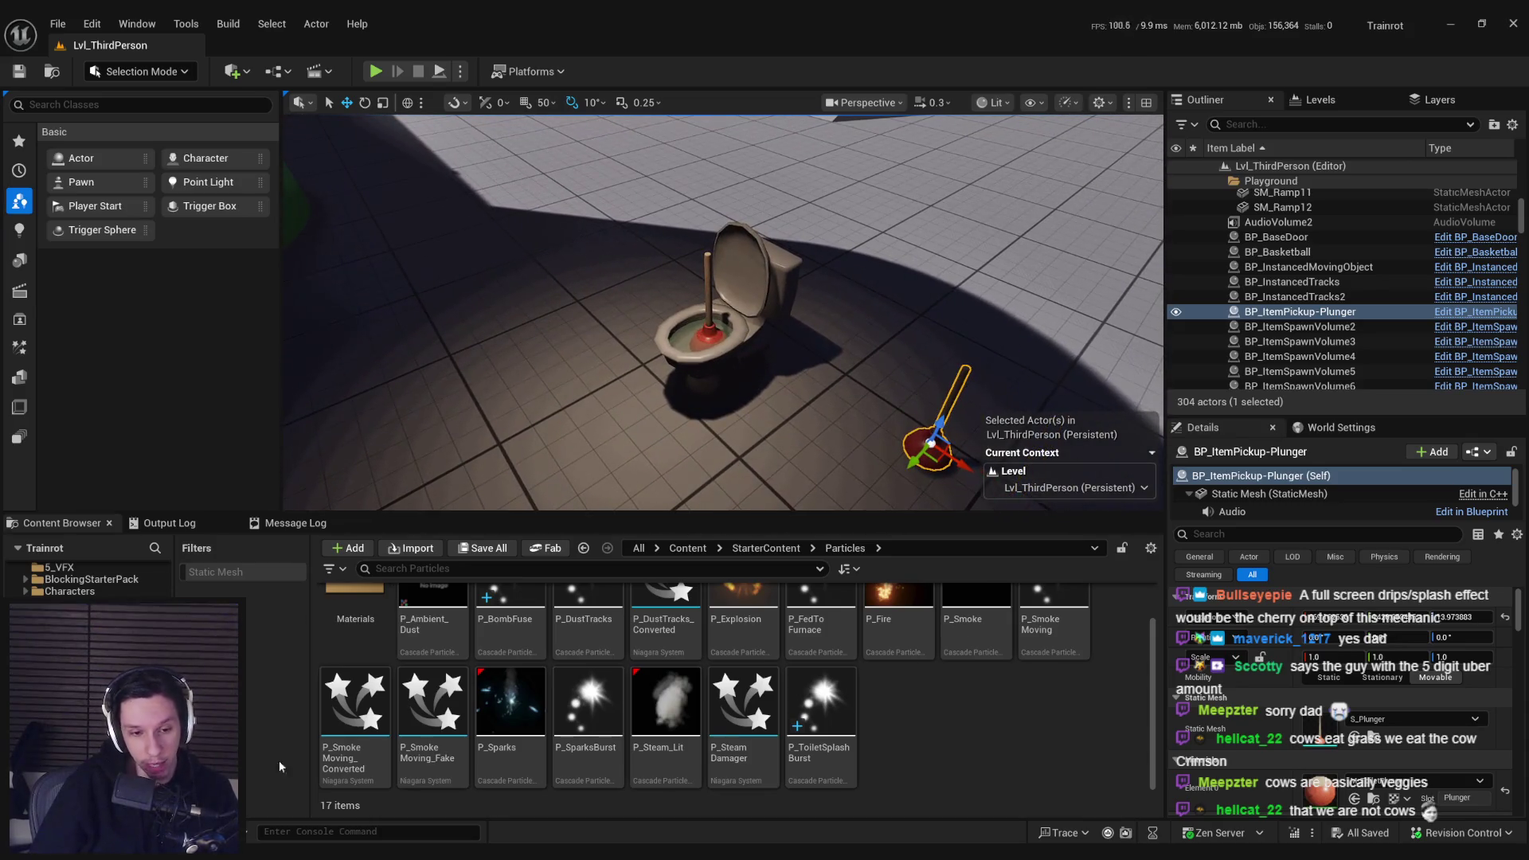
pyautogui.hotkey('alt', 'Tab')
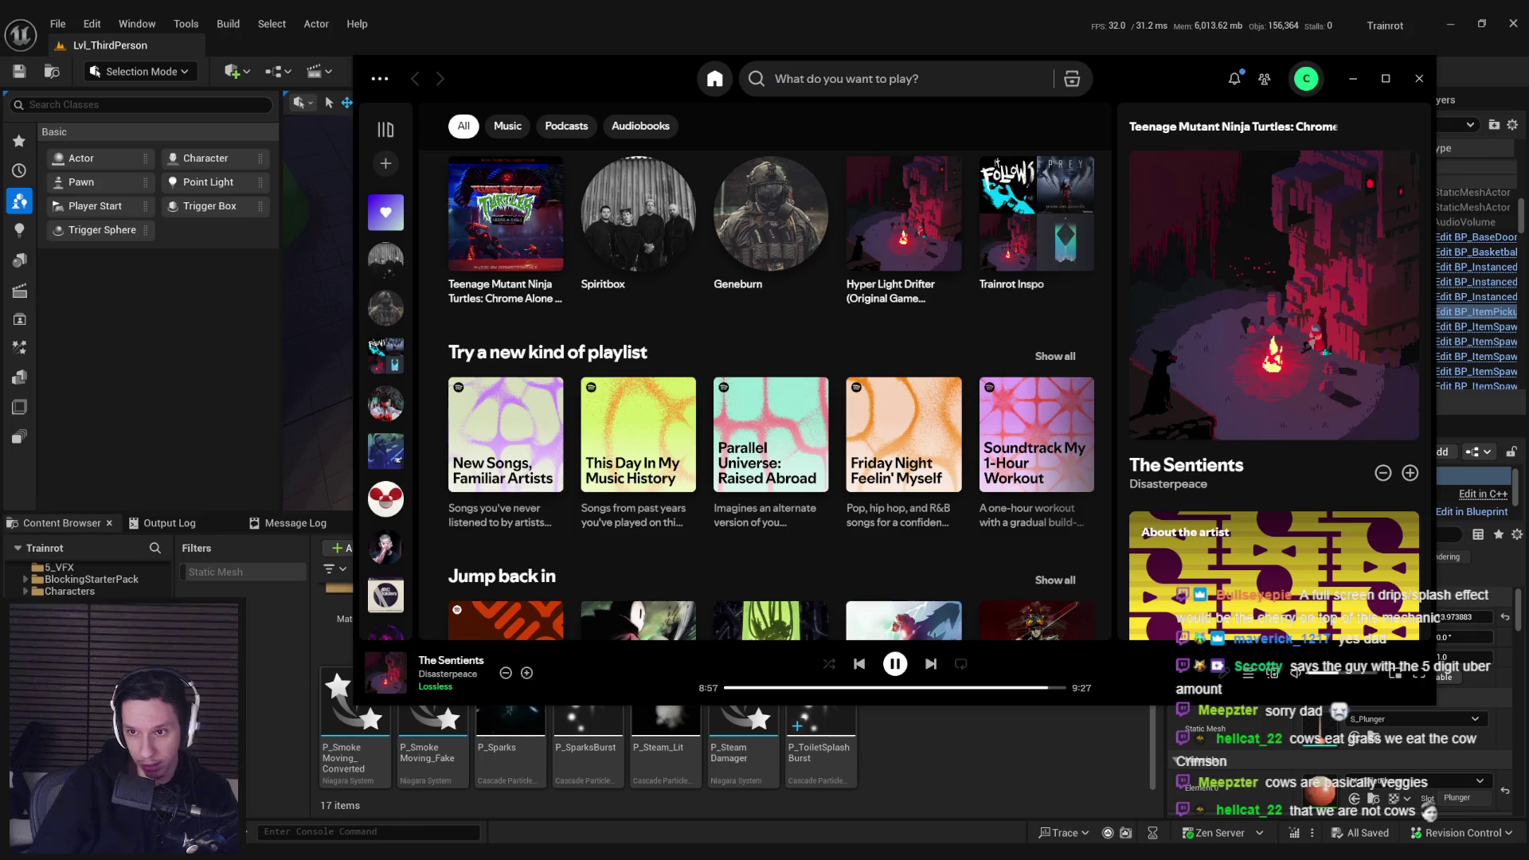
pyautogui.click(930, 664)
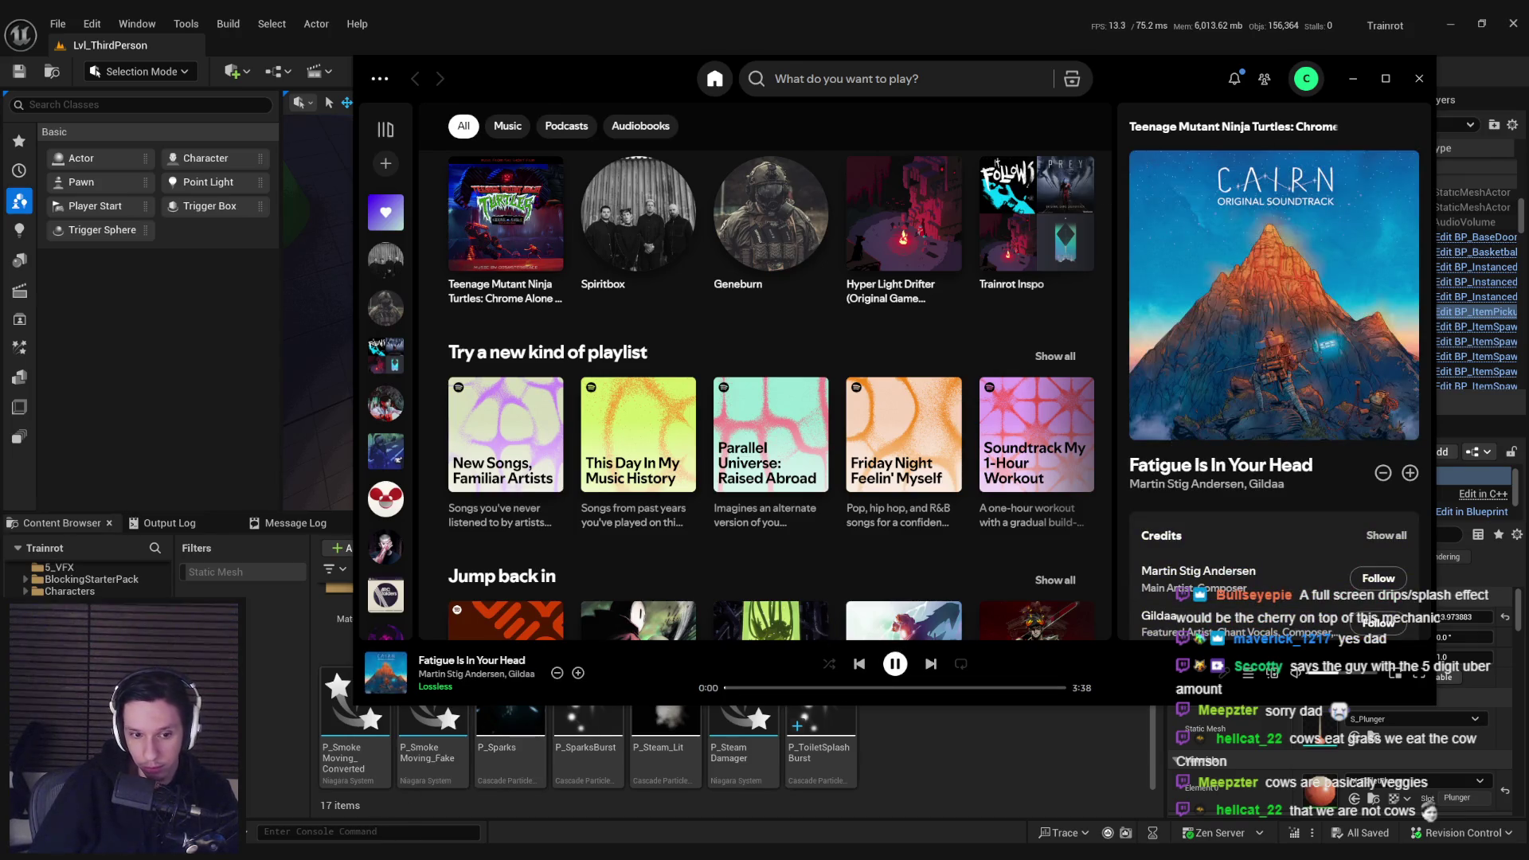
pyautogui.hotkey('alt', 'Tab')
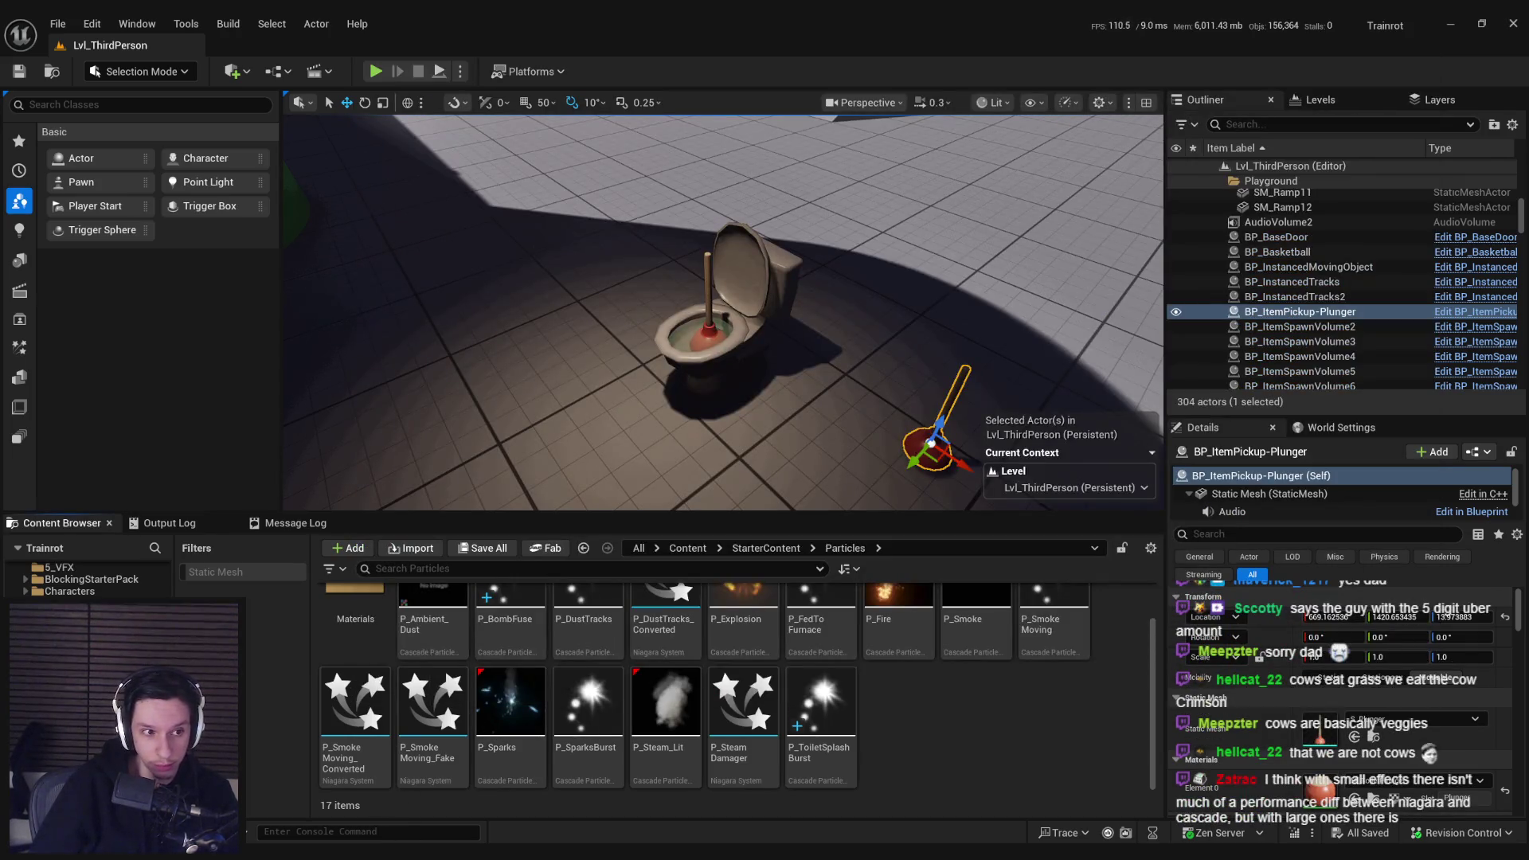
pyautogui.scroll(10, 723, 313)
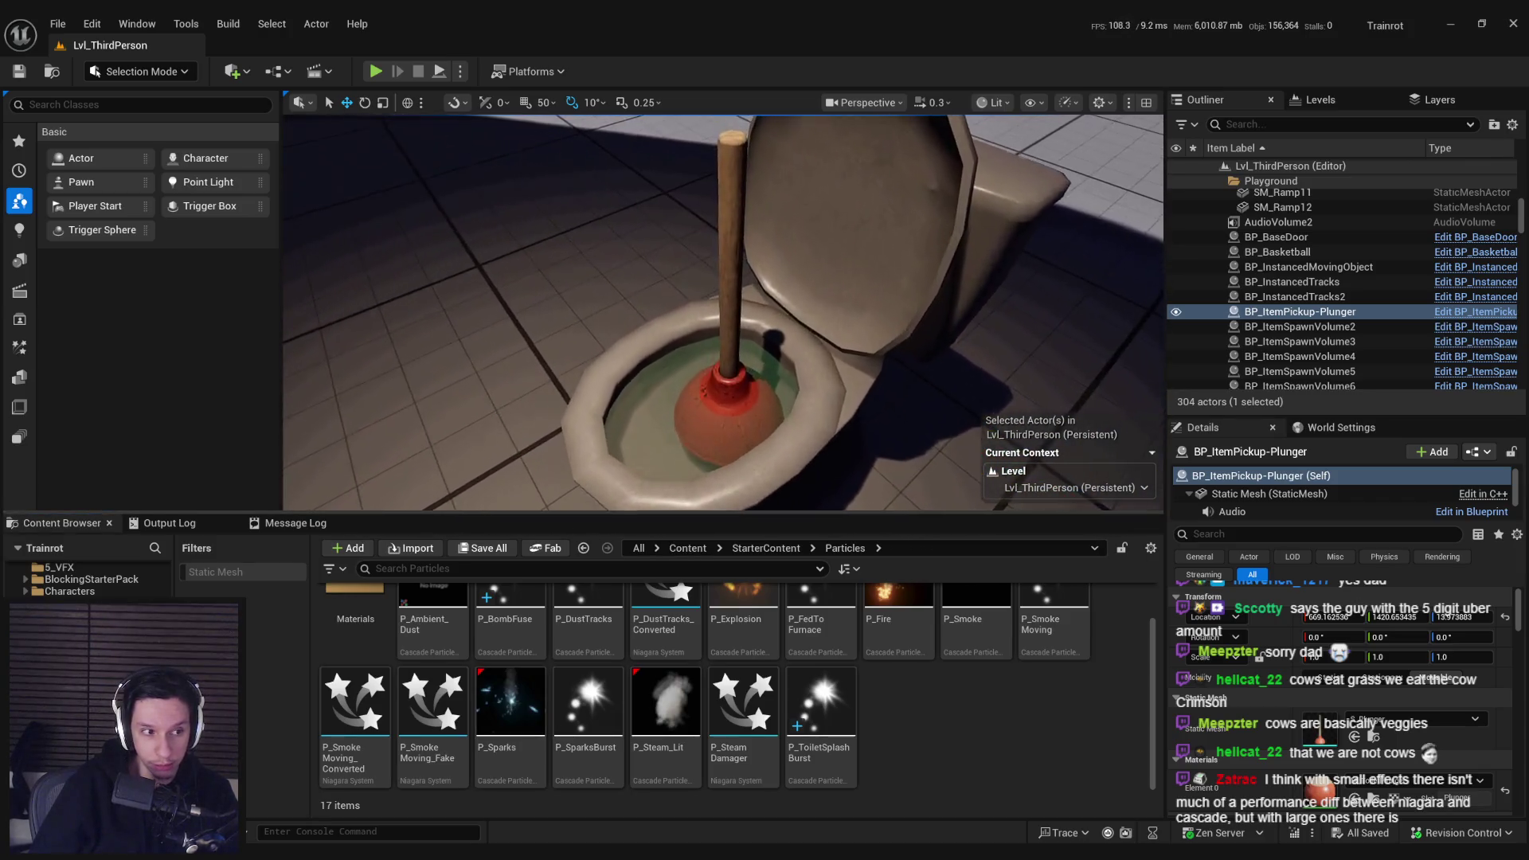
pyautogui.press('f')
pyautogui.hotkey('alt', 'p')
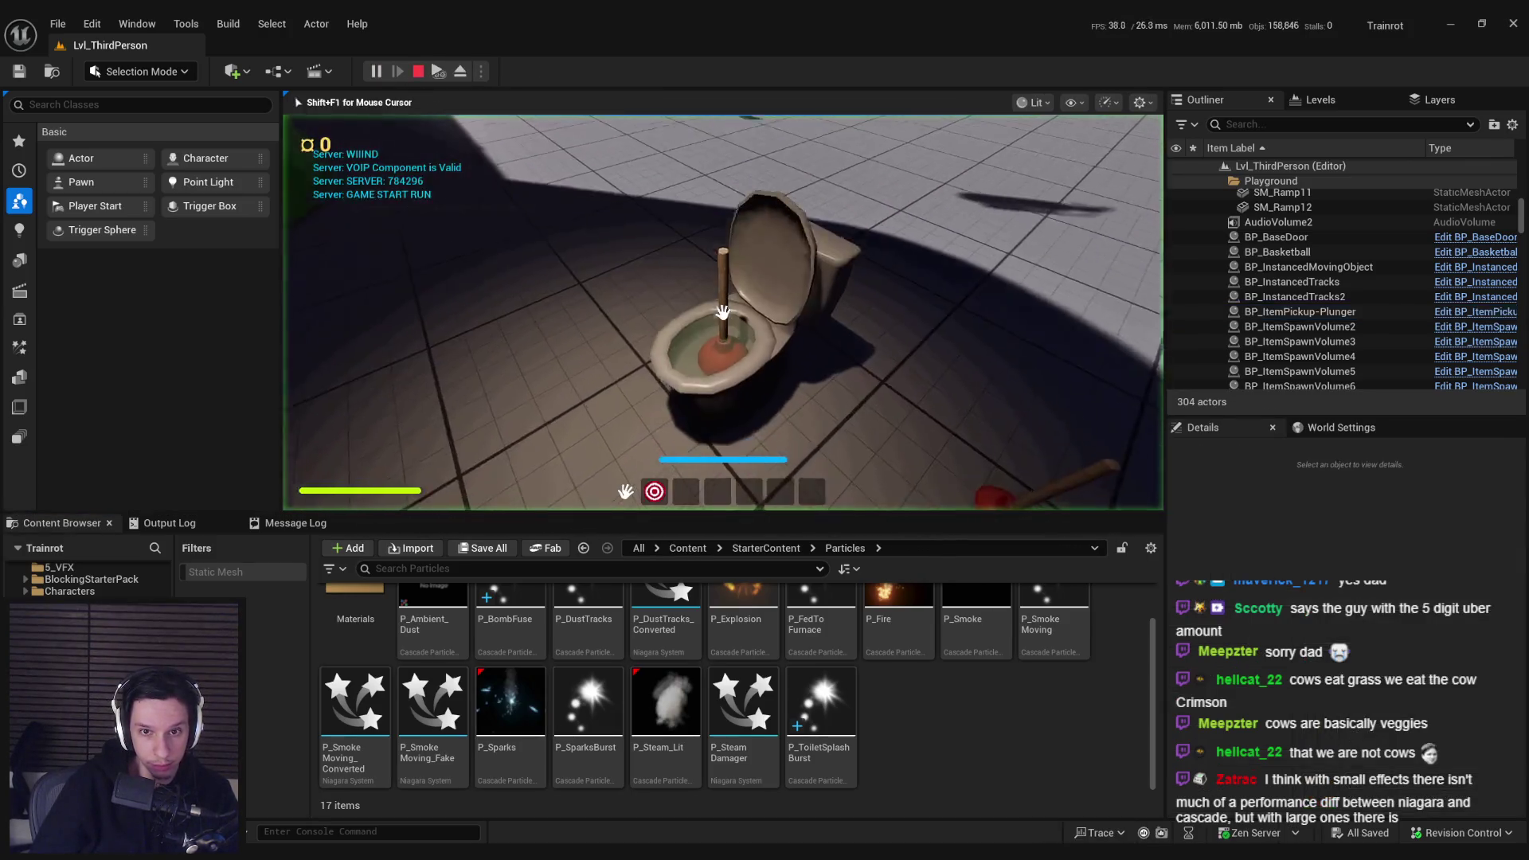
pyautogui.click(722, 313)
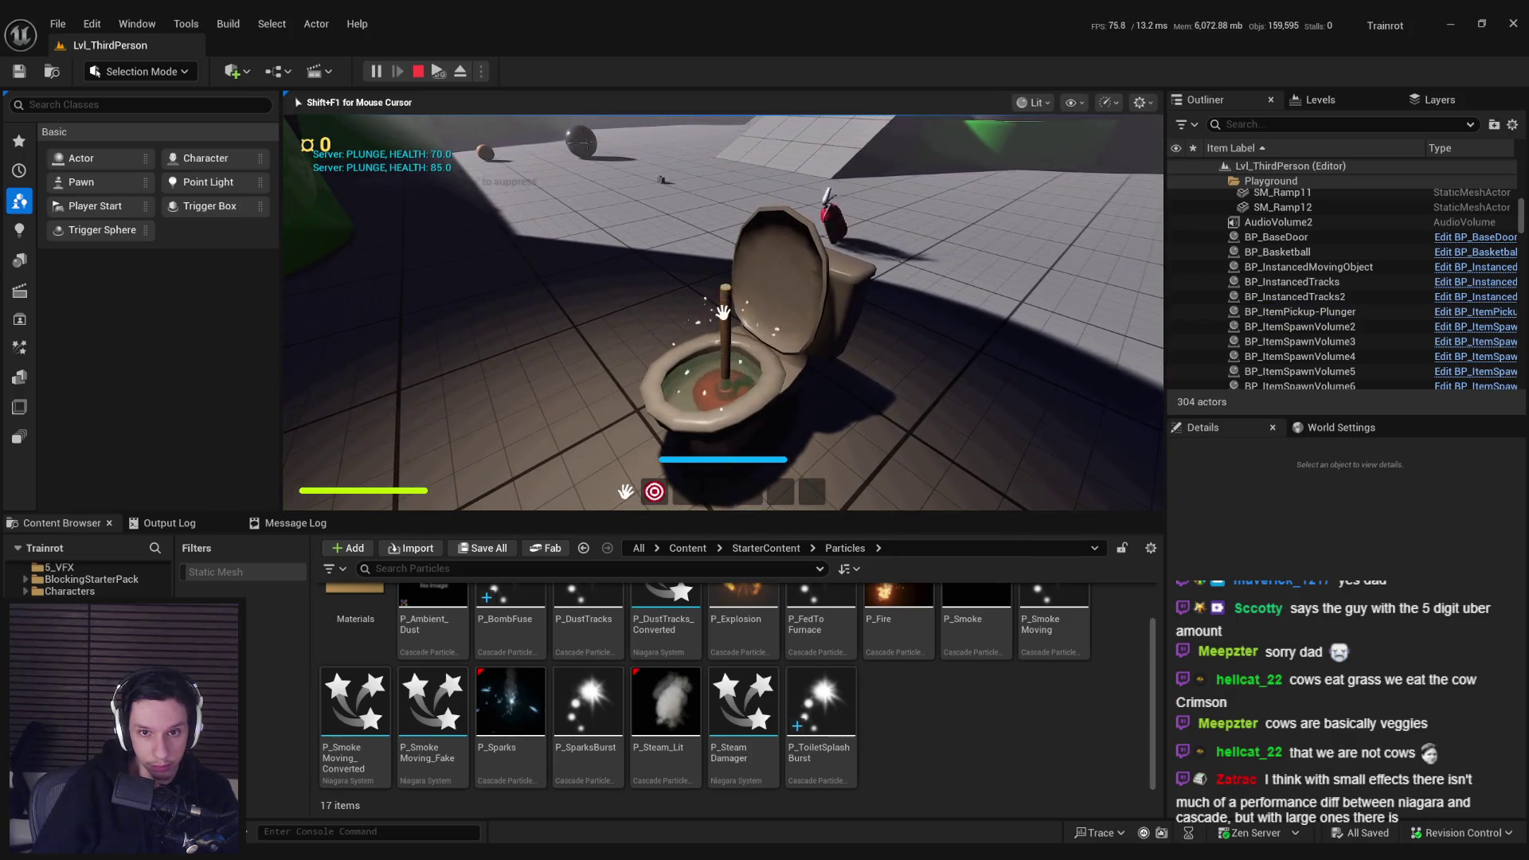
pyautogui.click(722, 312)
pyautogui.press('Escape')
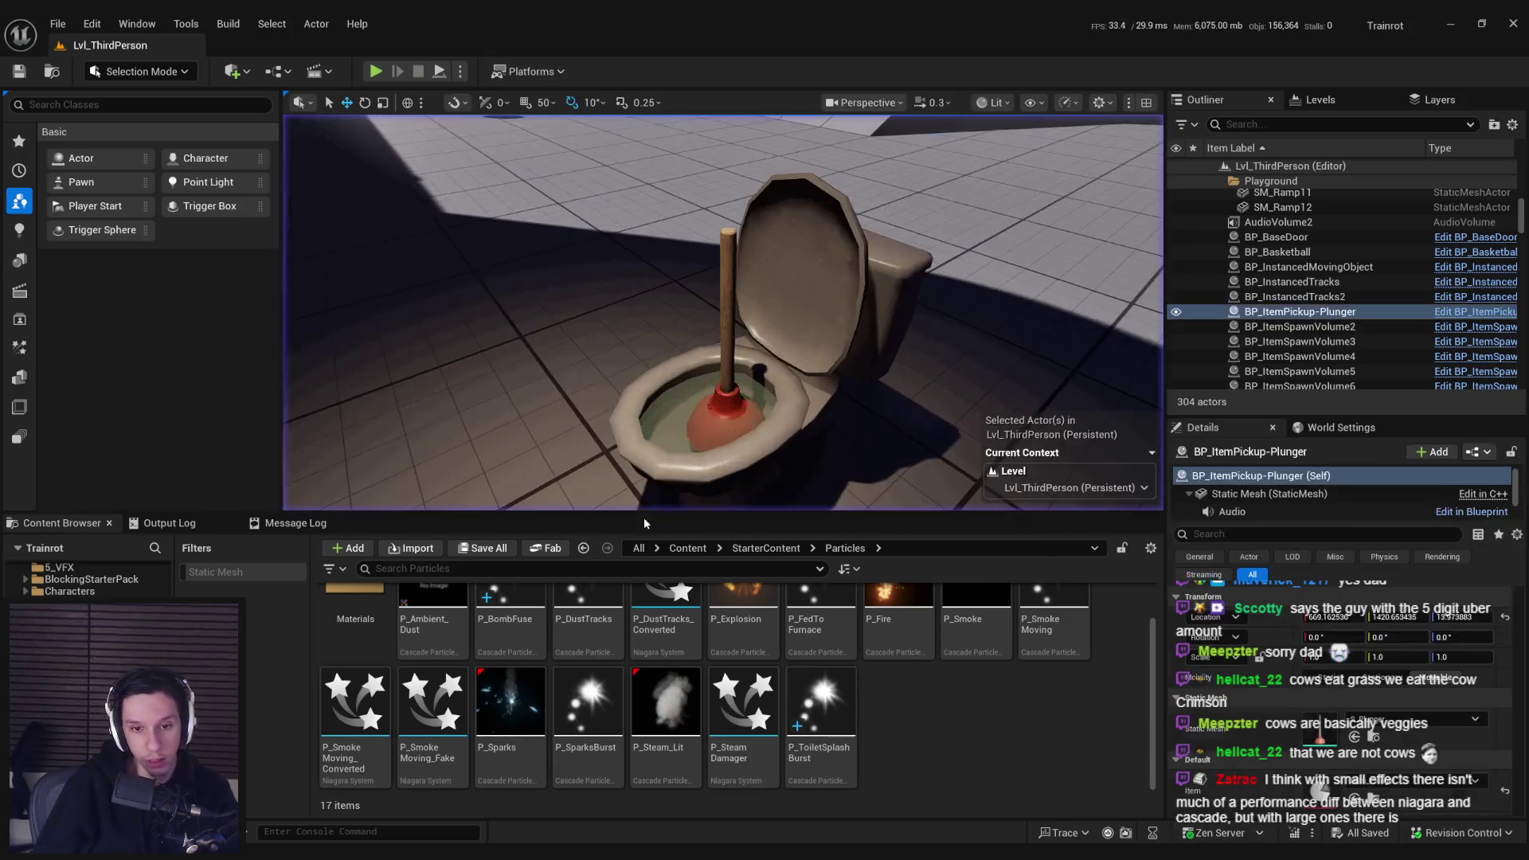
pyautogui.doubleClick(821, 701)
# Step: Select the Actor Collision module and review its completion options, keeping Kill
pyautogui.click(494, 328)
pyautogui.click(498, 340)
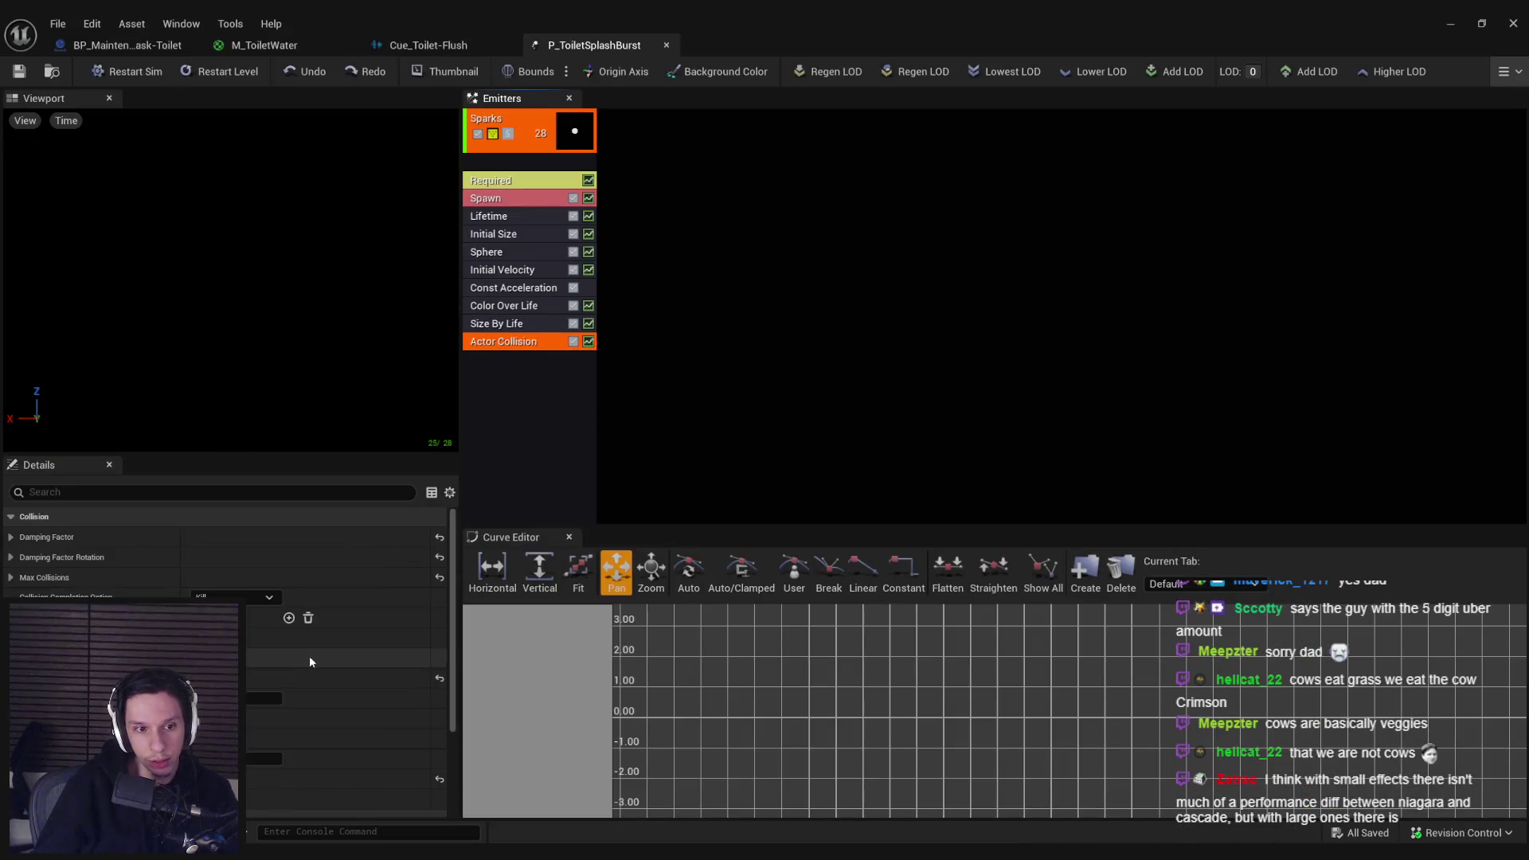
pyautogui.click(235, 598)
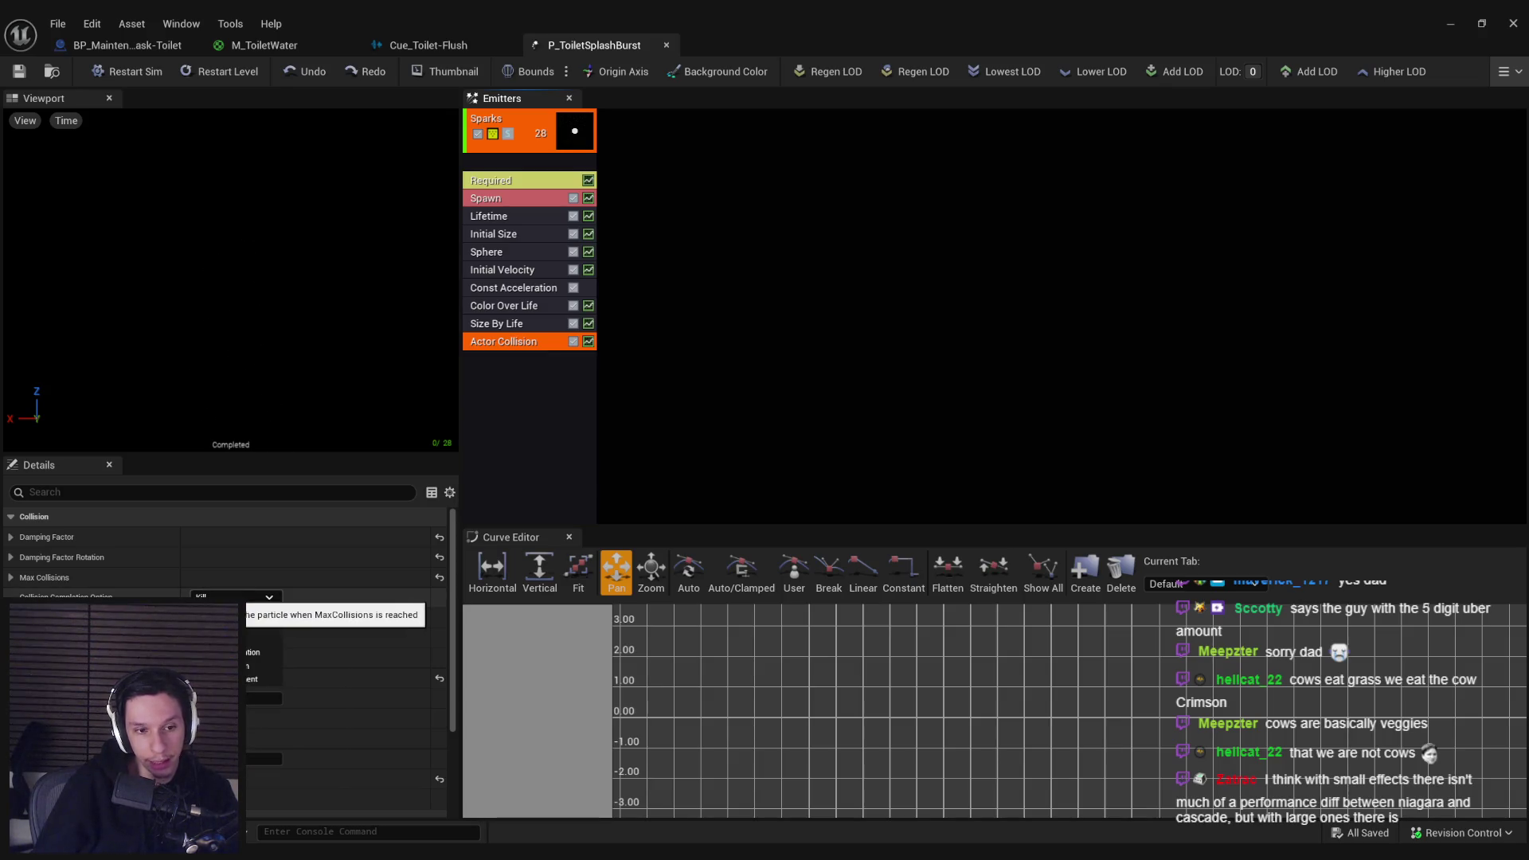
pyautogui.press('Escape')
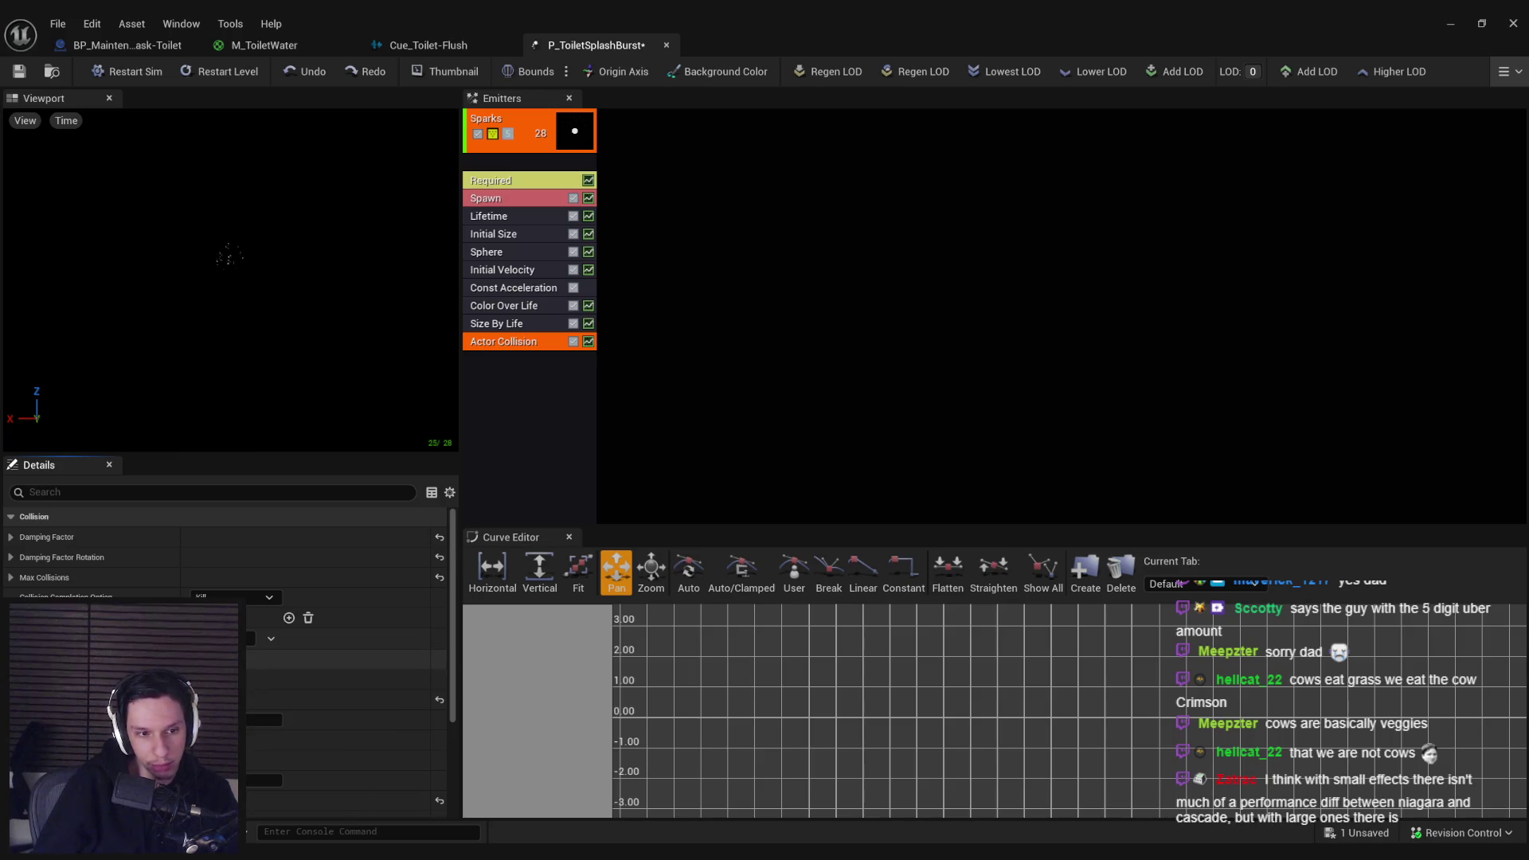
# Step: Expand Max Collisions to show its distribution values, then return to the level
pyautogui.scroll(-1, 225, 637)
pyautogui.scroll(-2, 226, 637)
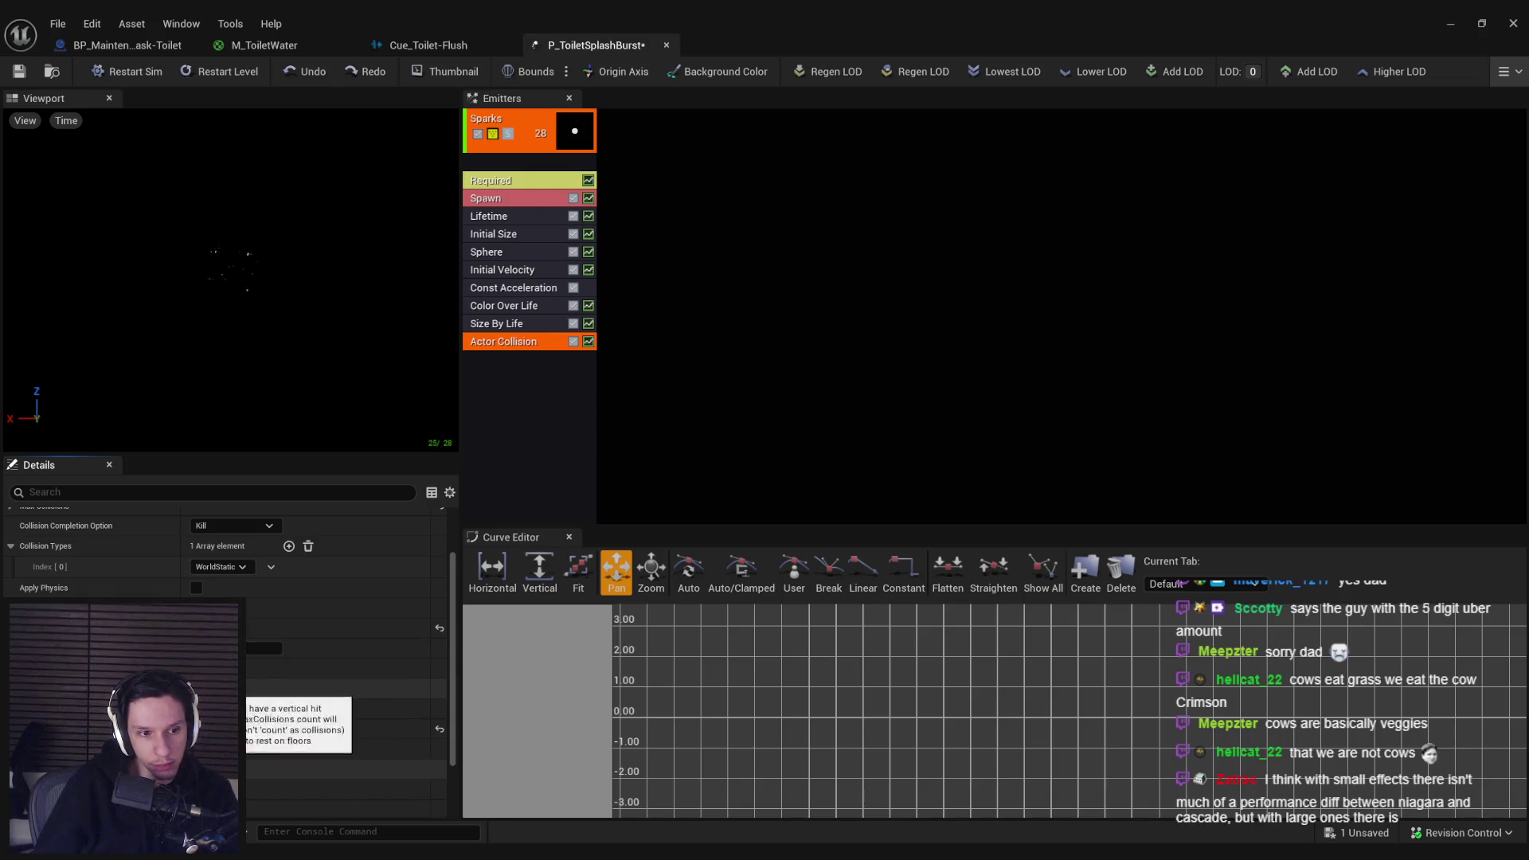
pyautogui.scroll(-3, 225, 637)
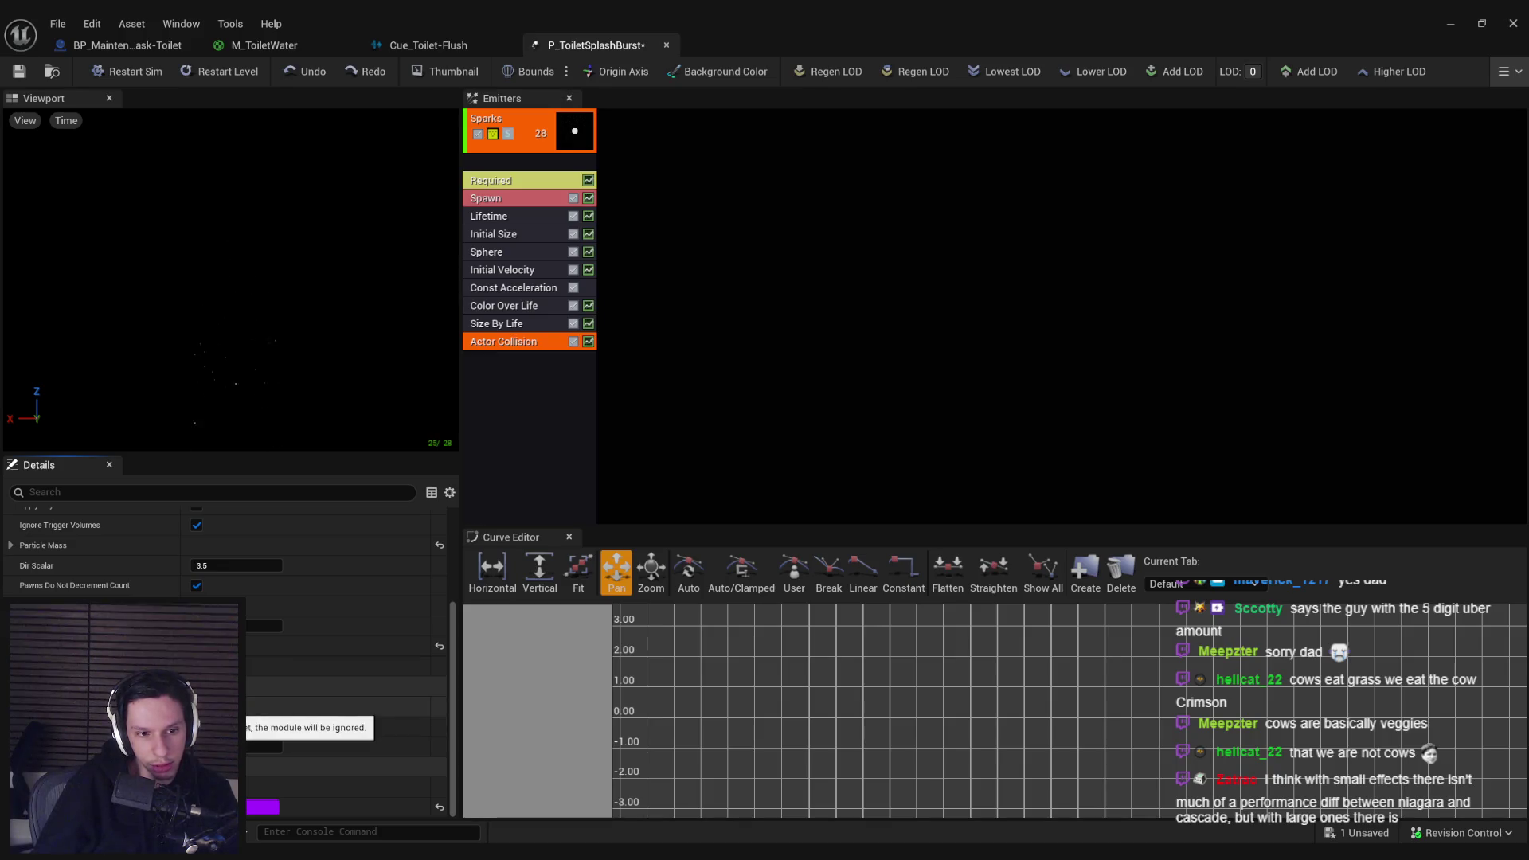
pyautogui.scroll(4, 226, 637)
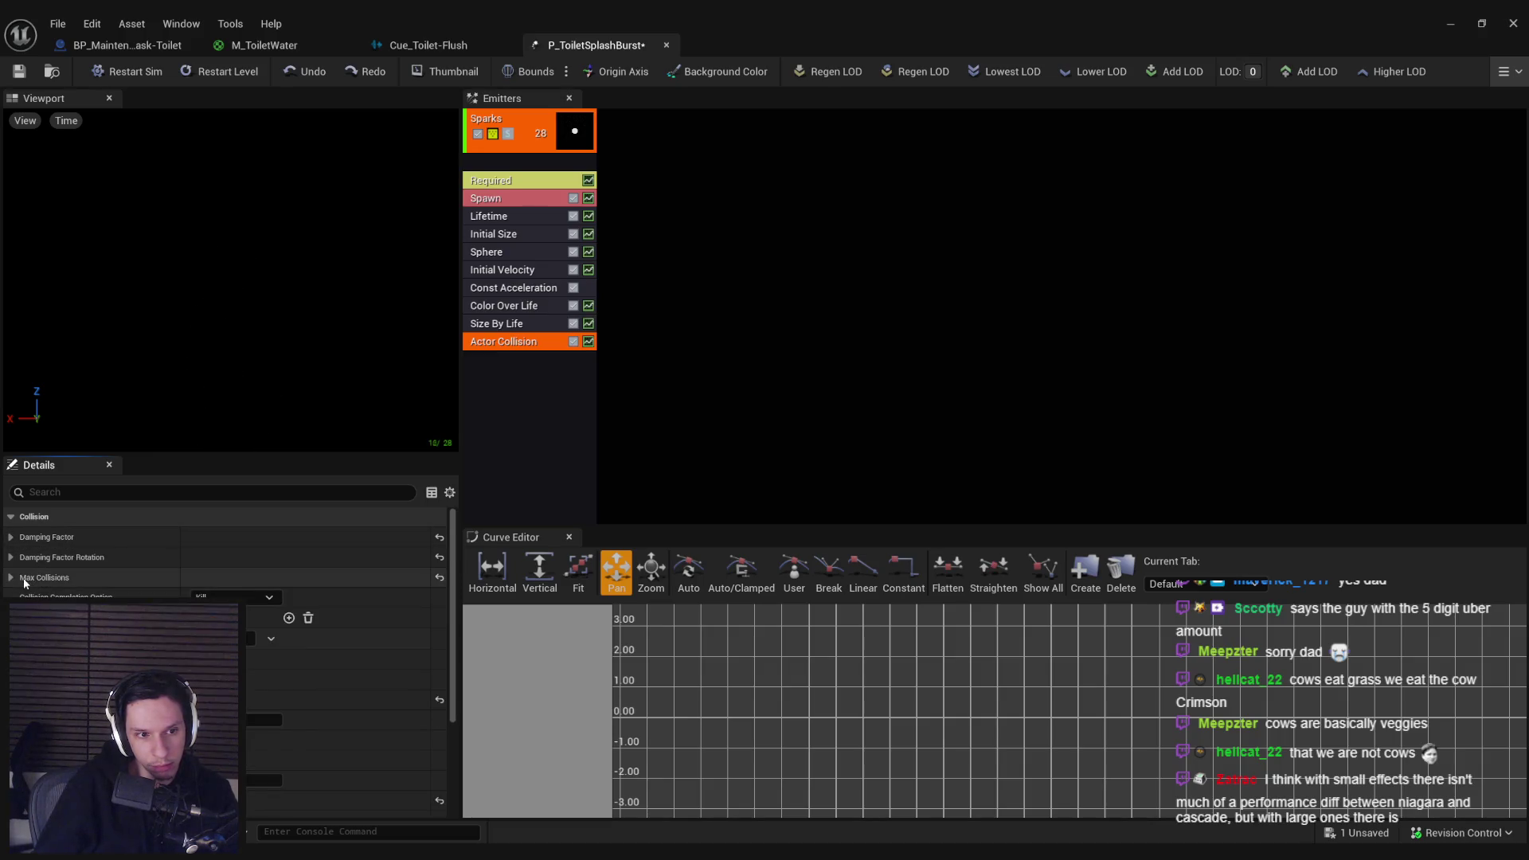
pyautogui.click(12, 579)
pyautogui.click(22, 596)
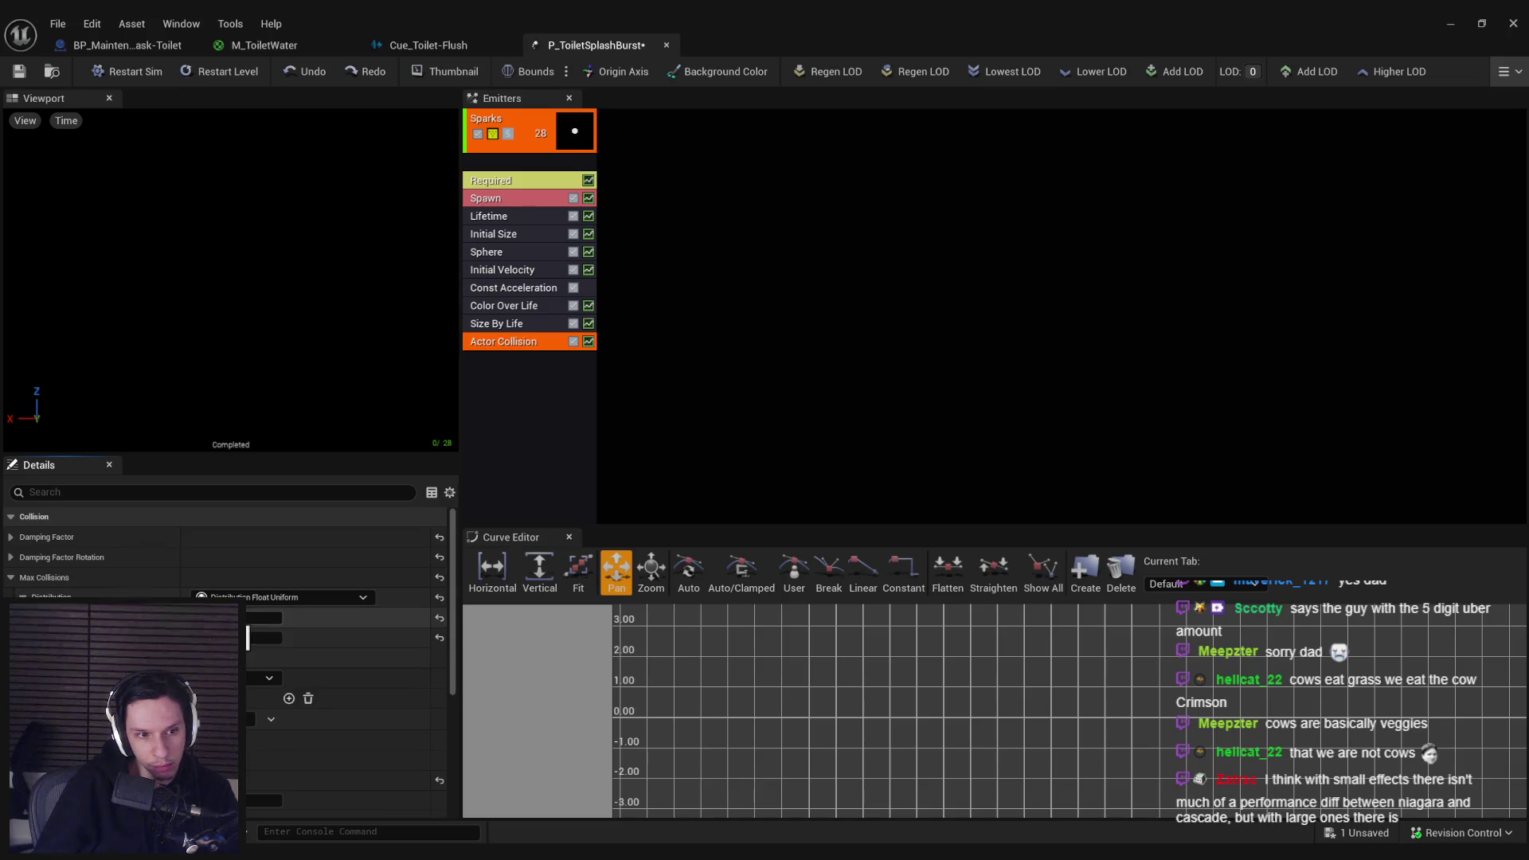
pyautogui.click(1451, 24)
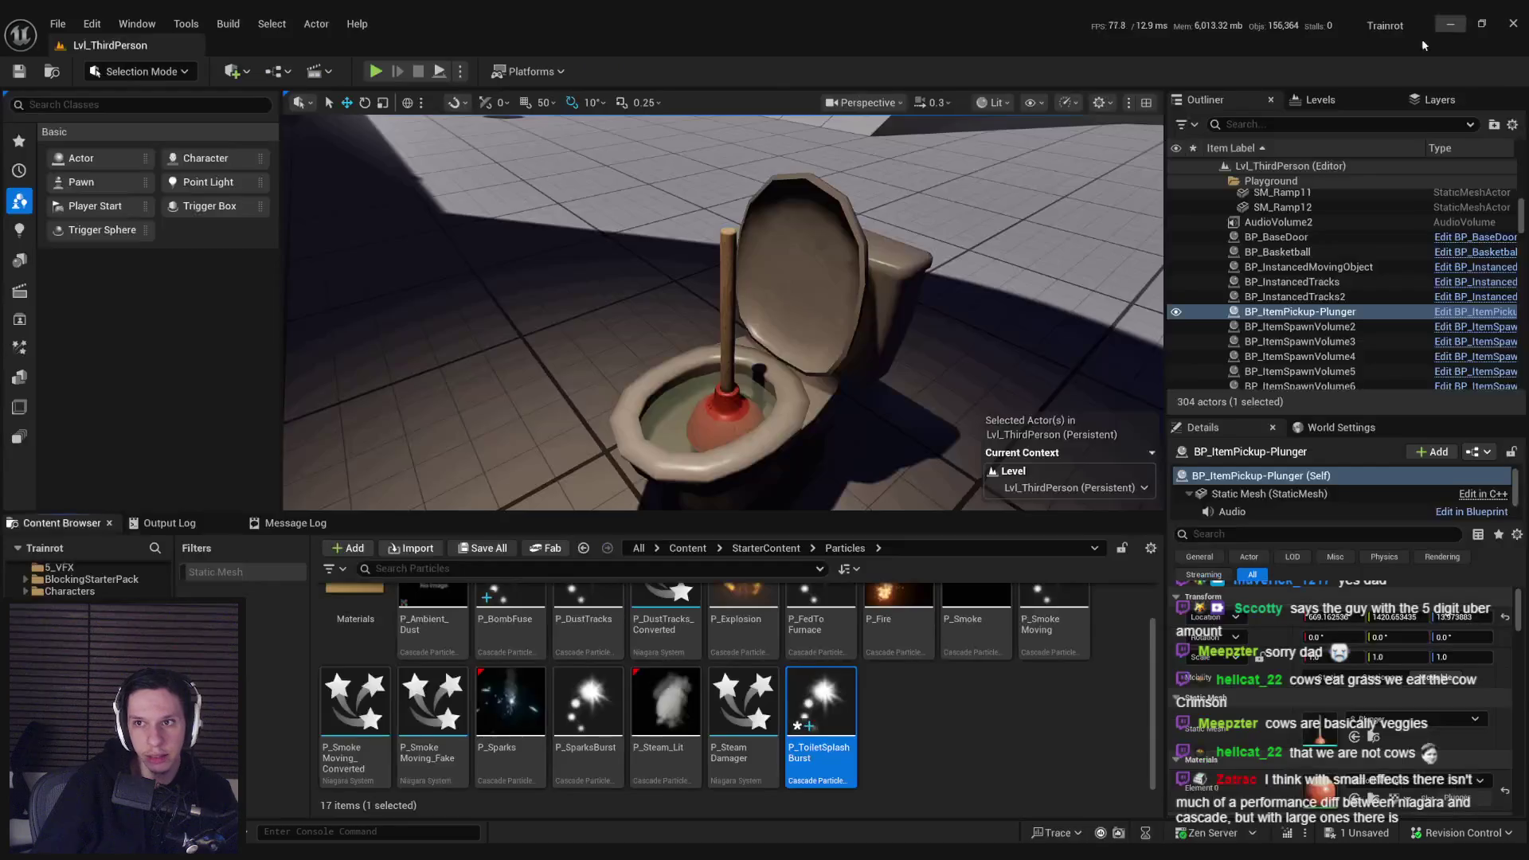
# Step: Run a quick playtest, then select the toilet actor and its Toilet component
pyautogui.hotkey('alt', 'p')
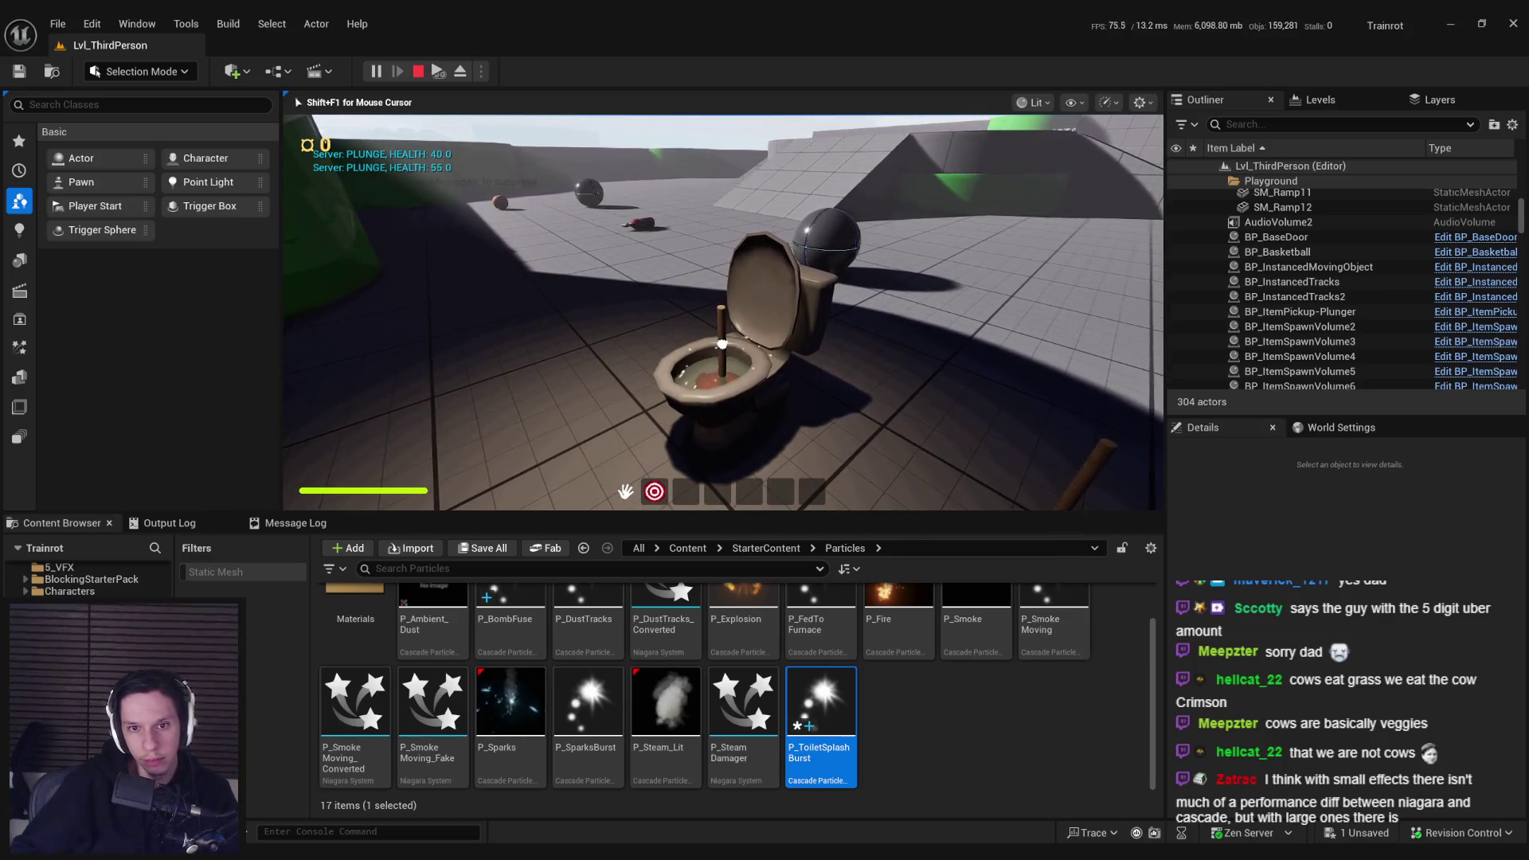
pyautogui.press('Escape')
pyautogui.click(820, 292)
pyautogui.click(1232, 511)
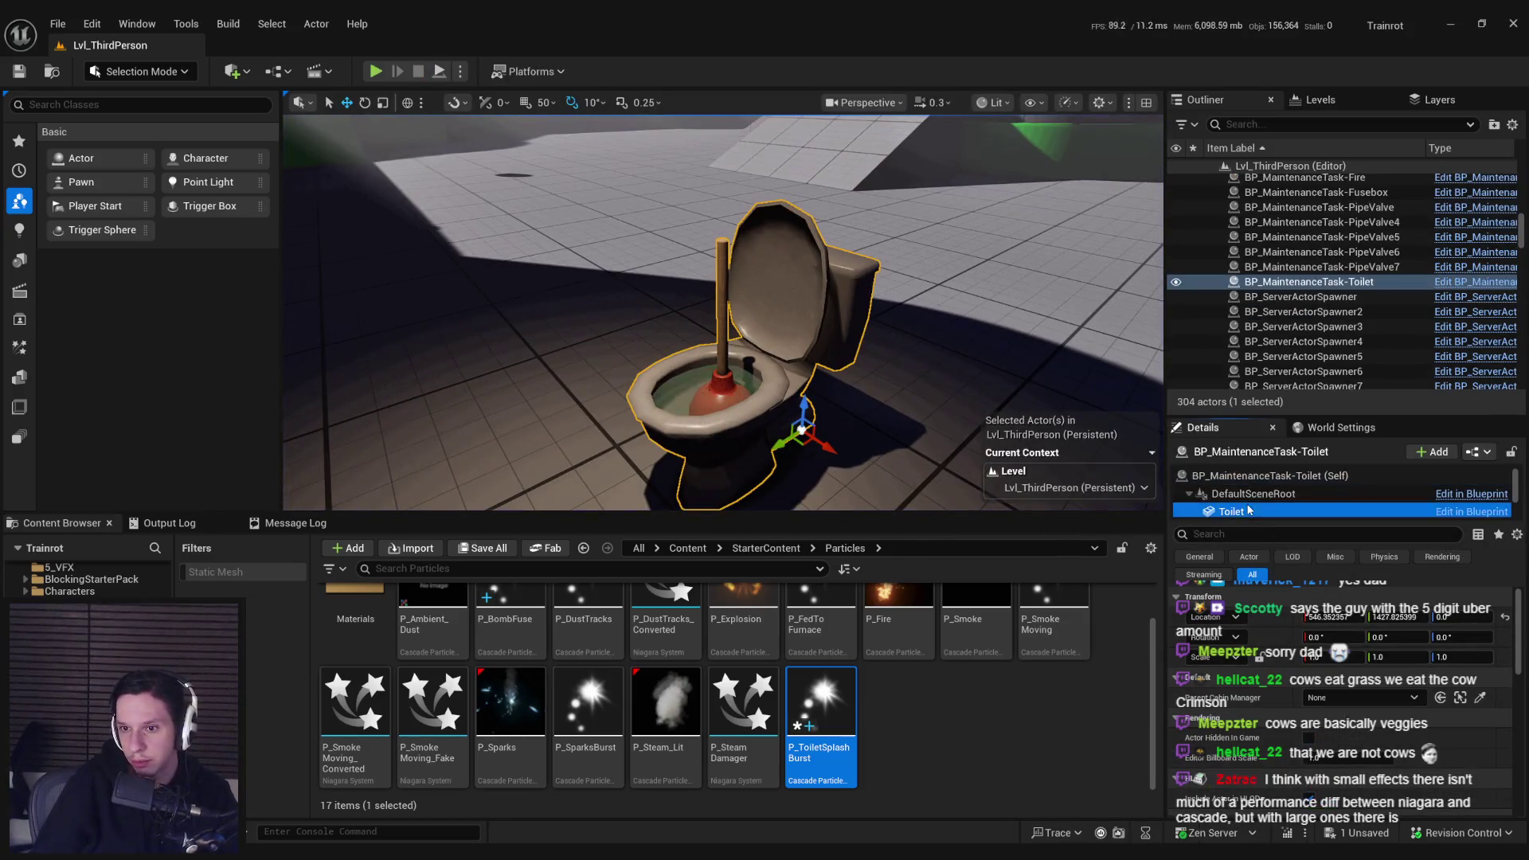
# Step: Reopen P_ToiletSplashBurst, save it with Ctrl+S, and return to the level
pyautogui.moveTo(1526, 592); pyautogui.dragTo(1519, 655)
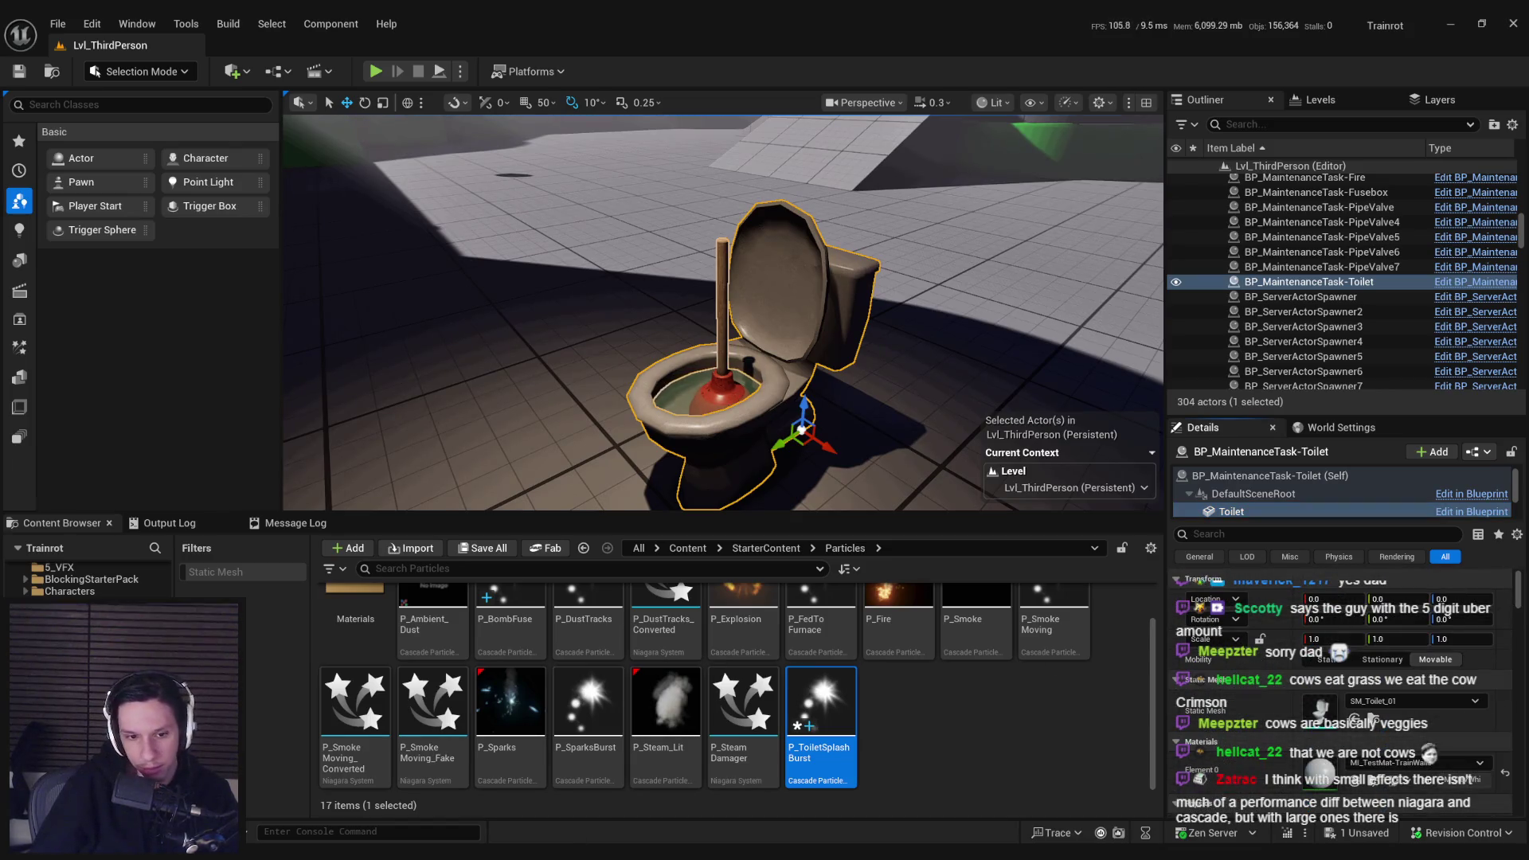
pyautogui.doubleClick(820, 701)
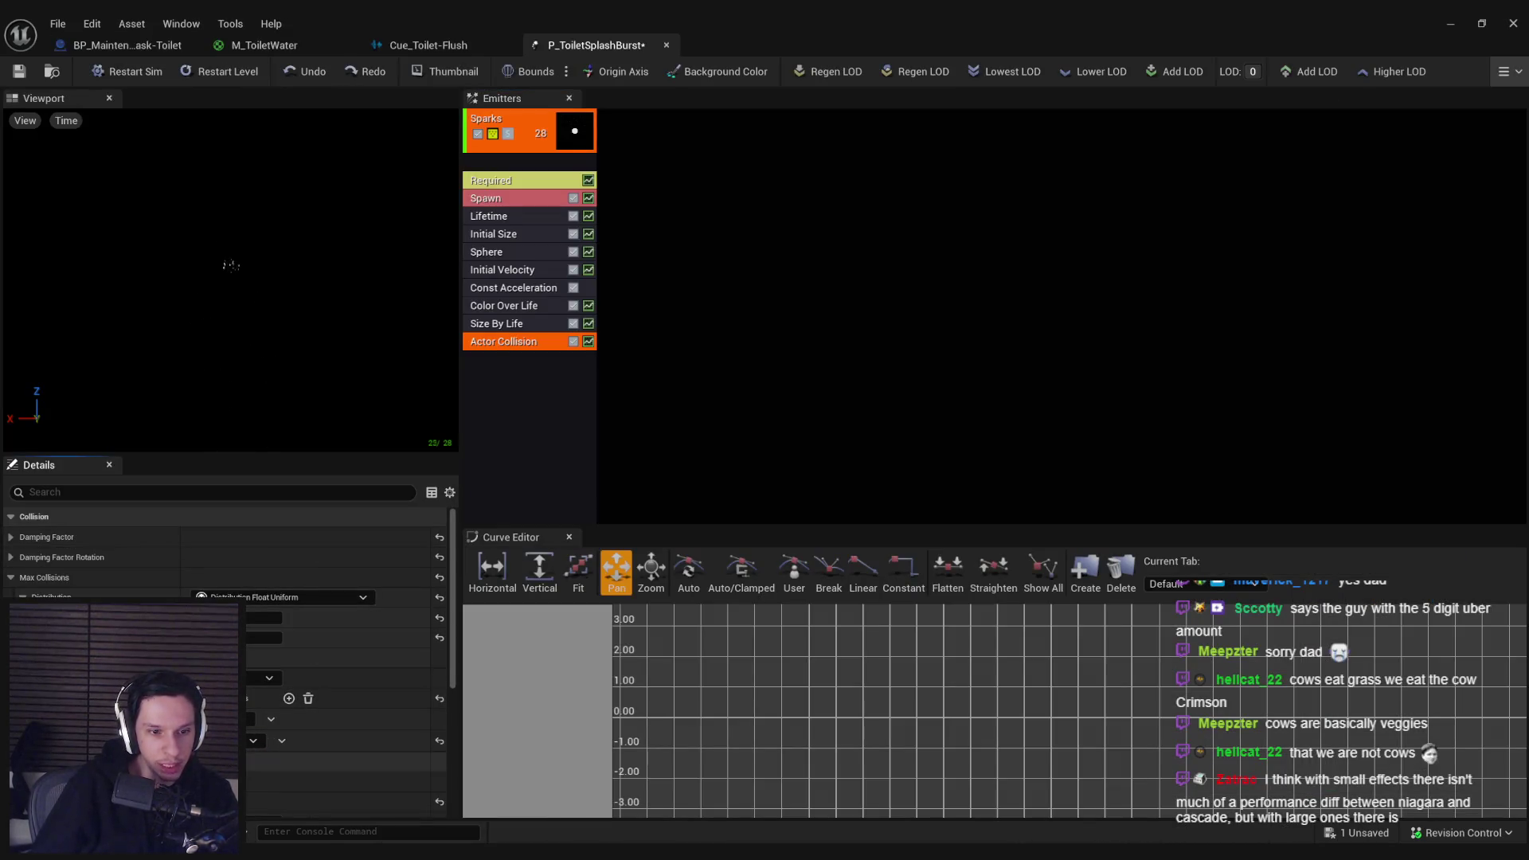
pyautogui.hotkey('ctrl', 's')
pyautogui.click(1450, 23)
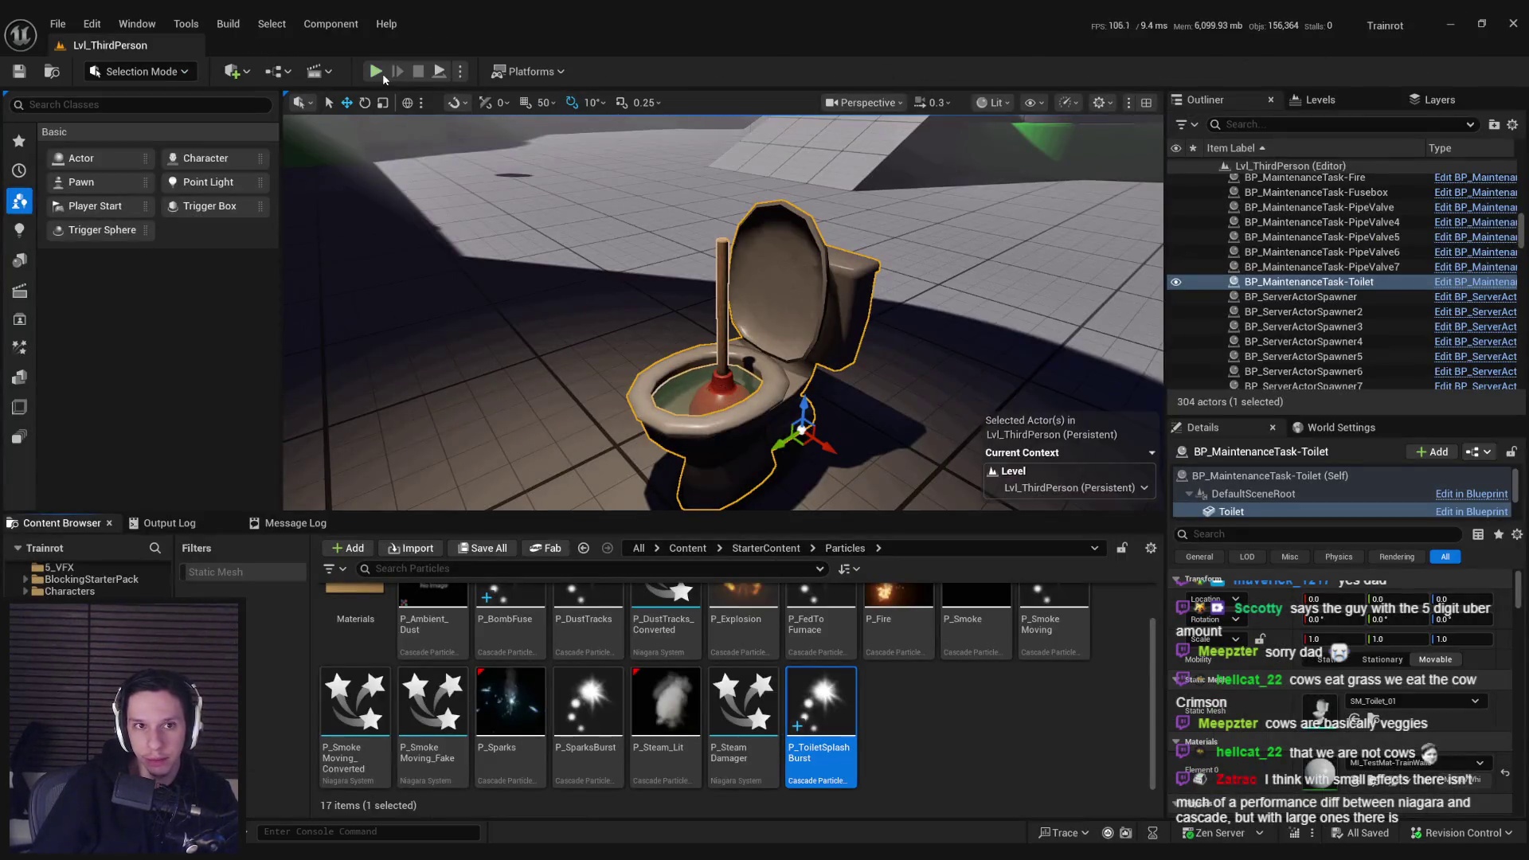
pyautogui.click(376, 72)
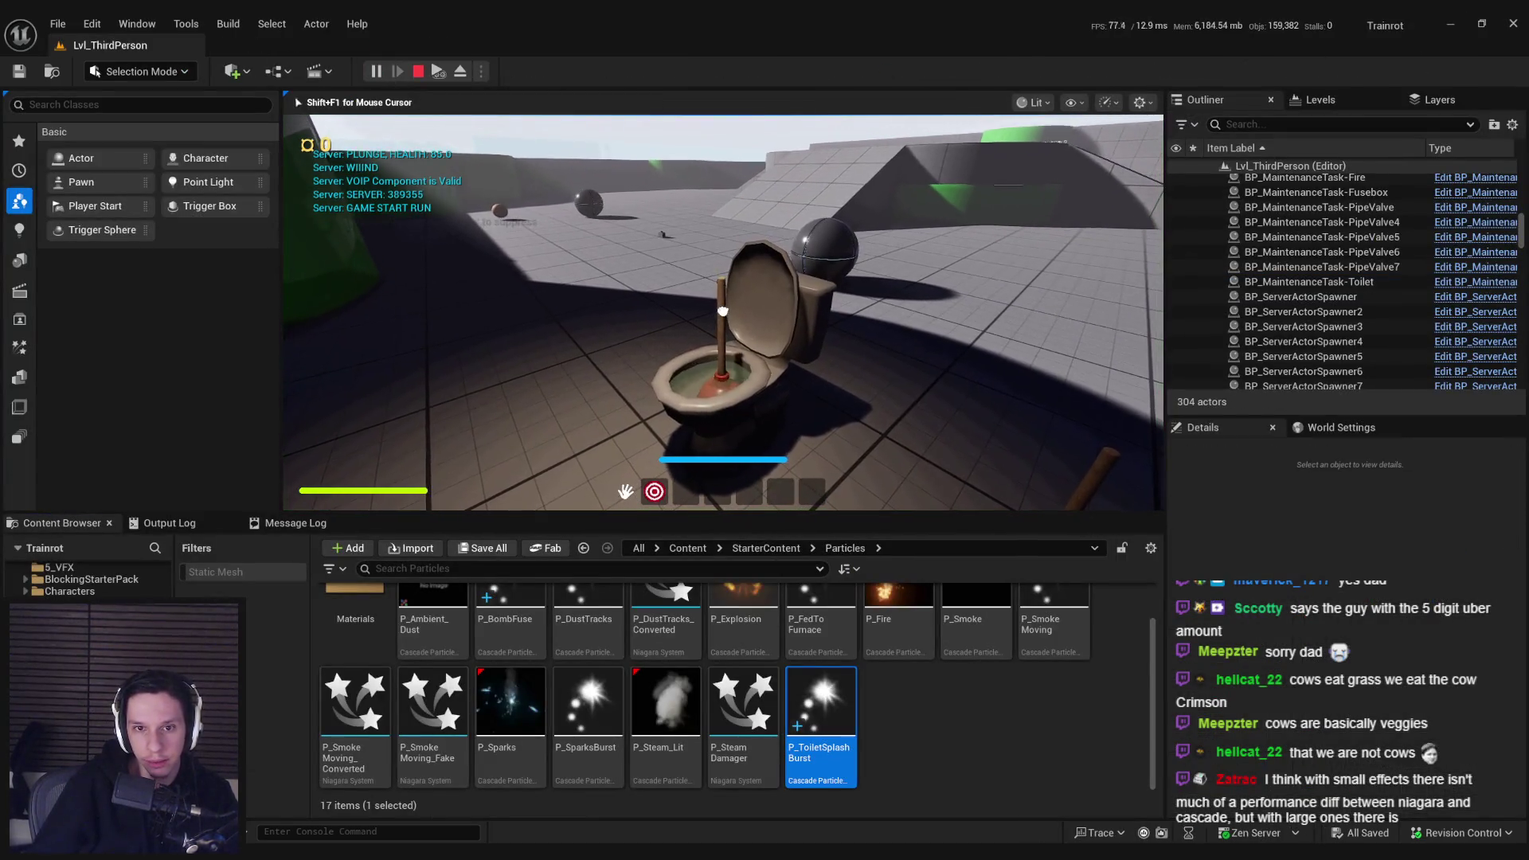
pyautogui.click(723, 312)
pyautogui.click(722, 334)
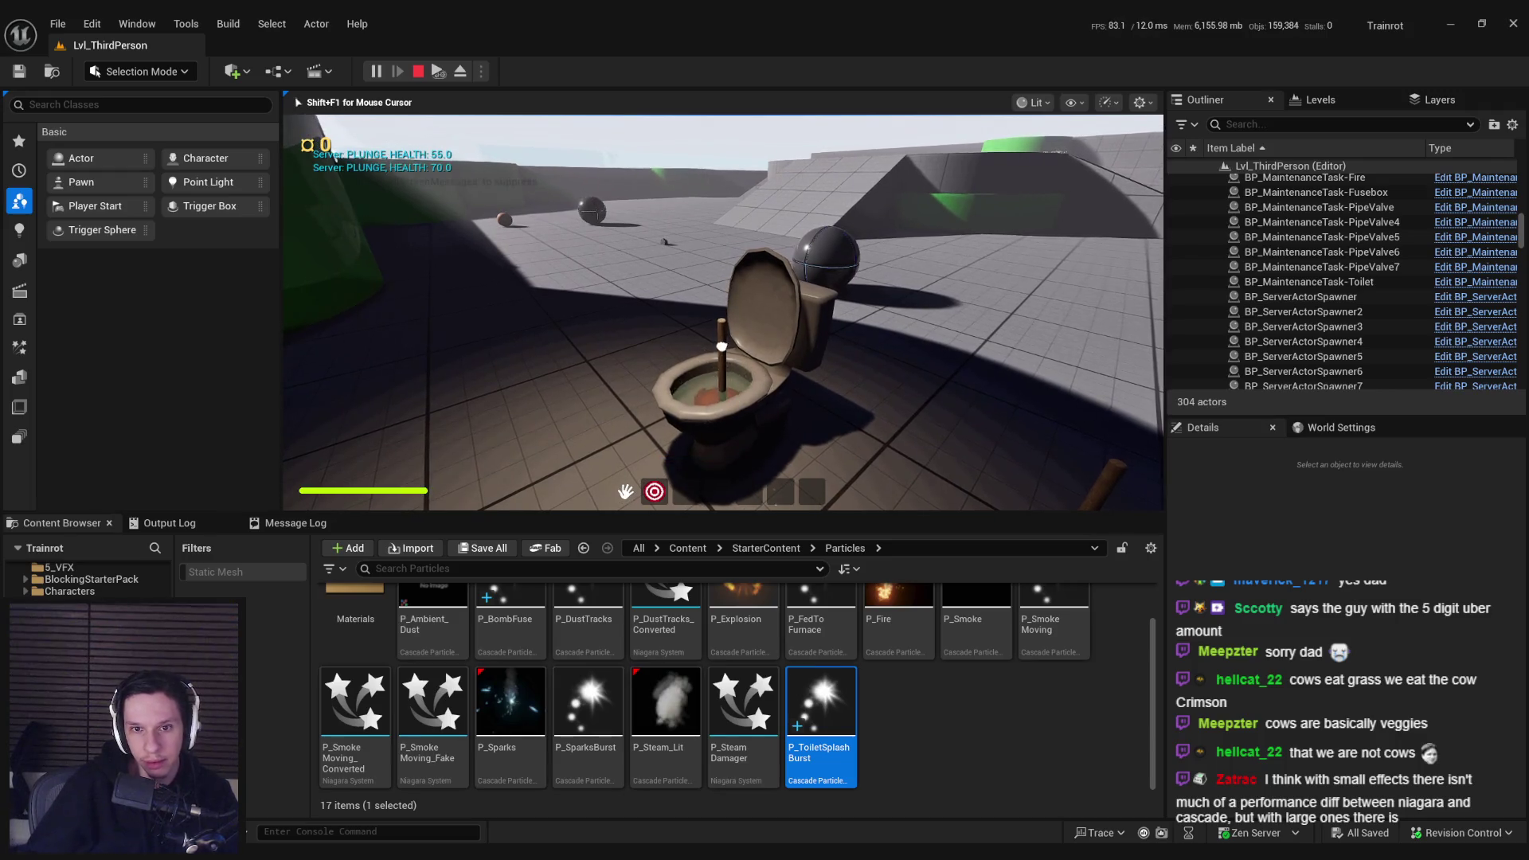
pyautogui.click(722, 347)
pyautogui.click(723, 350)
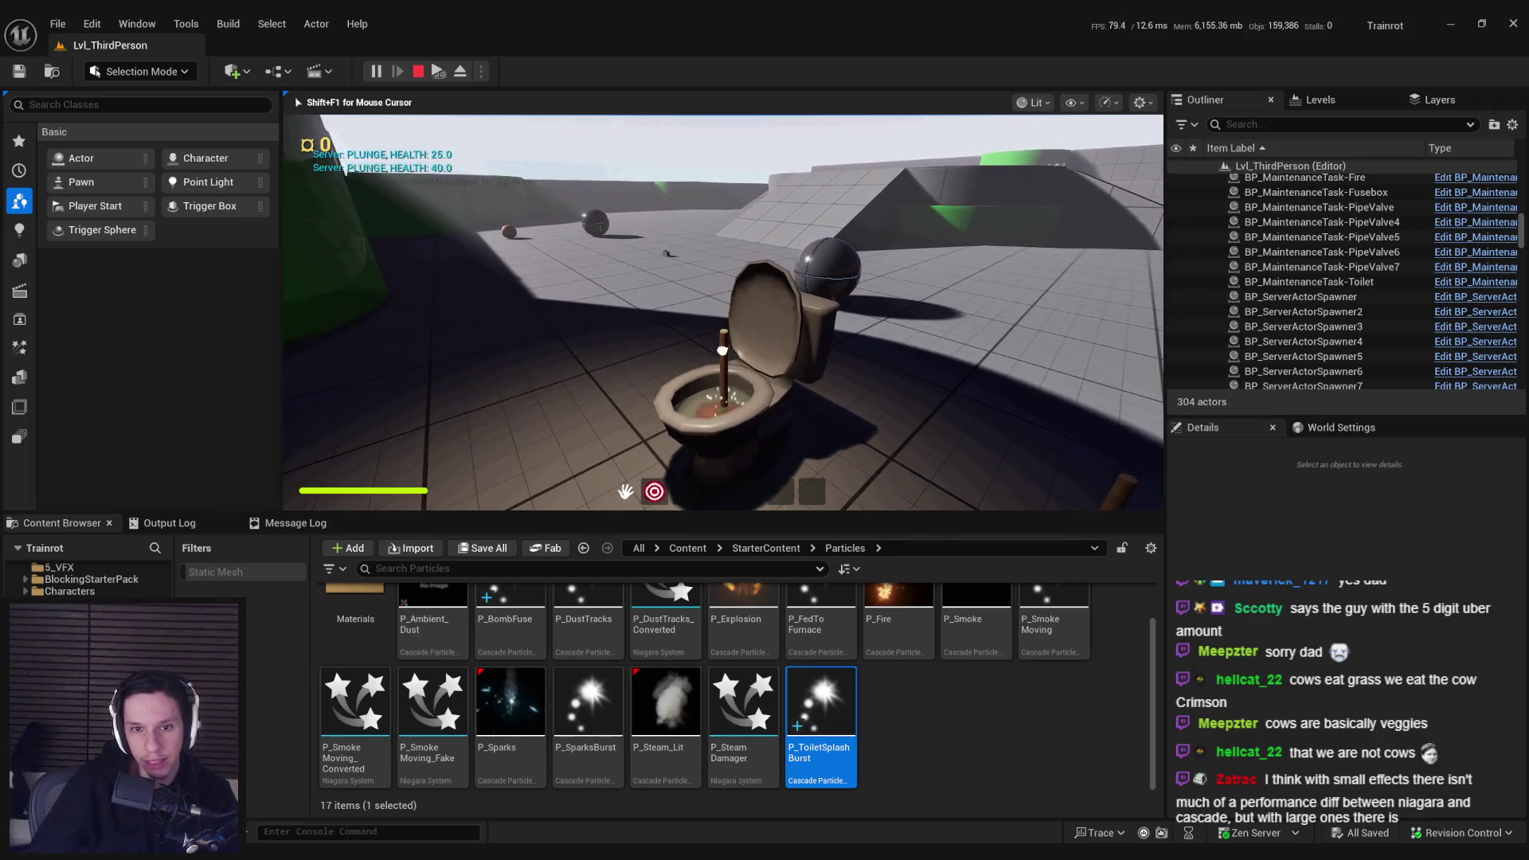
pyautogui.click(723, 350)
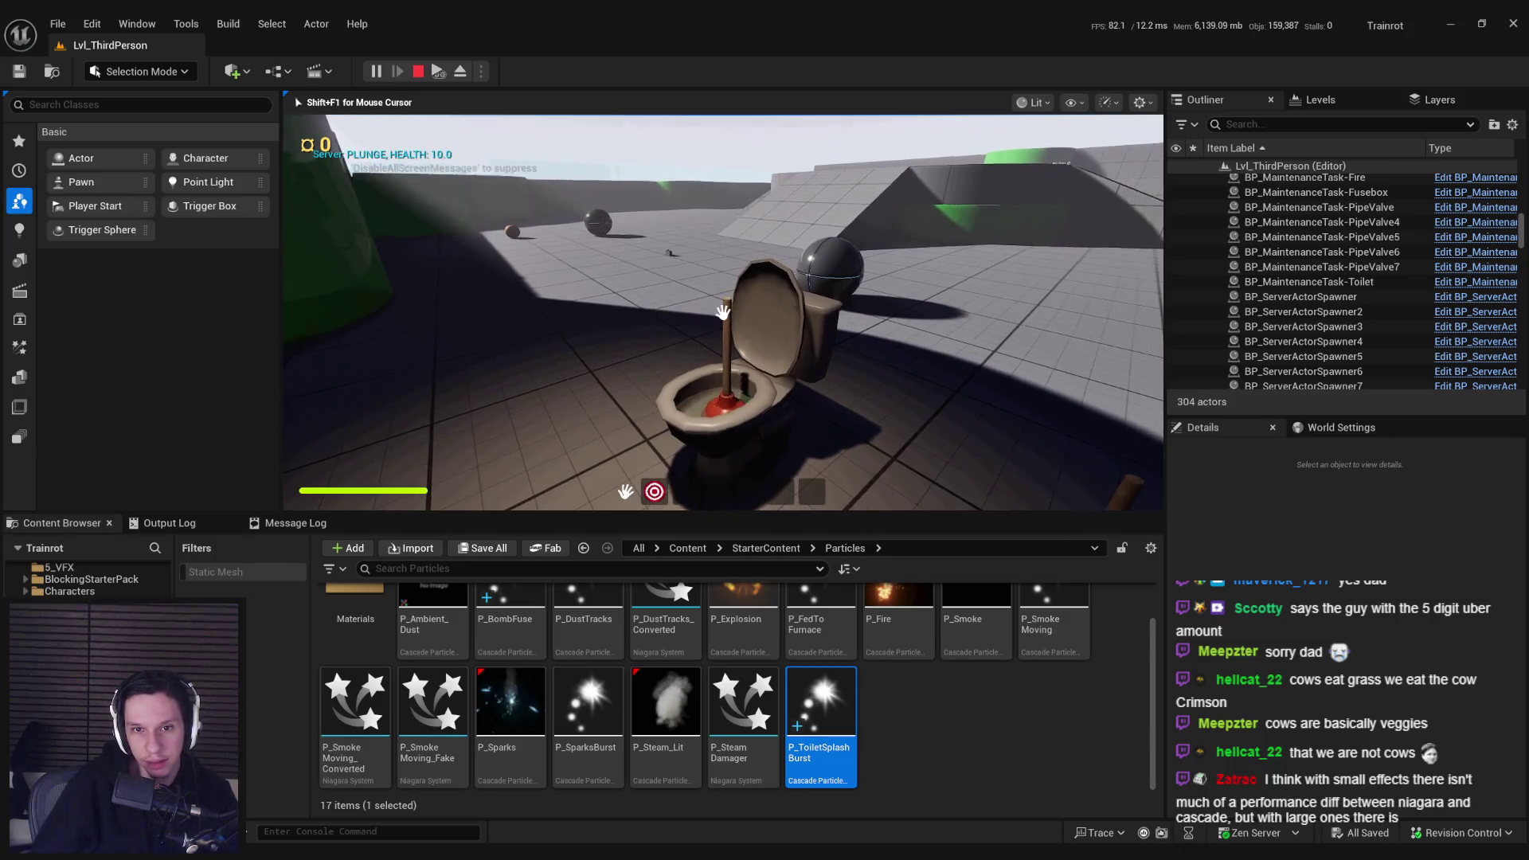
pyautogui.click(722, 312)
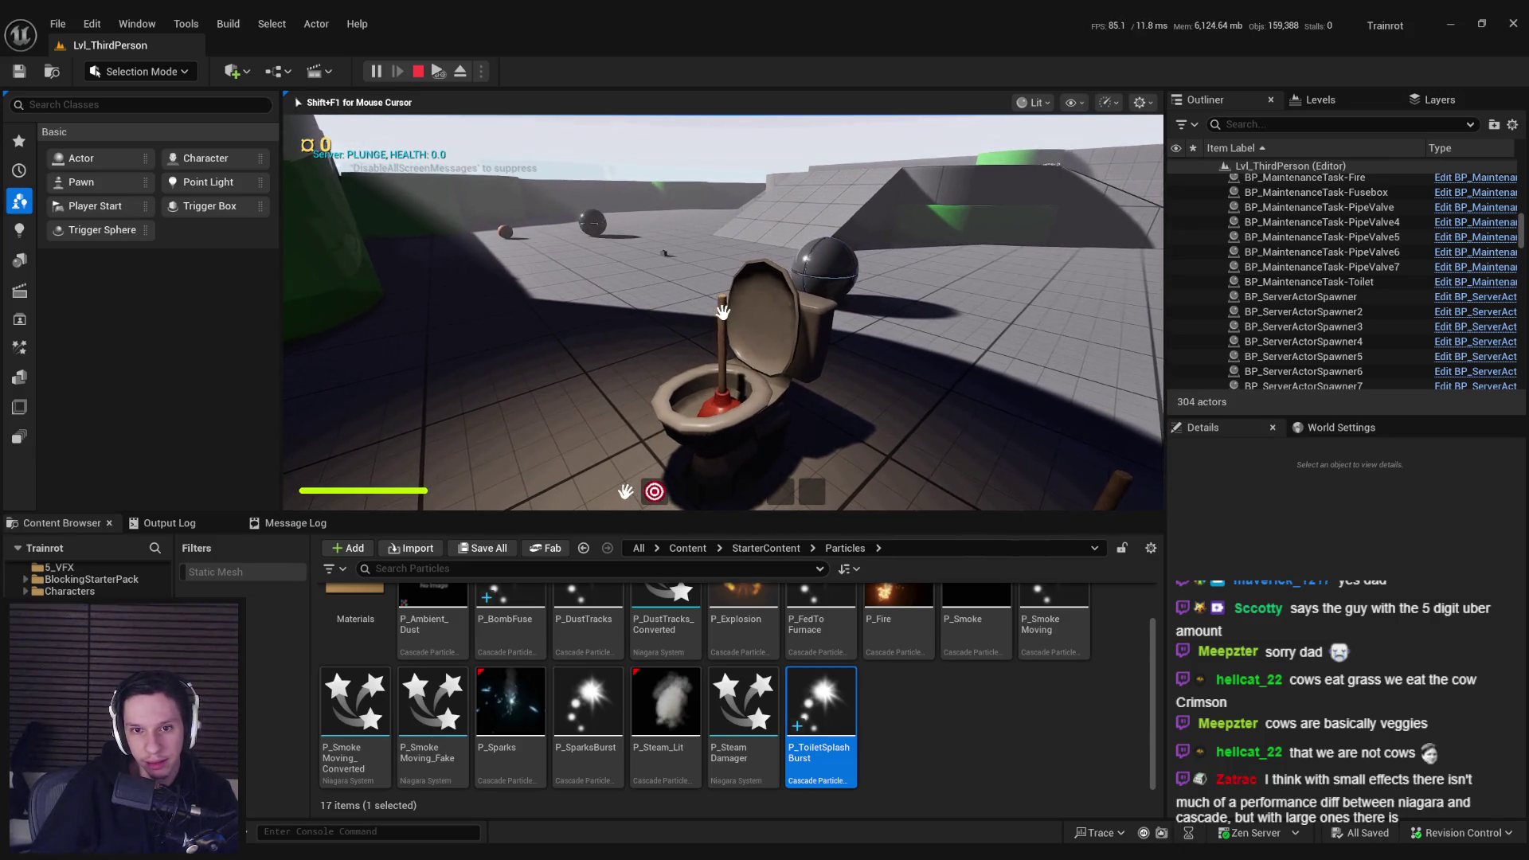
pyautogui.press('Escape')
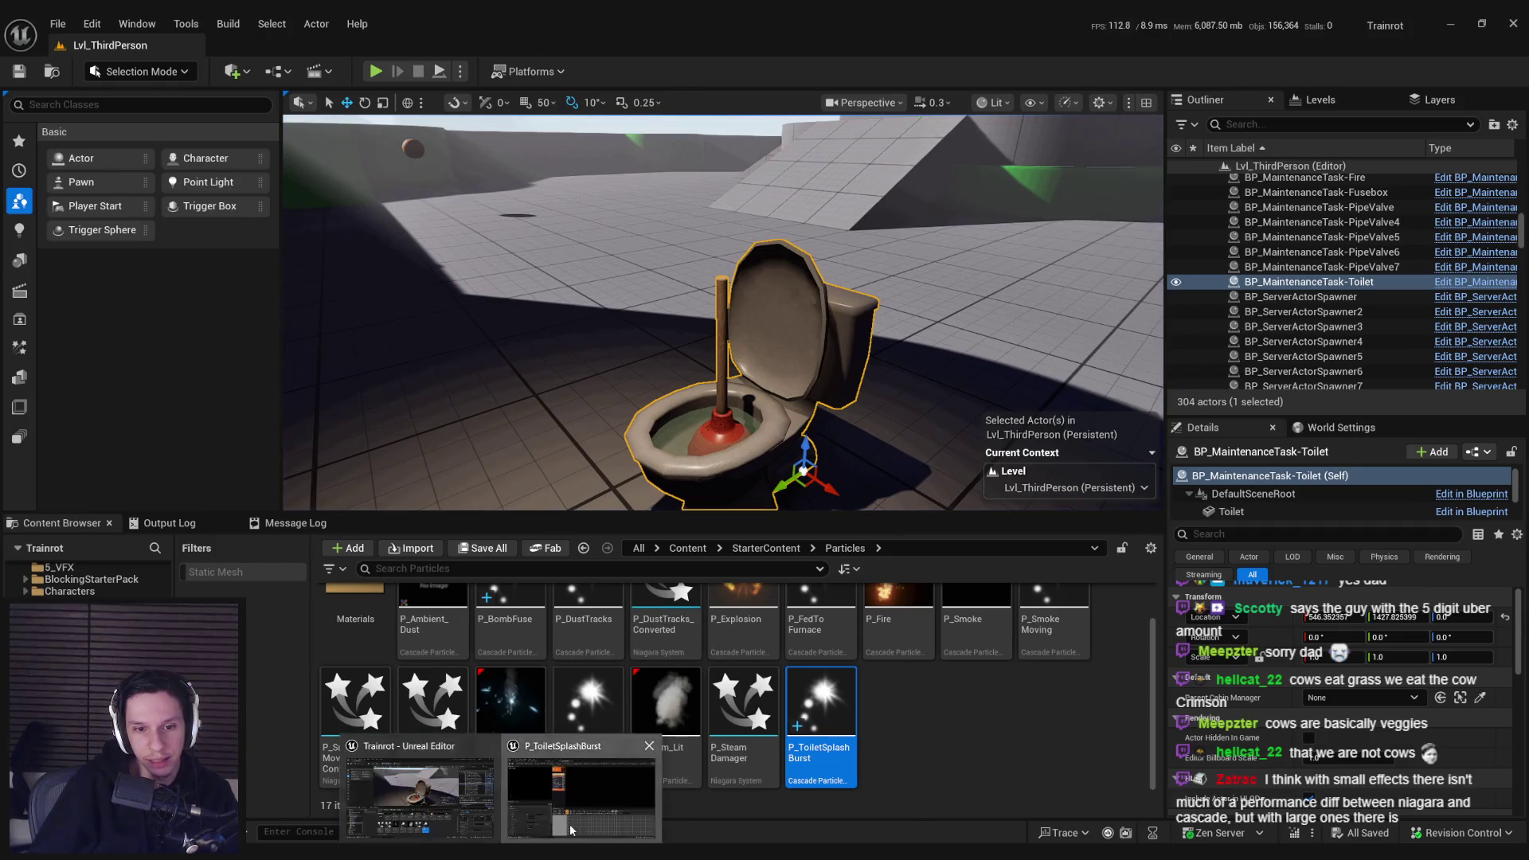
# Step: Open P_ToiletSplashBurst and inspect the Damping Factor and Damping Factor Rotation settings
pyautogui.doubleClick(820, 701)
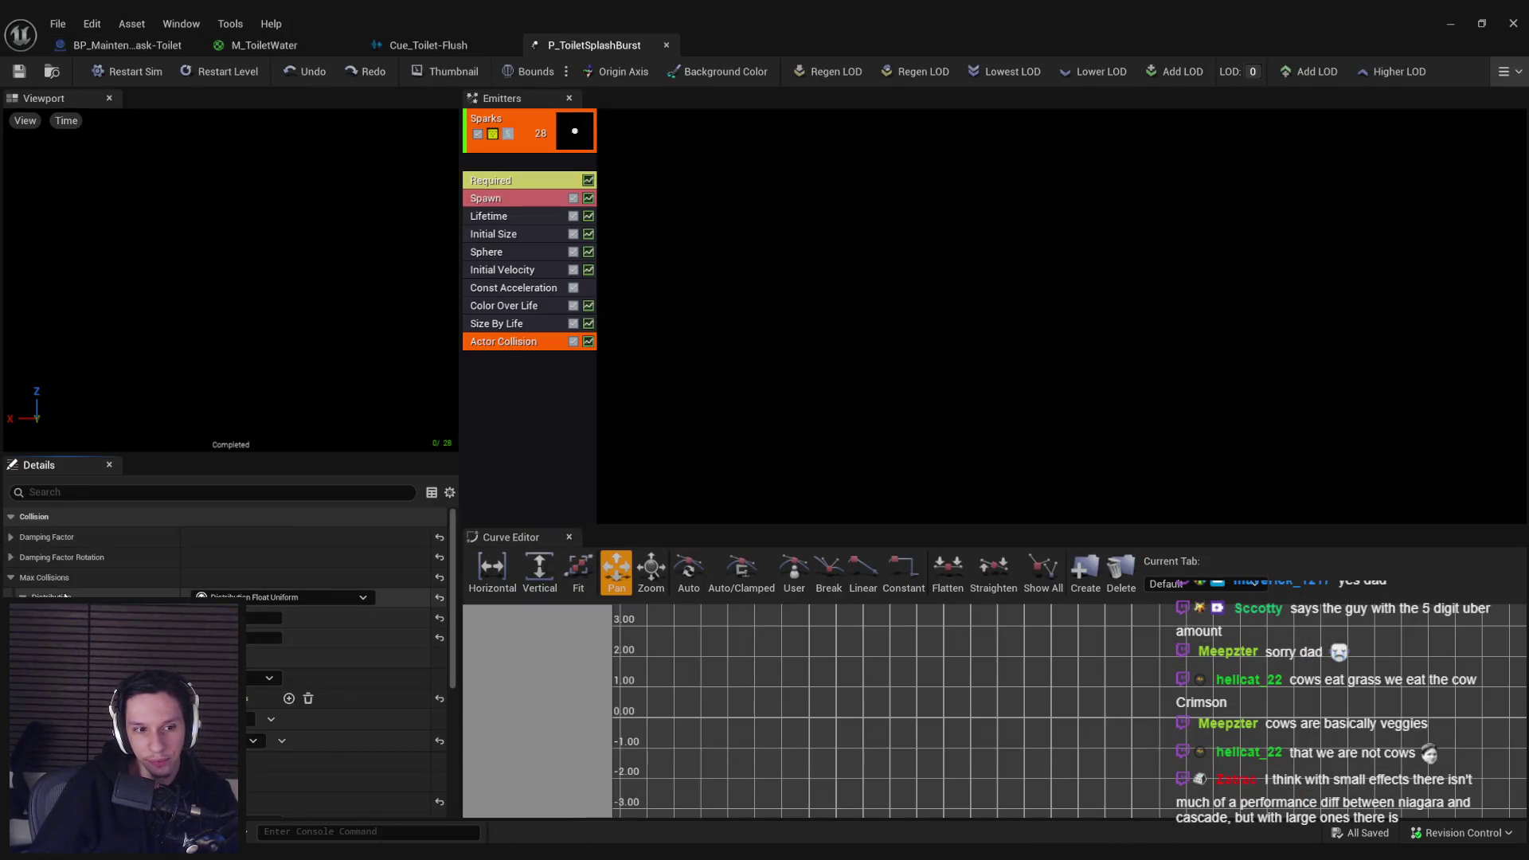
pyautogui.click(11, 539)
pyautogui.click(23, 557)
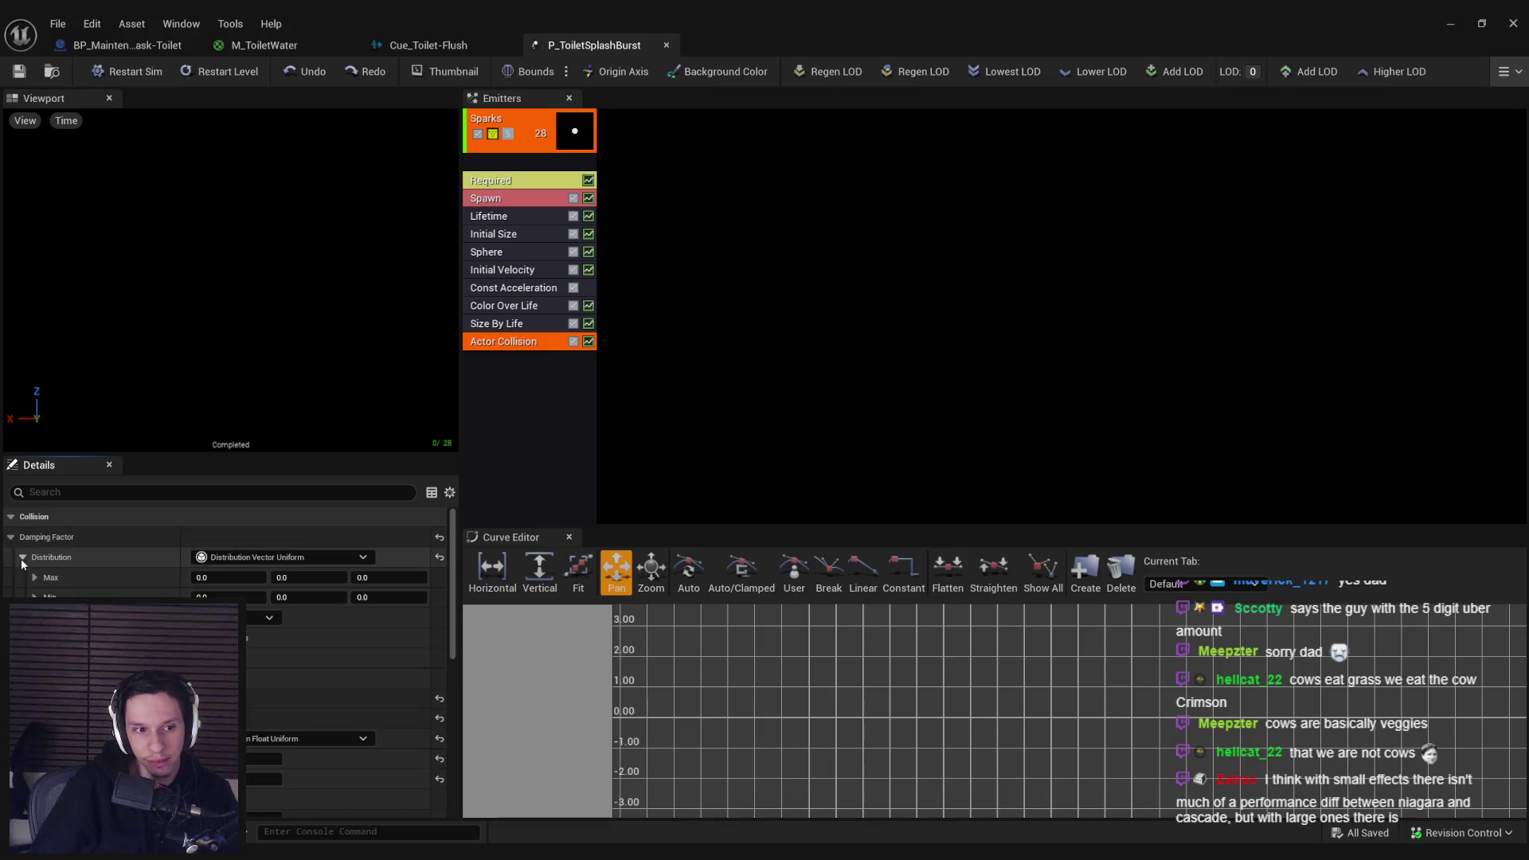
pyautogui.click(22, 561)
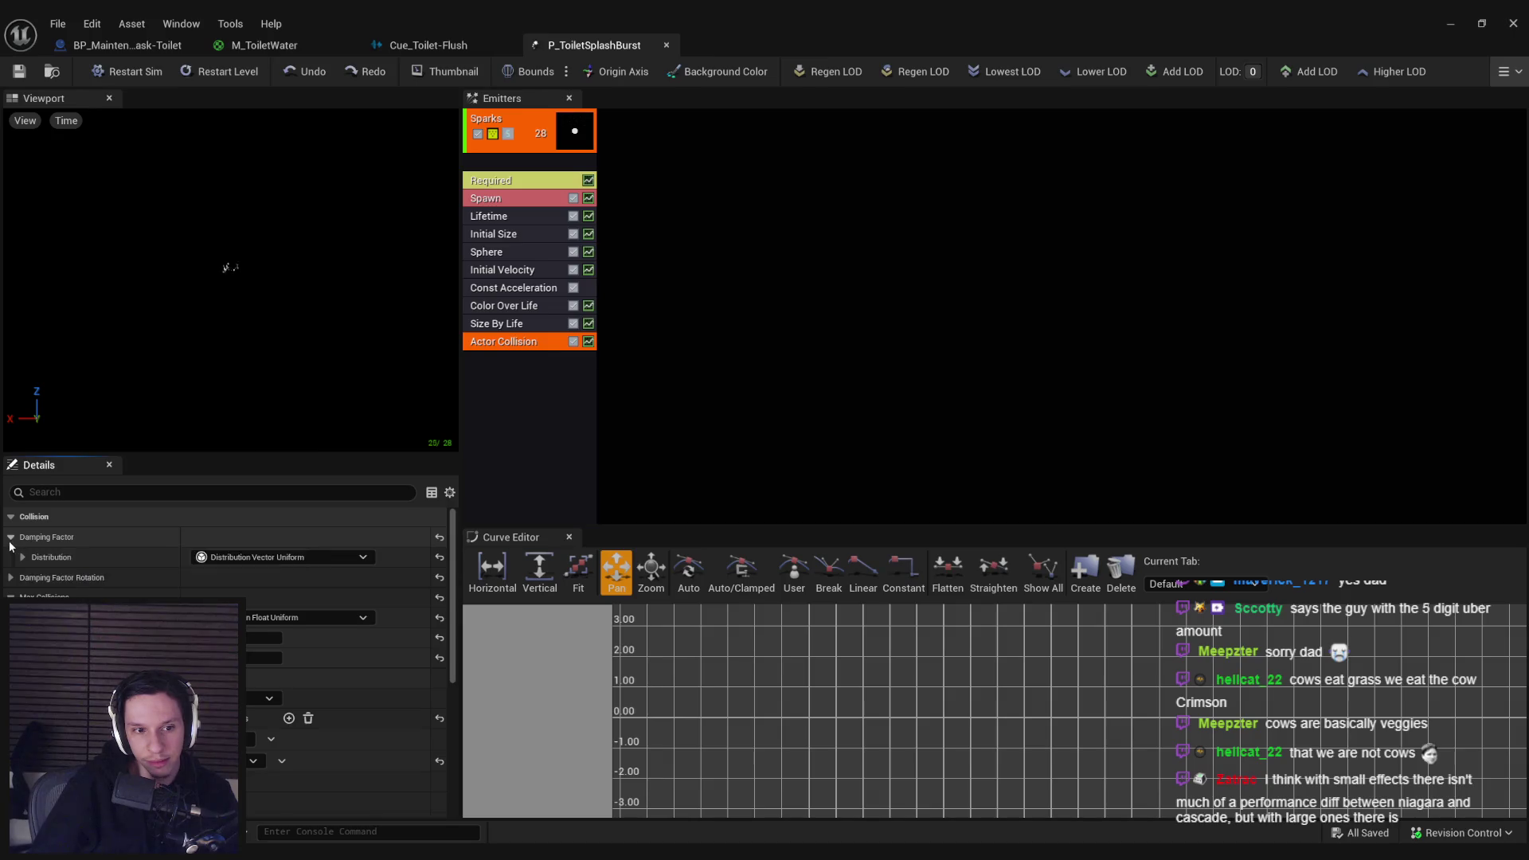
pyautogui.click(11, 537)
pyautogui.click(11, 558)
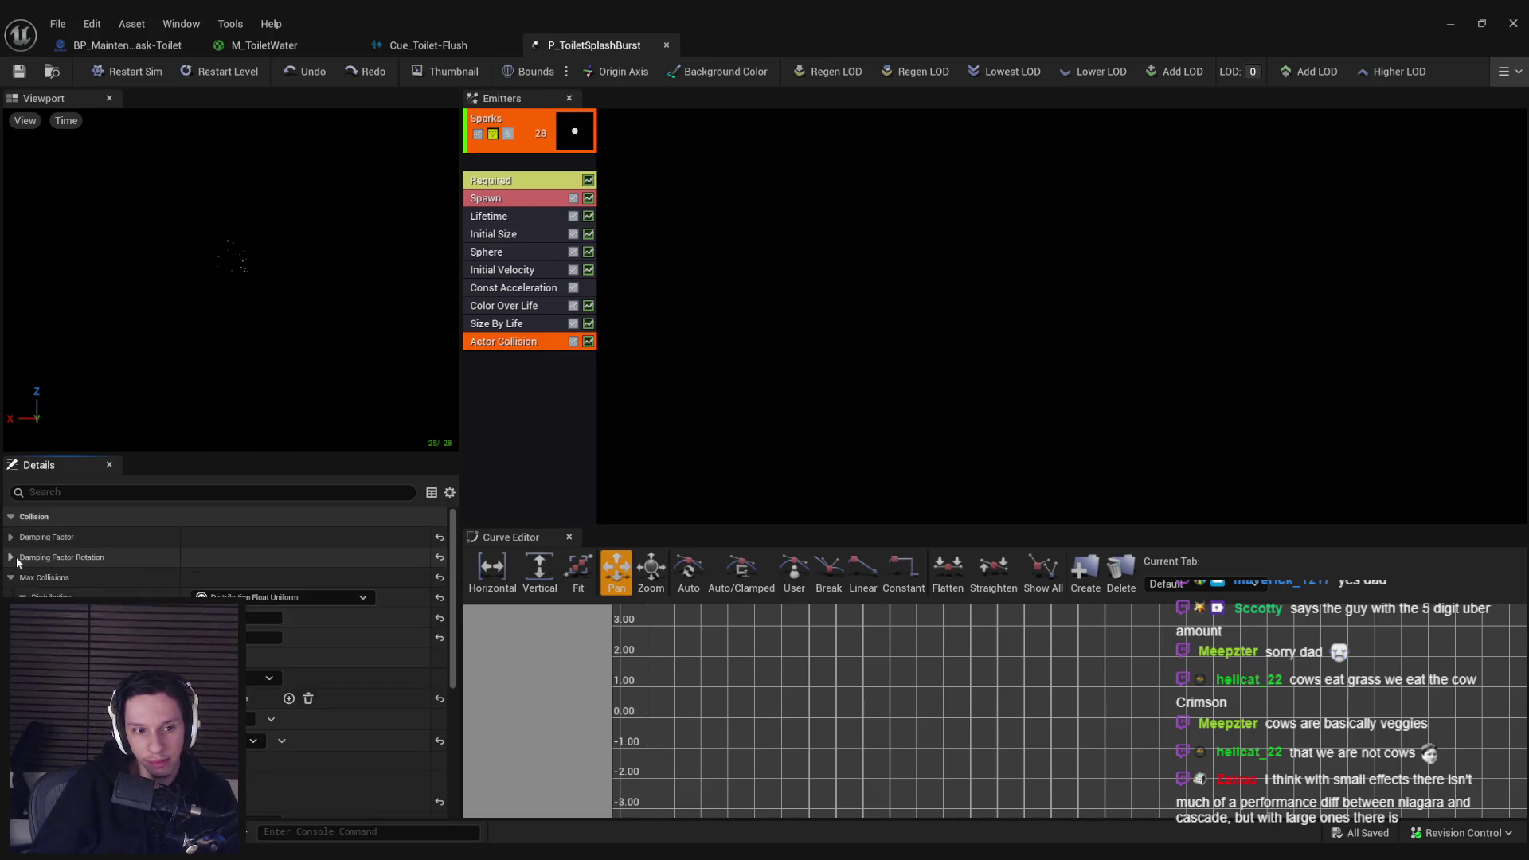
# Step: Set Actor Collision's Collision Completion Option to Freeze and return to the level
pyautogui.scroll(-5, 48, 565)
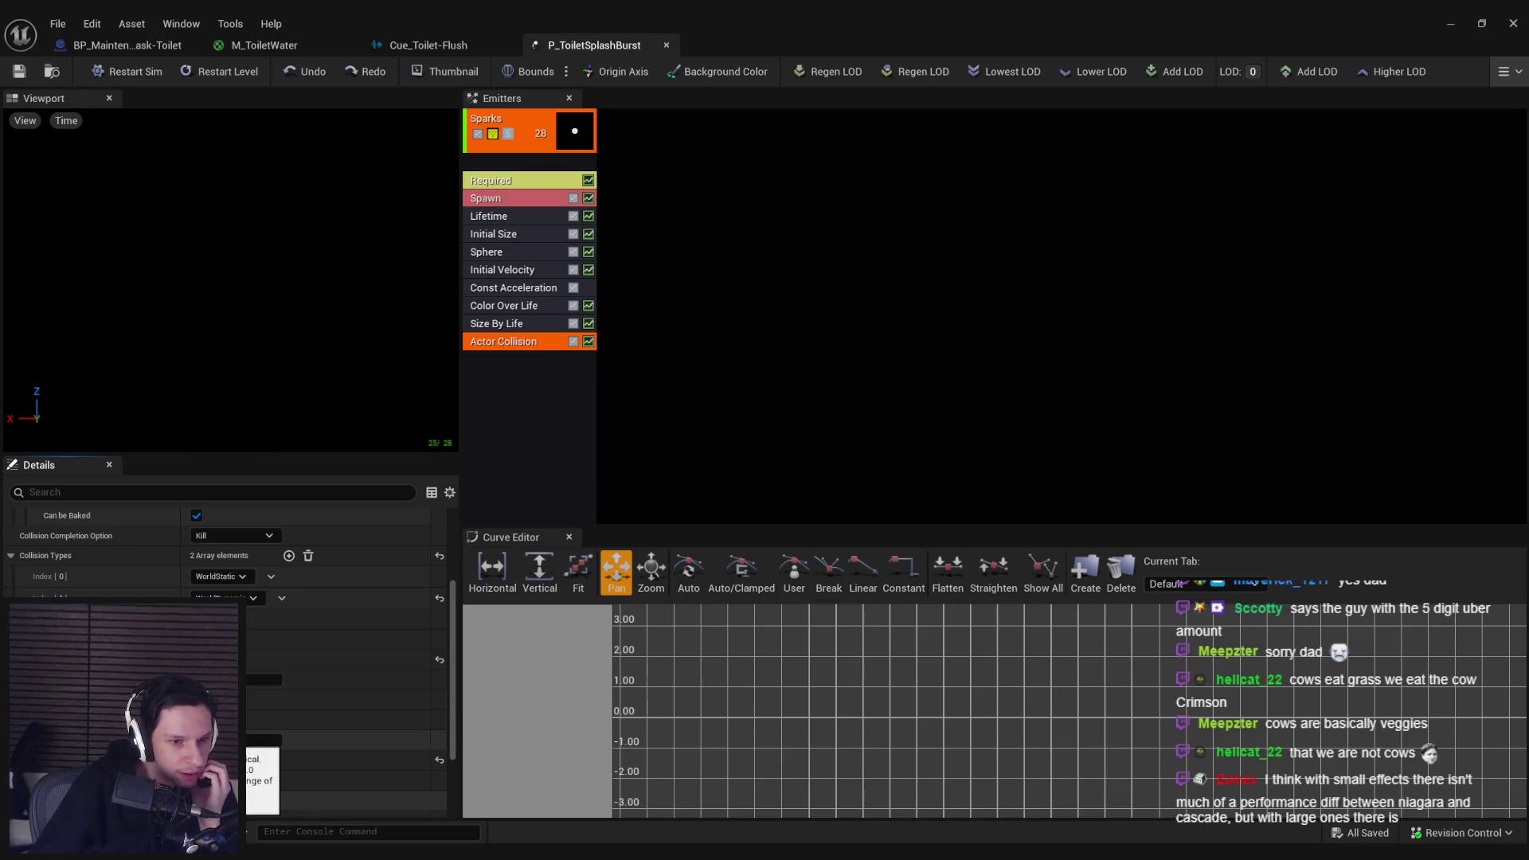
pyautogui.scroll(-4, 239, 749)
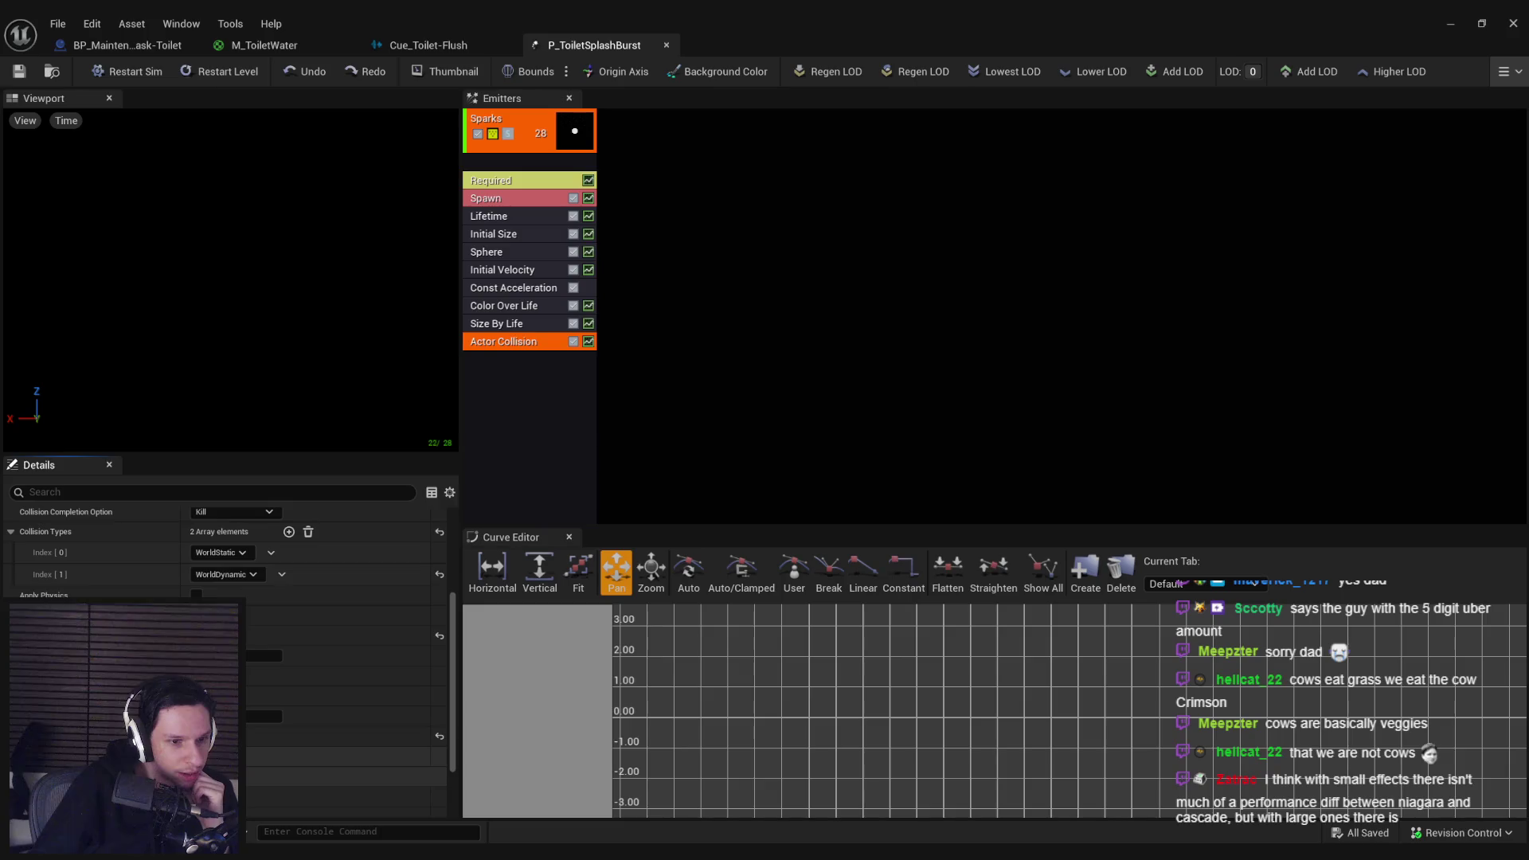
pyautogui.scroll(4, 239, 749)
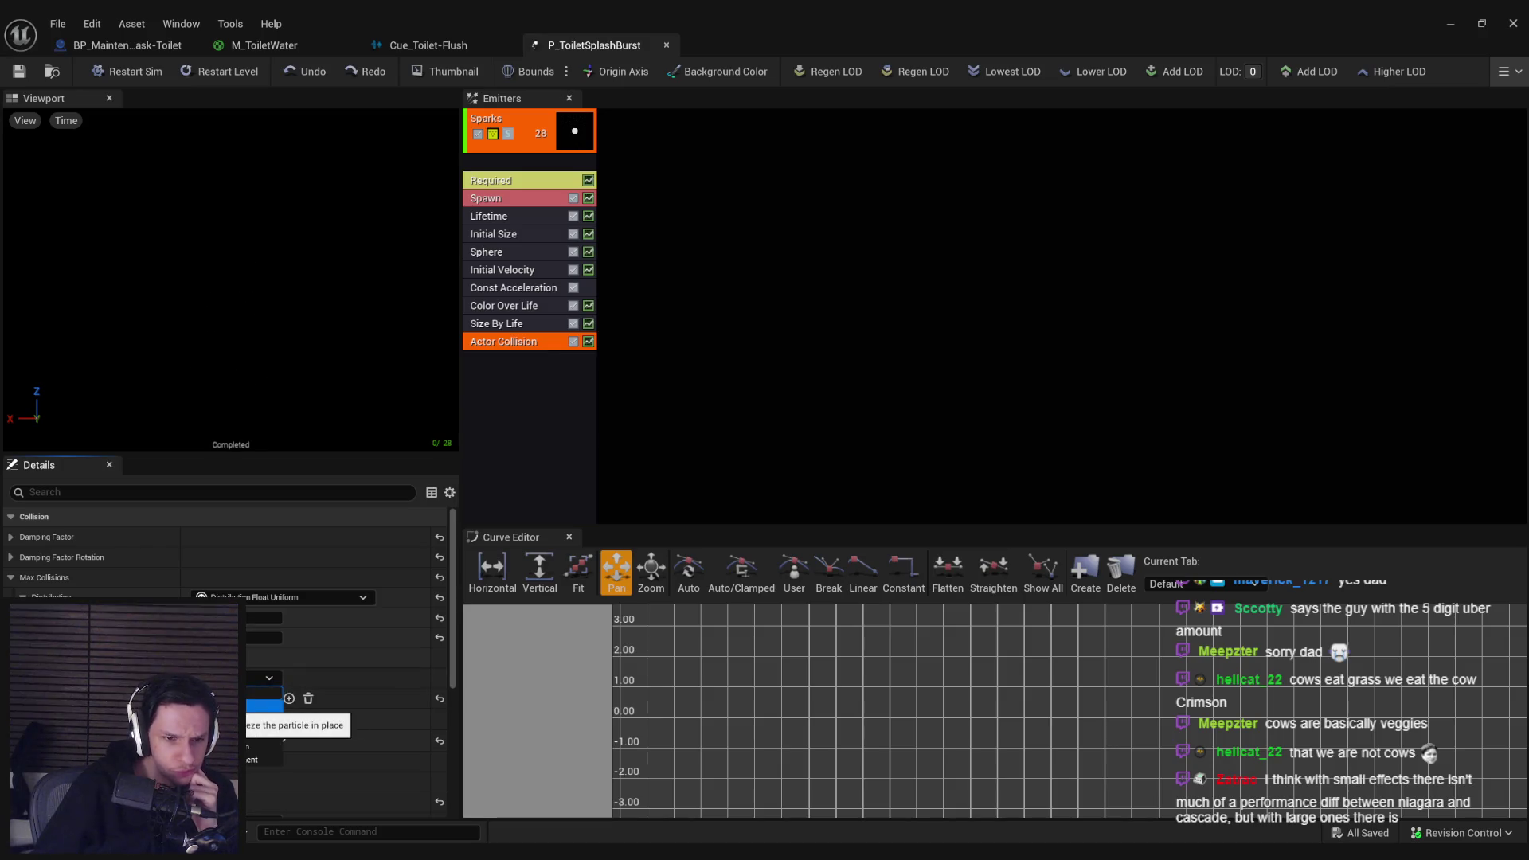
pyautogui.click(263, 698)
pyautogui.click(1450, 23)
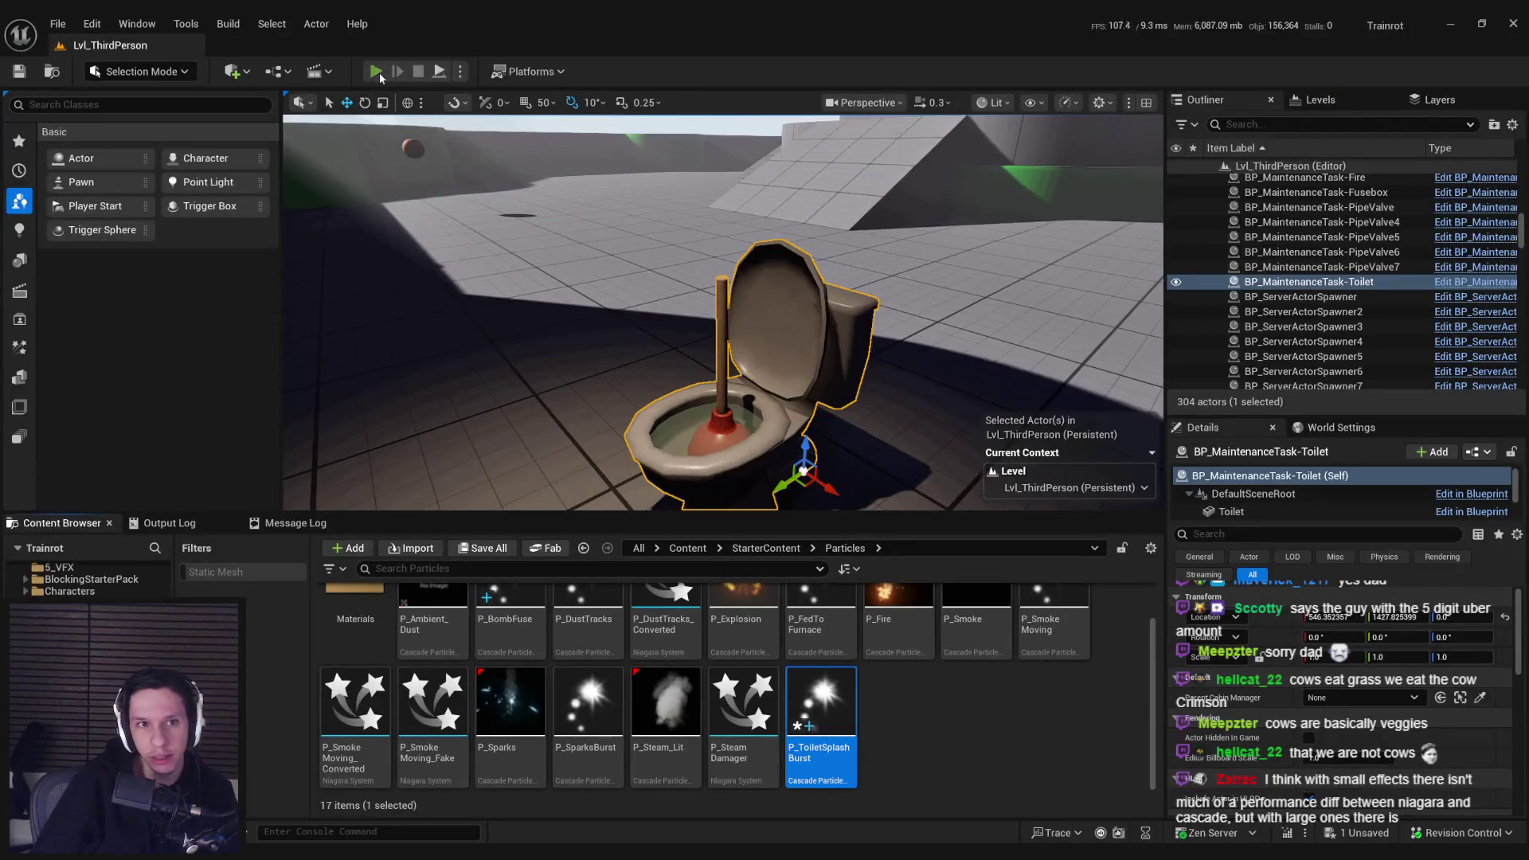
# Step: Playtest plunging the toilet to 10 health, toggling wireframe view, then reopen P_ToiletSplashBurst
pyautogui.click(376, 71)
pyautogui.press('w')
pyautogui.click(723, 312)
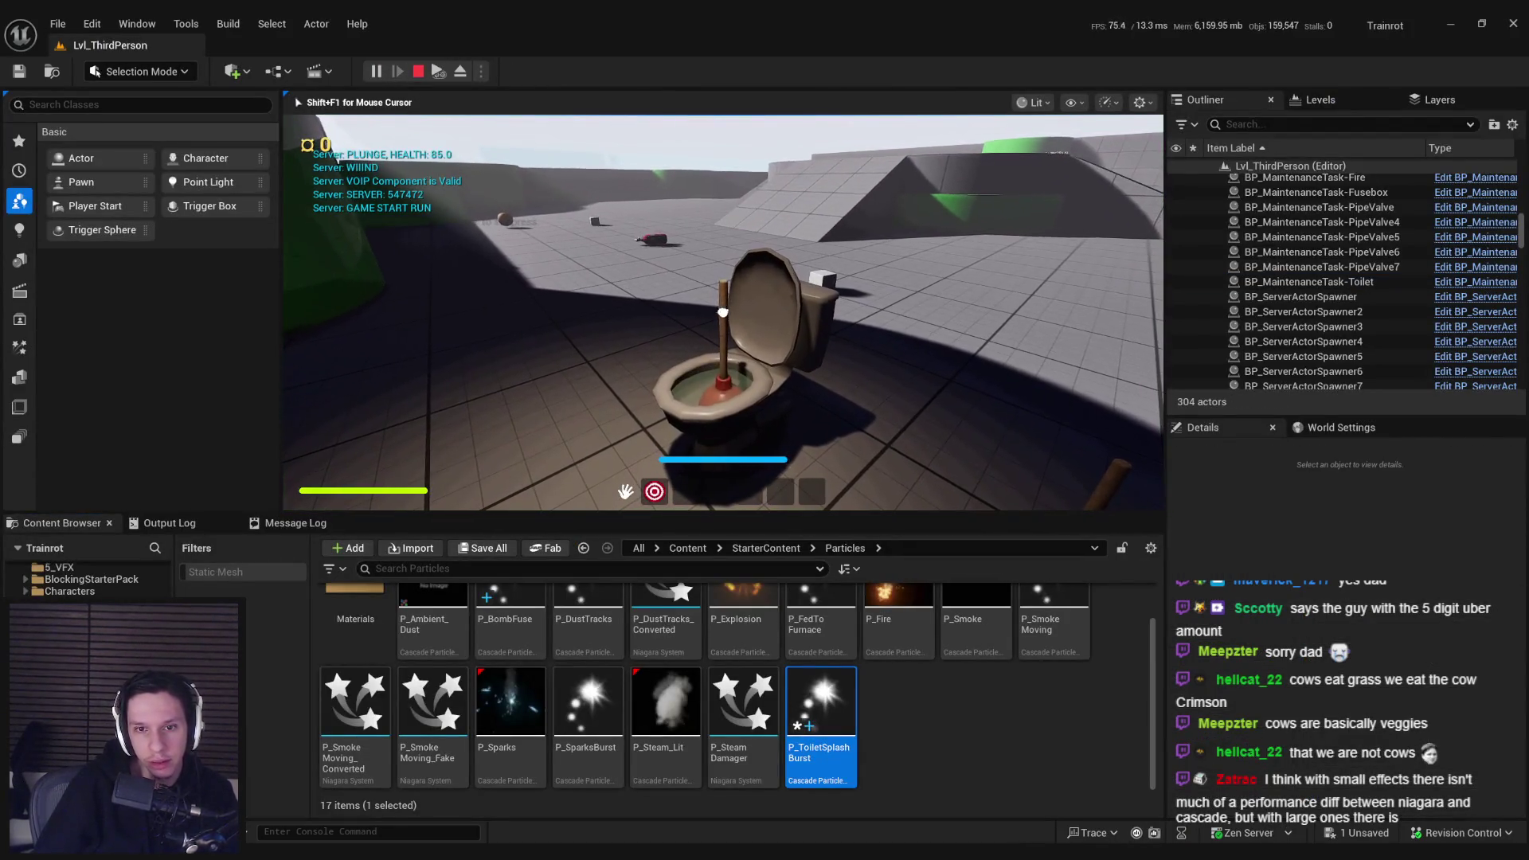
pyautogui.click(722, 313)
pyautogui.press('F1')
pyautogui.click(722, 312)
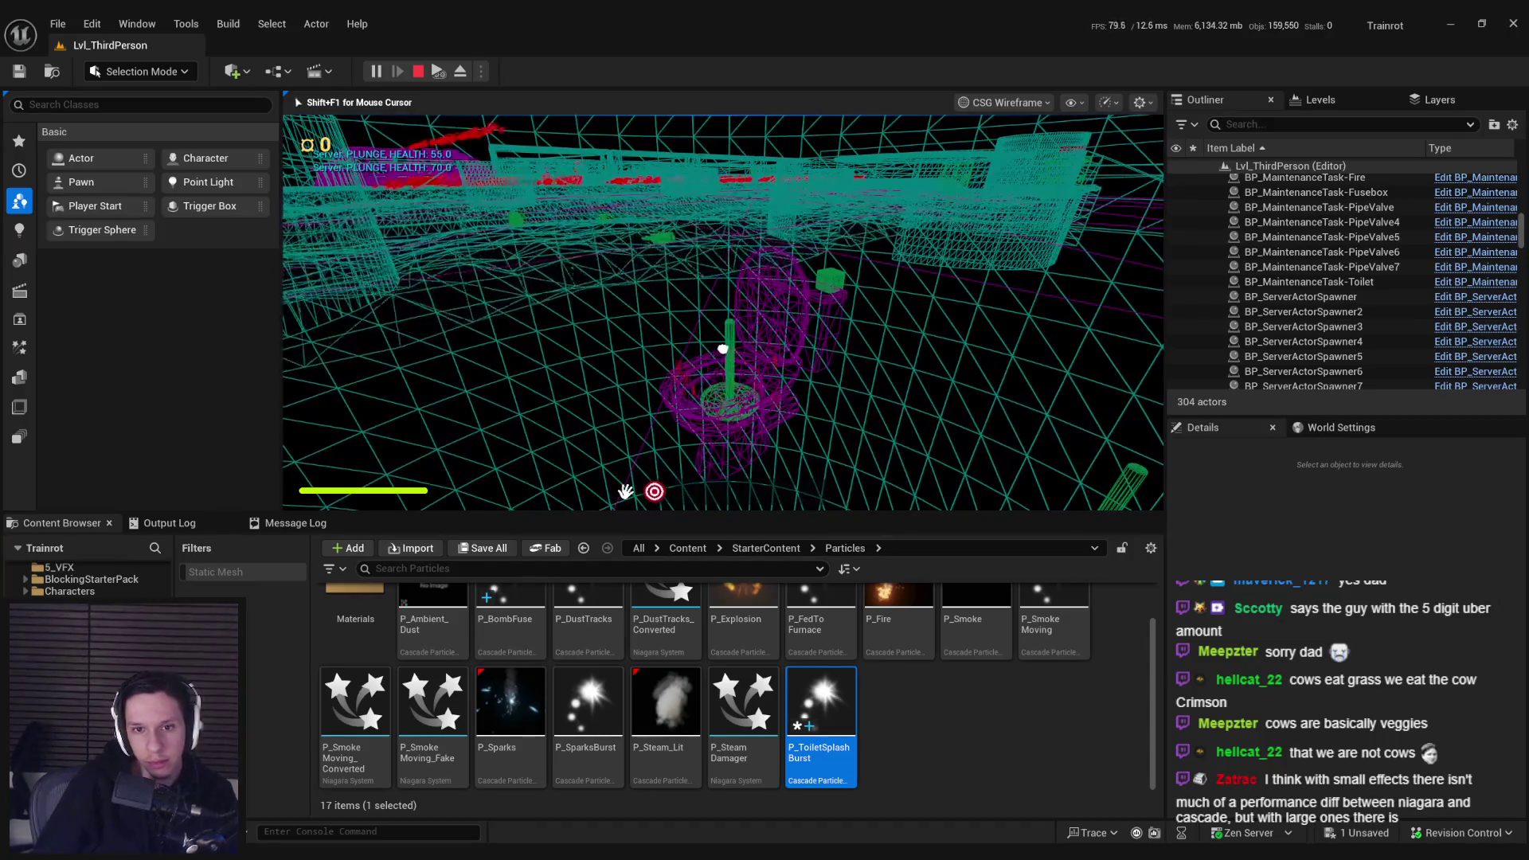
pyautogui.press('F3')
pyautogui.click(723, 313)
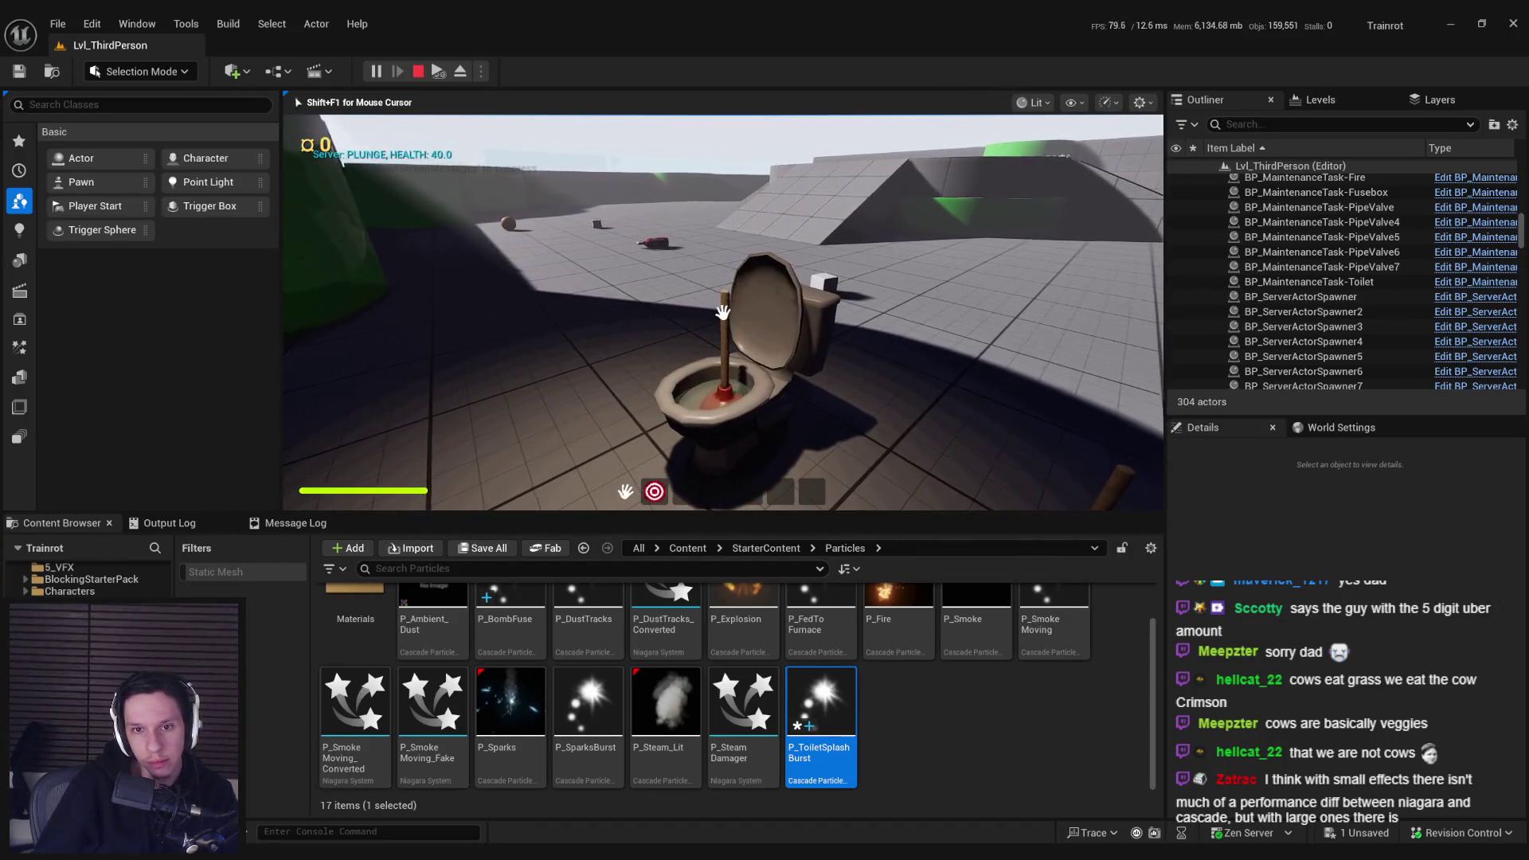
pyautogui.click(722, 350)
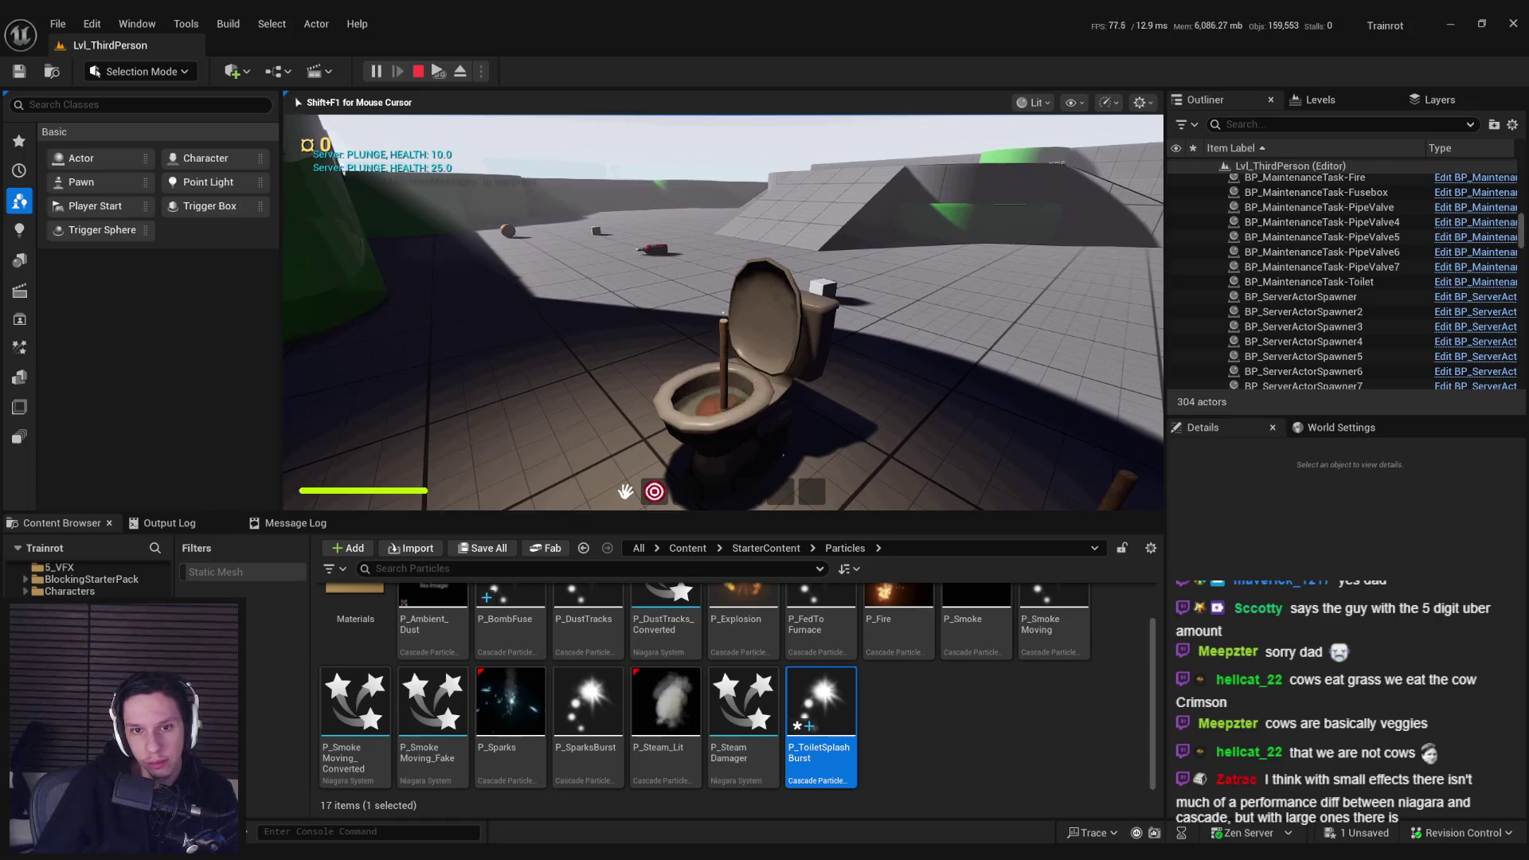
pyautogui.press('Escape')
pyautogui.doubleClick(821, 701)
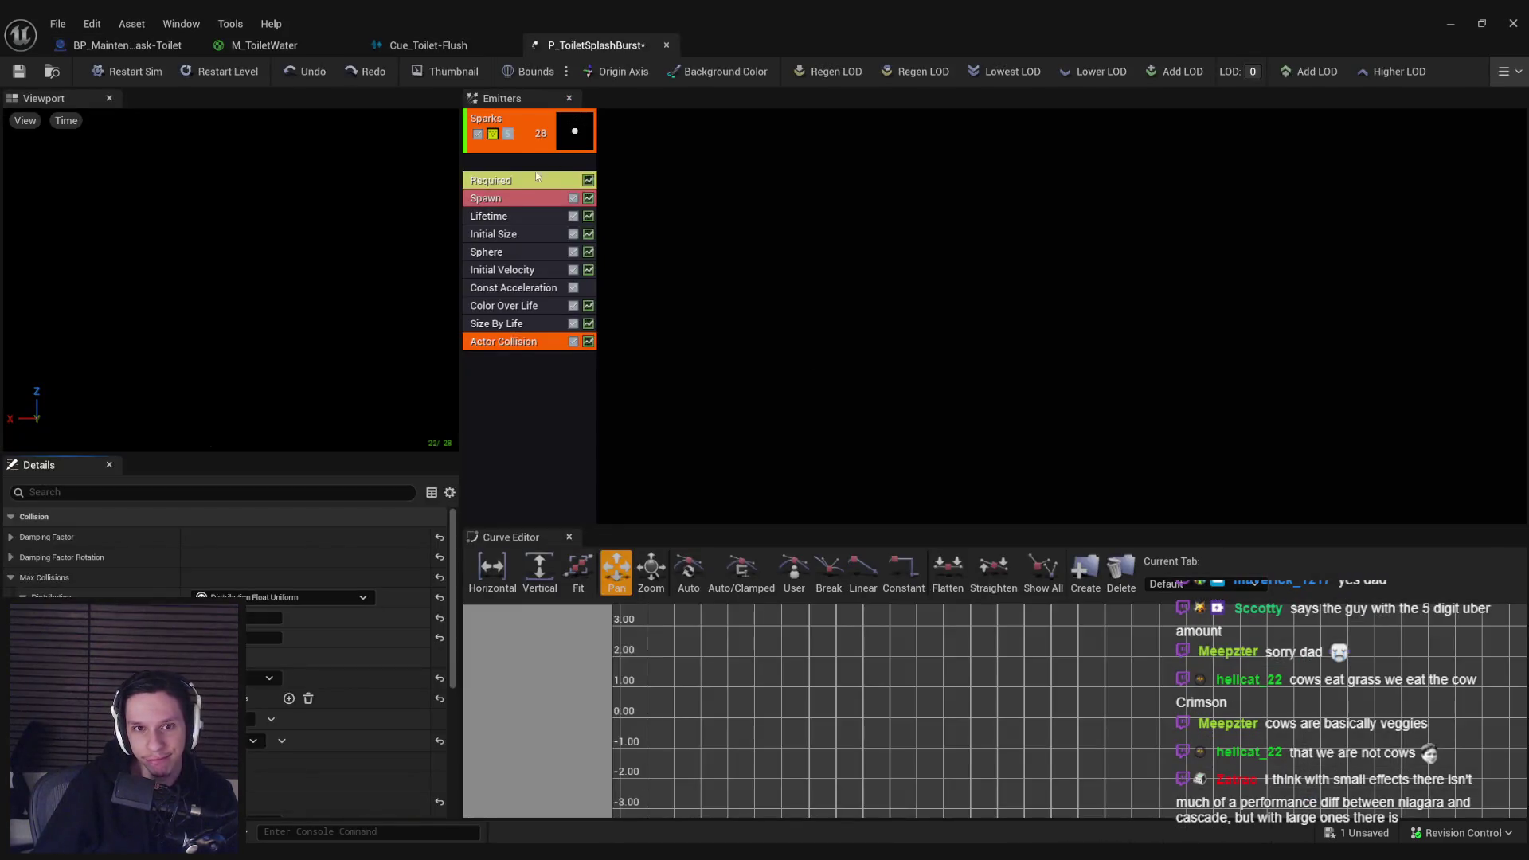
# Step: Set the Sparks Lifetime minimum to 2.0 and return to the level
pyautogui.click(485, 216)
pyautogui.click(235, 578)
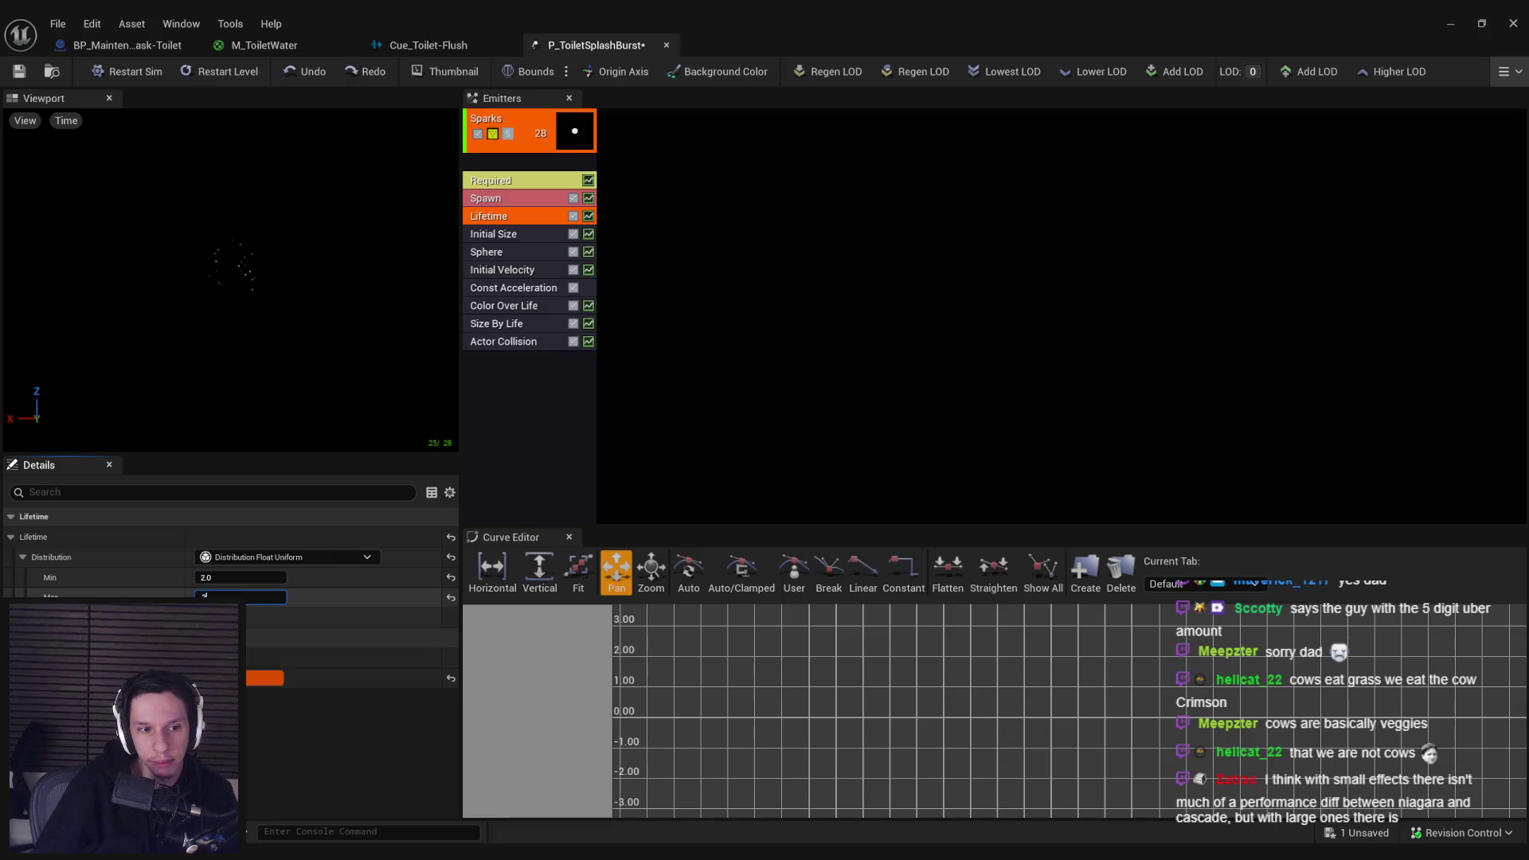
pyautogui.click(1450, 23)
# Step: Playtest plunging the toilet to 0 health across view modes, then reopen P_ToiletSplashBurst
pyautogui.click(374, 72)
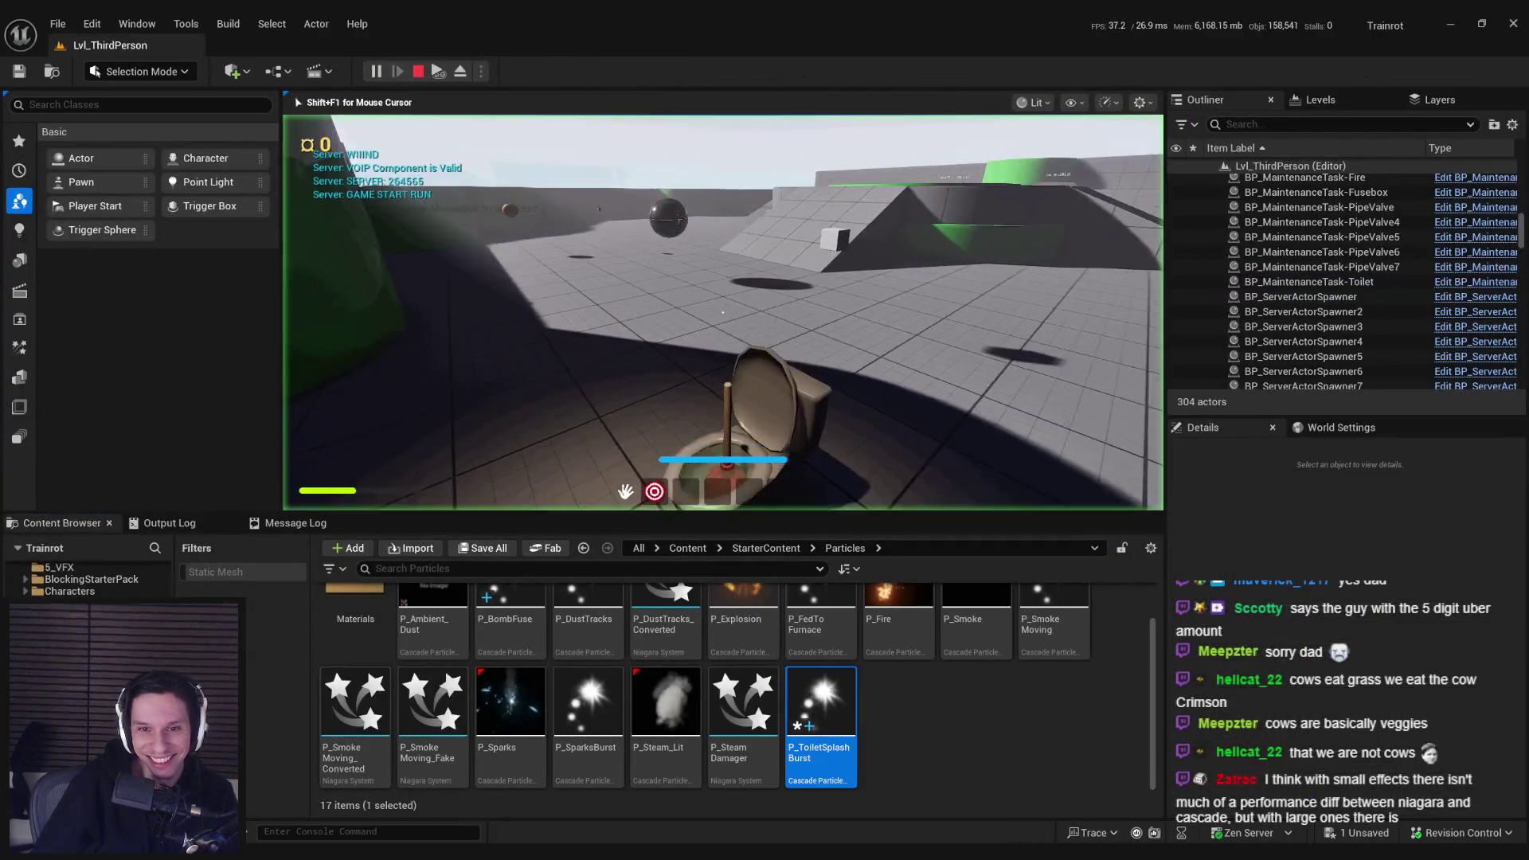
pyautogui.click(723, 312)
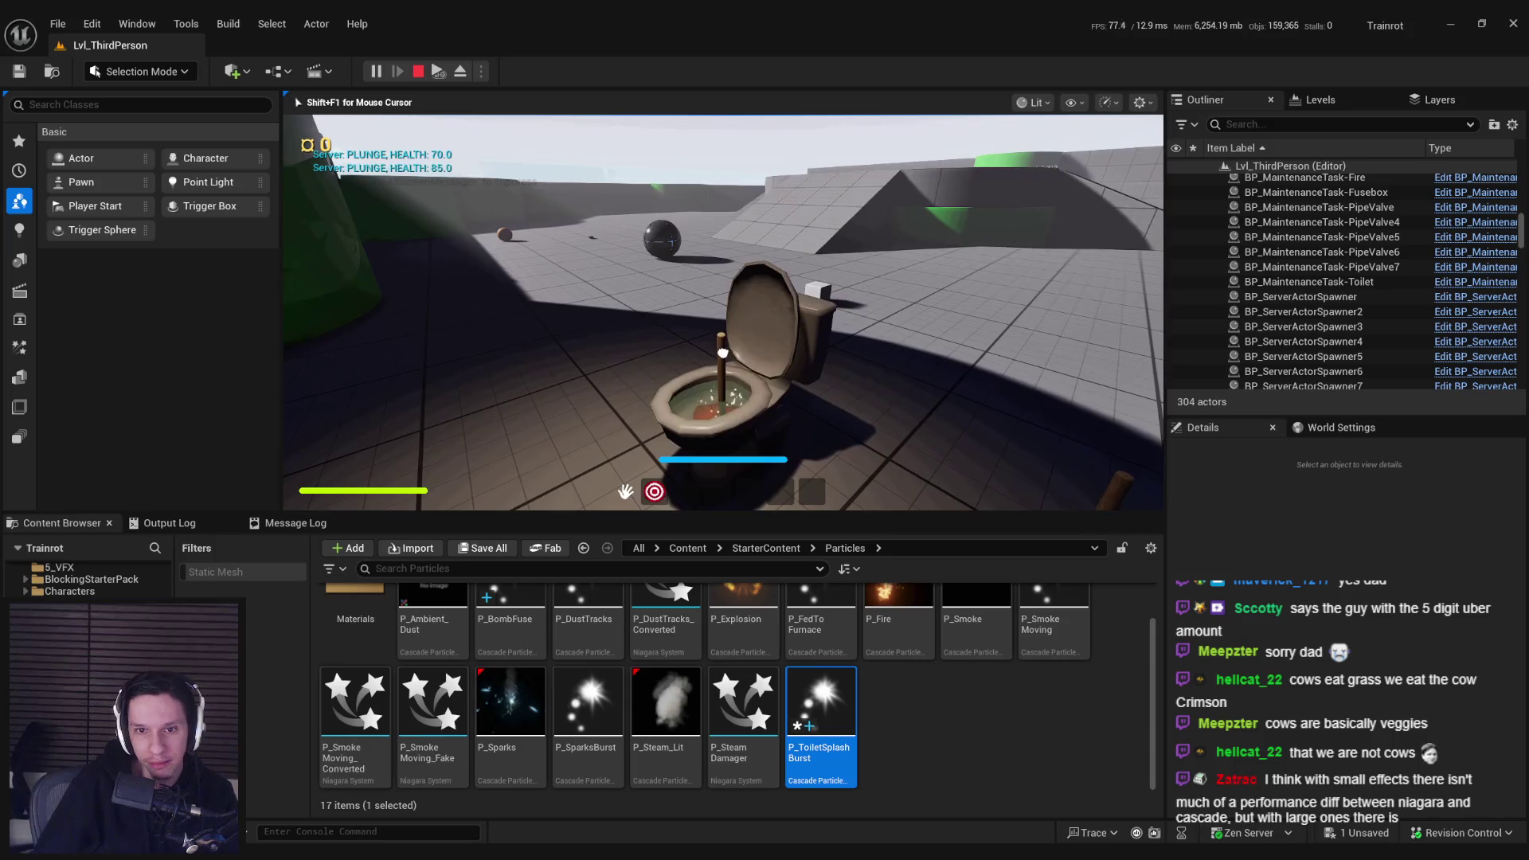
pyautogui.click(723, 311)
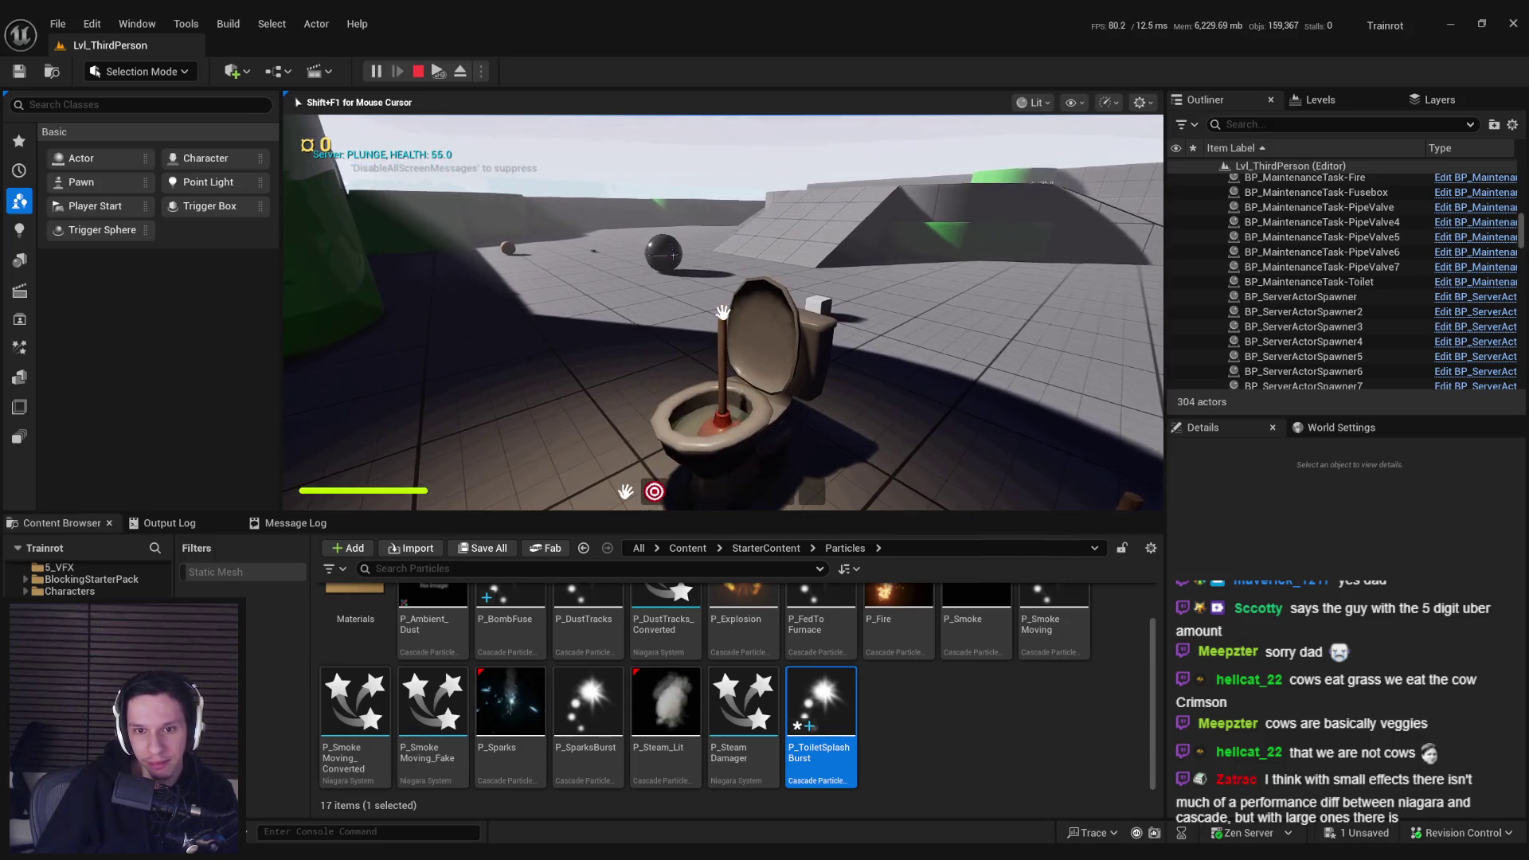
pyautogui.click(723, 312)
pyautogui.click(723, 312)
pyautogui.press('F2')
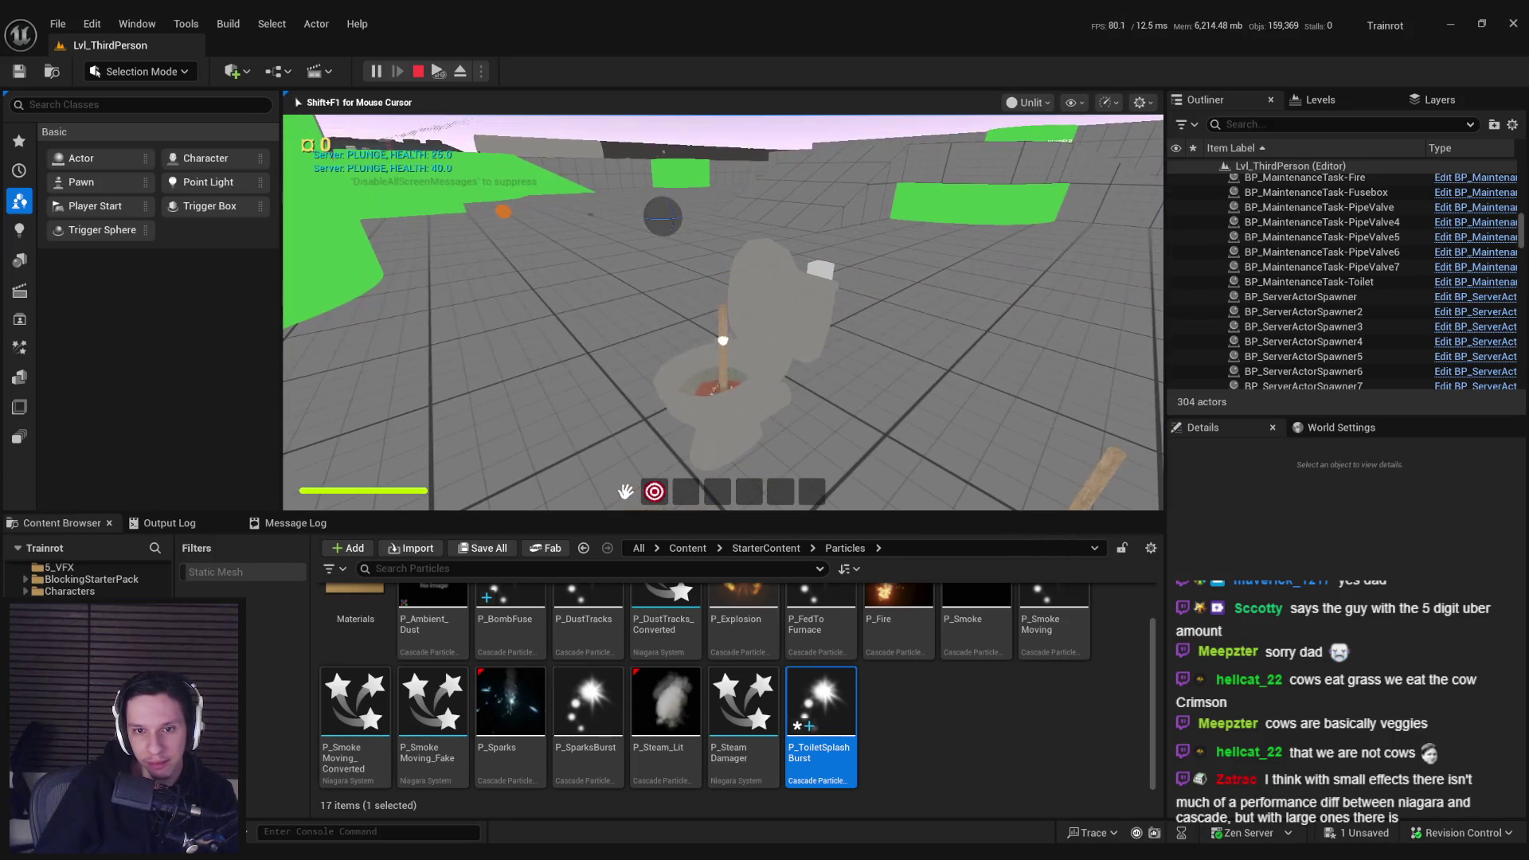
pyautogui.press('F3')
pyautogui.press('F1')
pyautogui.click(722, 311)
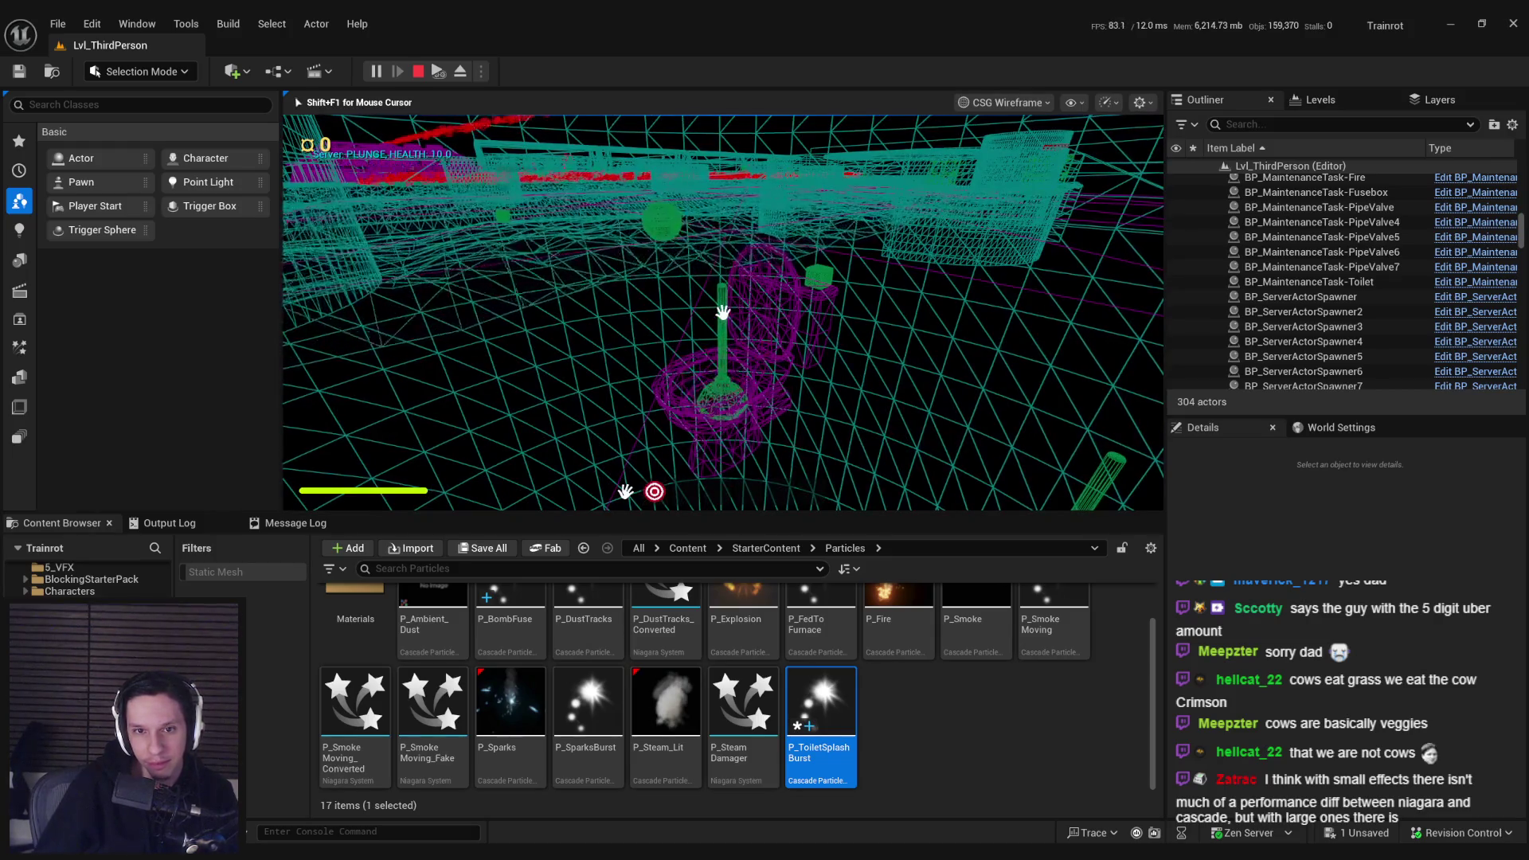
pyautogui.press('F3')
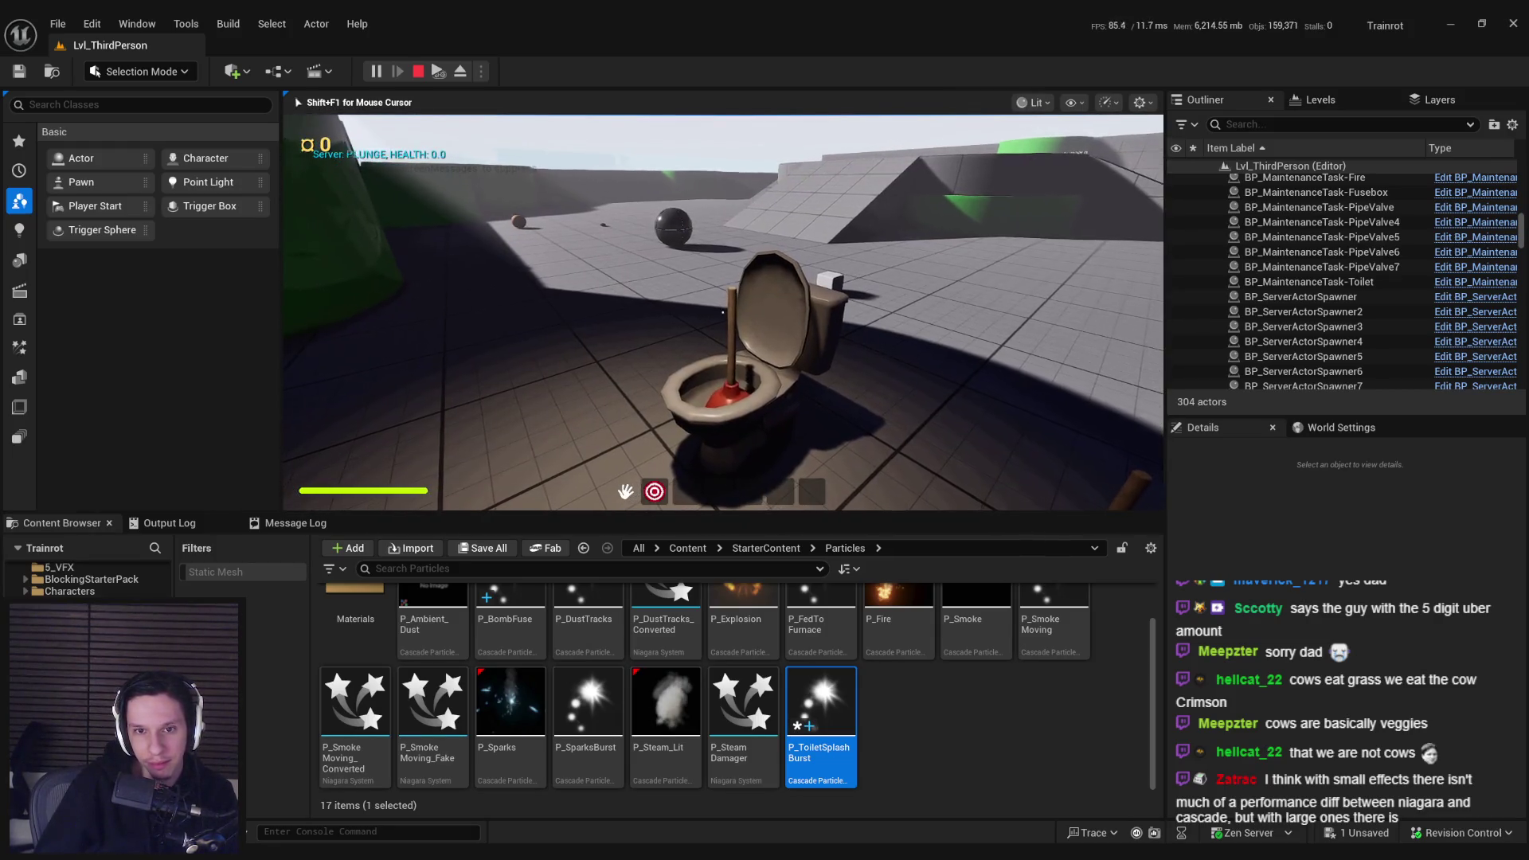
pyautogui.press('Escape')
pyautogui.doubleClick(820, 701)
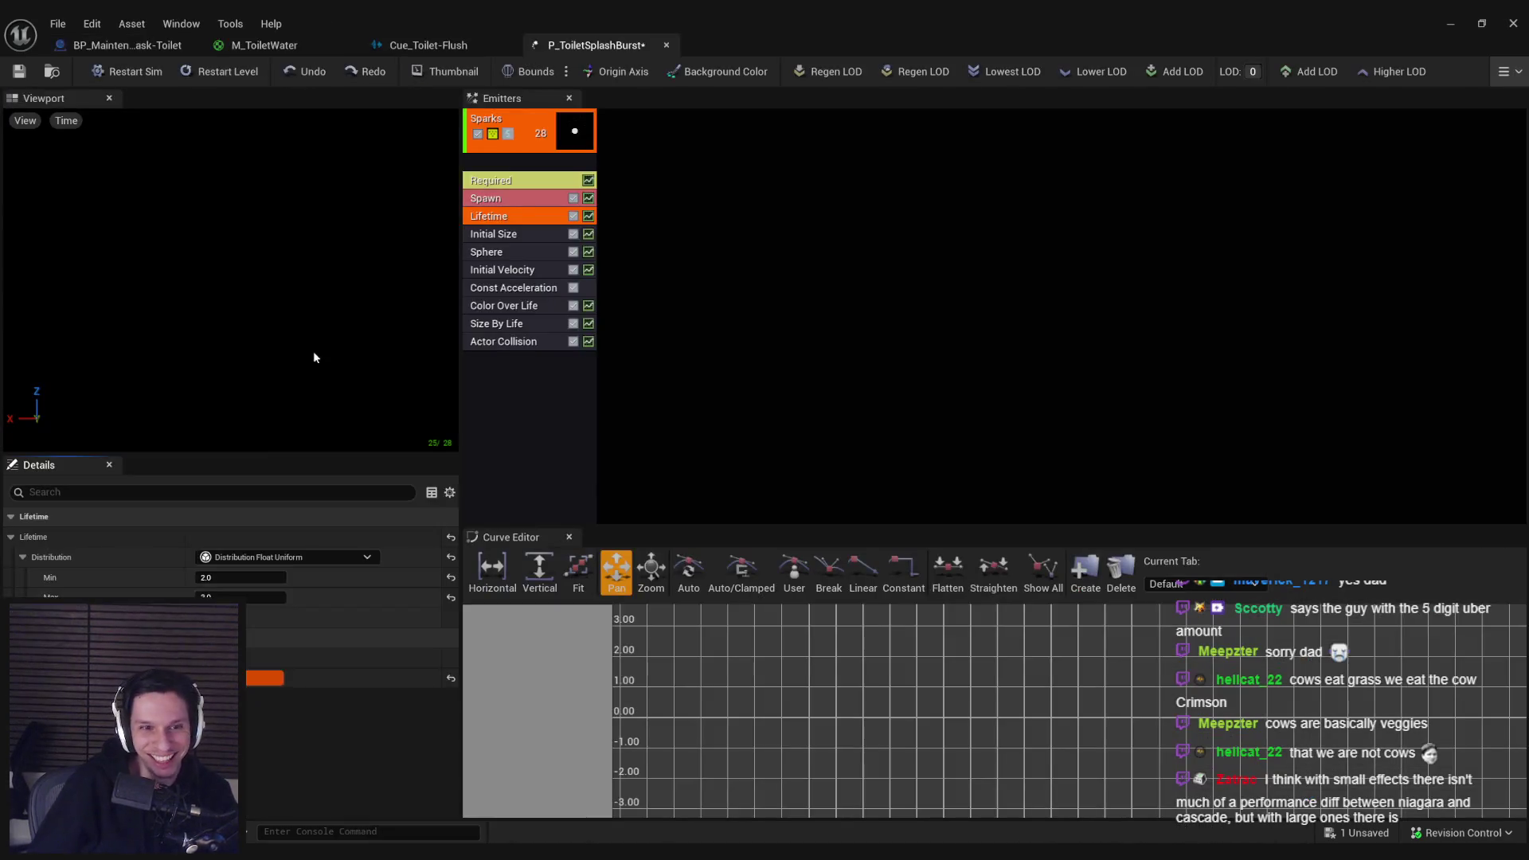
# Step: Review the Spawn rate, Sphere radius and Initial Velocity module settings
pyautogui.click(687, 255)
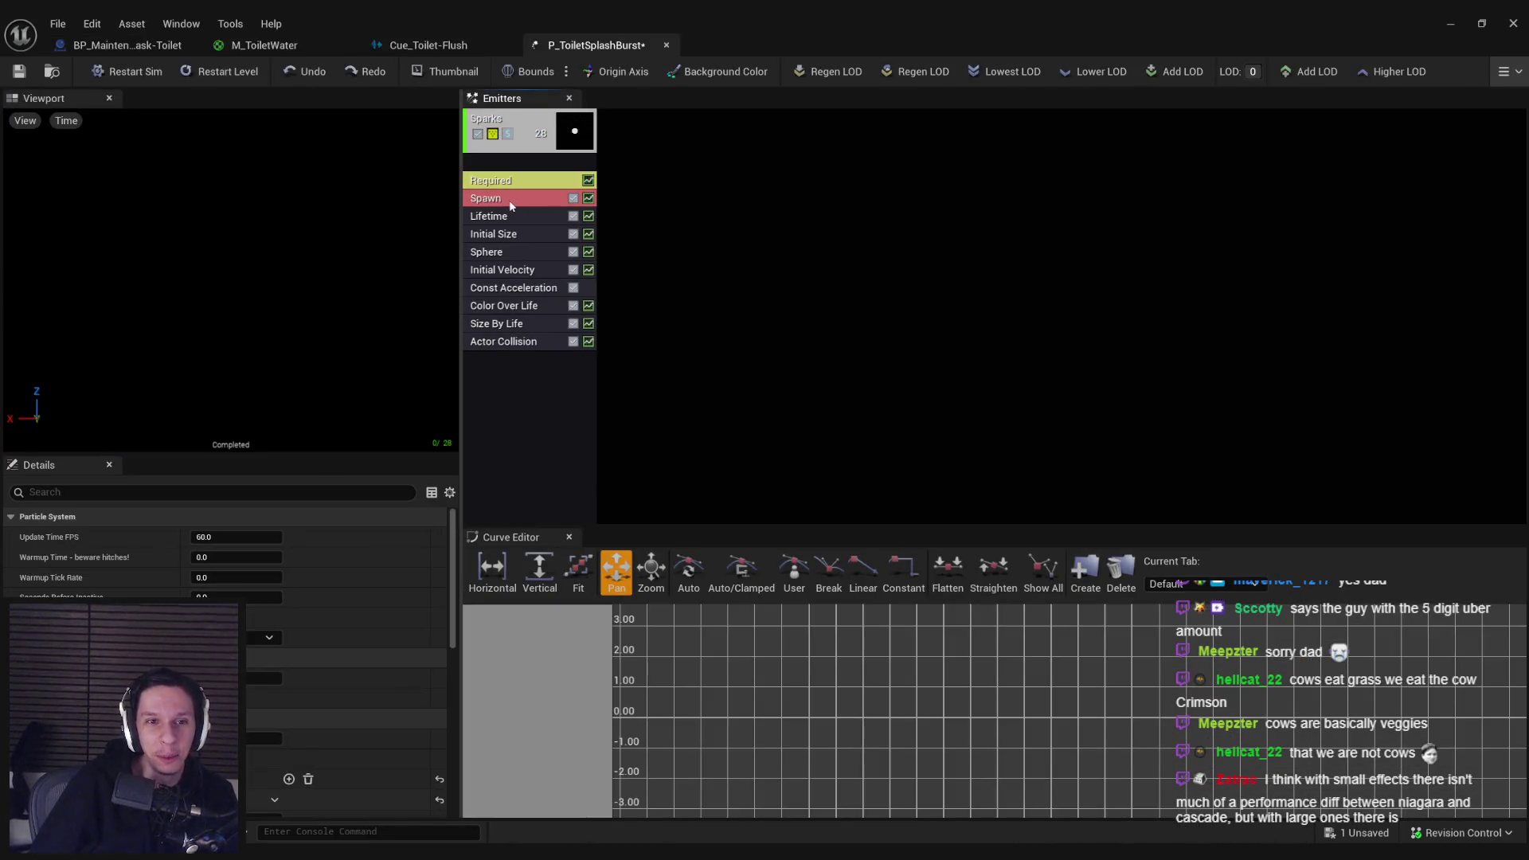
pyautogui.click(508, 204)
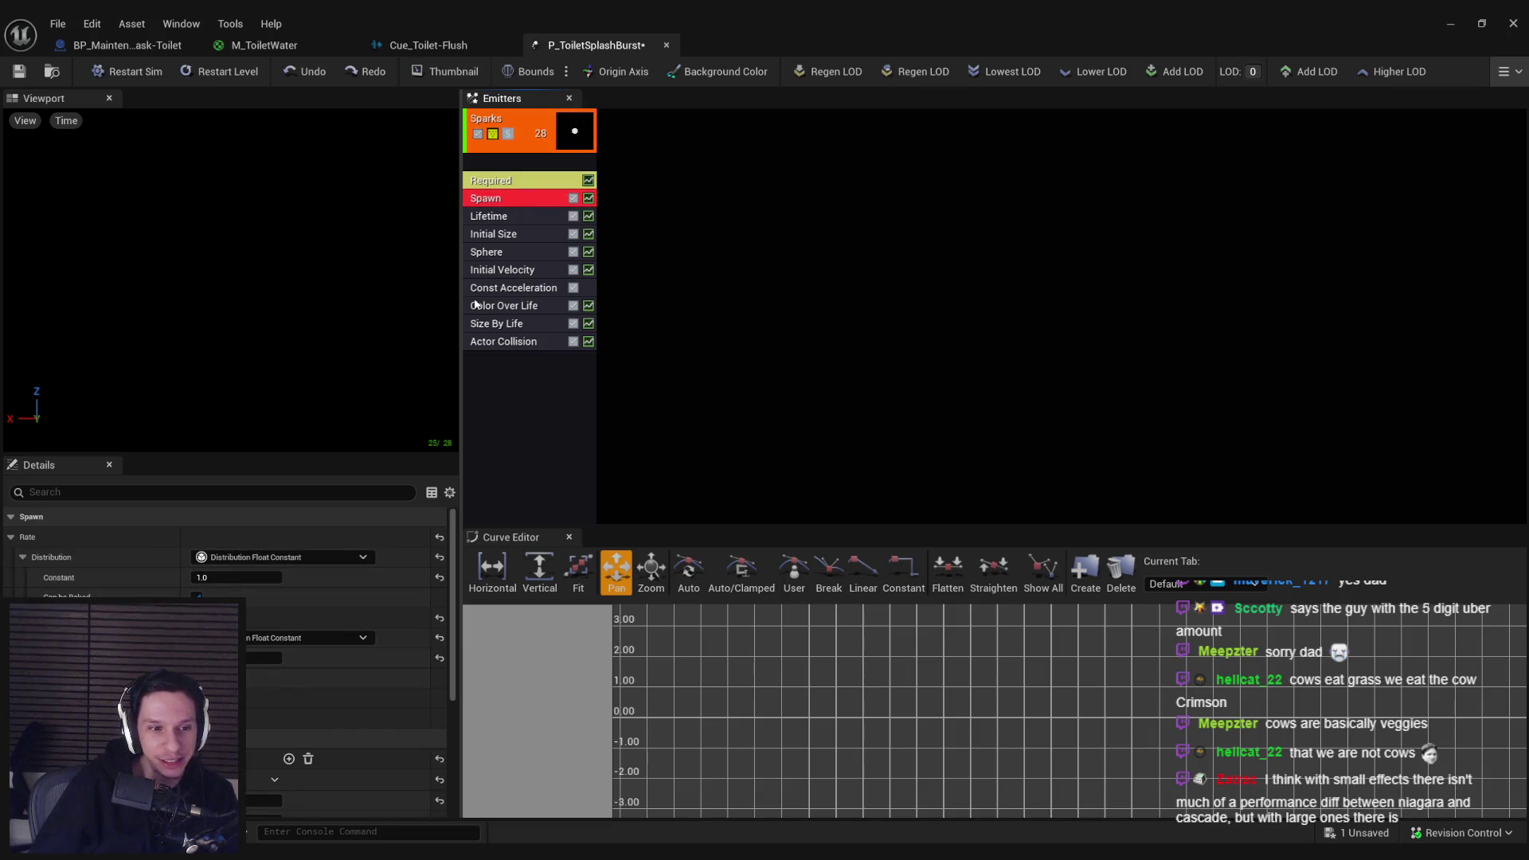
pyautogui.click(491, 254)
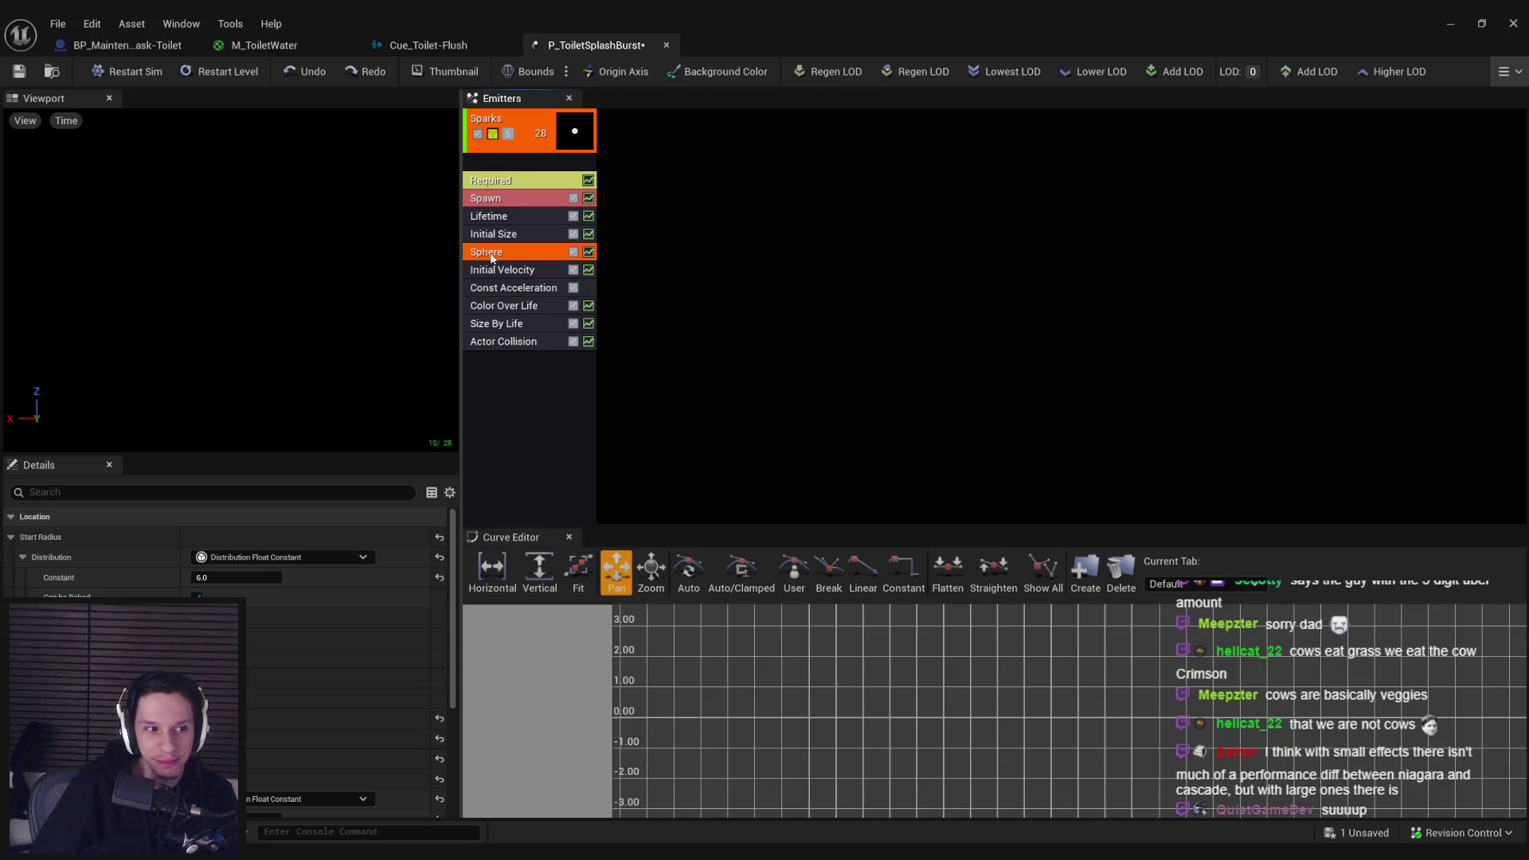
pyautogui.click(510, 271)
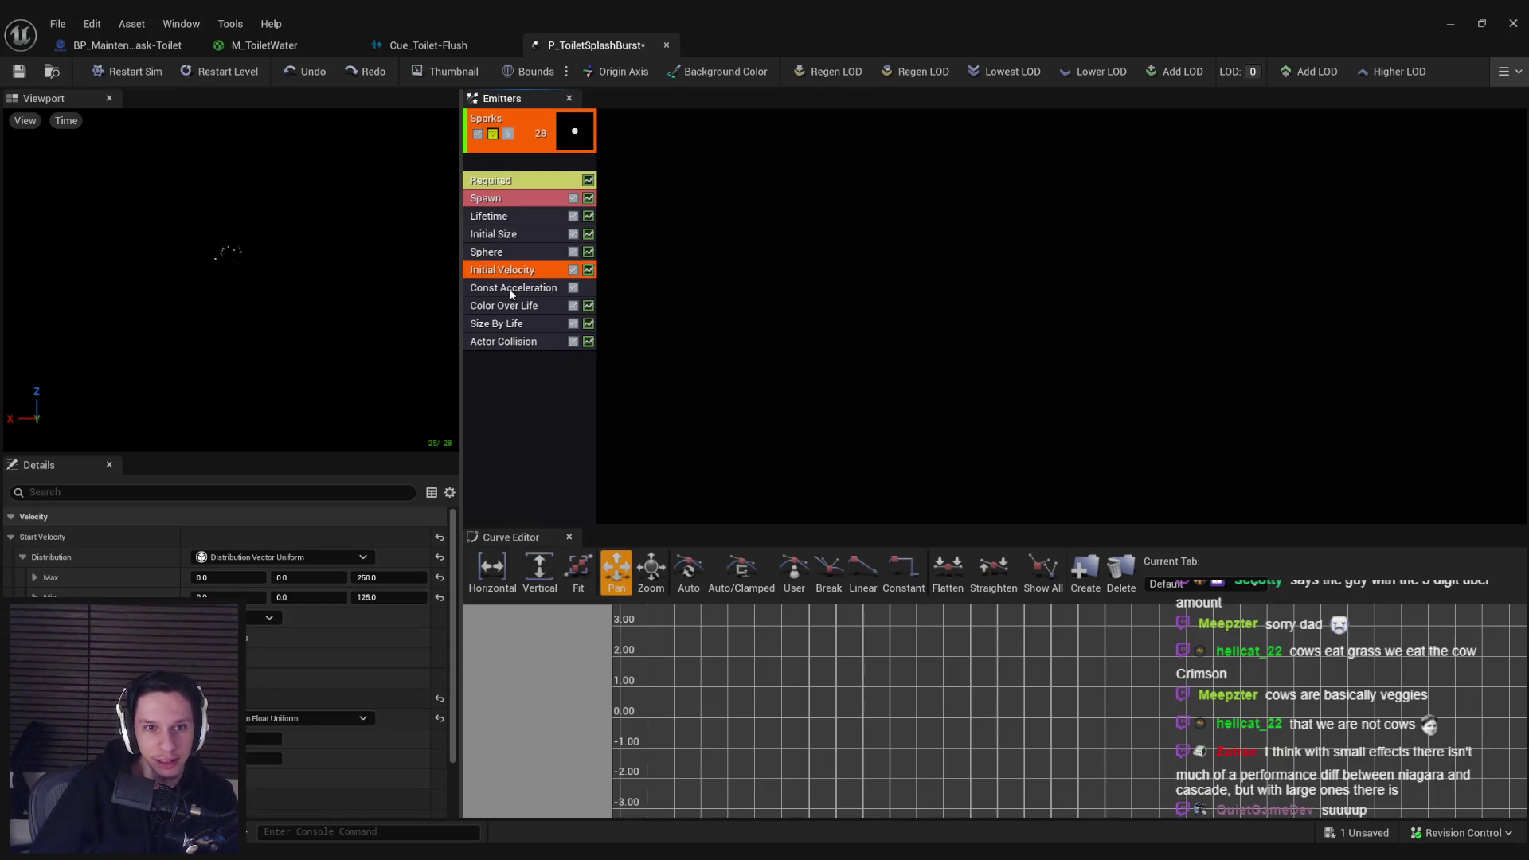
# Step: Keep Actor Collision's completion option on Freeze, review its collision settings, and return to the level
pyautogui.click(506, 341)
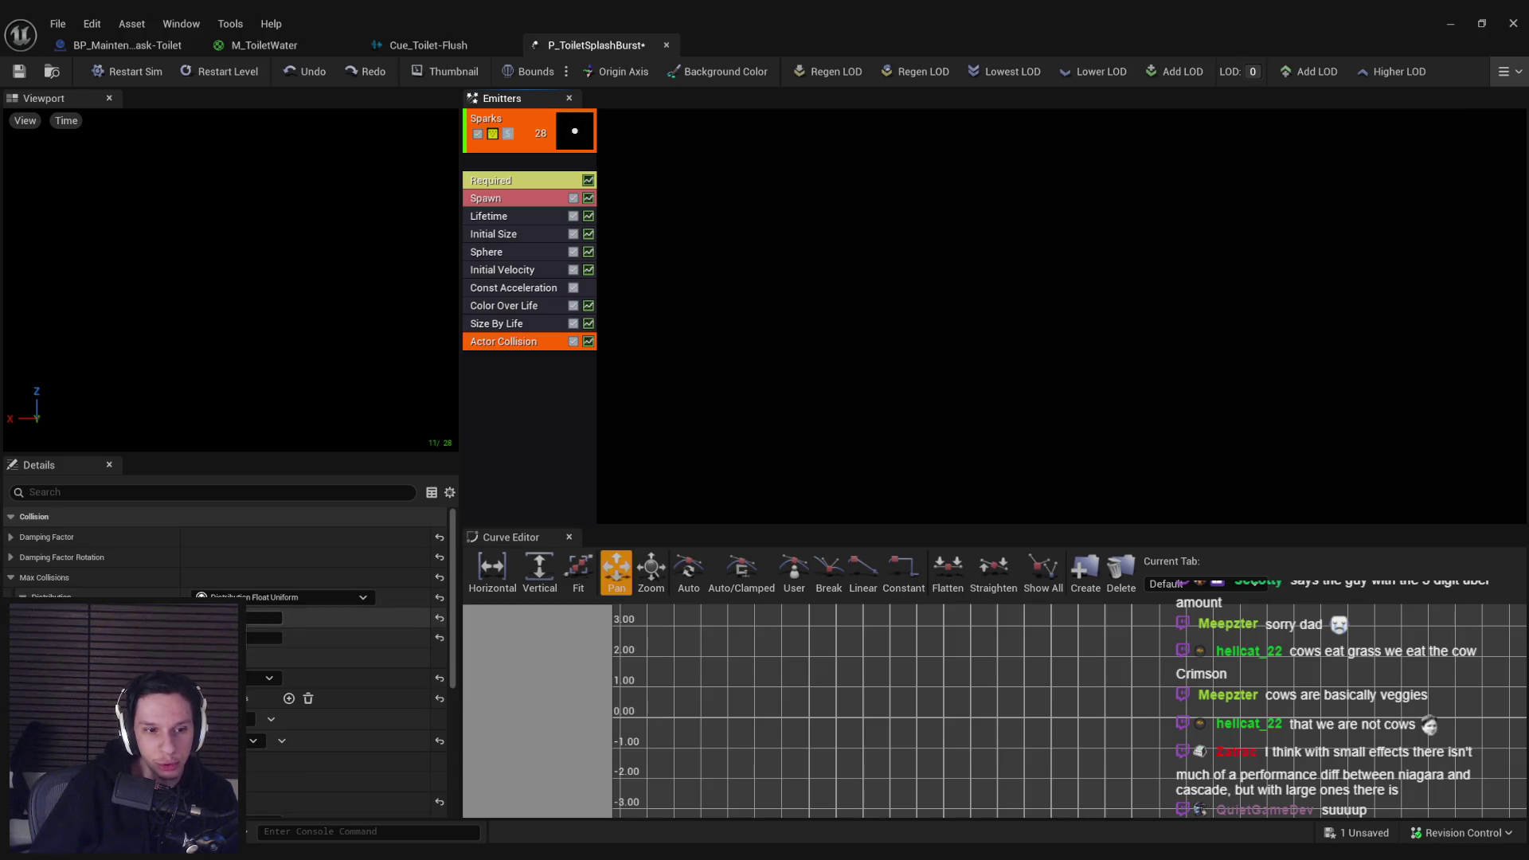
pyautogui.click(263, 719)
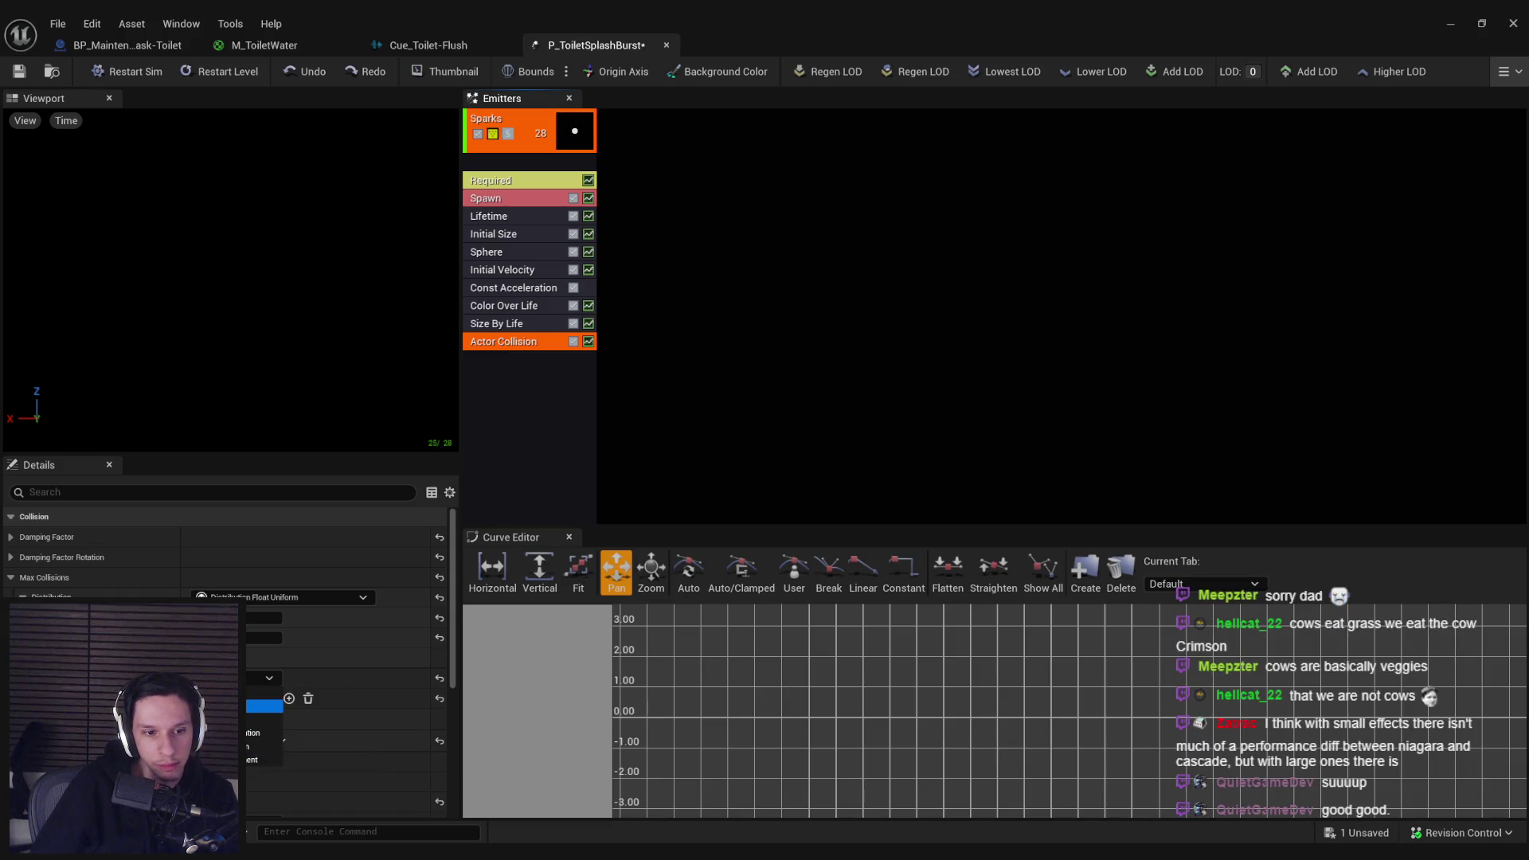
pyautogui.click(263, 704)
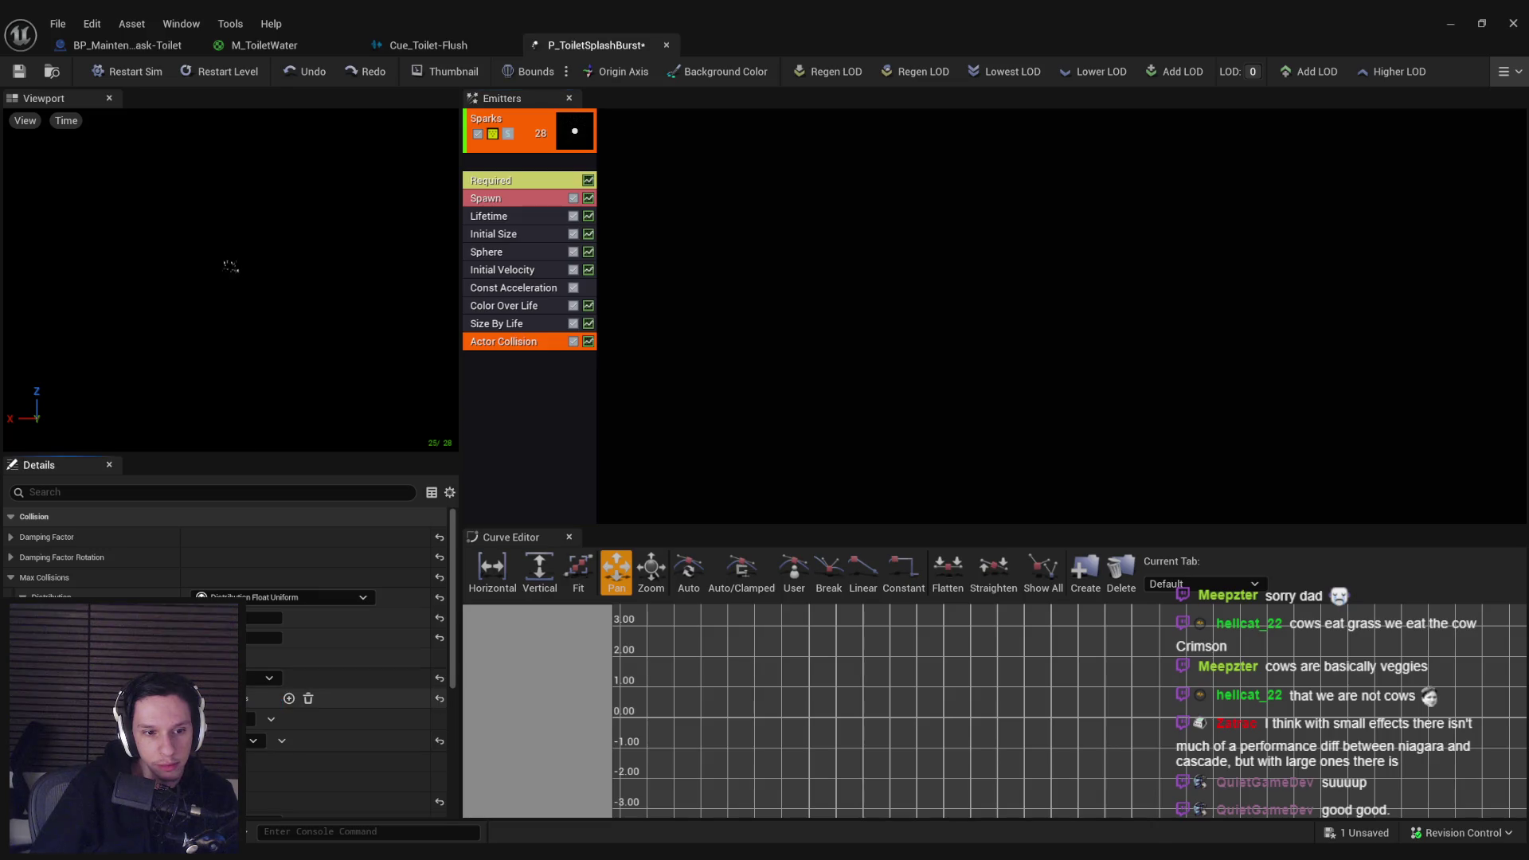
pyautogui.scroll(-3, 223, 700)
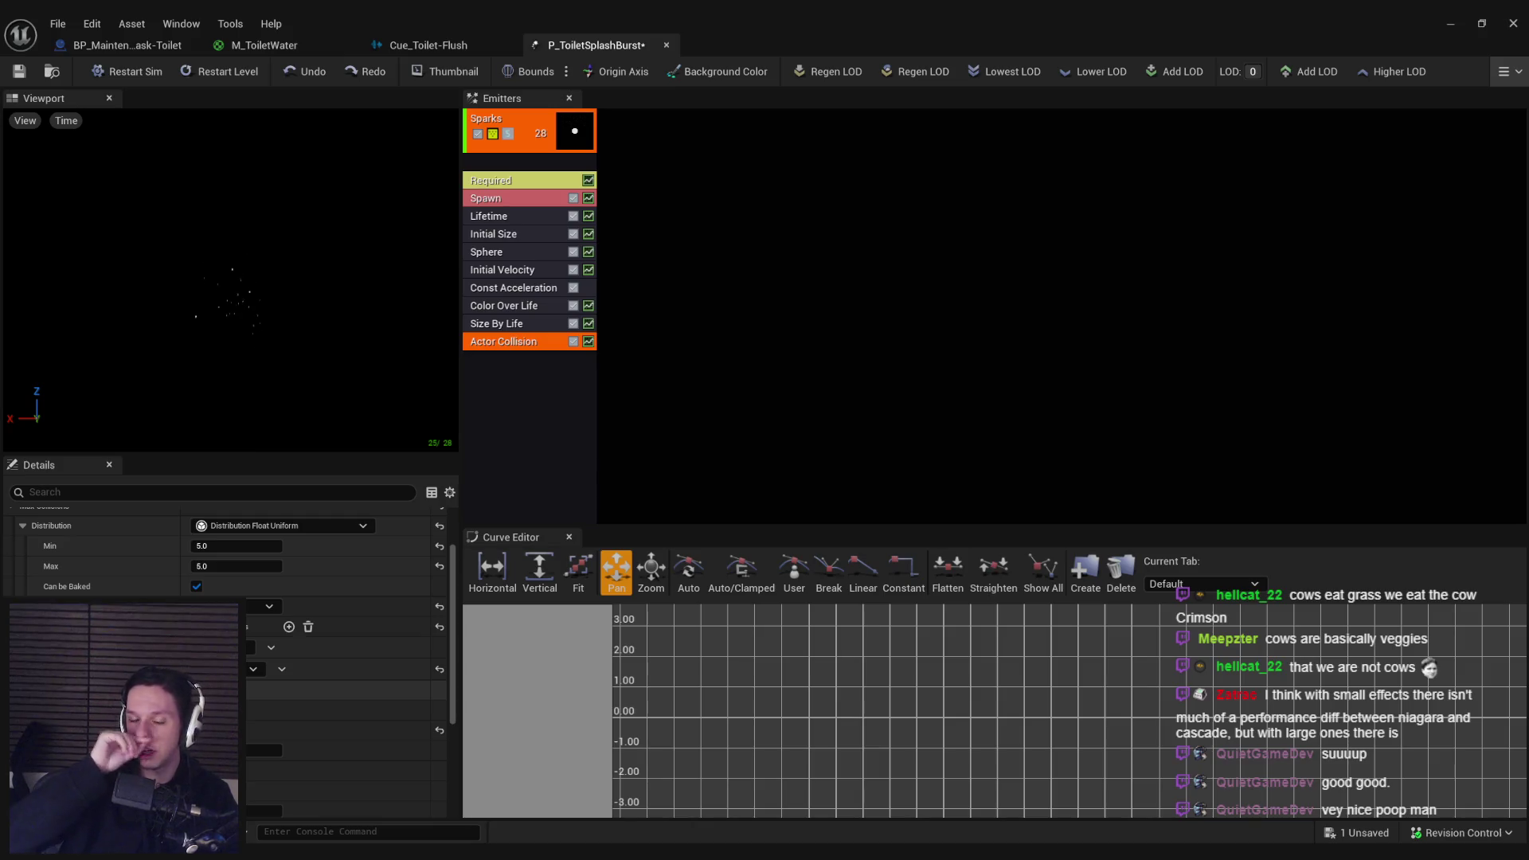
pyautogui.scroll(-1, 223, 558)
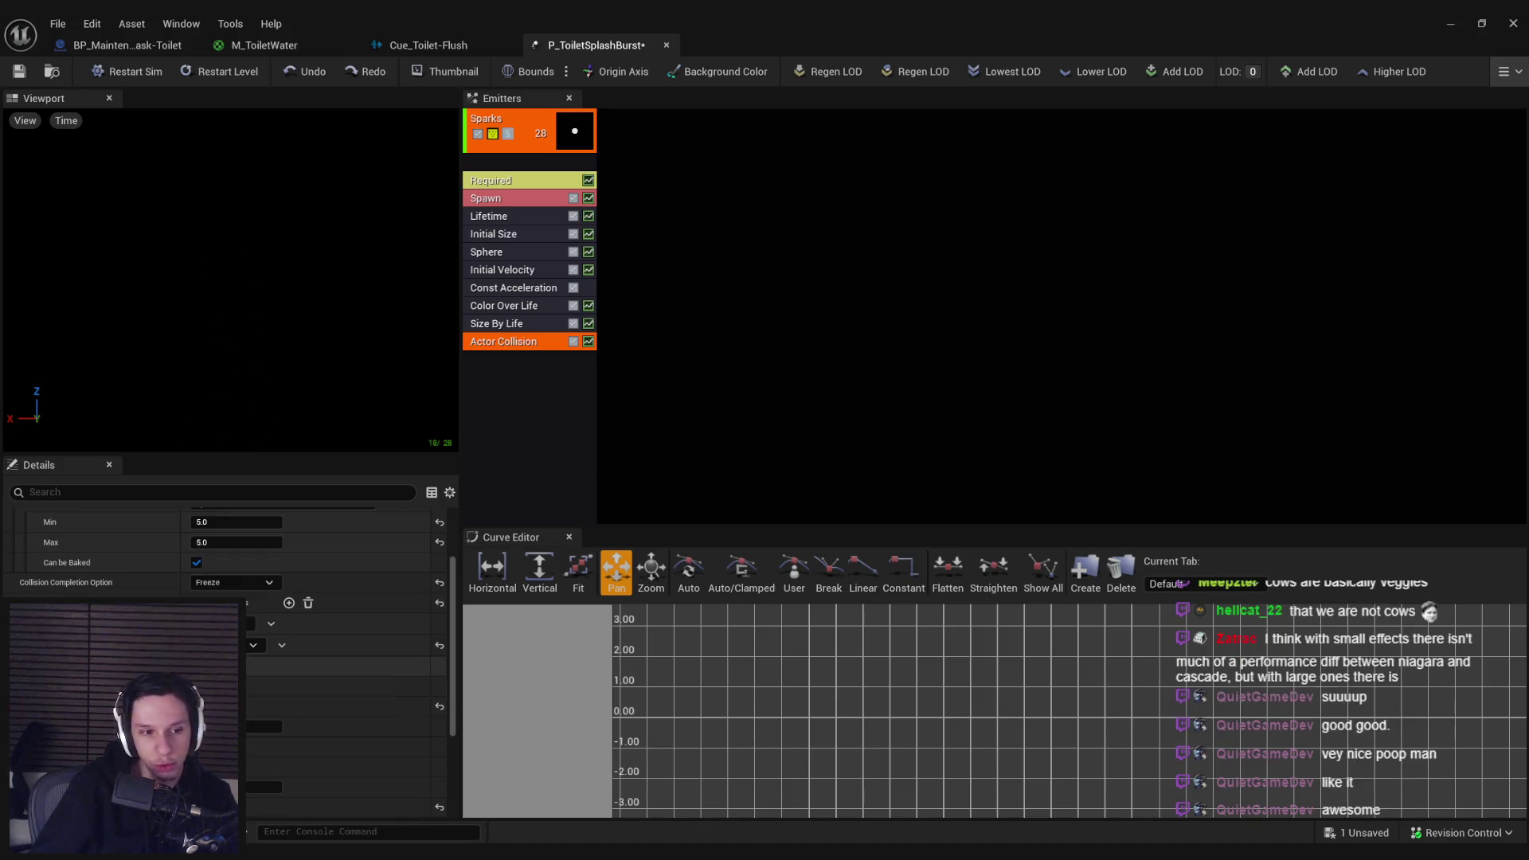
pyautogui.scroll(-3, 231, 637)
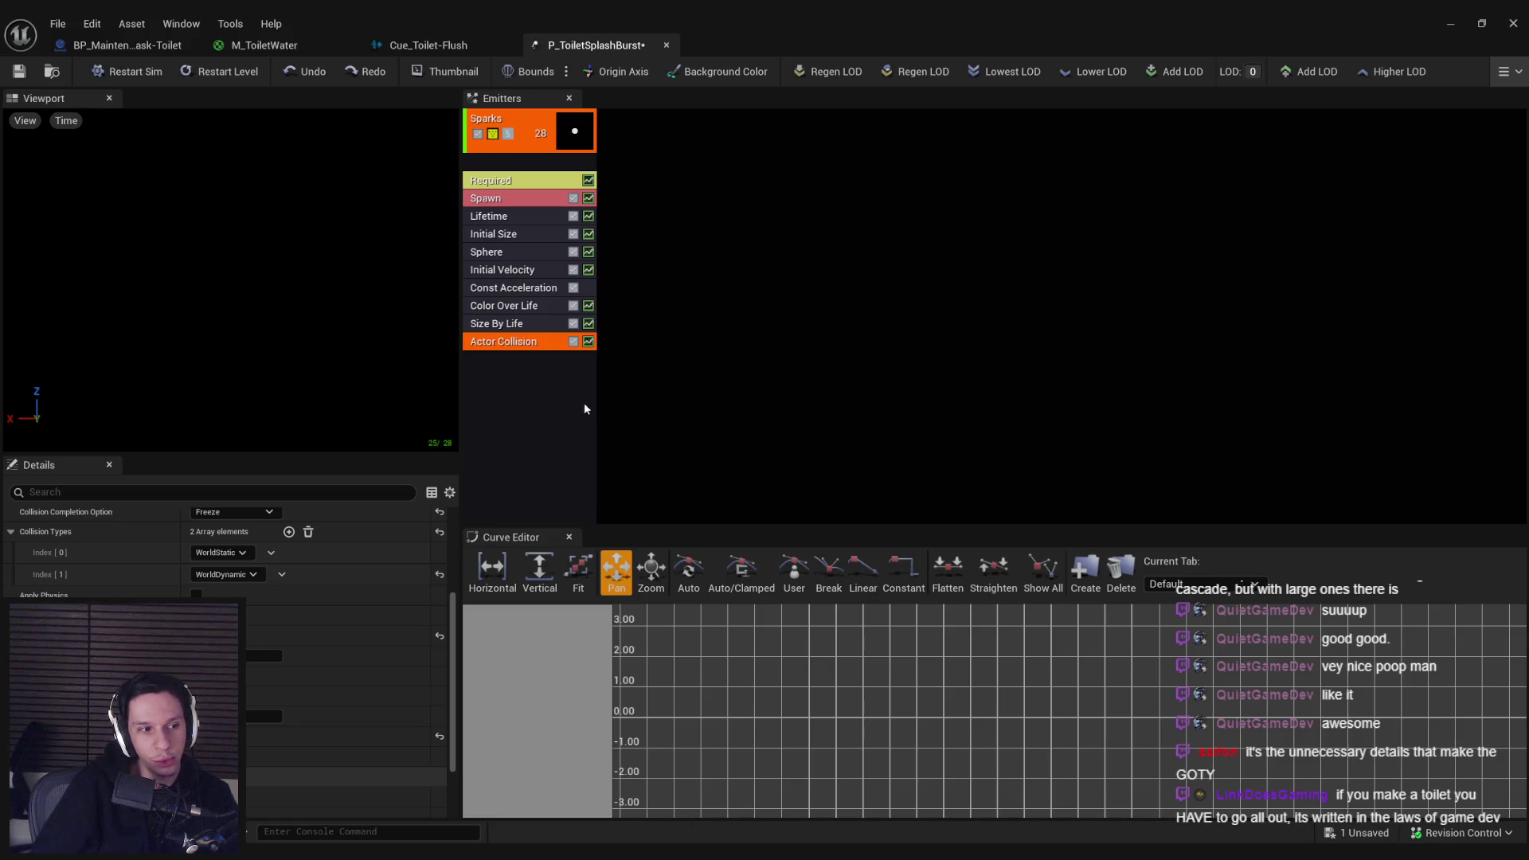
pyautogui.click(849, 381)
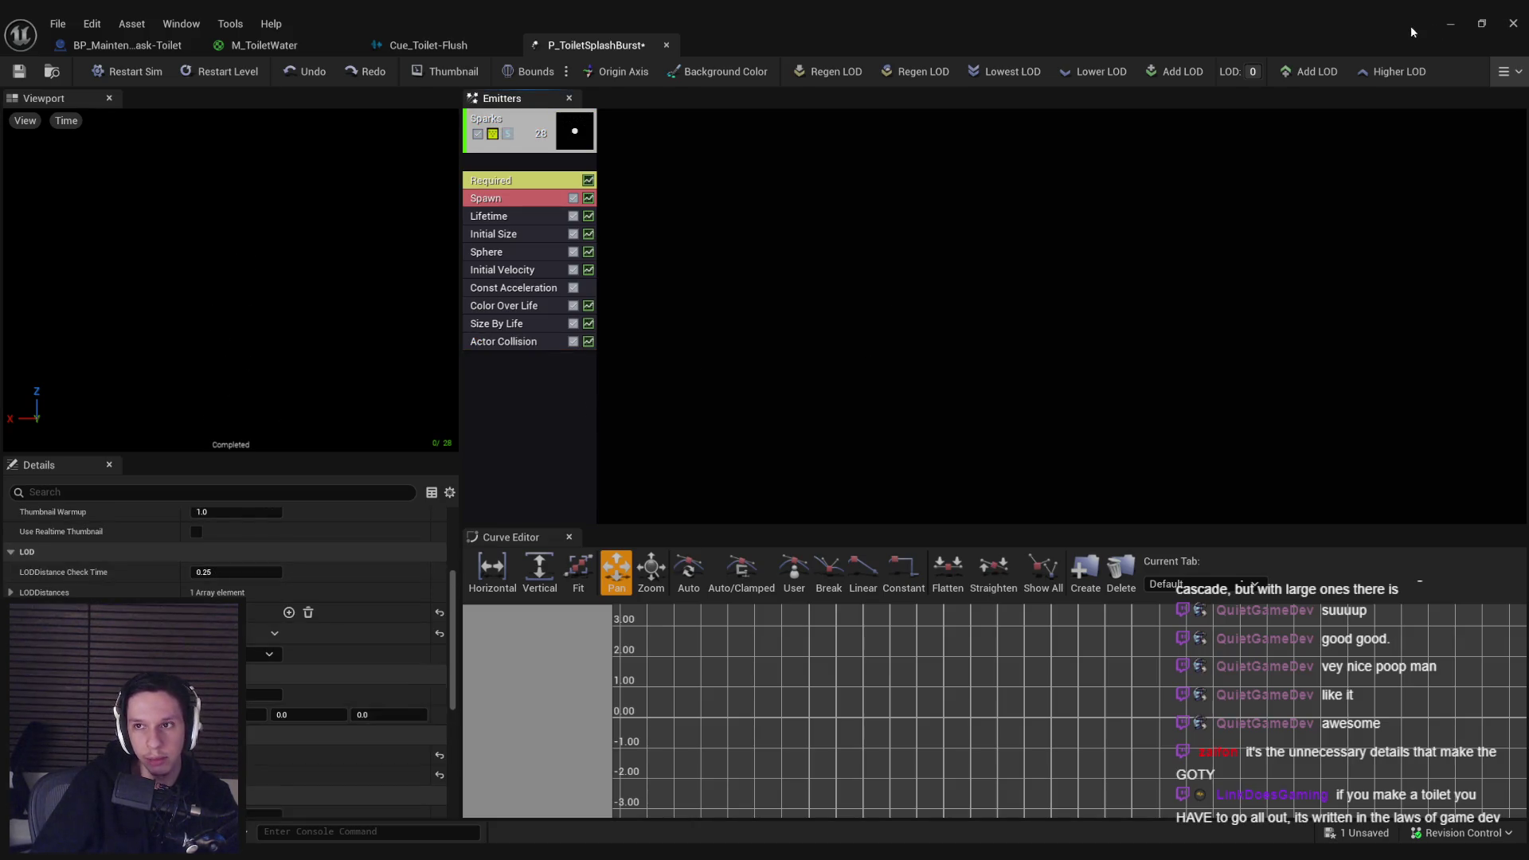
pyautogui.click(1448, 25)
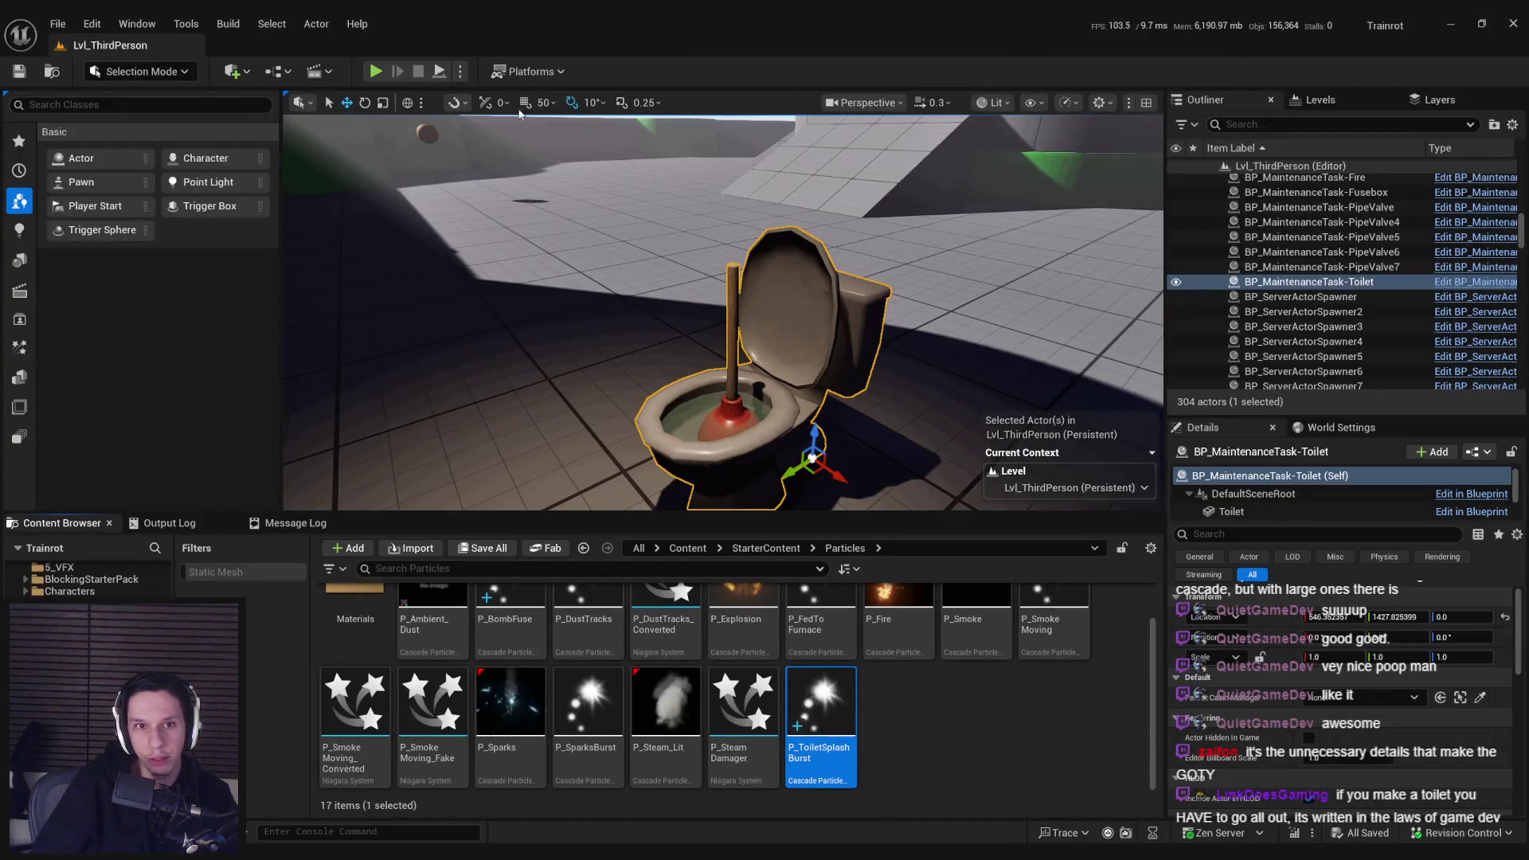
# Step: Playtest the level and plunge the toilet four times until its health reaches 0
pyautogui.hotkey('alt', 'p')
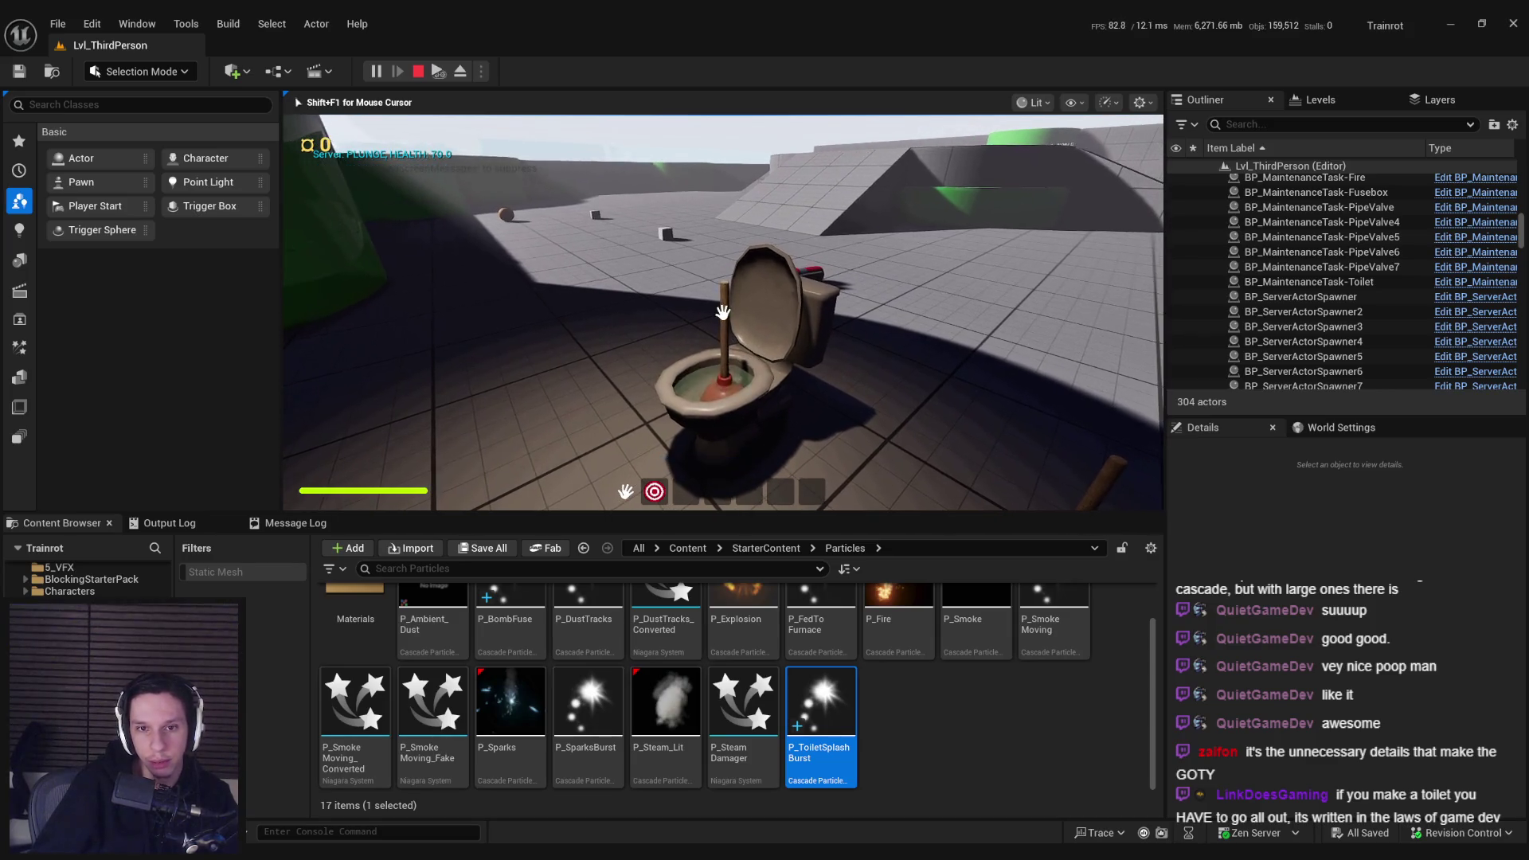
pyautogui.click(723, 346)
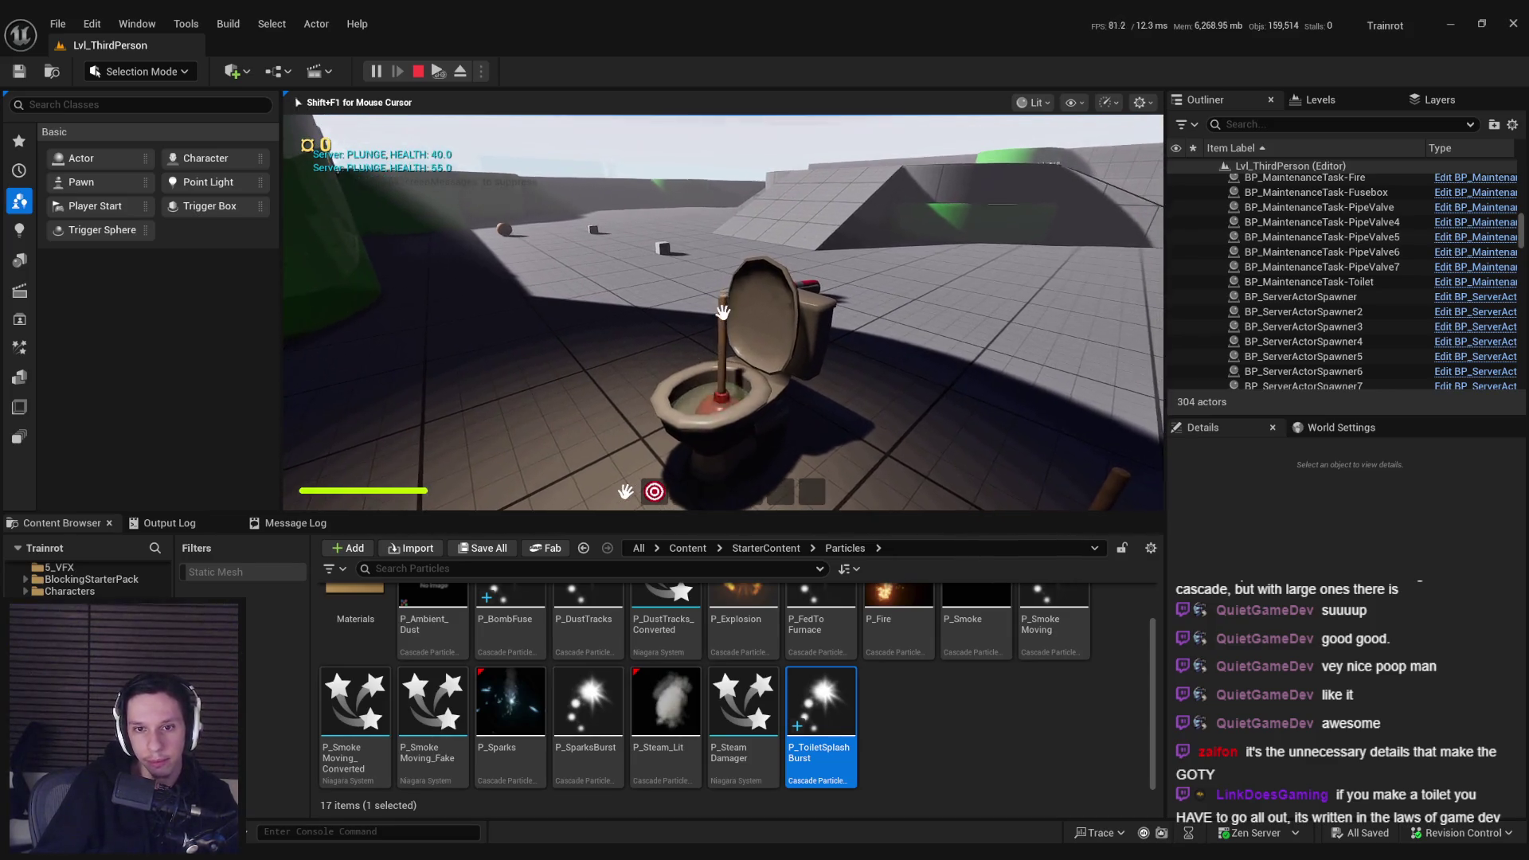
pyautogui.click(723, 312)
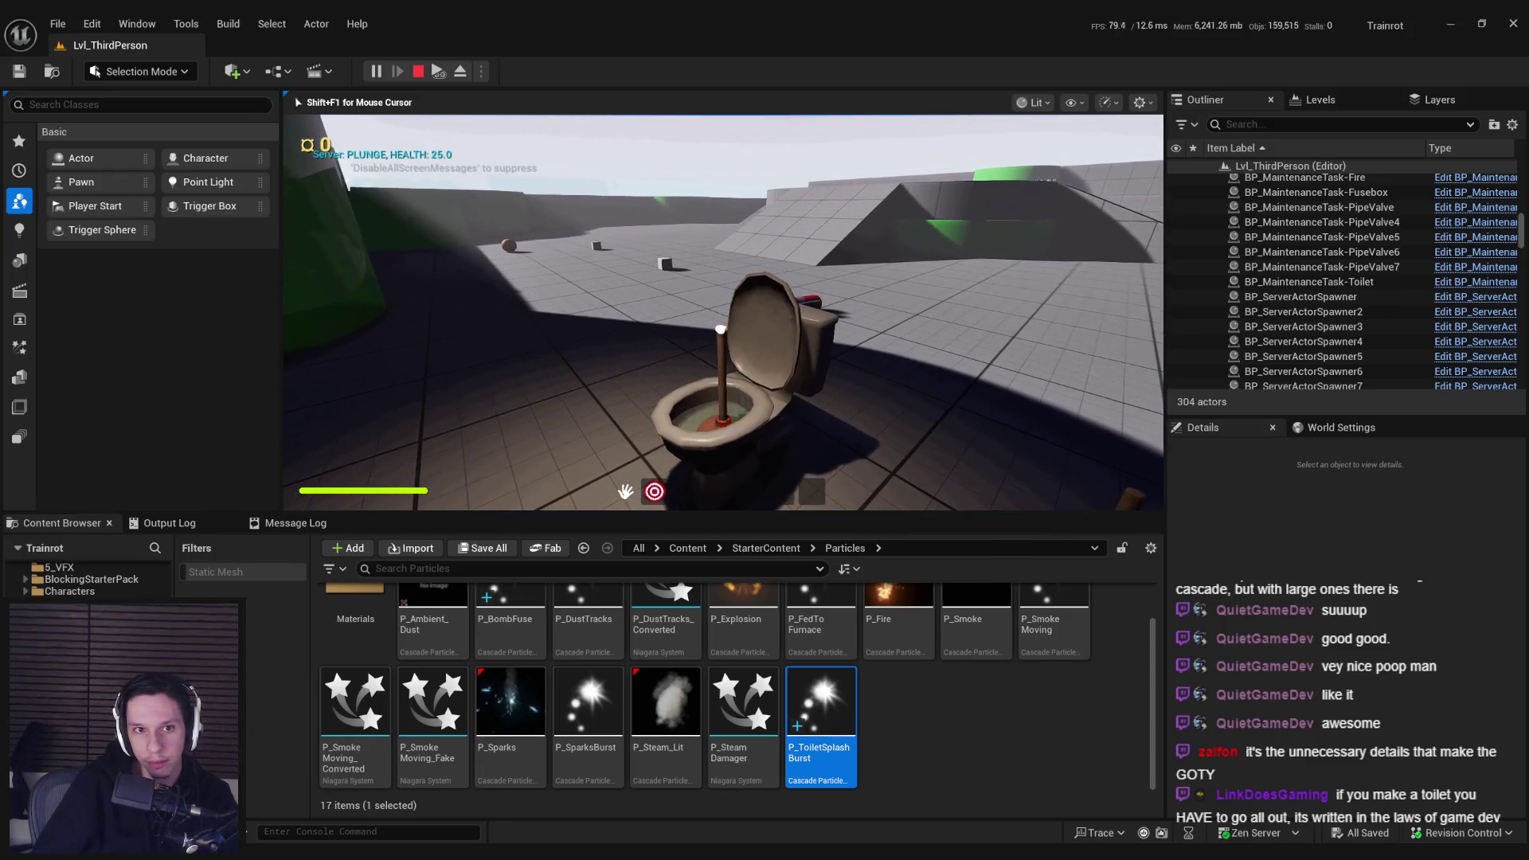
pyautogui.click(723, 311)
pyautogui.click(723, 312)
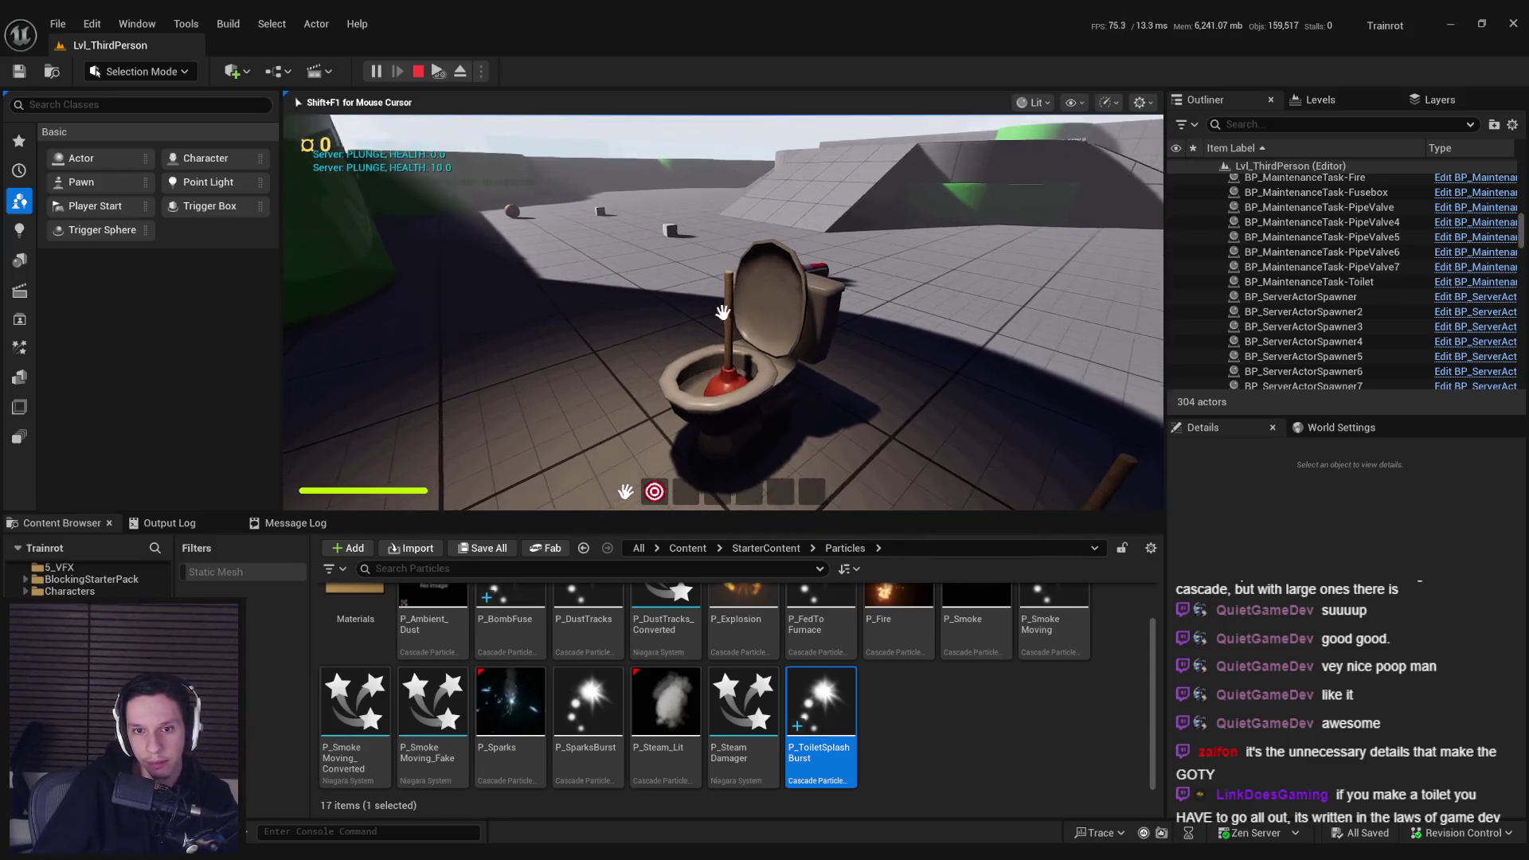
pyautogui.press('Escape')
# Step: Select and frame the toilet, then open the P_ToiletSplashBurst particle system
pyautogui.click(734, 347)
pyautogui.press('f')
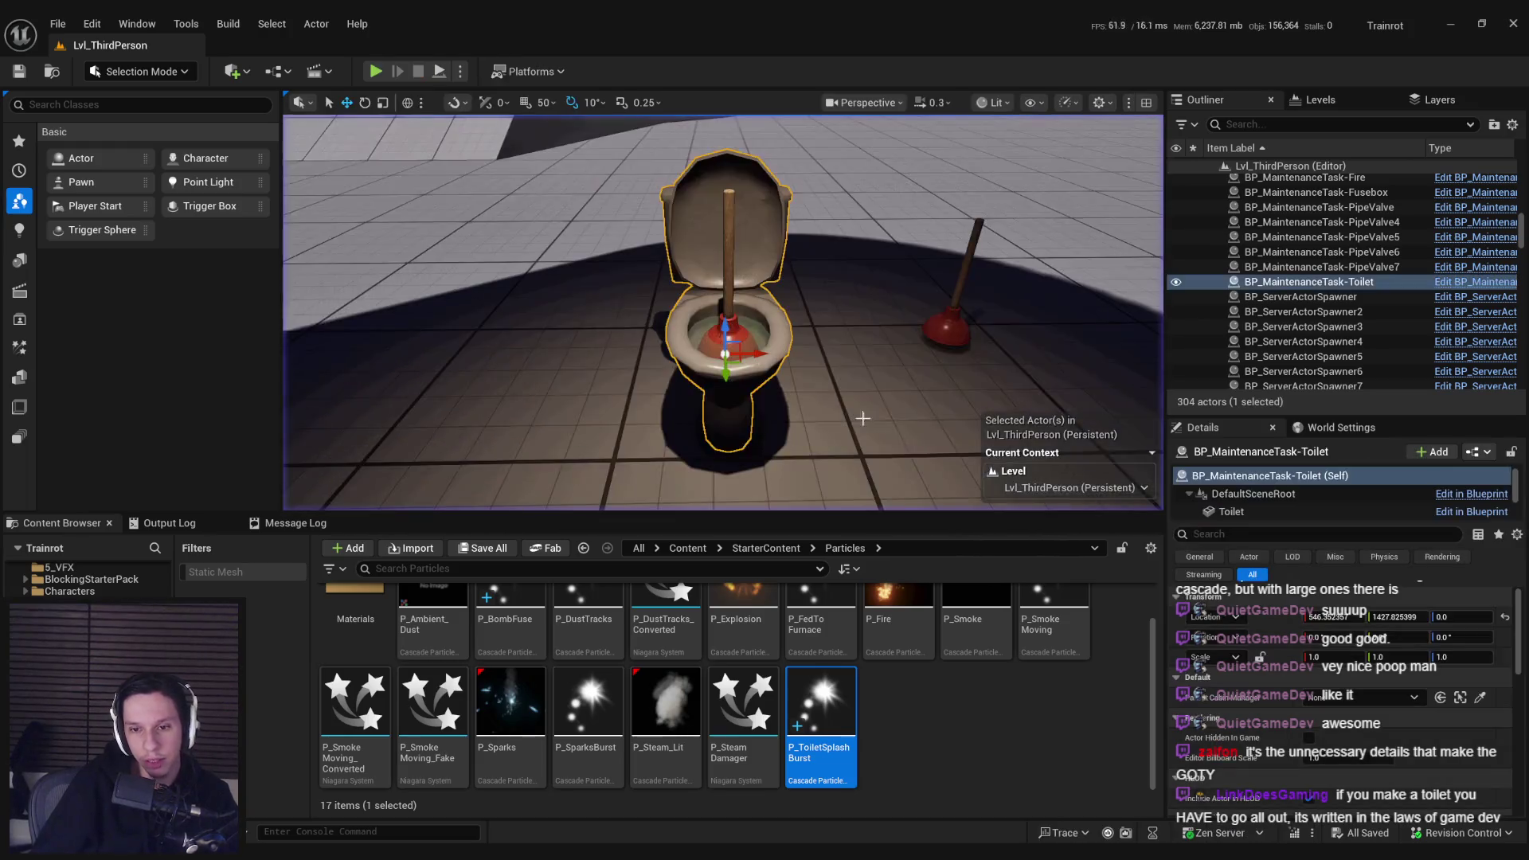
pyautogui.moveTo(734, 347)
pyautogui.mouseDown()
pyautogui.moveTo(661, 362)
pyautogui.moveTo(637, 478)
pyautogui.mouseUp()
pyautogui.press('Return')
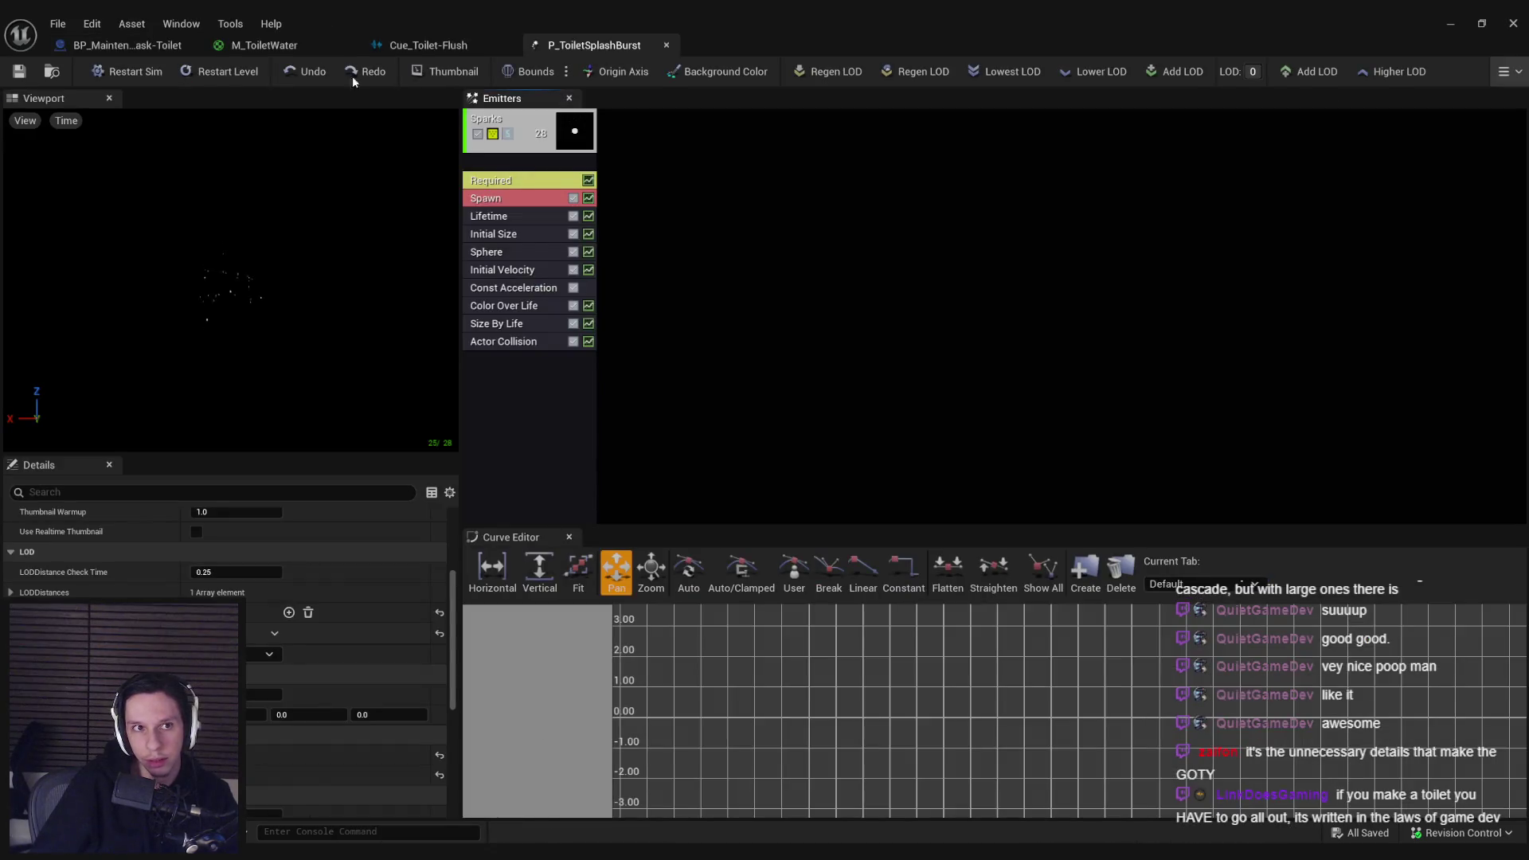
# Step: Switch to BP_MaintenanceTask-Toilet and bring its Fade Out, Set Sound and Play nodes into view
pyautogui.click(128, 45)
pyautogui.moveTo(543, 398); pyautogui.dragTo(808, 340)
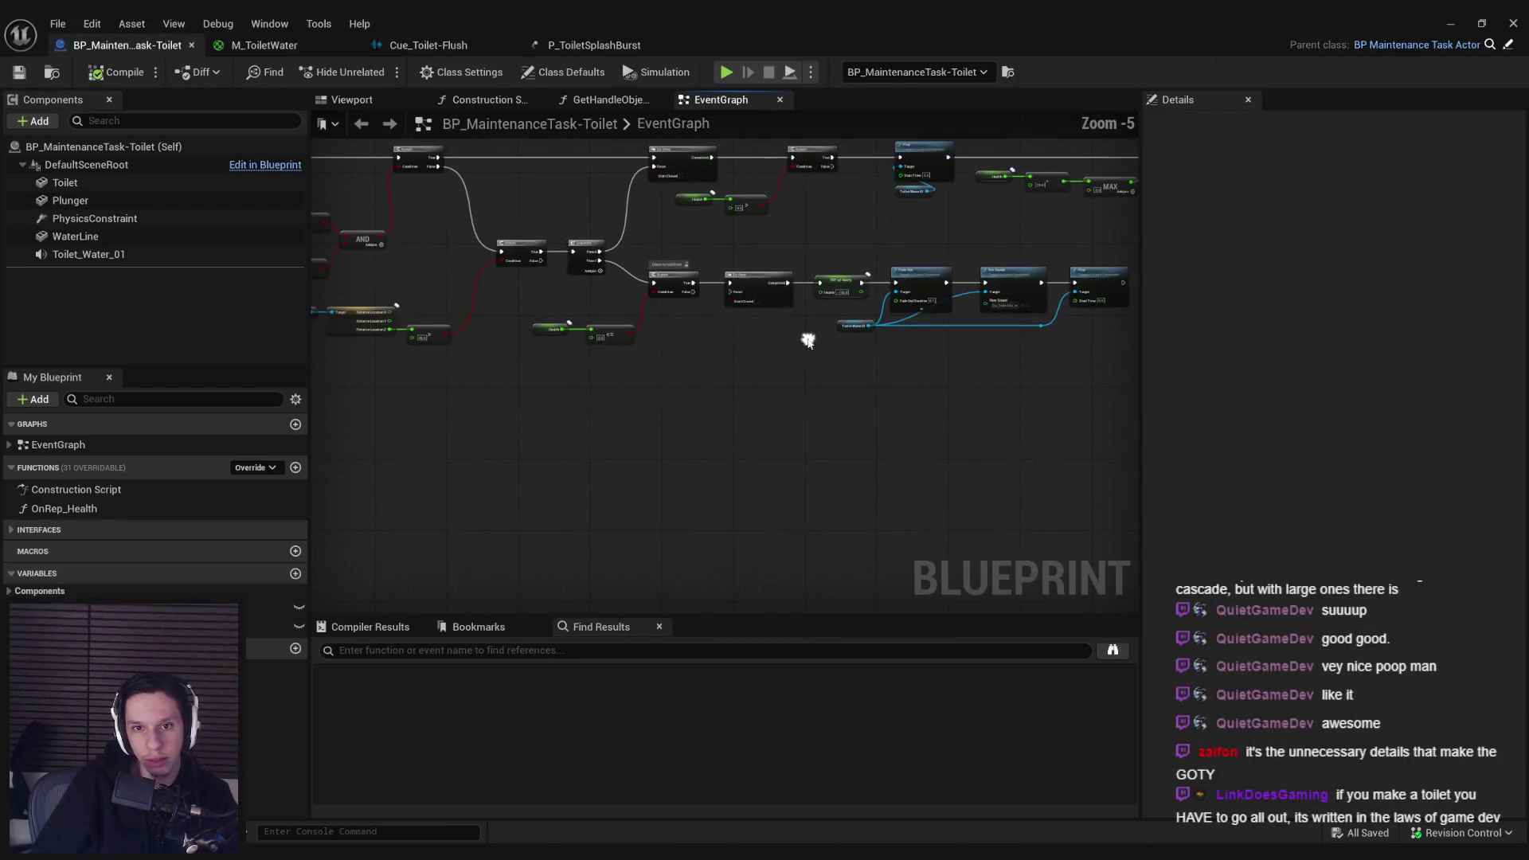
pyautogui.scroll(2, 808, 341)
pyautogui.moveTo(707, 406); pyautogui.dragTo(618, 441)
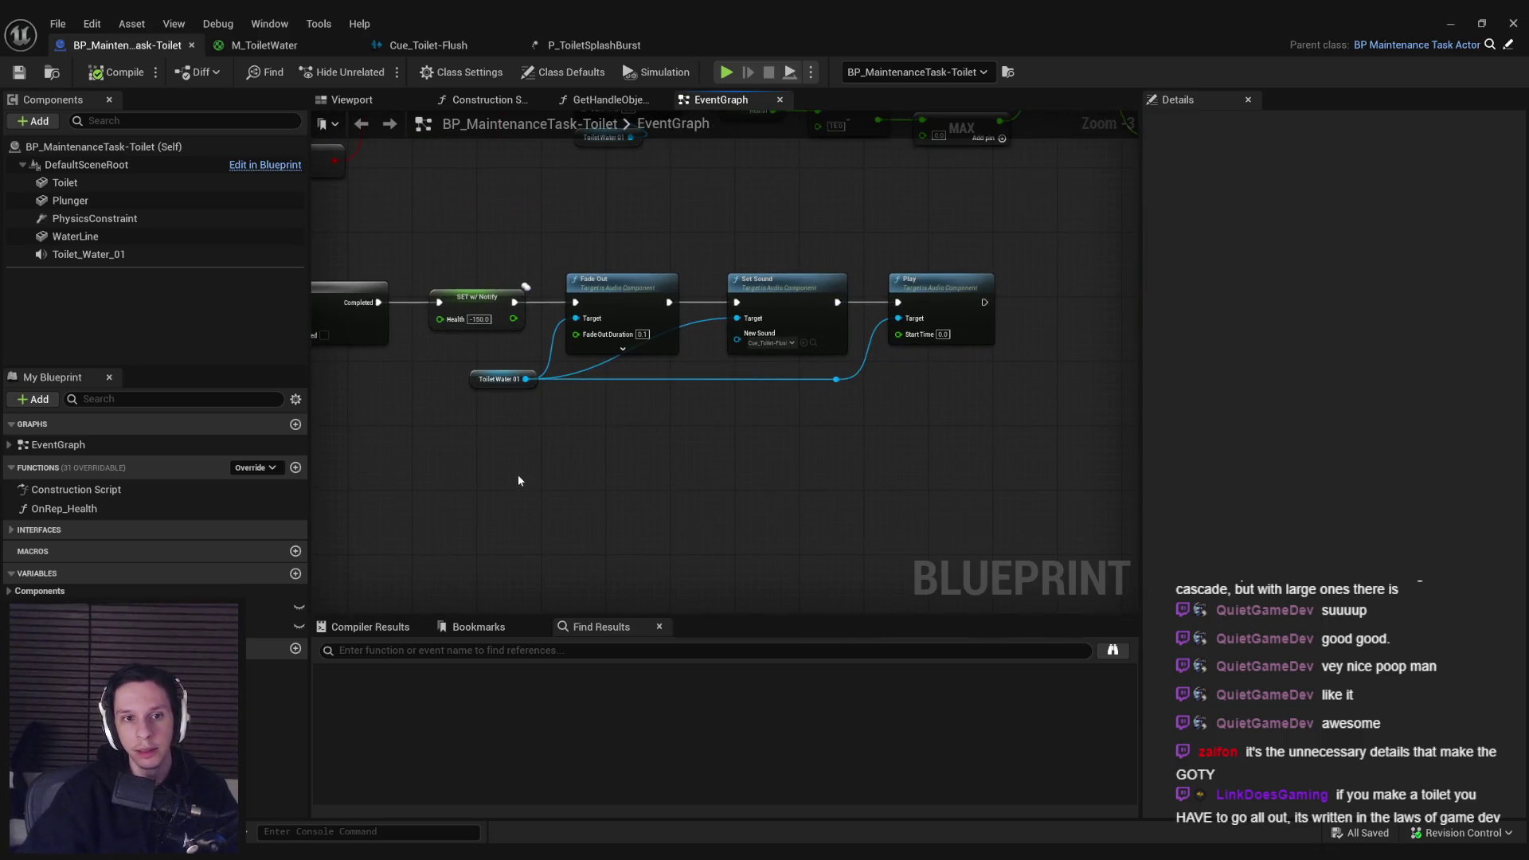
pyautogui.scroll(-1, 518, 474)
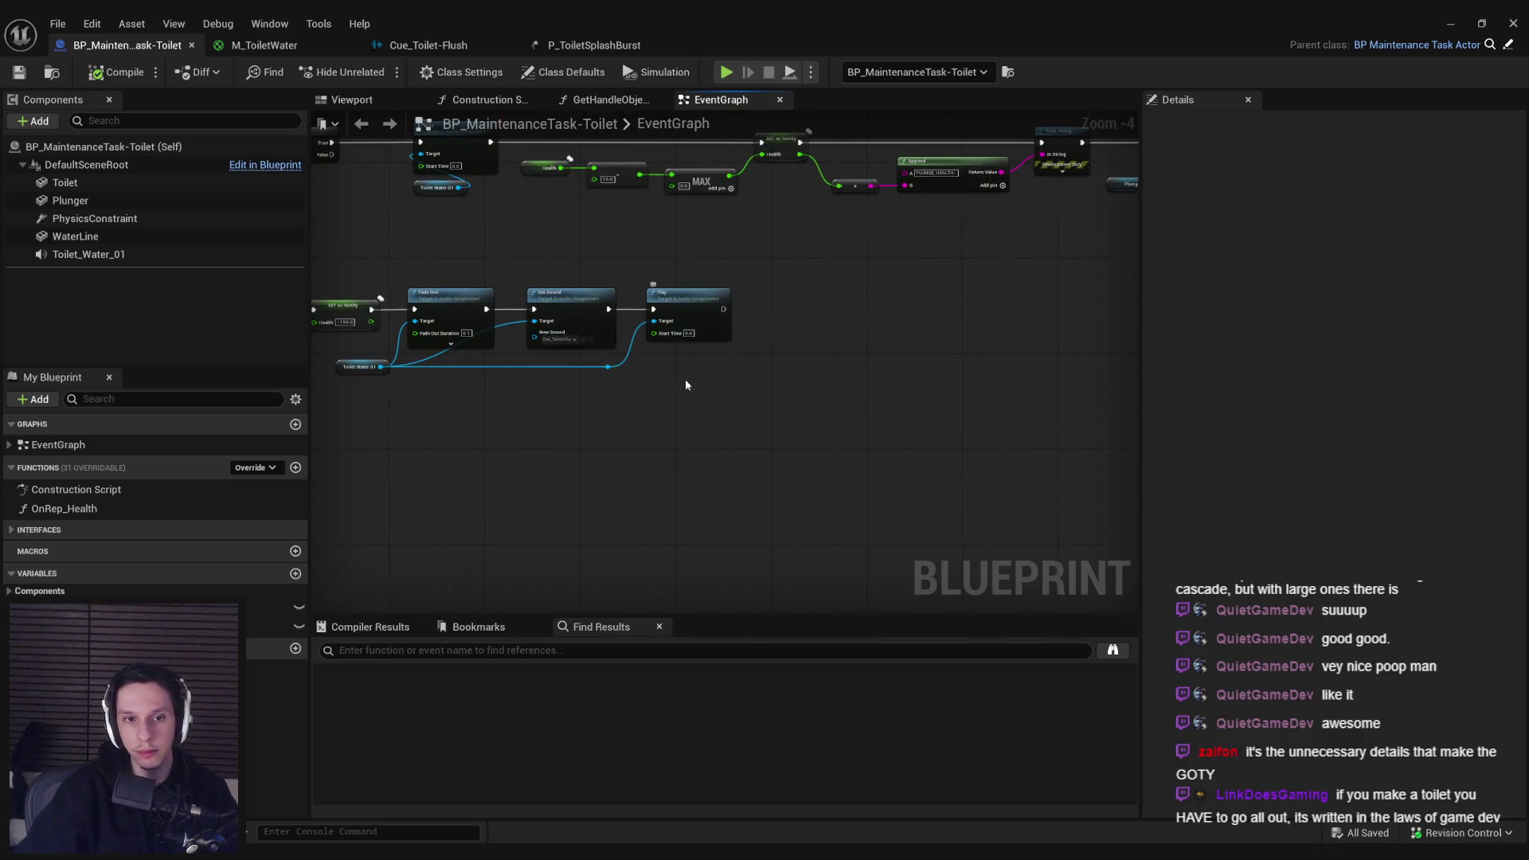
pyautogui.scroll(-2, 685, 384)
pyautogui.scroll(3, 990, 342)
pyautogui.scroll(-1, 610, 395)
pyautogui.scroll(2, 838, 341)
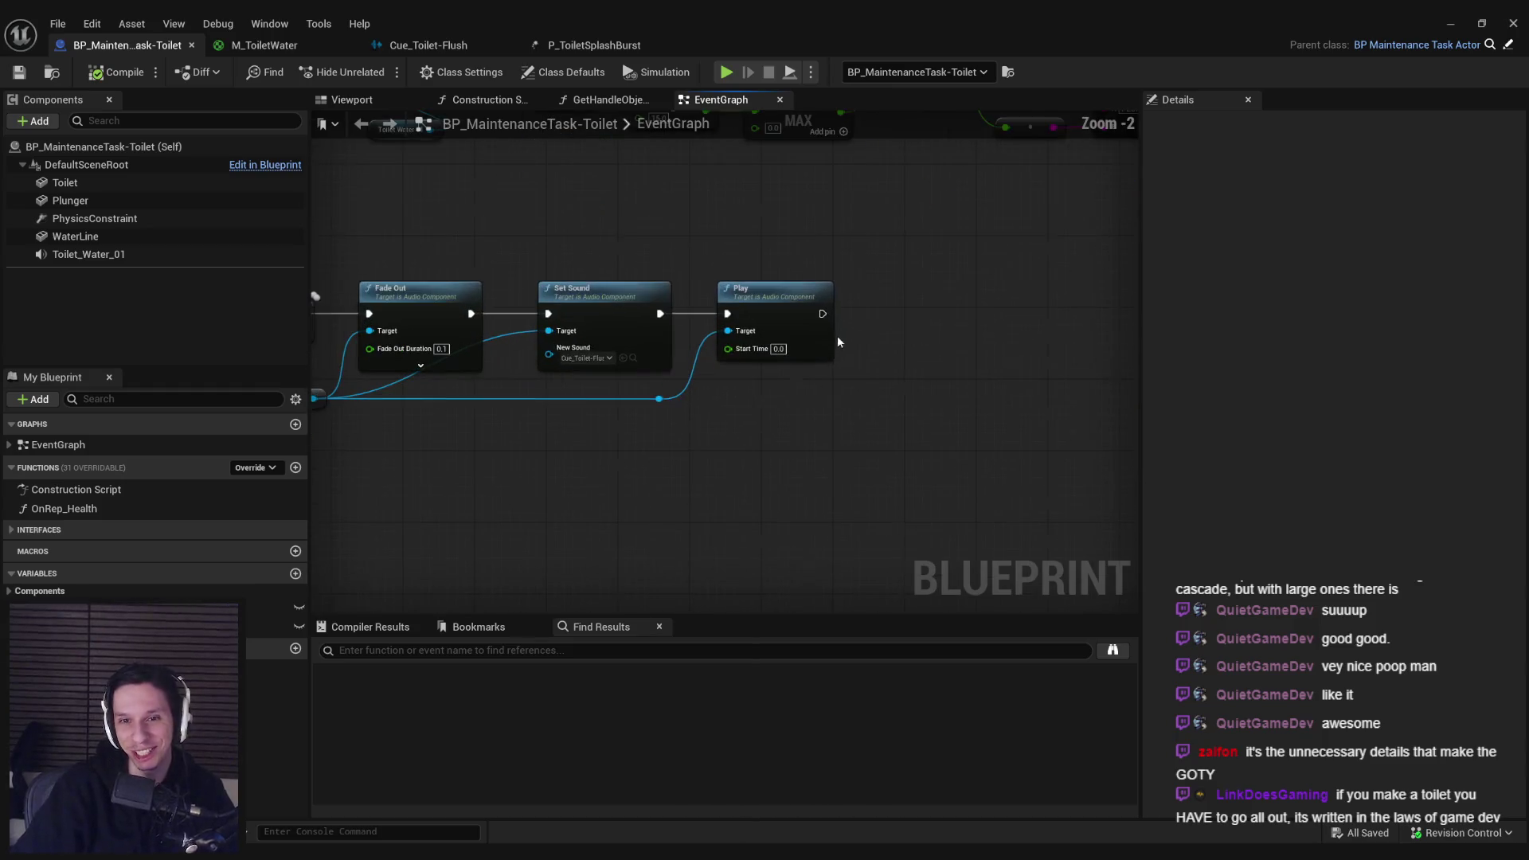
# Step: Add a SpawnActor from Class node after Play that spawns BP_ItemPickup-Plunger
pyautogui.moveTo(822, 313); pyautogui.dragTo(886, 323)
pyautogui.write('spawn acto')
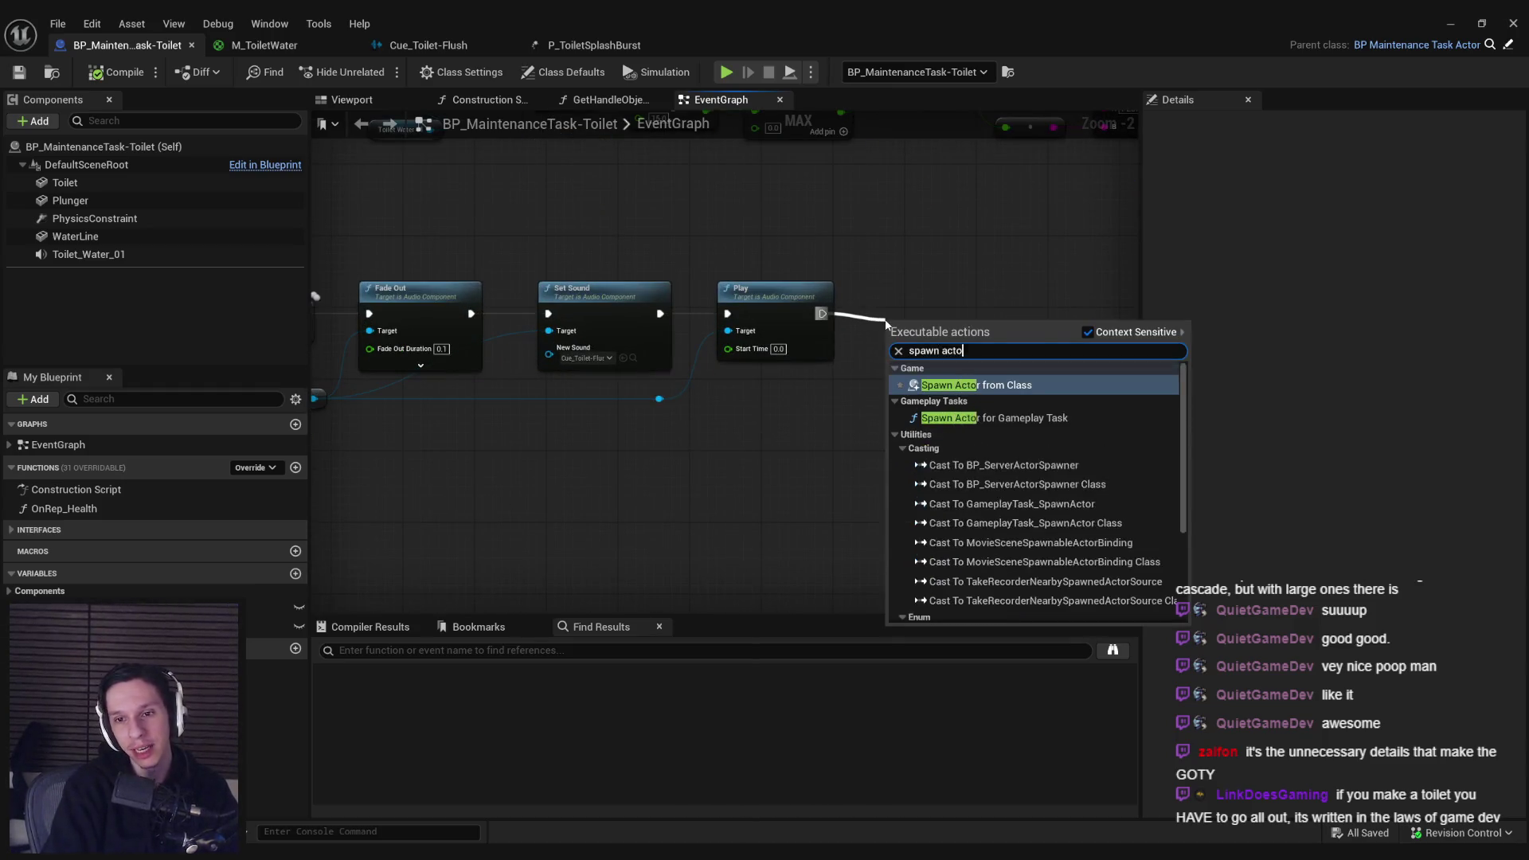
pyautogui.press('Return')
pyautogui.scroll(2, 924, 366)
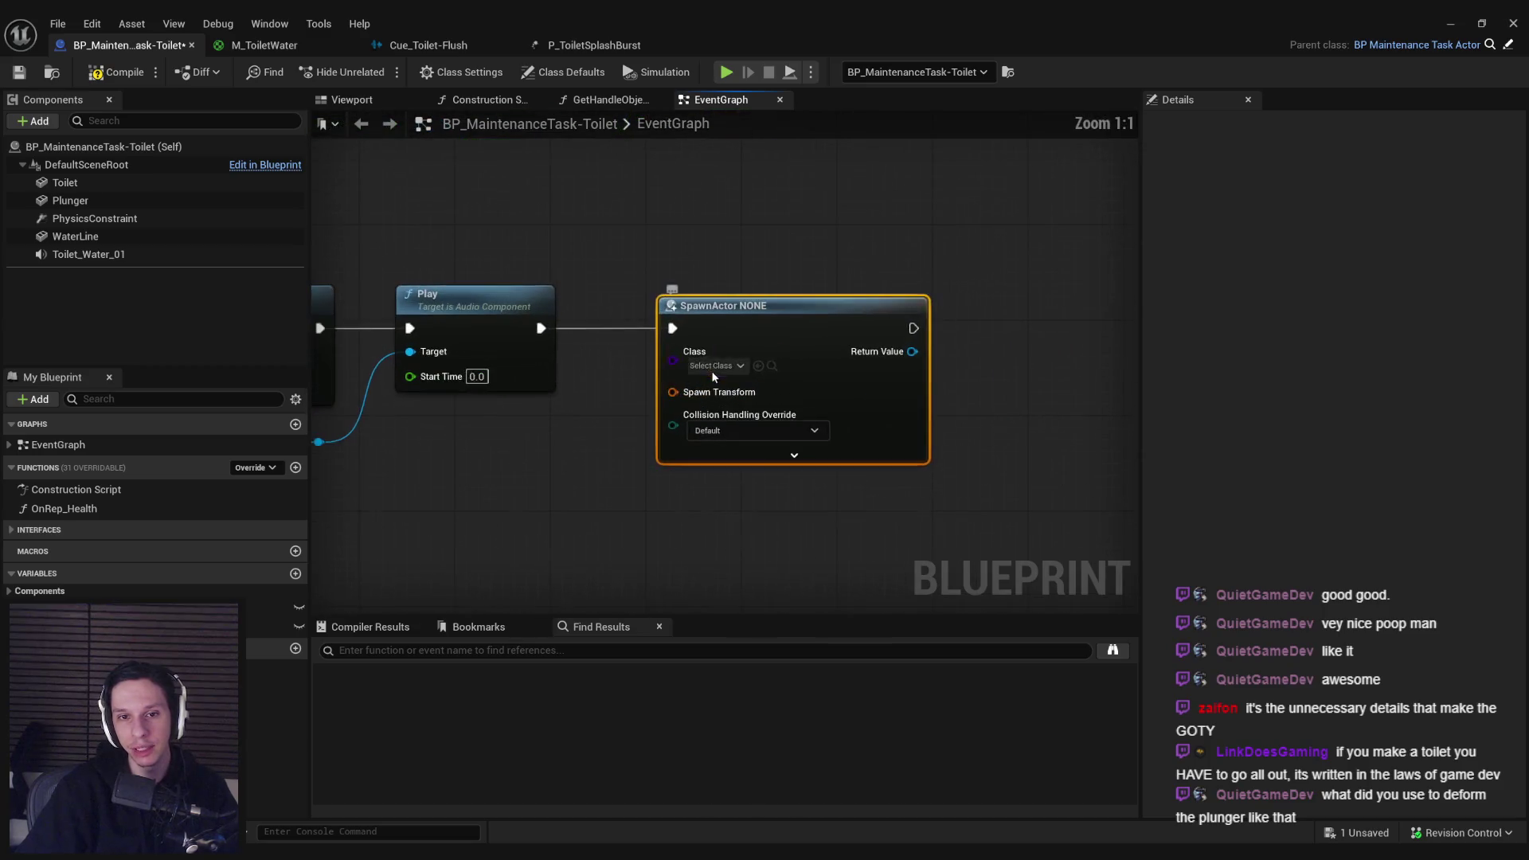
pyautogui.click(715, 366)
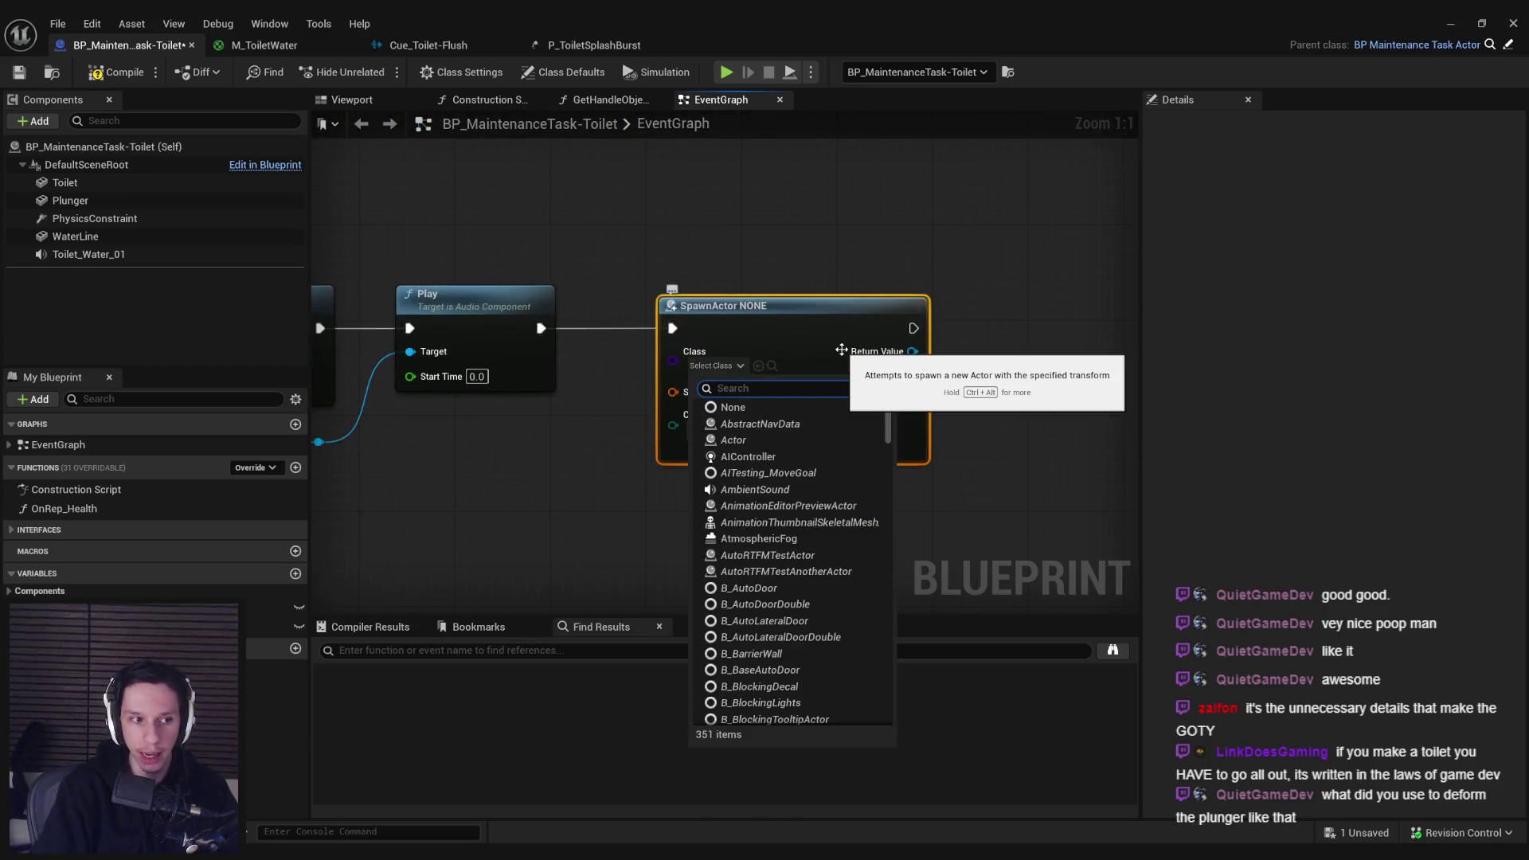
pyautogui.write('item piplu')
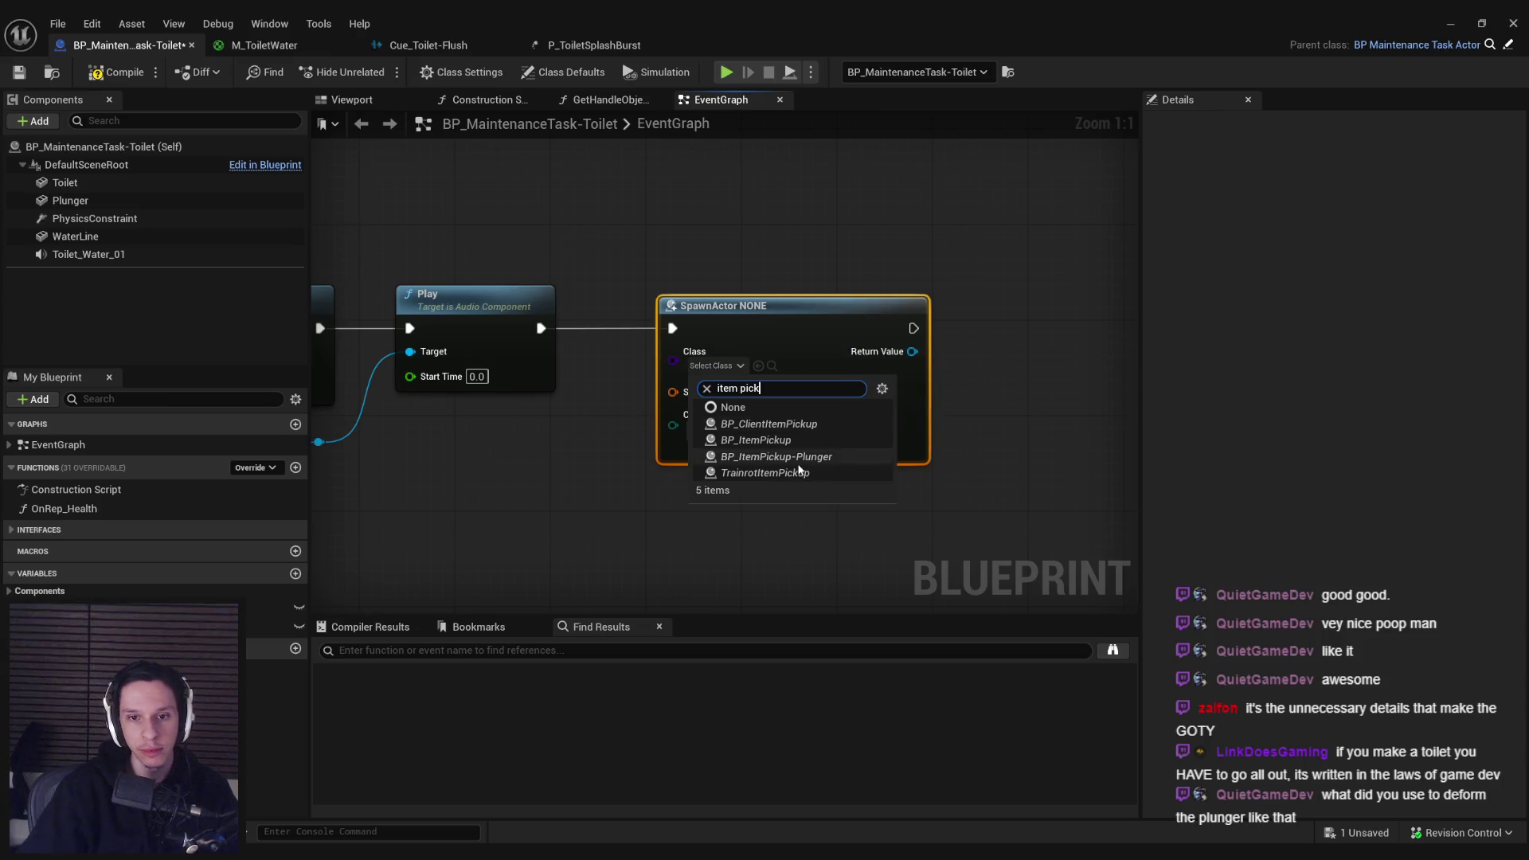
pyautogui.click(804, 468)
pyautogui.moveTo(770, 354); pyautogui.dragTo(876, 354)
pyautogui.click(665, 454)
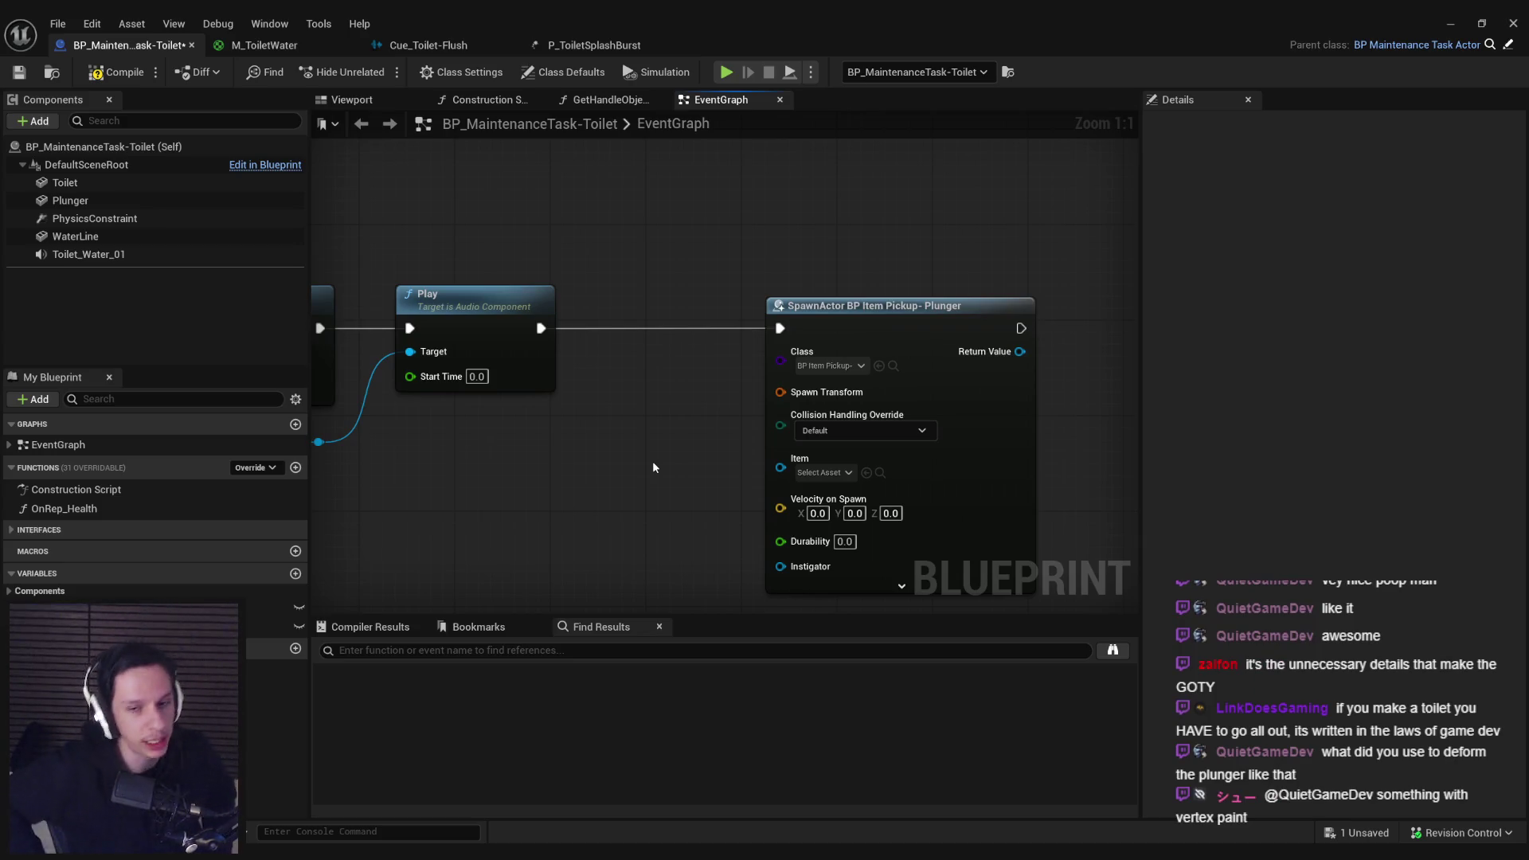
# Step: Set collision handling to Always Spawn, Ignore Collisions and split the Spawn Transform pin
pyautogui.click(834, 430)
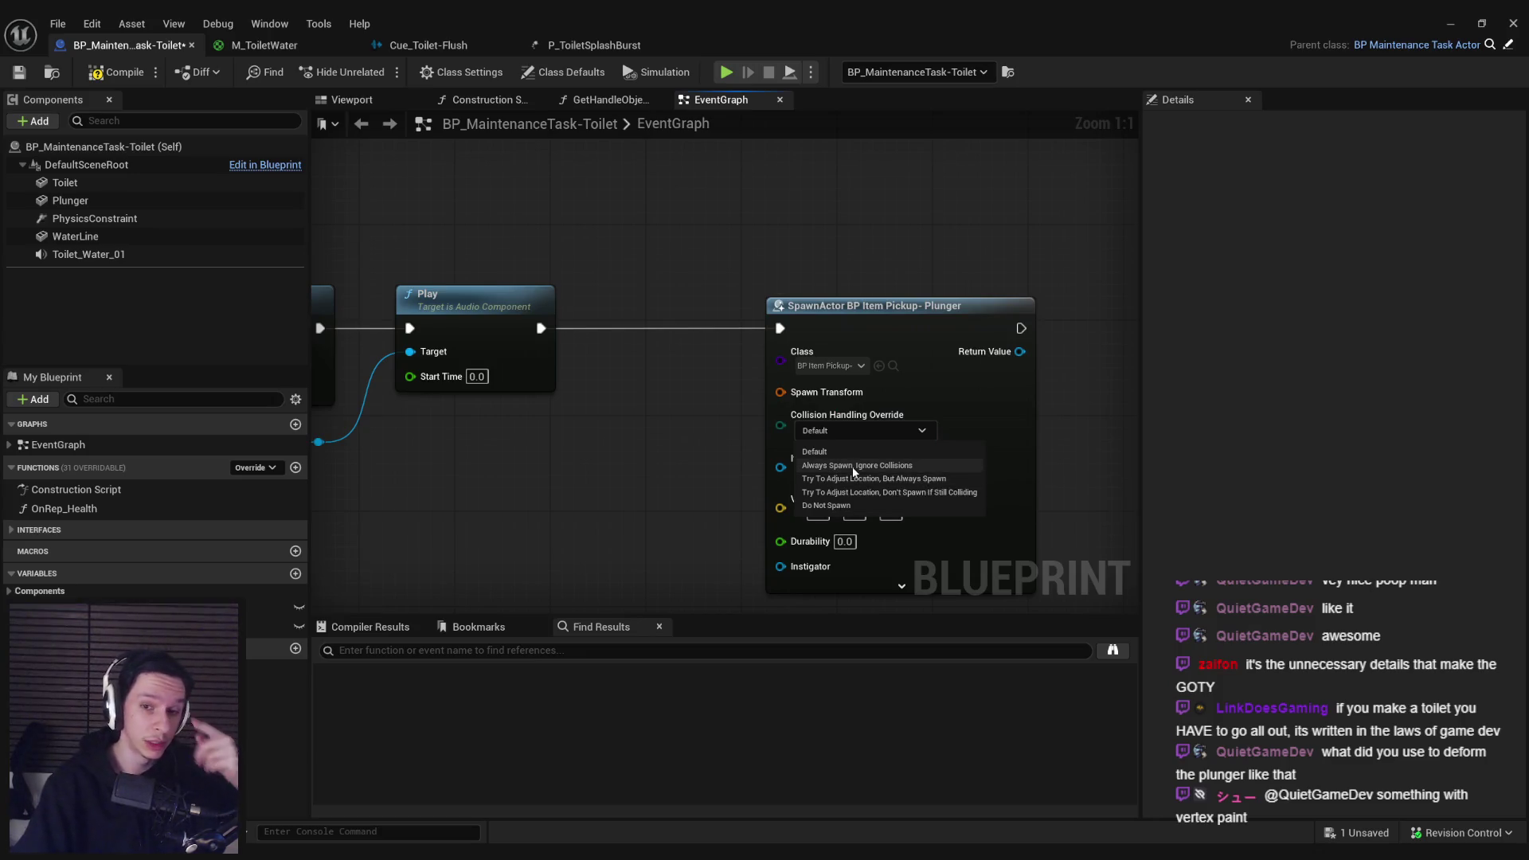
pyautogui.click(857, 466)
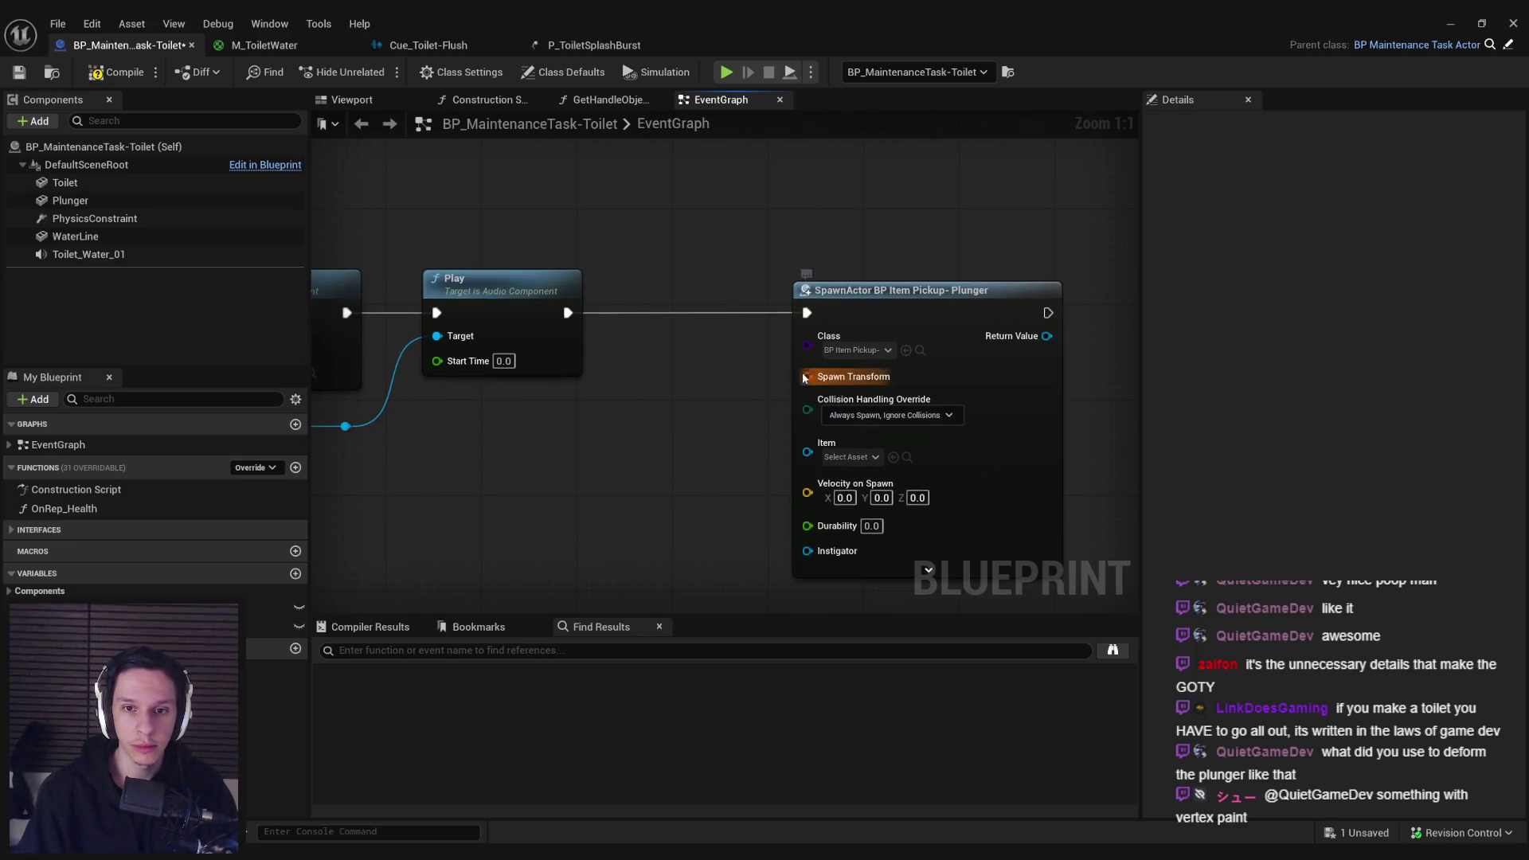
pyautogui.rightClick(852, 377)
pyautogui.click(844, 442)
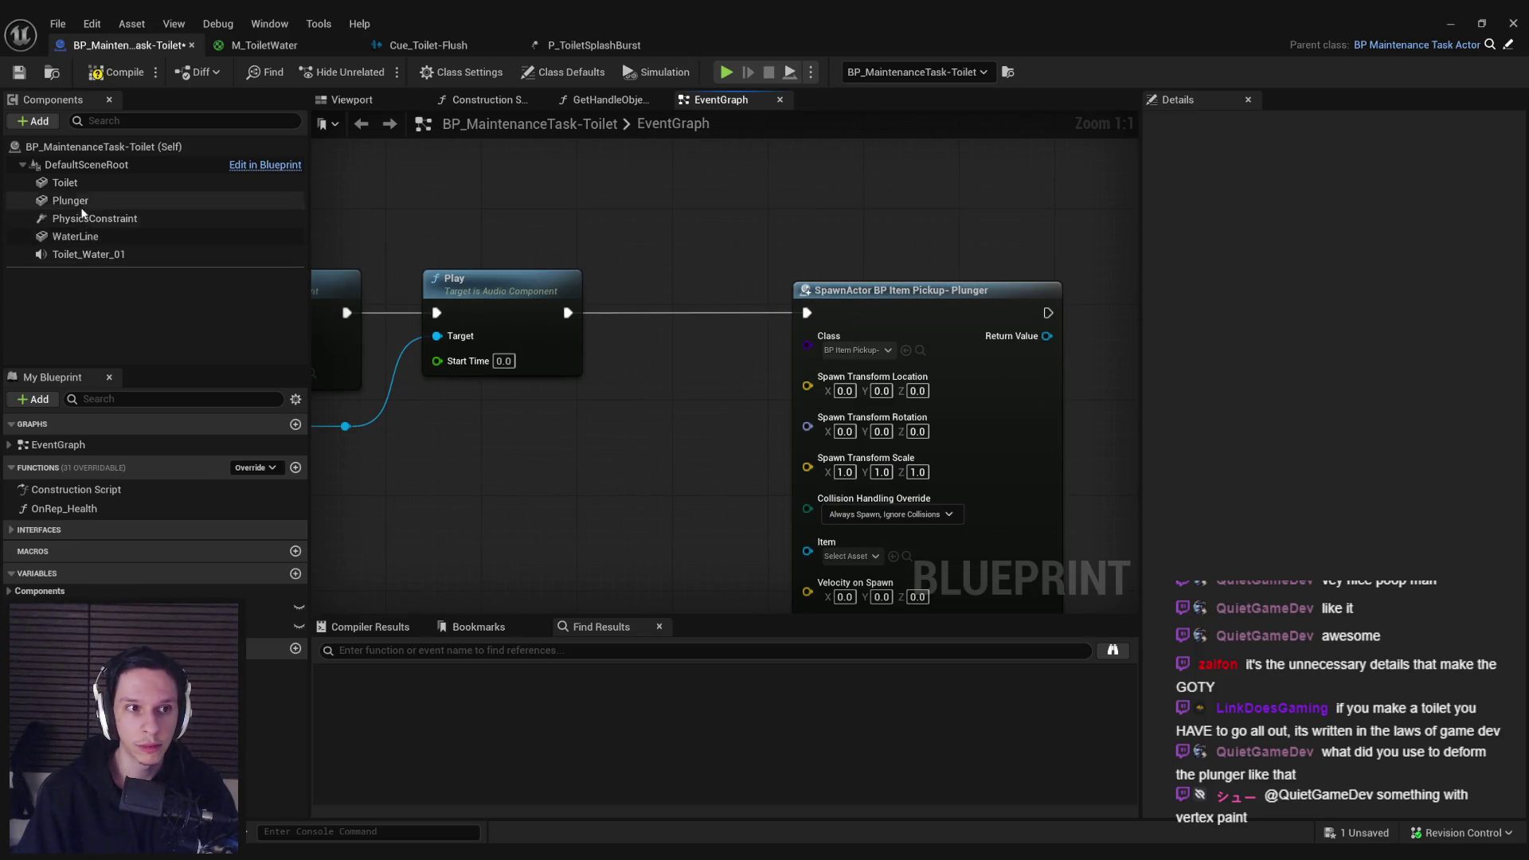
# Step: Feed the Plunger component's Get World Location into the Spawn Transform Location
pyautogui.moveTo(70, 199)
pyautogui.mouseDown()
pyautogui.moveTo(549, 454)
pyautogui.moveTo(644, 453)
pyautogui.mouseUp()
pyautogui.write('get')
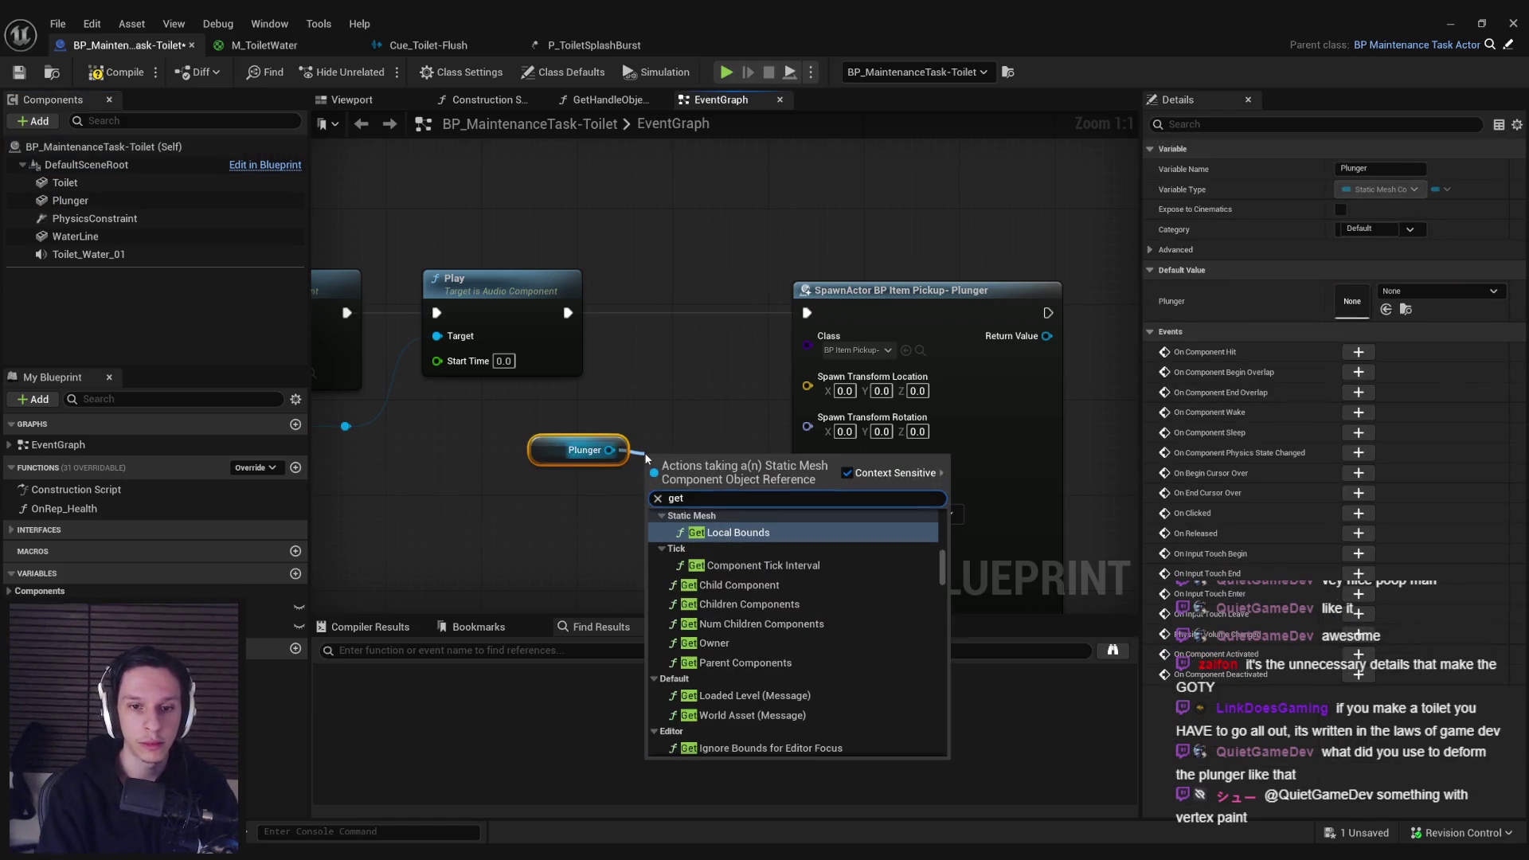
pyautogui.write(' transform')
pyautogui.click(637, 460)
pyautogui.moveTo(610, 450); pyautogui.dragTo(651, 459)
pyautogui.write('gete loc')
pyautogui.press('BackSpace')
pyautogui.press('BackSpace')
pyautogui.press('BackSpace')
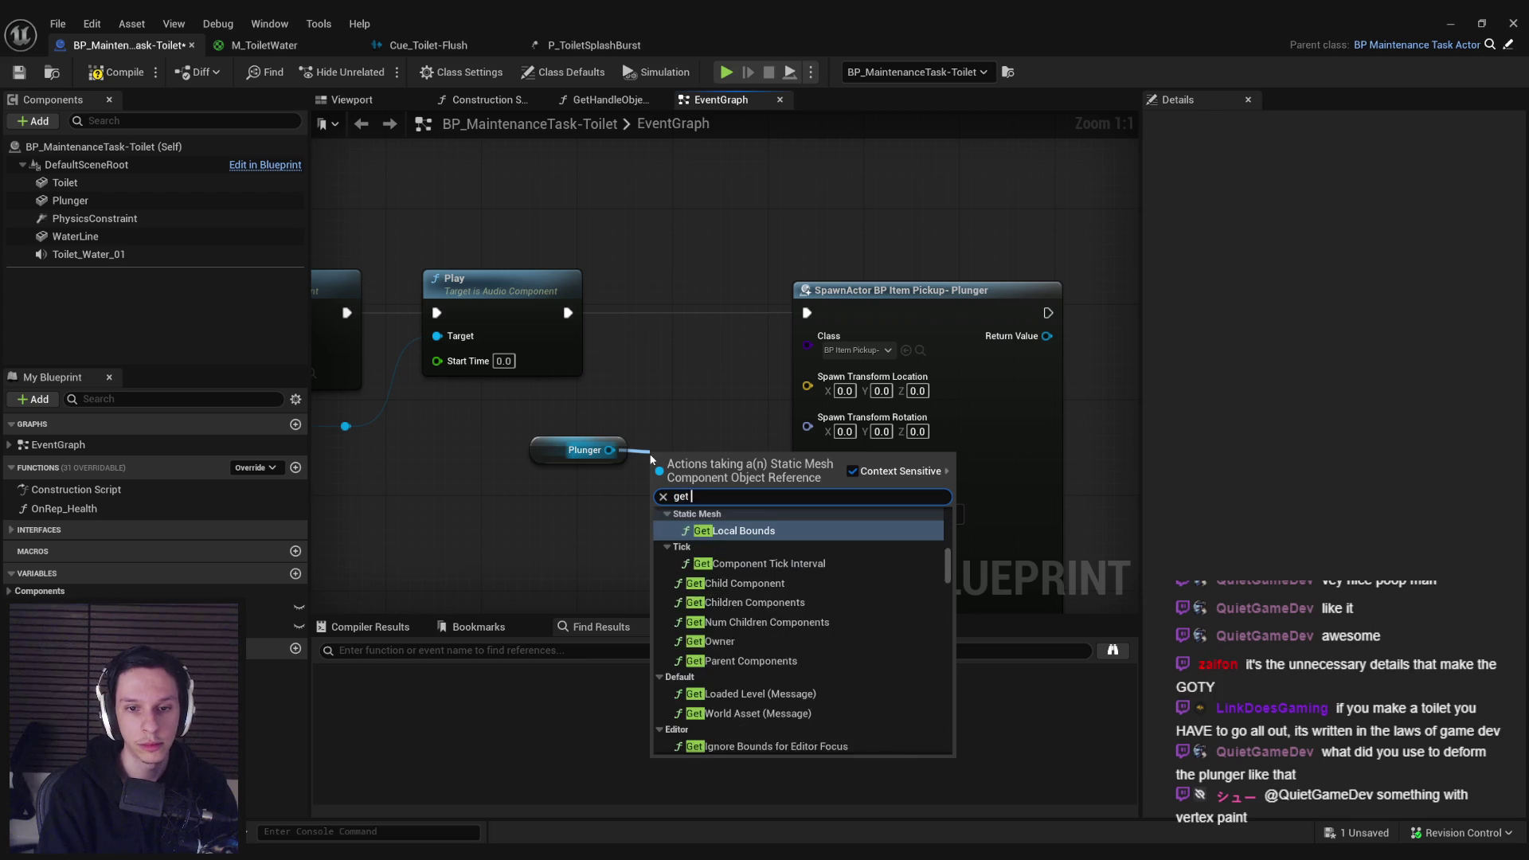
pyautogui.write('world location')
pyautogui.press('Return')
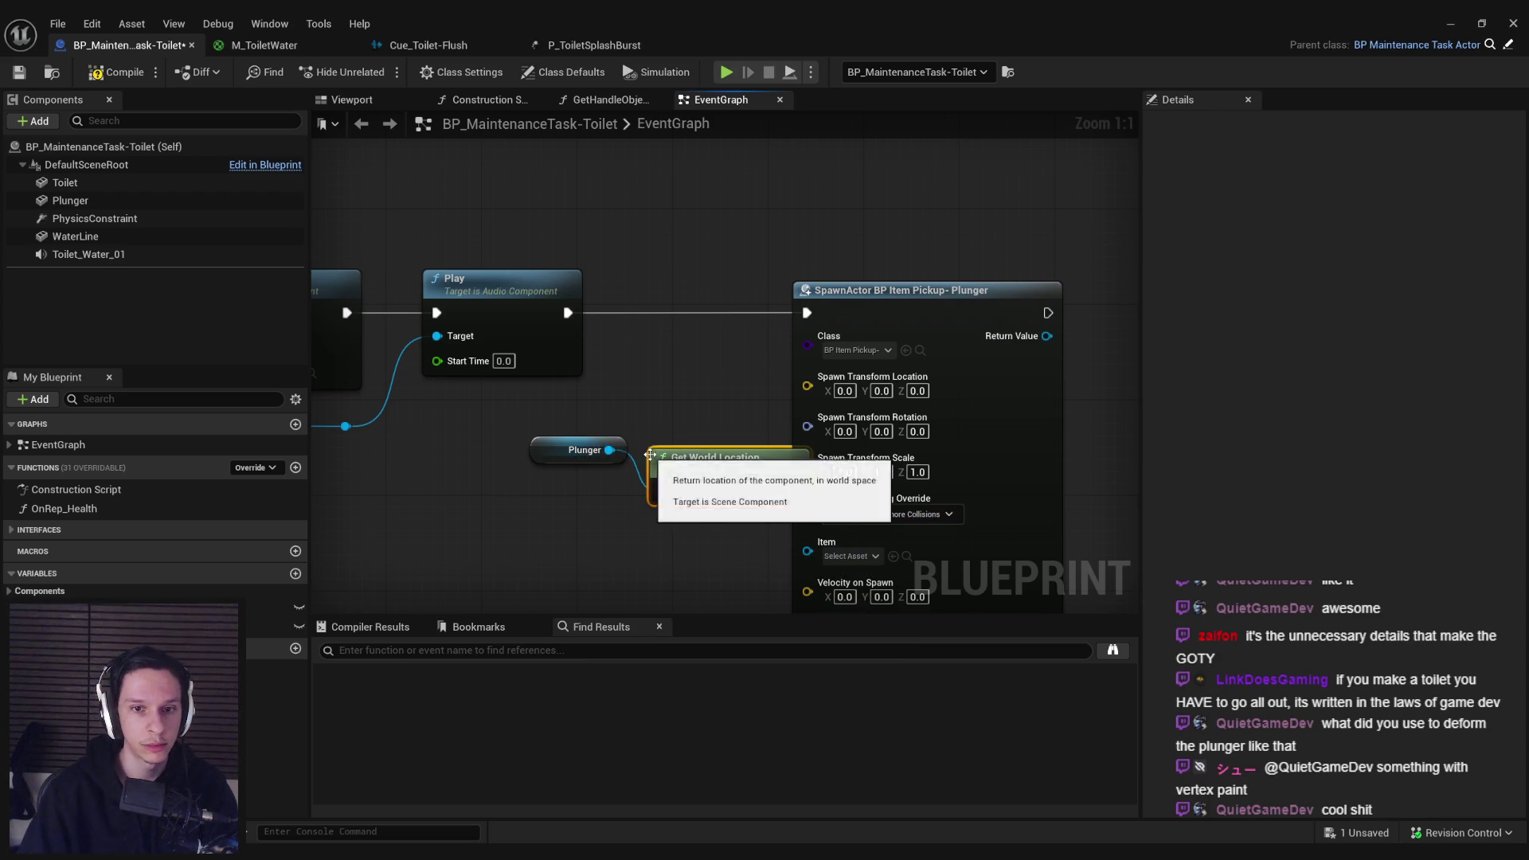
pyautogui.moveTo(801, 467)
pyautogui.mouseDown()
pyautogui.moveTo(733, 467)
pyautogui.moveTo(806, 386)
pyautogui.mouseUp()
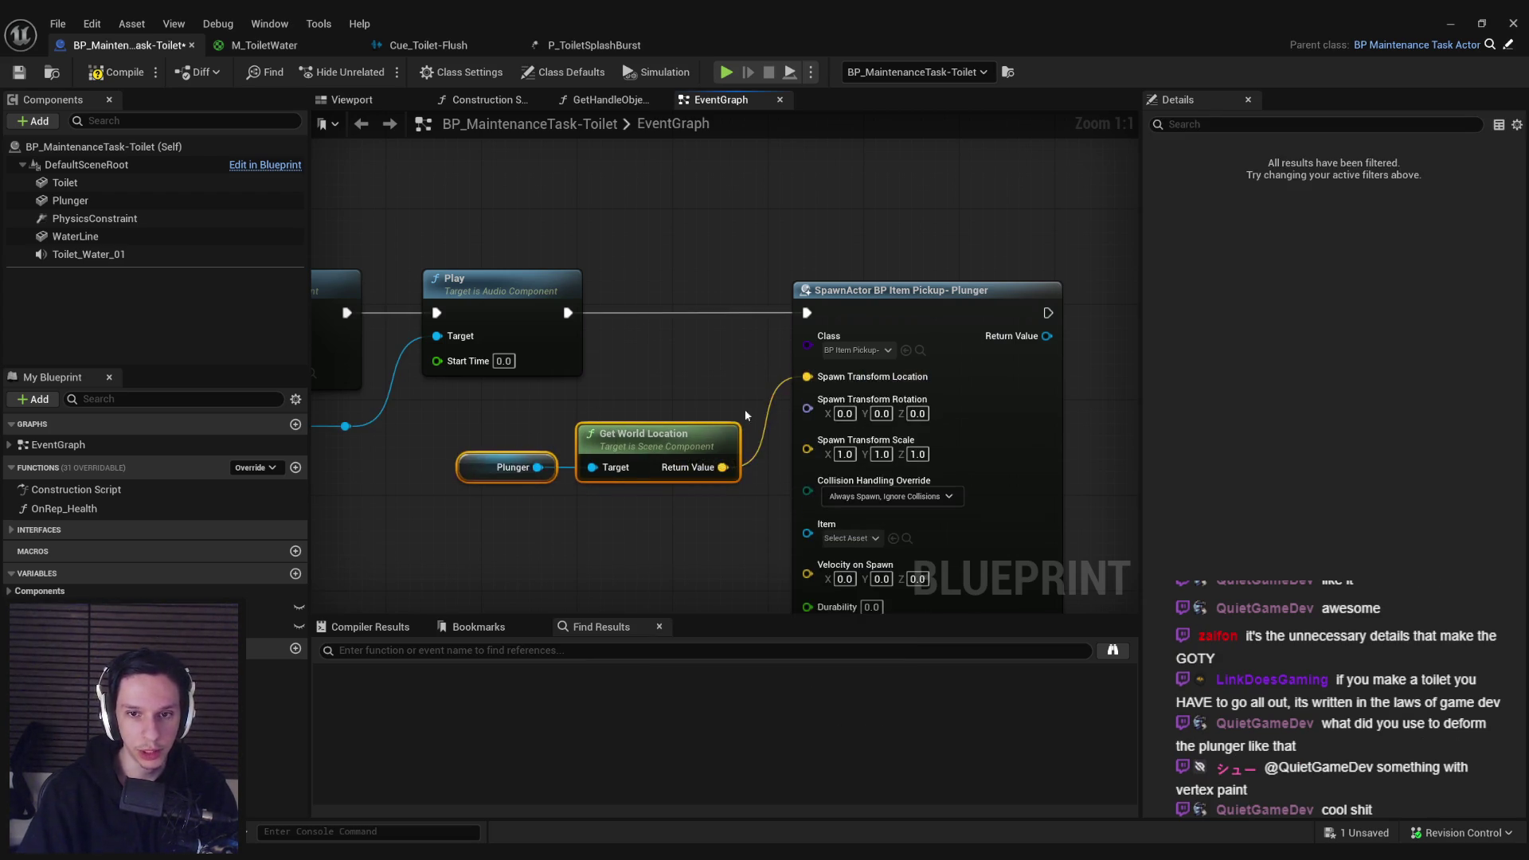
pyautogui.moveTo(669, 434); pyautogui.dragTo(681, 410)
pyautogui.click(701, 511)
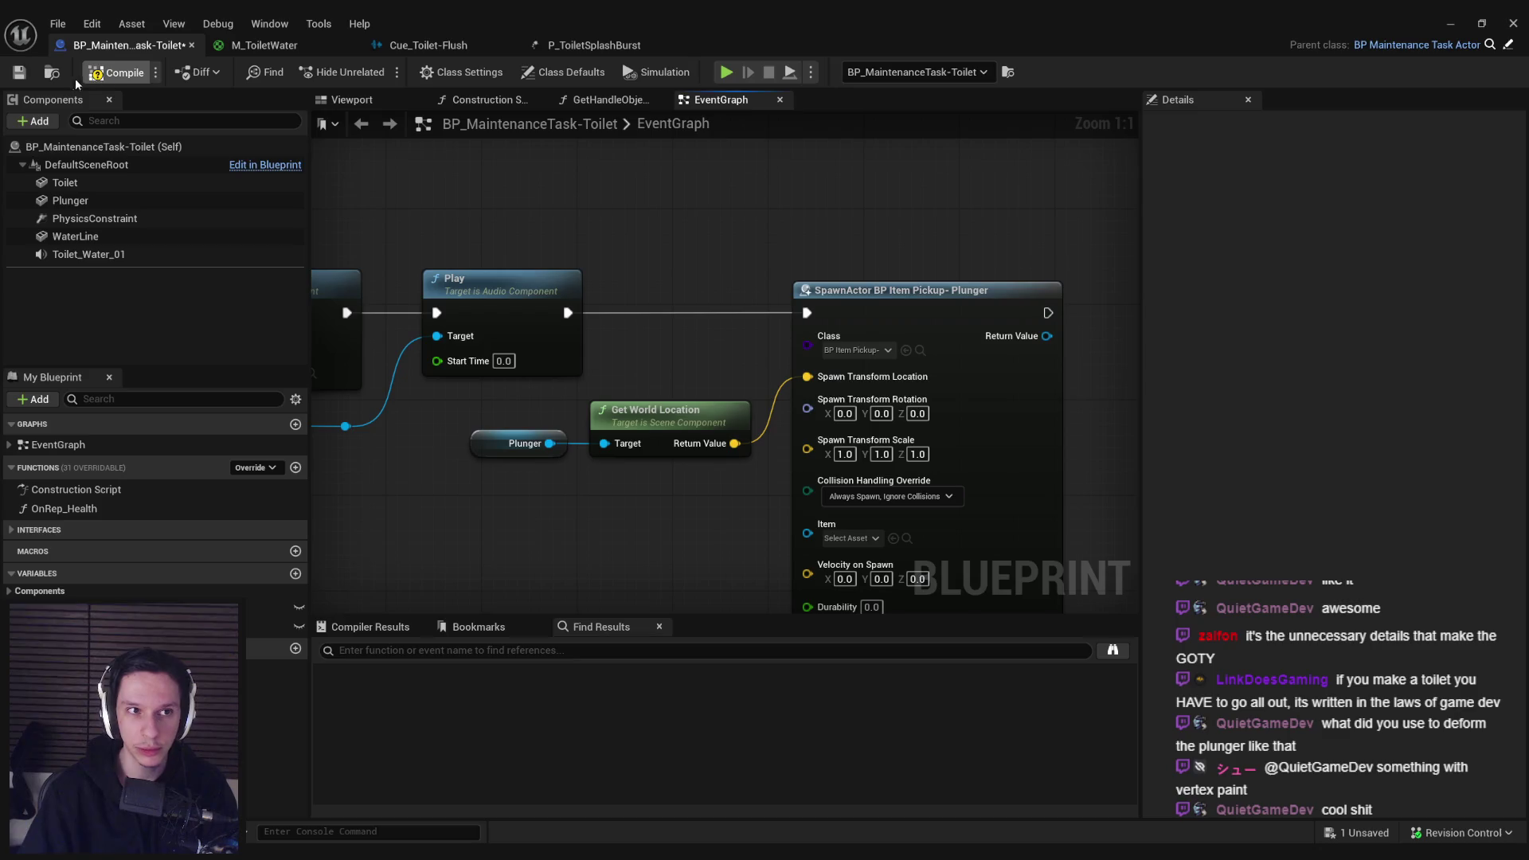
pyautogui.moveTo(723, 462)
pyautogui.mouseDown()
pyautogui.moveTo(668, 460)
pyautogui.moveTo(646, 388)
pyautogui.mouseUp()
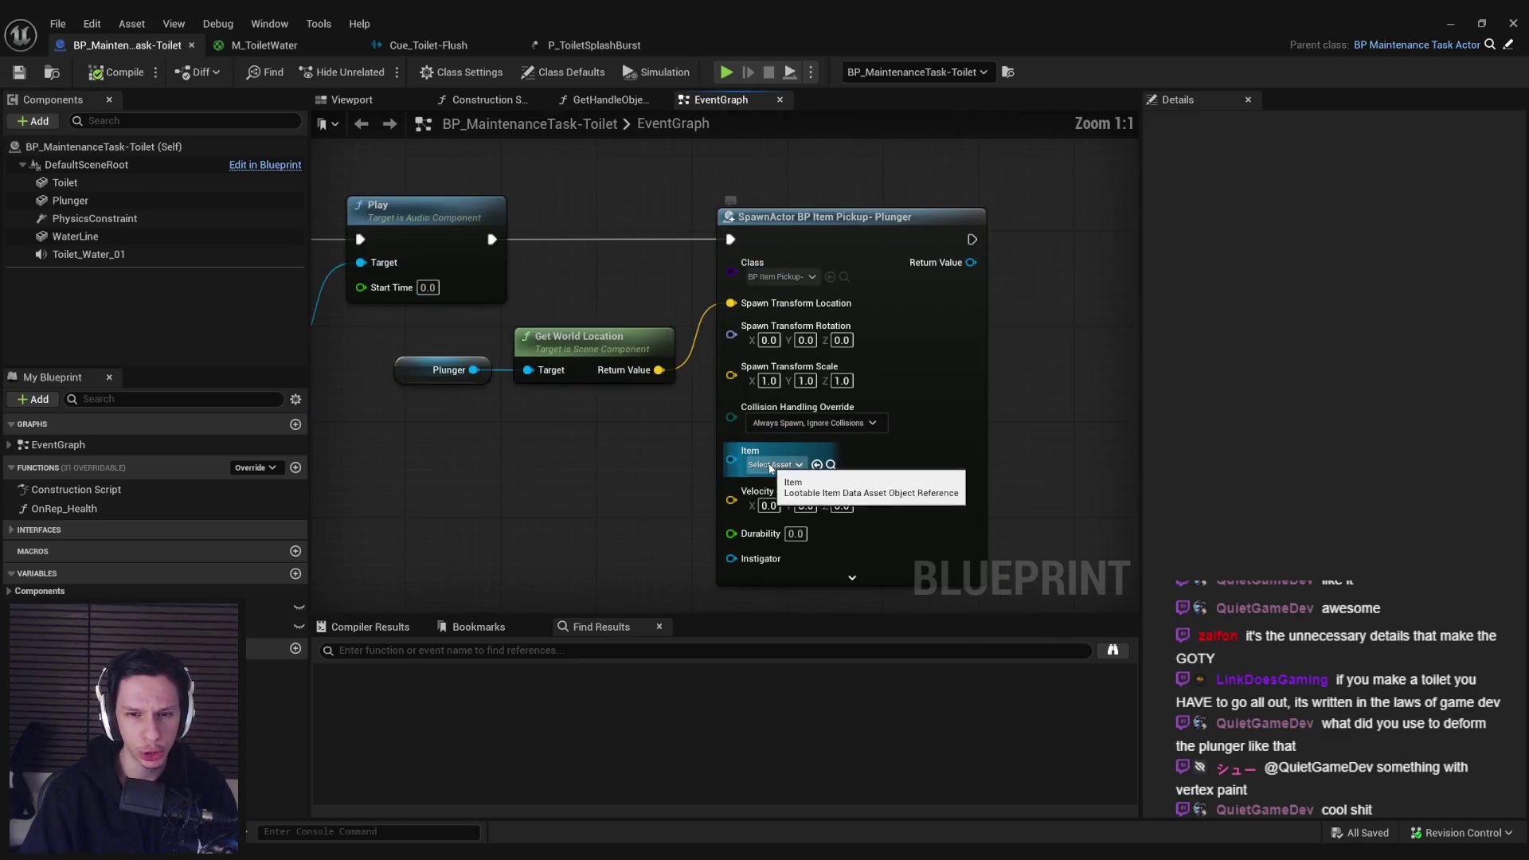
# Step: Set the spawn's Item to Item_Plunger and Durability to -1.0; add another Plunger reference
pyautogui.click(774, 465)
pyautogui.click(860, 609)
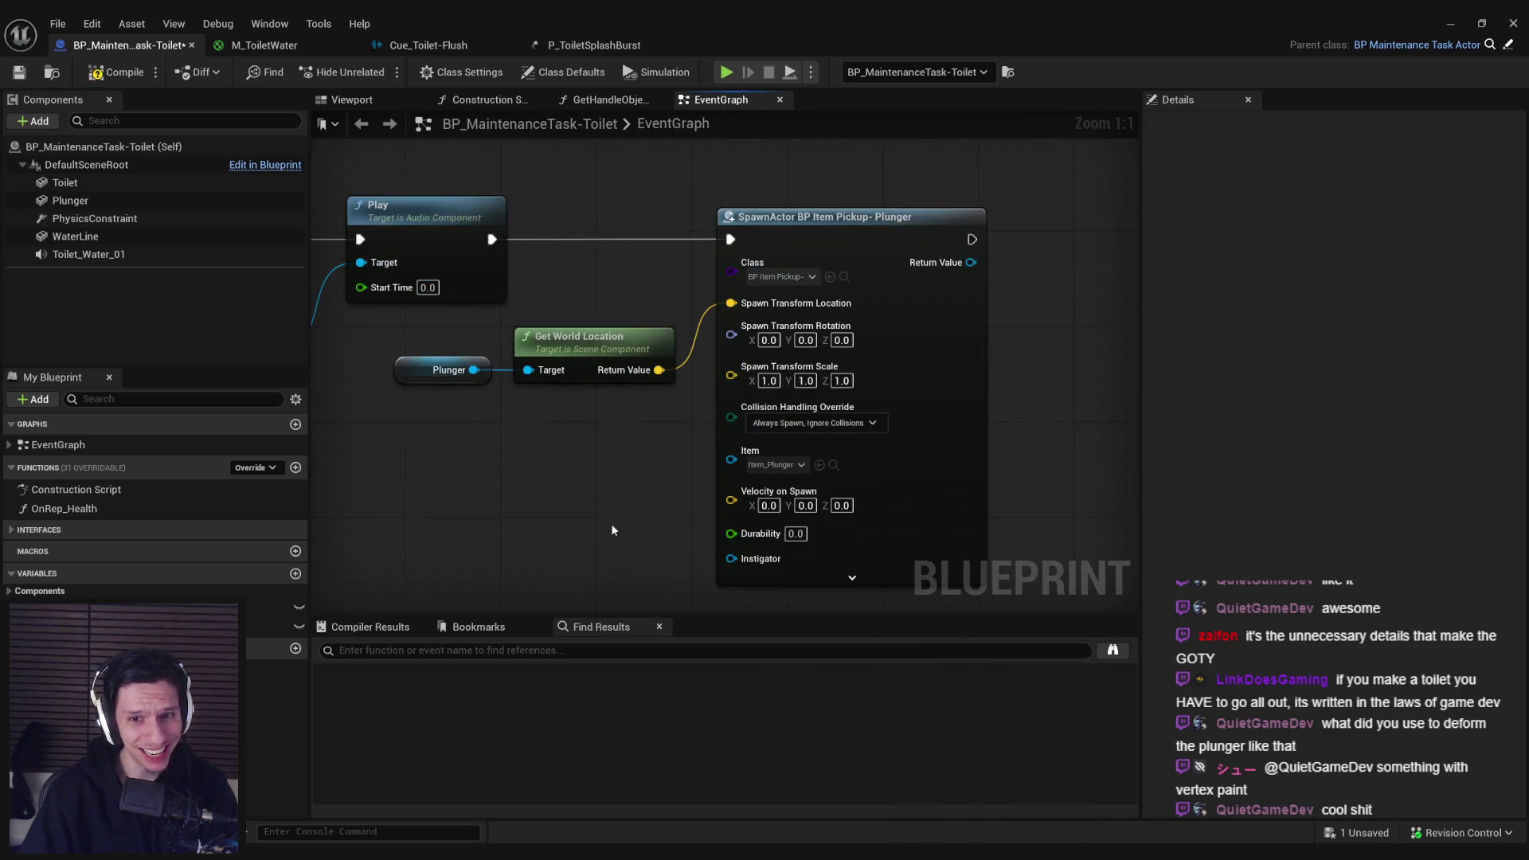
pyautogui.scroll(-2, 767, 495)
pyautogui.scroll(2, 767, 495)
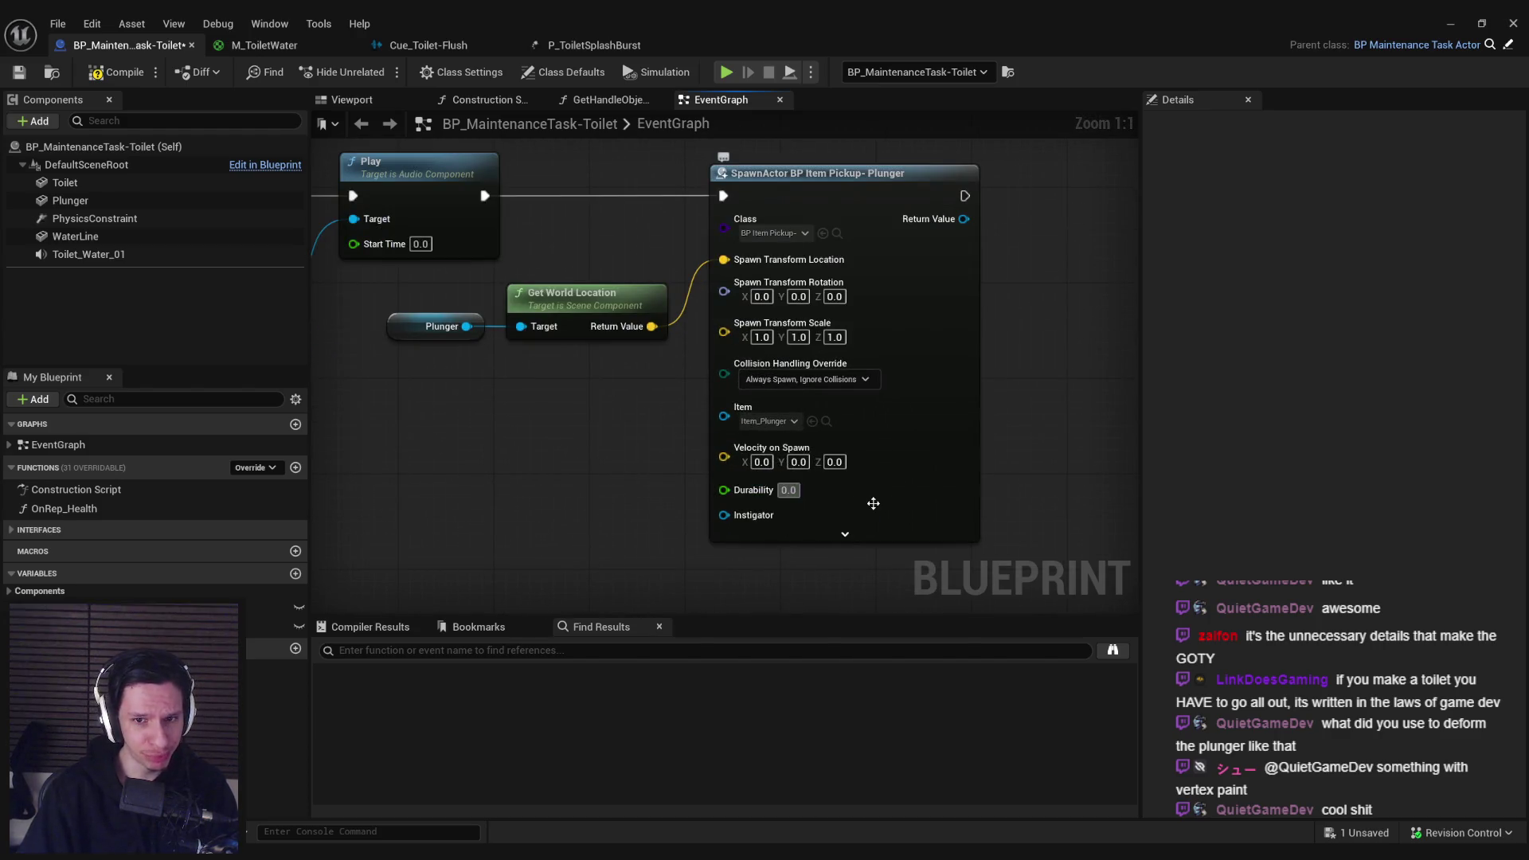
pyautogui.click(788, 490)
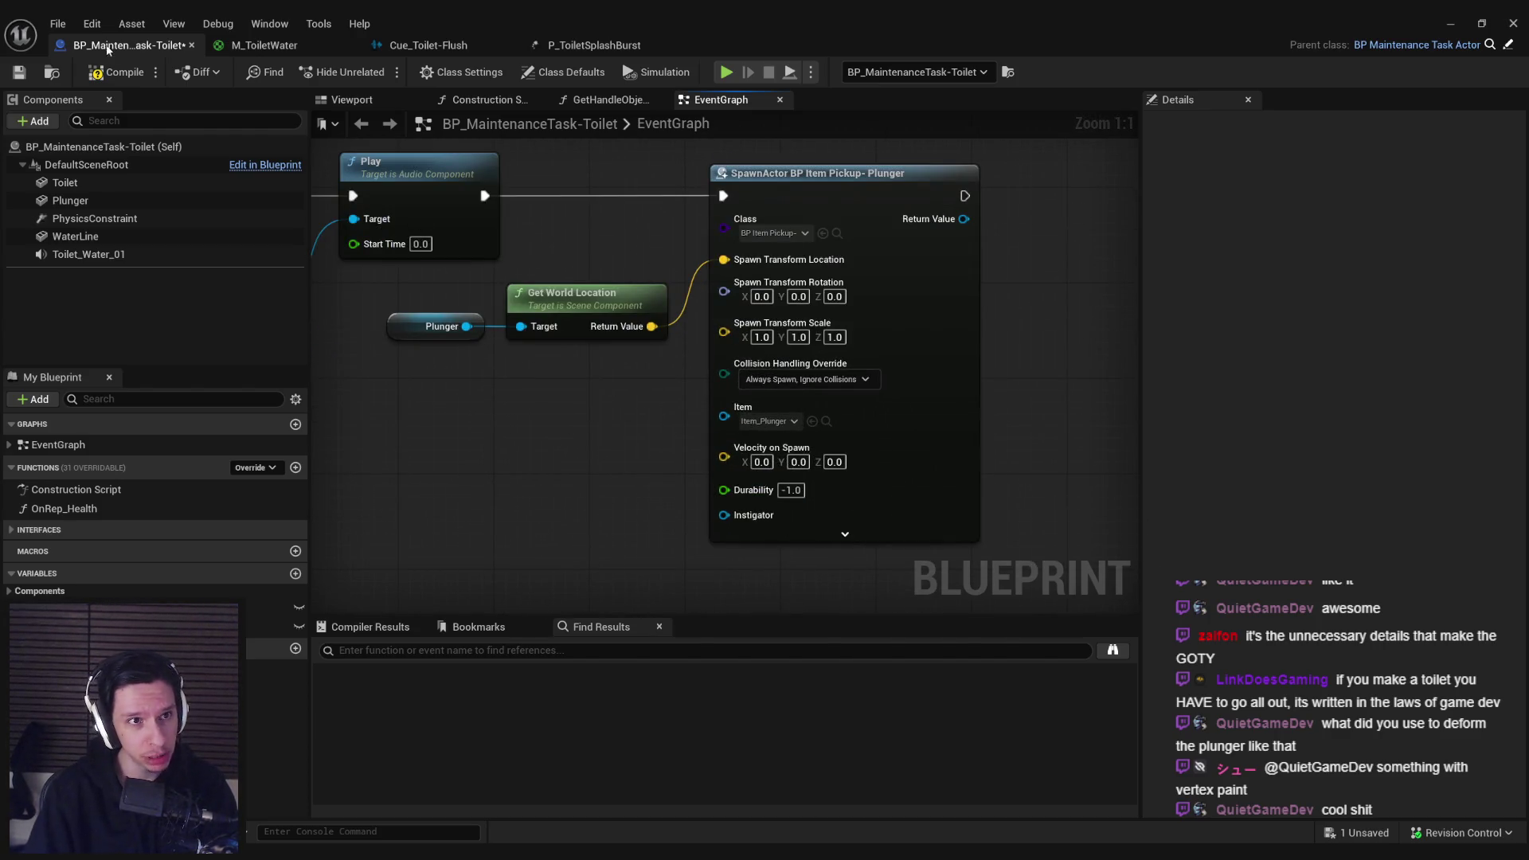
pyautogui.scroll(-2, 475, 450)
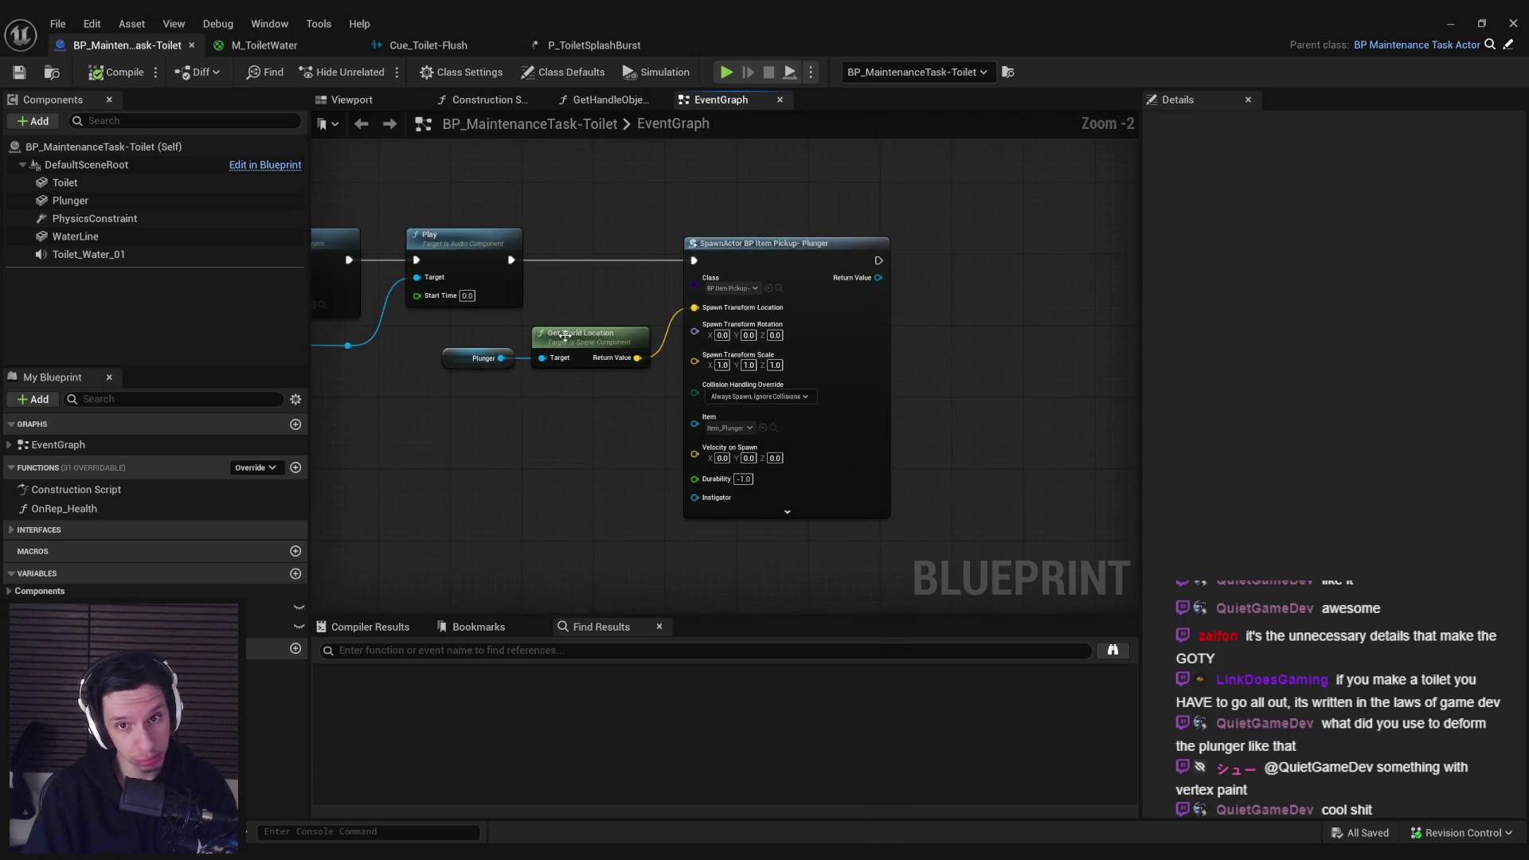
pyautogui.scroll(2, 546, 387)
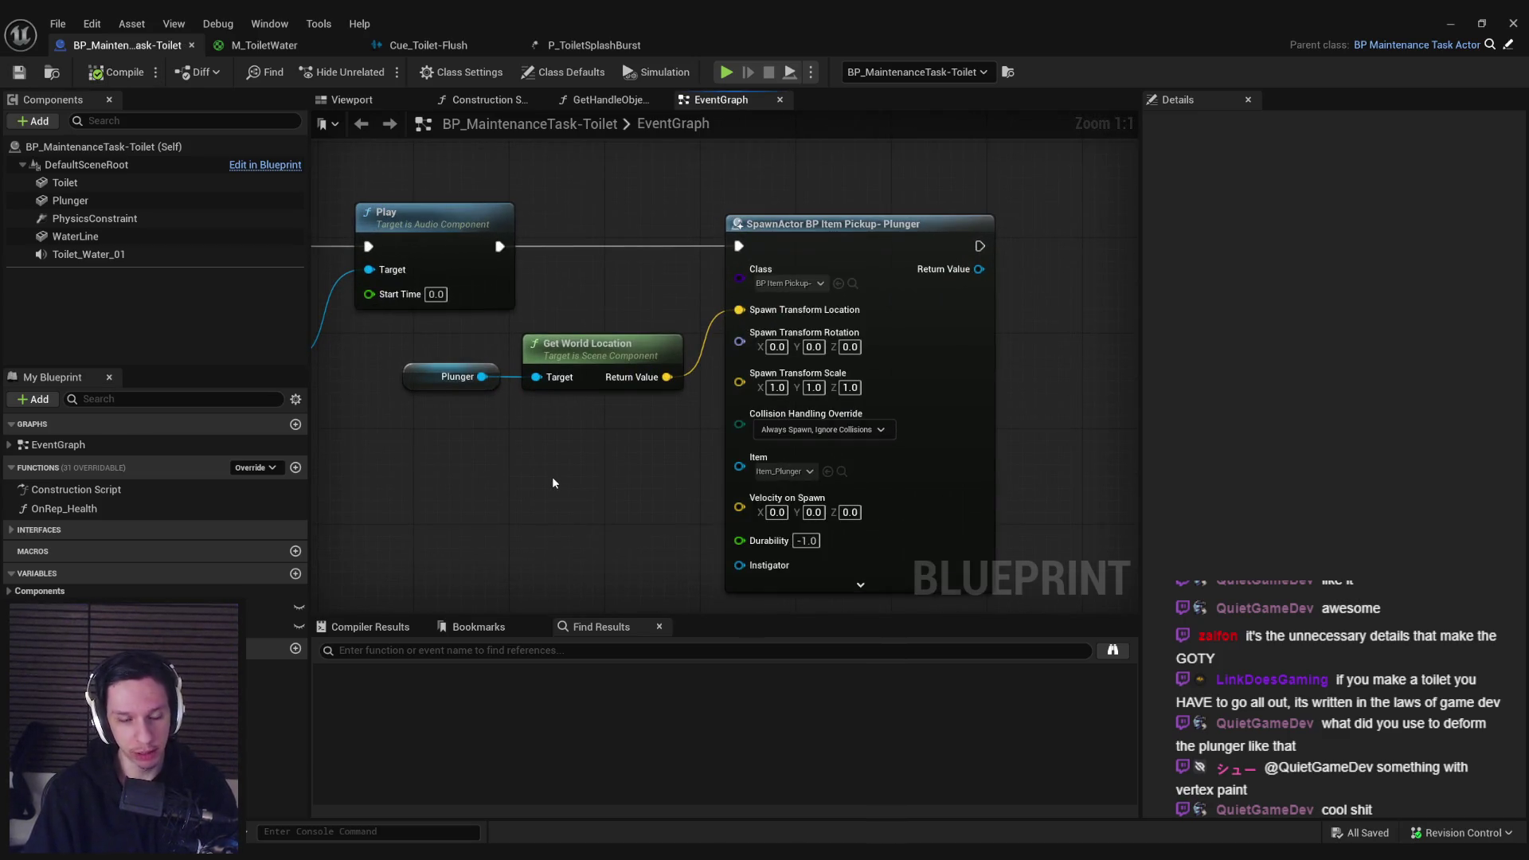
pyautogui.scroll(-2, 505, 383)
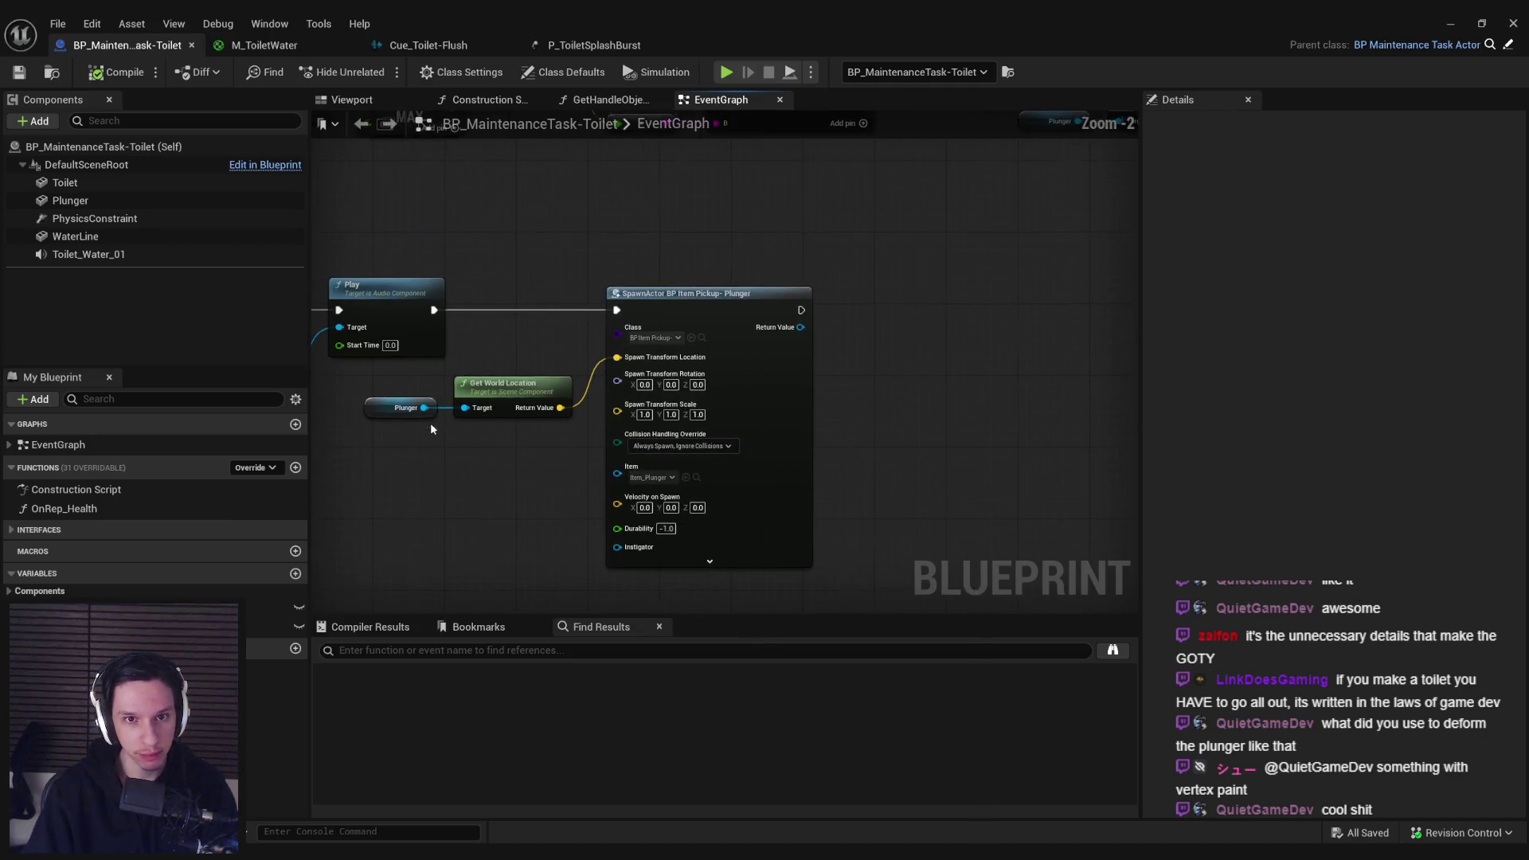
pyautogui.moveTo(98, 199)
pyautogui.mouseDown()
pyautogui.moveTo(892, 351)
pyautogui.moveTo(951, 341)
pyautogui.moveTo(406, 521)
pyautogui.mouseUp()
# Step: Add a Set Visibility node for Plunger and wire it into the chain before SpawnActor
pyautogui.write('set visi')
pyautogui.press('Return')
pyautogui.moveTo(356, 396); pyautogui.dragTo(972, 416)
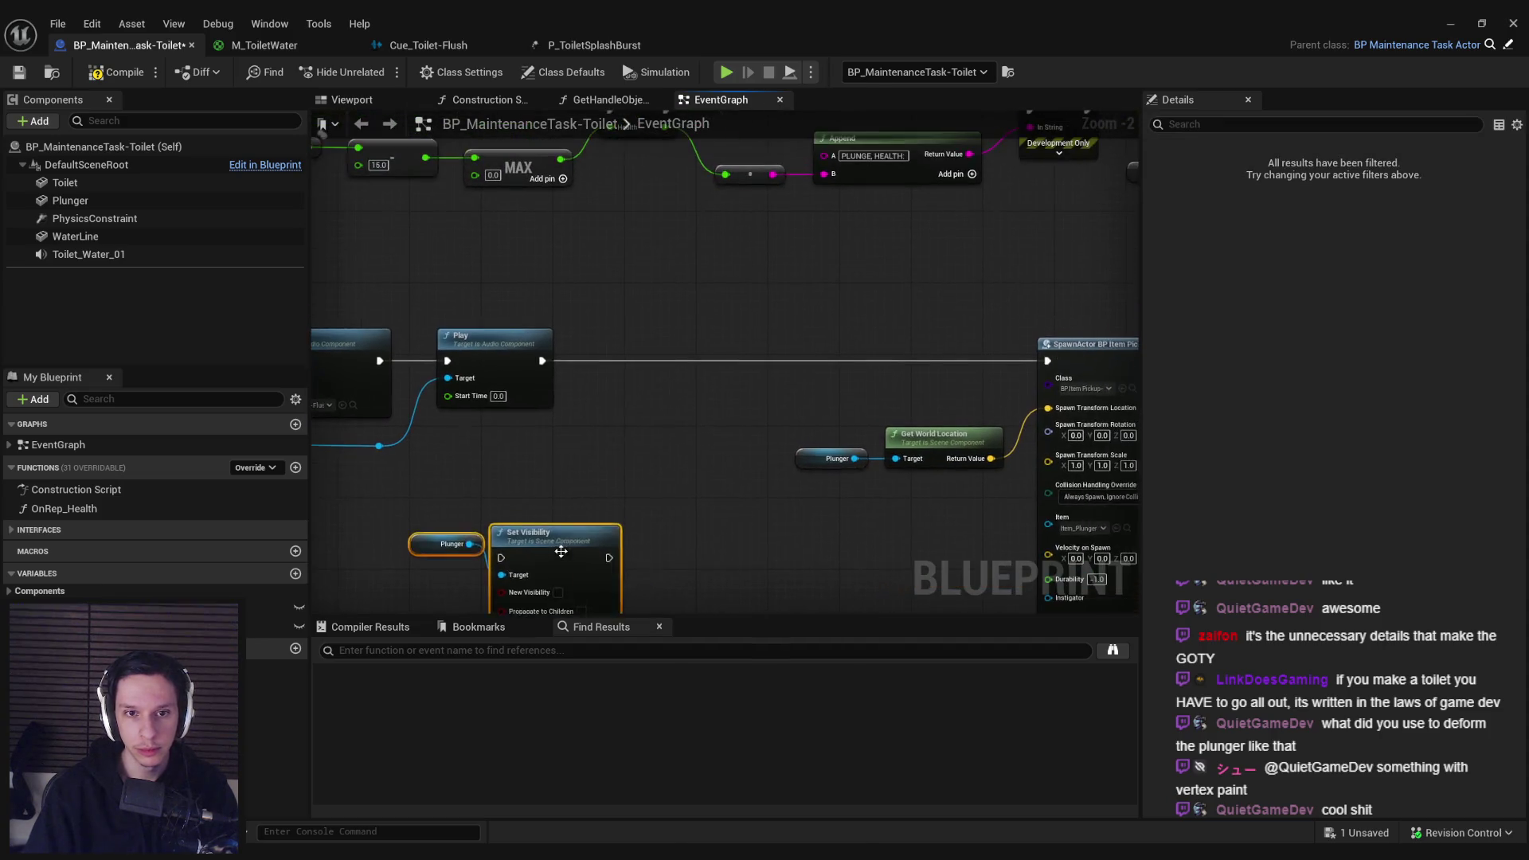
pyautogui.moveTo(574, 536)
pyautogui.mouseDown()
pyautogui.moveTo(723, 409)
pyautogui.moveTo(730, 361)
pyautogui.moveTo(547, 363)
pyautogui.mouseUp()
pyautogui.moveTo(792, 362)
pyautogui.mouseDown()
pyautogui.moveTo(1027, 358)
pyautogui.moveTo(741, 344)
pyautogui.moveTo(801, 338)
pyautogui.mouseUp()
pyautogui.scroll(-1, 876, 350)
pyautogui.moveTo(940, 449); pyautogui.dragTo(1067, 438)
# Step: Add Set Collision Enabled (No Collision) for Plunger, running just before SpawnActor
pyautogui.scroll(-4, 1035, 437)
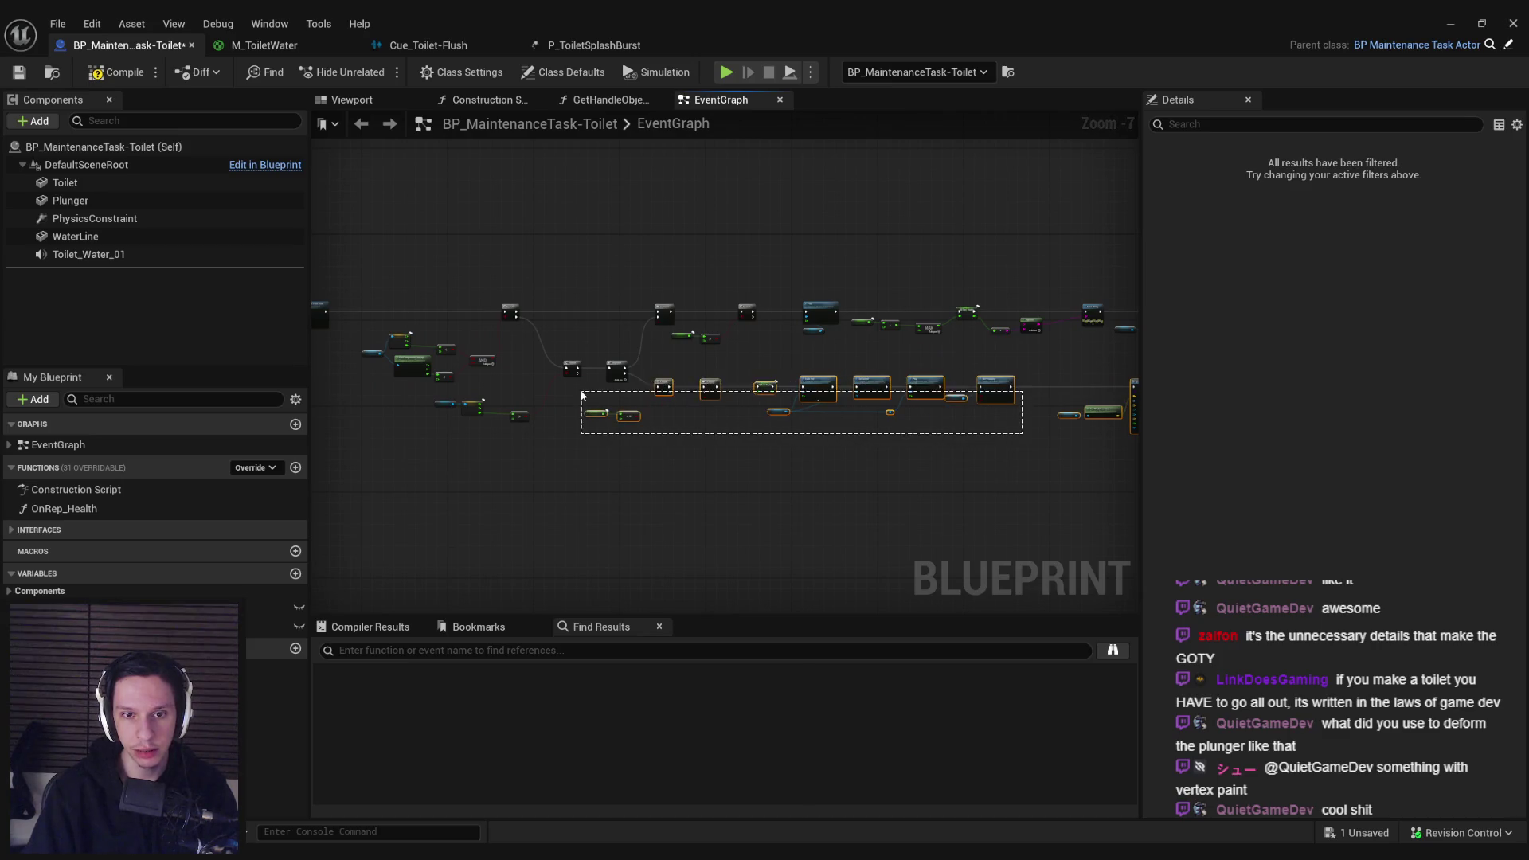
pyautogui.scroll(6, 716, 412)
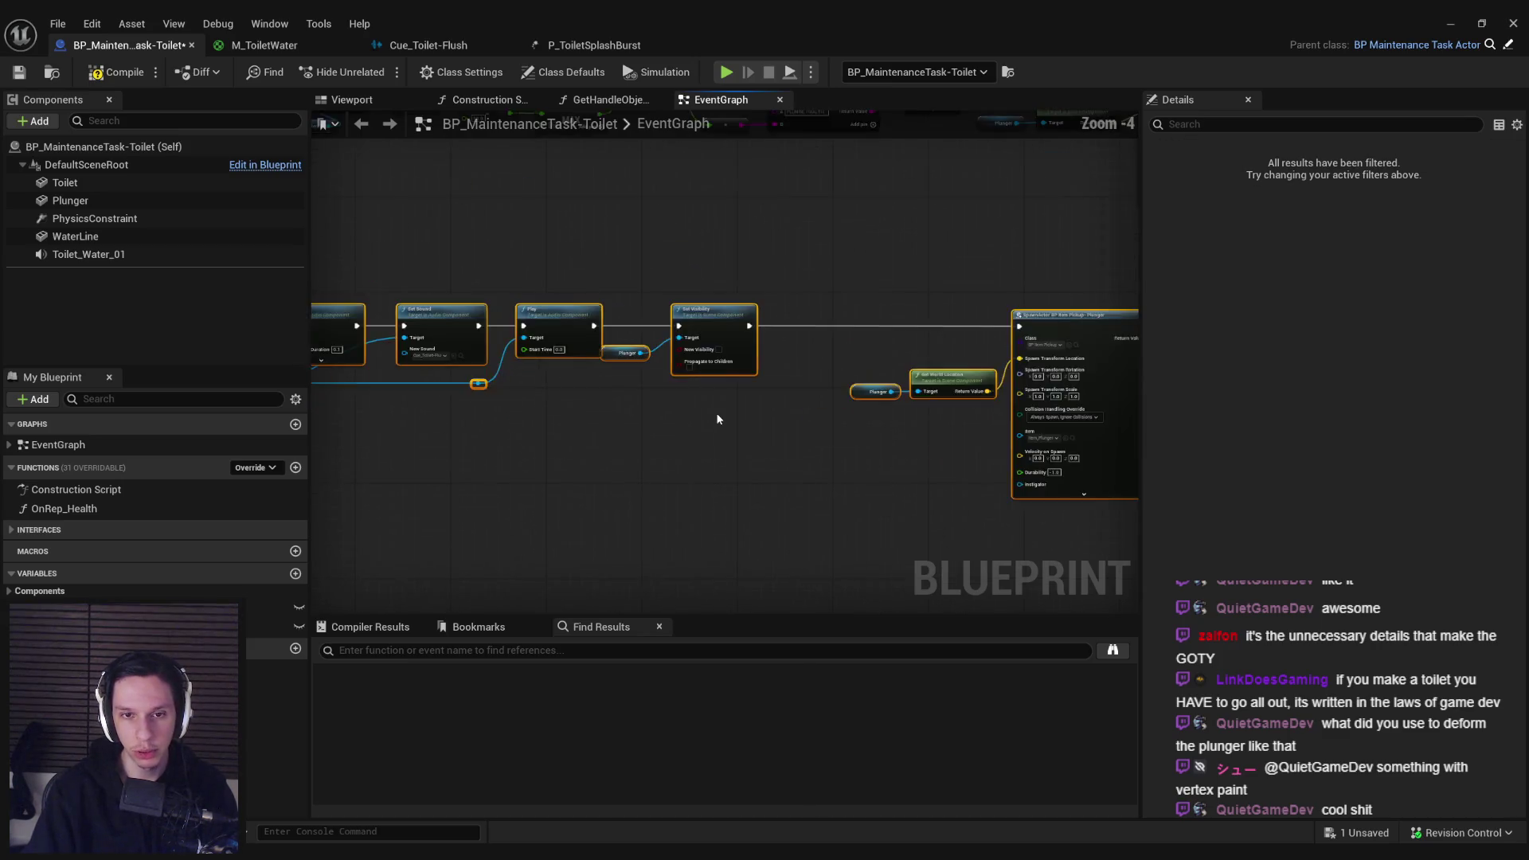
pyautogui.click(734, 384)
pyautogui.moveTo(735, 384); pyautogui.dragTo(677, 251)
pyautogui.click(732, 385)
pyautogui.scroll(-1, 732, 386)
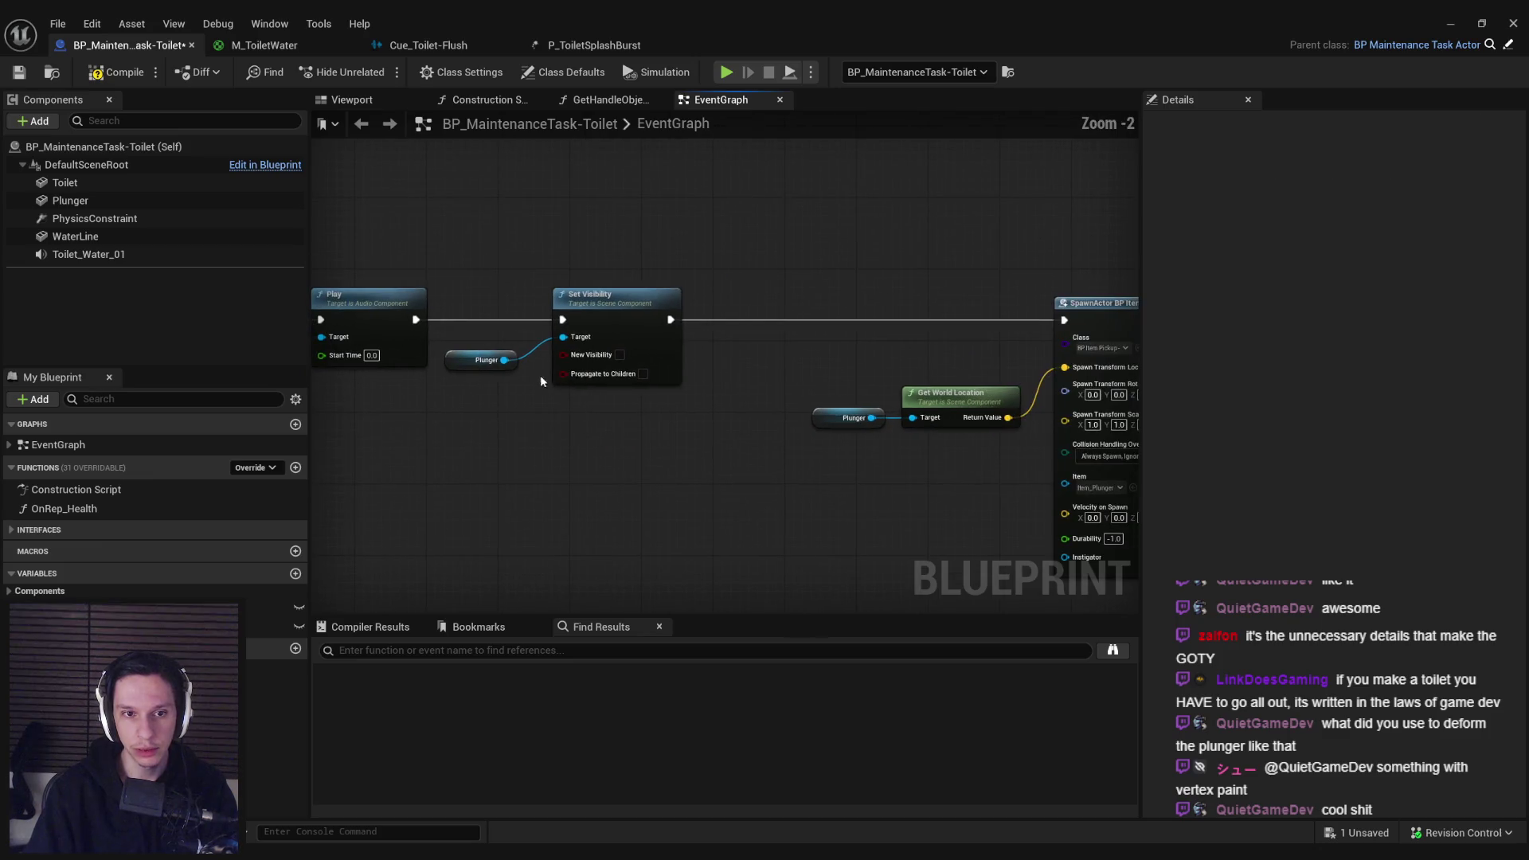
pyautogui.moveTo(501, 368)
pyautogui.mouseDown()
pyautogui.moveTo(556, 380)
pyautogui.moveTo(746, 282)
pyautogui.moveTo(748, 309)
pyautogui.moveTo(681, 321)
pyautogui.mouseUp()
pyautogui.write('set collis')
pyautogui.press('Return')
pyautogui.moveTo(861, 325); pyautogui.dragTo(1071, 319)
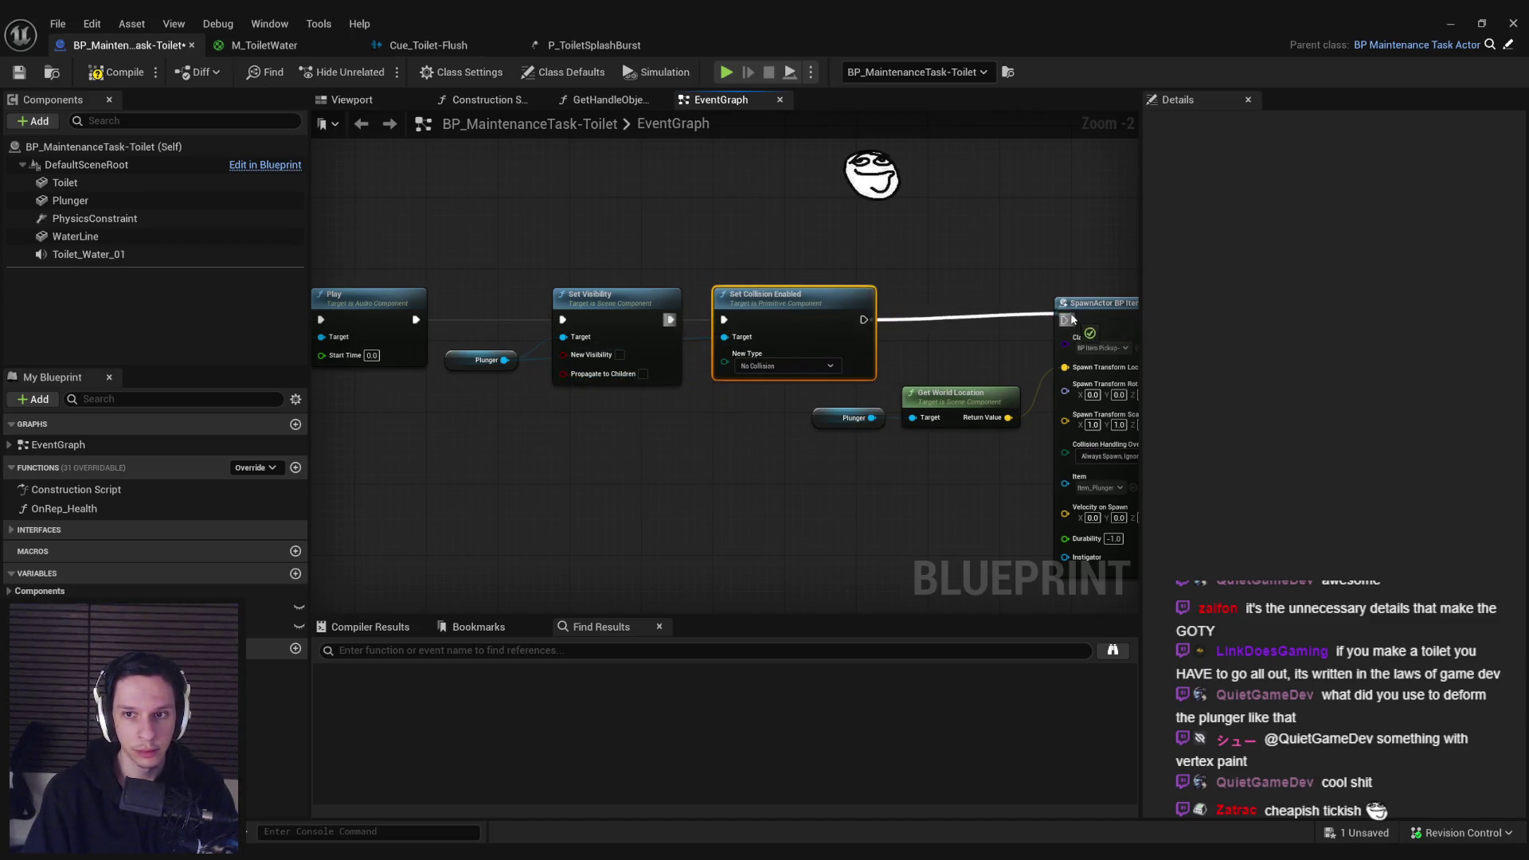
pyautogui.click(748, 455)
# Step: Compile the toilet Blueprint and return to the level editor
pyautogui.click(117, 72)
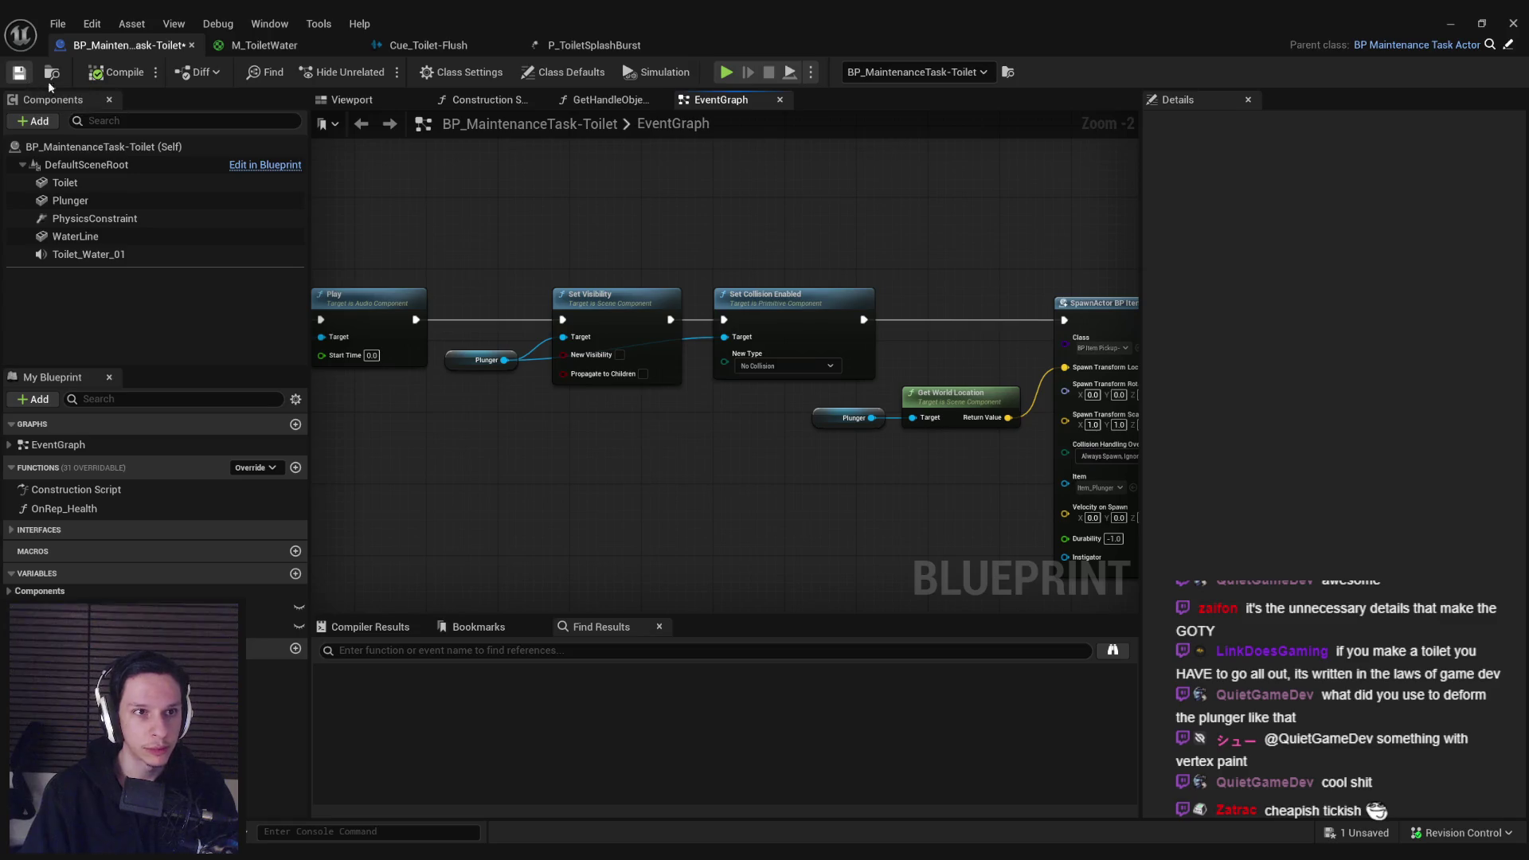
pyautogui.scroll(-3, 568, 465)
pyautogui.scroll(3, 629, 503)
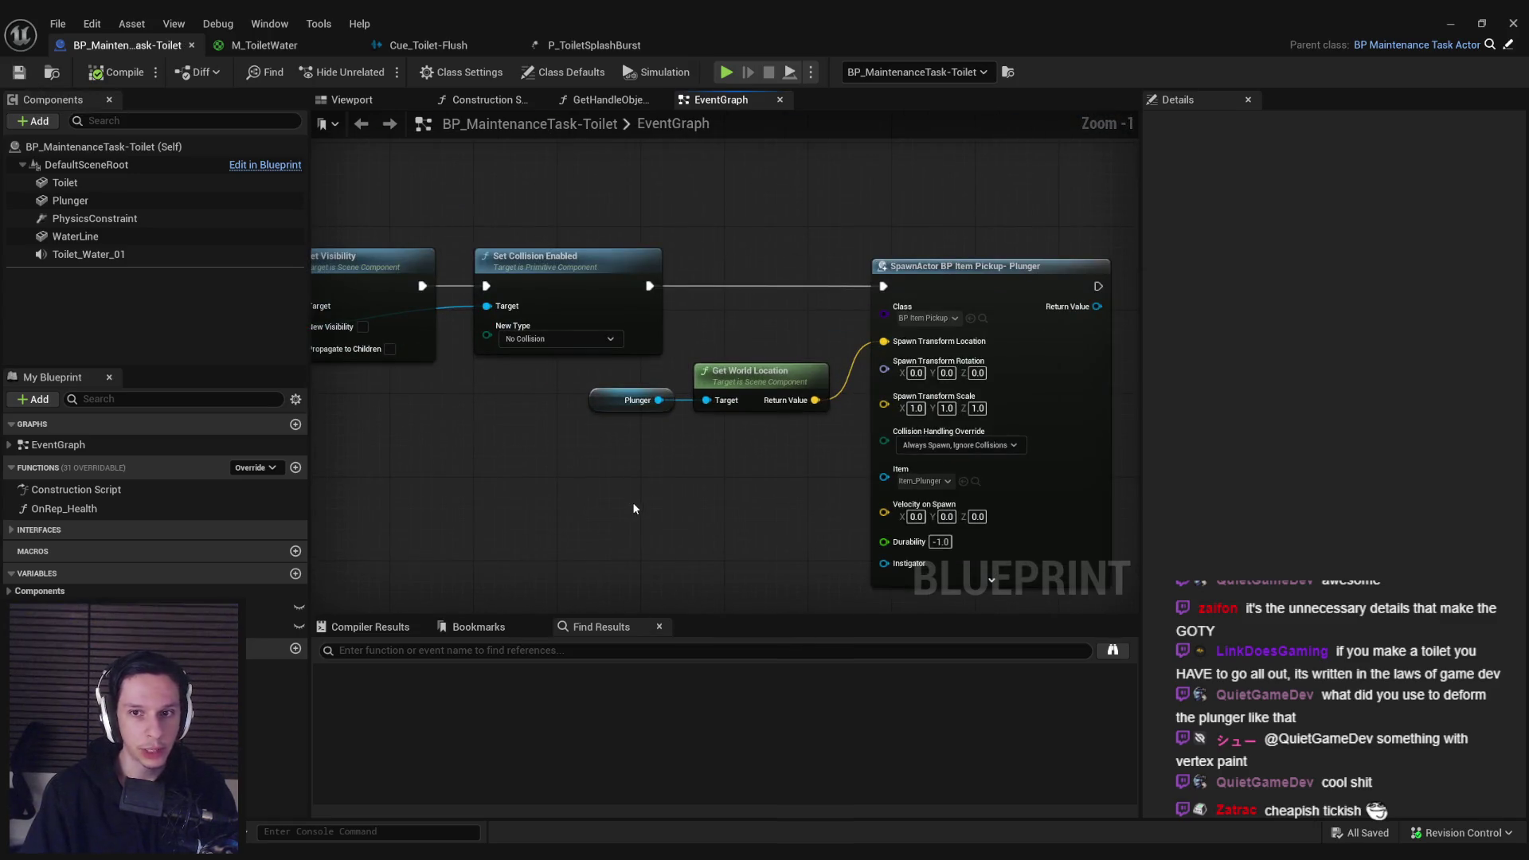
pyautogui.scroll(-1, 648, 499)
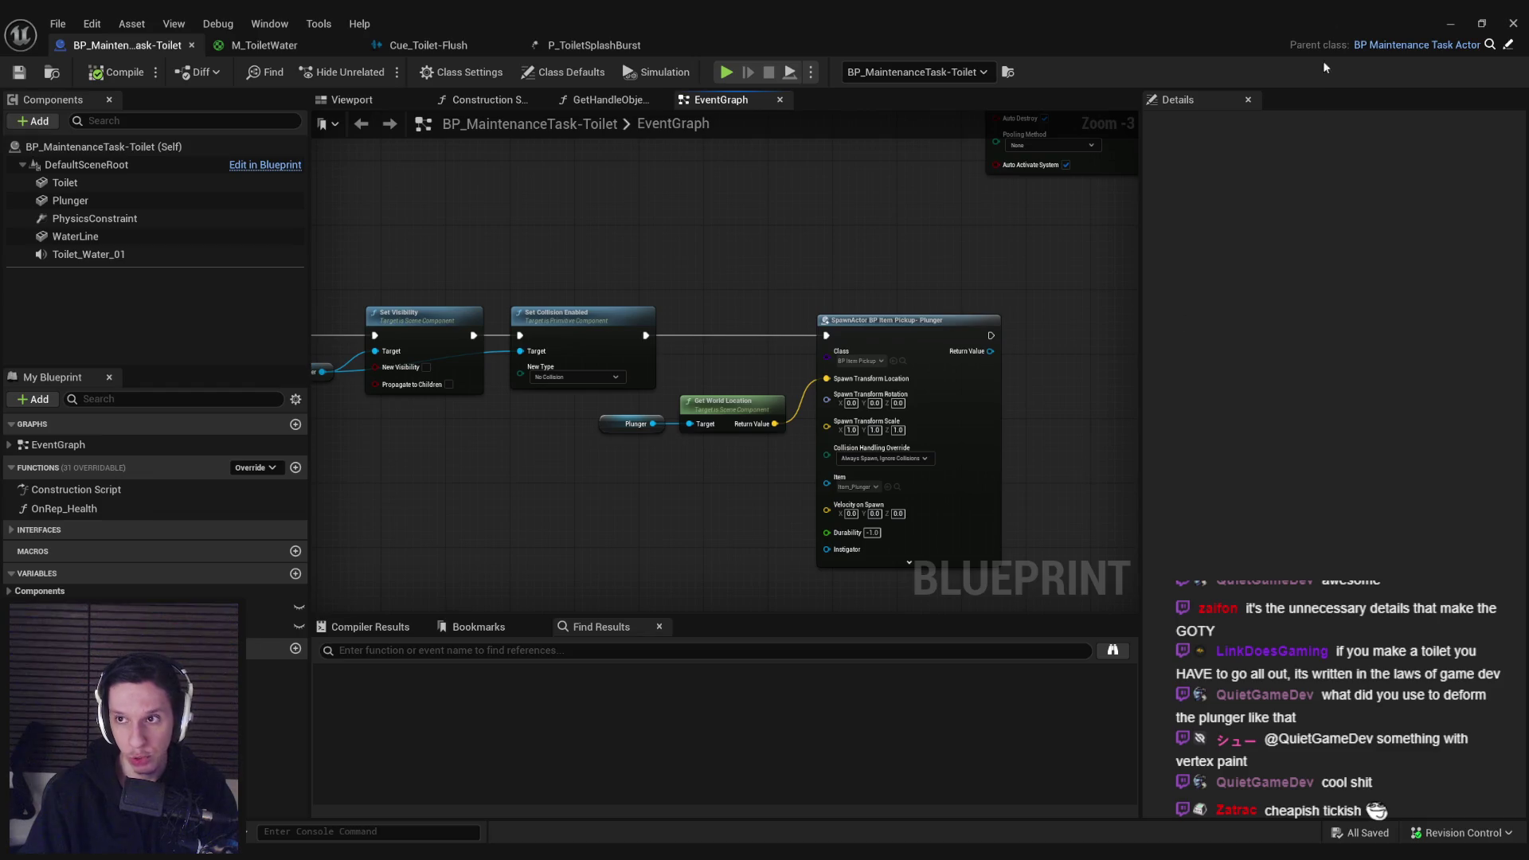
pyautogui.click(1448, 23)
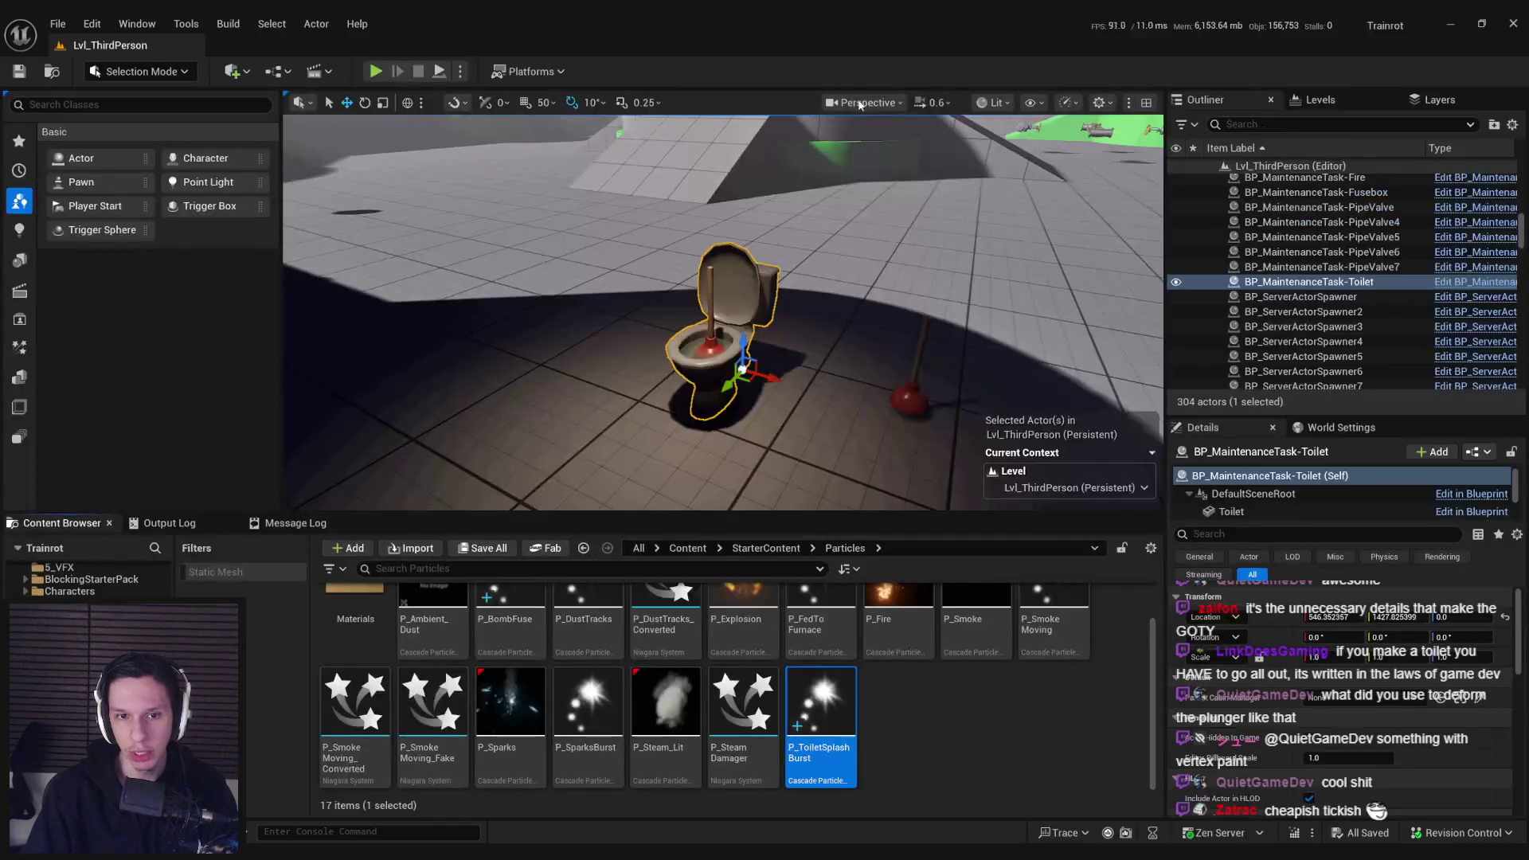
# Step: Playtest plunging the toilet until the plunger pickup drops out, then reopen the toilet Blueprint
pyautogui.hotkey('alt', 'p')
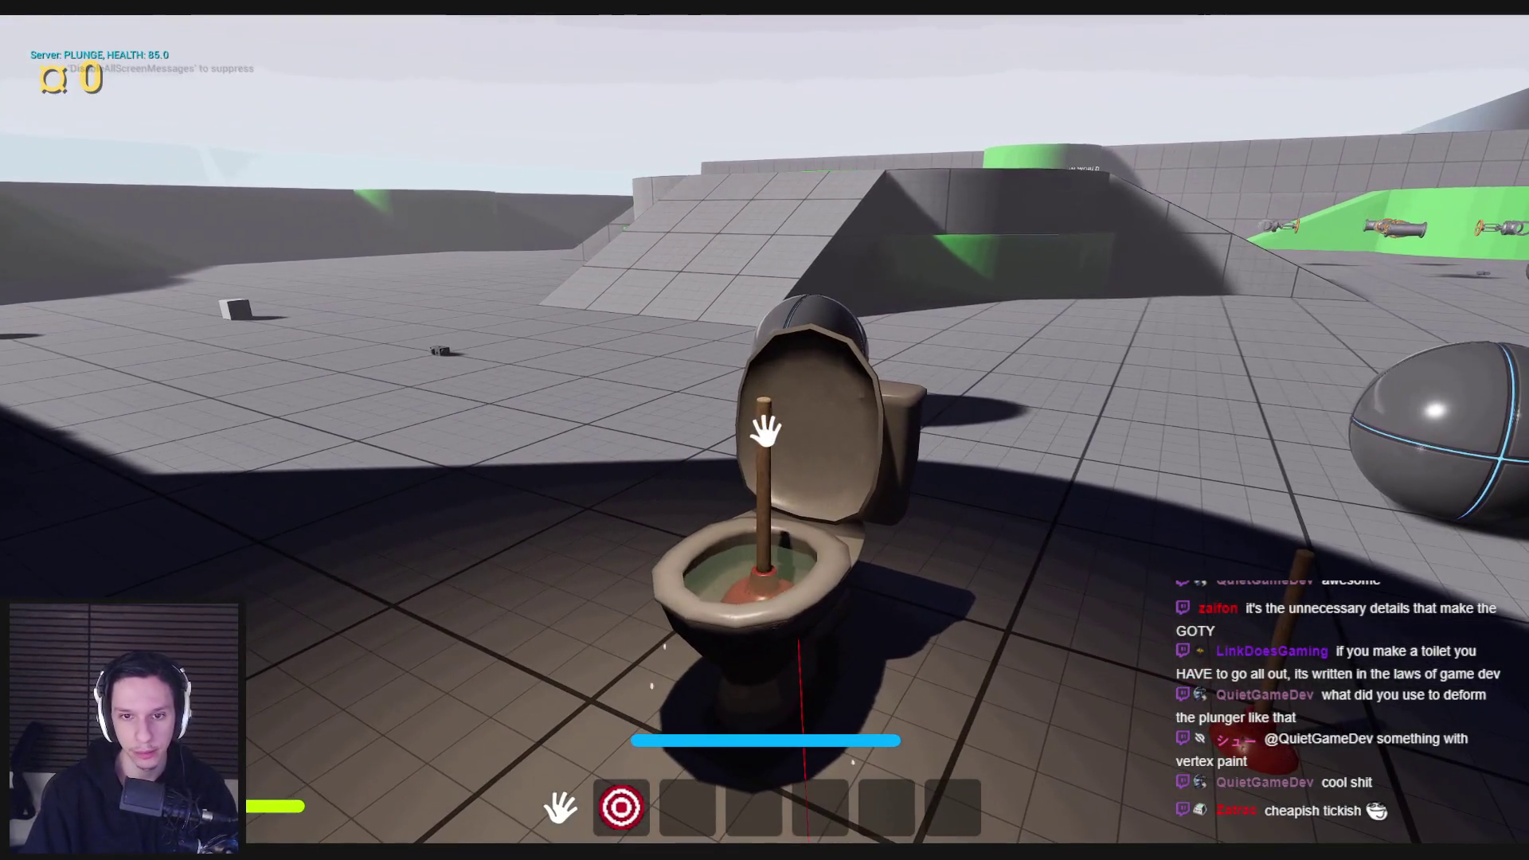
pyautogui.moveTo(765, 430)
pyautogui.mouseDown()
pyautogui.moveTo(765, 488)
pyautogui.moveTo(779, 469)
pyautogui.moveTo(774, 419)
pyautogui.moveTo(758, 539)
pyautogui.mouseUp()
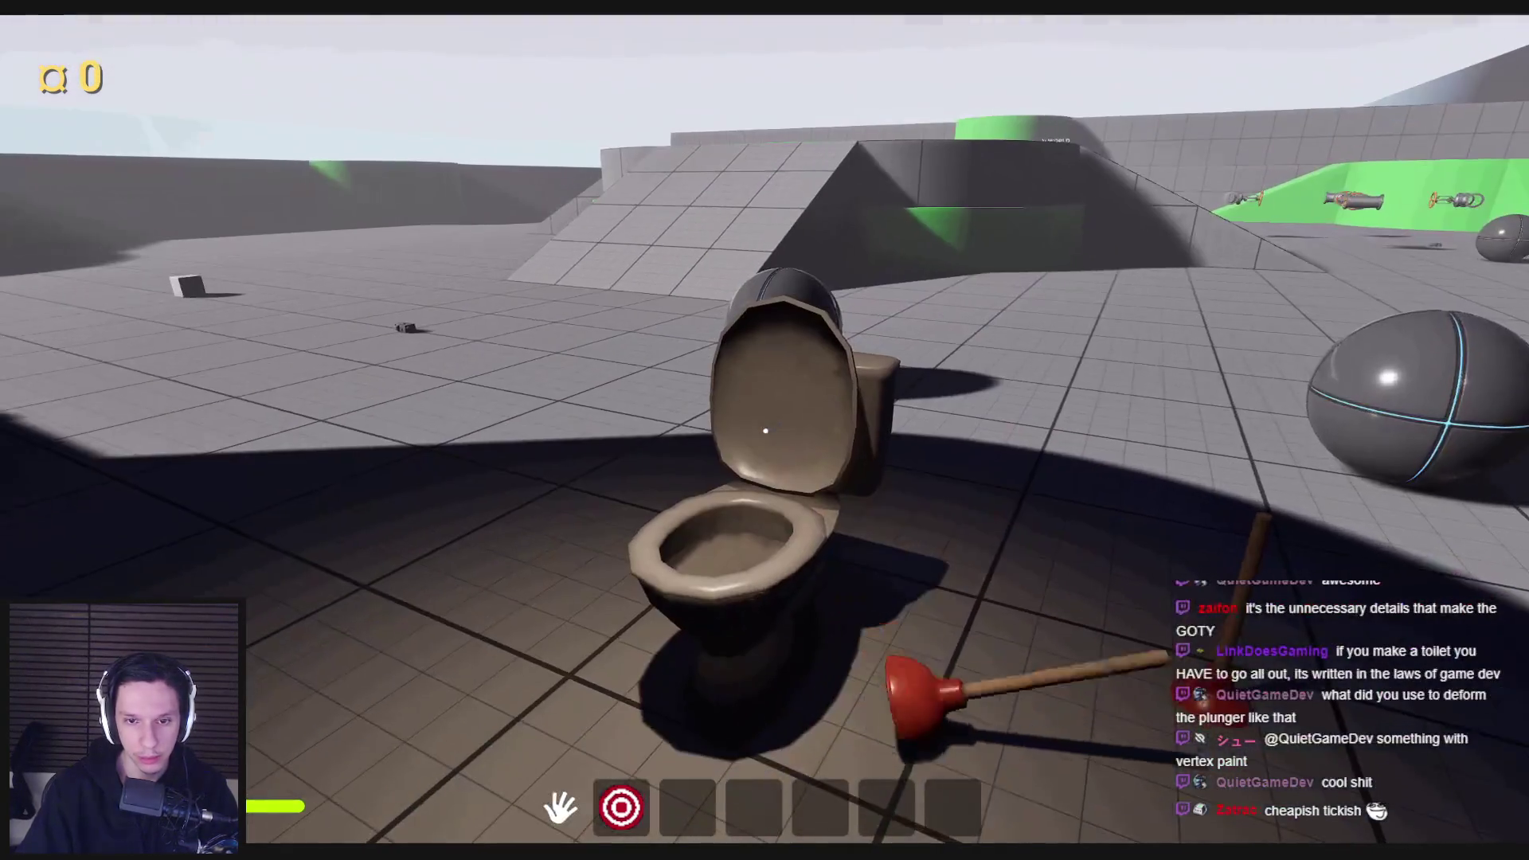
pyautogui.press('Escape')
pyautogui.click(559, 811)
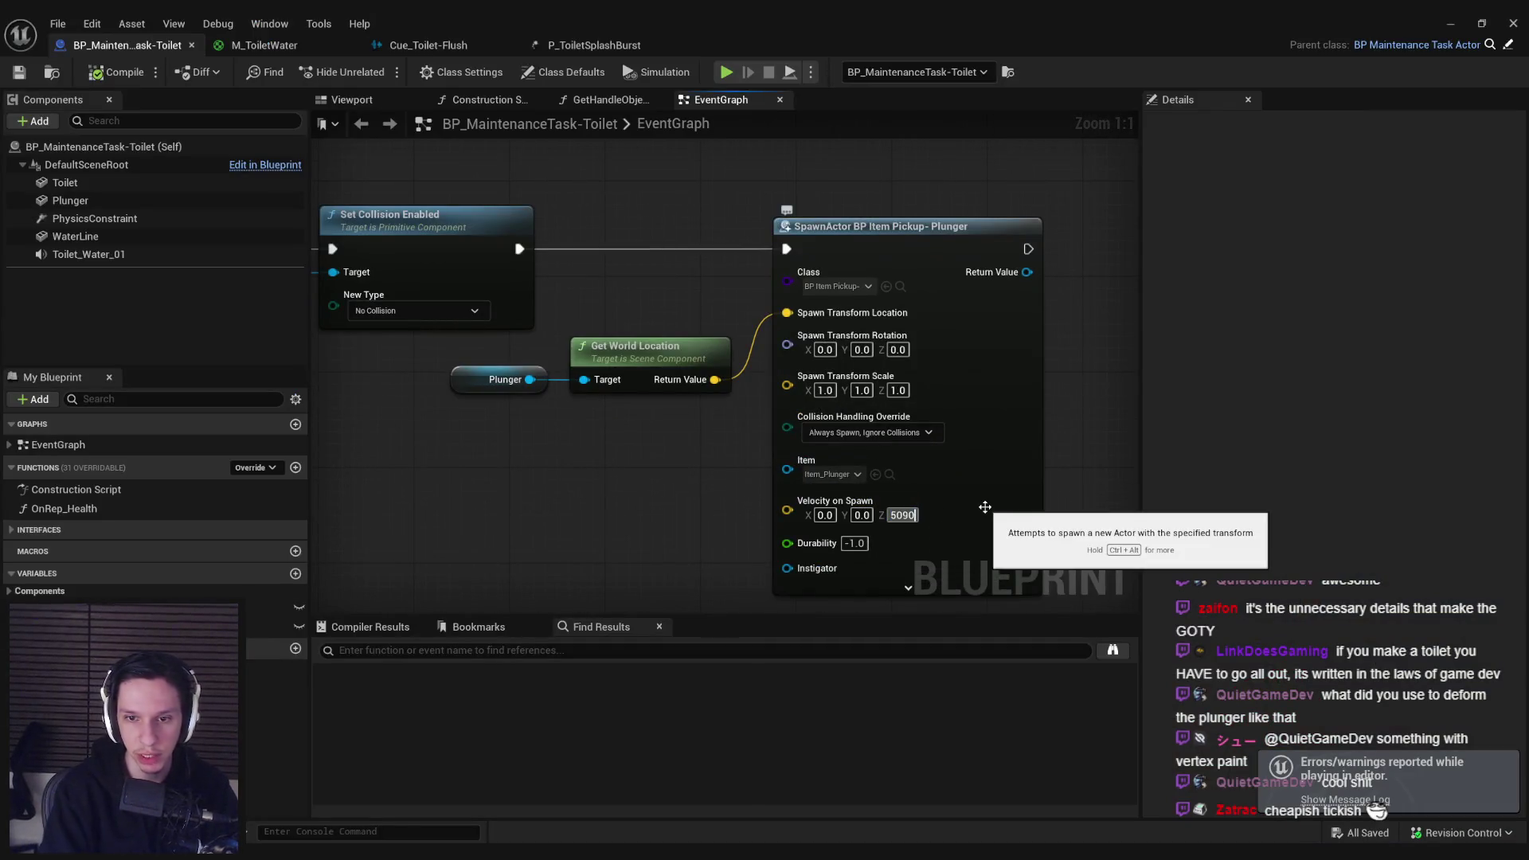
# Step: Playtest the level, plunging the toilet five times down to zero health
pyautogui.click(1450, 23)
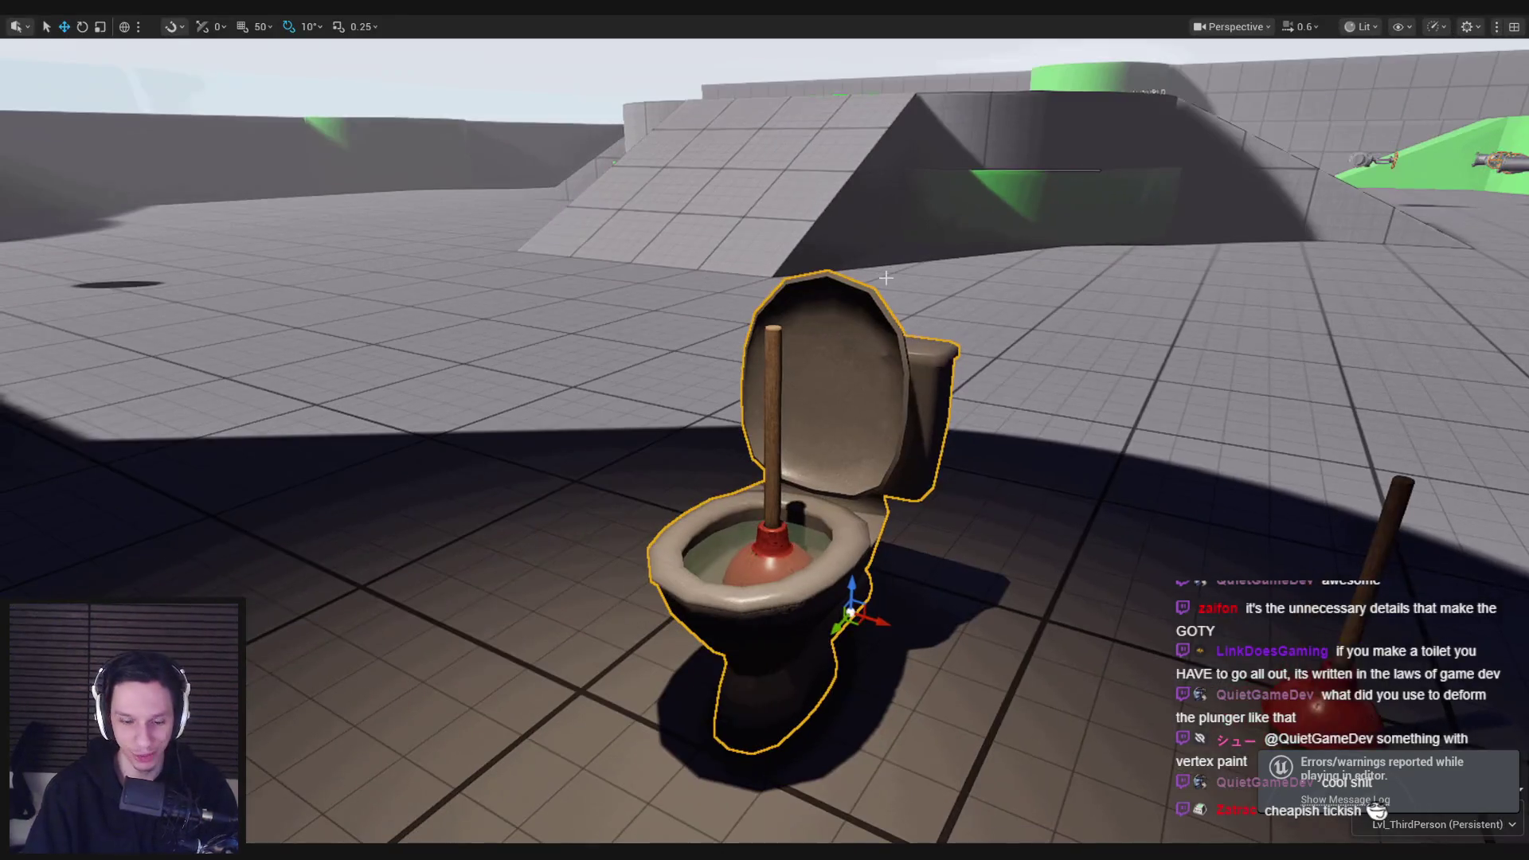
pyautogui.hotkey('alt', 'p')
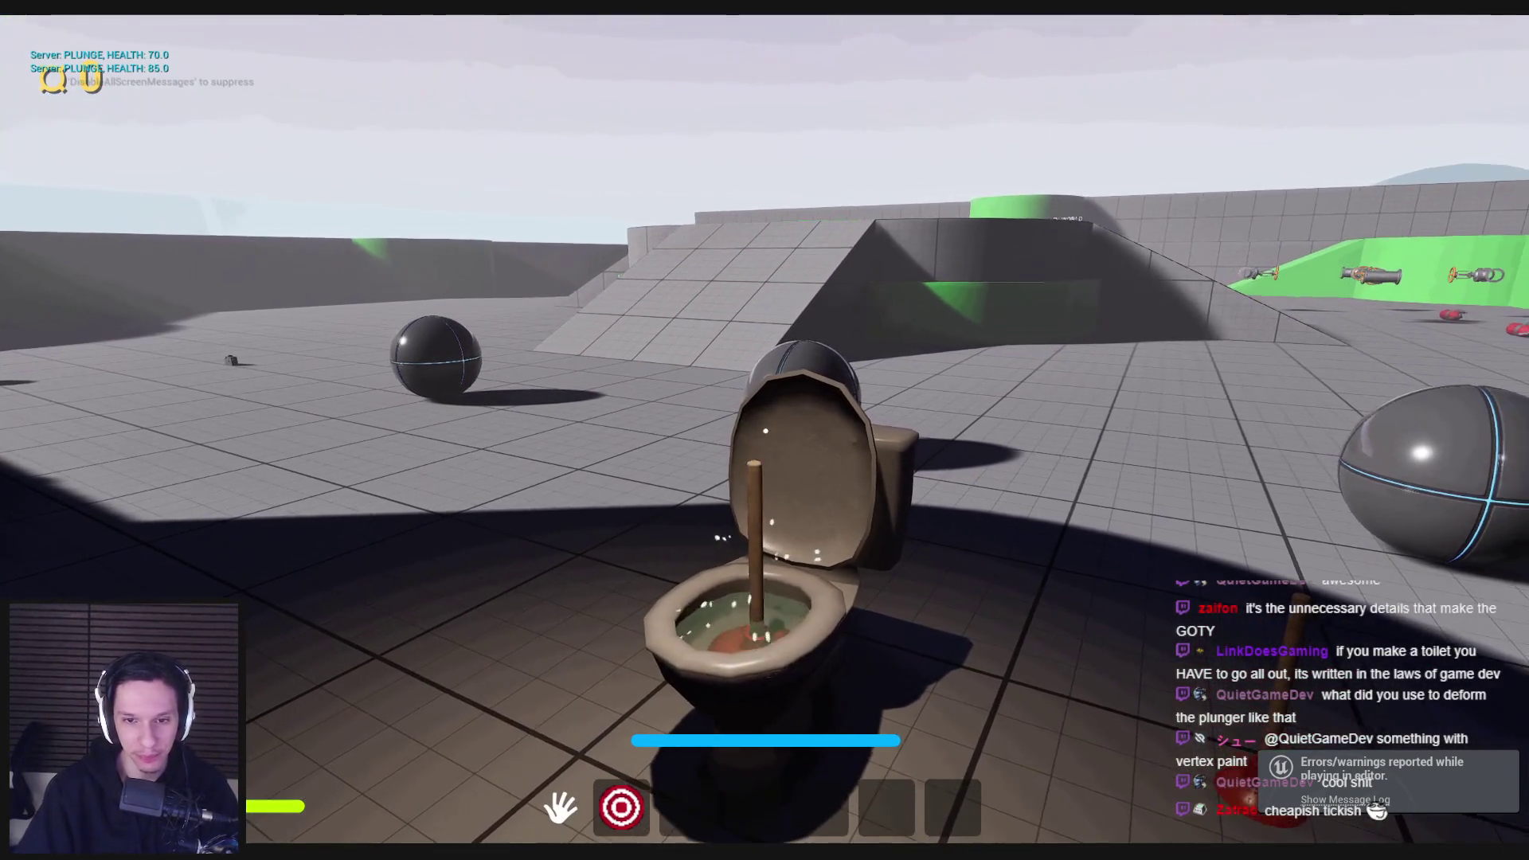
pyautogui.click(765, 430)
pyautogui.click(764, 430)
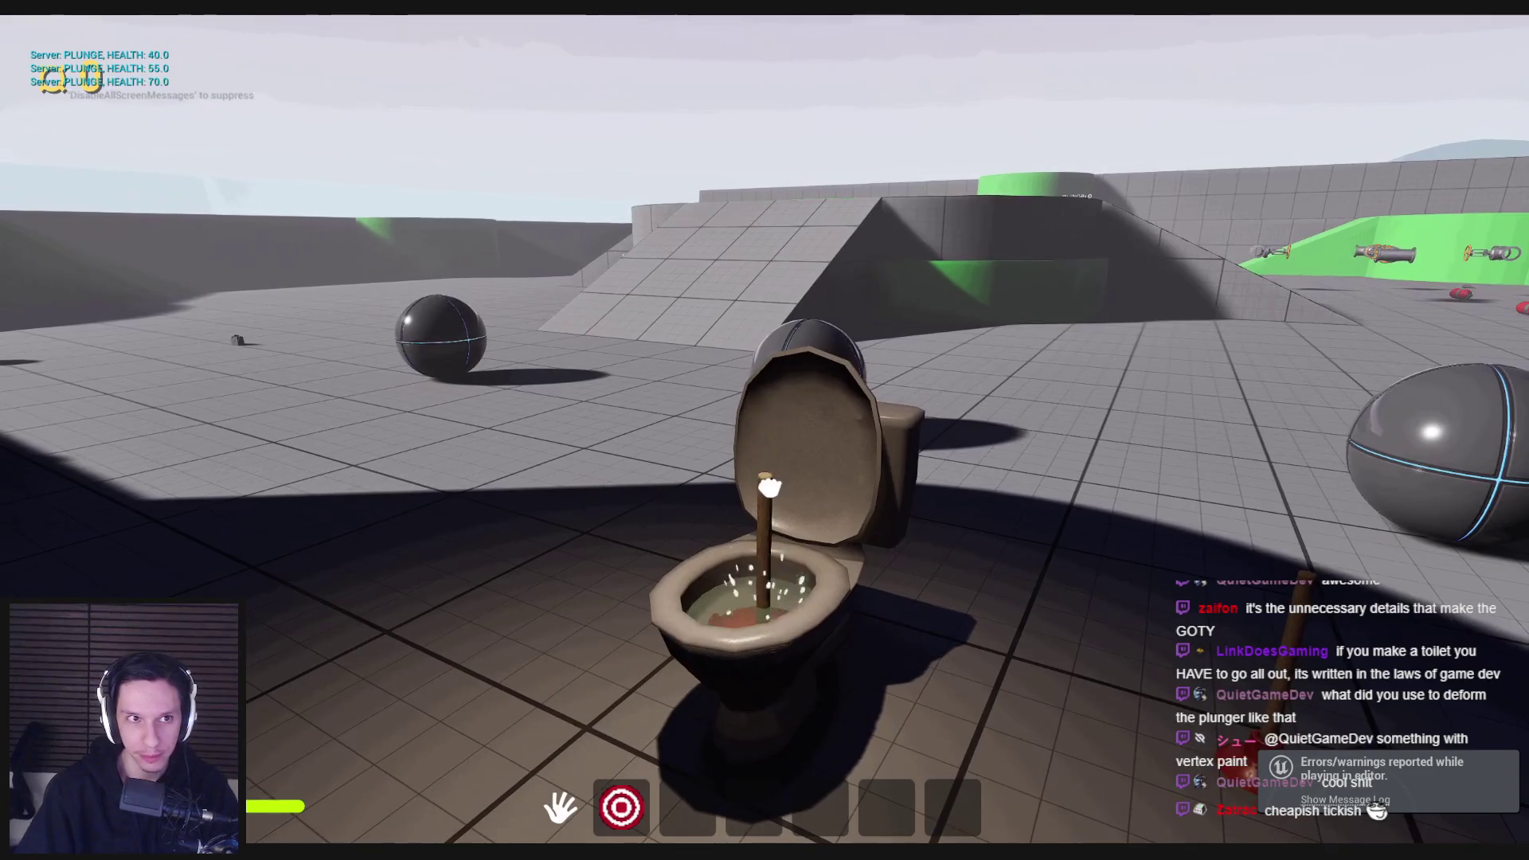
pyautogui.click(764, 430)
pyautogui.click(765, 430)
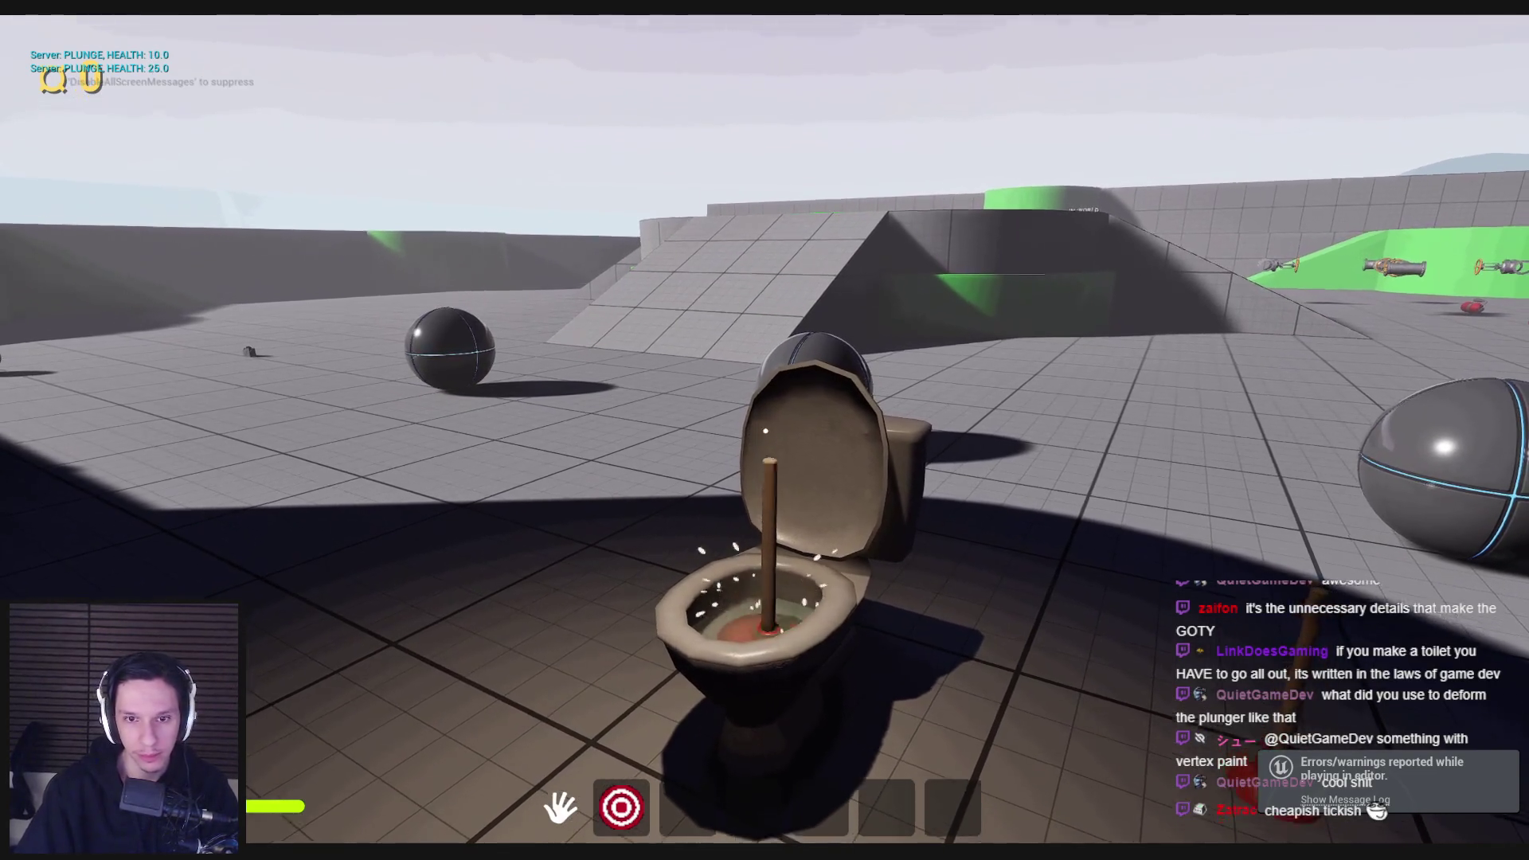
pyautogui.click(765, 431)
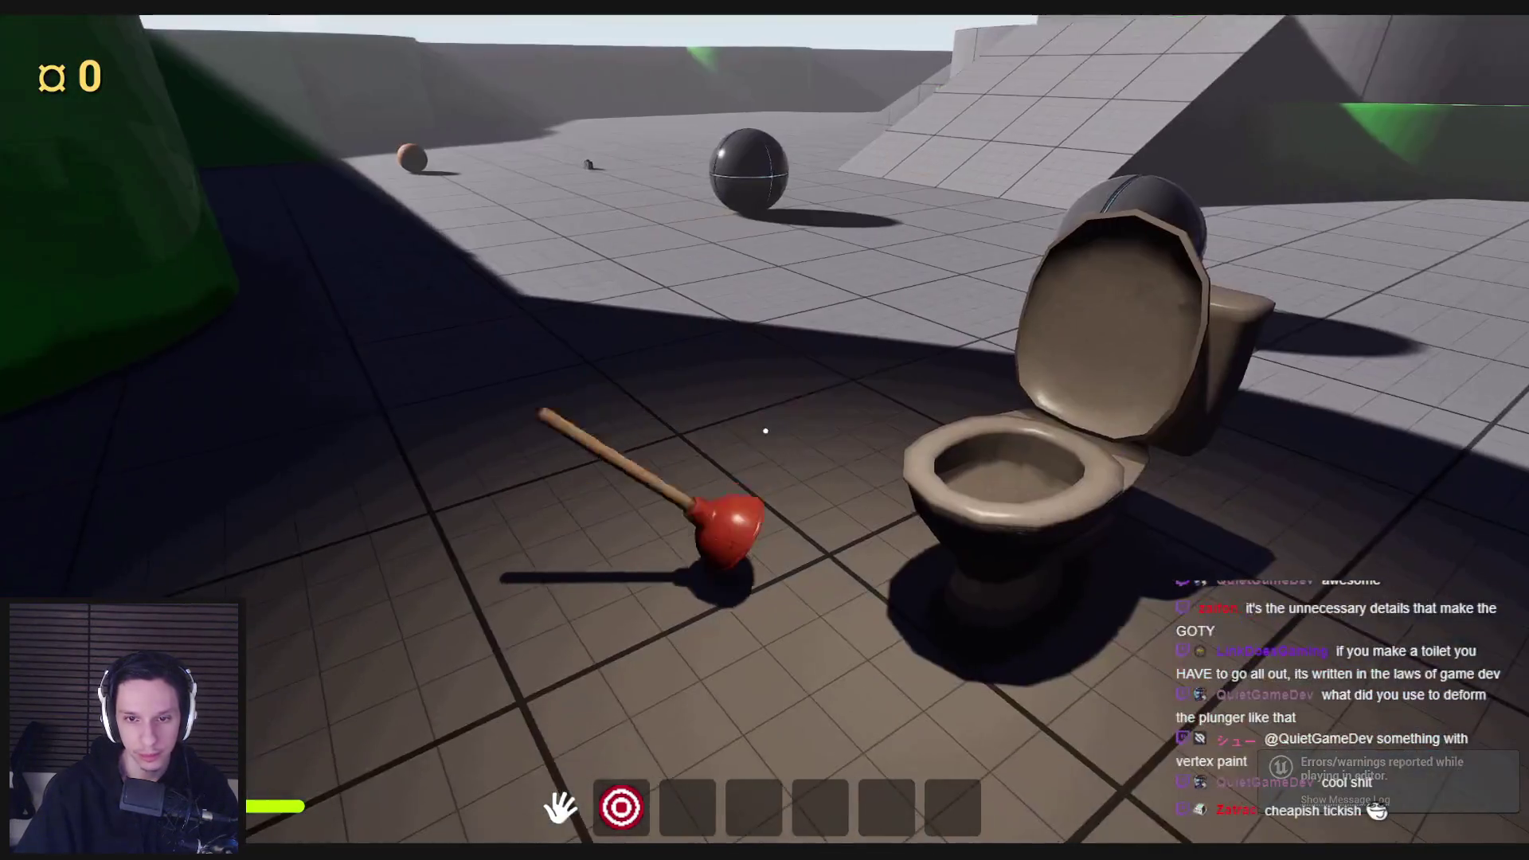
pyautogui.press('Escape')
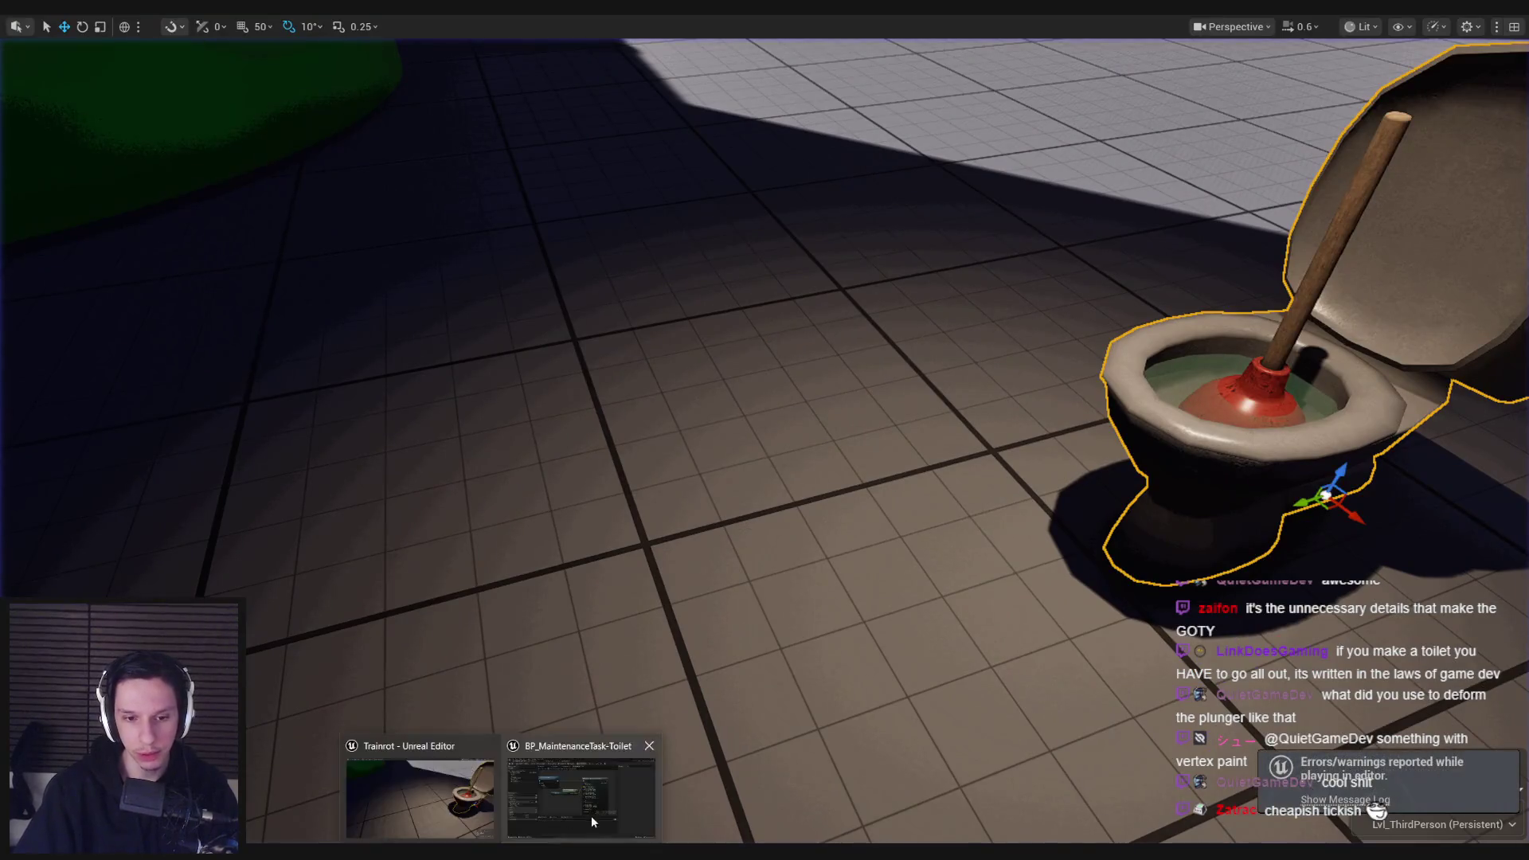
# Step: Playtest again in a fullscreen viewport, plunging until the plunger launches out of the toilet
pyautogui.click(569, 796)
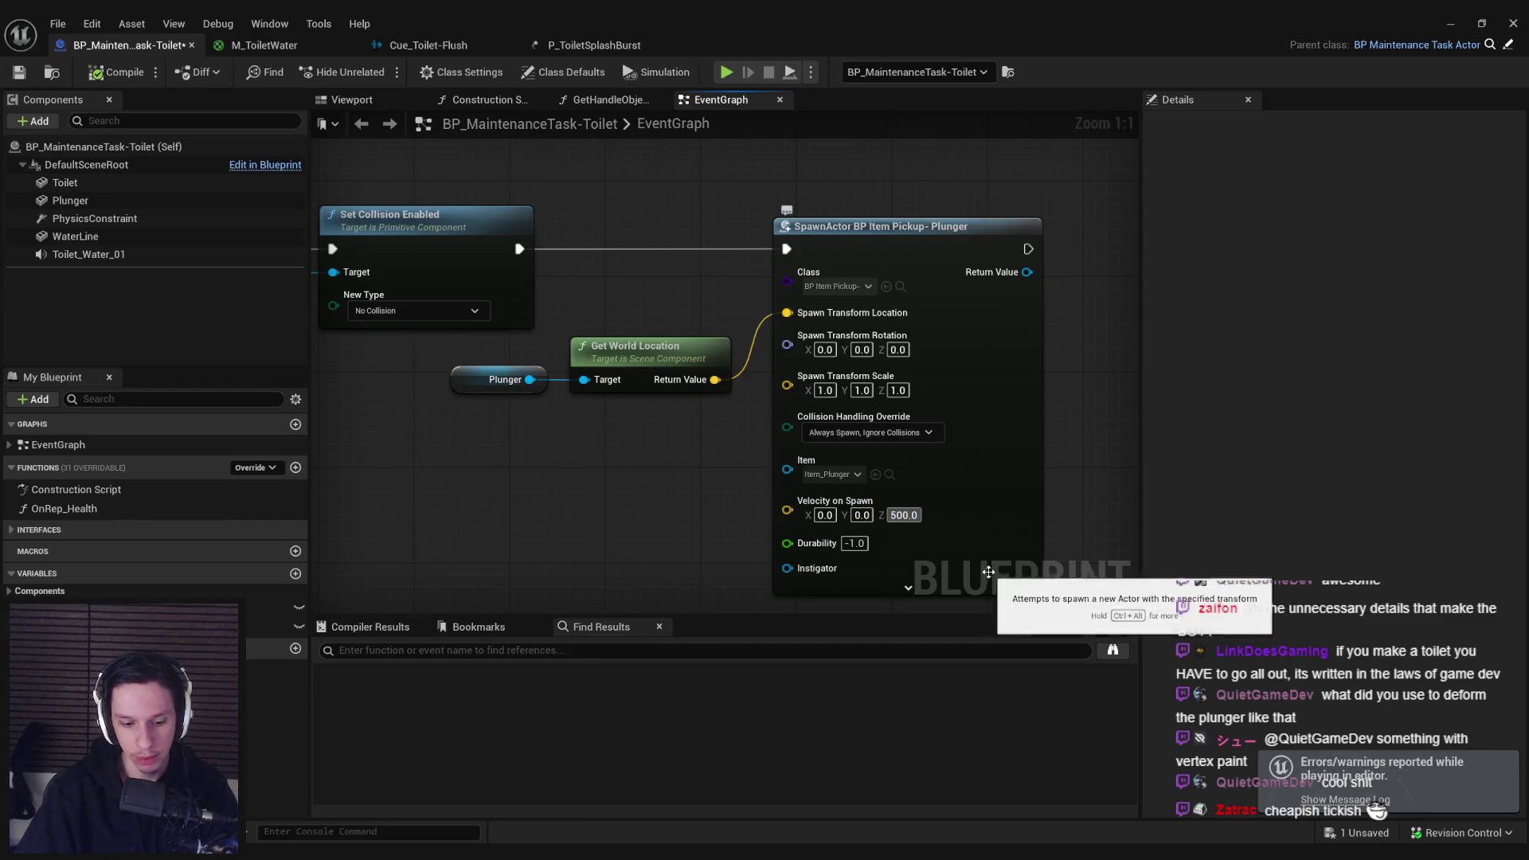
pyautogui.click(1464, 26)
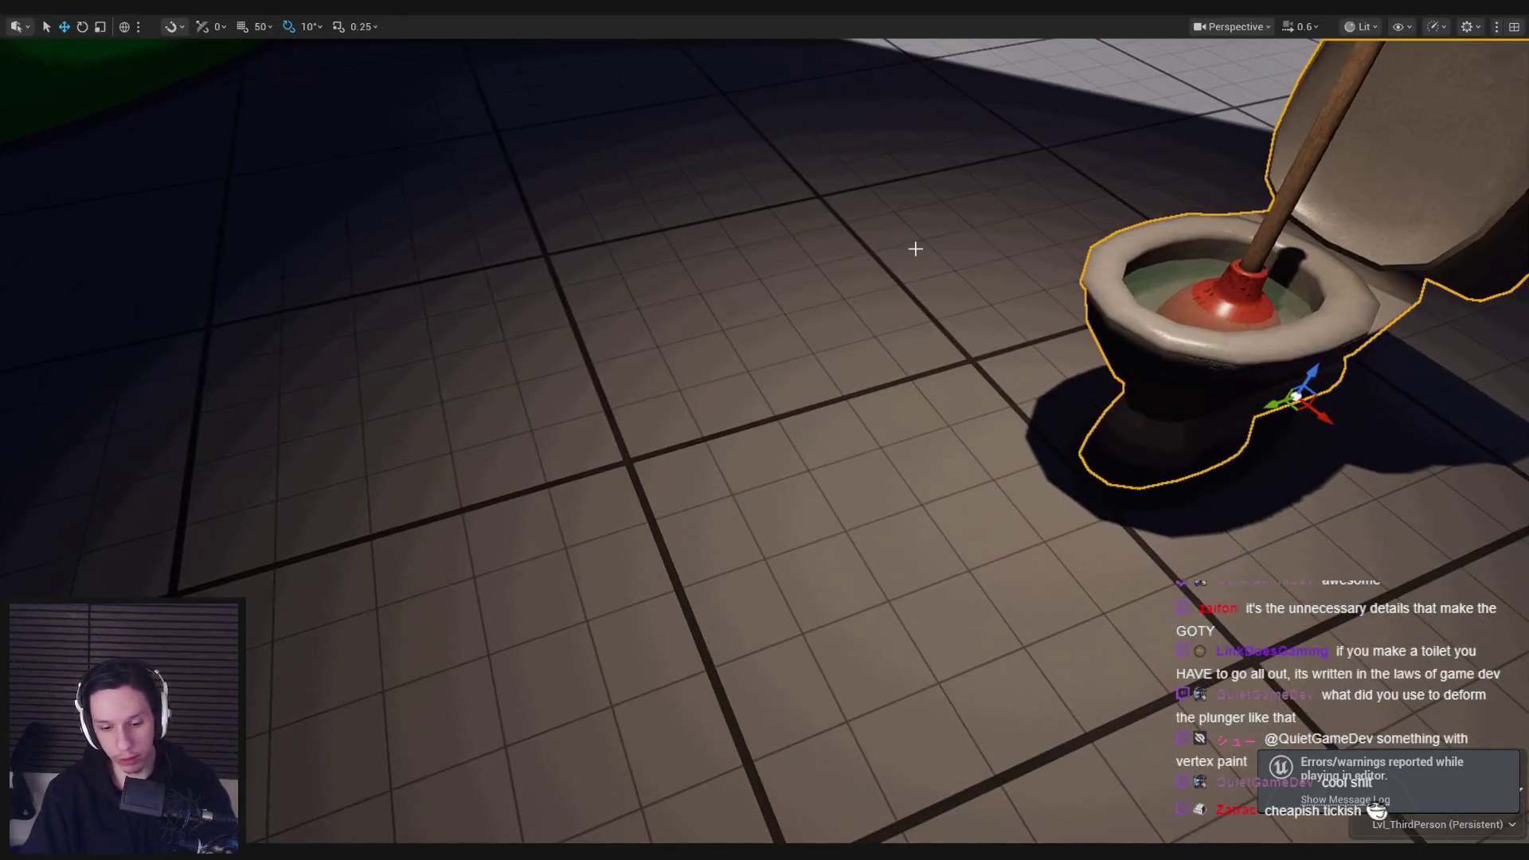
pyautogui.press('F11')
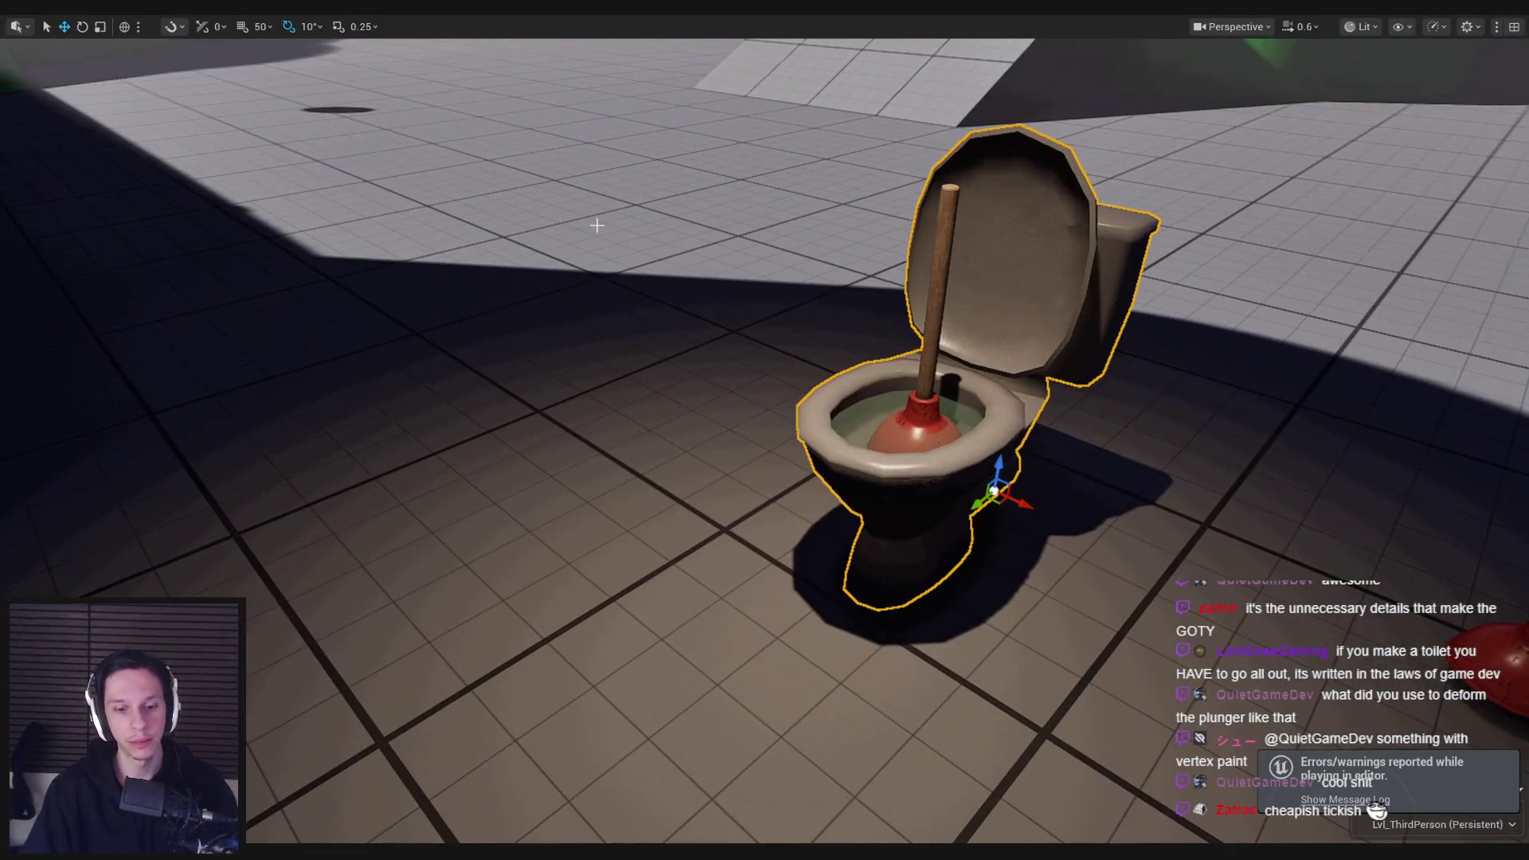
pyautogui.hotkey('alt', 'p')
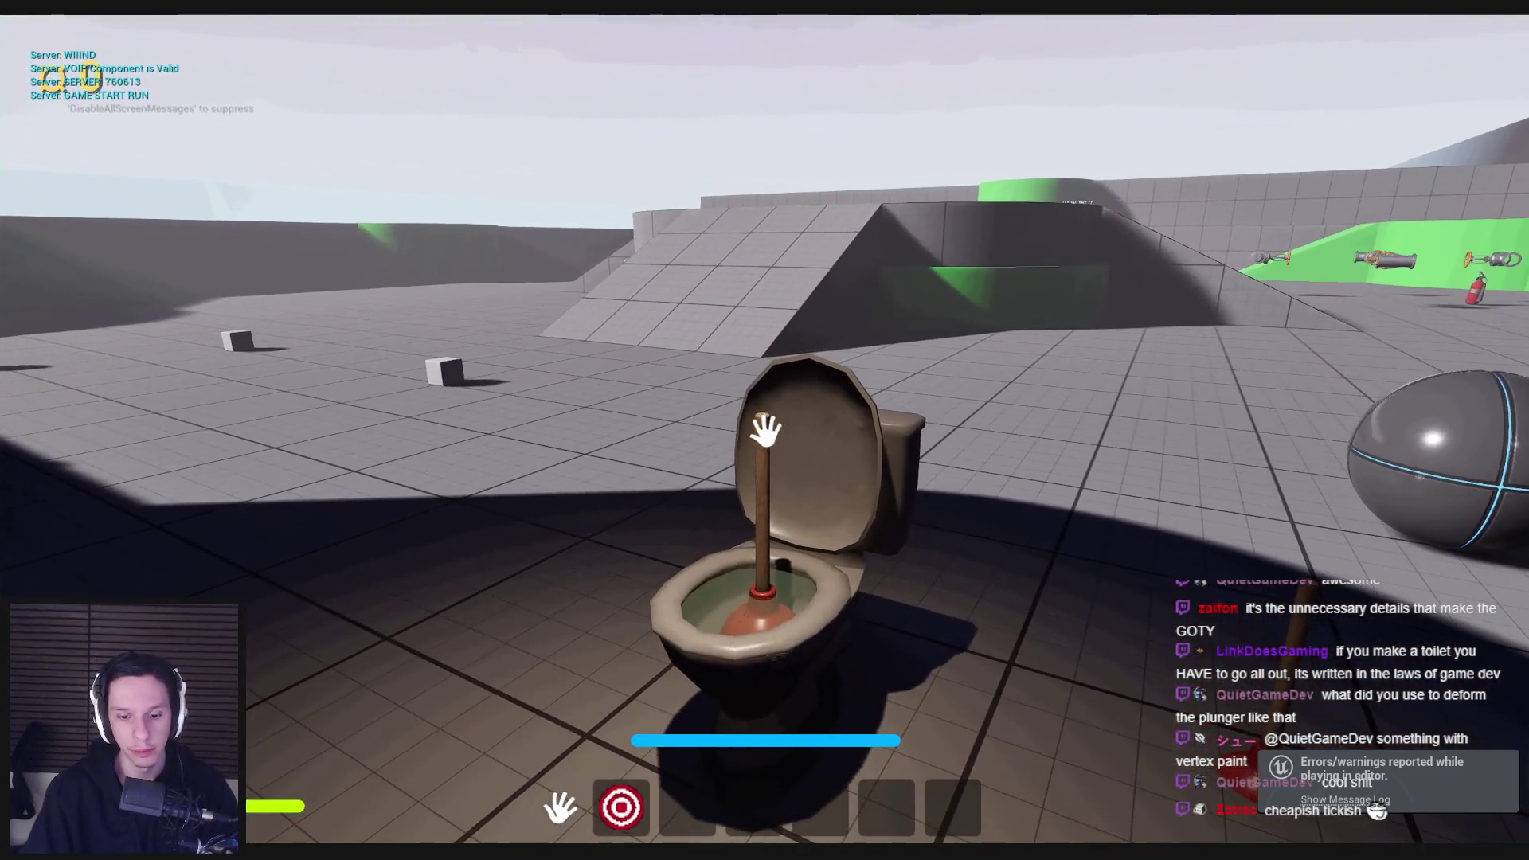
pyautogui.click(767, 498)
pyautogui.click(763, 496)
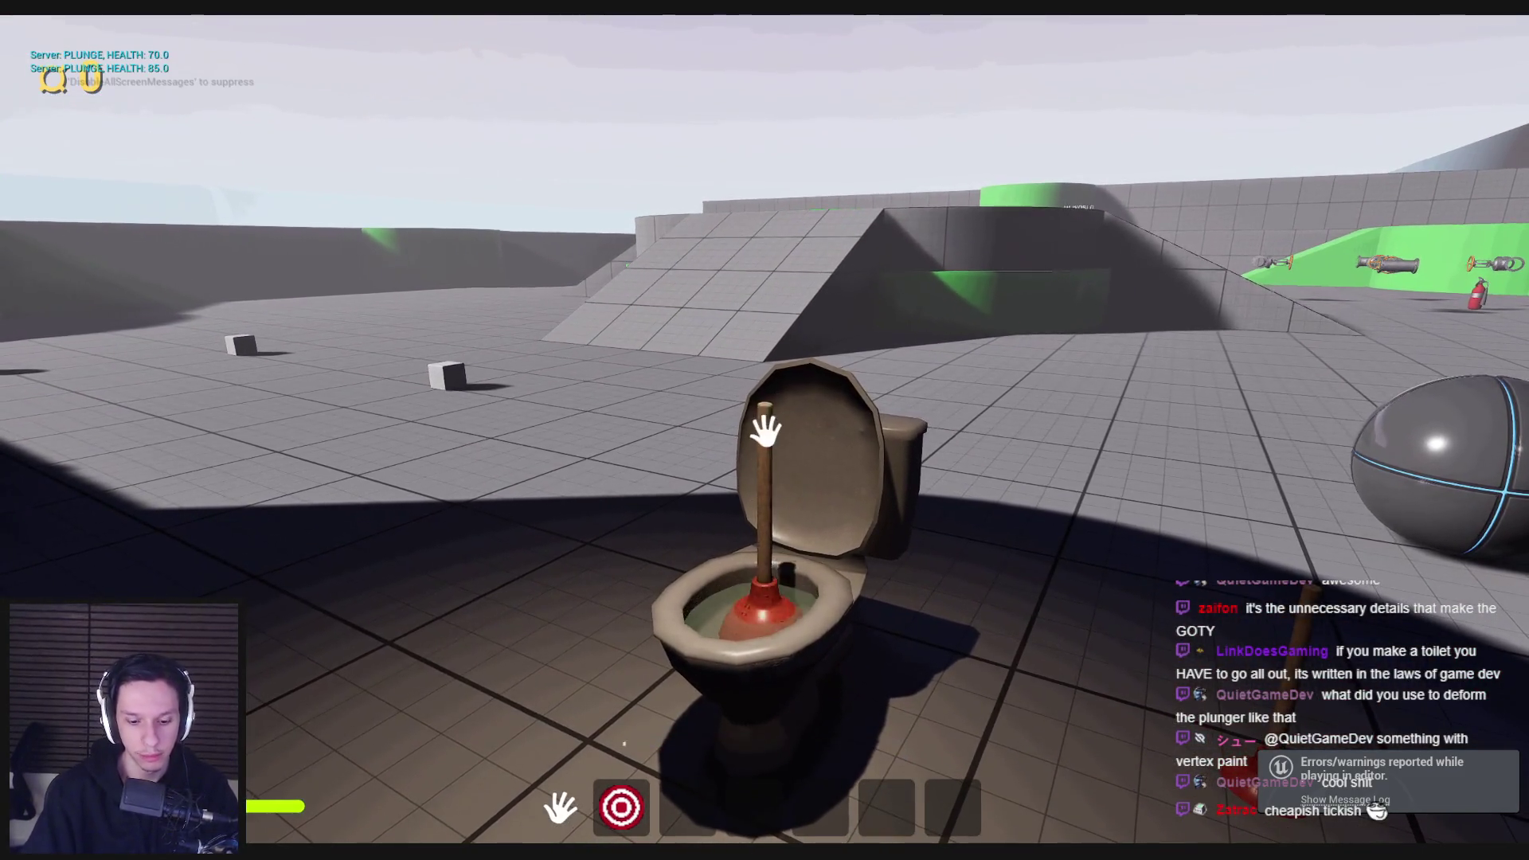
pyautogui.click(765, 430)
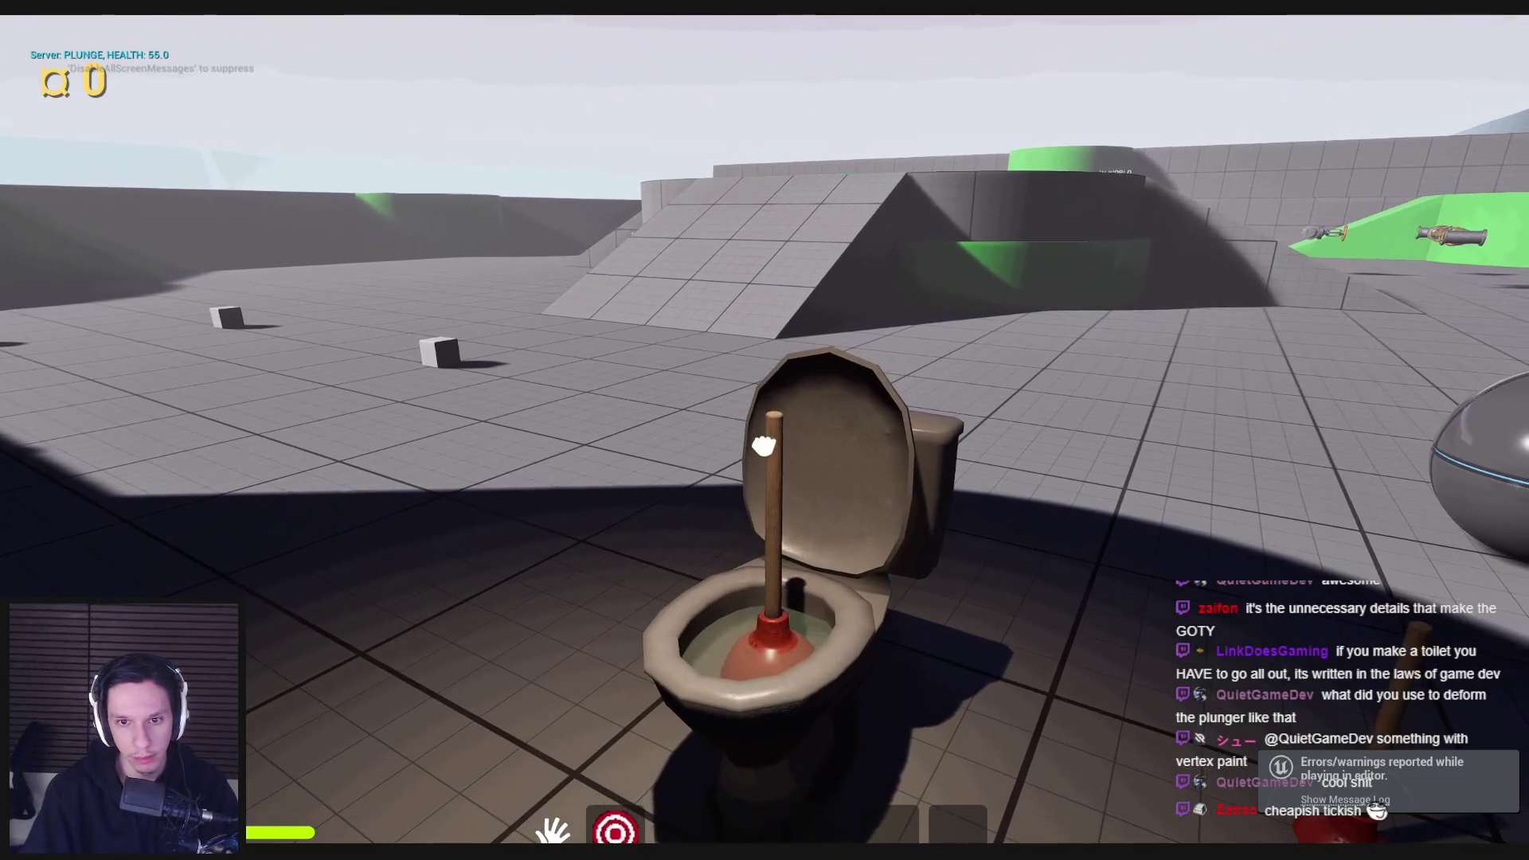
pyautogui.click(764, 445)
pyautogui.click(765, 443)
pyautogui.click(764, 444)
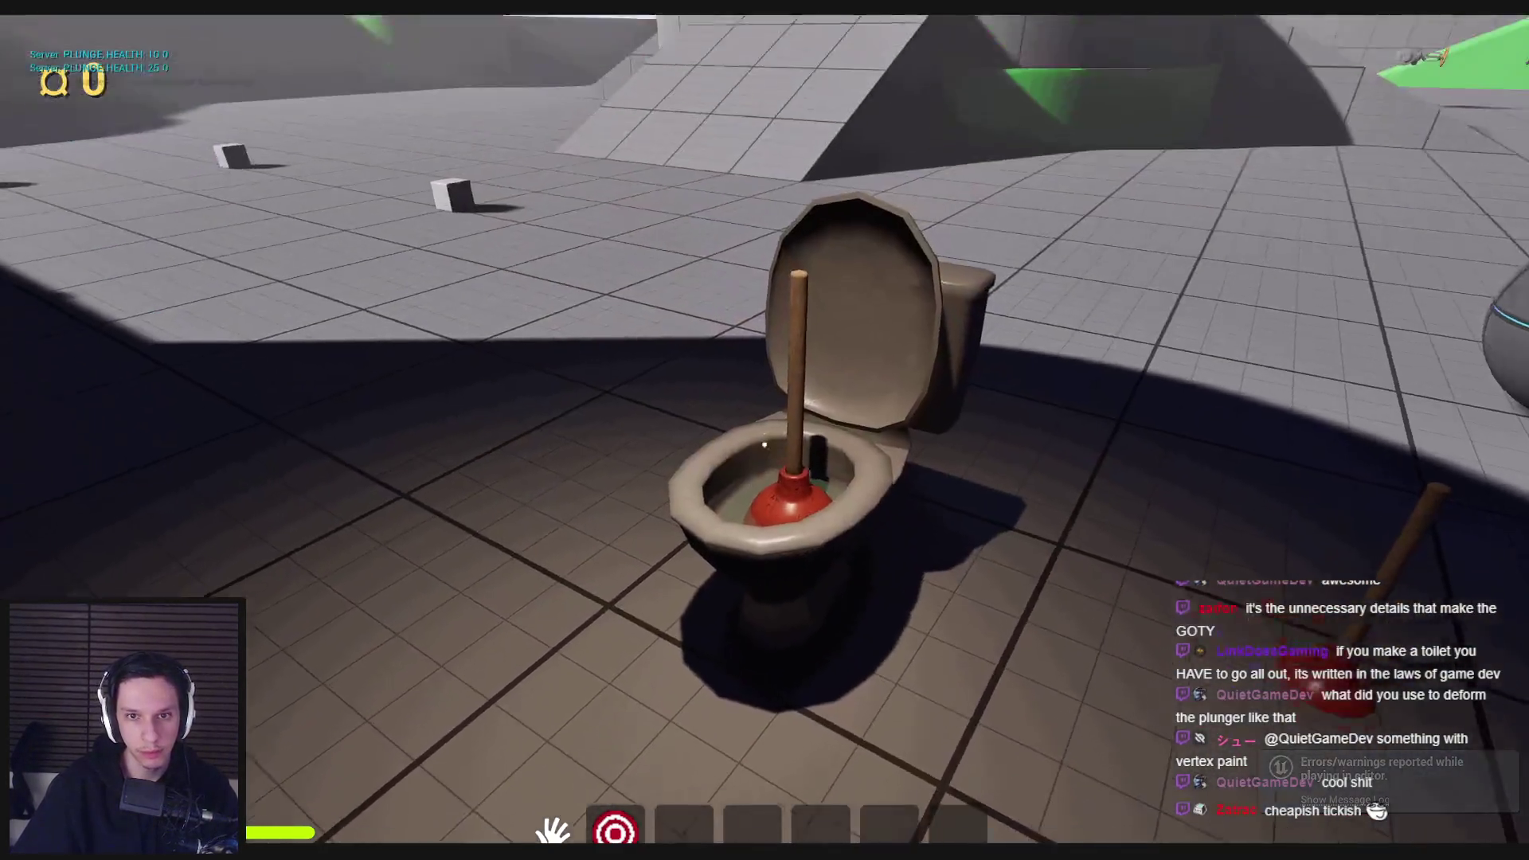
pyautogui.click(764, 444)
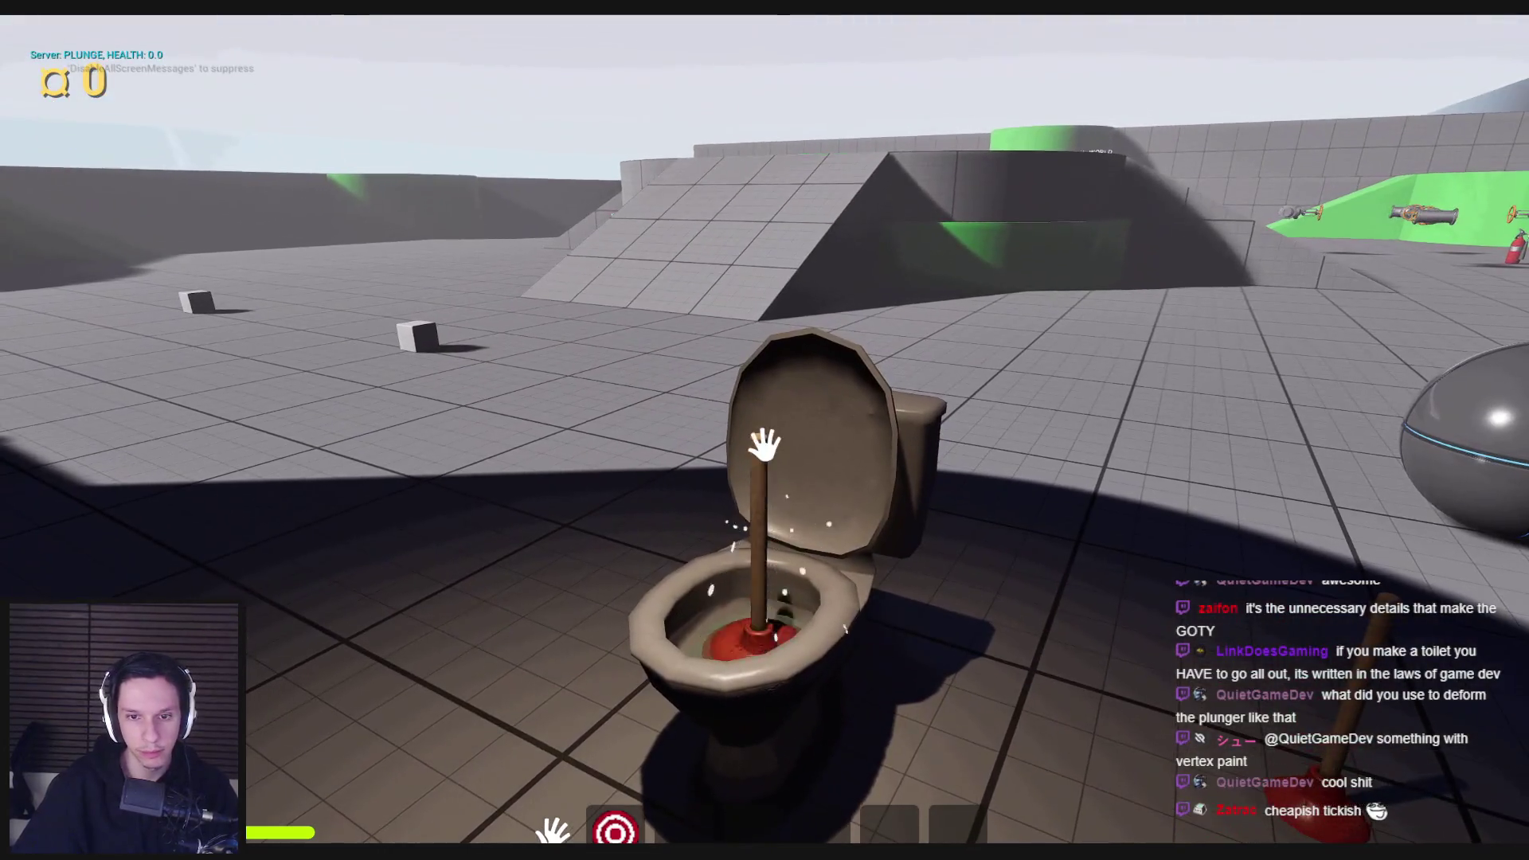
pyautogui.press('w')
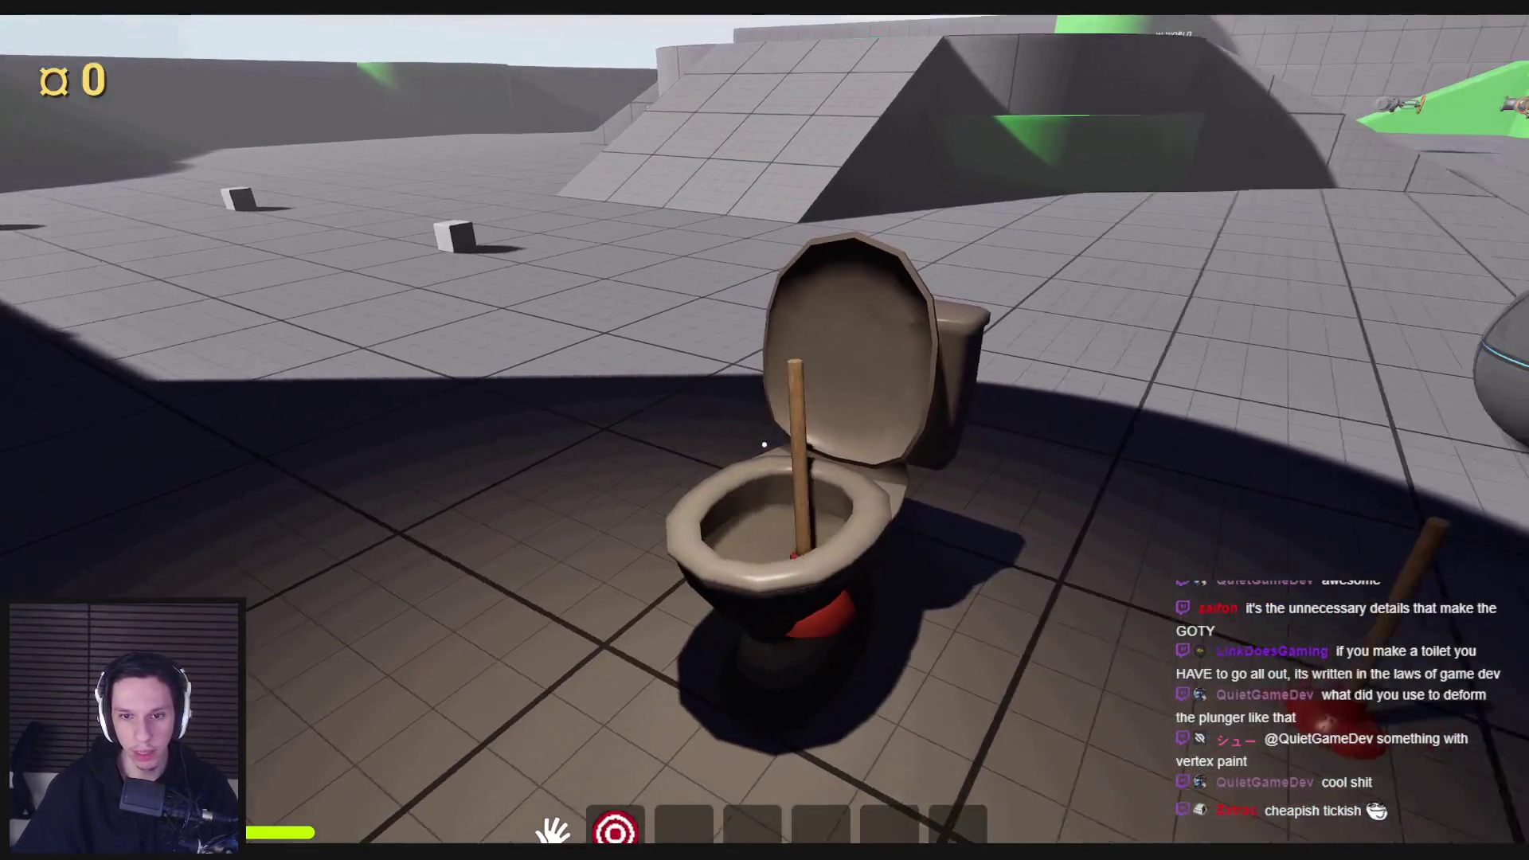
pyautogui.click(764, 444)
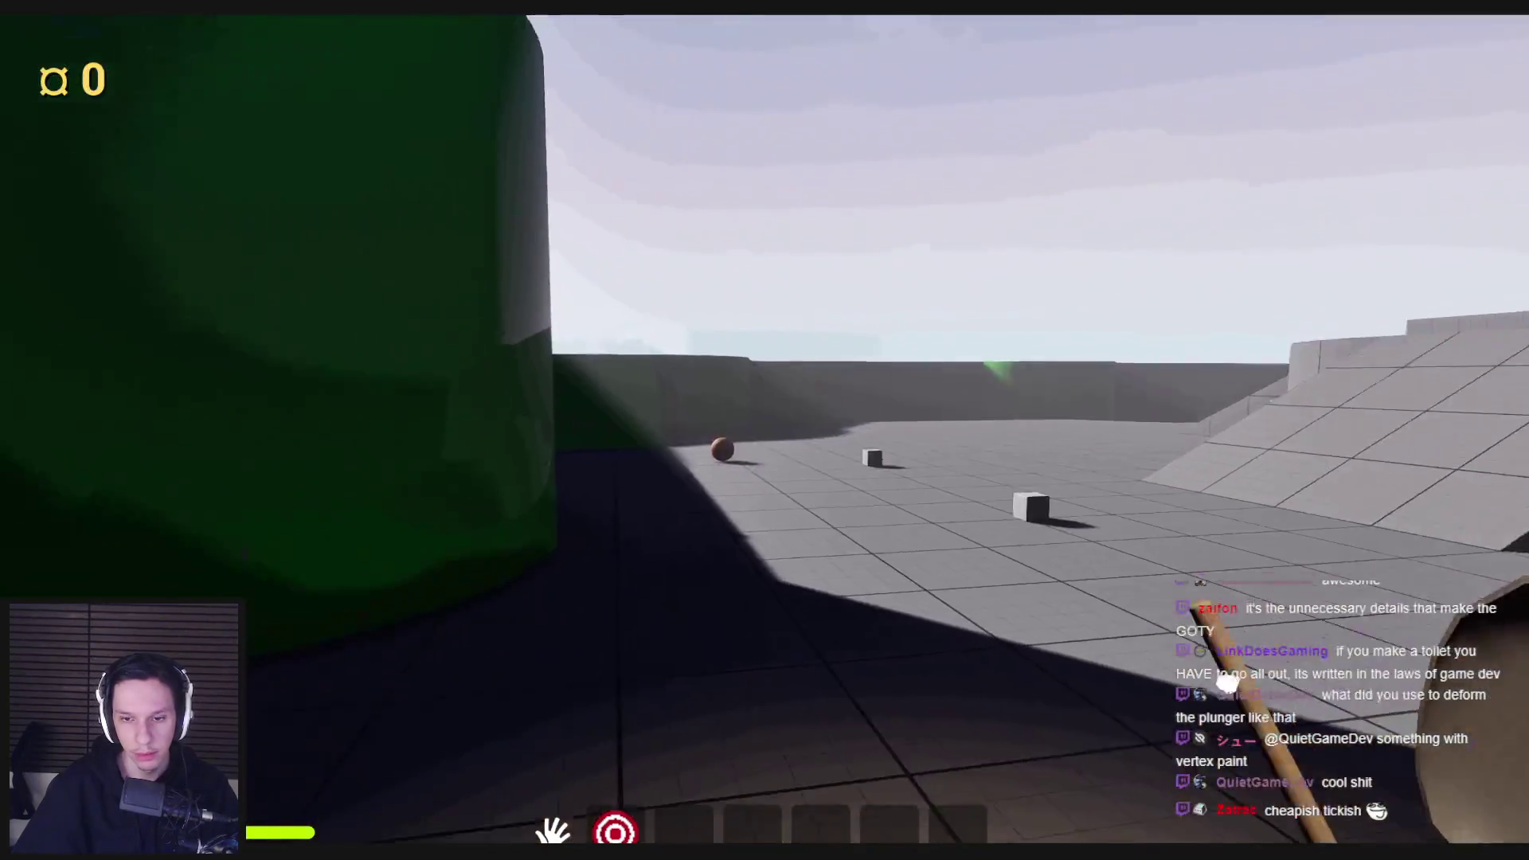
pyautogui.press('Escape')
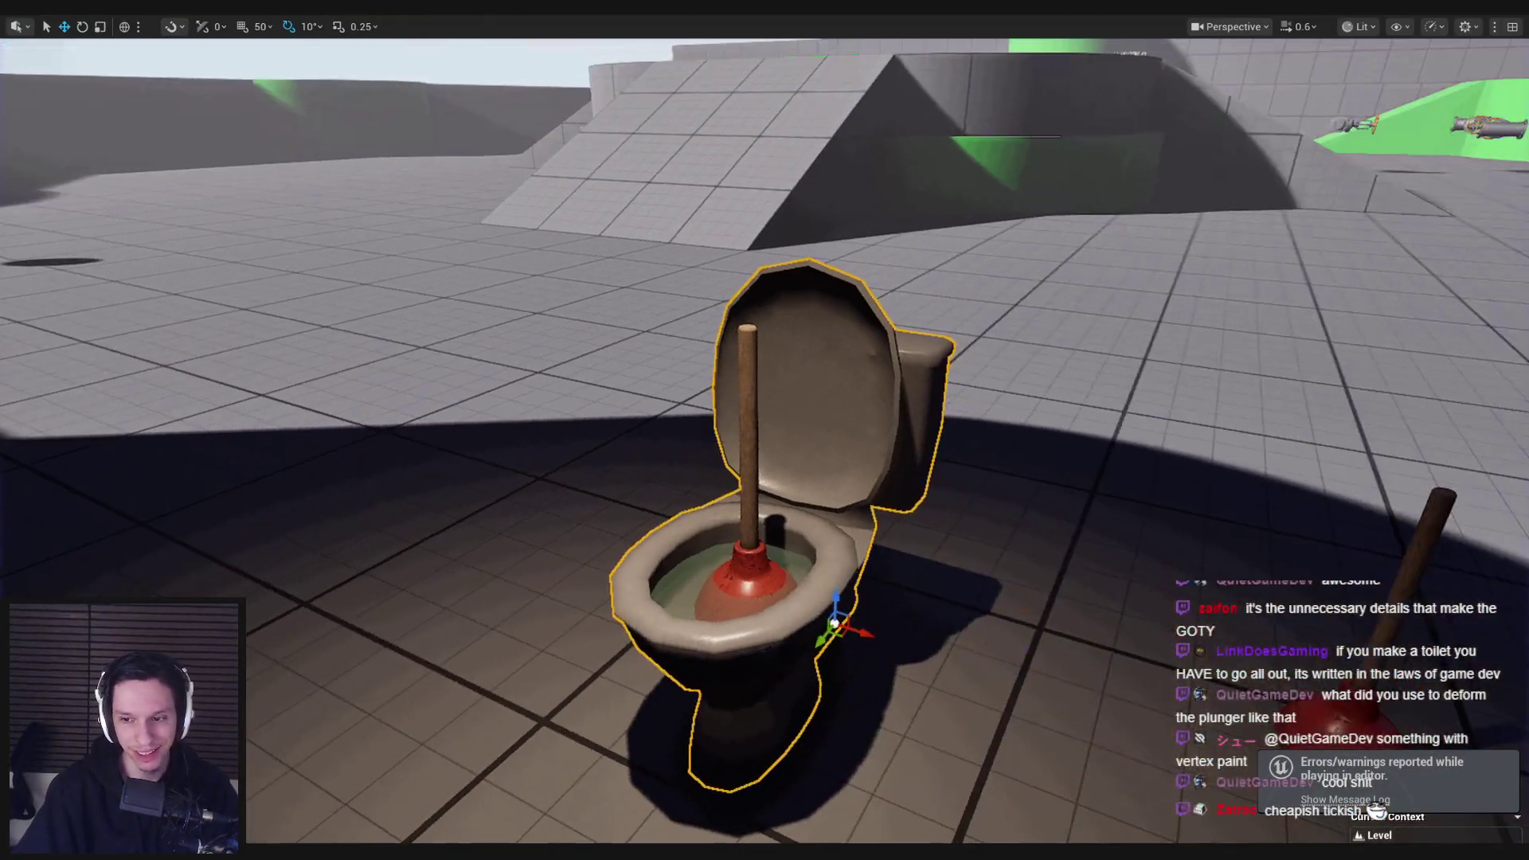
# Step: Save the BP_MaintenanceTask-Toilet Blueprint and return to the level
pyautogui.hotkey('alt', 'Tab')
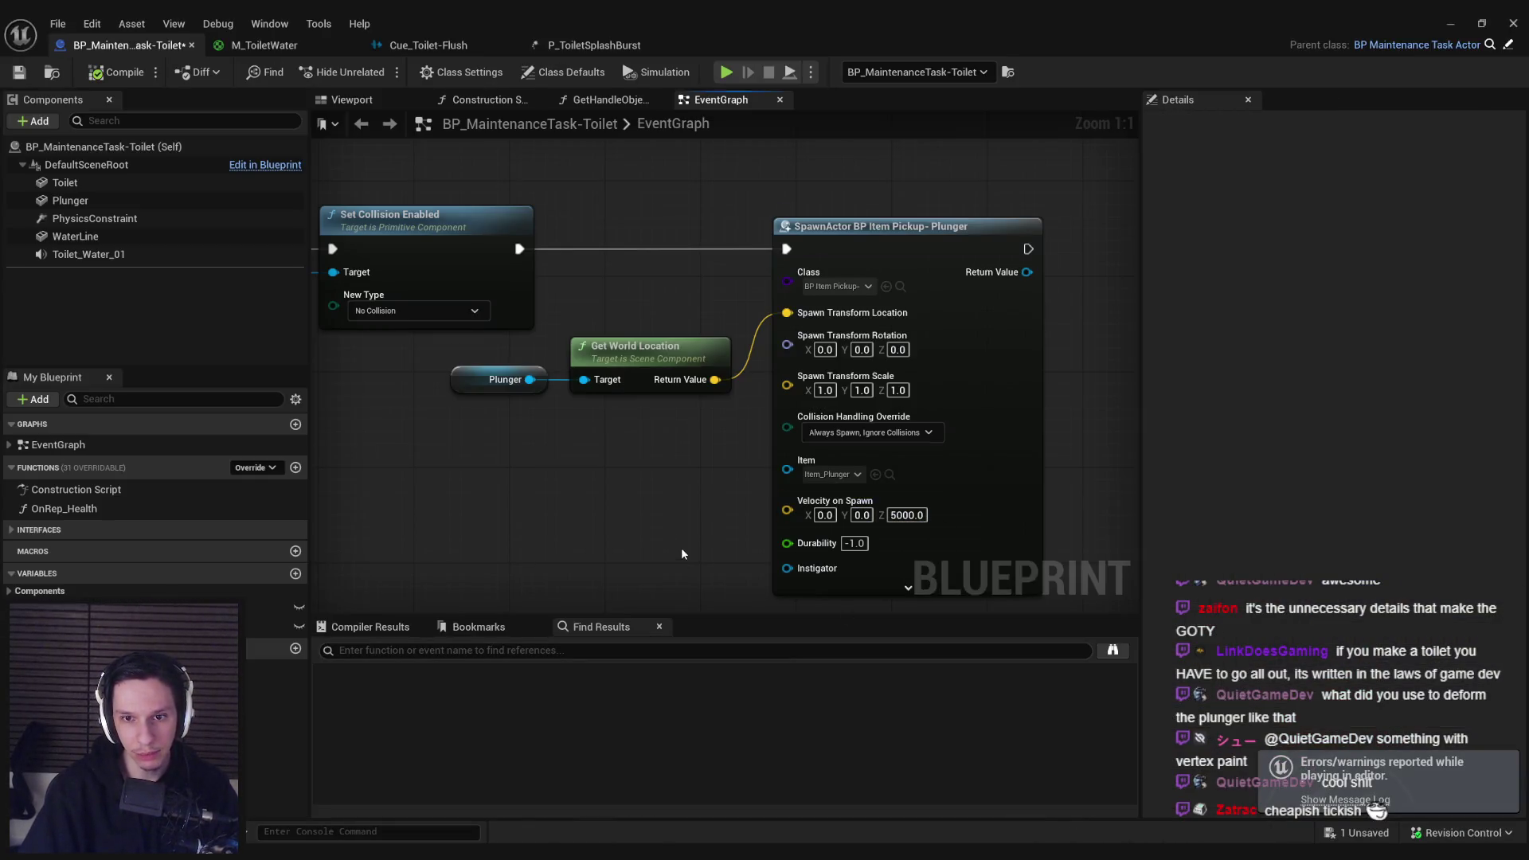
pyautogui.moveTo(682, 554); pyautogui.dragTo(682, 497)
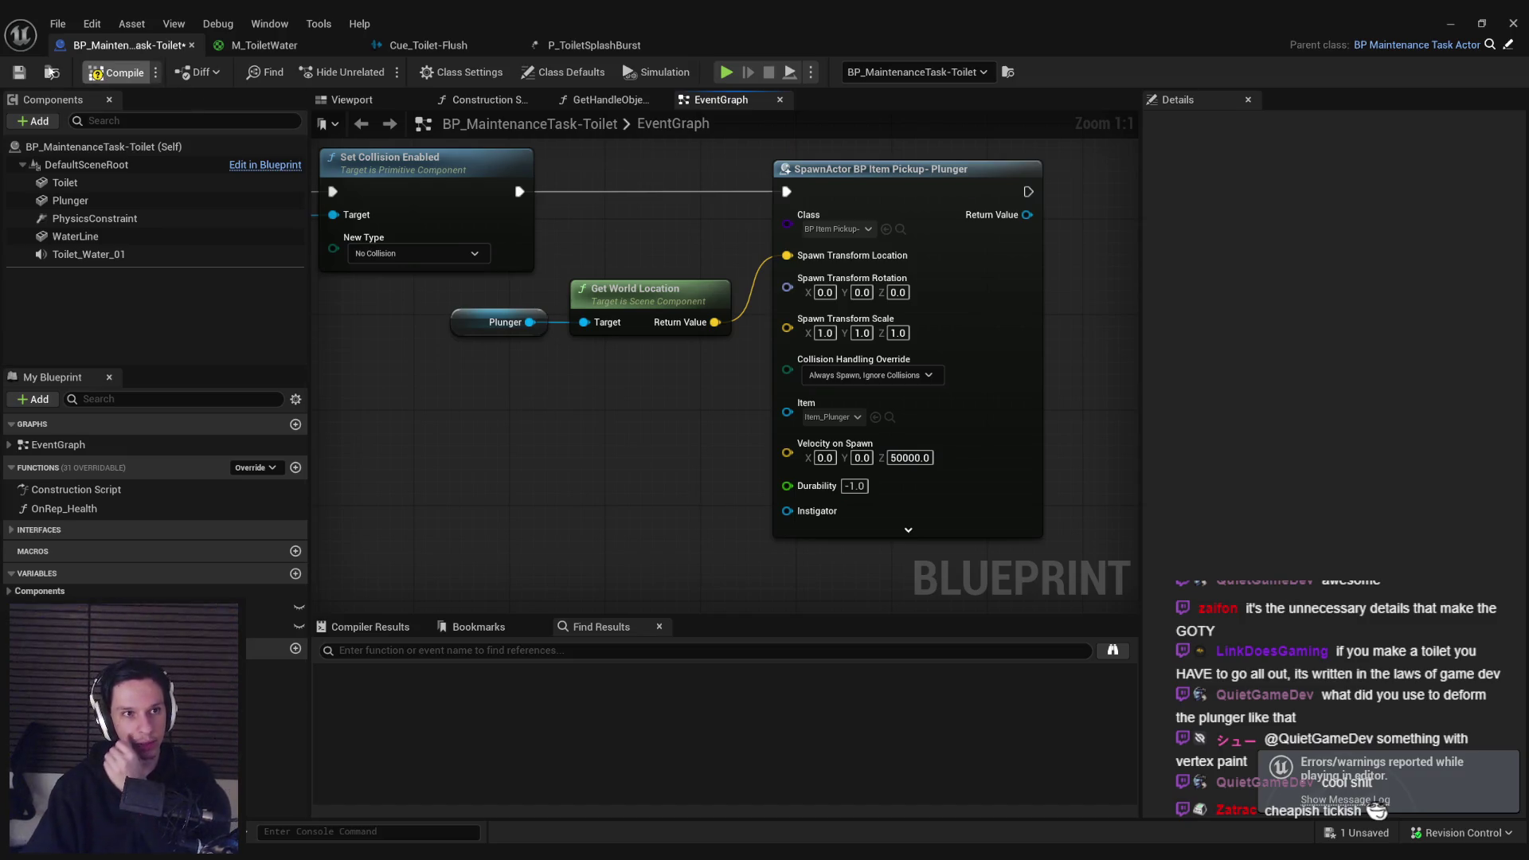
pyautogui.click(19, 72)
pyautogui.click(1451, 24)
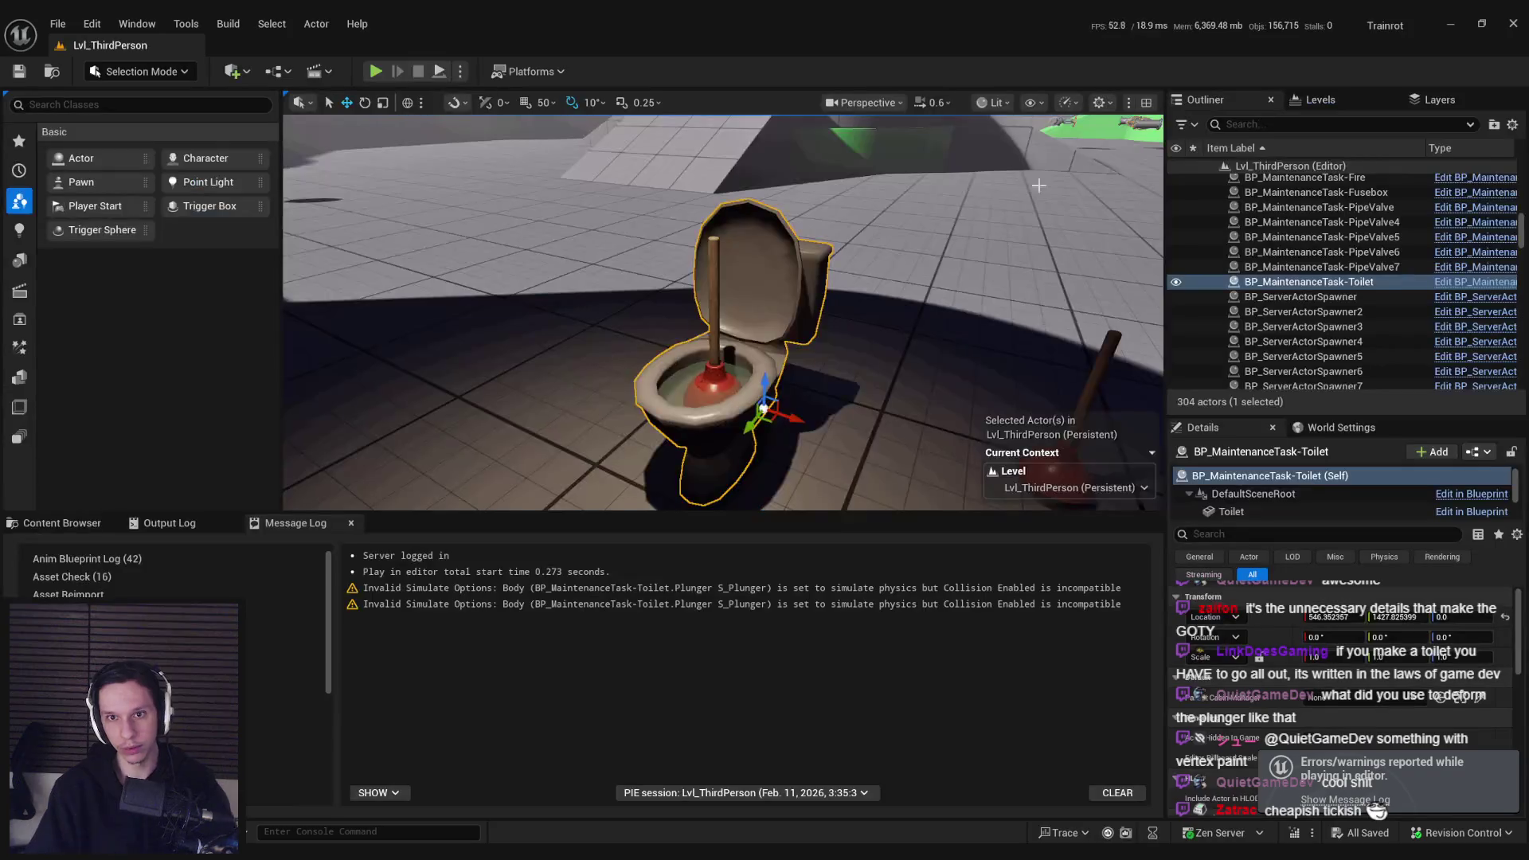
# Step: Playtest plunging the toilet six times to 0 health, then bring the Blueprint back up
pyautogui.hotkey('alt', 'p')
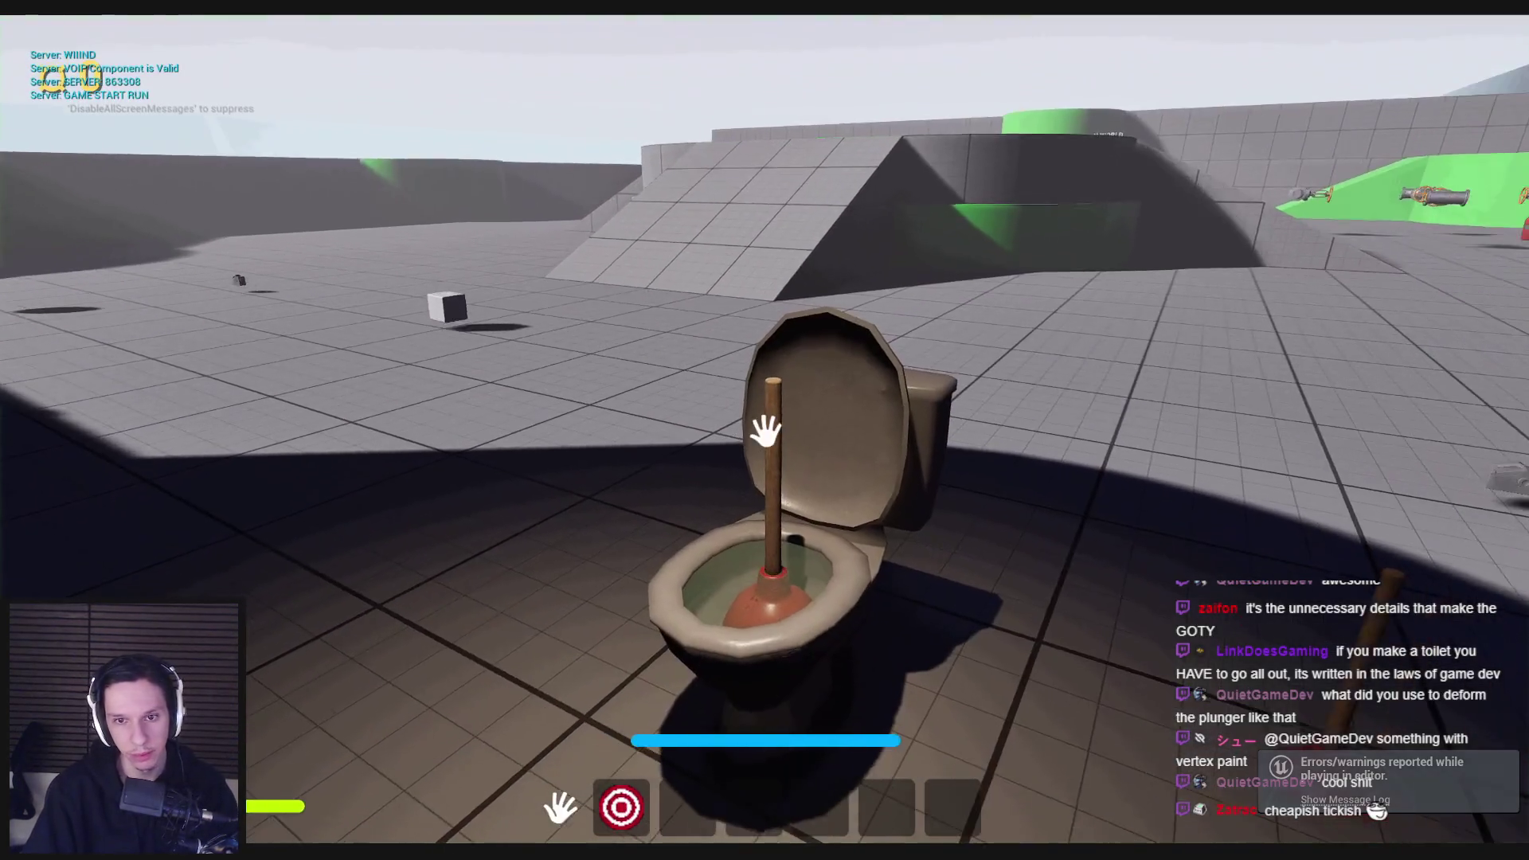
pyautogui.click(765, 430)
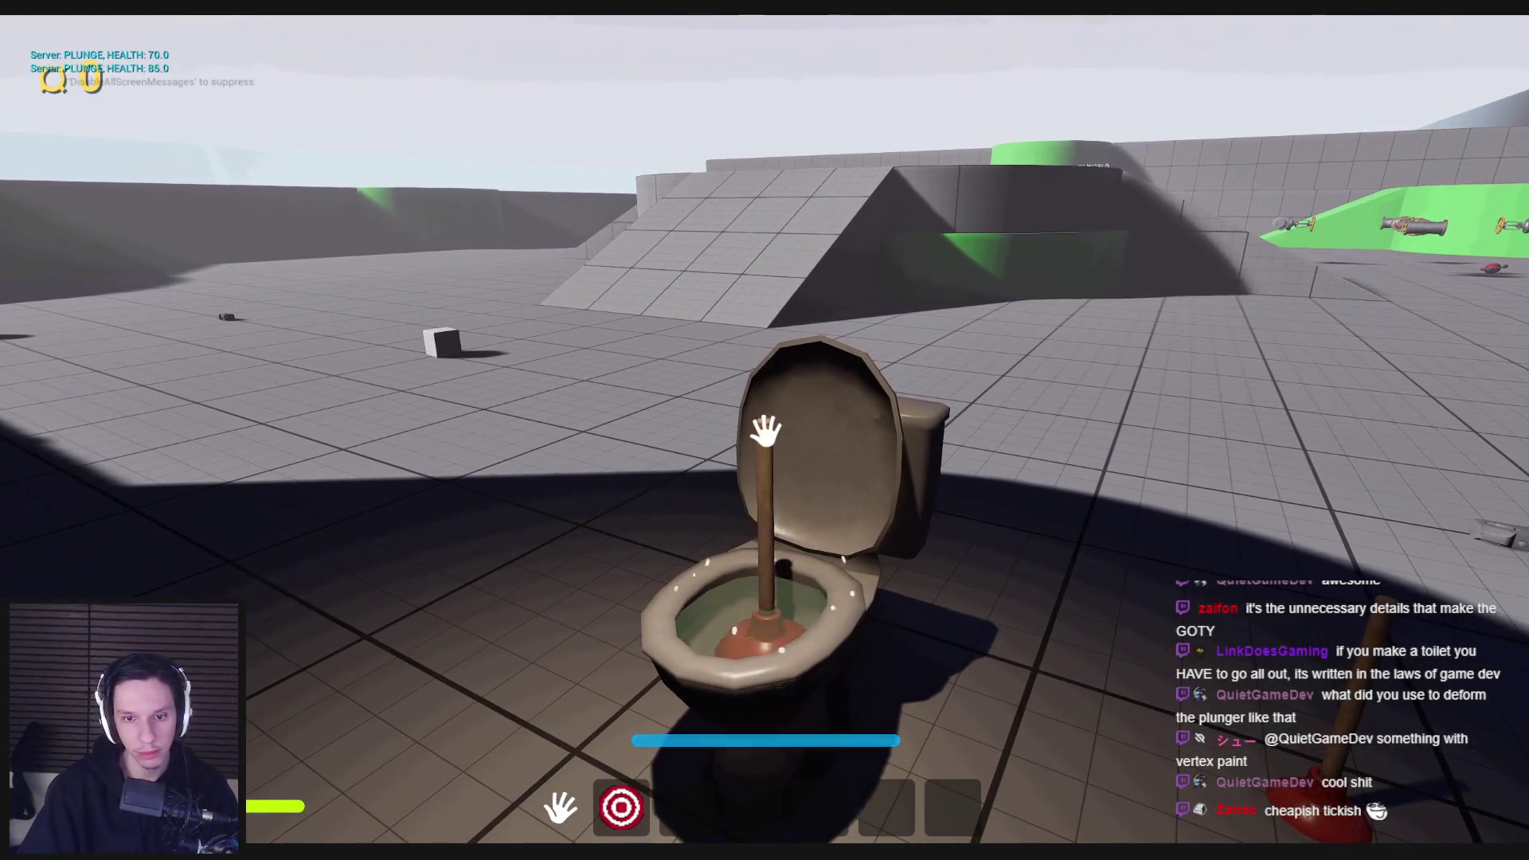
pyautogui.click(765, 444)
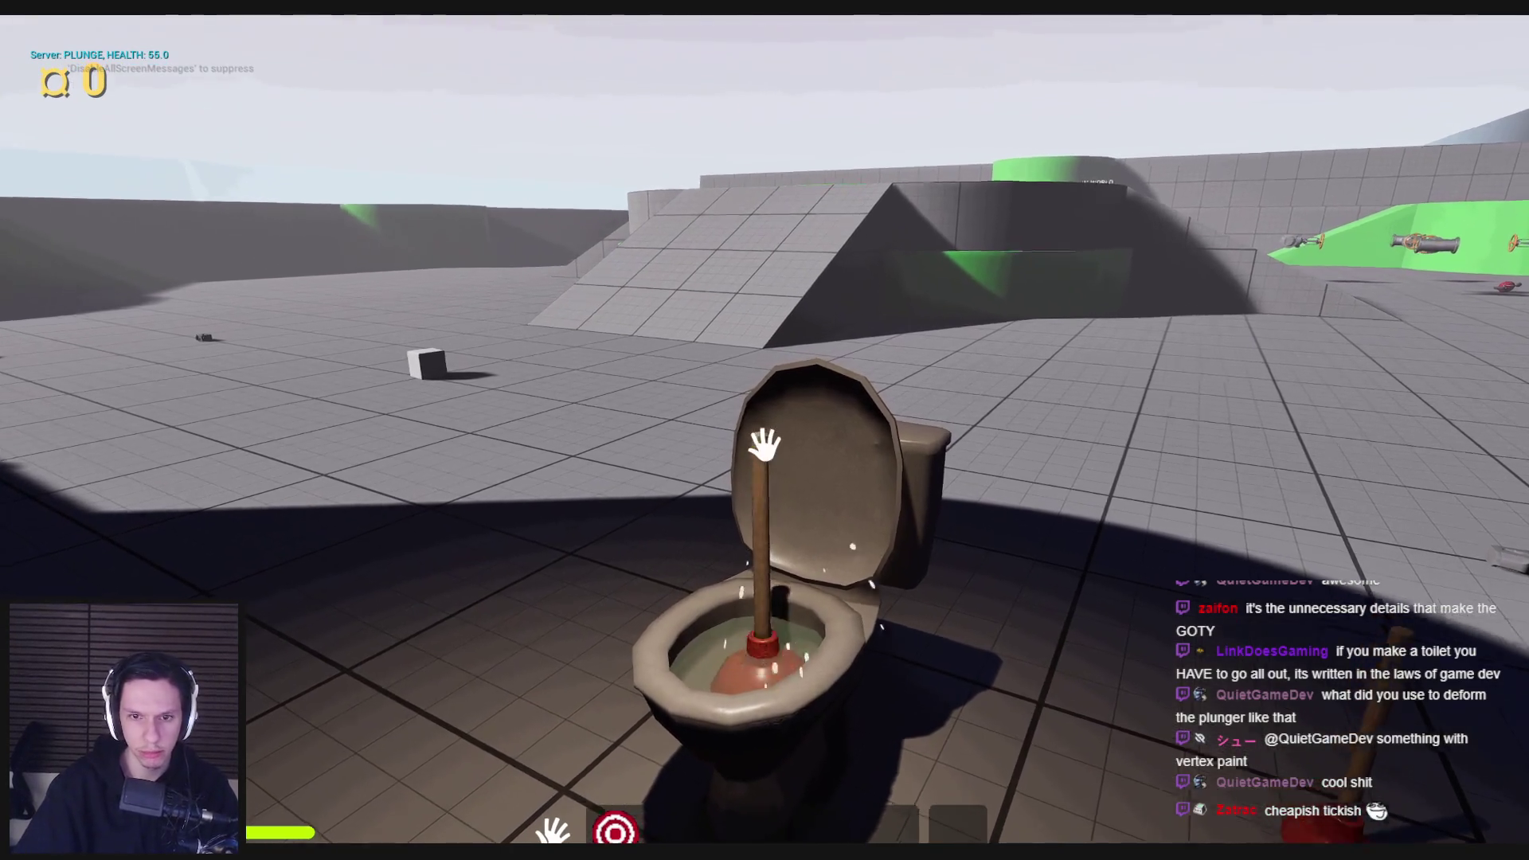
pyautogui.click(765, 444)
pyautogui.click(765, 444)
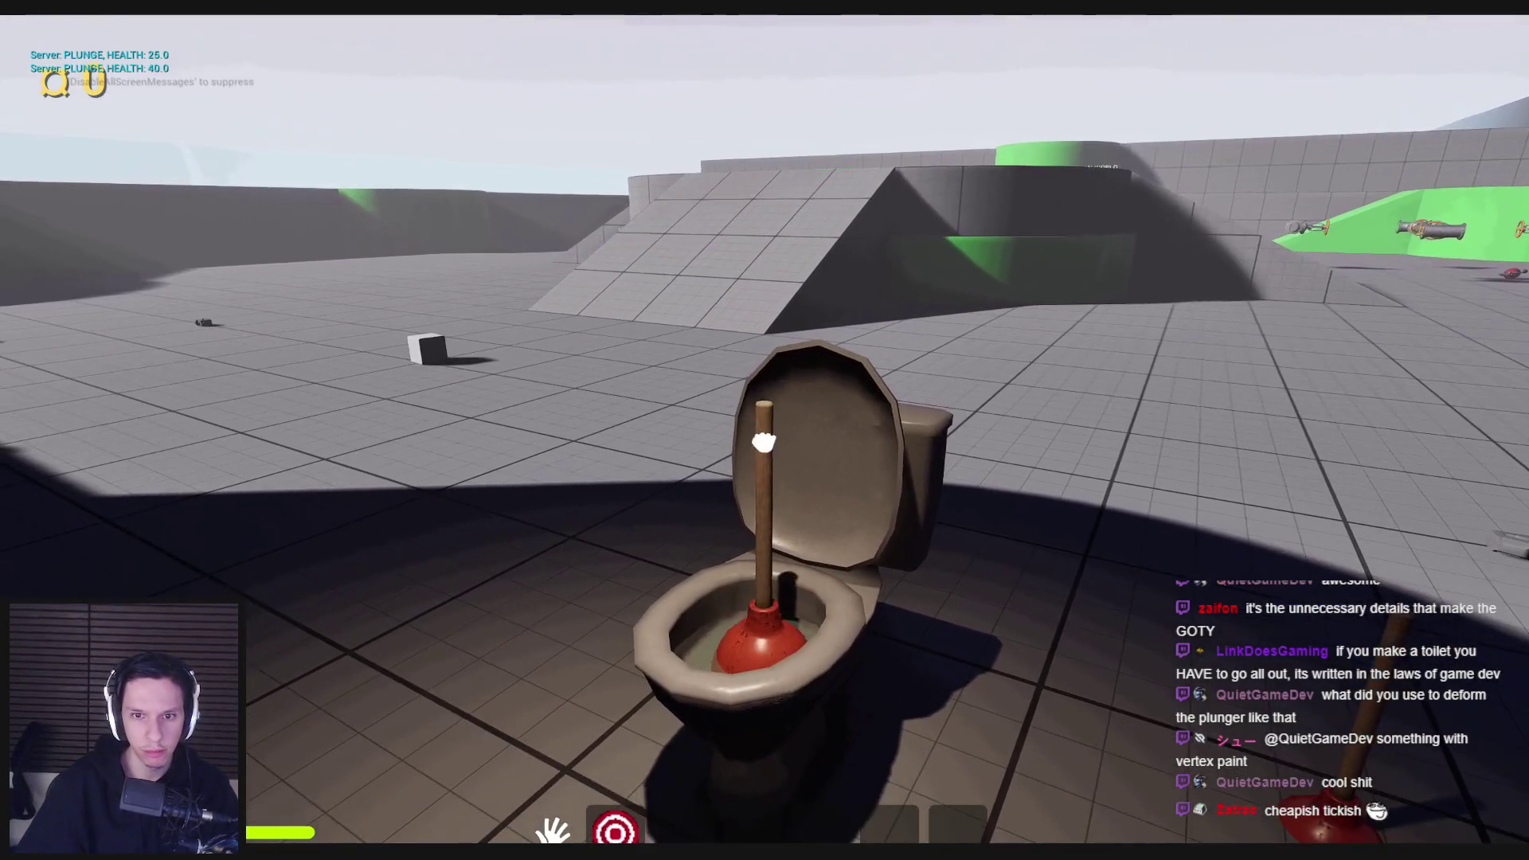
pyautogui.click(765, 444)
pyautogui.click(764, 444)
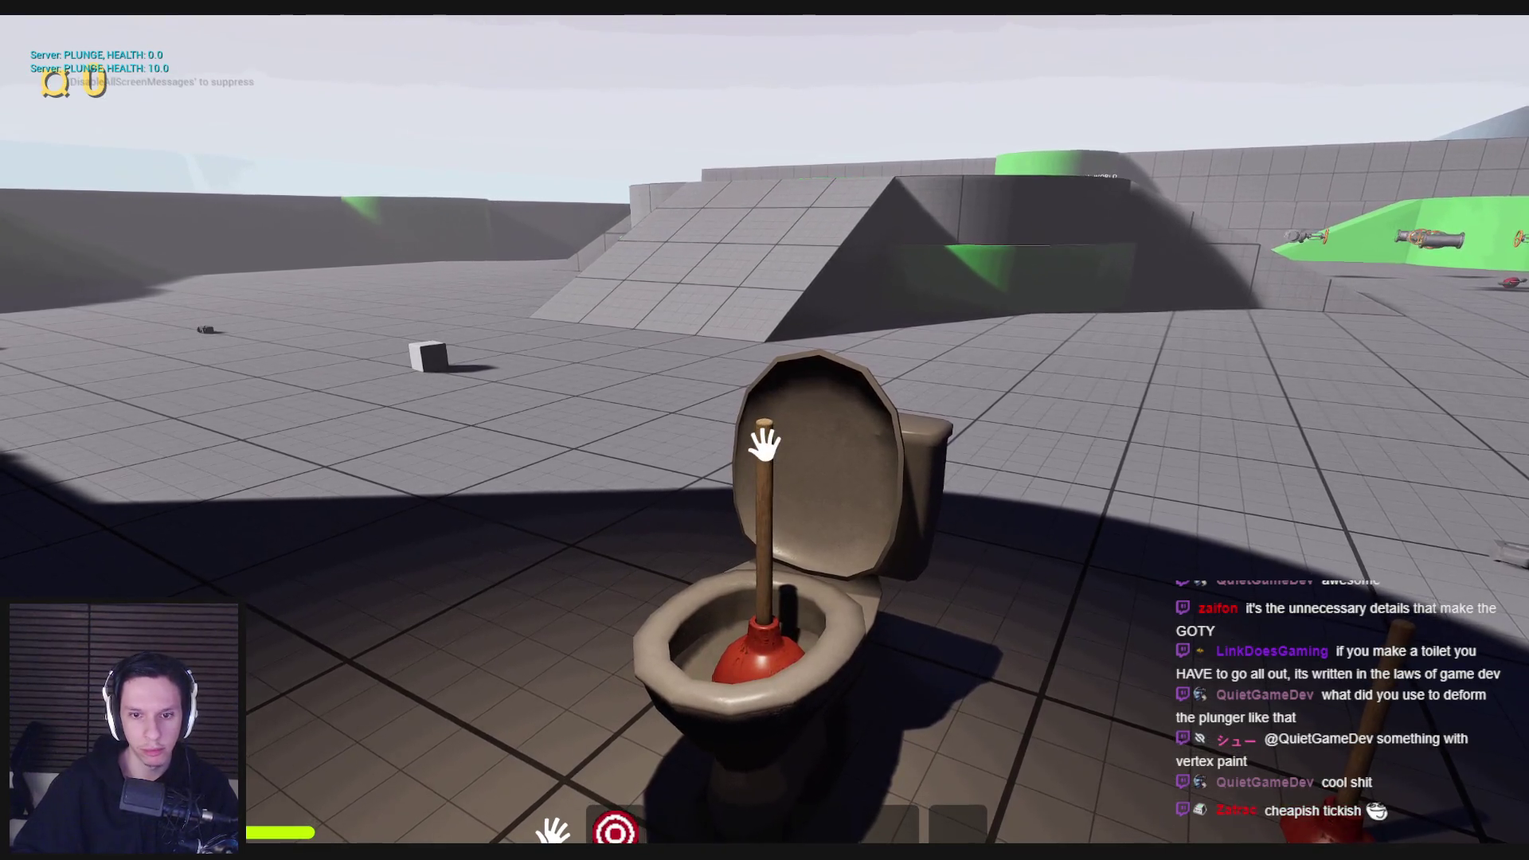
pyautogui.press('Escape')
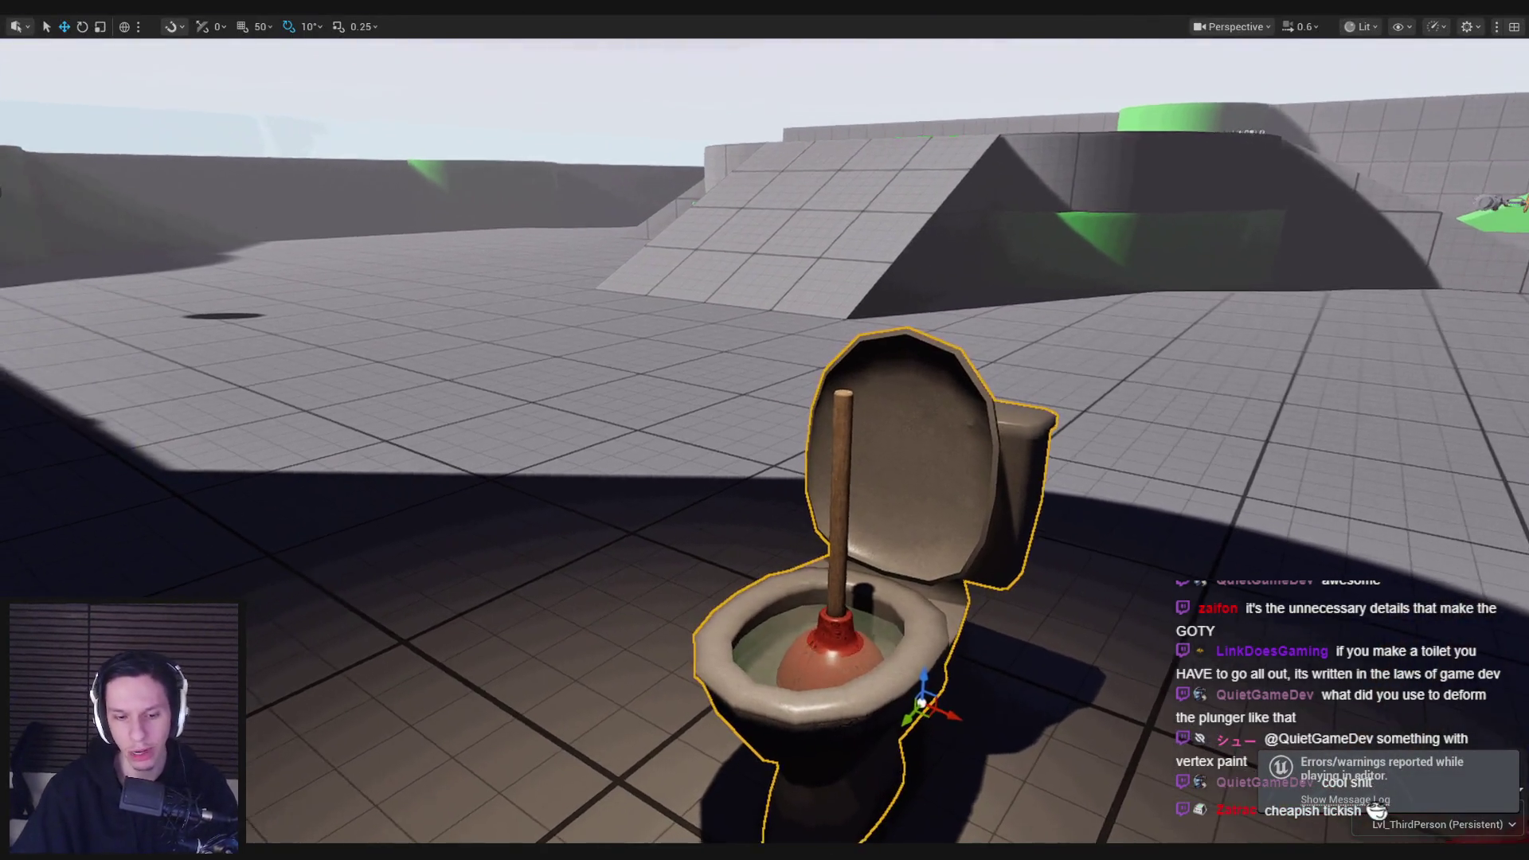
pyautogui.press('F11')
pyautogui.click(541, 836)
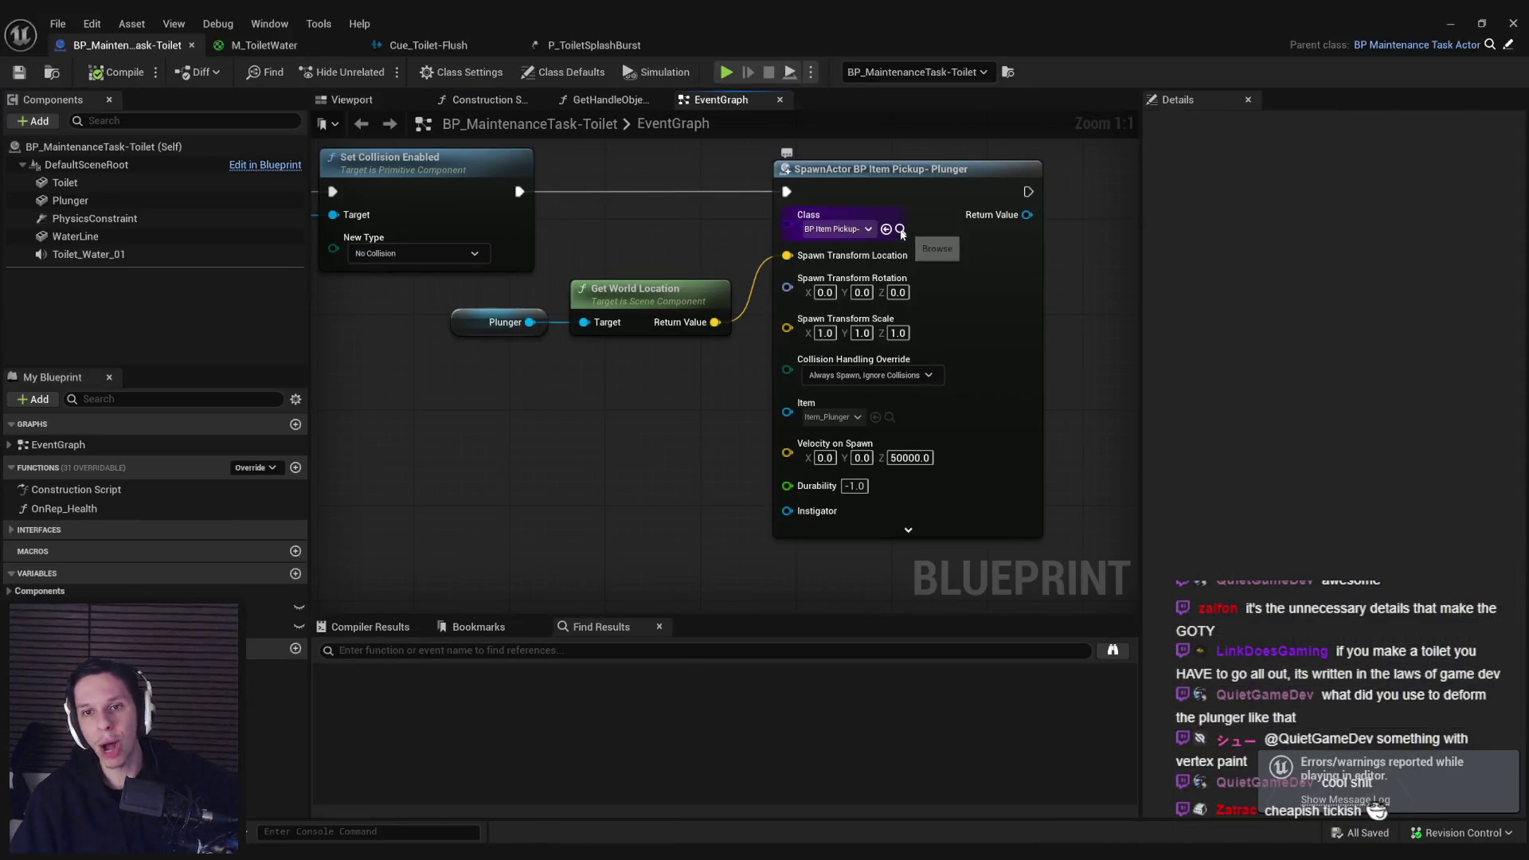
# Step: Open BP_ItemPickup-Plunger and find references to the VelocityOnSpawn variable
pyautogui.click(1451, 23)
pyautogui.doubleClick(441, 747)
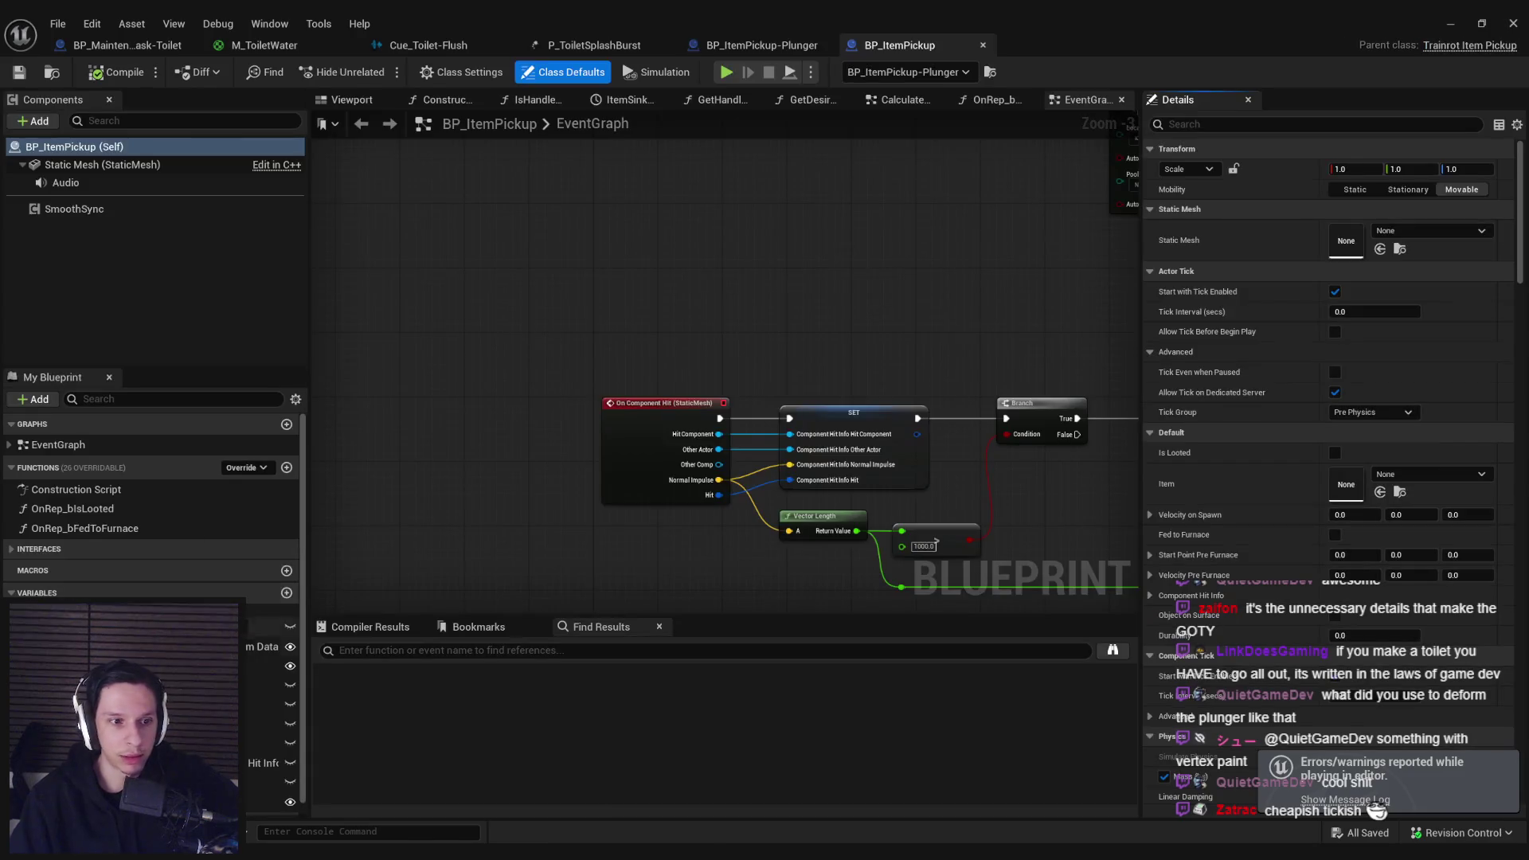
pyautogui.click(267, 666)
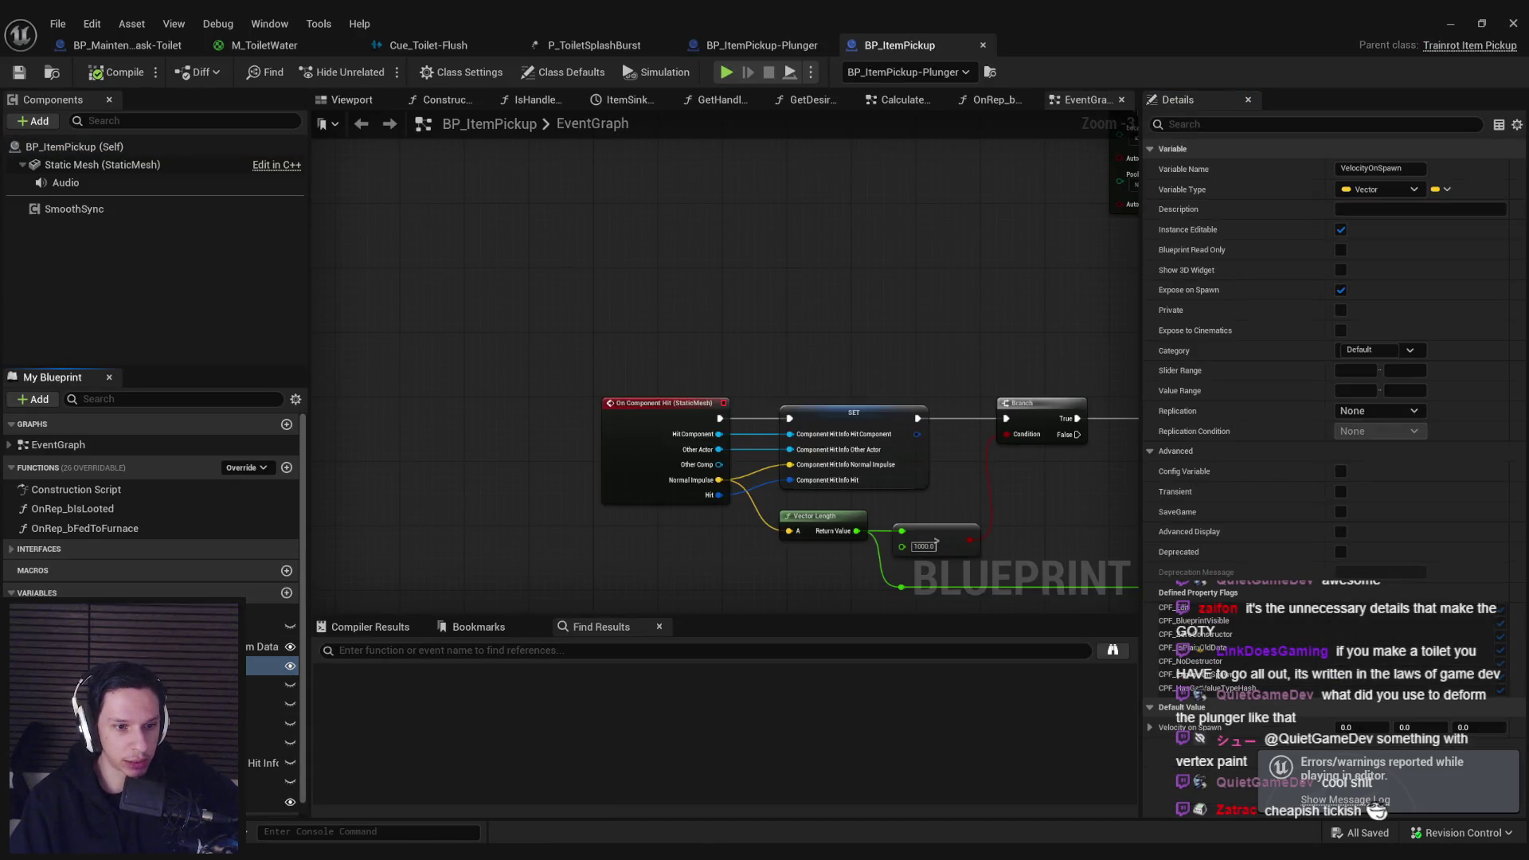
pyautogui.rightClick(266, 666)
pyautogui.click(290, 720)
pyautogui.click(401, 707)
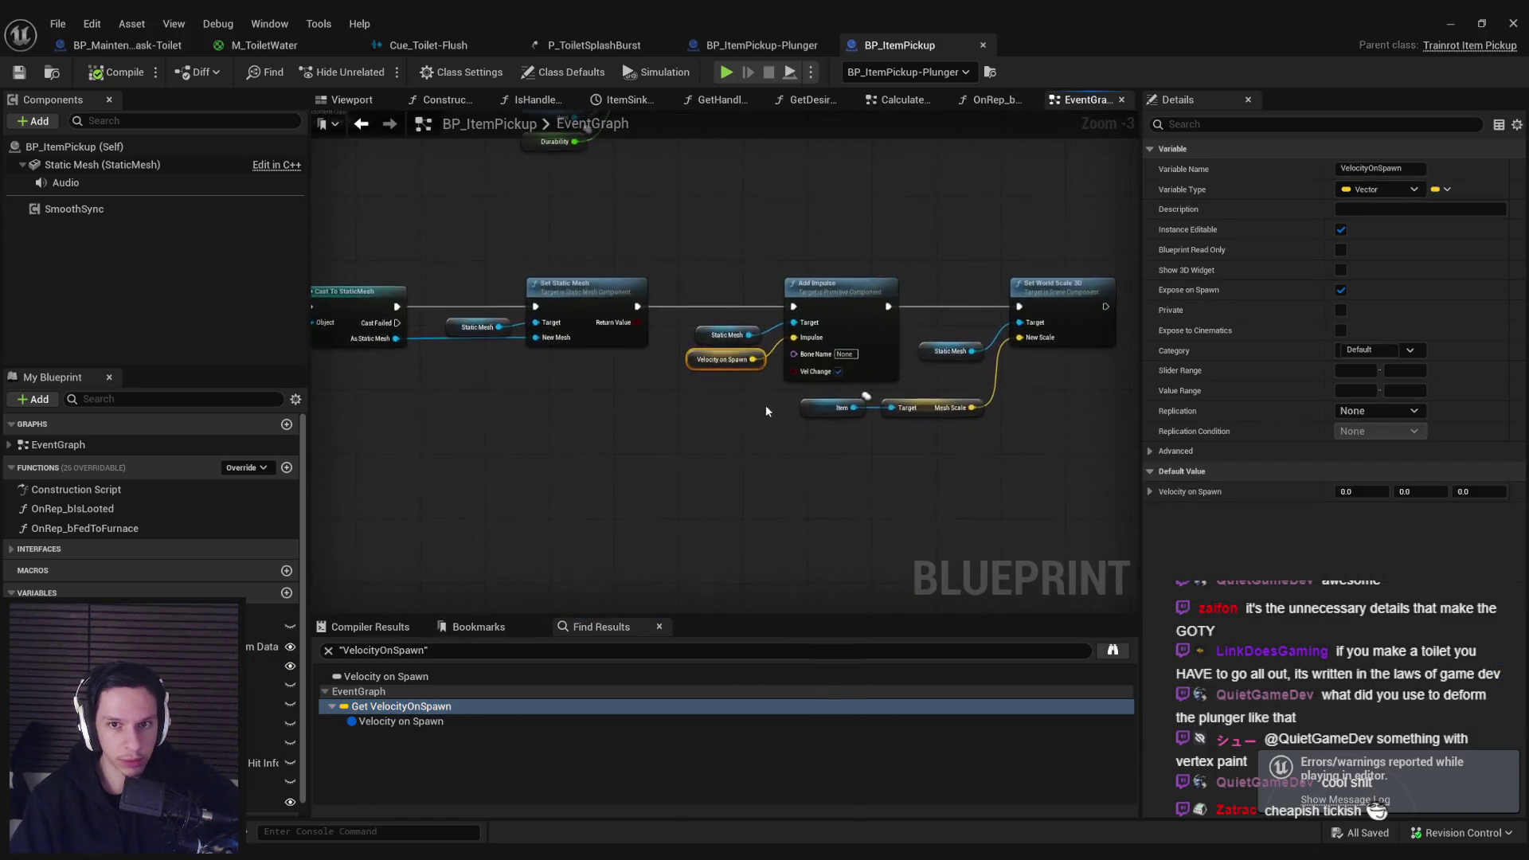
# Step: Inspect the mesh-loading nodes: Cast To StaticMesh, LoadMesh and SET
pyautogui.scroll(-2, 653, 443)
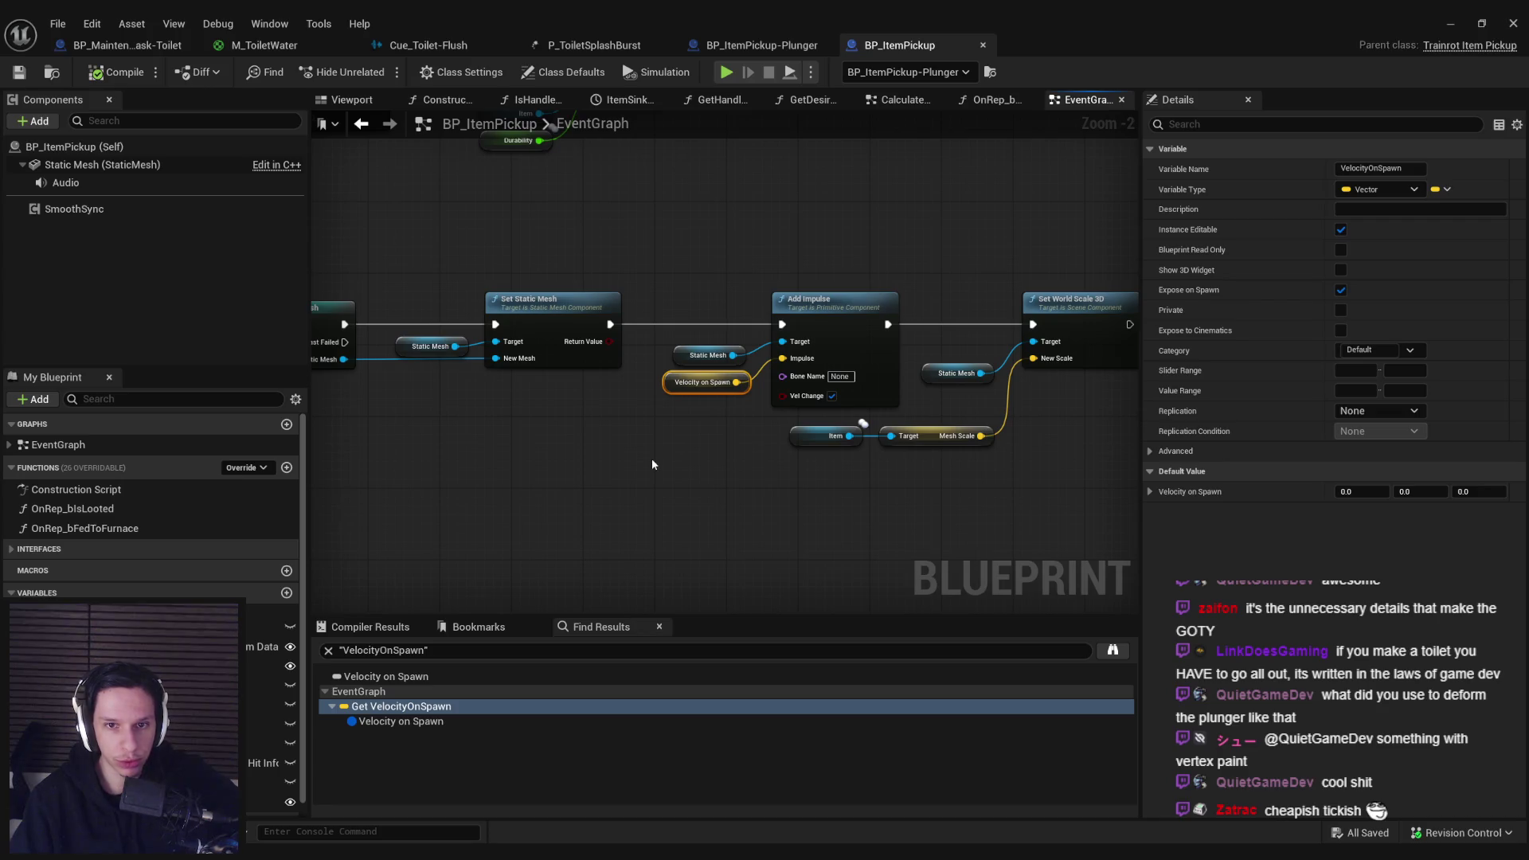
pyautogui.scroll(-1, 628, 467)
pyautogui.moveTo(629, 466)
pyautogui.mouseDown()
pyautogui.moveTo(1073, 432)
pyautogui.moveTo(545, 429)
pyautogui.mouseUp()
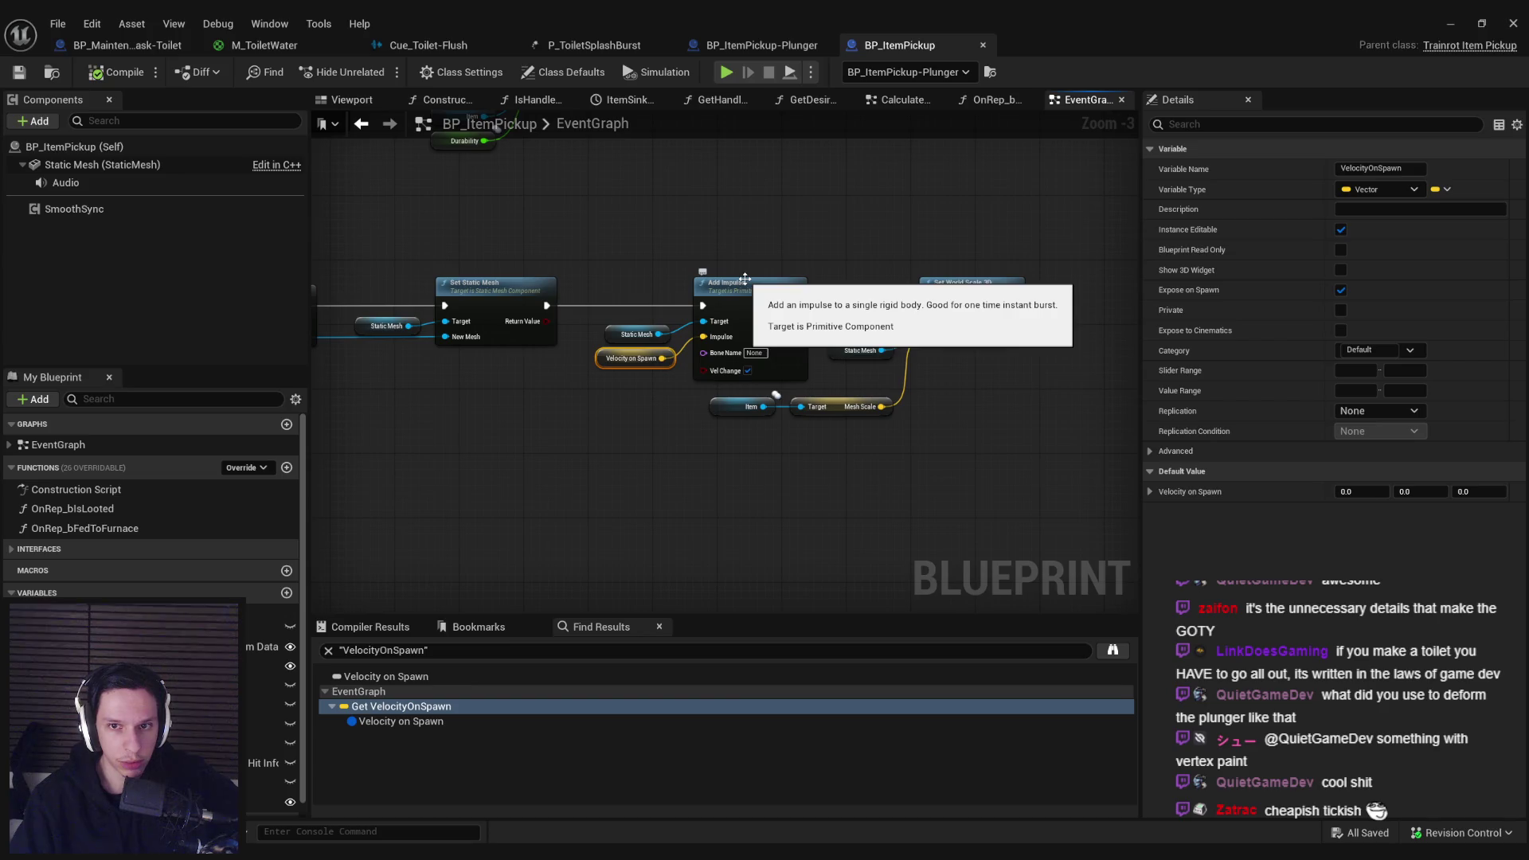
pyautogui.moveTo(621, 249)
pyautogui.mouseDown()
pyautogui.moveTo(764, 309)
pyautogui.moveTo(904, 339)
pyautogui.mouseUp()
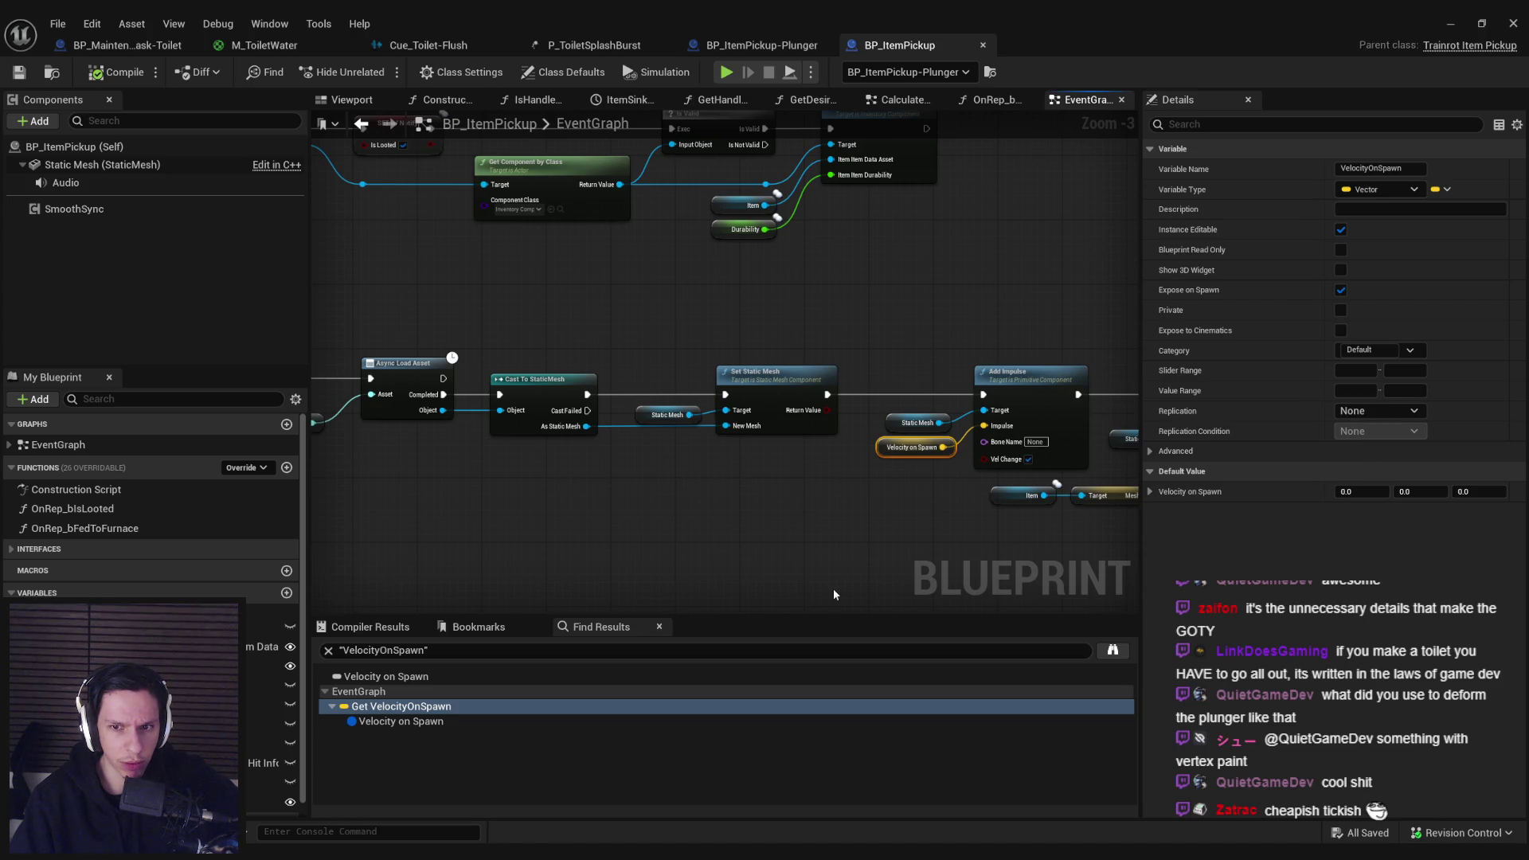
pyautogui.moveTo(490, 265); pyautogui.dragTo(706, 300)
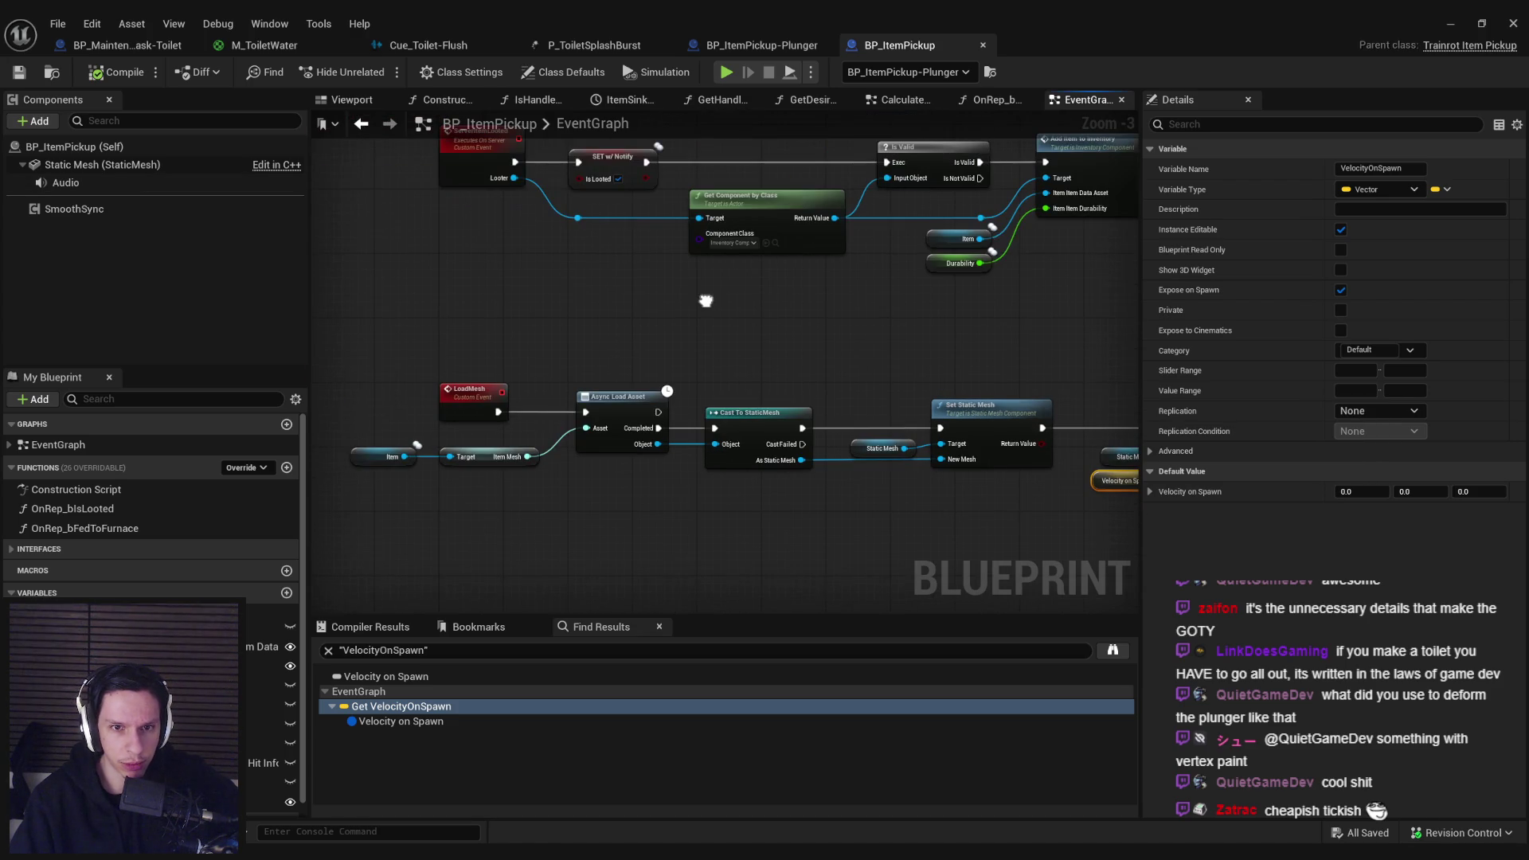
# Step: Read the plunger physics warnings in the level editor's message log
pyautogui.click(1451, 23)
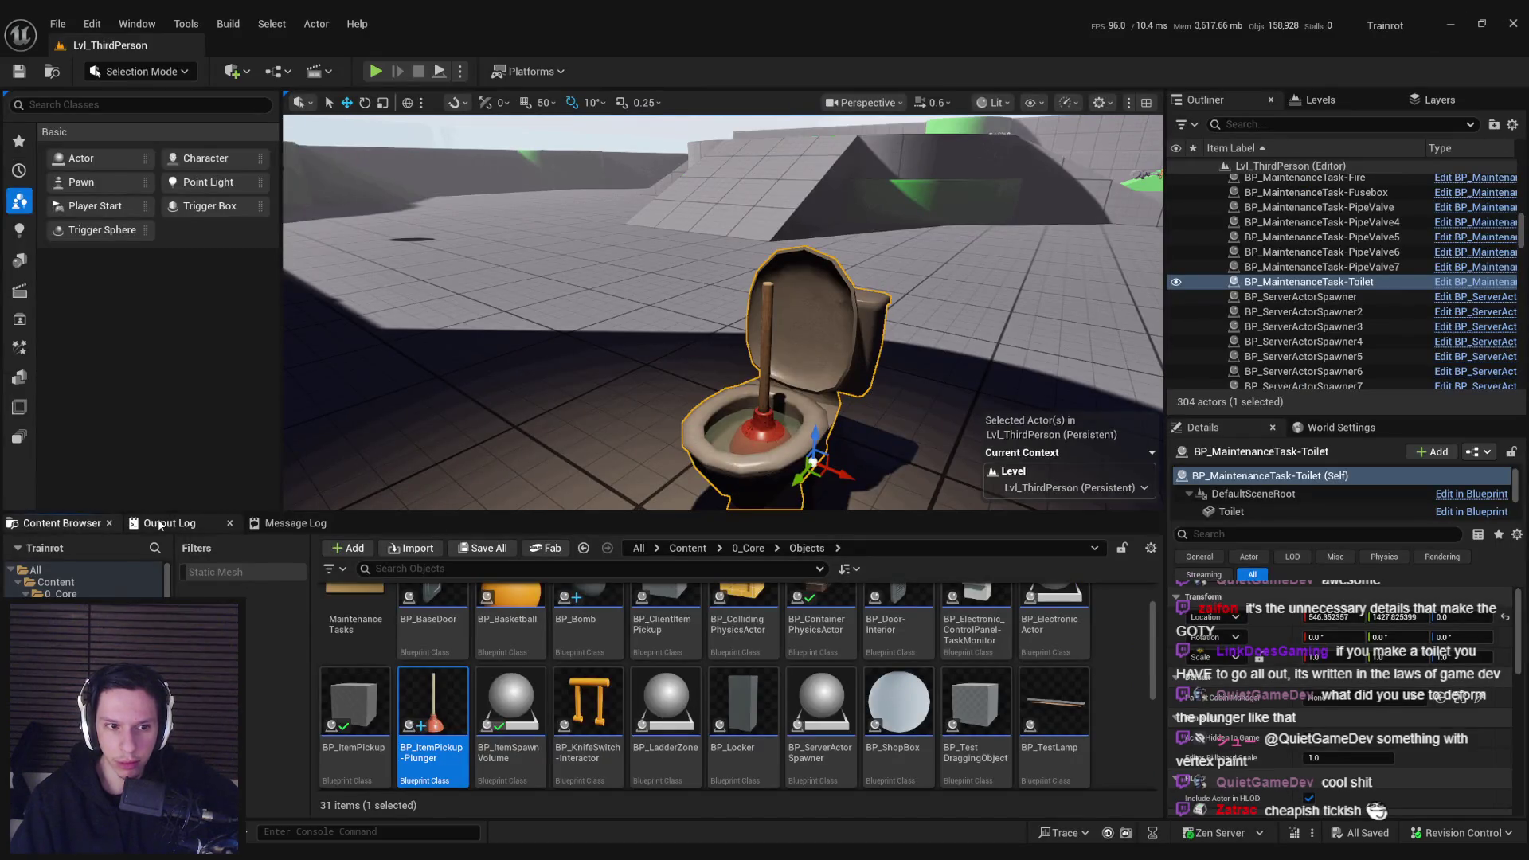
pyautogui.click(159, 523)
pyautogui.click(293, 523)
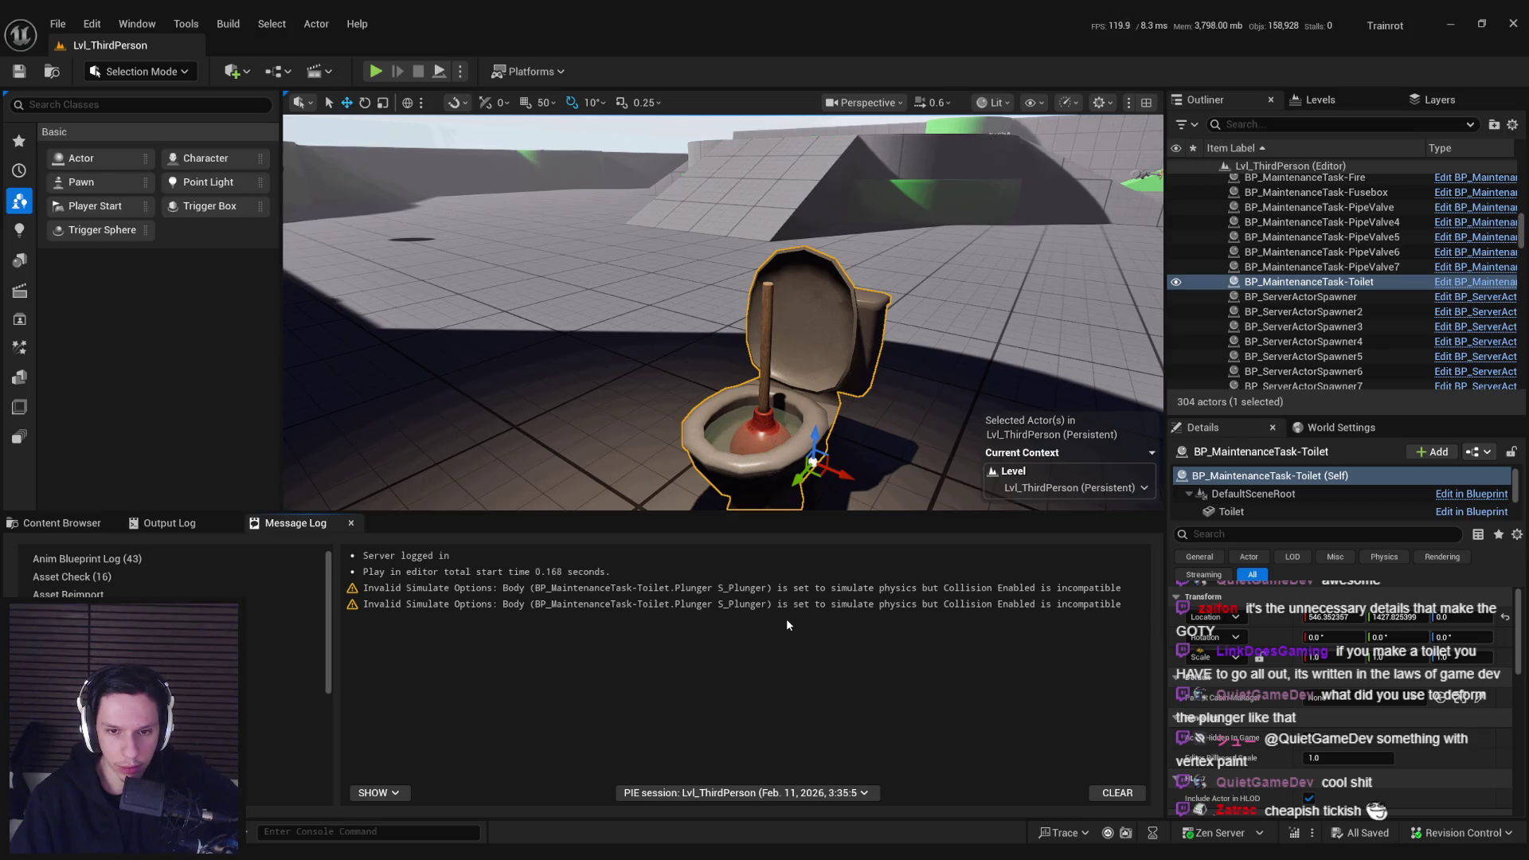
# Step: Check the static mesh component's physics settings and frame the Set Static Mesh and Add Impulse nodes
pyautogui.click(561, 819)
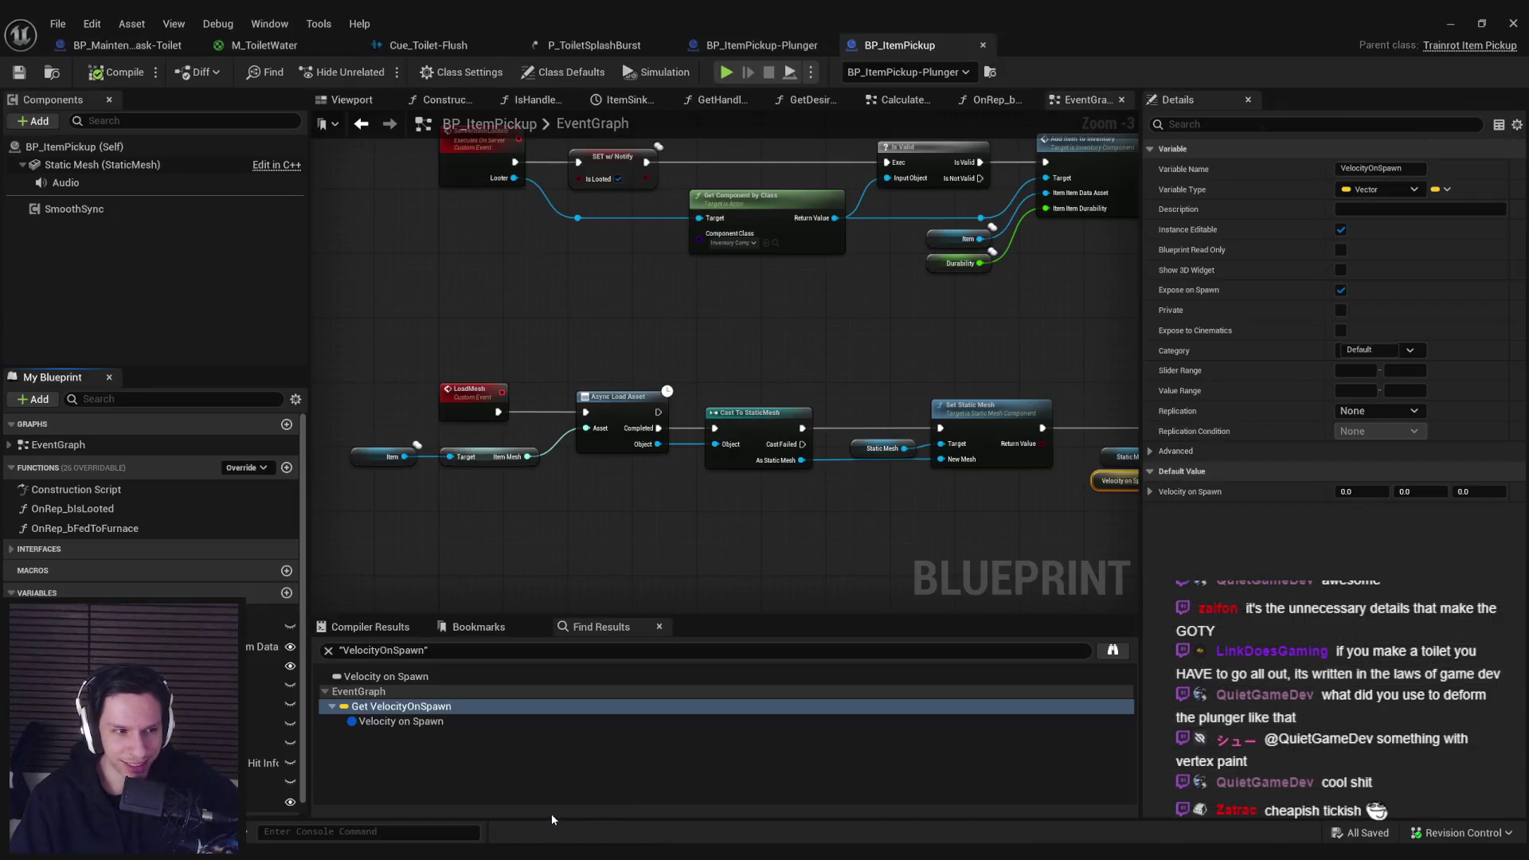
pyautogui.click(137, 167)
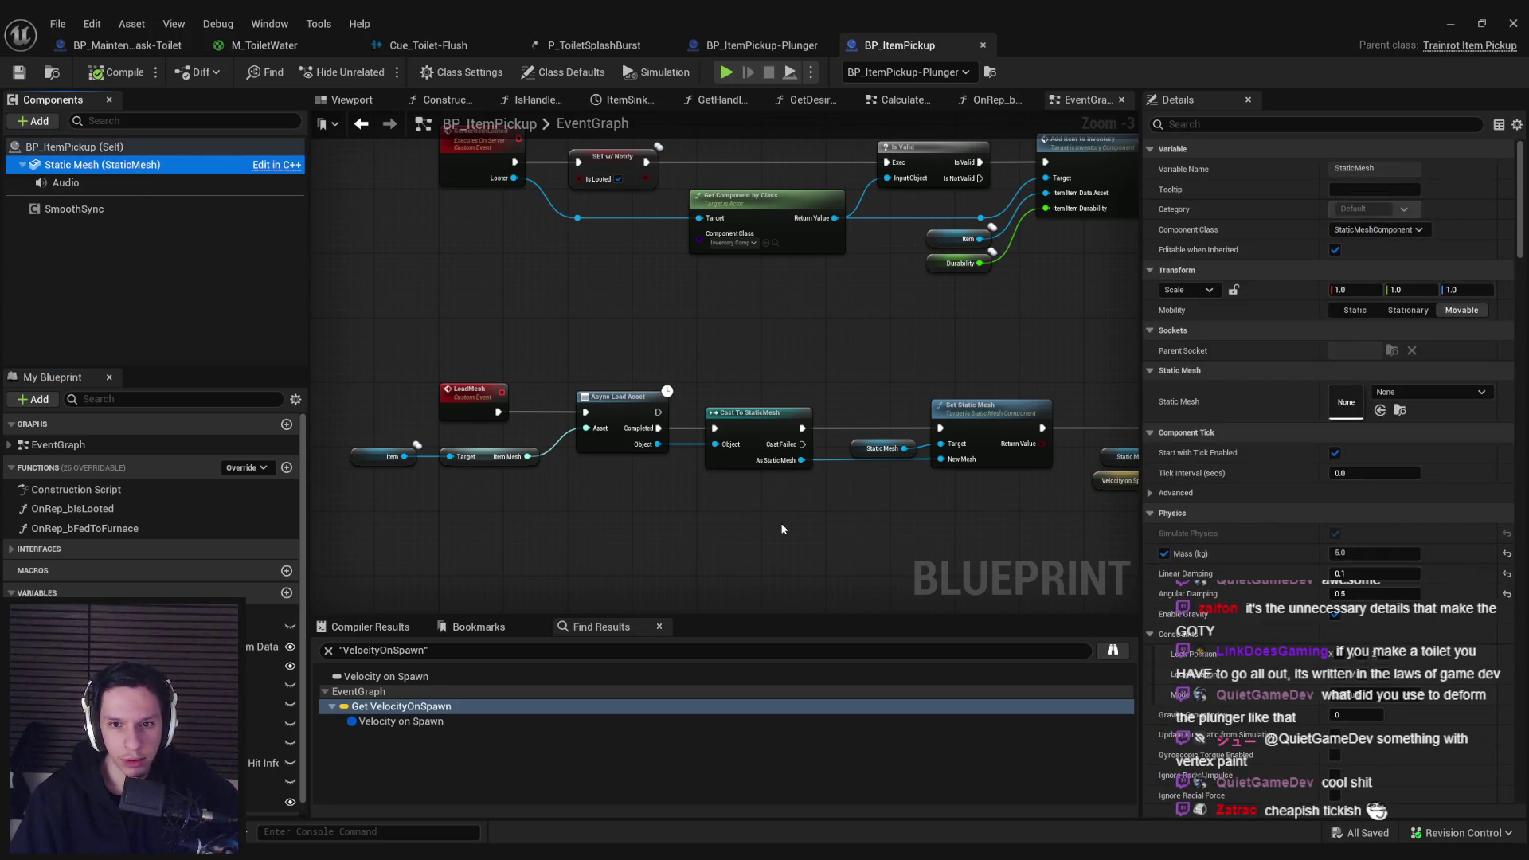
pyautogui.scroll(-1, 812, 567)
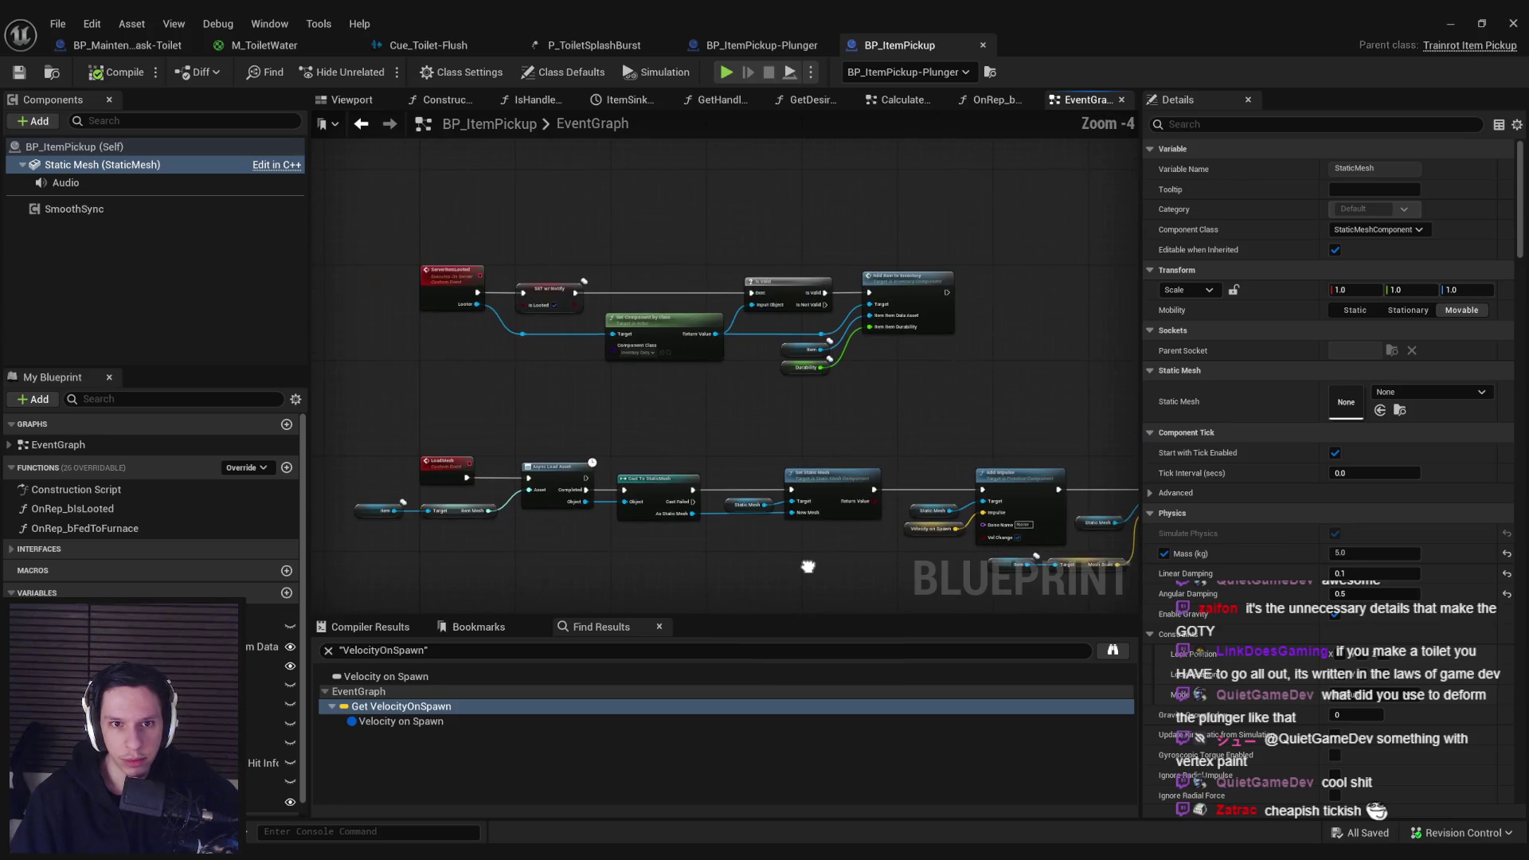
pyautogui.scroll(-3, 802, 567)
pyautogui.scroll(3, 714, 457)
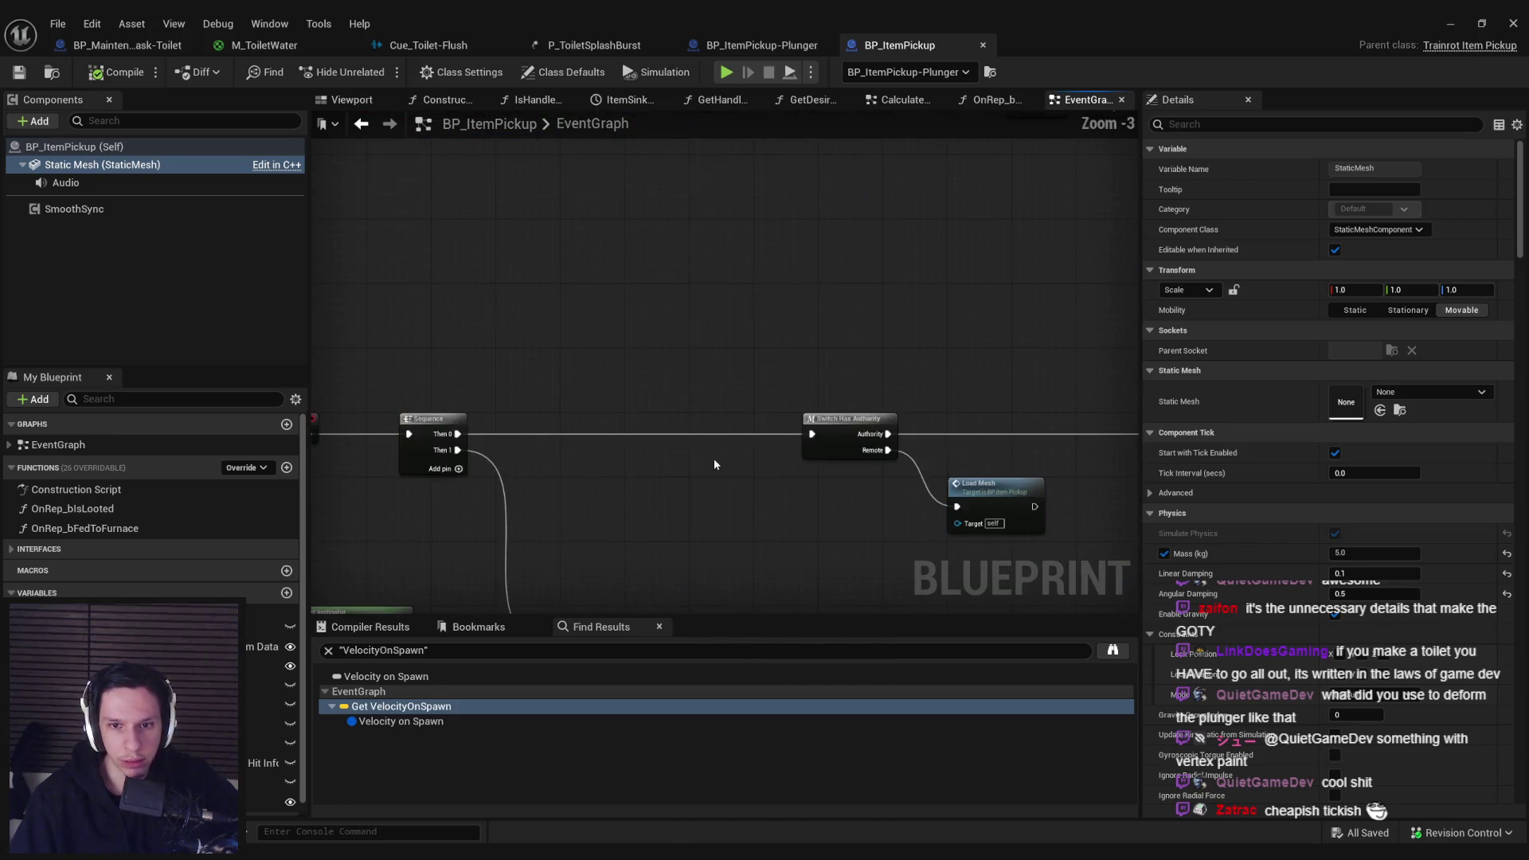
pyautogui.scroll(-1, 716, 434)
pyautogui.moveTo(716, 434)
pyautogui.mouseDown()
pyautogui.moveTo(700, 385)
pyautogui.moveTo(813, 489)
pyautogui.mouseUp()
pyautogui.scroll(1, 673, 350)
pyautogui.press('Home')
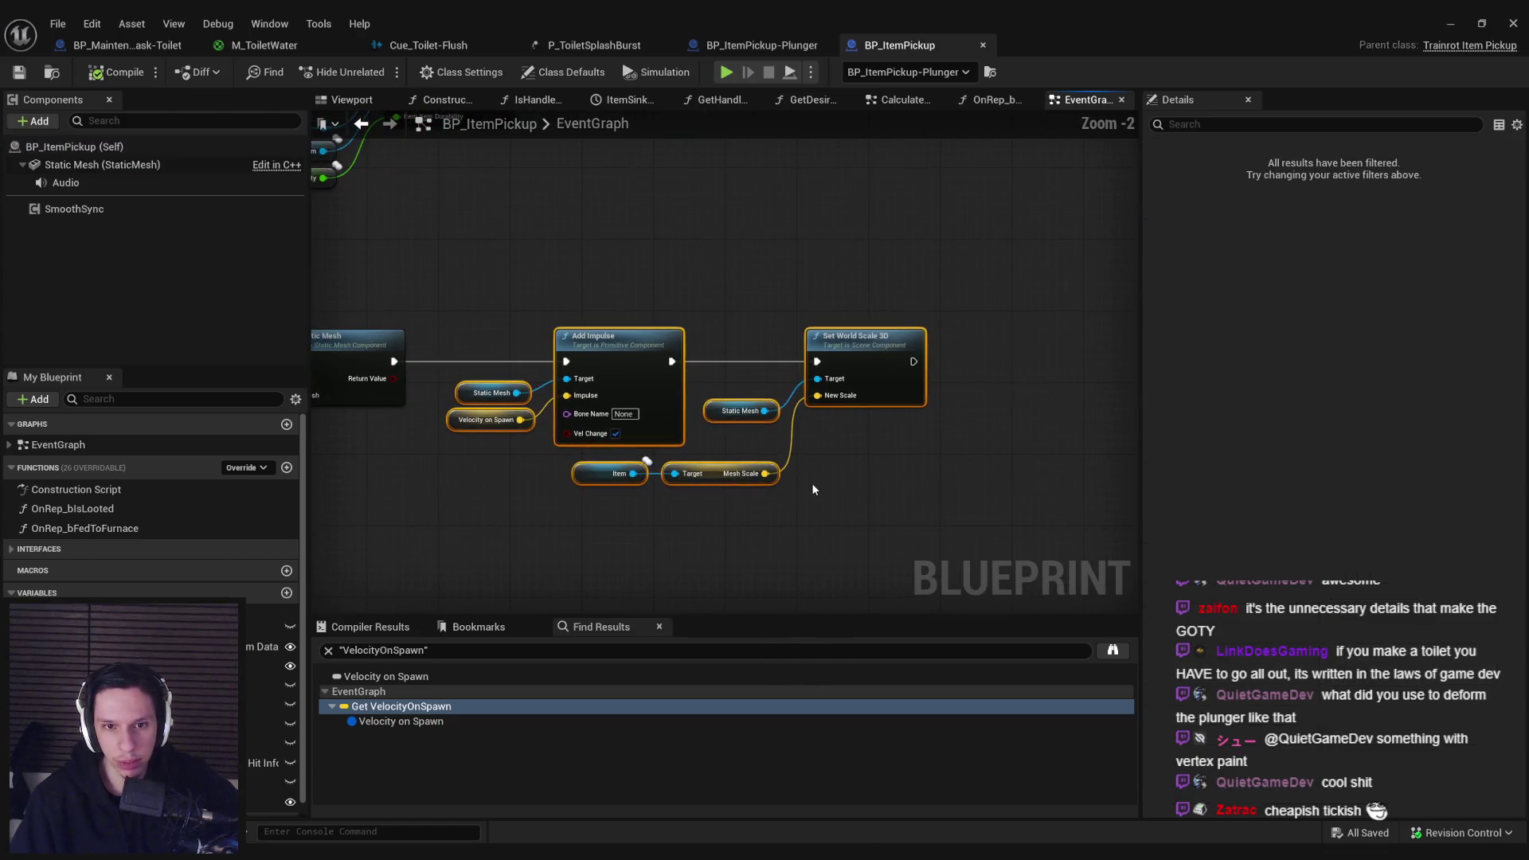
pyautogui.click(510, 360)
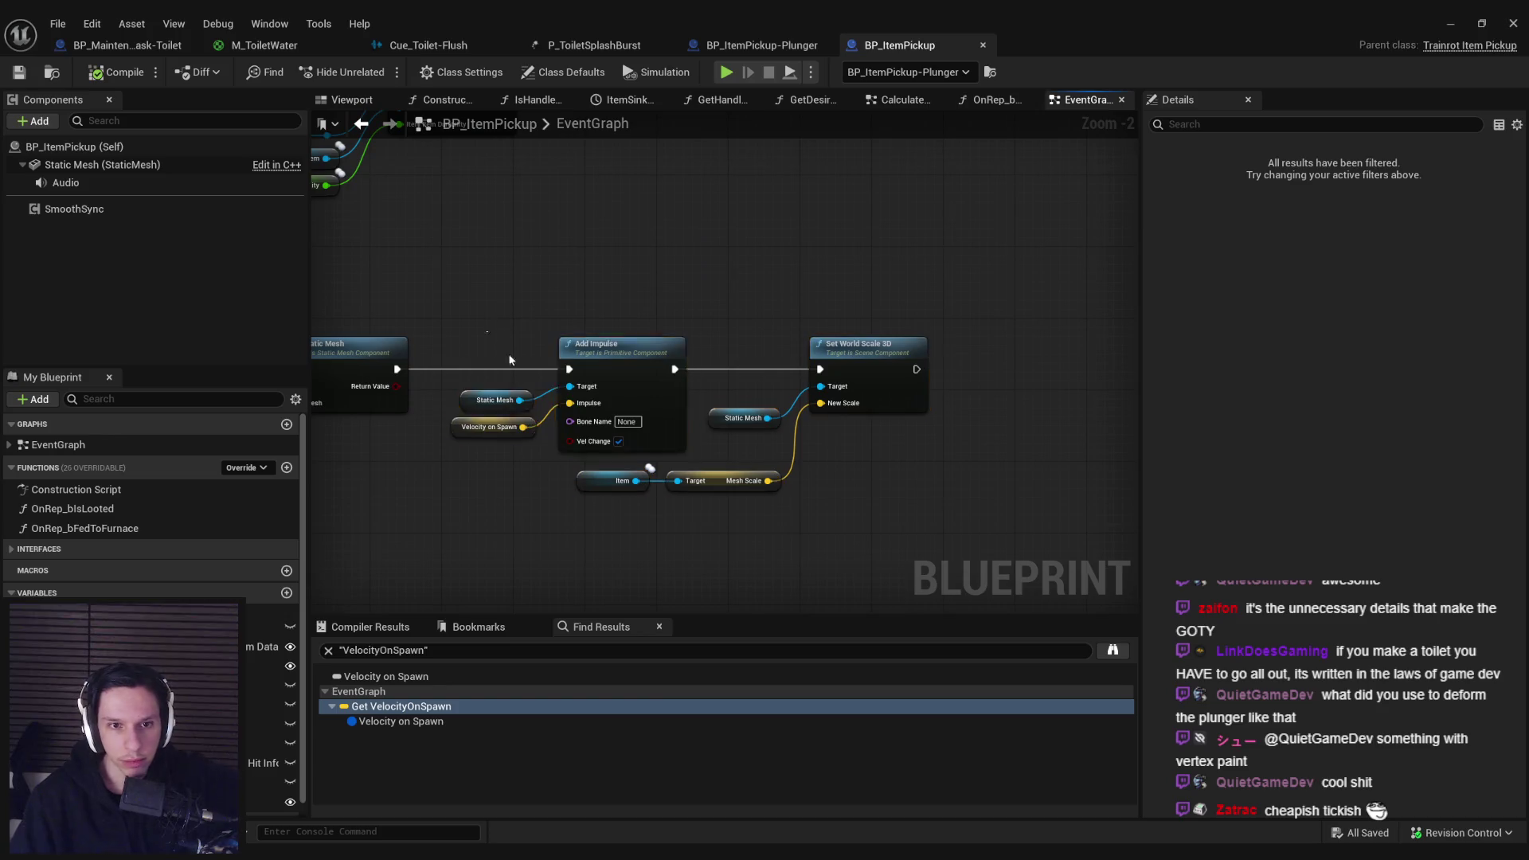
# Step: Rearrange the graph, moving the Add Impulse nodes further right to make room
pyautogui.press('Delete')
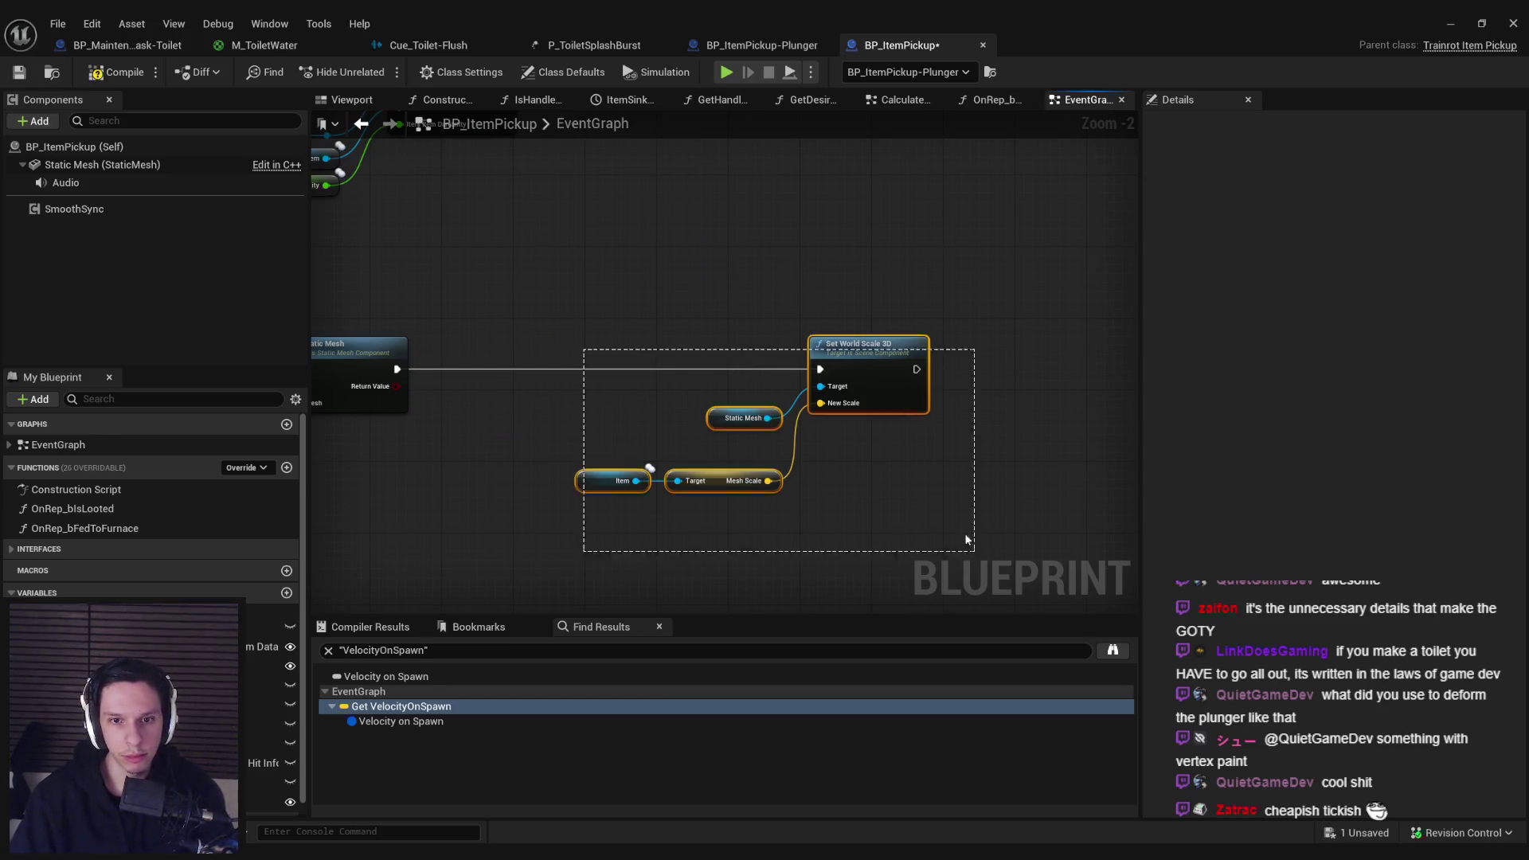
pyautogui.moveTo(735, 481); pyautogui.dragTo(469, 487)
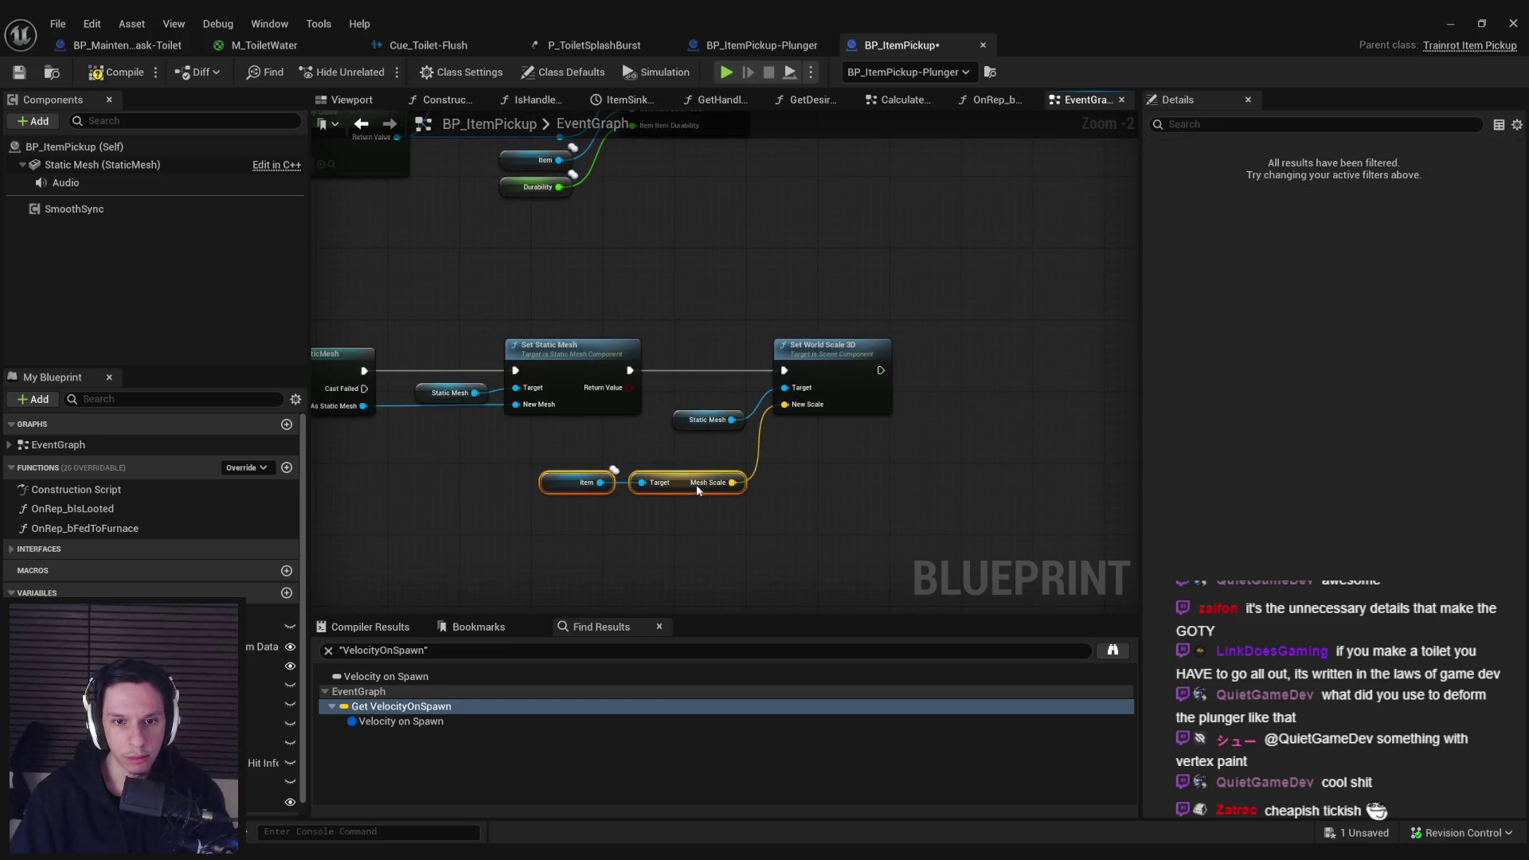
pyautogui.hotkey('ctrl', 'z')
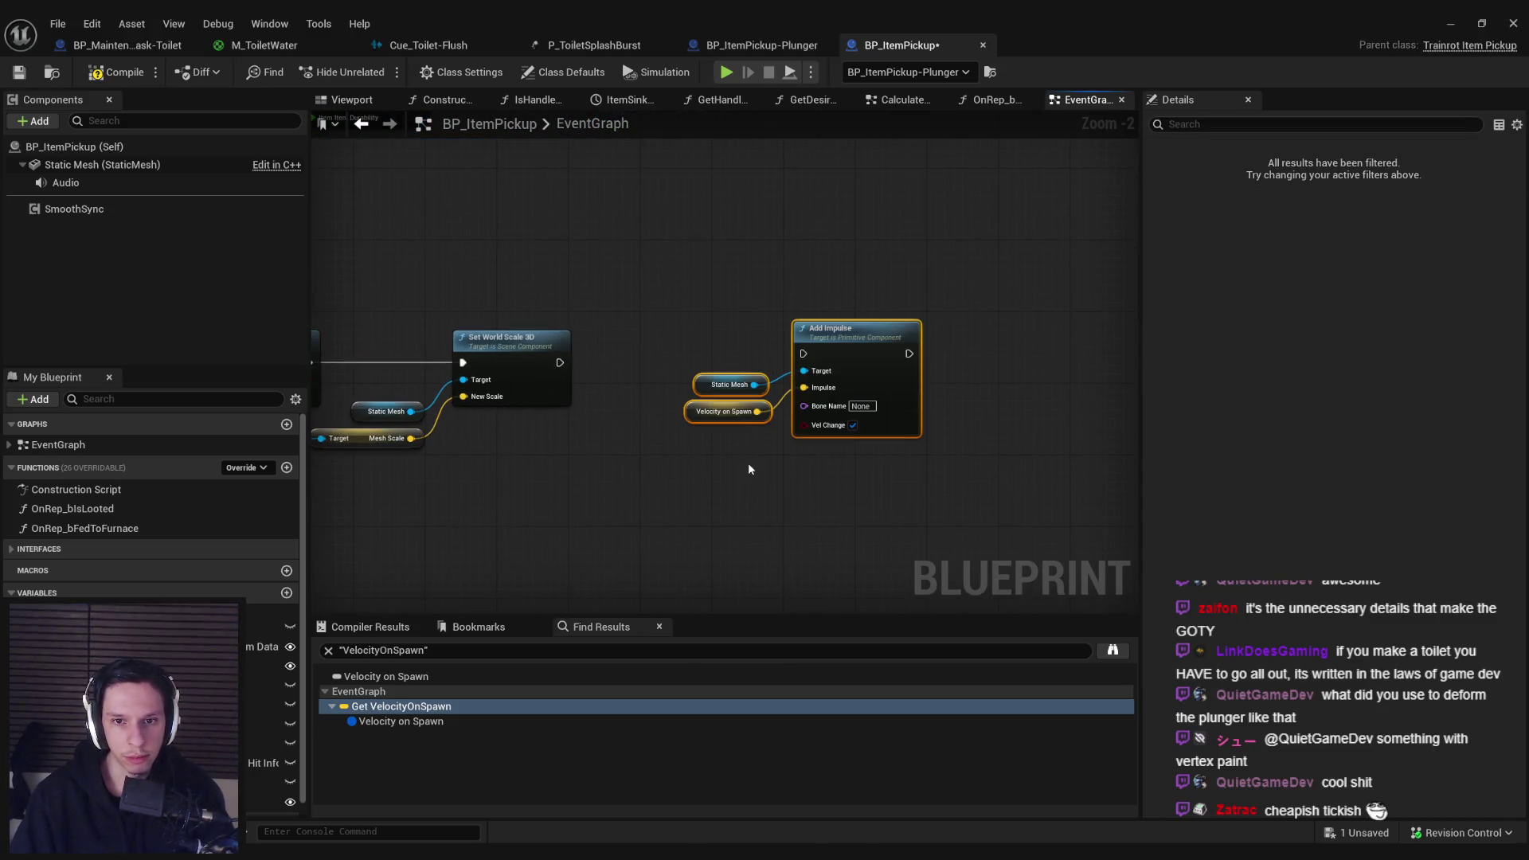
pyautogui.click(748, 469)
pyautogui.moveTo(749, 469)
pyautogui.mouseDown()
pyautogui.moveTo(804, 375)
pyautogui.moveTo(935, 328)
pyautogui.mouseUp()
pyautogui.click(862, 446)
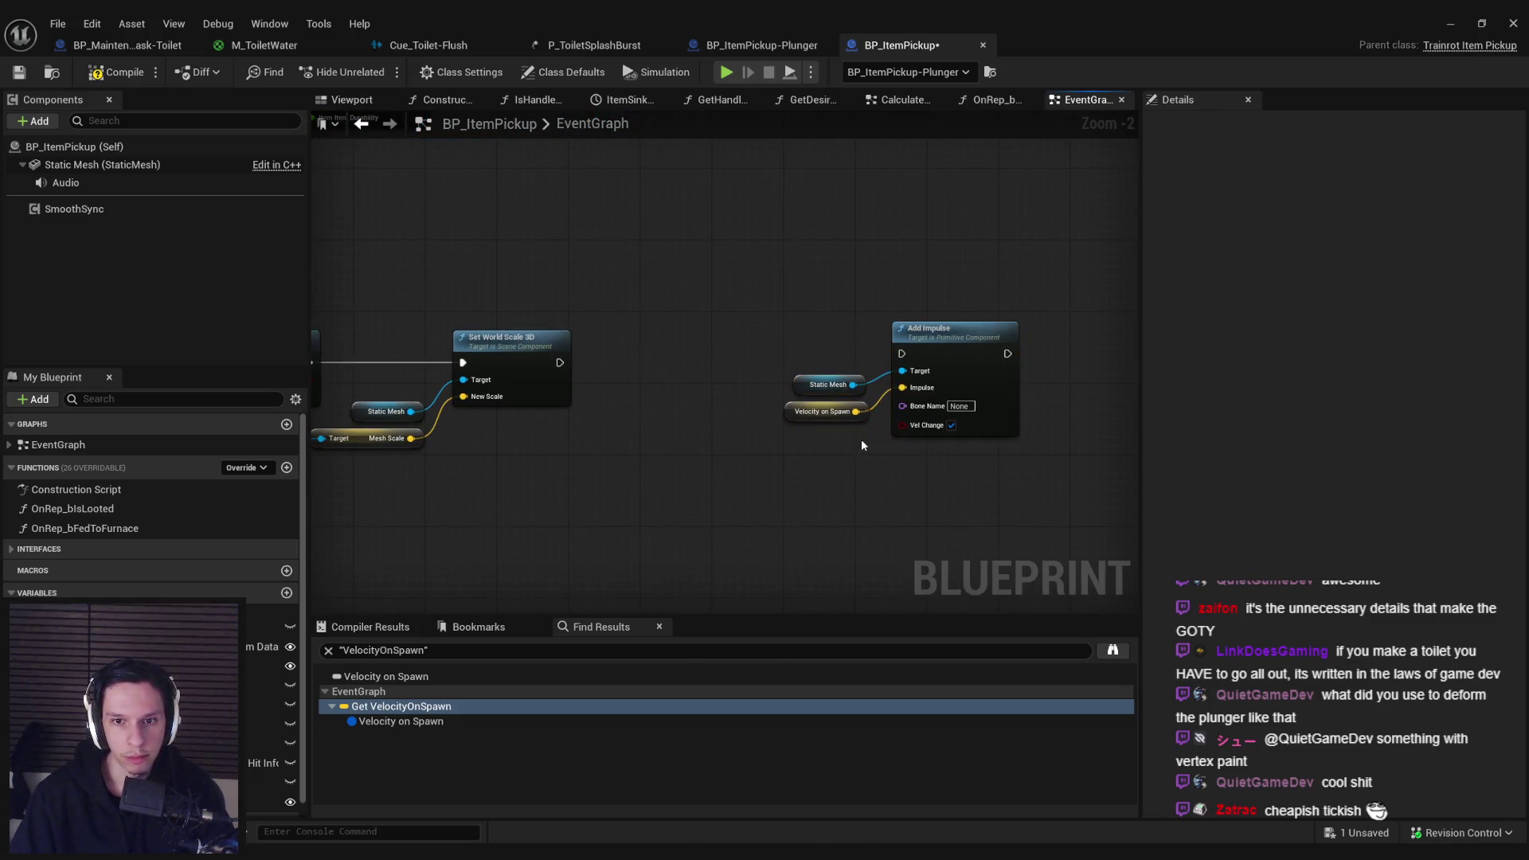
# Step: Check whether a copied Velocity on Spawn getter's Vector Length Squared is greater than 0.0
pyautogui.click(824, 410)
pyautogui.hotkey('ctrl', 'c')
pyautogui.hotkey('ctrl', 'v')
pyautogui.moveTo(596, 495); pyautogui.dragTo(597, 494)
pyautogui.write('vectorlengt')
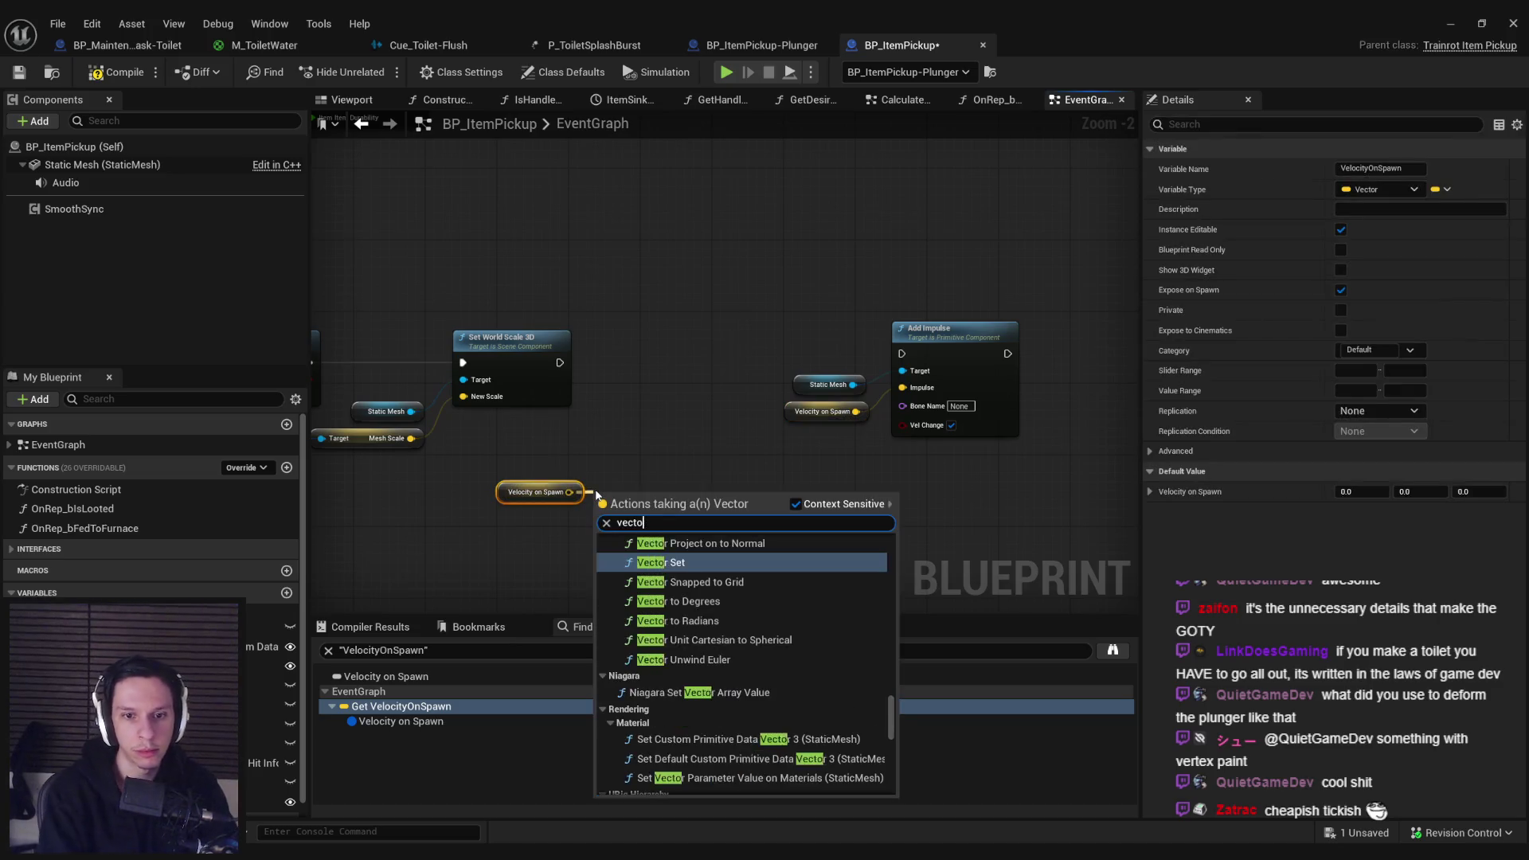
pyautogui.press('Up')
pyautogui.press('Up')
pyautogui.press('Up')
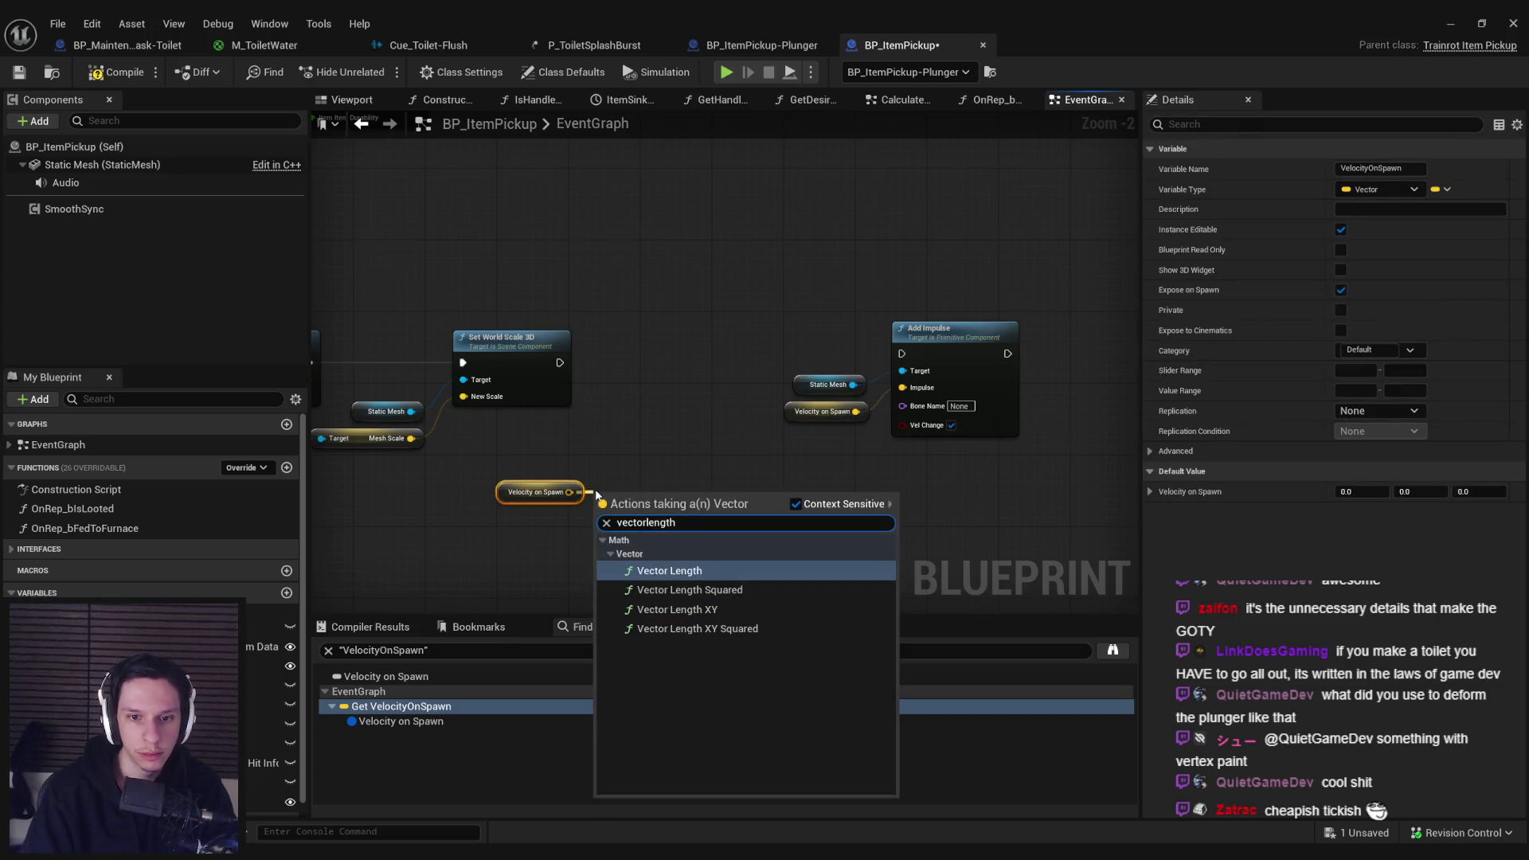
pyautogui.press('Down')
pyautogui.press('Return')
pyautogui.moveTo(633, 514)
pyautogui.mouseDown()
pyautogui.moveTo(651, 499)
pyautogui.moveTo(735, 502)
pyautogui.mouseUp()
pyautogui.write('>')
pyautogui.press('Return')
pyautogui.moveTo(832, 532)
pyautogui.mouseDown()
pyautogui.moveTo(481, 478)
pyautogui.moveTo(355, 496)
pyautogui.mouseUp()
# Step: Add a Branch driven by the greater-than result and shift the impulse nodes right
pyautogui.moveTo(633, 506); pyautogui.dragTo(669, 356)
pyautogui.write('branc')
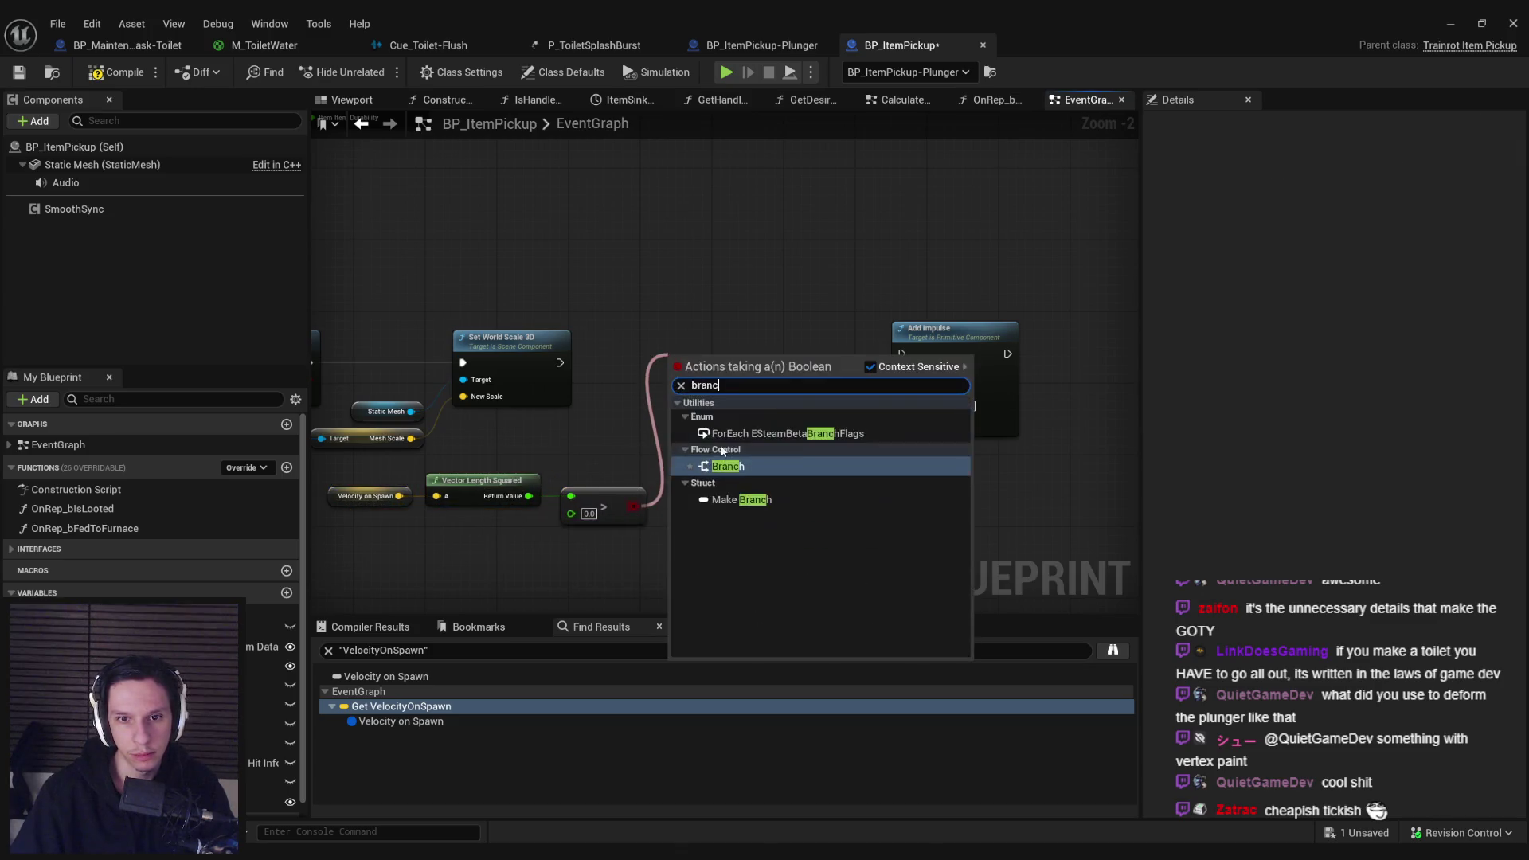
pyautogui.click(722, 466)
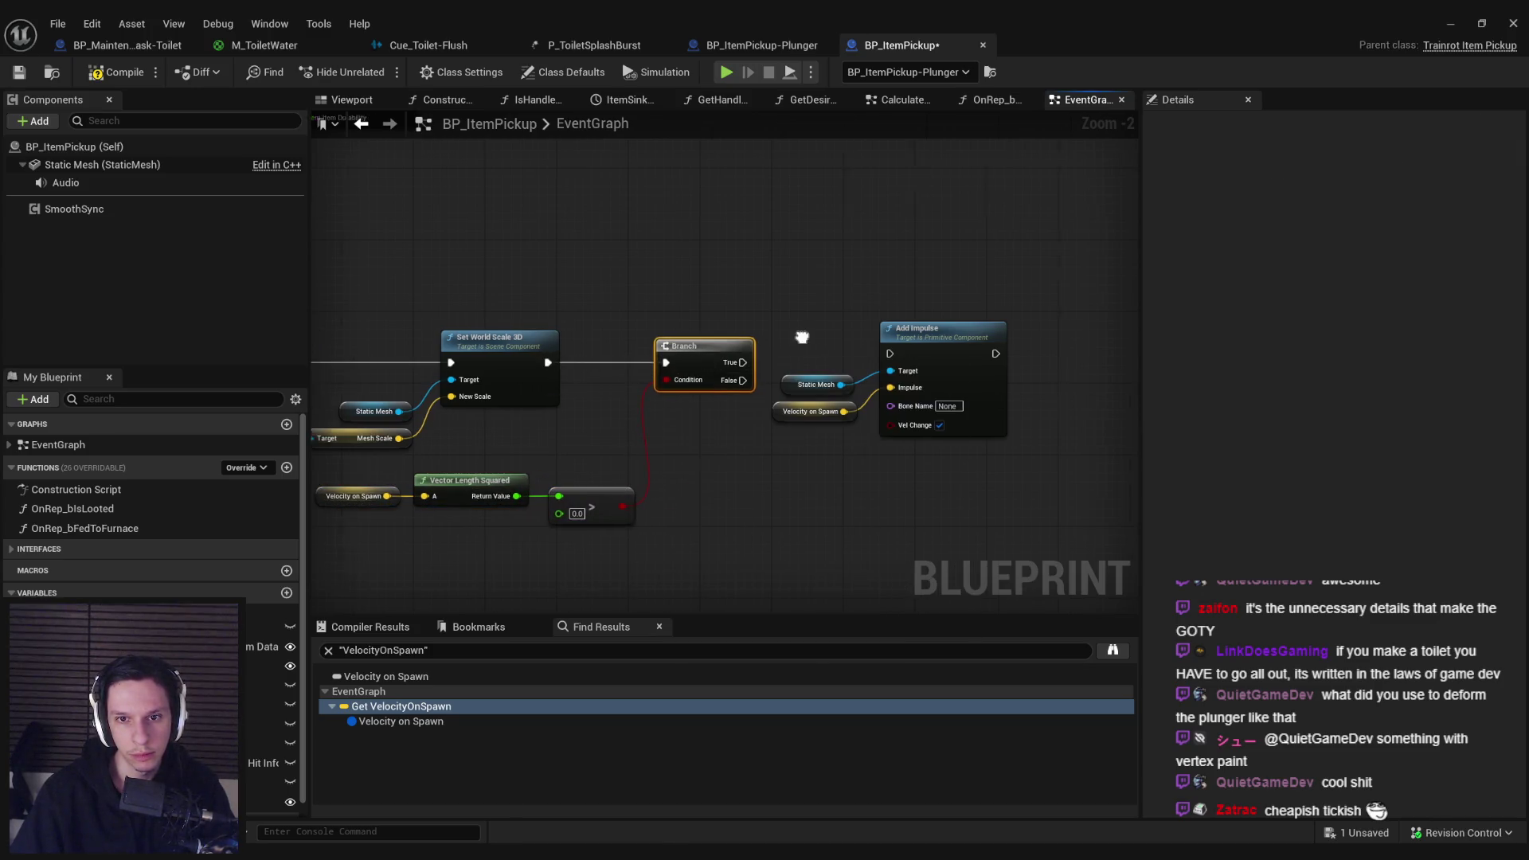
pyautogui.moveTo(802, 334); pyautogui.dragTo(996, 462)
pyautogui.moveTo(733, 368); pyautogui.dragTo(908, 367)
# Step: Add Set Simulate Physics on a copied Static Mesh reference after Branch True
pyautogui.click(792, 402)
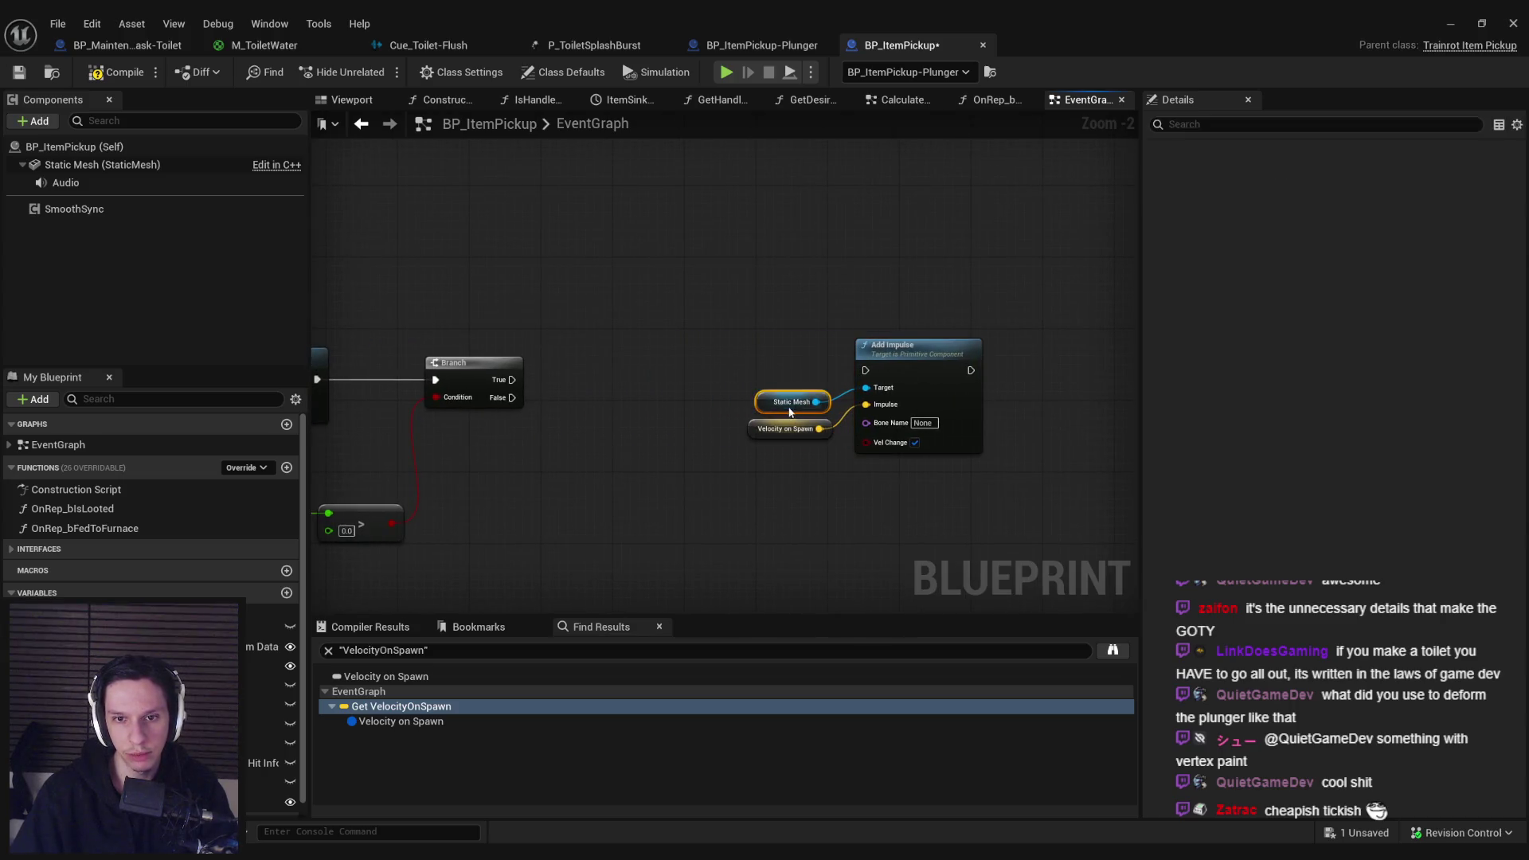
pyautogui.hotkey('ctrl', 'c')
pyautogui.hotkey('ctrl', 'v')
pyautogui.moveTo(538, 446); pyautogui.dragTo(572, 447)
pyautogui.write('simulate')
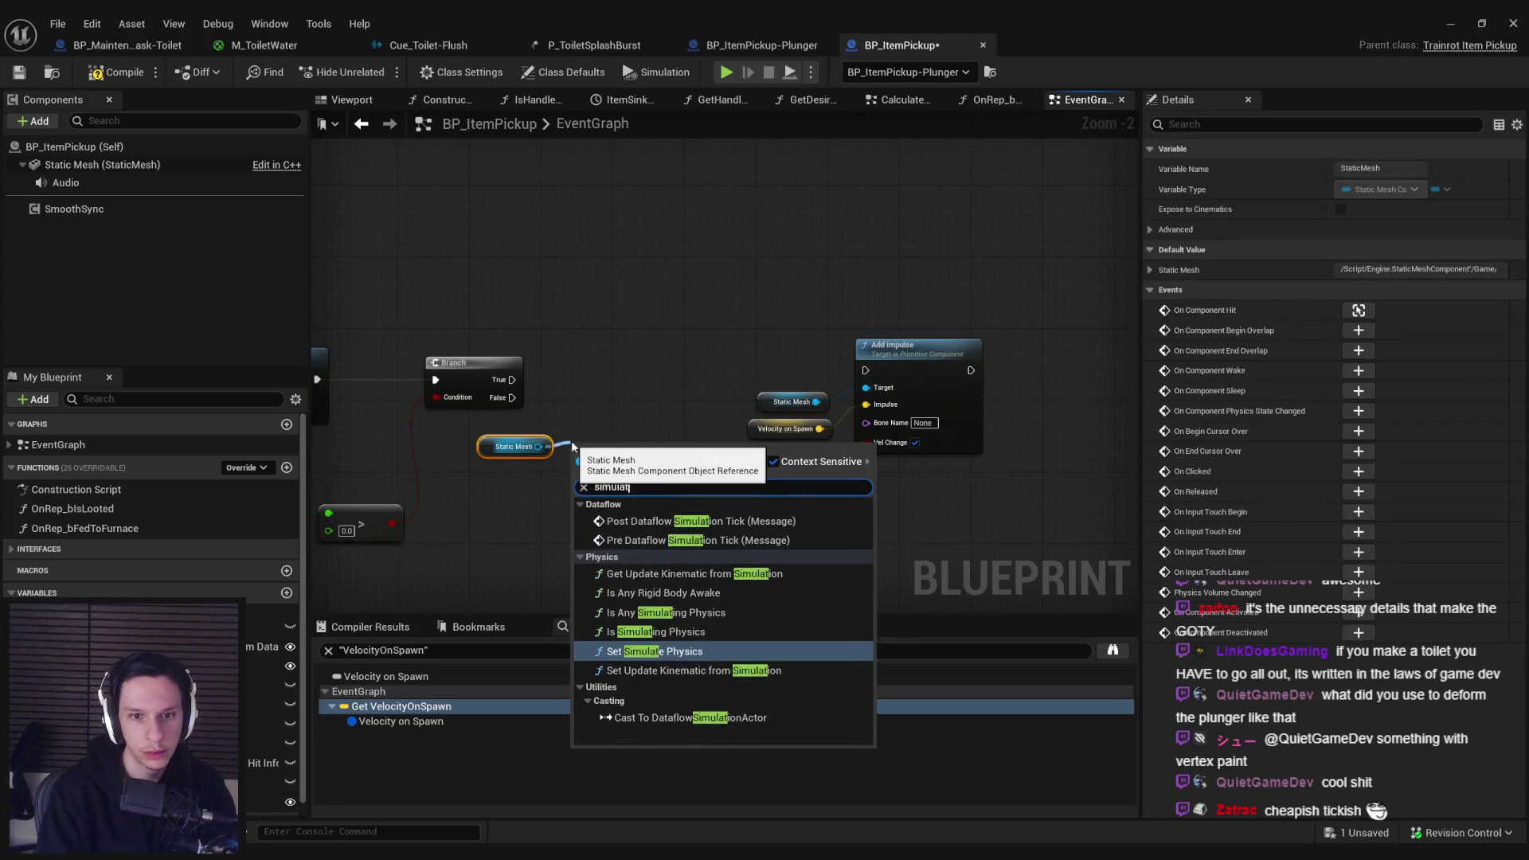
pyautogui.press('Return')
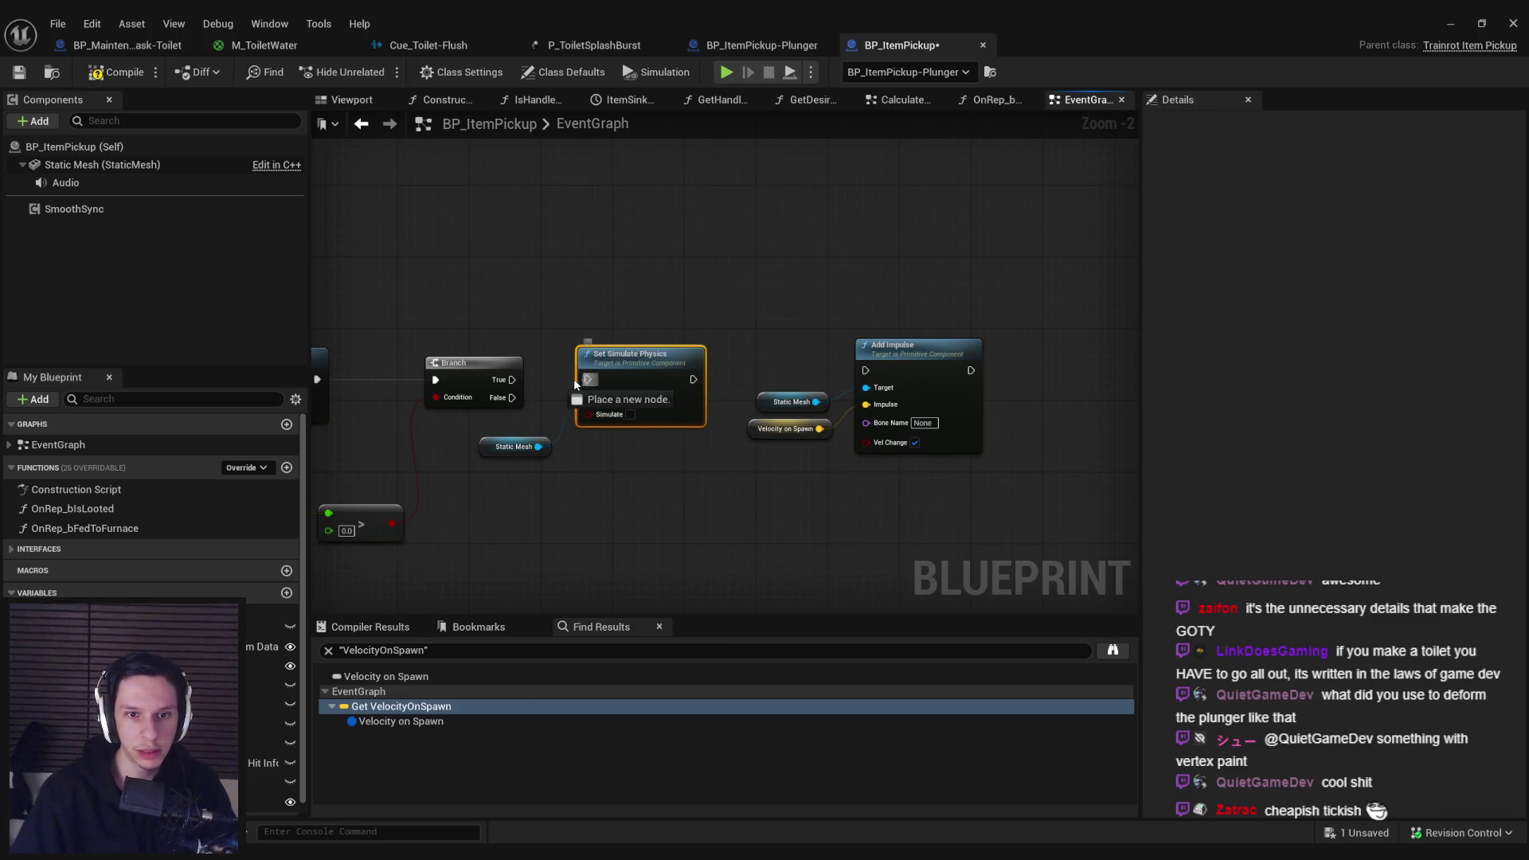
pyautogui.click(815, 356)
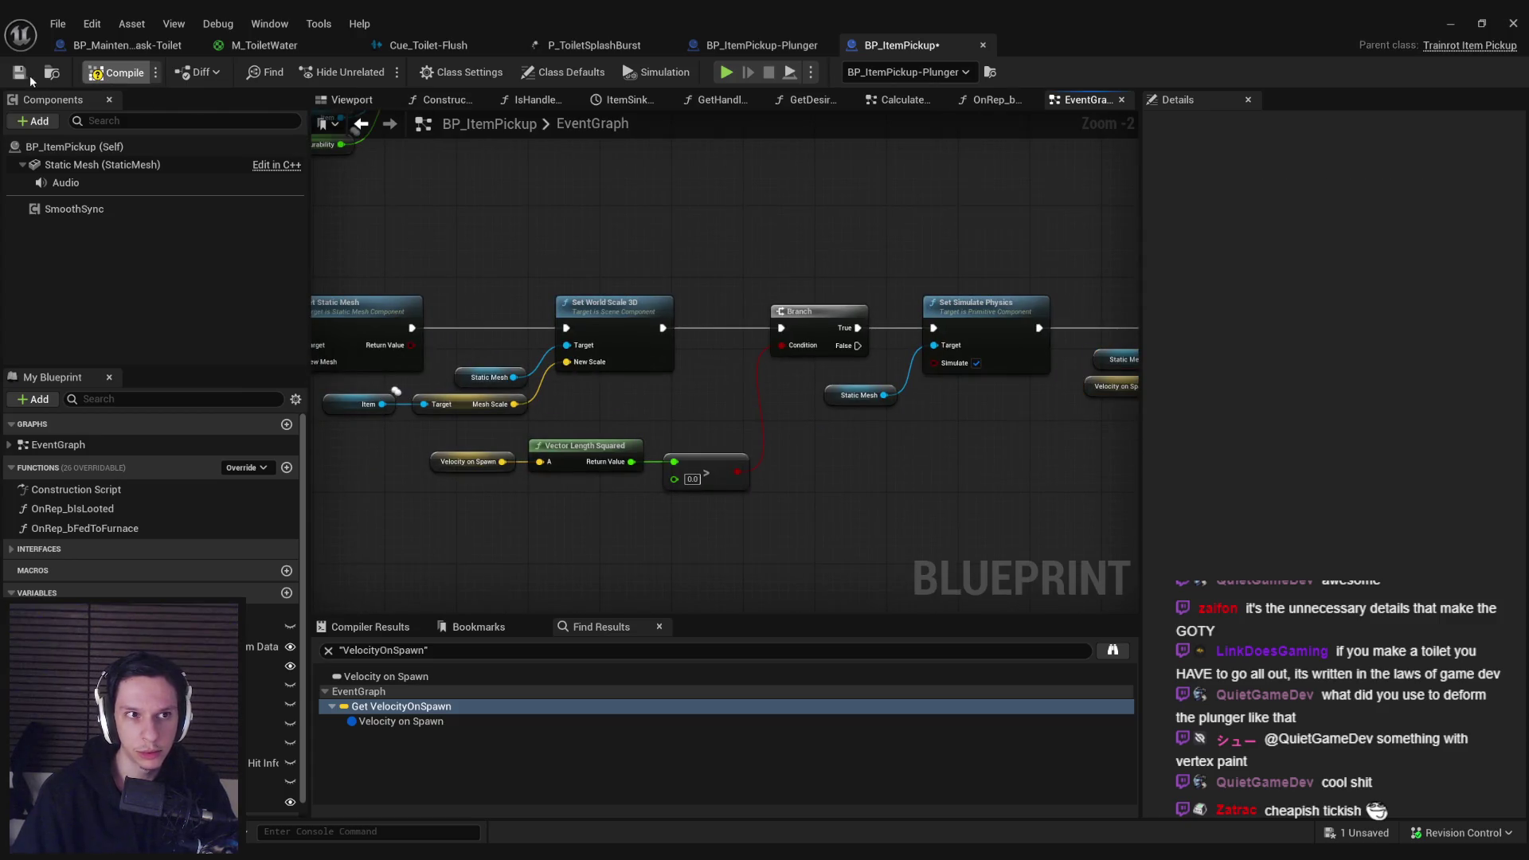
pyautogui.click(1451, 23)
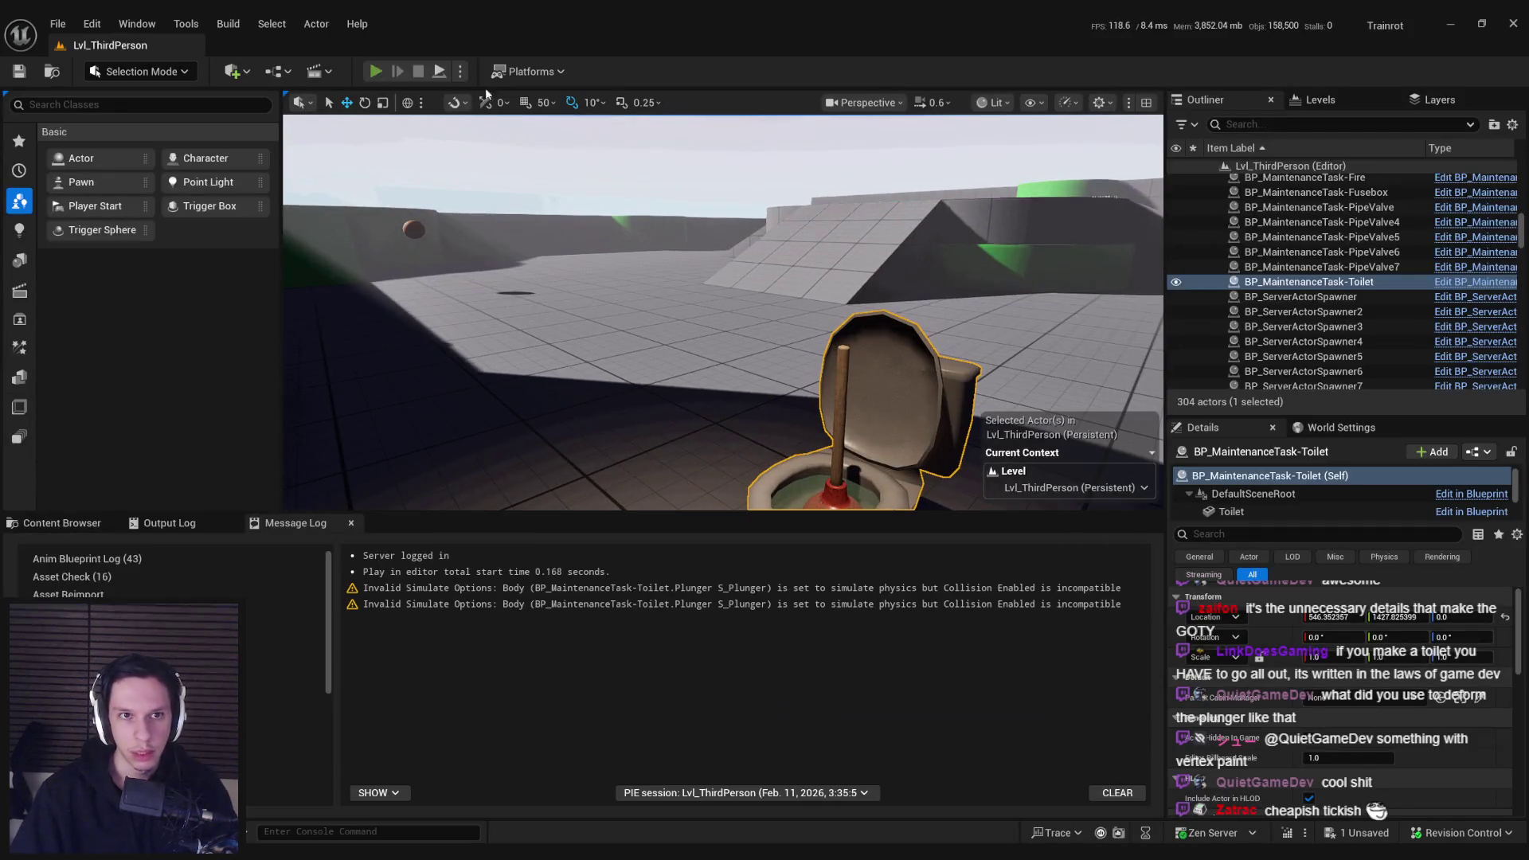
pyautogui.hotkey('alt', 'p')
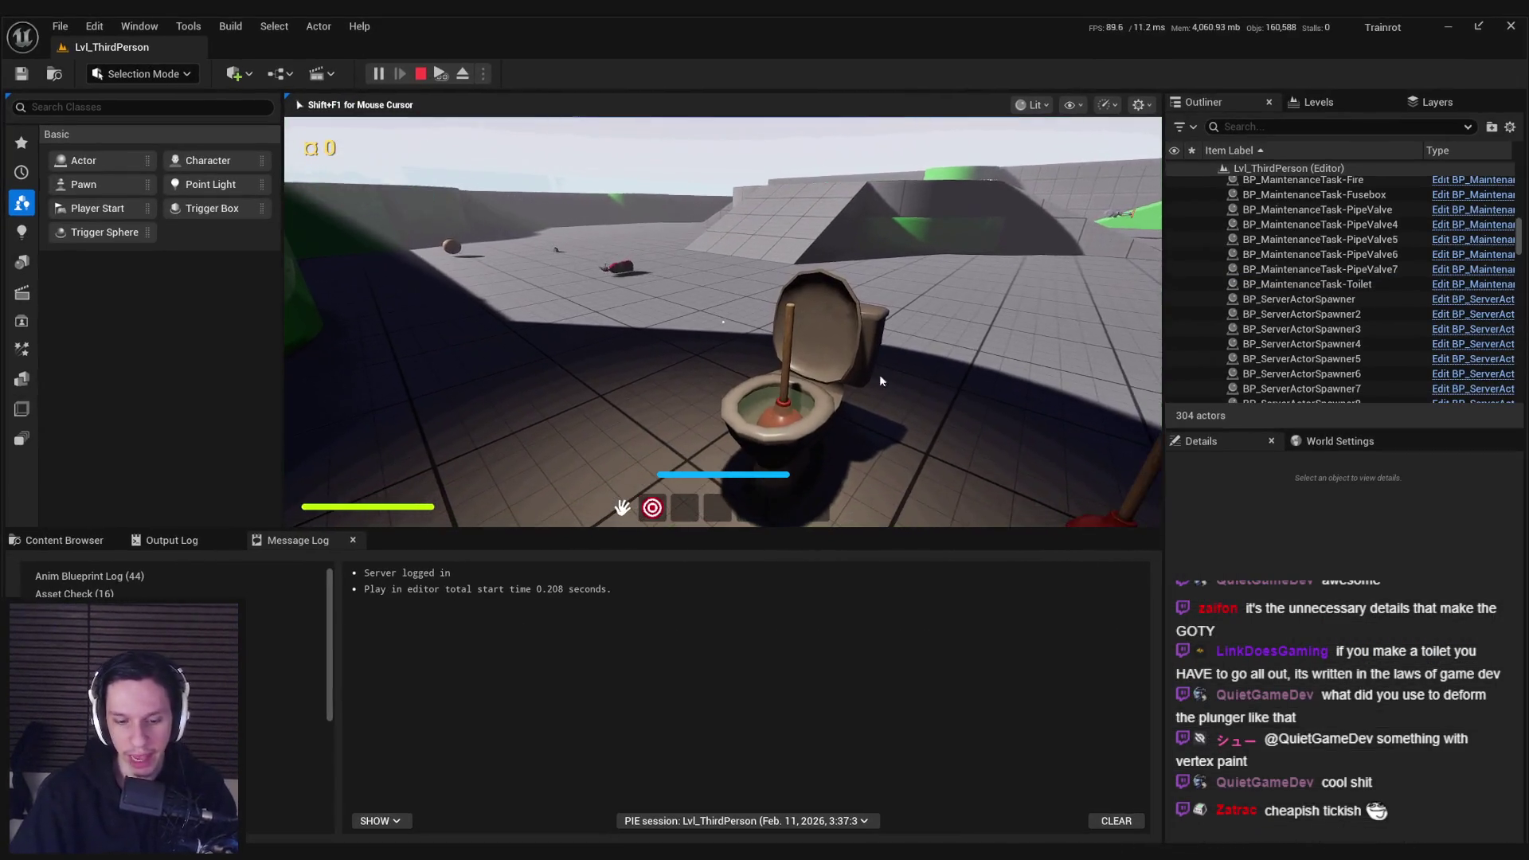
pyautogui.press('F11')
pyautogui.click(765, 444)
pyautogui.click(765, 443)
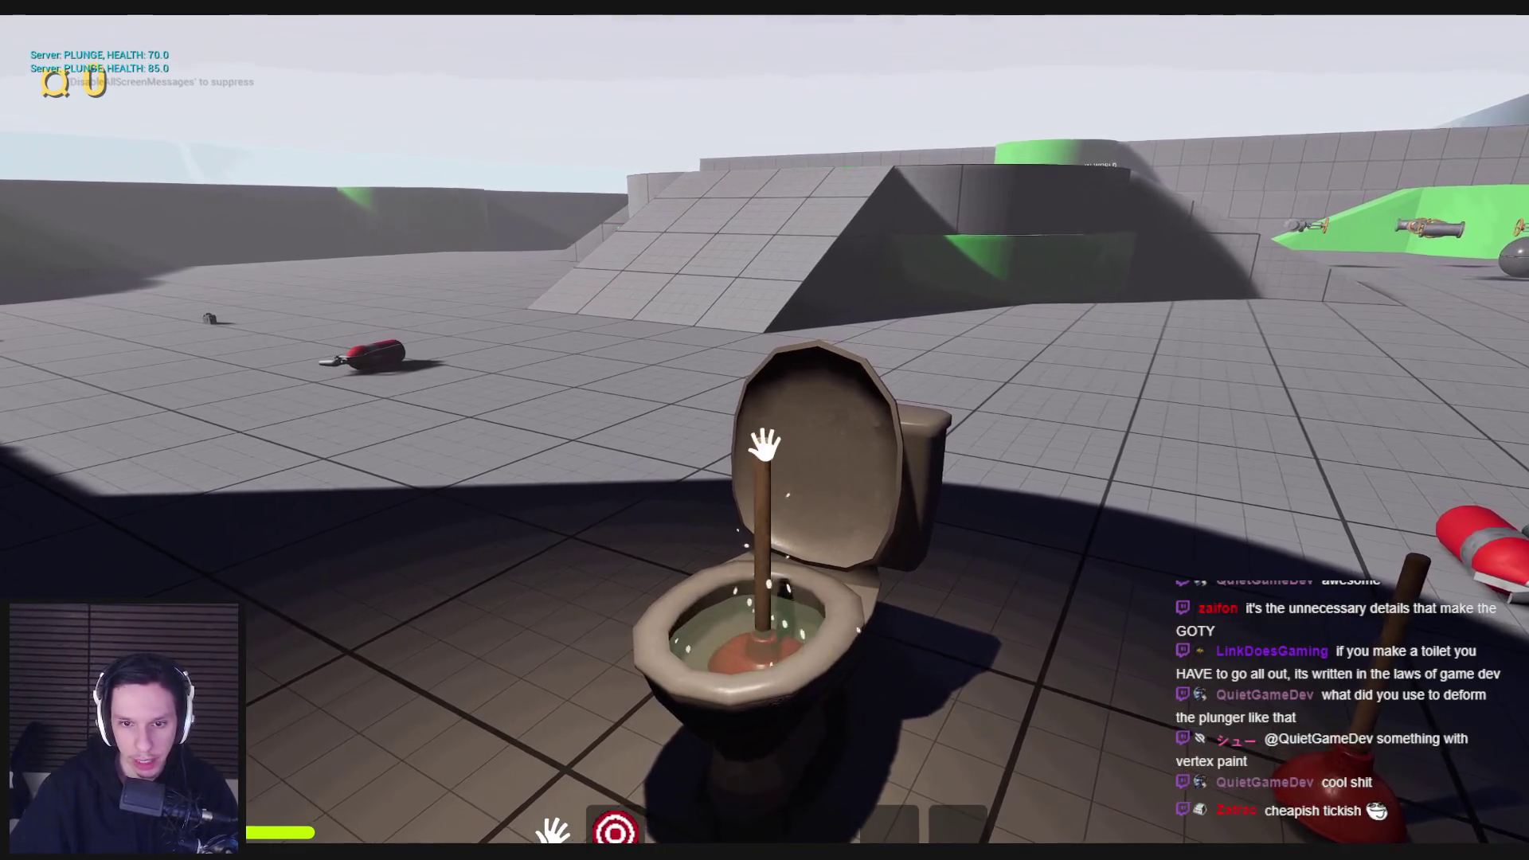
pyautogui.click(764, 444)
pyautogui.click(765, 444)
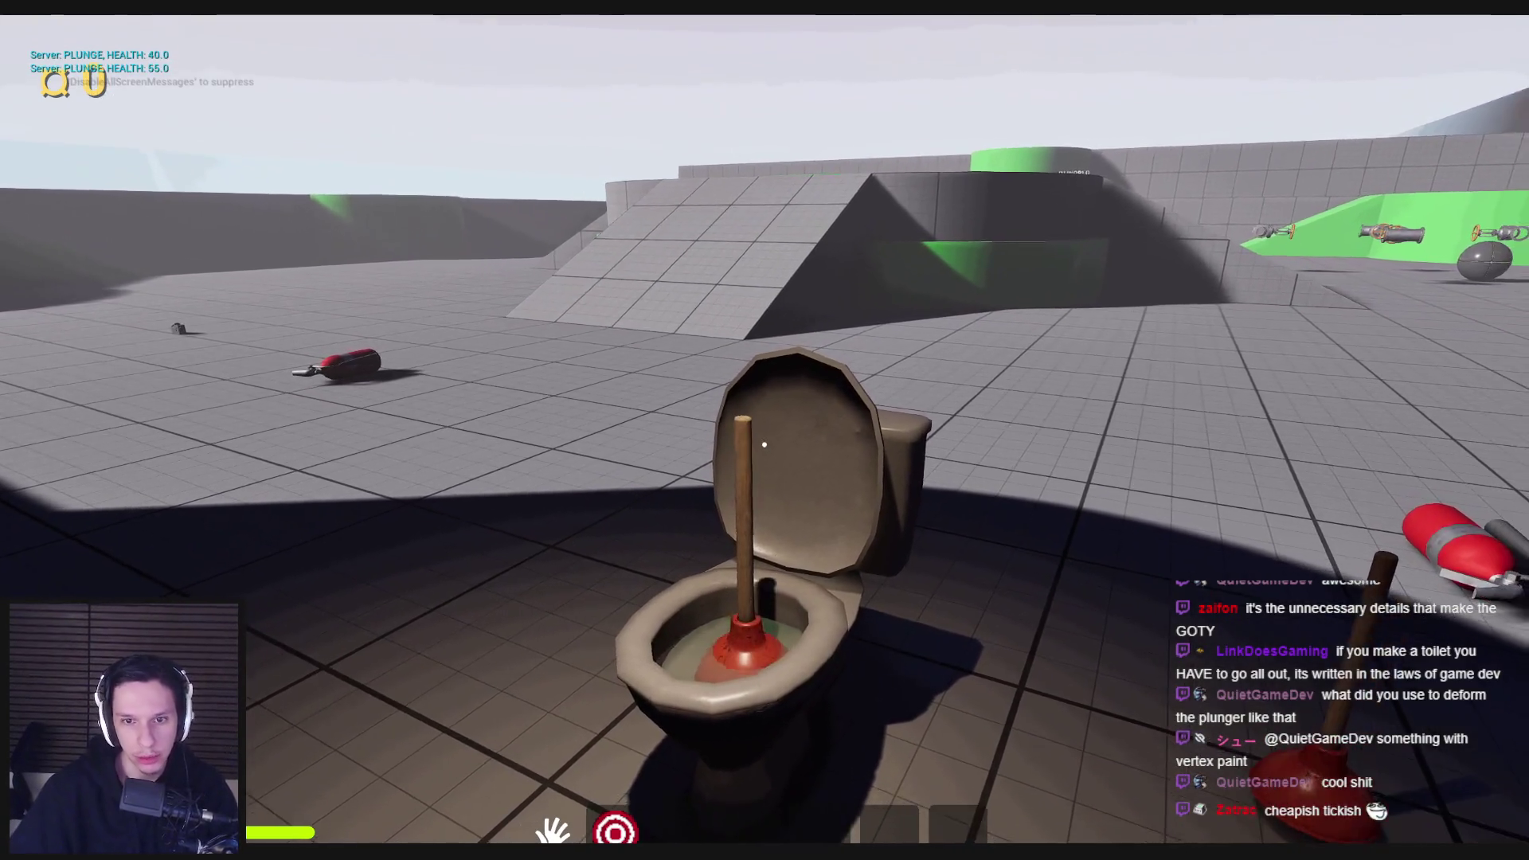
pyautogui.click(765, 443)
pyautogui.click(765, 444)
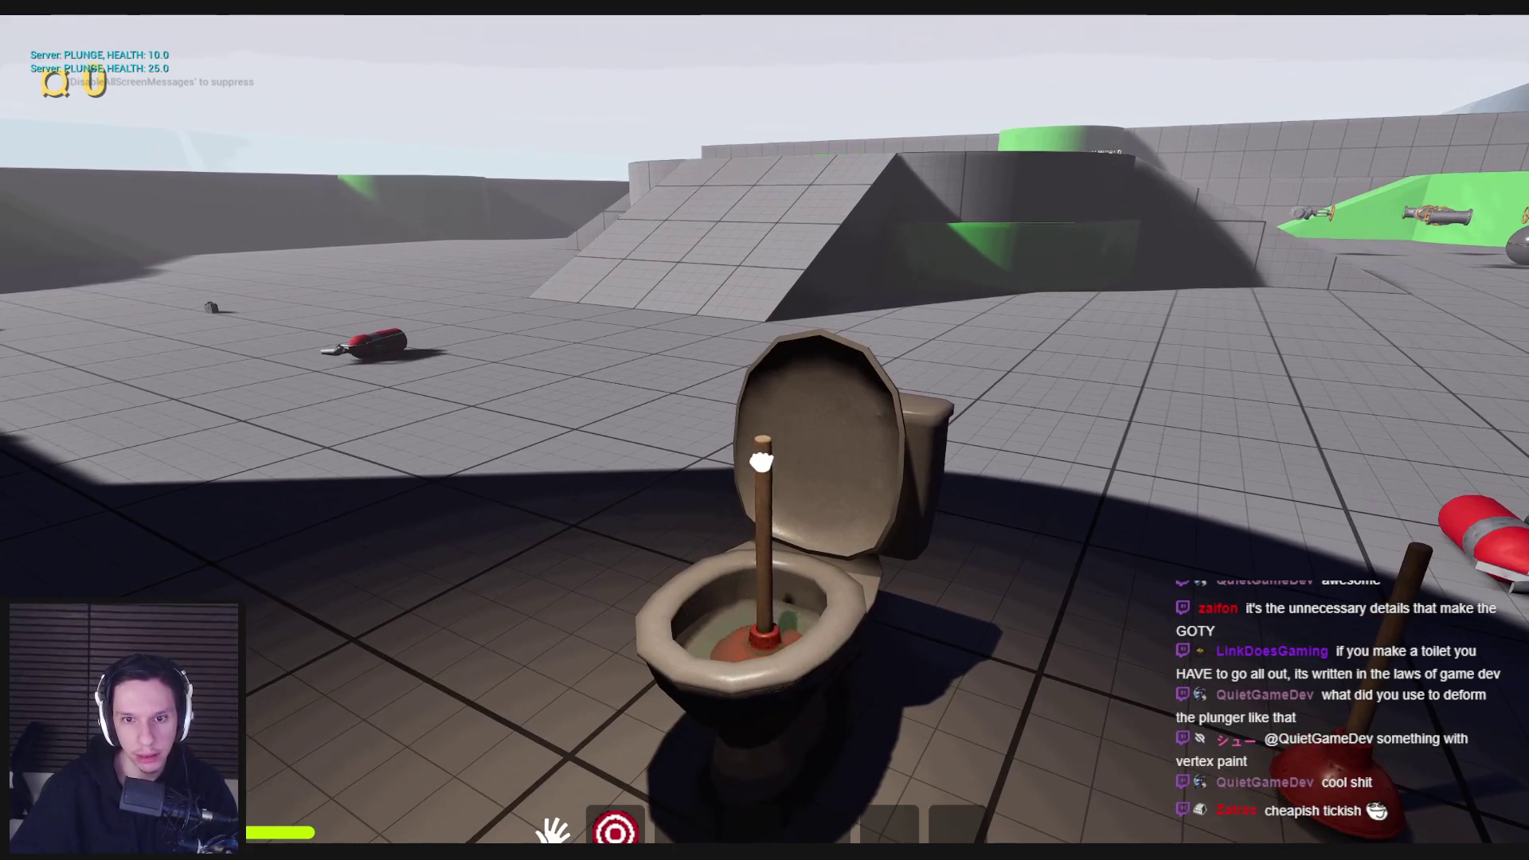
pyautogui.click(765, 444)
pyautogui.press('Escape')
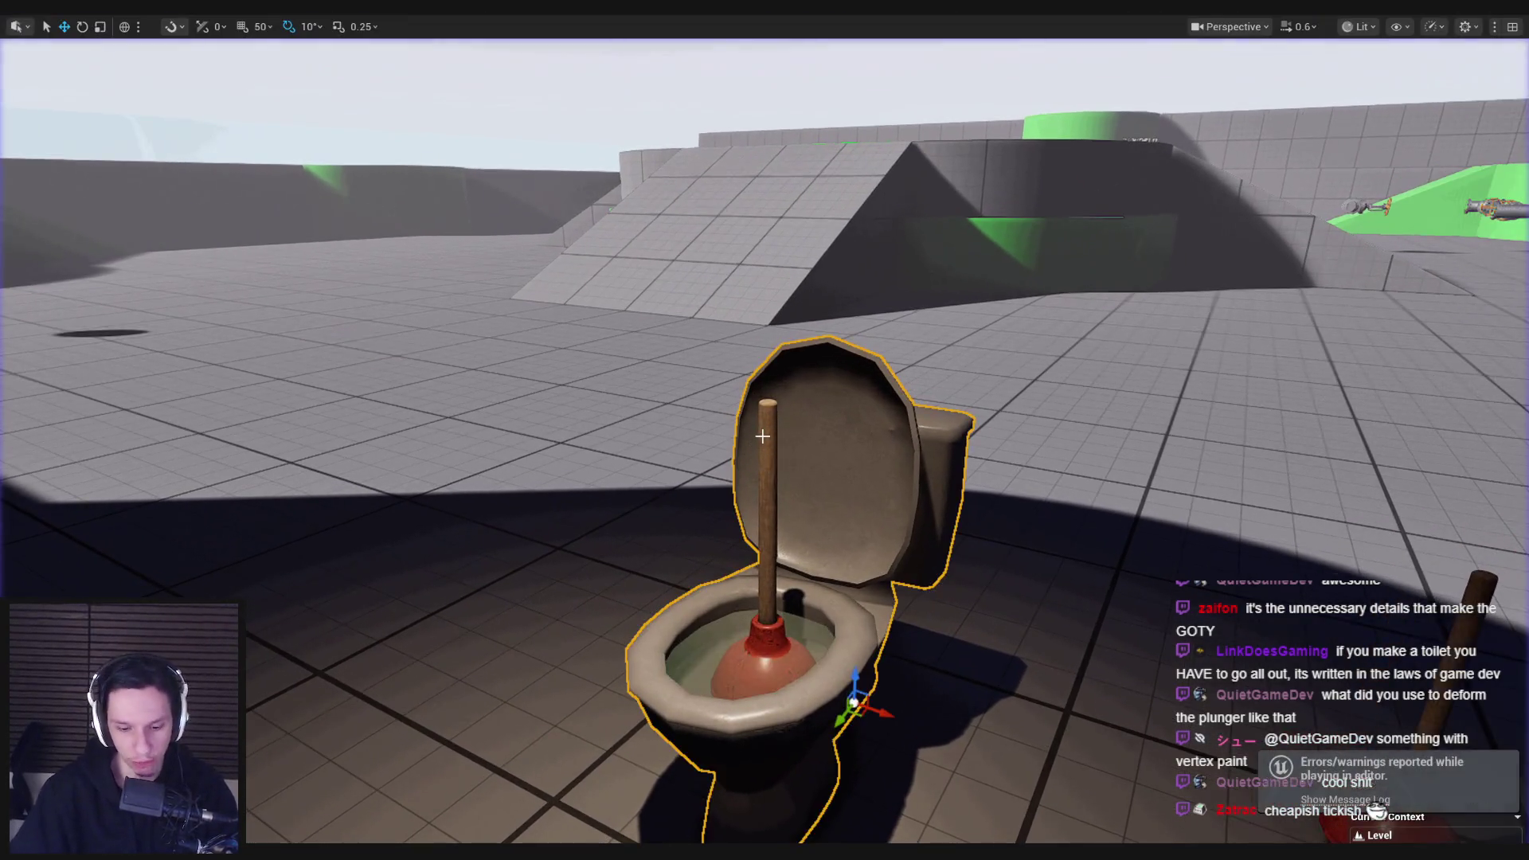
pyautogui.hotkey('alt', 'Tab')
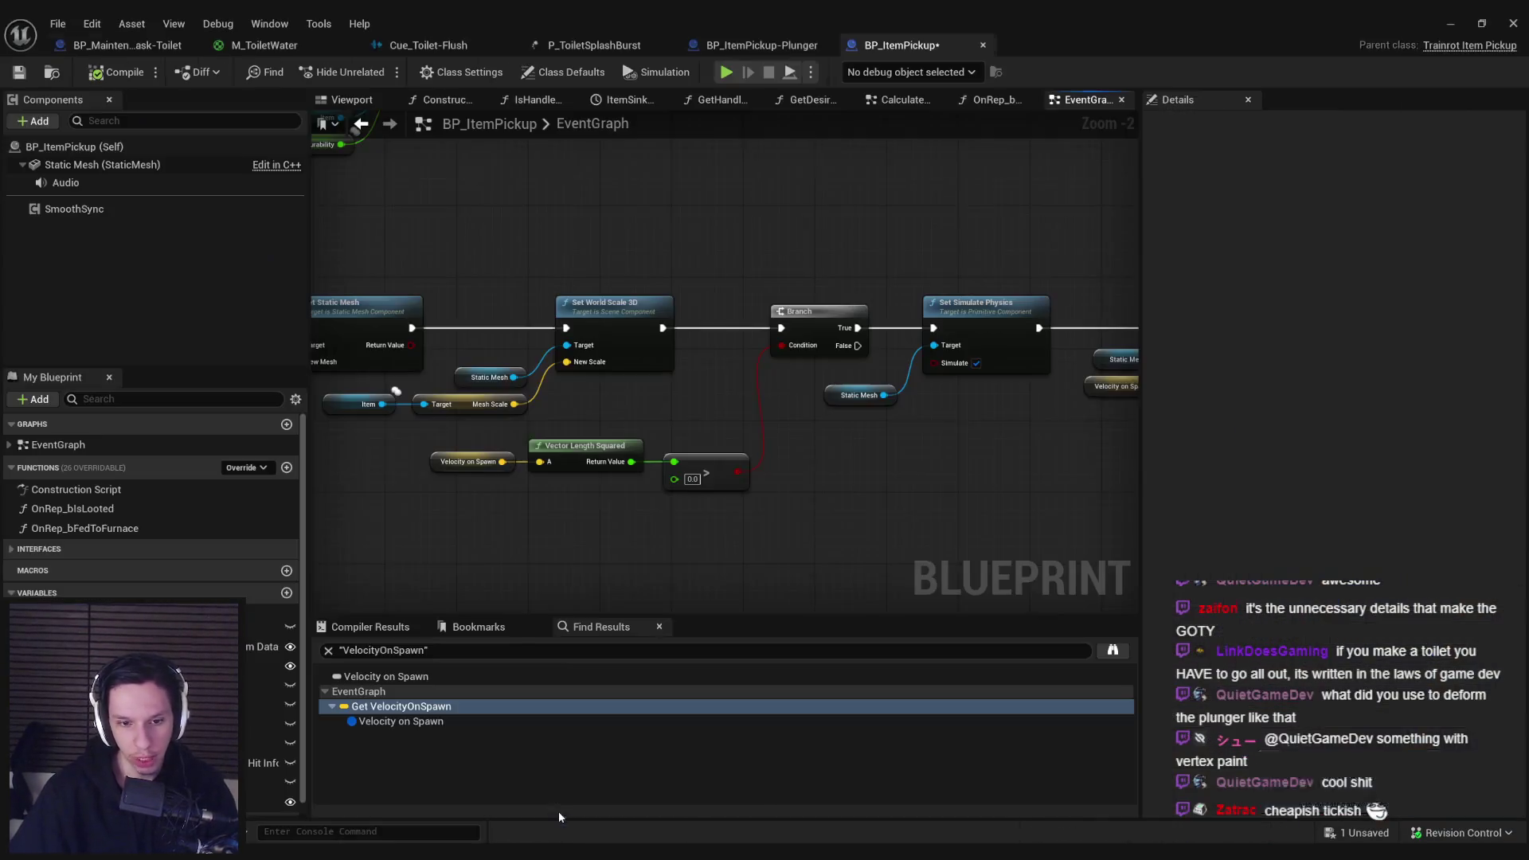
# Step: Insert a Wake Rigid Body node for Static Mesh between Branch and Set Simulate Physics
pyautogui.click(609, 412)
pyautogui.moveTo(615, 426)
pyautogui.mouseDown()
pyautogui.moveTo(606, 436)
pyautogui.moveTo(693, 438)
pyautogui.mouseUp()
pyautogui.write('wake')
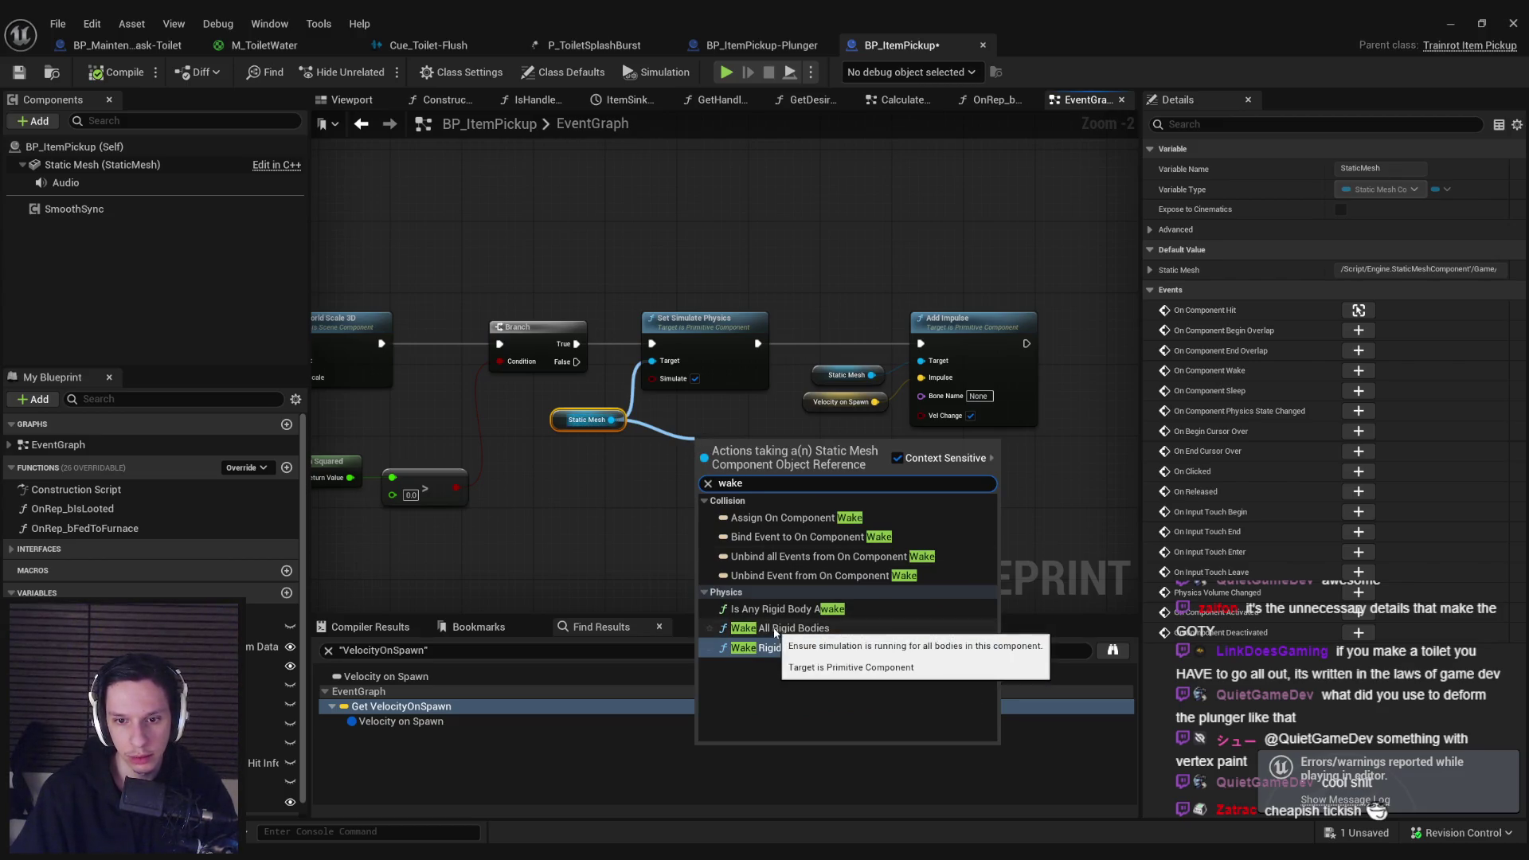
pyautogui.click(773, 647)
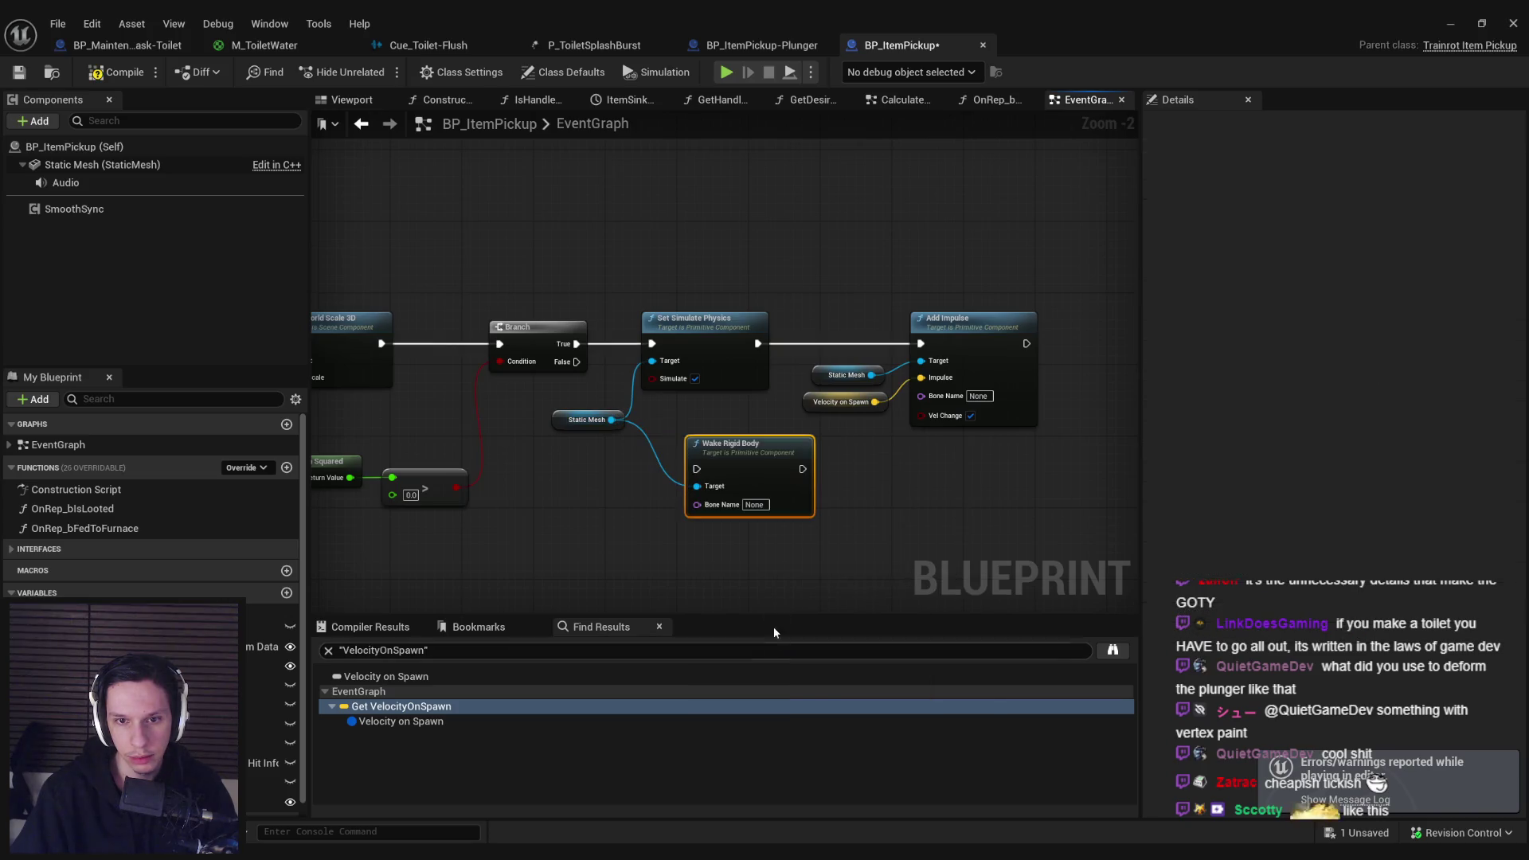
pyautogui.moveTo(748, 276); pyautogui.dragTo(1005, 403)
pyautogui.moveTo(732, 331); pyautogui.dragTo(872, 334)
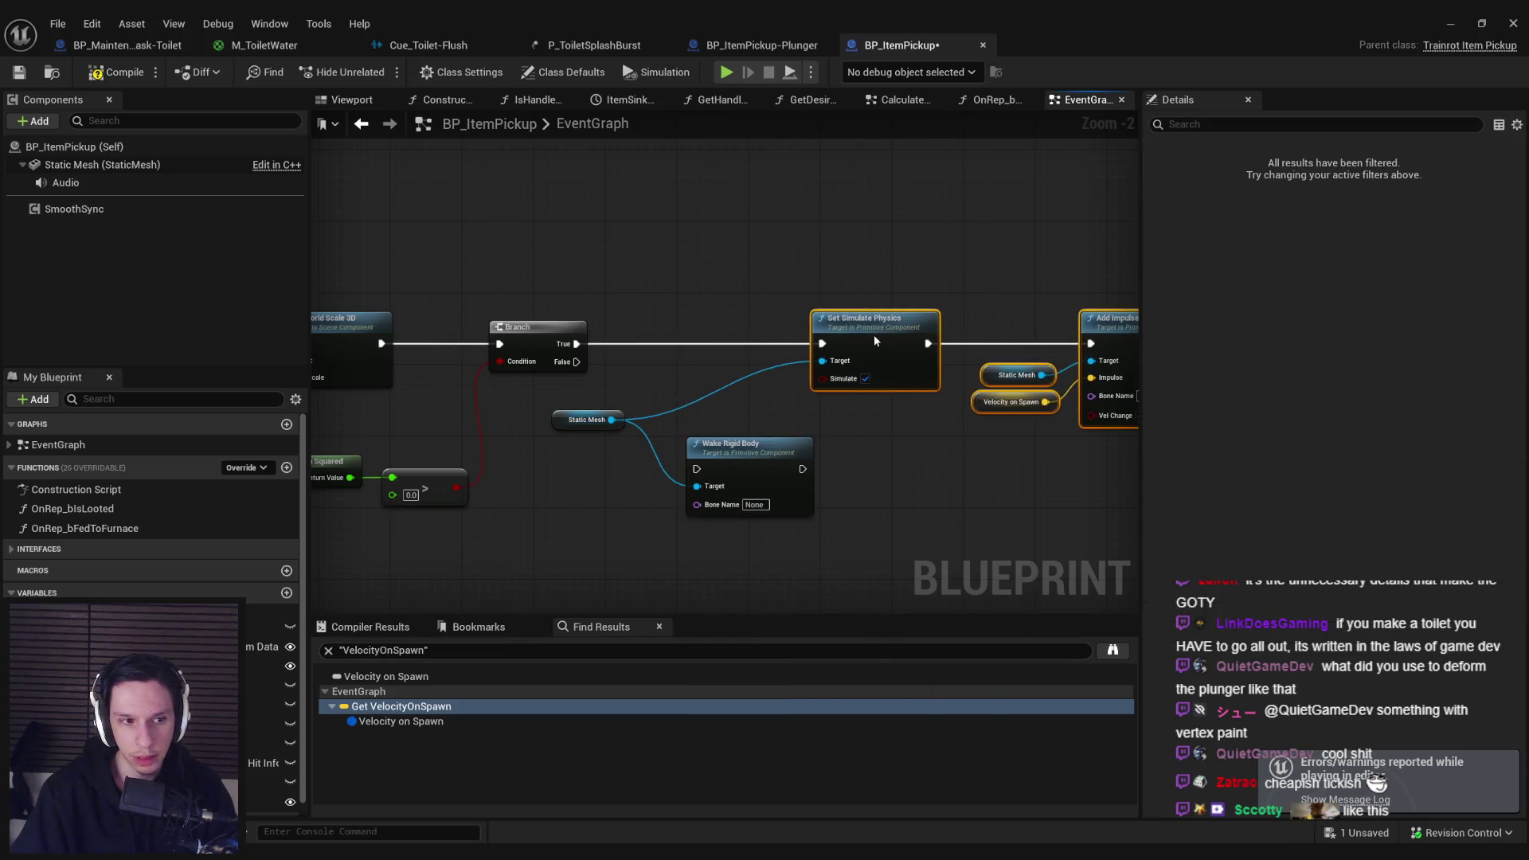
pyautogui.moveTo(748, 438); pyautogui.dragTo(699, 339)
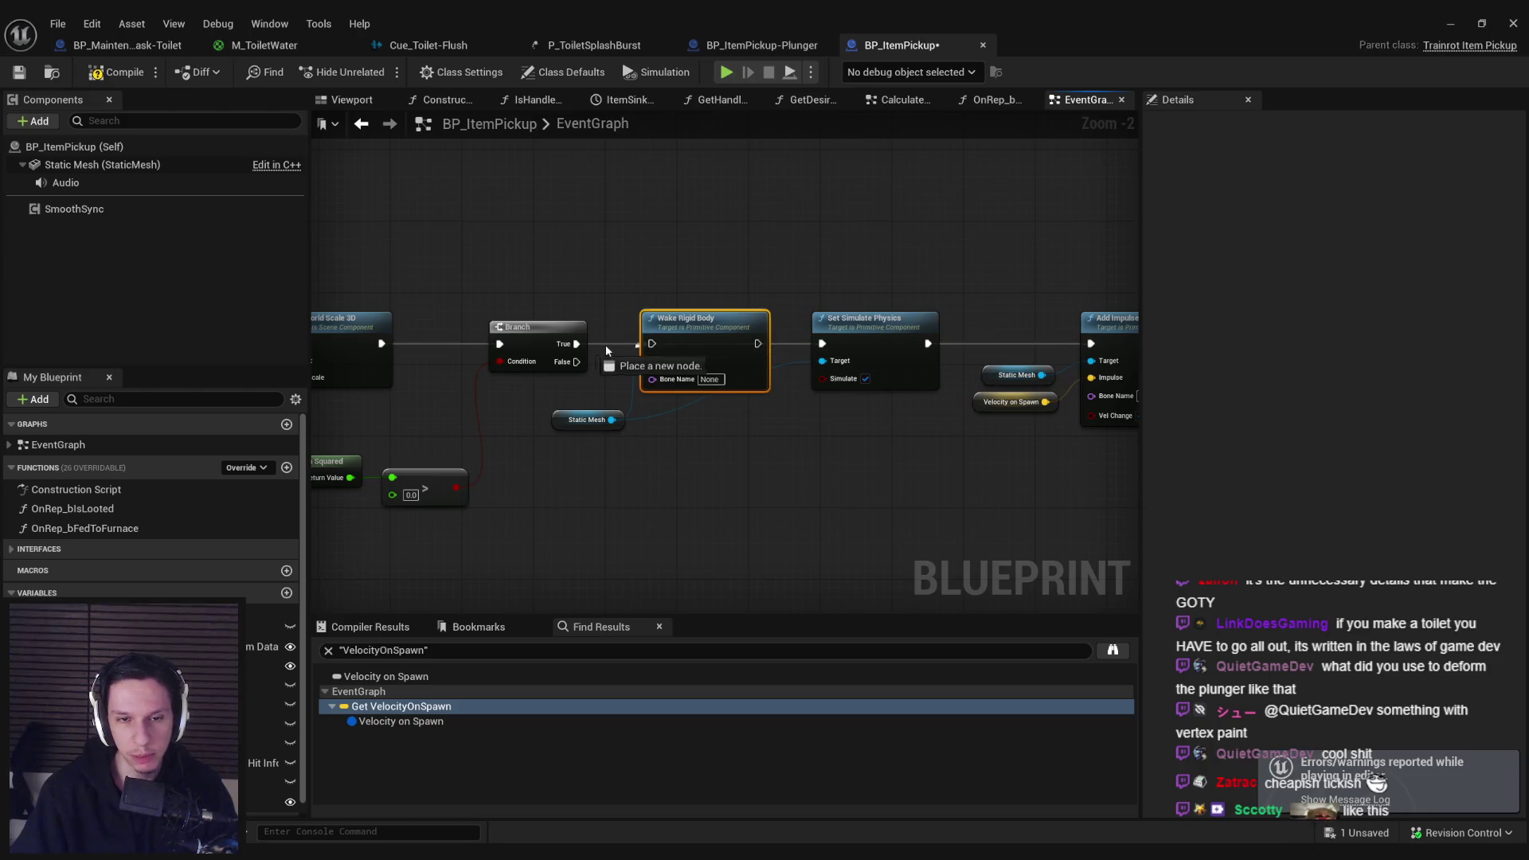
# Step: Check the Static Mesh component's physics settings, save the blueprint, and return to the level
pyautogui.click(88, 164)
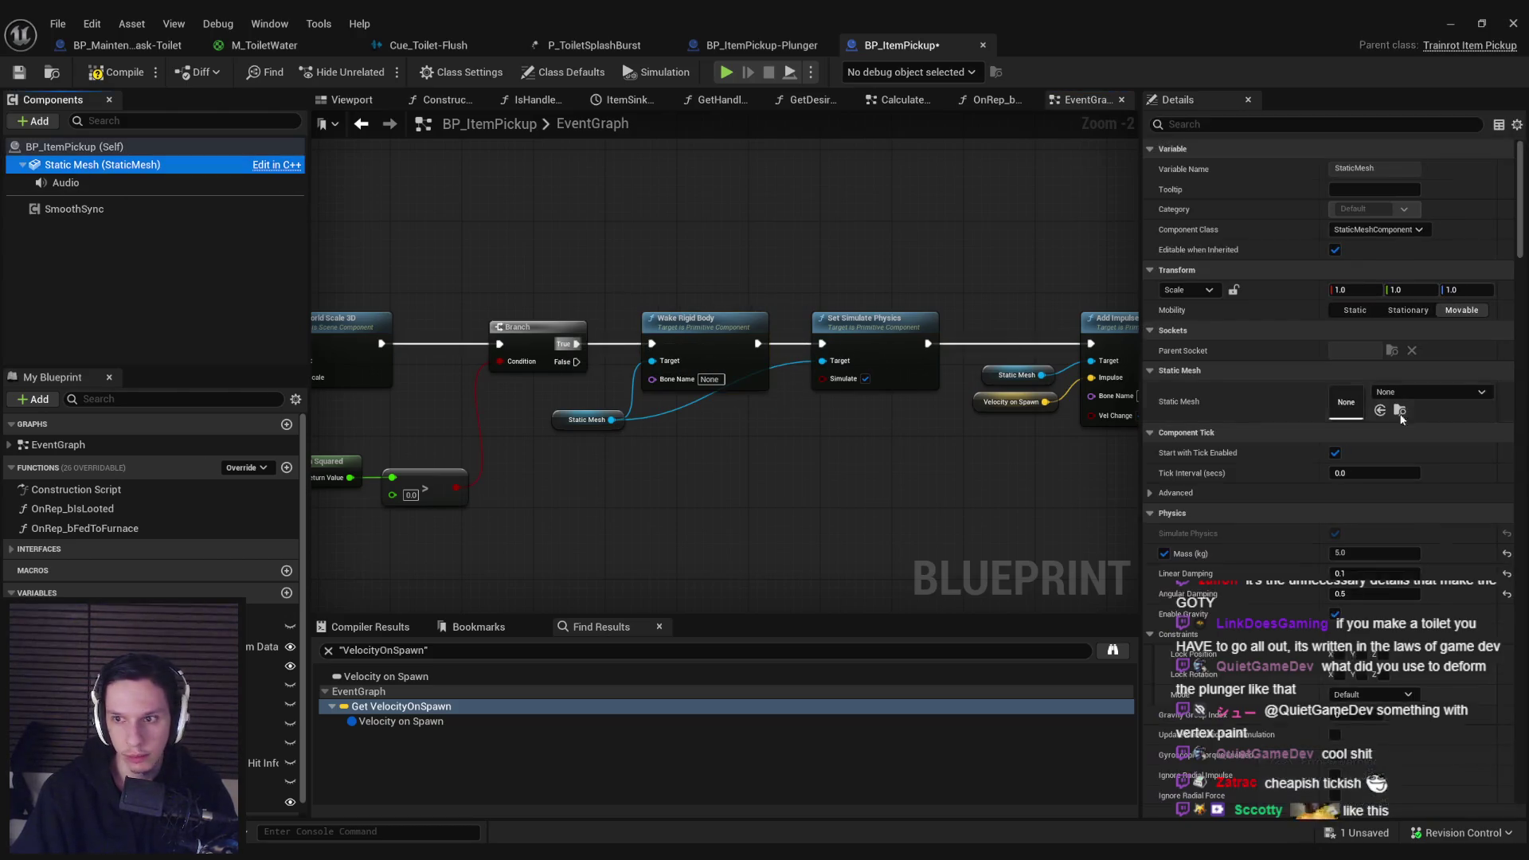
pyautogui.moveTo(1520, 199); pyautogui.dragTo(1522, 323)
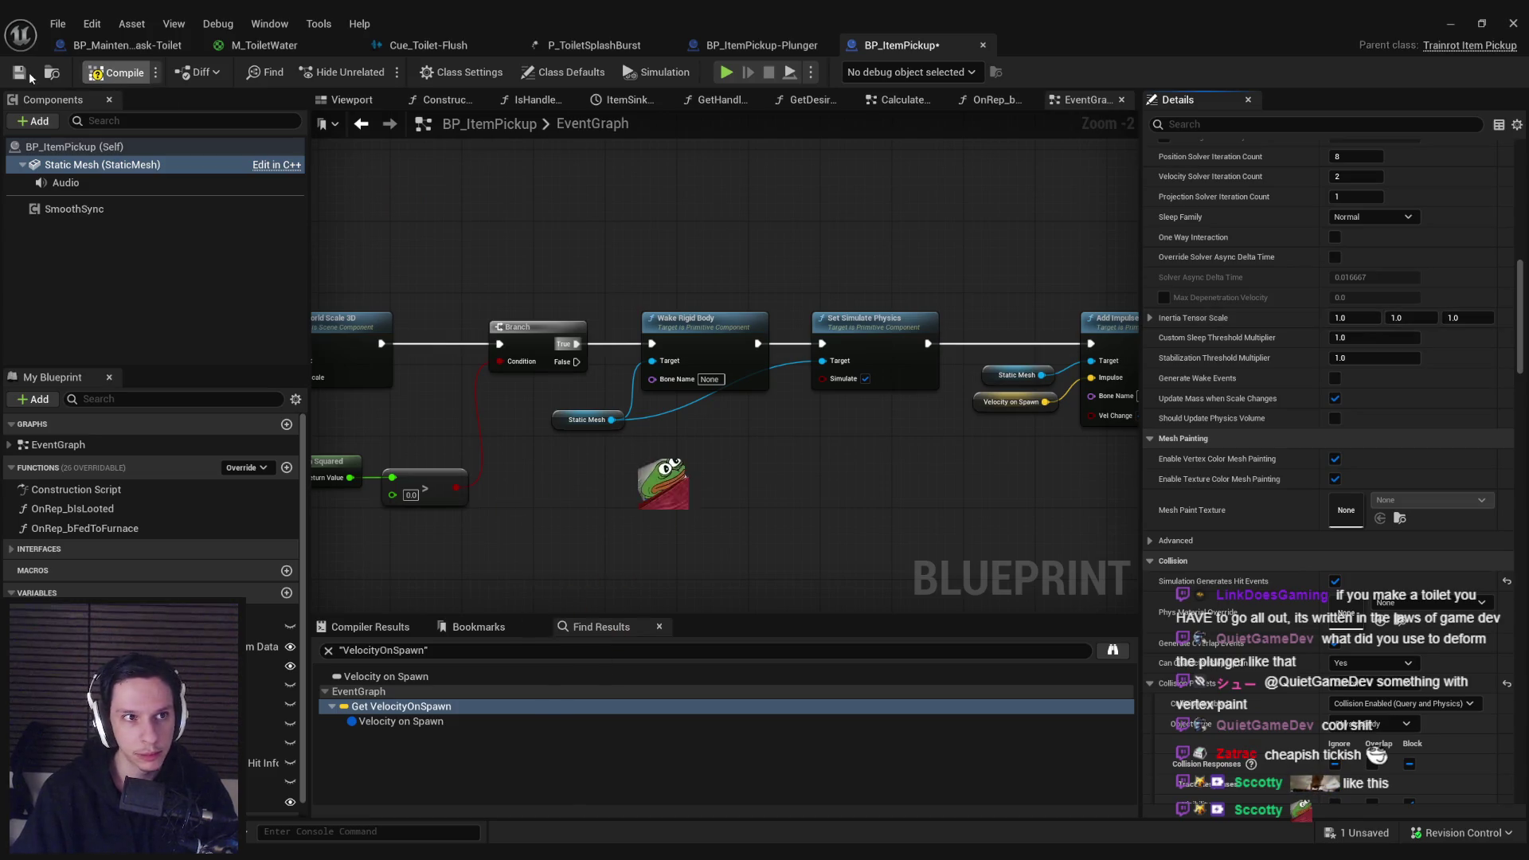
pyautogui.hotkey('ctrl', 's')
pyautogui.click(1450, 24)
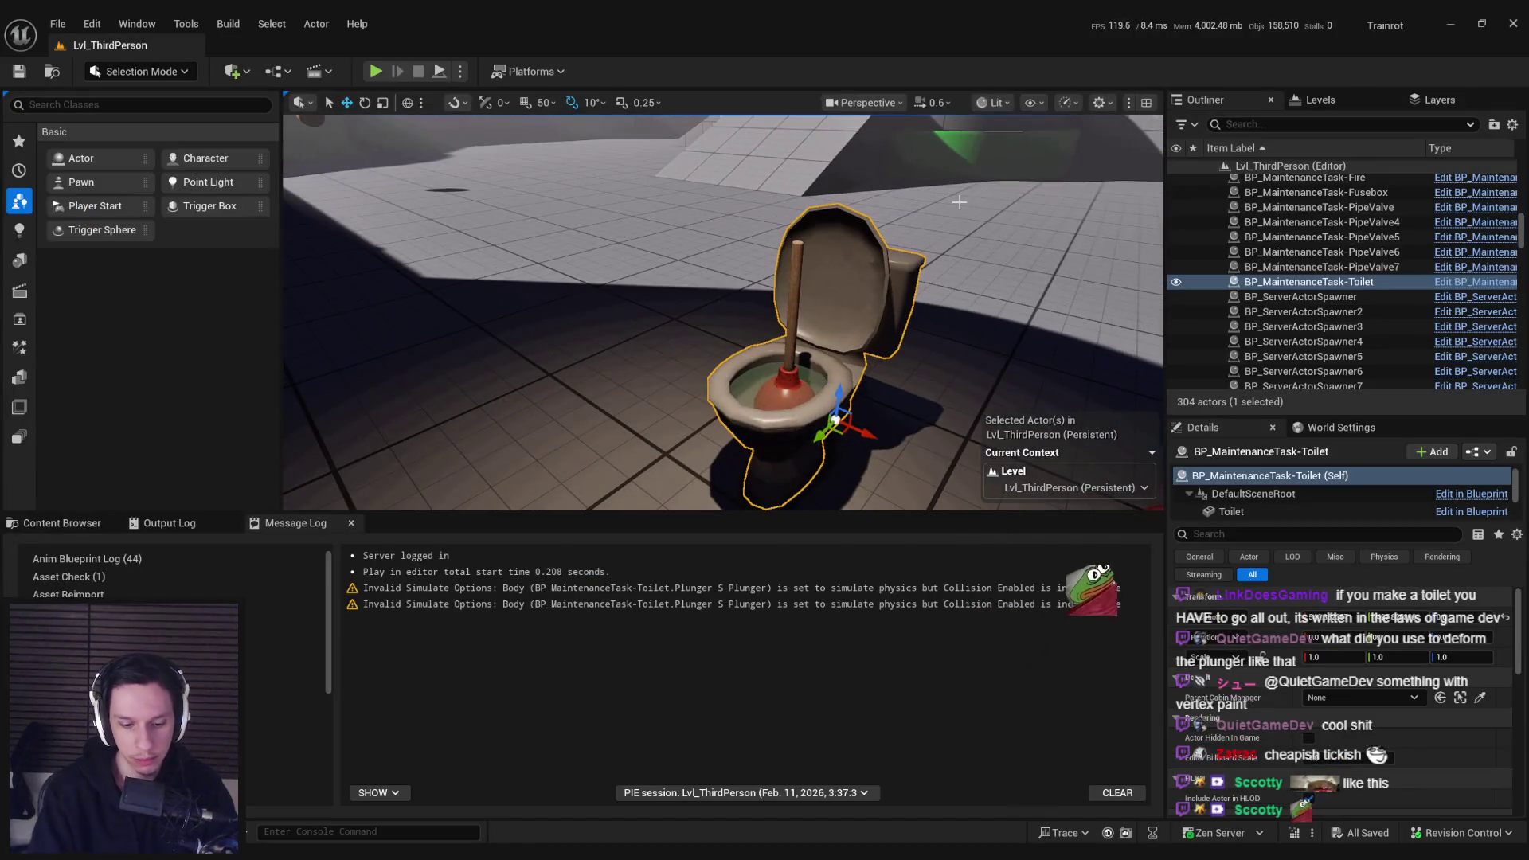
# Step: Start a full-screen play-in-editor session and step back from the toilet
pyautogui.hotkey('alt', 'p')
pyautogui.press('F11')
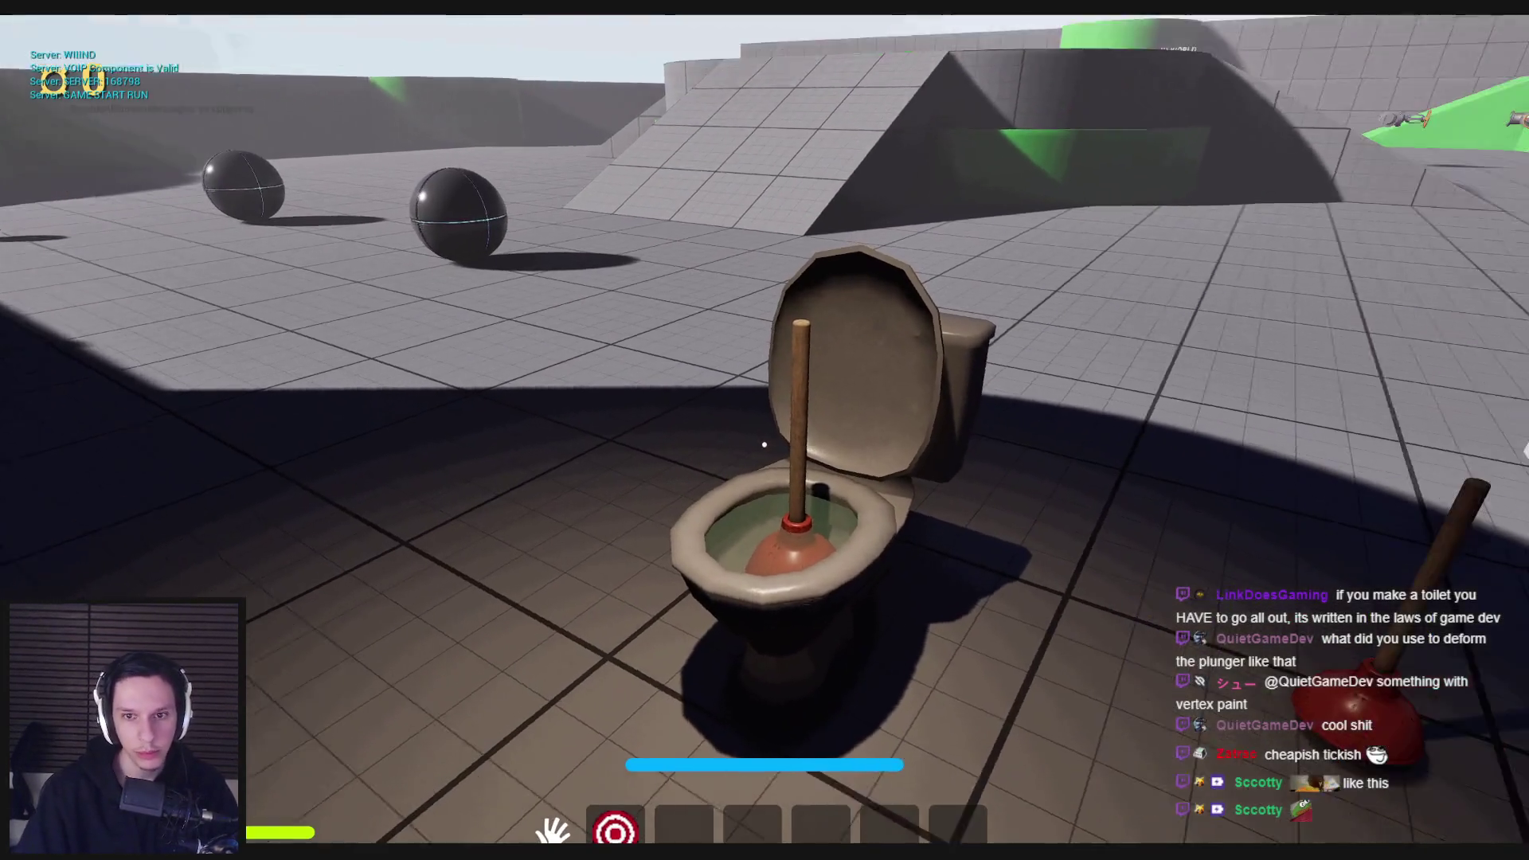
pyautogui.press('s')
# Step: Plunge the toilet until its health reaches 0, then restore the editor layout
pyautogui.click(764, 444)
pyautogui.click(764, 444)
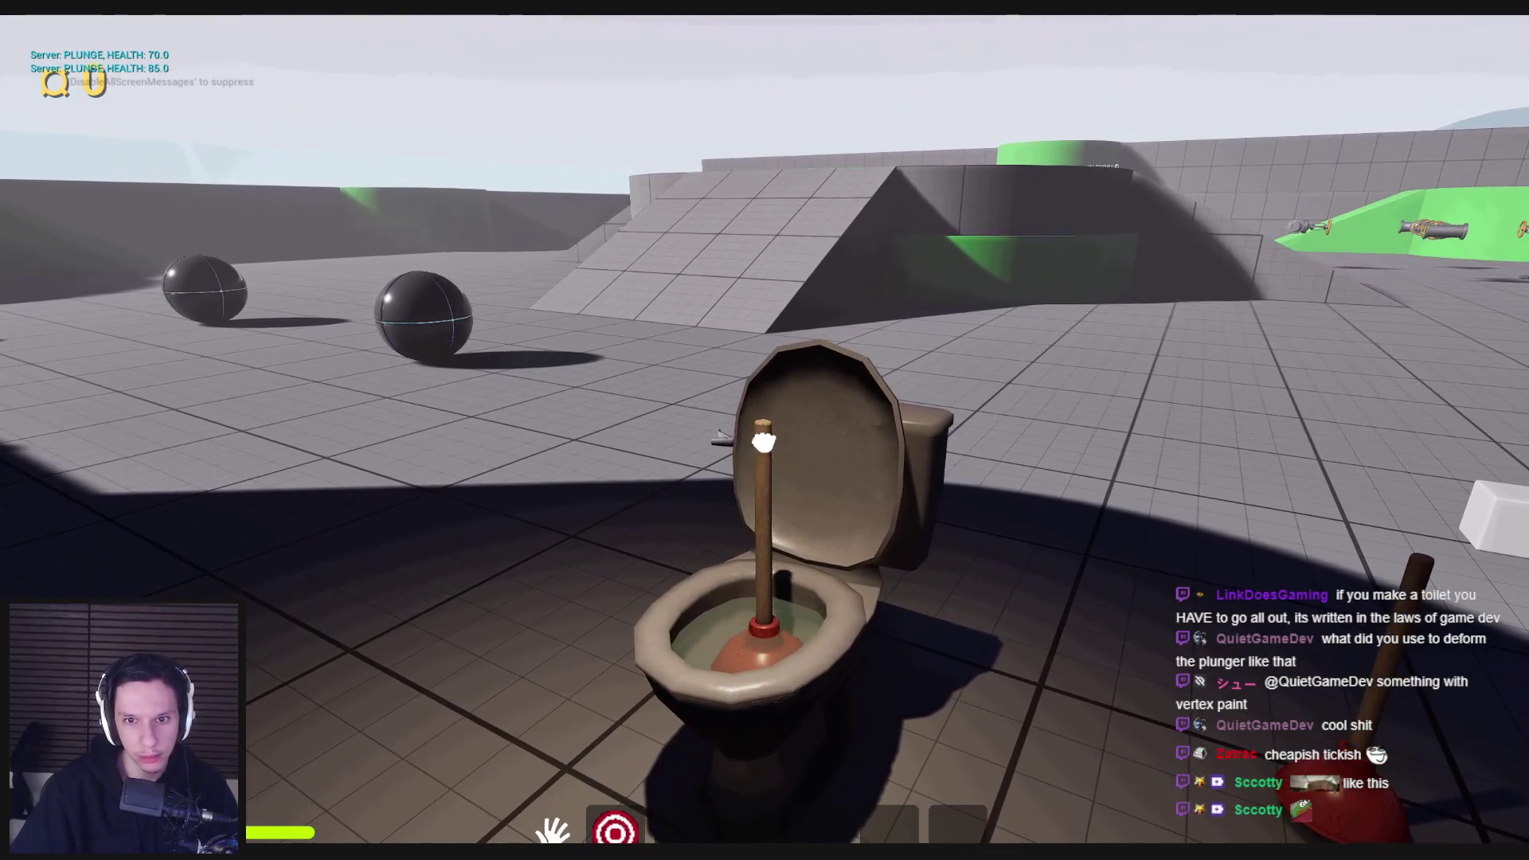
pyautogui.click(764, 442)
pyautogui.click(763, 442)
pyautogui.click(764, 443)
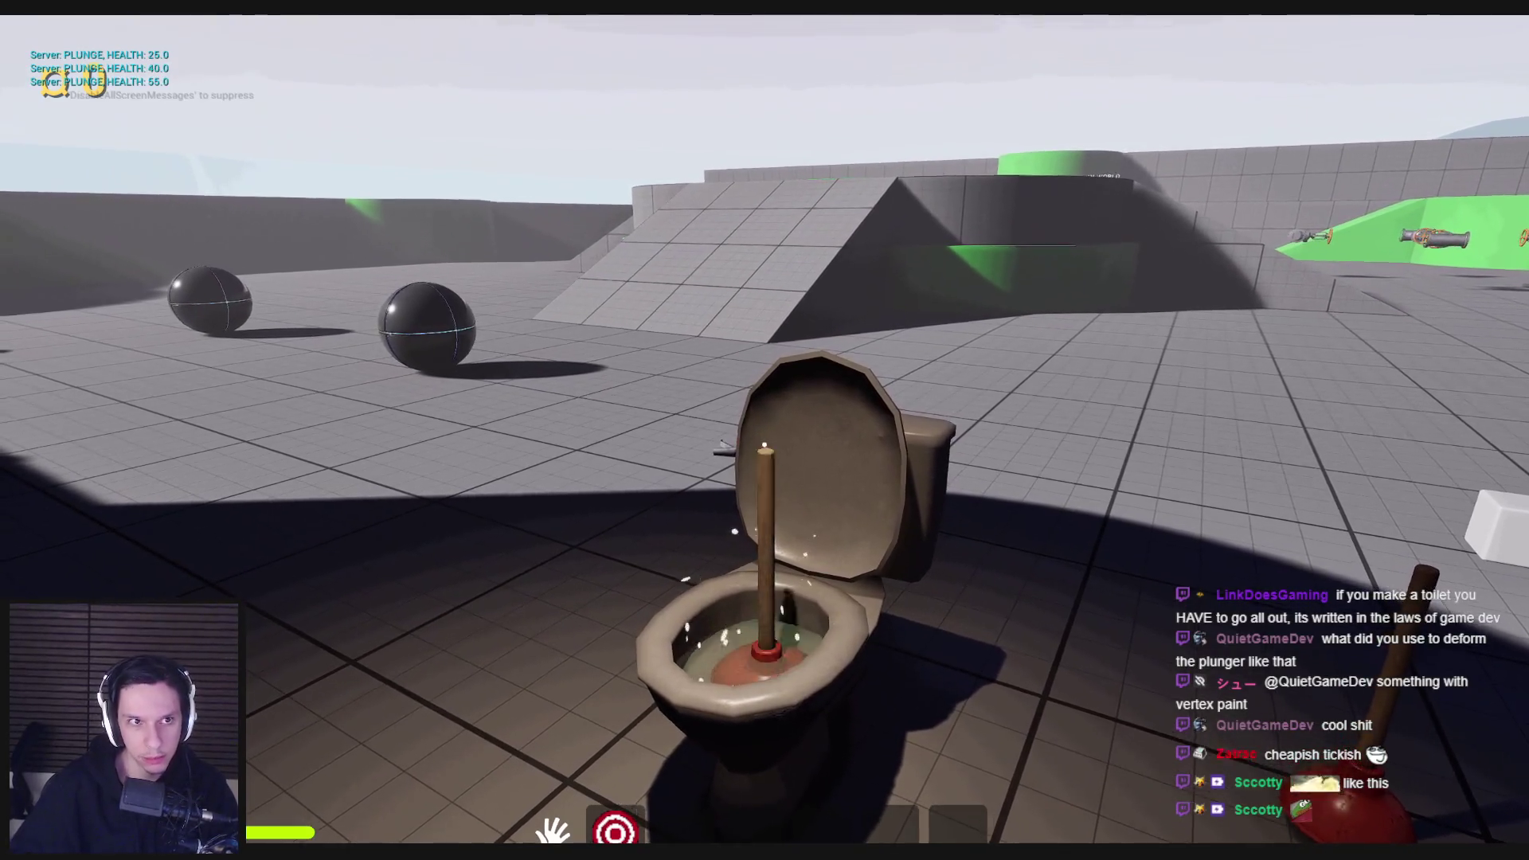
pyautogui.click(764, 444)
pyautogui.click(764, 444)
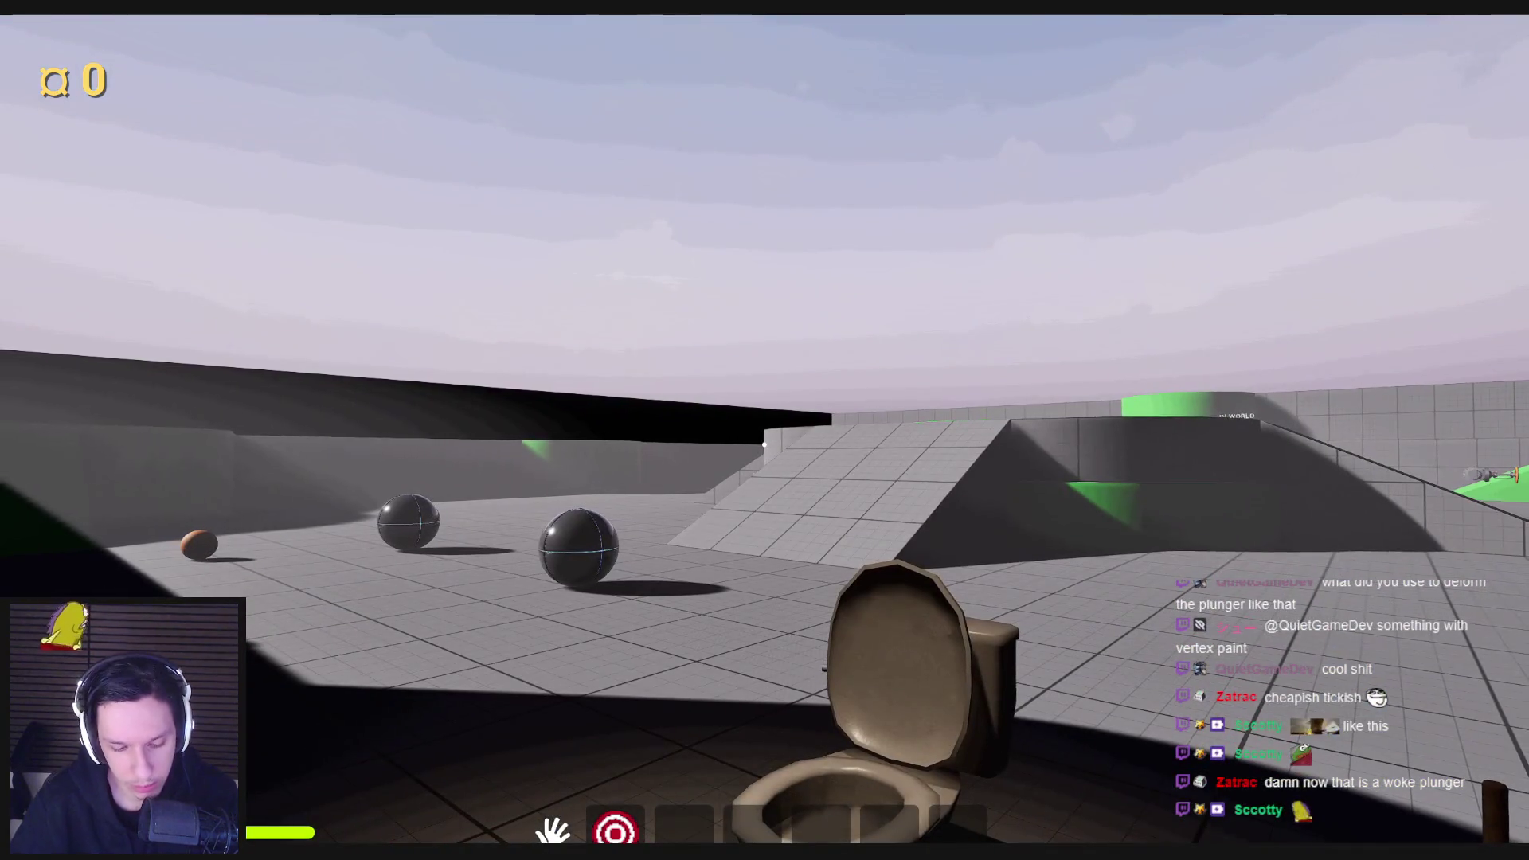
pyautogui.press('F11')
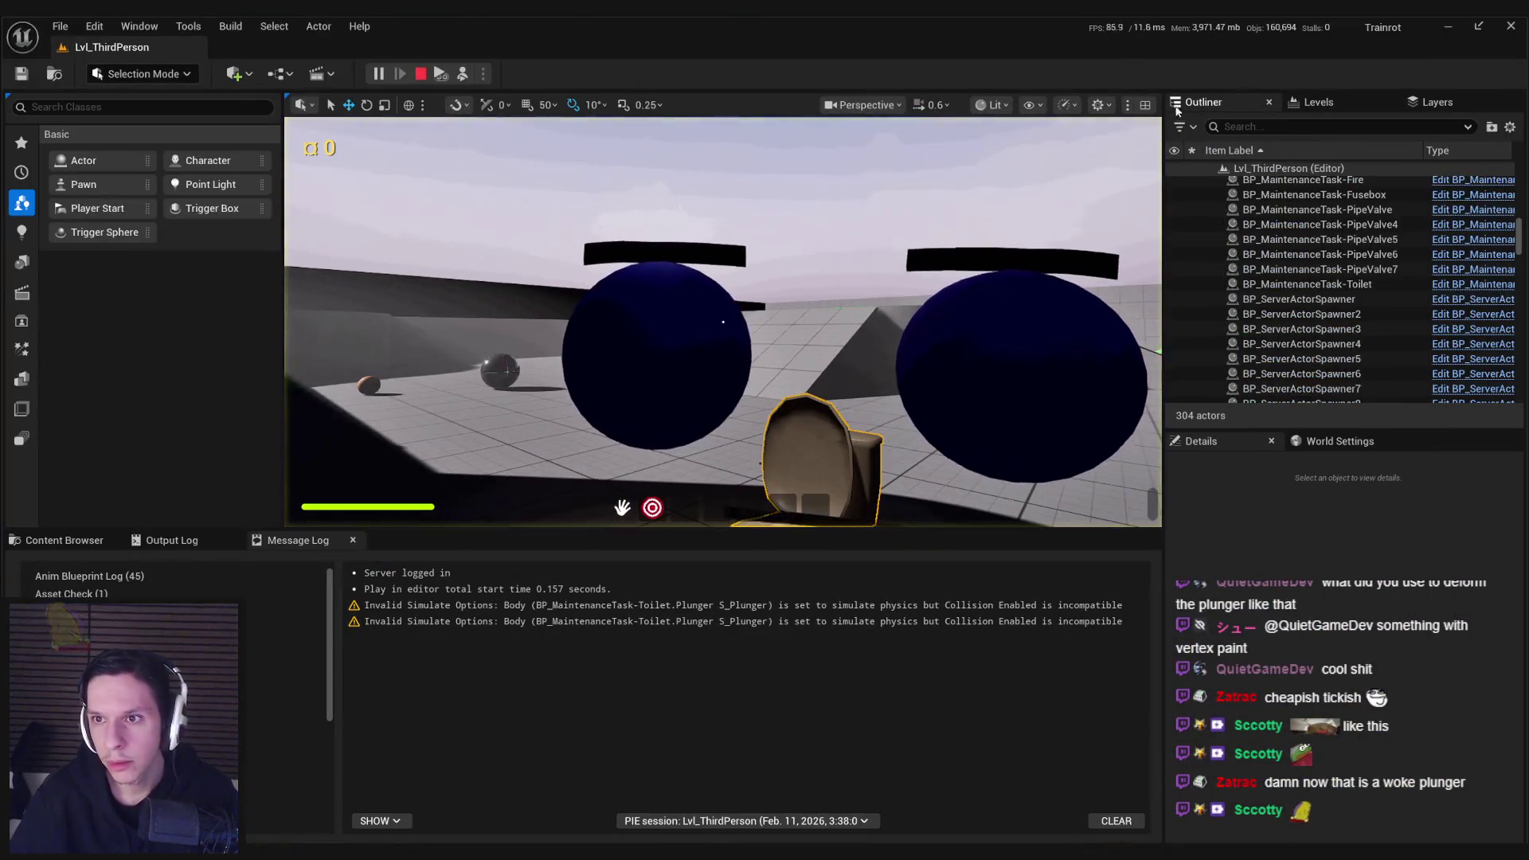
# Step: Filter the Outliner to the server world's actors and find the spawned BP_ItemPickup-Plunger
pyautogui.click(1293, 127)
pyautogui.write('toilet')
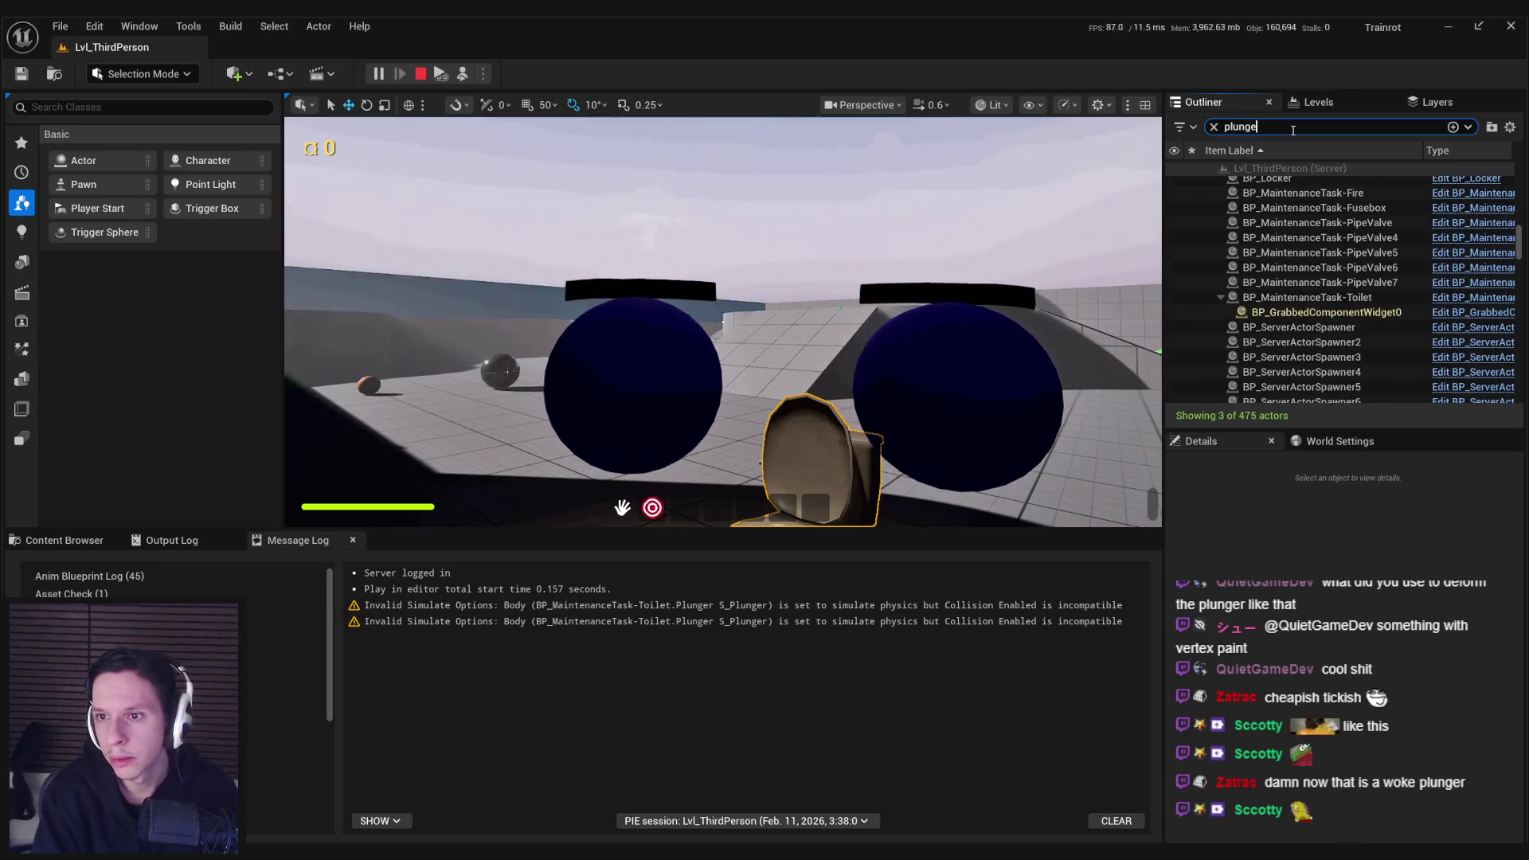
pyautogui.press('Return')
pyautogui.click(1510, 127)
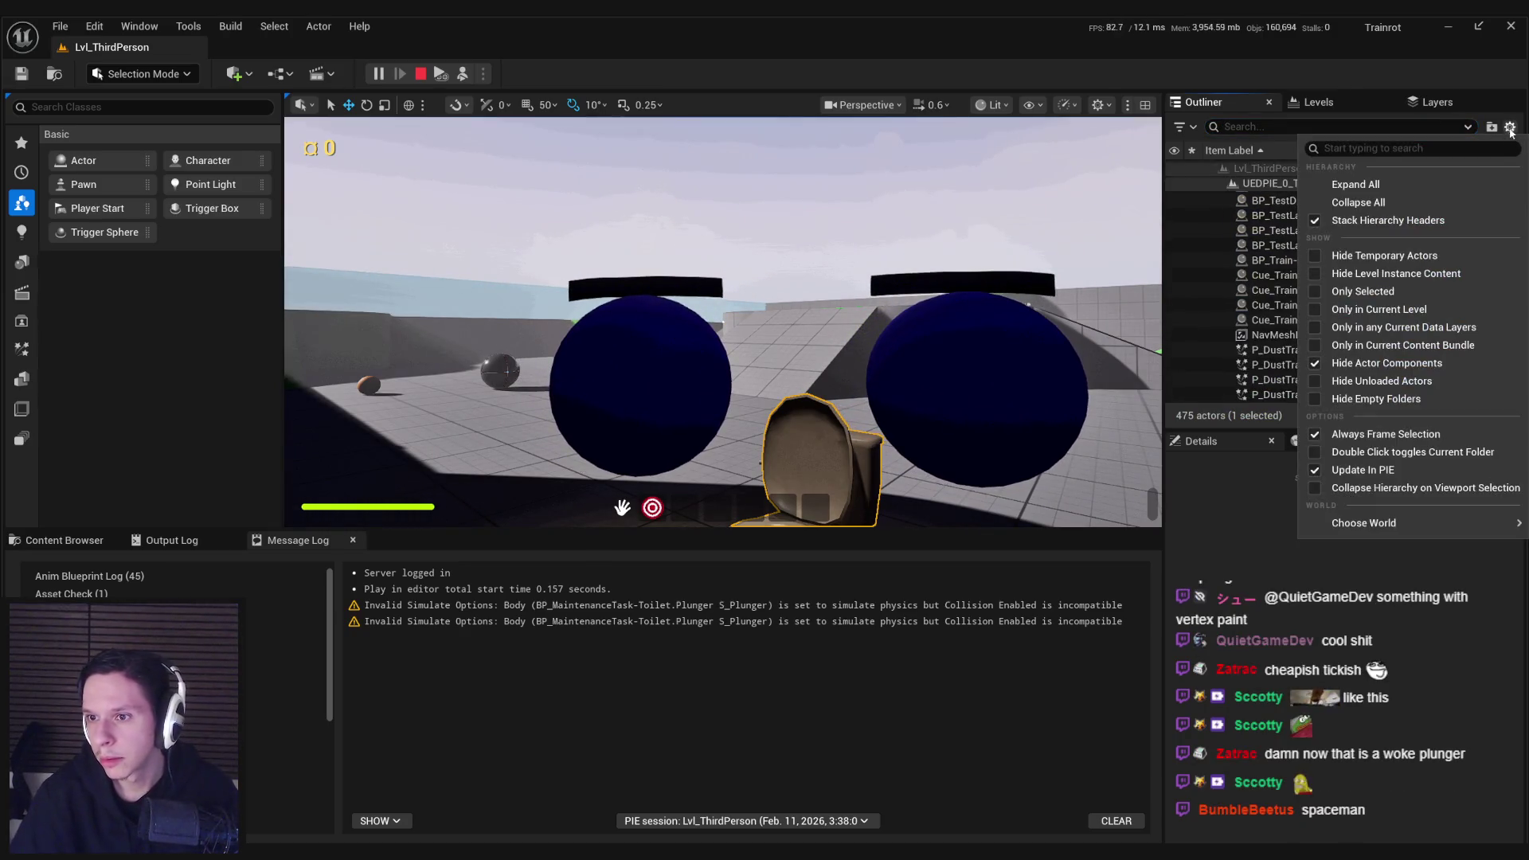
pyautogui.moveTo(1404, 523)
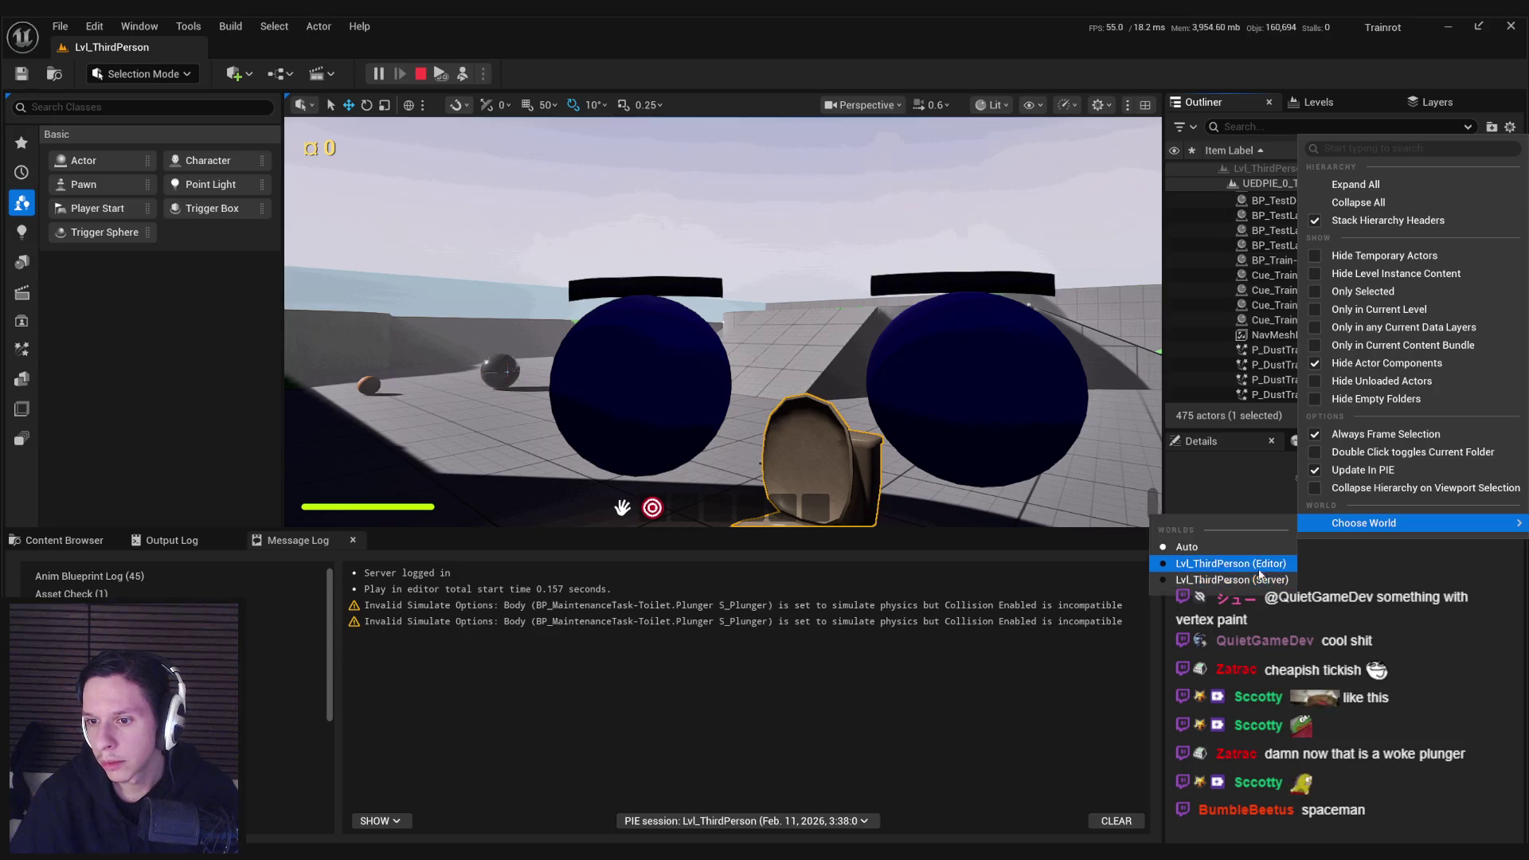
pyautogui.click(1261, 579)
pyautogui.write('plunger')
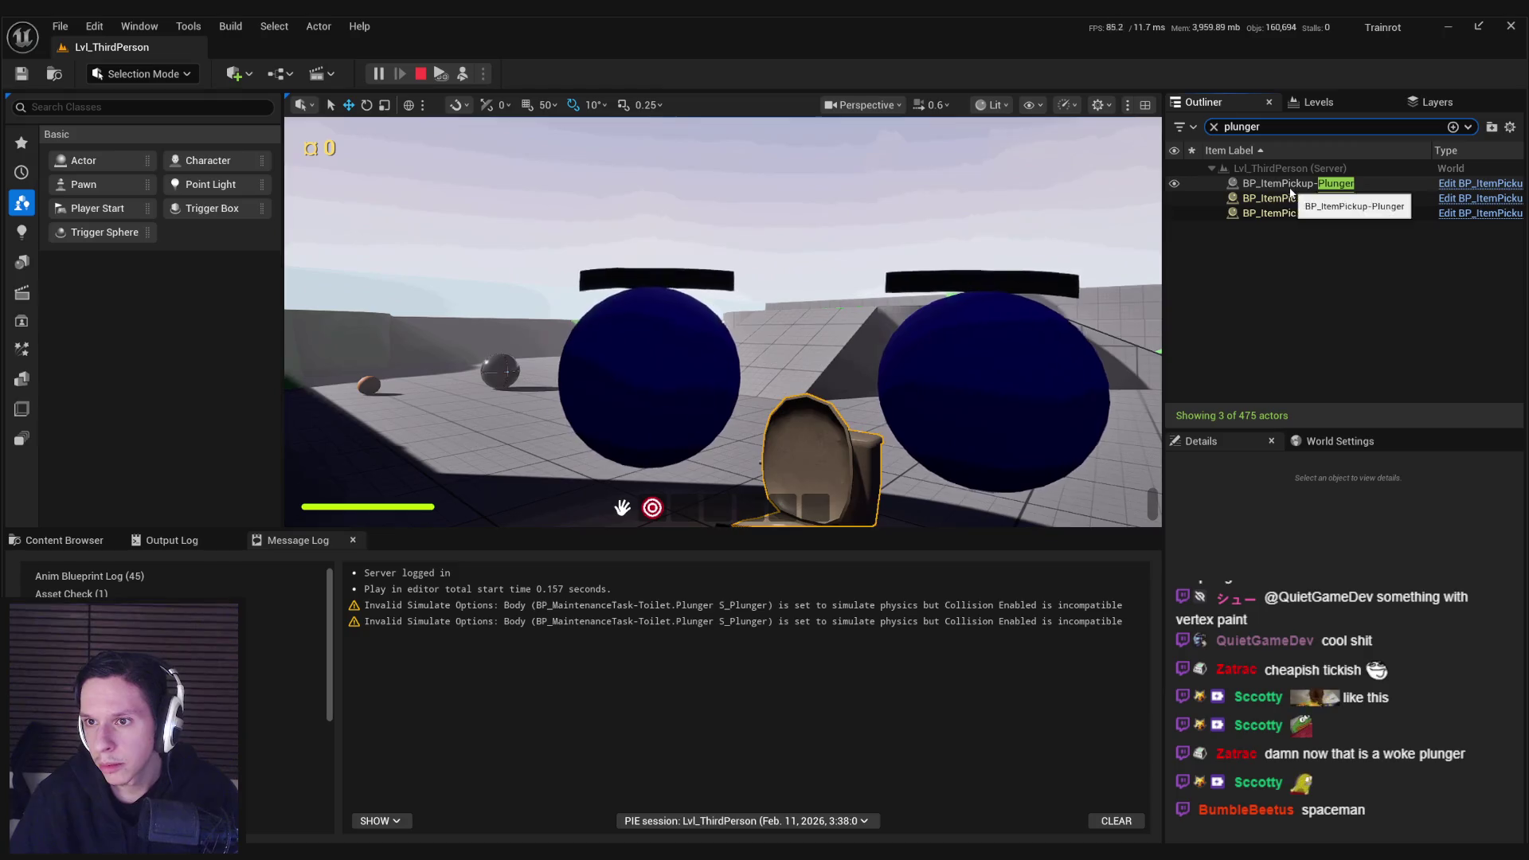
pyautogui.click(1291, 189)
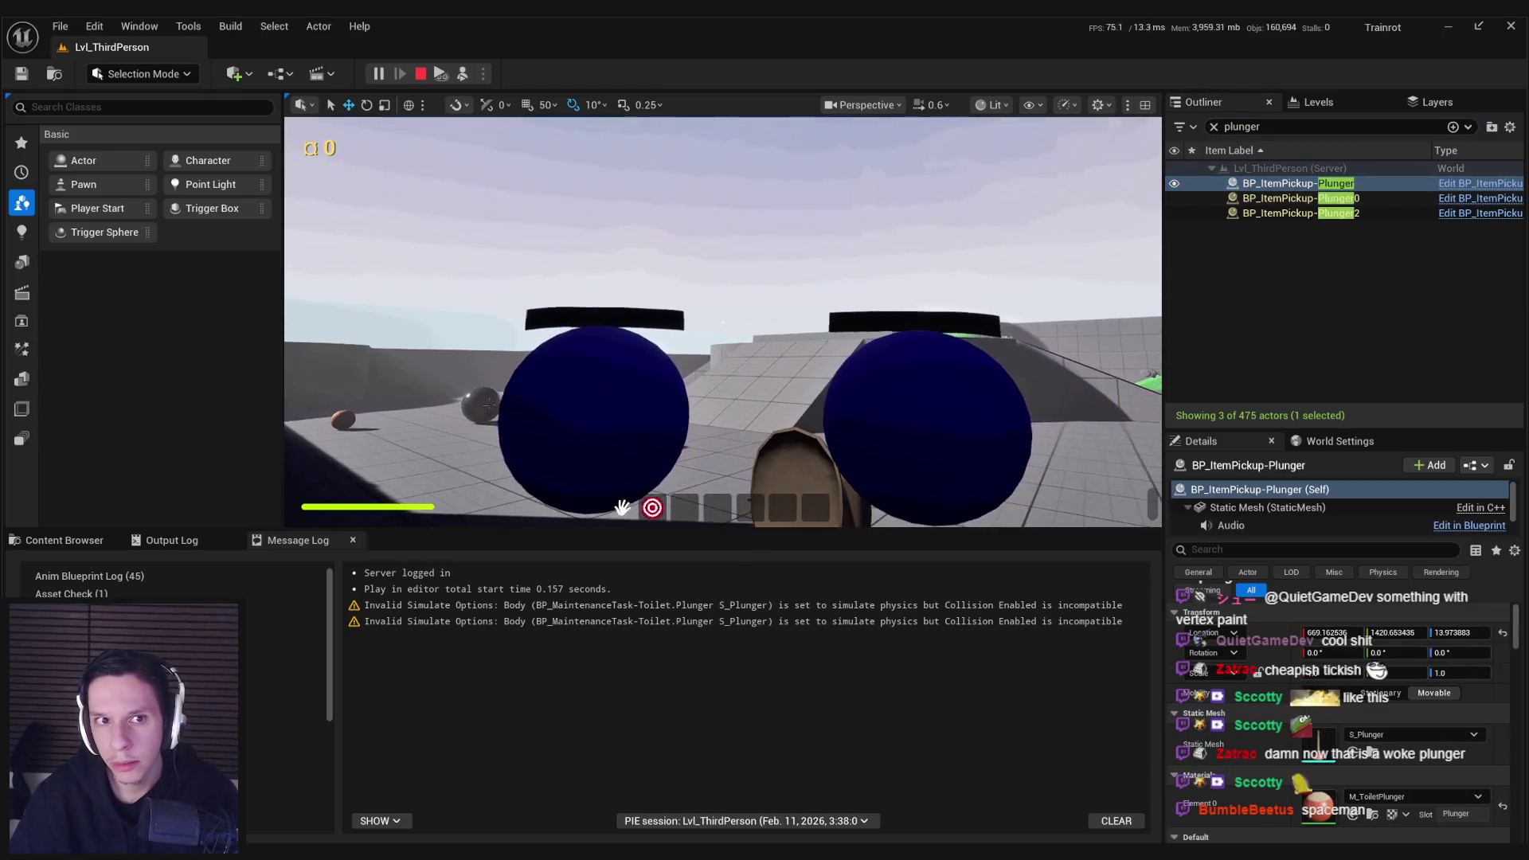
# Step: Focus on BP_ItemPickup-Plunger, Plunger0 and Plunger2 to see where each landed
pyautogui.doubleClick(1284, 186)
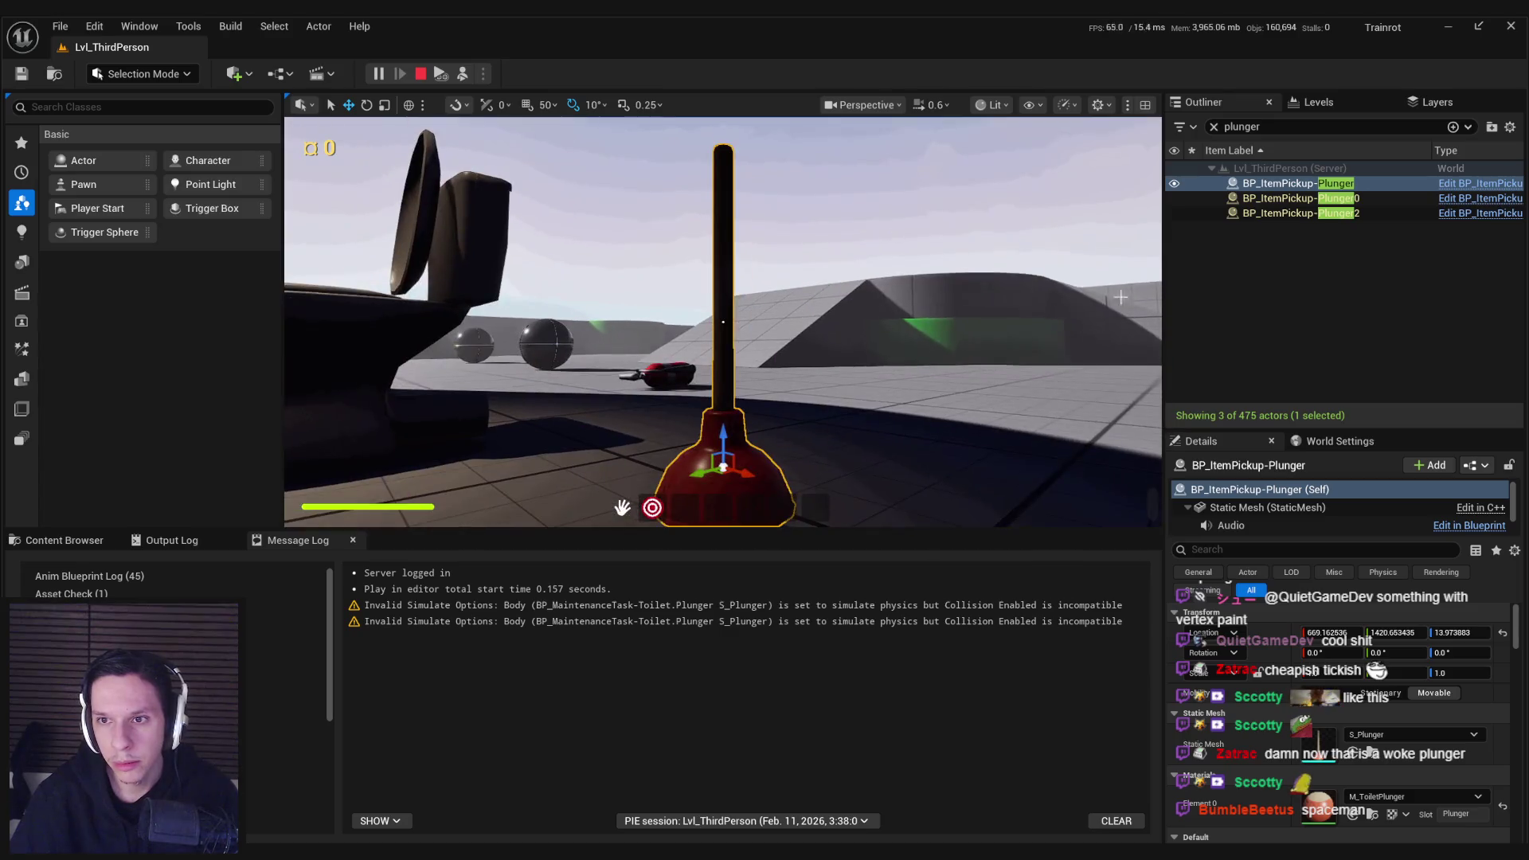
pyautogui.doubleClick(1284, 199)
pyautogui.doubleClick(1301, 213)
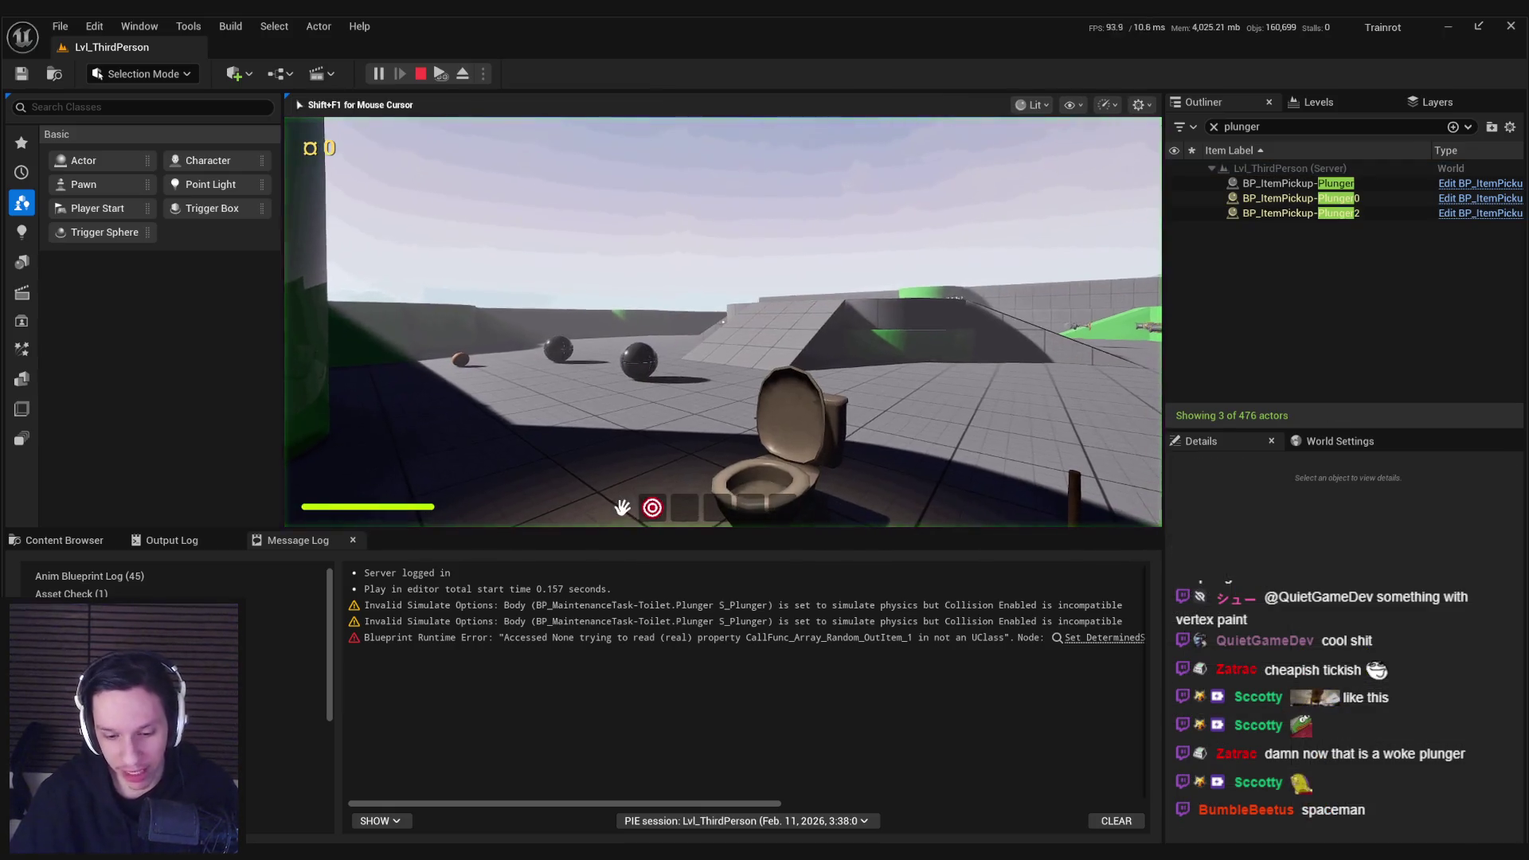
pyautogui.press('F11')
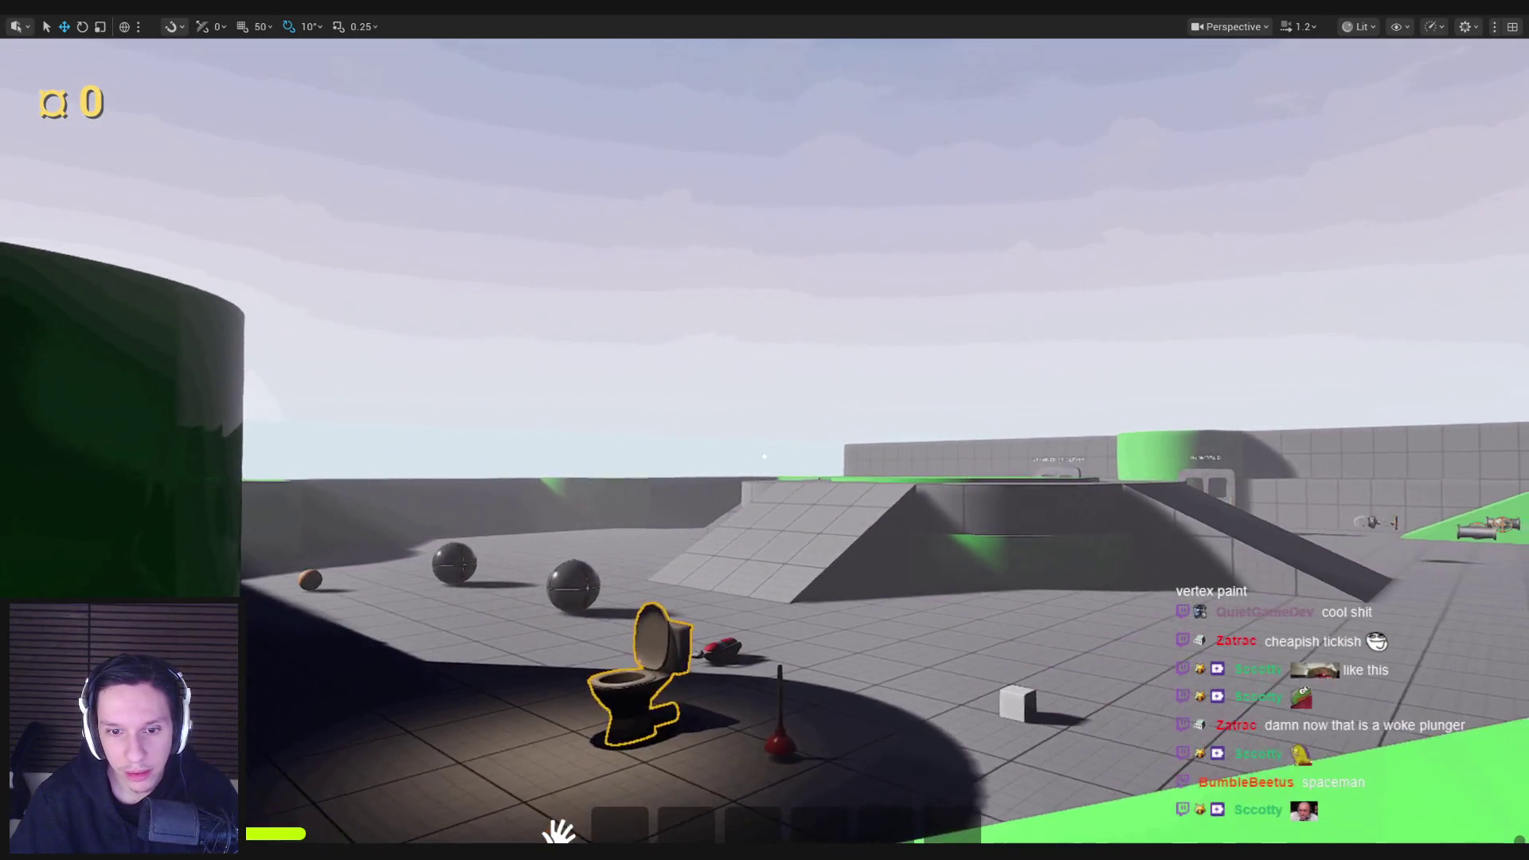
pyautogui.hotkey('shift', 'F1')
pyautogui.press('F11')
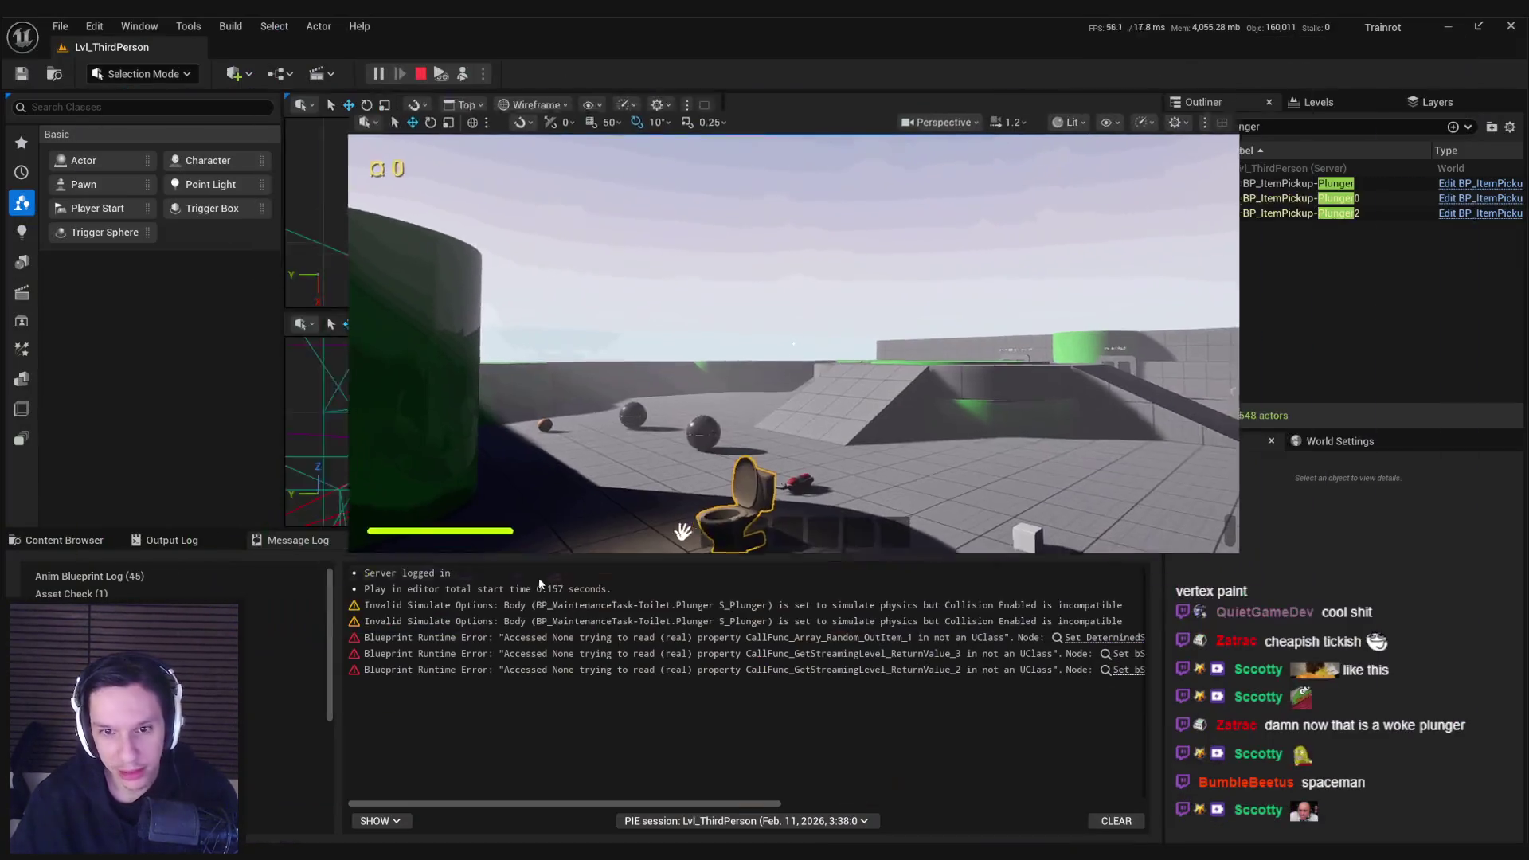
# Step: Inspect the Plunger2 and original plunger properties, then stop the play session
pyautogui.click(1306, 213)
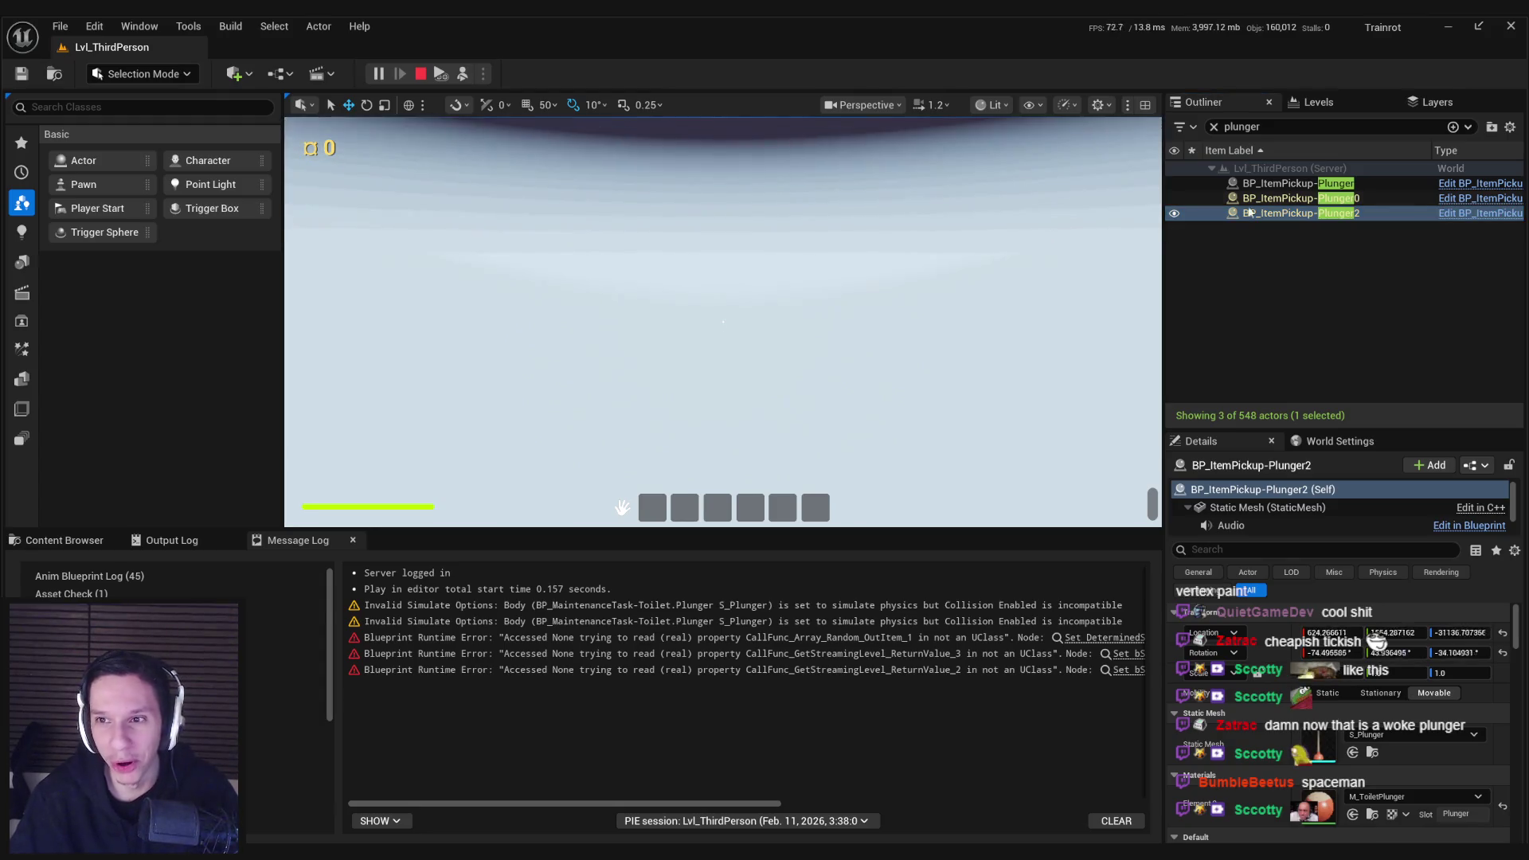
pyautogui.click(1274, 183)
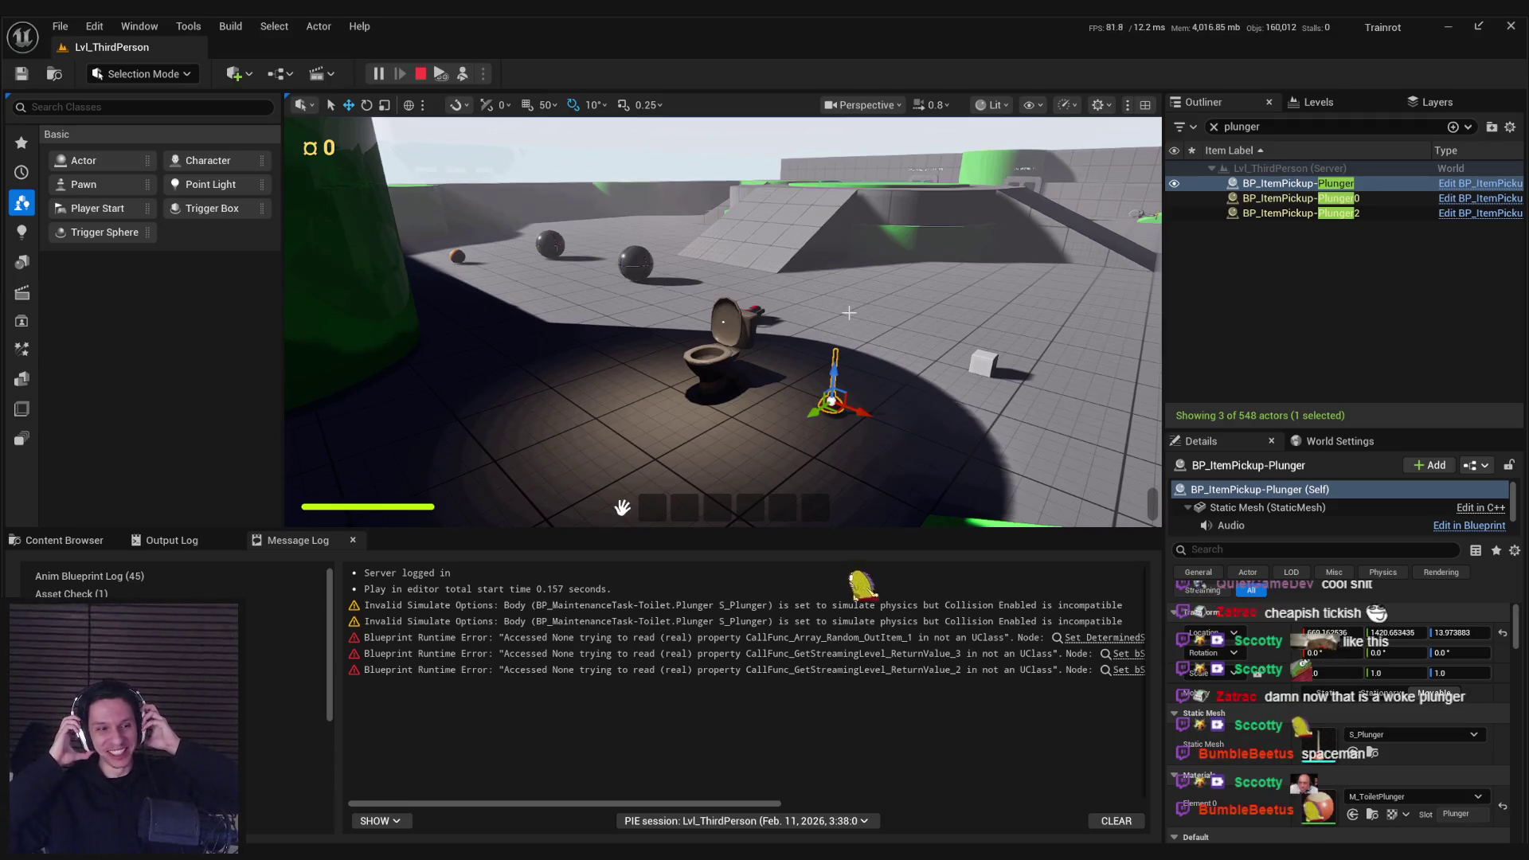
pyautogui.press('Escape')
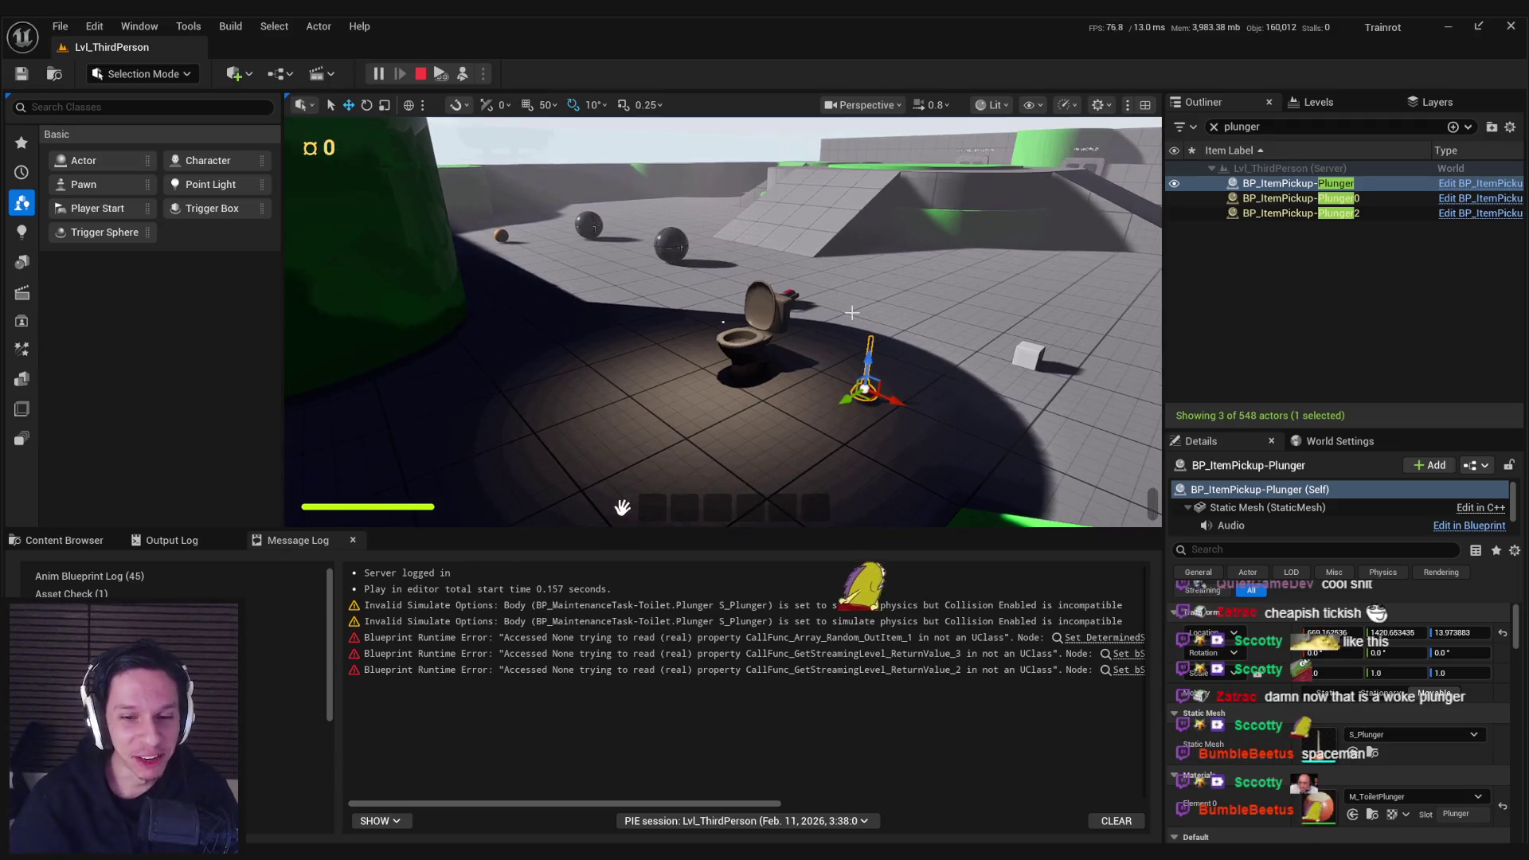
pyautogui.click(761, 350)
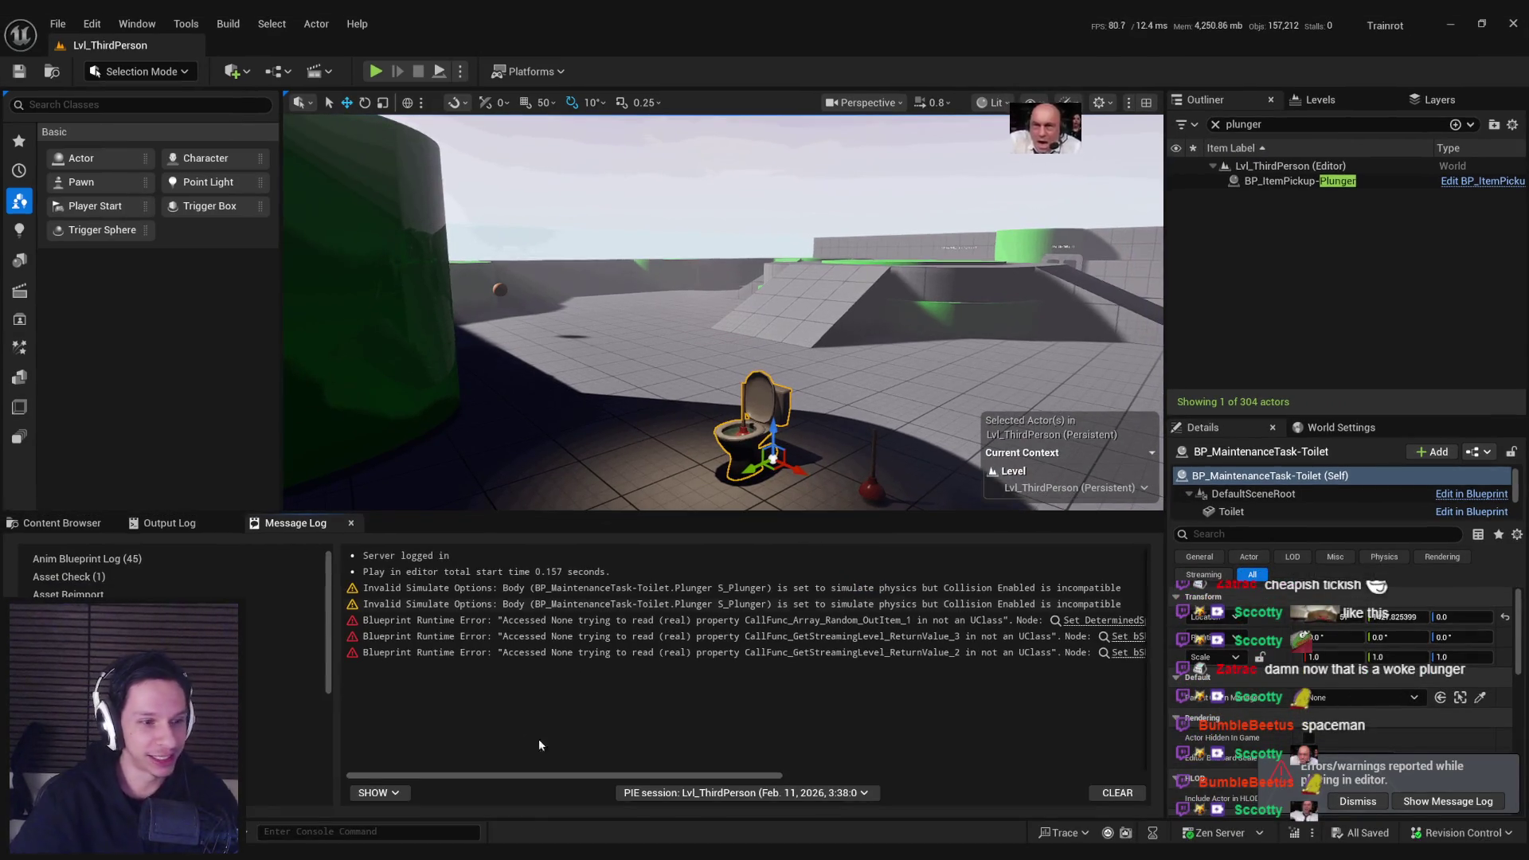
# Step: Bring up the BP_MaintenanceTask-Toilet Blueprint graph
pyautogui.click(589, 797)
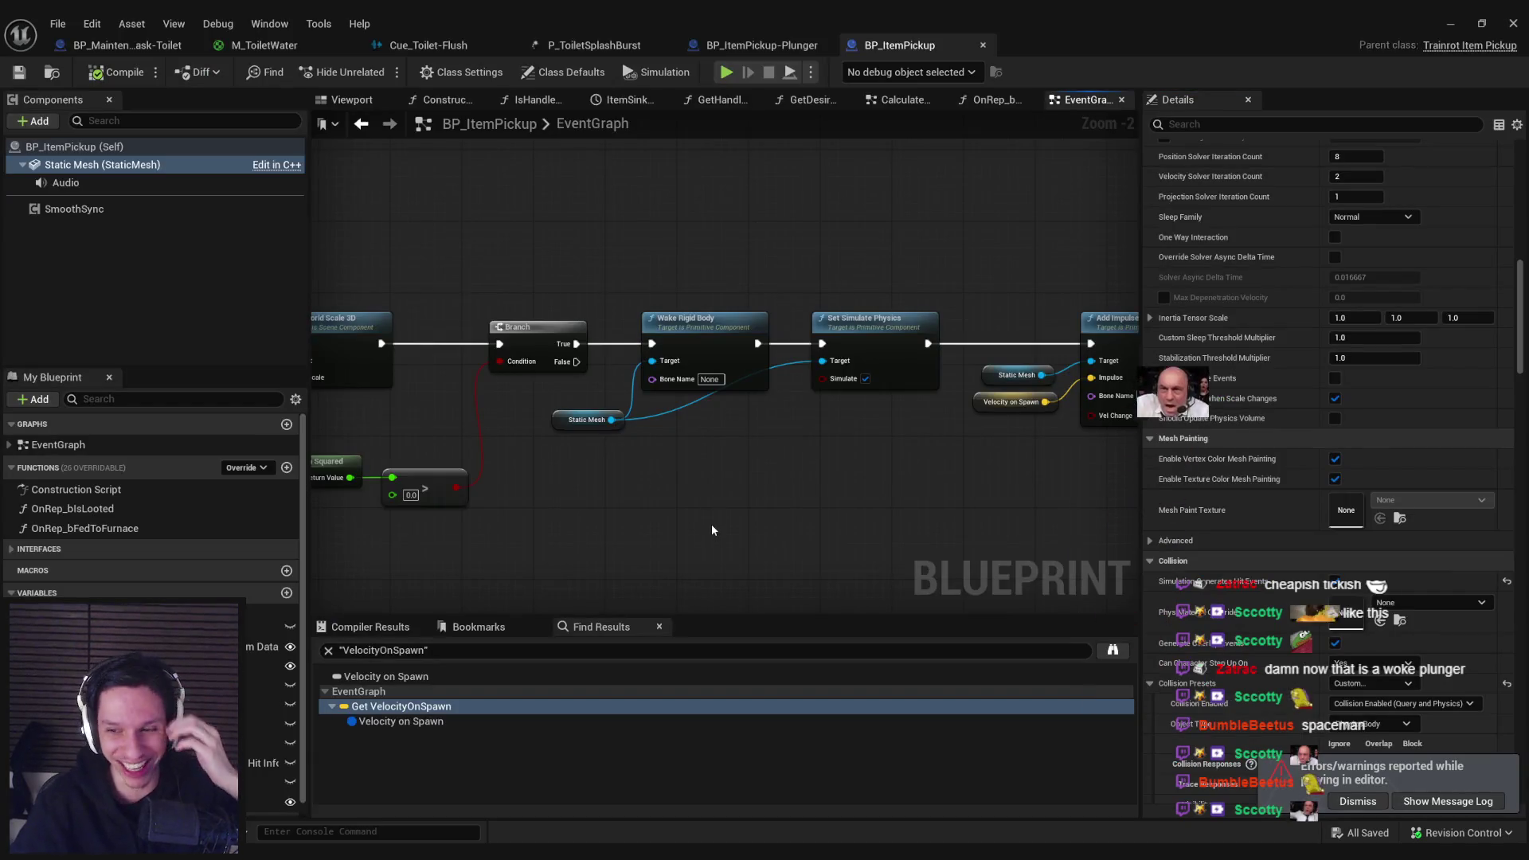
pyautogui.click(1448, 801)
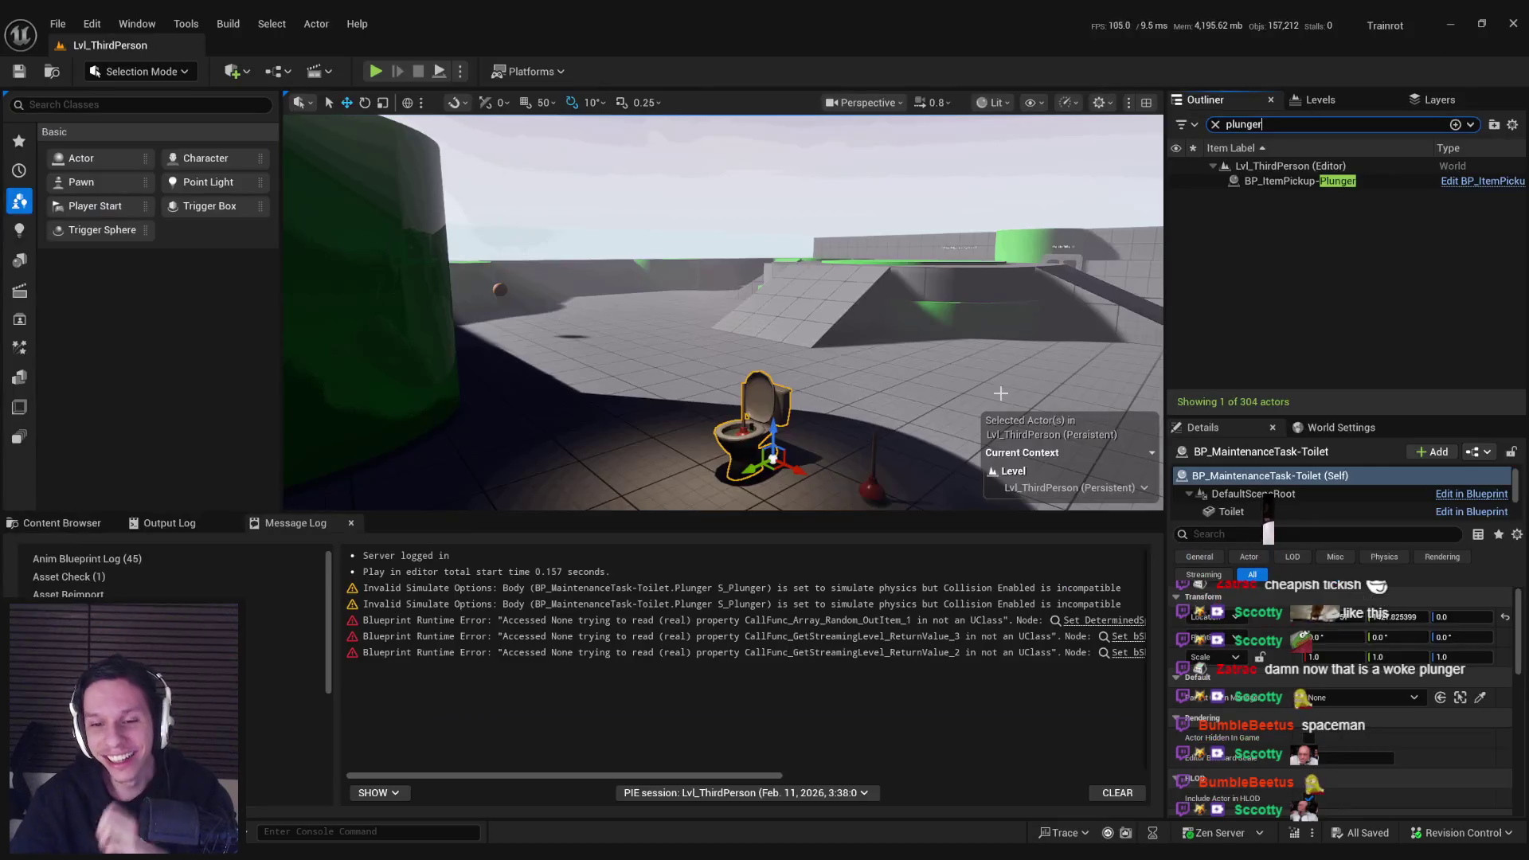
pyautogui.moveTo(502, 856)
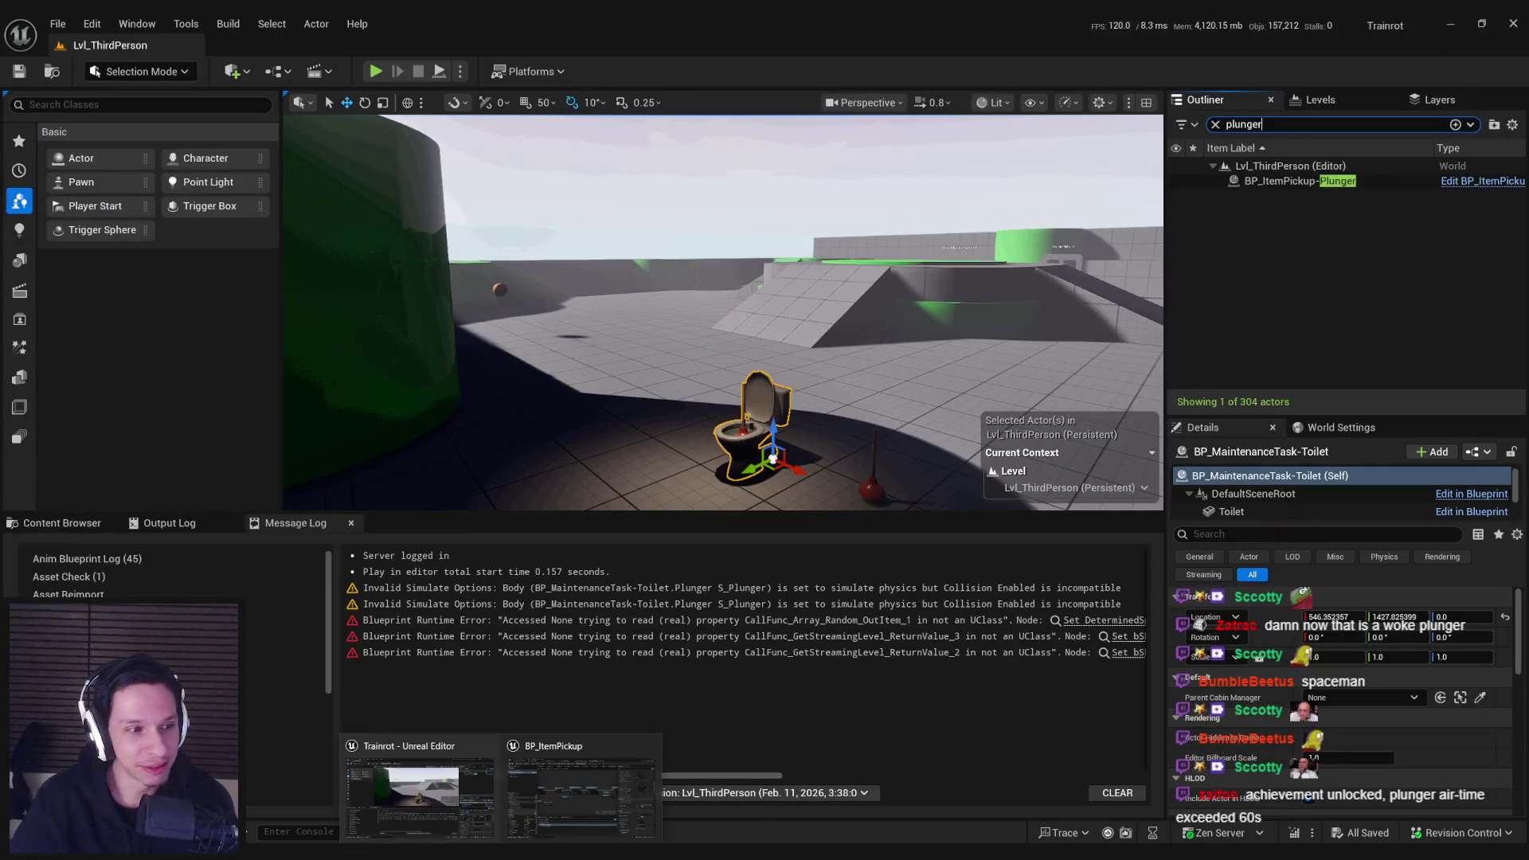
pyautogui.click(558, 822)
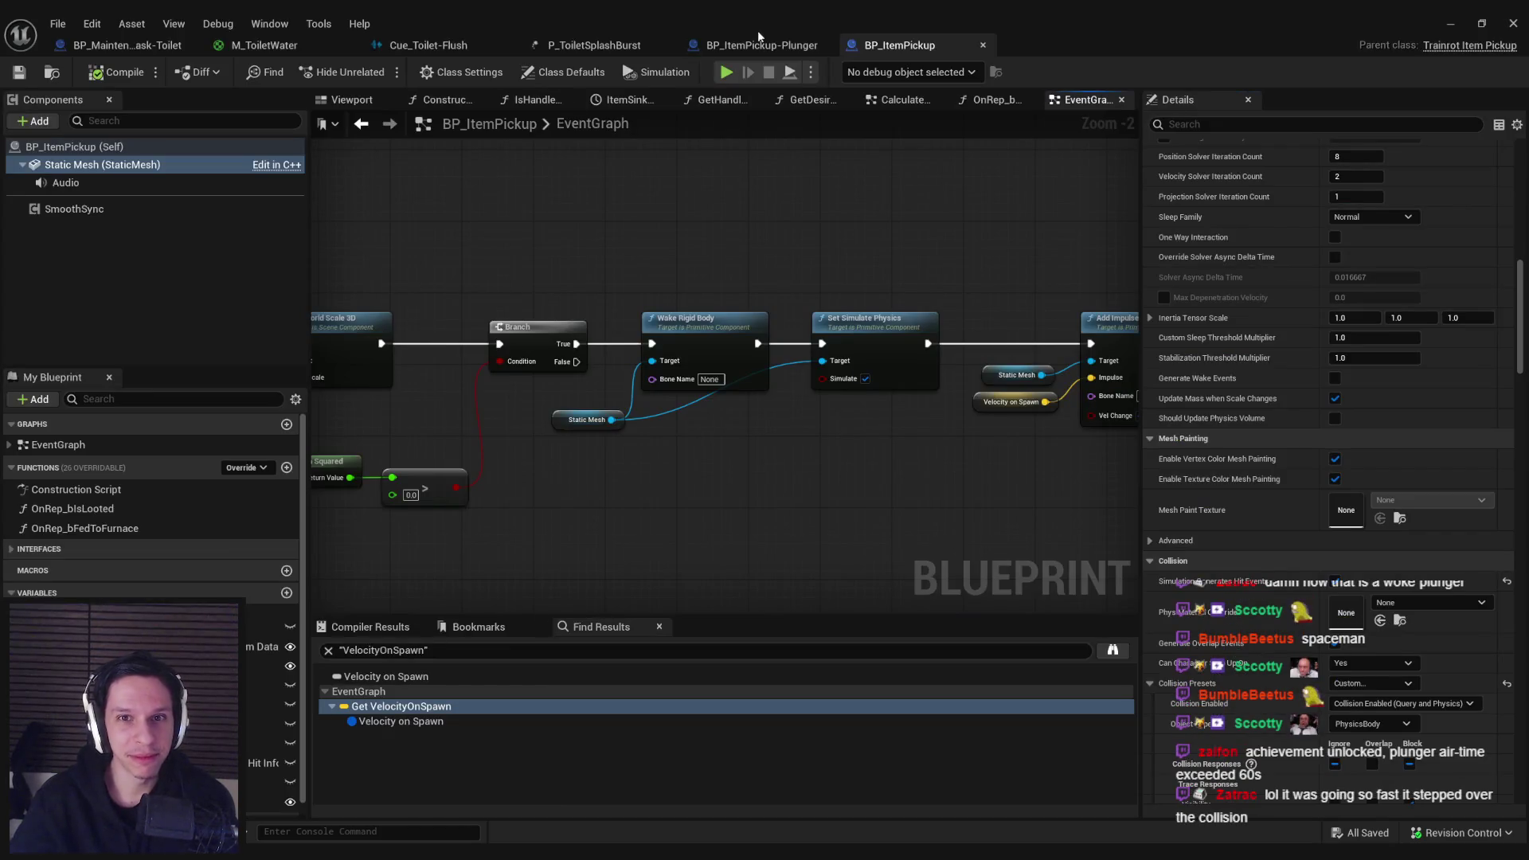
pyautogui.click(761, 45)
pyautogui.click(428, 45)
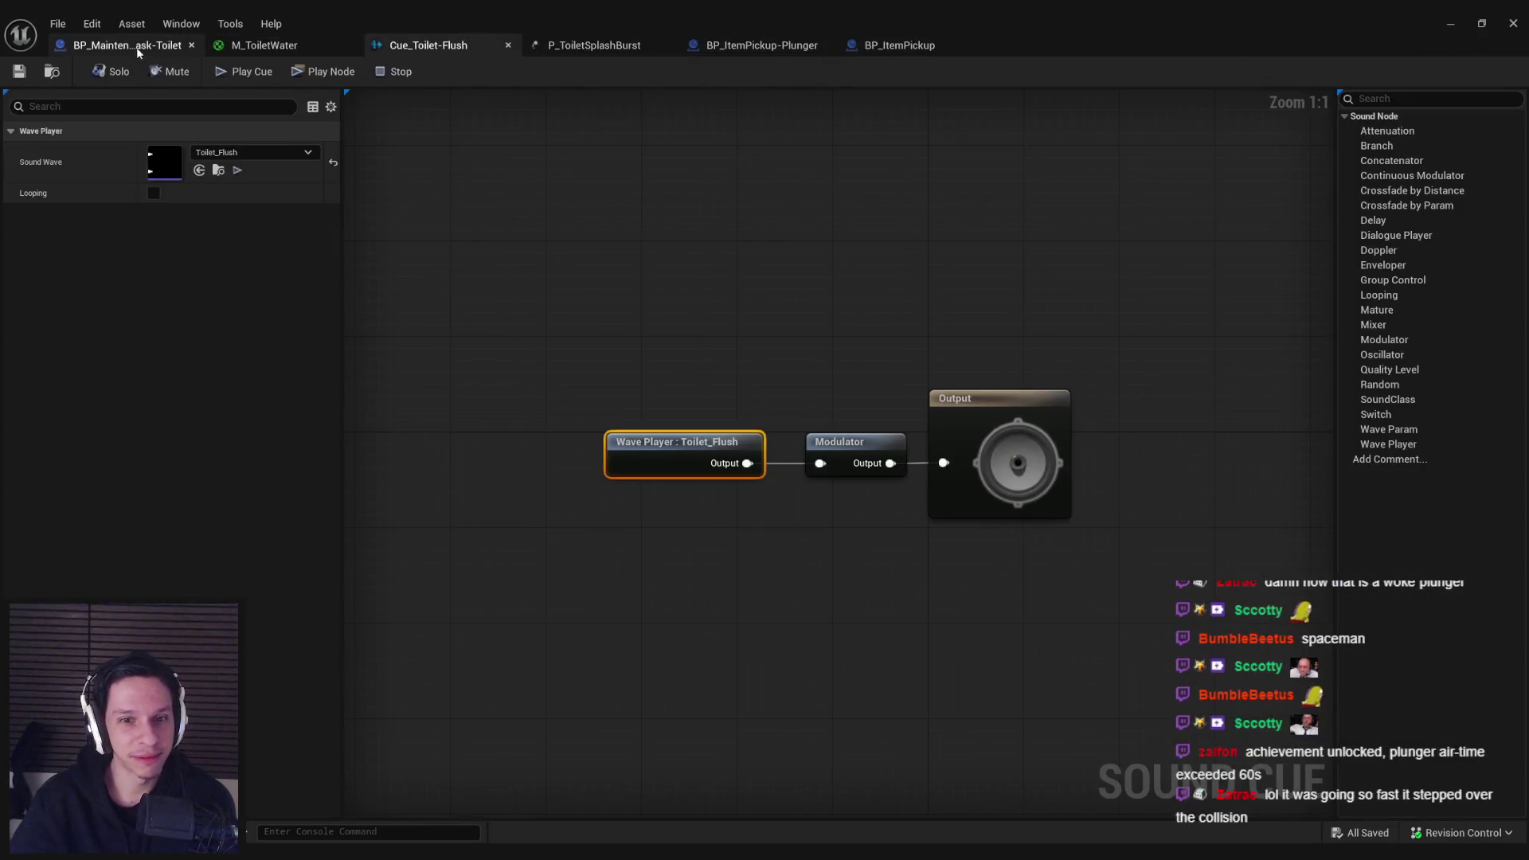
pyautogui.click(137, 51)
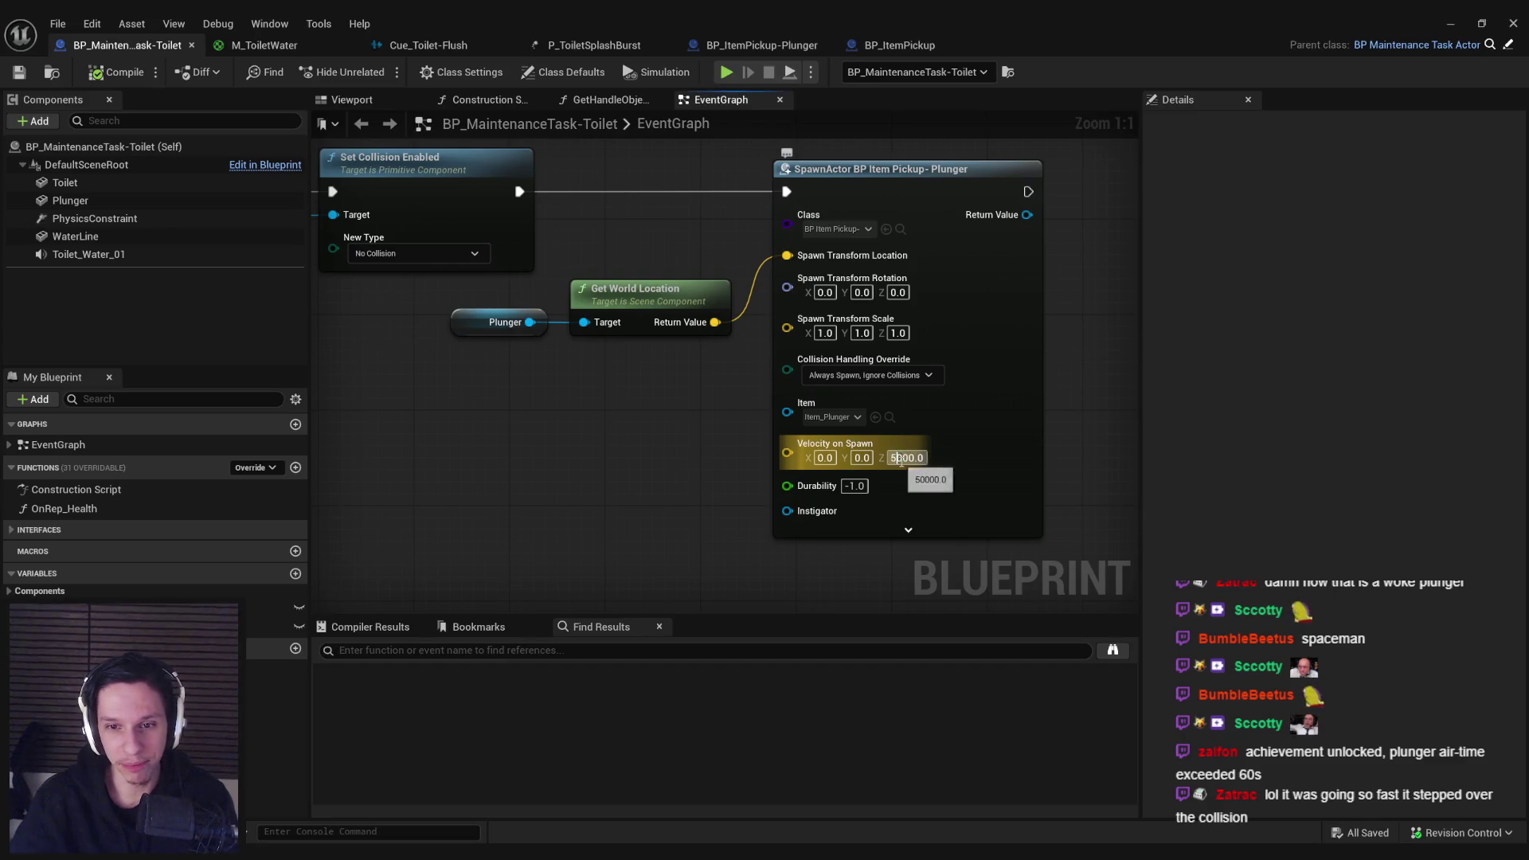
# Step: Set the SpawnActor's Velocity on Spawn Z to 500 and start a play session
pyautogui.press('Delete')
pyautogui.press('Return')
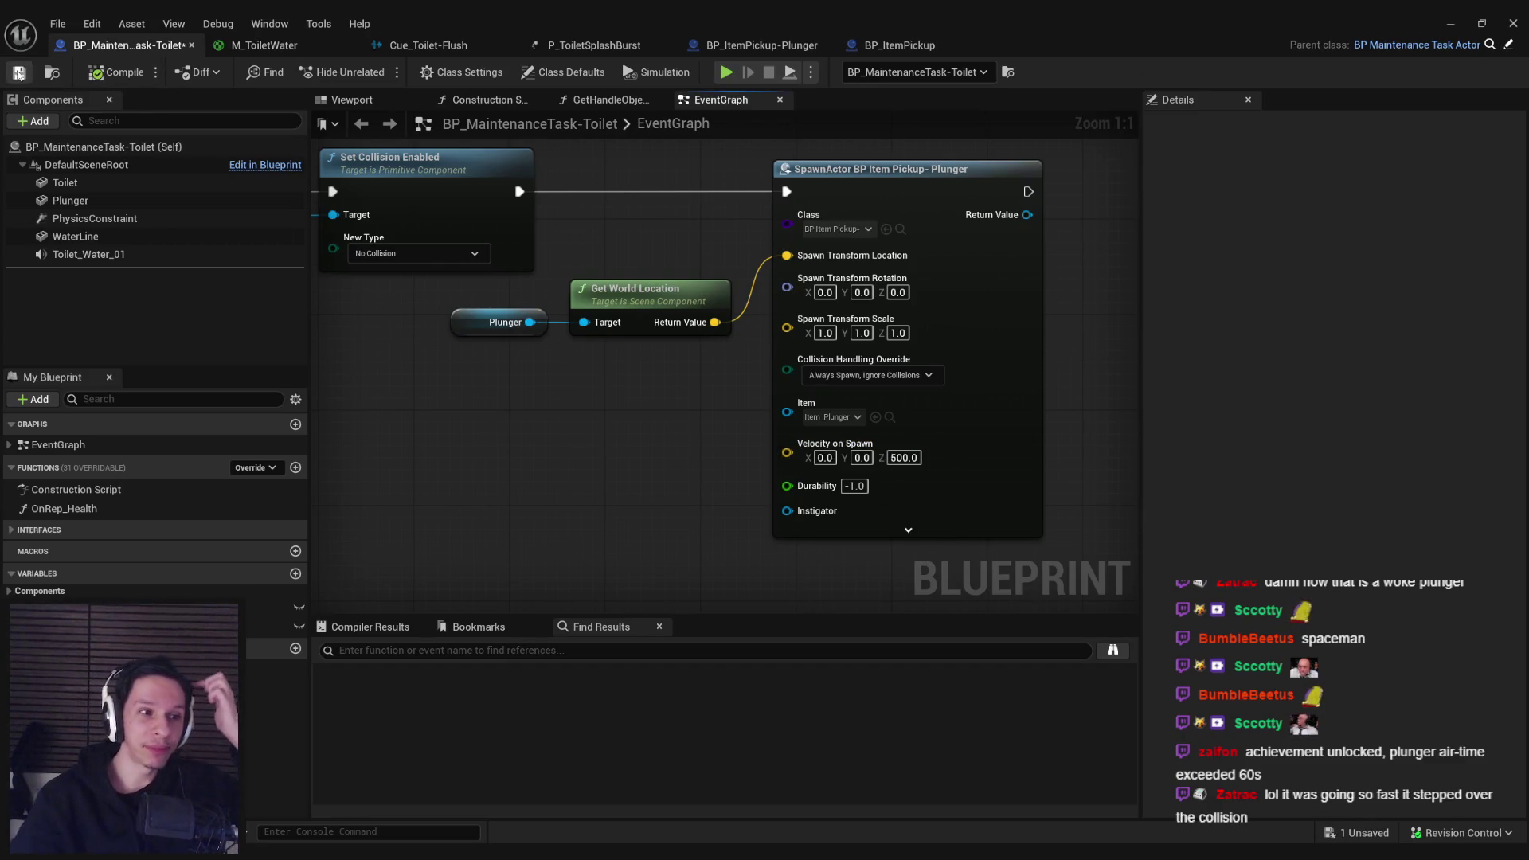
pyautogui.hotkey('alt', 'p')
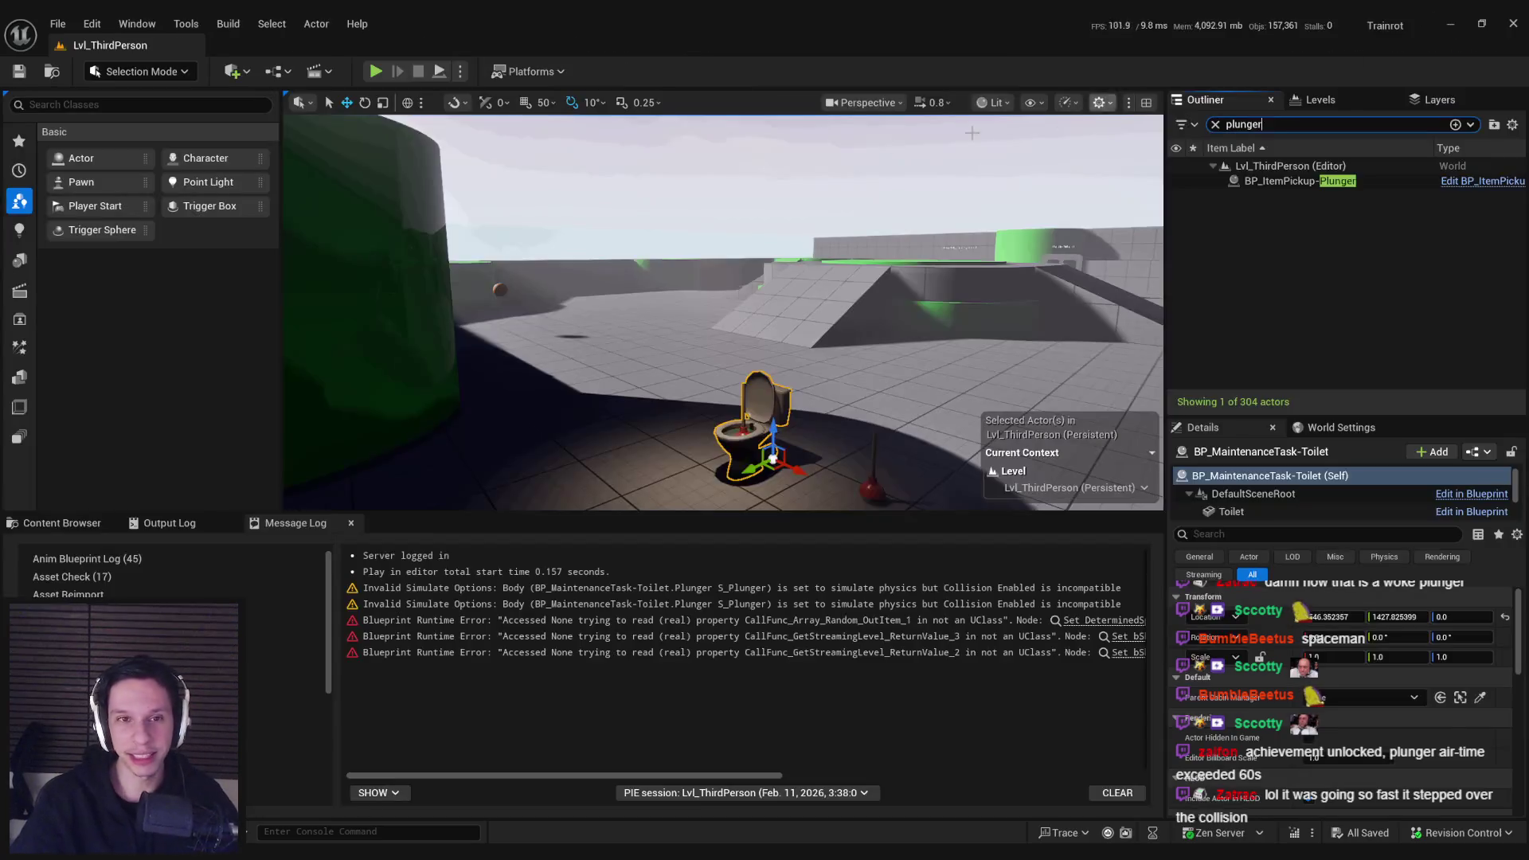
# Step: Walk to the toilet full-screen and plunge until the plunger launches, then exit the game
pyautogui.press('F11')
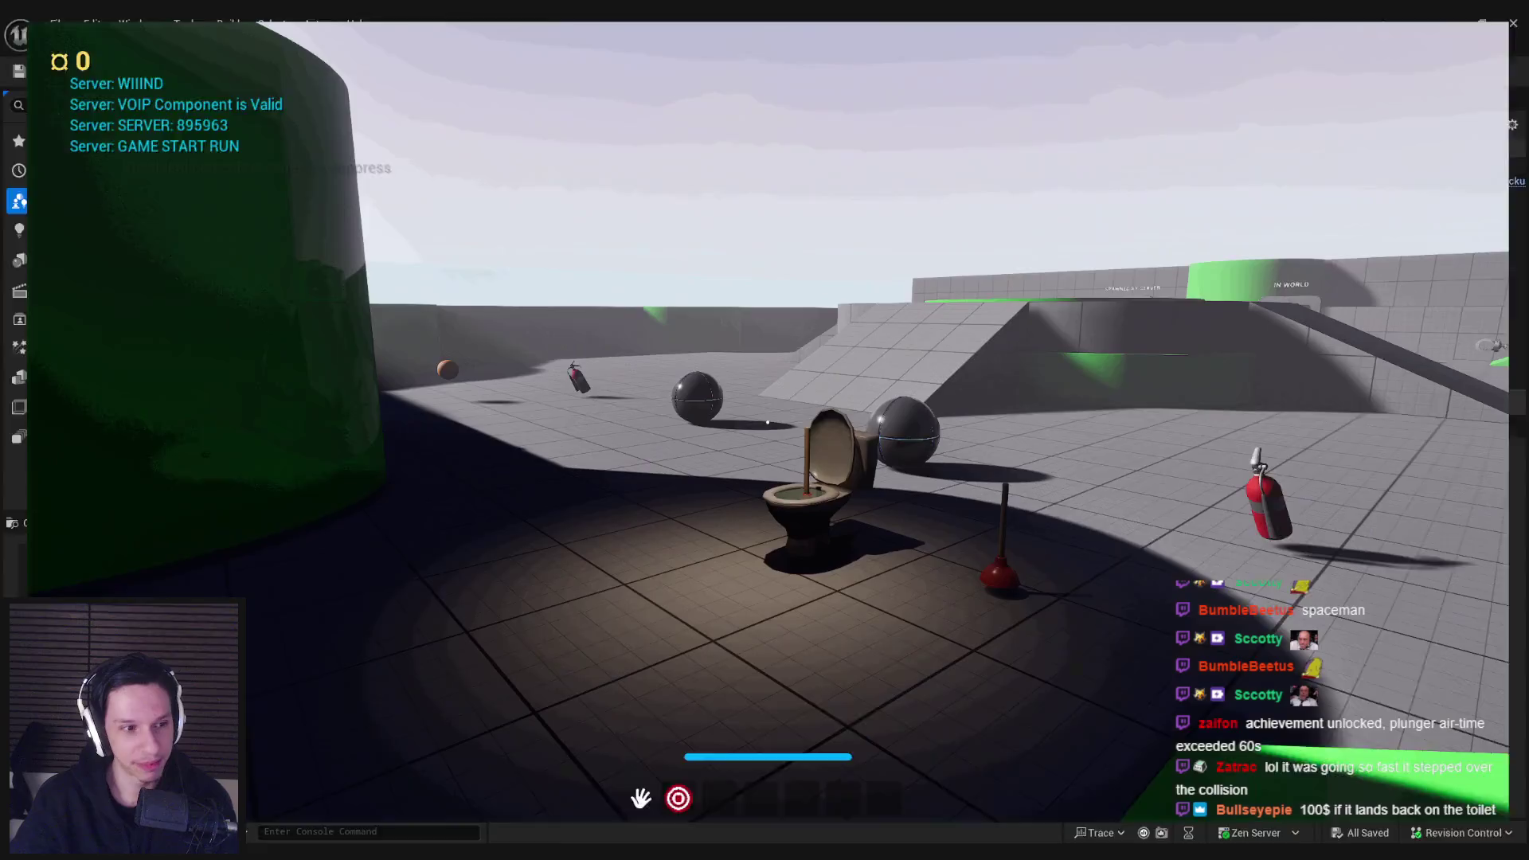
pyautogui.press('w')
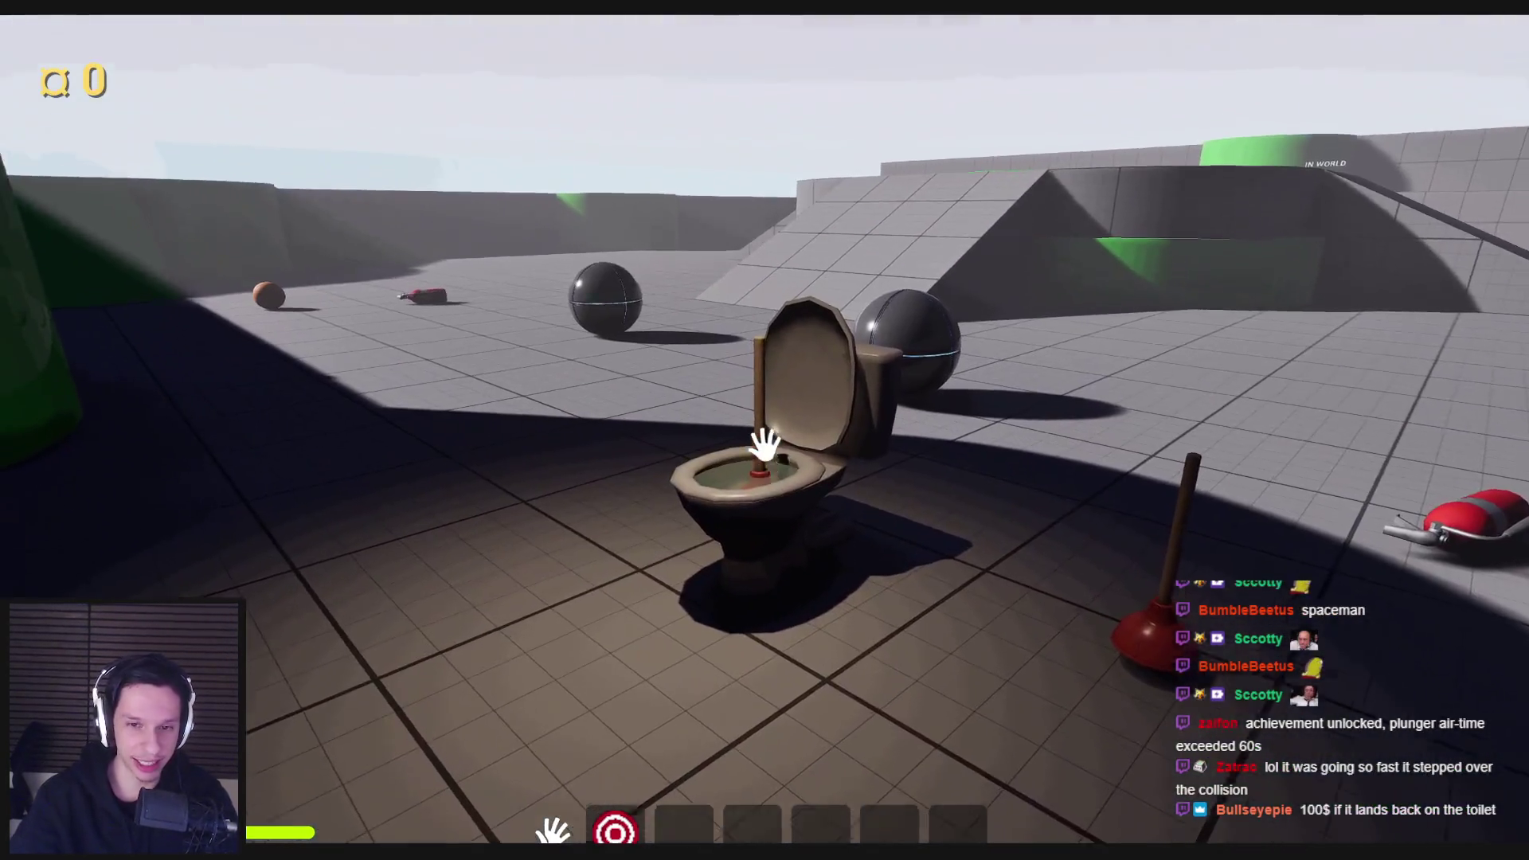
pyautogui.click(764, 490)
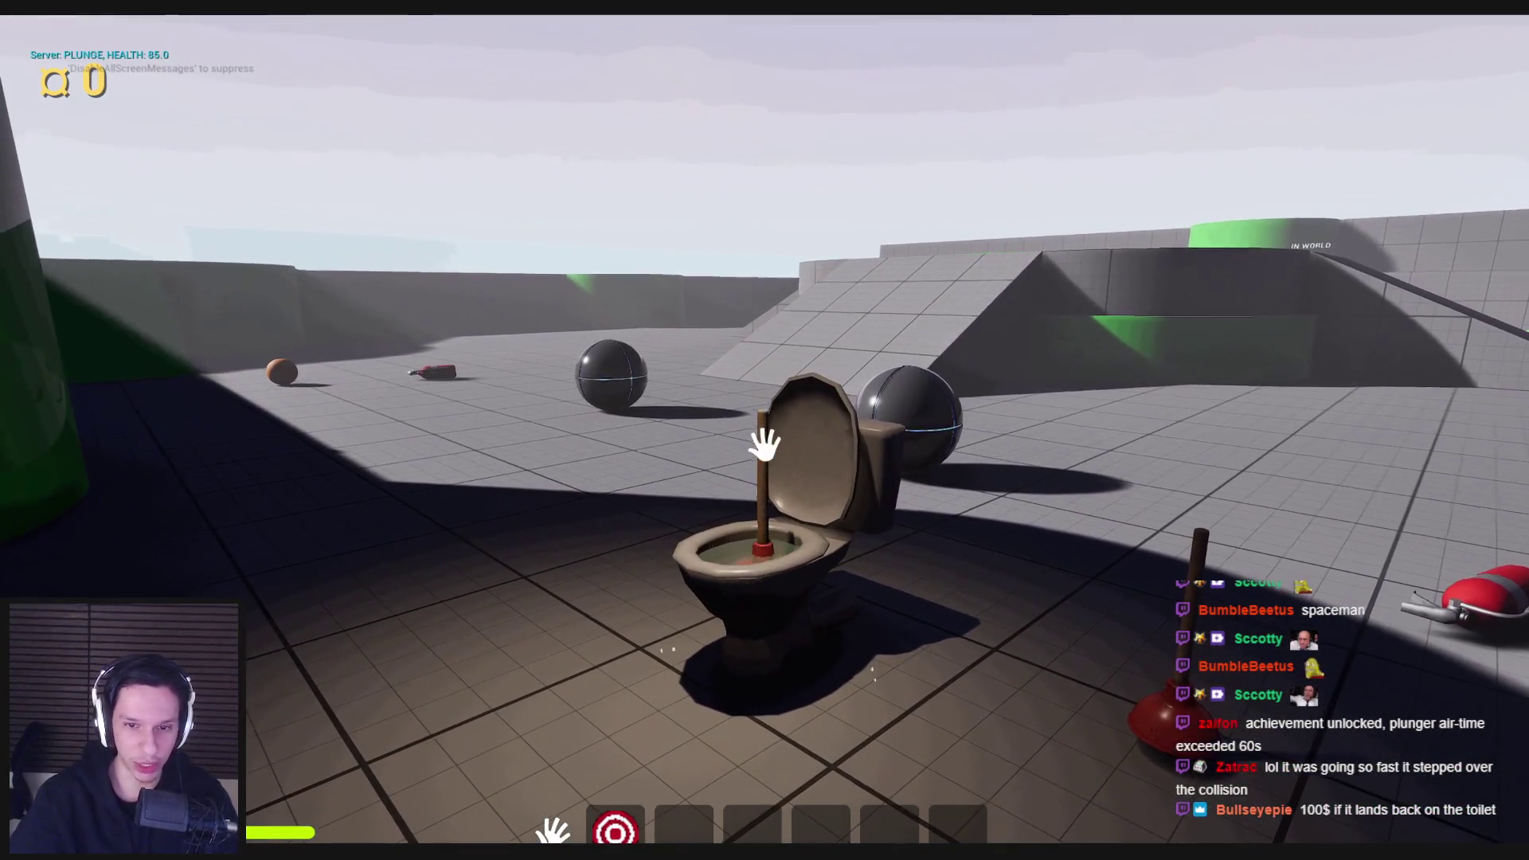
pyautogui.click(765, 446)
pyautogui.click(765, 446)
pyautogui.click(765, 446)
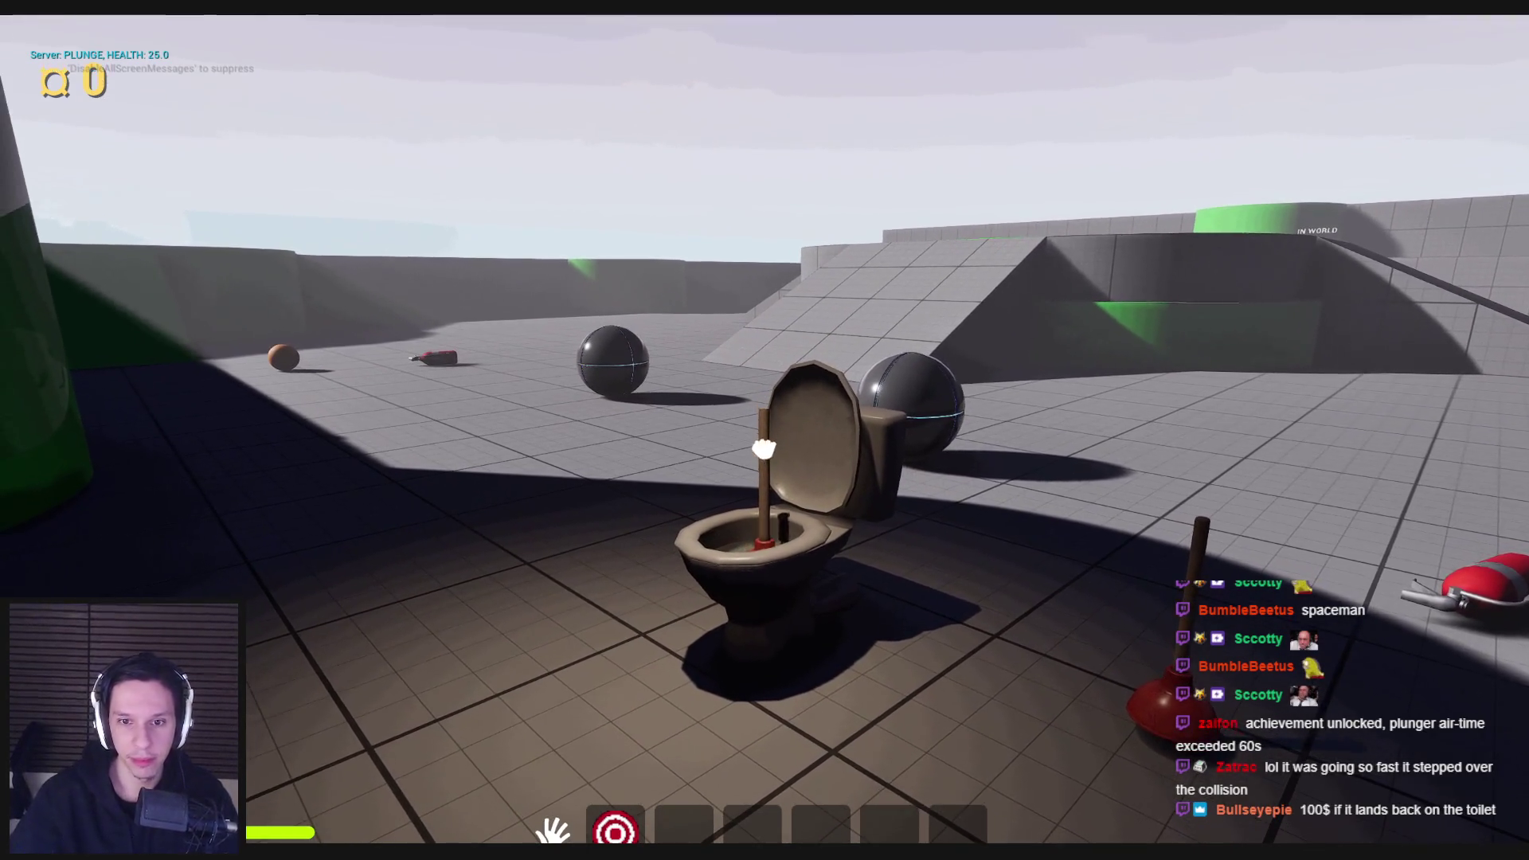
pyautogui.click(764, 446)
pyautogui.click(764, 444)
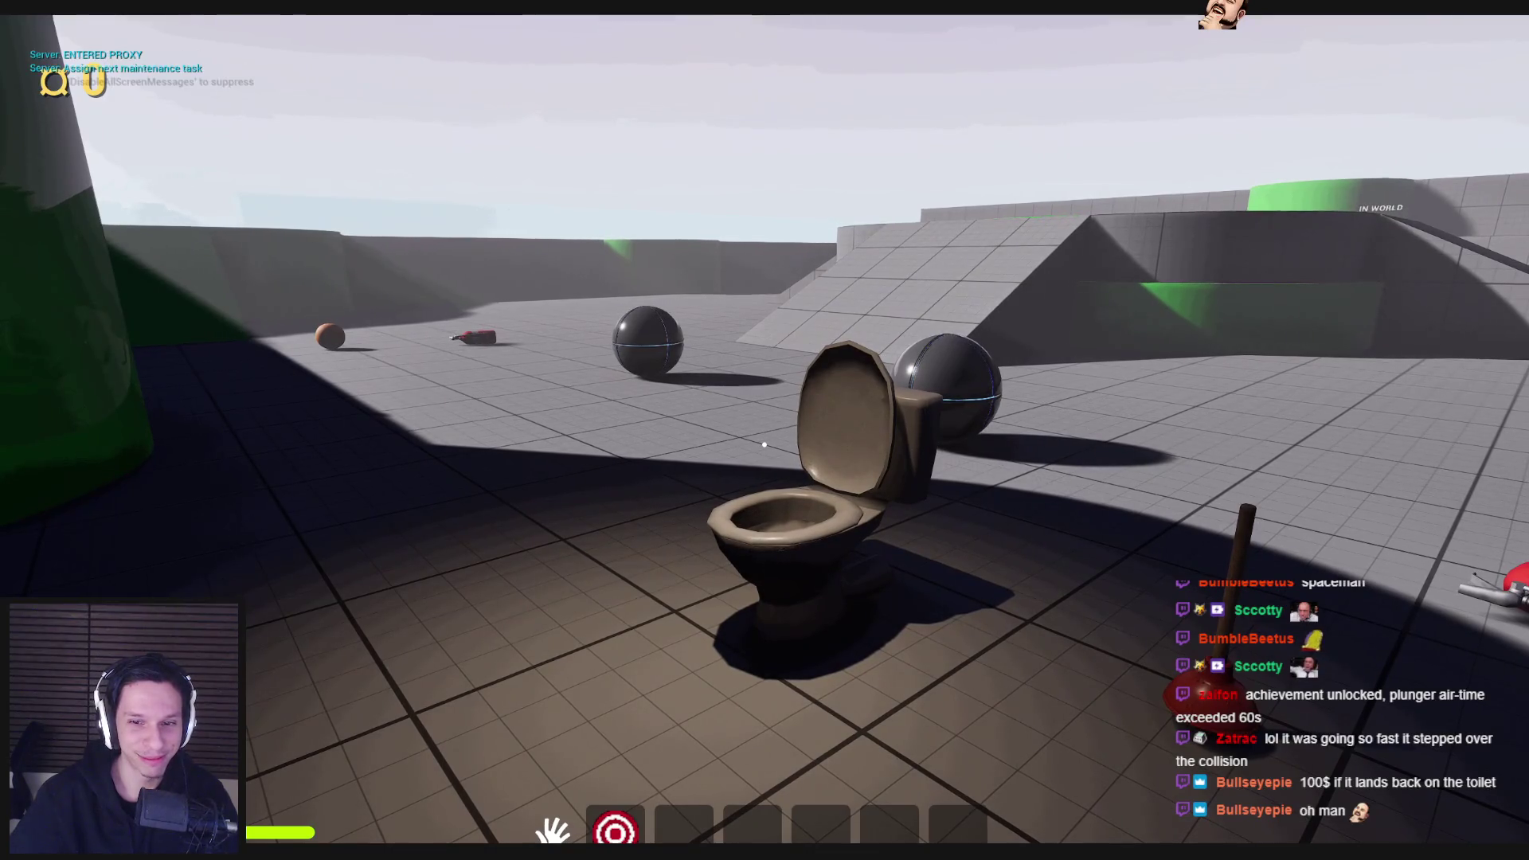
pyautogui.press('Escape')
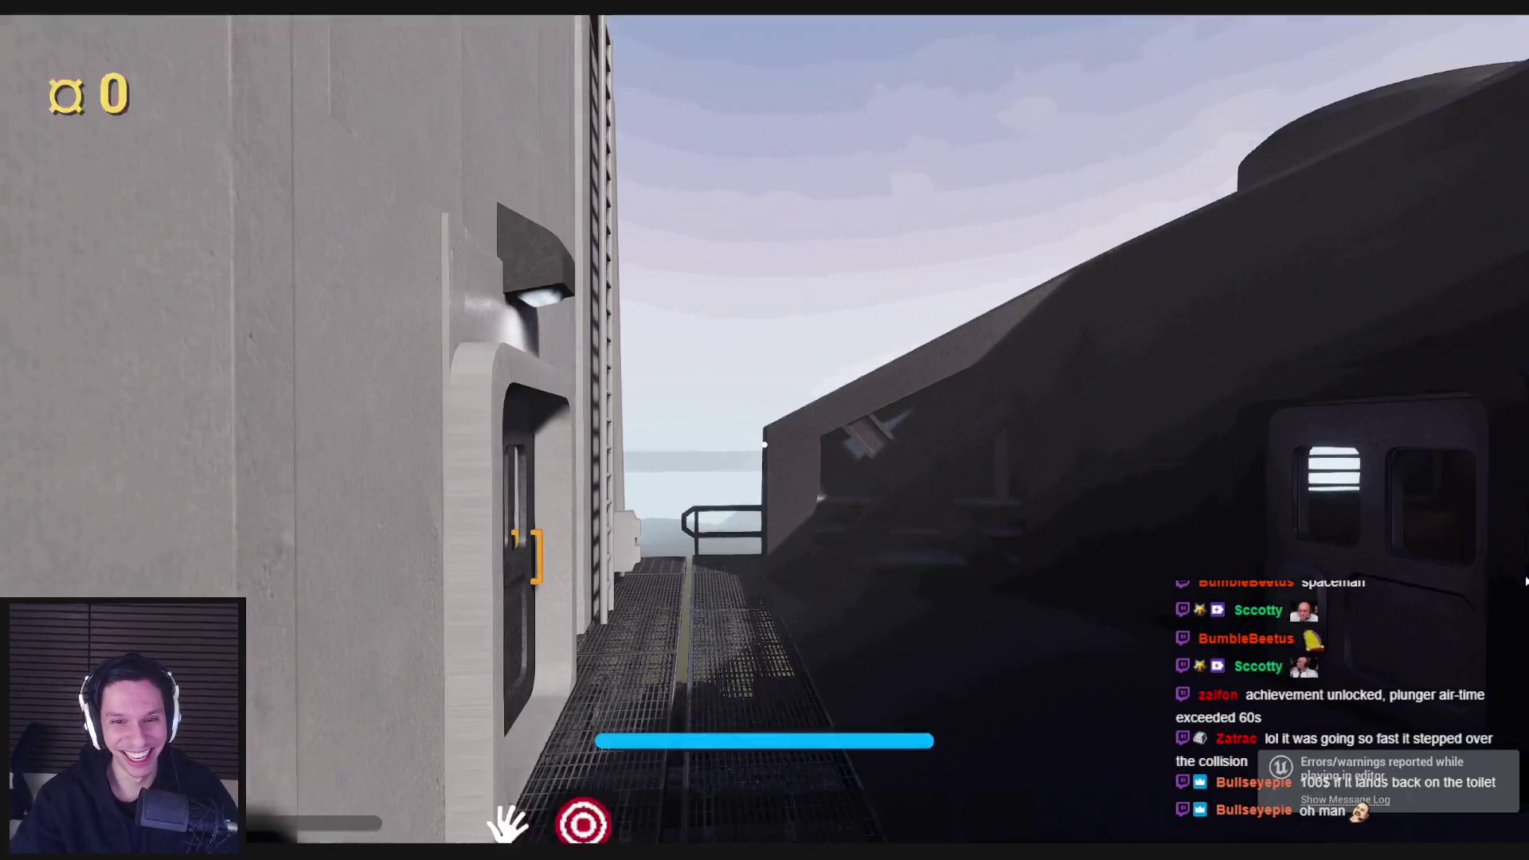
# Step: Frame the toilet and plunger, then replay and push the plunger into the toilet
pyautogui.scroll(5, 1381, 540)
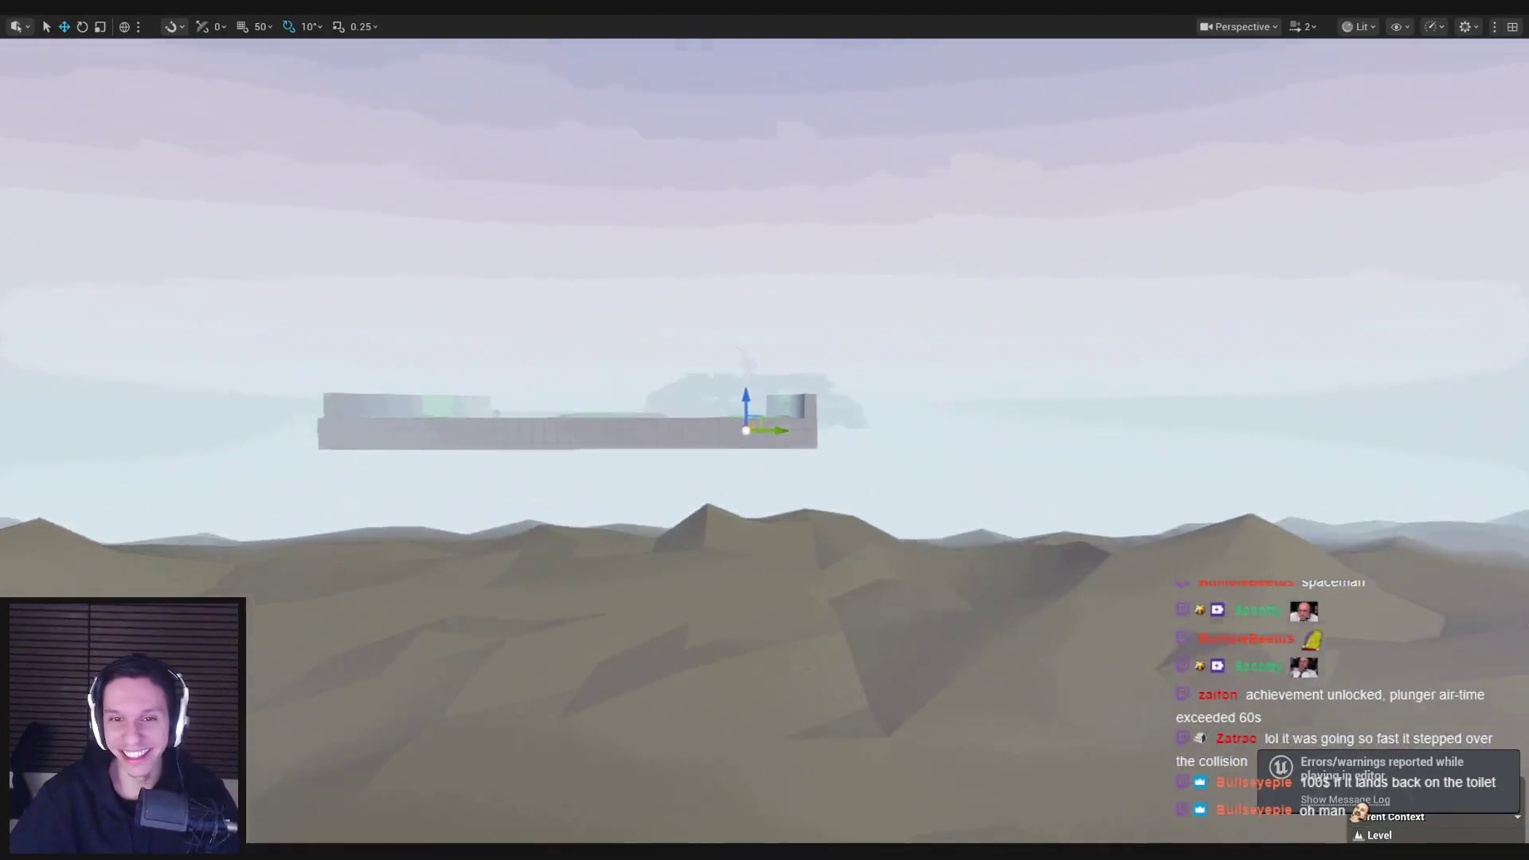
pyautogui.press('f')
pyautogui.scroll(-3, 1254, 516)
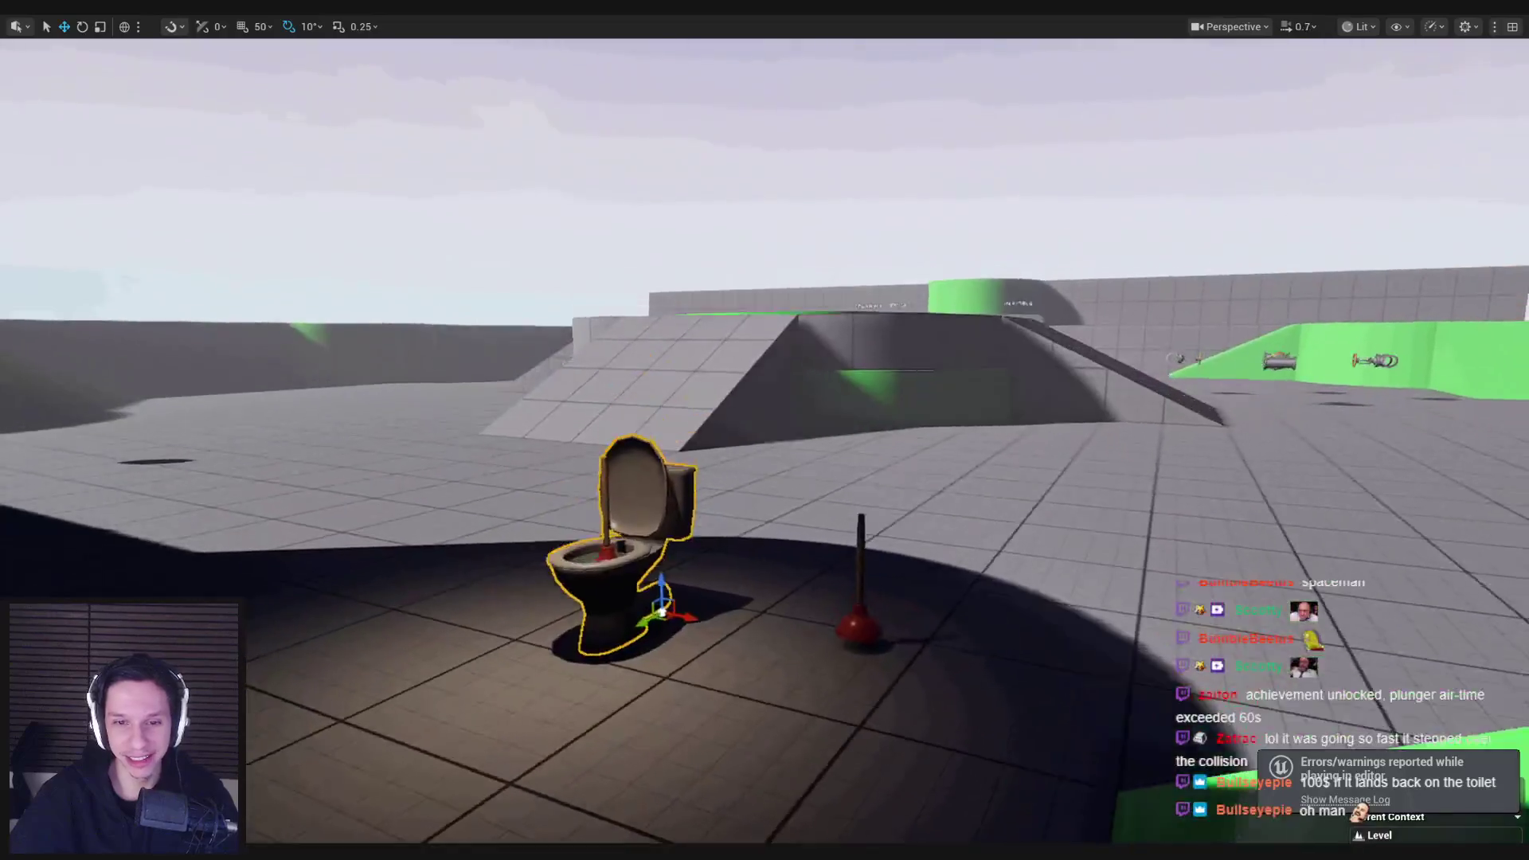
pyautogui.hotkey('alt', 'p')
pyautogui.press('w')
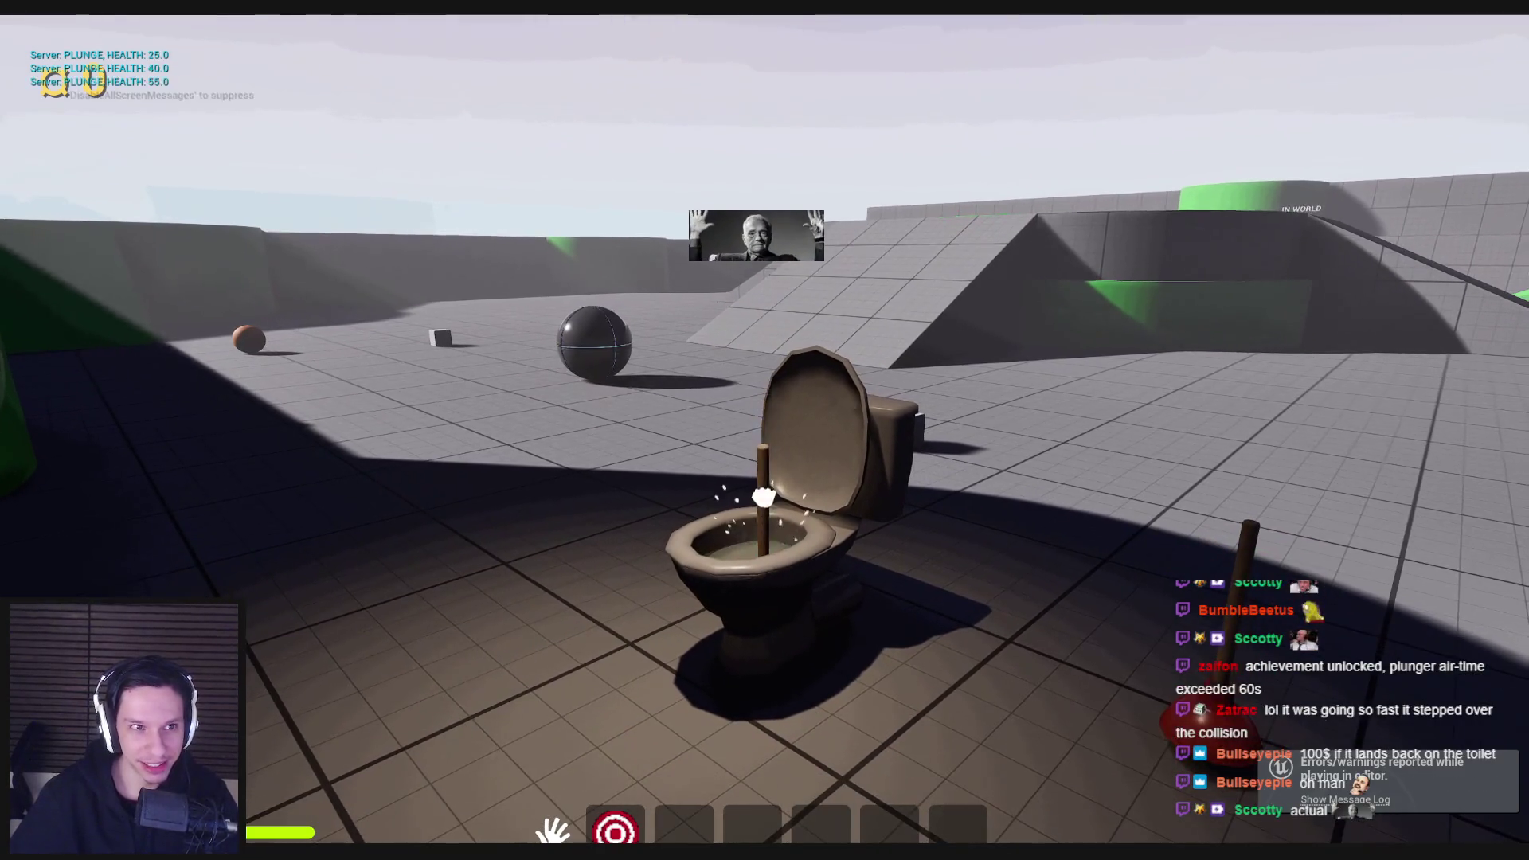
pyautogui.moveTo(764, 446); pyautogui.dragTo(763, 494)
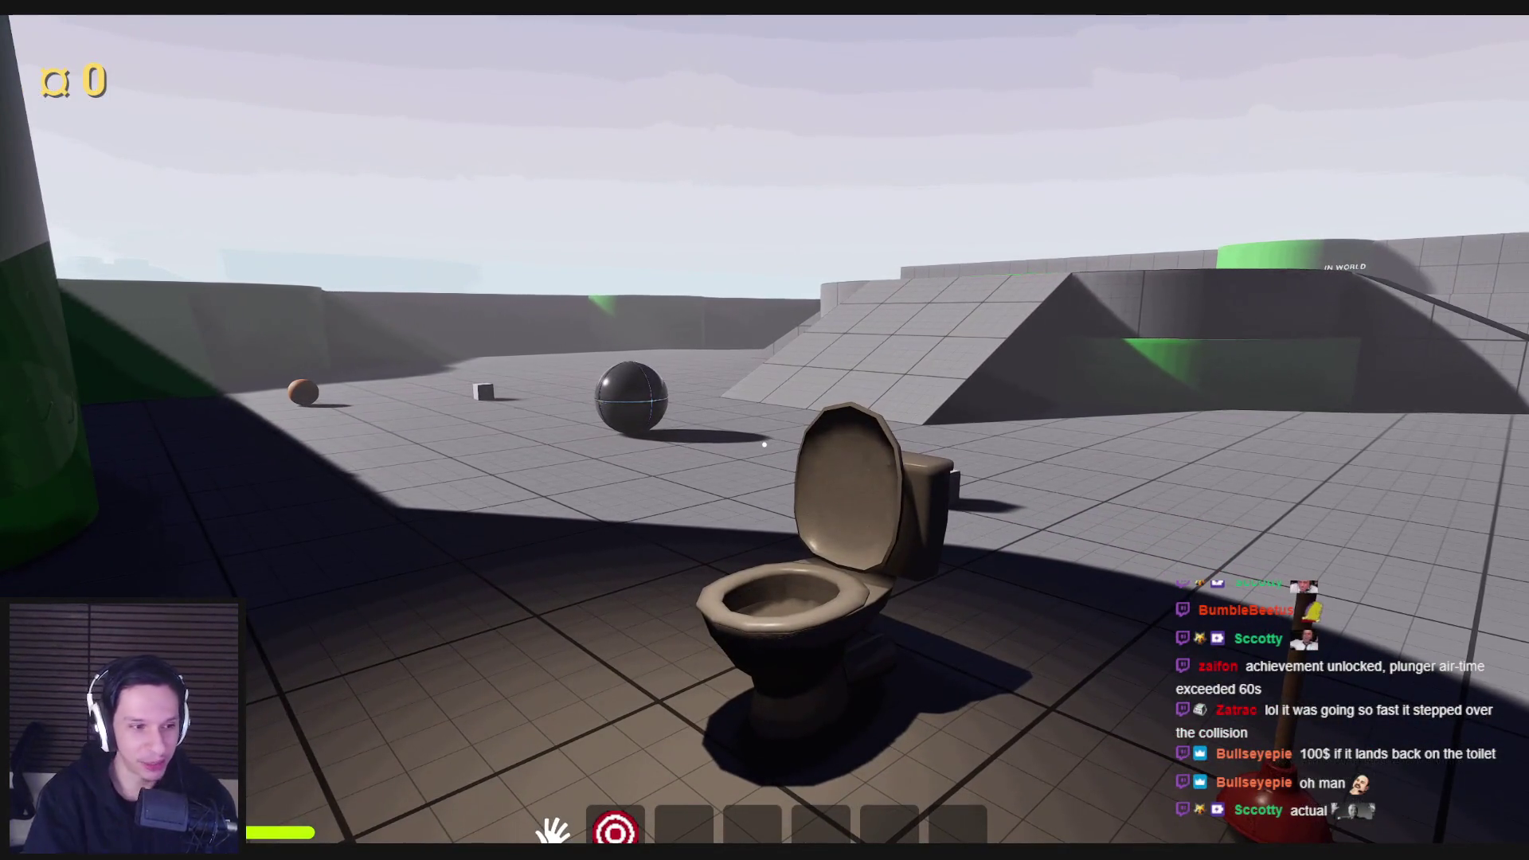
pyautogui.press('Escape')
# Step: Restart play and plunge until the task completes, then end the session
pyautogui.hotkey('alt', 'p')
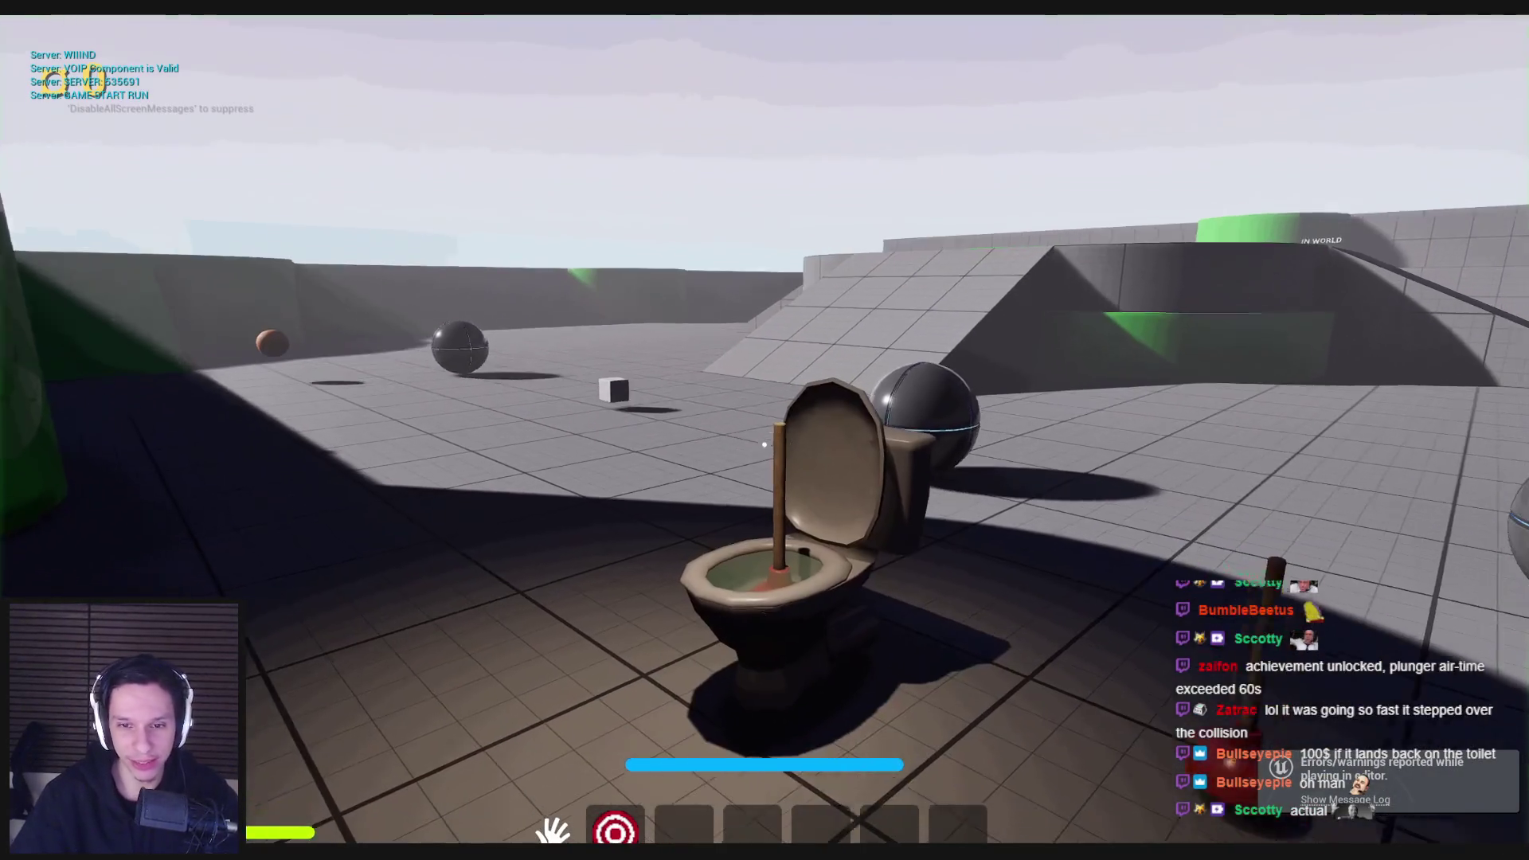
pyautogui.click(763, 493)
pyautogui.click(764, 469)
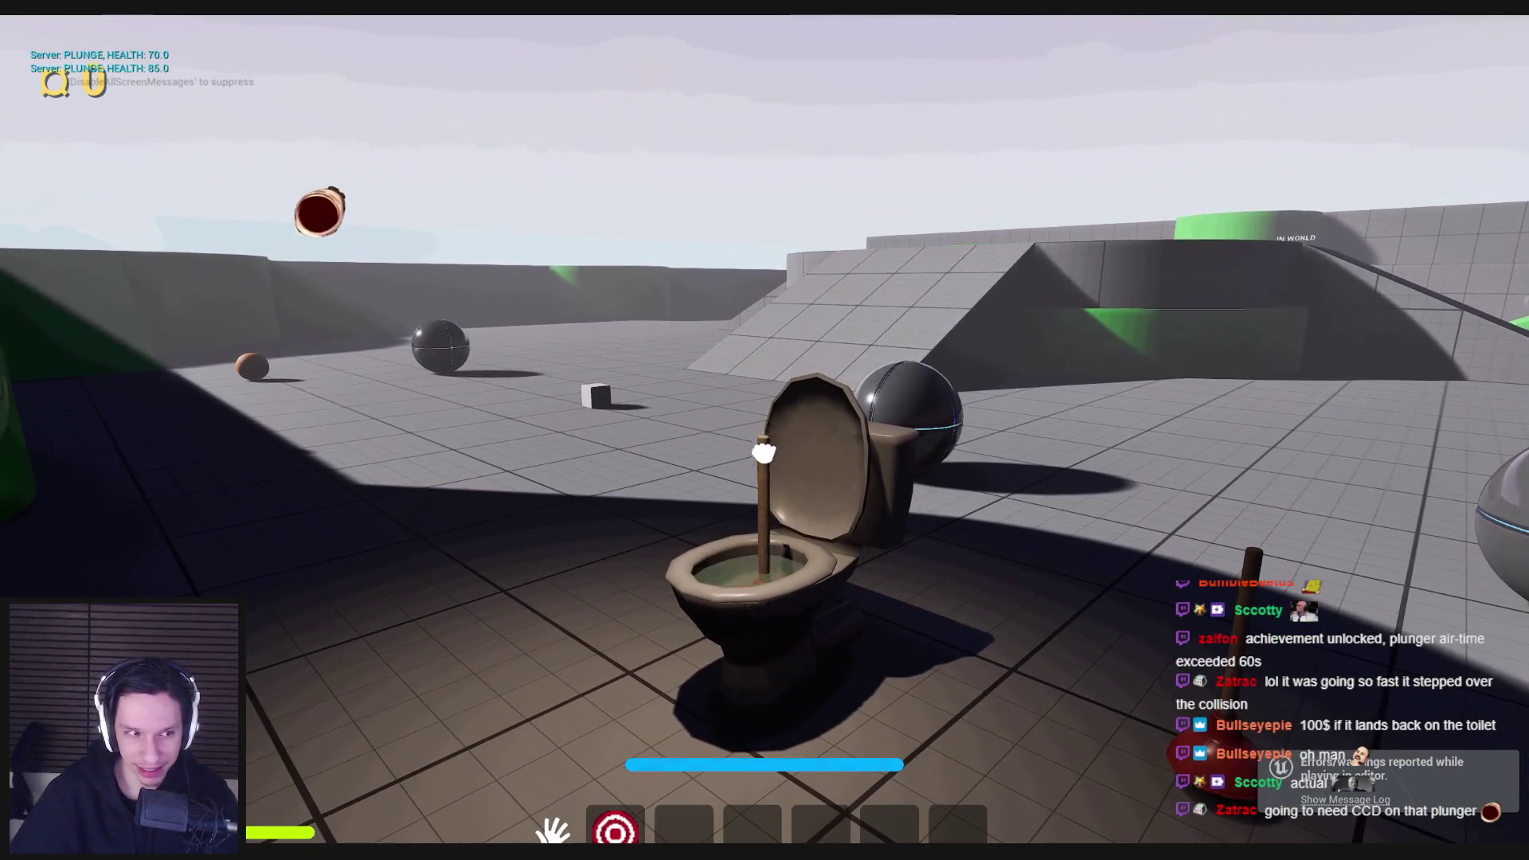
pyautogui.click(763, 446)
pyautogui.click(765, 443)
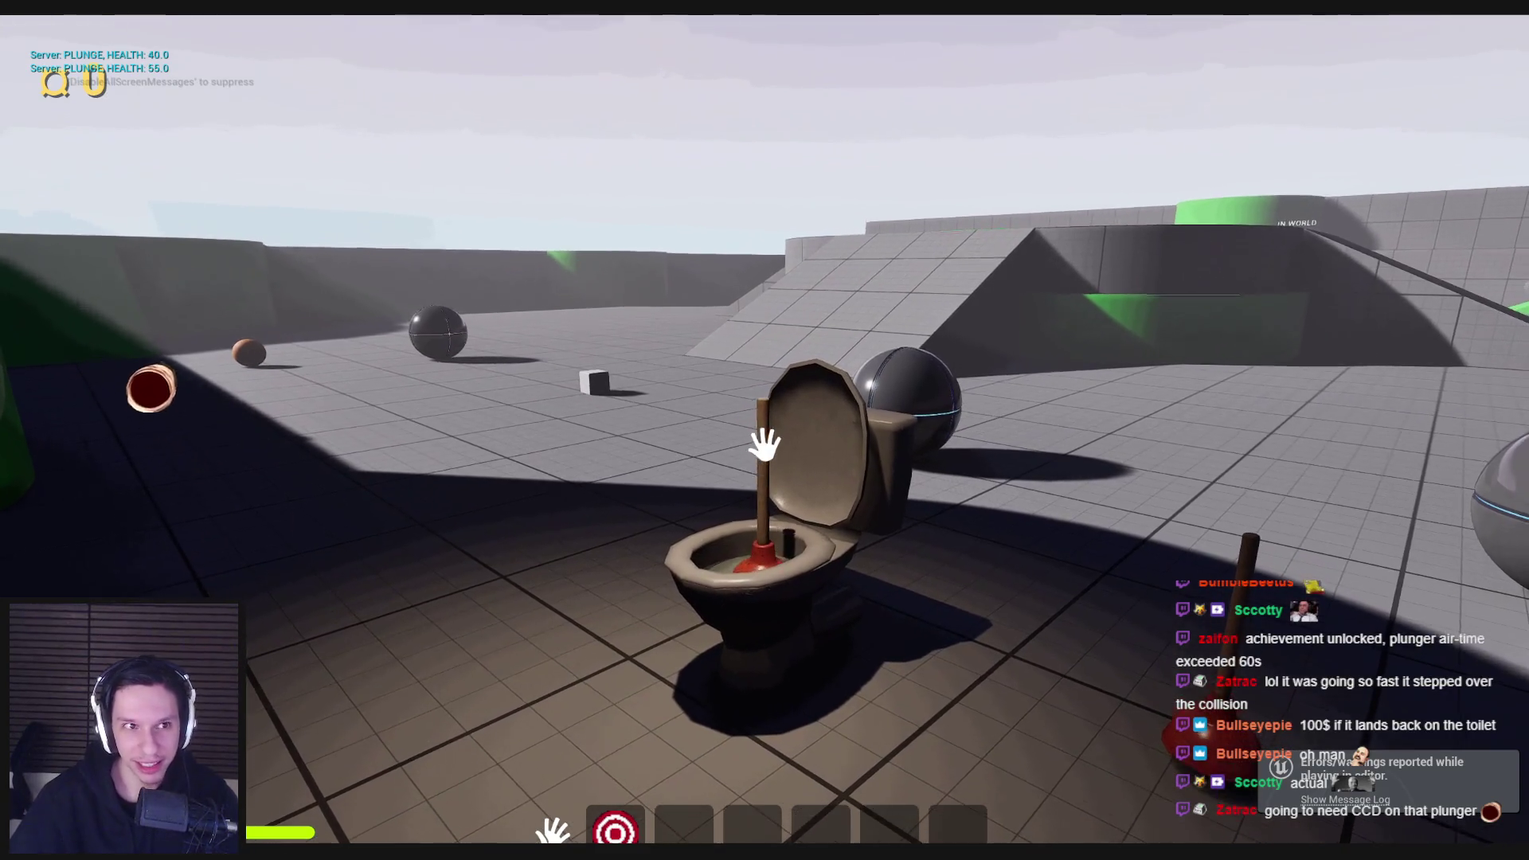
pyautogui.click(765, 438)
pyautogui.click(764, 444)
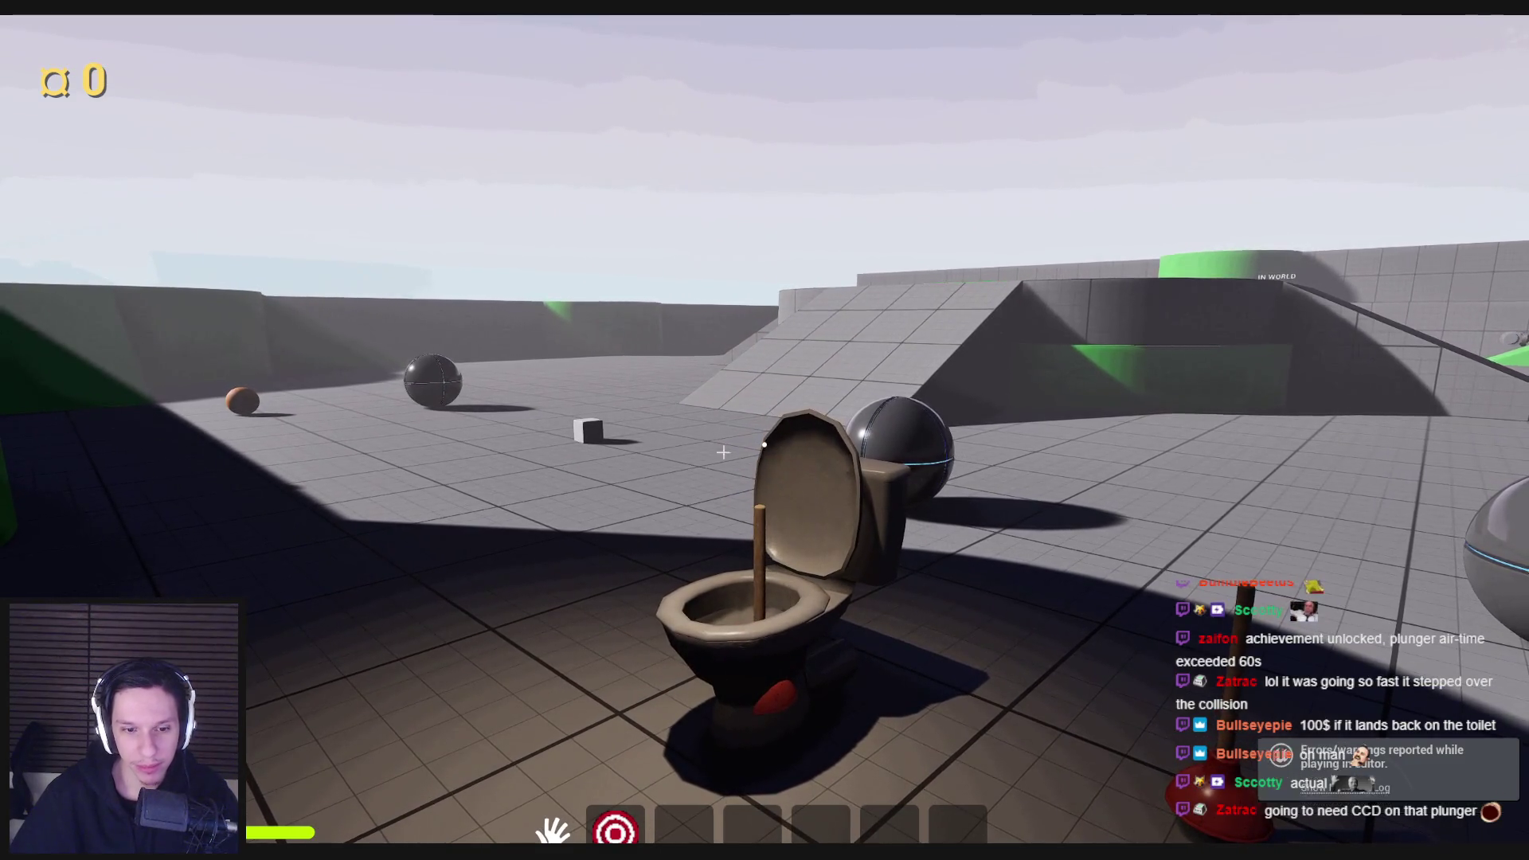
pyautogui.press('Escape')
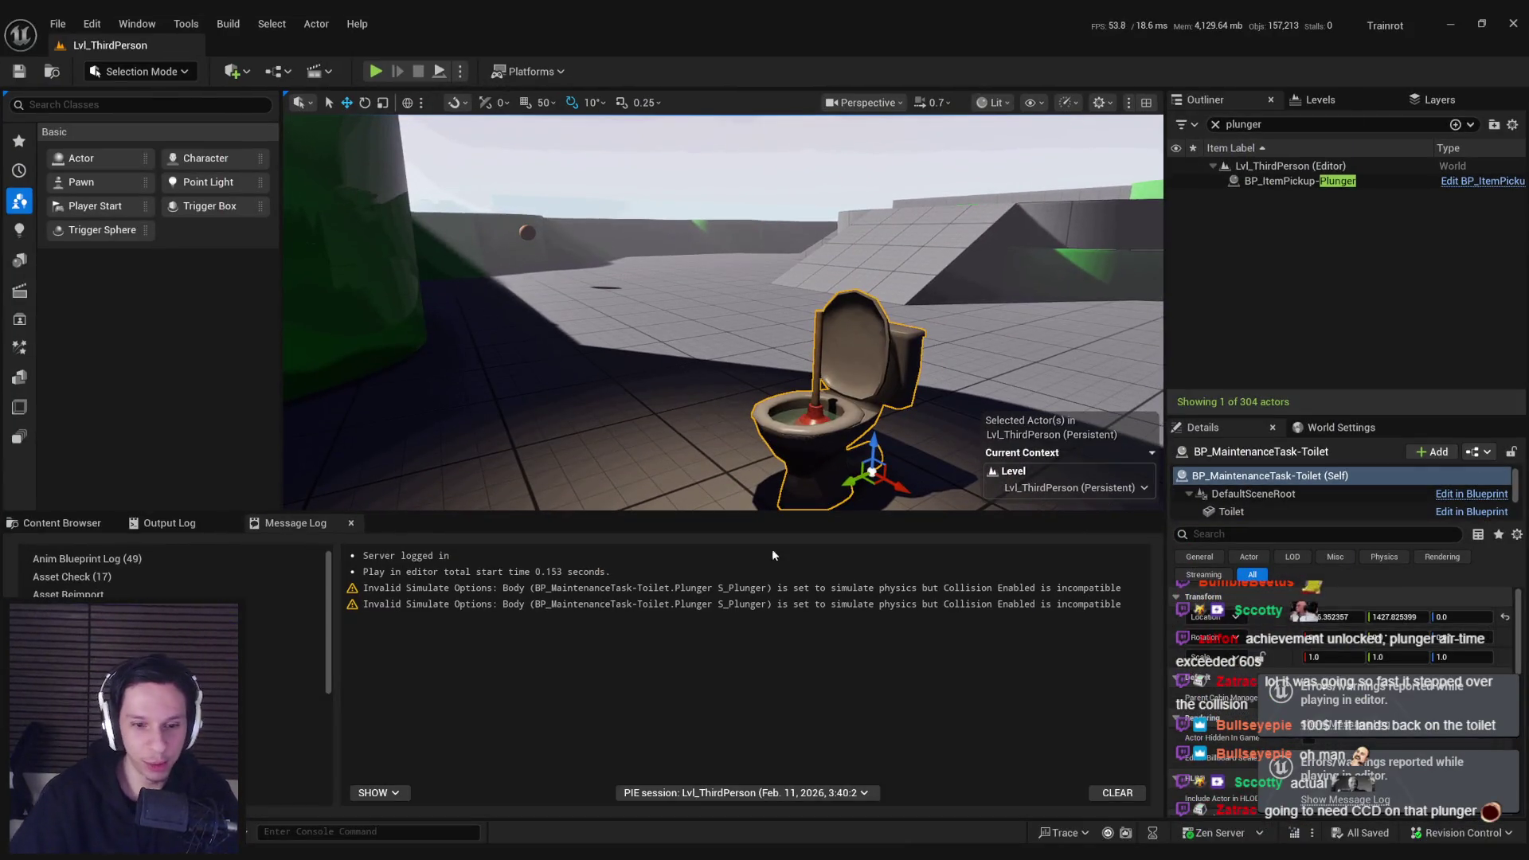
# Step: Split the SpawnActor's Velocity on Spawn pin into separate X, Y and Z
pyautogui.click(645, 789)
pyautogui.moveTo(673, 467); pyautogui.dragTo(742, 407)
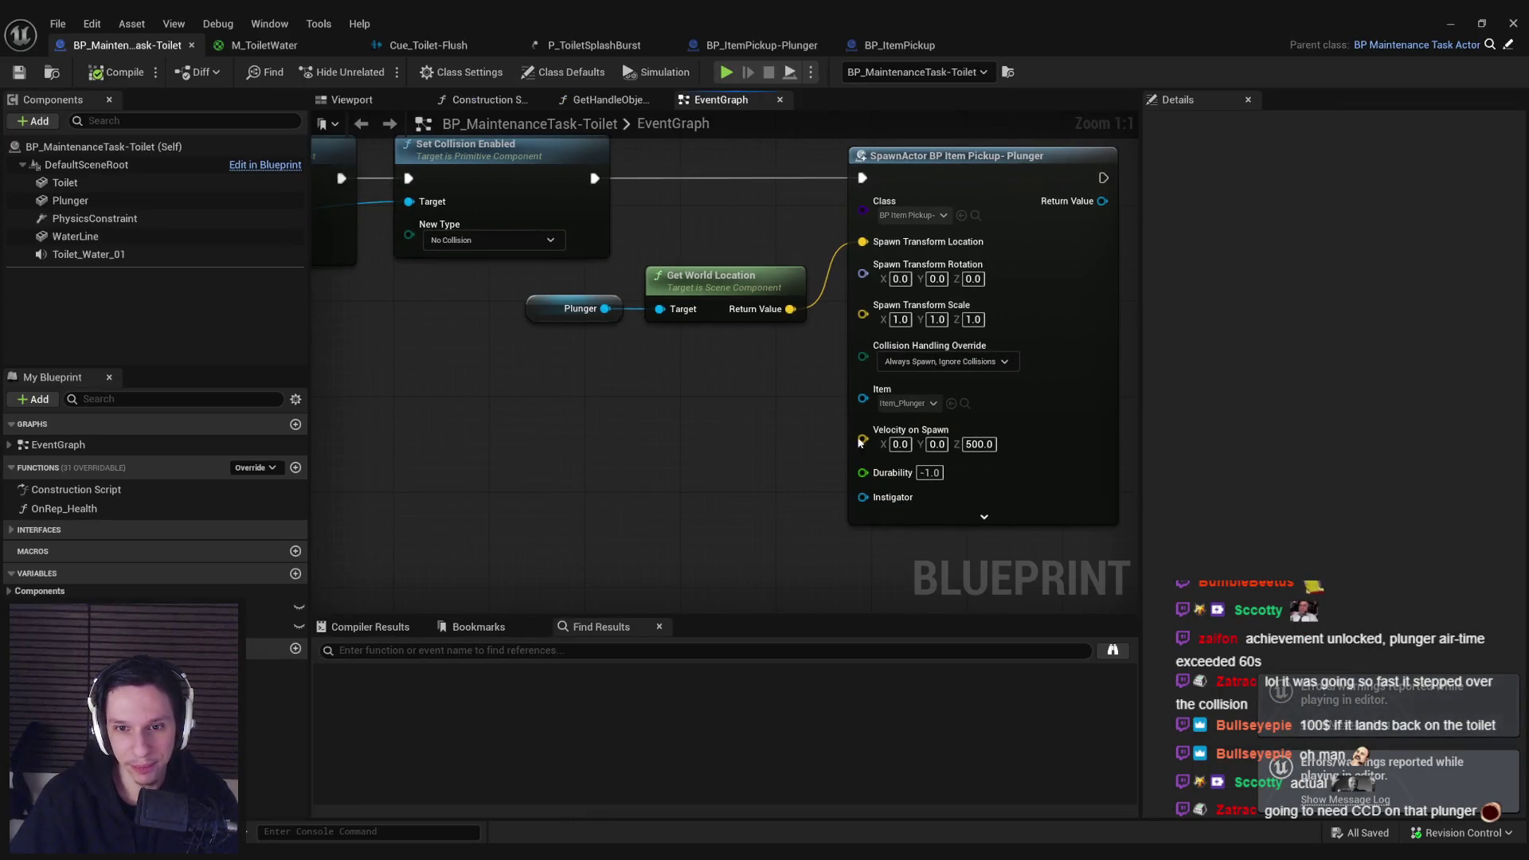
pyautogui.rightClick(860, 394)
pyautogui.click(892, 508)
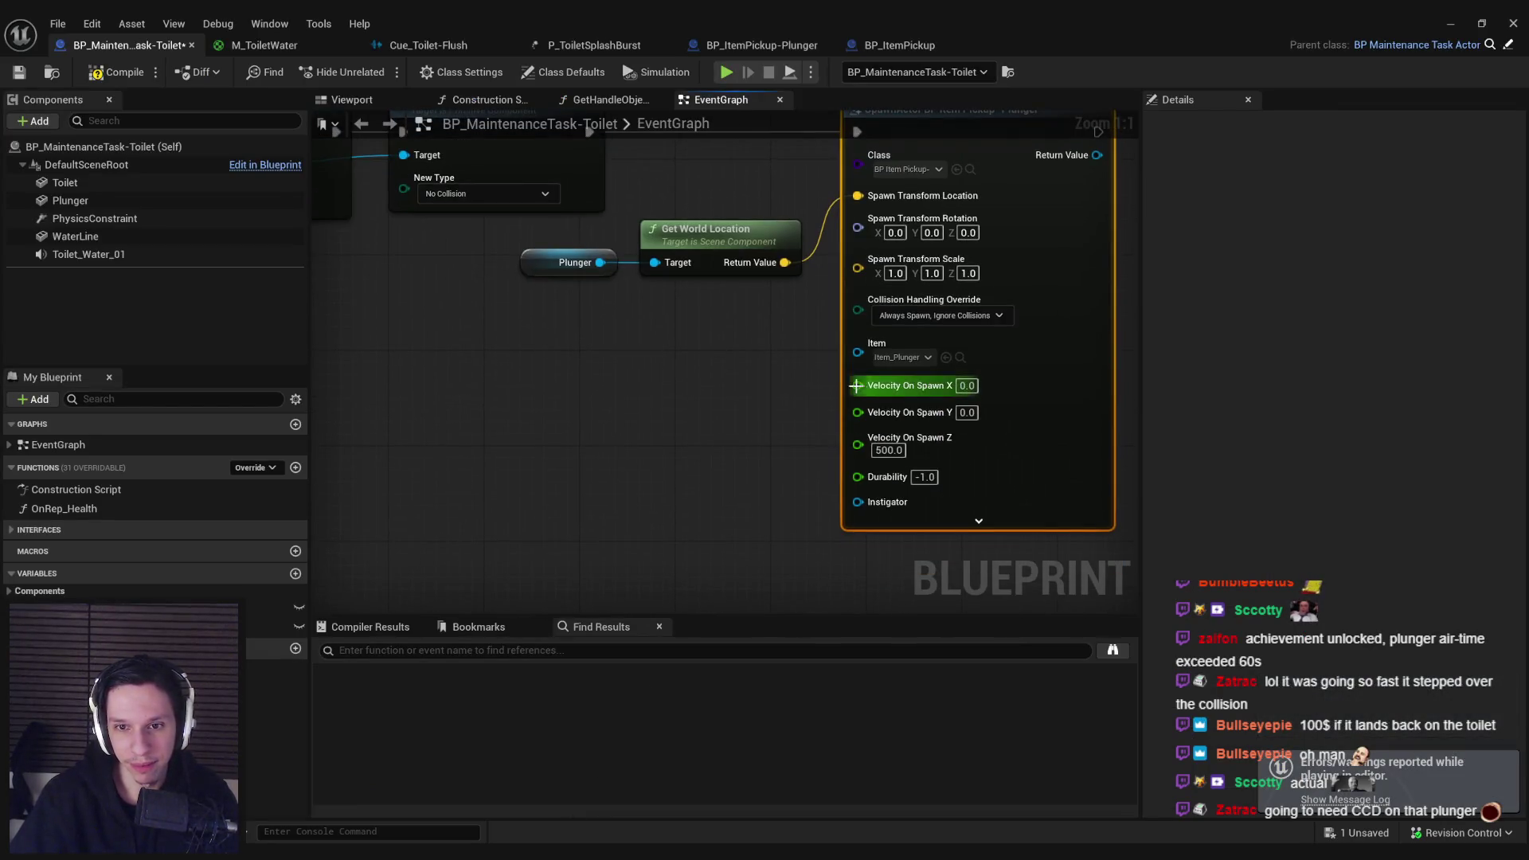
# Step: Drive Velocity on Spawn X and Y from Random Float in Range (-300 to 300) and save
pyautogui.moveTo(856, 386); pyautogui.dragTo(561, 375)
pyautogui.write('random float')
pyautogui.press('Return')
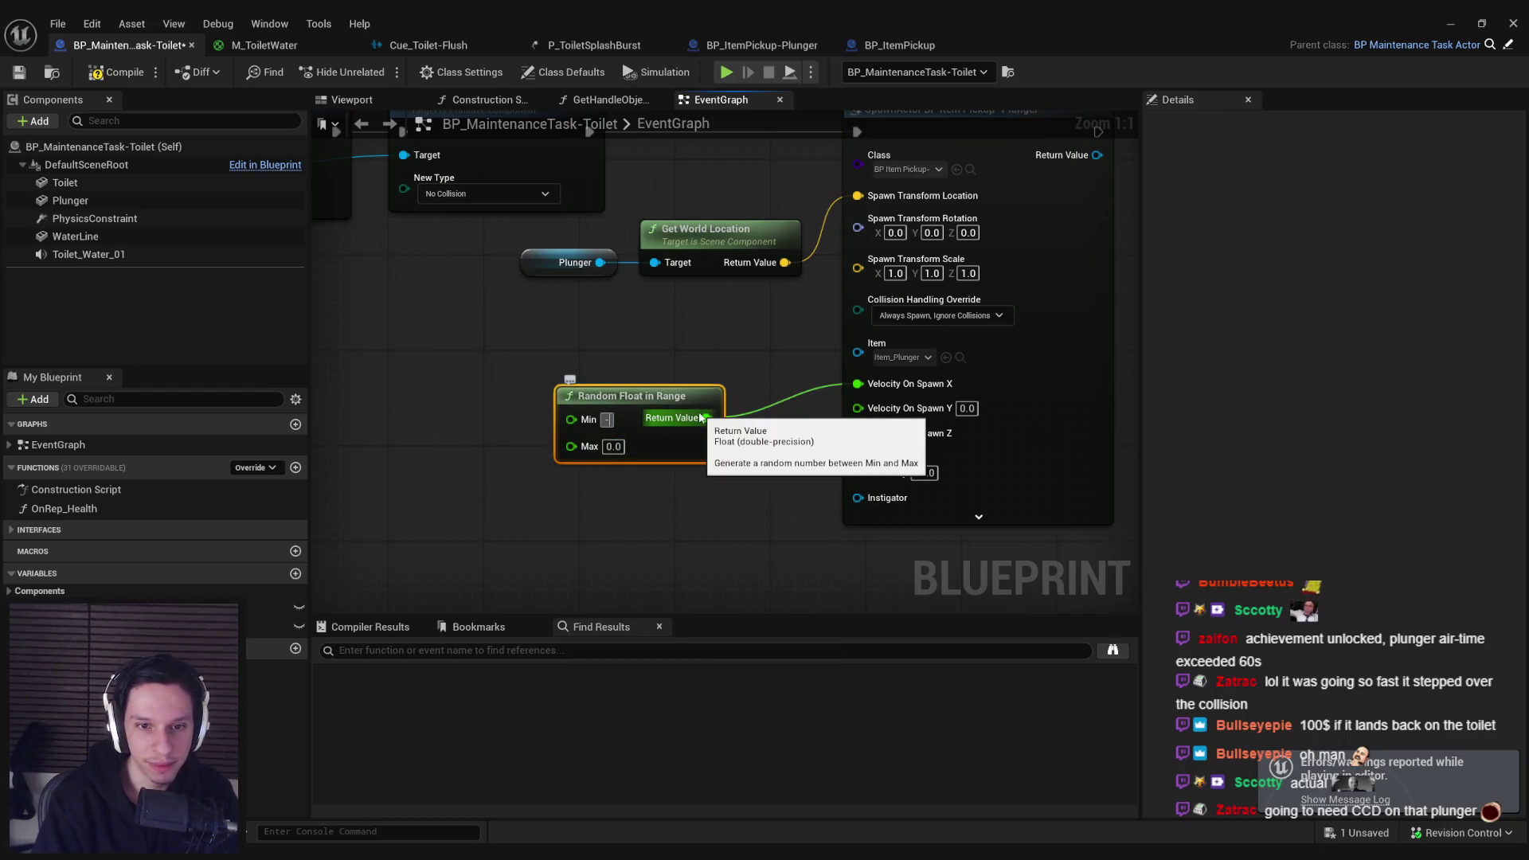
pyautogui.moveTo(700, 417); pyautogui.dragTo(858, 408)
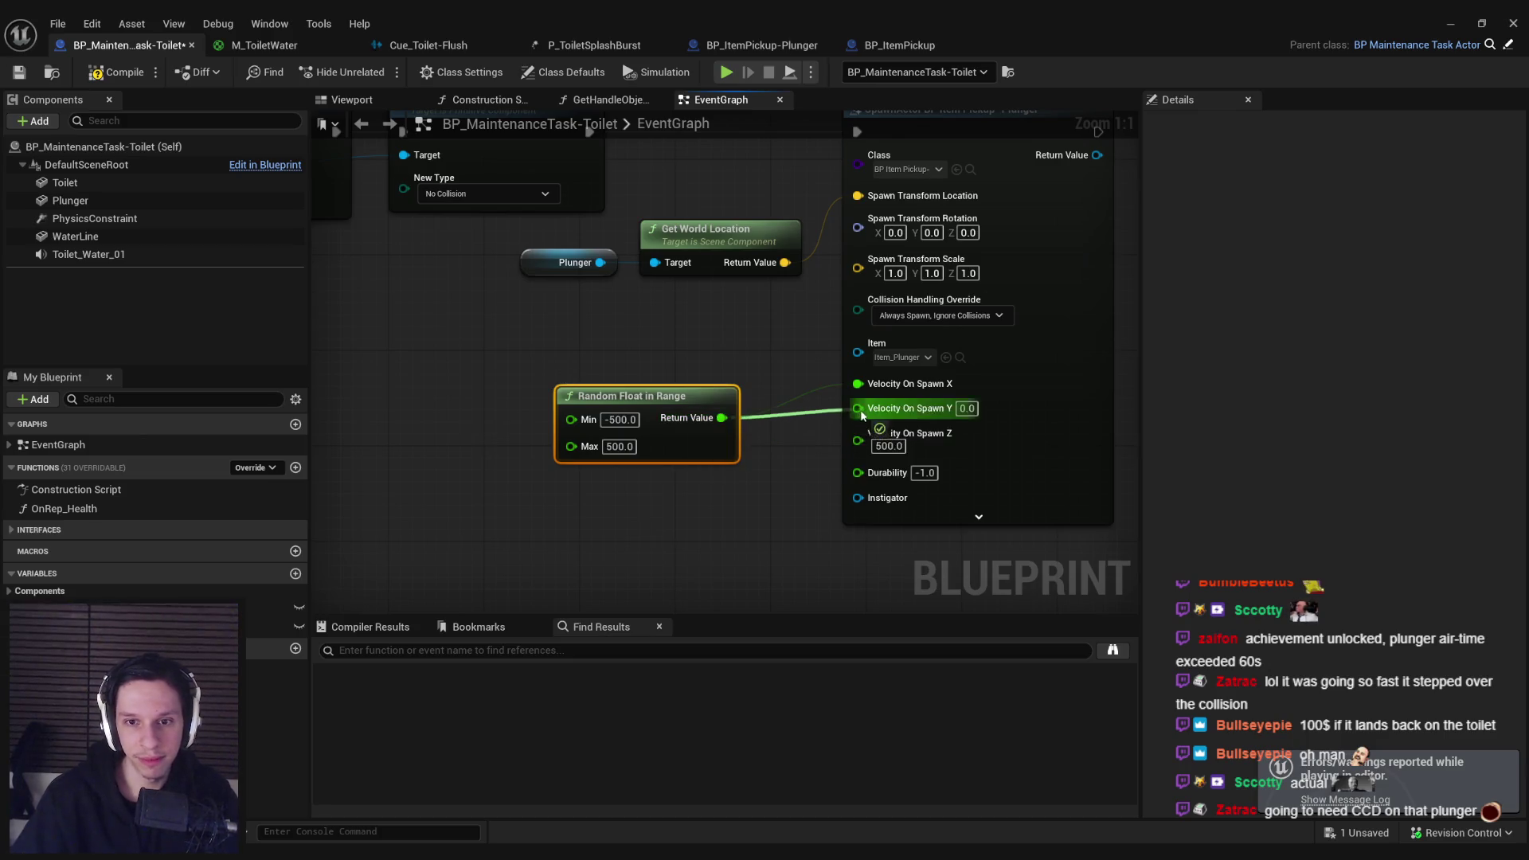
pyautogui.moveTo(708, 462); pyautogui.dragTo(732, 440)
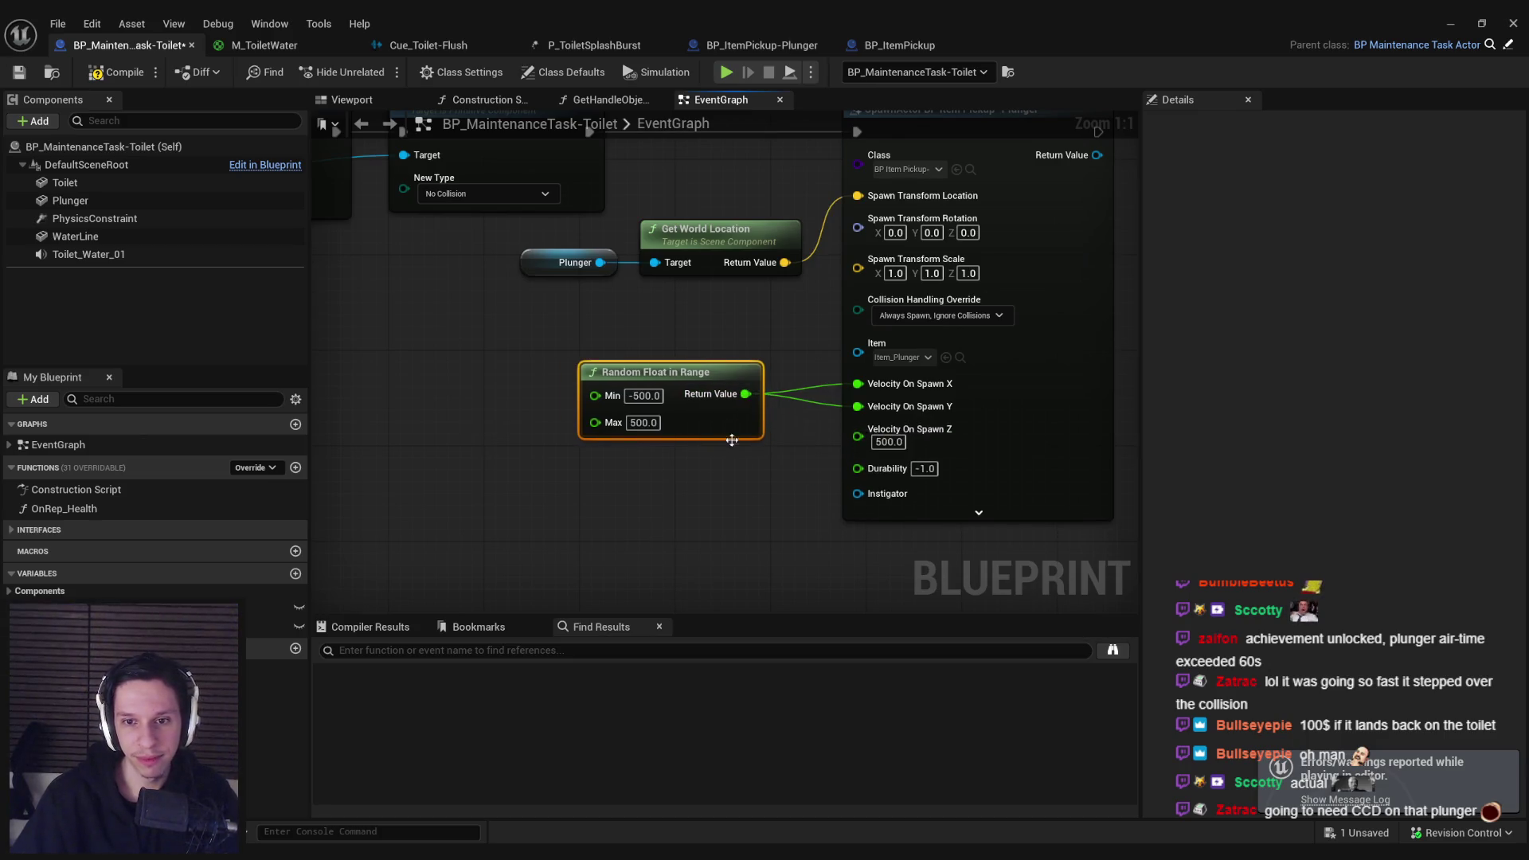
pyautogui.click(35, 75)
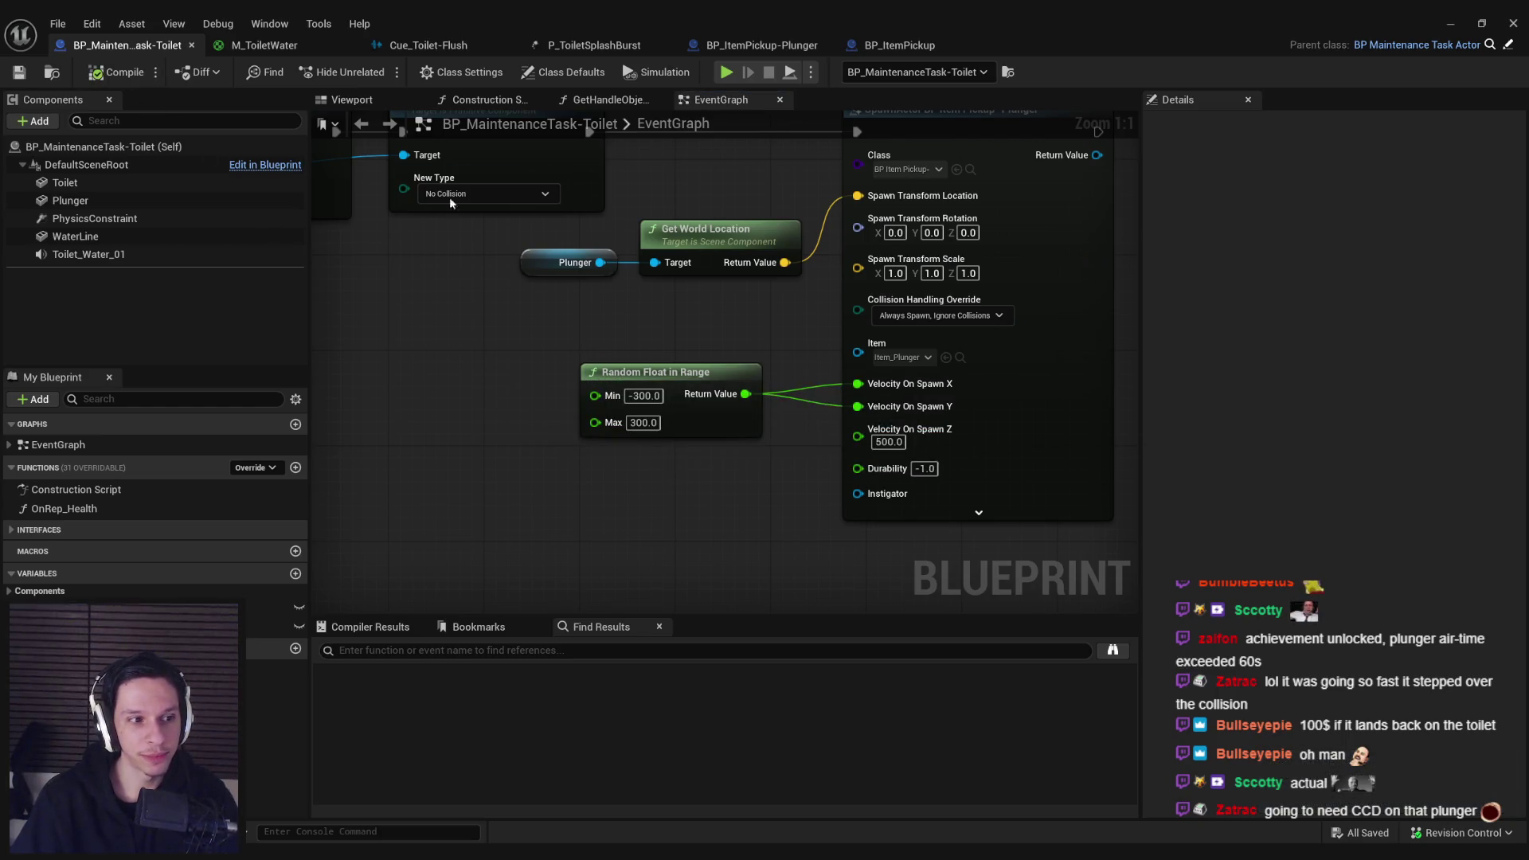
pyautogui.click(1449, 27)
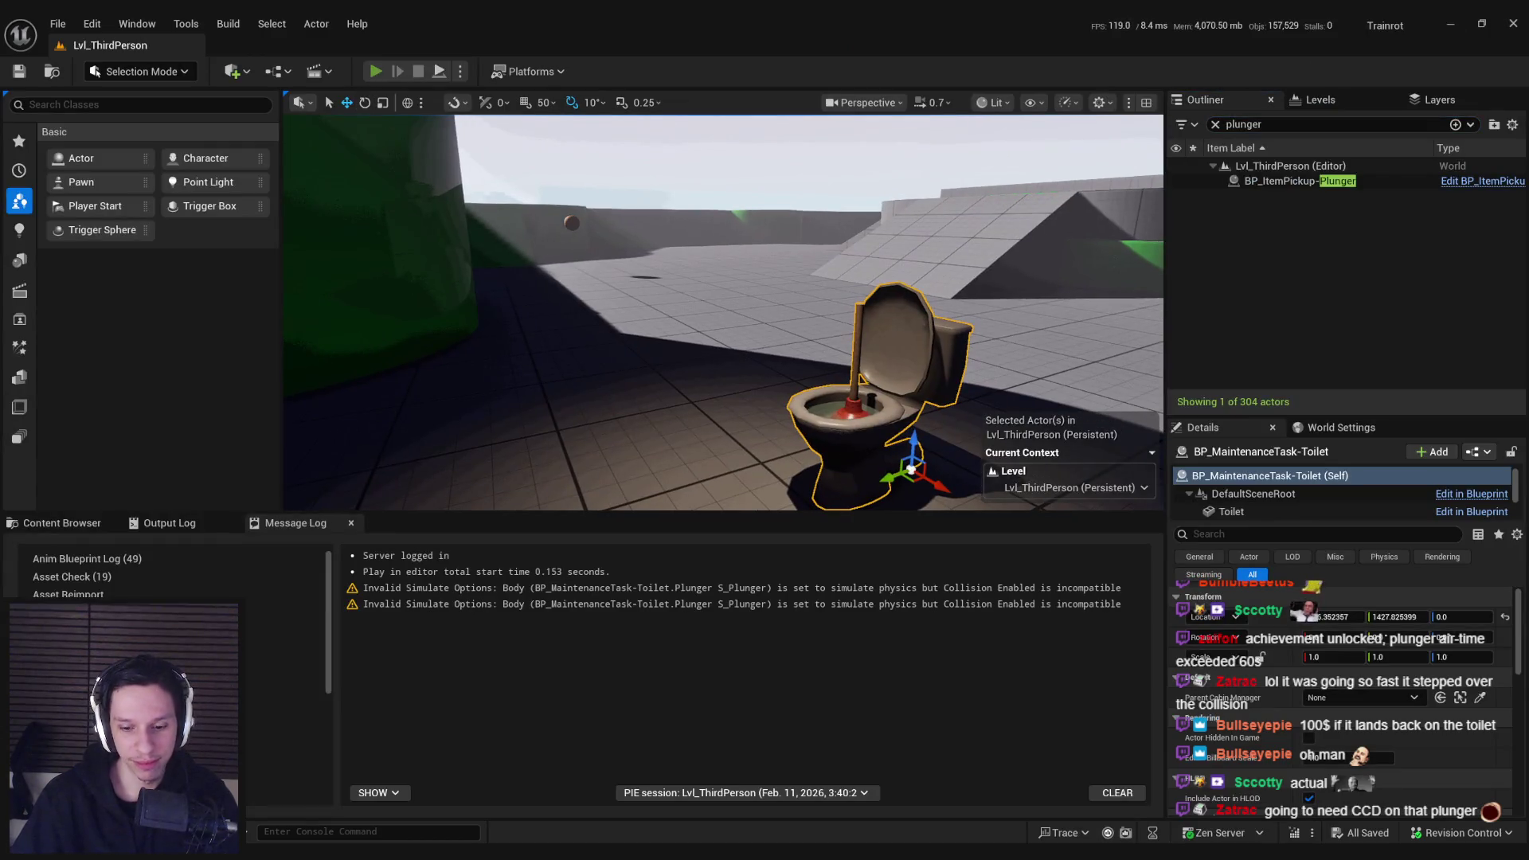
pyautogui.hotkey('alt', 'p')
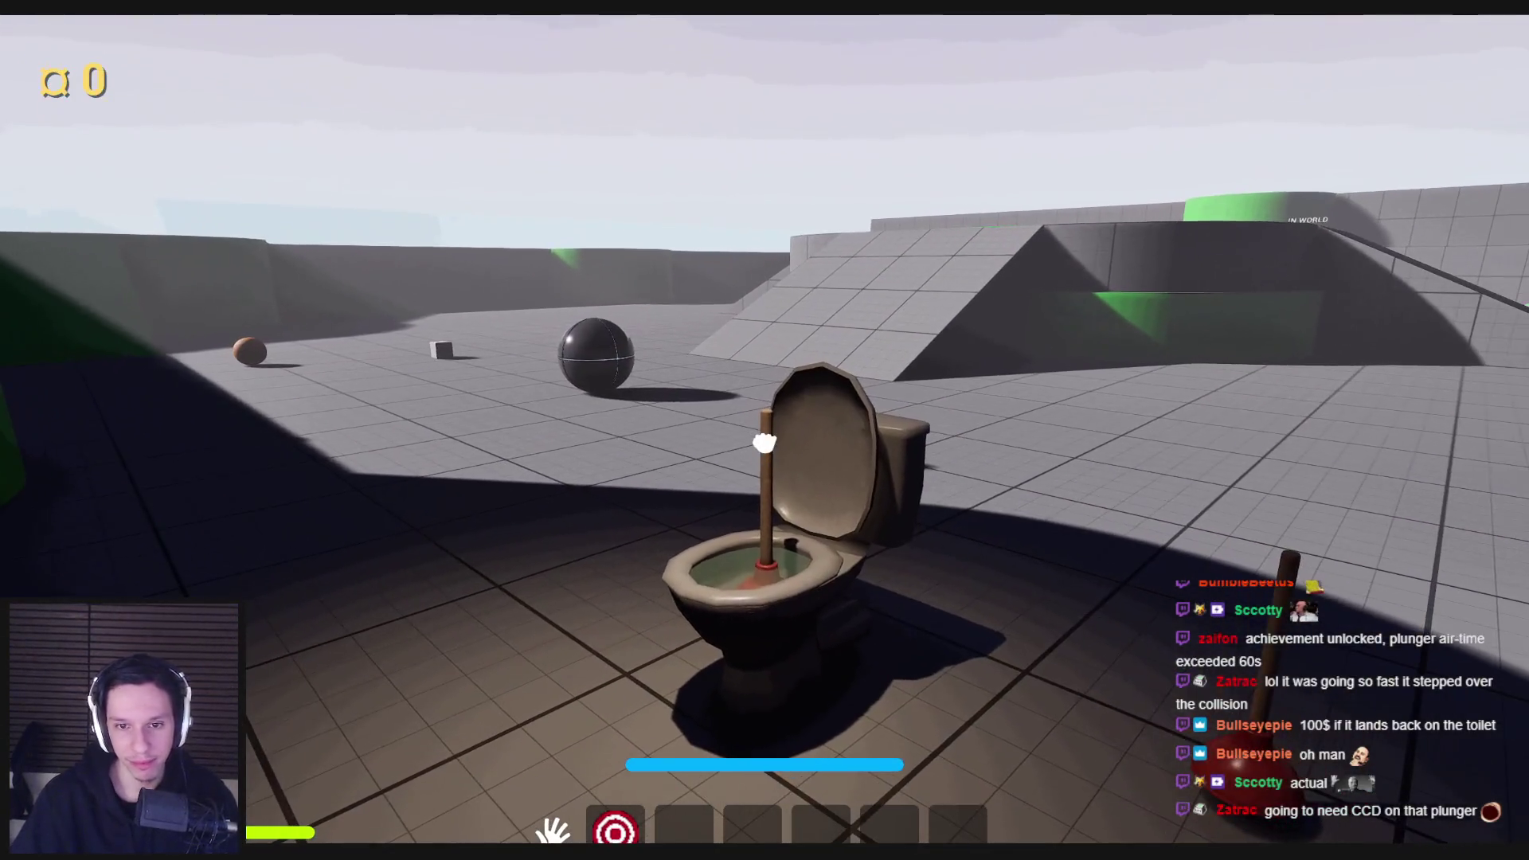
pyautogui.click(765, 442)
pyautogui.click(765, 442)
pyautogui.click(764, 445)
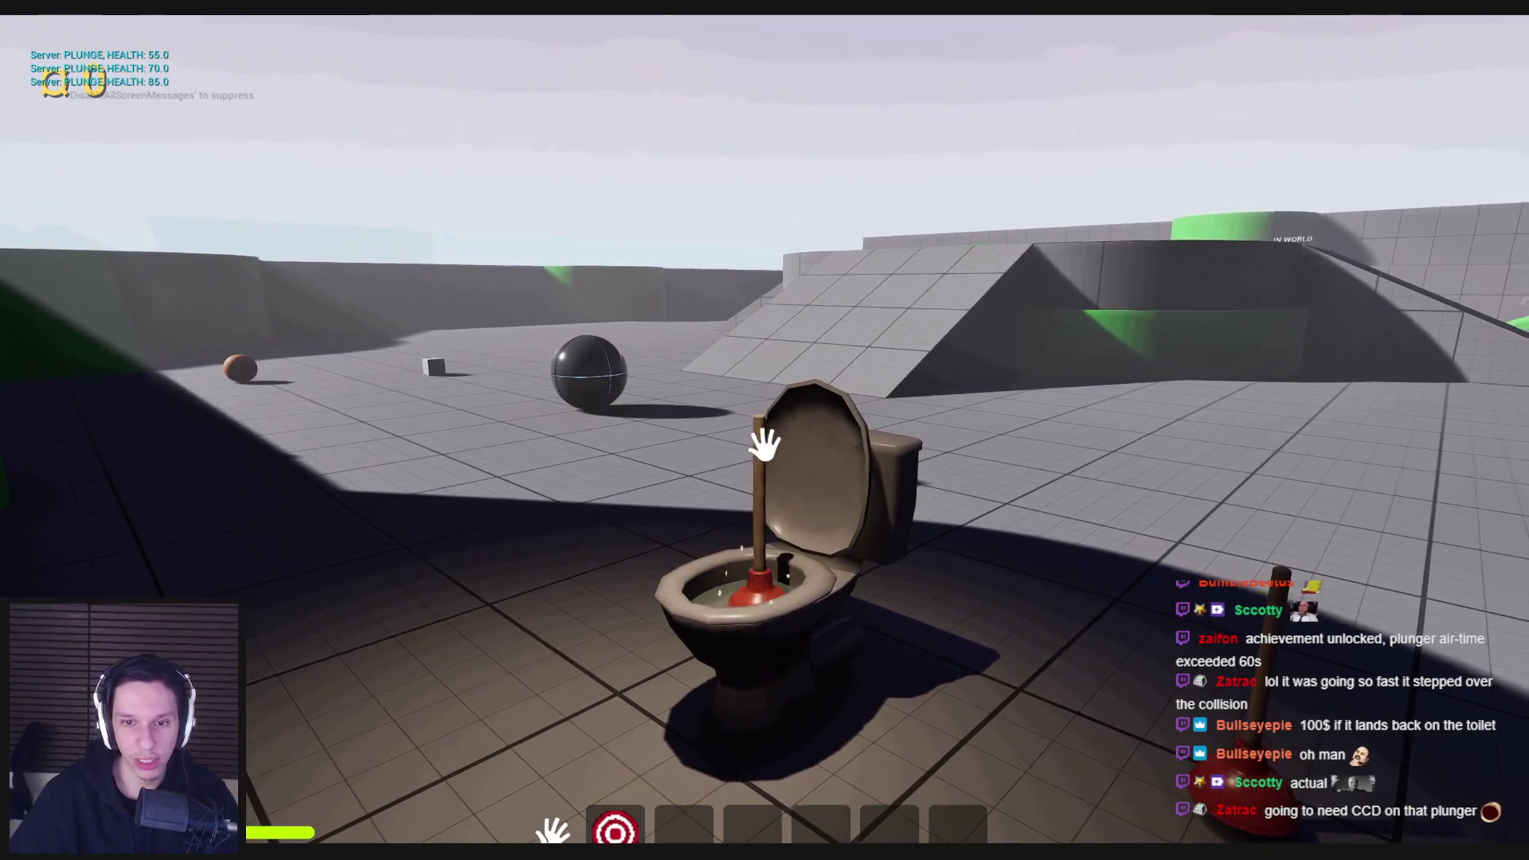
pyautogui.click(764, 444)
pyautogui.click(764, 444)
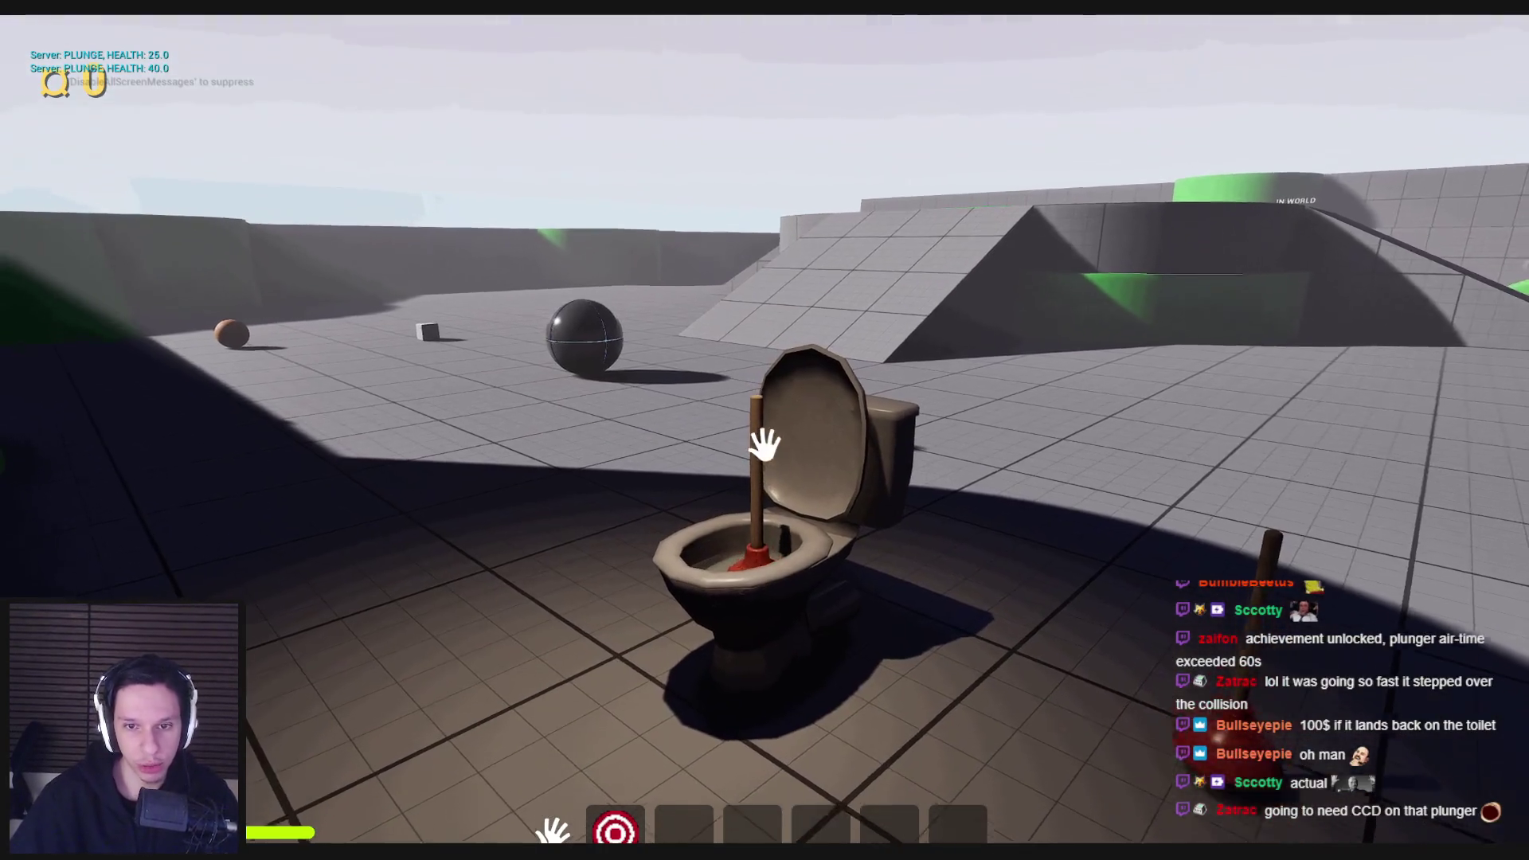
pyautogui.click(765, 444)
pyautogui.click(764, 445)
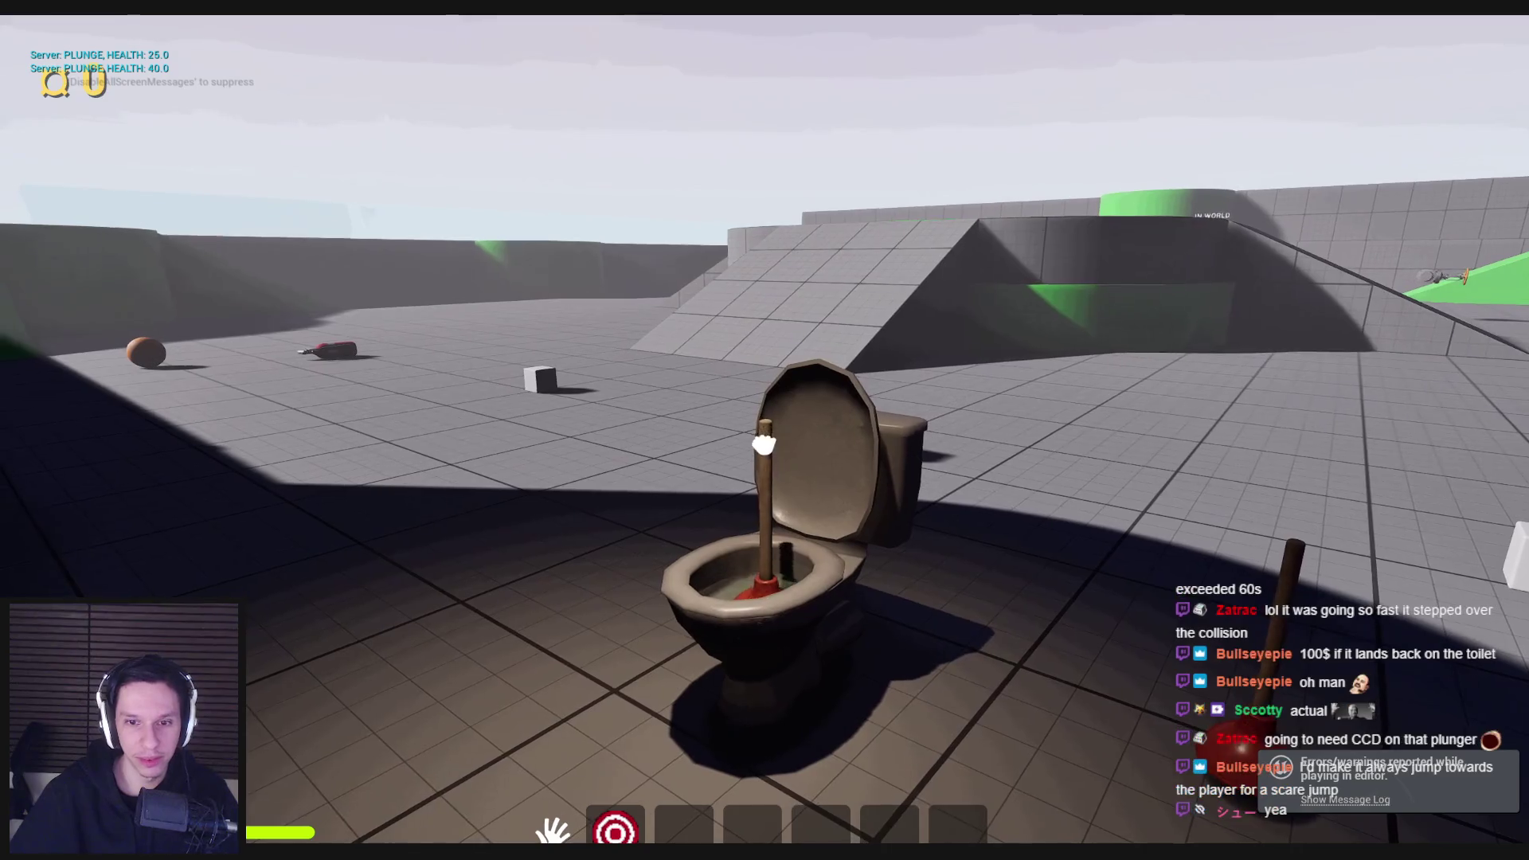
pyautogui.click(763, 443)
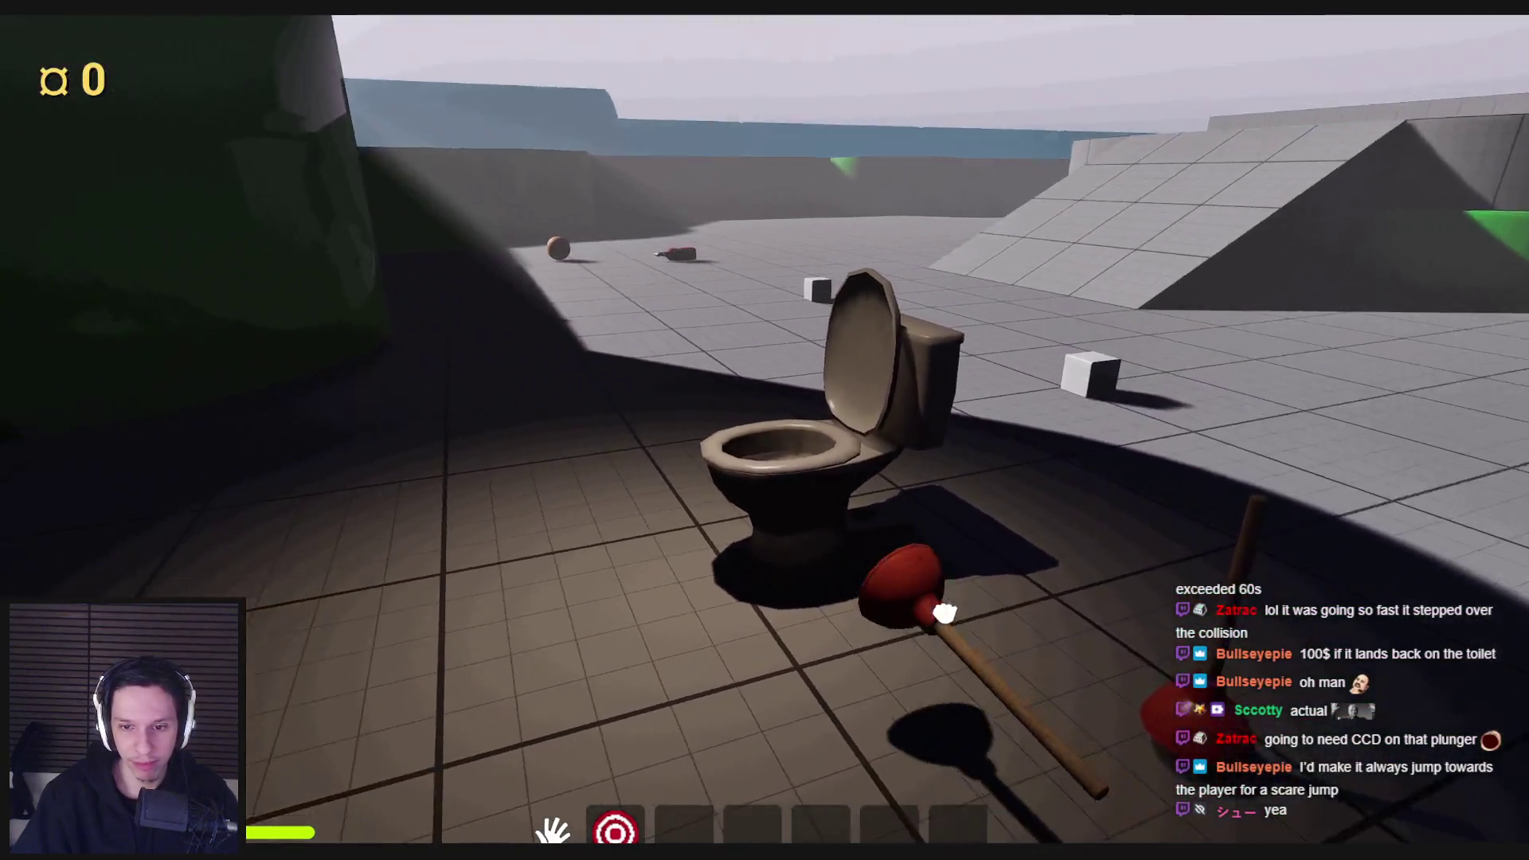
pyautogui.moveTo(945, 614)
pyautogui.mouseDown()
pyautogui.moveTo(792, 505)
pyautogui.moveTo(771, 437)
pyautogui.mouseUp()
pyautogui.press('Escape')
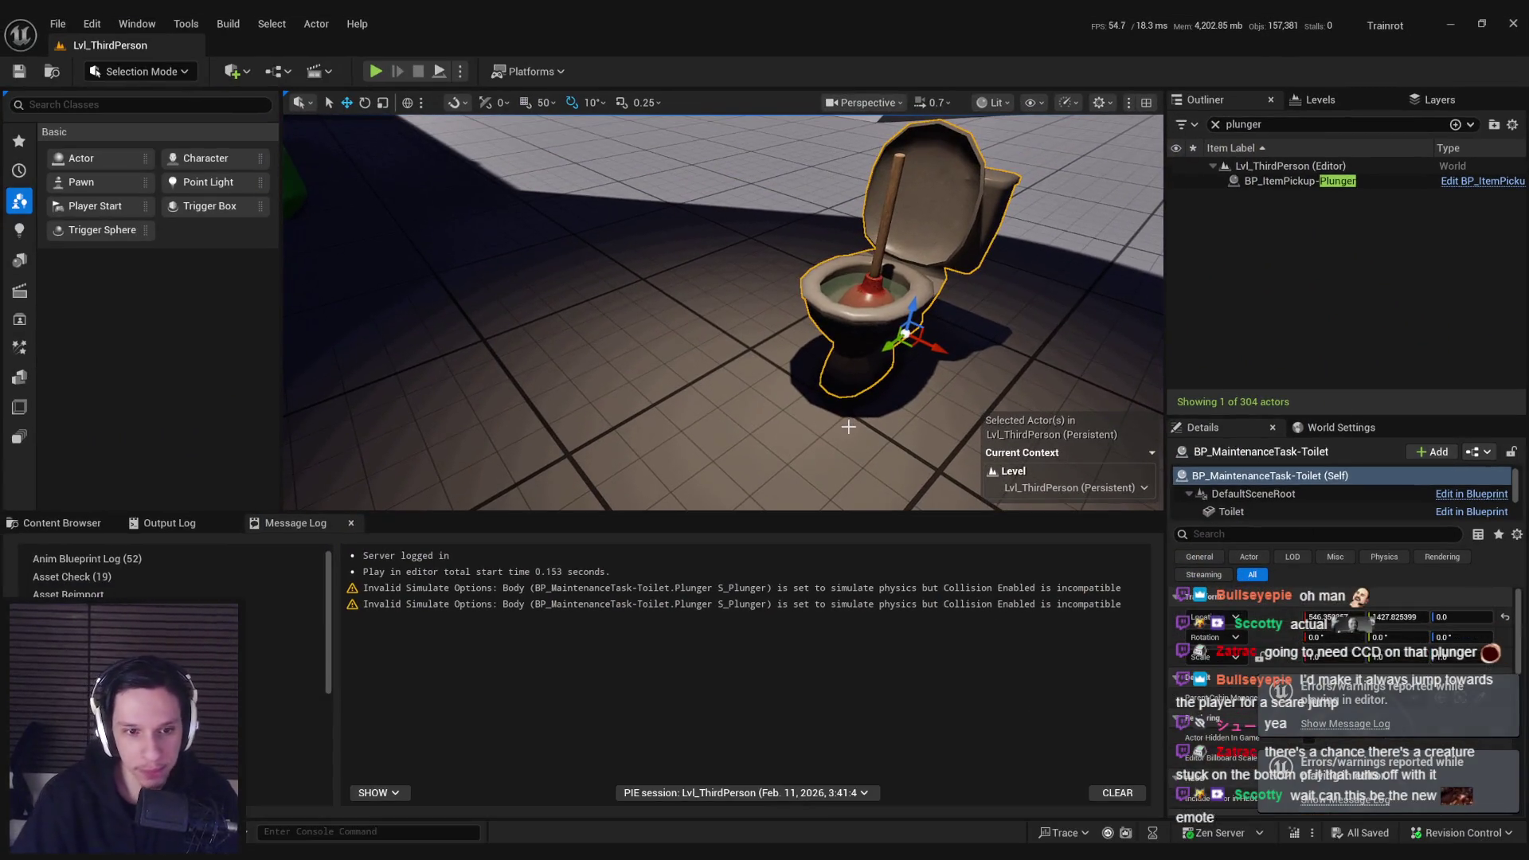
# Step: Review the BP_ItemPickup-Plunger class defaults, then go back to the level editor
pyautogui.click(62, 522)
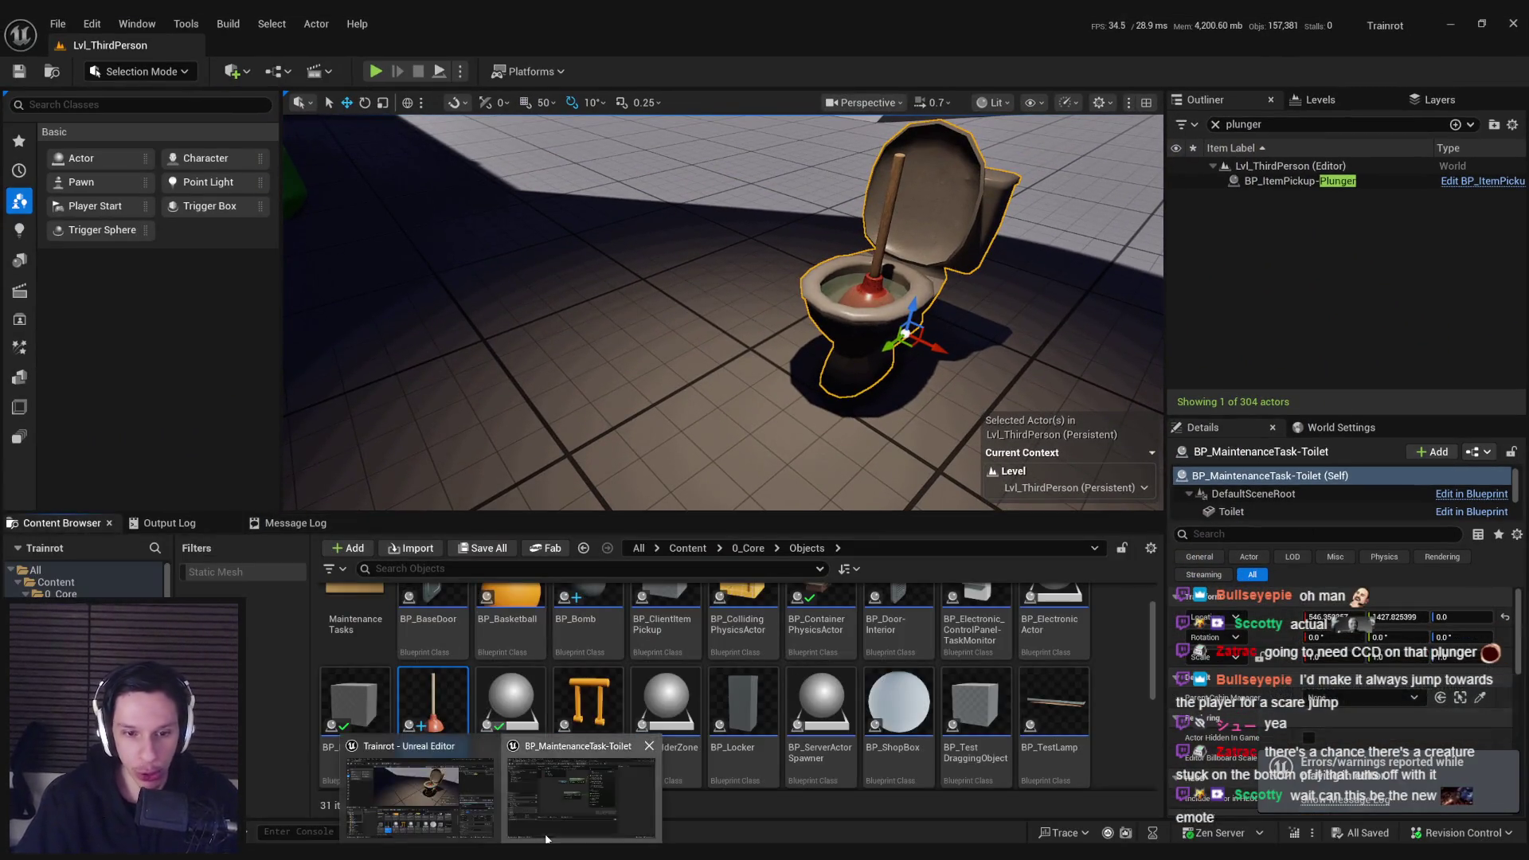
pyautogui.hotkey('ctrl', 'e')
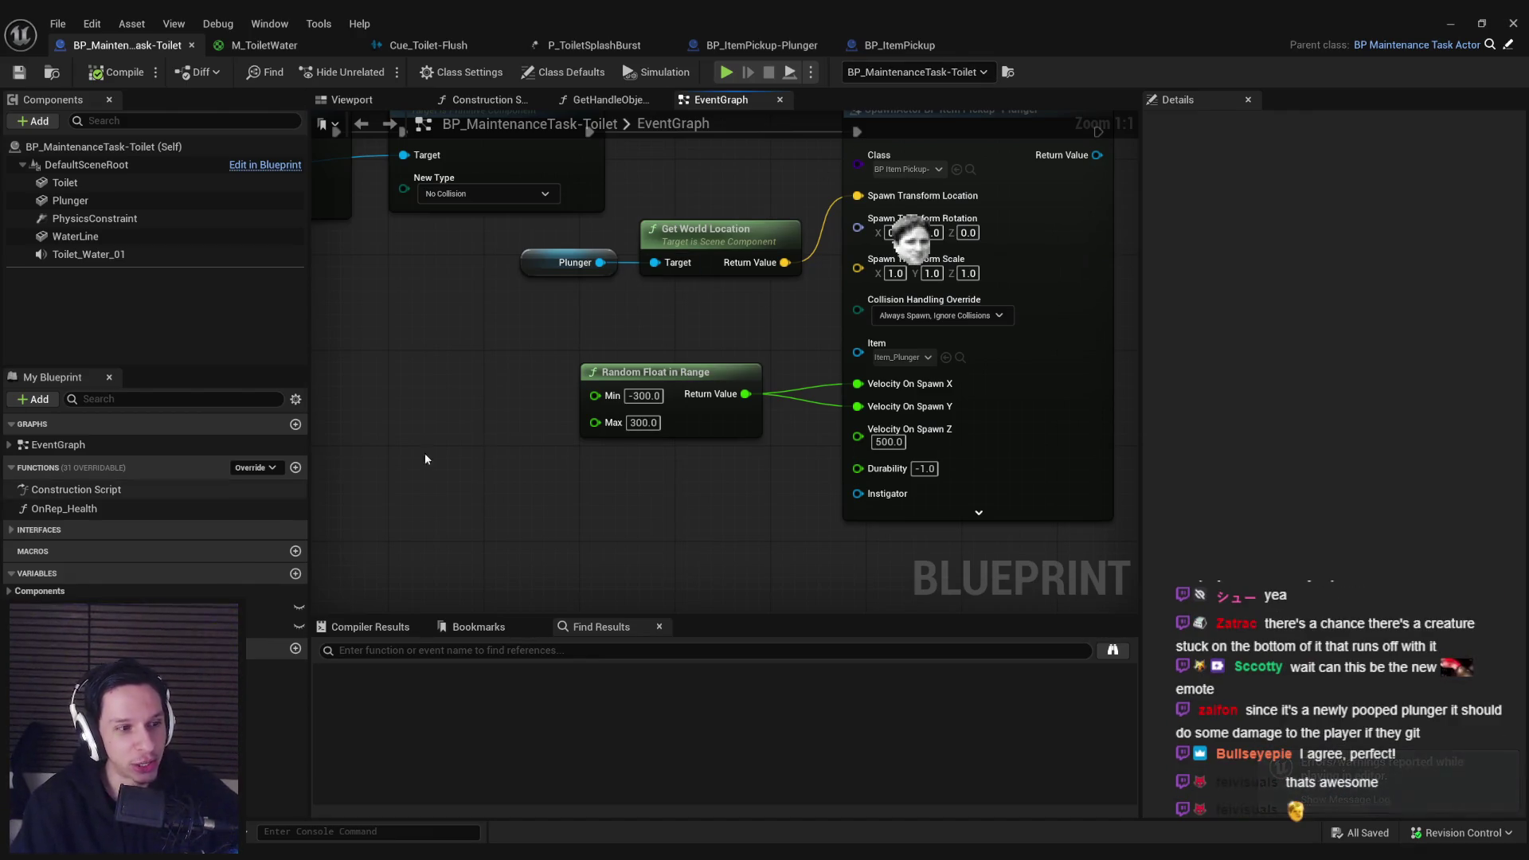
pyautogui.scroll(-1, 495, 405)
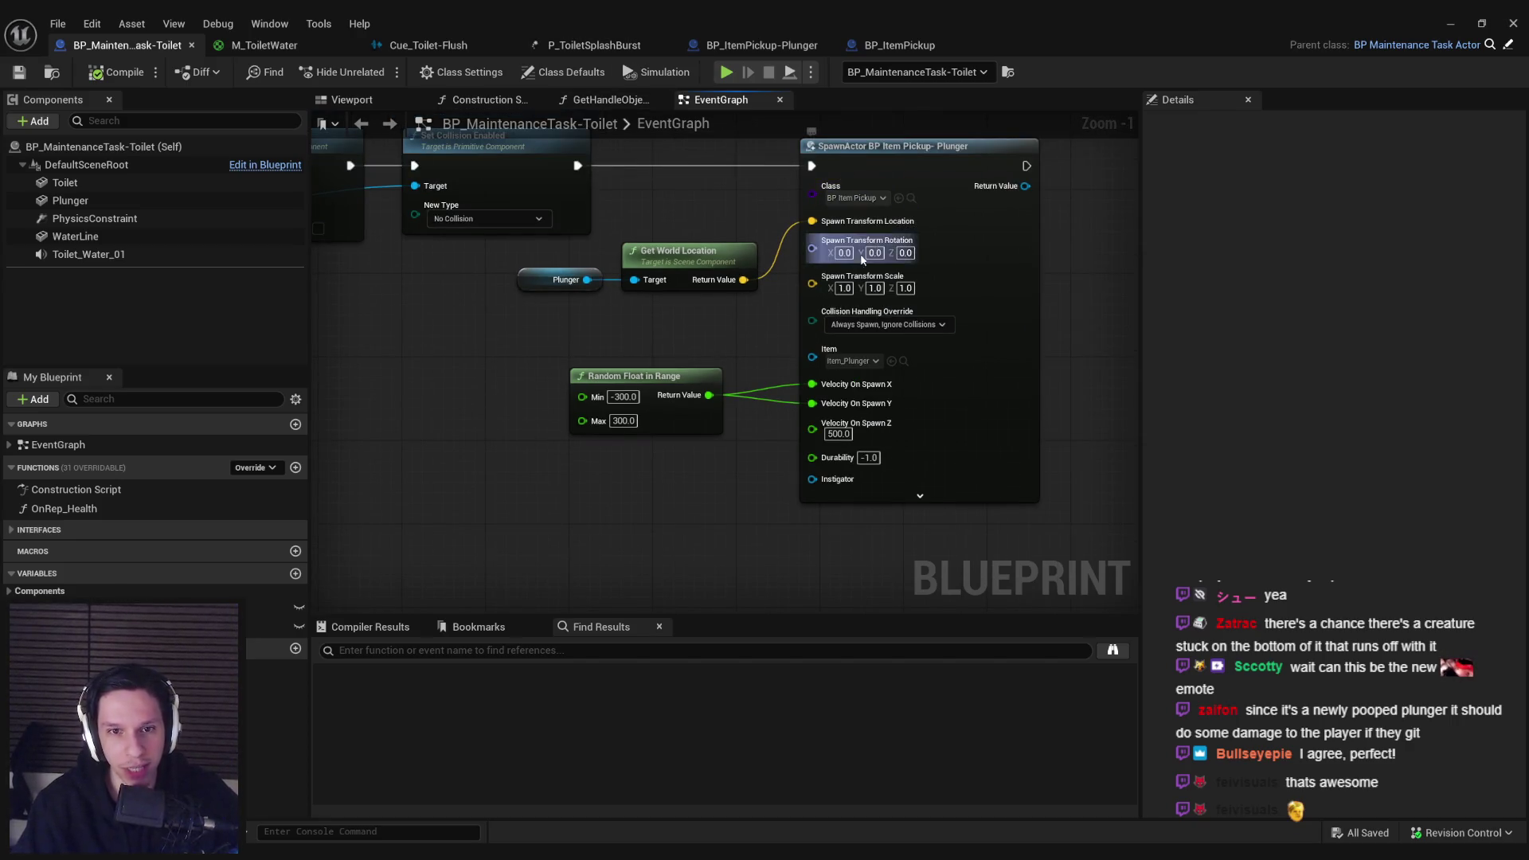
pyautogui.click(800, 47)
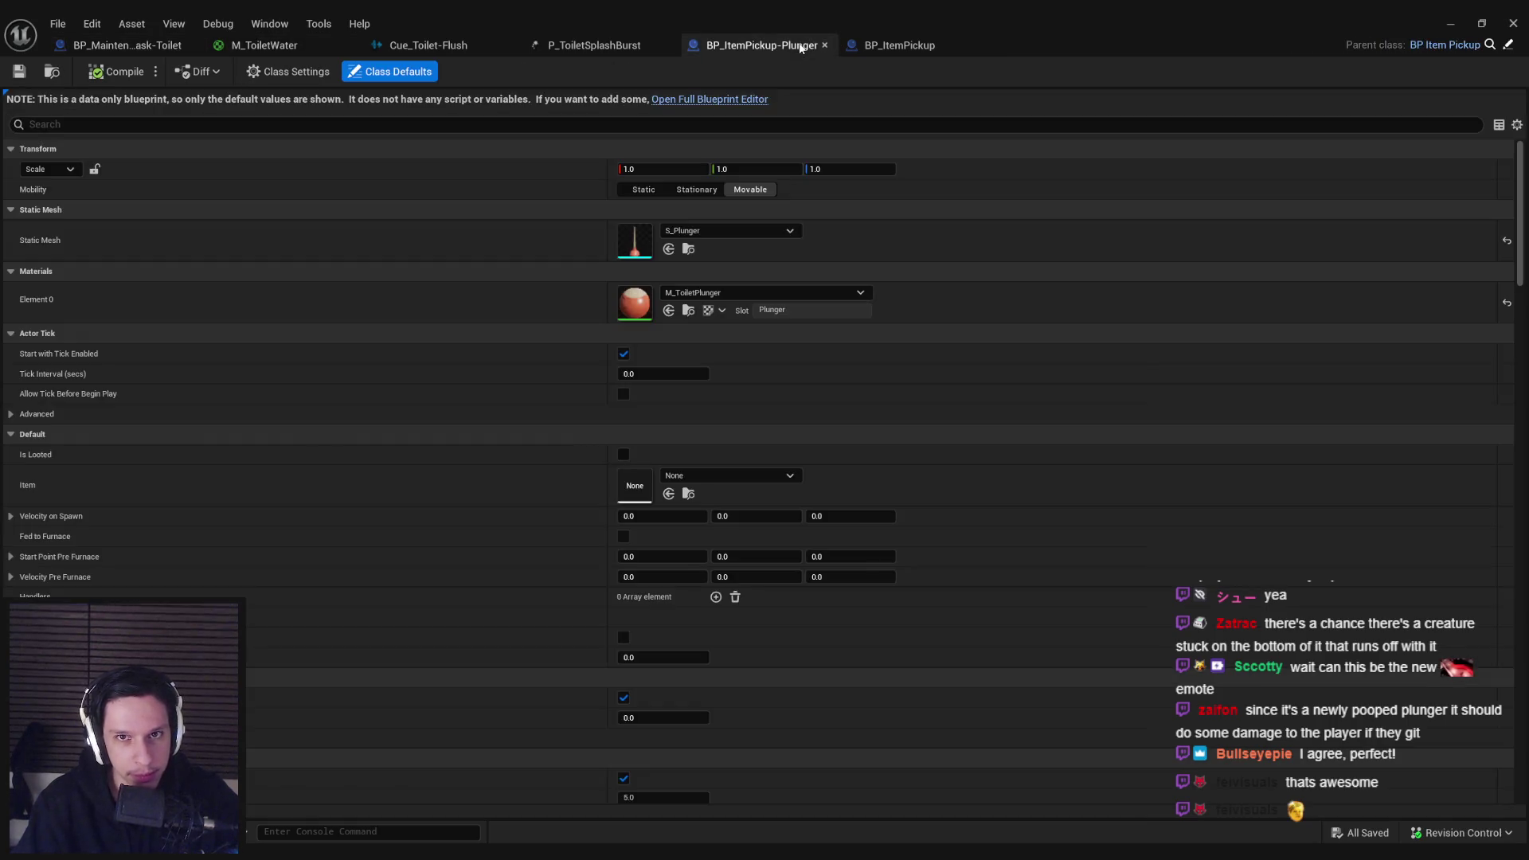
pyautogui.click(1450, 23)
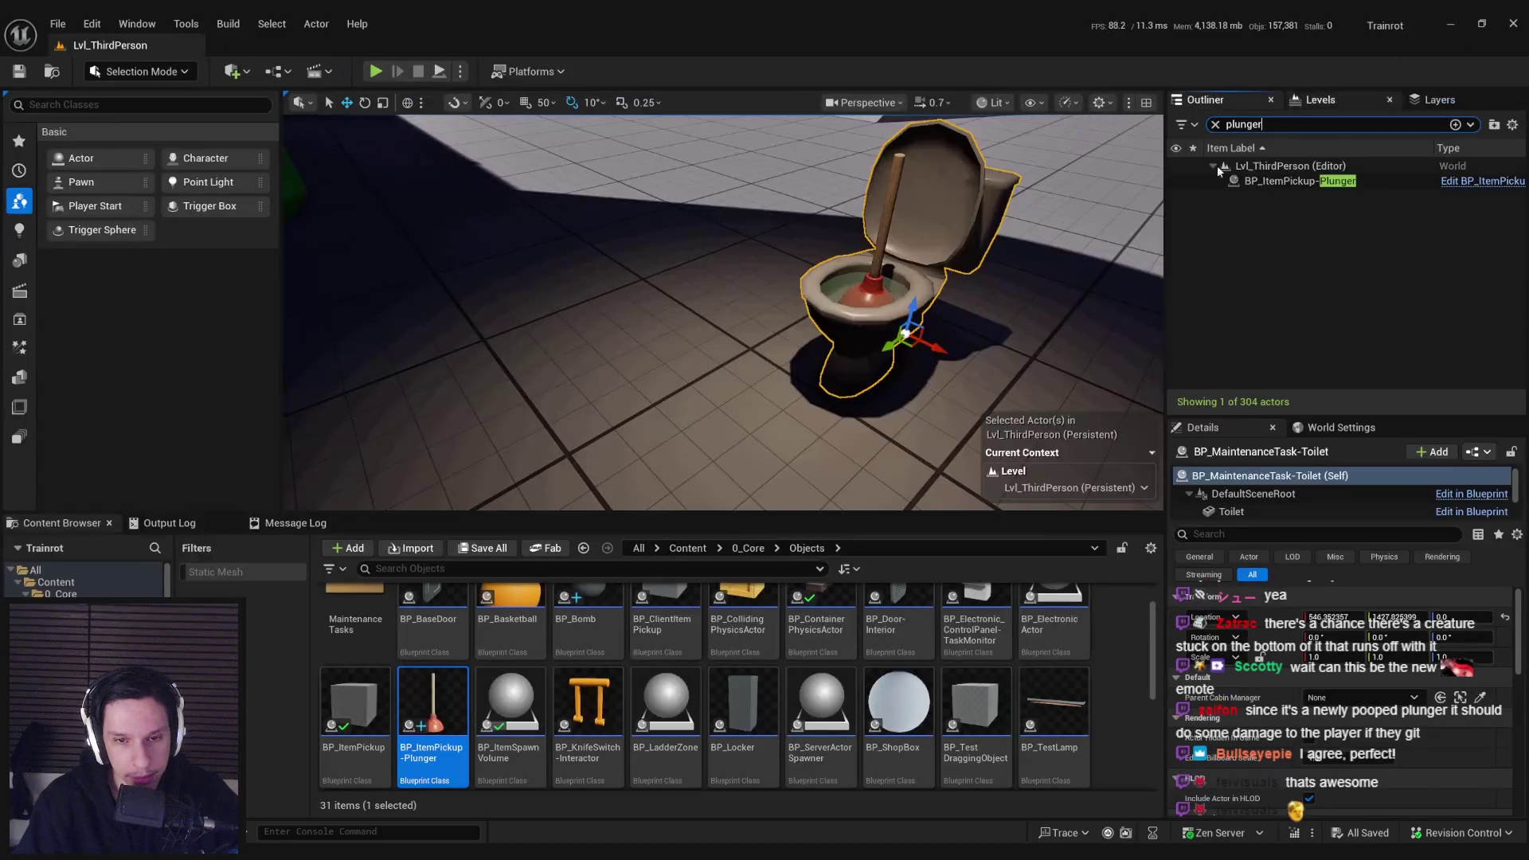
# Step: Open Item_Plunger from the 0_Core > Items folder in the Content Browser
pyautogui.hotkey('alt', 'Left')
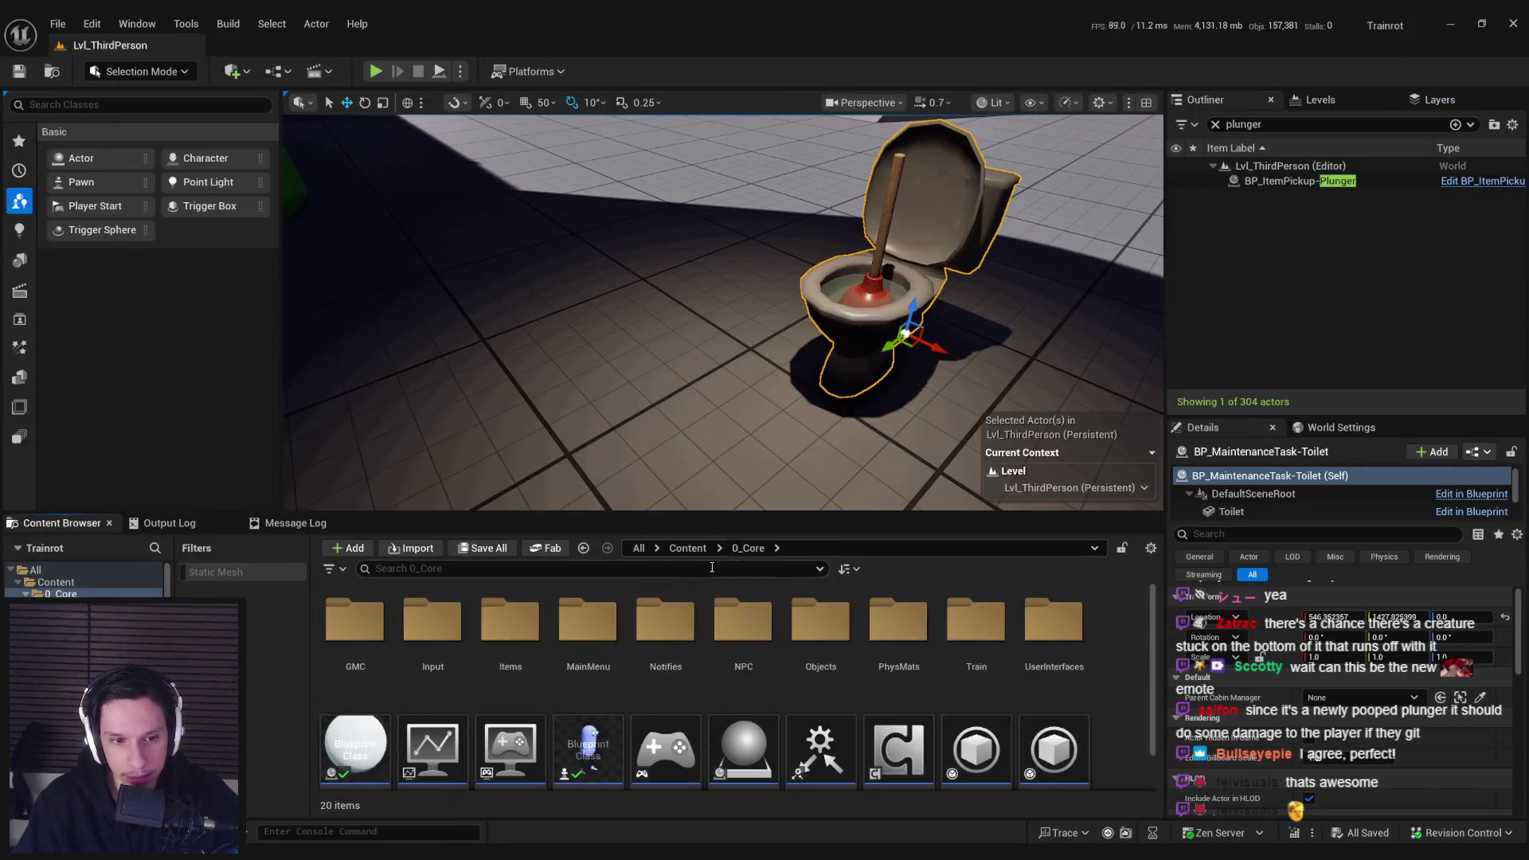
pyautogui.doubleClick(510, 625)
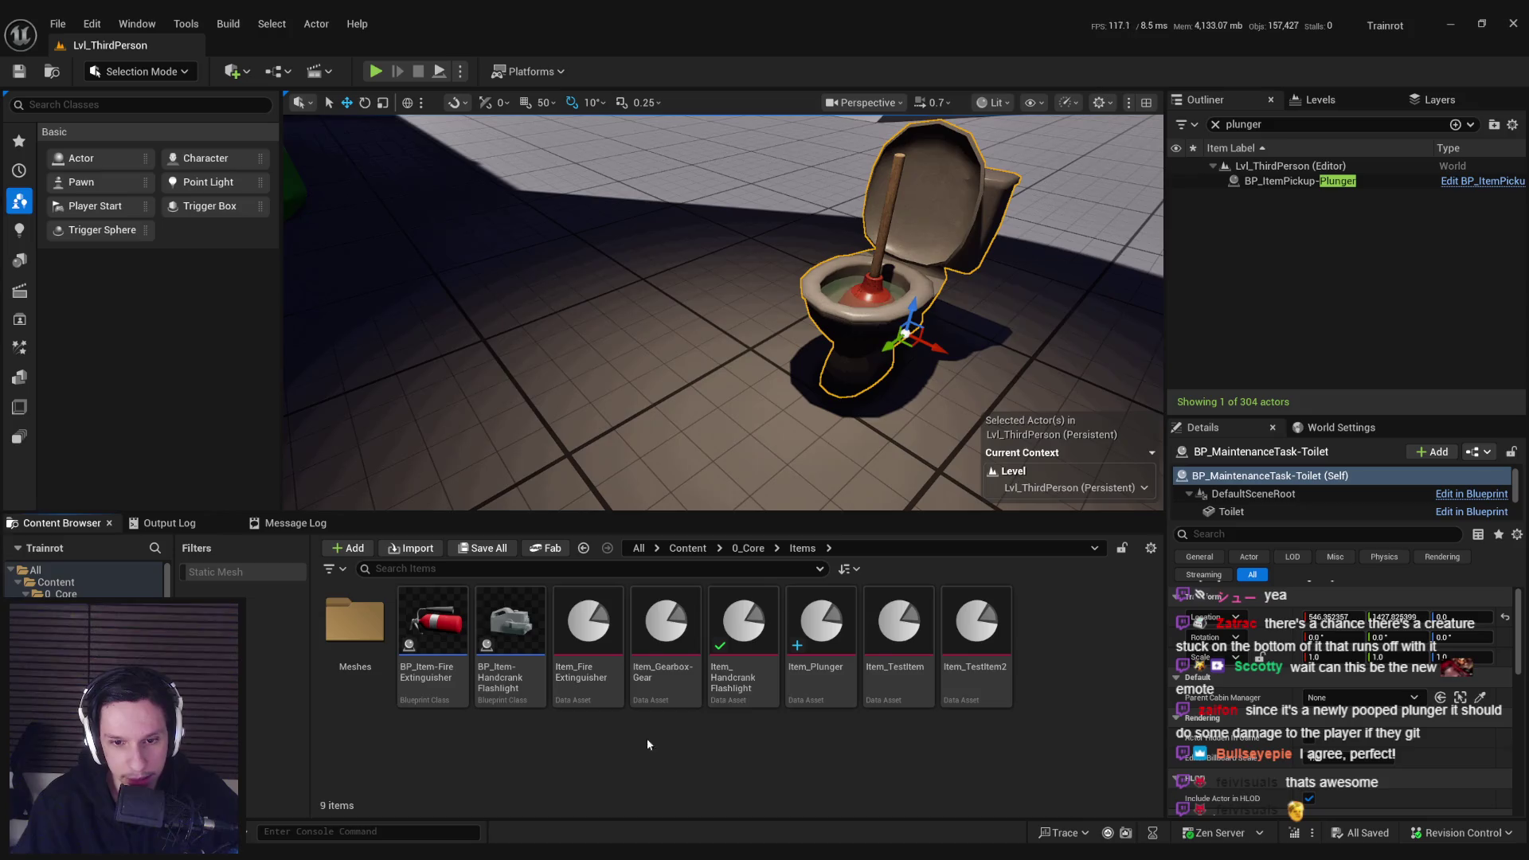
pyautogui.doubleClick(820, 629)
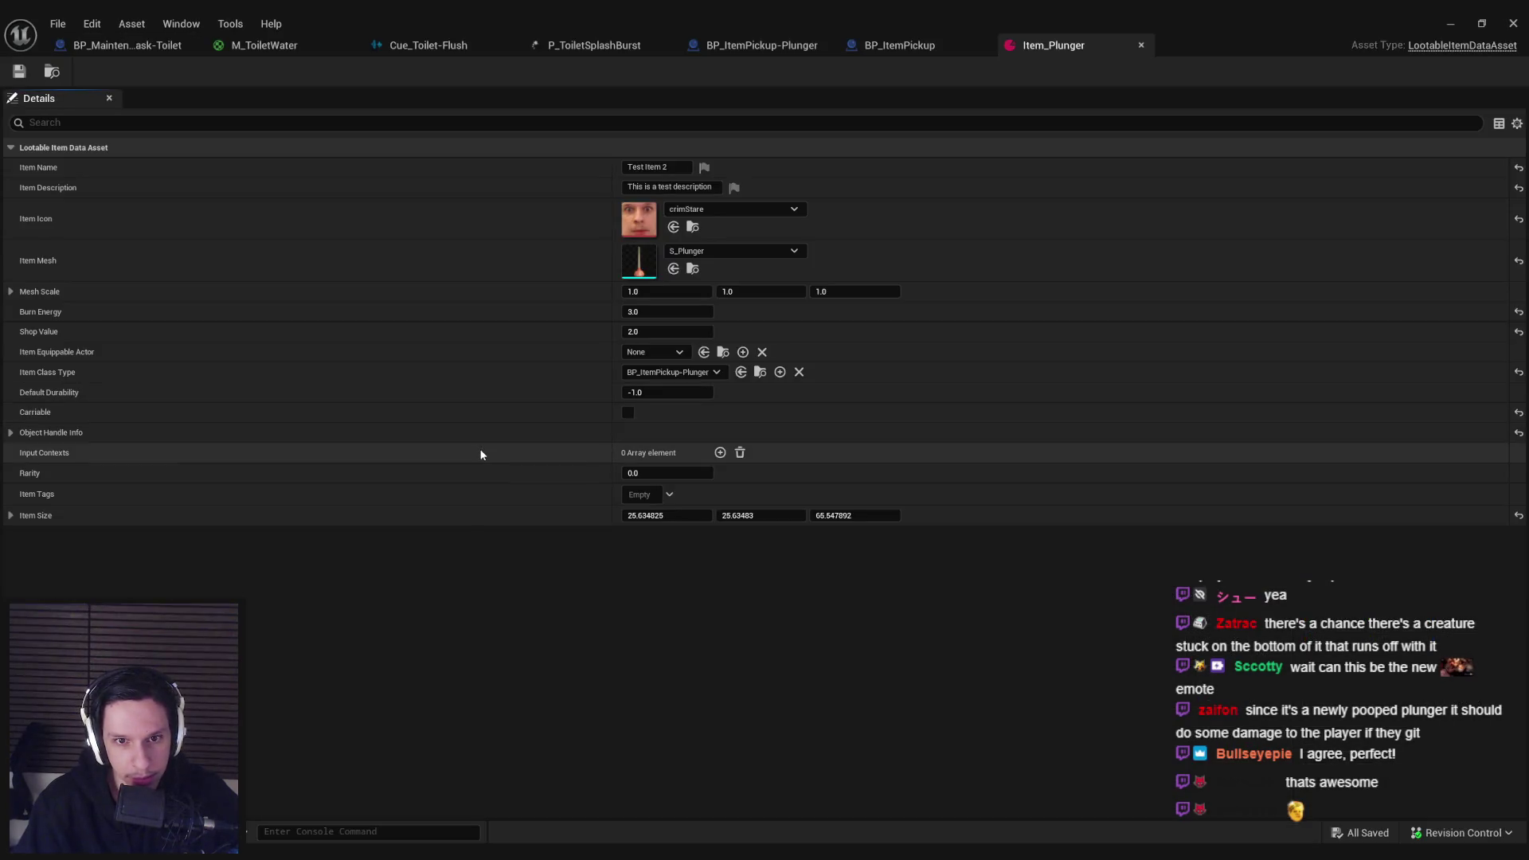
# Step: Expand Object Handle Info in Item_Plunger's details to show damping, stiffness and interp speed
pyautogui.click(11, 433)
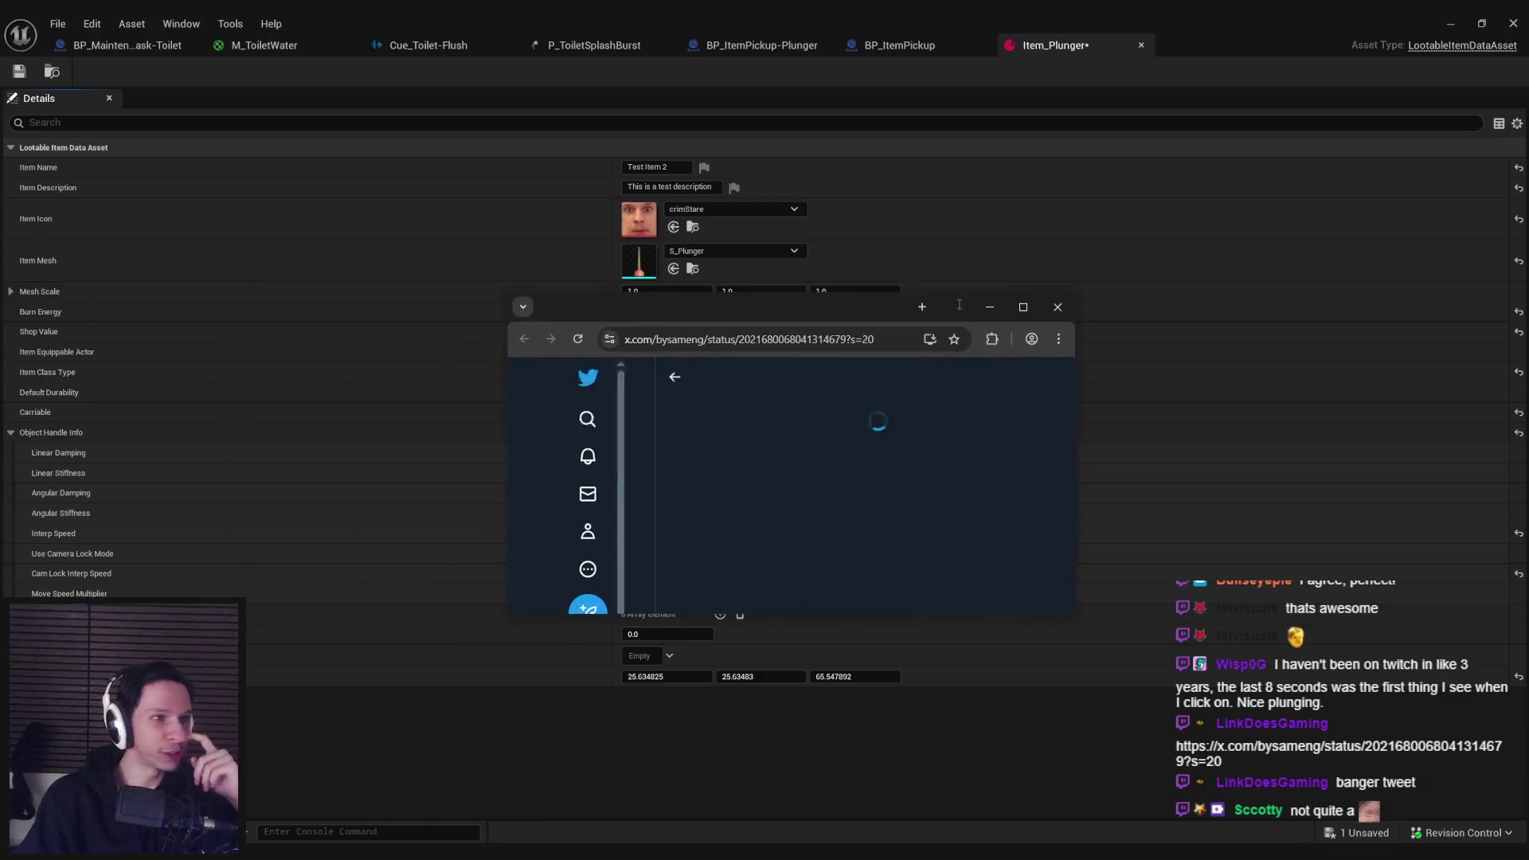
# Step: Open the X post linked in chat in a web browser
pyautogui.doubleClick(892, 308)
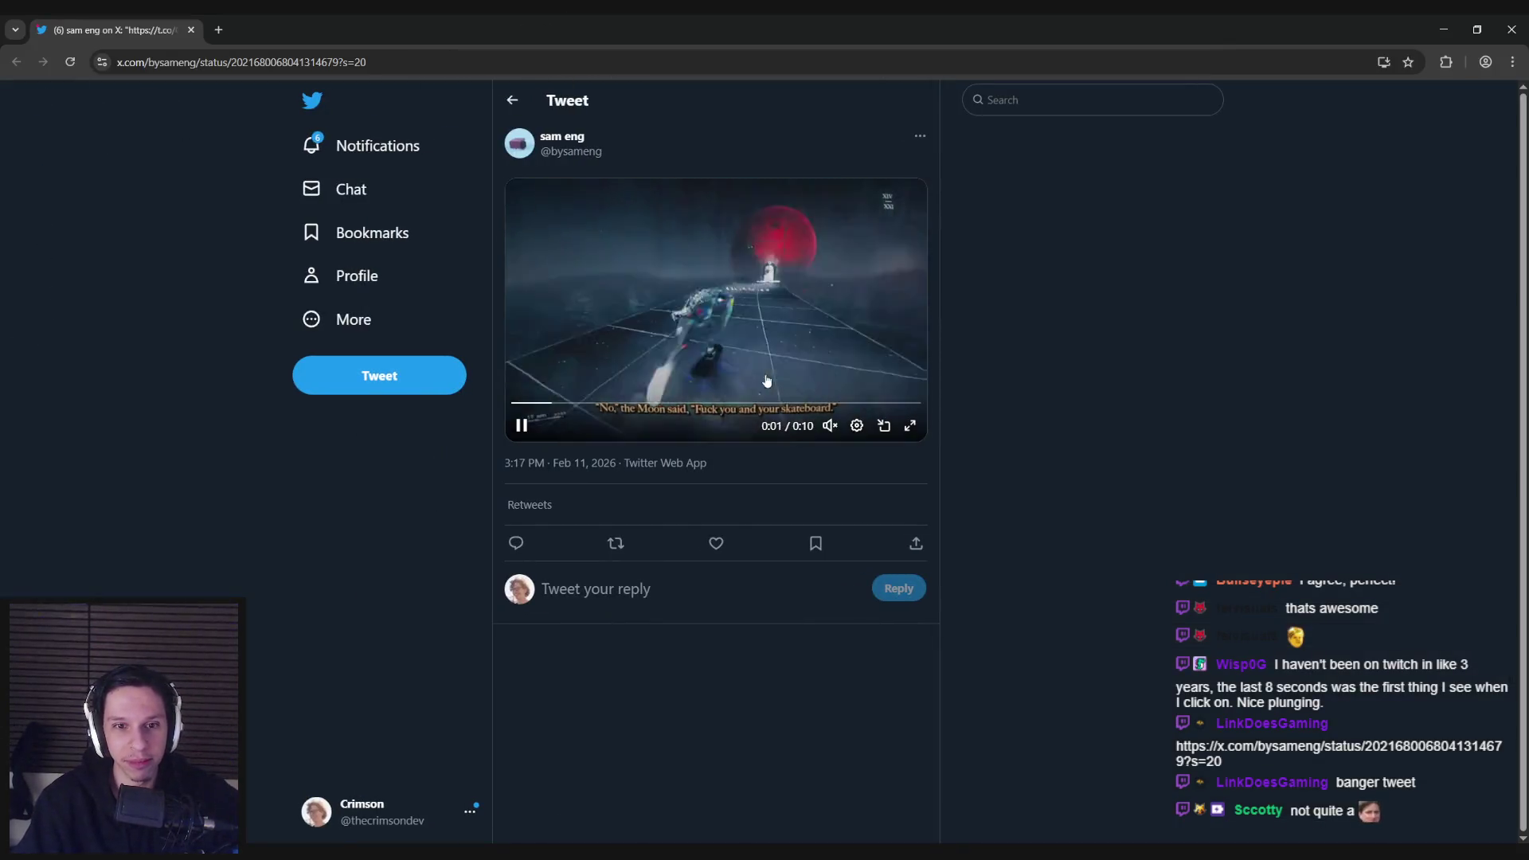
pyautogui.moveTo(714, 371)
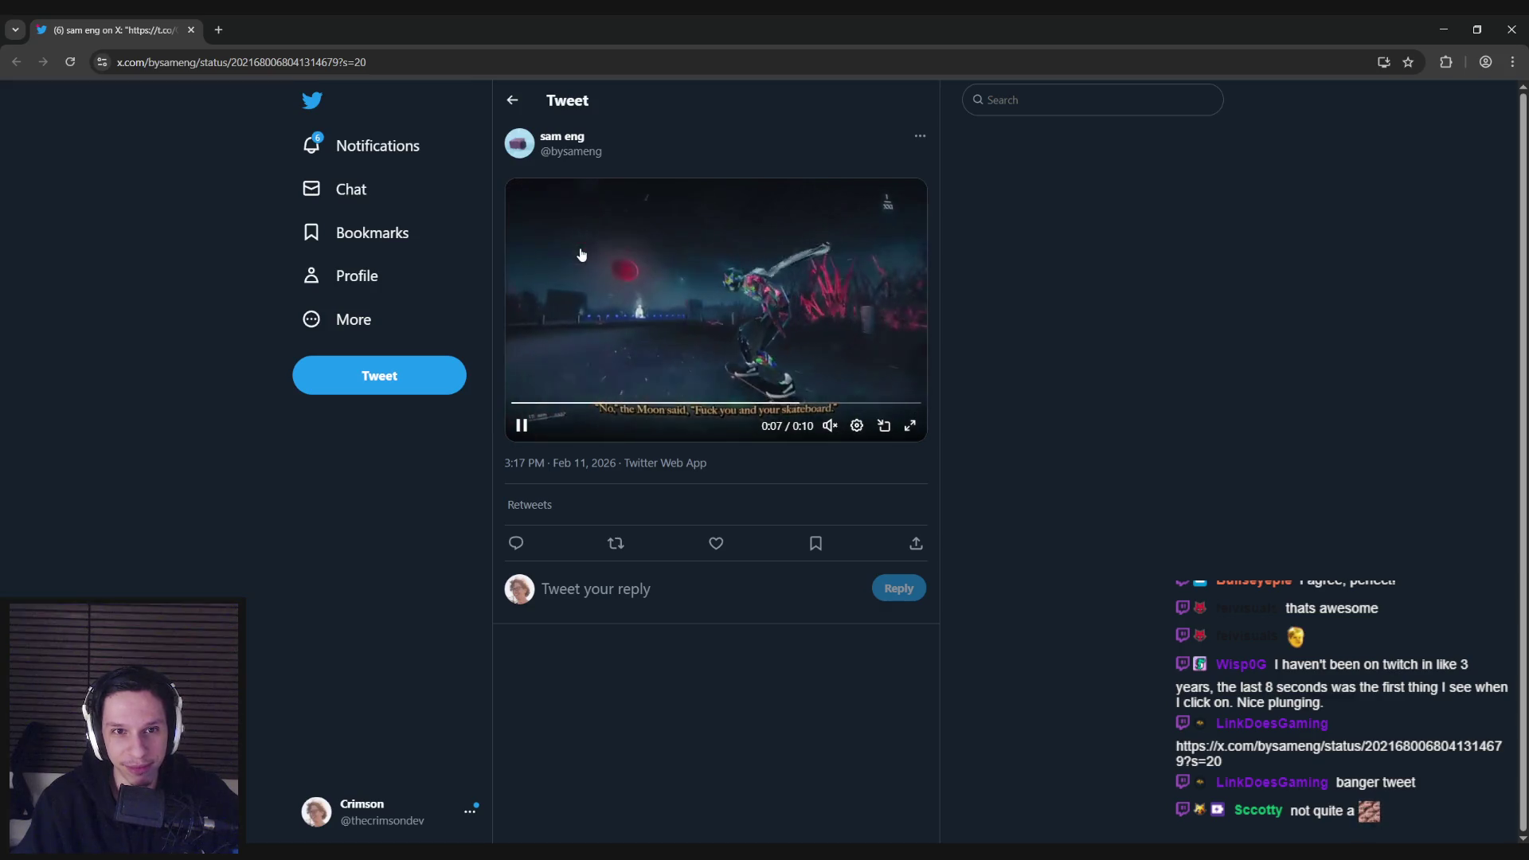
pyautogui.hotkey('alt', 'Tab')
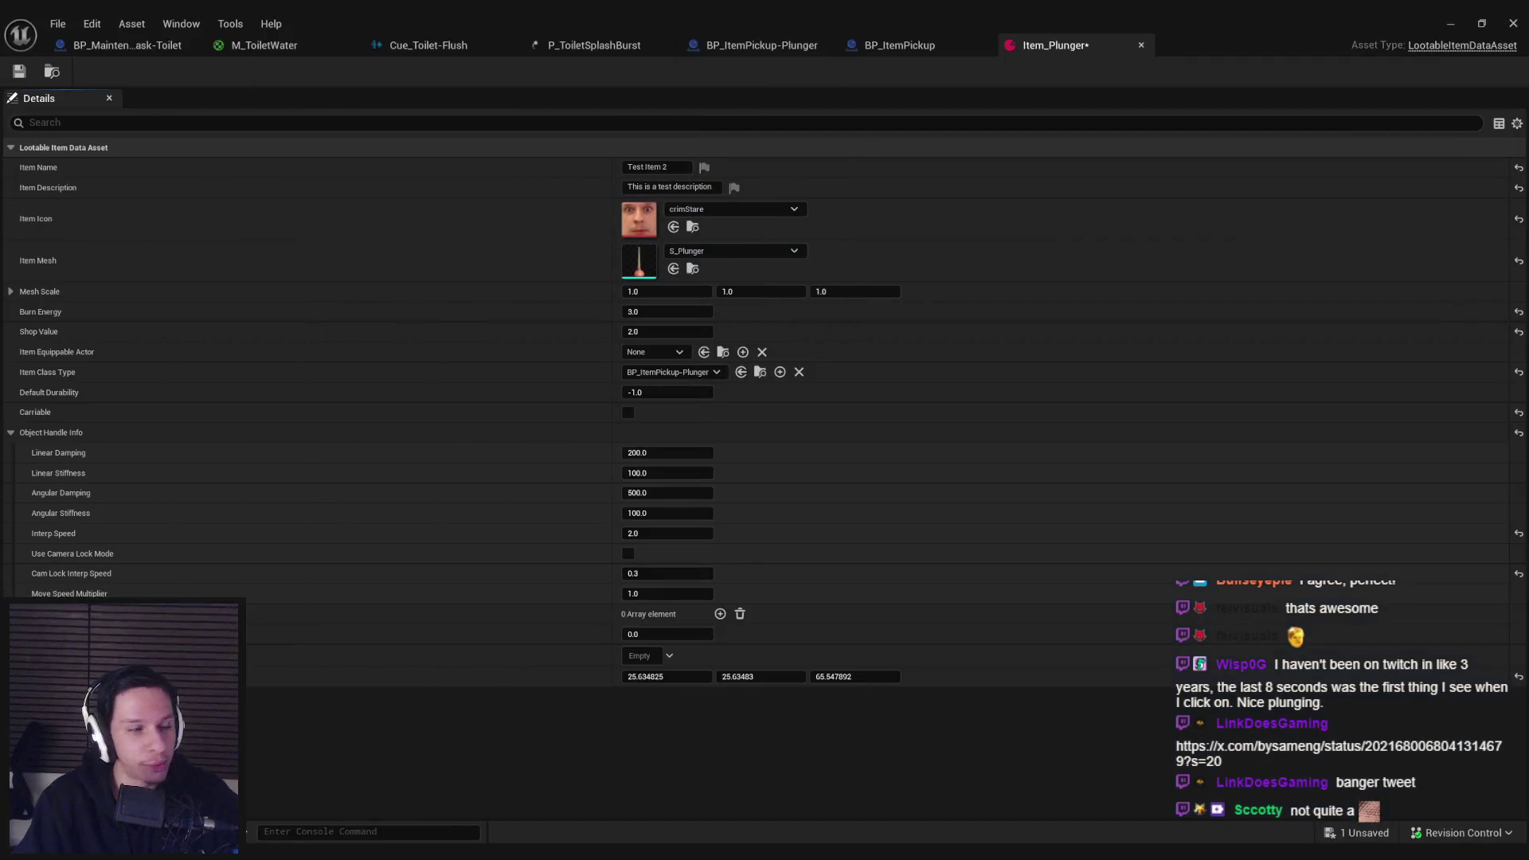
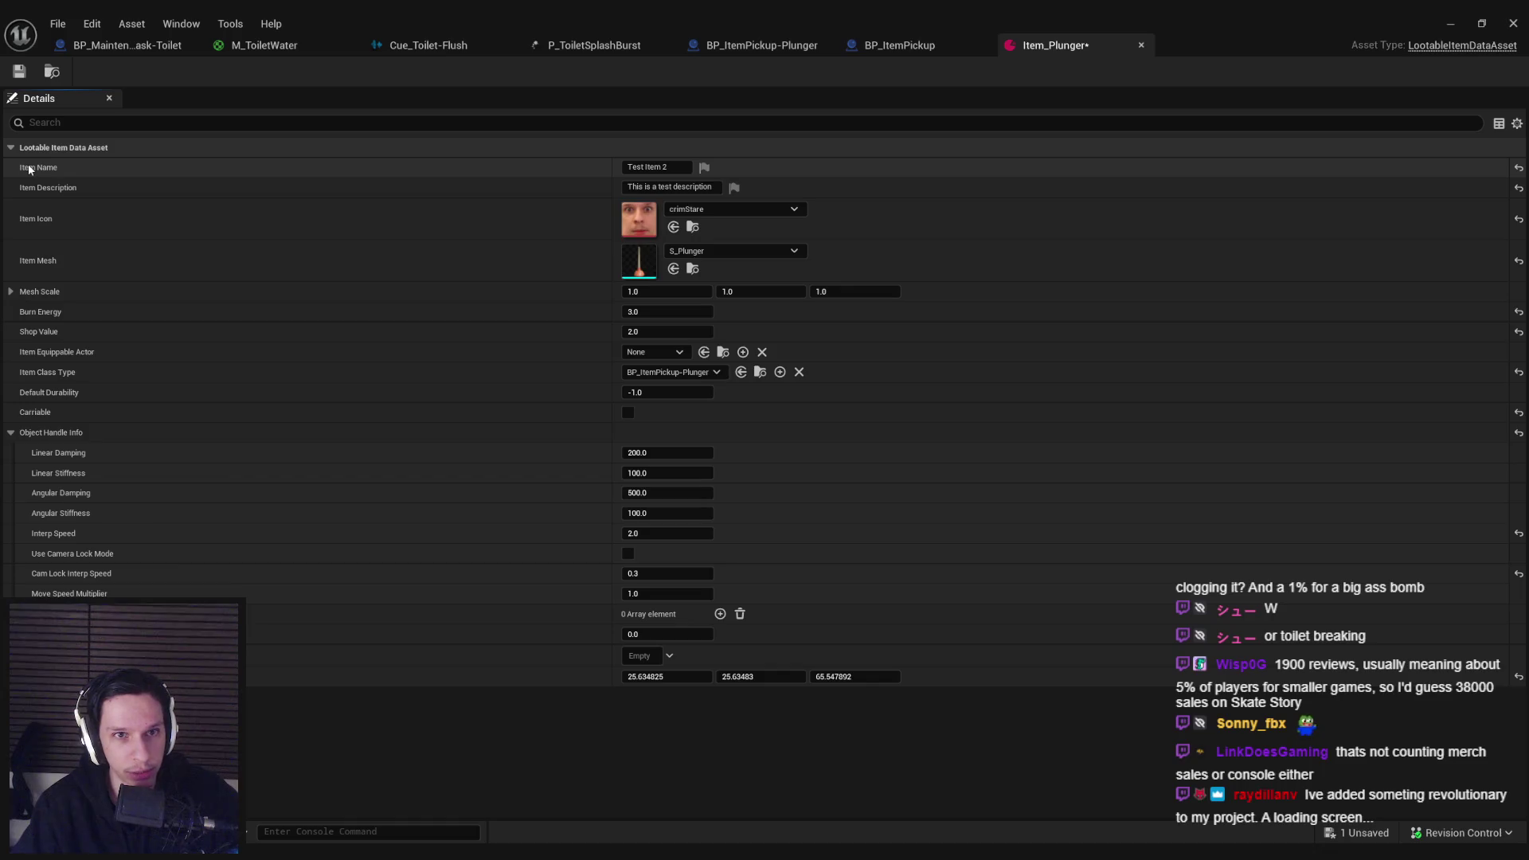
# Step: Save Item_Plunger, enable its Carriable option, and launch a play test of the level
pyautogui.click(20, 70)
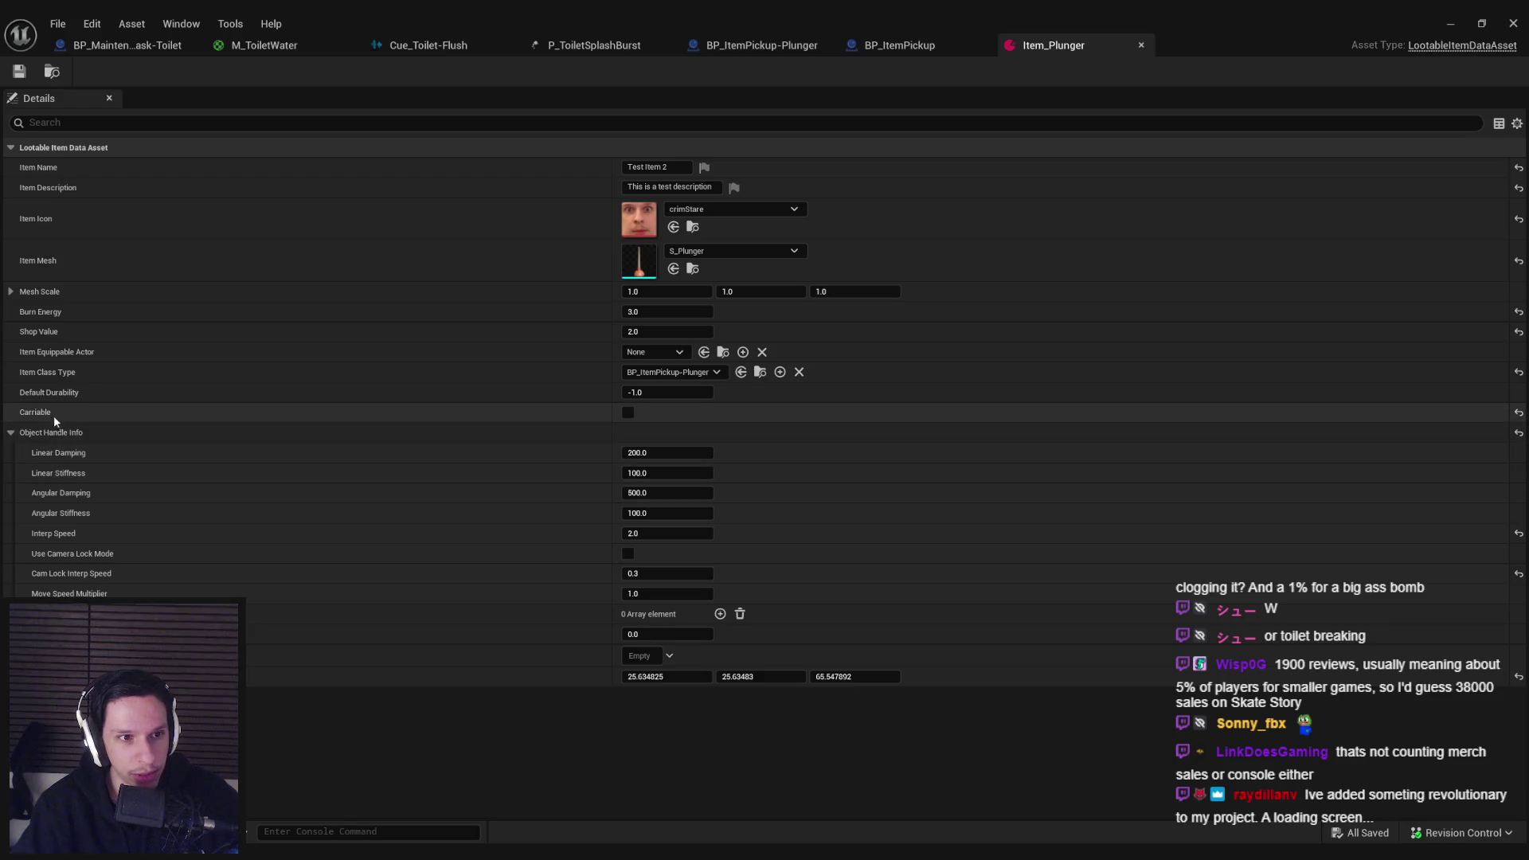
pyautogui.click(628, 412)
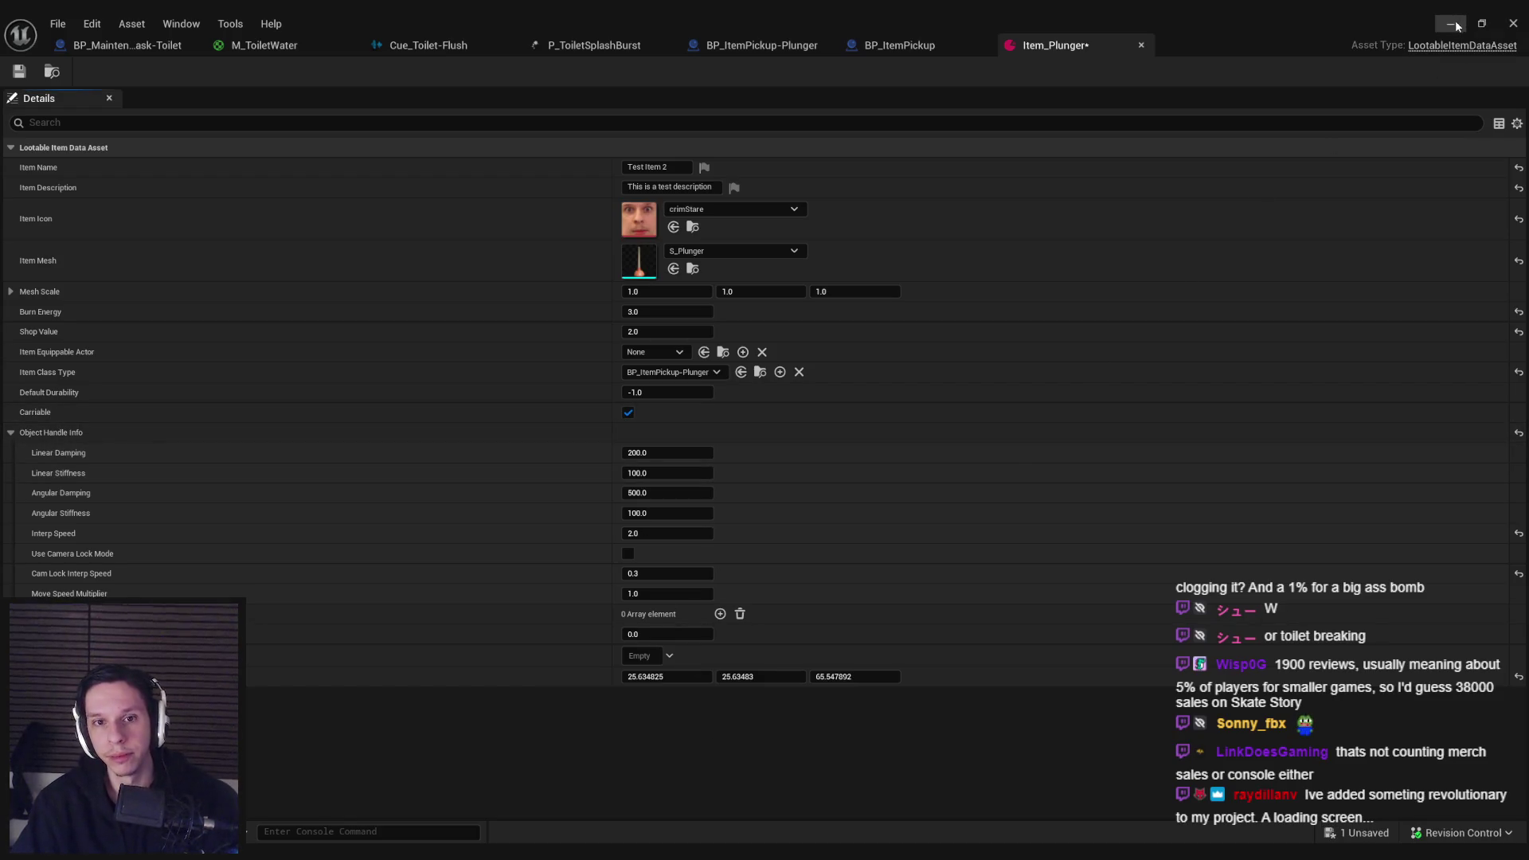
pyautogui.click(1454, 24)
pyautogui.click(375, 71)
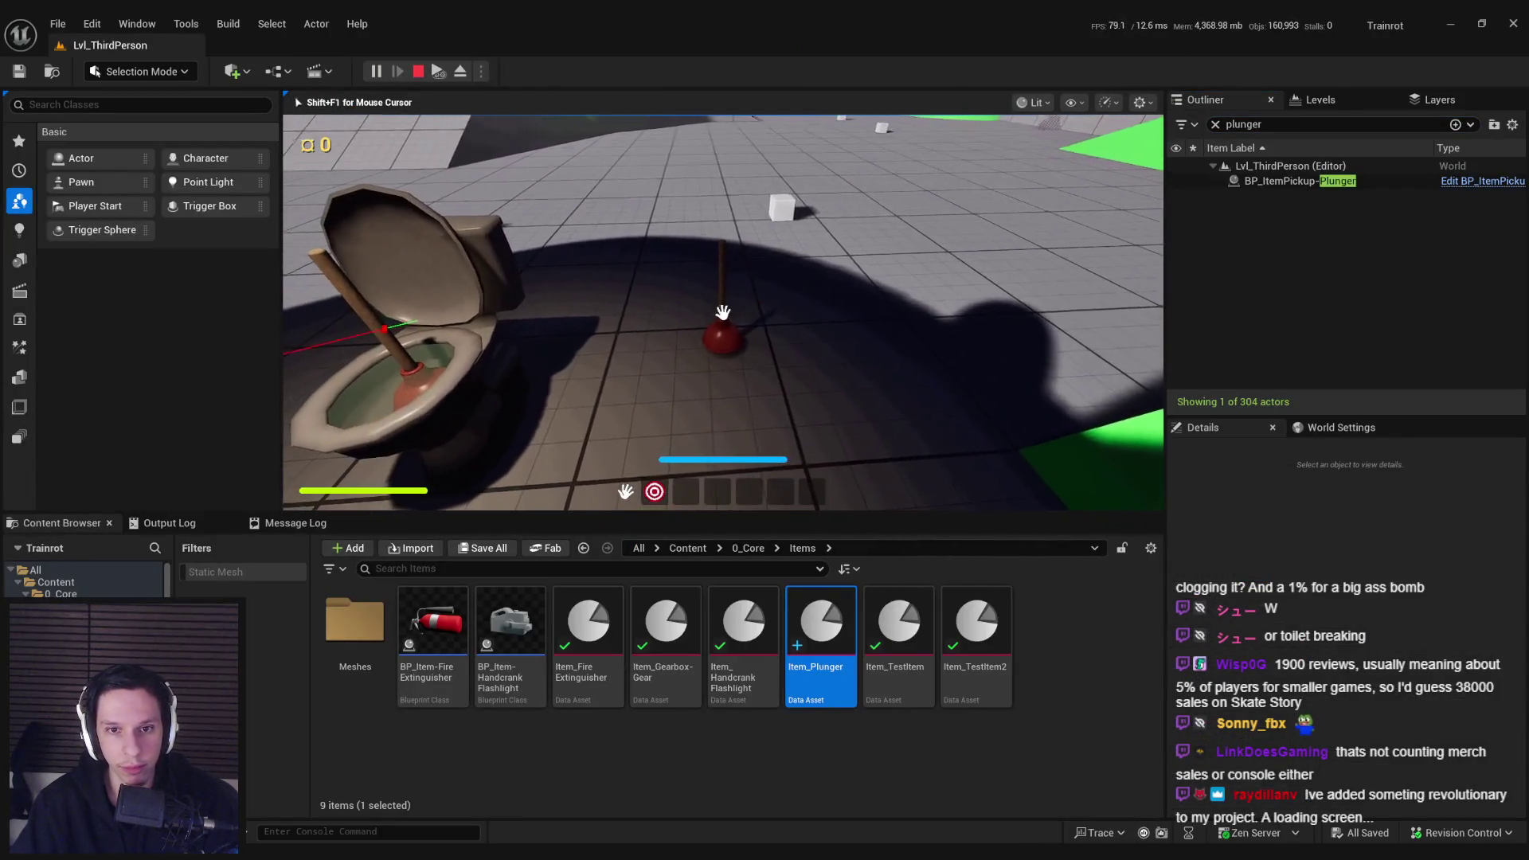
# Step: In PIE, pick up the plunger with E, drop it with Q, drag-grab it, stop, and bring up the Trello card
pyautogui.press('e')
pyautogui.press('w')
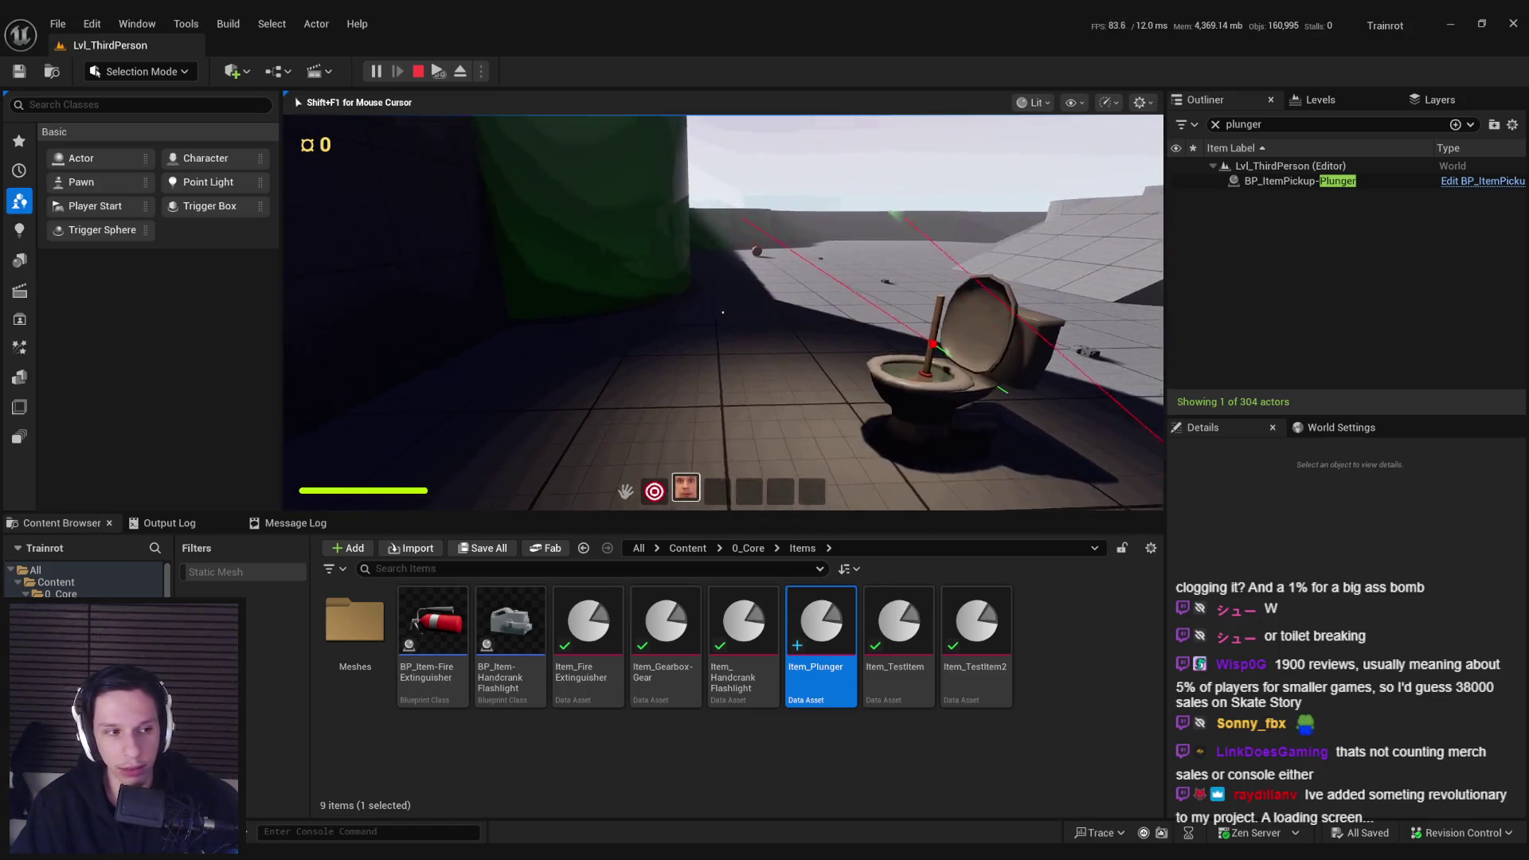
pyautogui.press('F11')
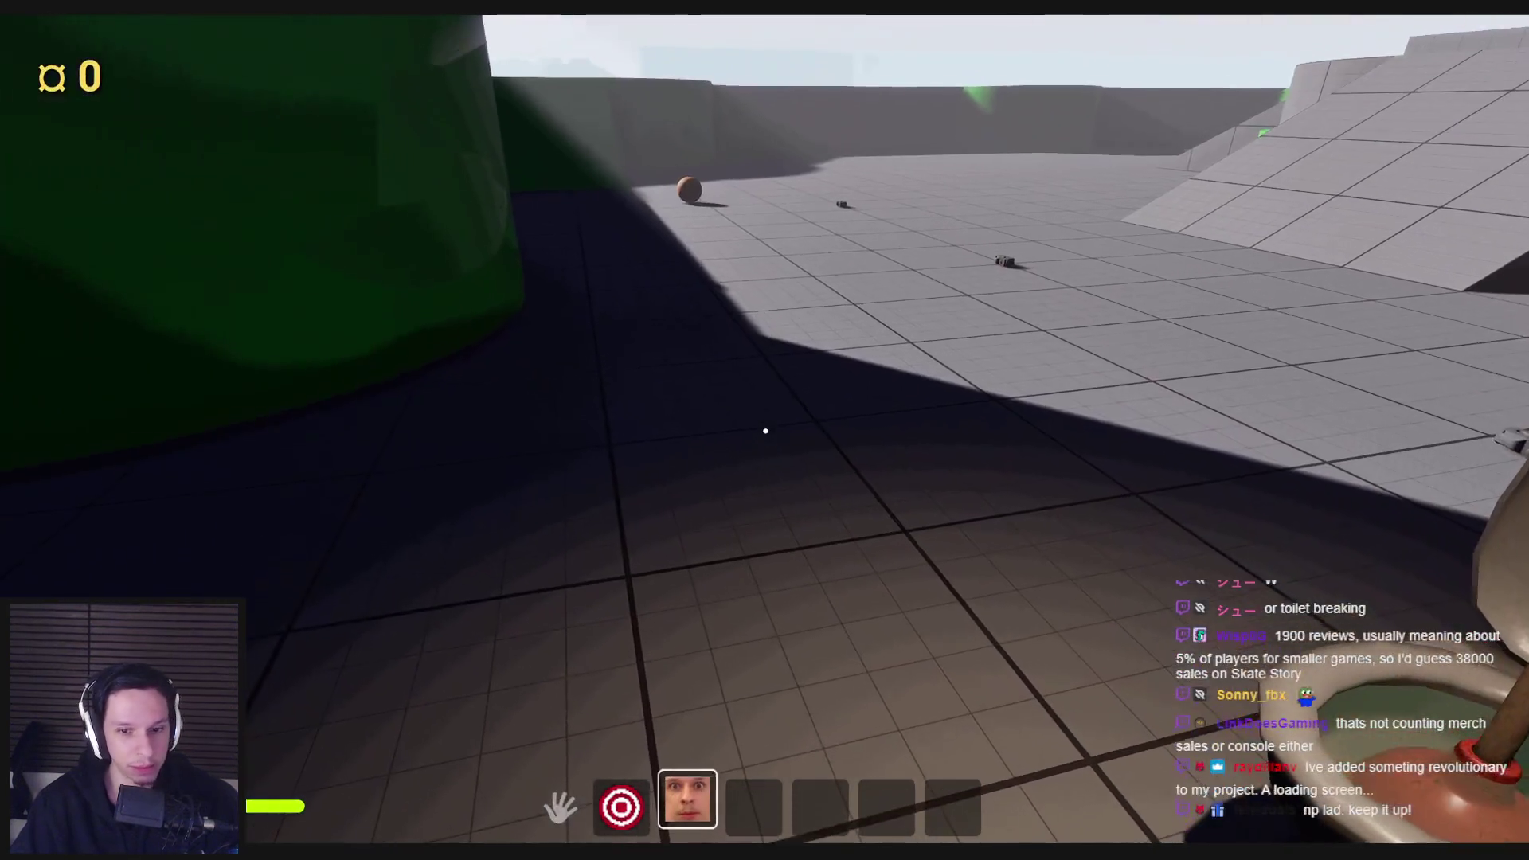
pyautogui.press('q')
pyautogui.moveTo(764, 430)
pyautogui.mouseDown()
pyautogui.moveTo(870, 587)
pyautogui.moveTo(529, 505)
pyautogui.moveTo(764, 427)
pyautogui.mouseUp()
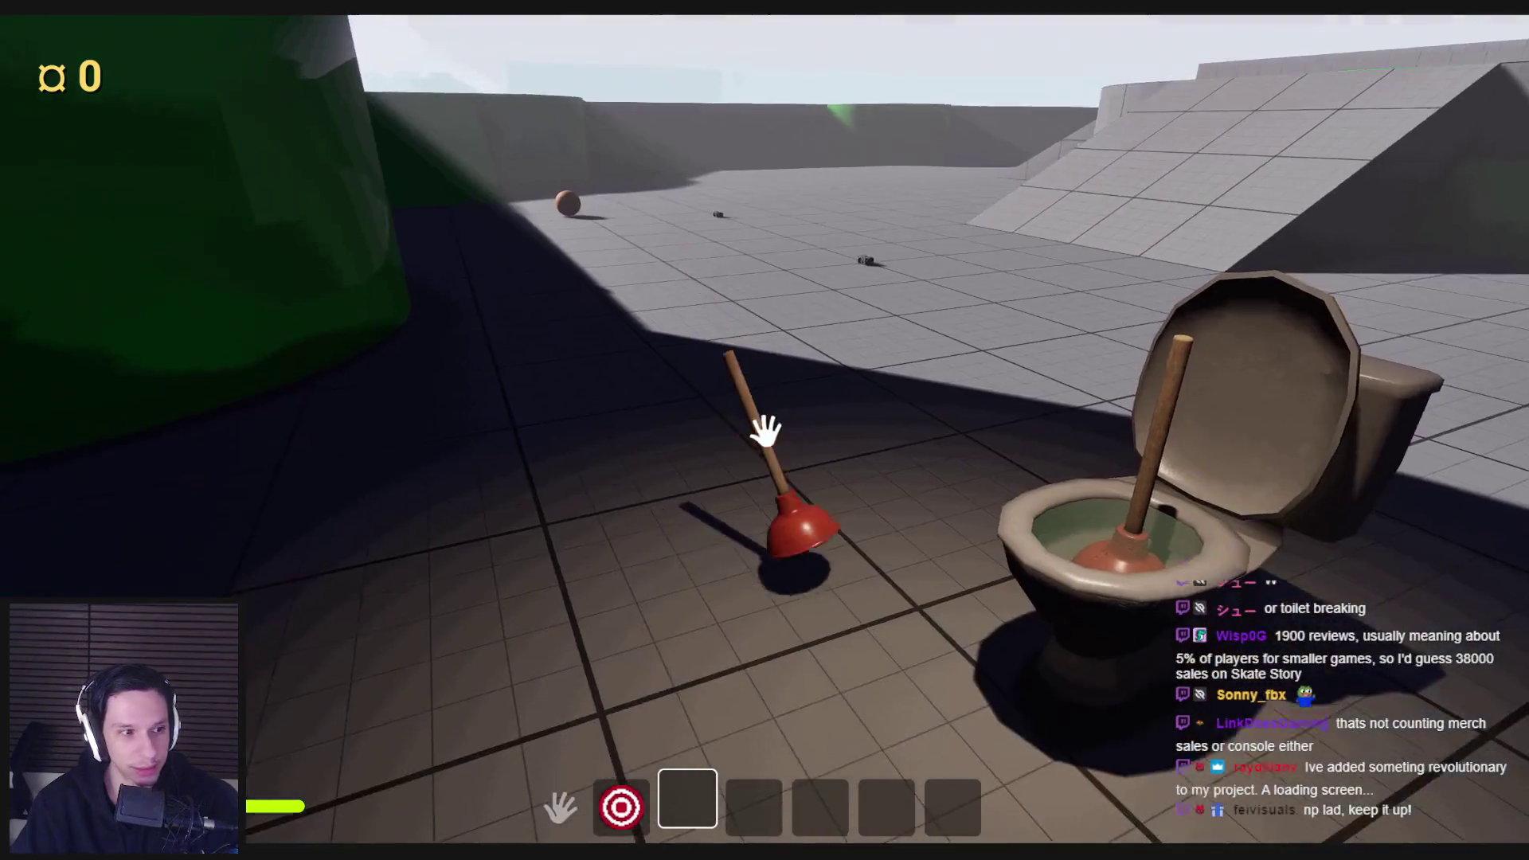
pyautogui.press('Escape')
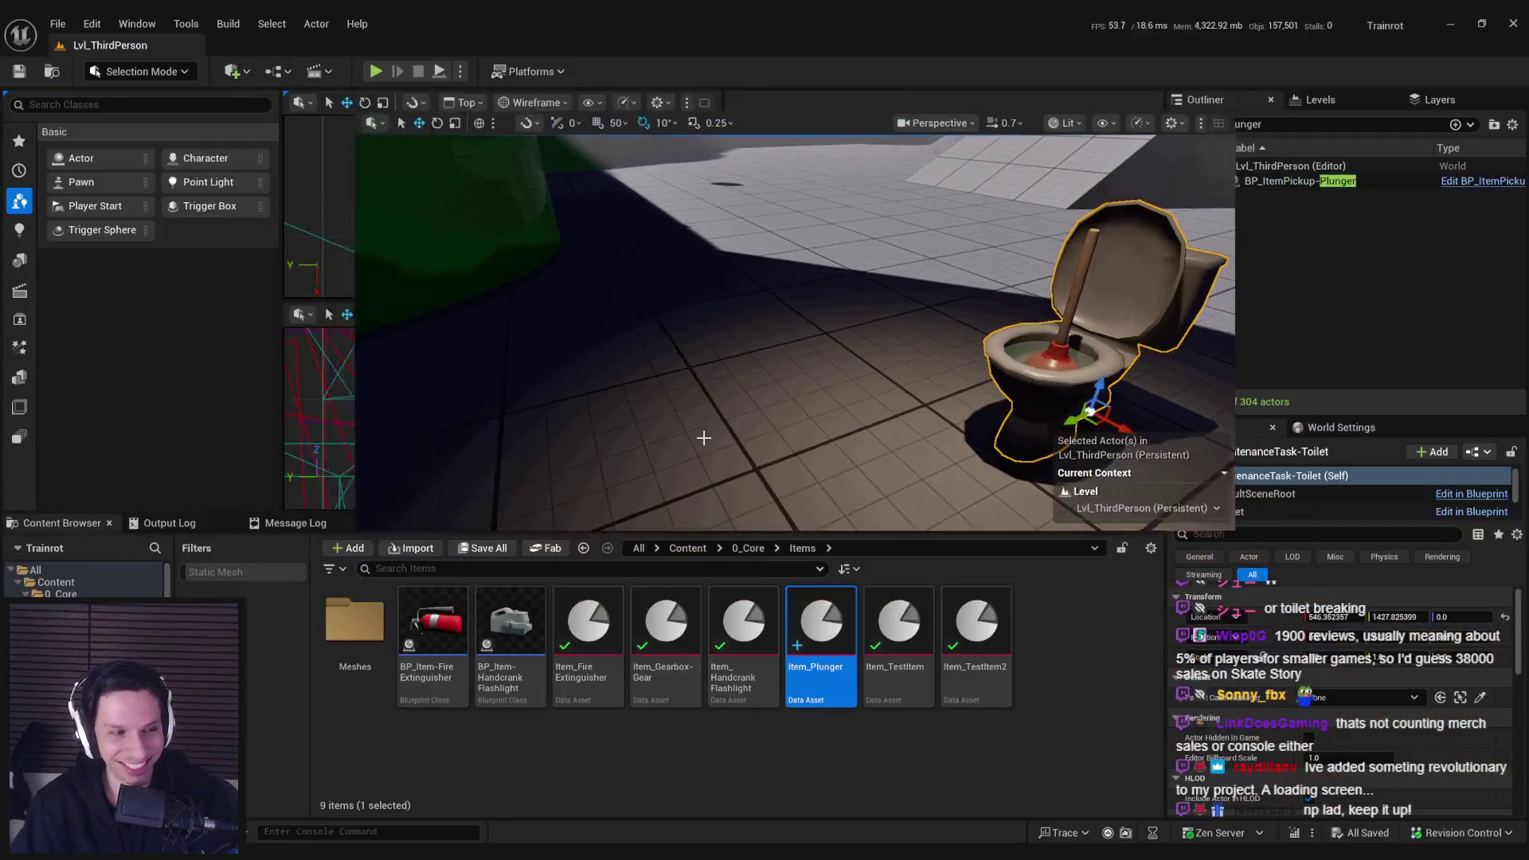
pyautogui.press('F11')
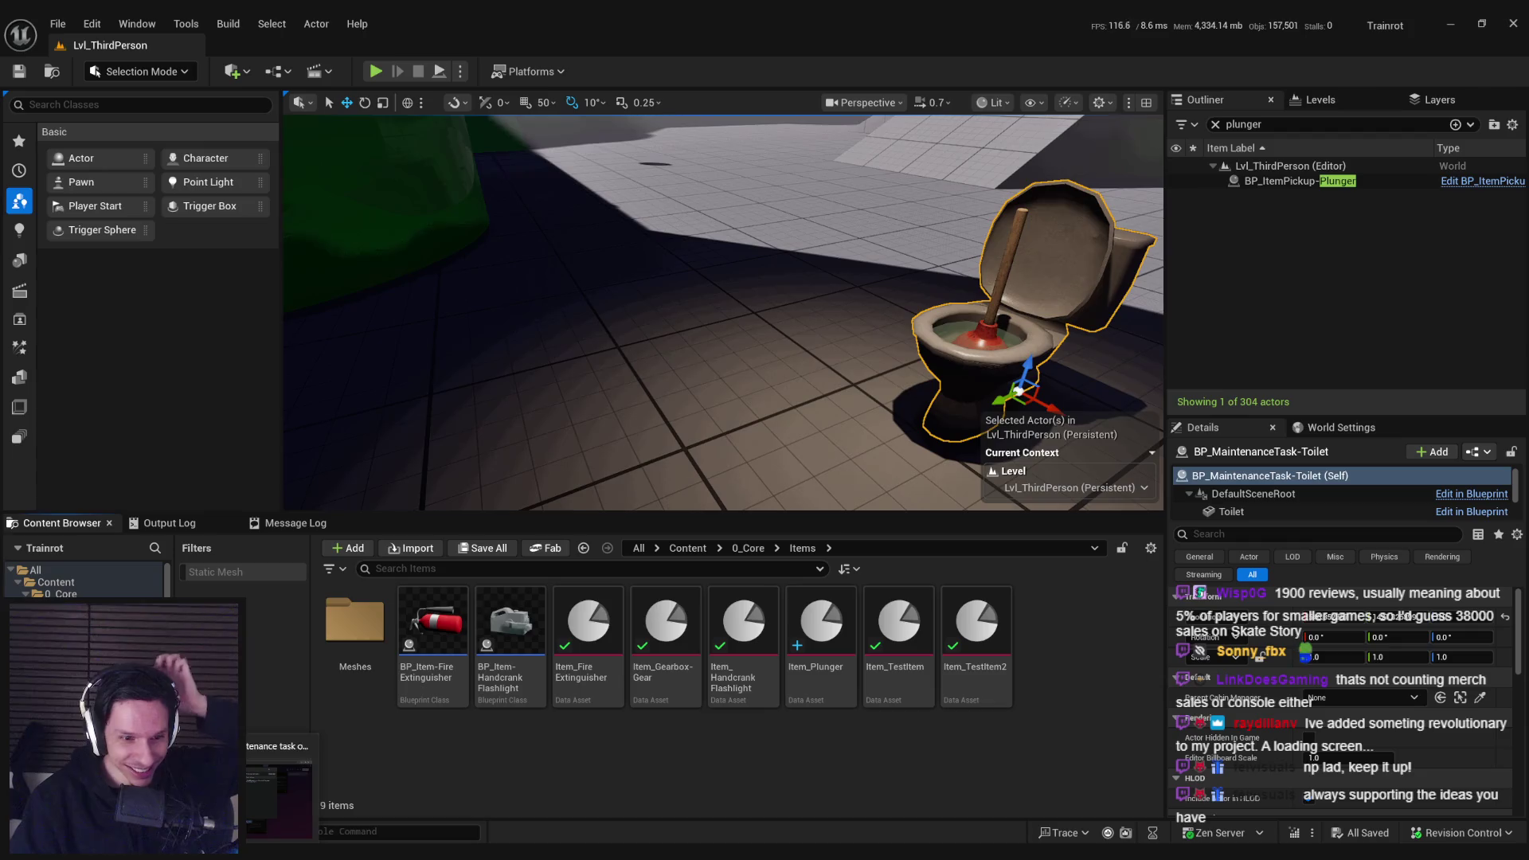
pyautogui.click(279, 789)
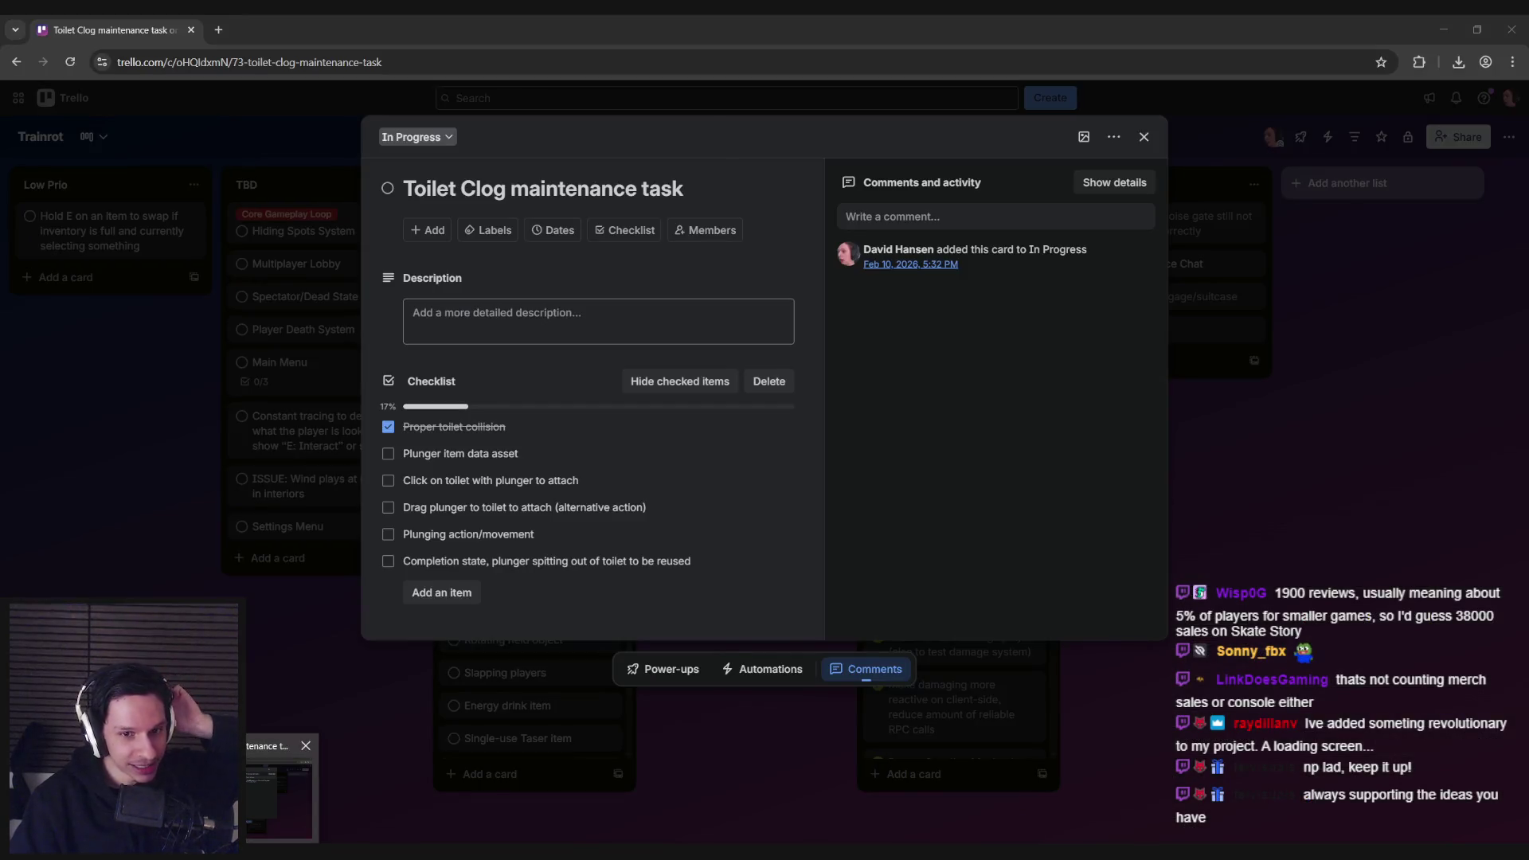
pyautogui.press('super+d')
pyautogui.hotkey('alt', 'Tab')
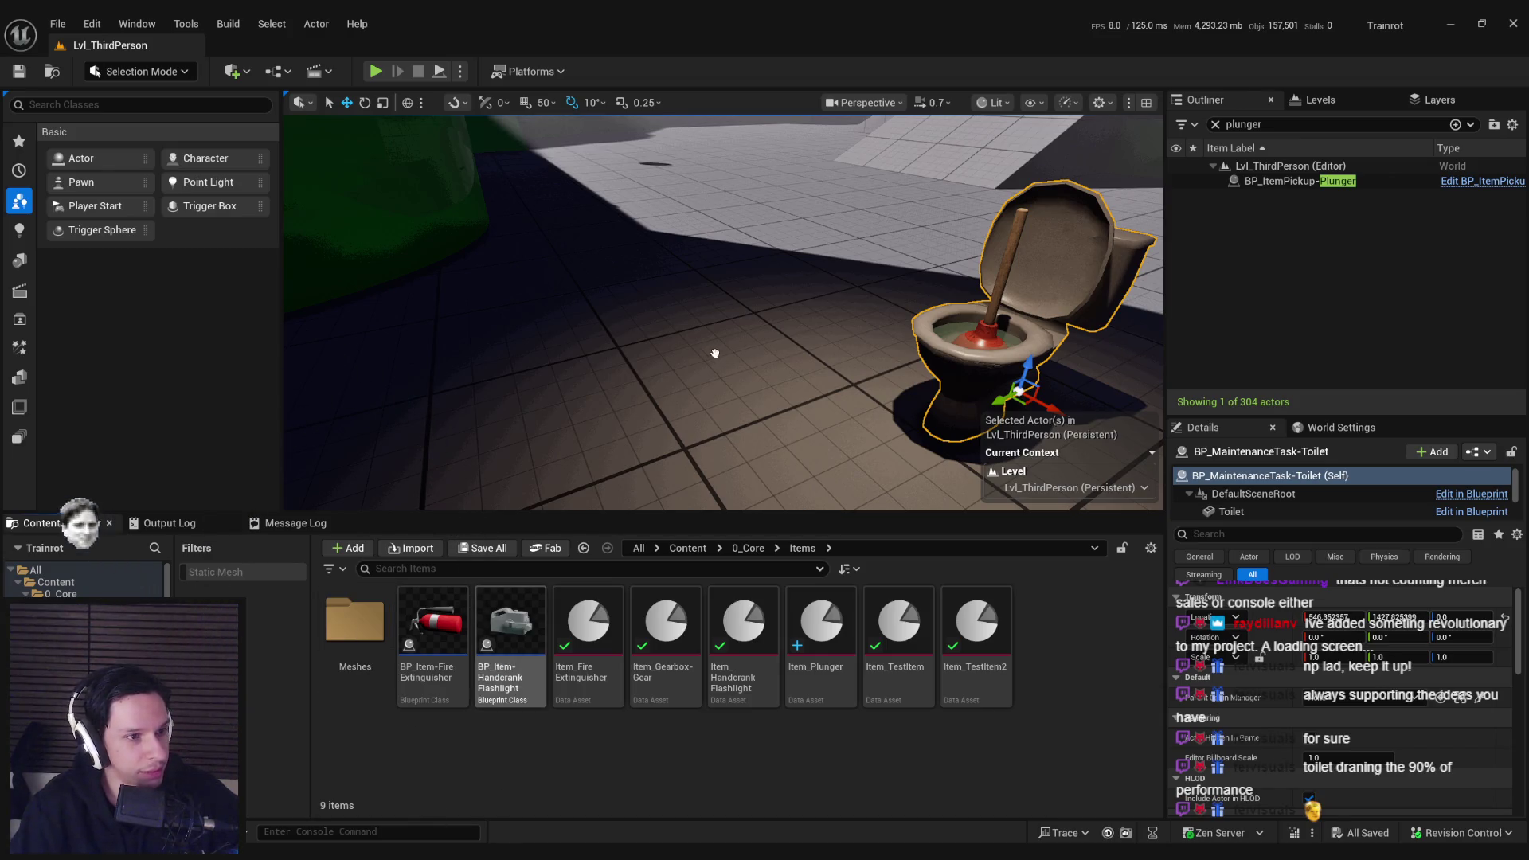
# Step: Frame the toilet in the viewport and start a fullscreen play test
pyautogui.scroll(-2, 715, 353)
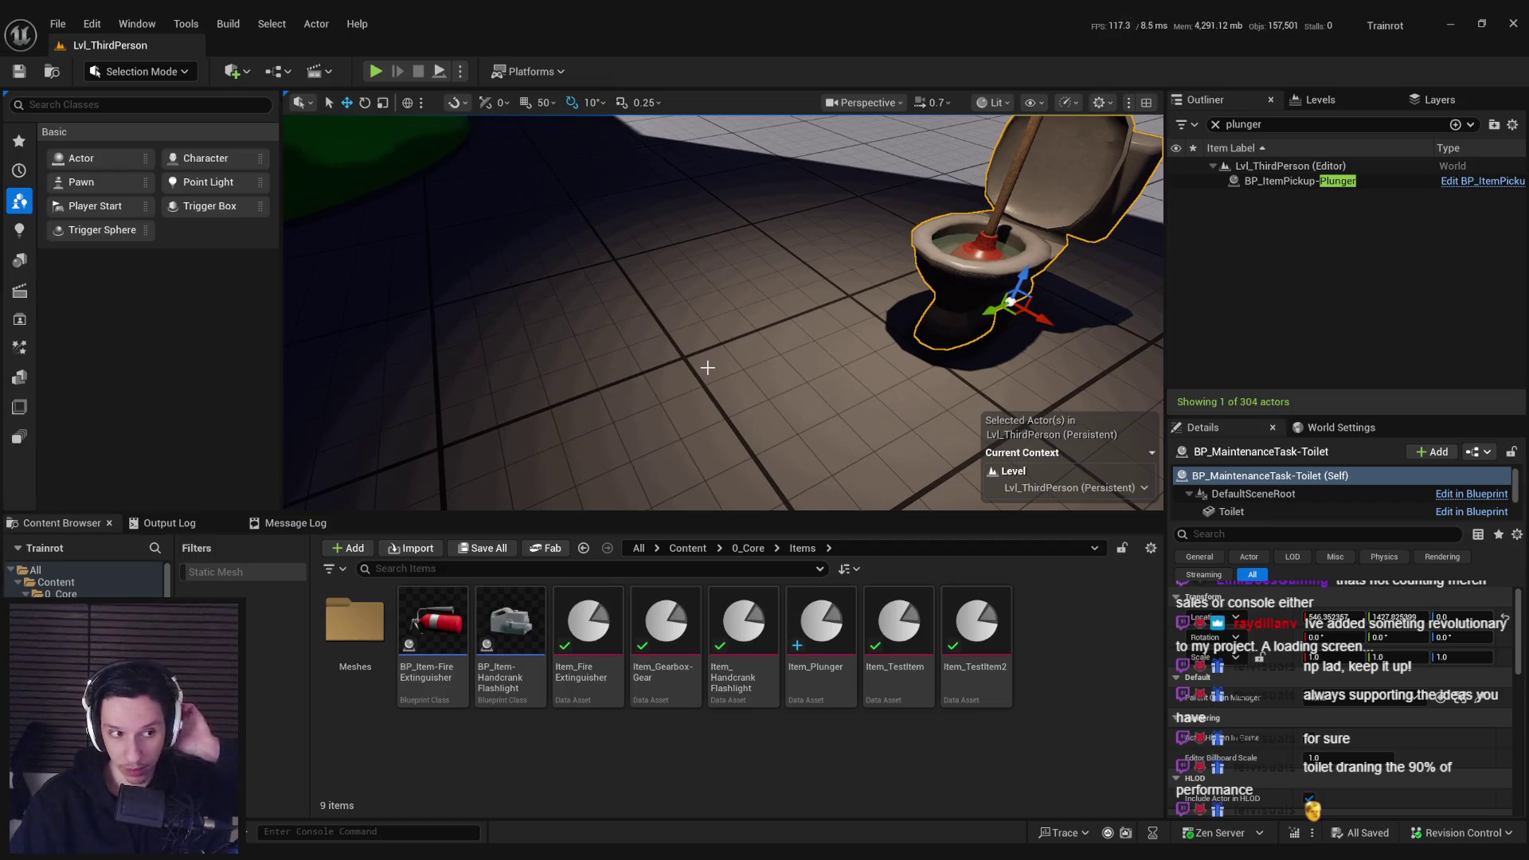
pyautogui.moveTo(702, 367); pyautogui.dragTo(701, 366)
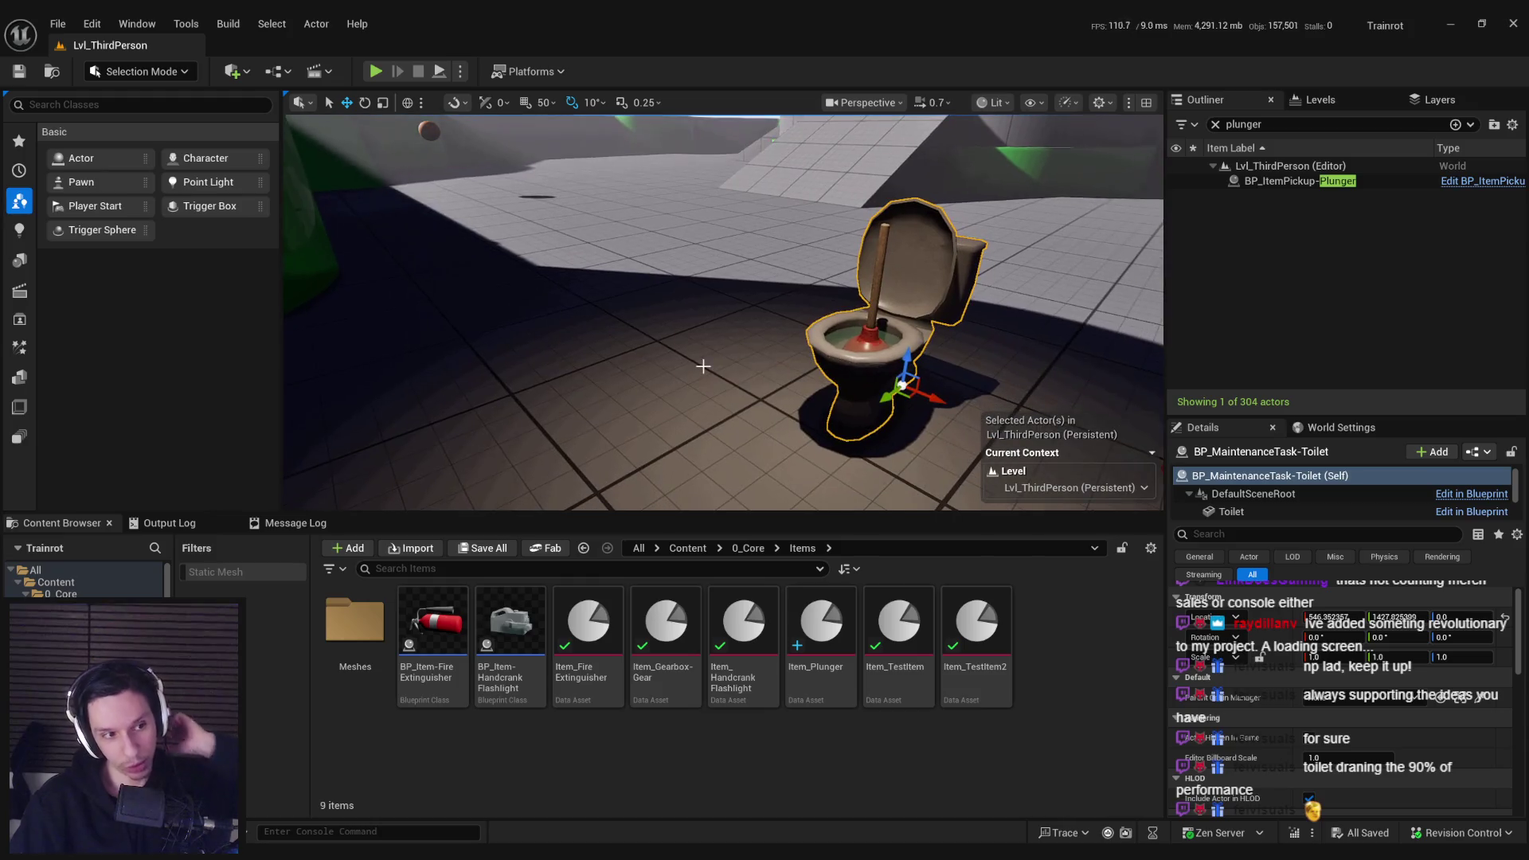
pyautogui.click(375, 72)
pyautogui.press('F11')
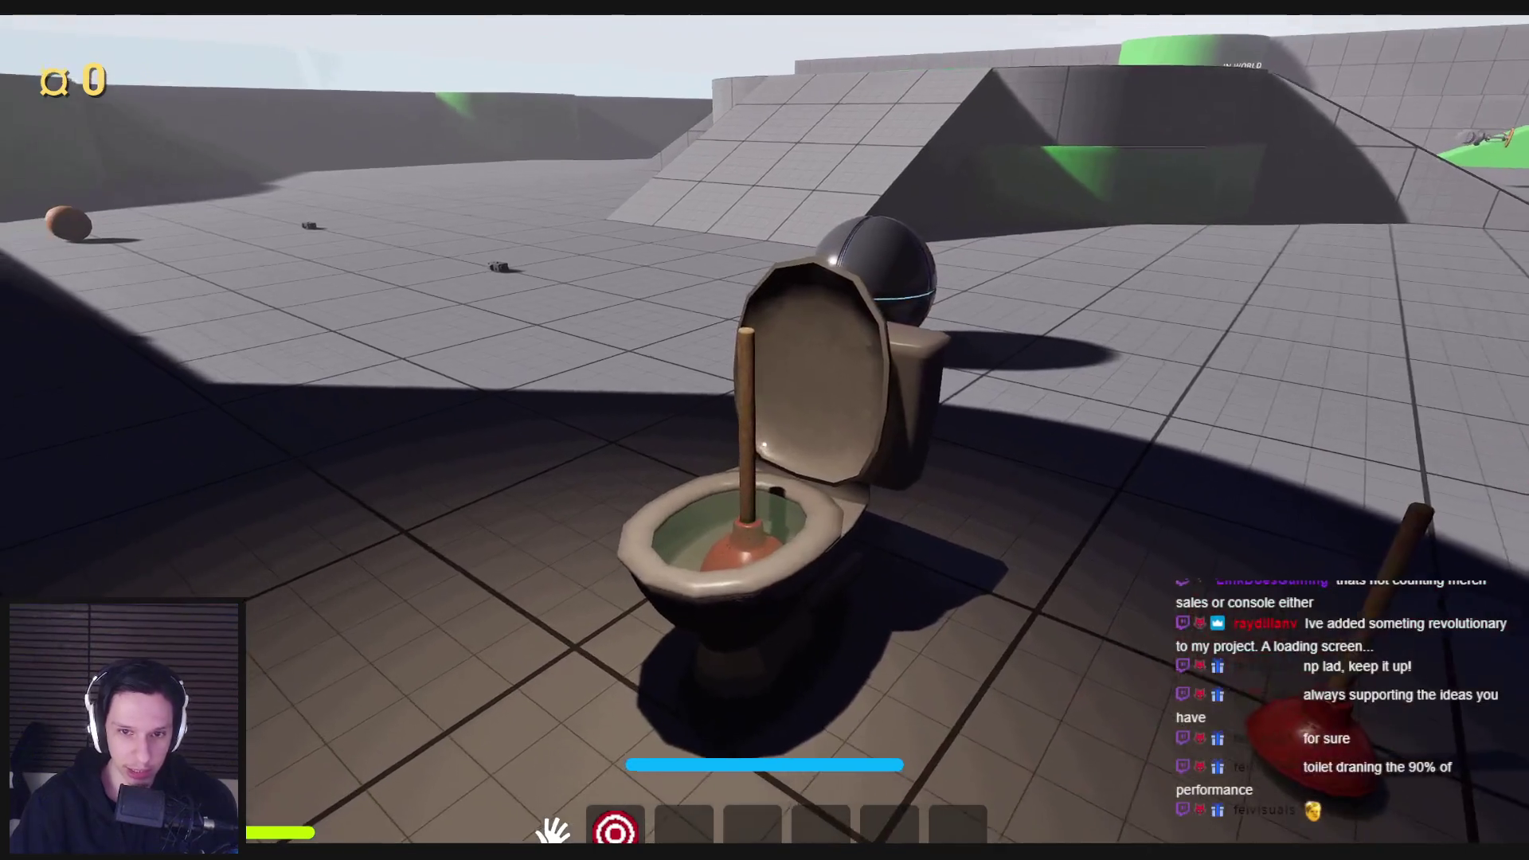
# Step: Plunge the clogged toilet repeatedly until its health runs out, then grab the plunger back out
pyautogui.click(765, 444)
pyautogui.press('F5')
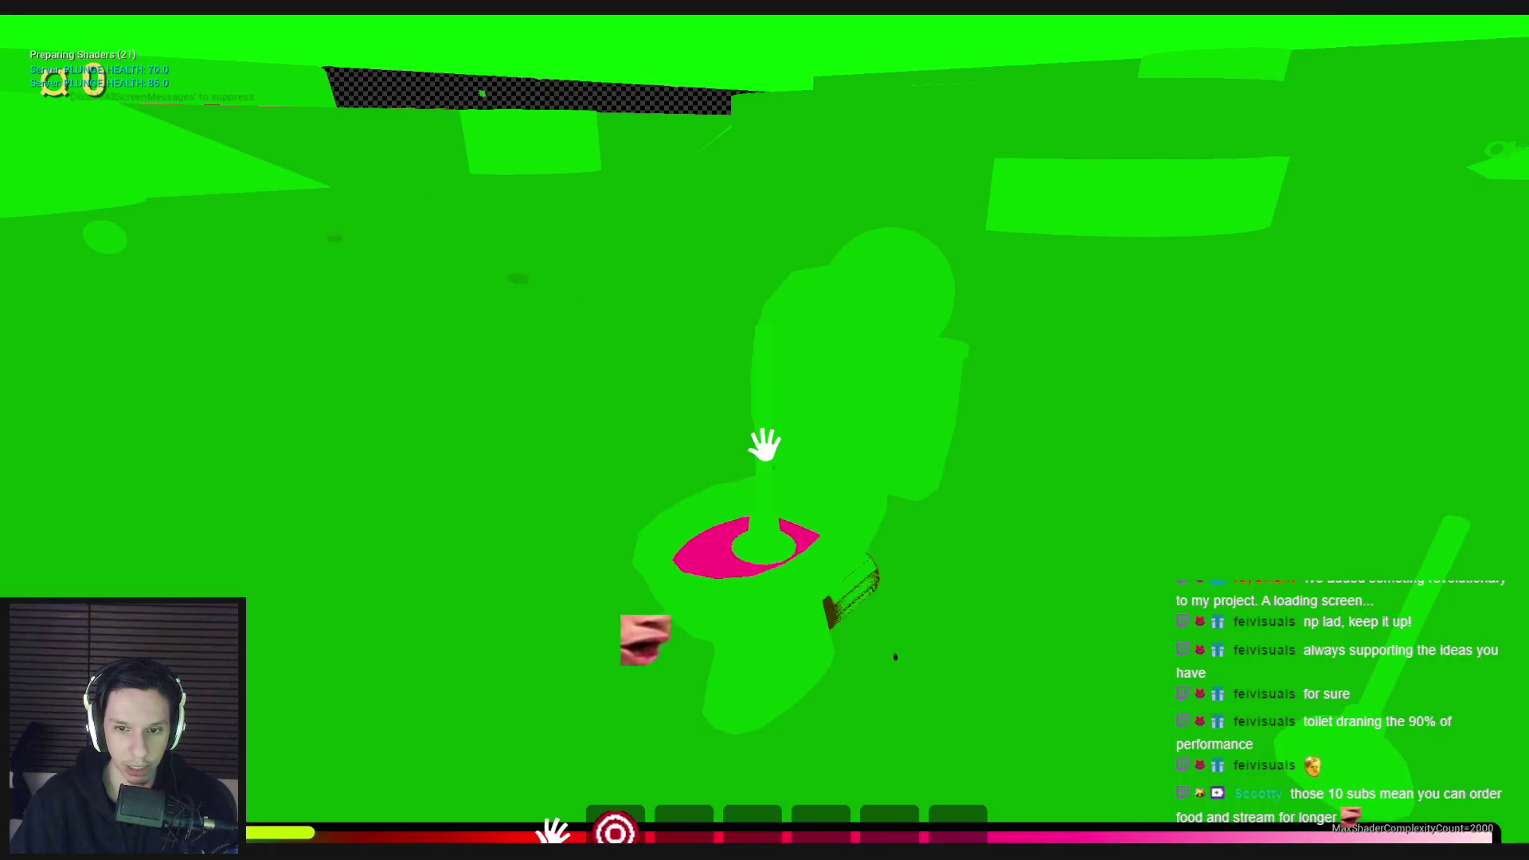
pyautogui.click(764, 444)
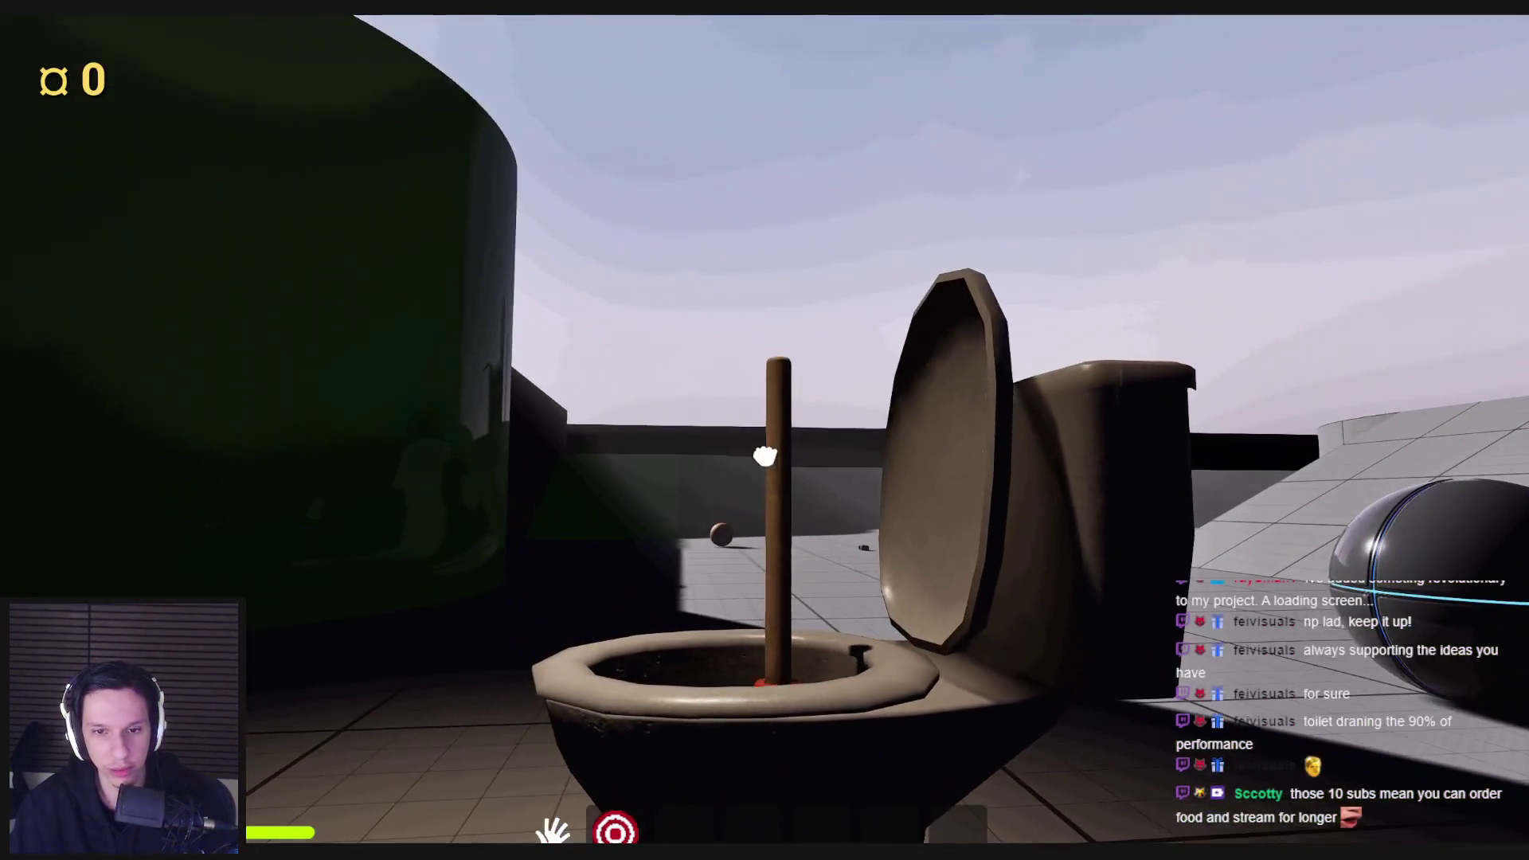
pyautogui.click(765, 446)
pyautogui.click(764, 540)
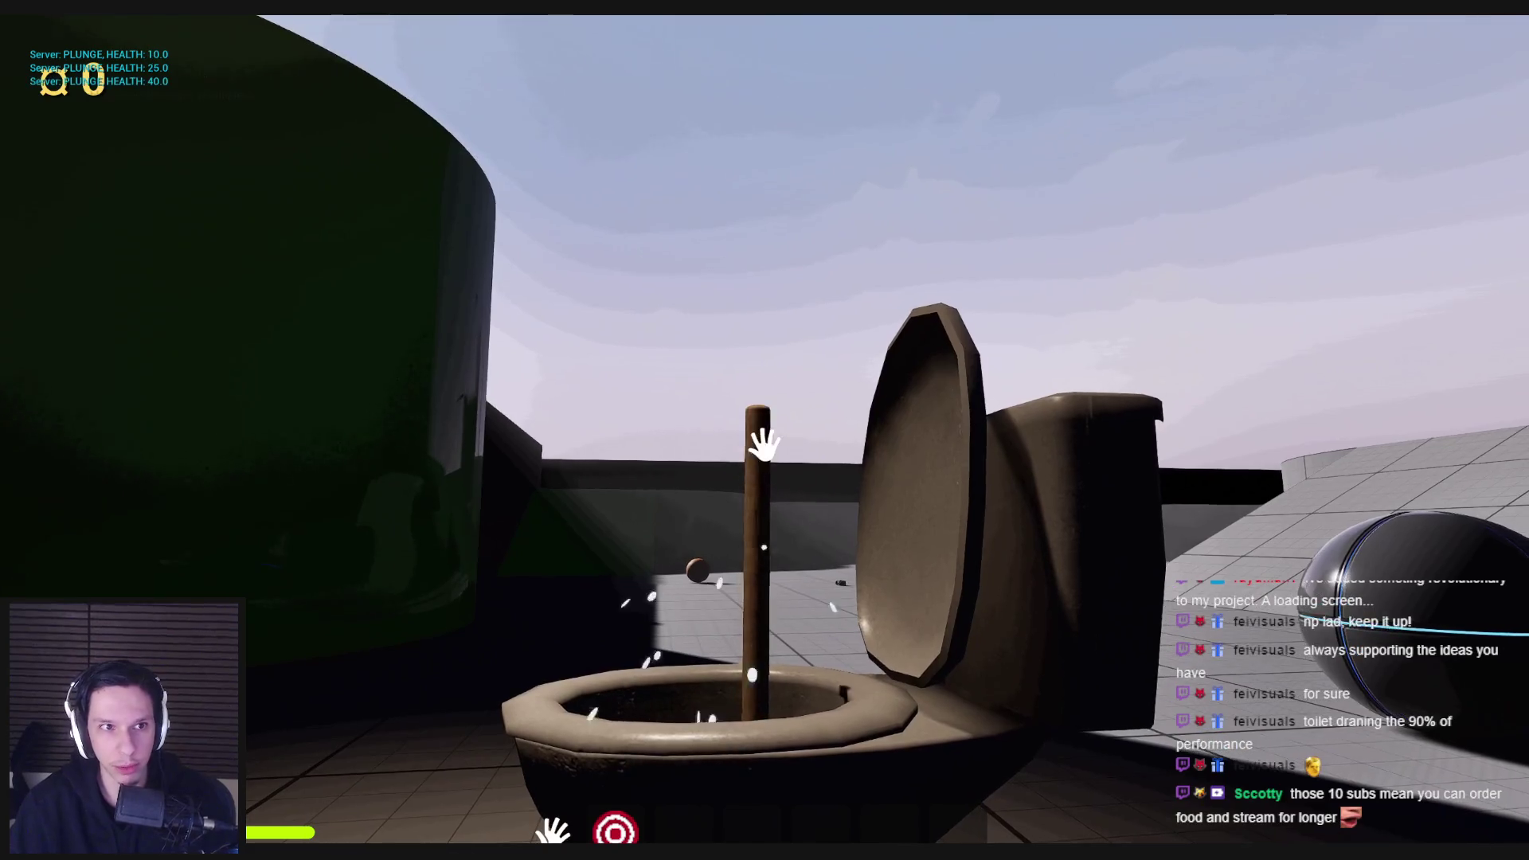
pyautogui.click(764, 444)
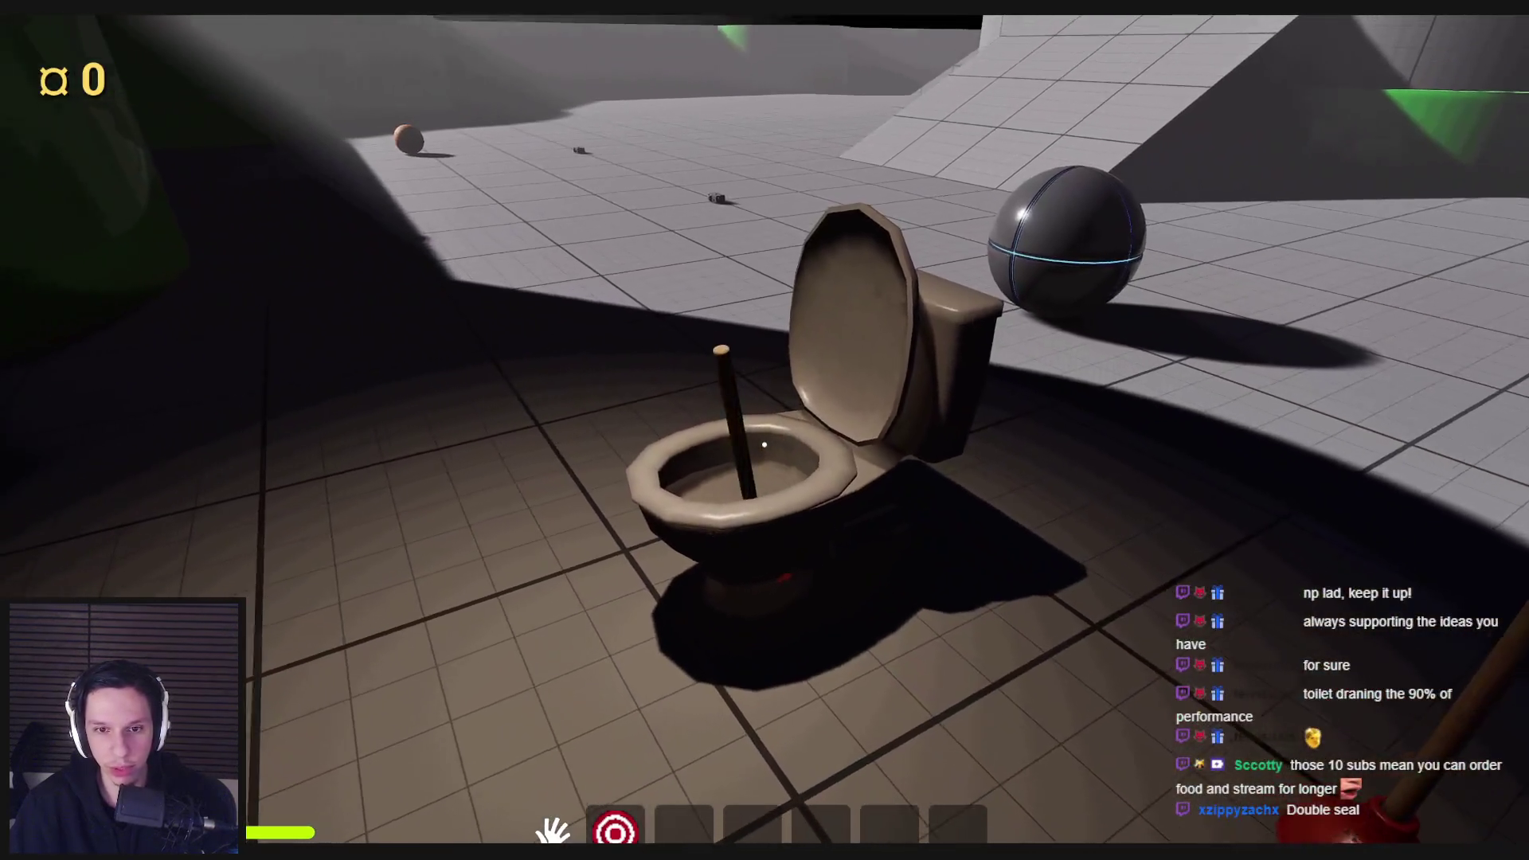
pyautogui.click(765, 445)
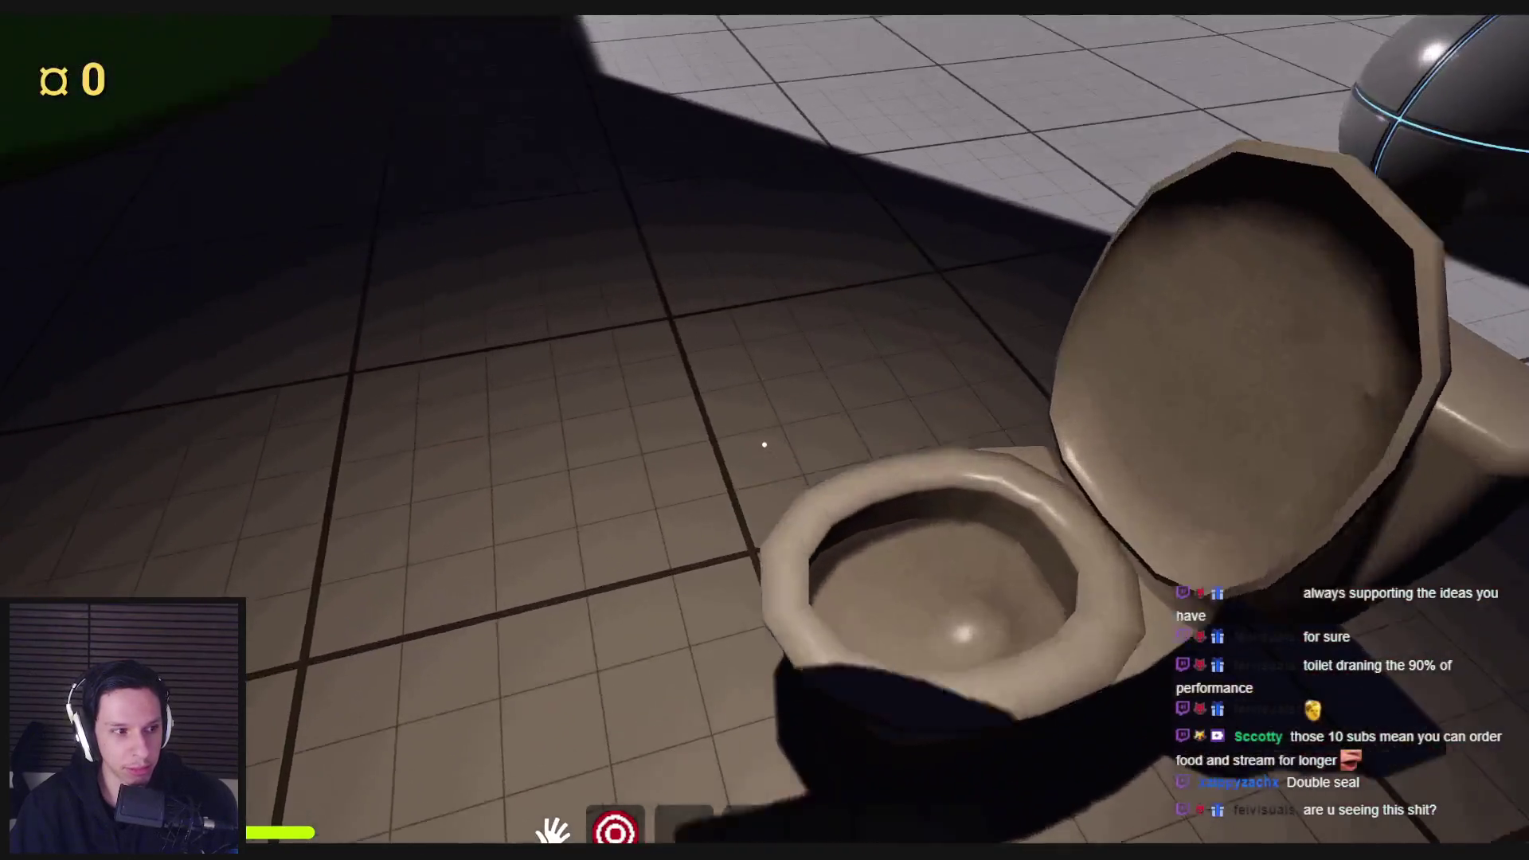
pyautogui.click(765, 444)
pyautogui.press('w')
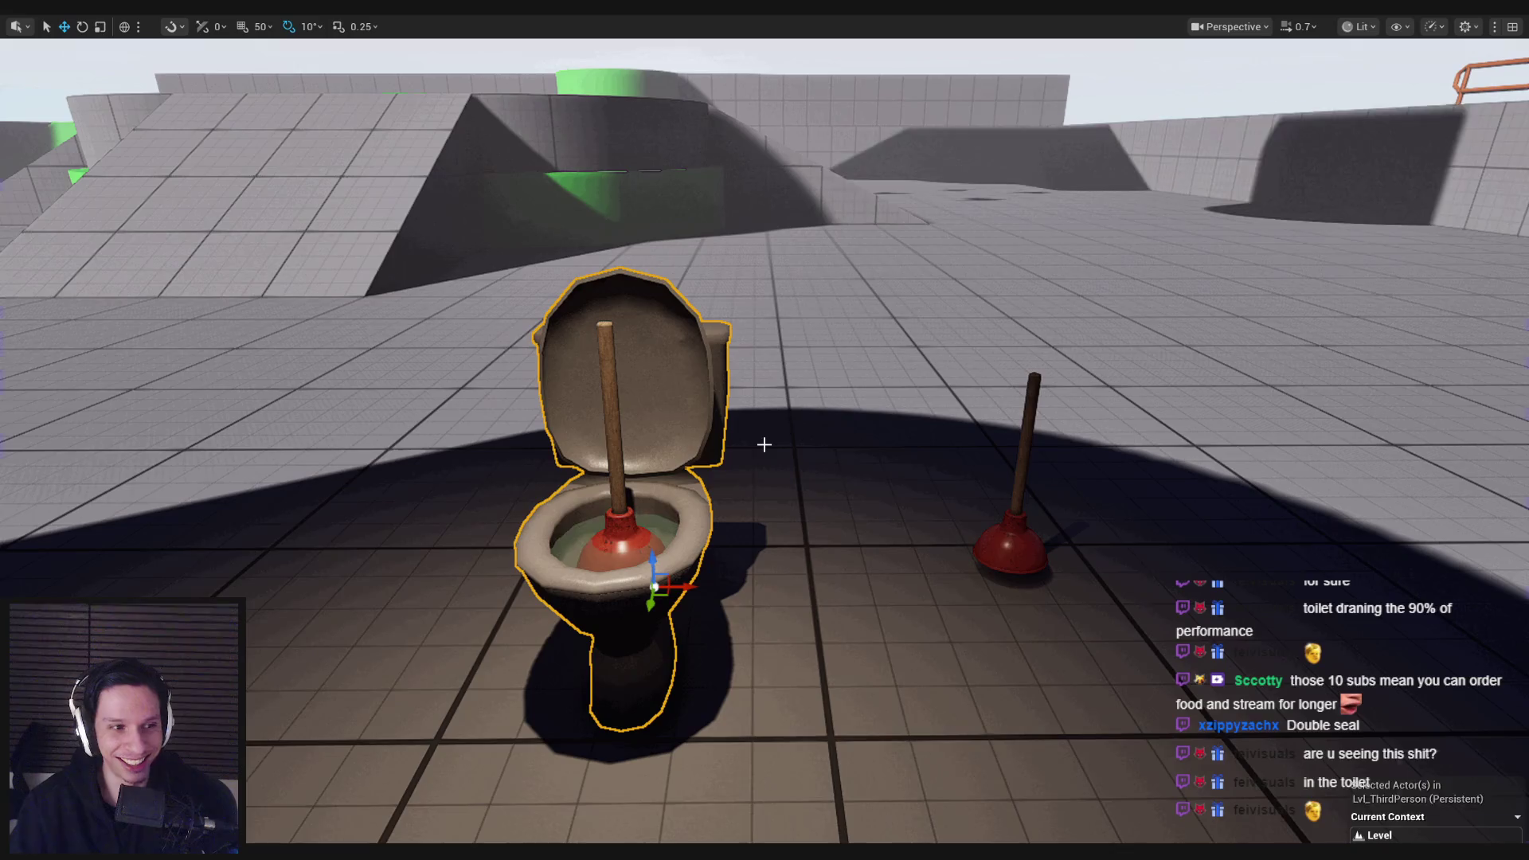
# Step: Start another play test and place the carried cube into the toilet bowl
pyautogui.hotkey('alt', 'p')
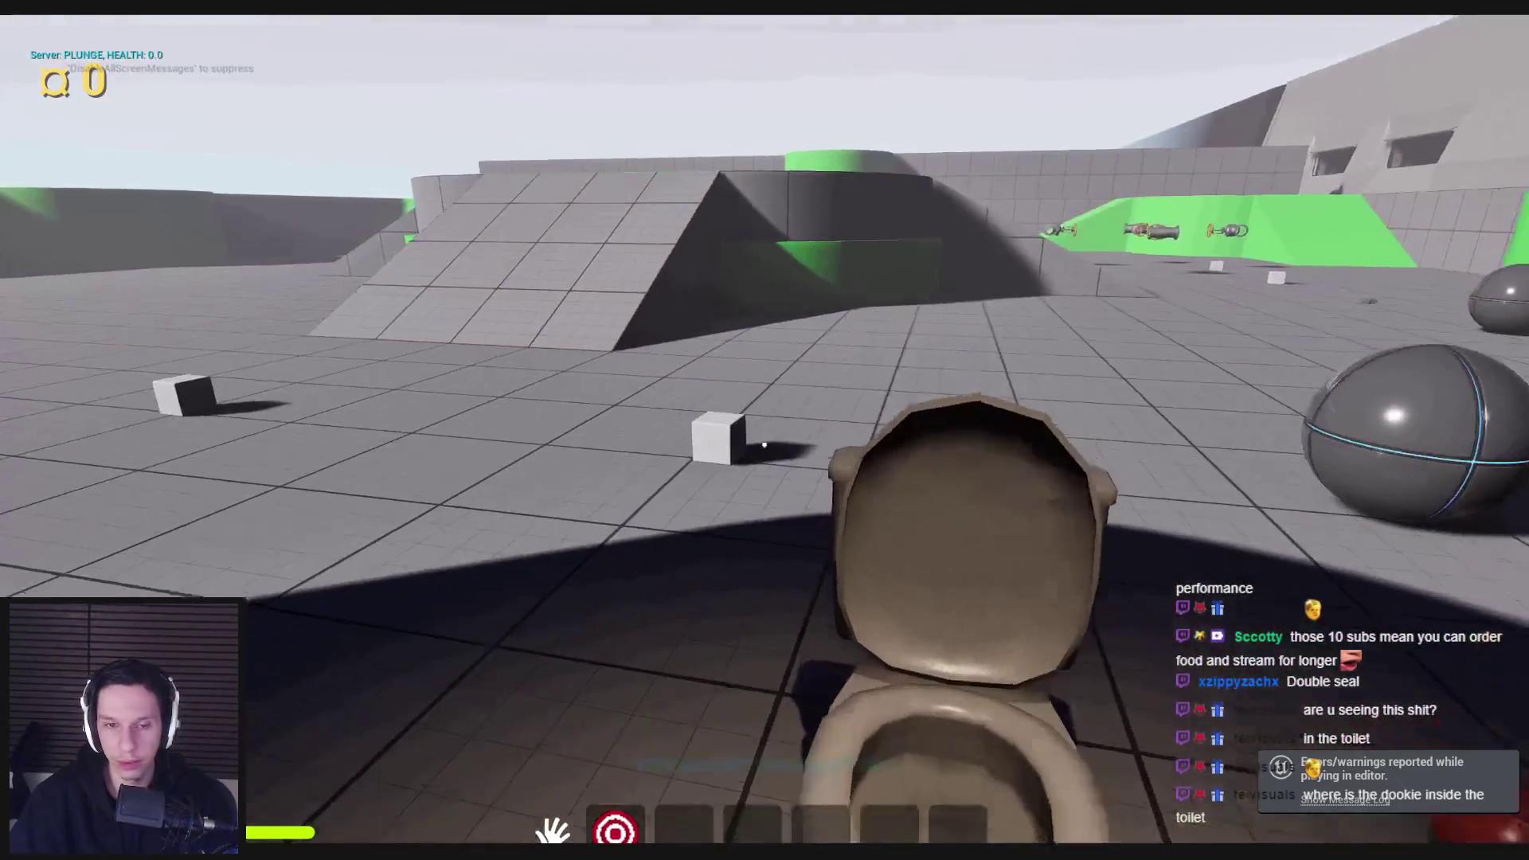
pyautogui.press('e')
pyautogui.press('w')
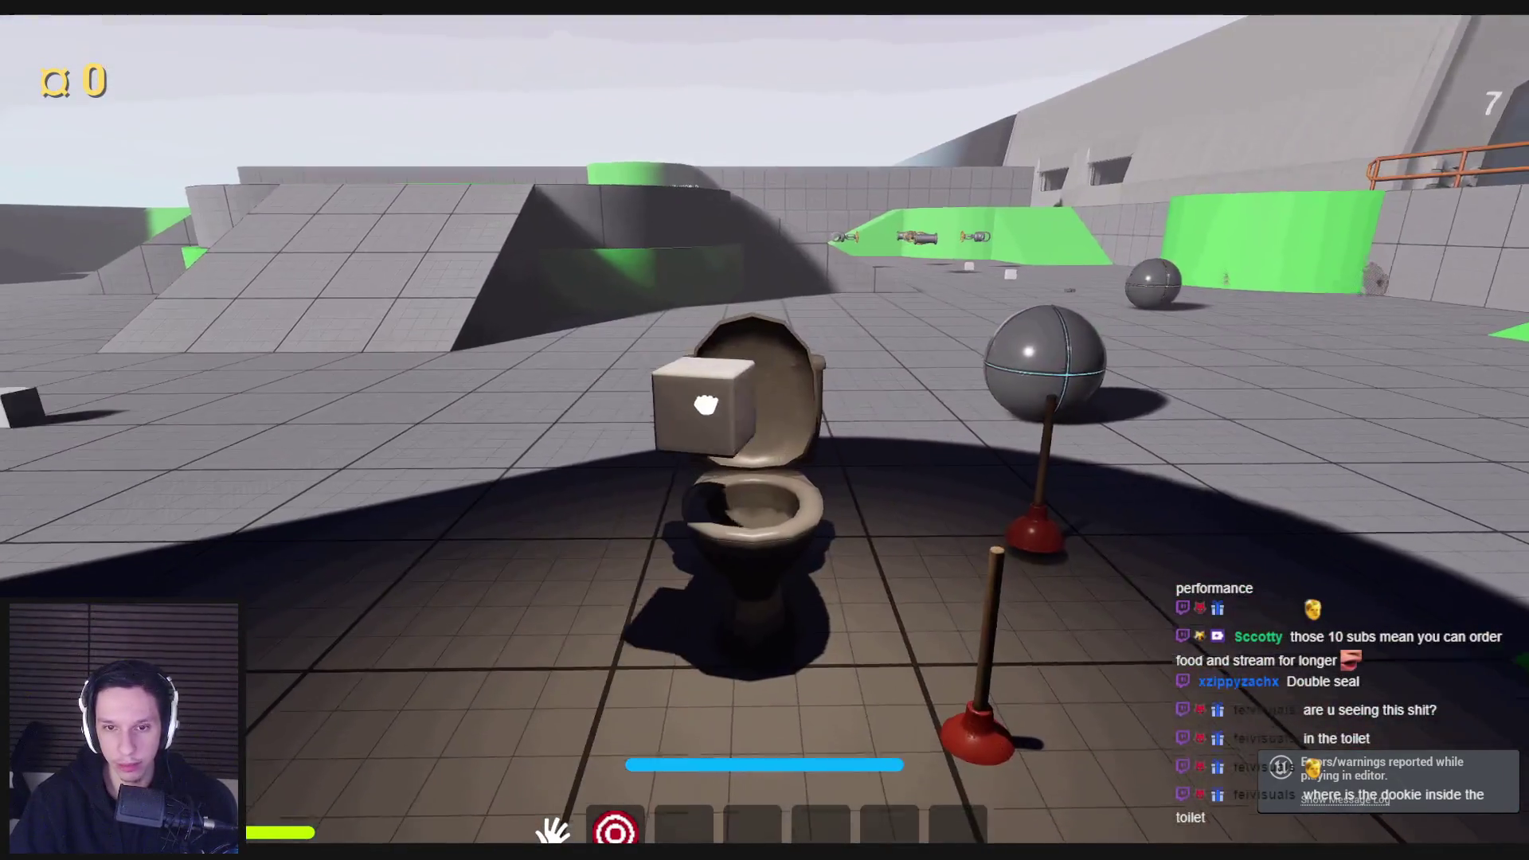
pyautogui.click(765, 431)
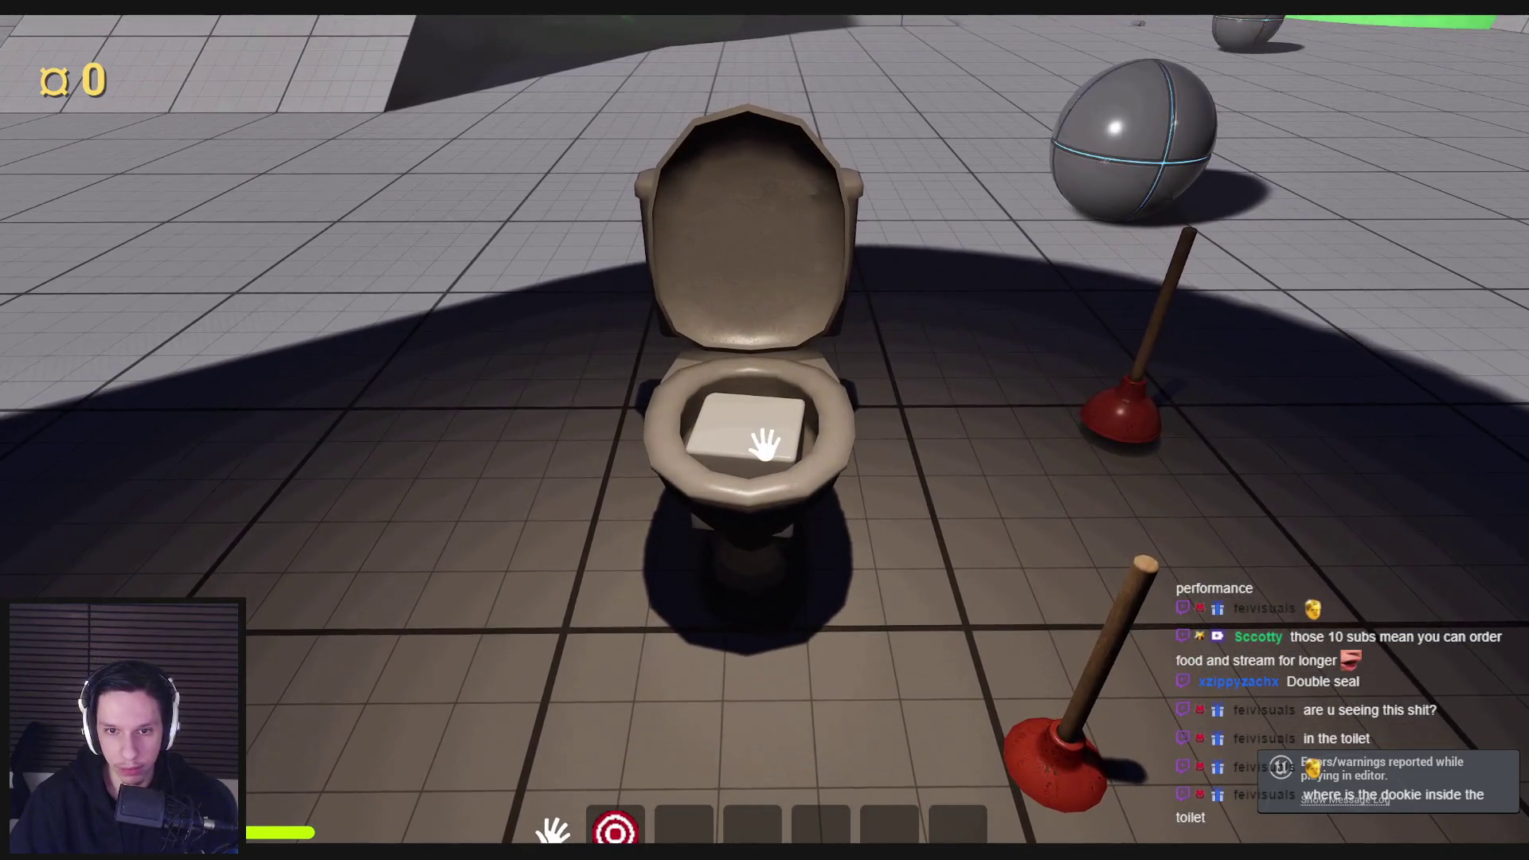
# Step: Walk around the toilet to inspect the cube, drop the plunger on the floor, and stop the test
pyautogui.press('a')
pyautogui.press('w')
pyautogui.press('s')
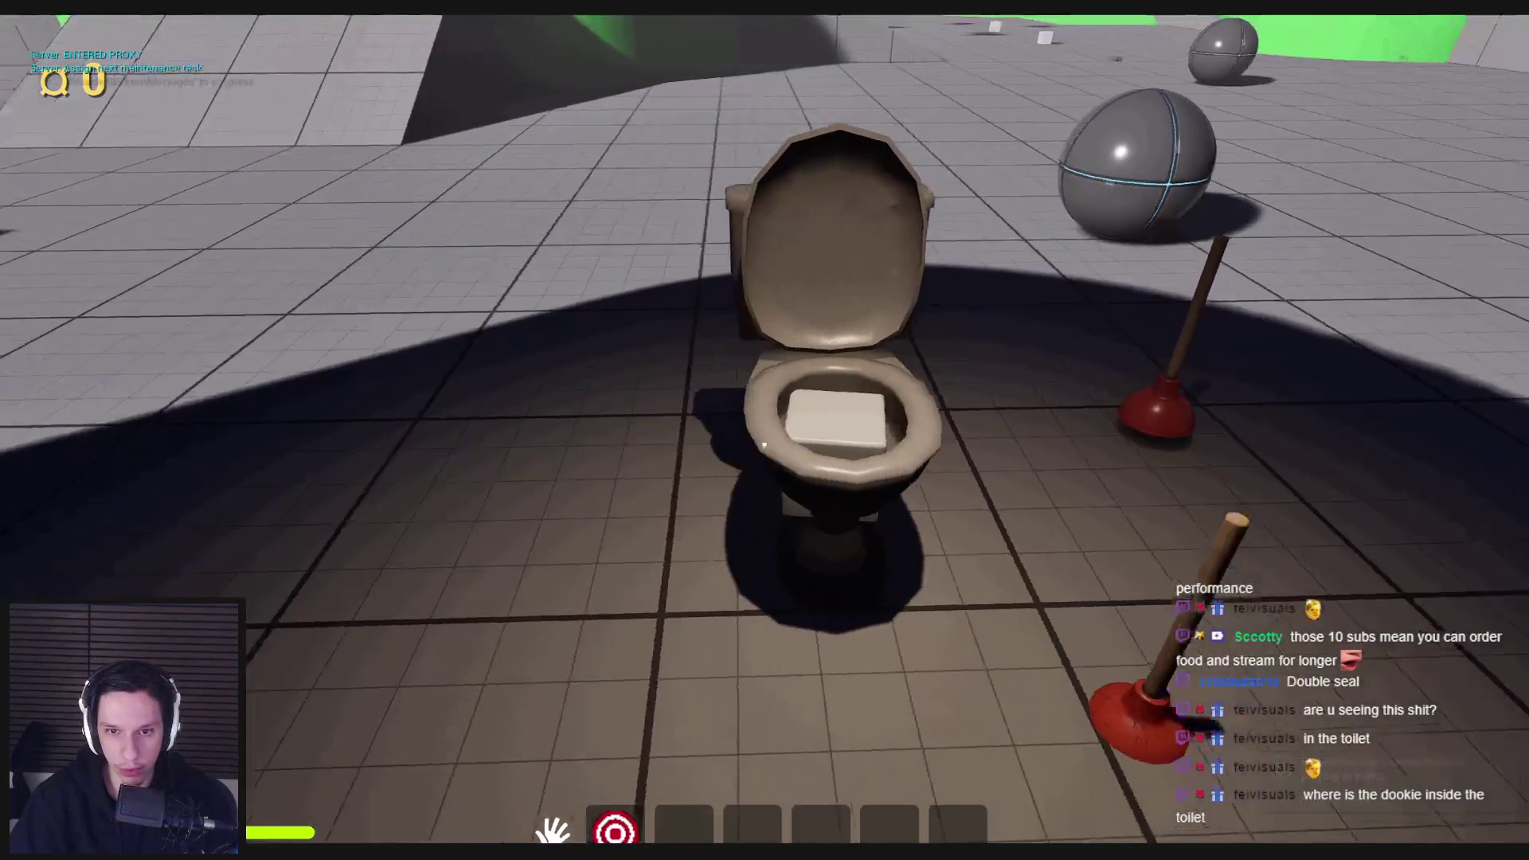
pyautogui.press('w')
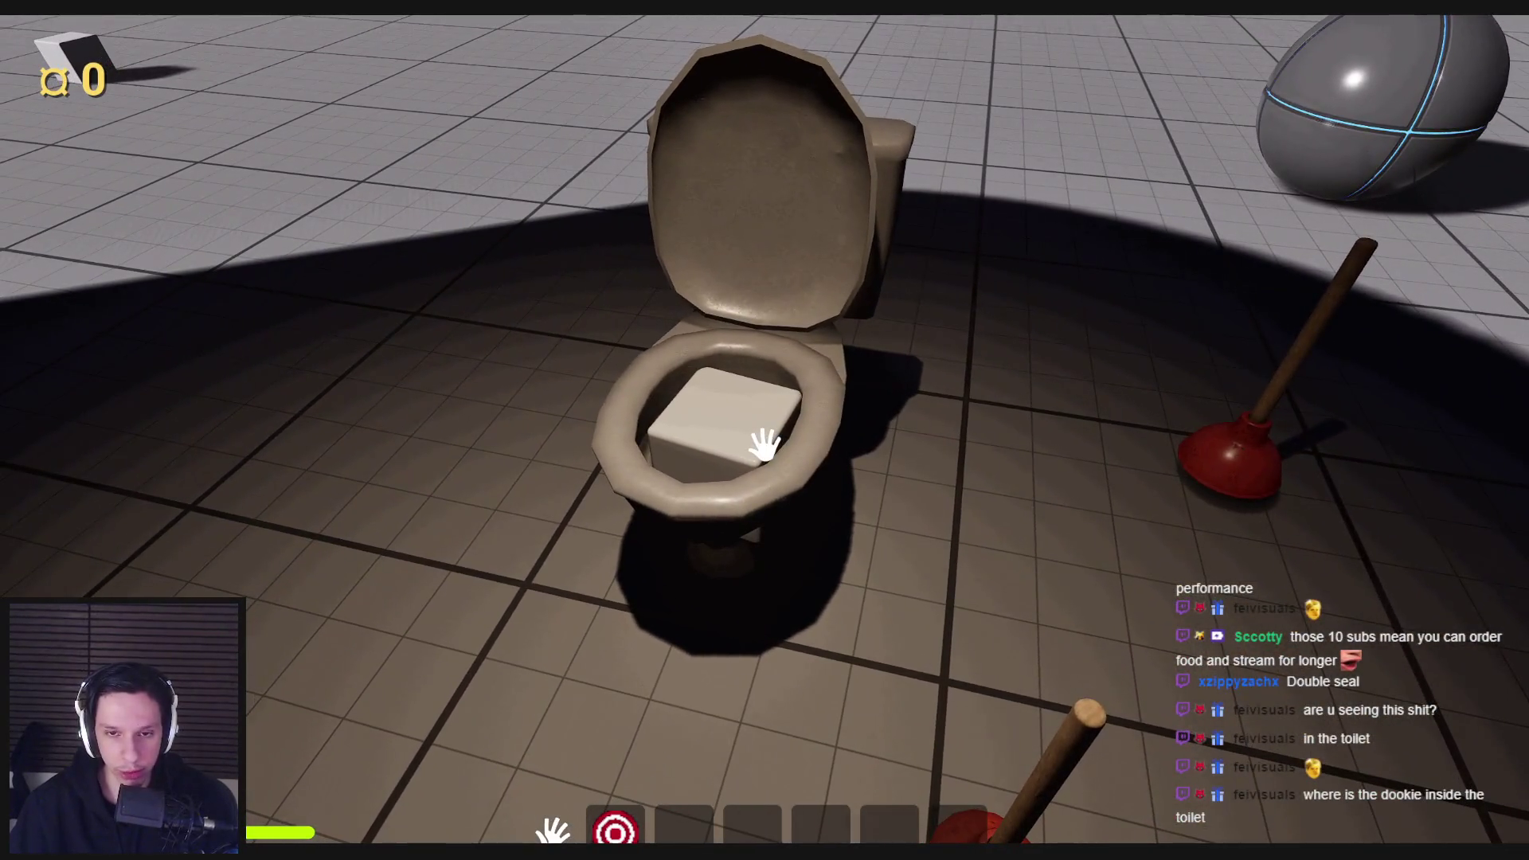
pyautogui.press('s')
pyautogui.press('q')
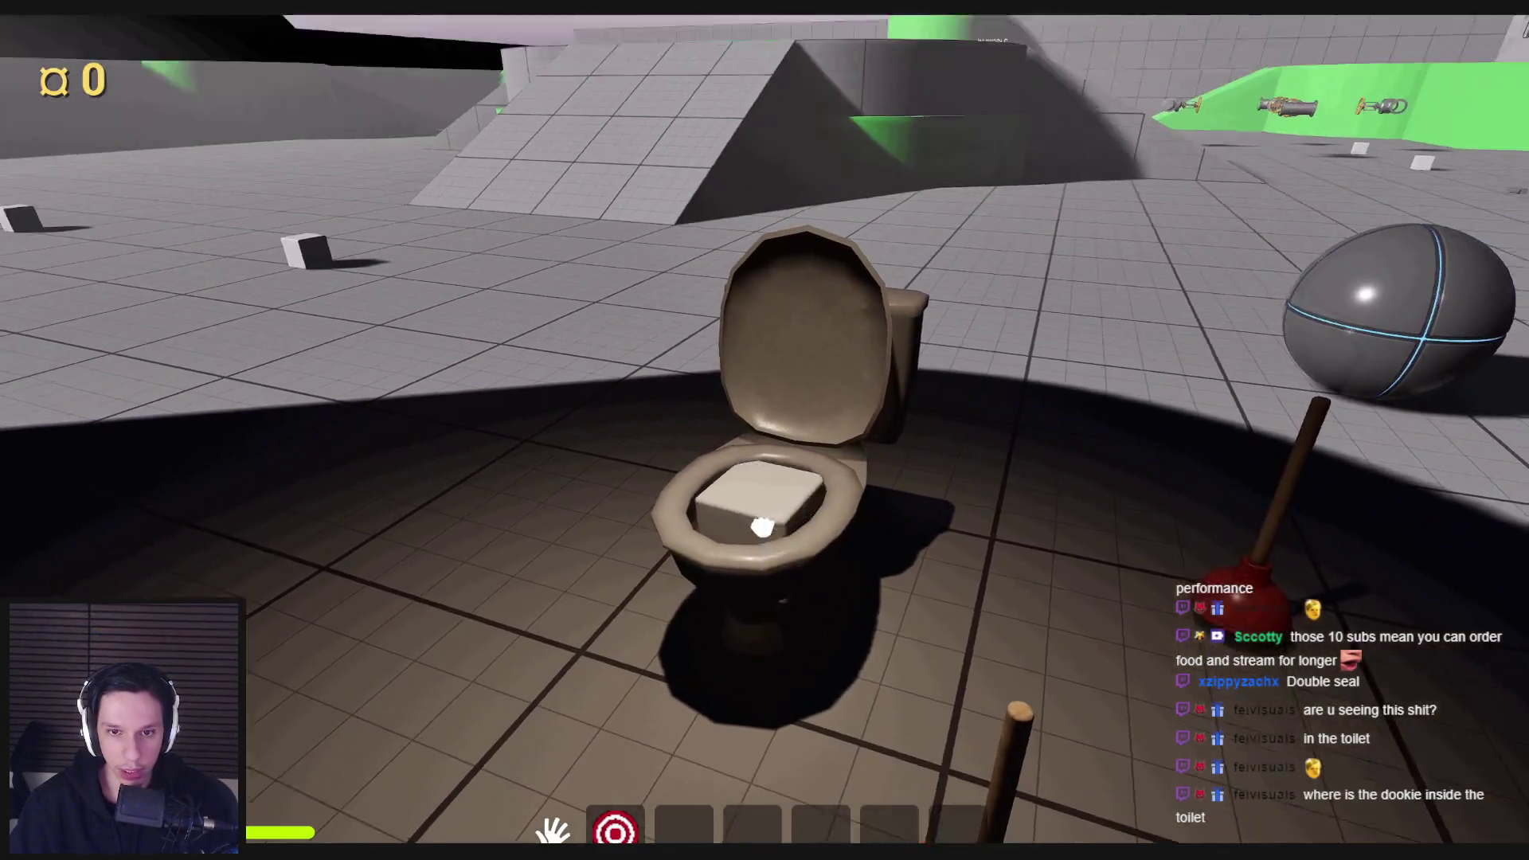
pyautogui.press('Escape')
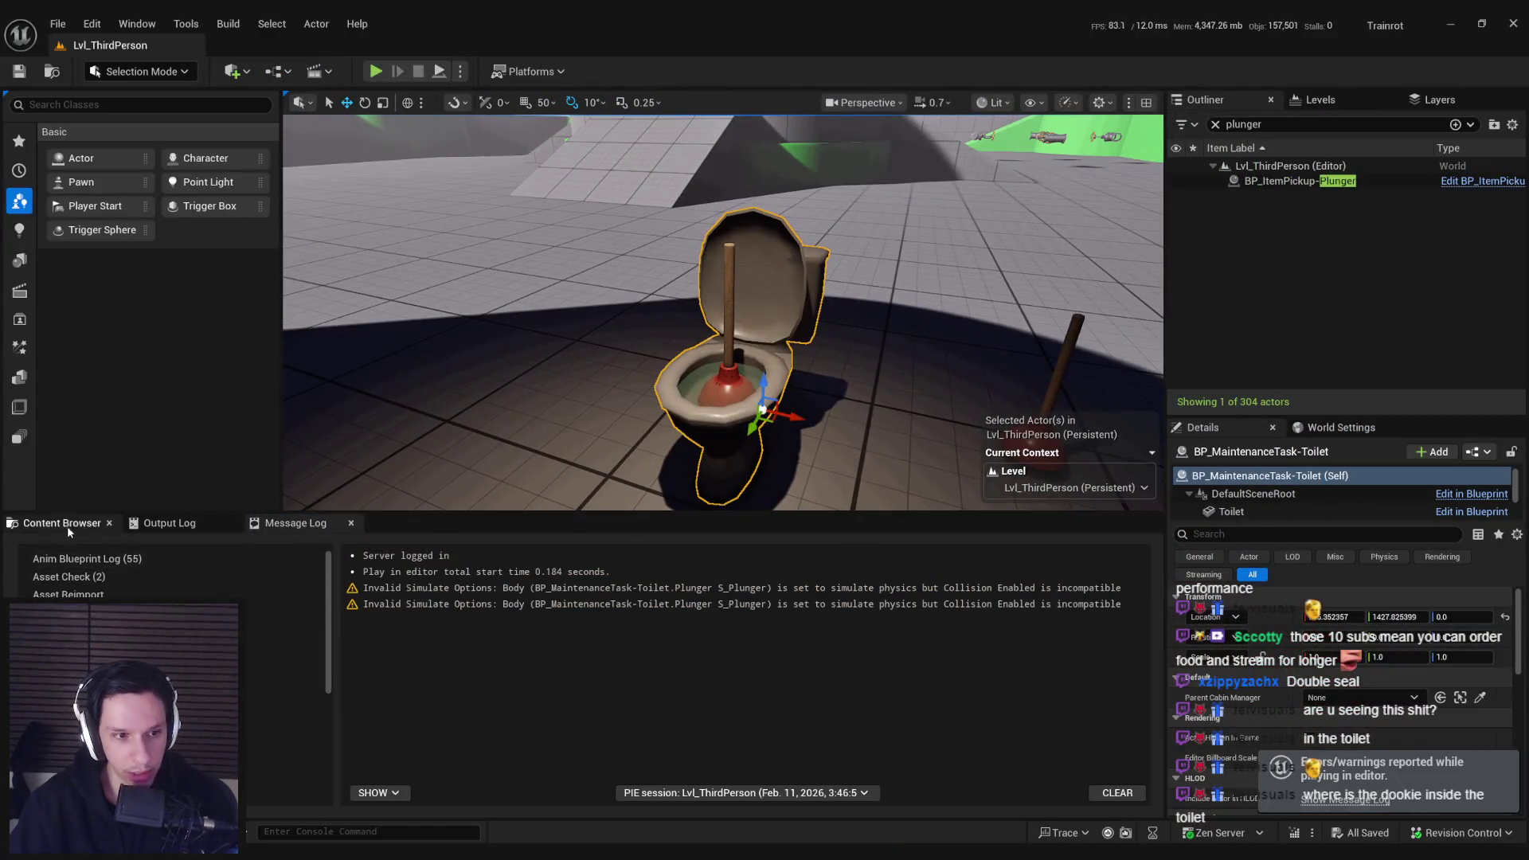
# Step: Open BP_MaintenanceTask-Toilet's 3D viewport and select its Toilet component
pyautogui.click(63, 523)
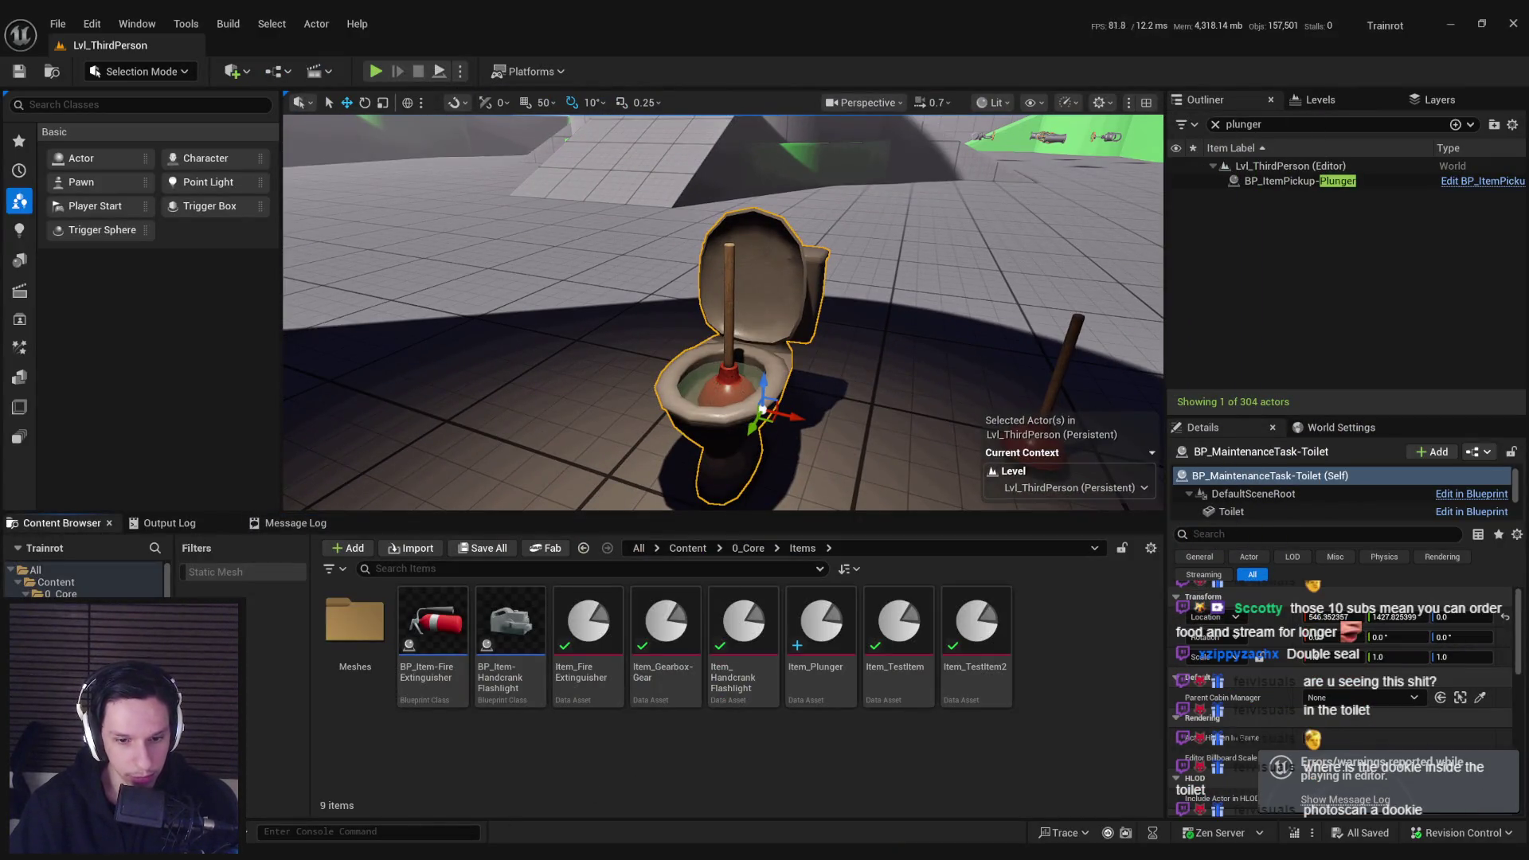
pyautogui.click(574, 796)
pyautogui.click(123, 48)
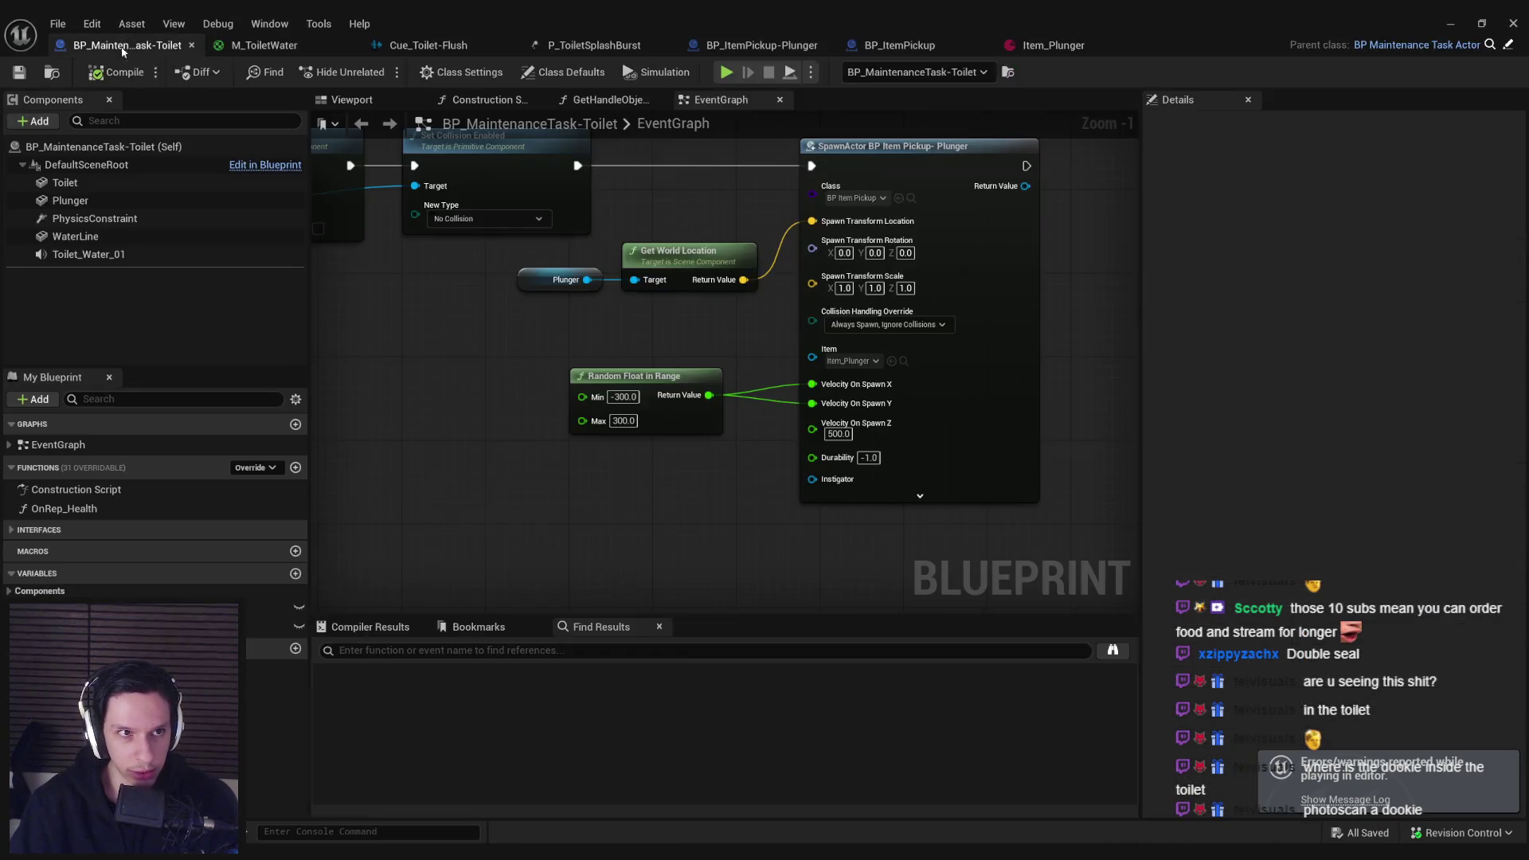
pyautogui.click(351, 100)
pyautogui.click(103, 182)
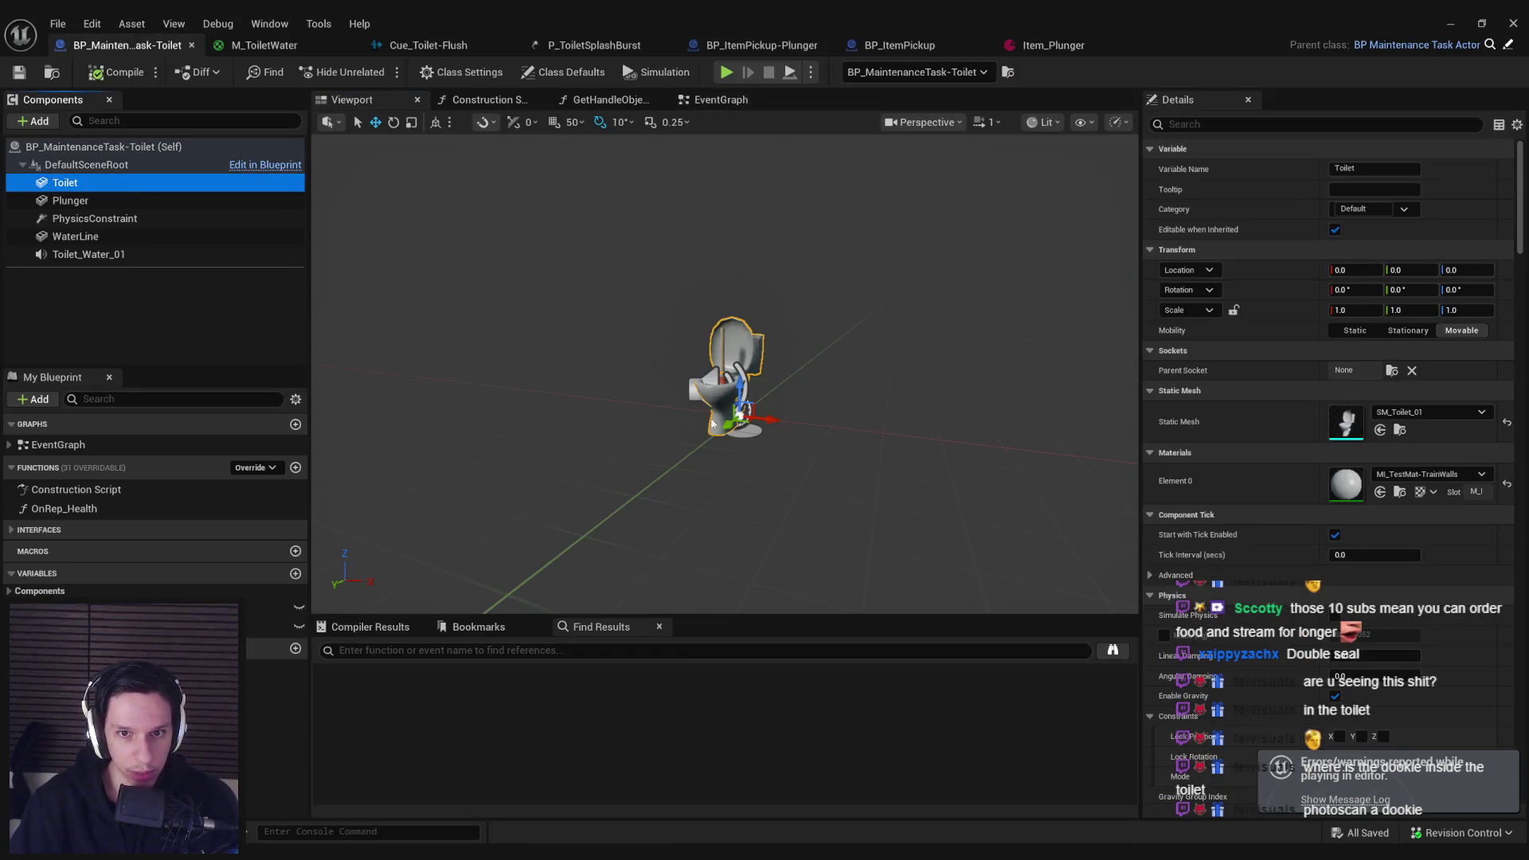
pyautogui.scroll(3, 725, 375)
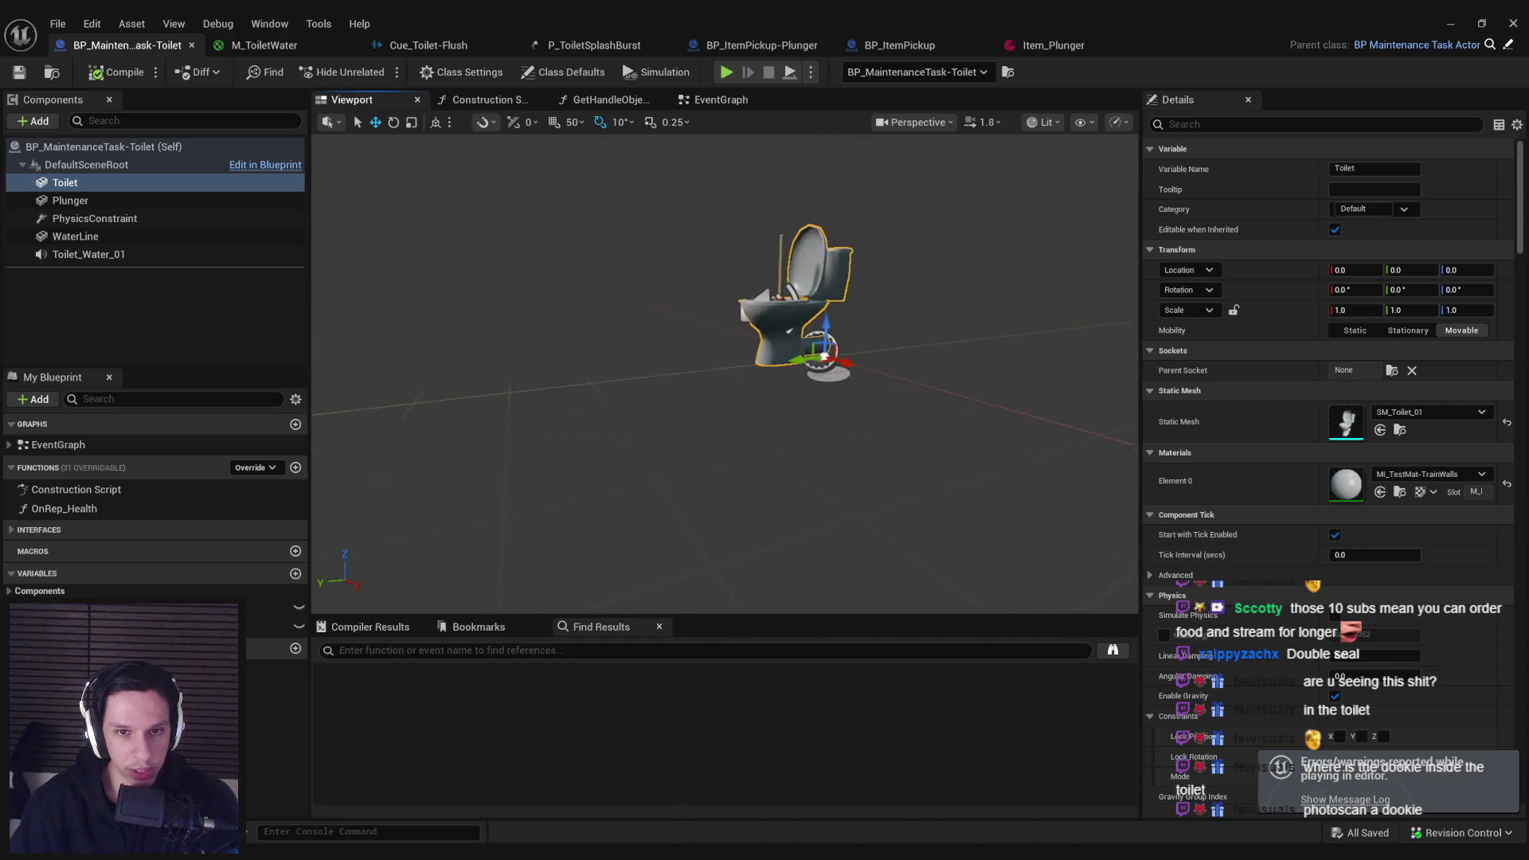
pyautogui.scroll(-3, 725, 375)
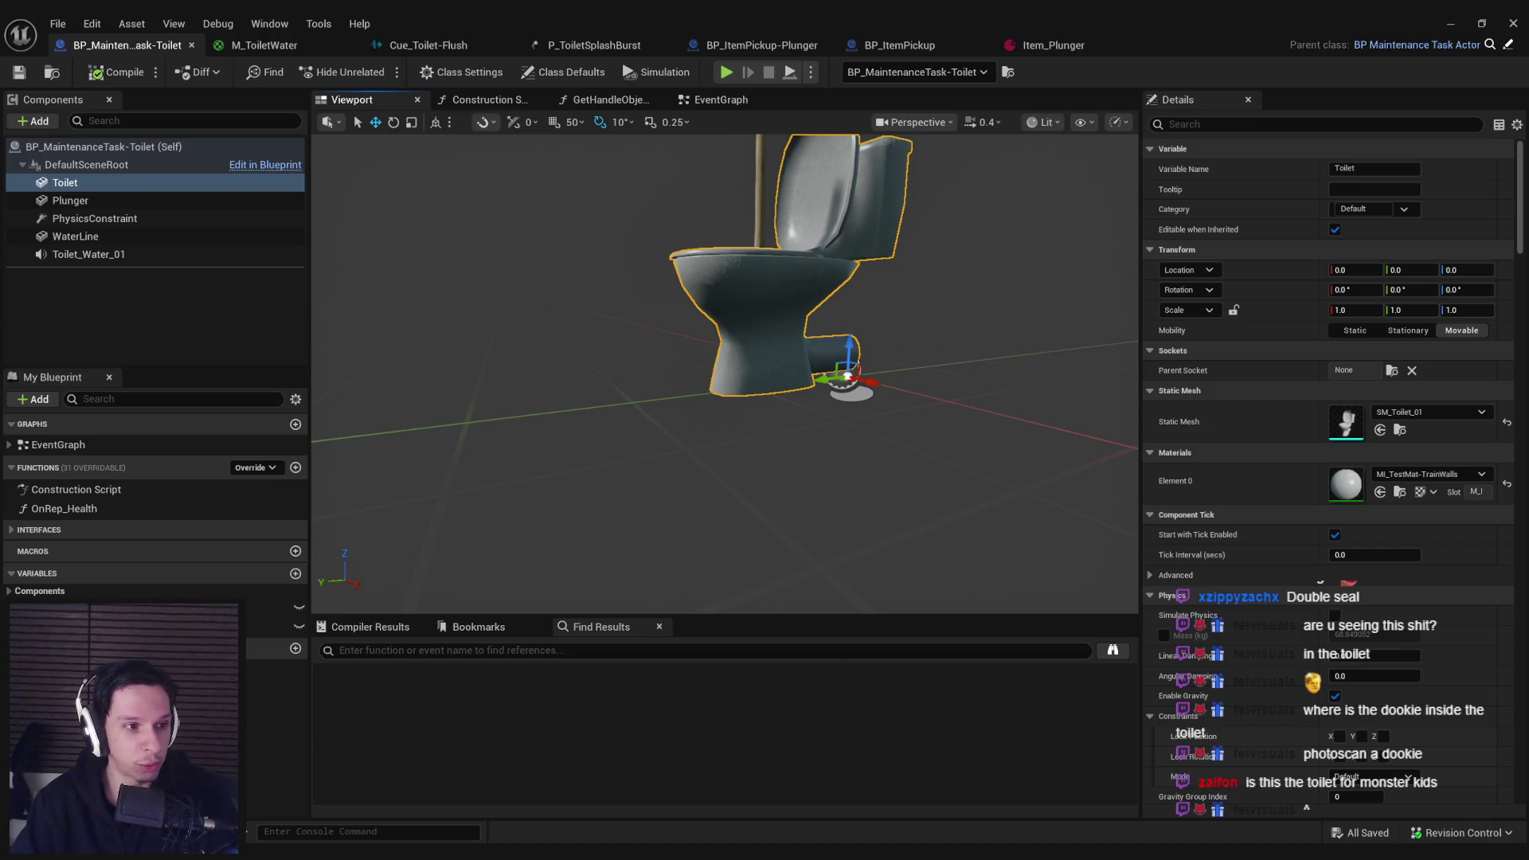
# Step: Try stretching the Toilet wider along X with the scale gizmo, then undo it
pyautogui.press('r')
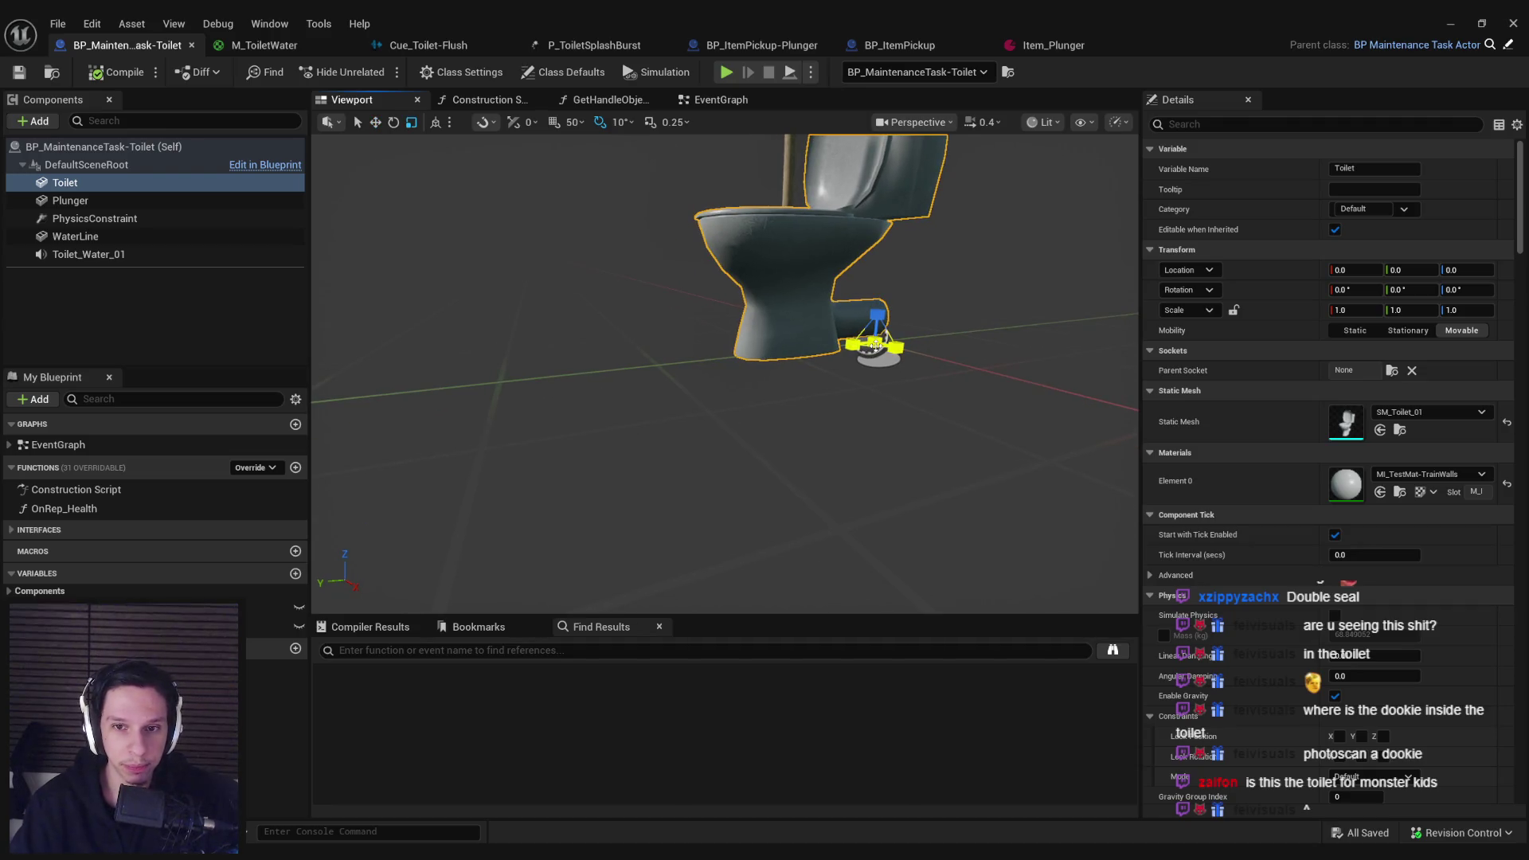
pyautogui.click(875, 344)
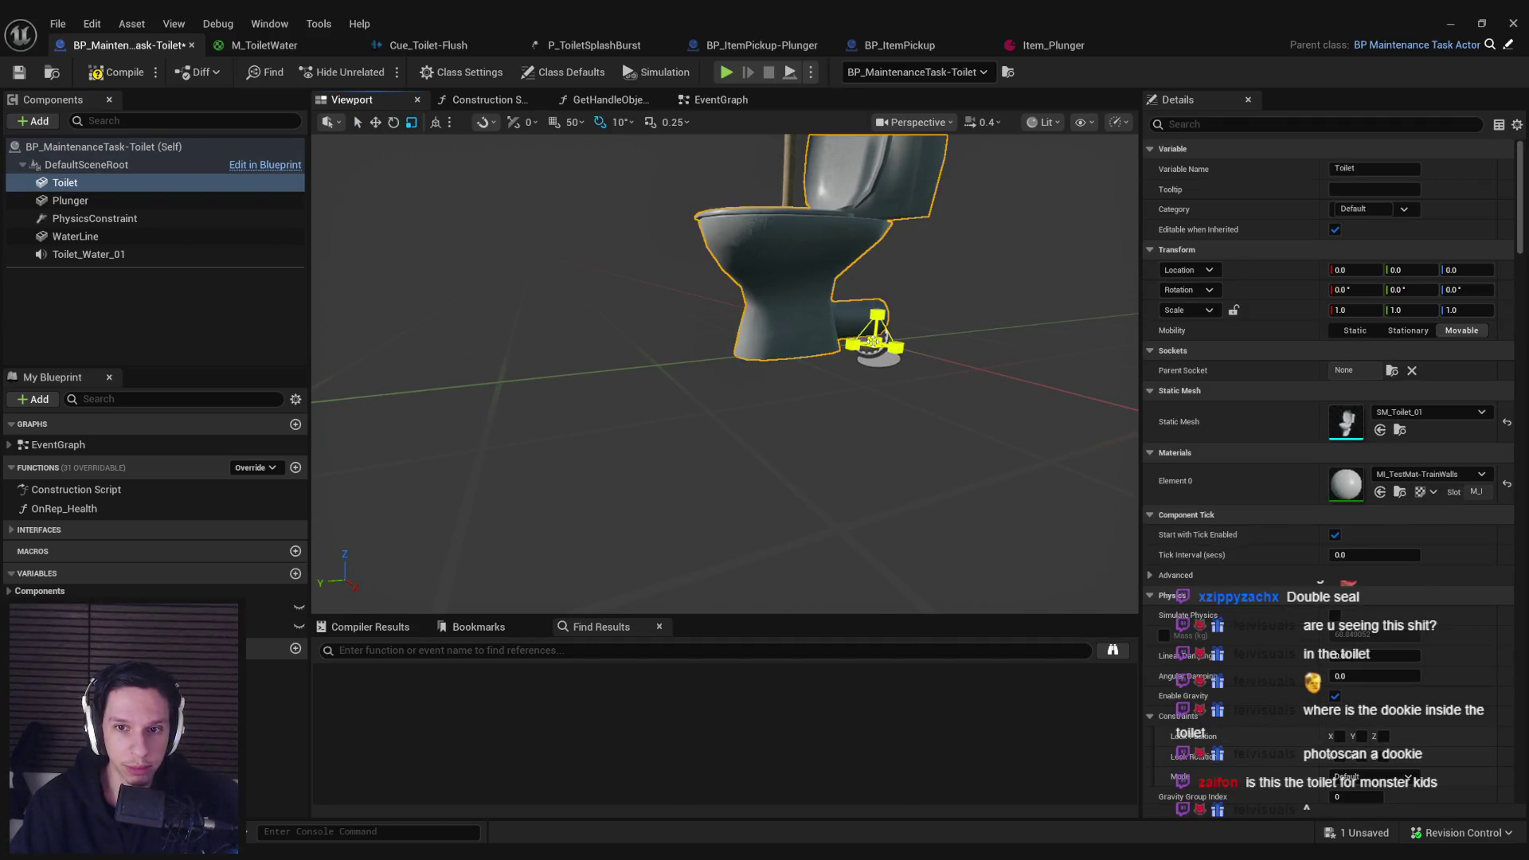
pyautogui.moveTo(896, 349)
pyautogui.mouseDown()
pyautogui.moveTo(916, 357)
pyautogui.moveTo(758, 370)
pyautogui.moveTo(771, 400)
pyautogui.moveTo(755, 387)
pyautogui.moveTo(858, 419)
pyautogui.moveTo(852, 478)
pyautogui.moveTo(840, 450)
pyautogui.moveTo(758, 434)
pyautogui.mouseUp()
pyautogui.hotkey('ctrl', 'z')
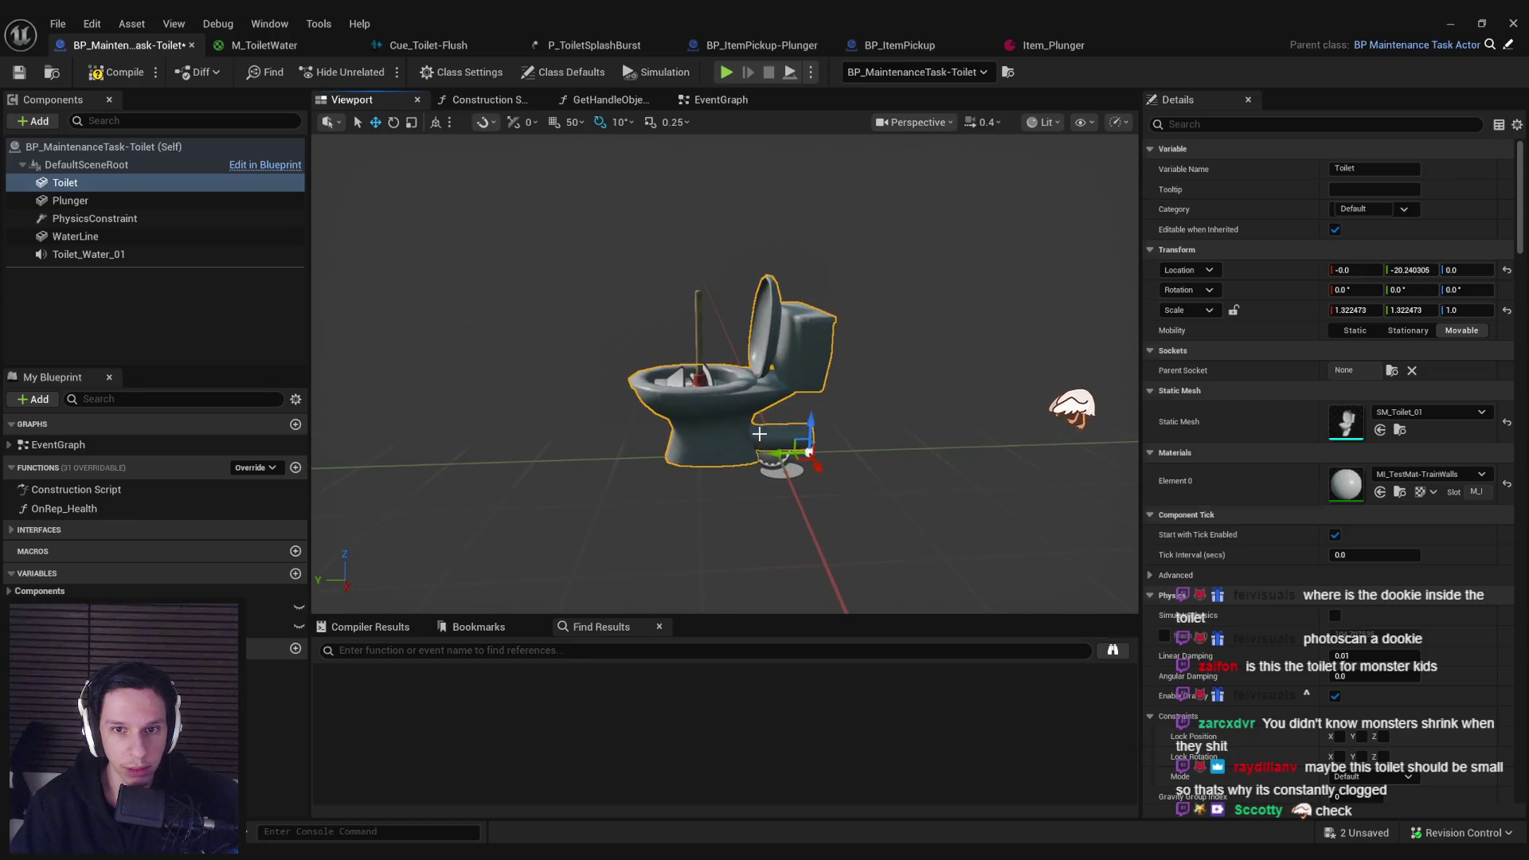
# Step: Scale the Toilet uniformly to about 1.199522 and shift it slightly along Y
pyautogui.hotkey('ctrl', 'z')
pyautogui.press('f')
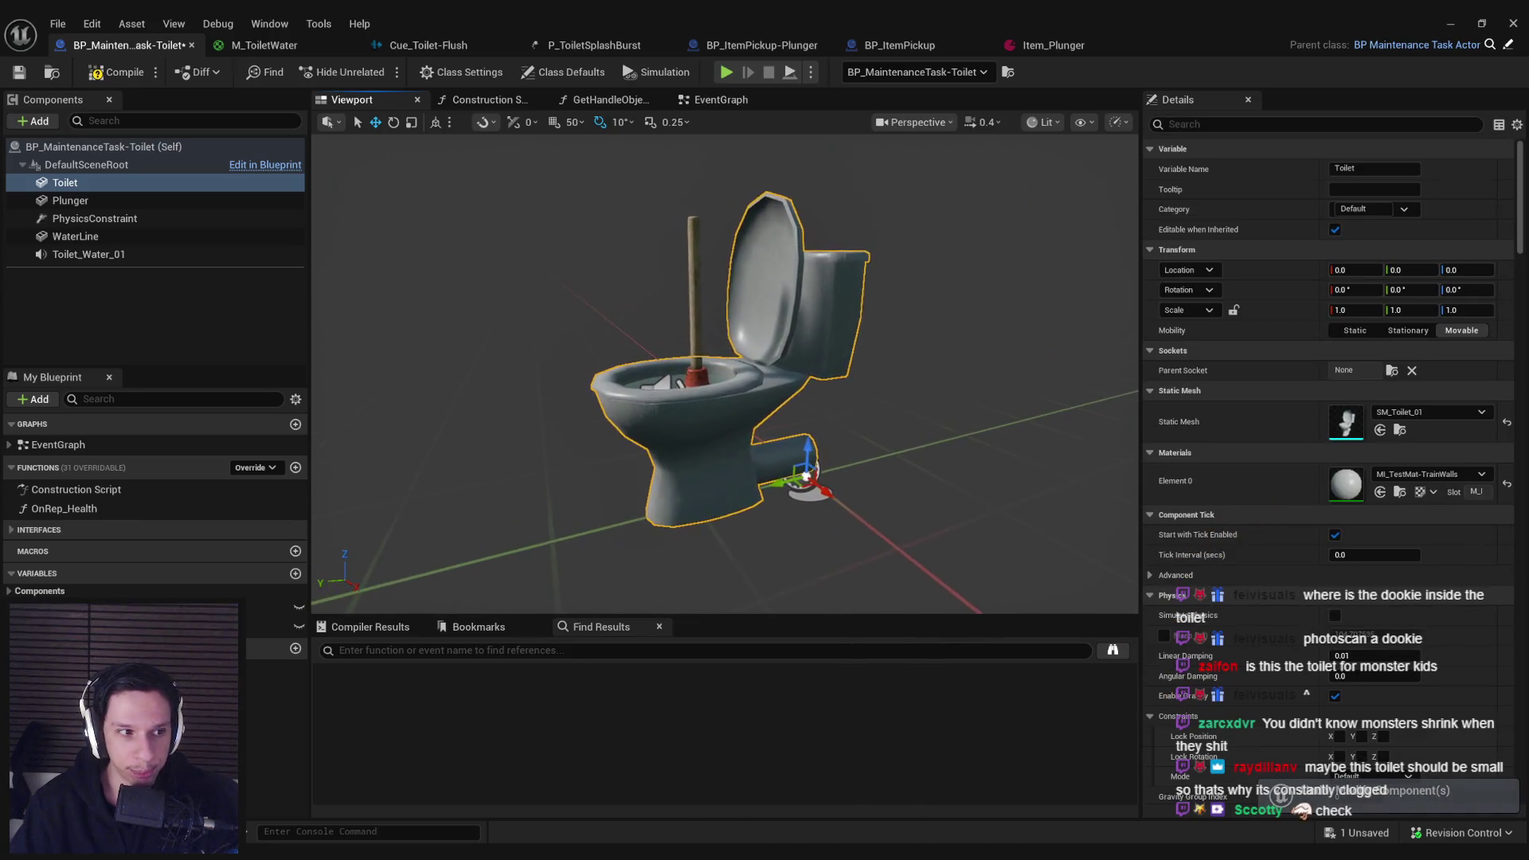
pyautogui.press('r')
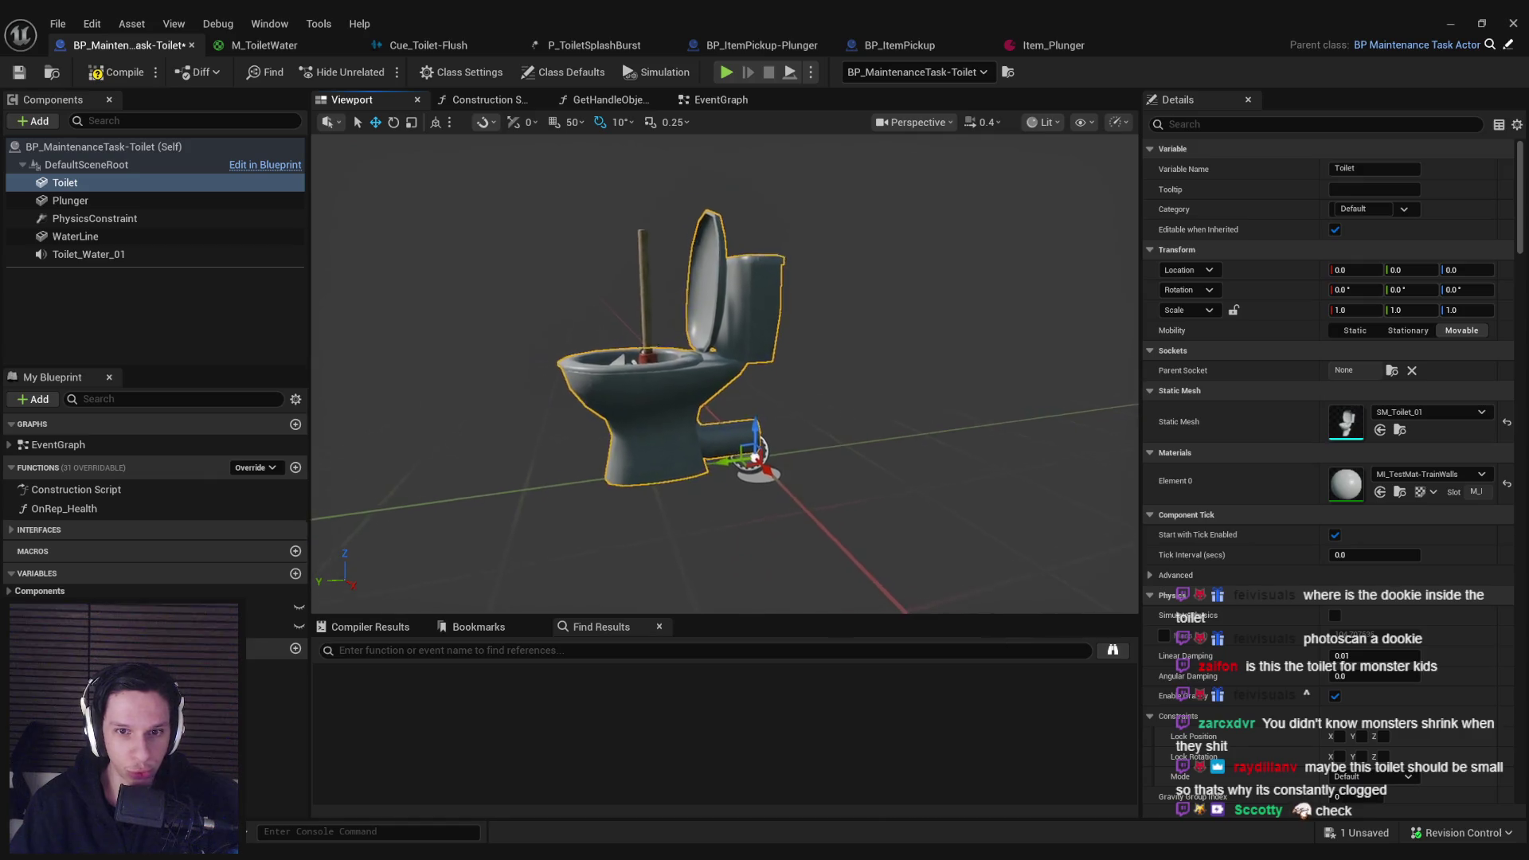
pyautogui.moveTo(759, 466)
pyautogui.mouseDown()
pyautogui.moveTo(767, 452)
pyautogui.moveTo(748, 461)
pyautogui.moveTo(797, 486)
pyautogui.moveTo(797, 454)
pyautogui.moveTo(717, 460)
pyautogui.mouseUp()
pyautogui.scroll(5, 797, 501)
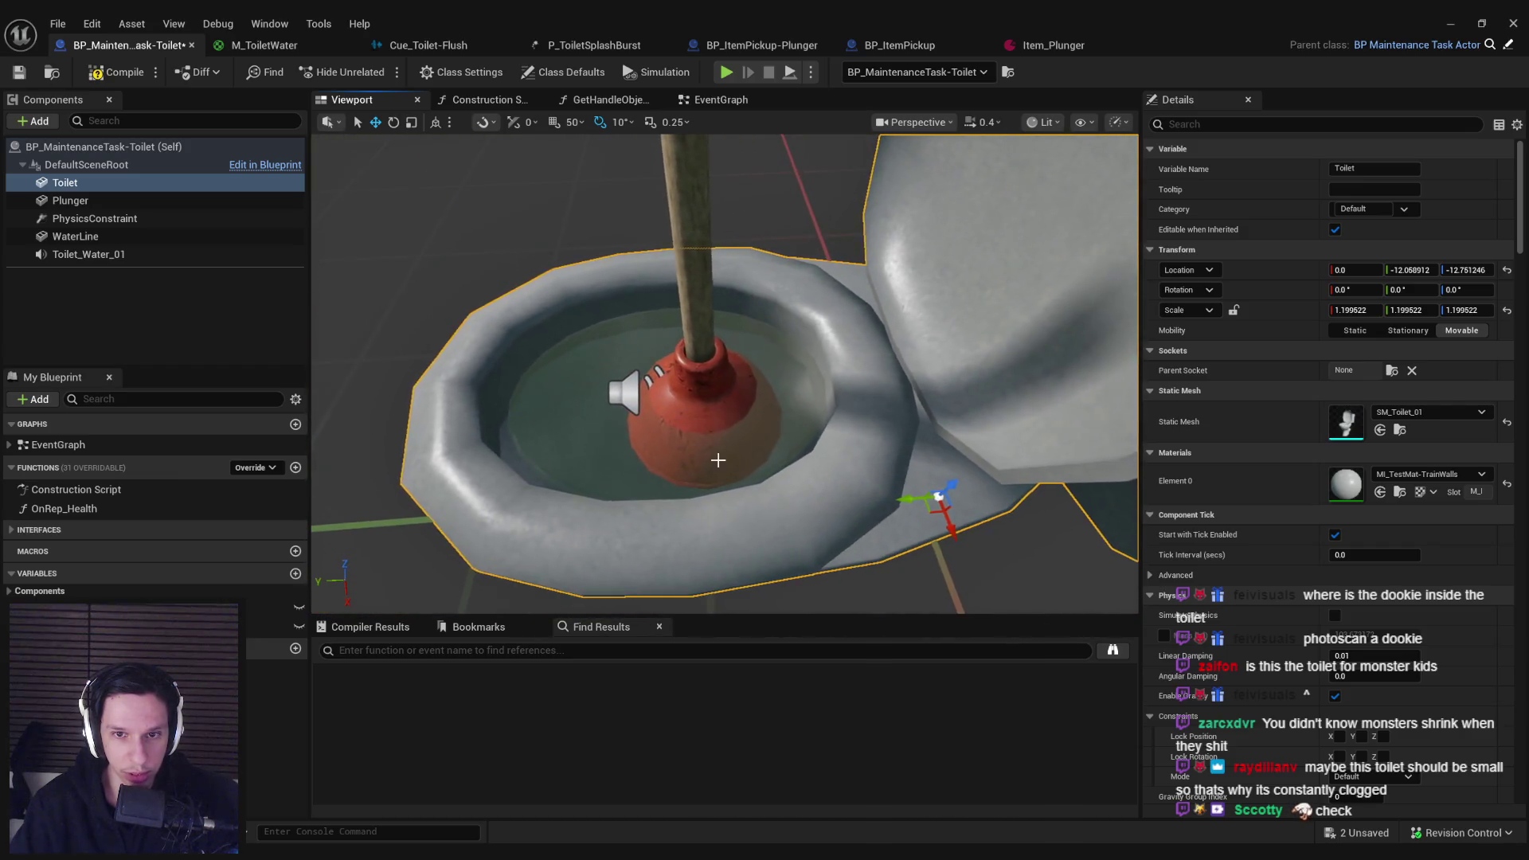
pyautogui.moveTo(904, 500); pyautogui.dragTo(909, 500)
# Step: Select and frame the WaterLine component, compile and save the blueprint, and return to the level
pyautogui.click(76, 236)
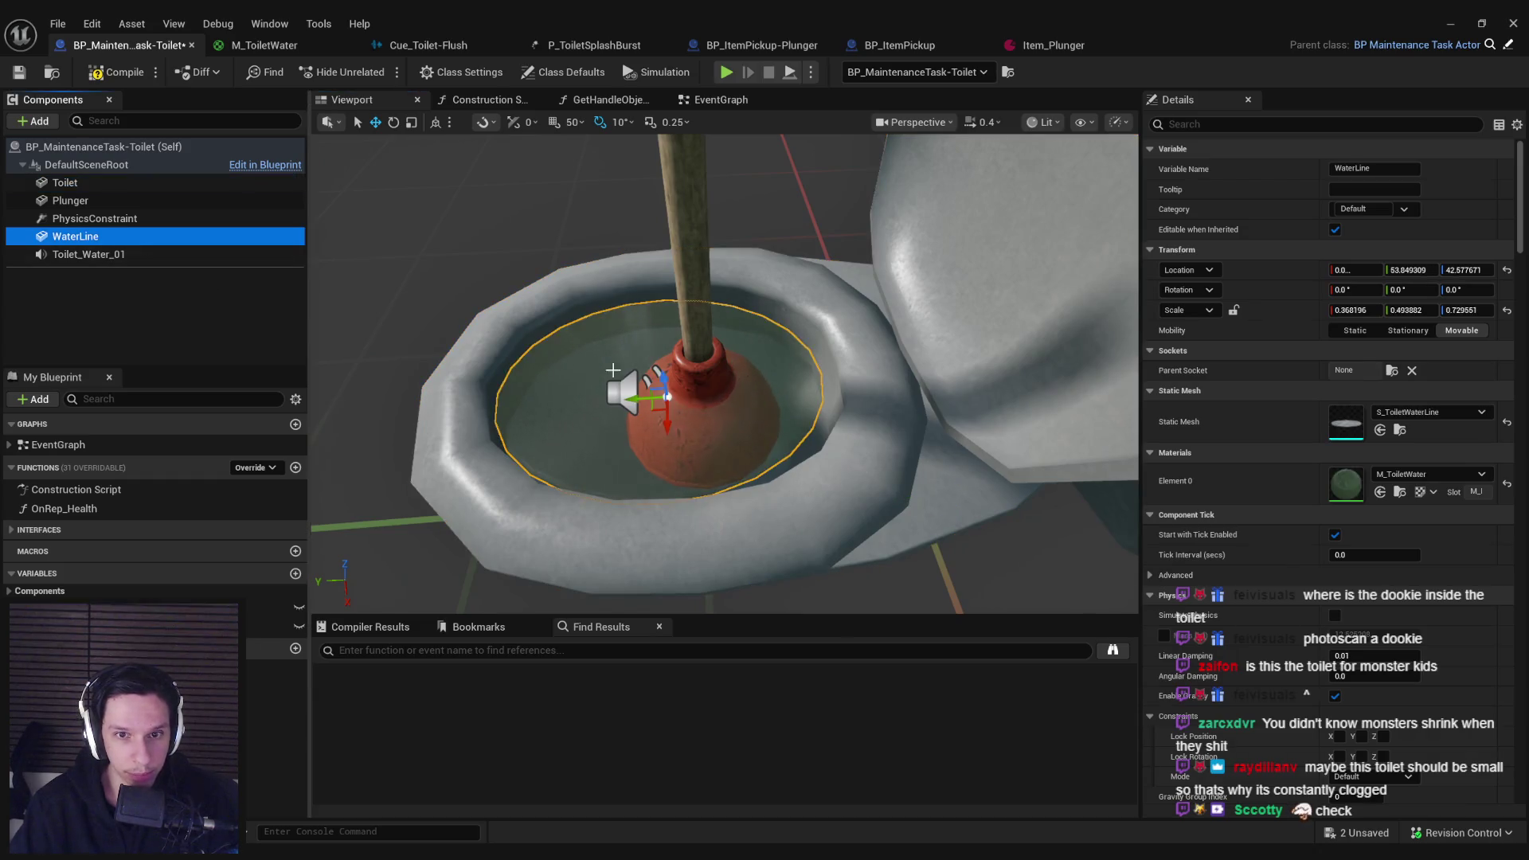
pyautogui.press('f')
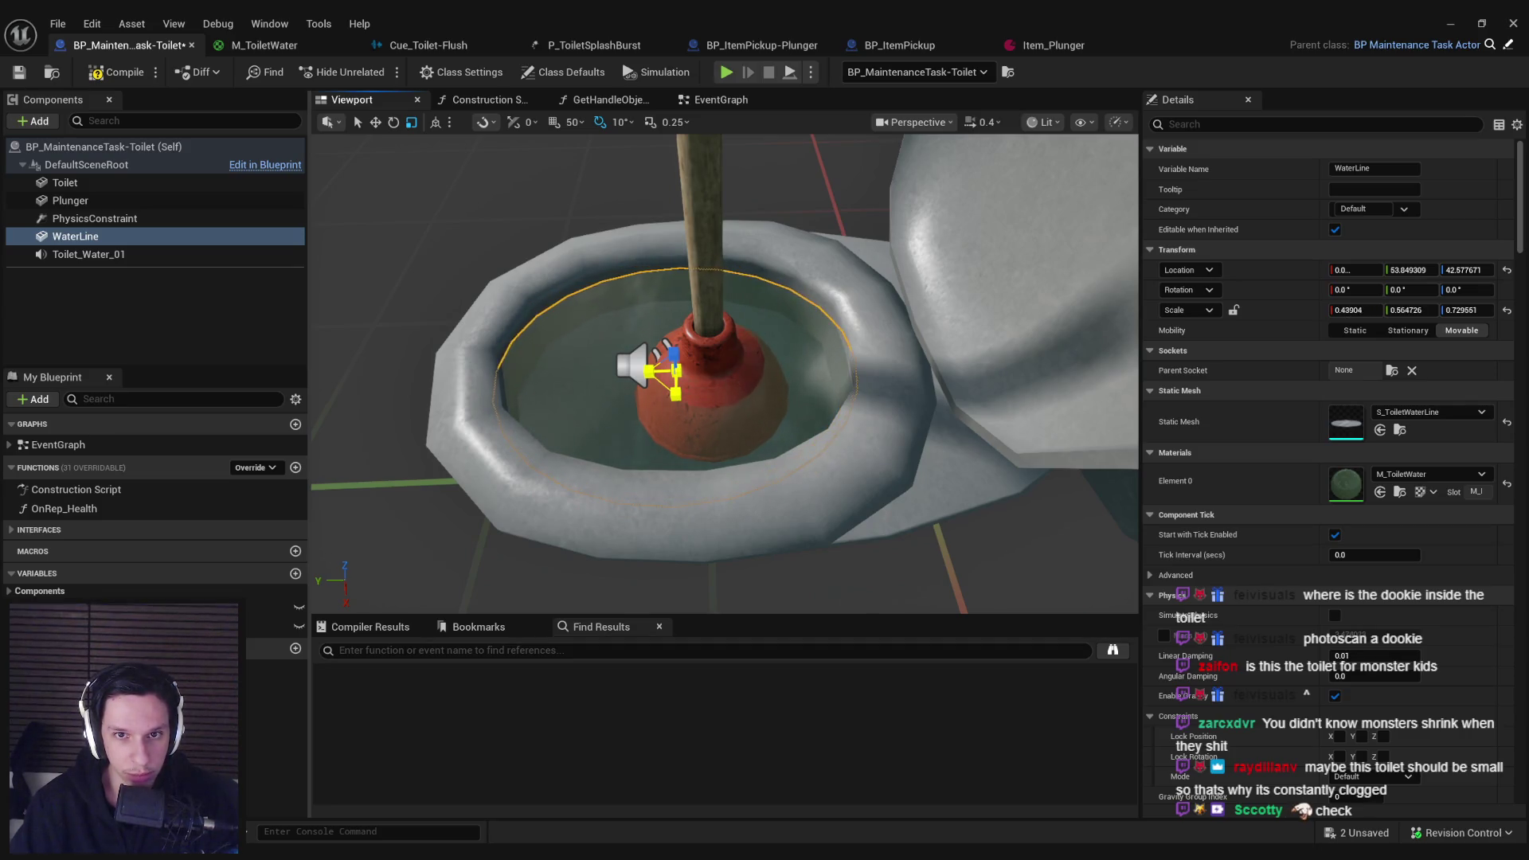
pyautogui.click(119, 72)
pyautogui.click(19, 72)
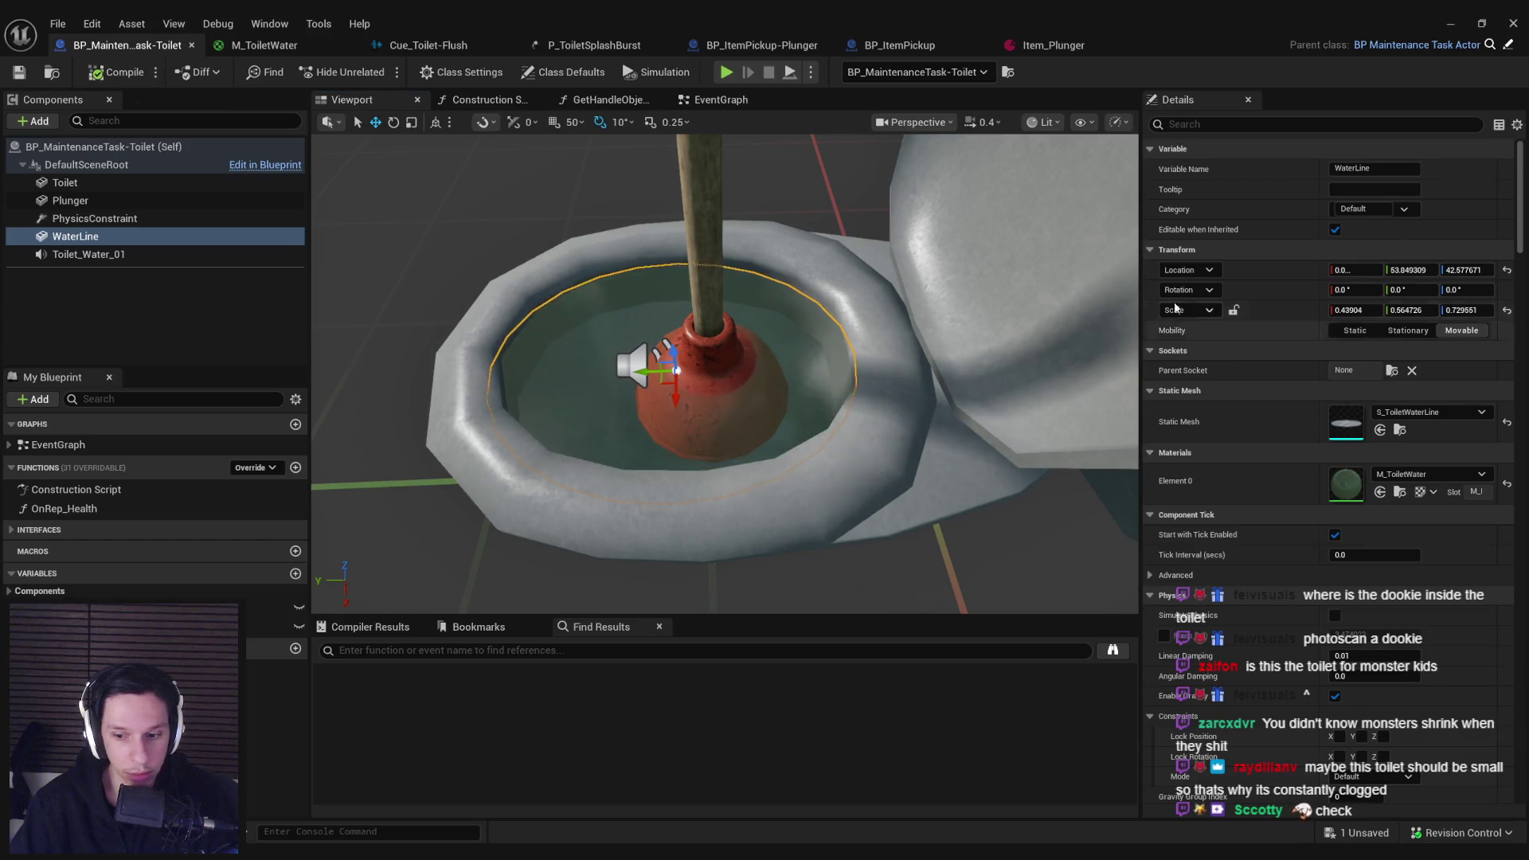
pyautogui.click(1458, 30)
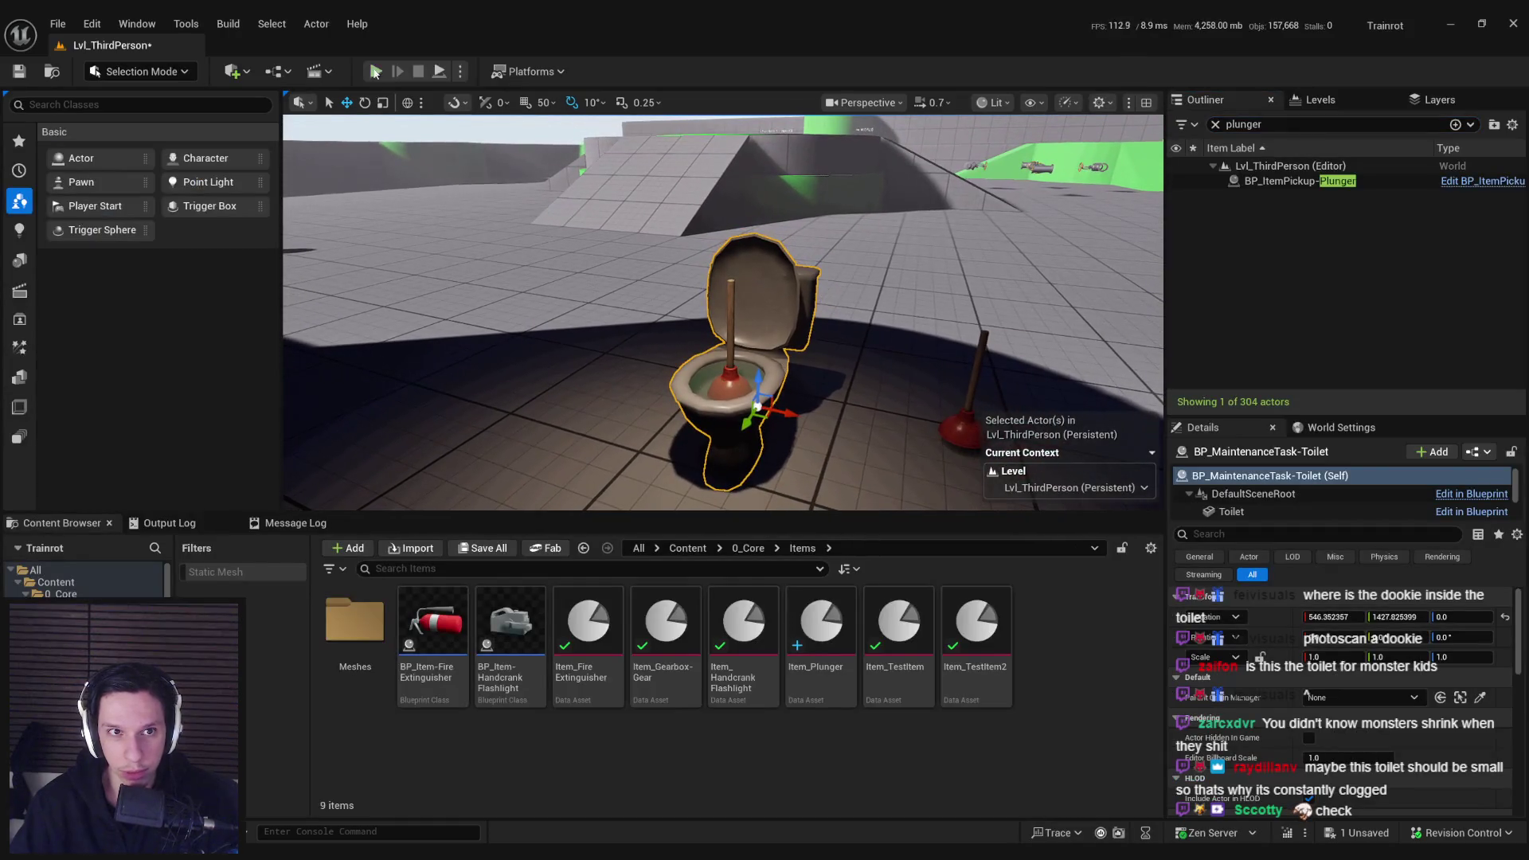
# Step: Frame the toilet low and close in the level viewport after a brief aborted play session
pyautogui.press('w')
pyautogui.press('F11')
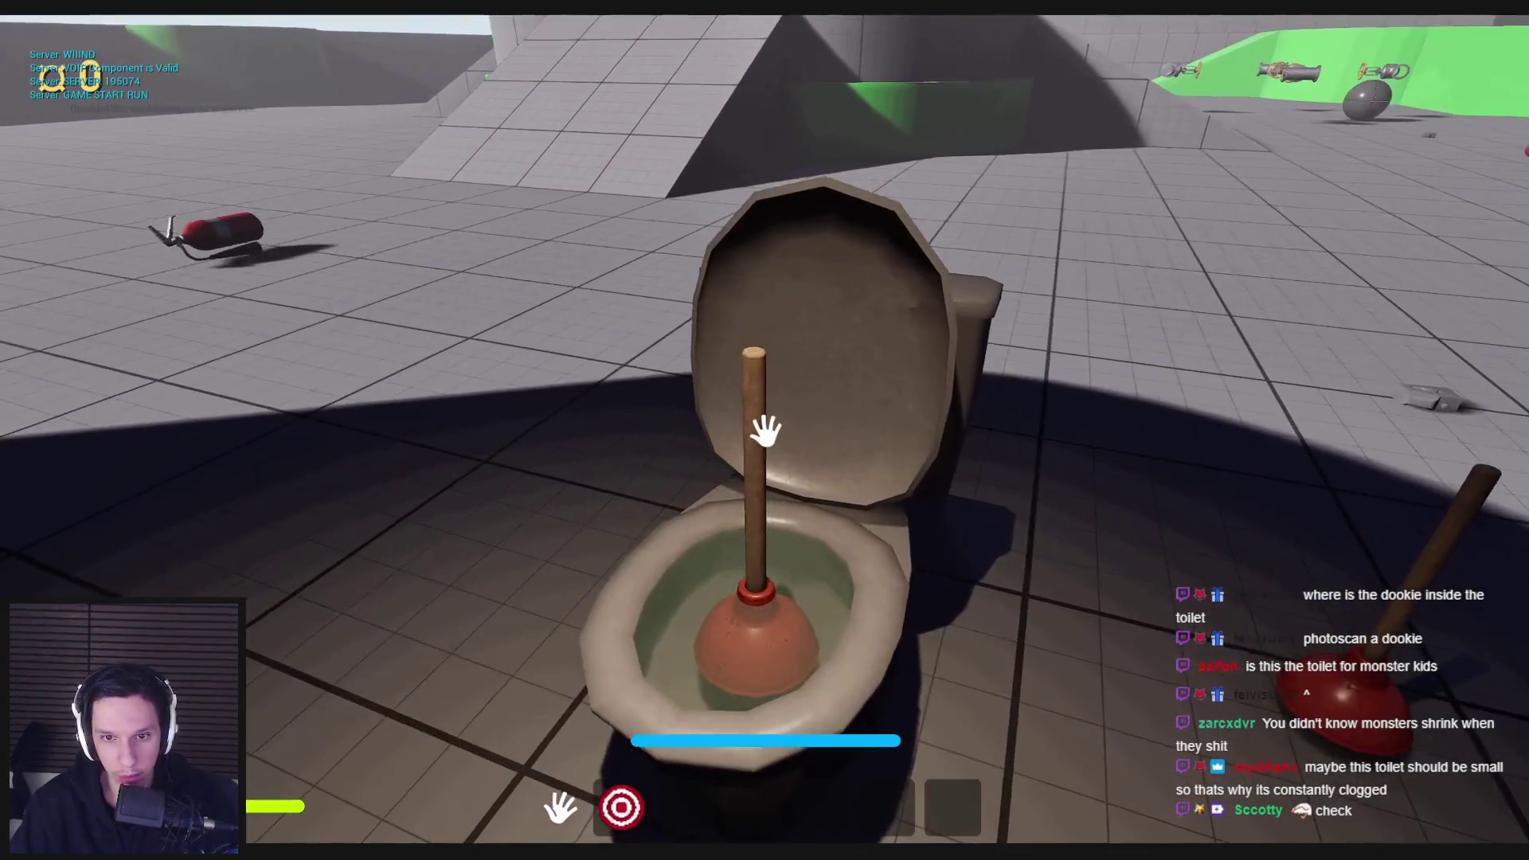
pyautogui.press('Escape')
pyautogui.press('f')
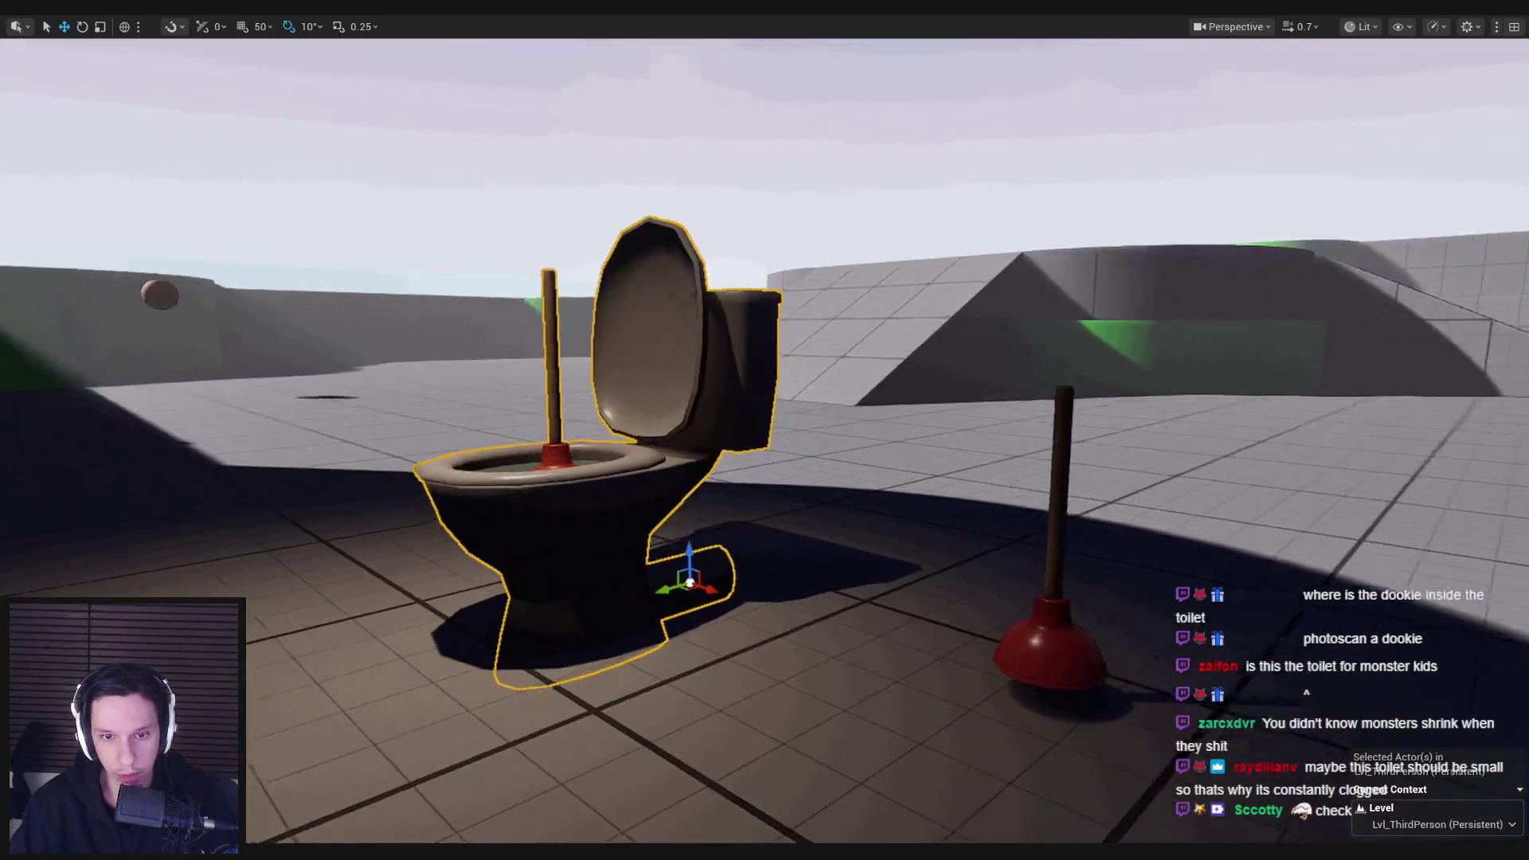
pyautogui.moveTo(806, 629); pyautogui.dragTo(800, 406)
# Step: Play the level and plunge the toilet twice, dropping its health to 85 then 55, then stop
pyautogui.hotkey('alt', 'p')
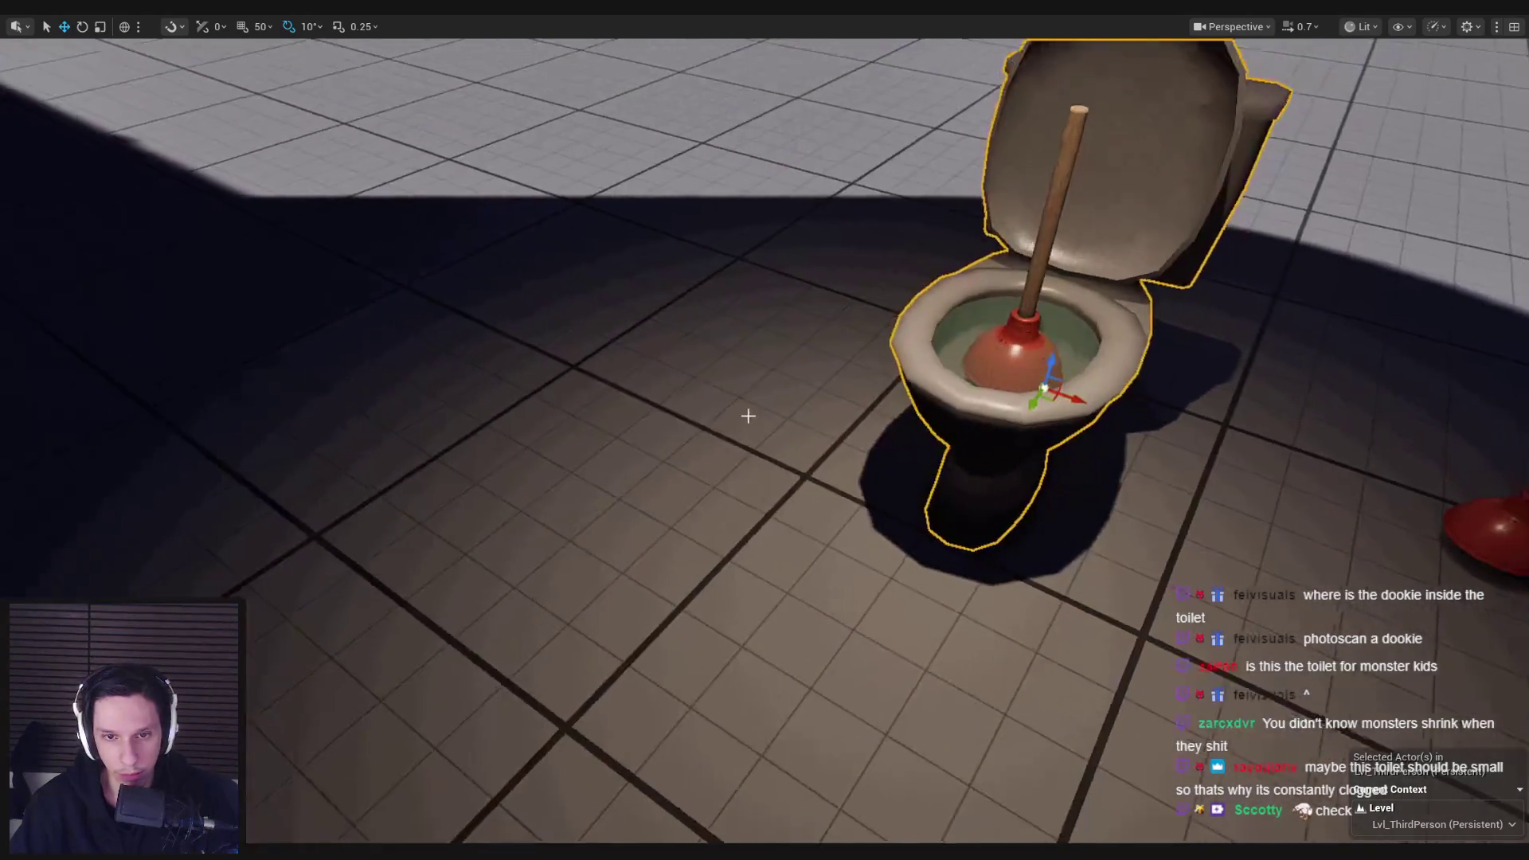
pyautogui.press('w')
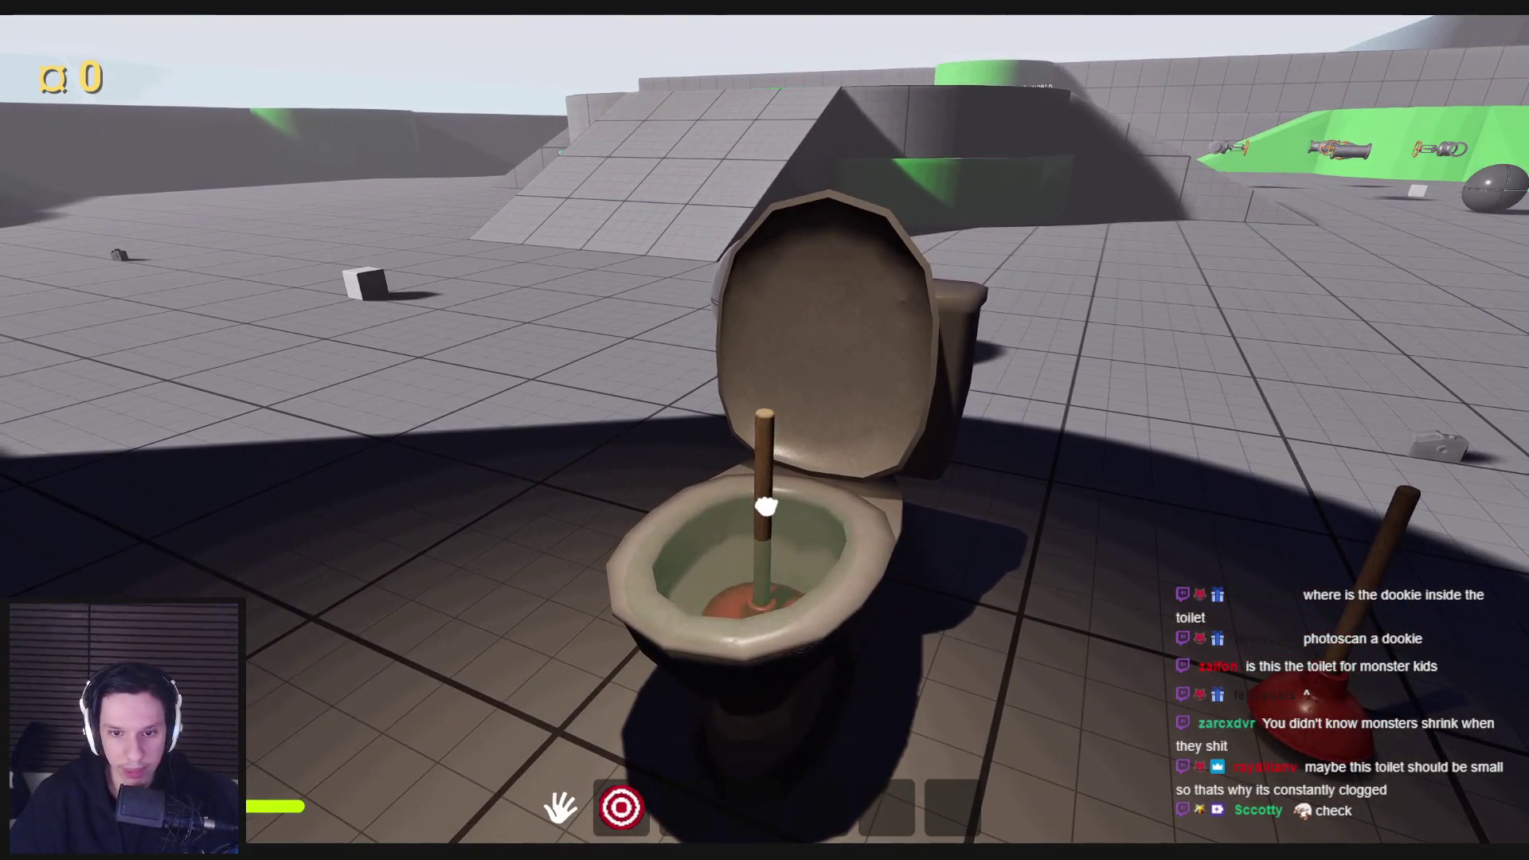
pyautogui.click(764, 435)
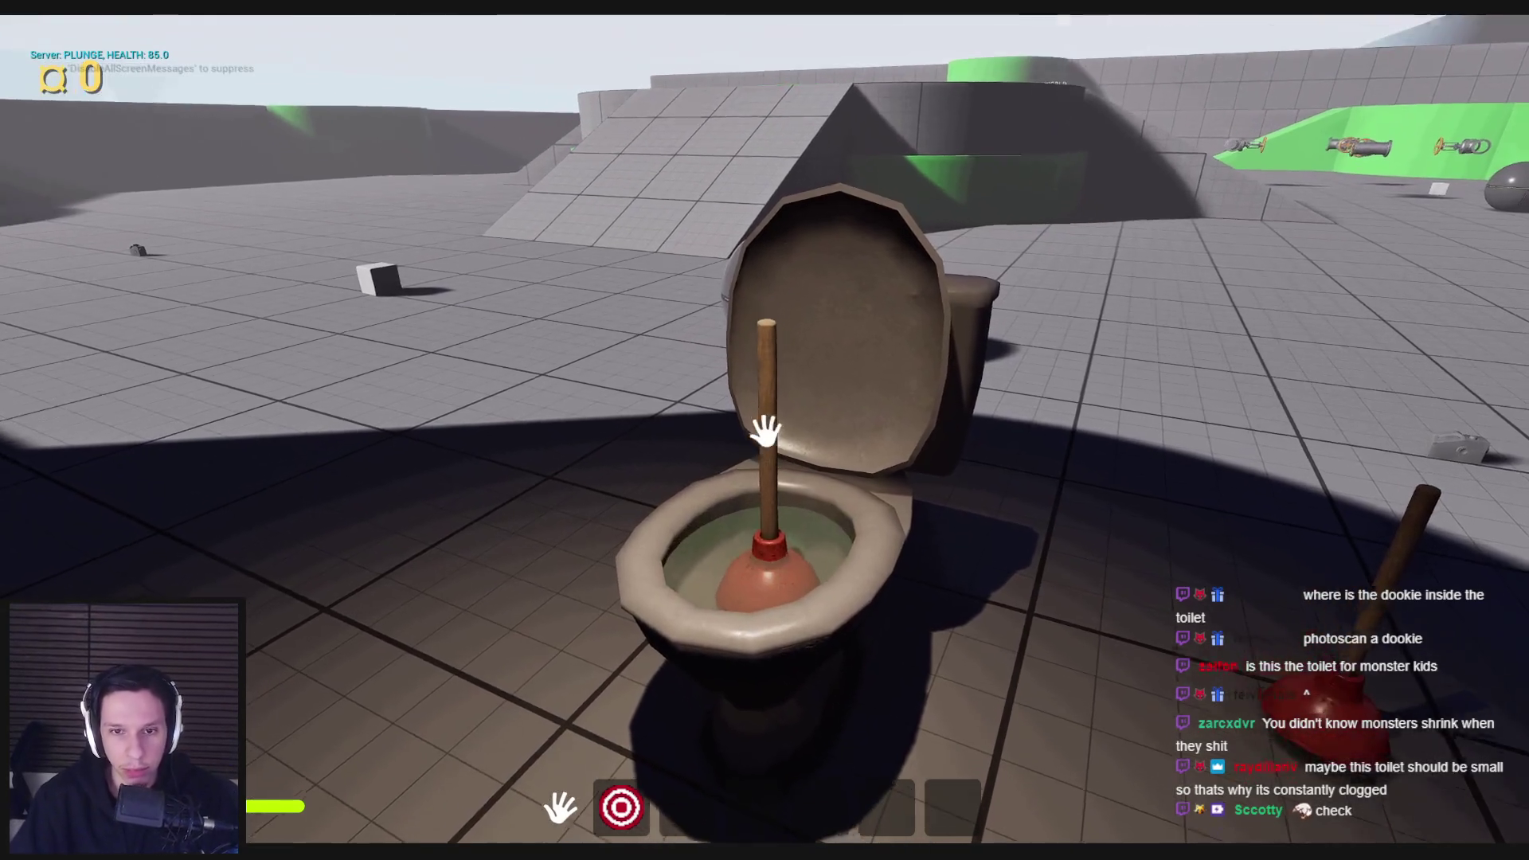
pyautogui.click(779, 427)
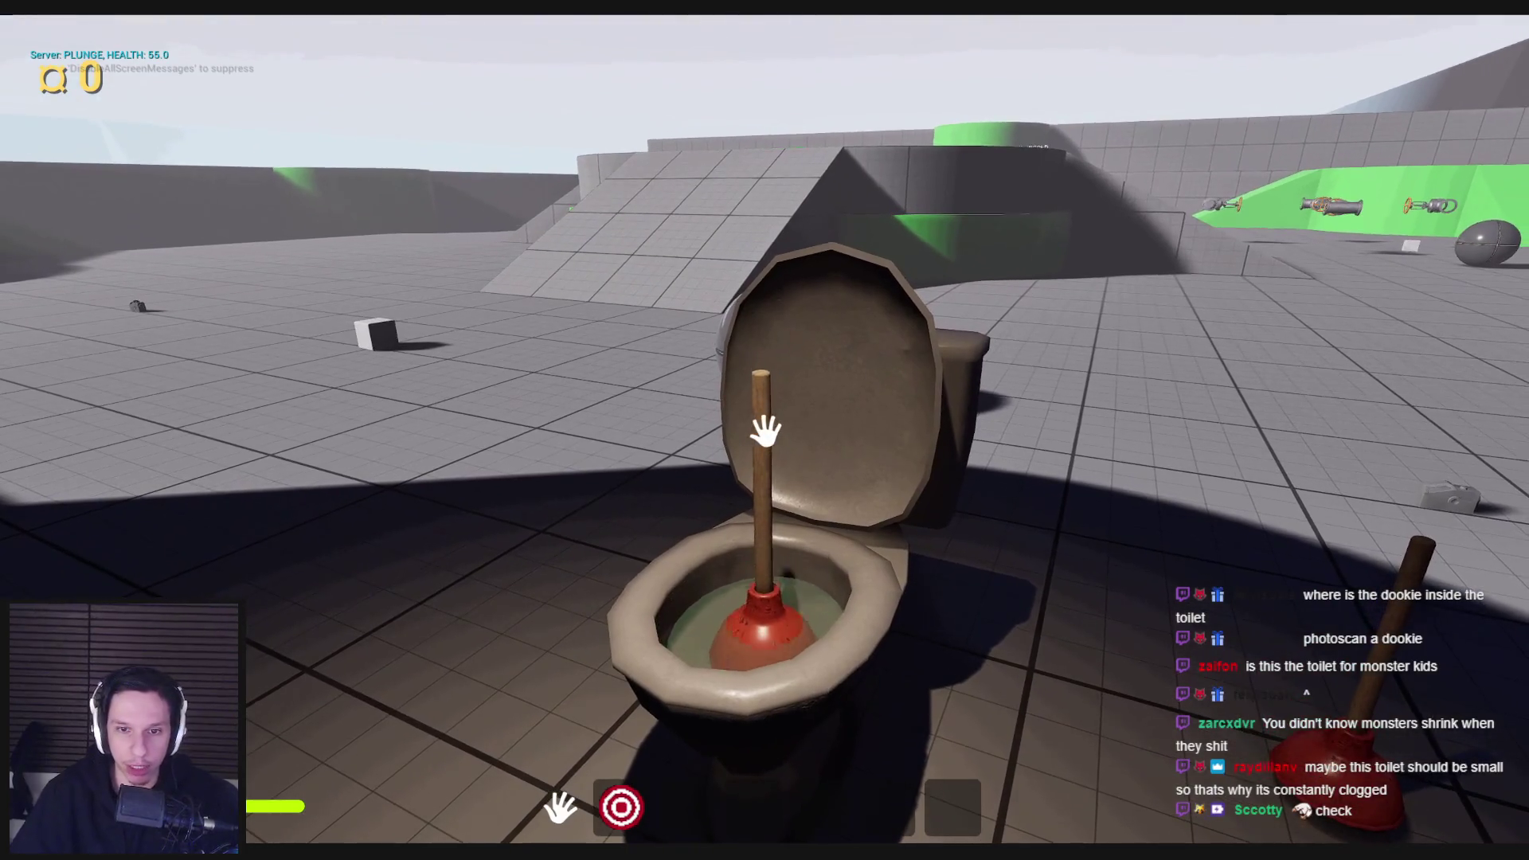
pyautogui.press('Escape')
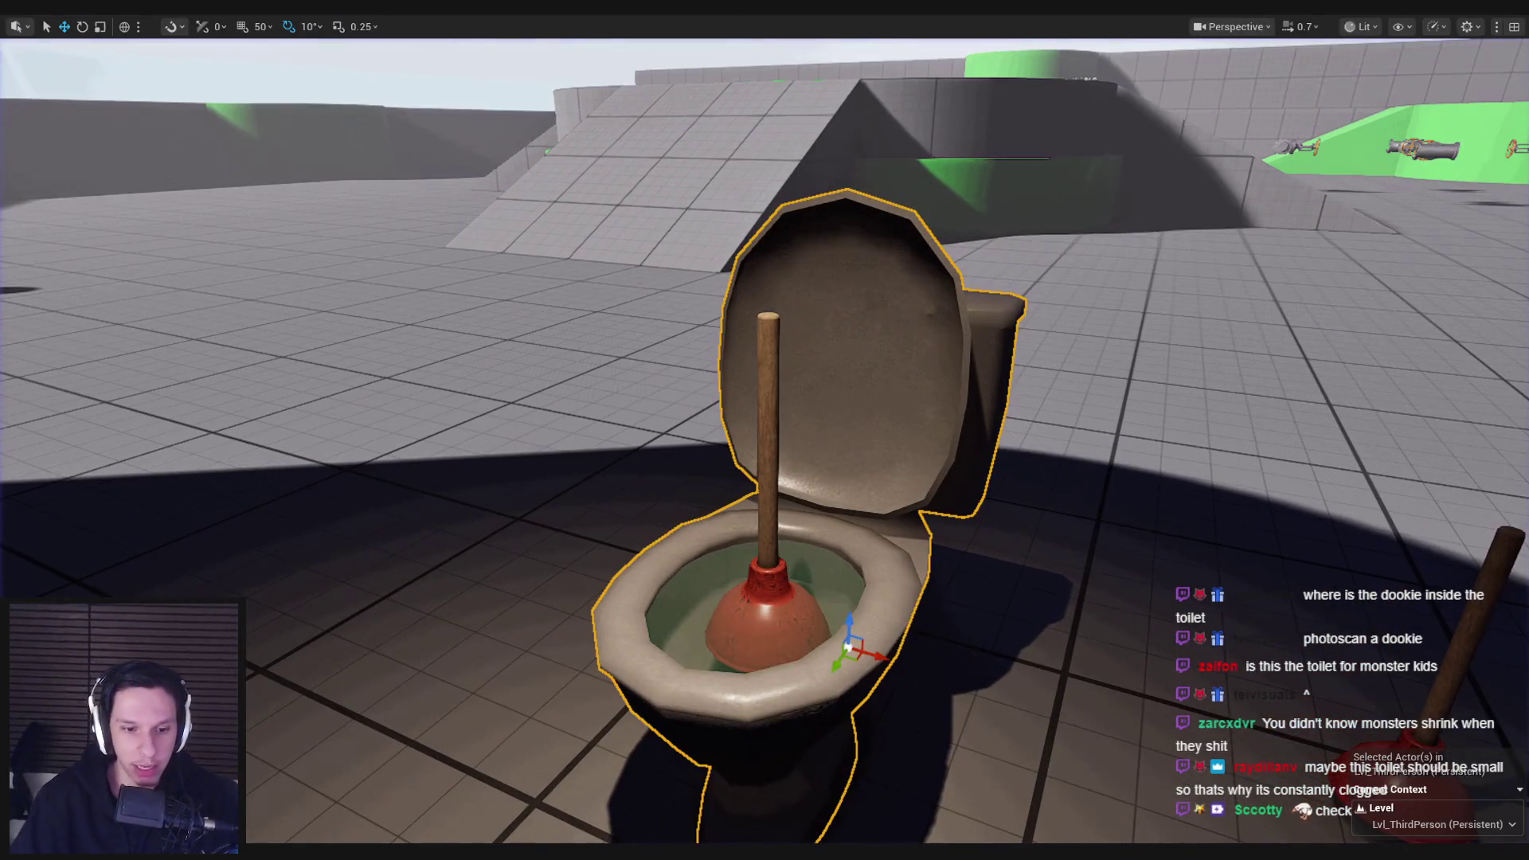
# Step: In the toilet blueprint, lower the Toilet component along Z and select WaterLine
pyautogui.click(546, 827)
pyautogui.scroll(-5, 920, 508)
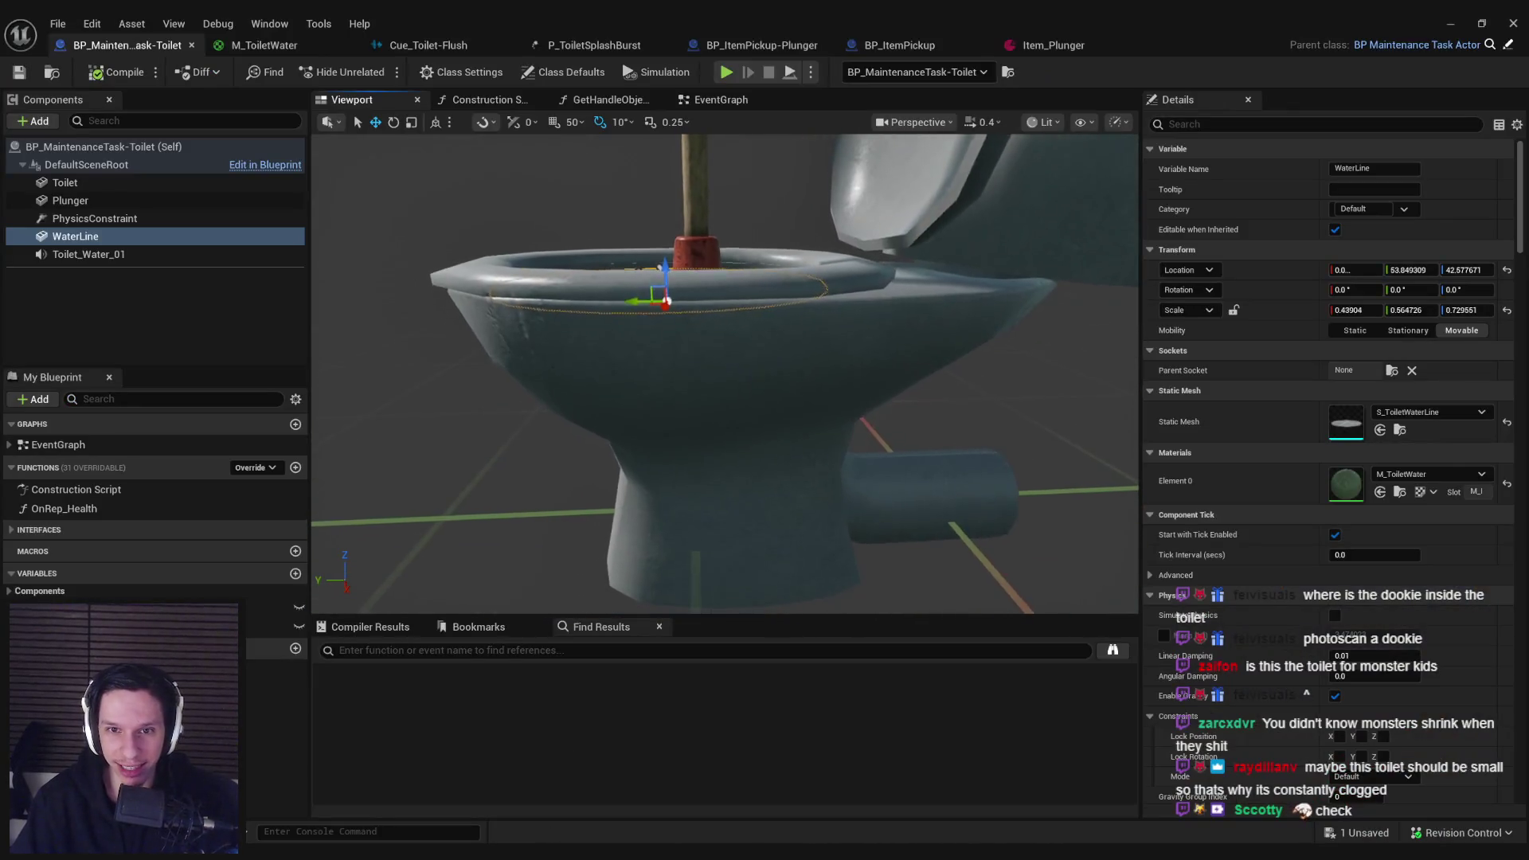
pyautogui.click(920, 507)
pyautogui.moveTo(926, 507); pyautogui.dragTo(925, 514)
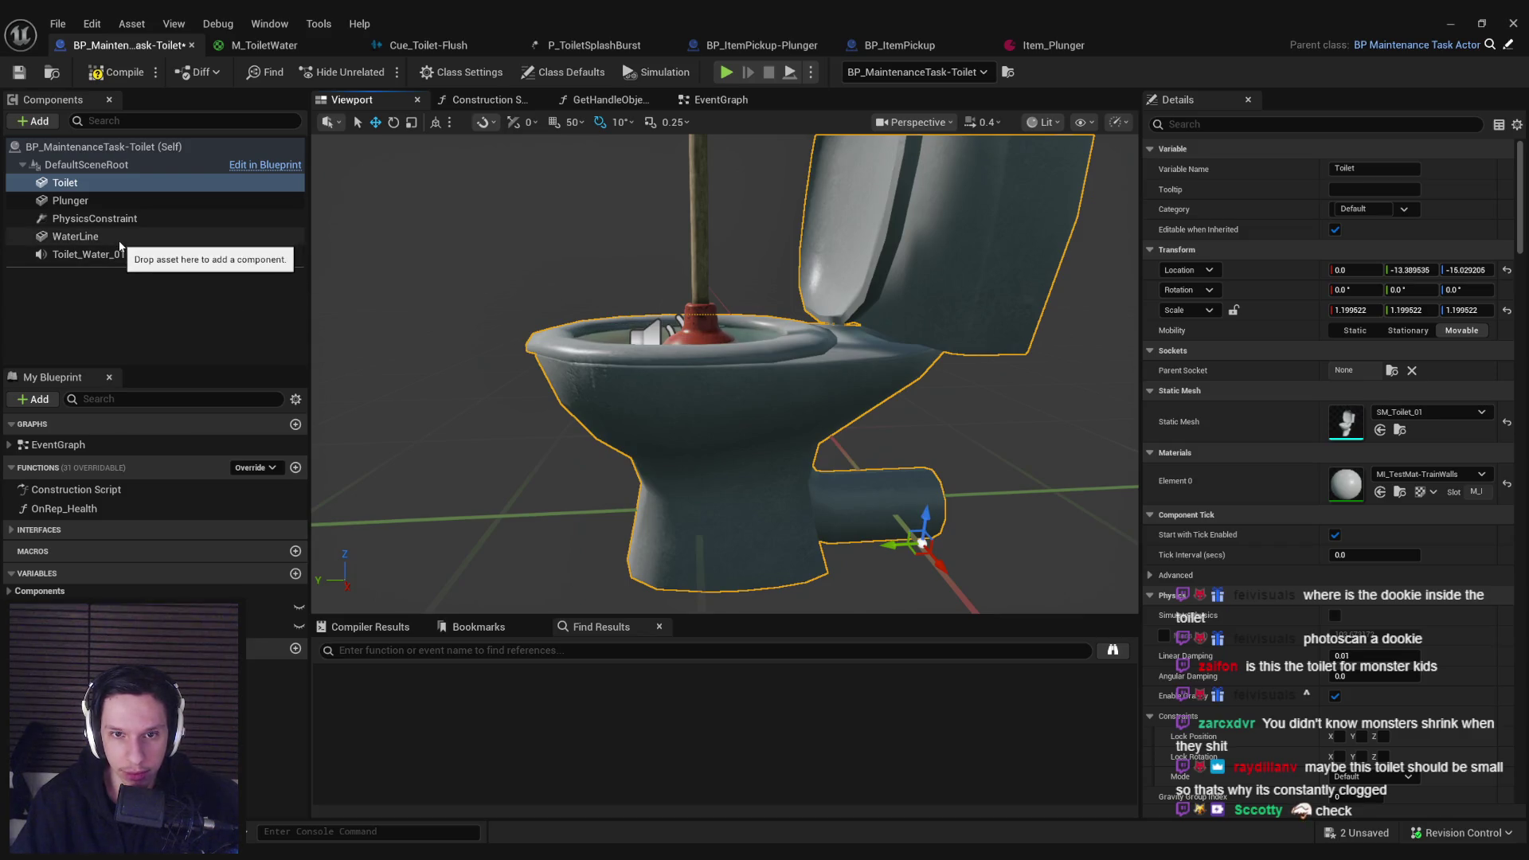
pyautogui.click(76, 236)
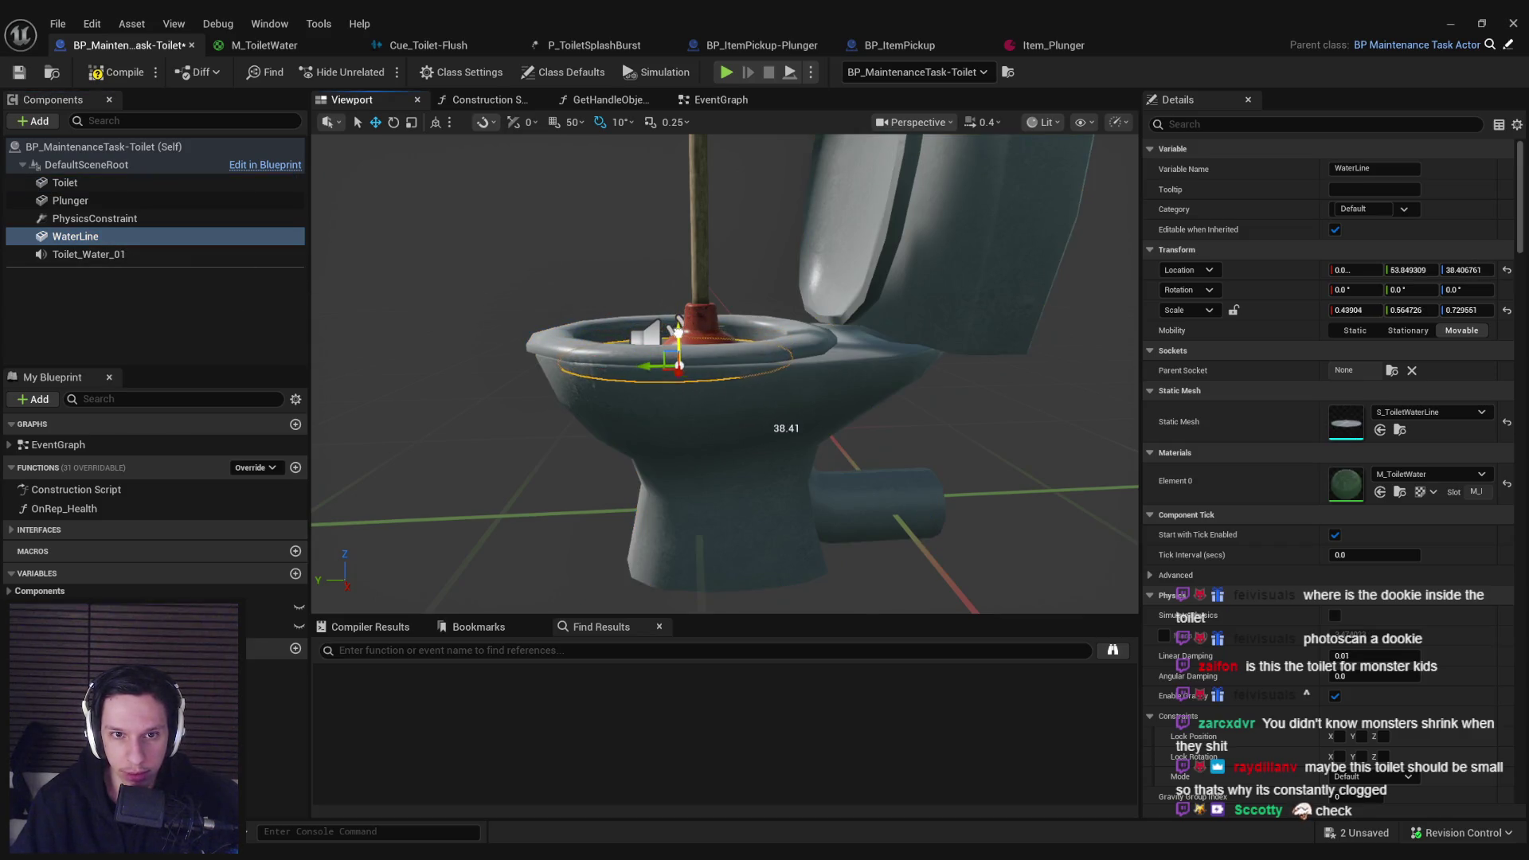
# Step: Raise the placed toilet along Z in the level, frame it, and start playing again
pyautogui.click(1444, 22)
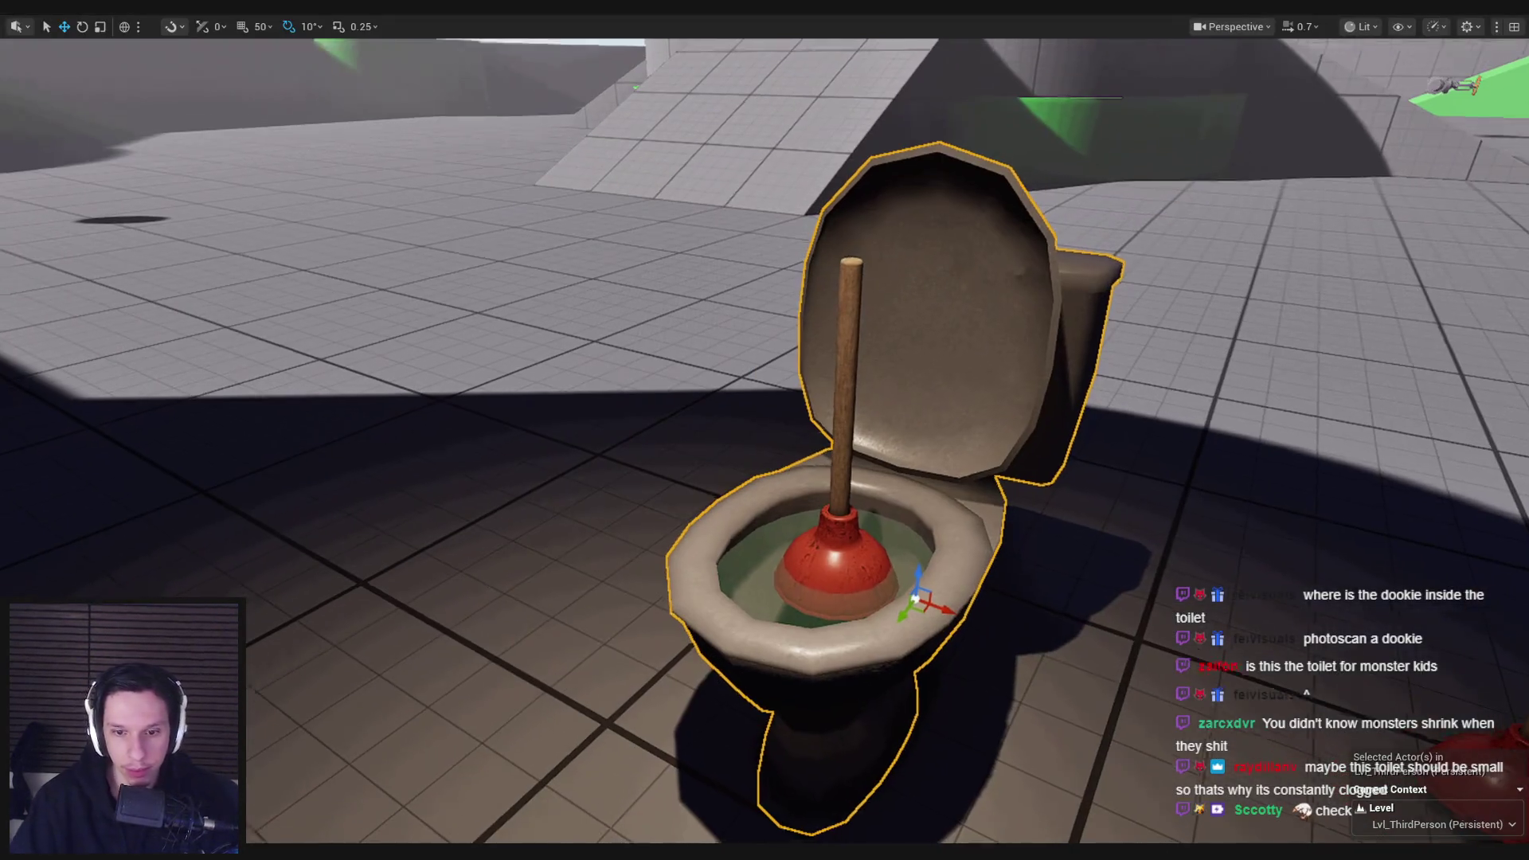
pyautogui.moveTo(850, 227); pyautogui.dragTo(1041, 380)
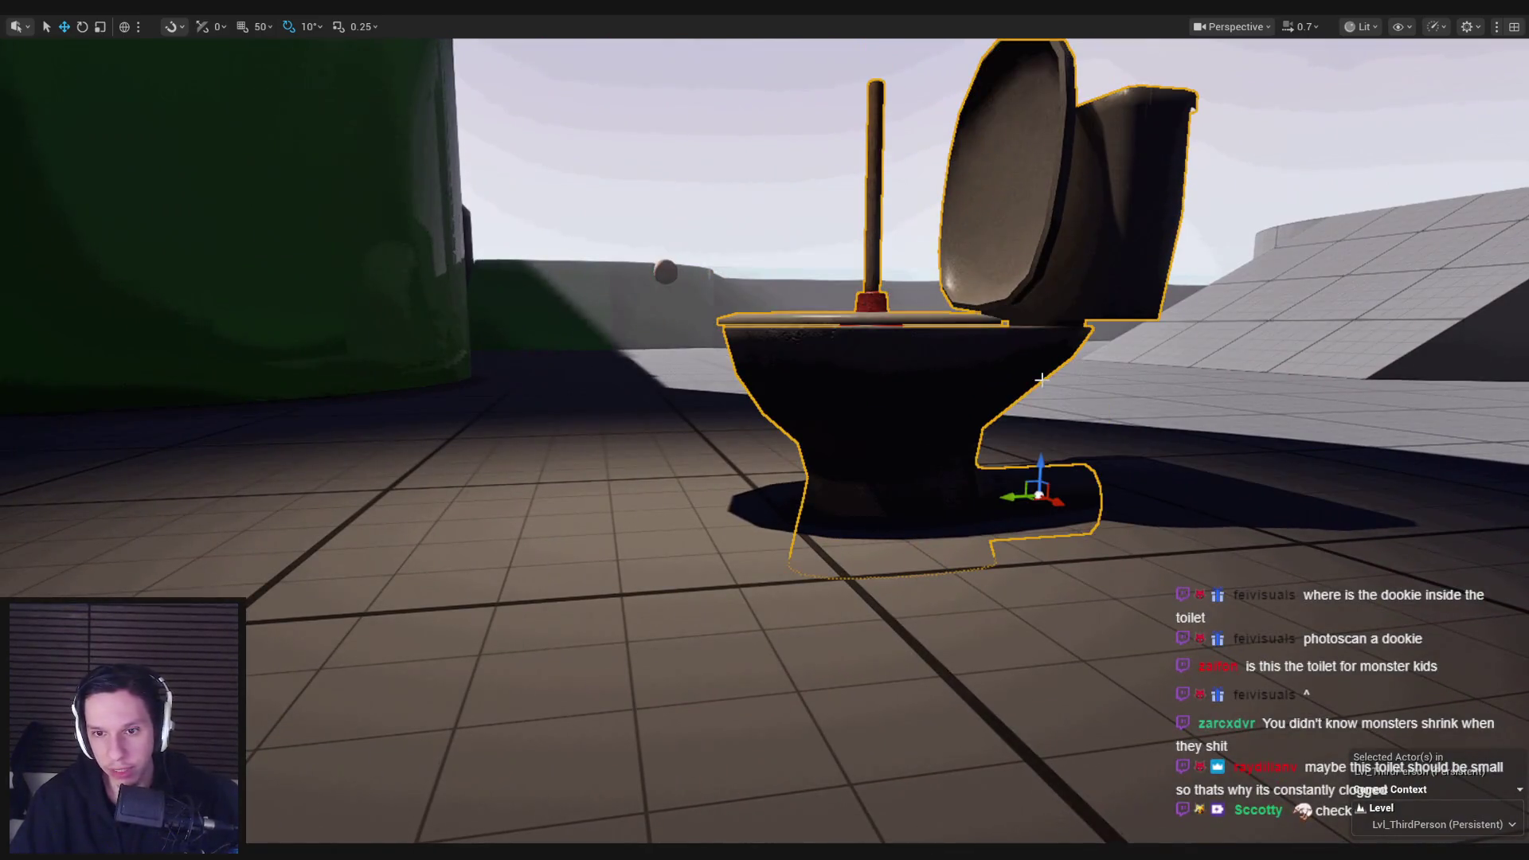
pyautogui.moveTo(1046, 460); pyautogui.dragTo(1048, 419)
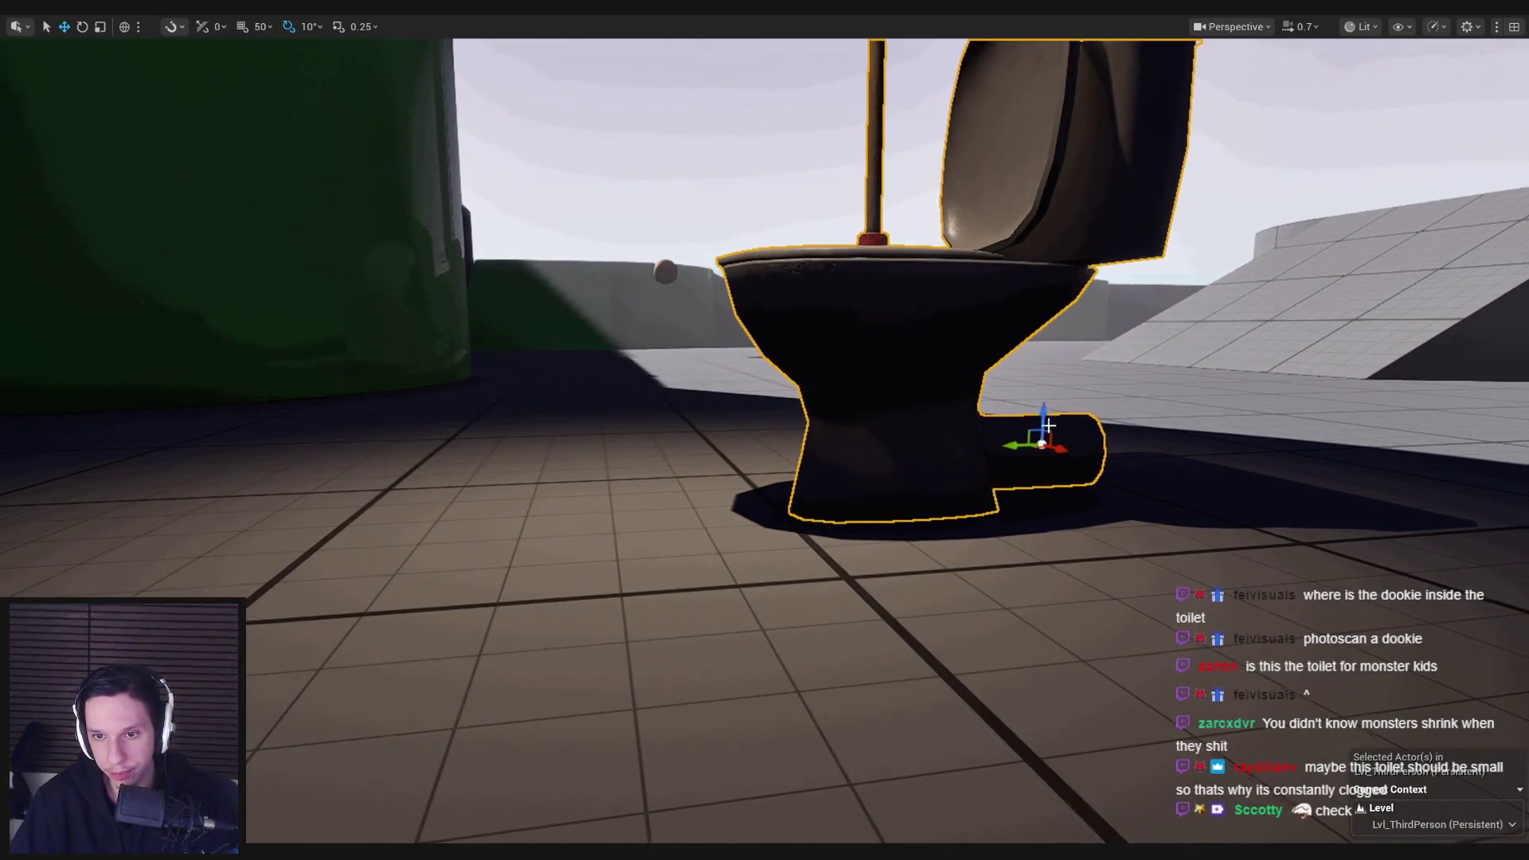
pyautogui.scroll(5, 1047, 426)
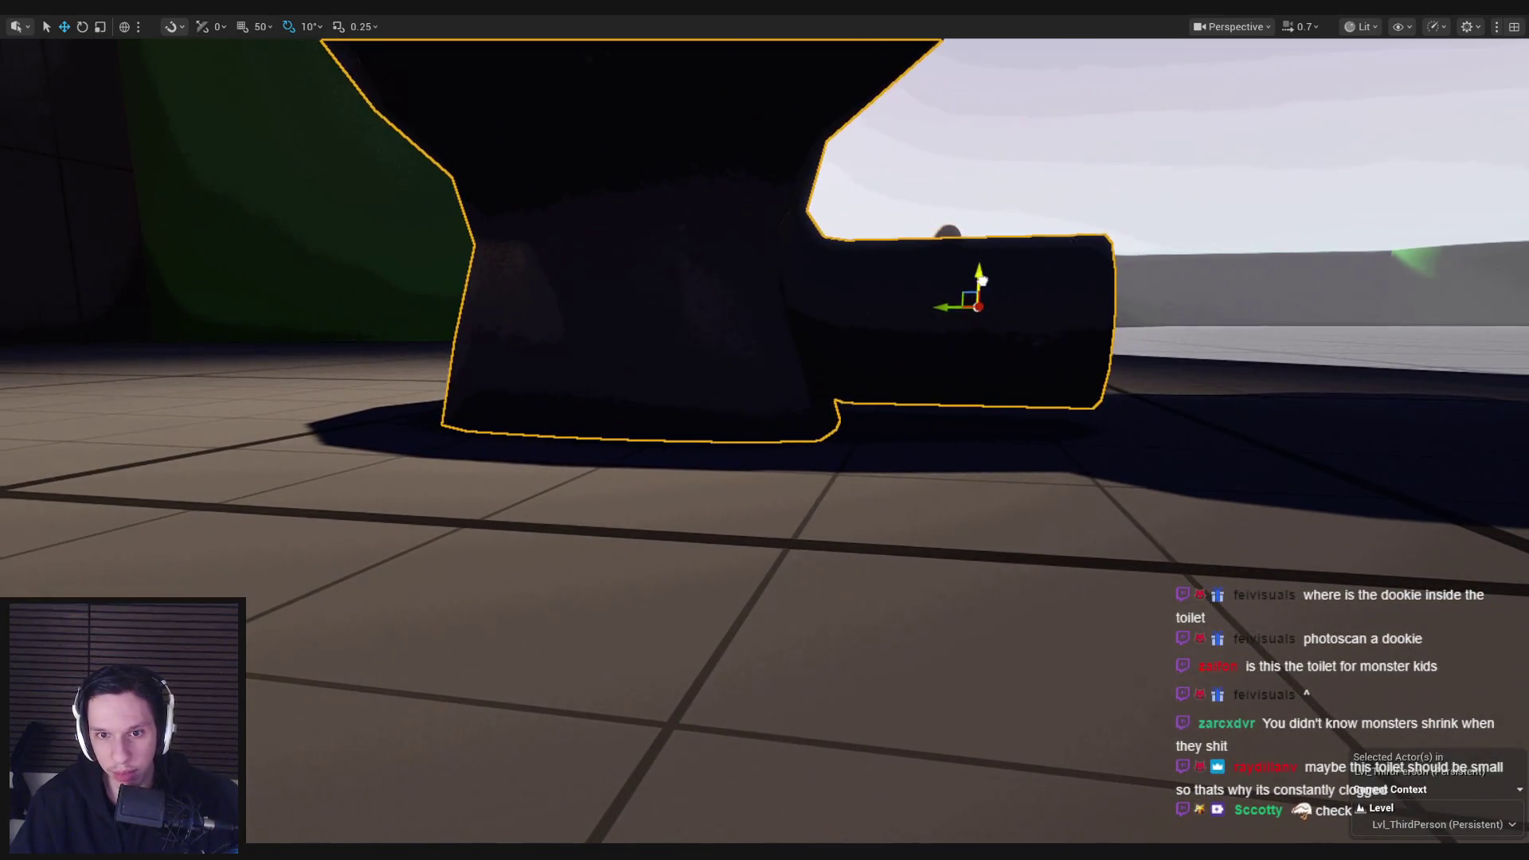
pyautogui.press('f')
pyautogui.hotkey('alt', 'p')
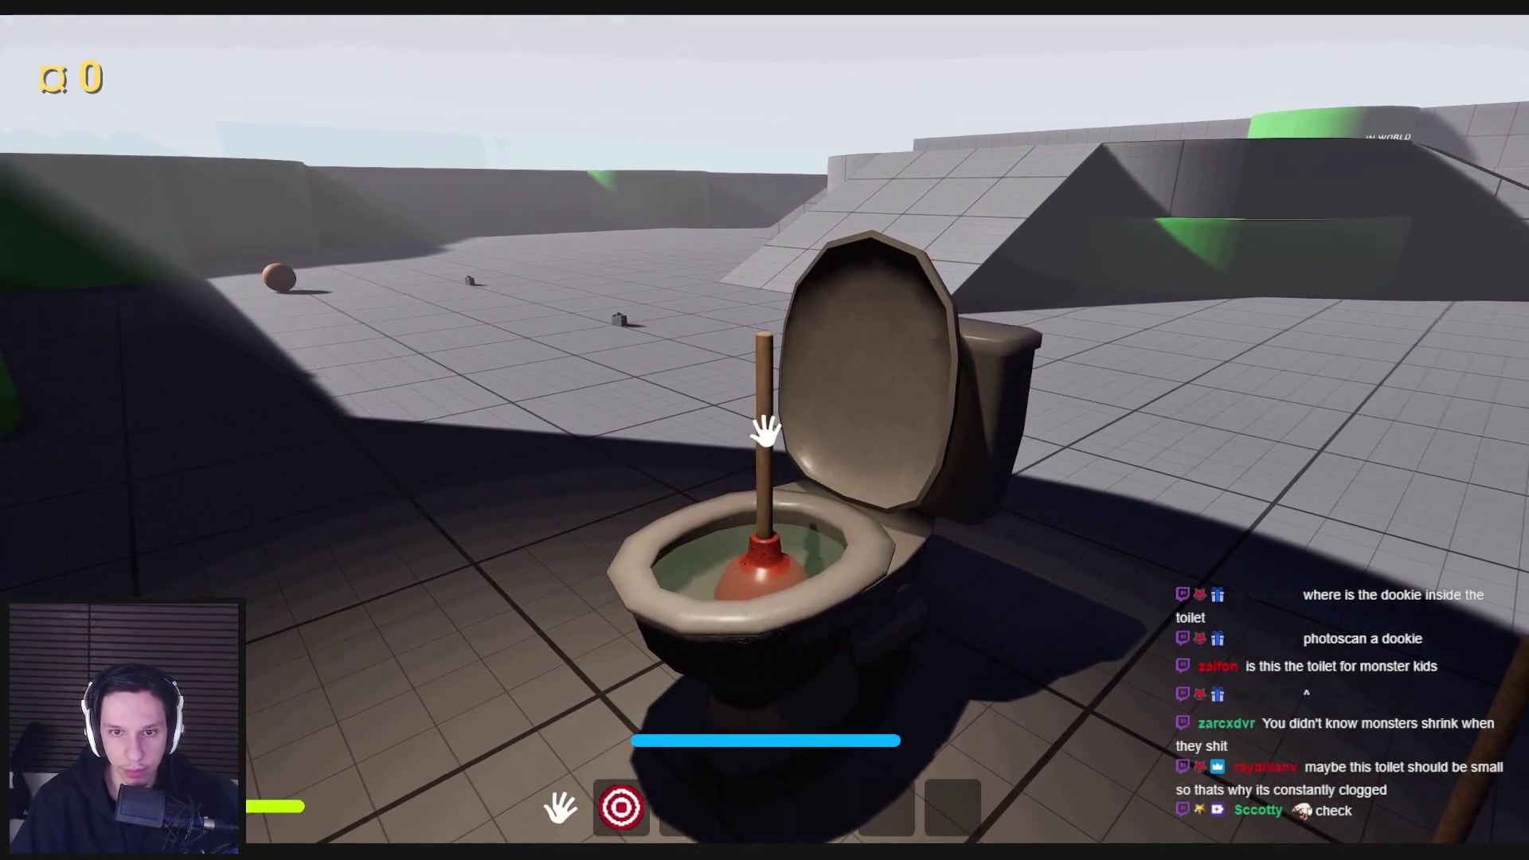
# Step: Lift the plunger out of the water and plunge again in play, then stop the test
pyautogui.press('w')
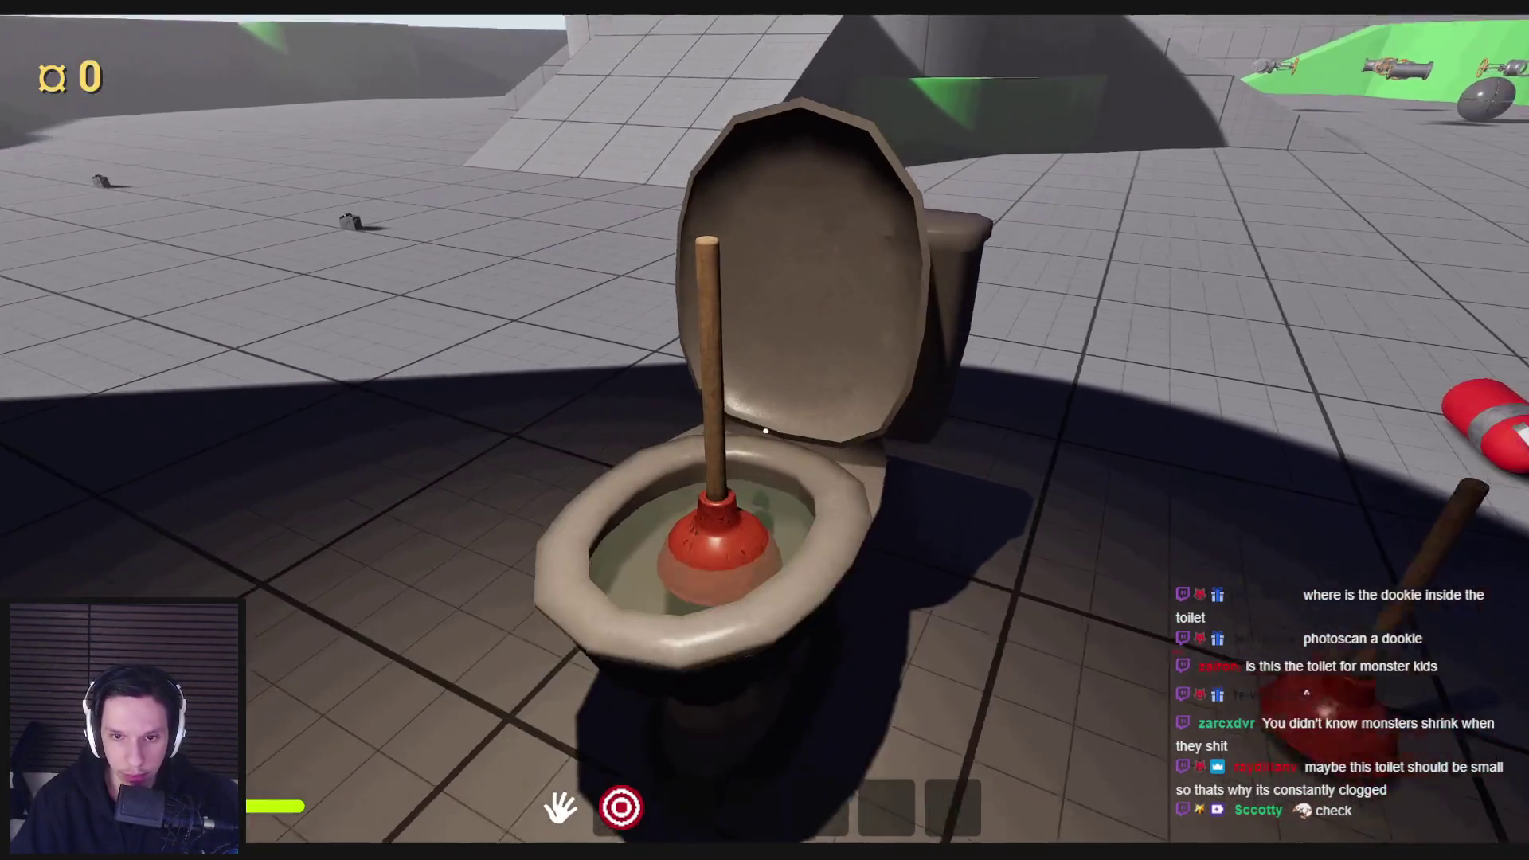
pyautogui.press('s')
pyautogui.moveTo(769, 507); pyautogui.dragTo(768, 433)
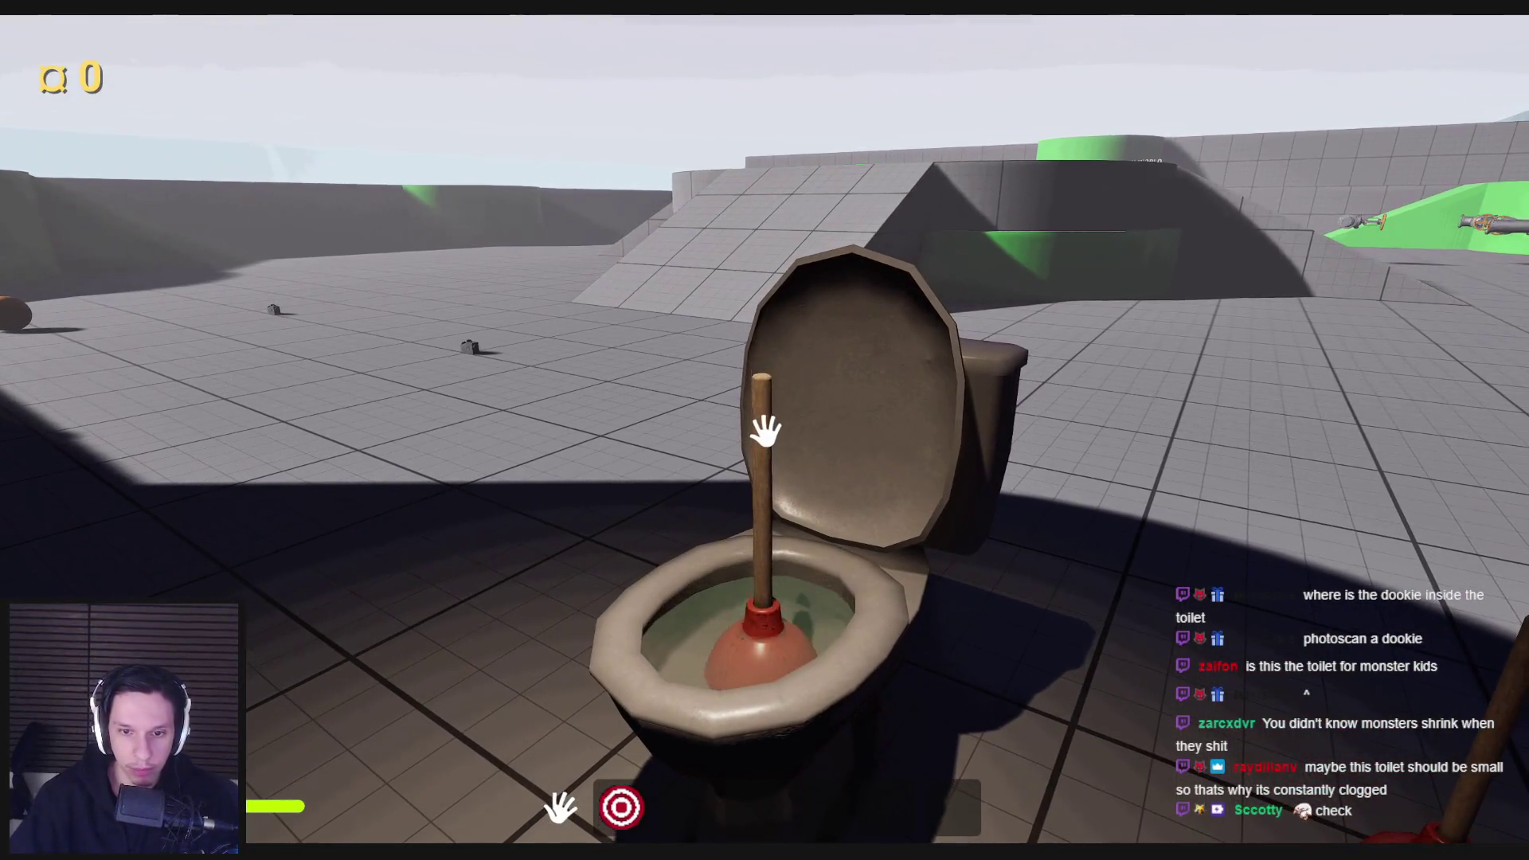
pyautogui.moveTo(769, 528); pyautogui.dragTo(767, 430)
pyautogui.press('s')
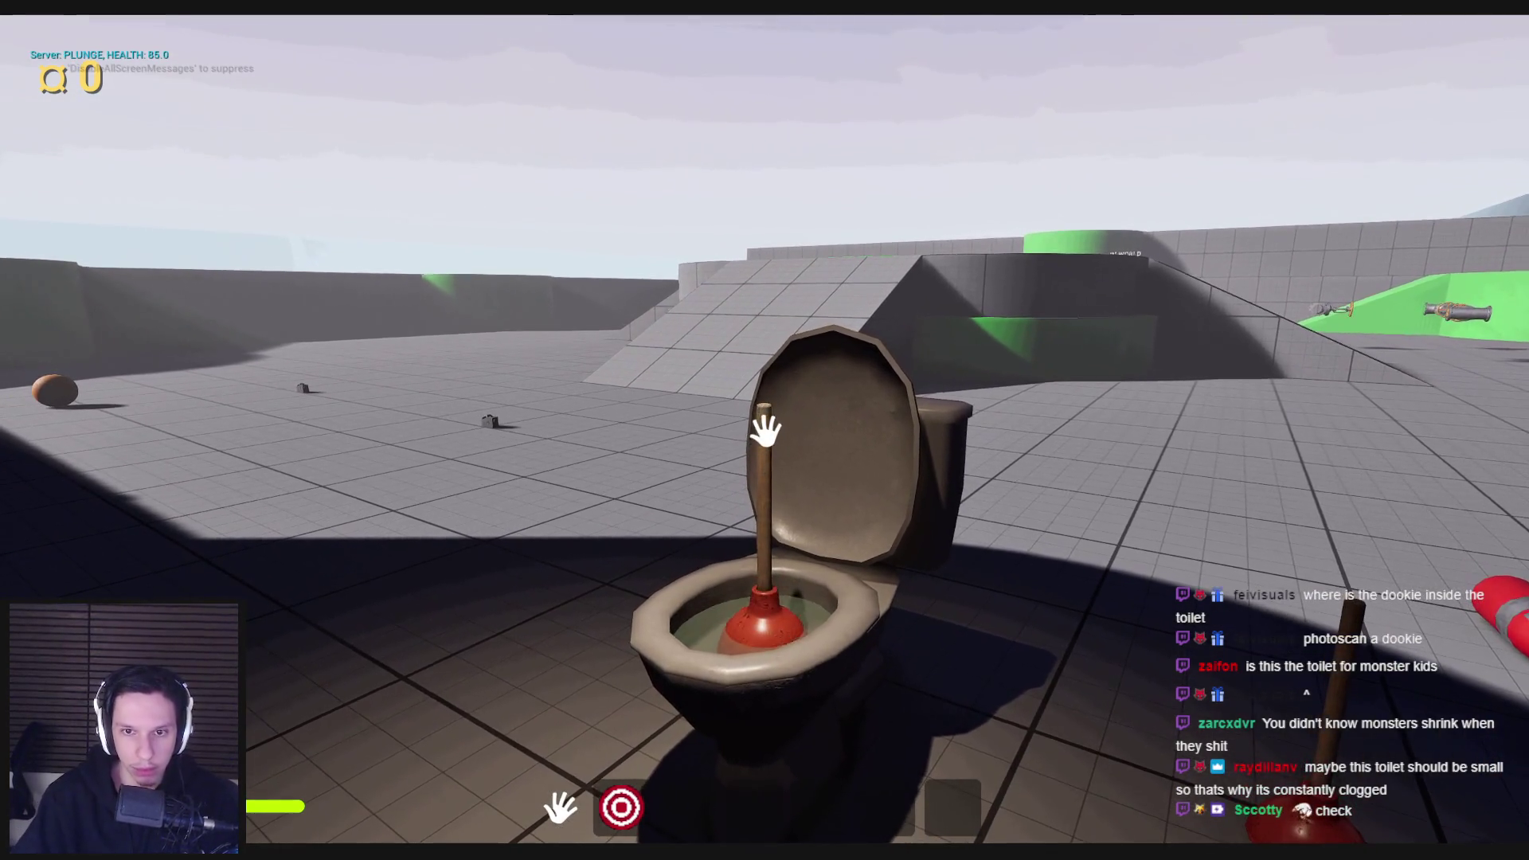
pyautogui.moveTo(768, 534); pyautogui.dragTo(767, 427)
pyautogui.press('Escape')
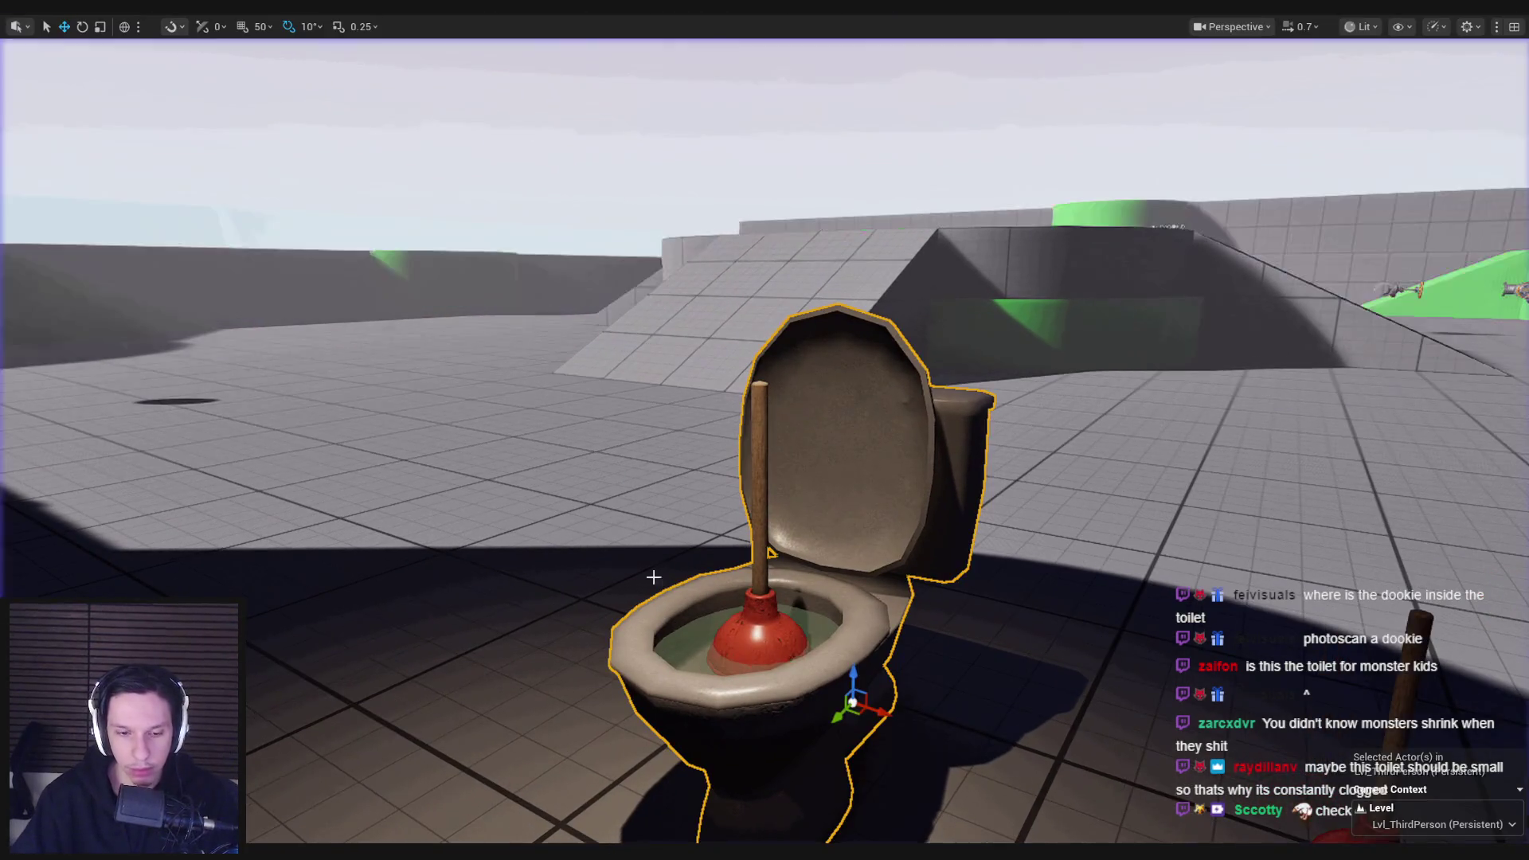
# Step: Select the Toilet in the blueprint, run a brief play test, and leave its Z location at -15.03
pyautogui.moveTo(502, 851)
pyautogui.click(575, 785)
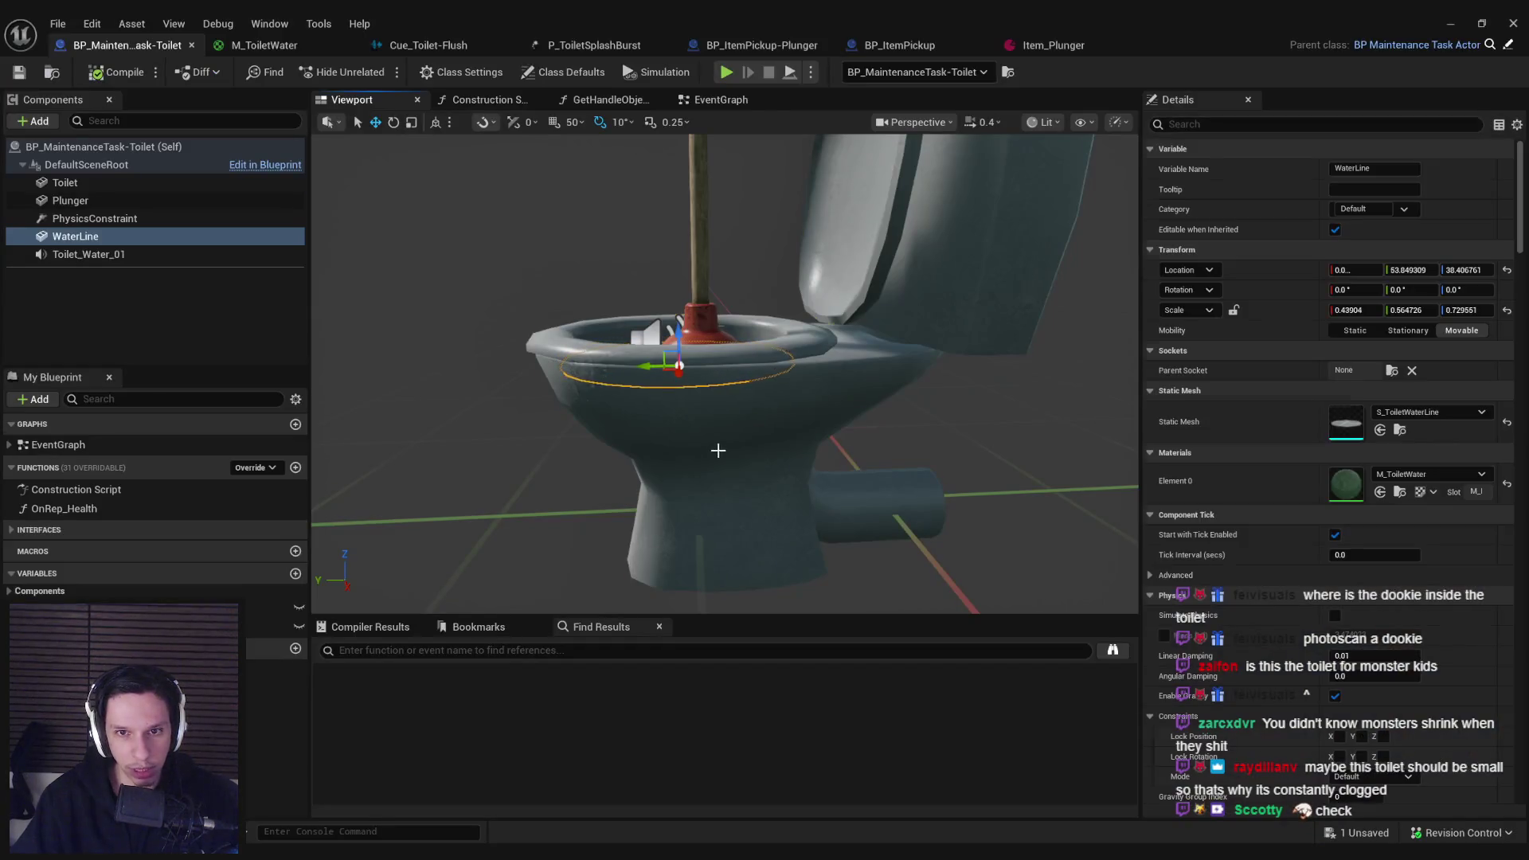
pyautogui.click(718, 451)
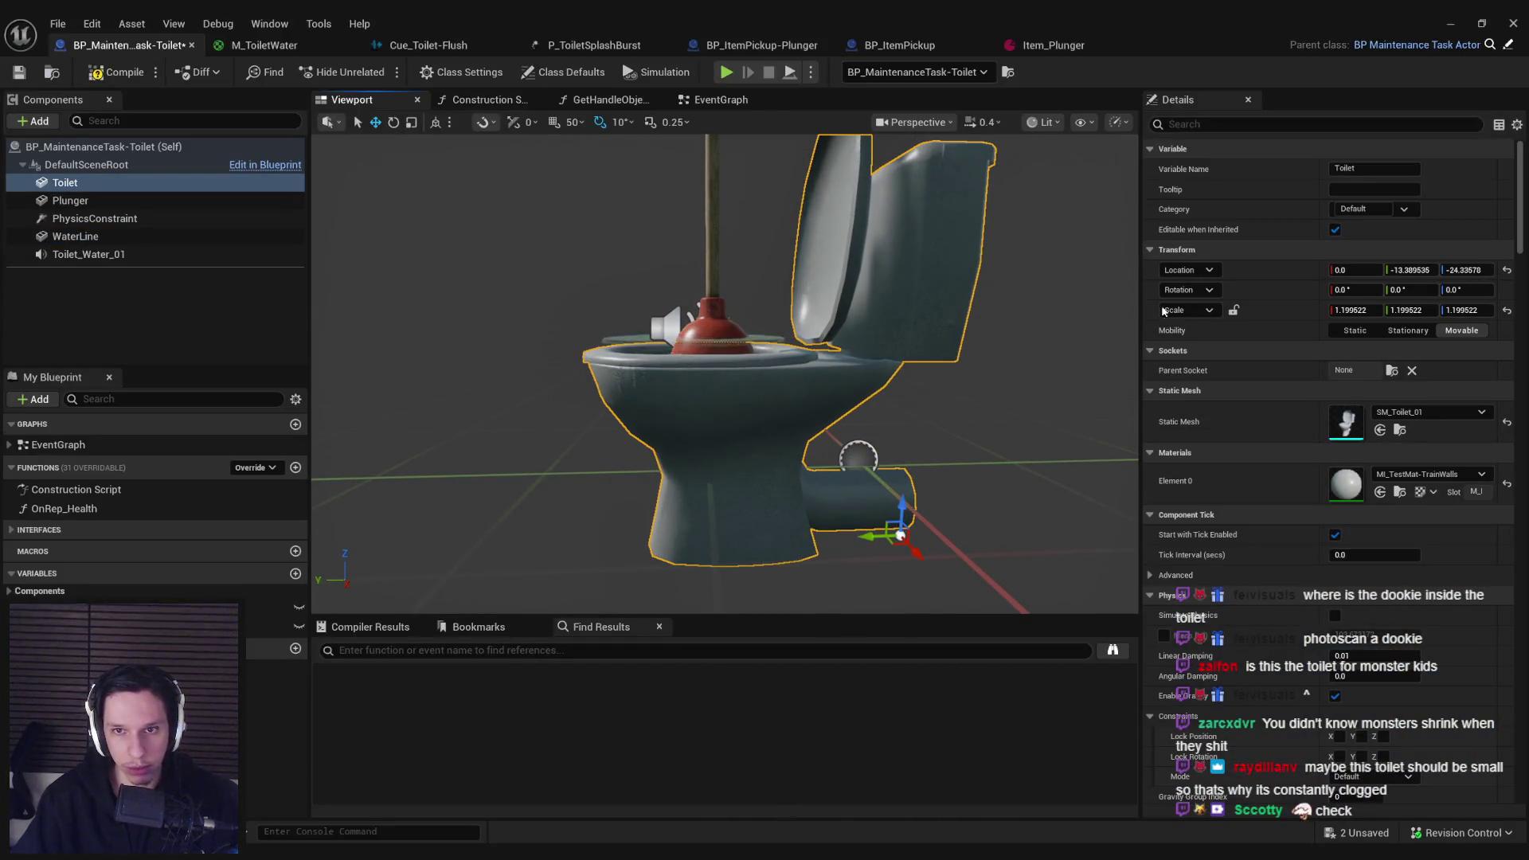
pyautogui.click(1453, 27)
pyautogui.hotkey('alt', 'p')
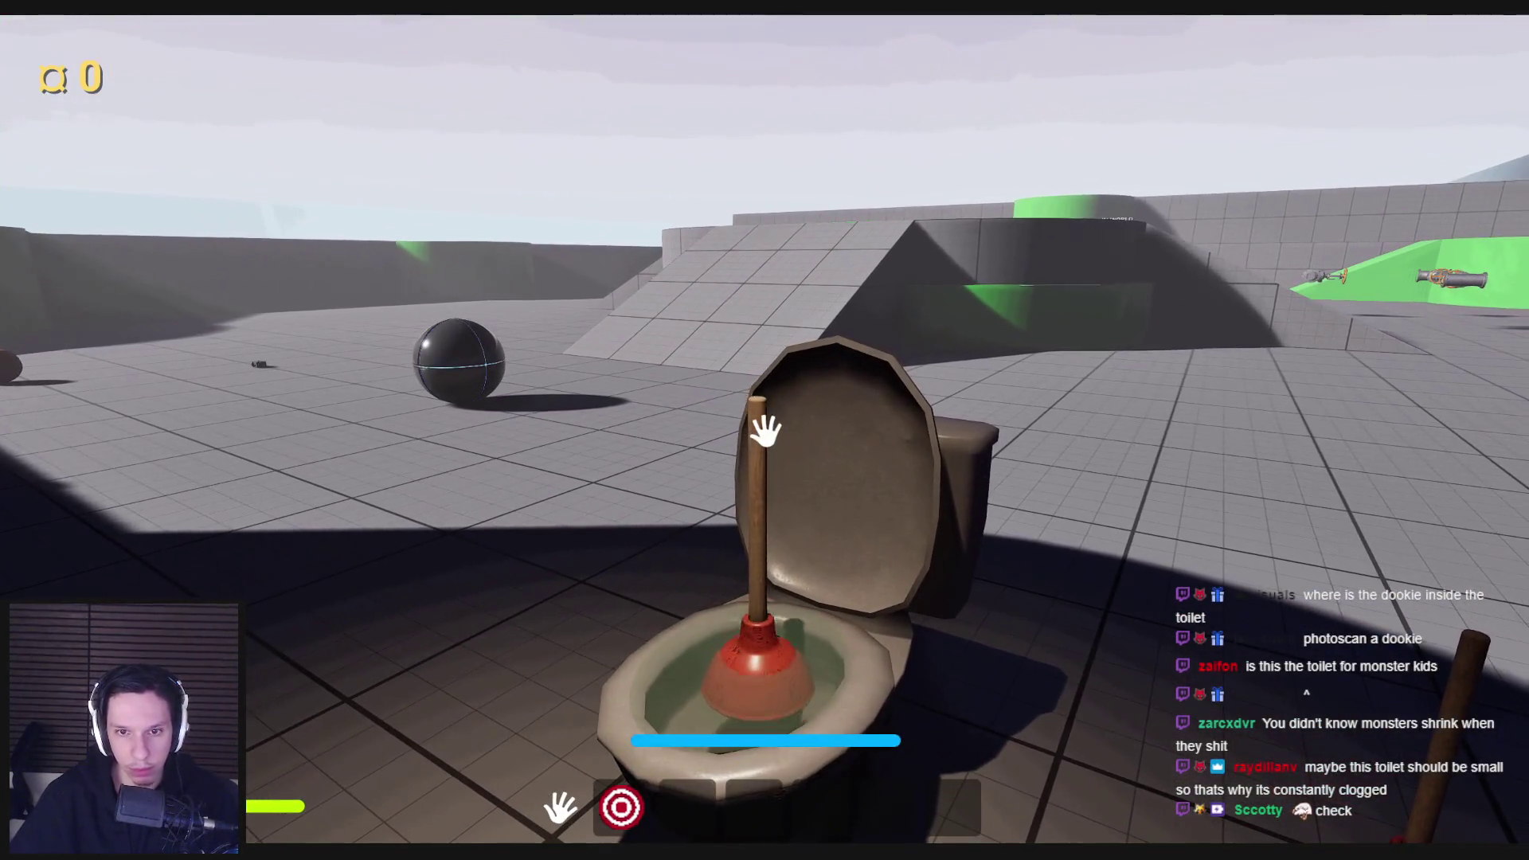
pyautogui.press('Escape')
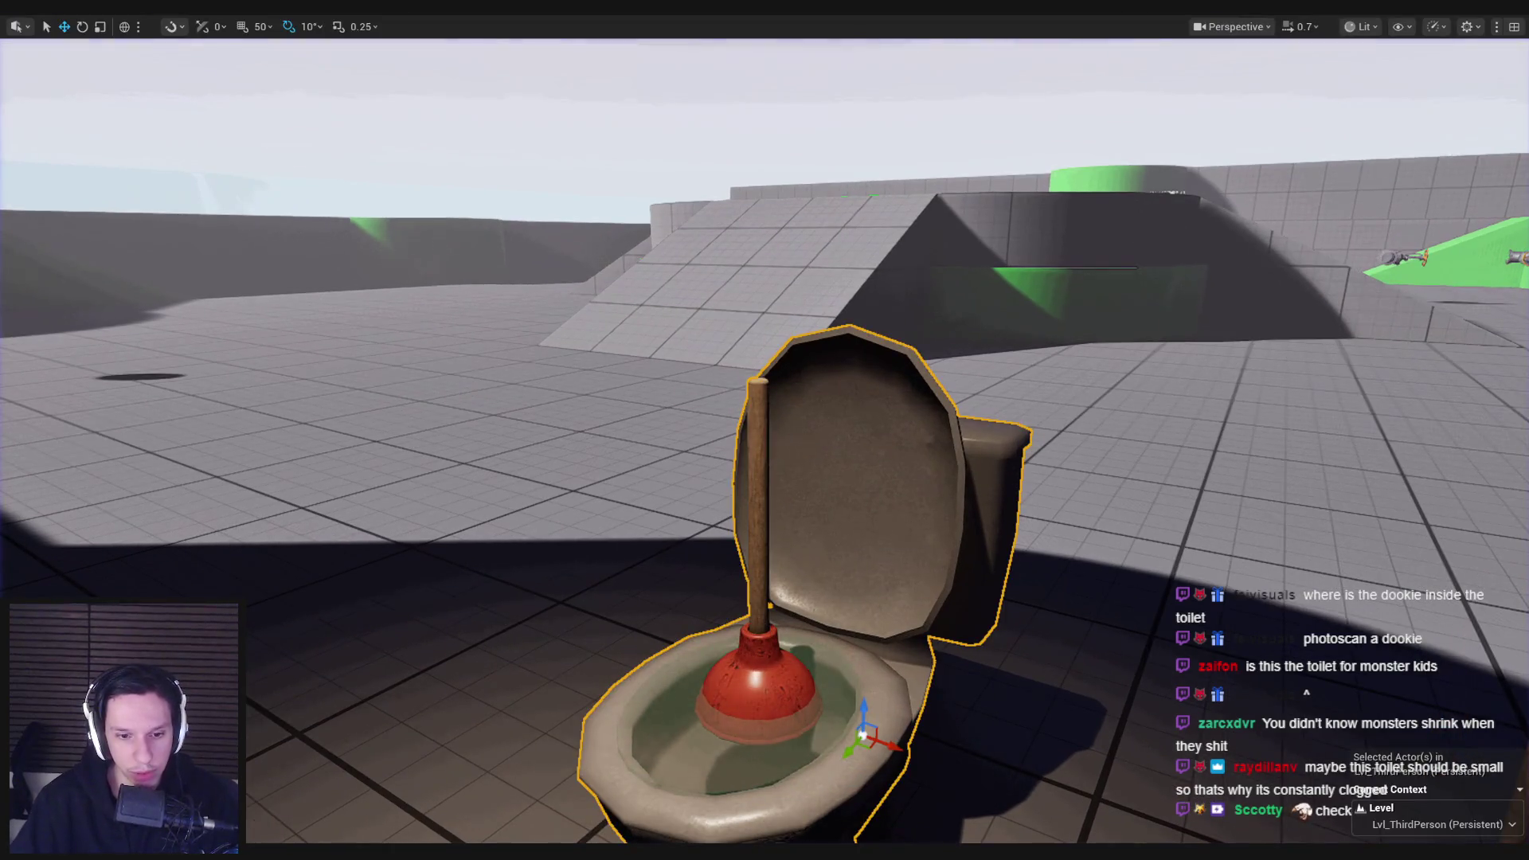
pyautogui.click(595, 767)
pyautogui.hotkey('ctrl', 'z')
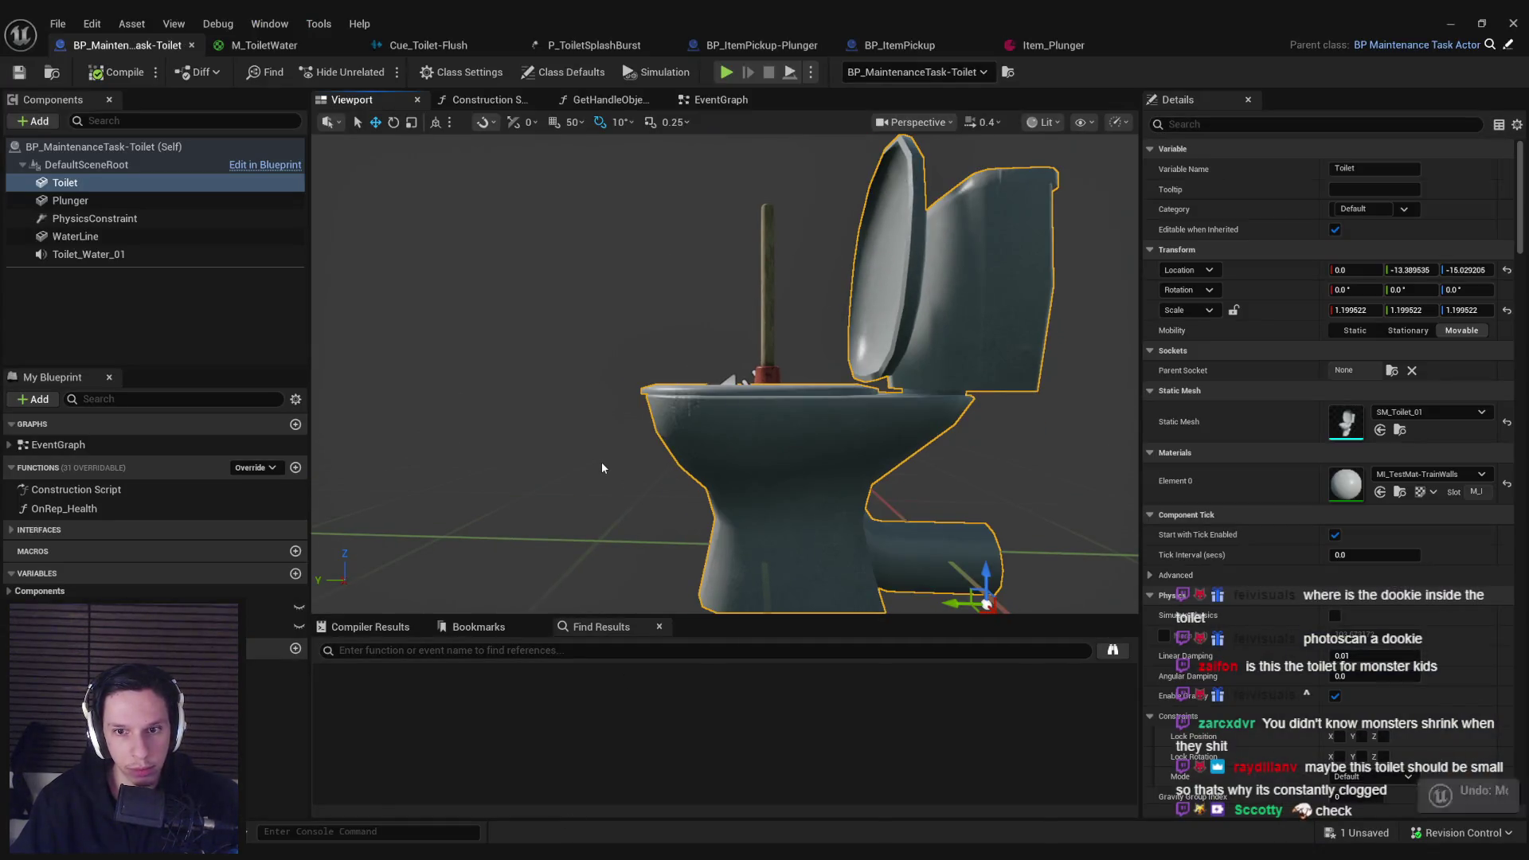
# Step: In the EventGraph, find references to Toilet by name, inspect the nodes, then minimize the blueprint editor
pyautogui.click(721, 99)
pyautogui.scroll(-4, 963, 405)
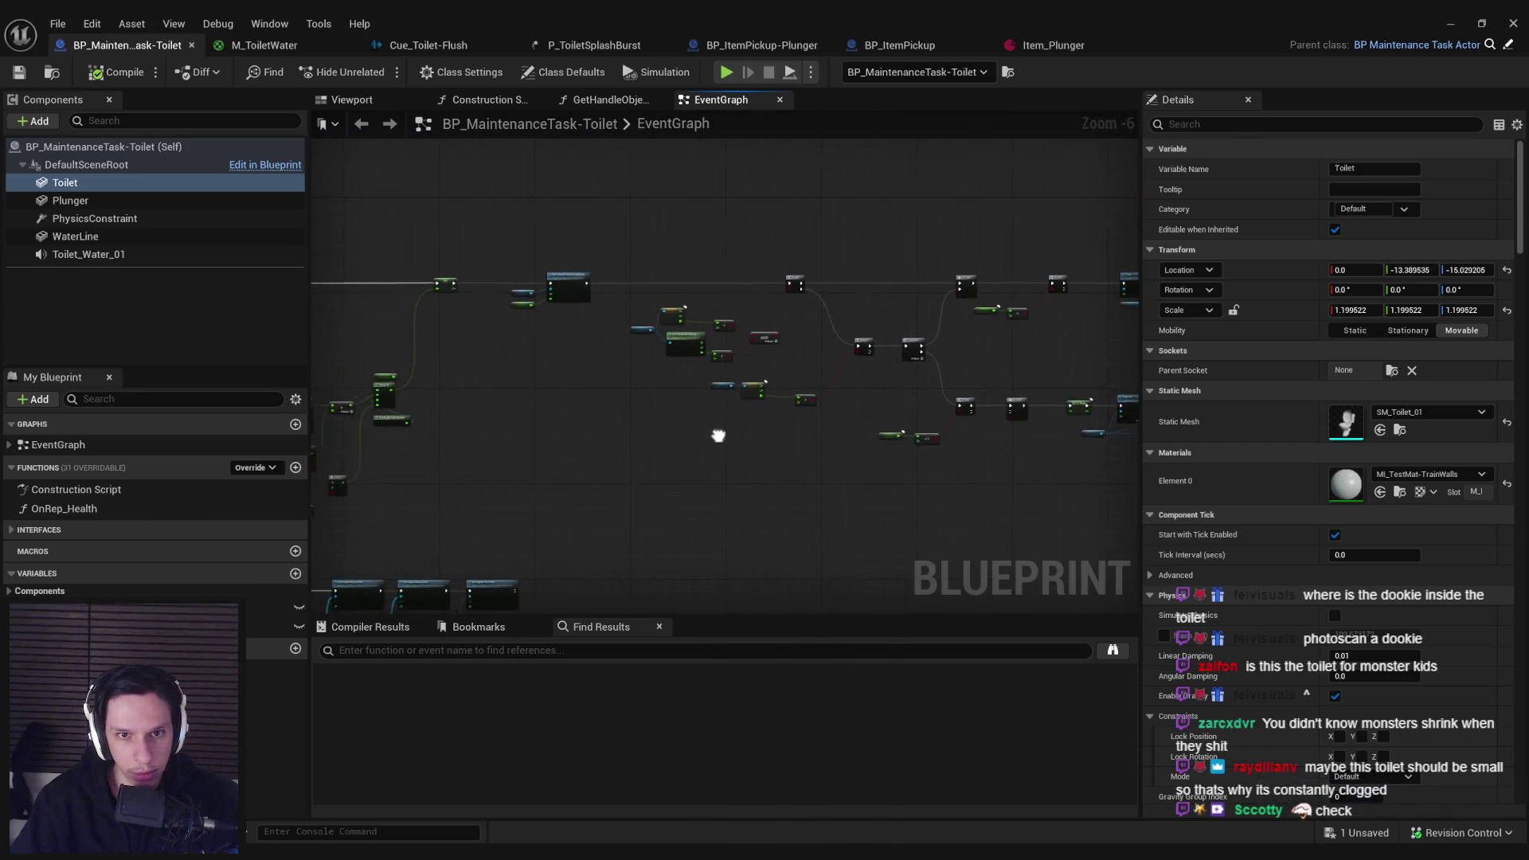
pyautogui.scroll(4, 717, 433)
pyautogui.scroll(-5, 790, 373)
pyautogui.rightClick(99, 187)
pyautogui.moveTo(131, 215)
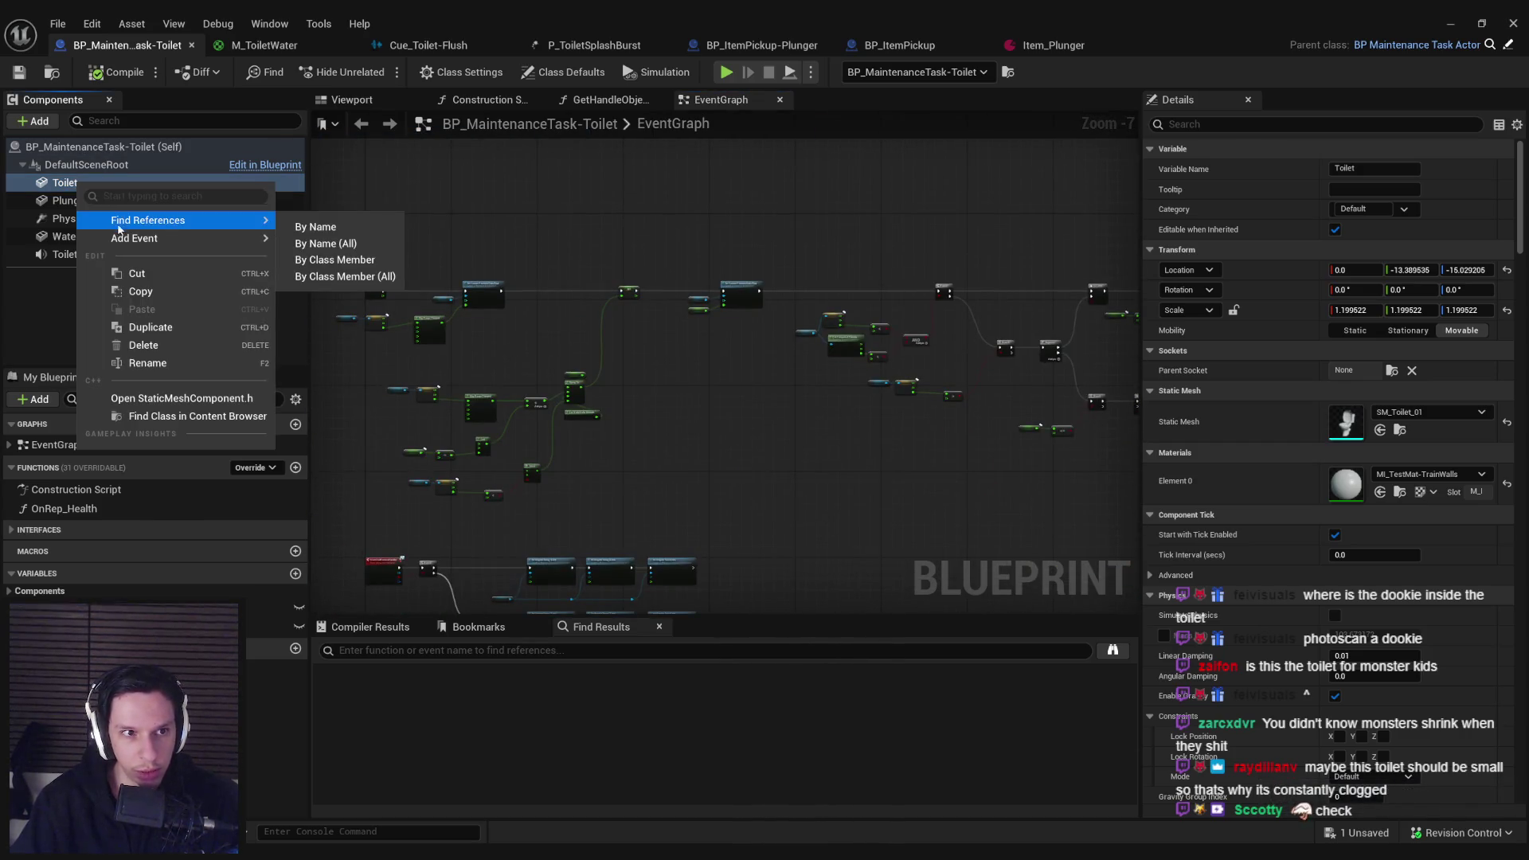
pyautogui.click(319, 222)
pyautogui.scroll(-5, 395, 705)
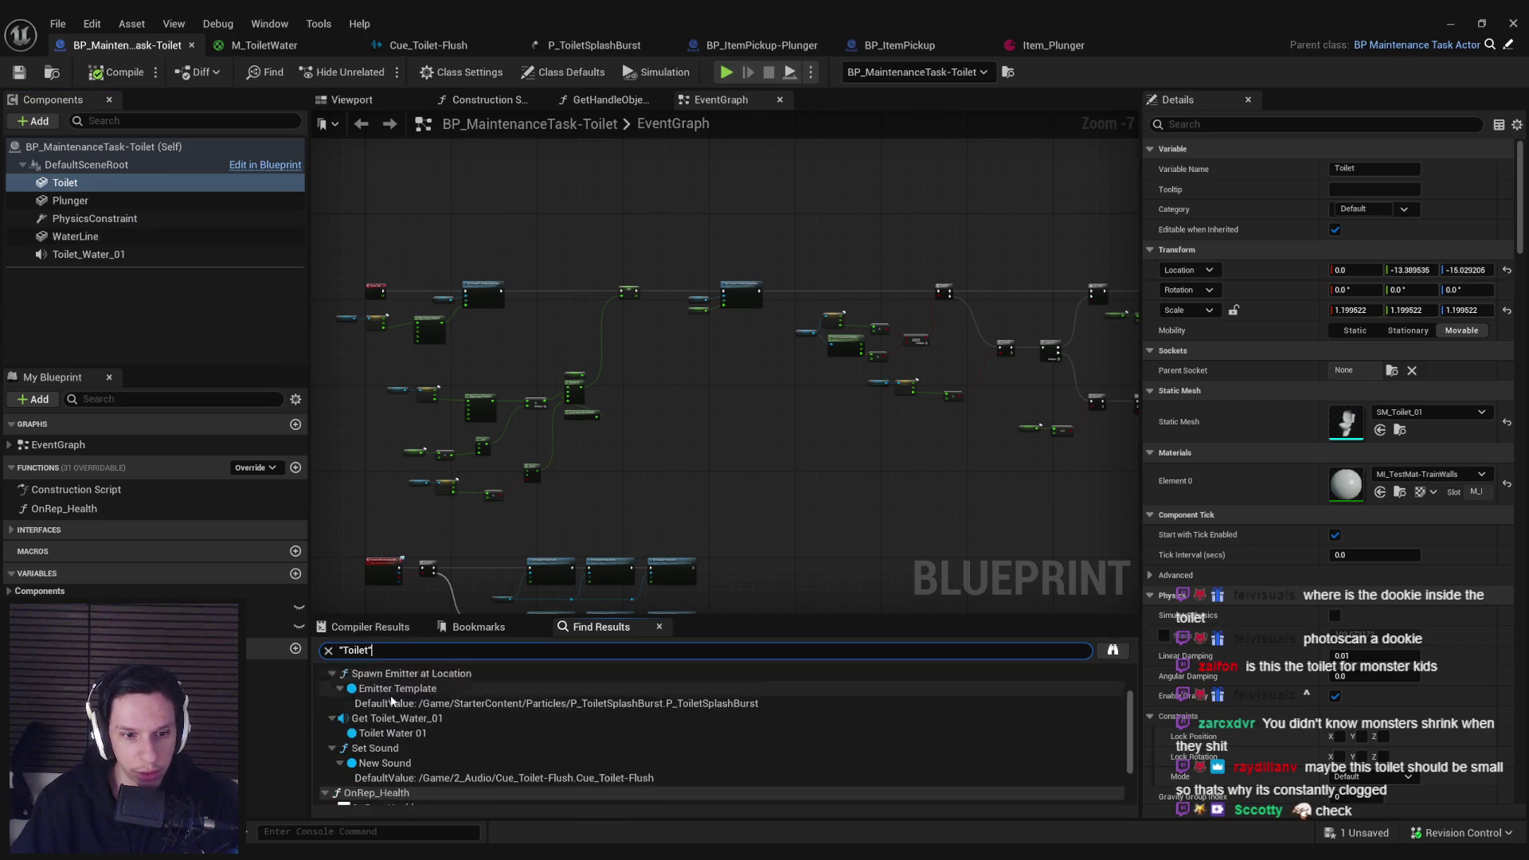
pyautogui.scroll(5, 394, 709)
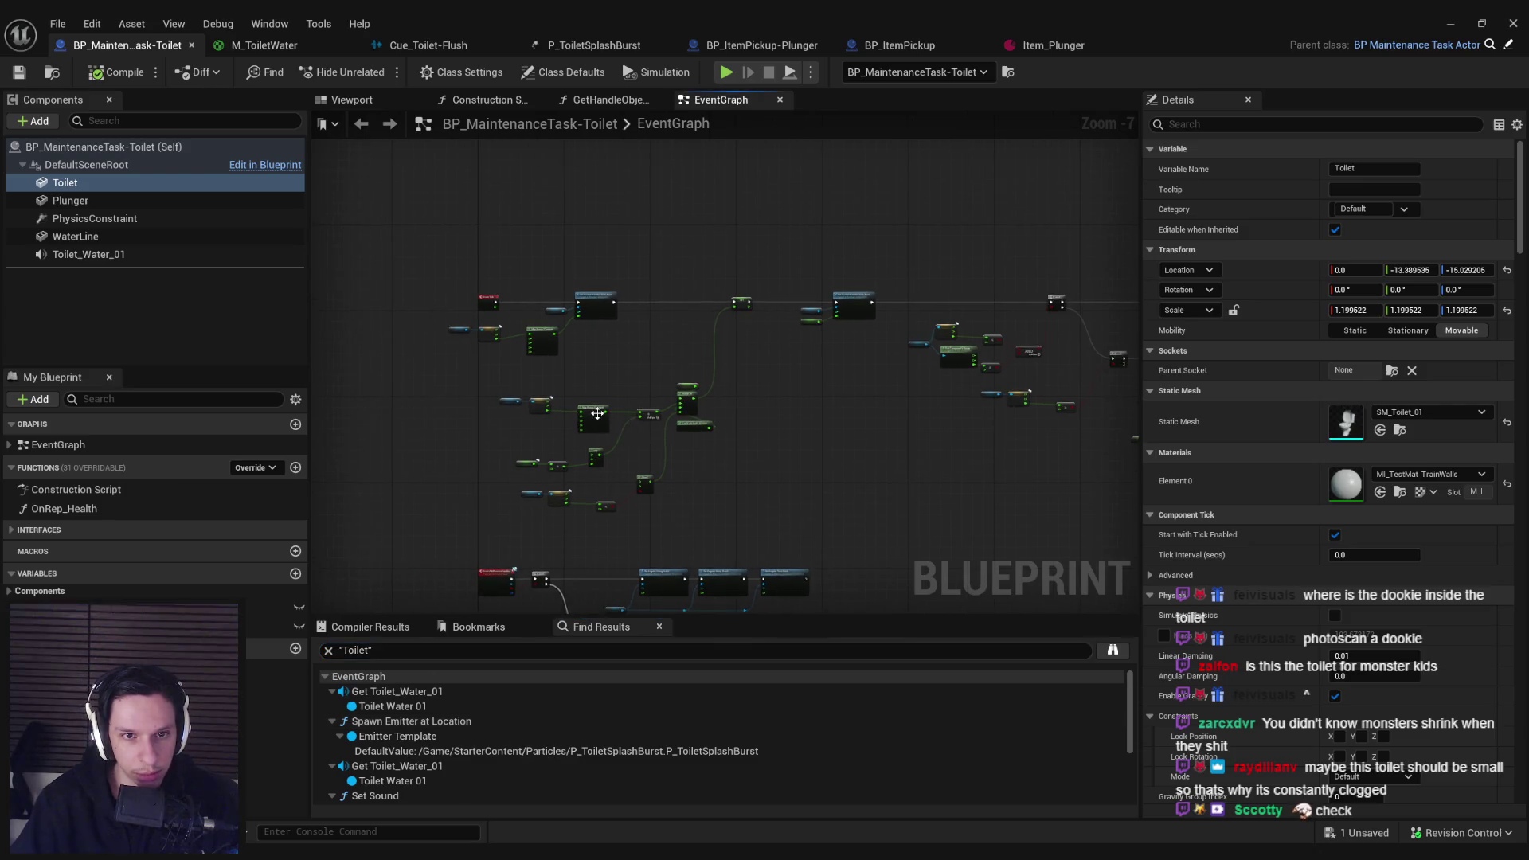
pyautogui.scroll(5, 555, 468)
pyautogui.scroll(-2, 754, 289)
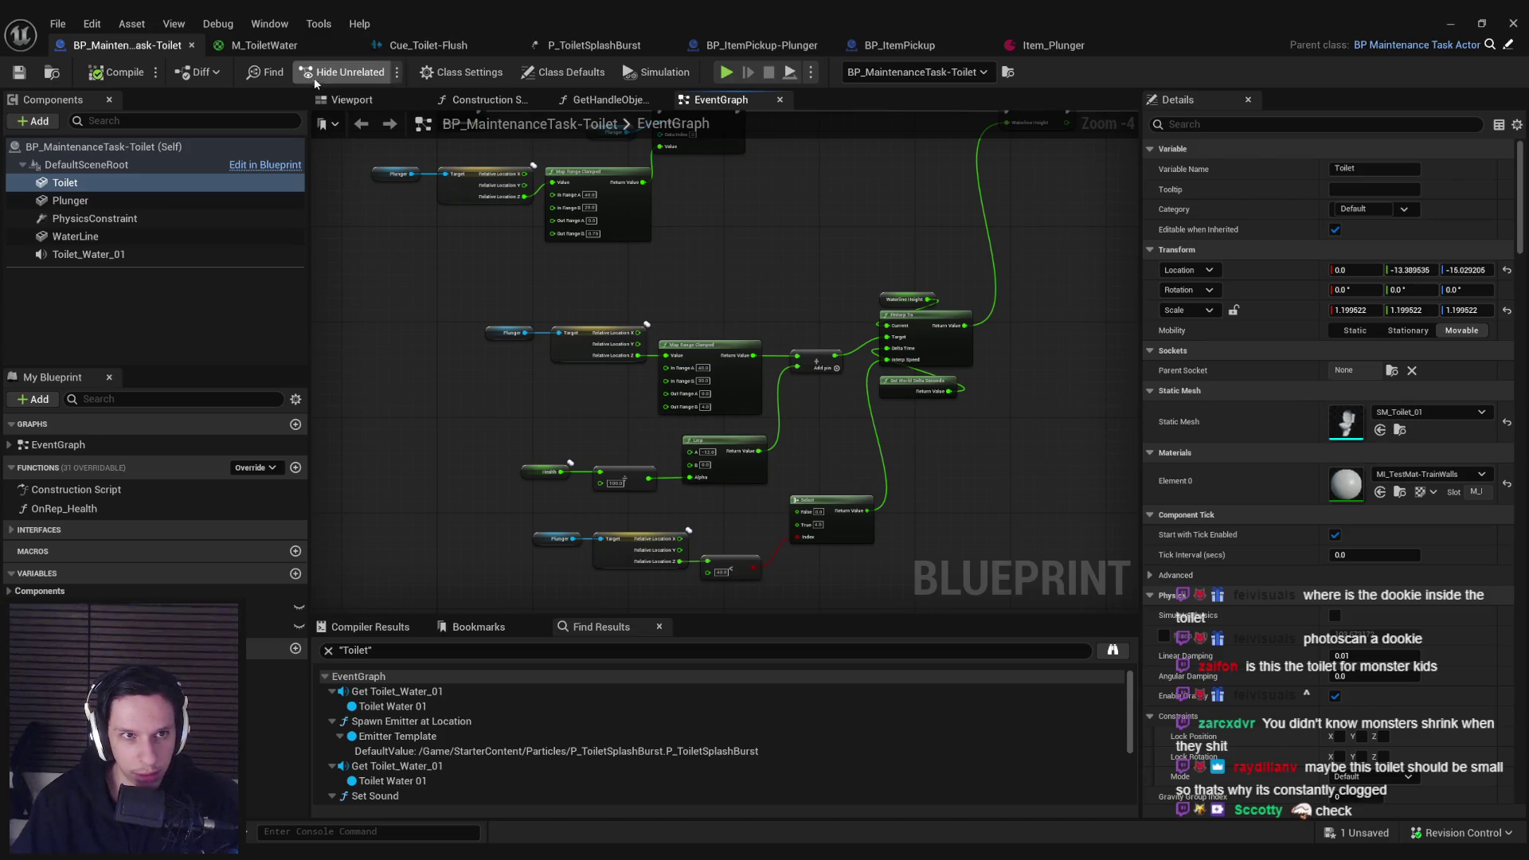
pyautogui.click(1452, 24)
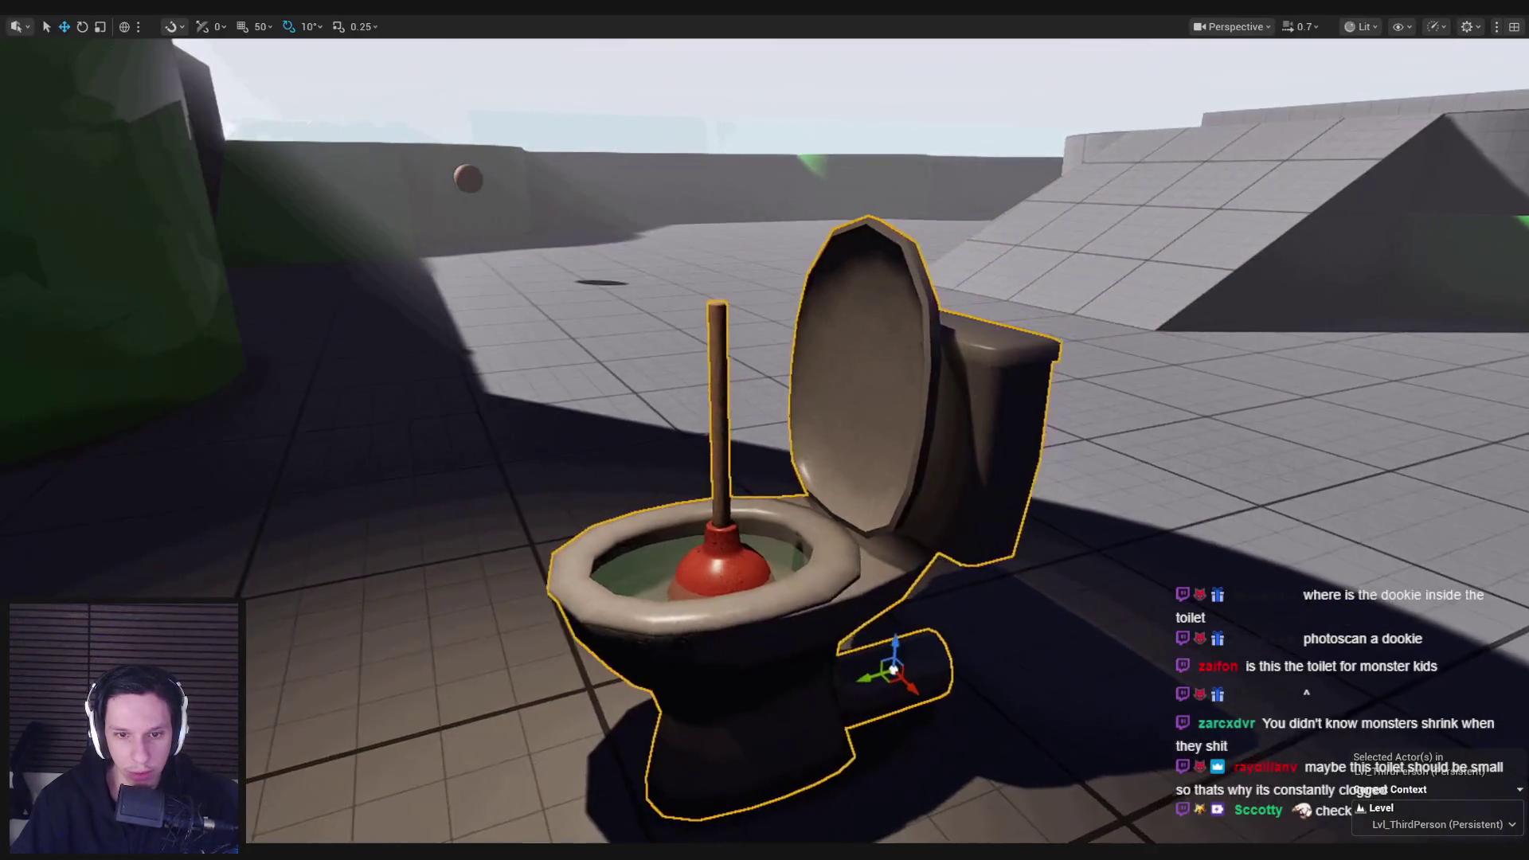
# Step: Play-test the level, circling the toilet to check the upright plunger in the bowl, then stop
pyautogui.hotkey('alt', 'p')
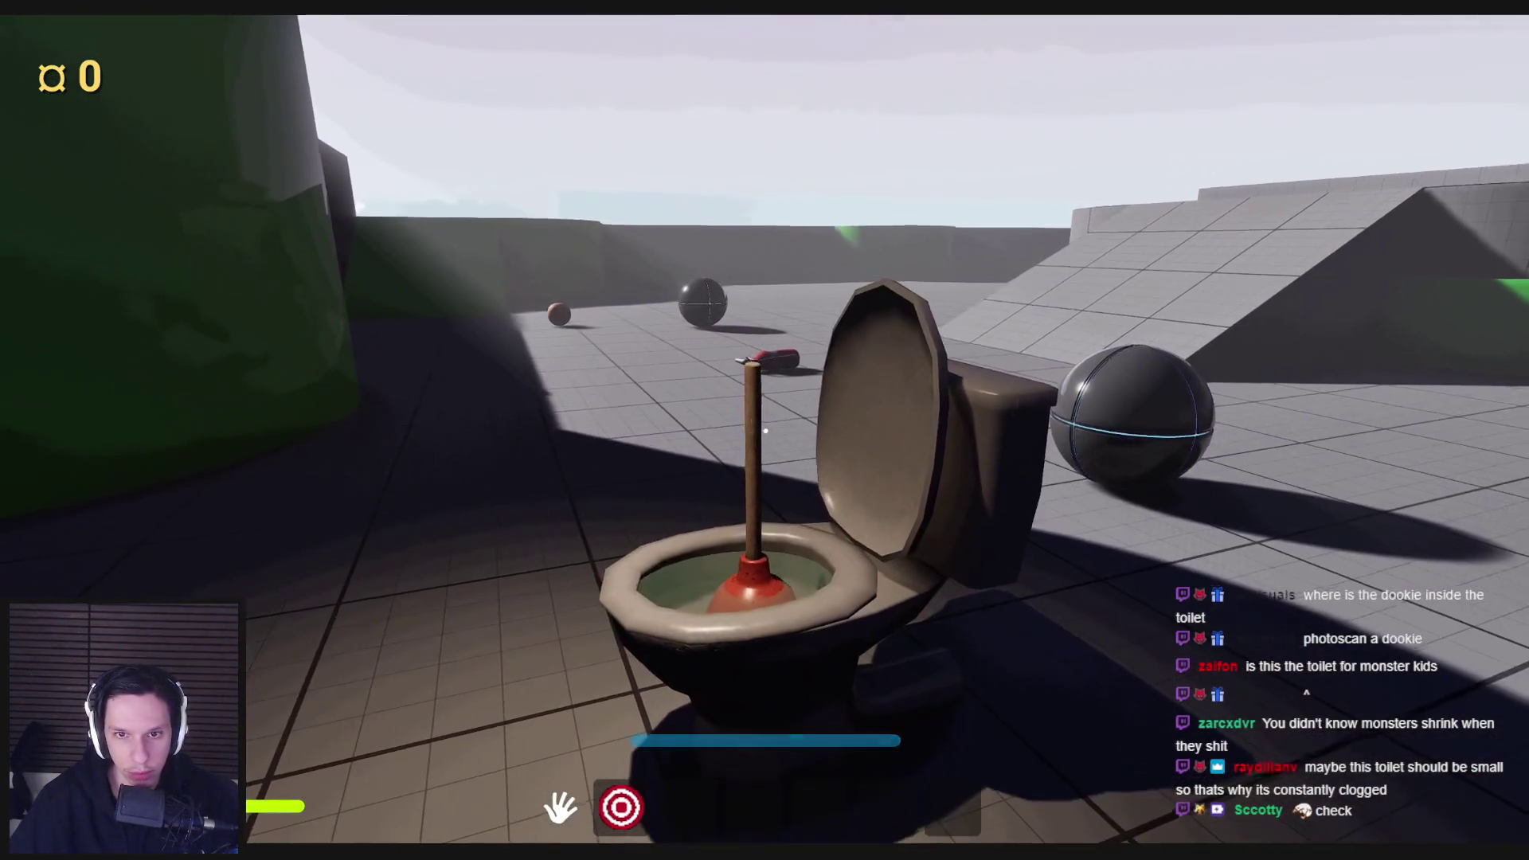
pyautogui.press('d')
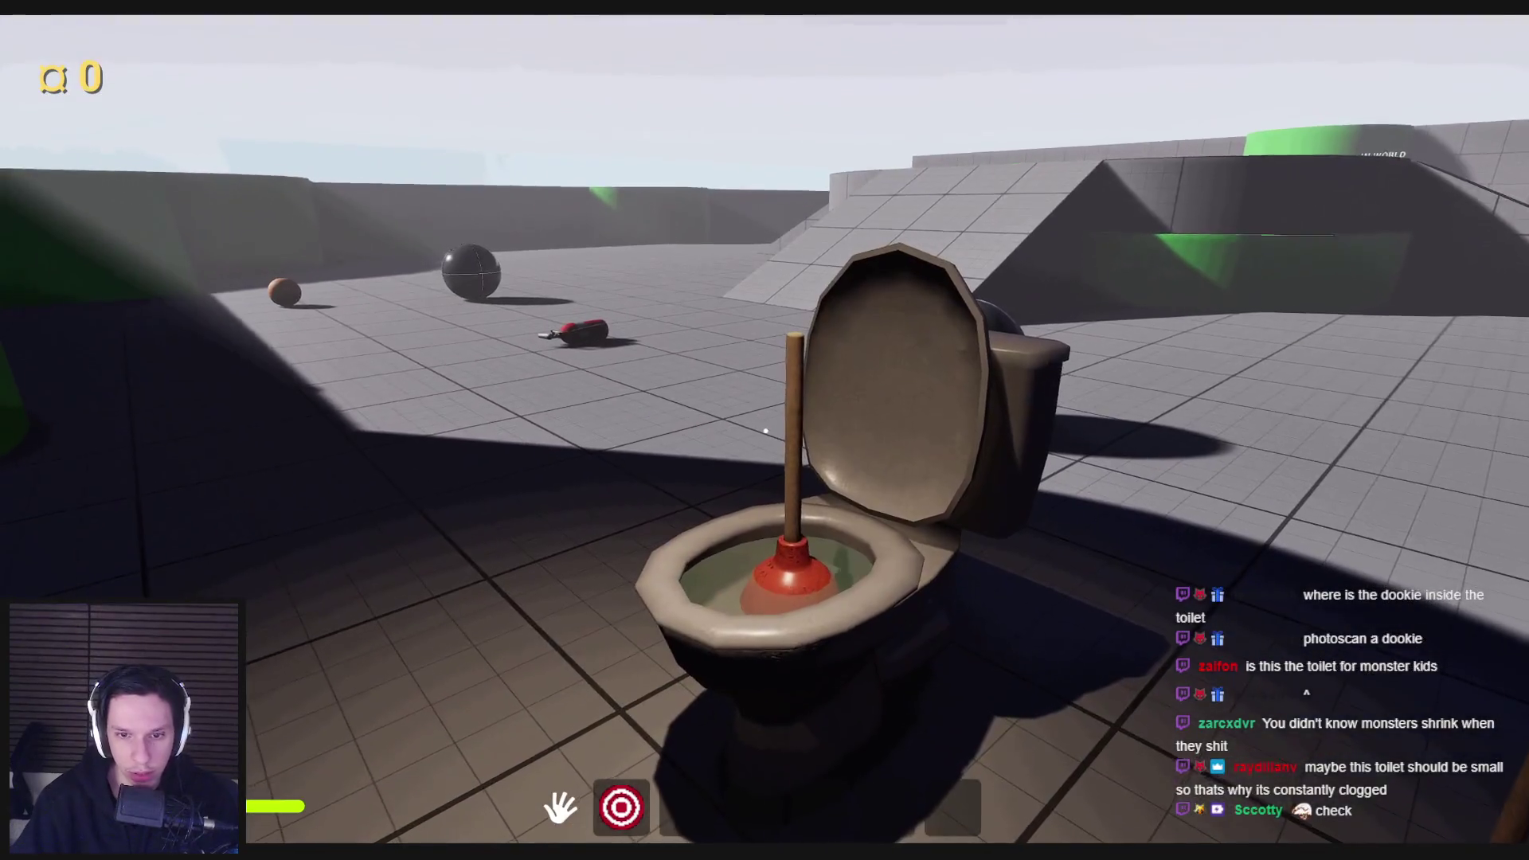
pyautogui.press('w')
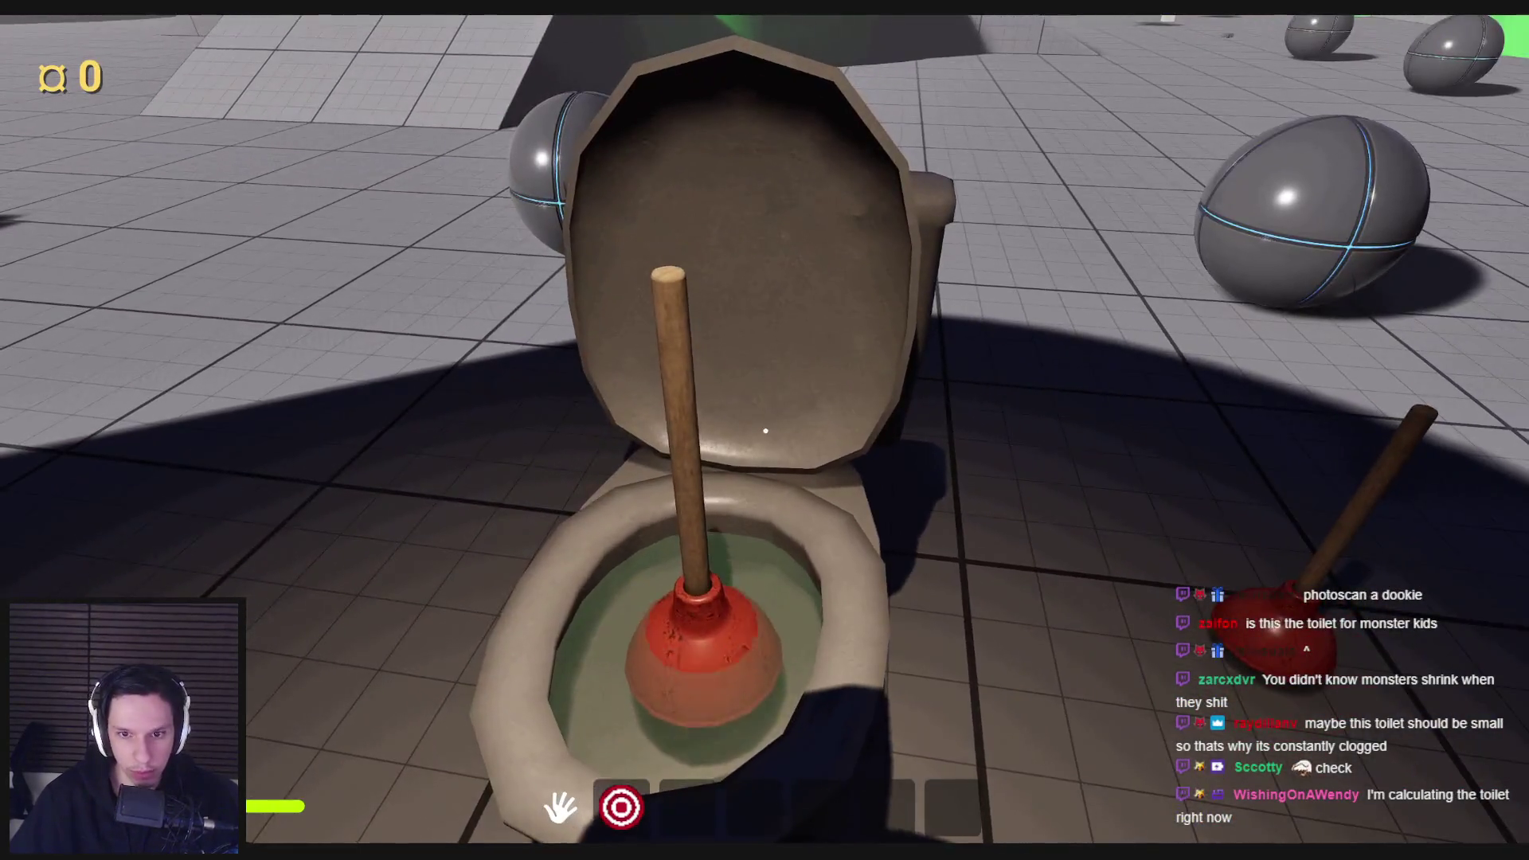
pyautogui.press('s')
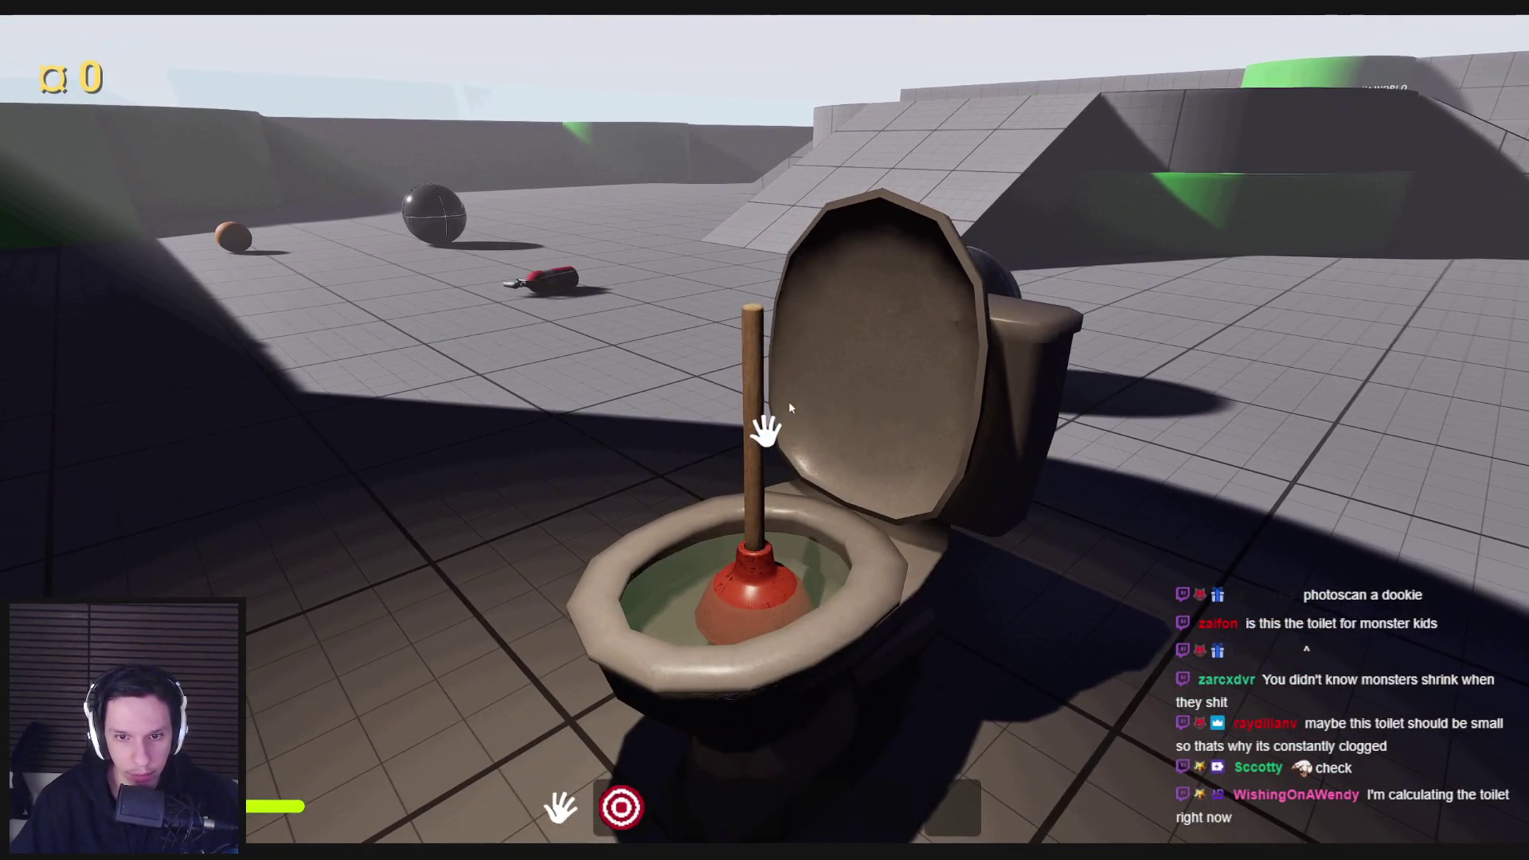
pyautogui.press('Escape')
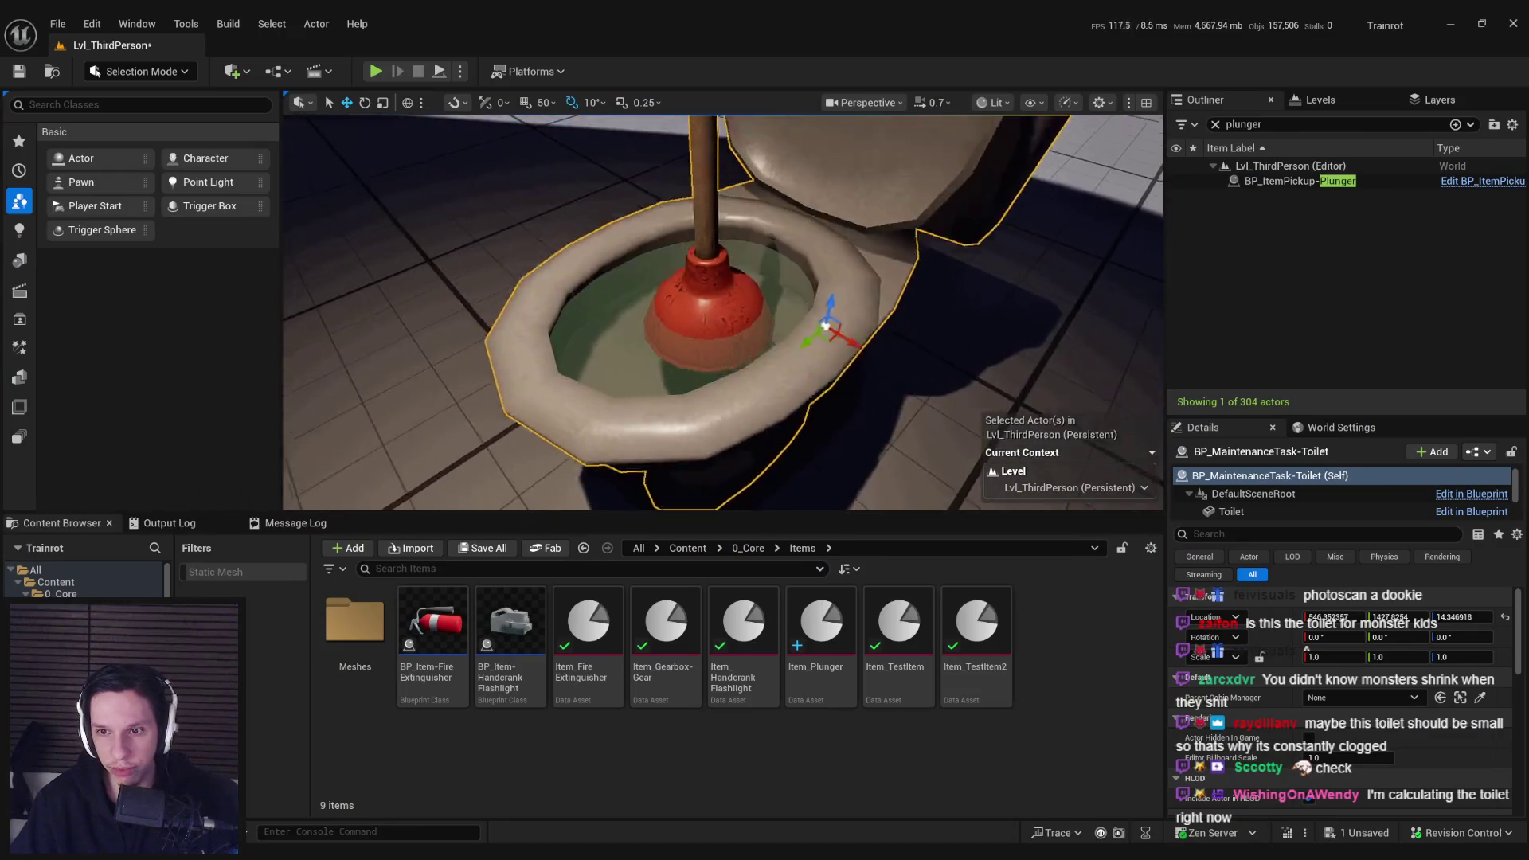
# Step: Check the toilet's Player Collision view mode, then switch the viewport back to Lit
pyautogui.click(1033, 102)
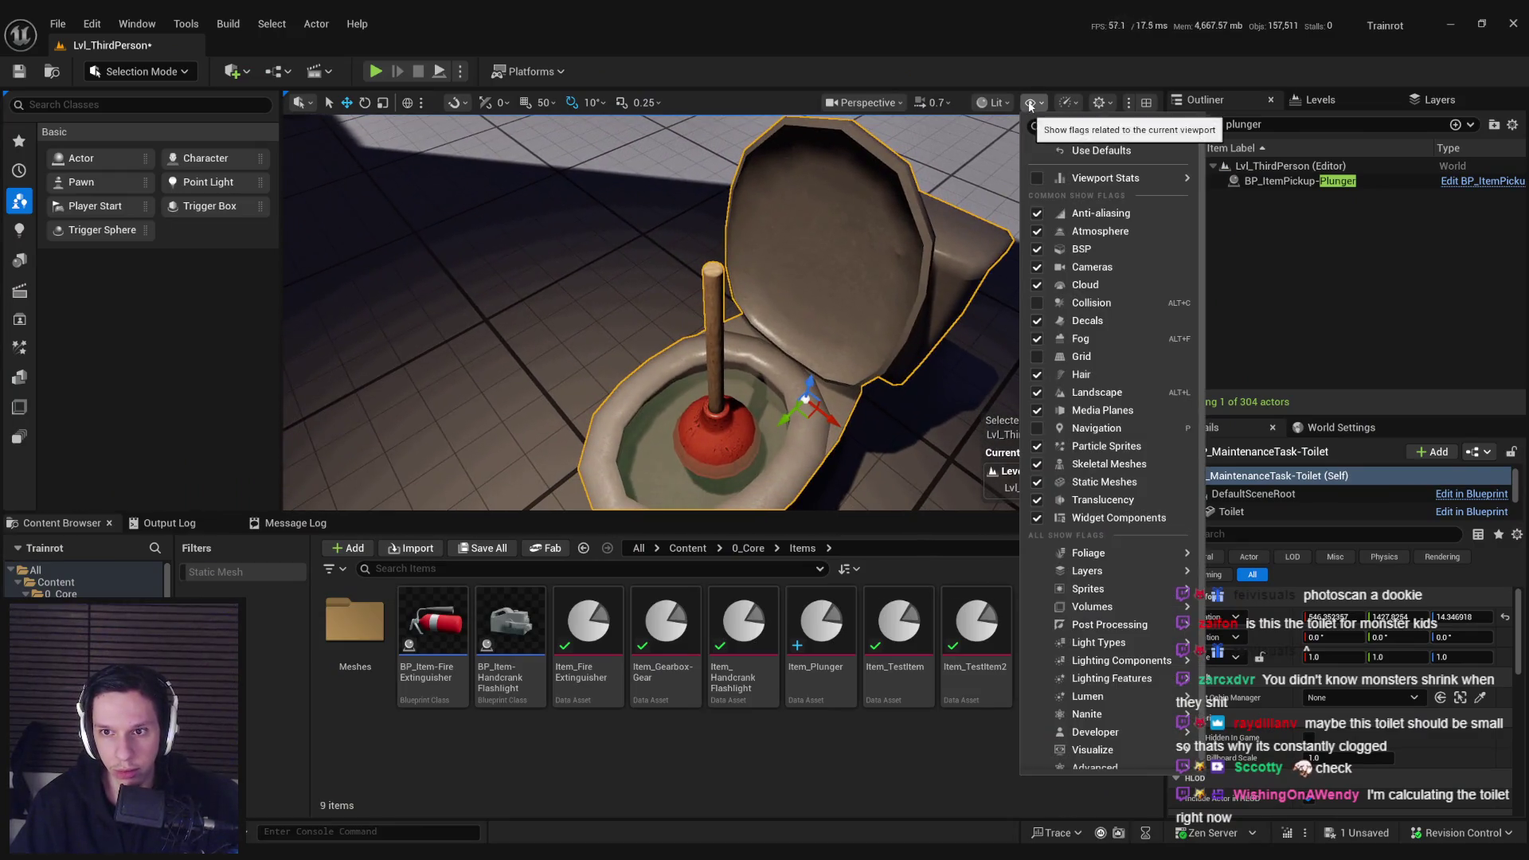
pyautogui.click(993, 102)
pyautogui.click(1030, 277)
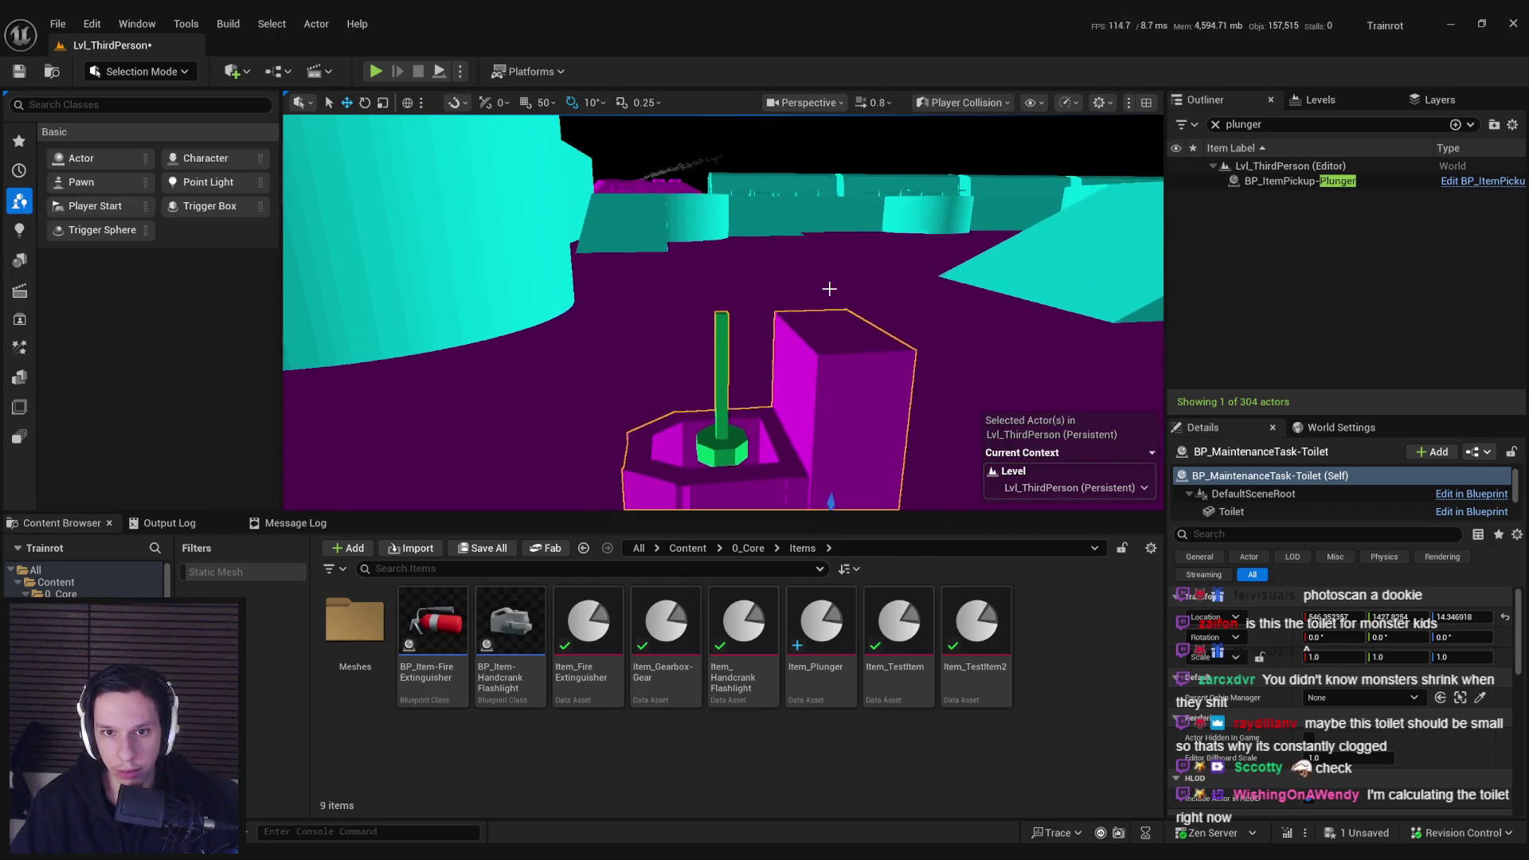
pyautogui.click(963, 102)
pyautogui.click(962, 162)
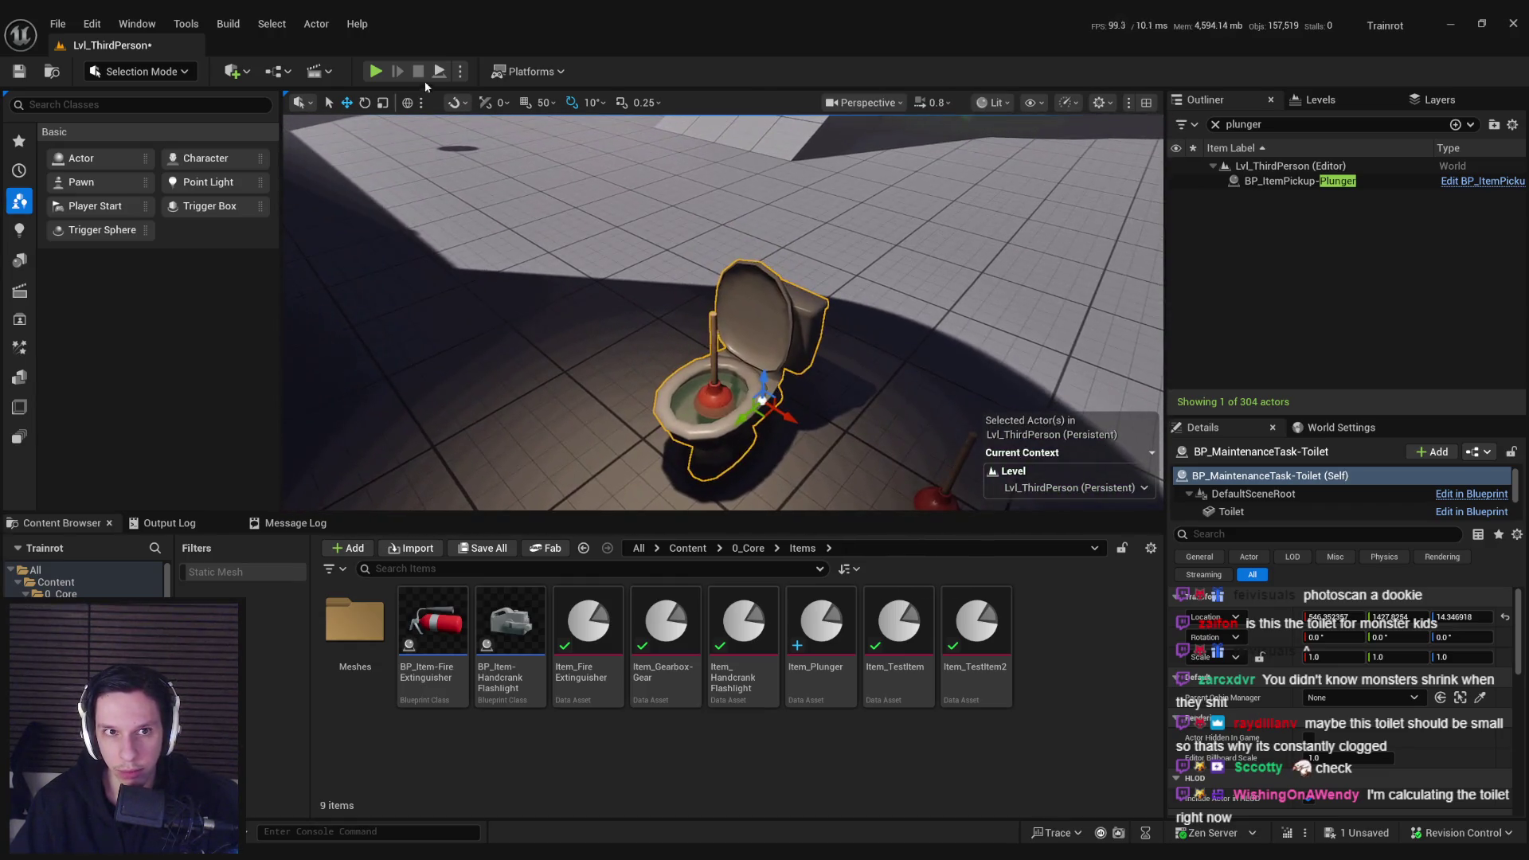
# Step: Play-test walking up to the toilet's plunger, dropping clog health to 85, then eject and stop
pyautogui.click(375, 71)
pyautogui.press('w')
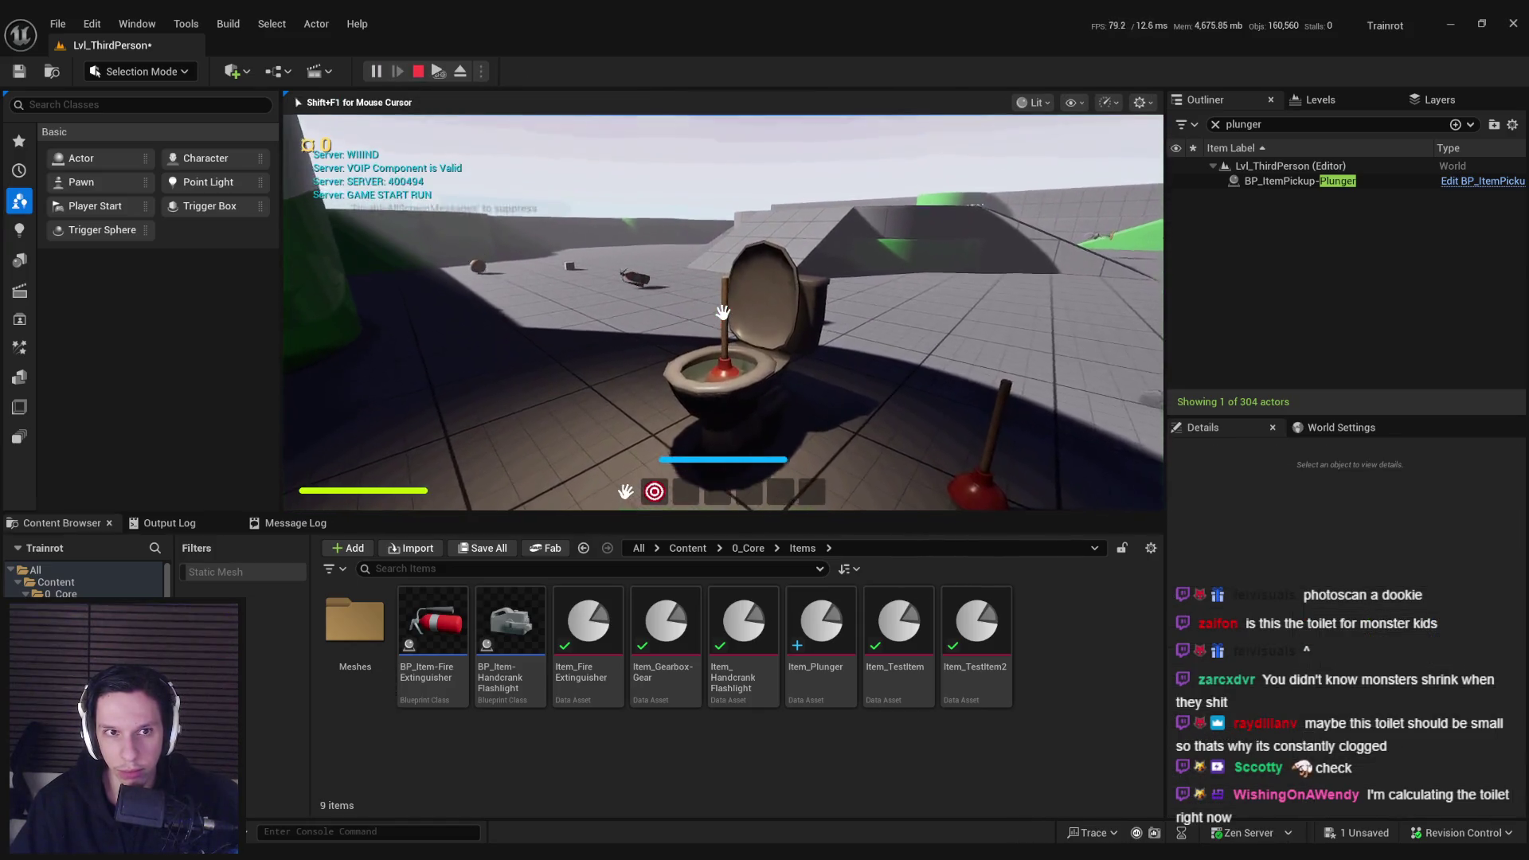
pyautogui.press('w')
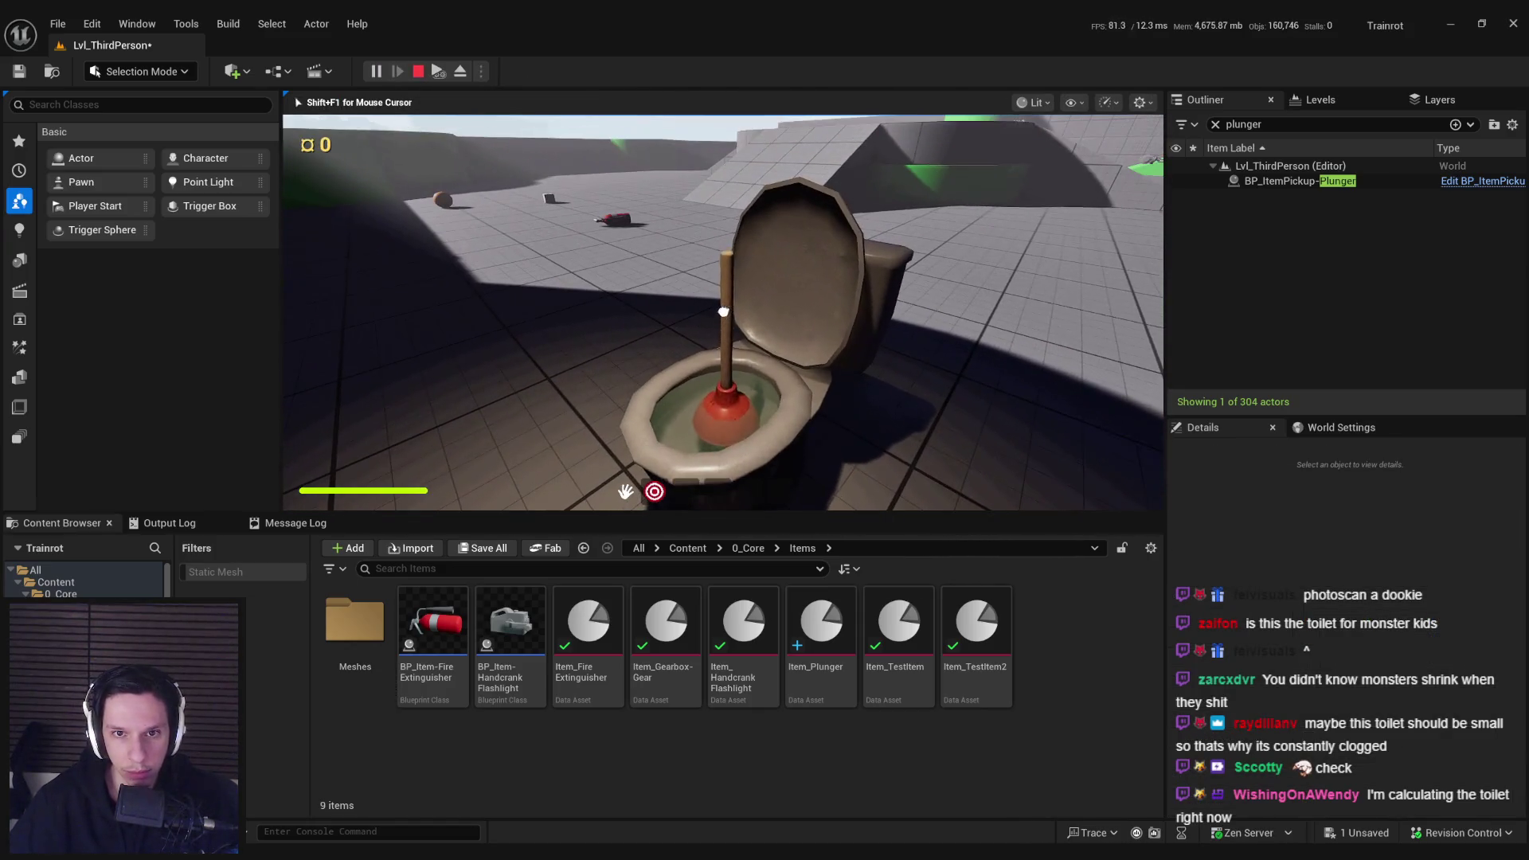
pyautogui.press('w')
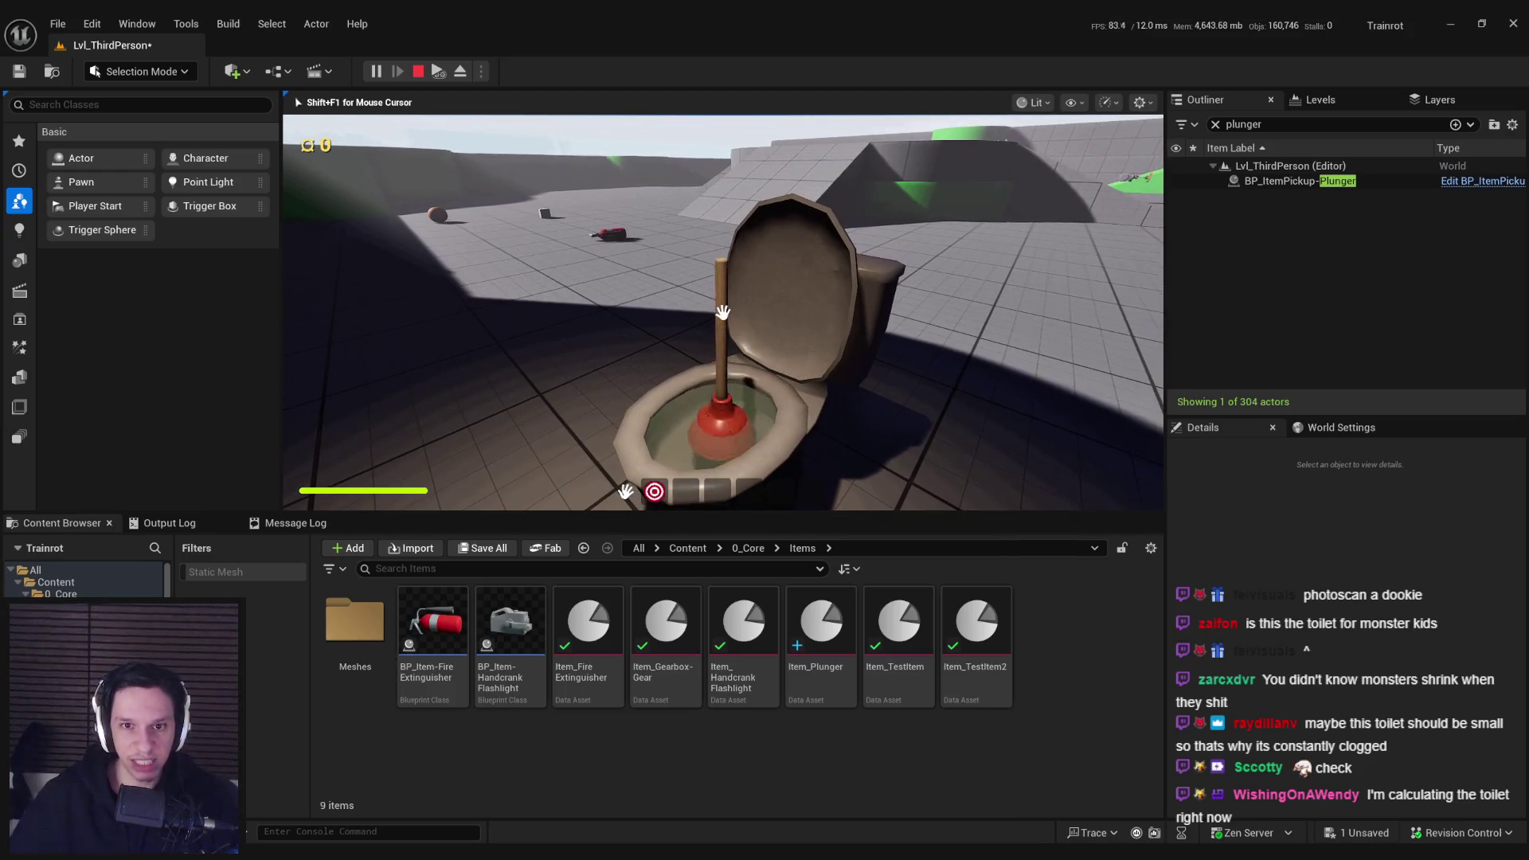
pyautogui.press('e')
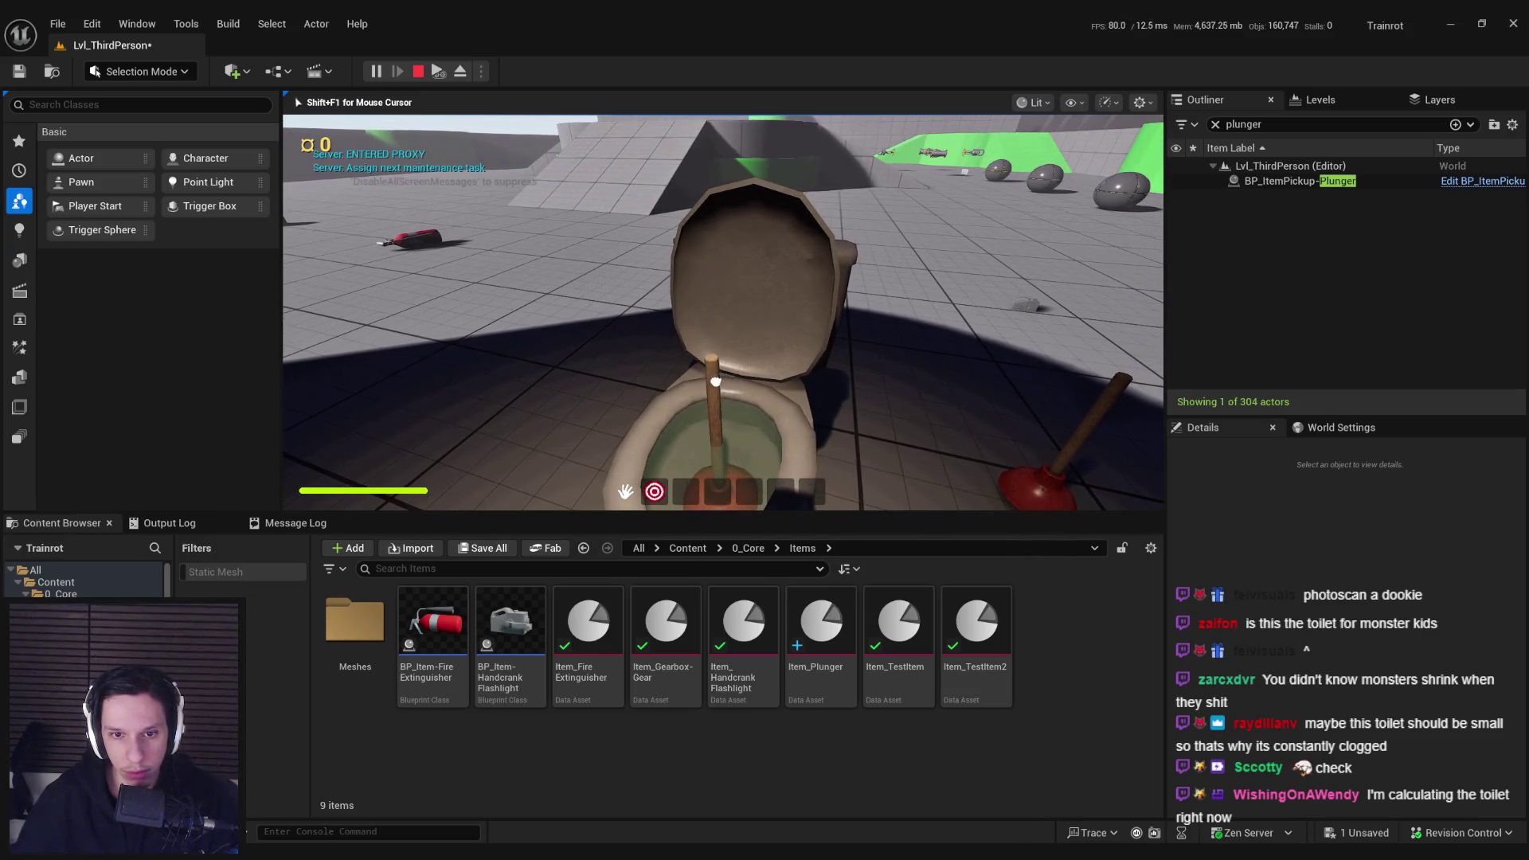
pyautogui.press('F8')
pyautogui.click(795, 452)
pyautogui.press('Escape')
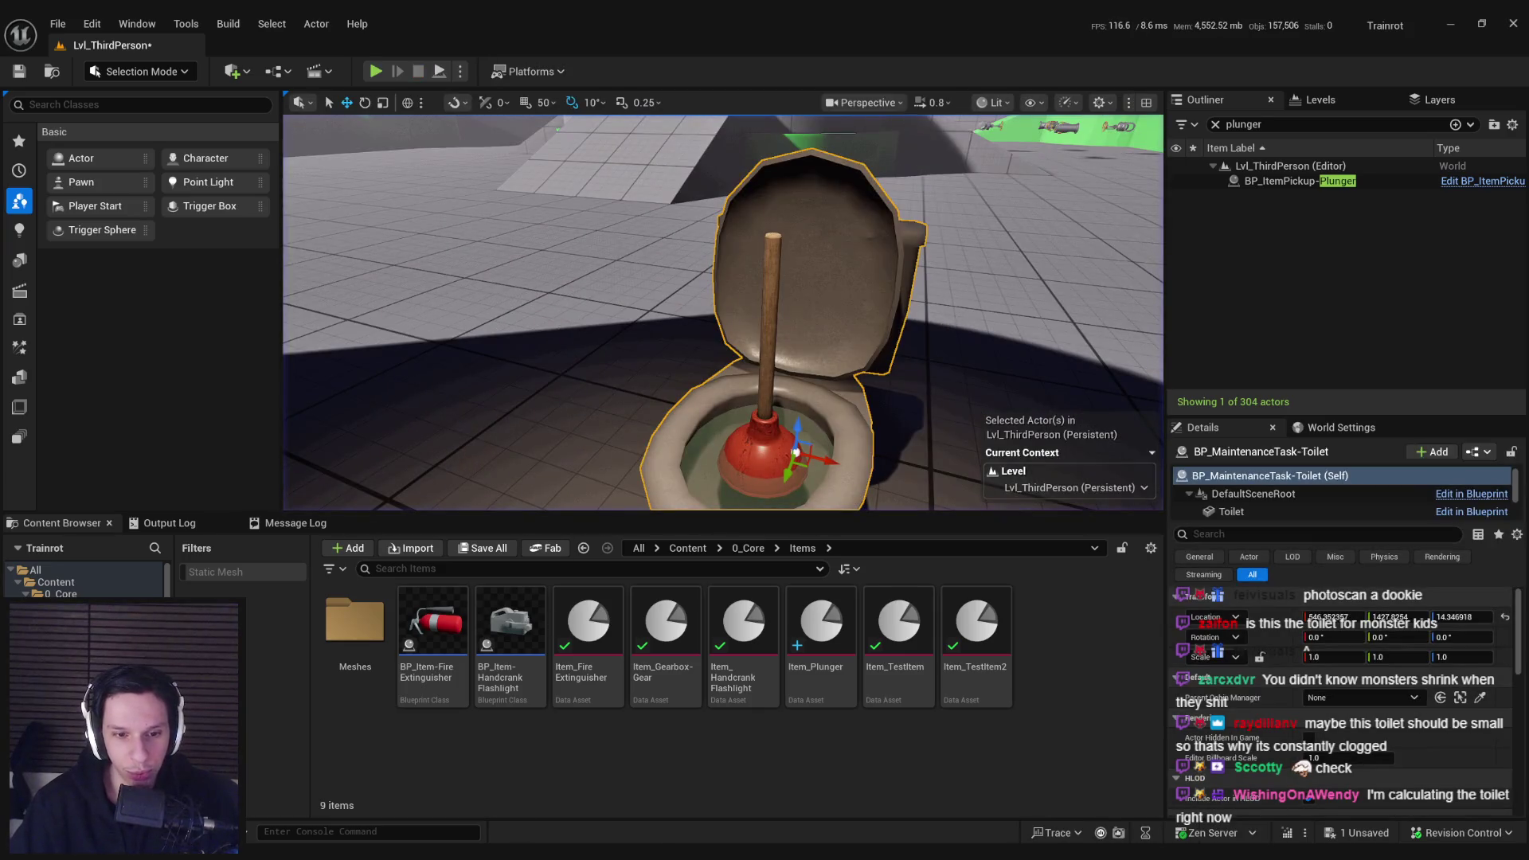
# Step: In the toilet blueprint, raise the Toilet mesh to about Z -5.74 and save
pyautogui.hotkey('ctrl', 'e')
pyautogui.click(151, 183)
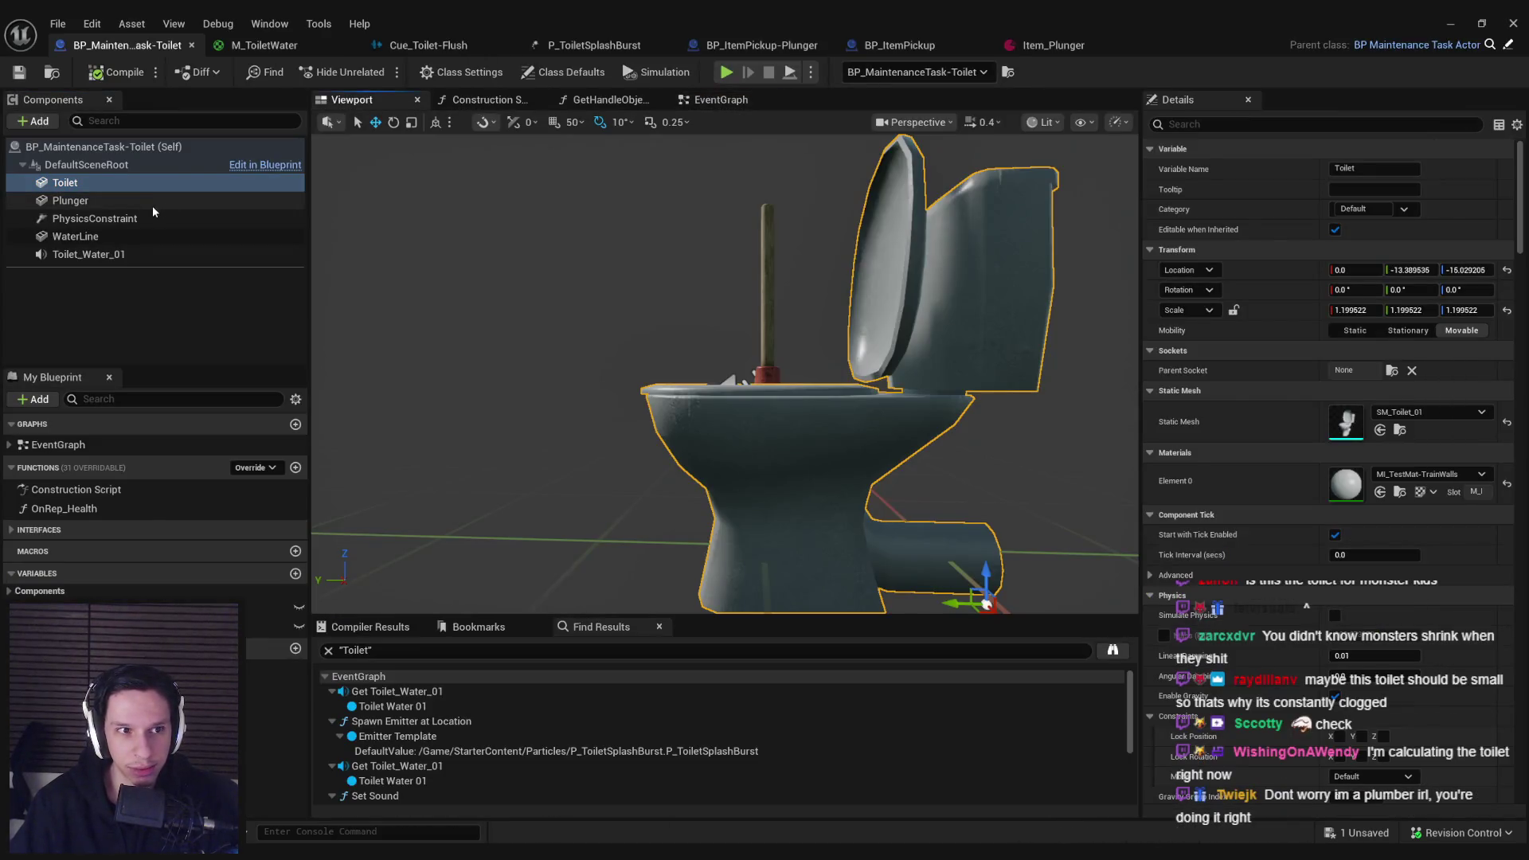
pyautogui.click(155, 215)
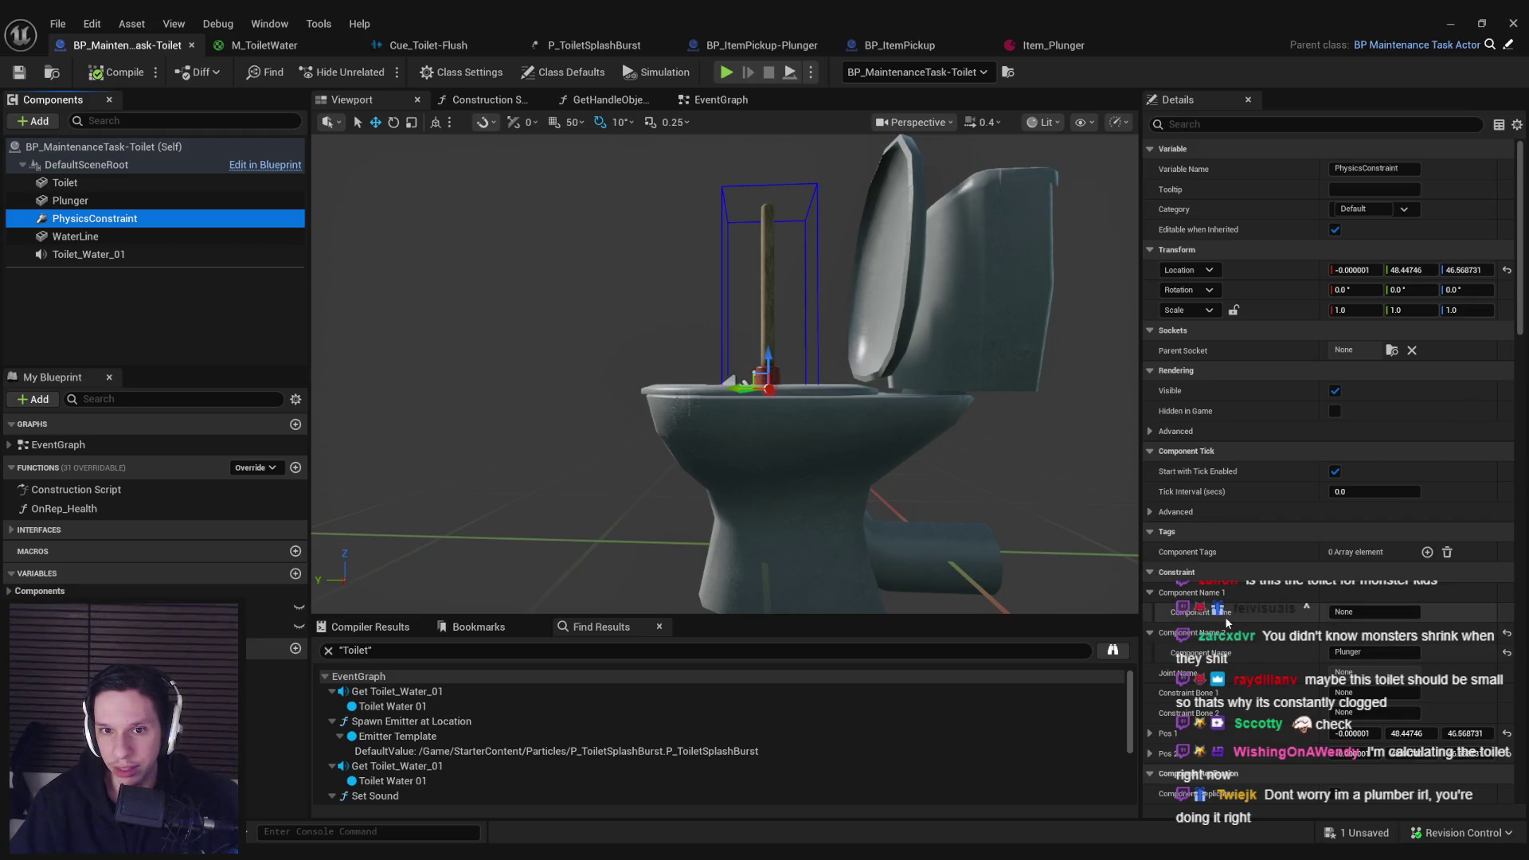
pyautogui.moveTo(1087, 573); pyautogui.dragTo(1081, 575)
pyautogui.scroll(-2, 797, 454)
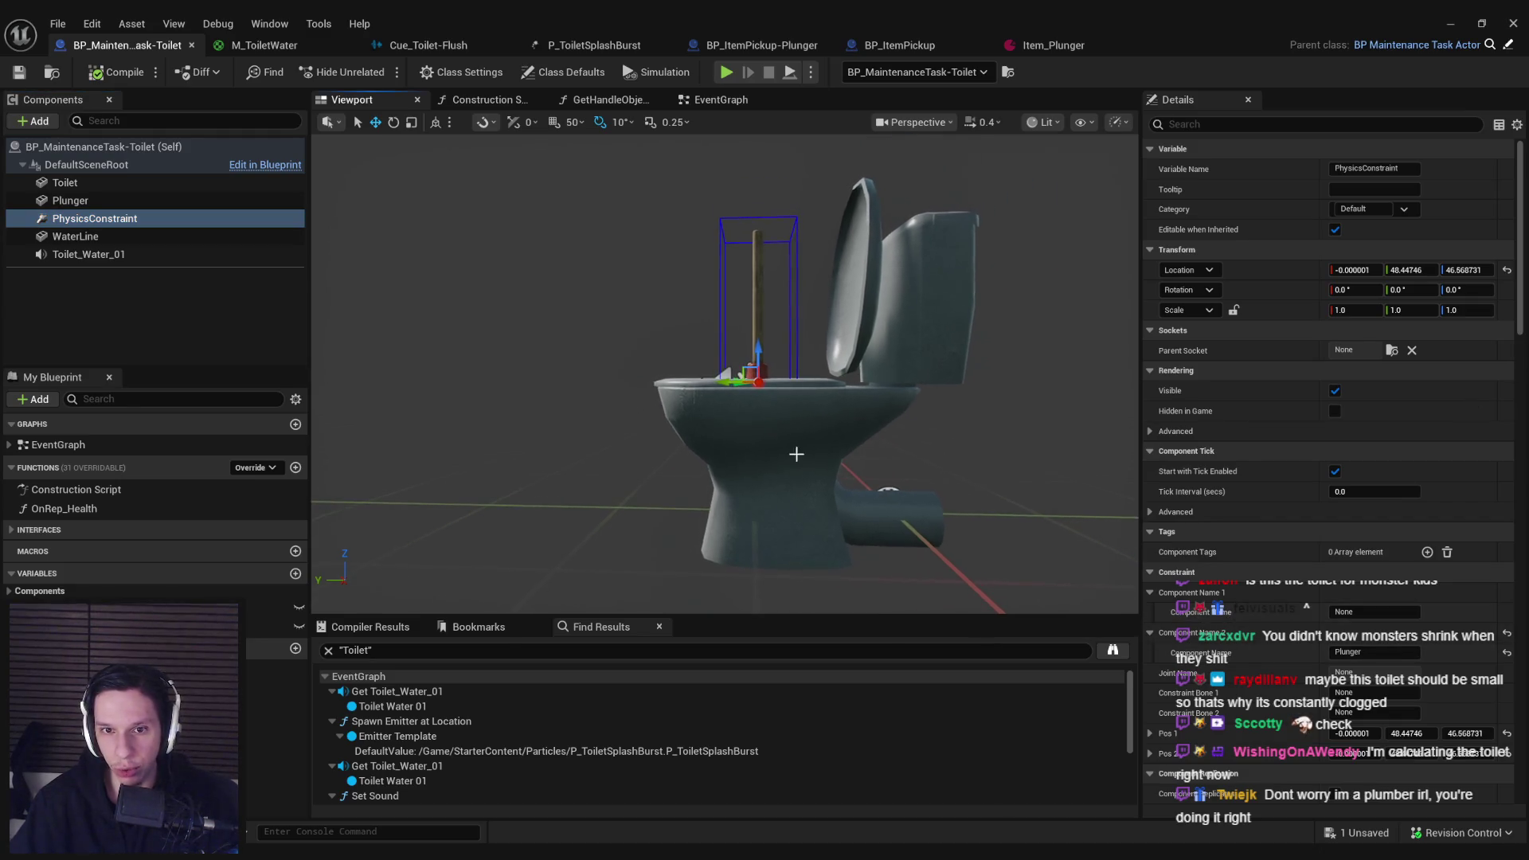
pyautogui.click(744, 452)
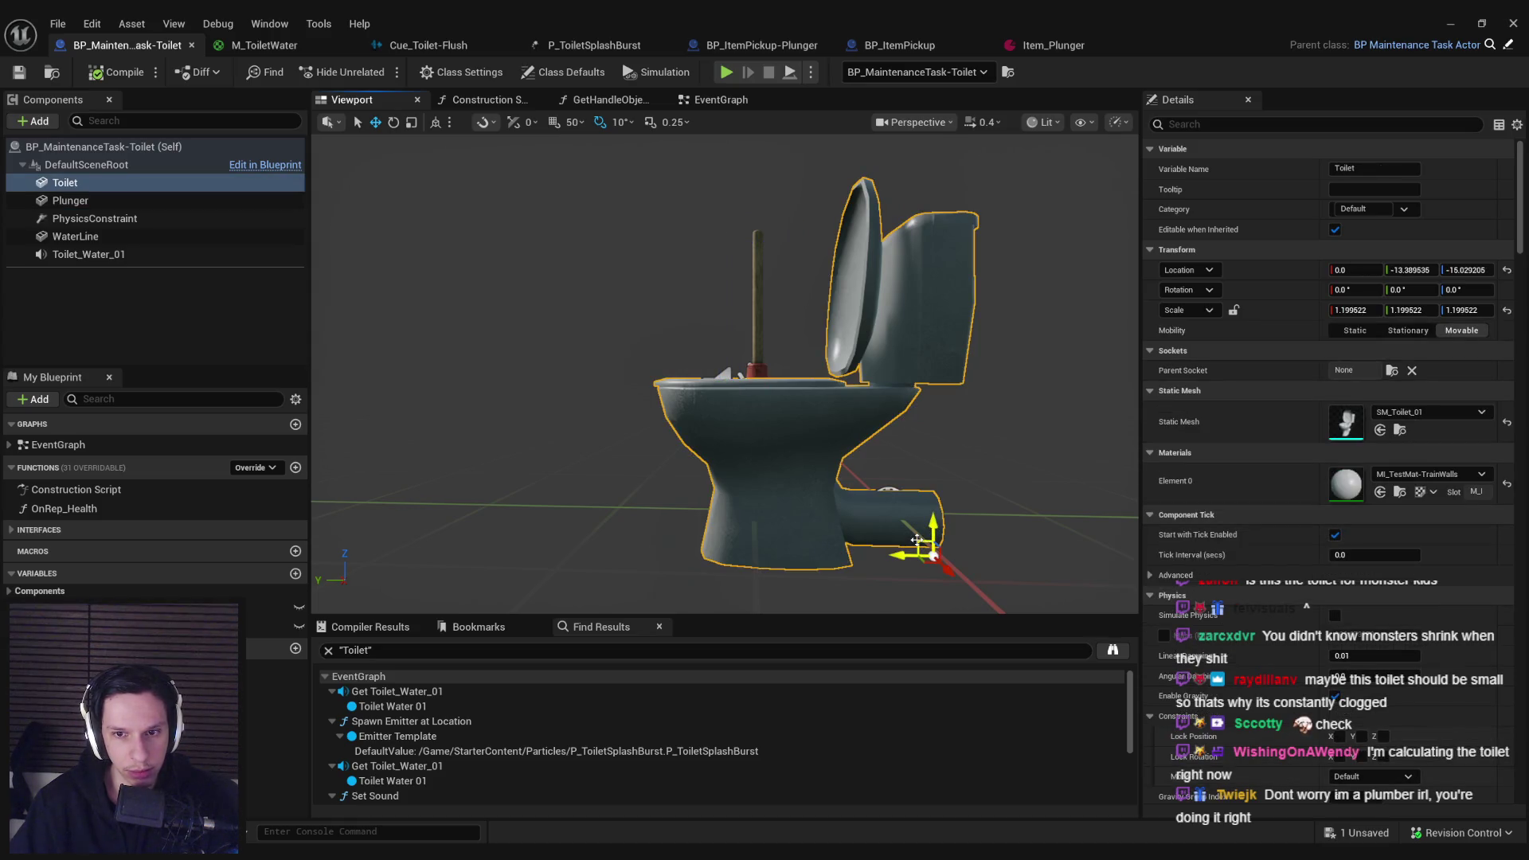
pyautogui.moveTo(916, 541); pyautogui.dragTo(917, 511)
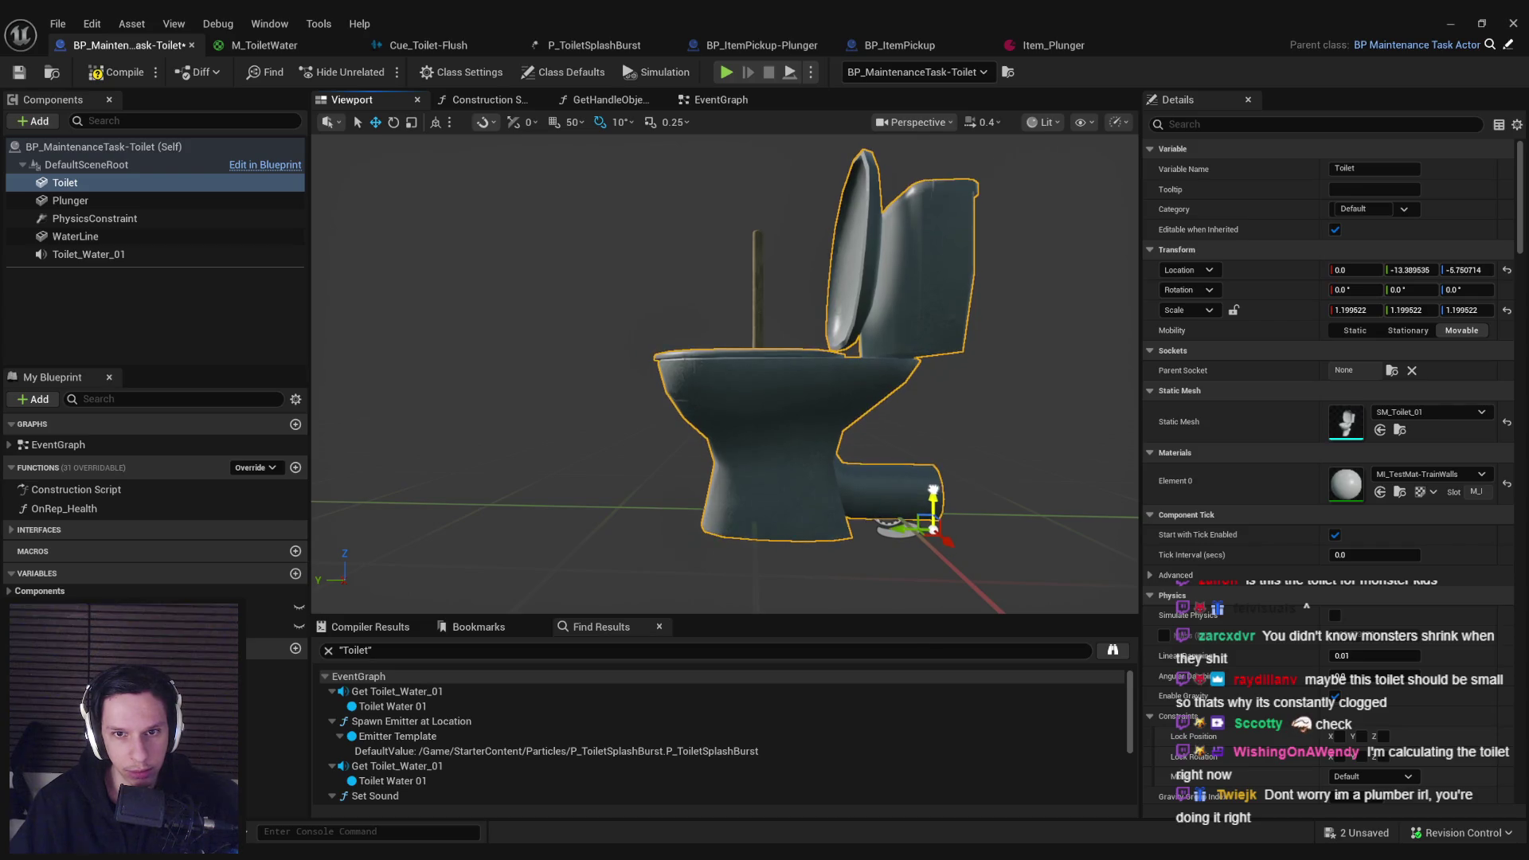
pyautogui.click(20, 71)
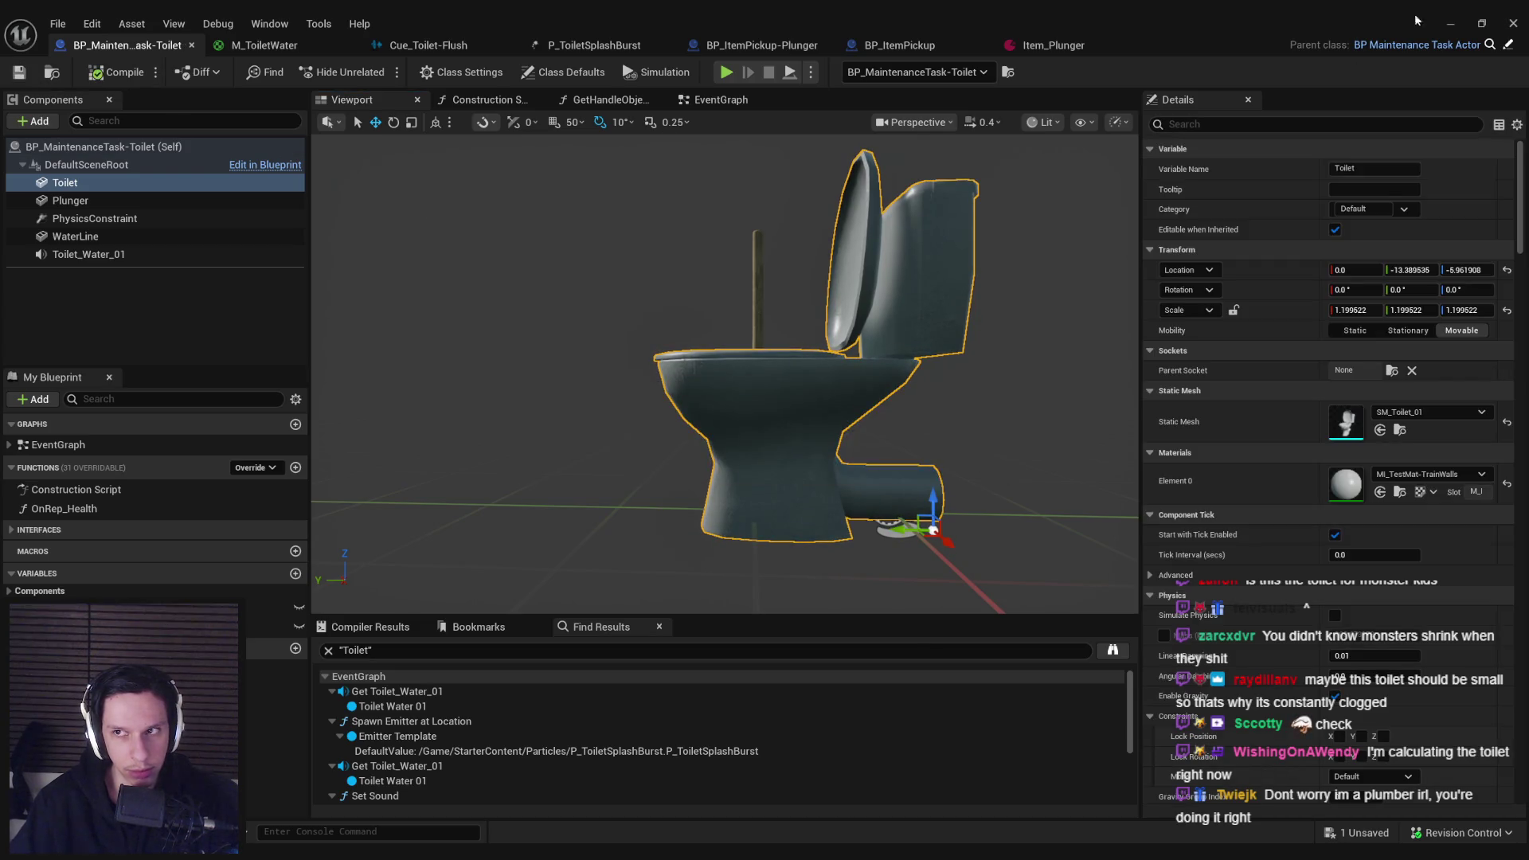
# Step: Play-test the level with the raised toilet, then stop
pyautogui.hotkey('alt', 'Tab')
pyautogui.click(375, 71)
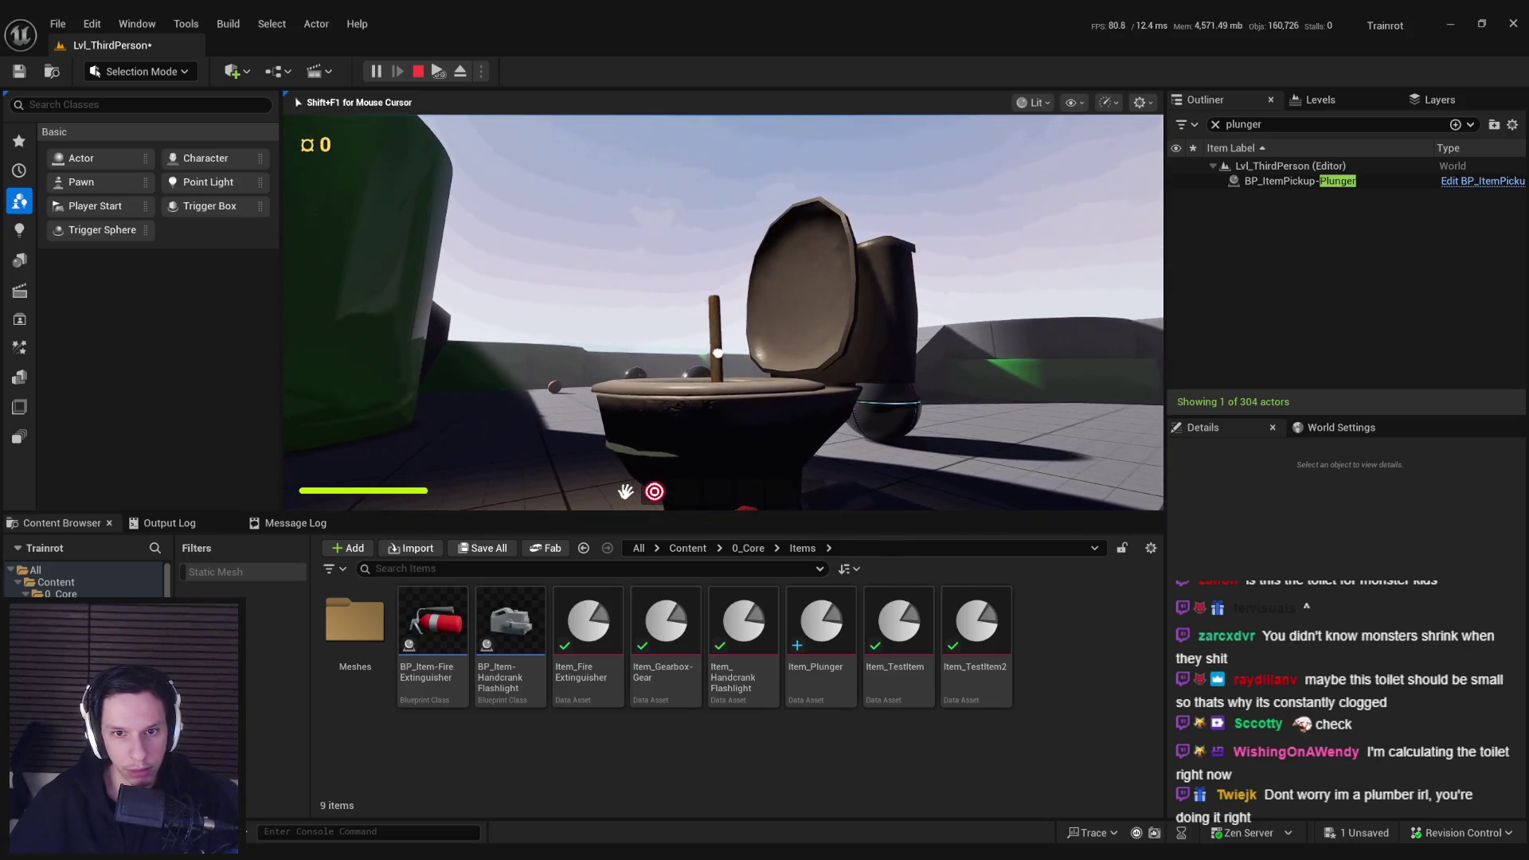
pyautogui.press('Escape')
pyautogui.click(828, 382)
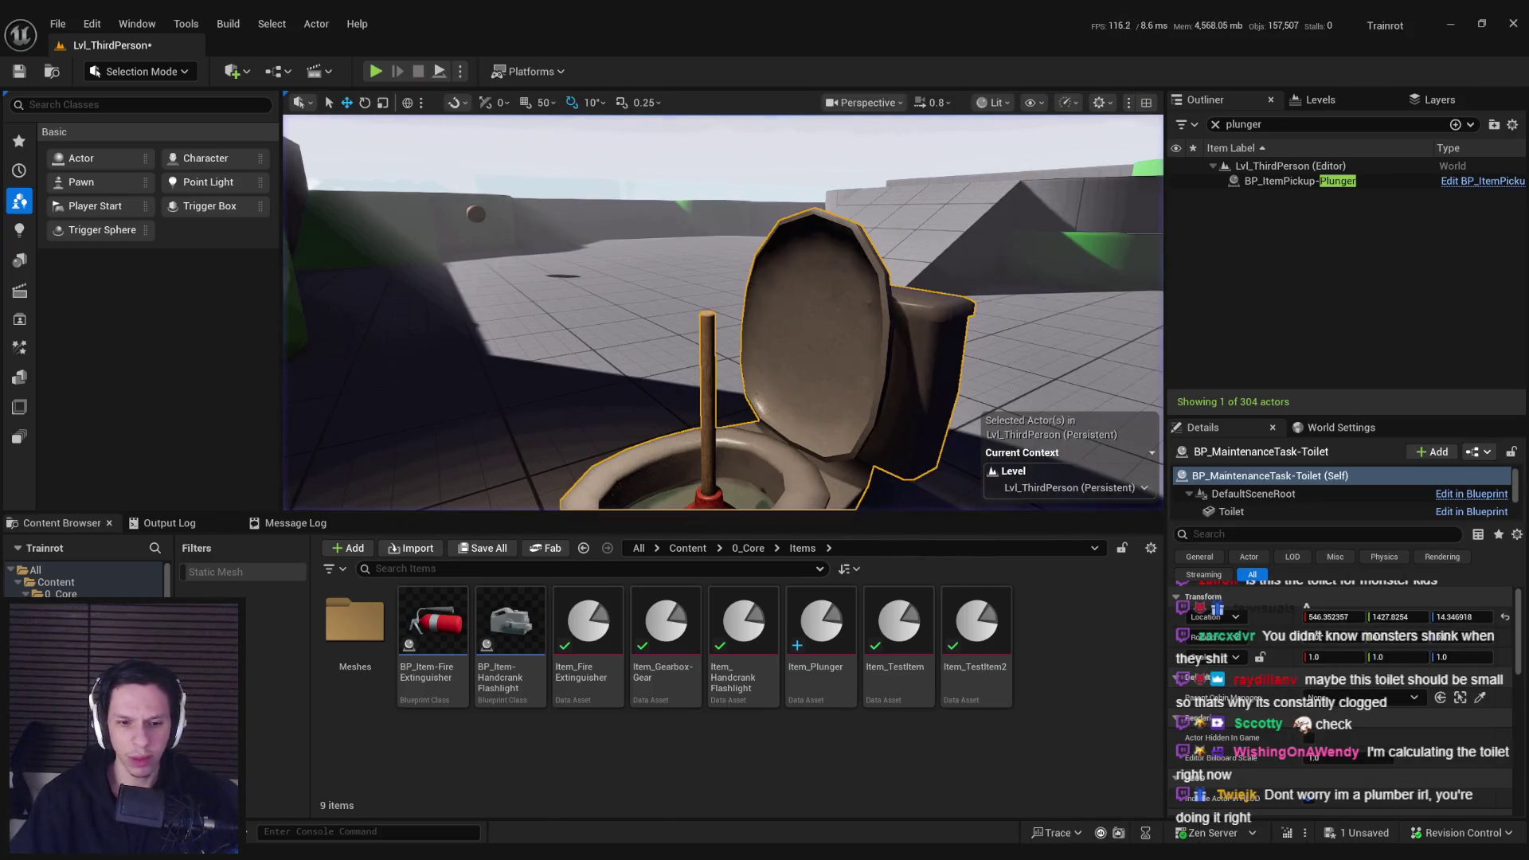
# Step: Raise the Toilet mesh further to Z 1.63 and play-test it again
pyautogui.hotkey('ctrl', 'e')
pyautogui.moveTo(933, 501); pyautogui.dragTo(933, 478)
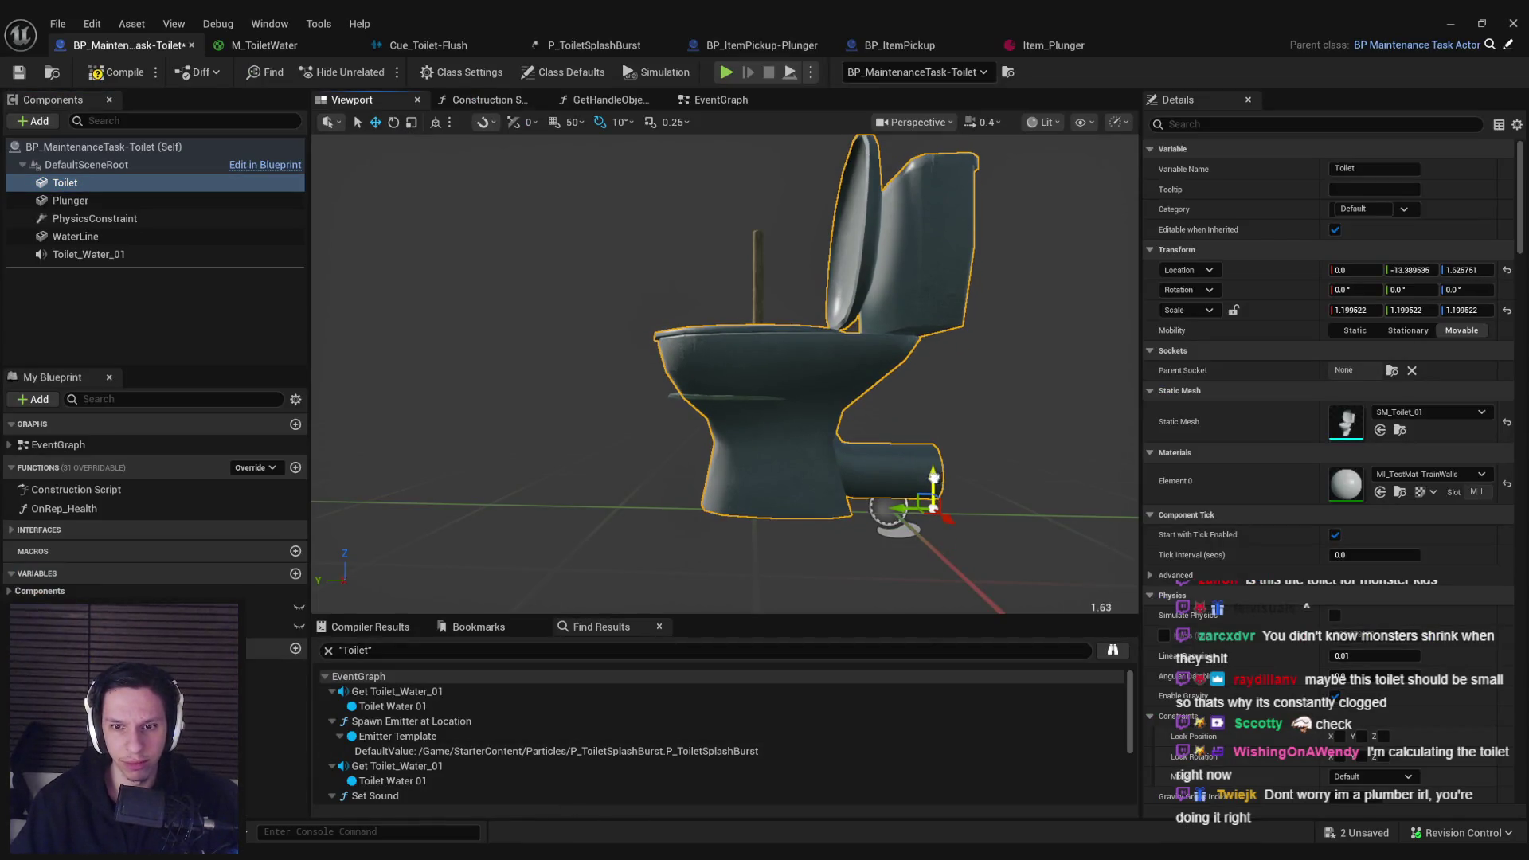
pyautogui.click(1450, 22)
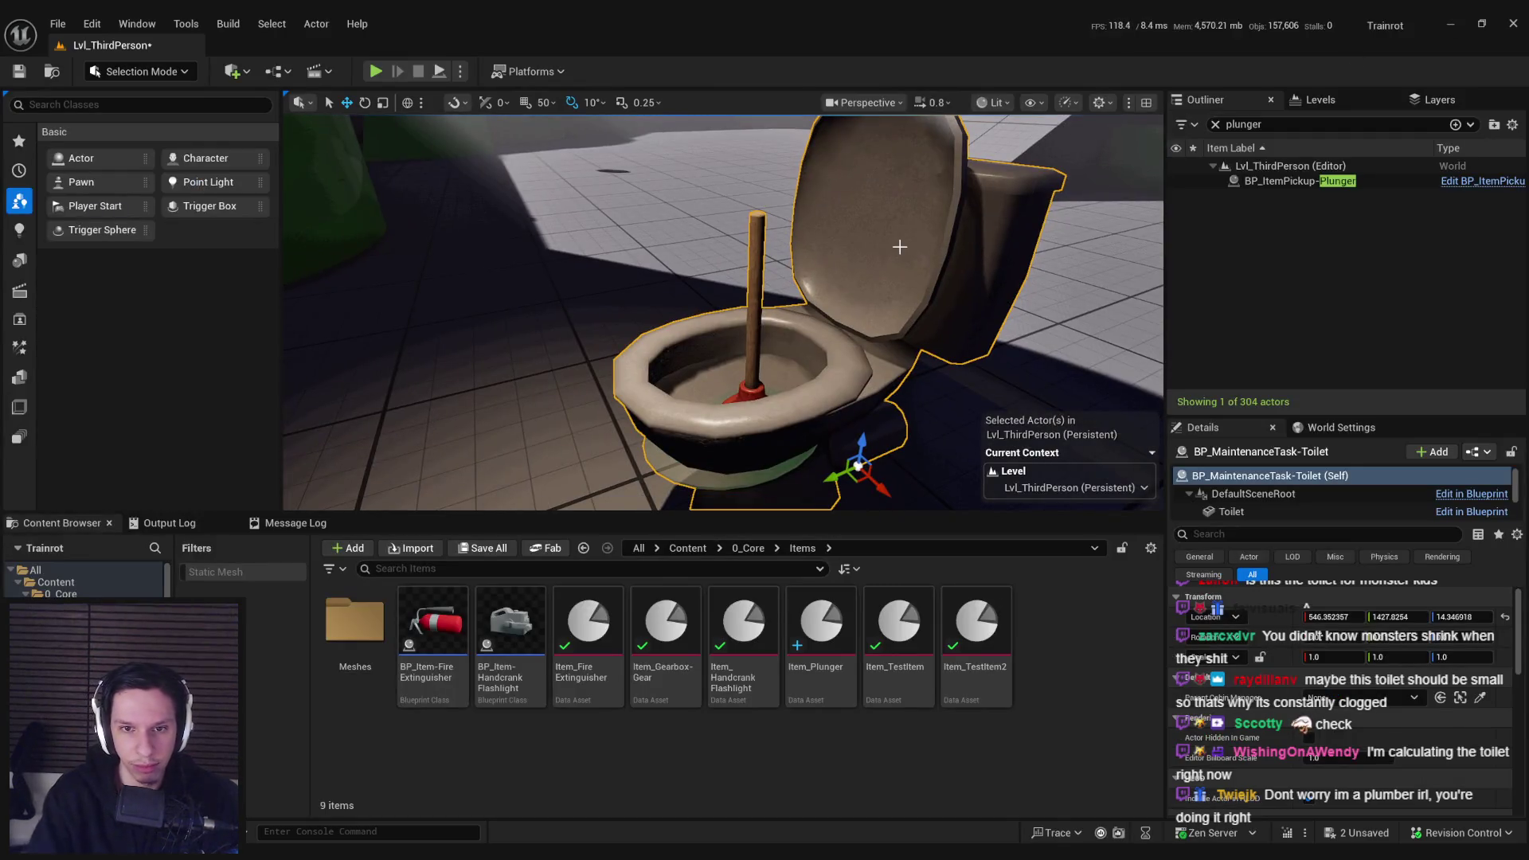
pyautogui.hotkey('alt', 'p')
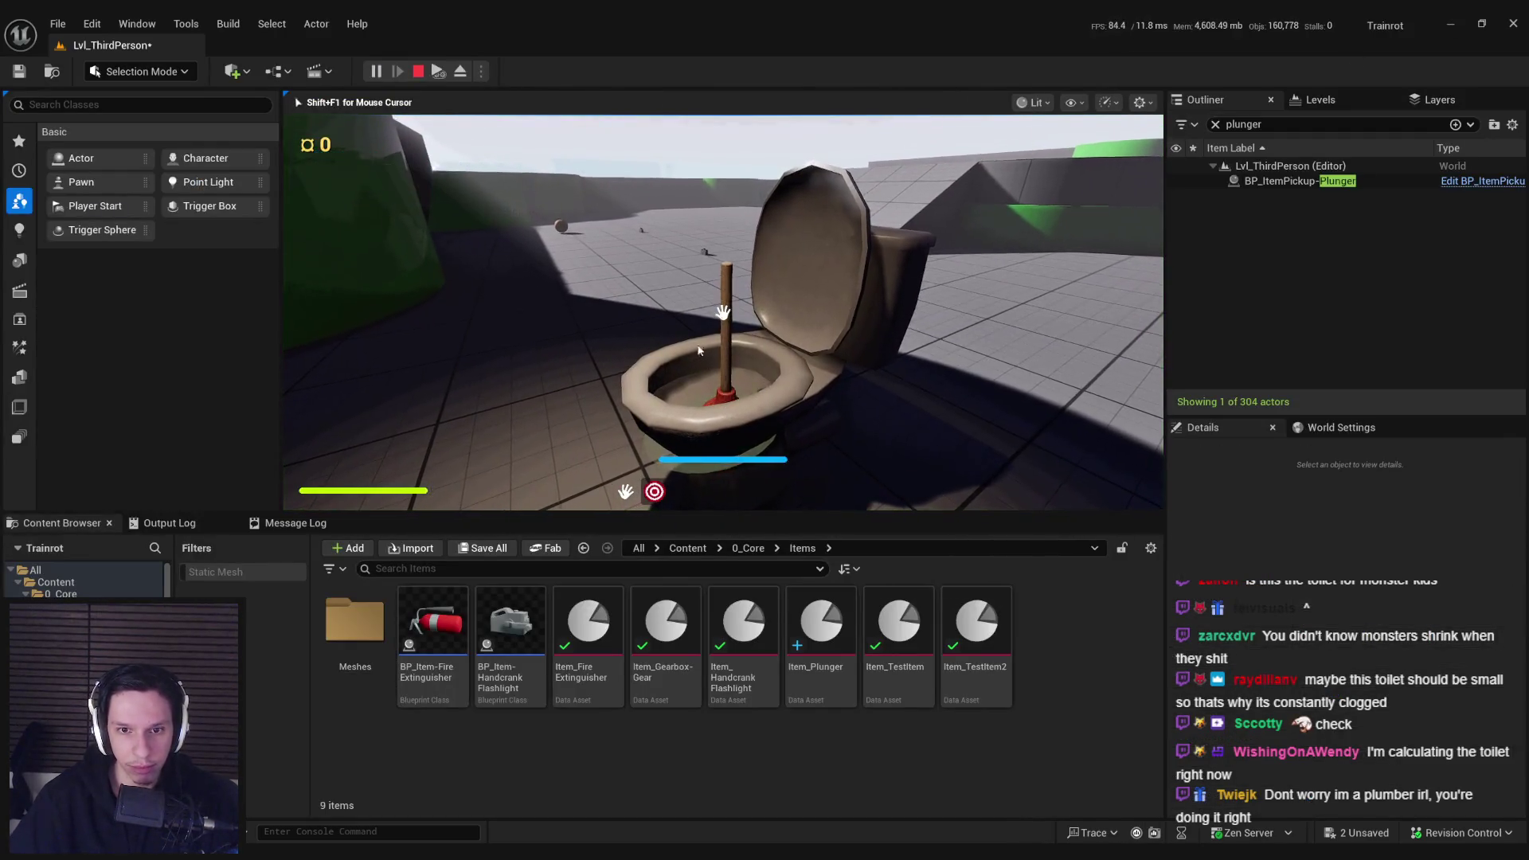
pyautogui.press('Escape')
pyautogui.hotkey('ctrl', 'e')
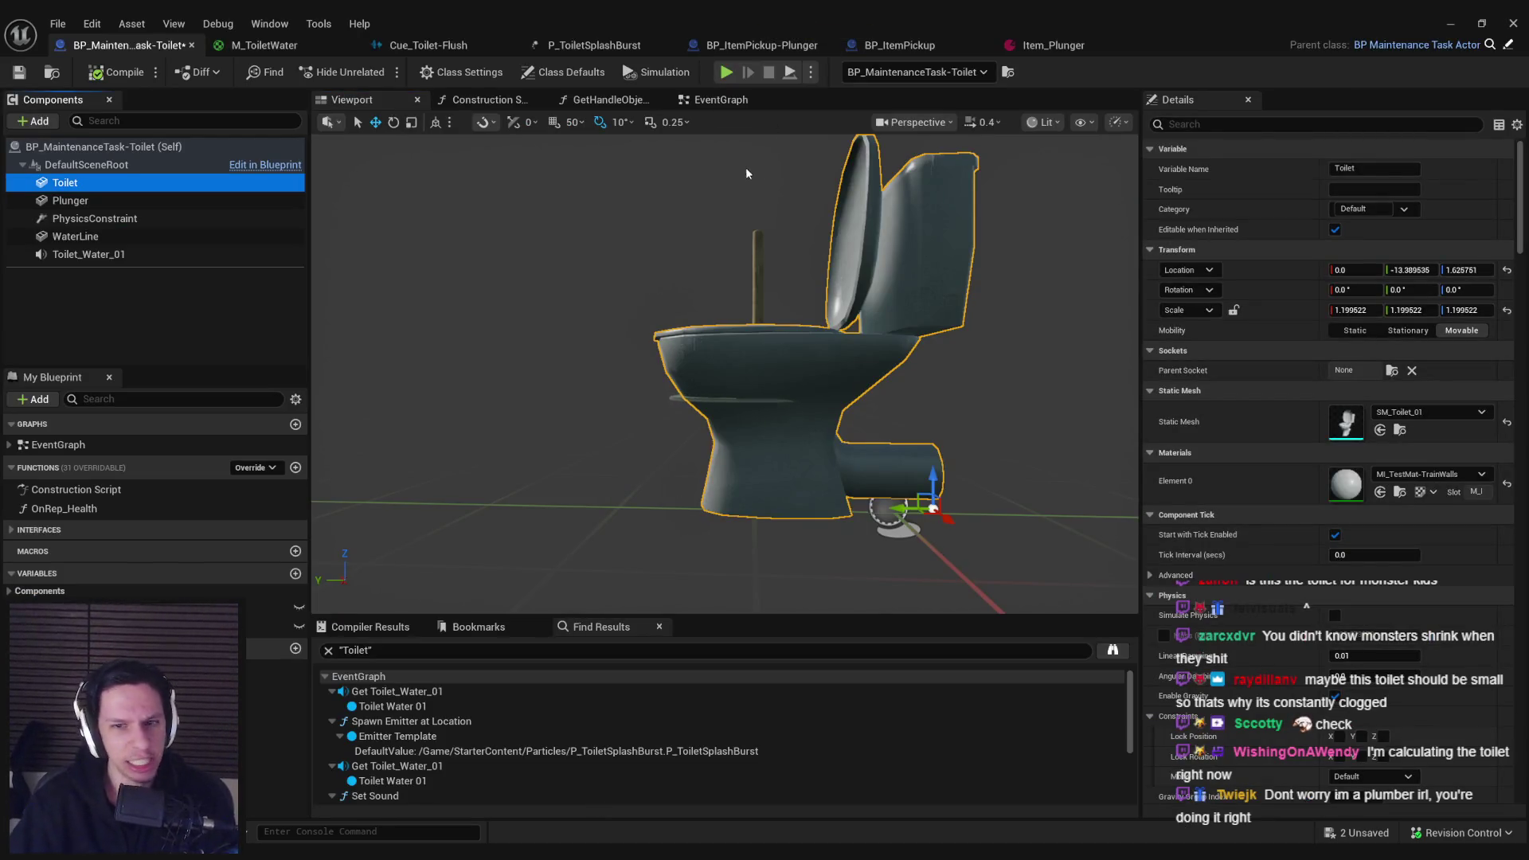
# Step: Glance over the EventGraph, then inspect the Plunger, WaterLine, Toilet and PhysicsConstraint components
pyautogui.click(720, 100)
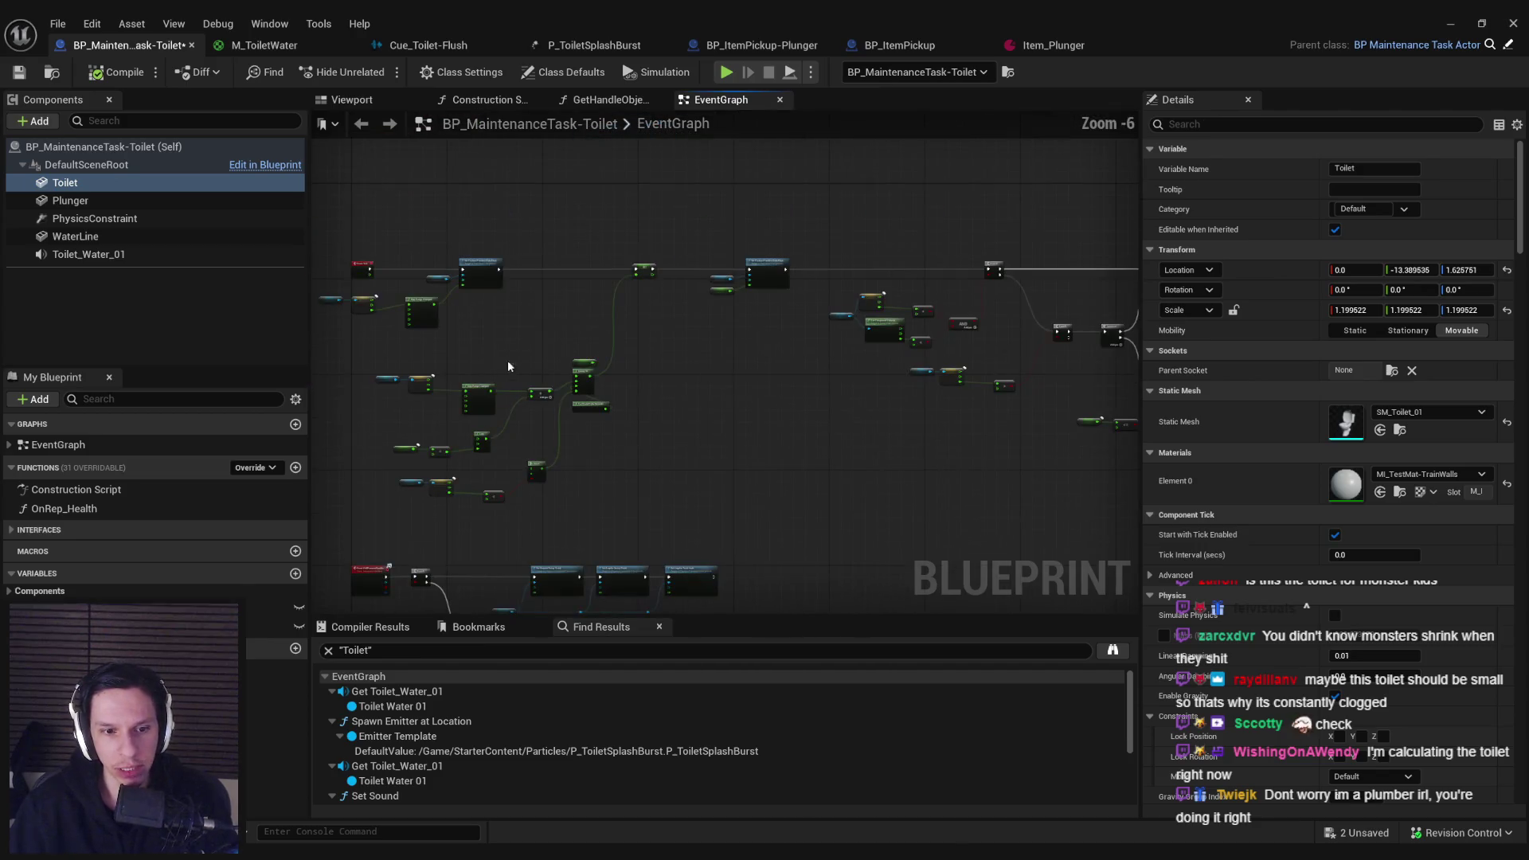
pyautogui.scroll(4, 654, 318)
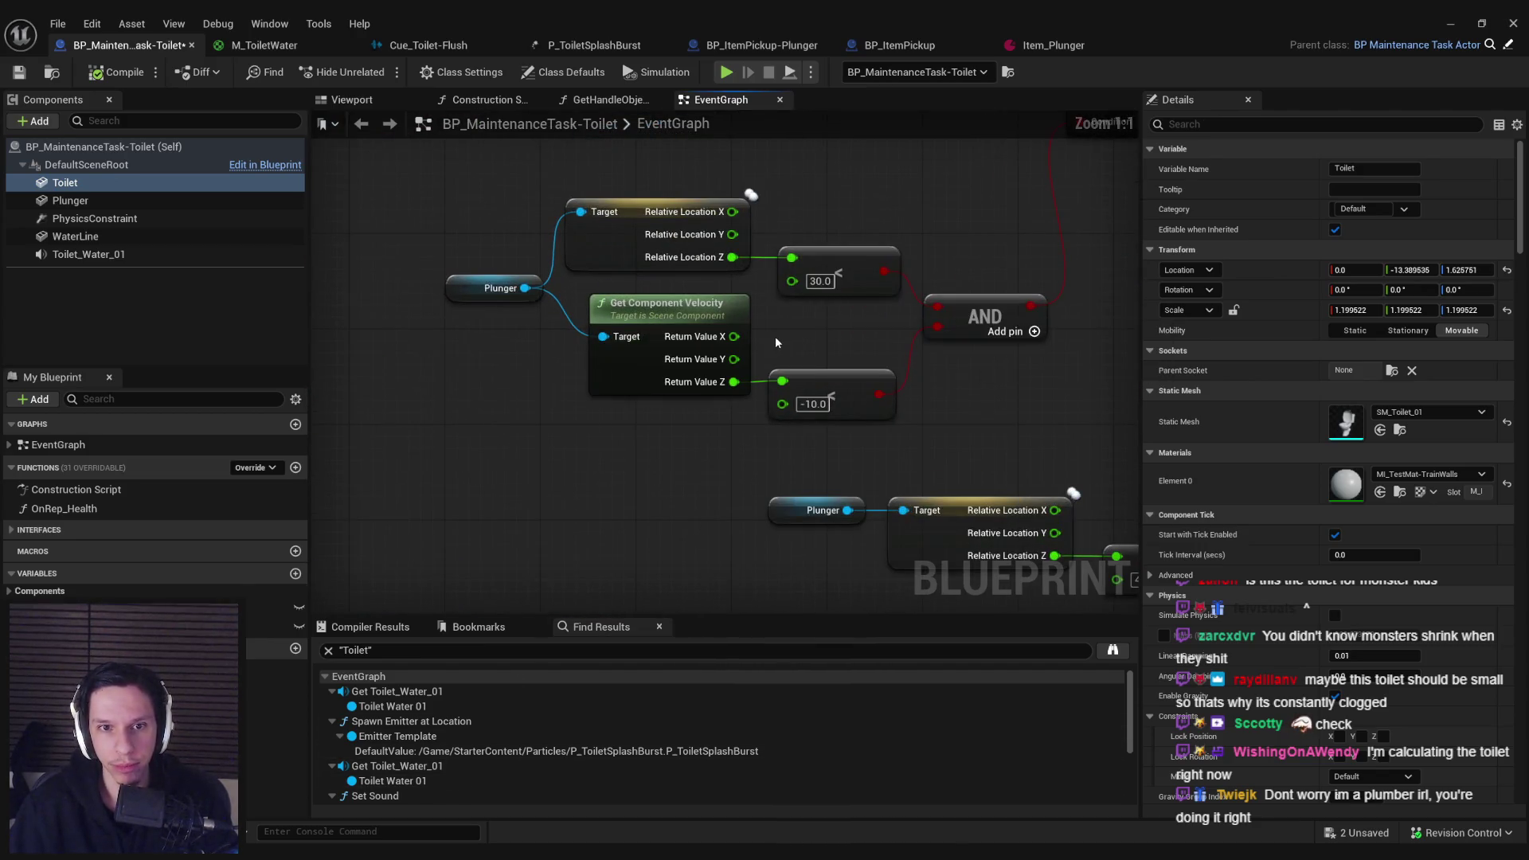
pyautogui.scroll(-4, 776, 336)
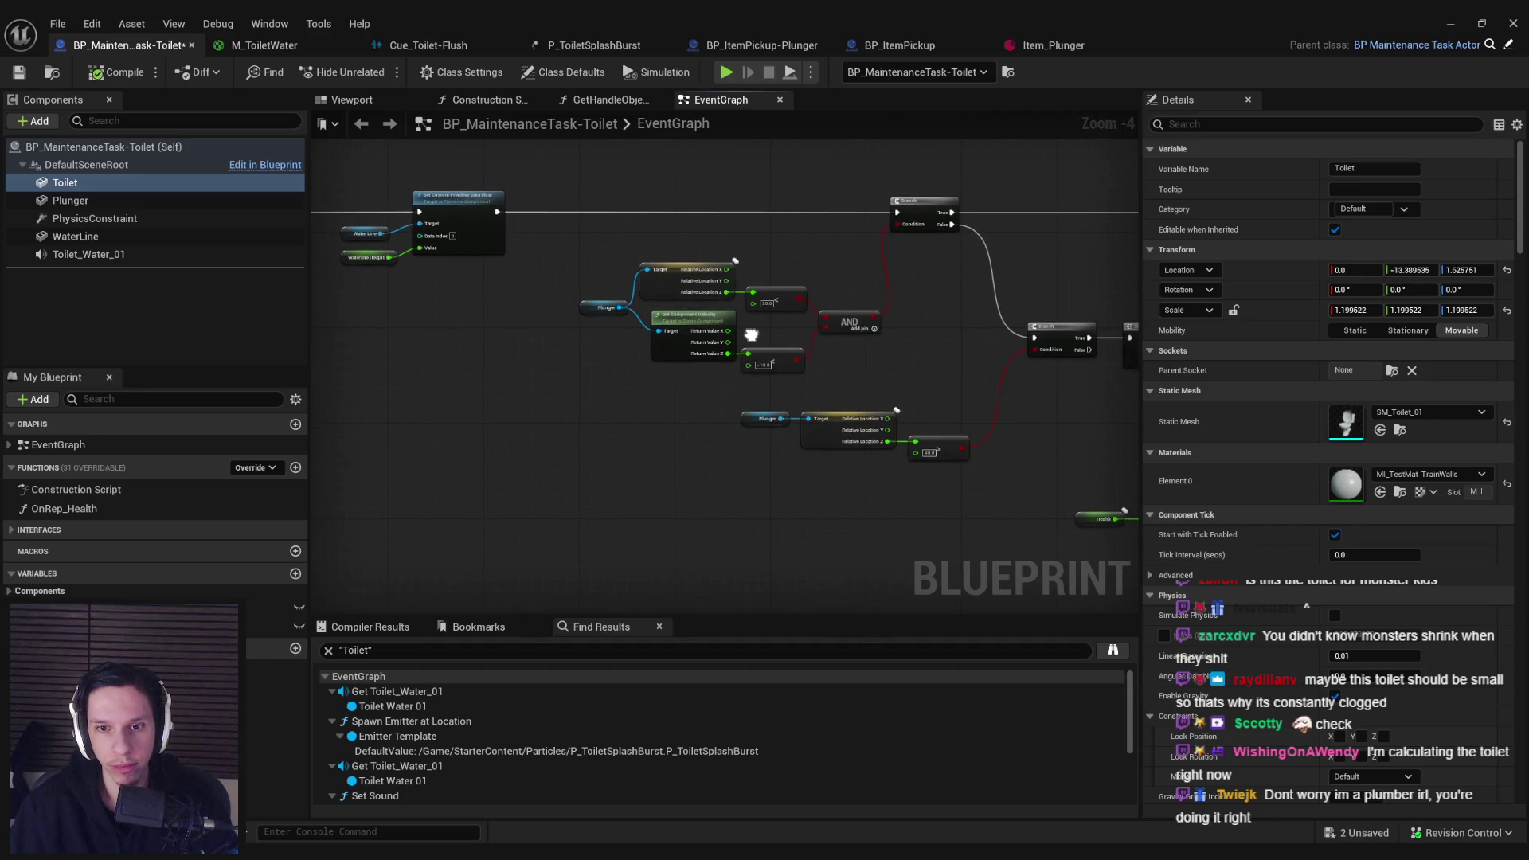
pyautogui.scroll(-2, 847, 313)
pyautogui.click(351, 100)
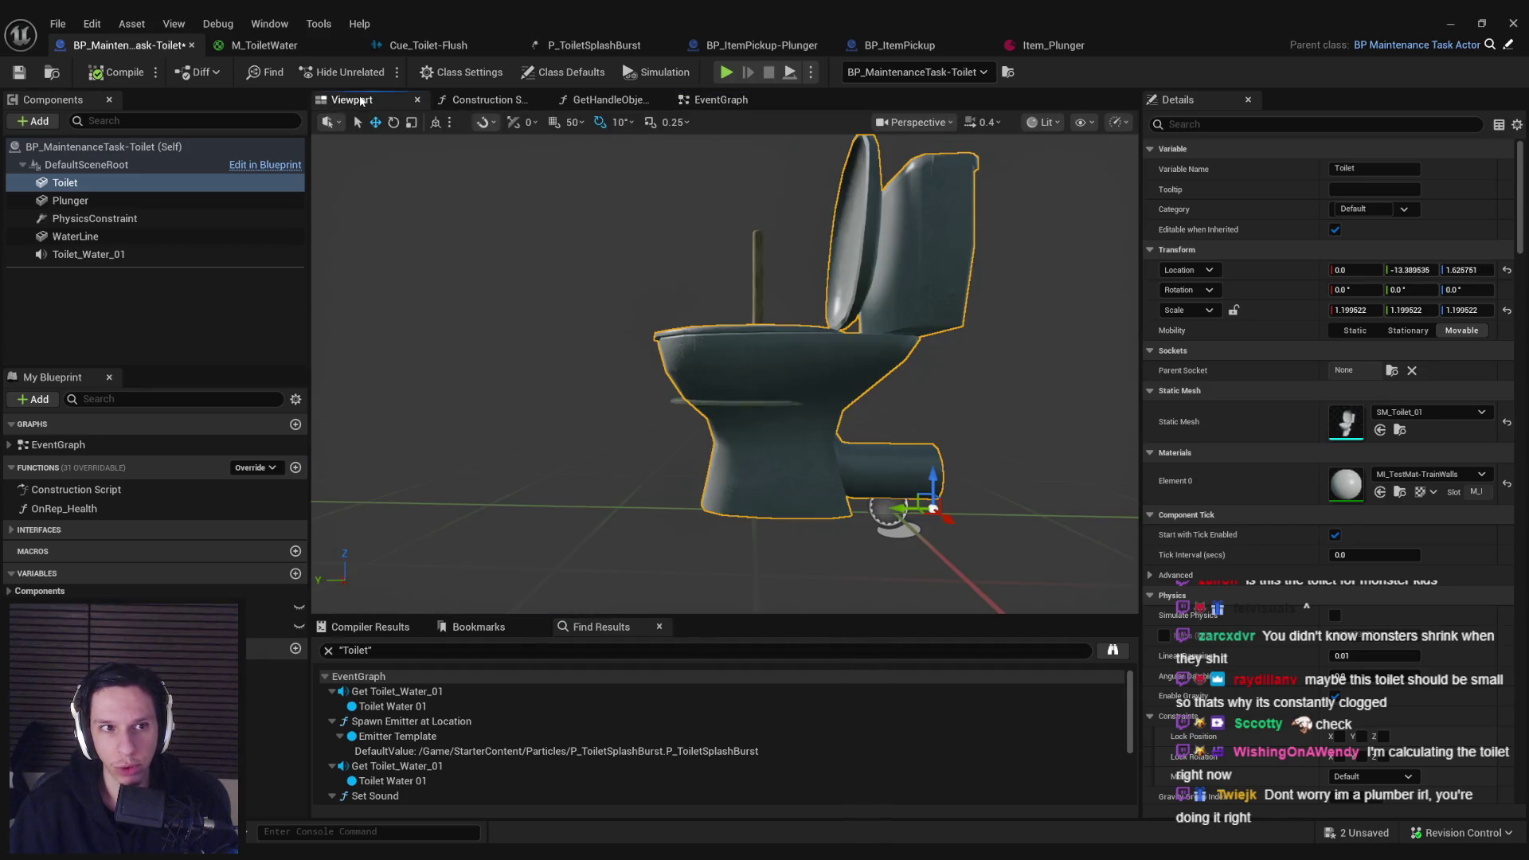
pyautogui.click(76, 201)
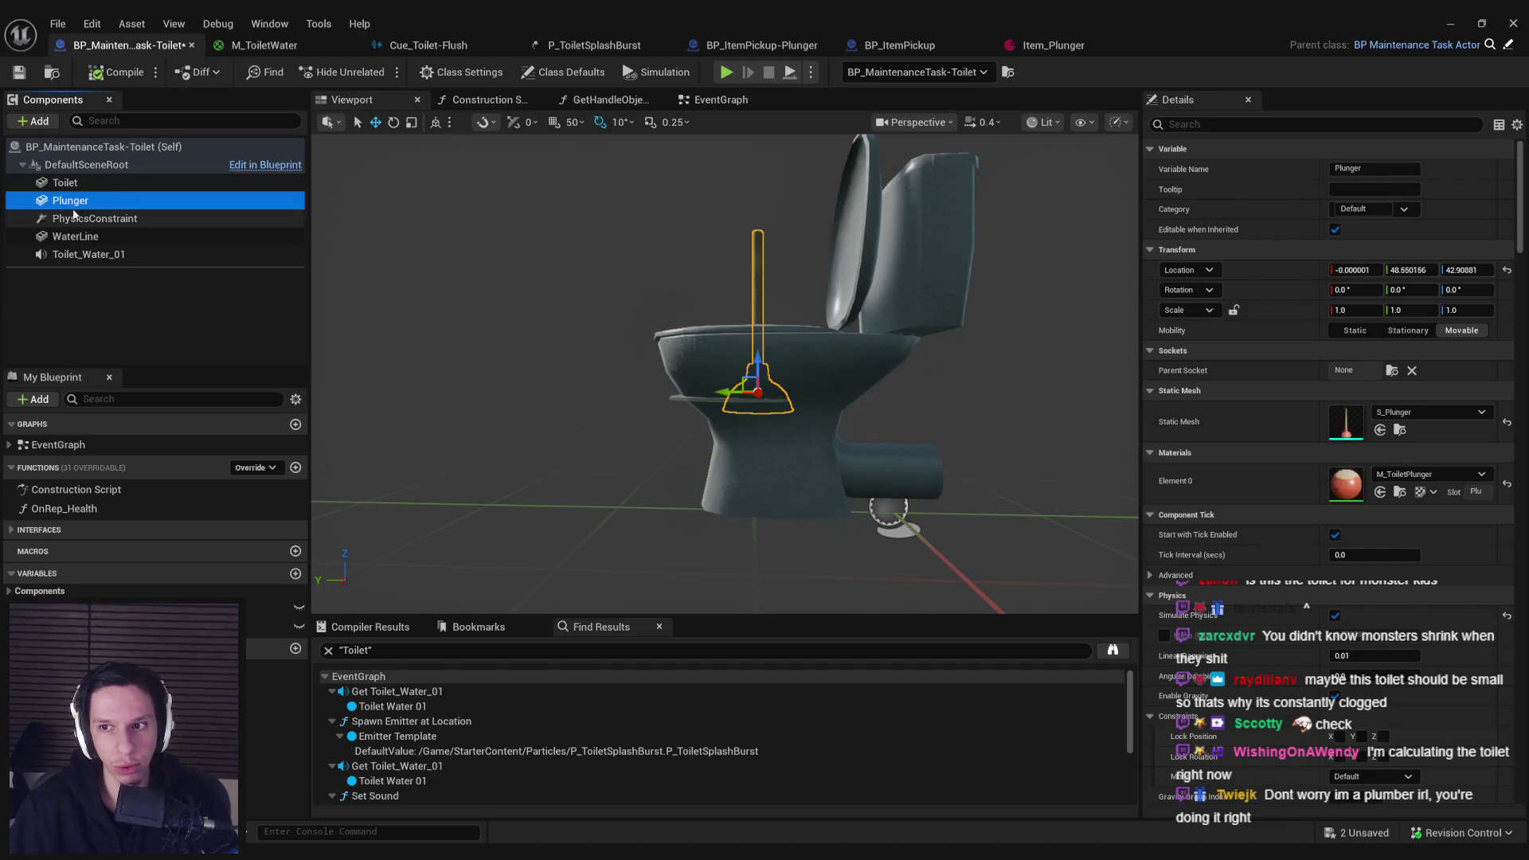
pyautogui.click(63, 236)
pyautogui.click(65, 182)
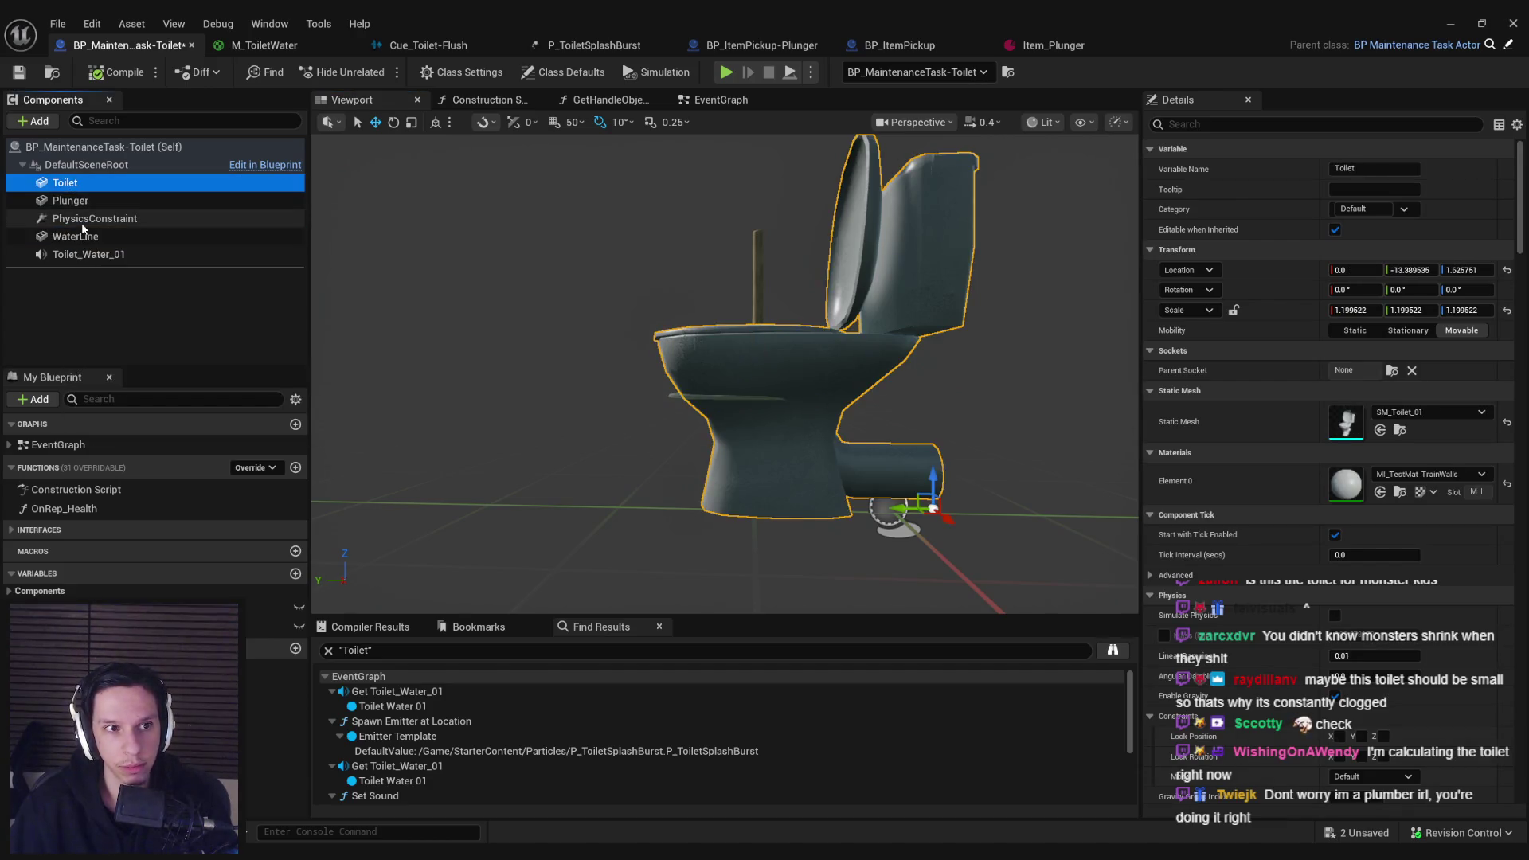
pyautogui.click(83, 223)
pyautogui.press('Up')
pyautogui.press('Up')
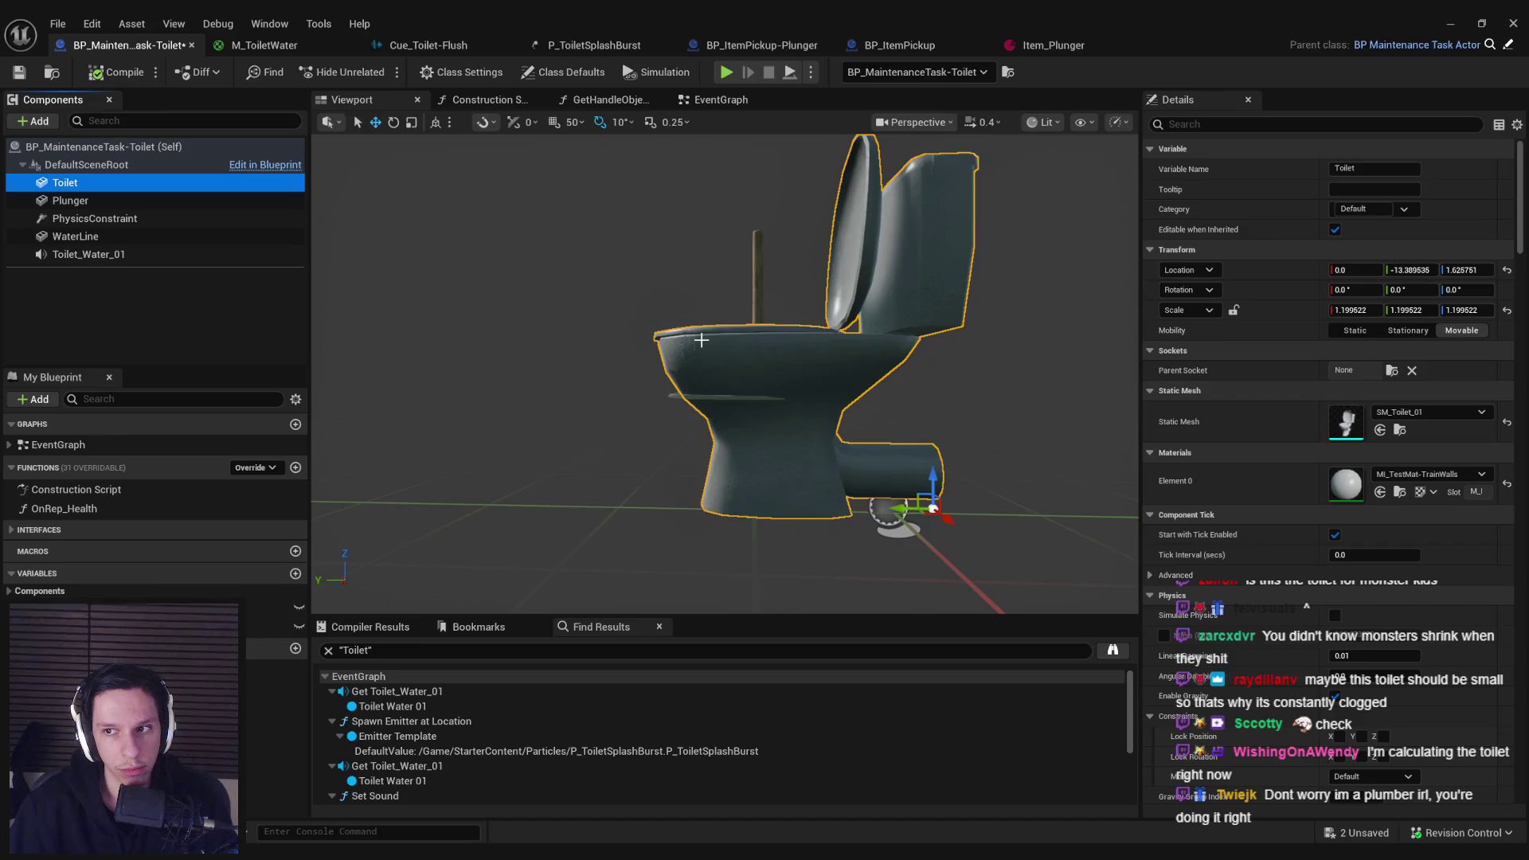
# Step: Undo the Toilet's transform back to location 0, 0, 0 and scale 1.0, then close the Blueprint
pyautogui.hotkey('ctrl', 'z')
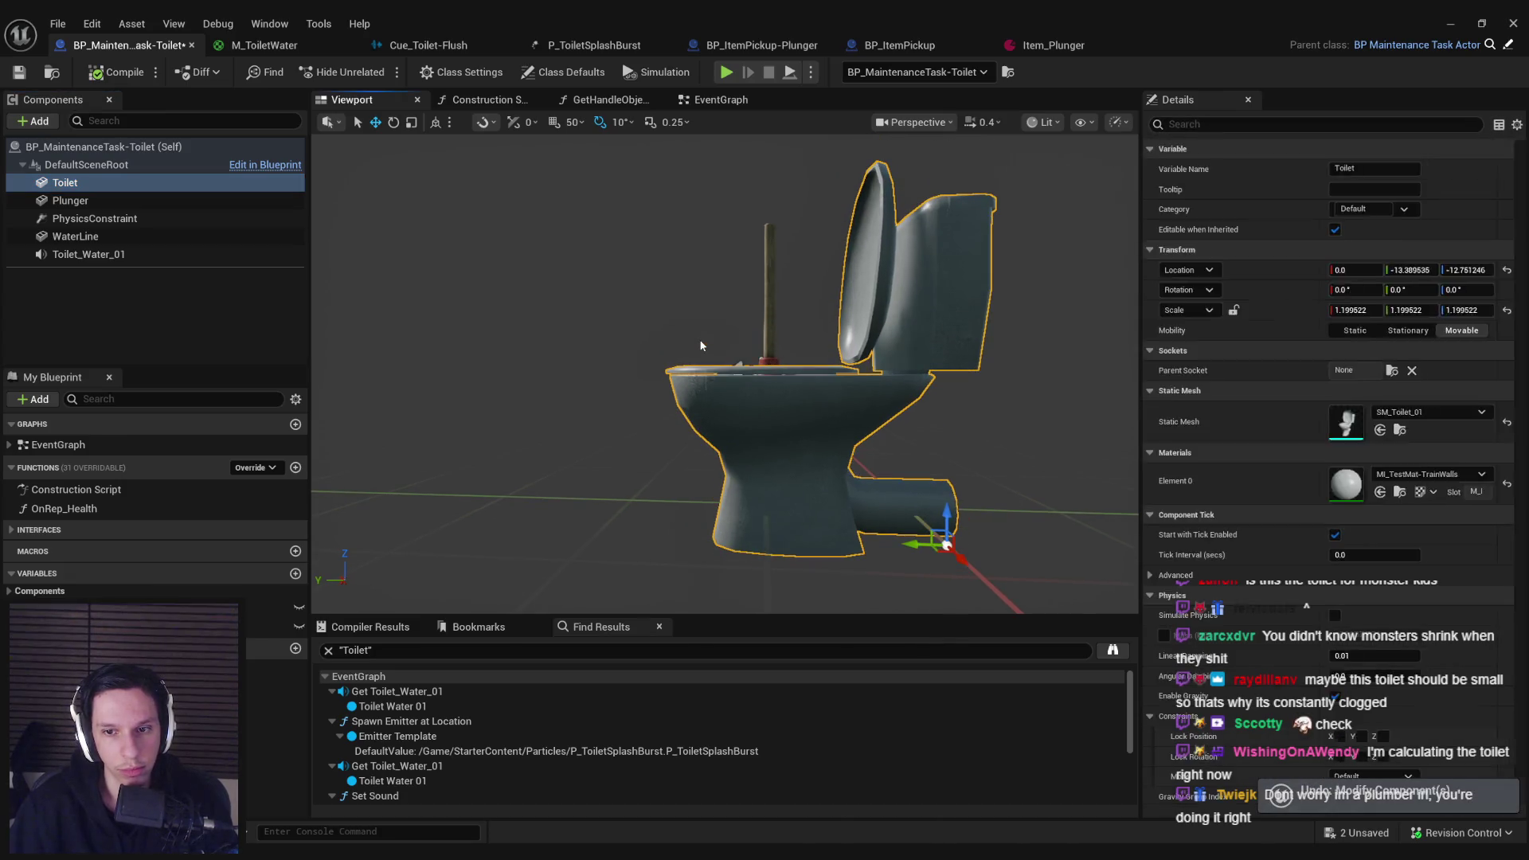
pyautogui.hotkey('ctrl', 'z')
pyautogui.moveTo(701, 346); pyautogui.dragTo(684, 352)
pyautogui.hotkey('ctrl', 'y')
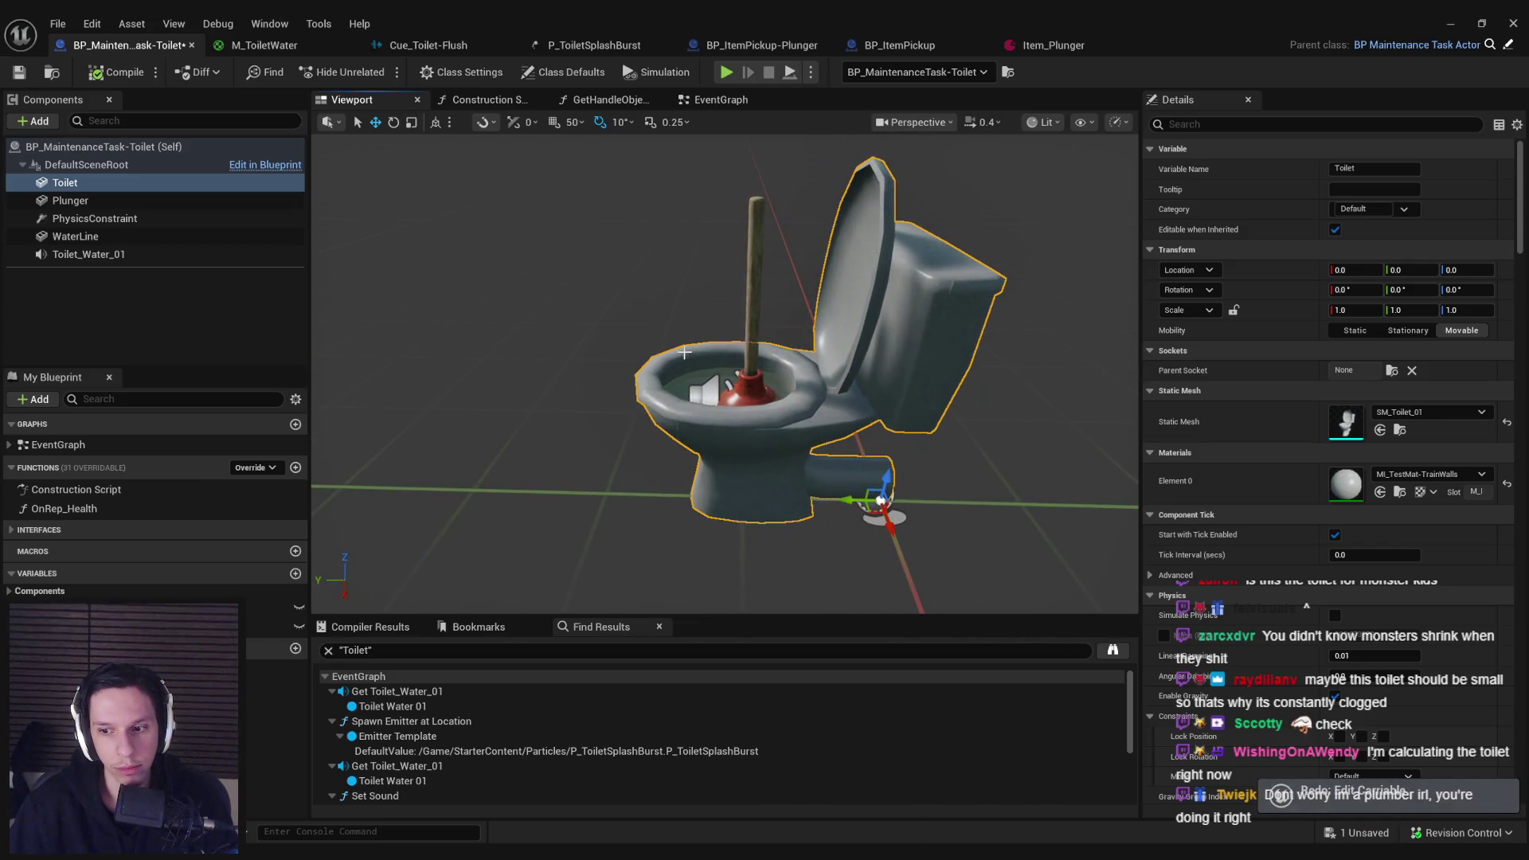
pyautogui.hotkey('ctrl', 'z')
pyautogui.hotkey('ctrl', 'z')
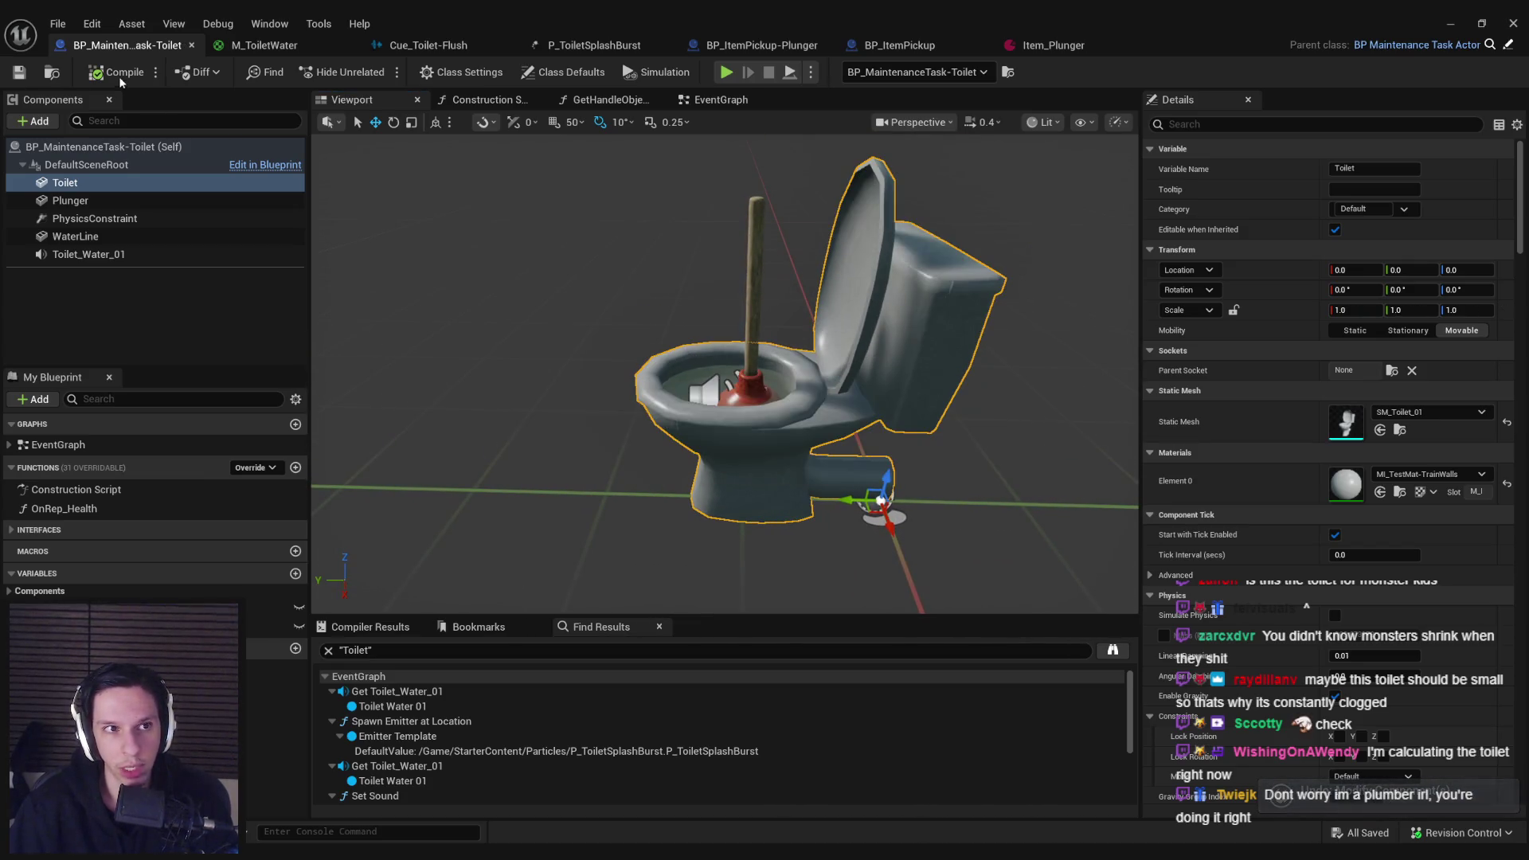
pyautogui.click(1451, 24)
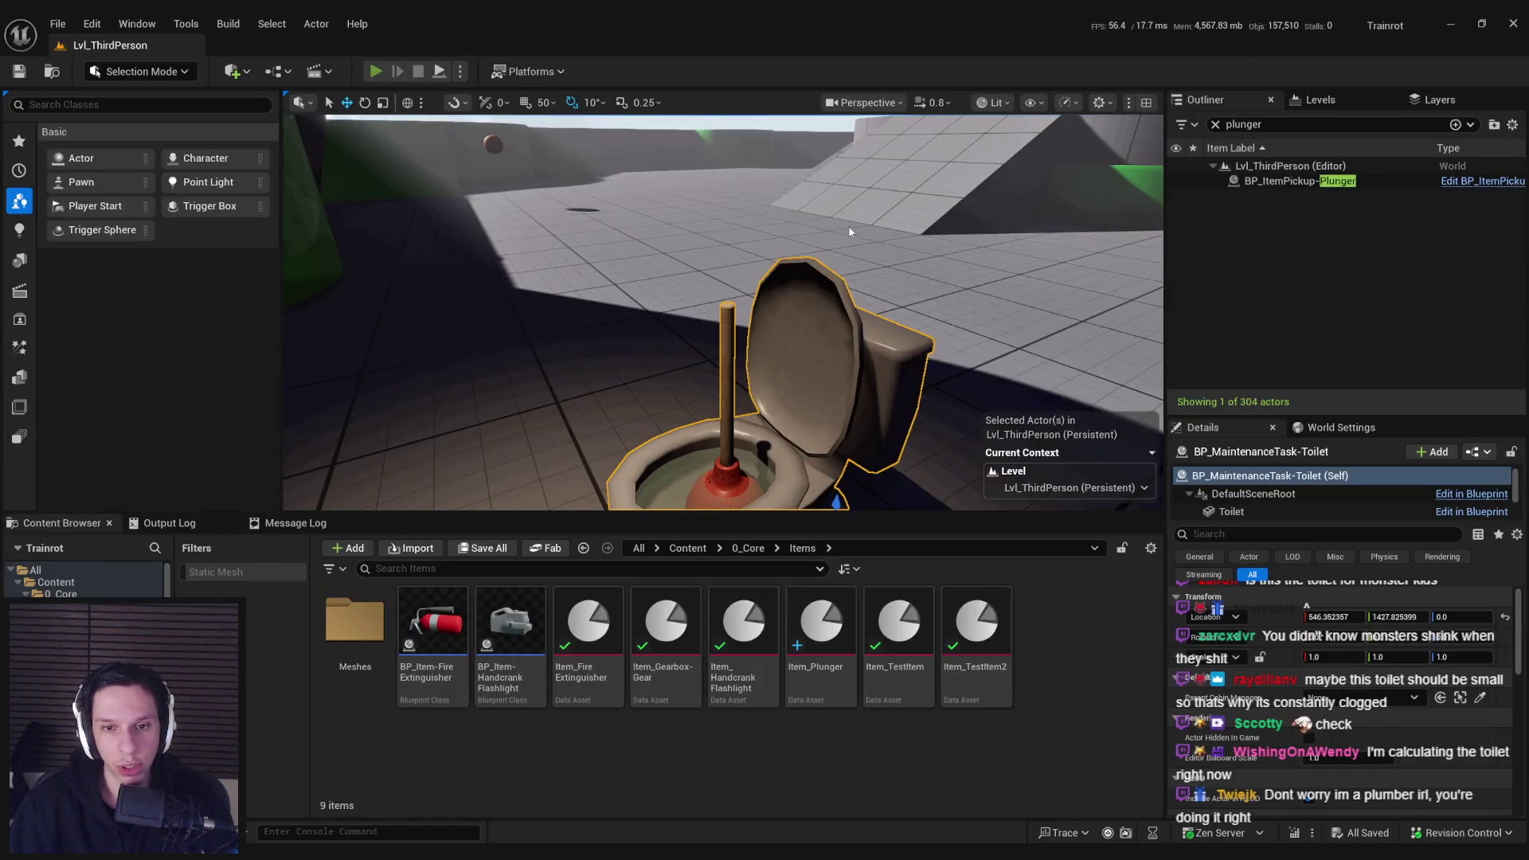
# Step: Play-test plunging the toilet twice, then stop
pyautogui.hotkey('alt', 'p')
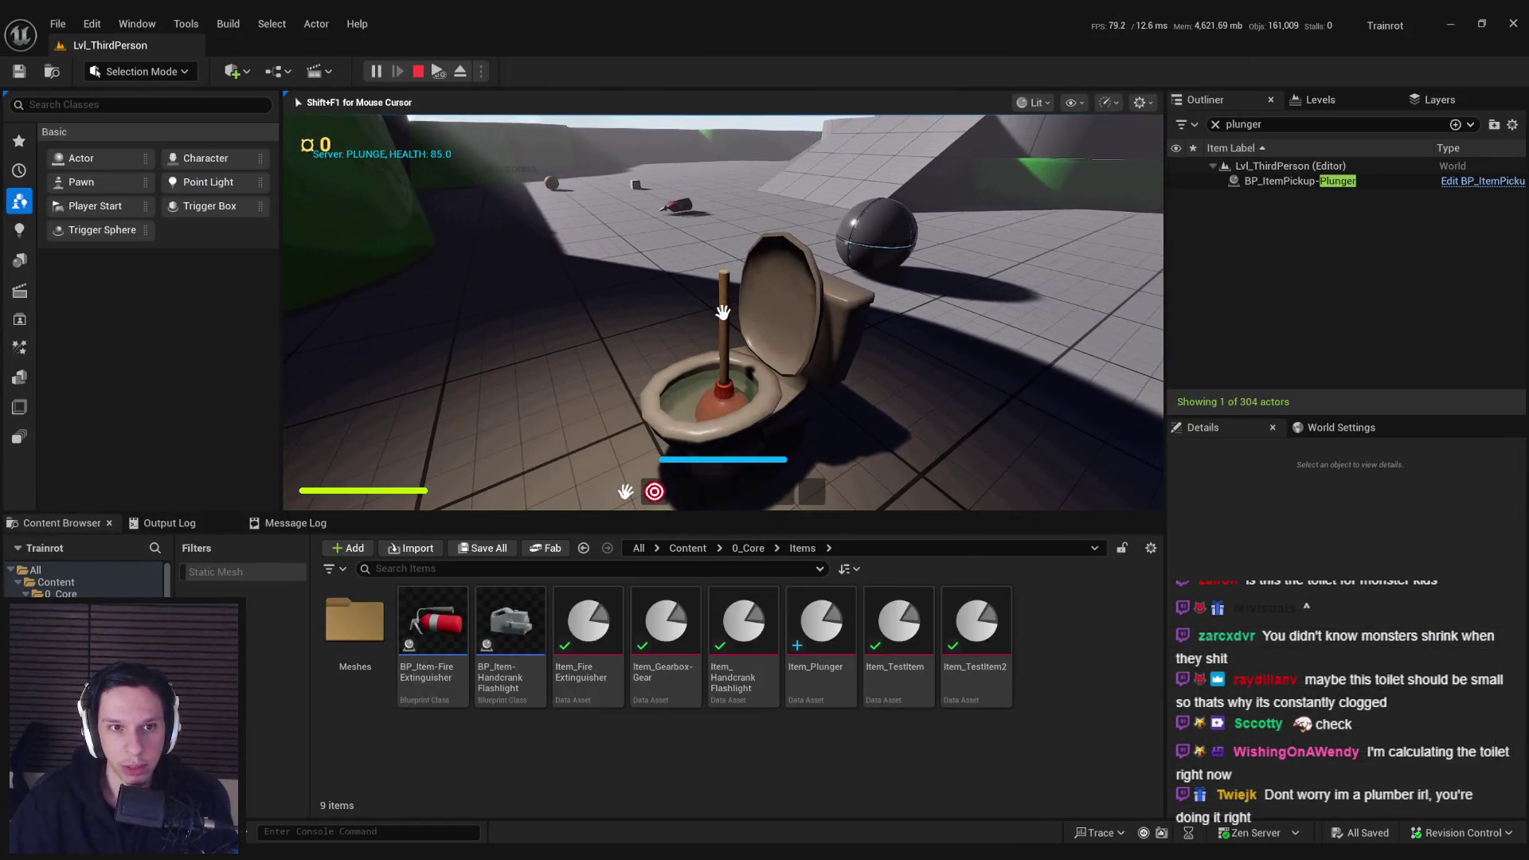
pyautogui.click(722, 312)
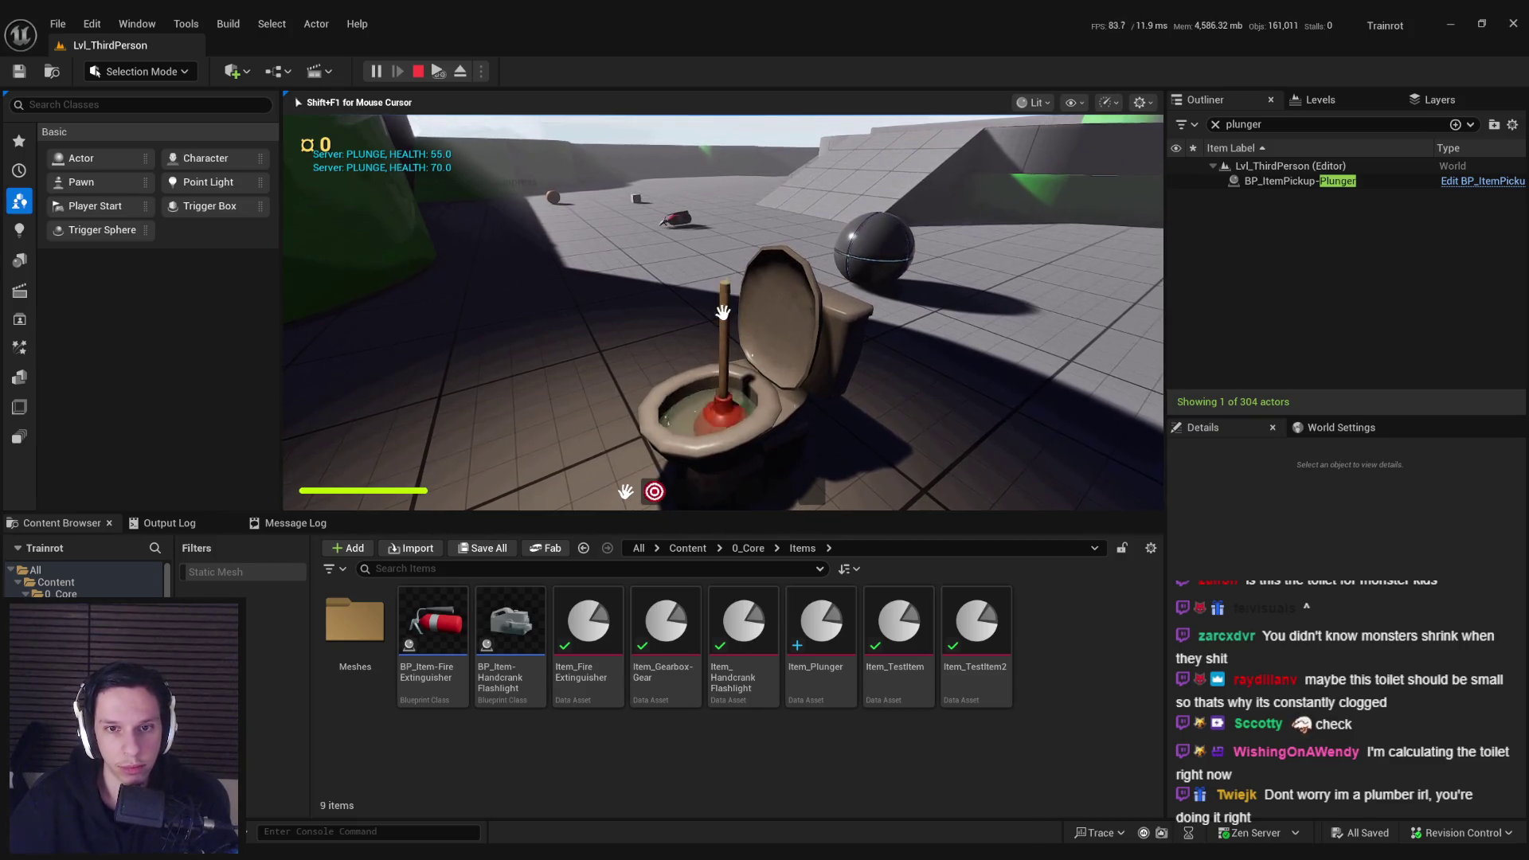
pyautogui.click(722, 312)
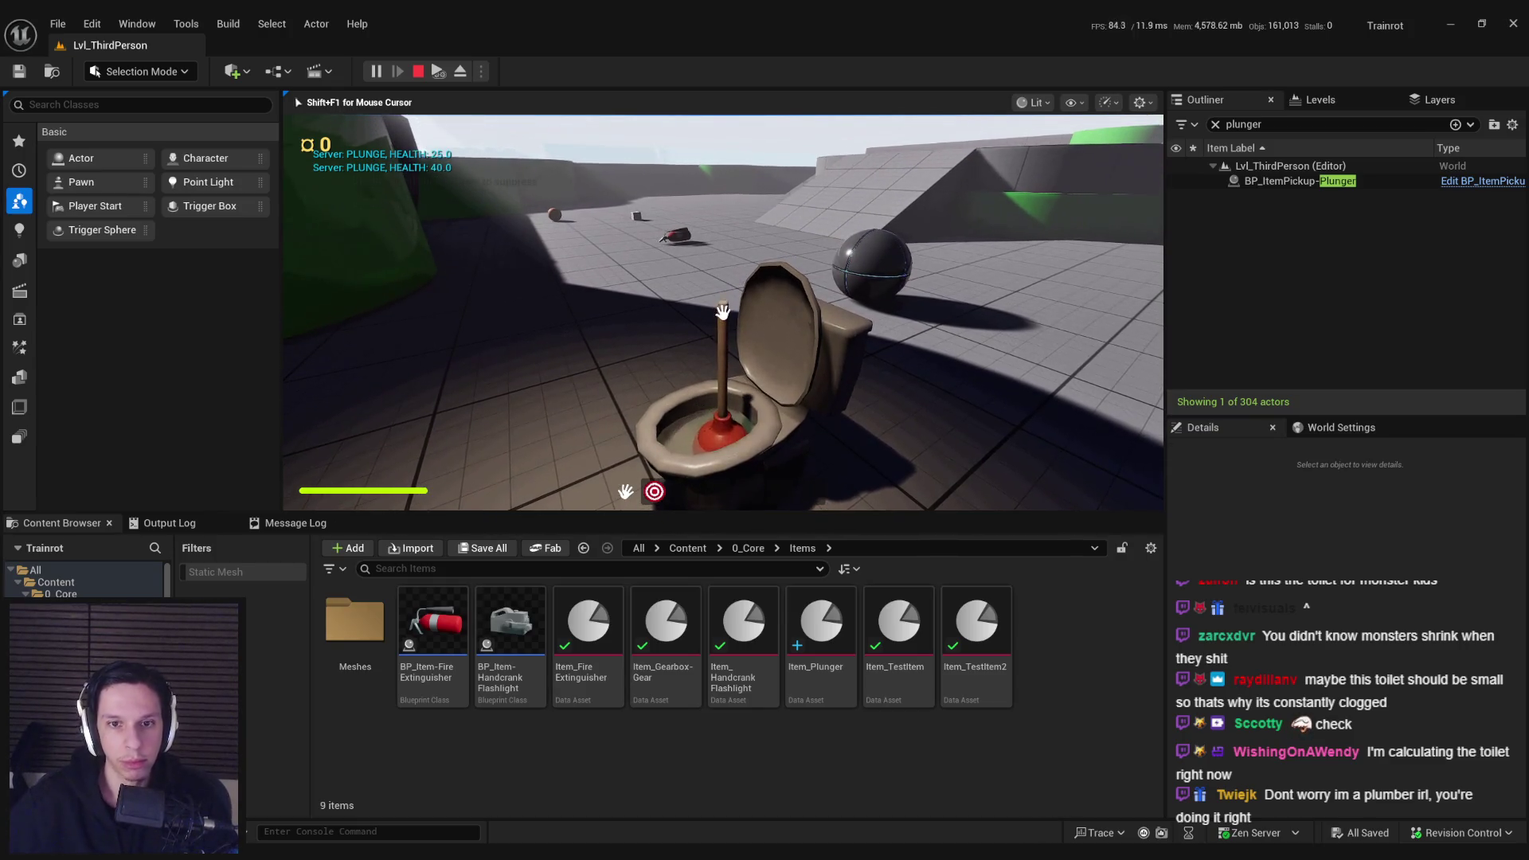
pyautogui.press('Escape')
# Step: Scale the level's toilet to 1.2 on X, Y and Z
pyautogui.moveTo(778, 438)
pyautogui.mouseDown()
pyautogui.moveTo(778, 477)
pyautogui.moveTo(828, 478)
pyautogui.moveTo(828, 382)
pyautogui.moveTo(871, 404)
pyautogui.mouseUp()
pyautogui.press('r')
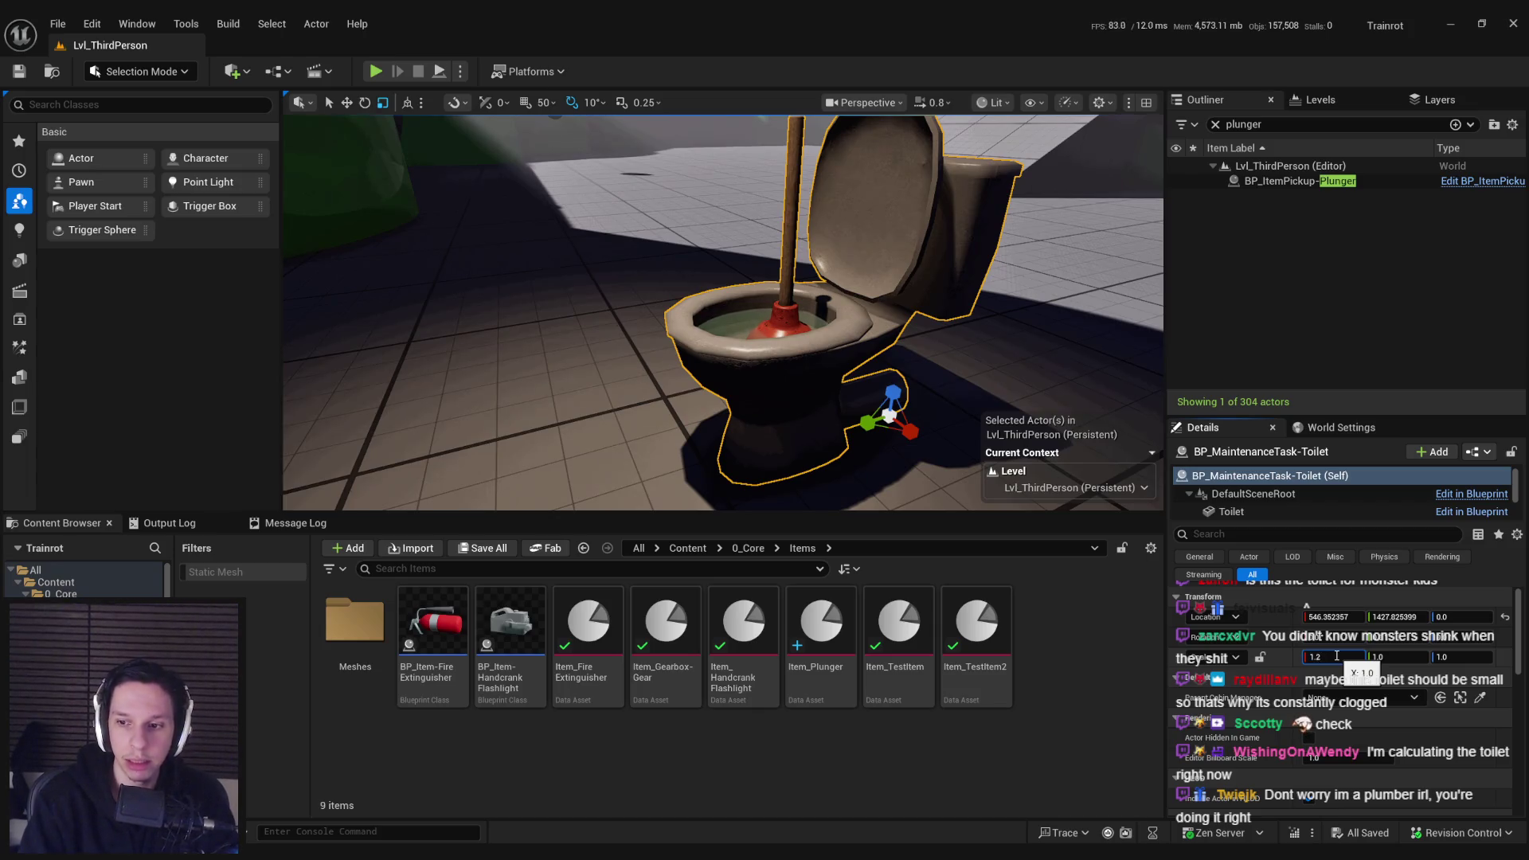
pyautogui.press('Tab')
pyautogui.press('Tab')
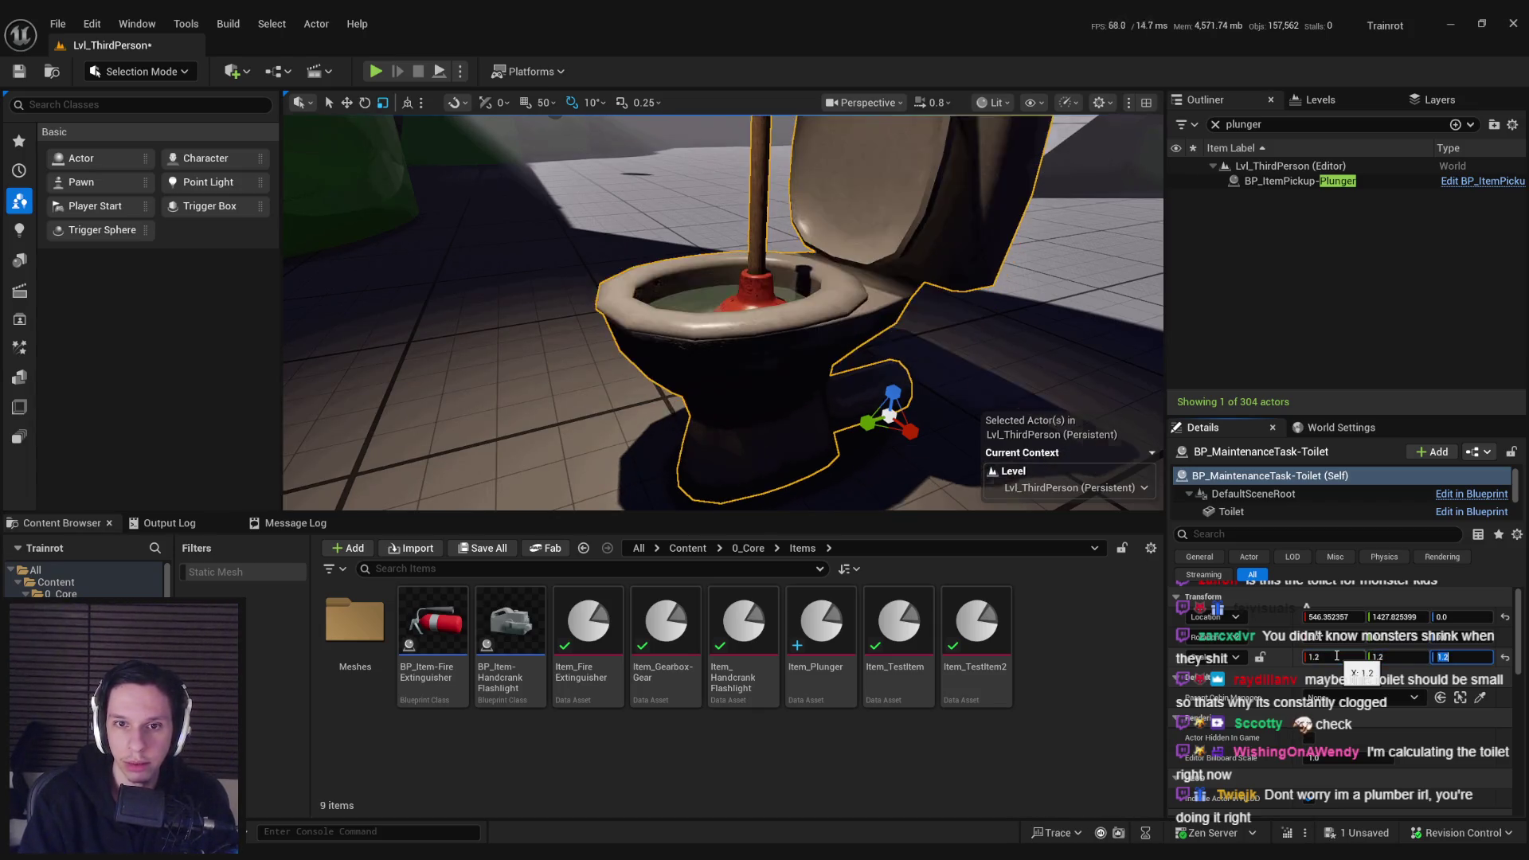
pyautogui.press('Return')
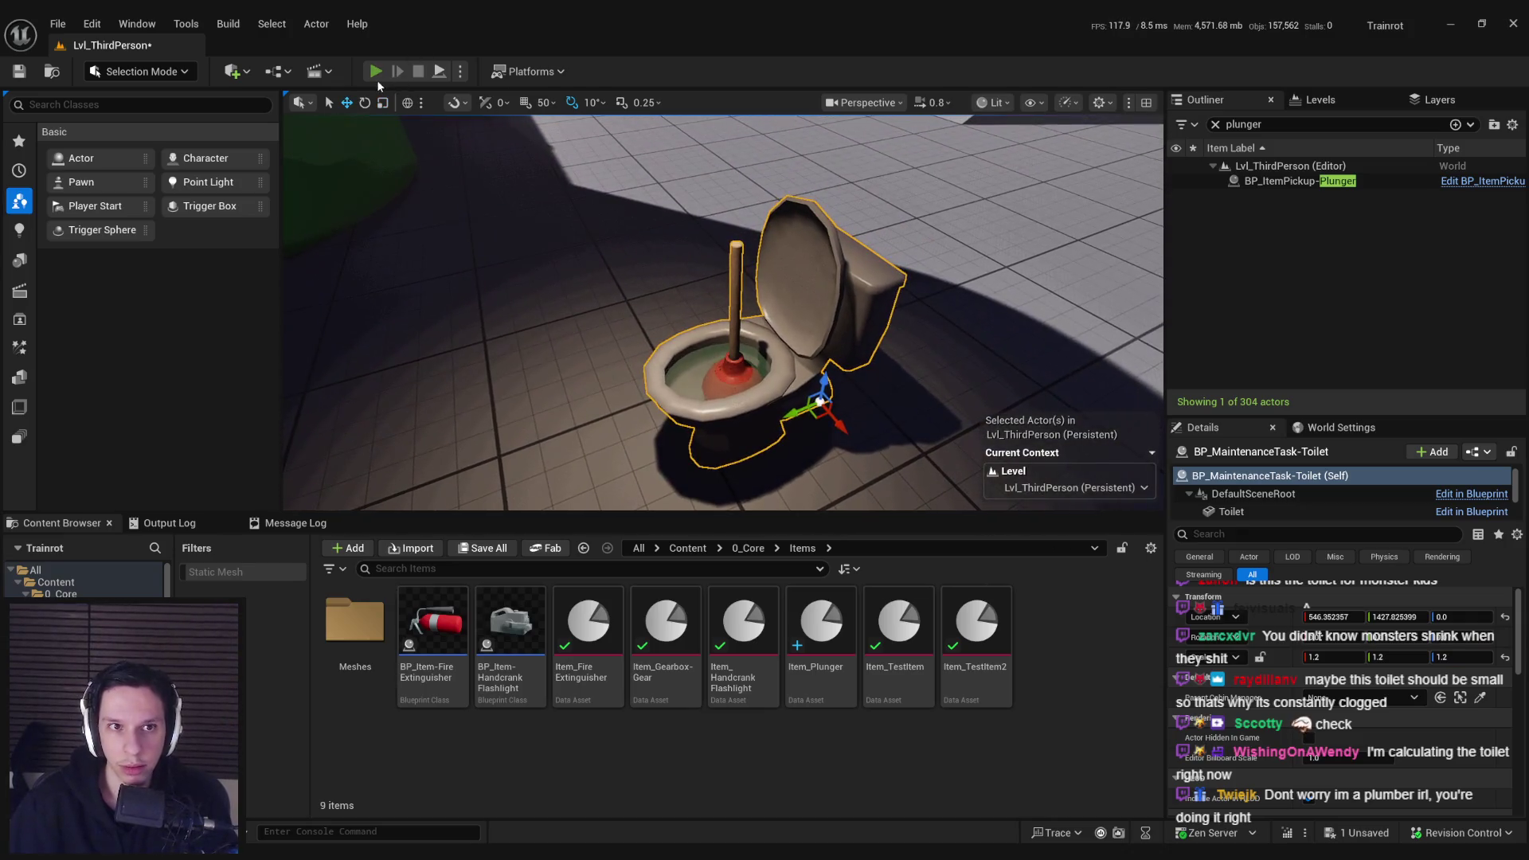
# Step: Retest by walking up to the bigger toilet, then bring up the toilet Blueprint
pyautogui.hotkey('alt', 'p')
pyautogui.press('w')
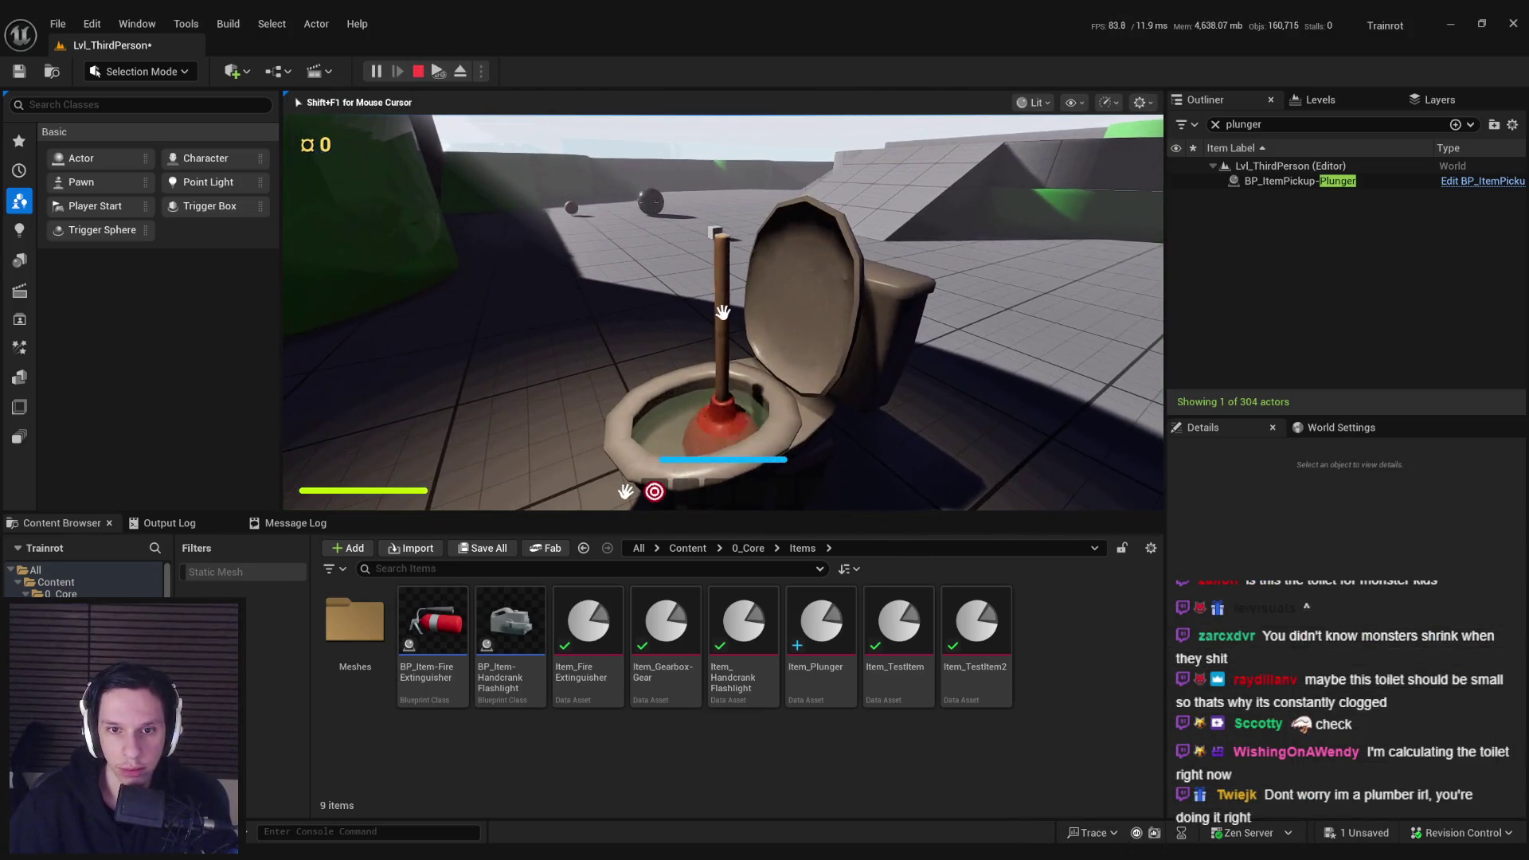
pyautogui.press('Escape')
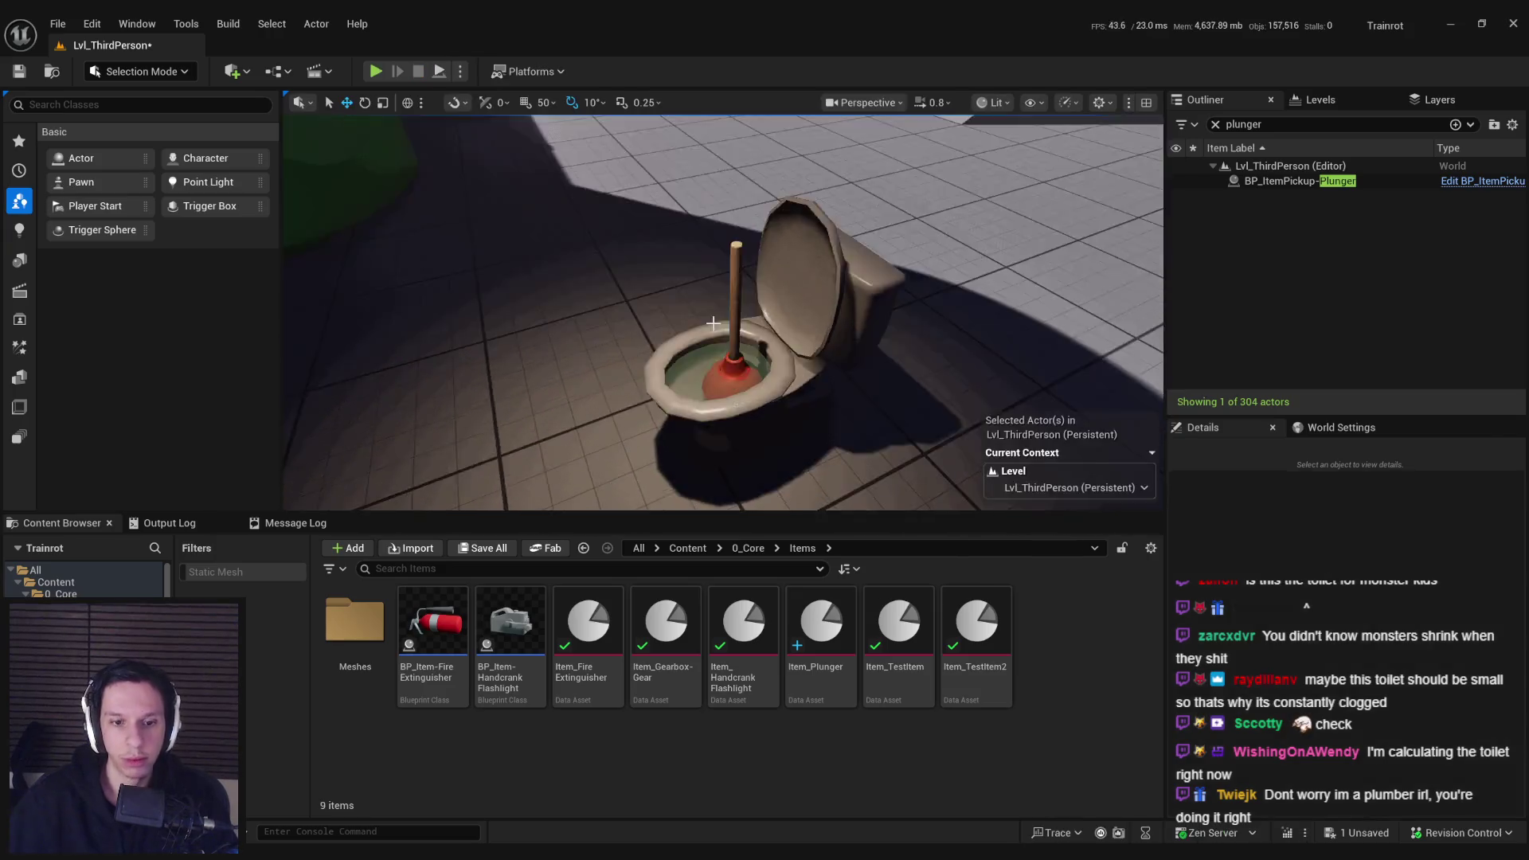
pyautogui.click(552, 819)
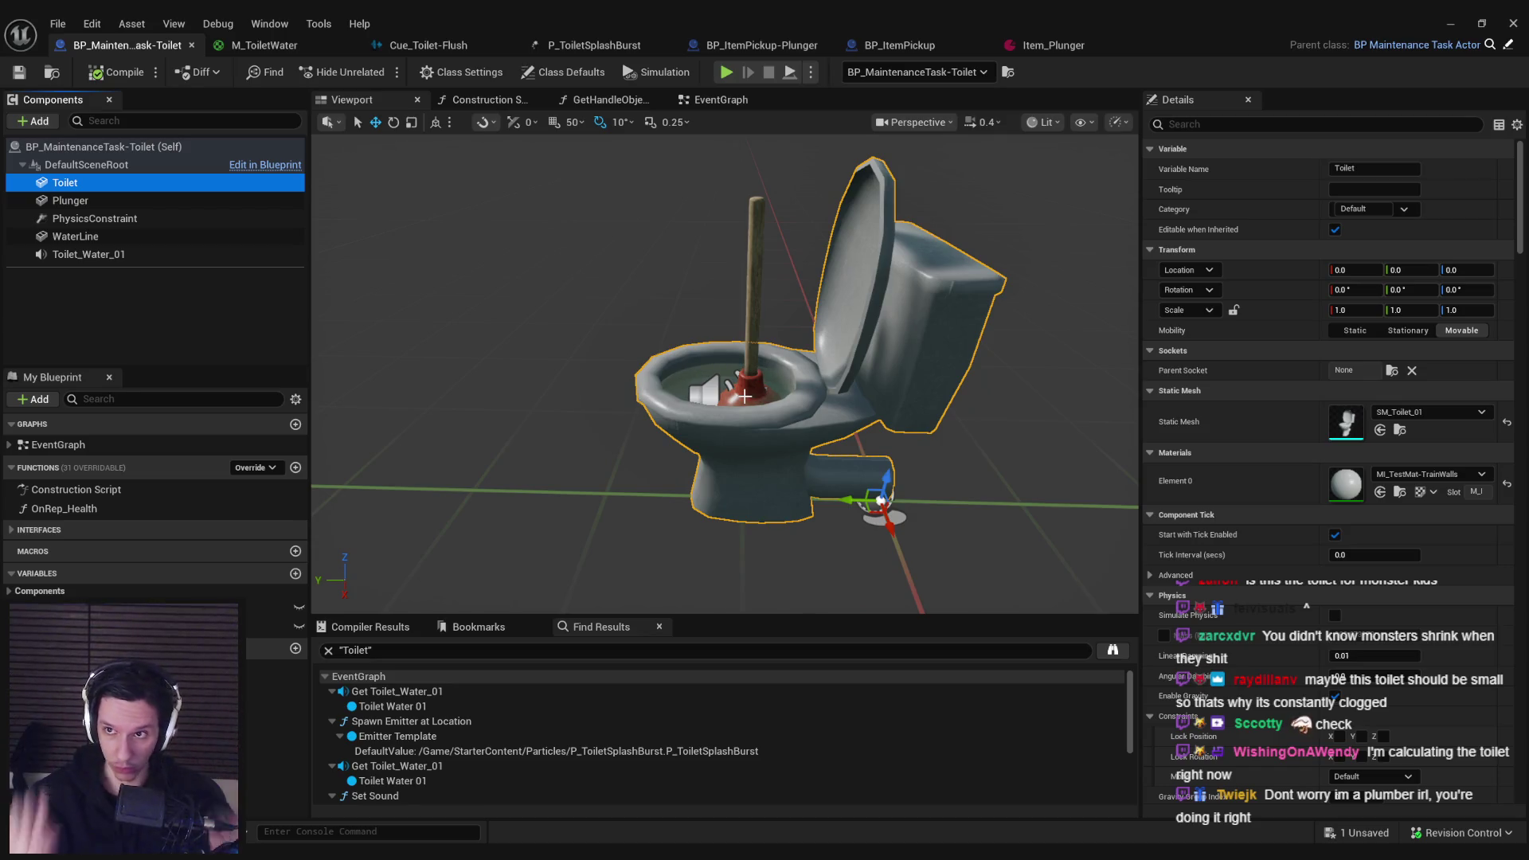
# Step: Set the level toilet's scale back to 1.0
pyautogui.click(1450, 23)
pyautogui.click(1335, 657)
pyautogui.write('1')
pyautogui.press('Return')
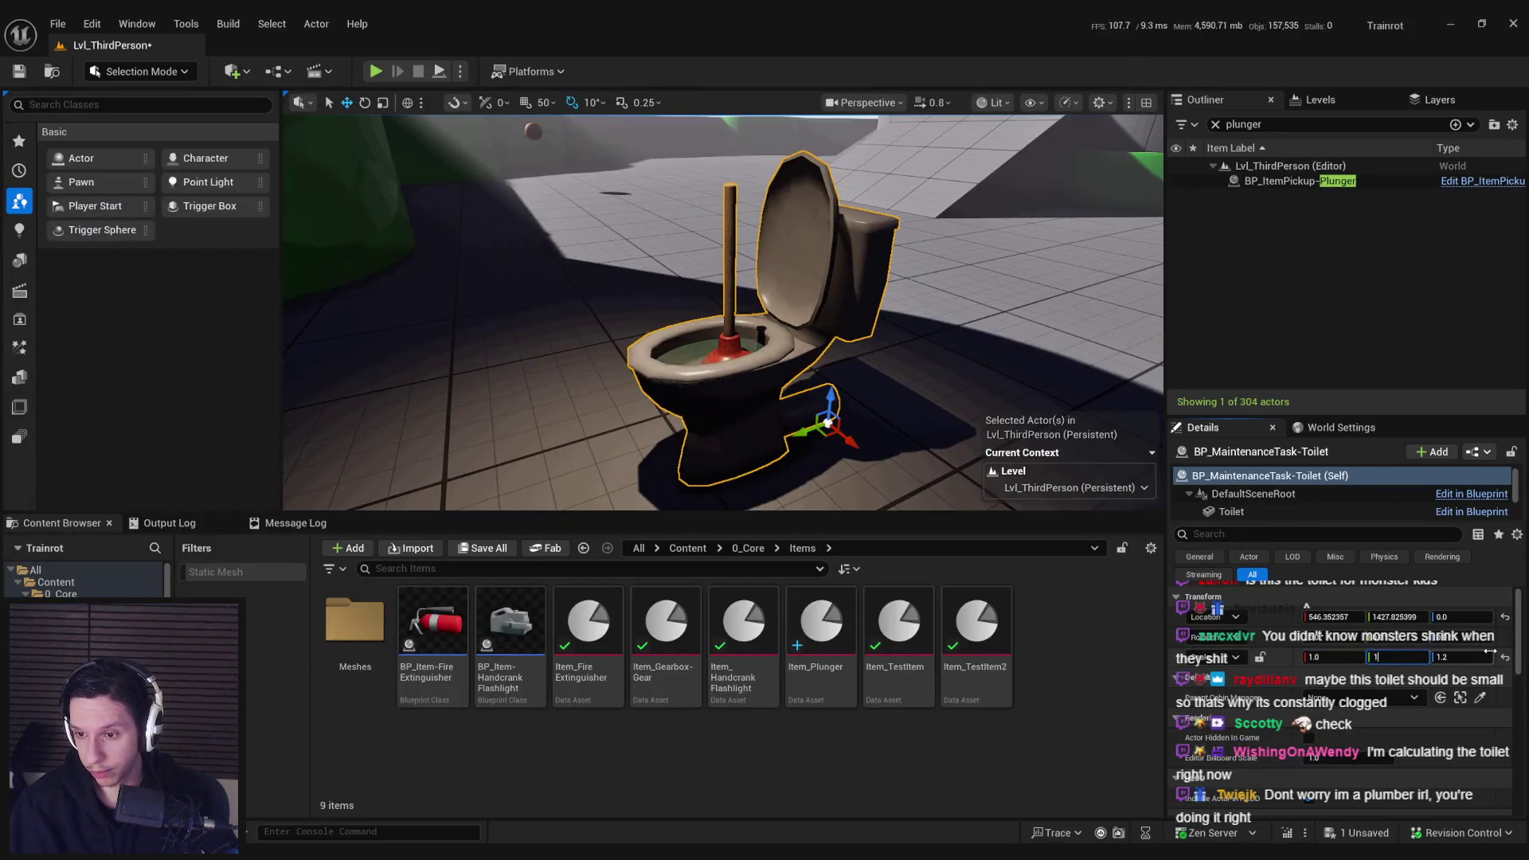
# Step: Set the Blueprint's DefaultSceneRoot scale to 1.2 on X, Y and Z
pyautogui.moveTo(501, 856)
pyautogui.click(582, 792)
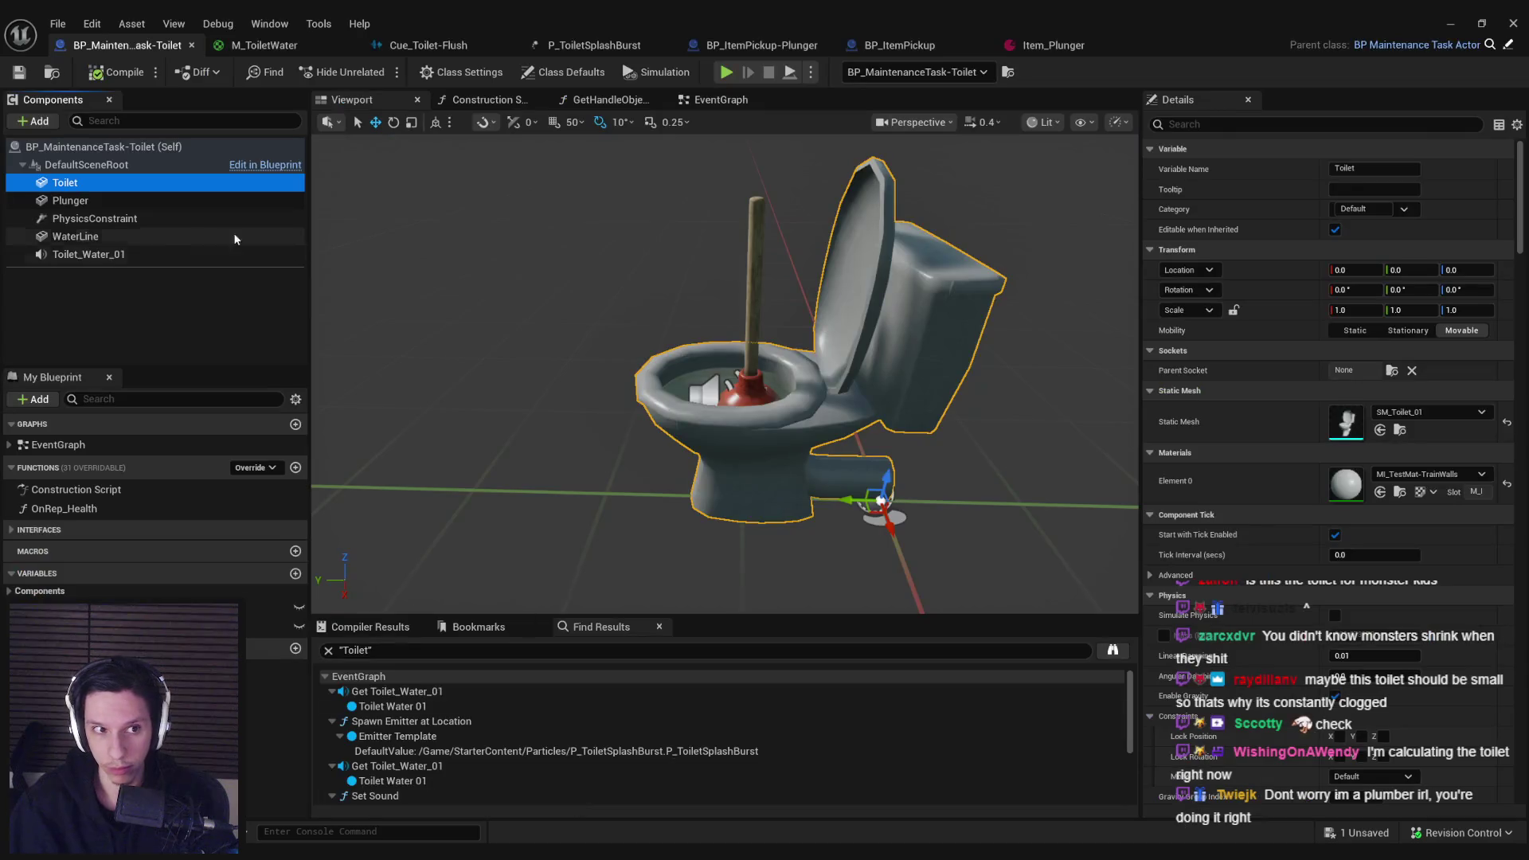
pyautogui.click(86, 164)
pyautogui.click(1355, 271)
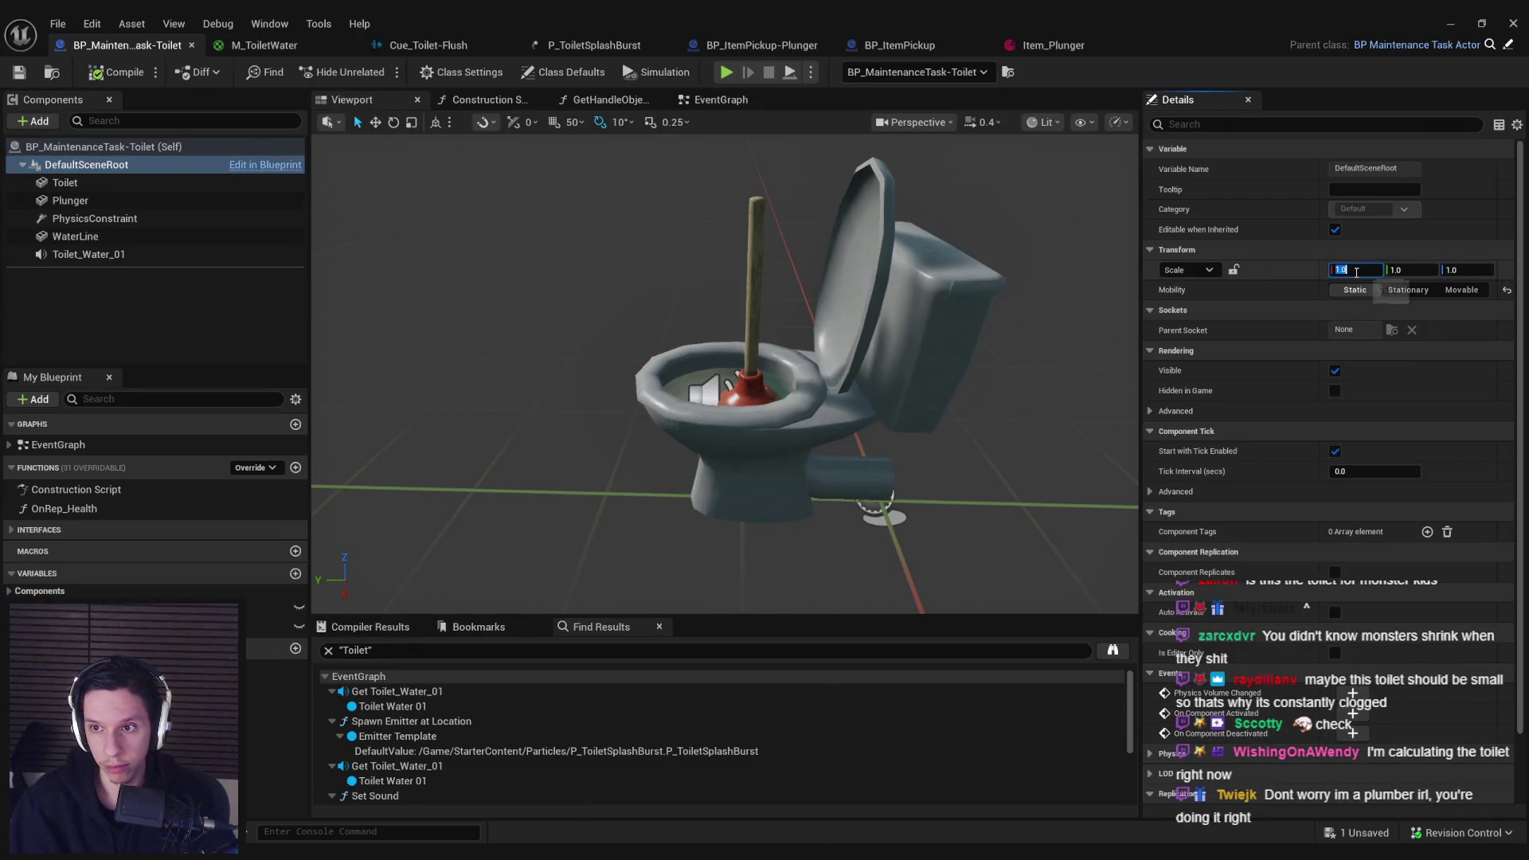
pyautogui.write('1.2')
pyautogui.press('Tab')
pyautogui.press('Tab')
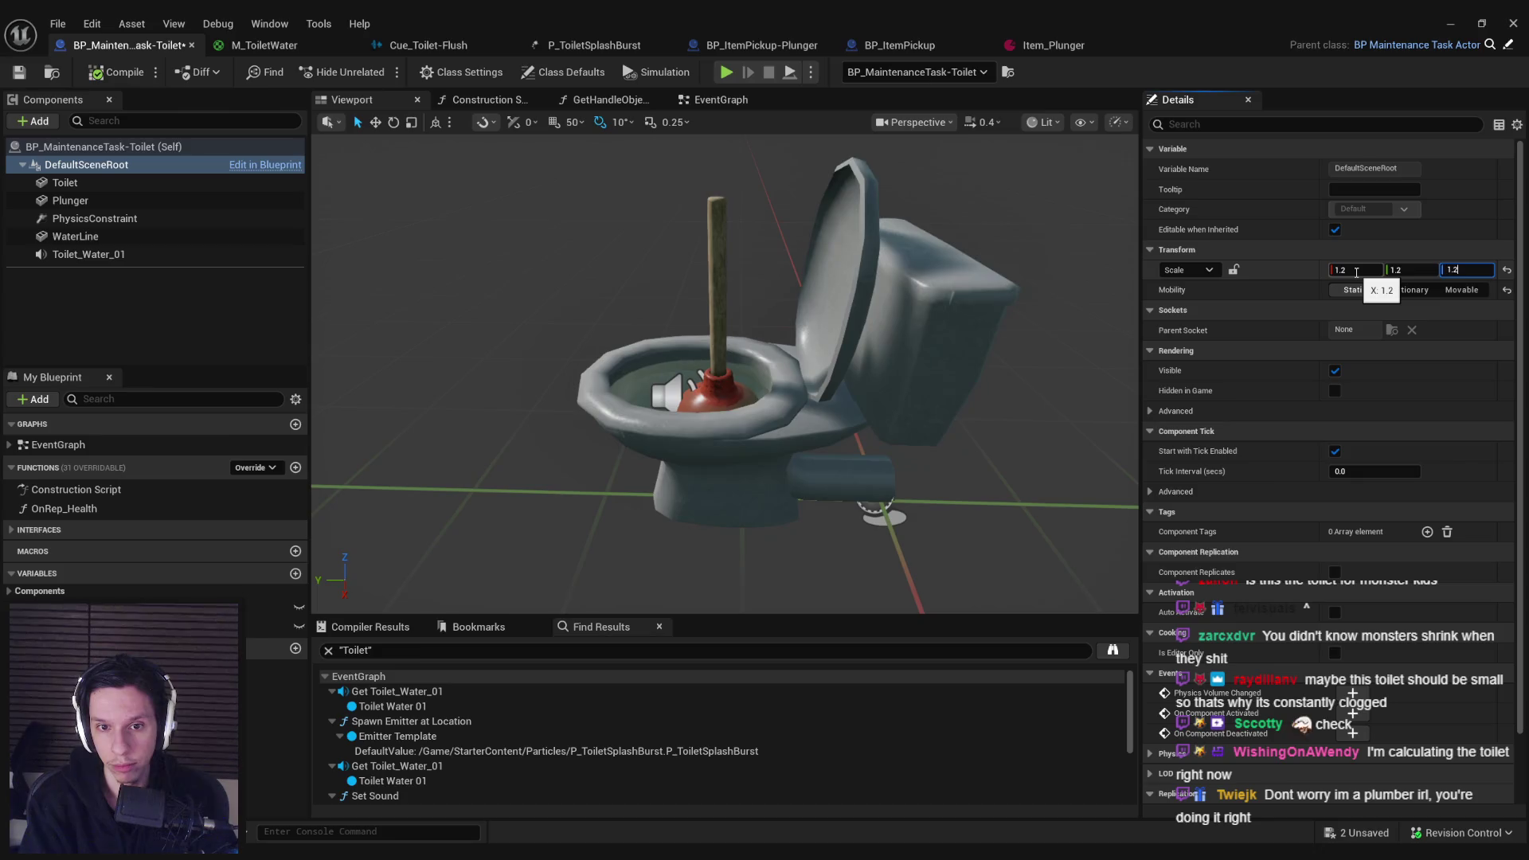
pyautogui.write('1.2')
pyautogui.press('Return')
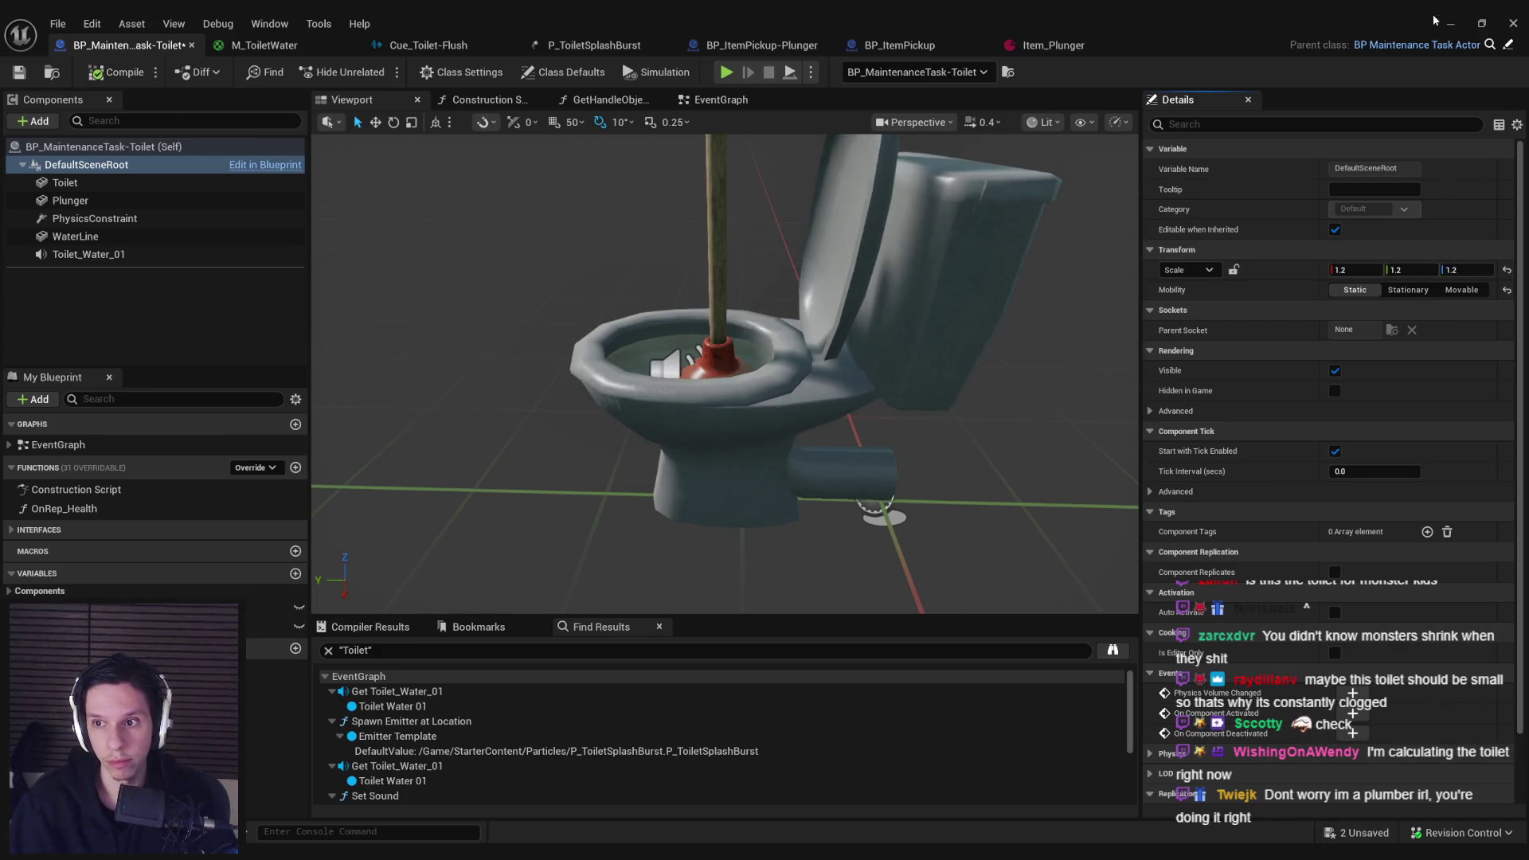
# Step: Play-test plunging the toilet repeatedly until clog health reaches 25, then return to the Blueprint
pyautogui.click(1450, 24)
pyautogui.click(376, 72)
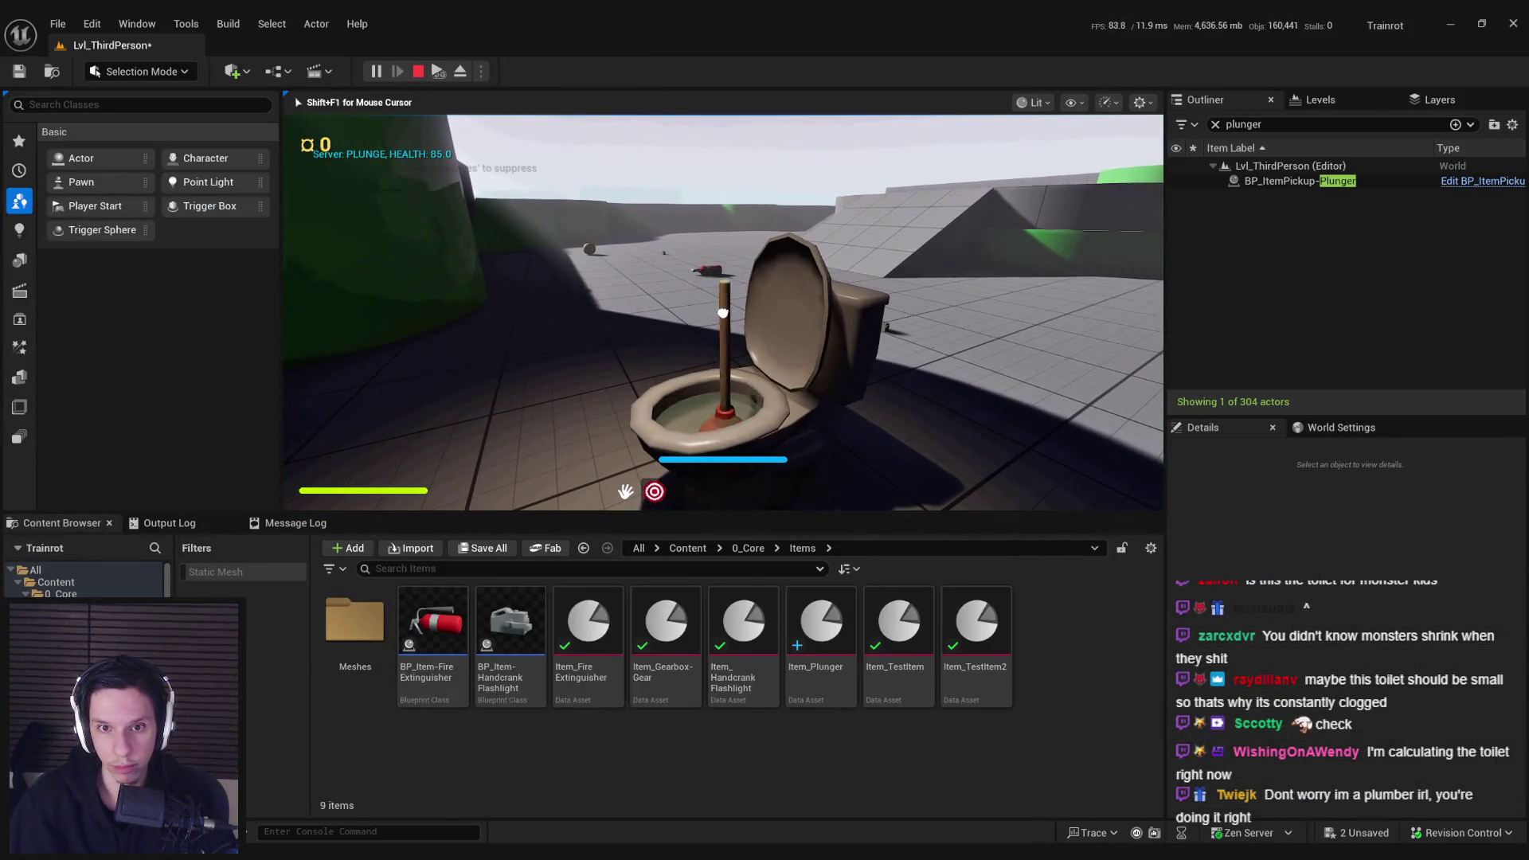
pyautogui.click(720, 350)
pyautogui.press('F11')
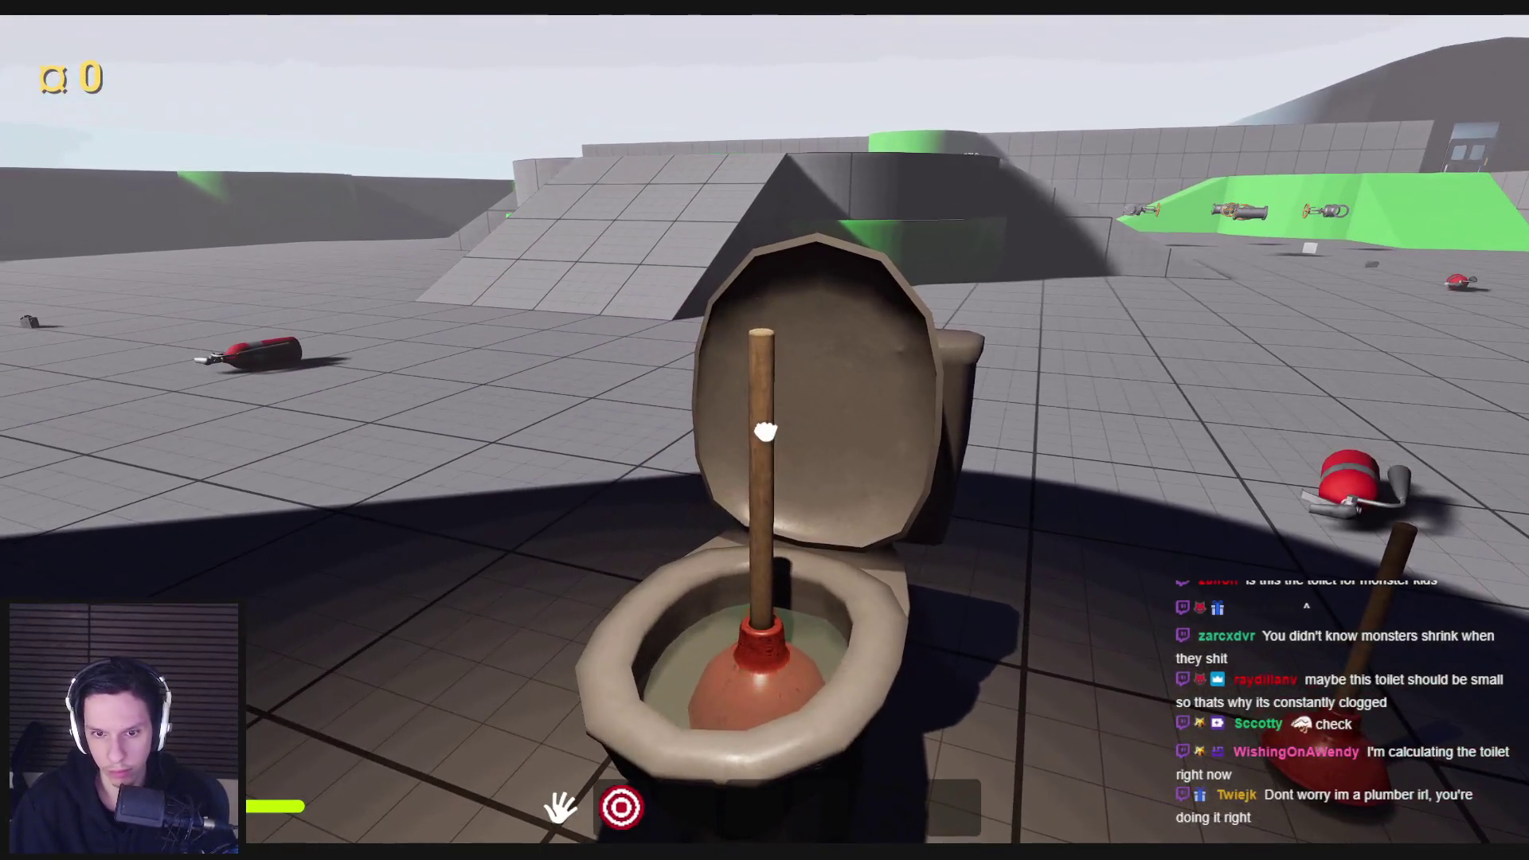
pyautogui.click(771, 533)
pyautogui.press('s')
pyautogui.click(766, 526)
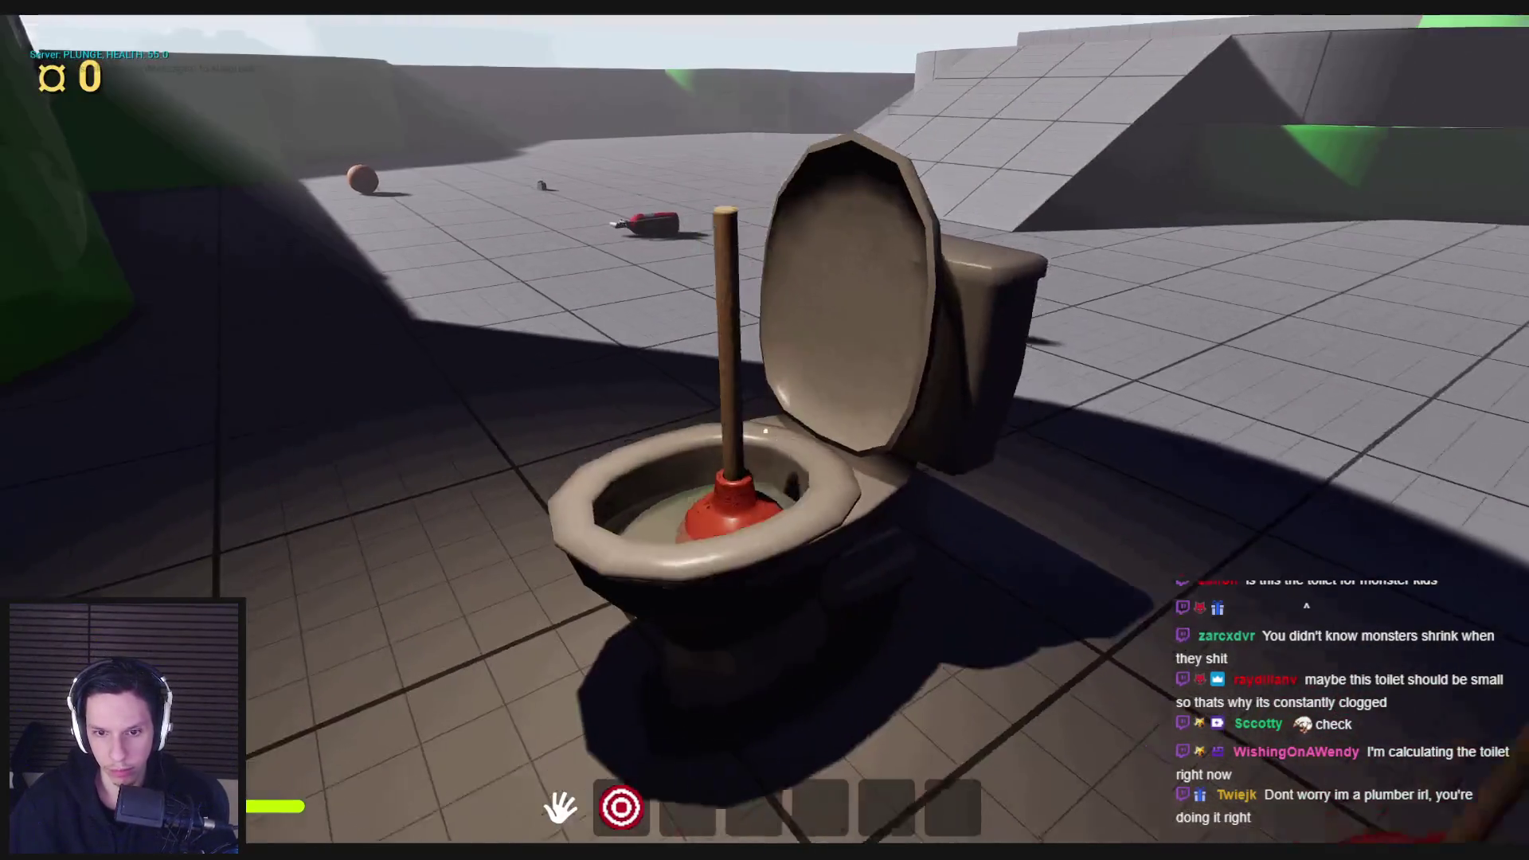
pyautogui.click(762, 518)
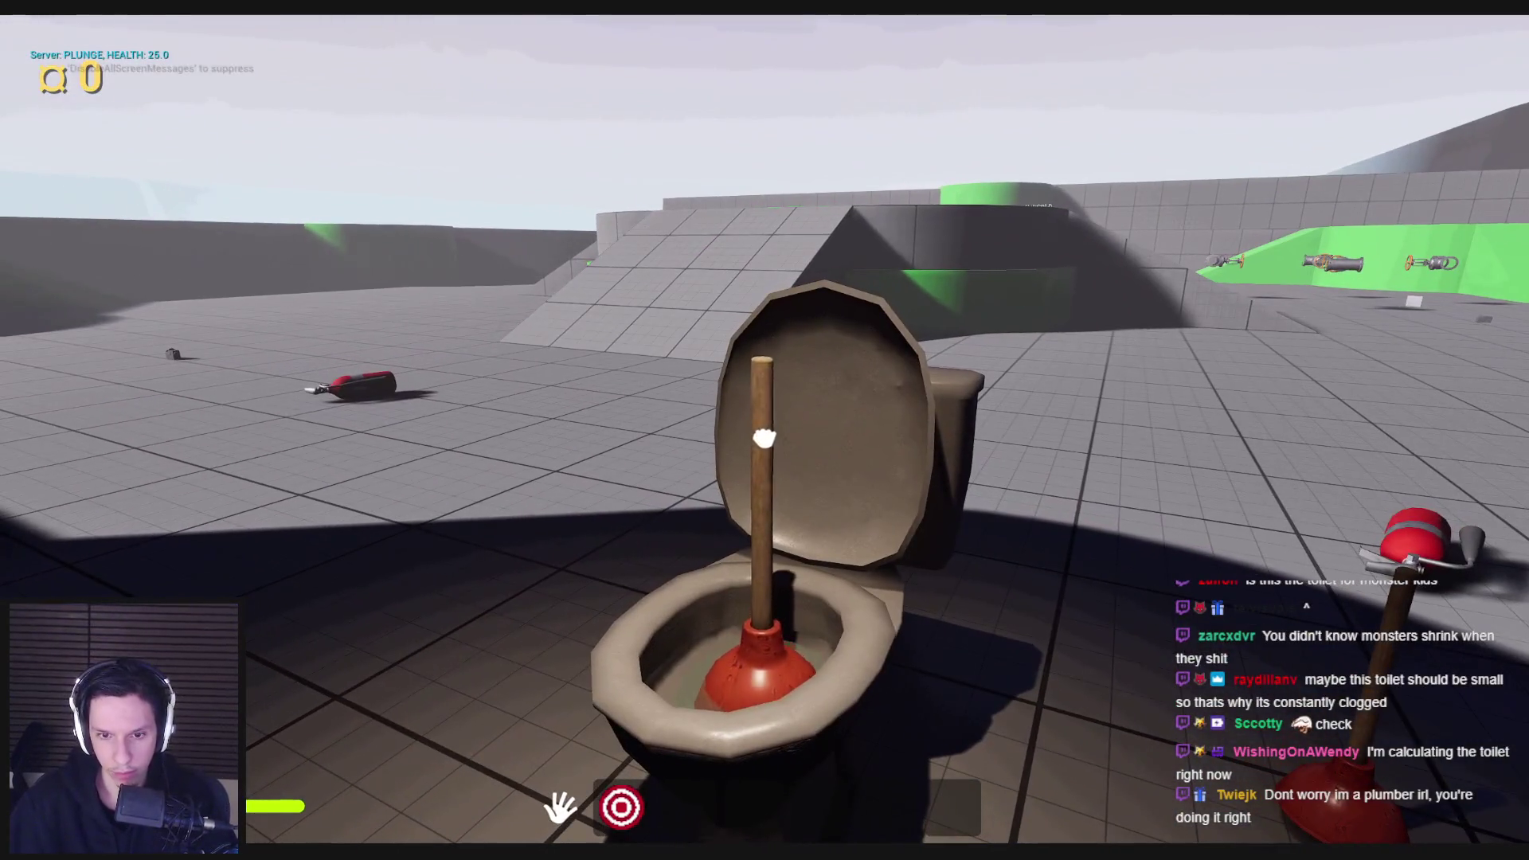
pyautogui.click(765, 431)
pyautogui.press('Escape')
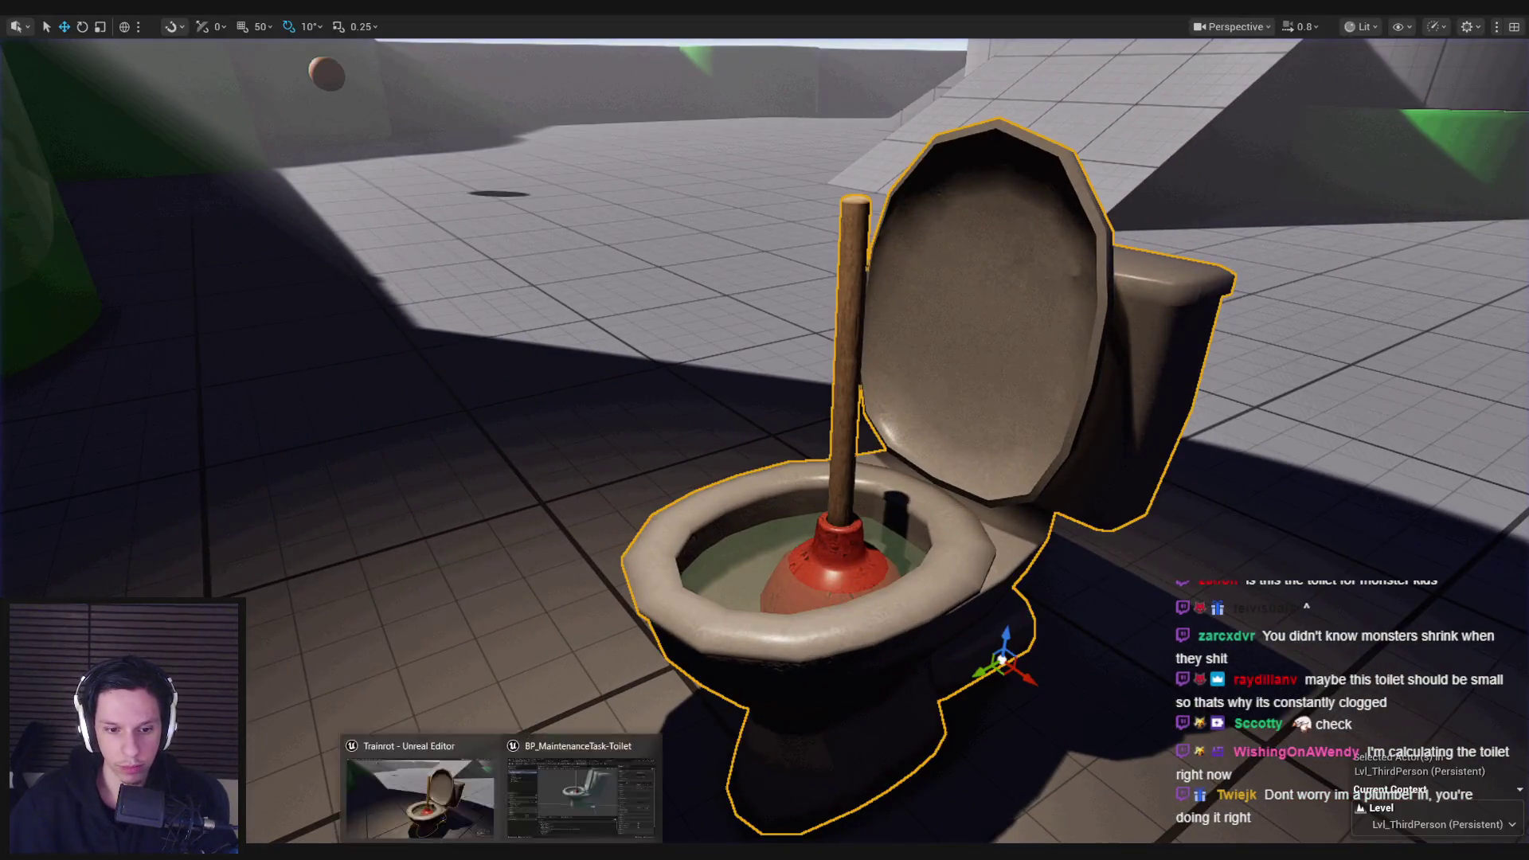
pyautogui.click(594, 791)
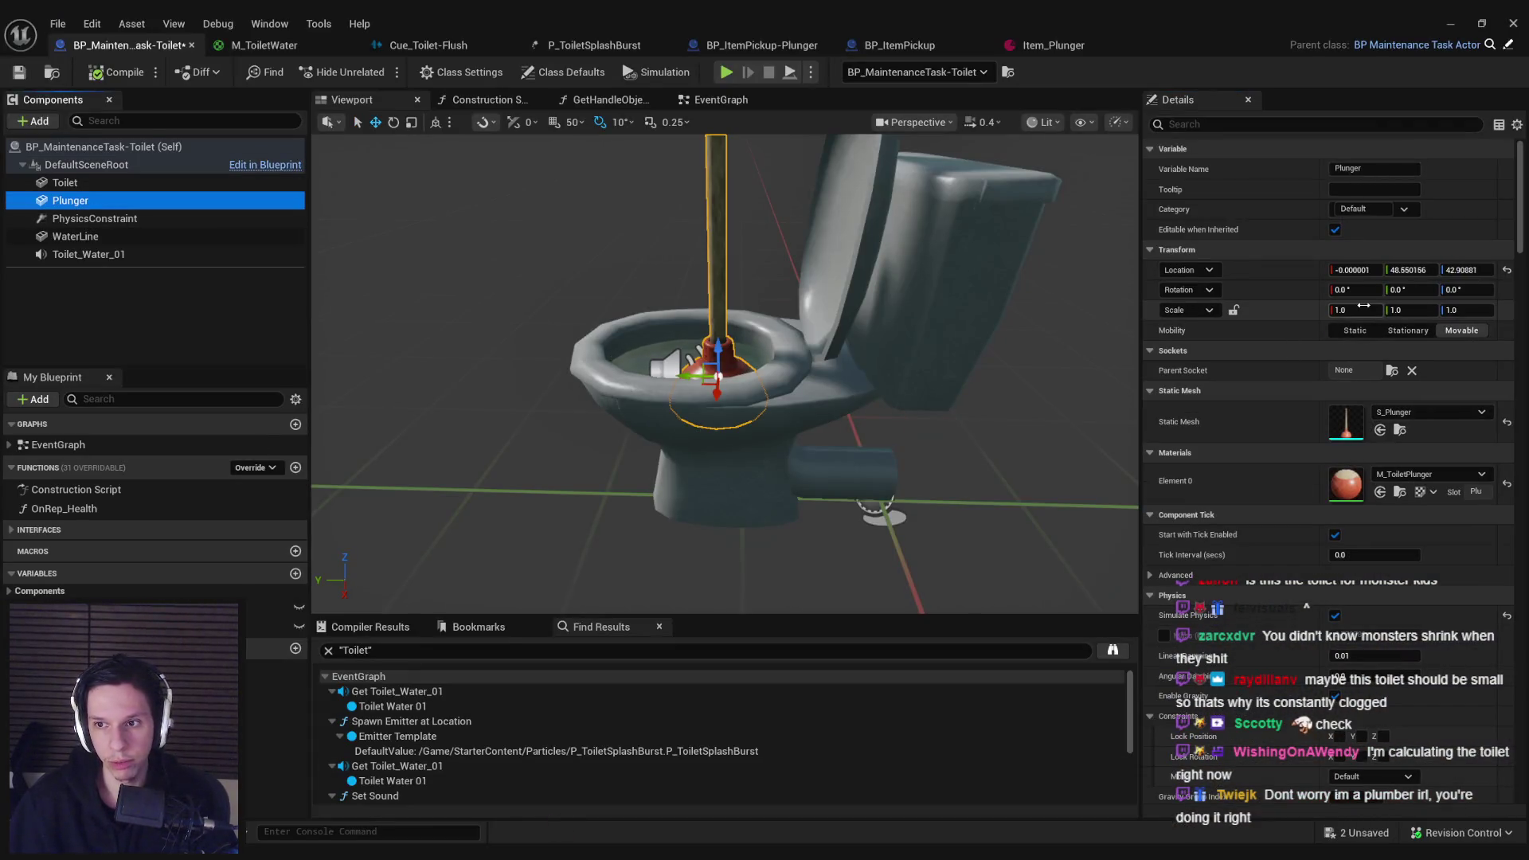
# Step: Lower the bowl plunger to about Z 38 at scale 0.8 and try pumping it in play
pyautogui.click(1363, 310)
pyautogui.write('0.8')
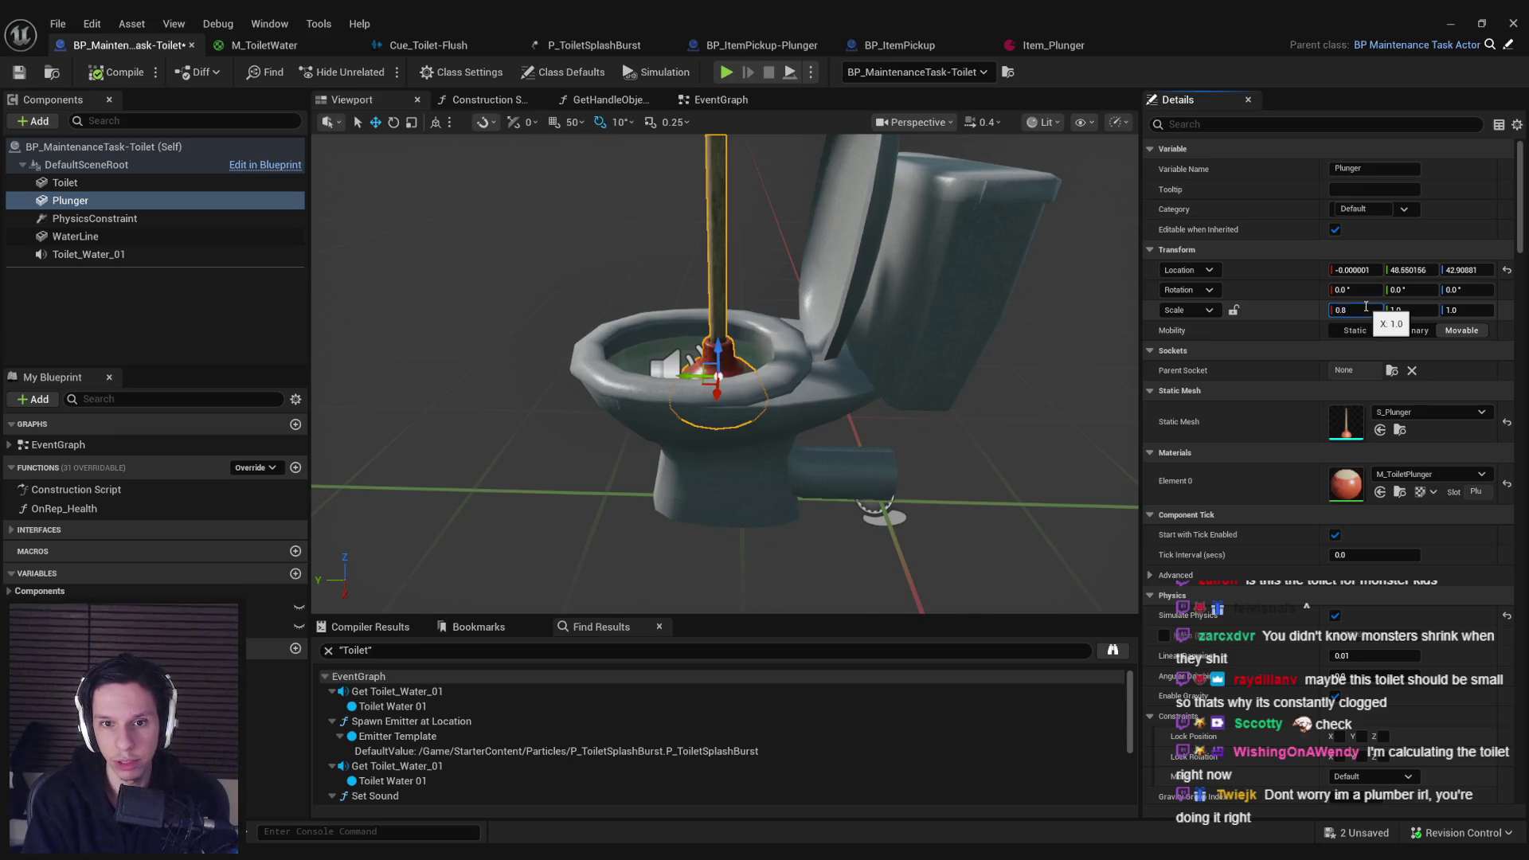
pyautogui.click(1451, 23)
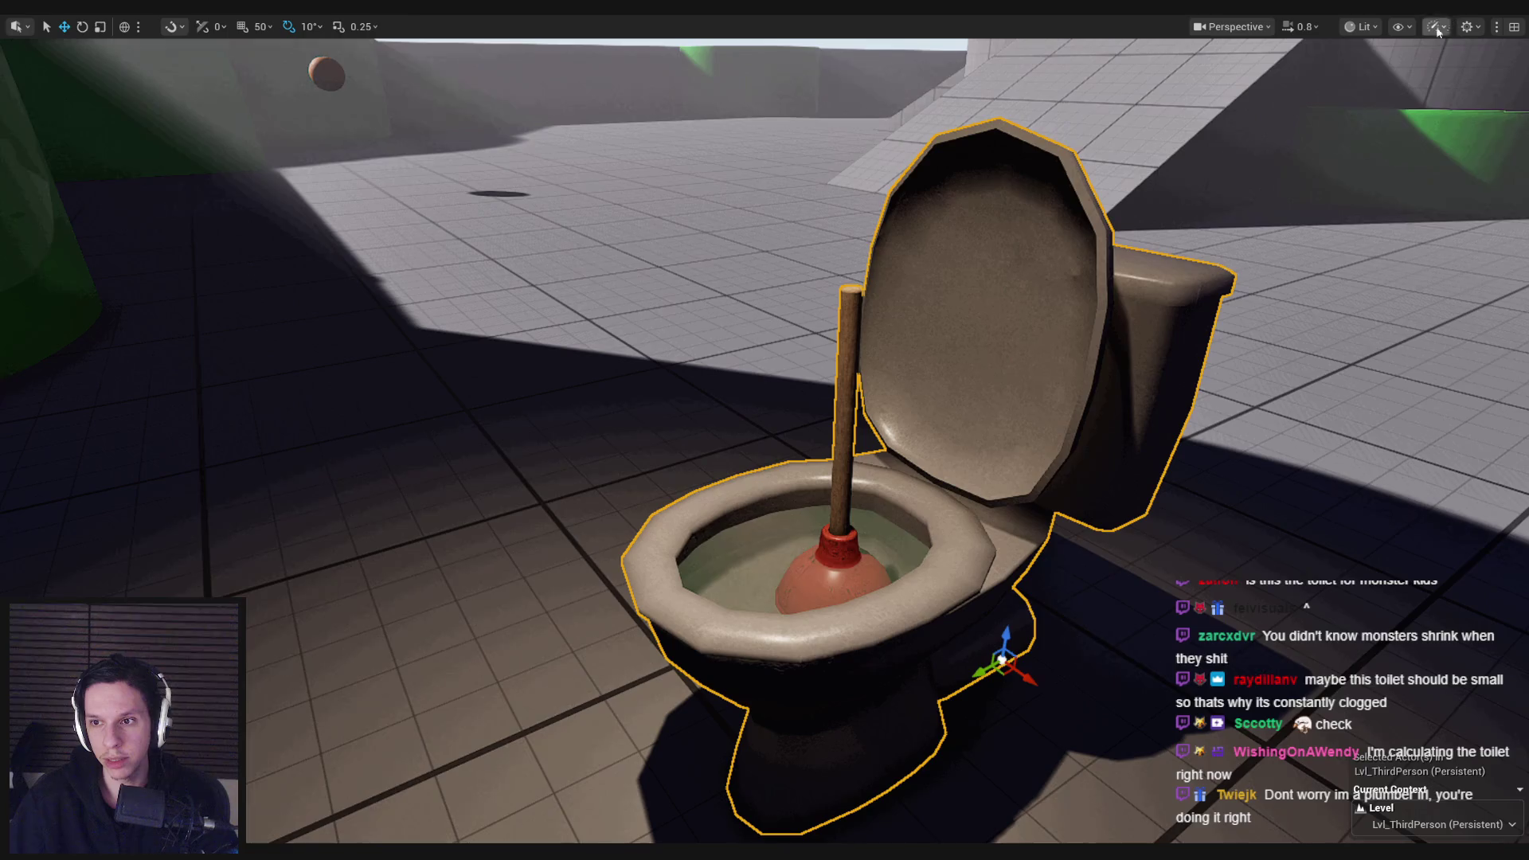
pyautogui.hotkey('alt', 'p')
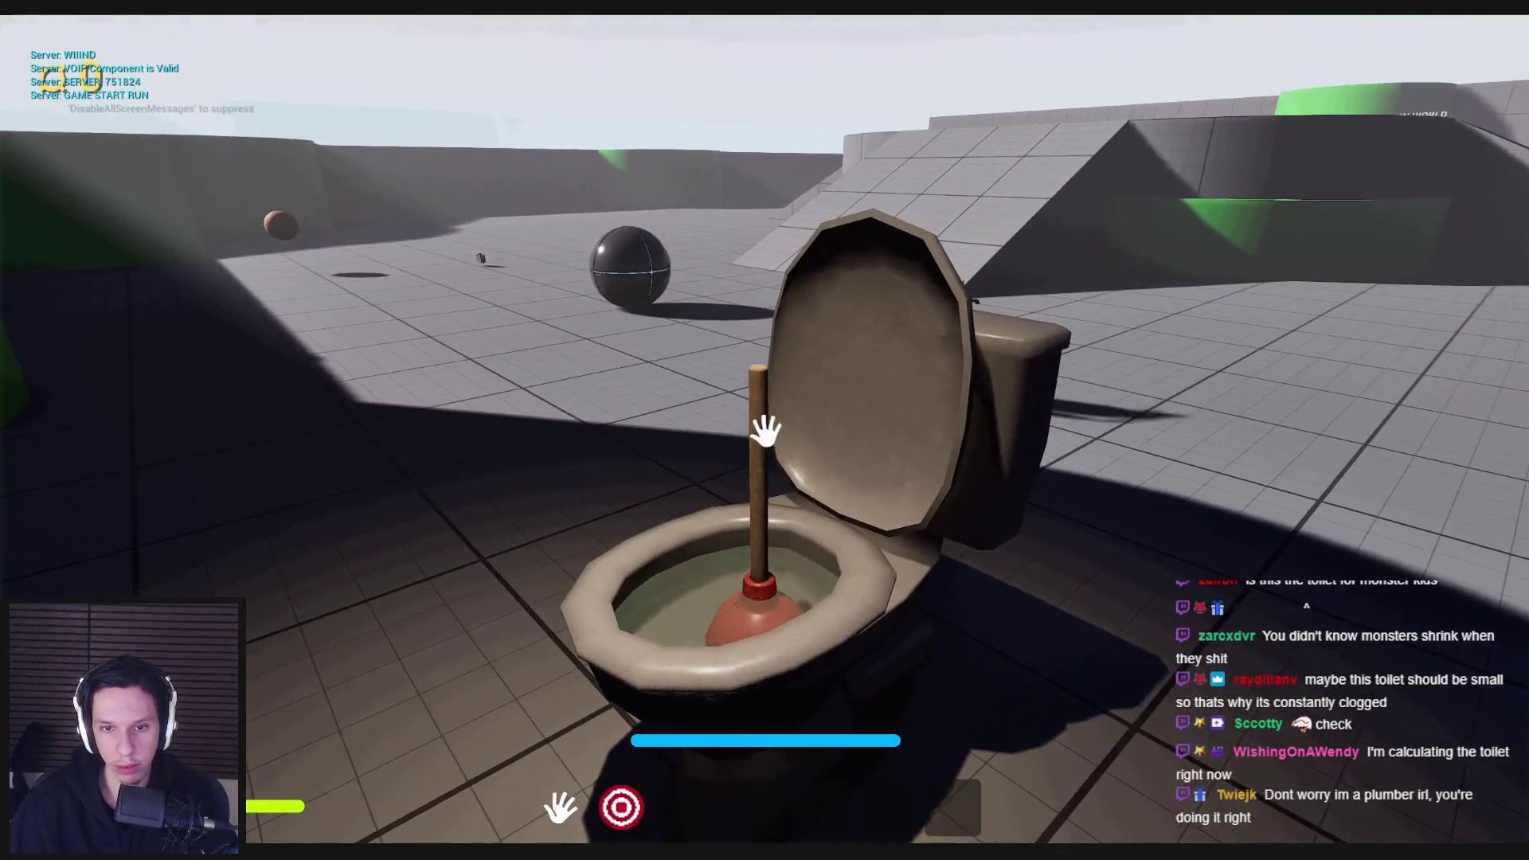
pyautogui.moveTo(766, 530); pyautogui.dragTo(767, 434)
pyautogui.press('w')
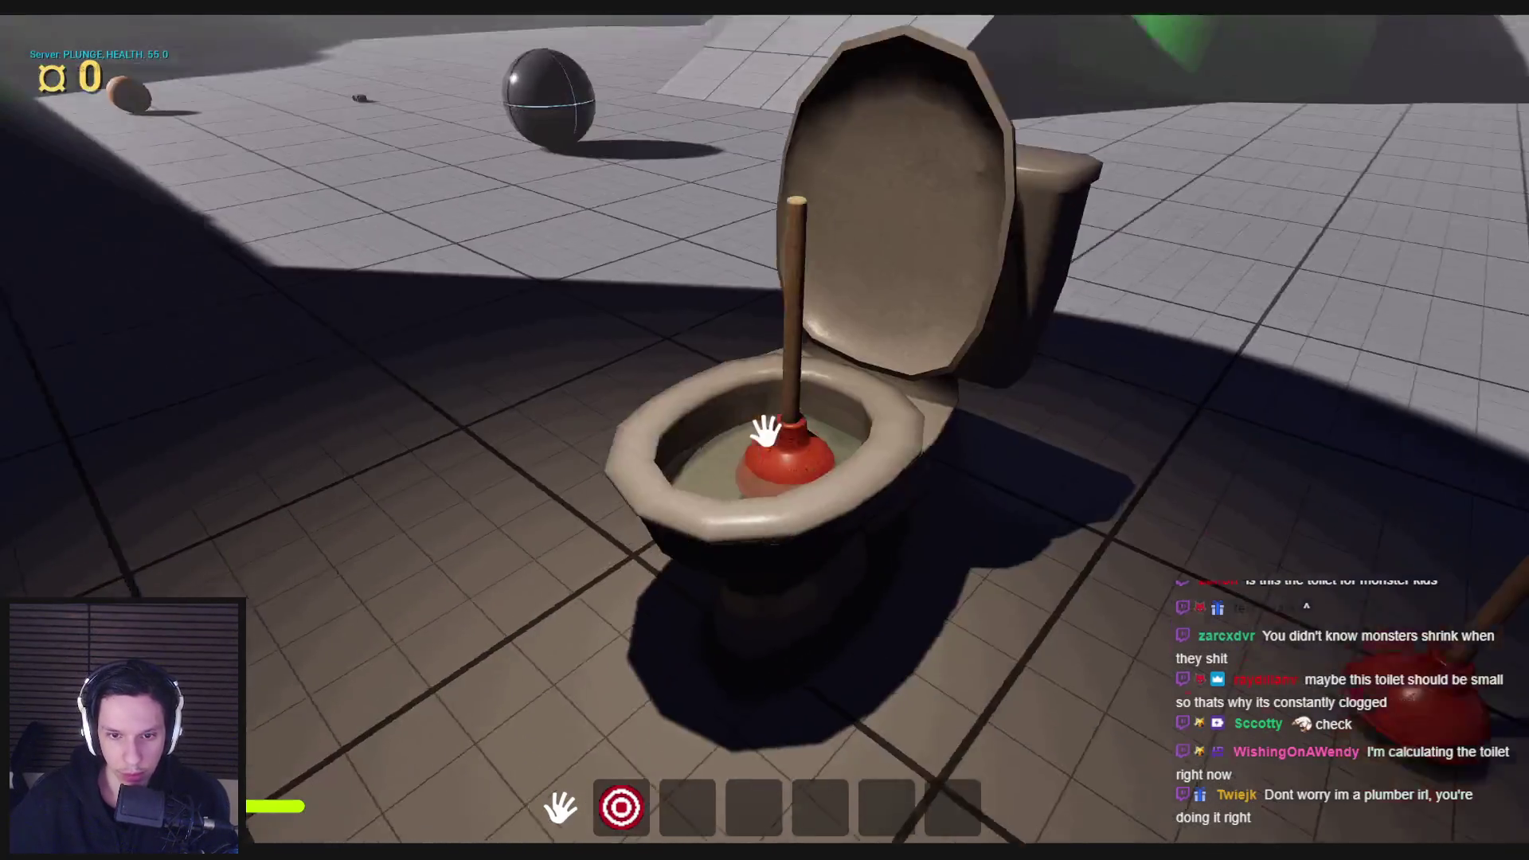
pyautogui.press('s')
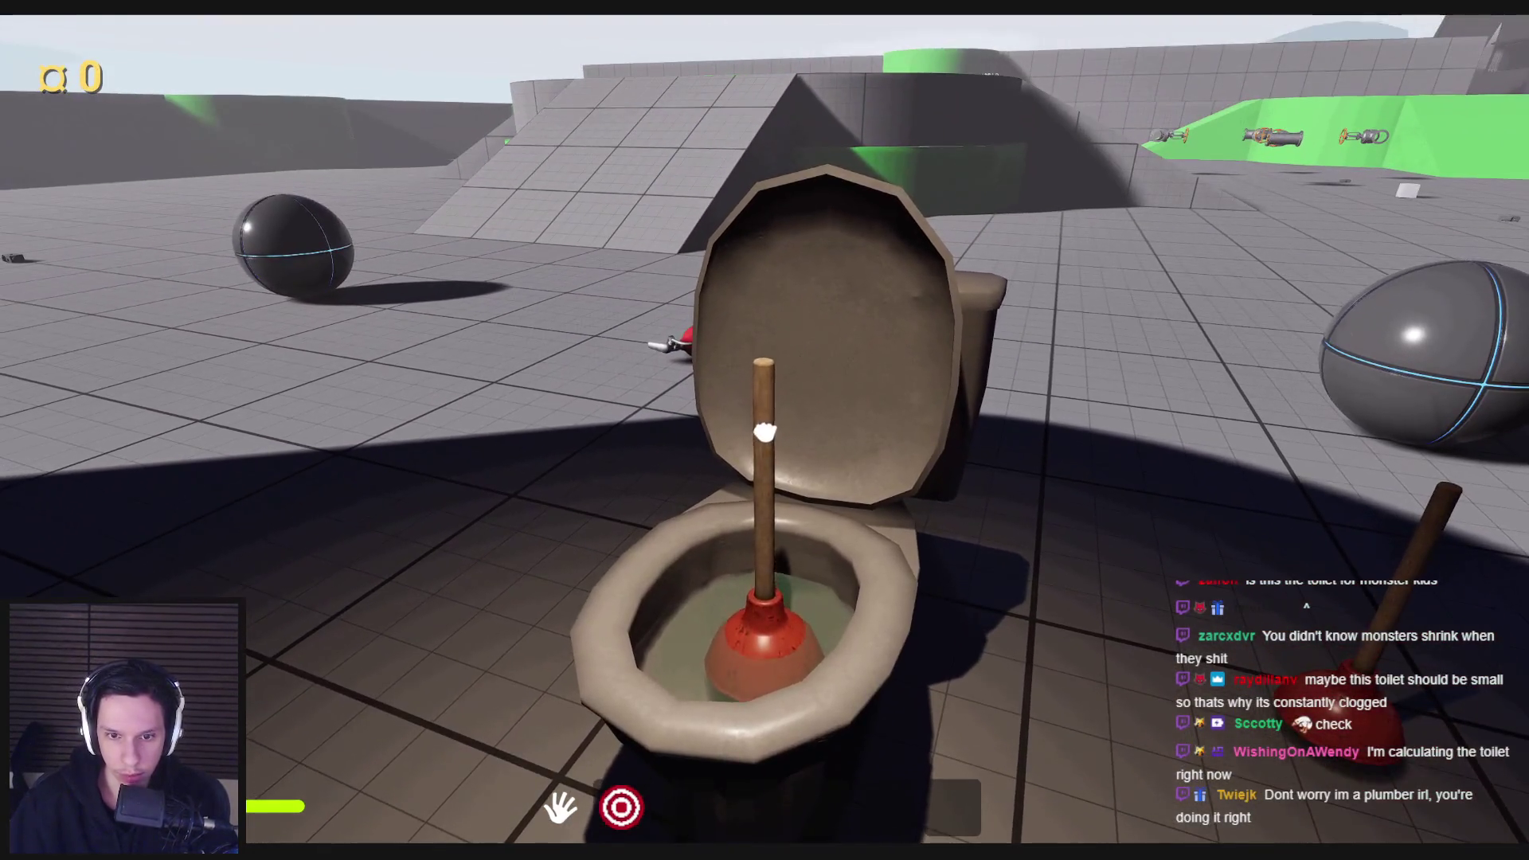
# Step: Restart the play session, plunge the toilet several times, then stop and return to the blueprint
pyautogui.press('Escape')
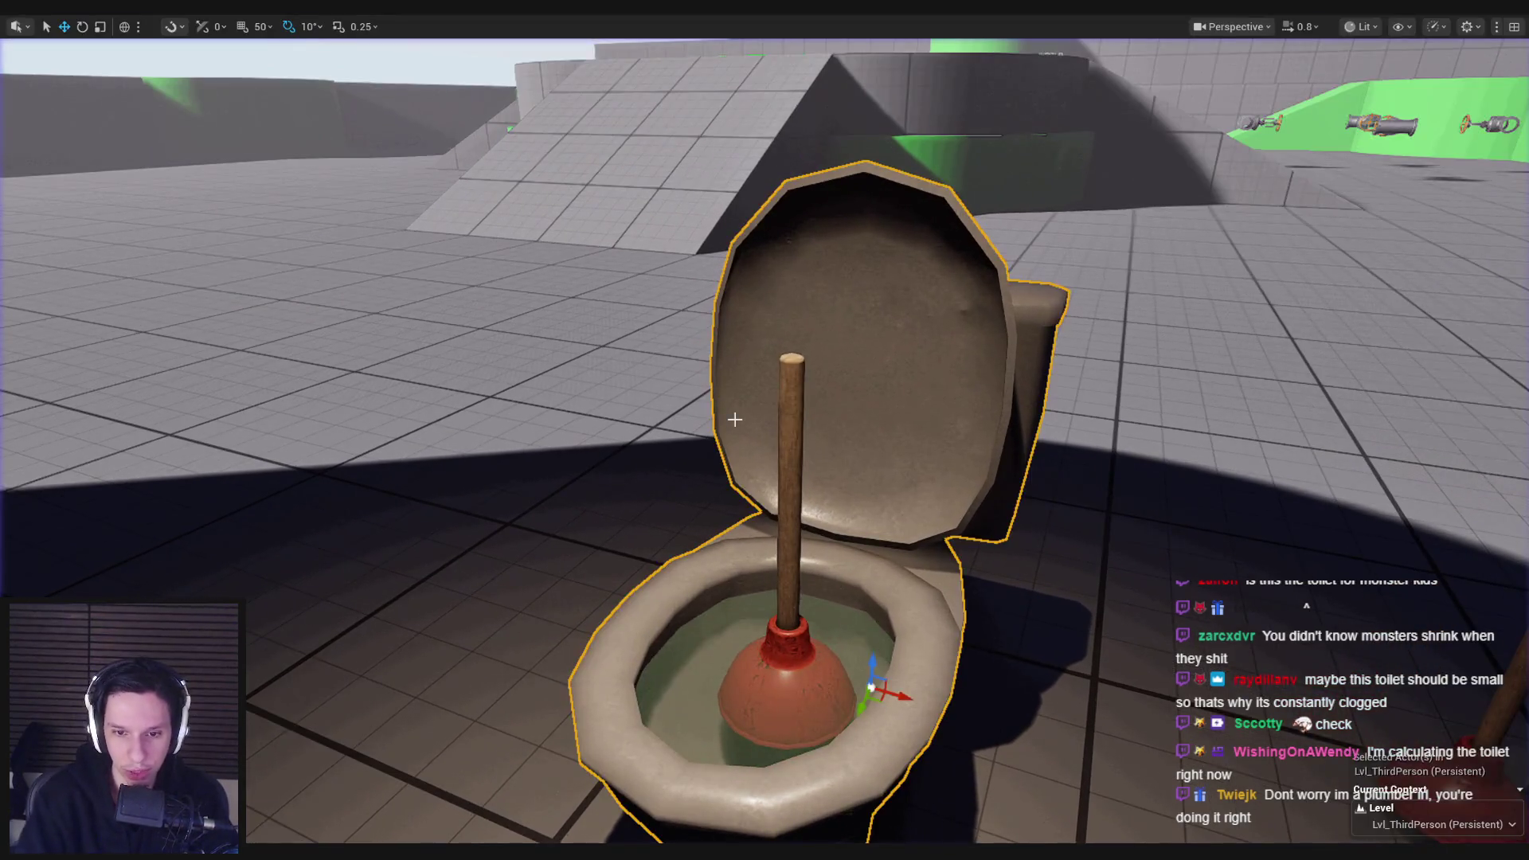
pyautogui.hotkey('alt', 'p')
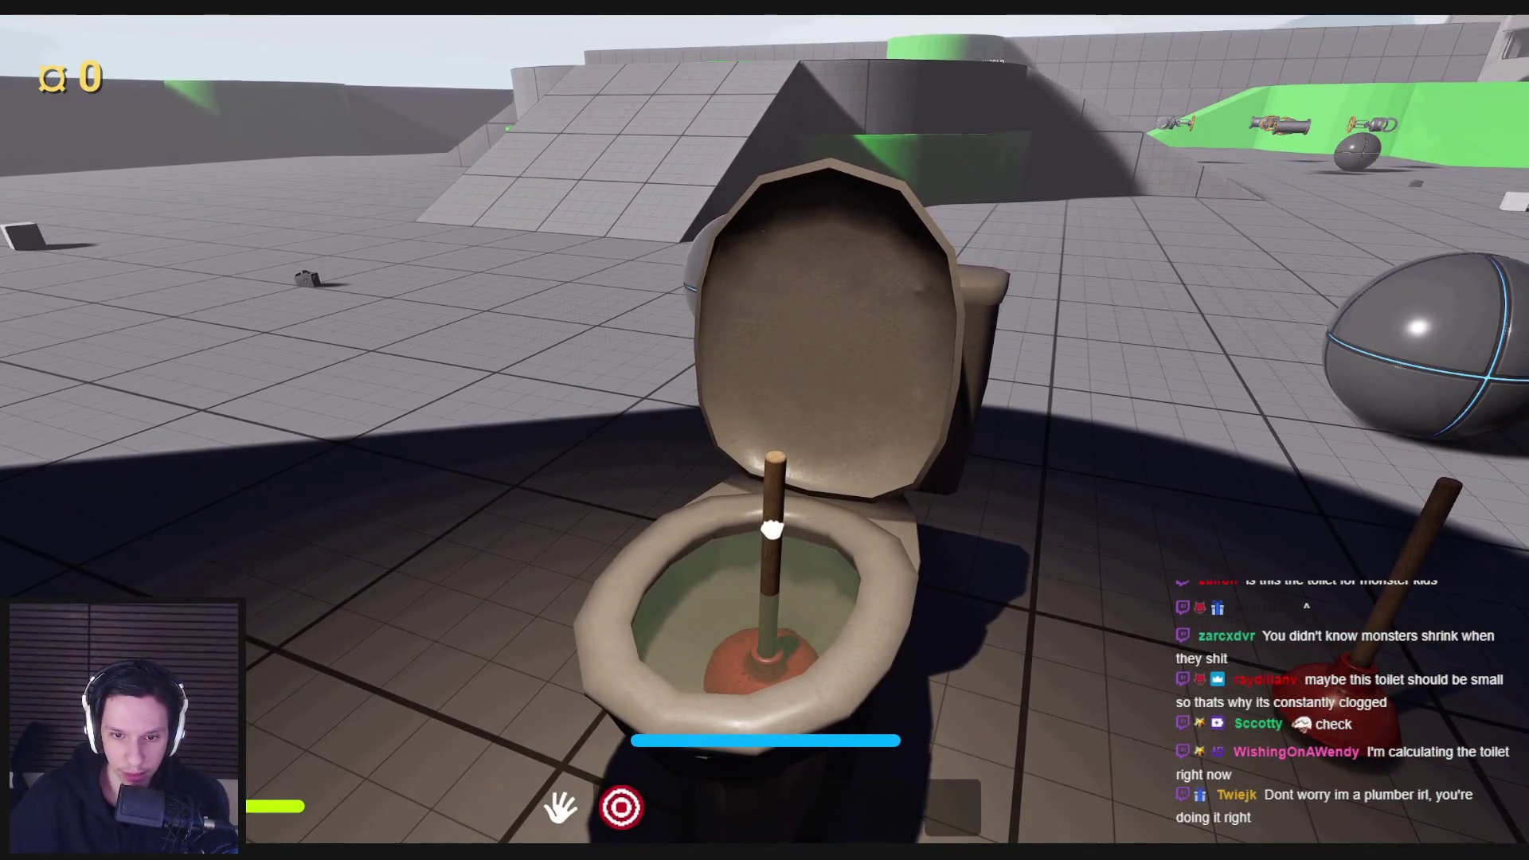
pyautogui.press('s')
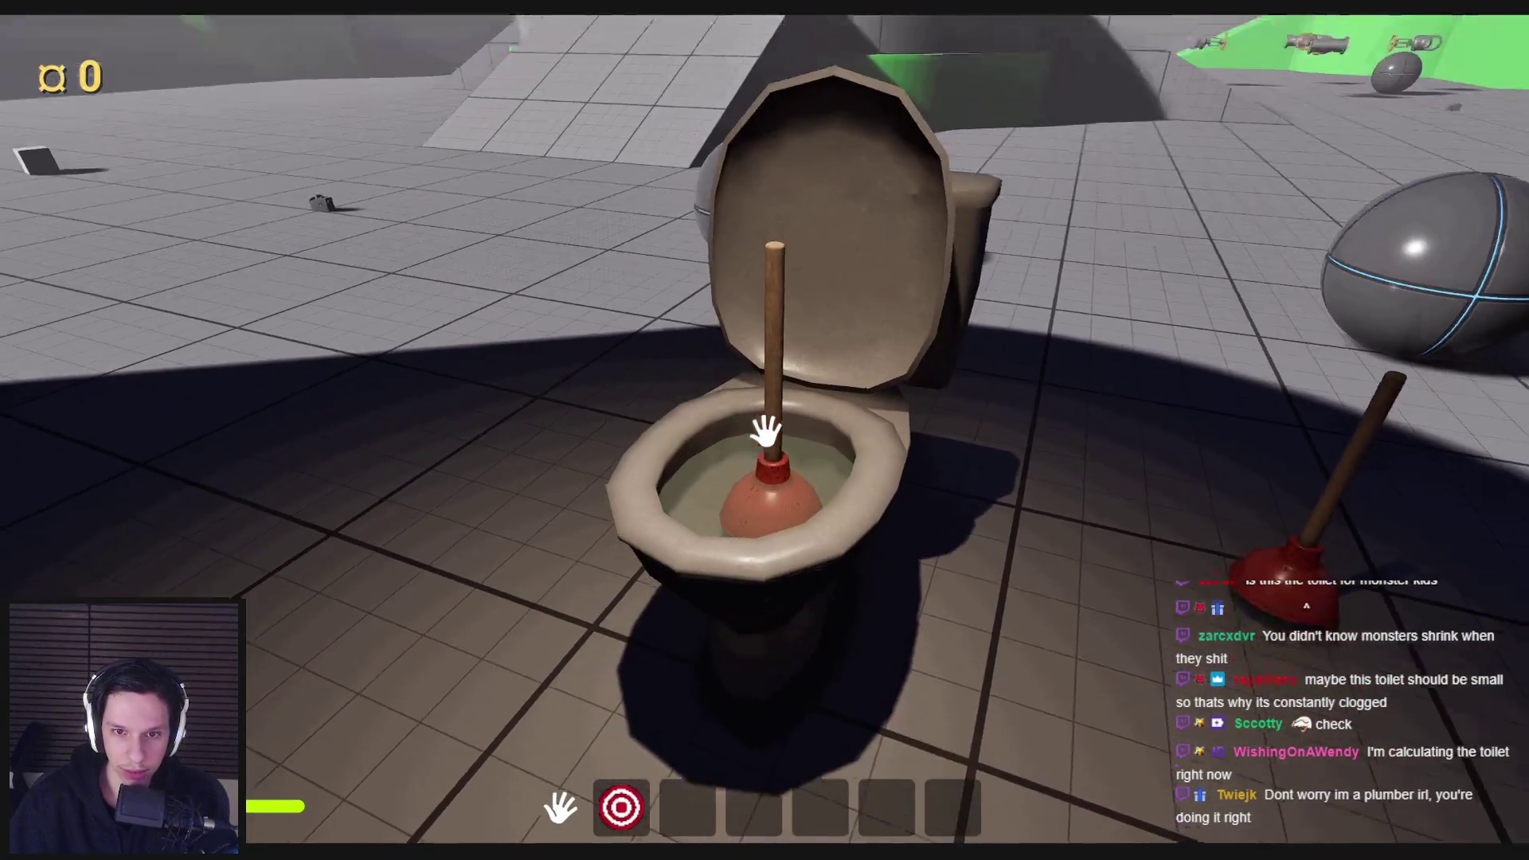
pyautogui.click(764, 440)
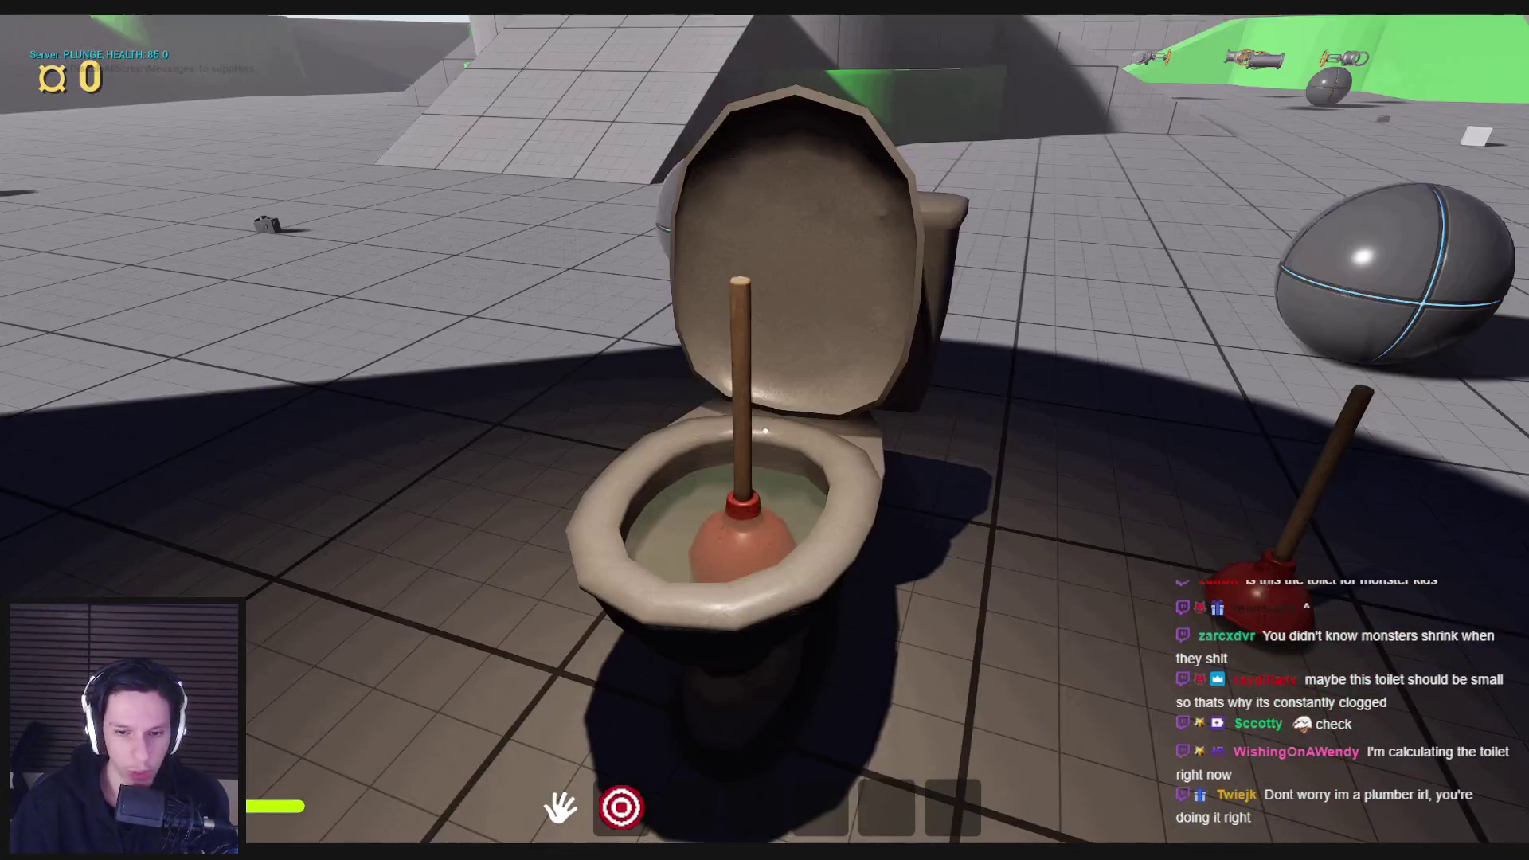
pyautogui.click(765, 432)
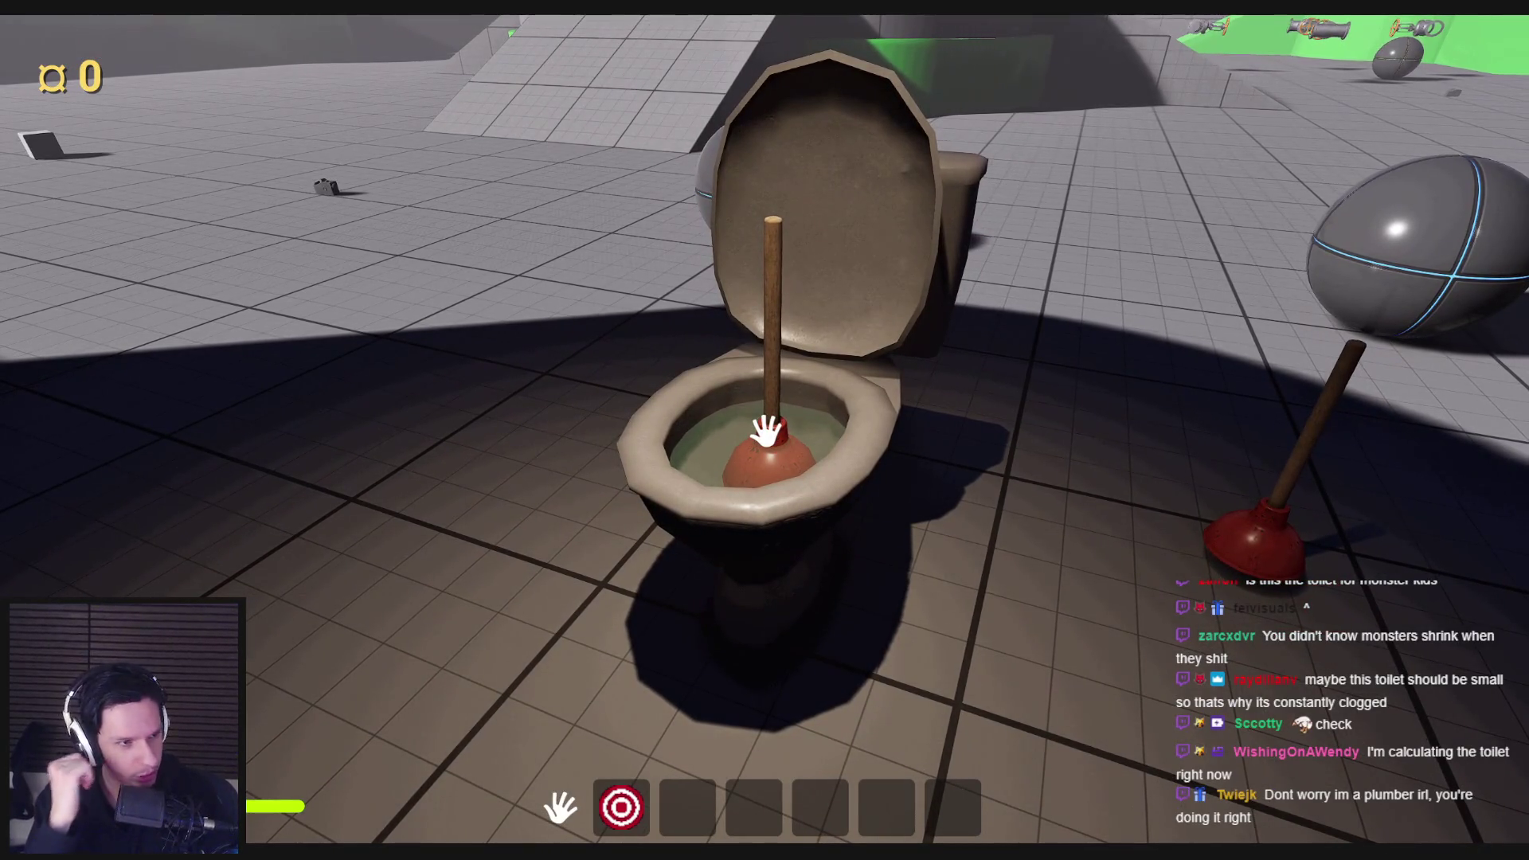
pyautogui.press('s')
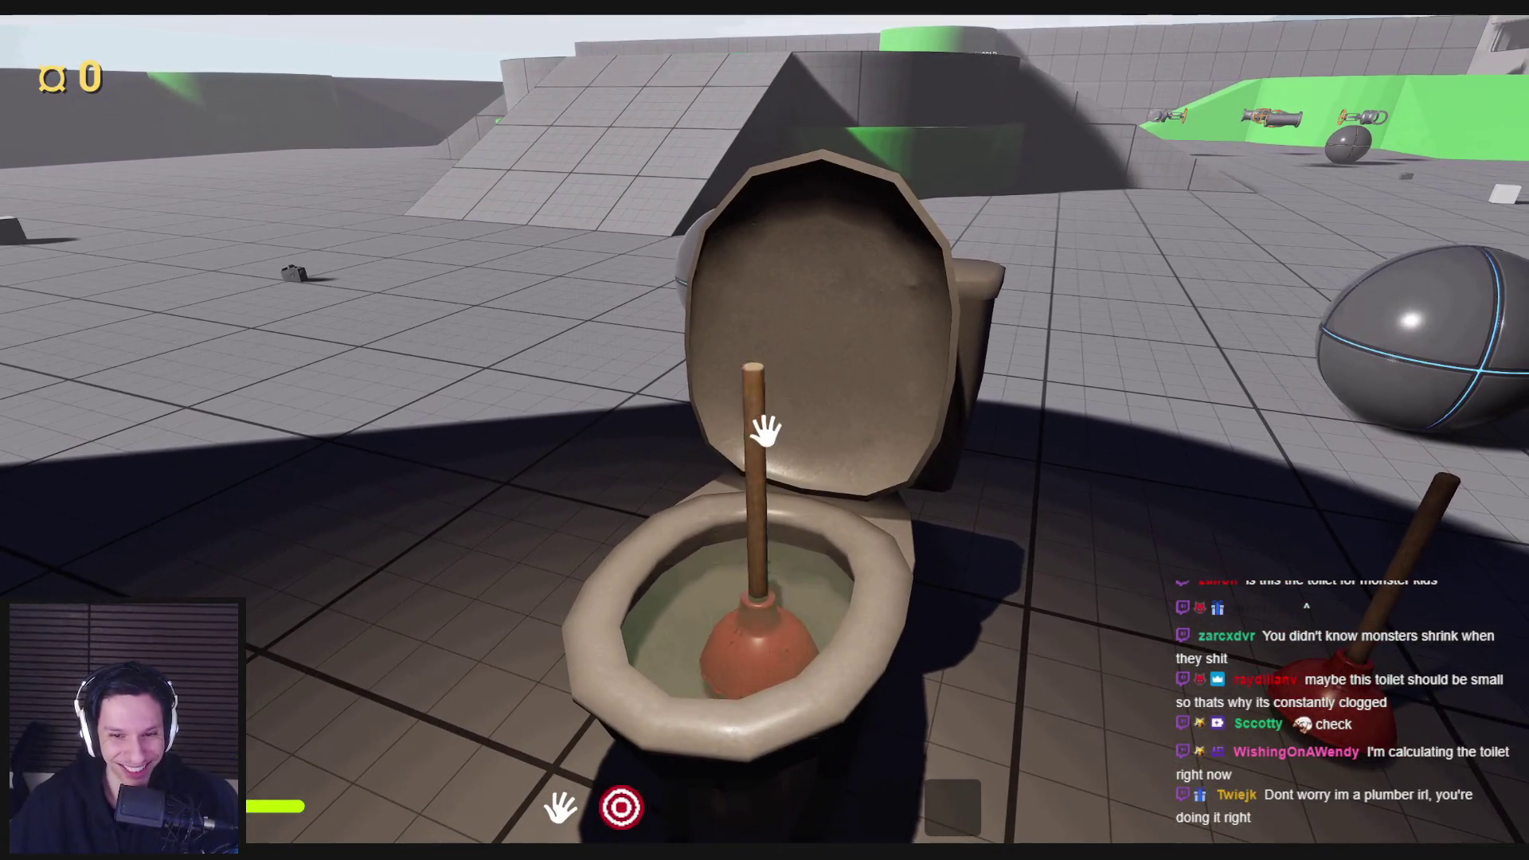
pyautogui.click(766, 430)
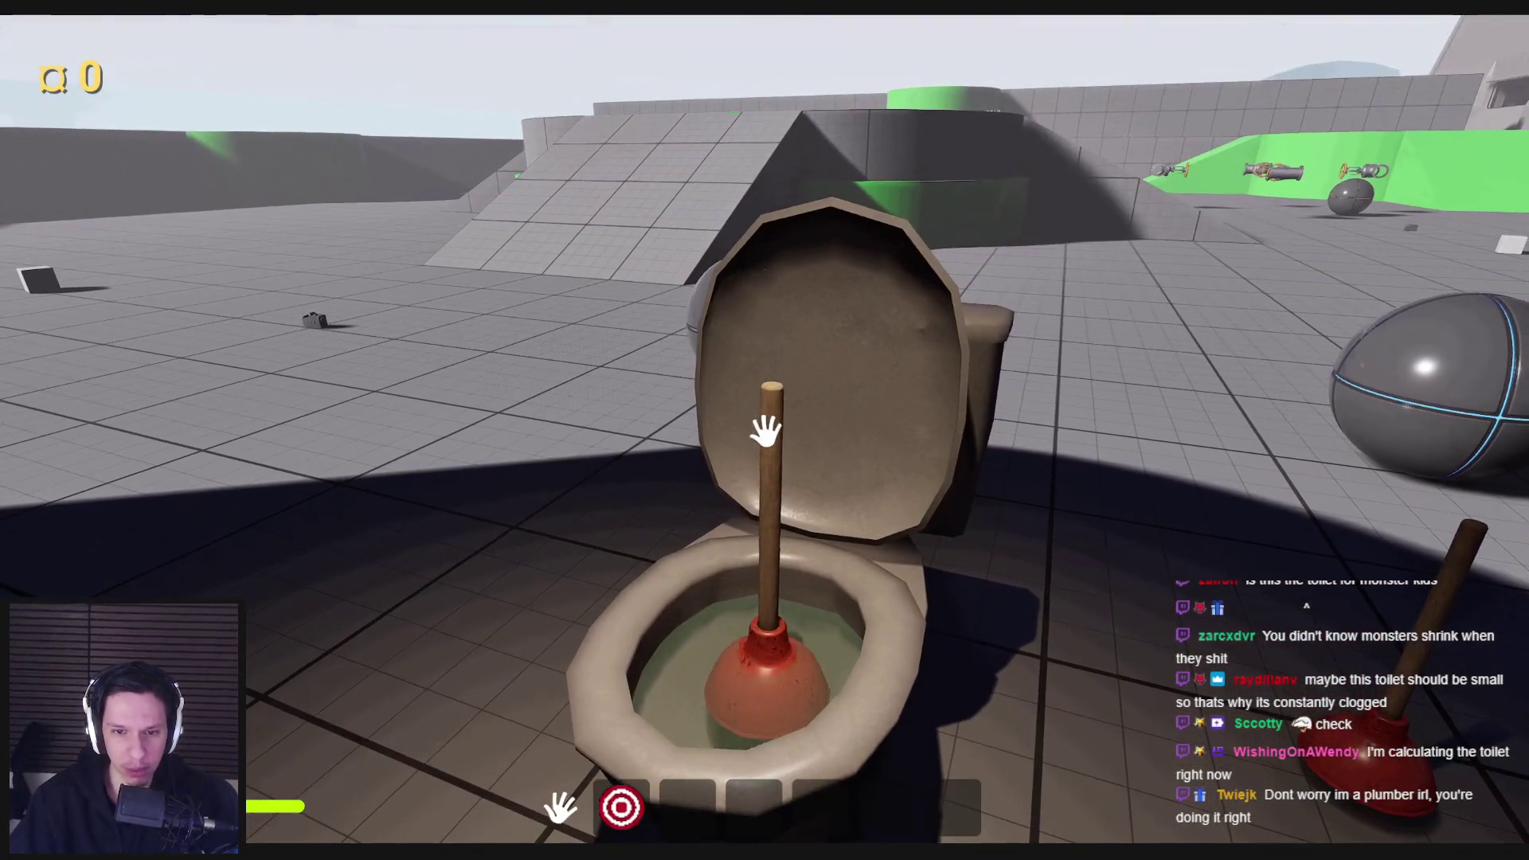
pyautogui.press('ctrl')
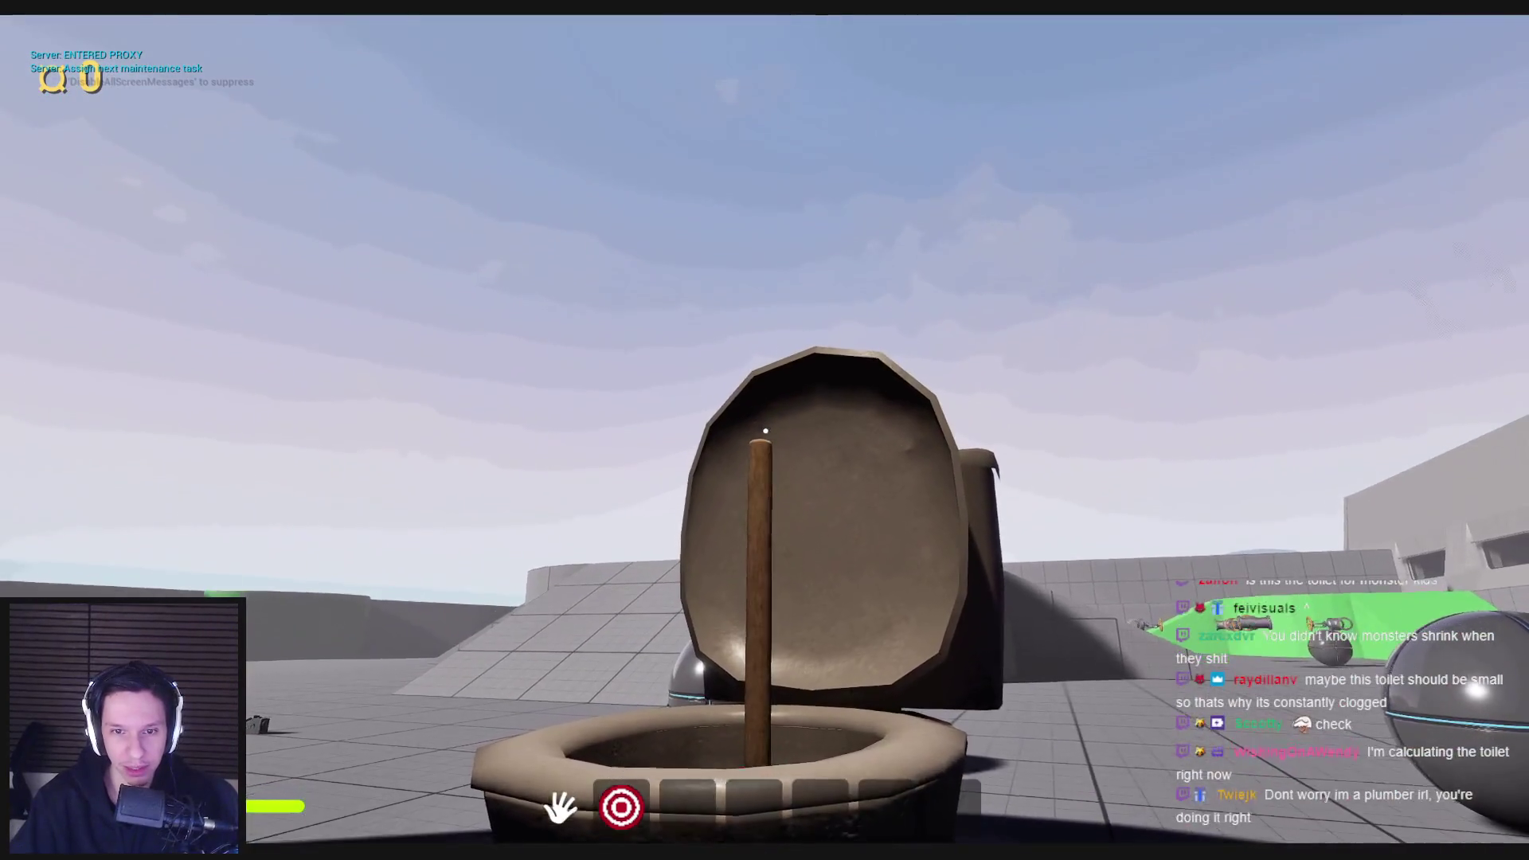
pyautogui.press('Escape')
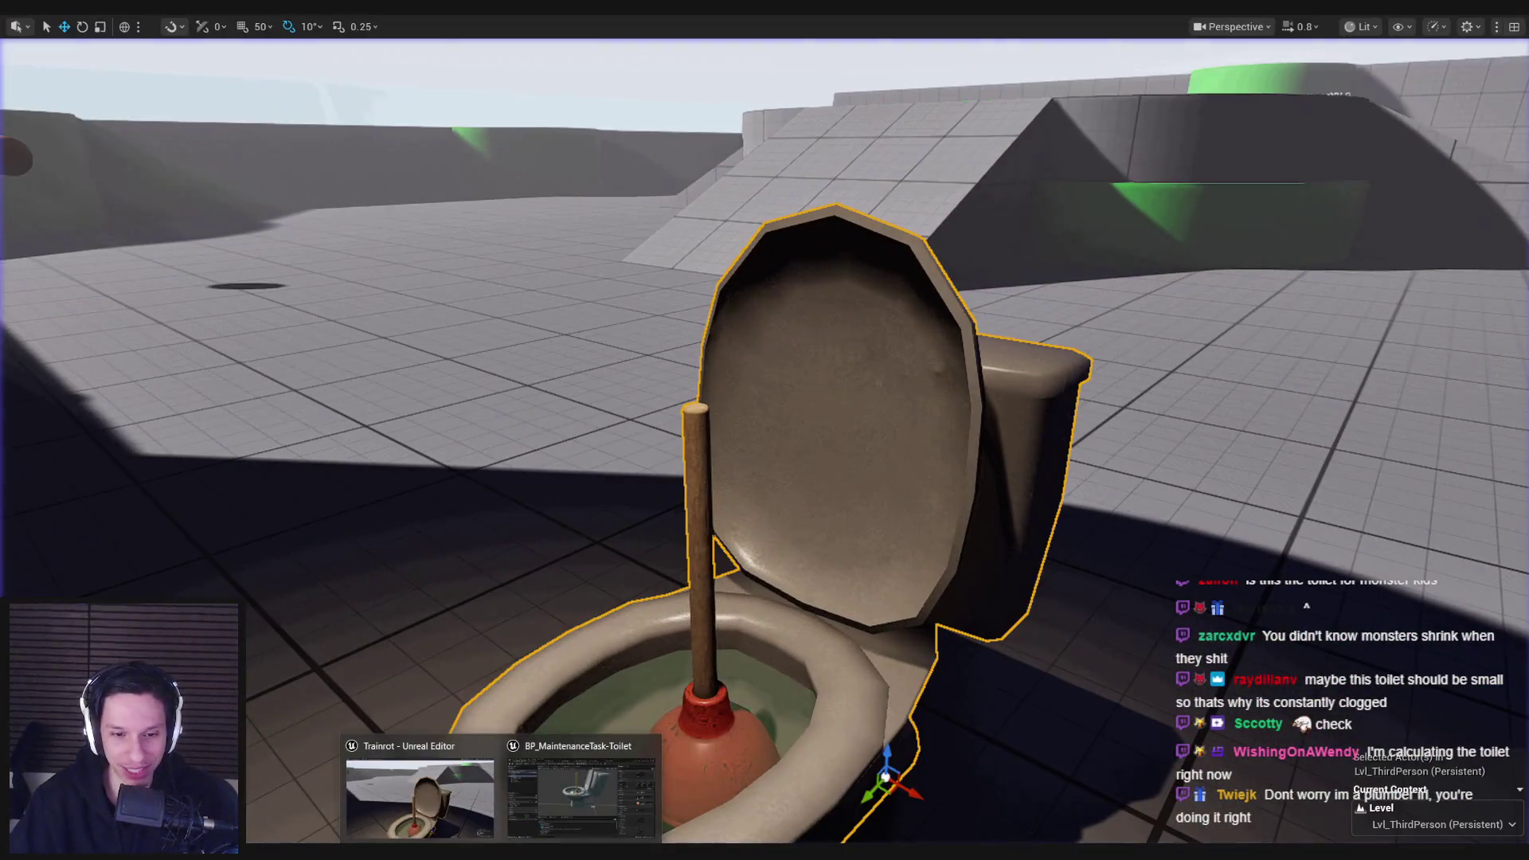
pyautogui.click(543, 824)
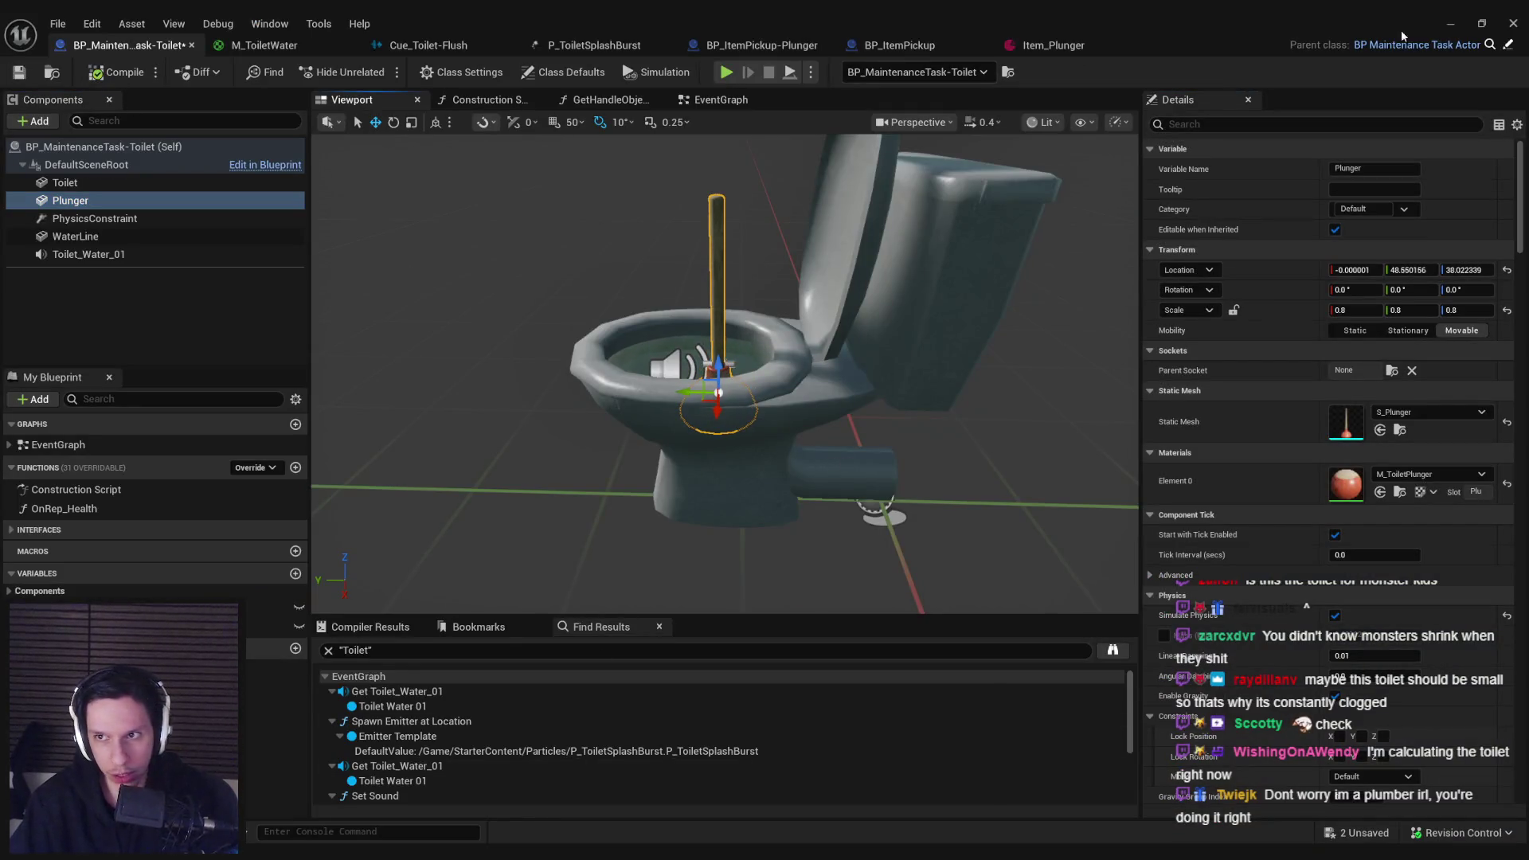
# Step: In a new session, pump the plunger until the toilet unclogs, then walk around it
pyautogui.hotkey('alt', 'Tab')
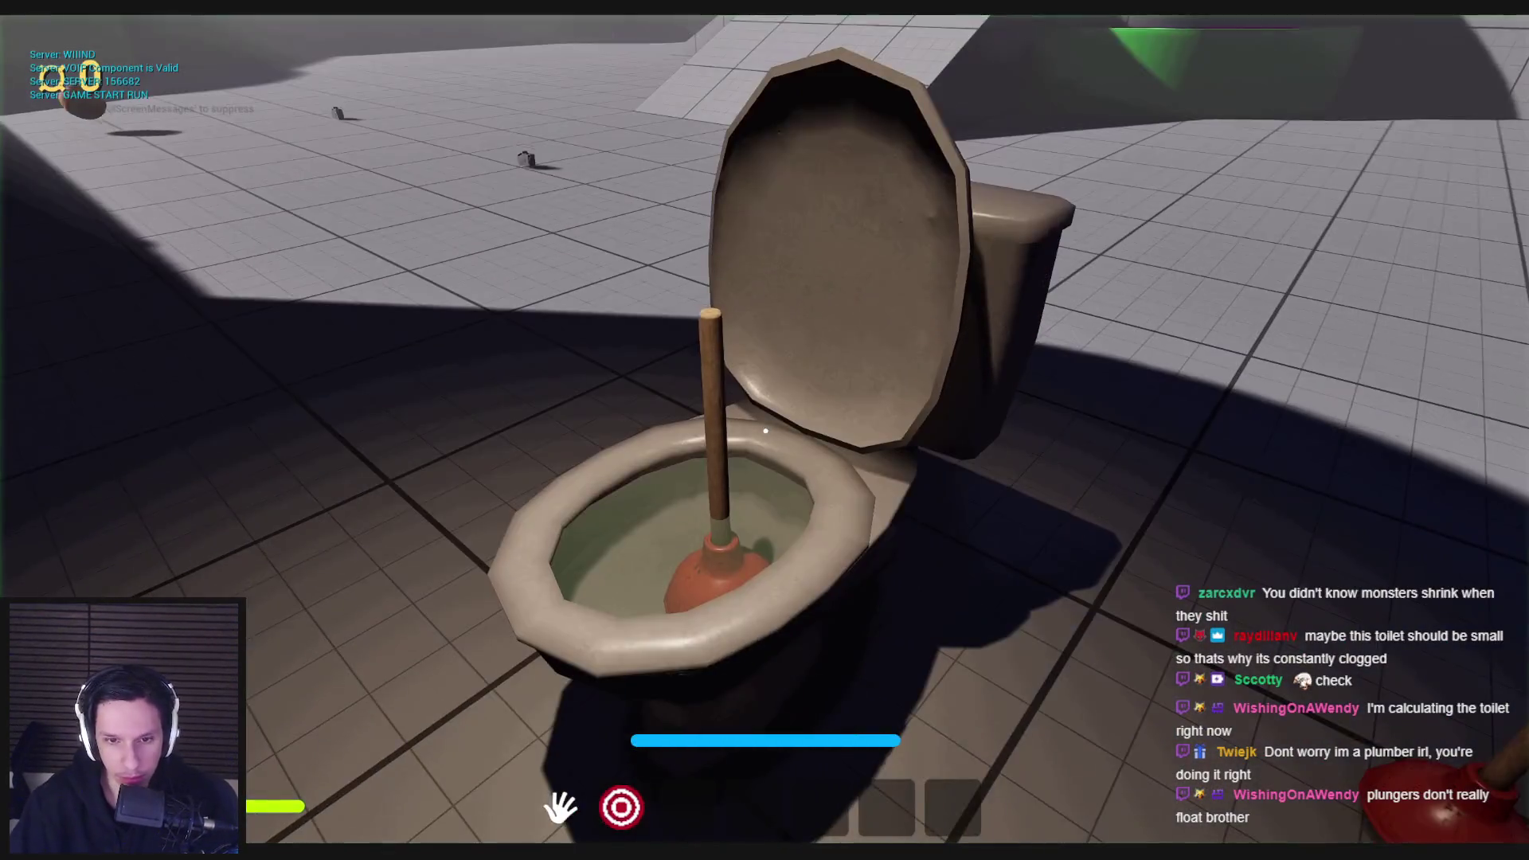
pyautogui.moveTo(766, 430)
pyautogui.mouseDown()
pyautogui.moveTo(766, 491)
pyautogui.moveTo(765, 430)
pyautogui.mouseUp()
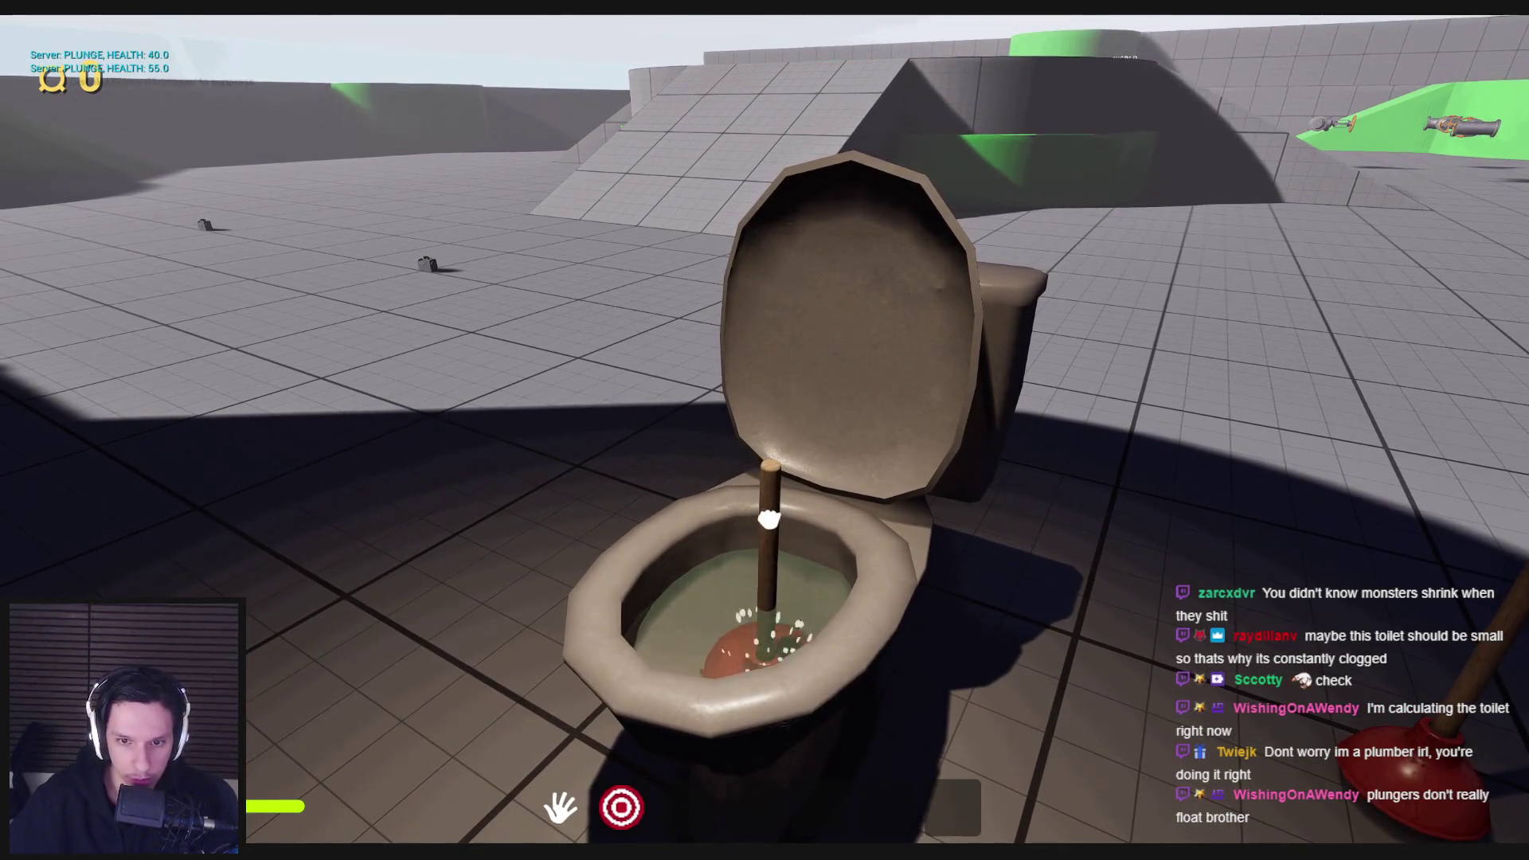
pyautogui.moveTo(765, 430); pyautogui.dragTo(766, 431)
pyautogui.moveTo(768, 502)
pyautogui.mouseDown()
pyautogui.moveTo(765, 431)
pyautogui.moveTo(769, 495)
pyautogui.mouseUp()
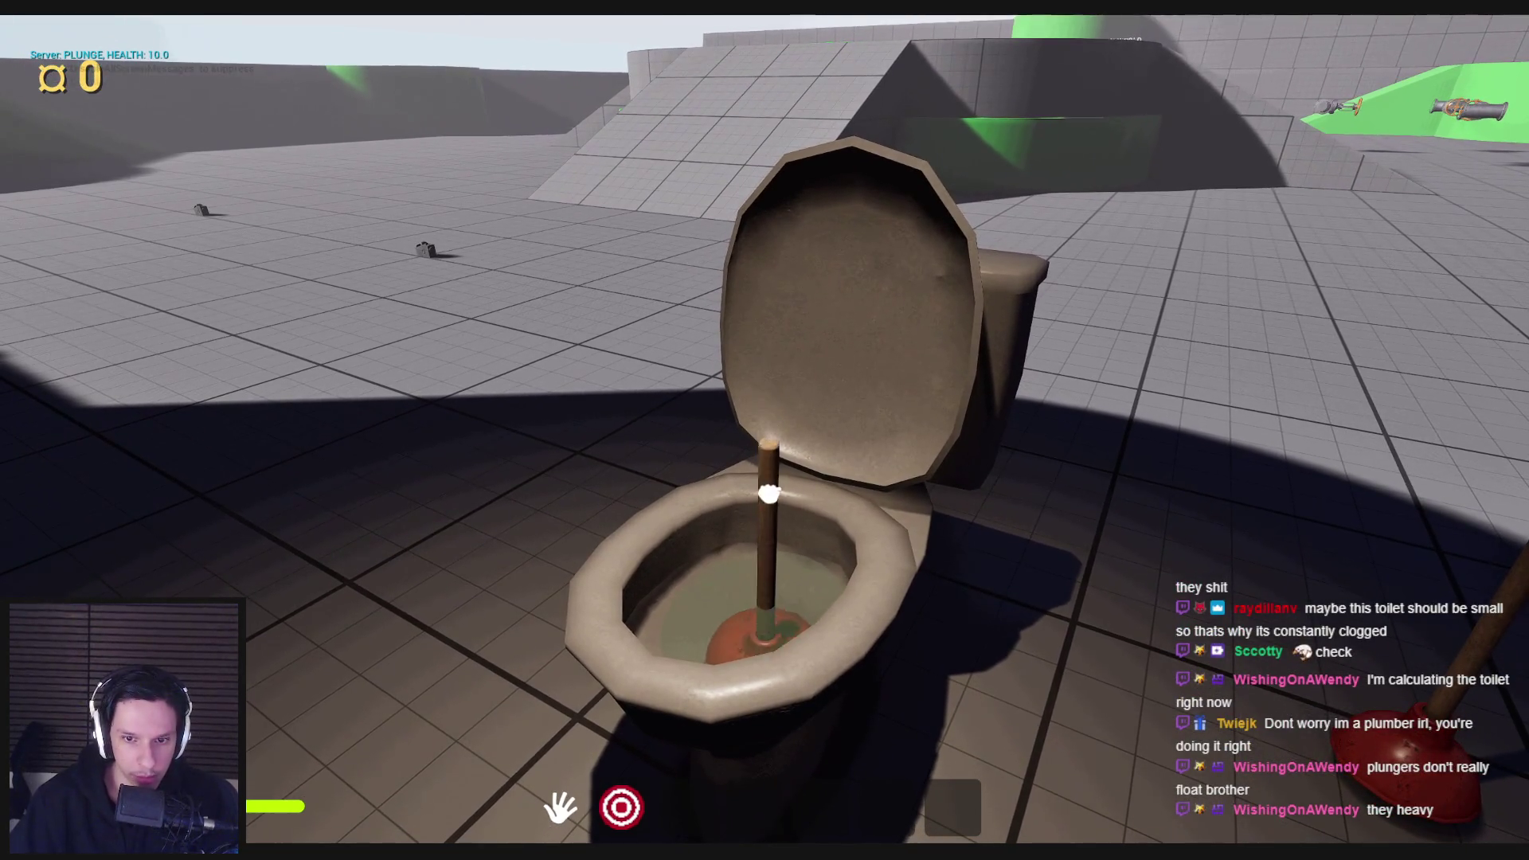
pyautogui.moveTo(765, 431); pyautogui.dragTo(765, 431)
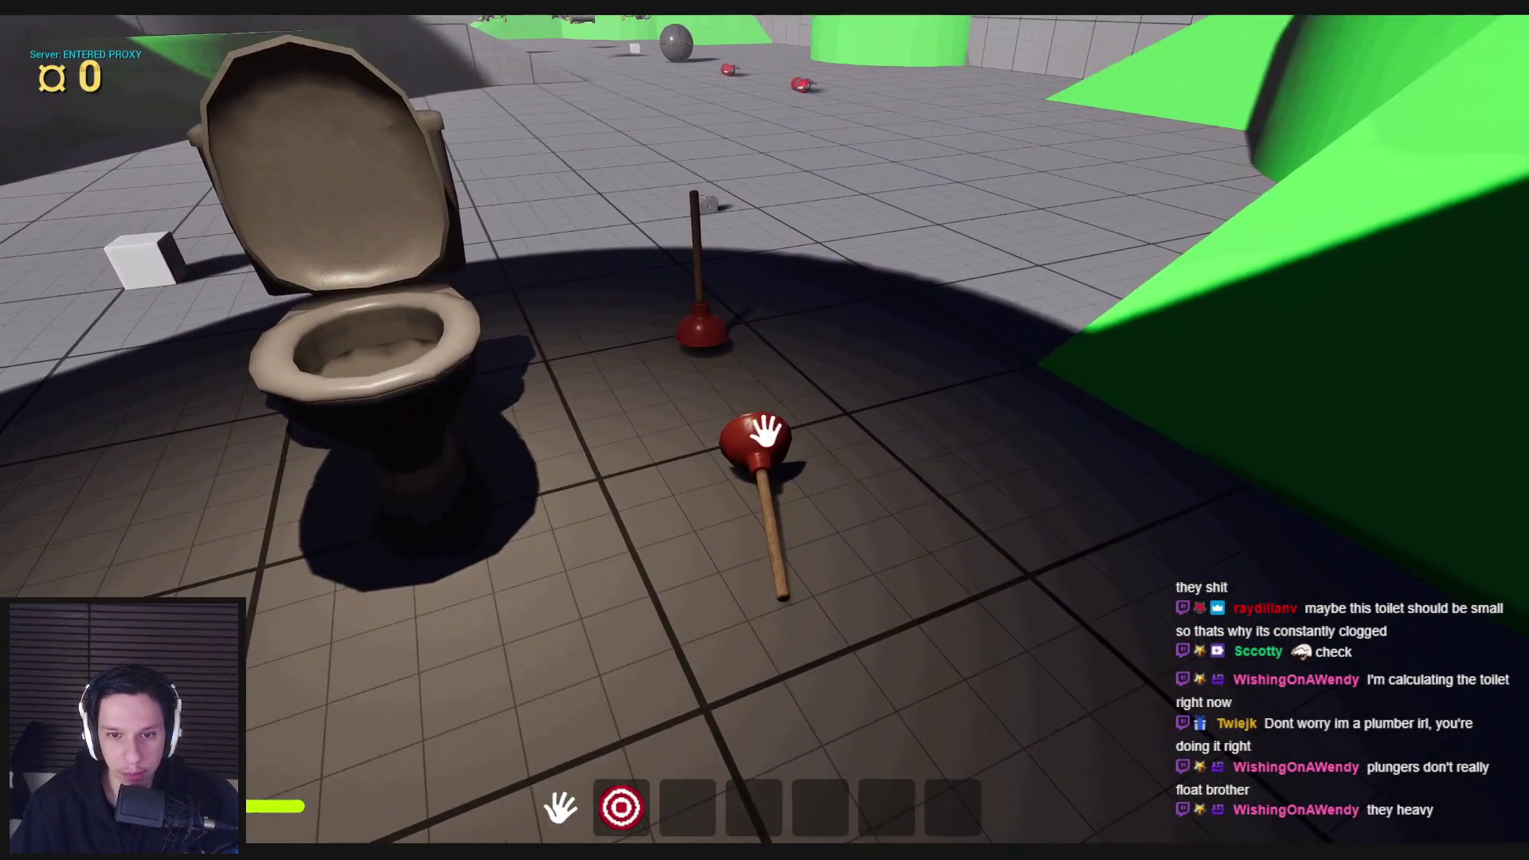
pyautogui.press('w')
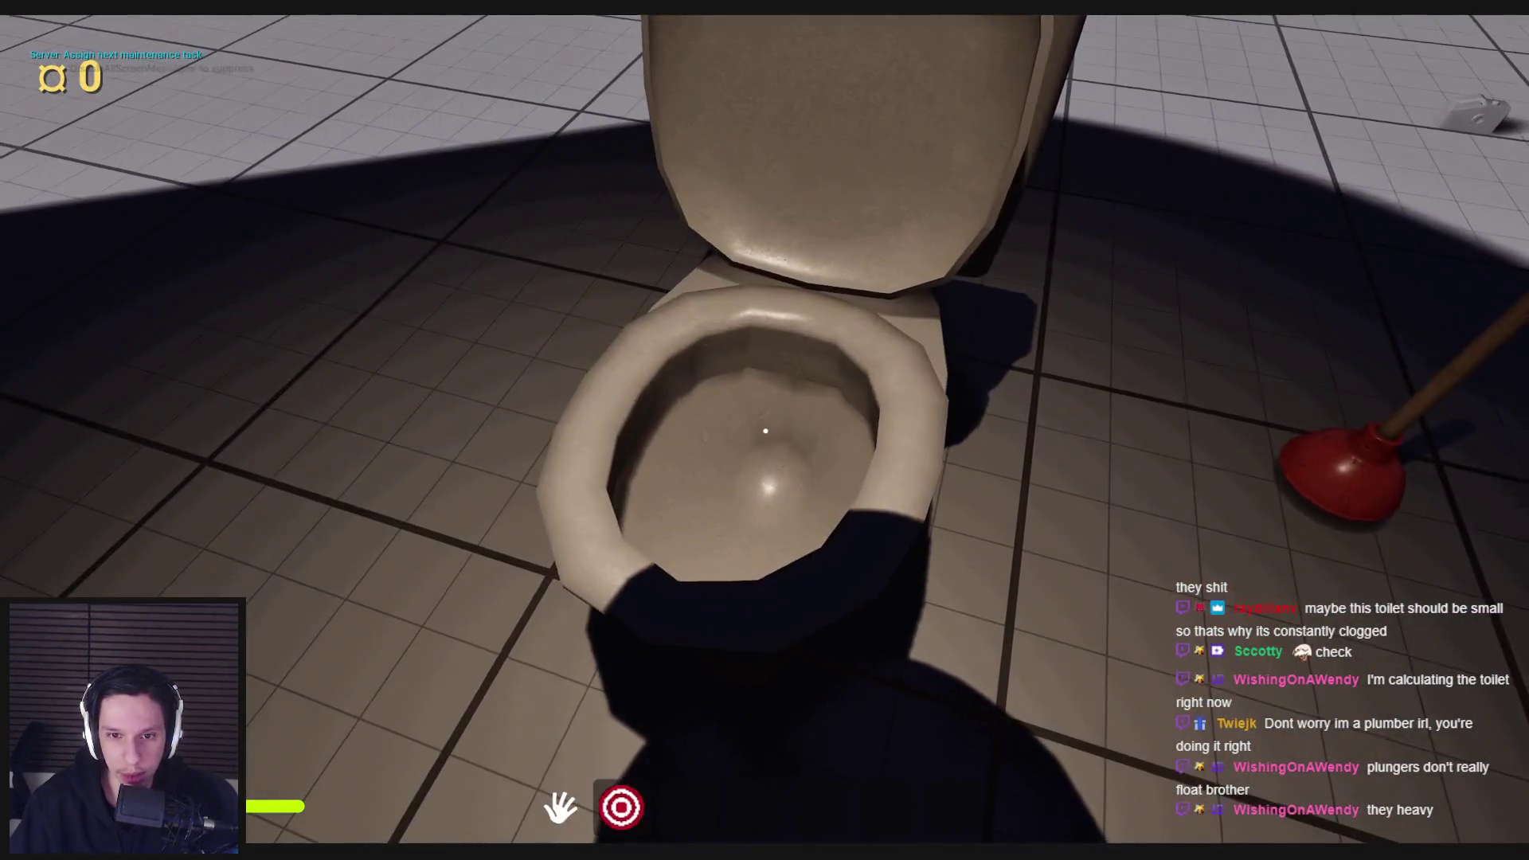
pyautogui.press('w')
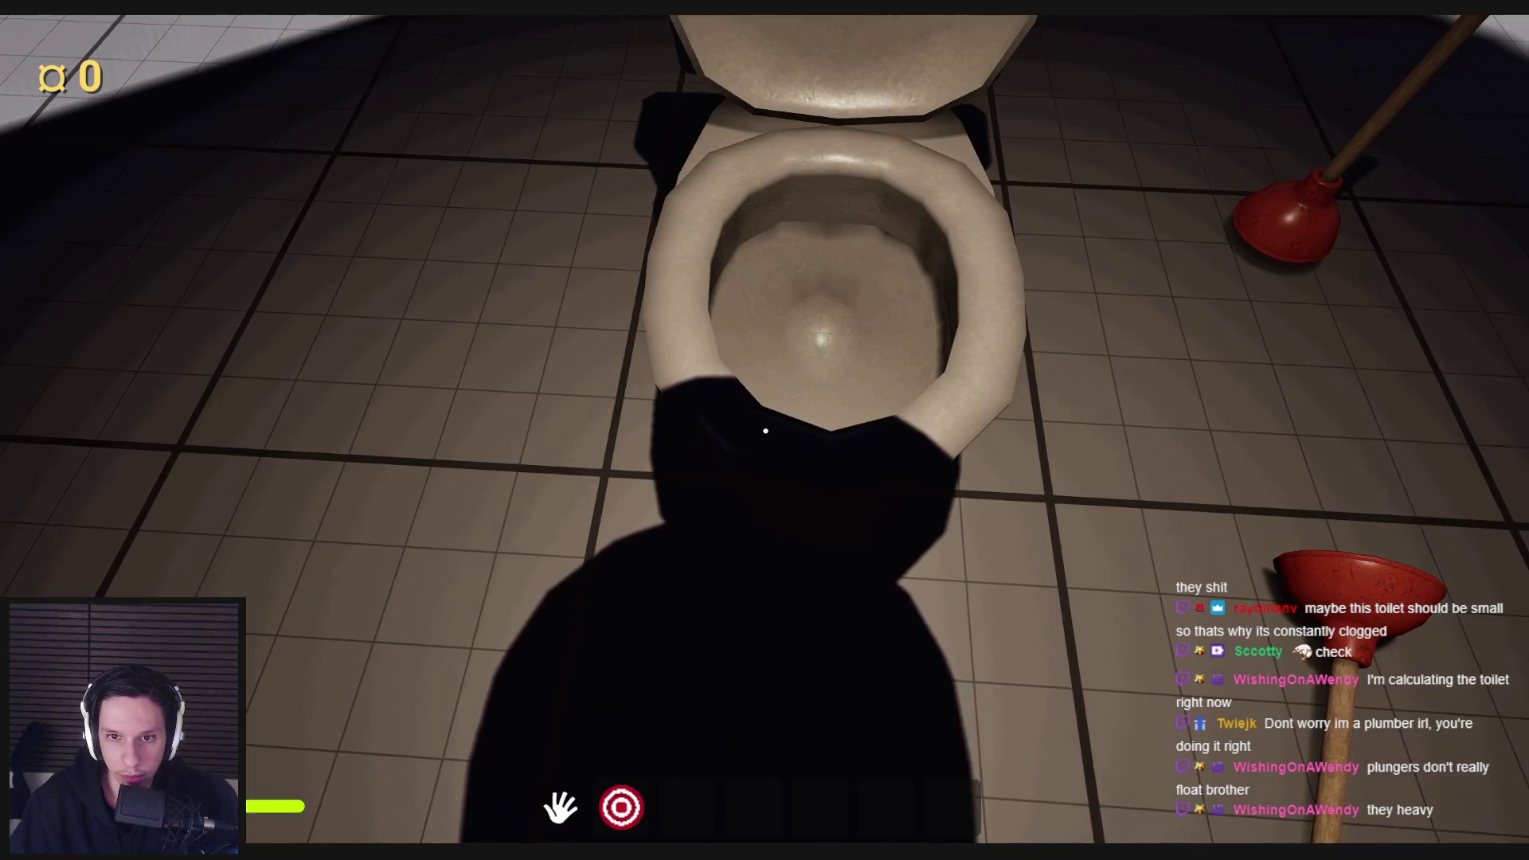
pyautogui.press('s')
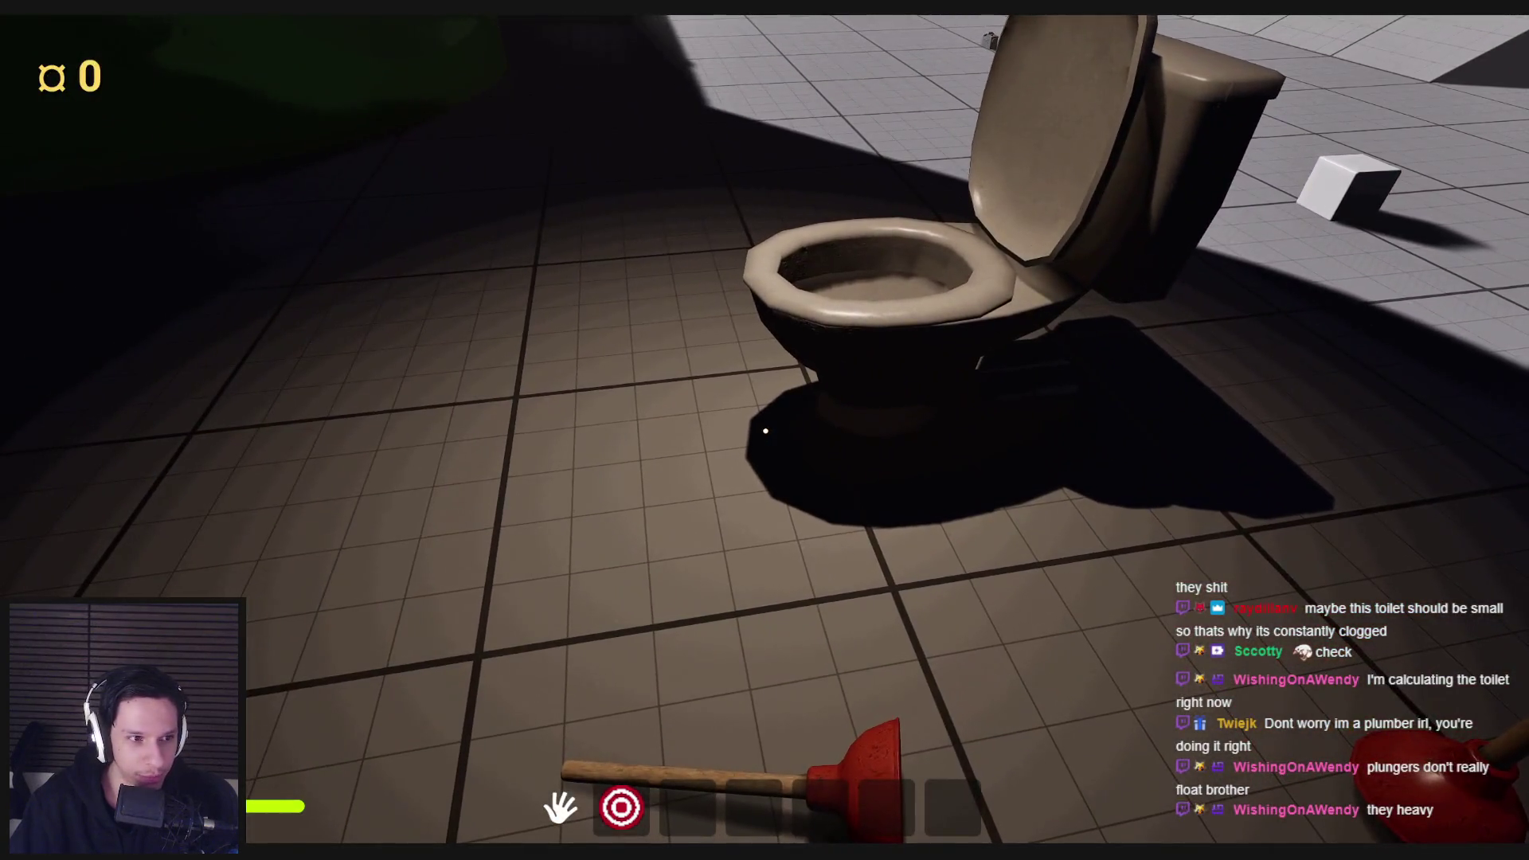
pyautogui.press('a')
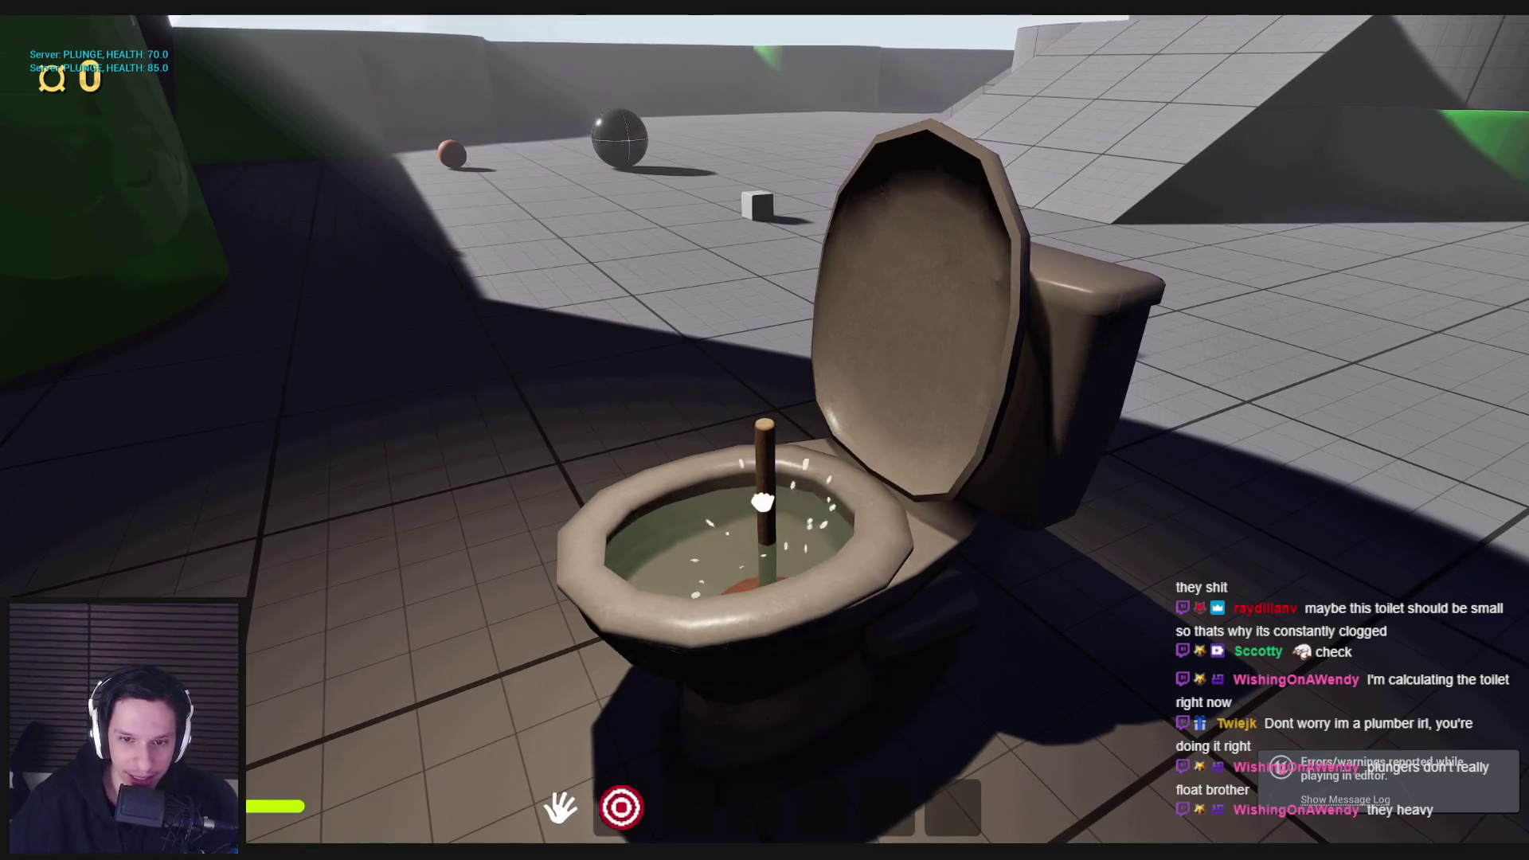
pyautogui.press('a')
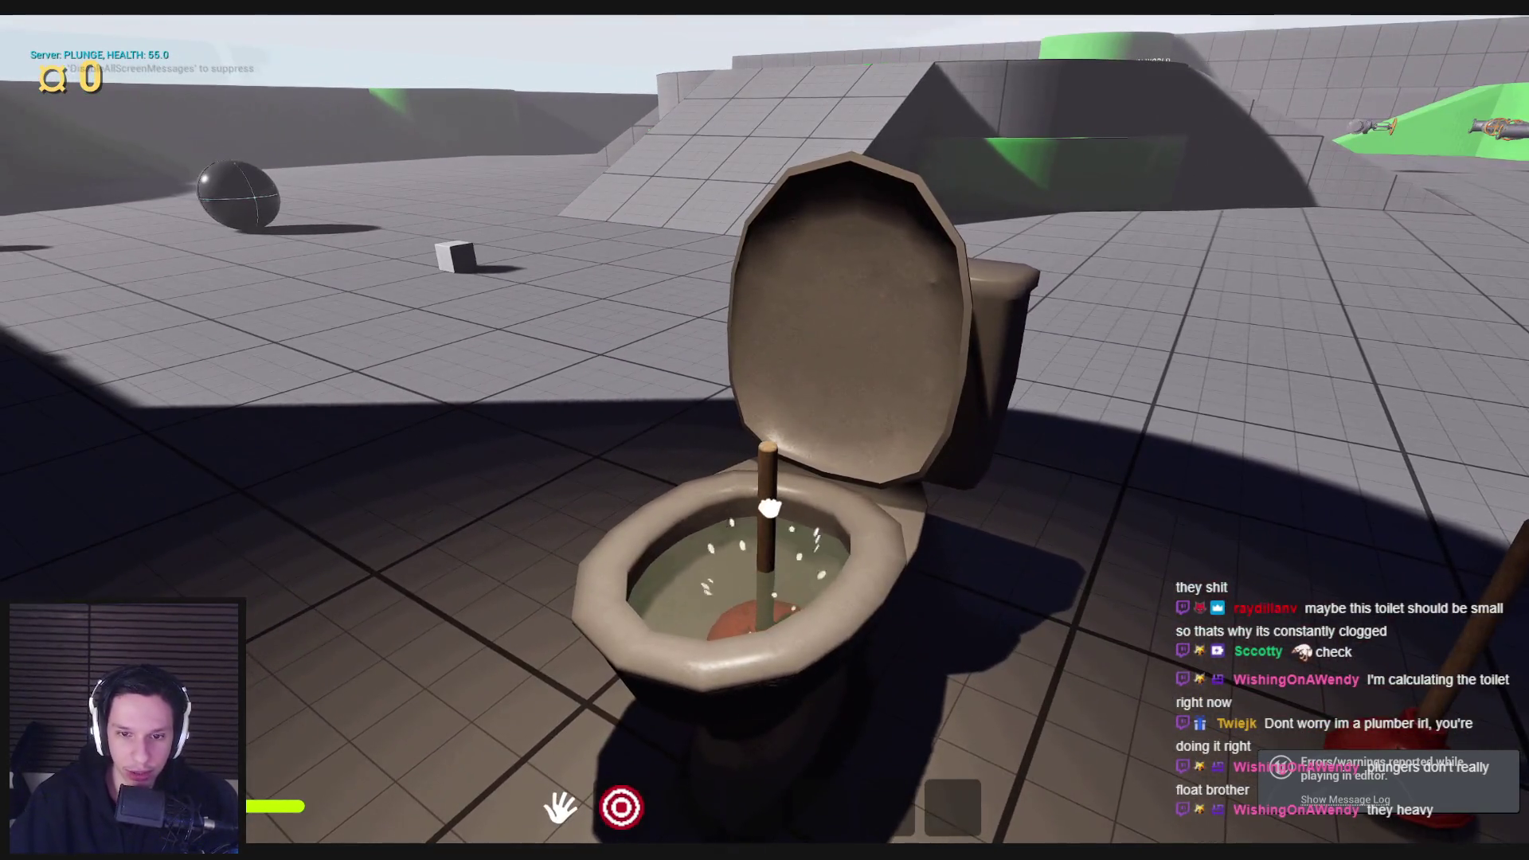
pyautogui.press('w')
# Step: Pump the plunger to clog health 0, then carry the small white cube into the bowl
pyautogui.moveTo(769, 518)
pyautogui.mouseDown()
pyautogui.moveTo(767, 433)
pyautogui.moveTo(781, 513)
pyautogui.moveTo(764, 435)
pyautogui.mouseUp()
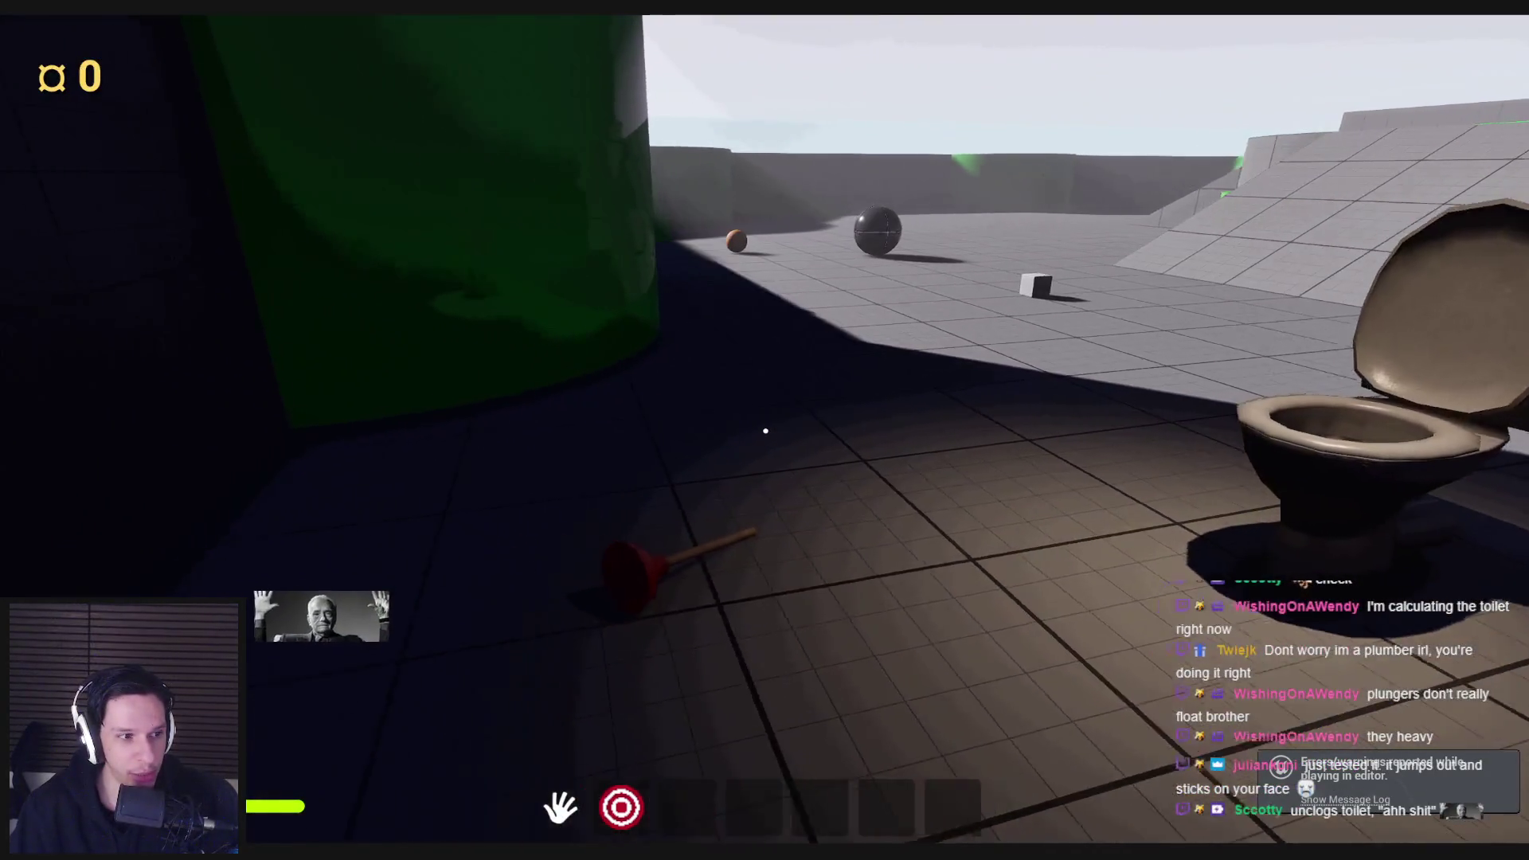
pyautogui.press('w')
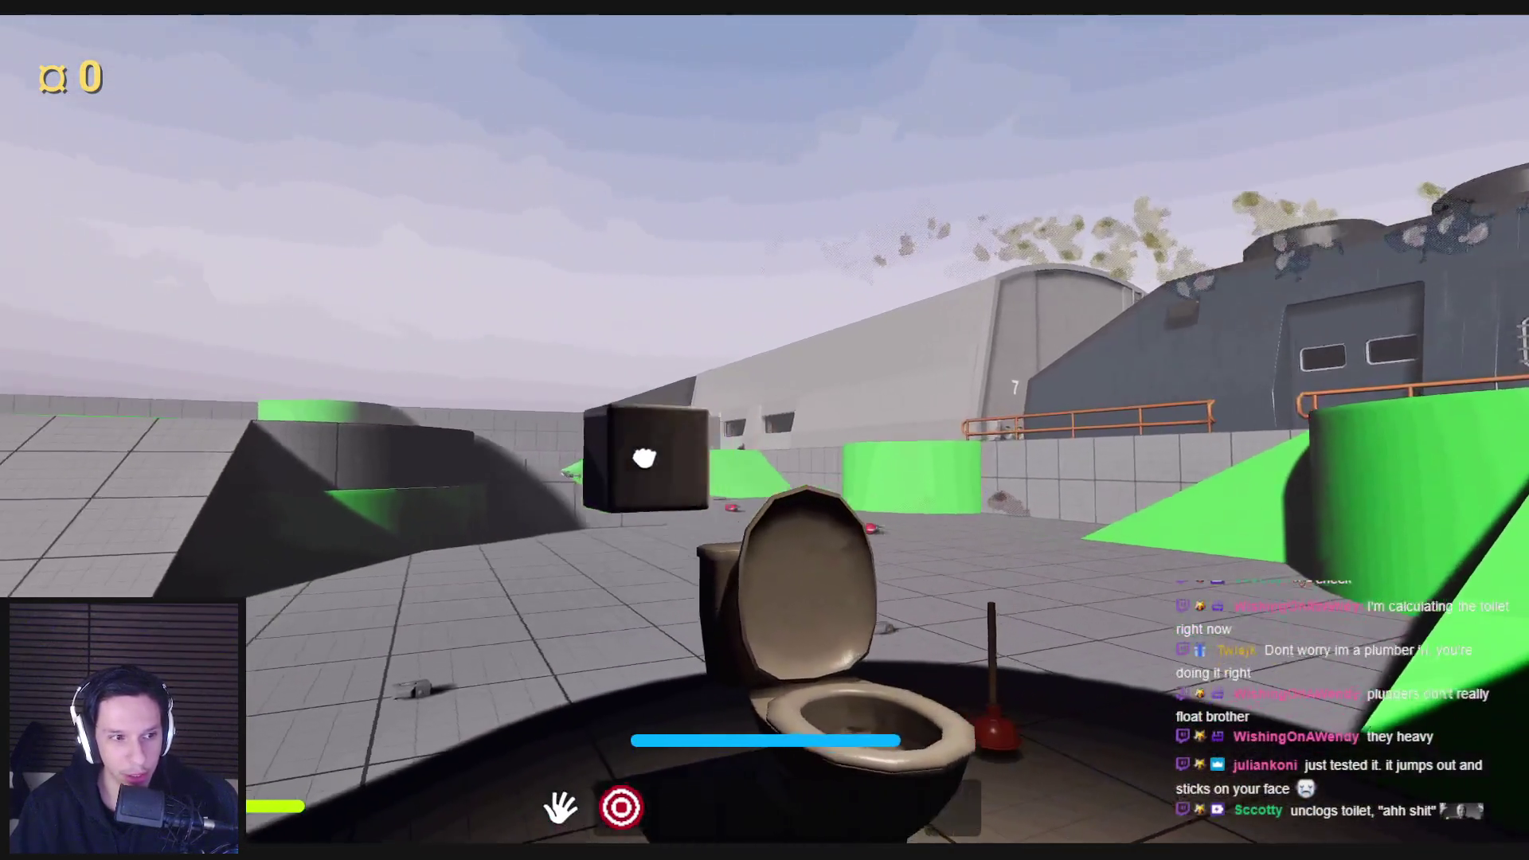
pyautogui.press('w')
pyautogui.moveTo(644, 458)
pyautogui.mouseDown()
pyautogui.moveTo(505, 413)
pyautogui.moveTo(921, 566)
pyautogui.moveTo(821, 450)
pyautogui.mouseUp()
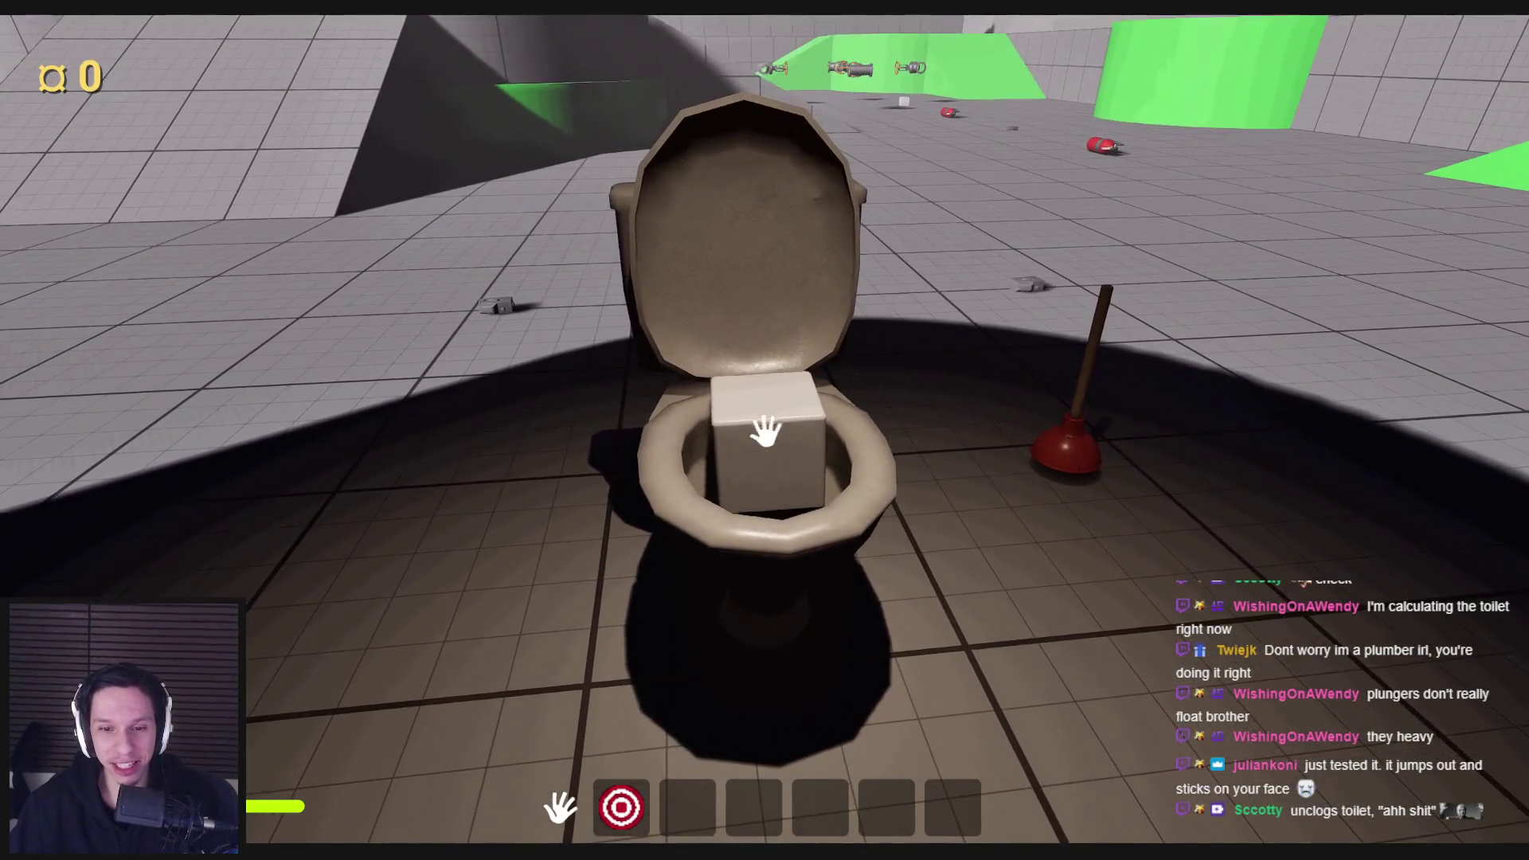
# Step: Watch the cube sink, replay, drop the held plunger and circle the toilet for another look
pyautogui.press('s')
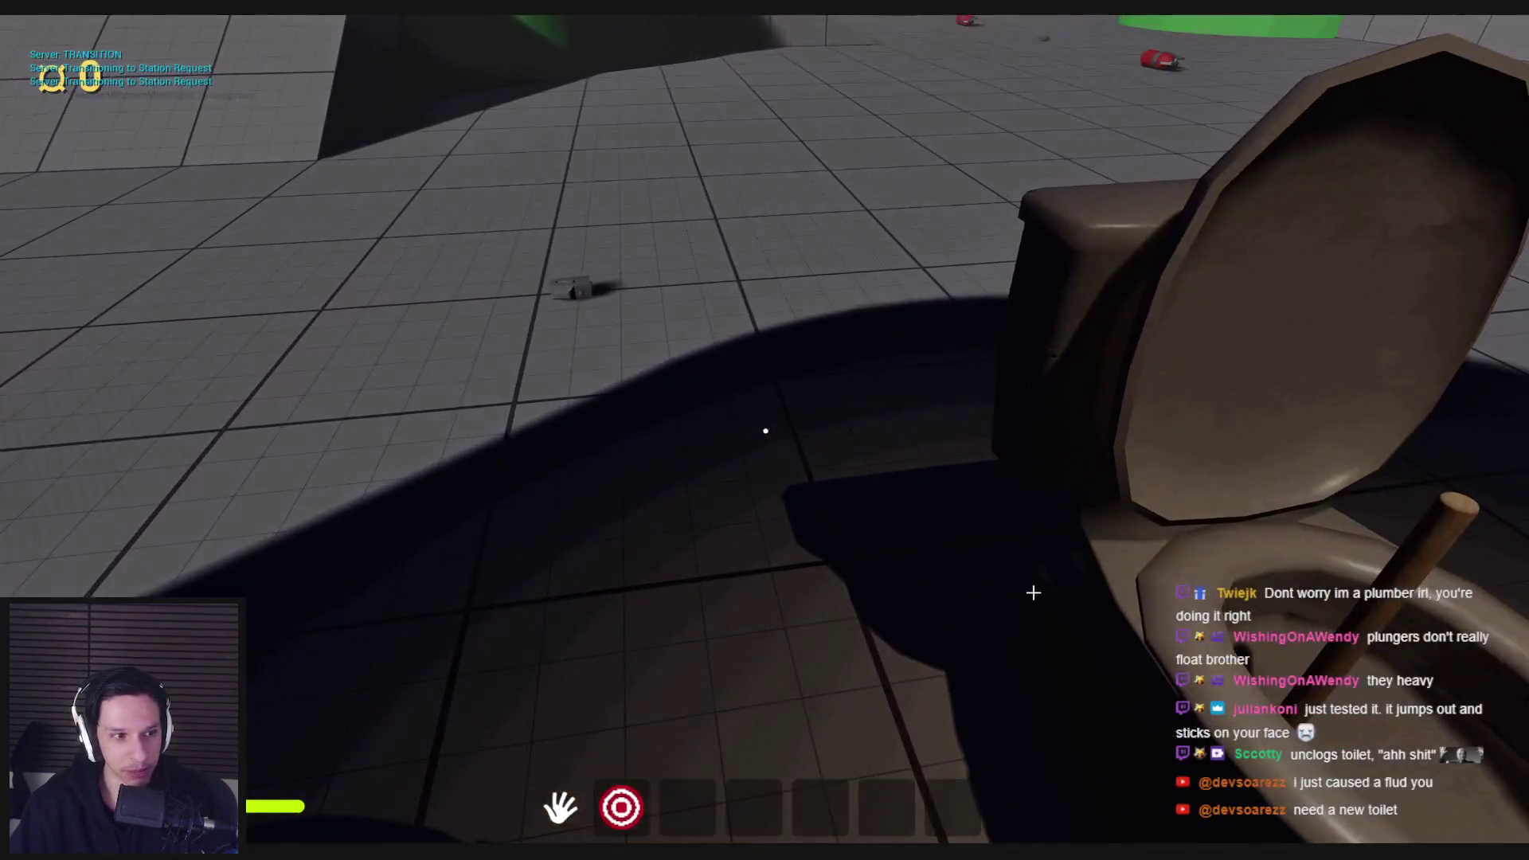
pyautogui.hotkey('alt', 'p')
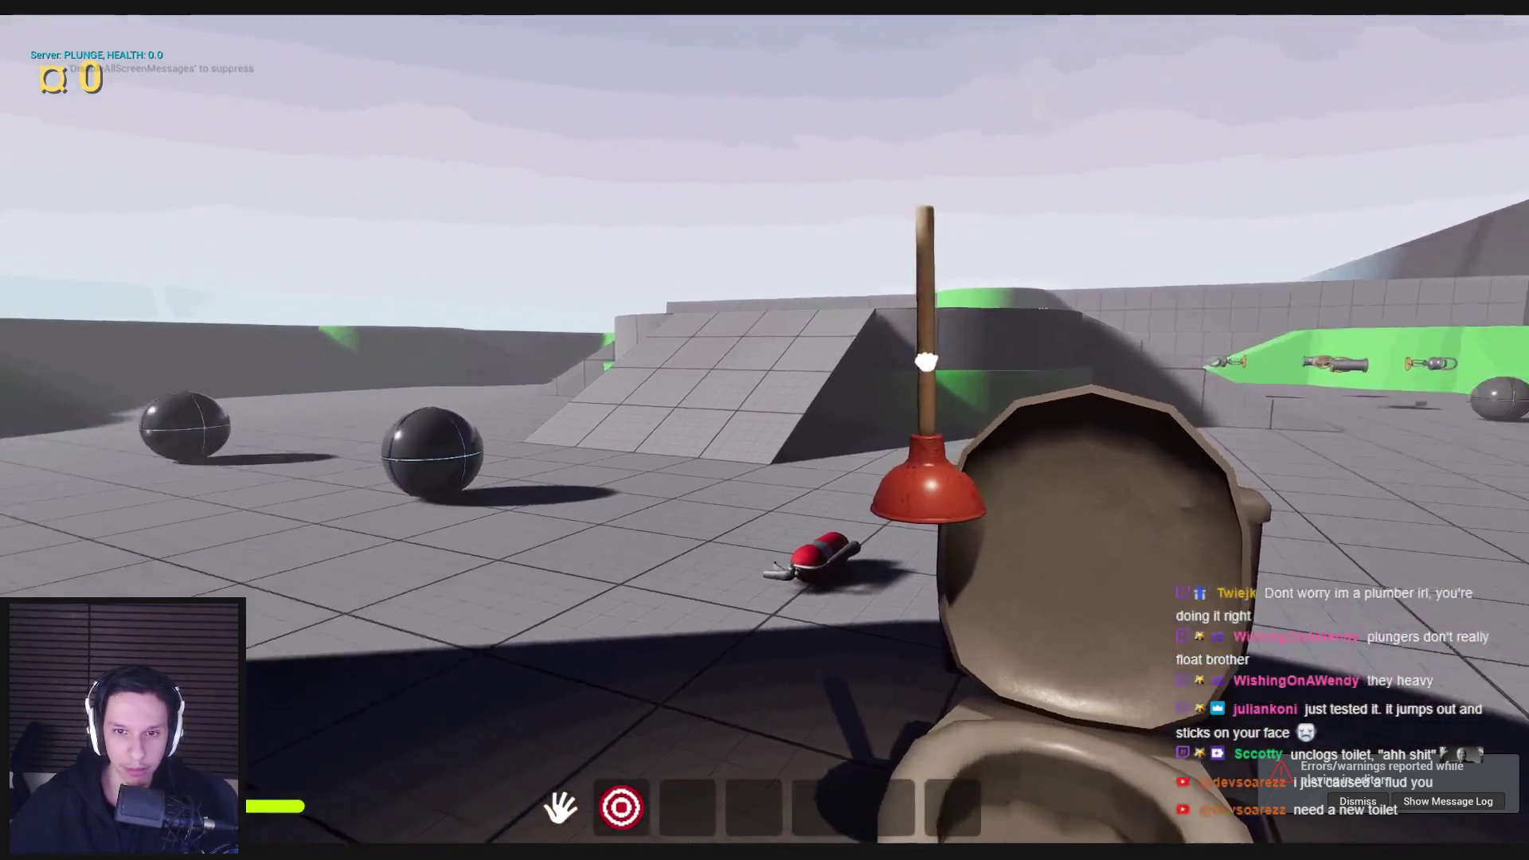
pyautogui.click(926, 362)
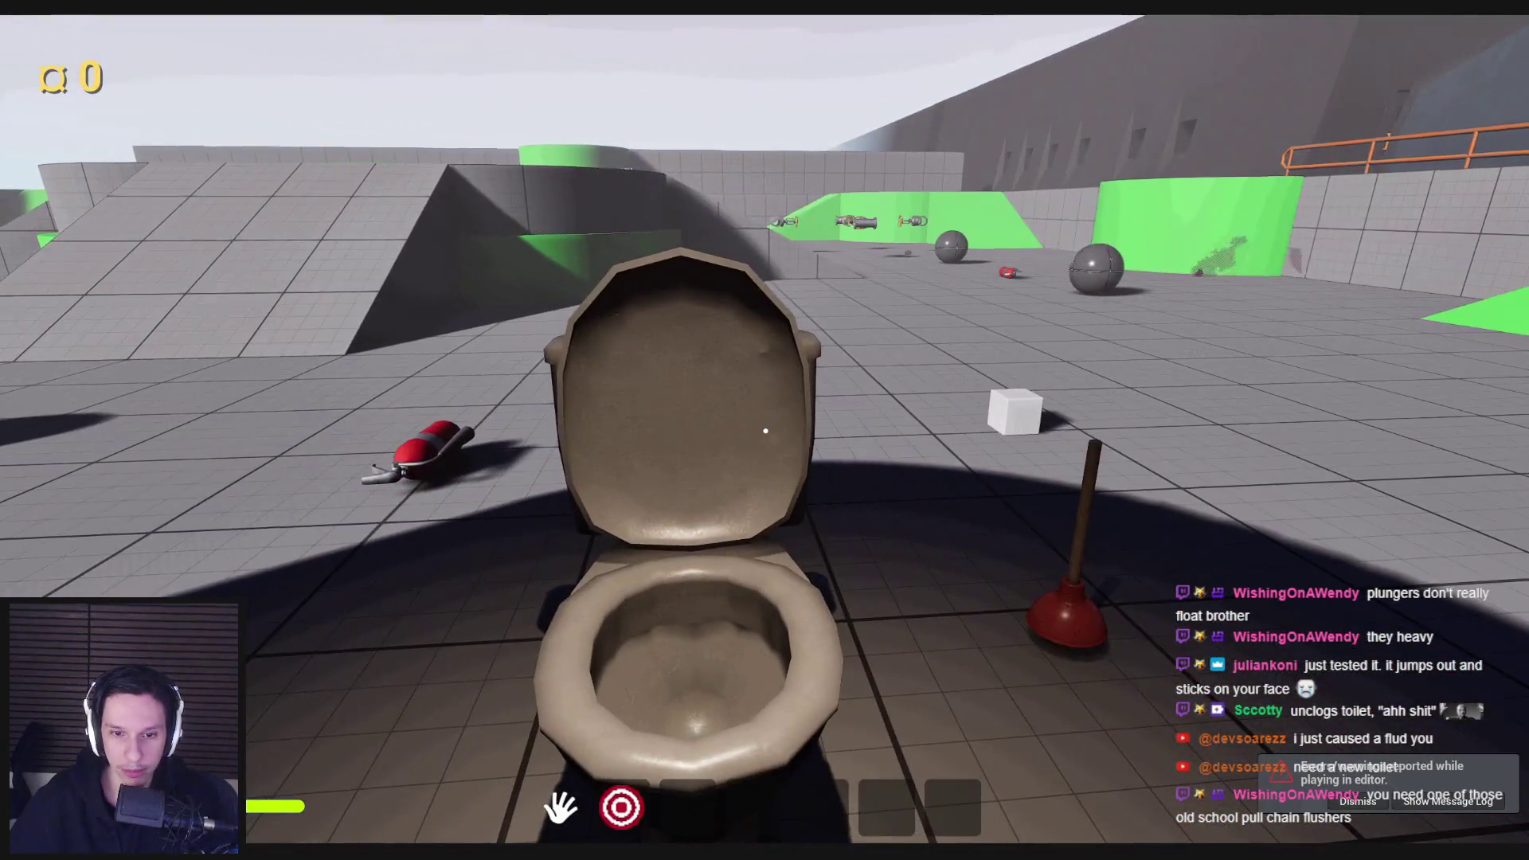
pyautogui.moveTo(765, 431)
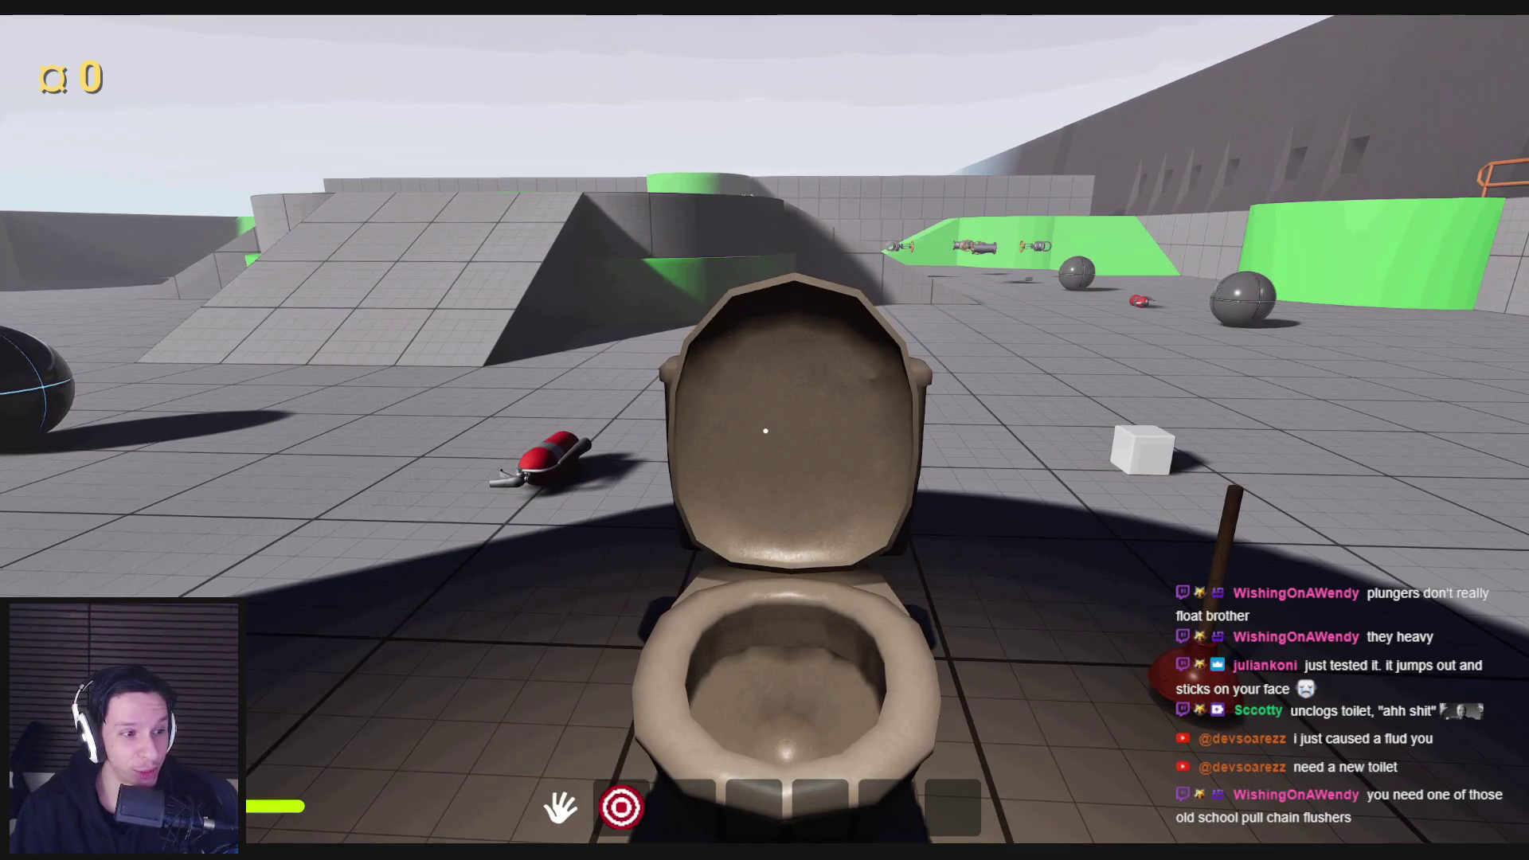
pyautogui.press('a')
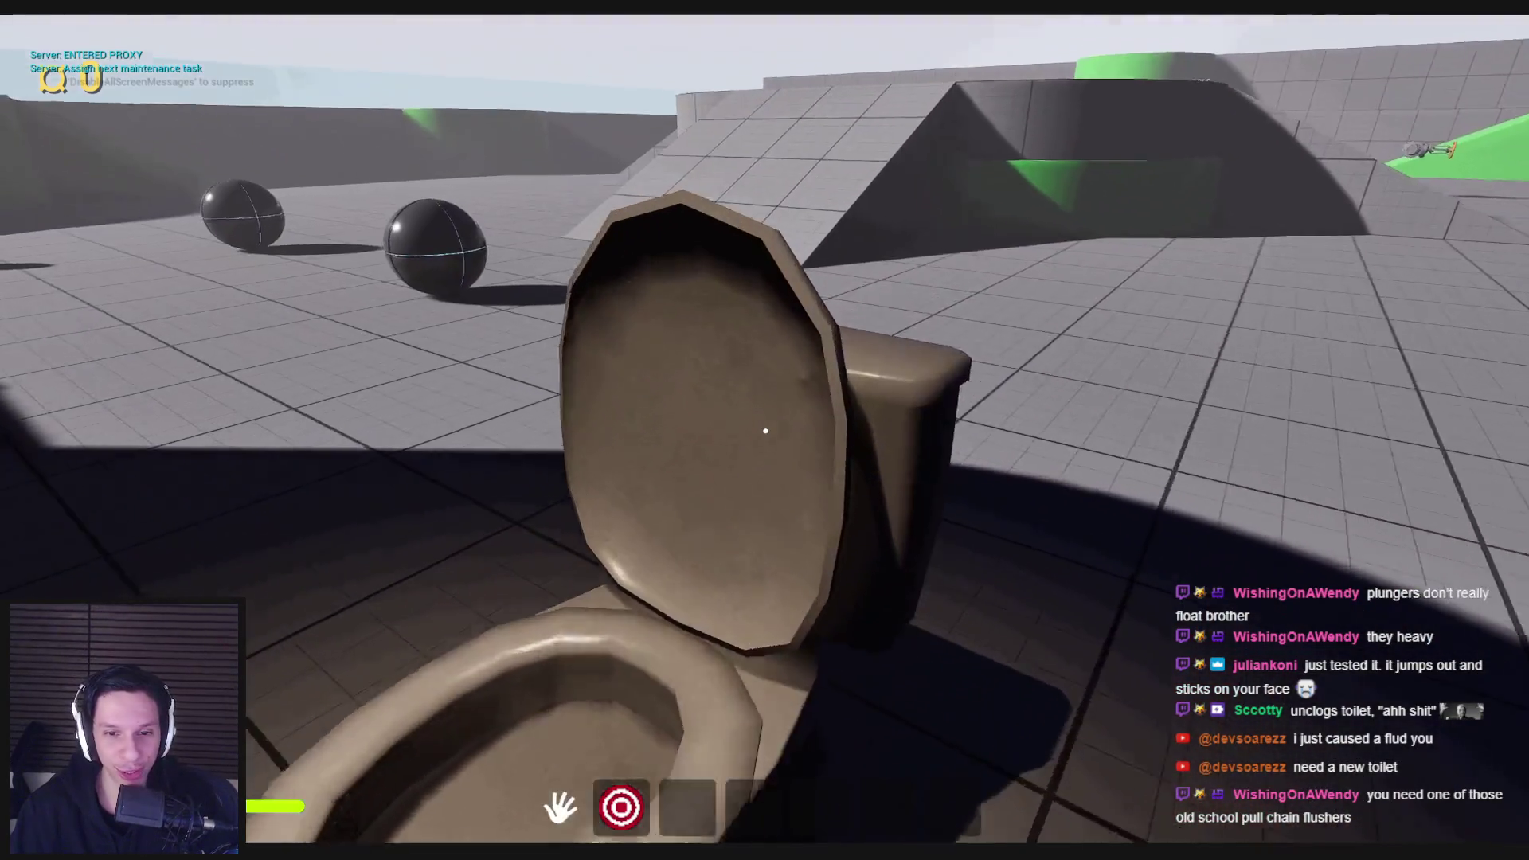
pyautogui.press('s')
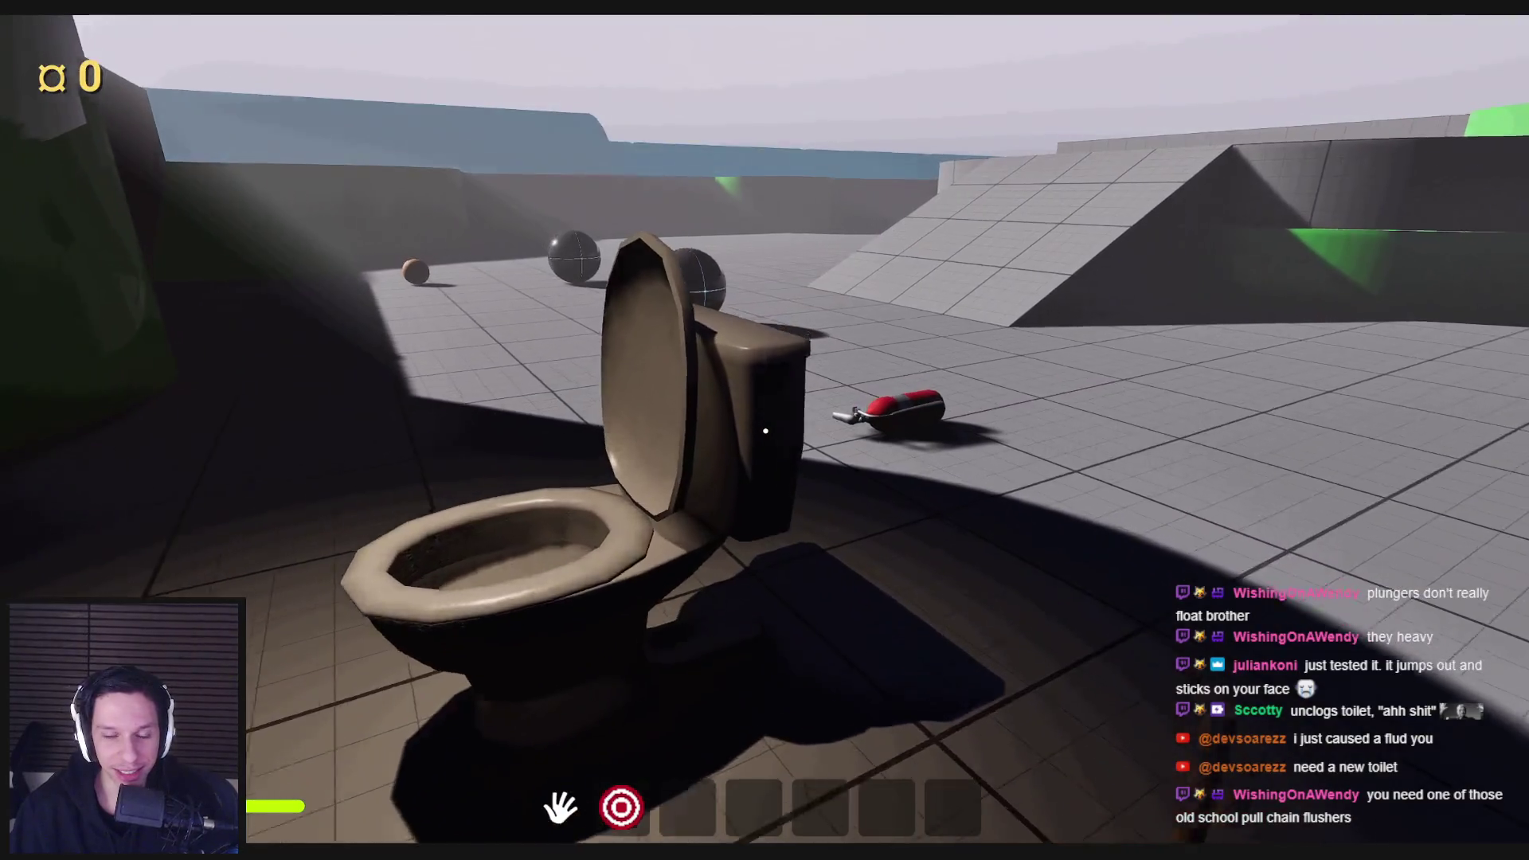
pyautogui.press('w')
pyautogui.press('w')
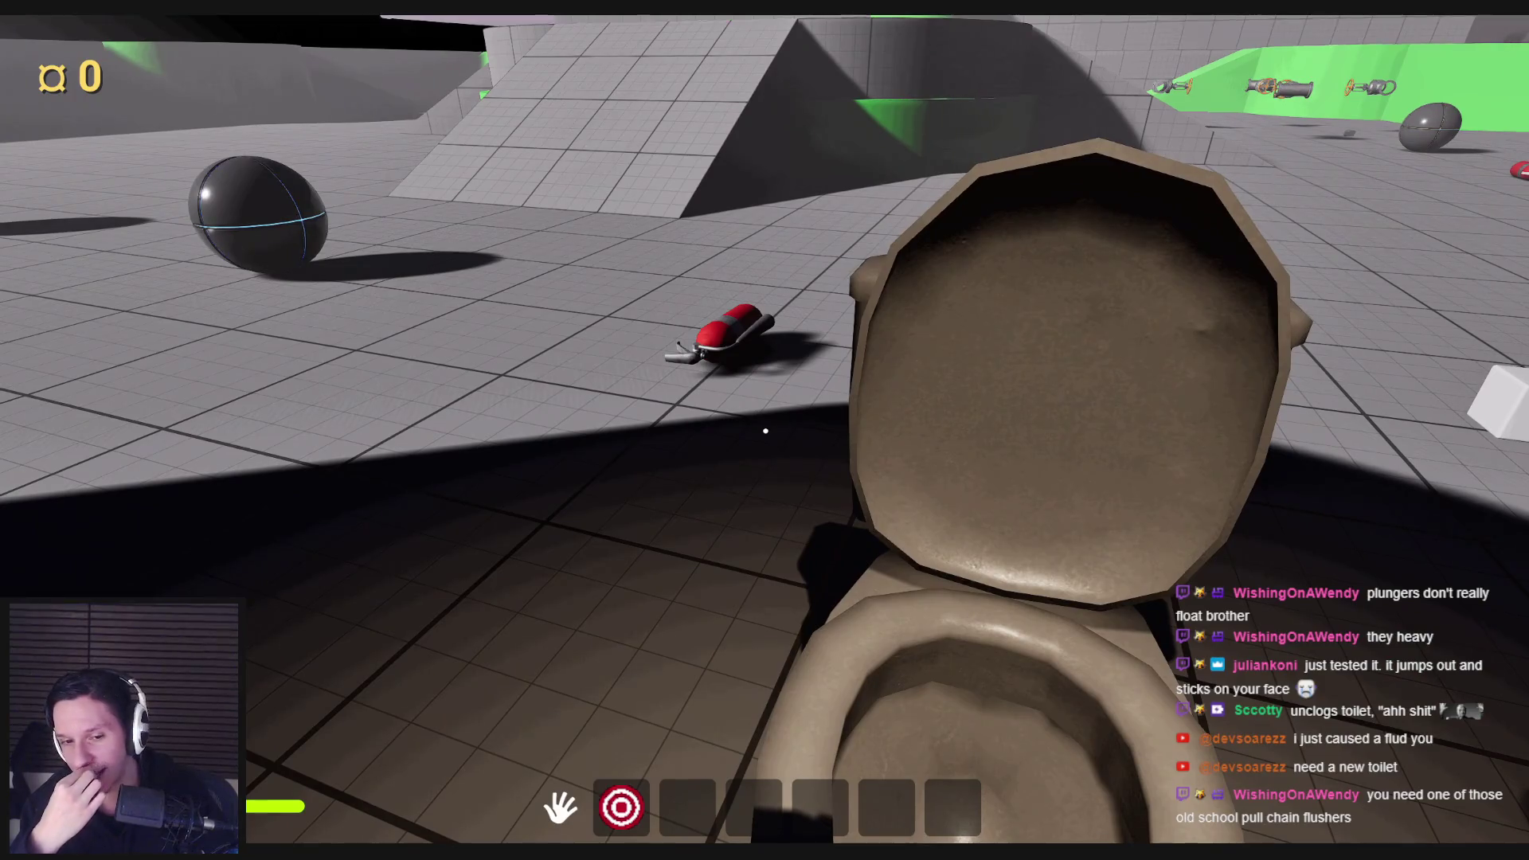
pyautogui.press('s')
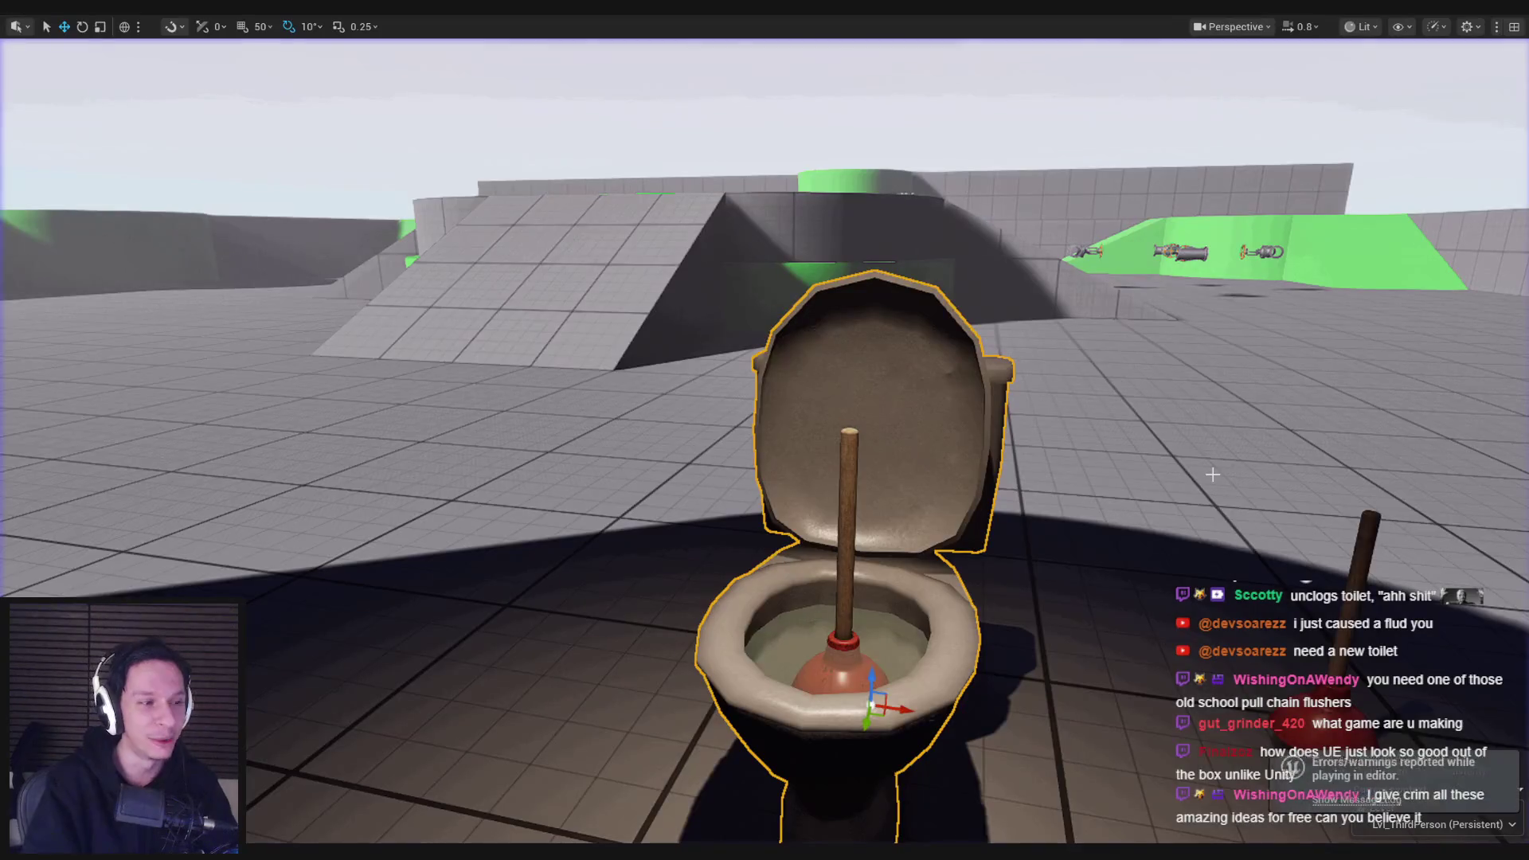
pyautogui.hotkey('alt', 'p')
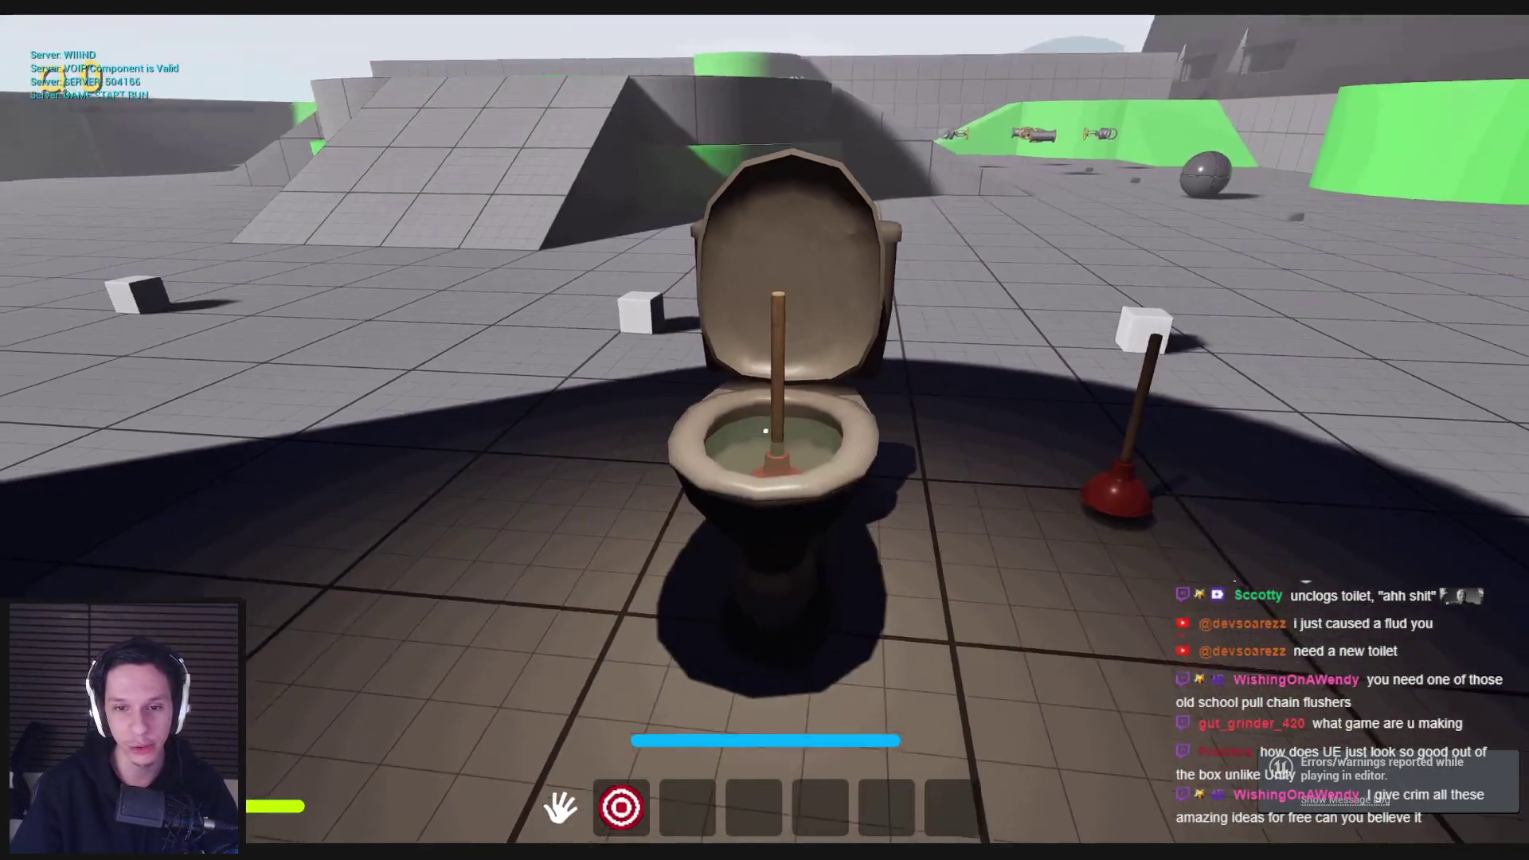
pyautogui.click(765, 431)
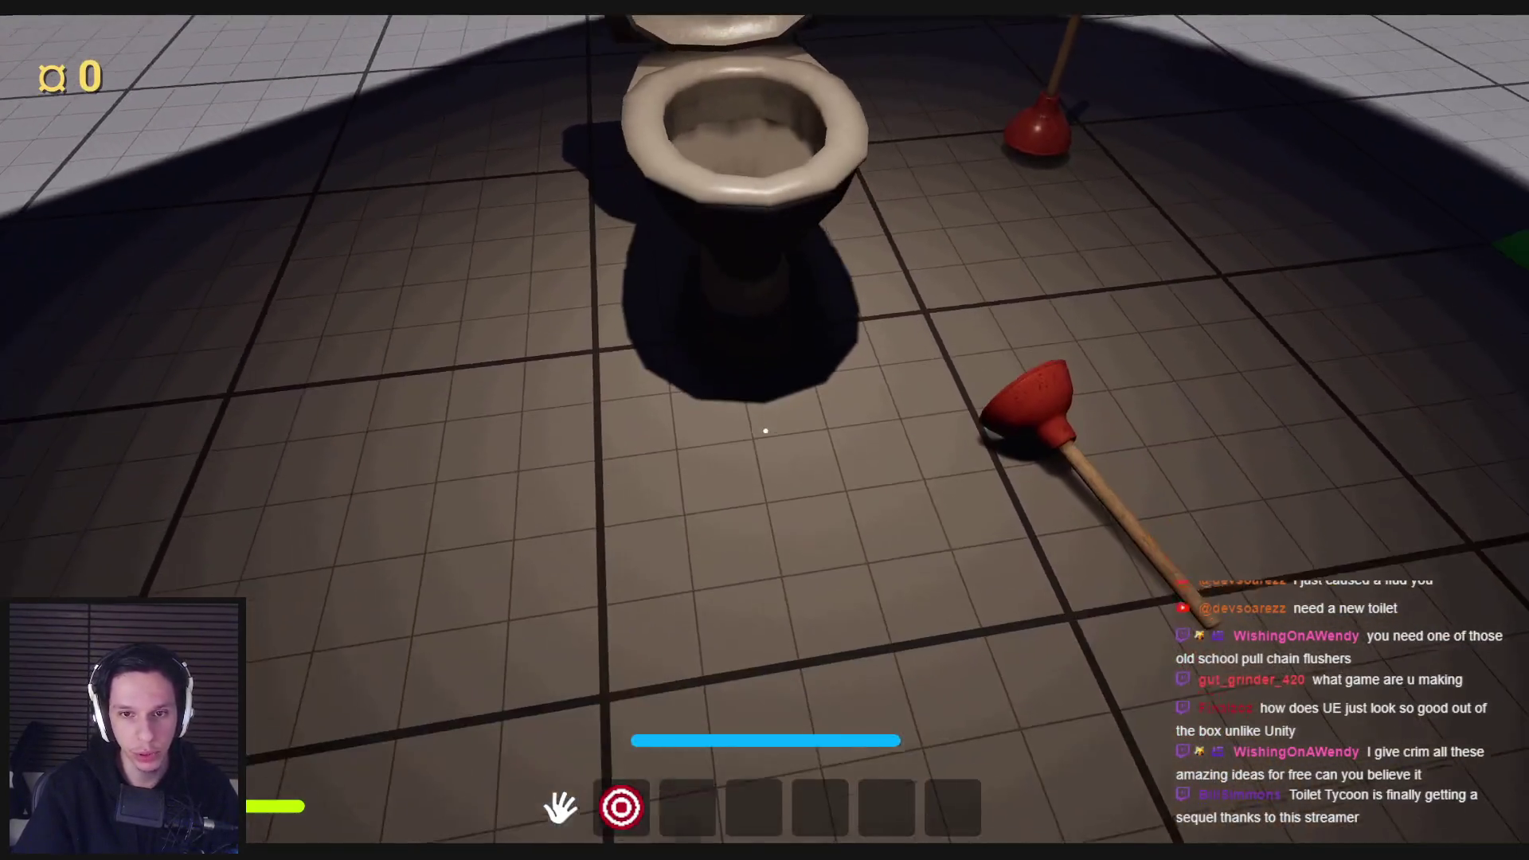
pyautogui.press('w')
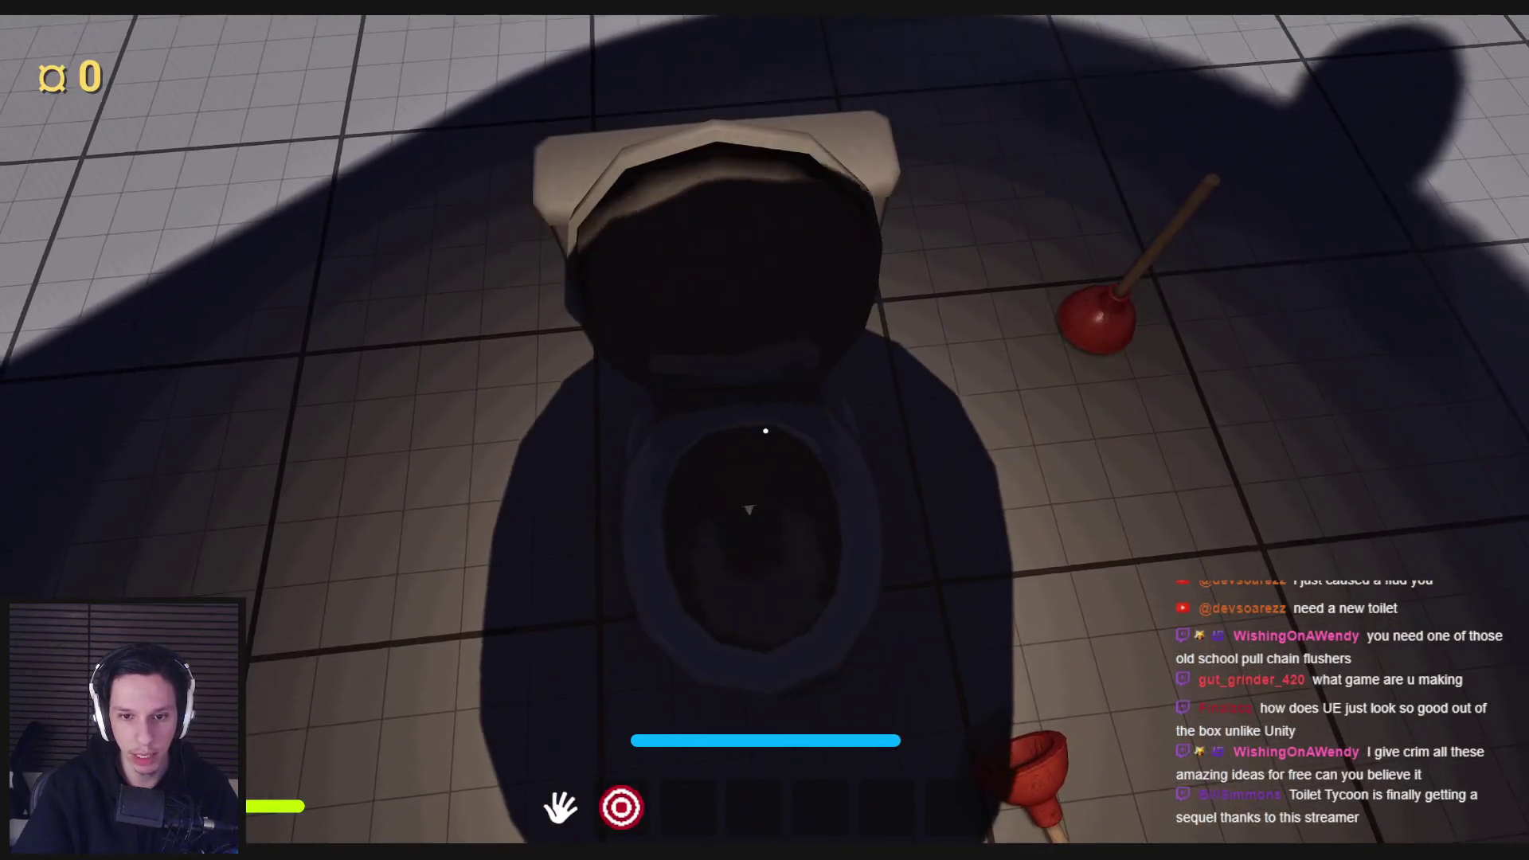
pyautogui.press('s')
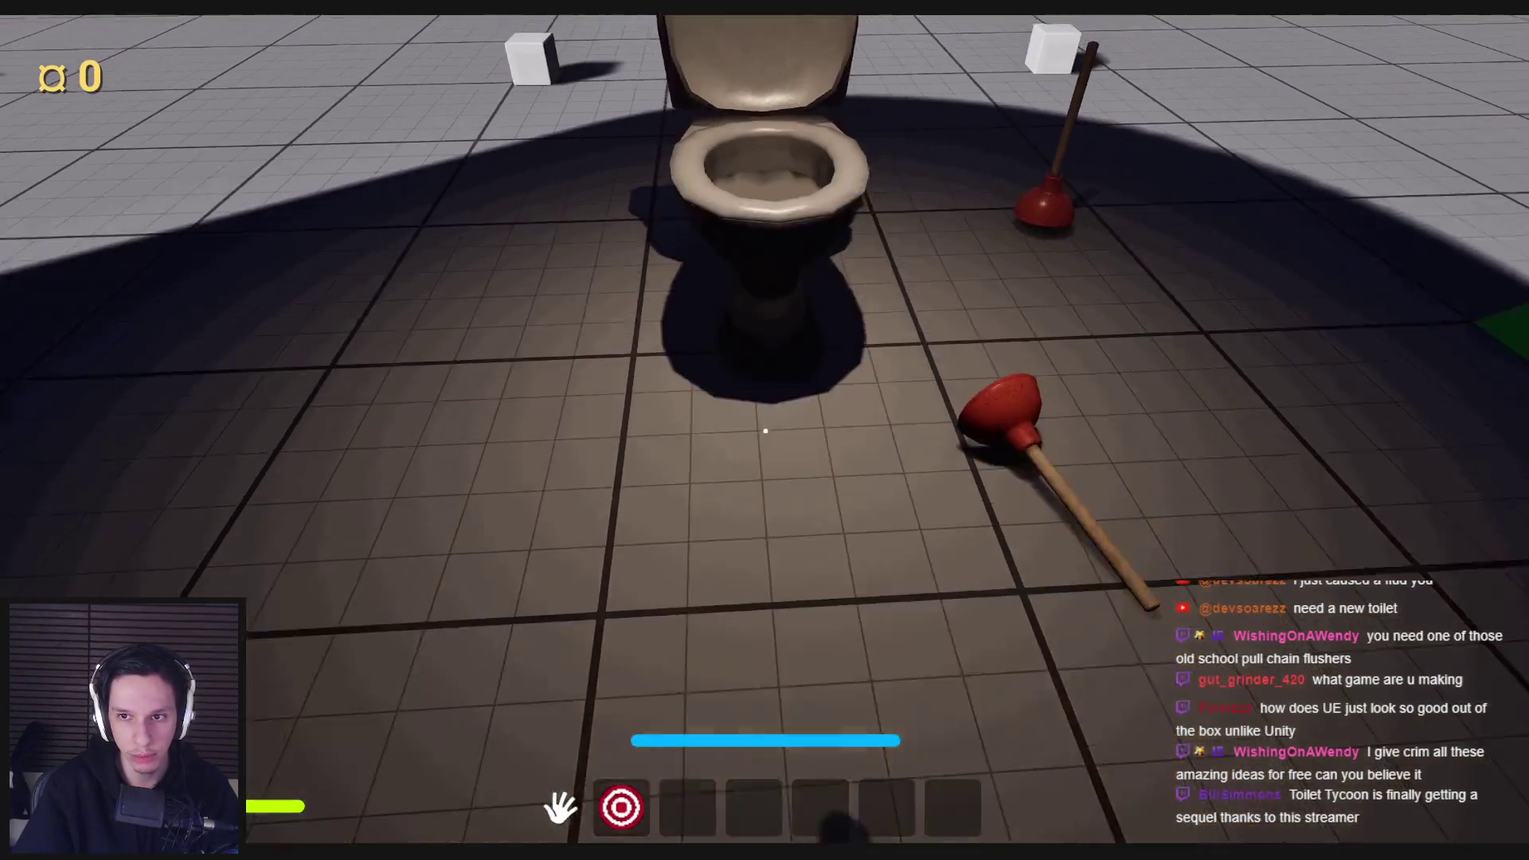
pyautogui.press('s')
pyautogui.click(765, 431)
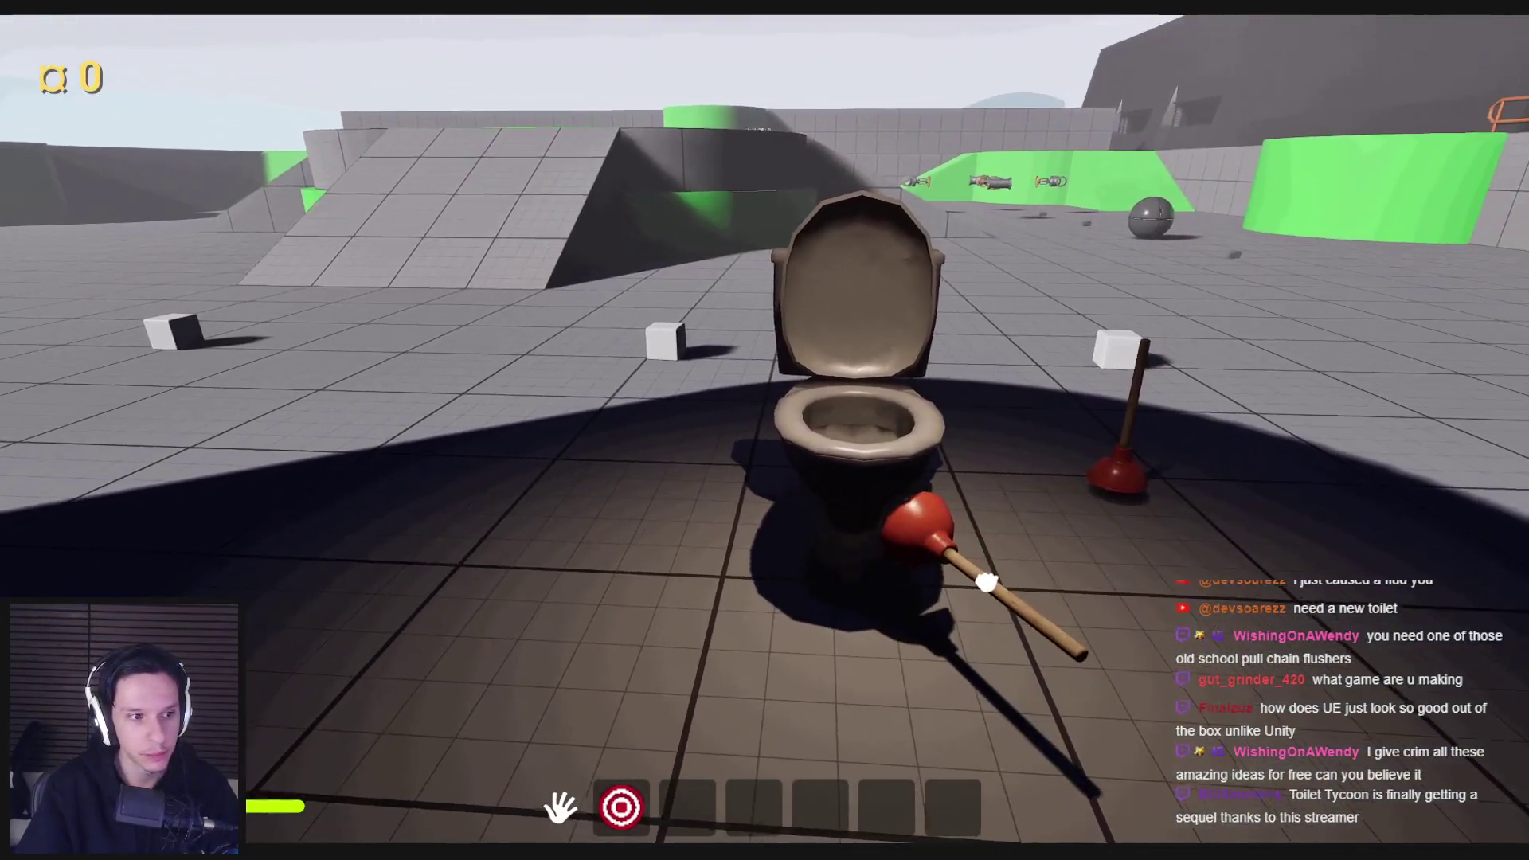
pyautogui.press('w')
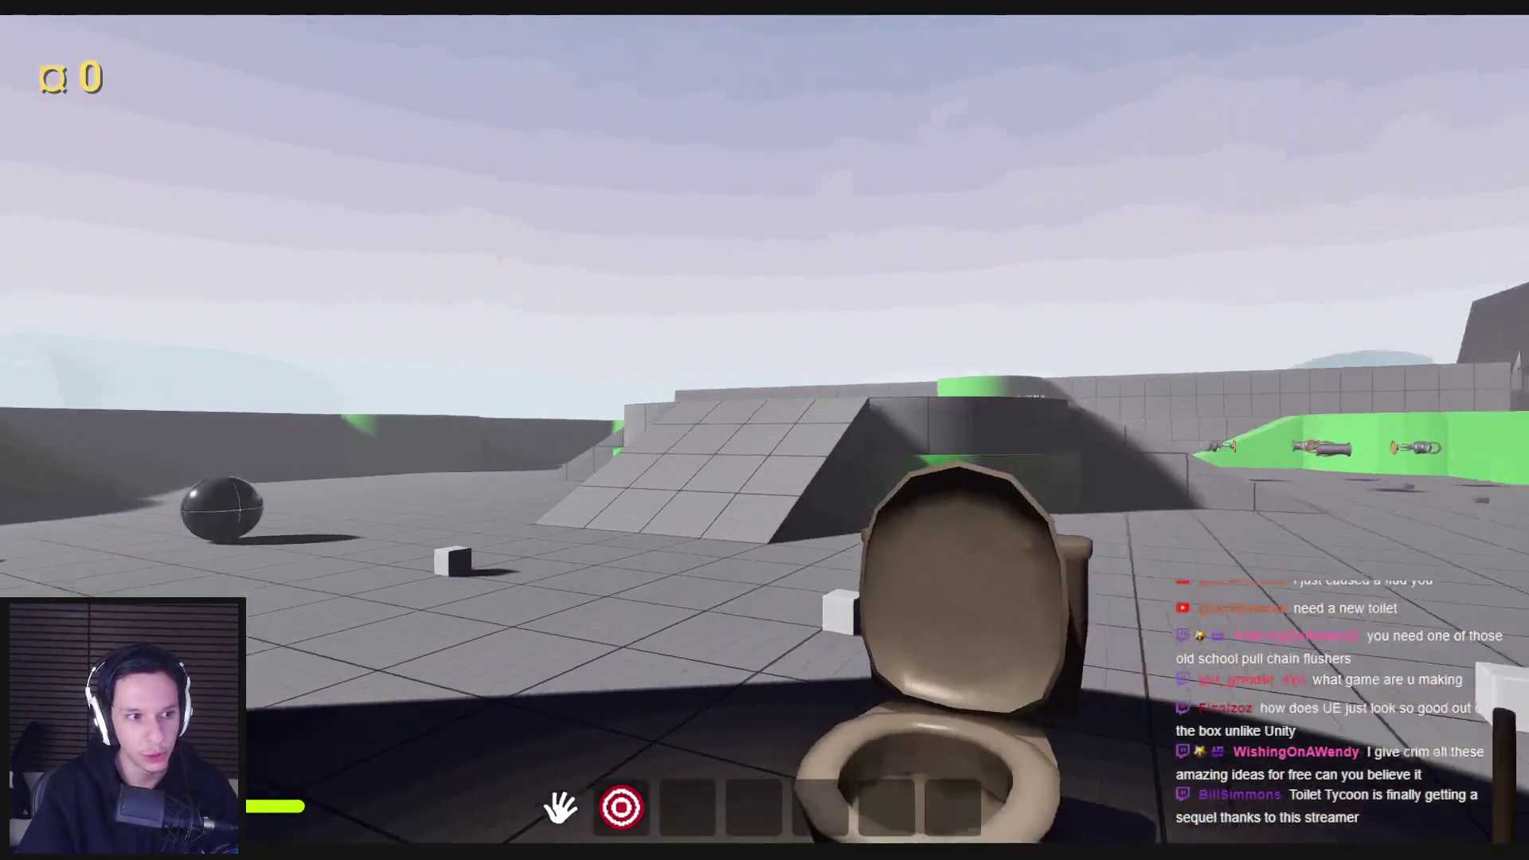
pyautogui.press('s')
pyautogui.press('w')
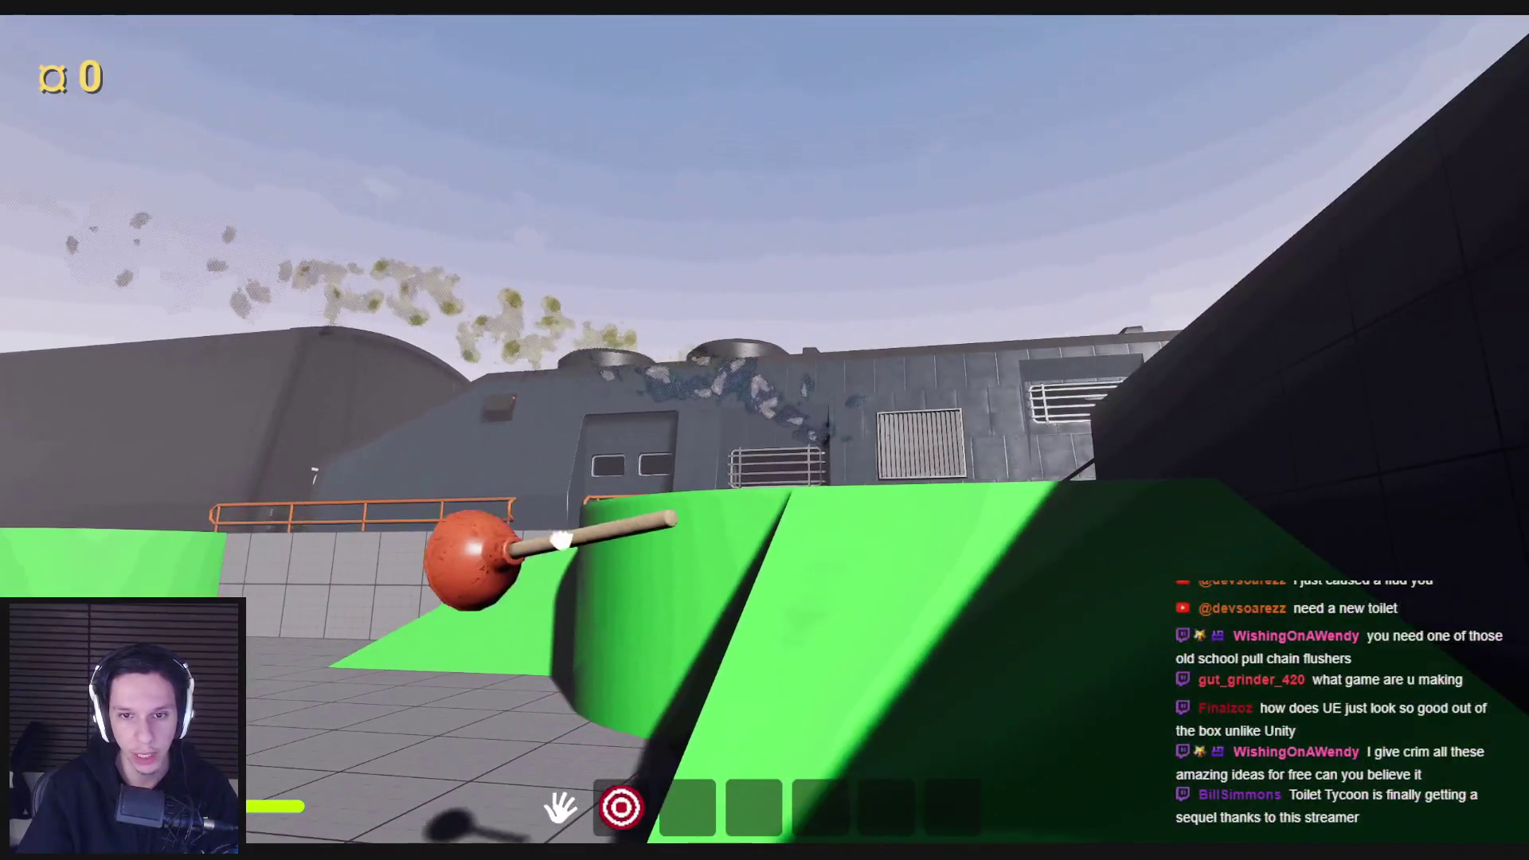
pyautogui.press('s')
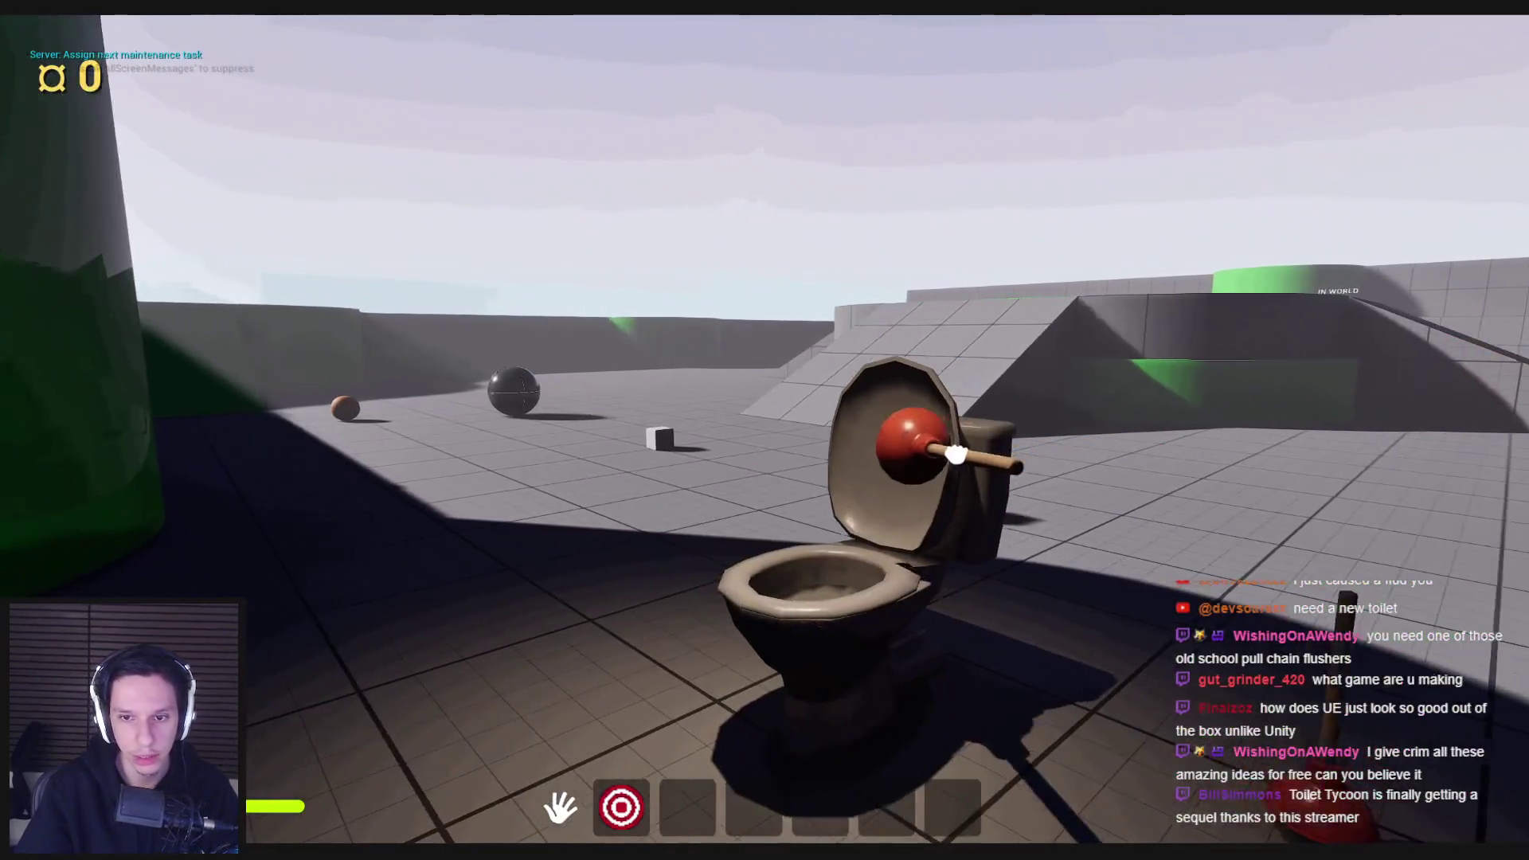
pyautogui.press('w')
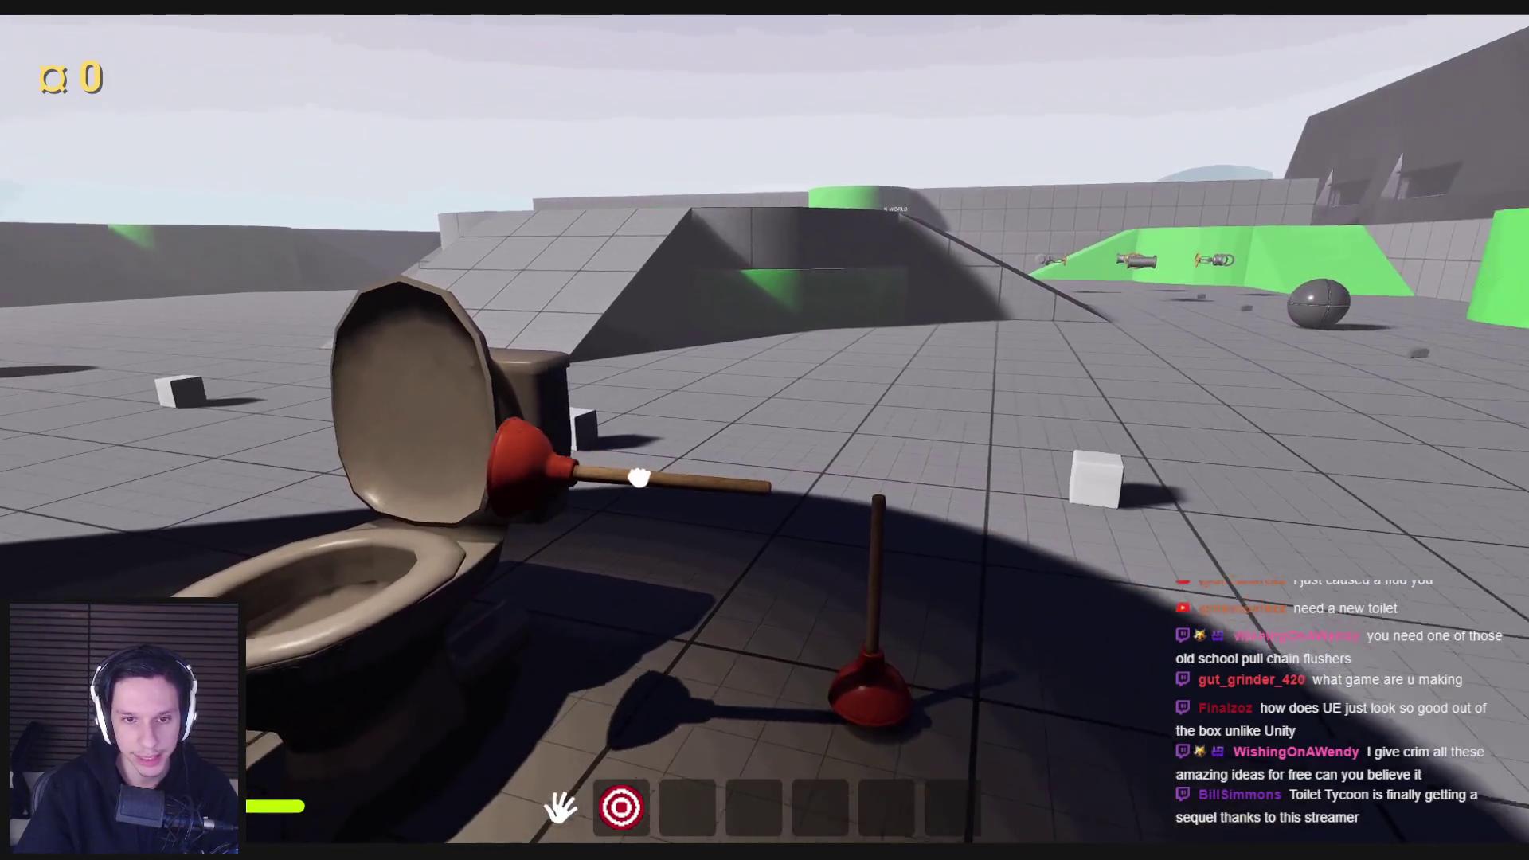
pyautogui.press('w')
pyautogui.press('Escape')
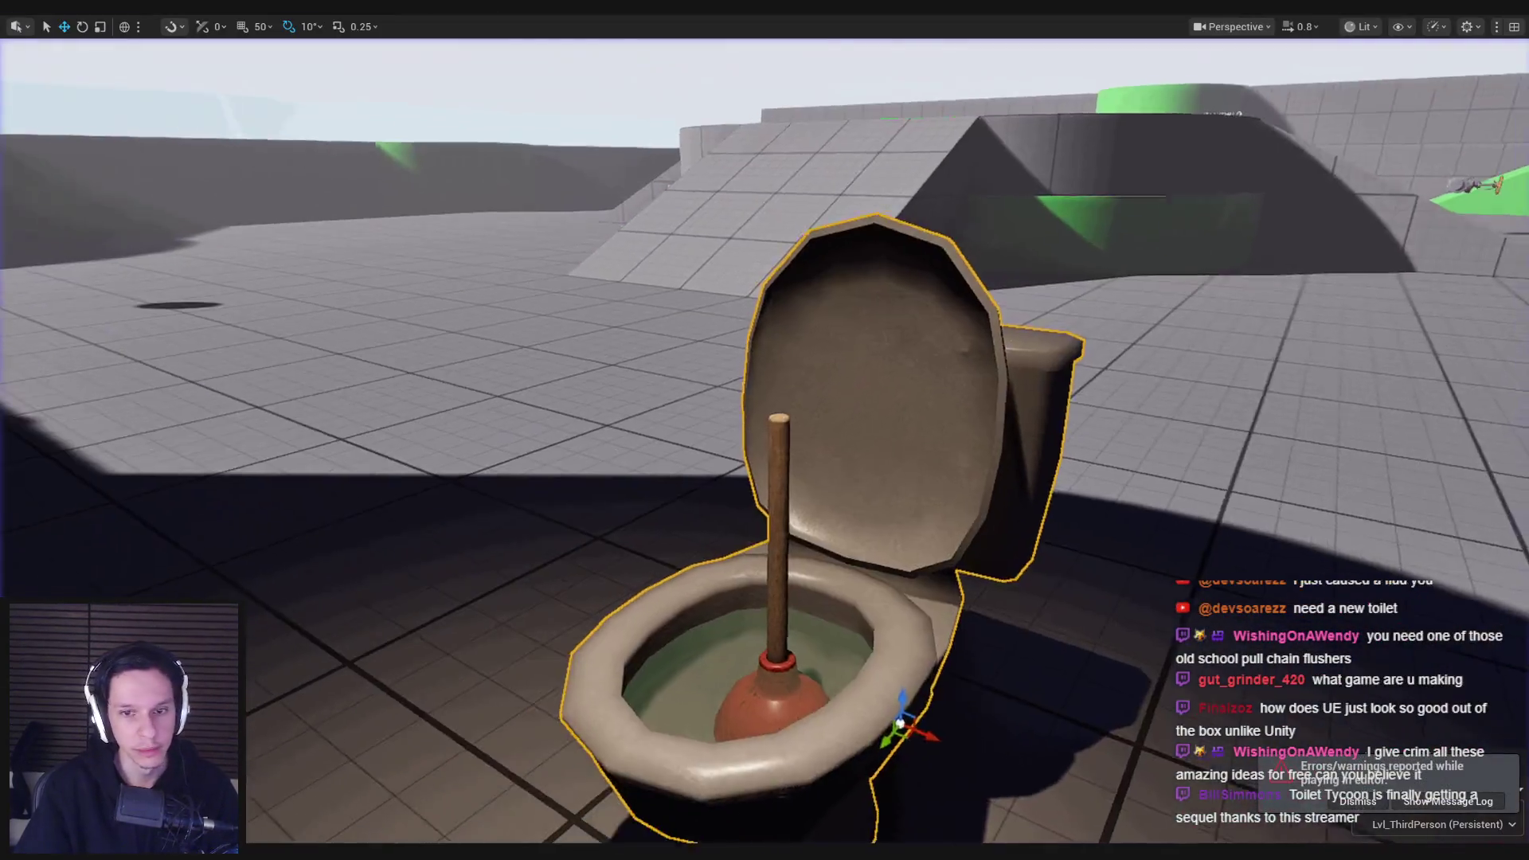
# Step: Skip ahead two songs in Spotify
pyautogui.scroll(-3, 765, 446)
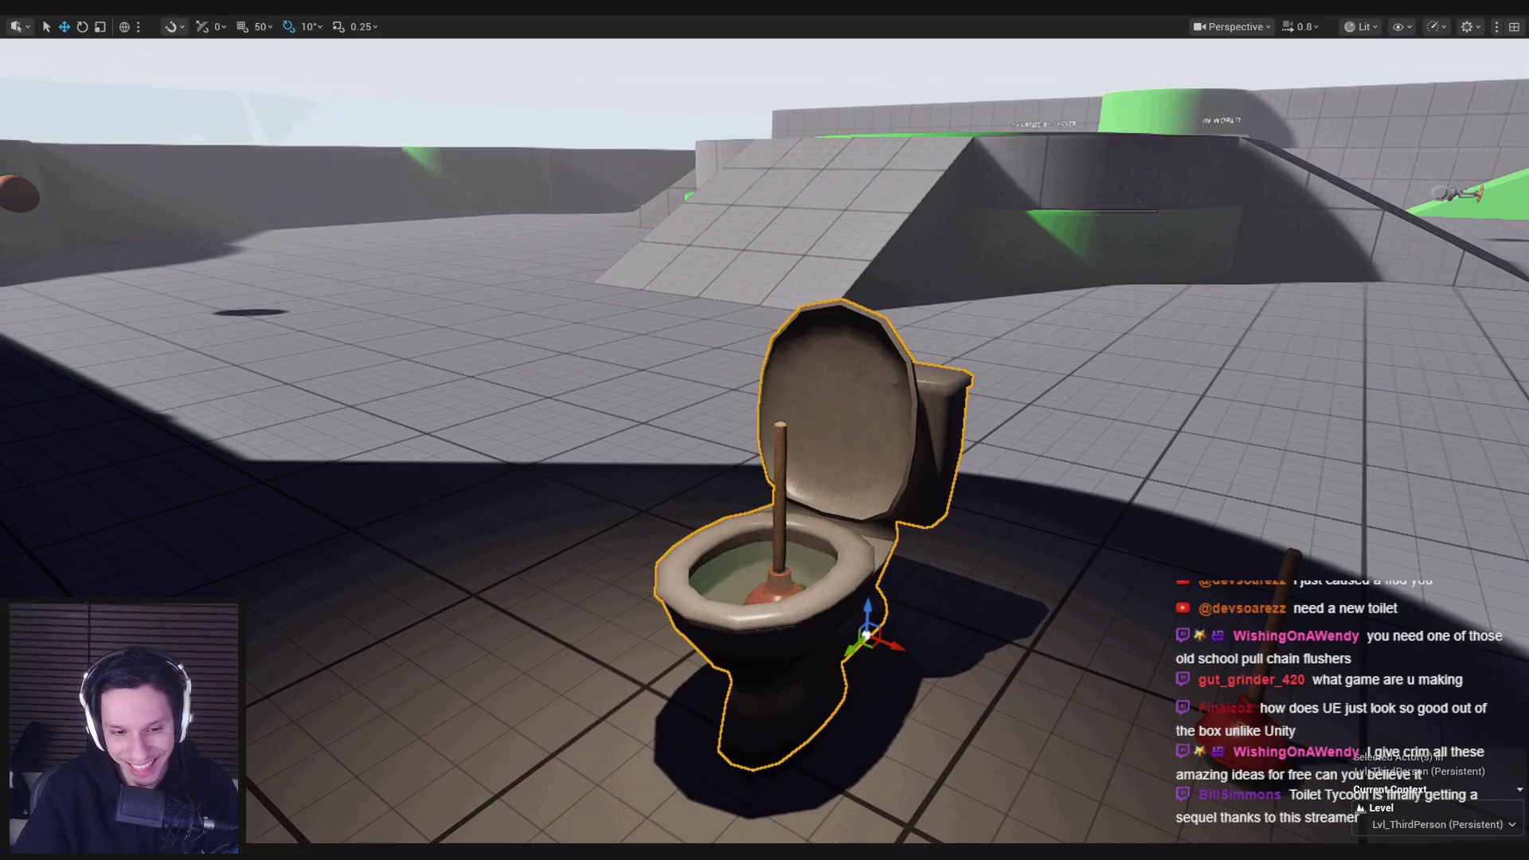
pyautogui.hotkey('alt', 'Tab')
pyautogui.click(930, 668)
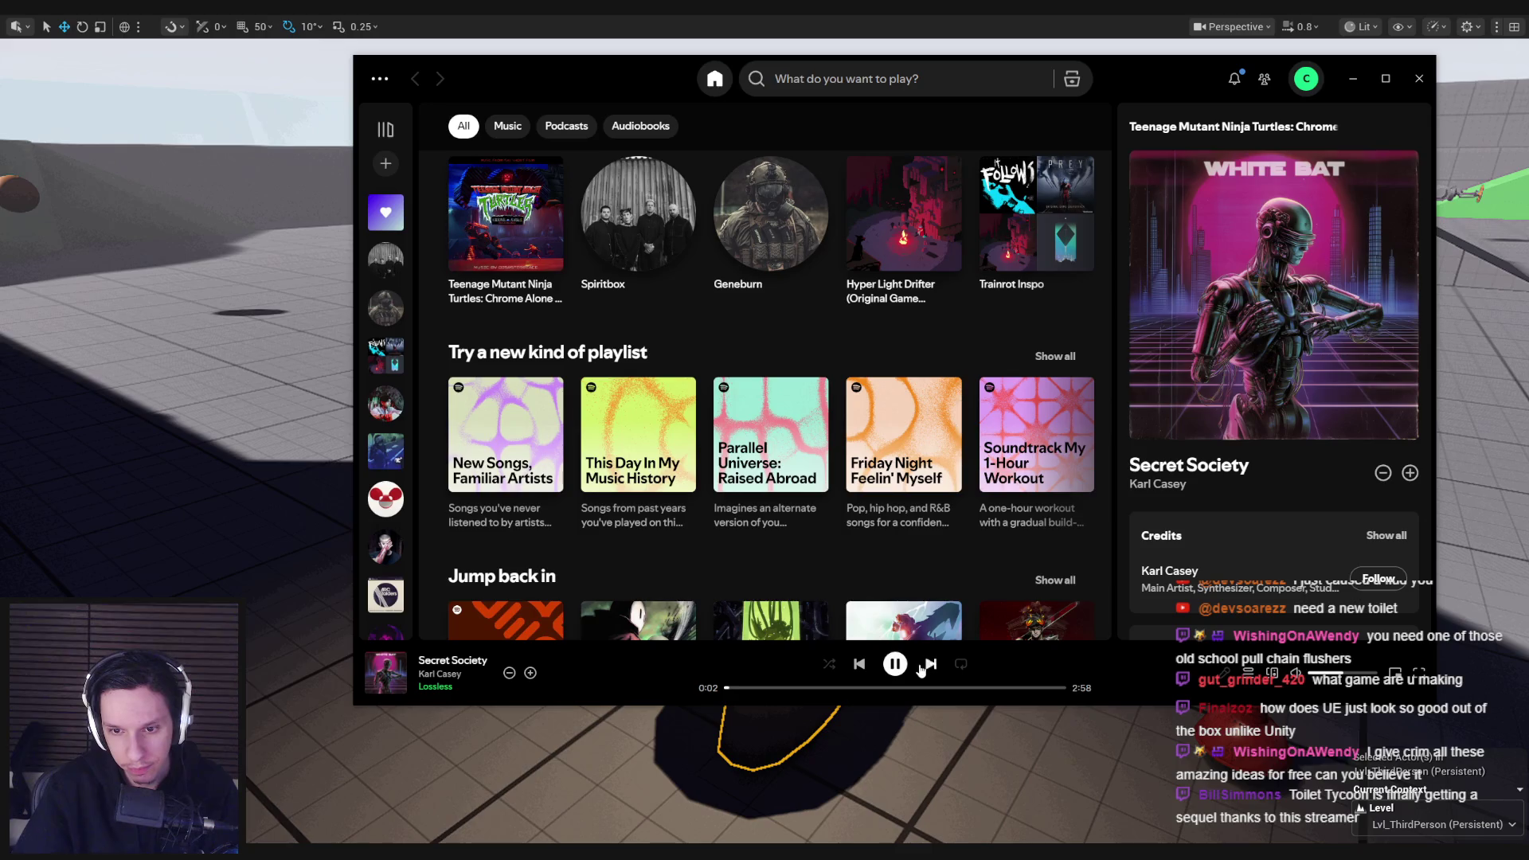
pyautogui.click(929, 666)
# Step: Back in Unreal, orbit the view toward the toilet and start a new play session
pyautogui.hotkey('alt', 'Tab')
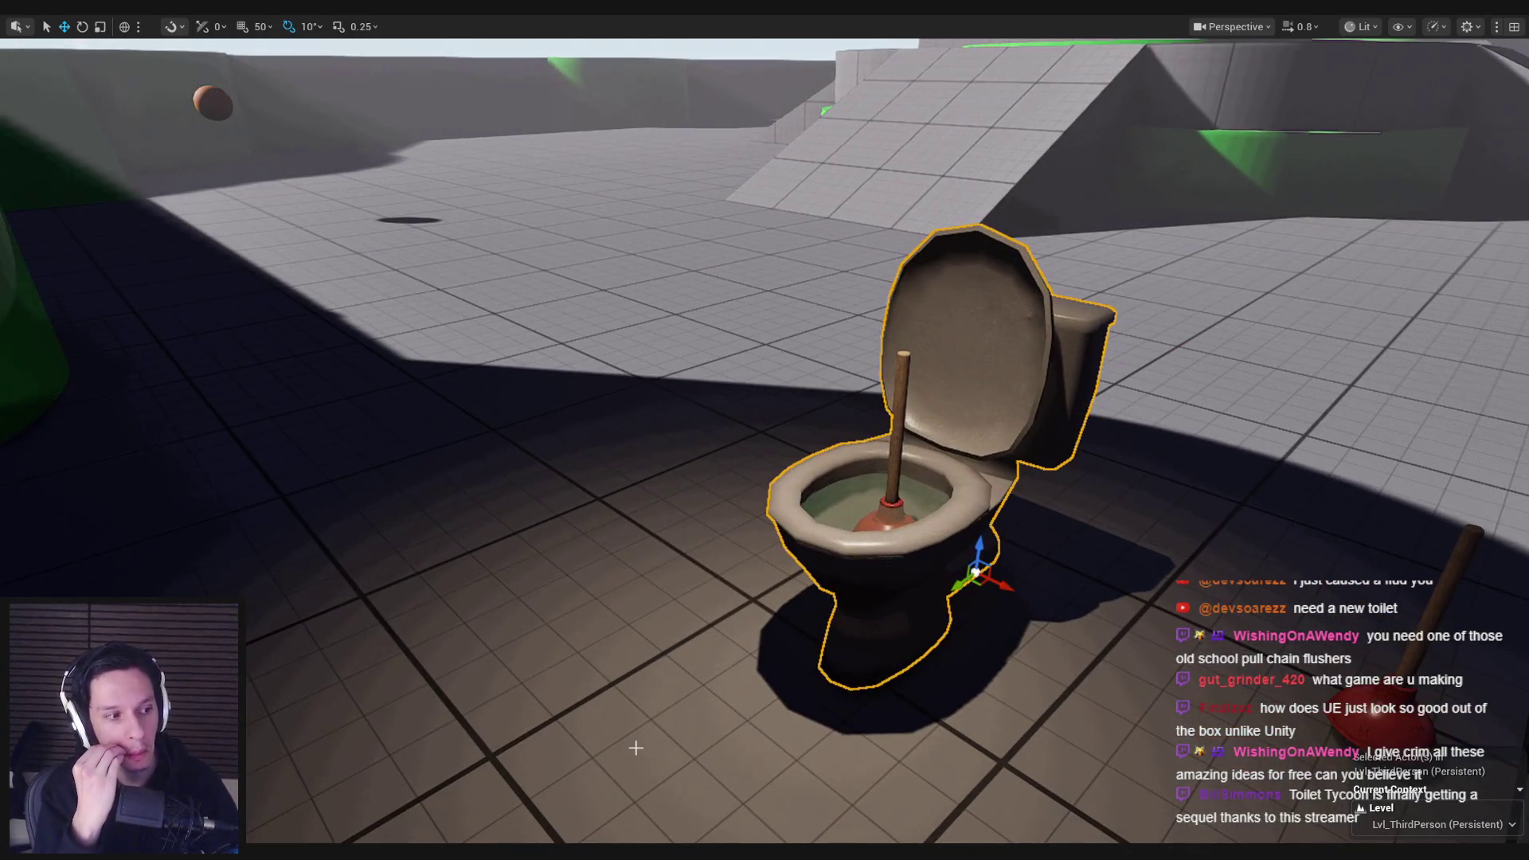
pyautogui.moveTo(636, 747); pyautogui.dragTo(647, 565)
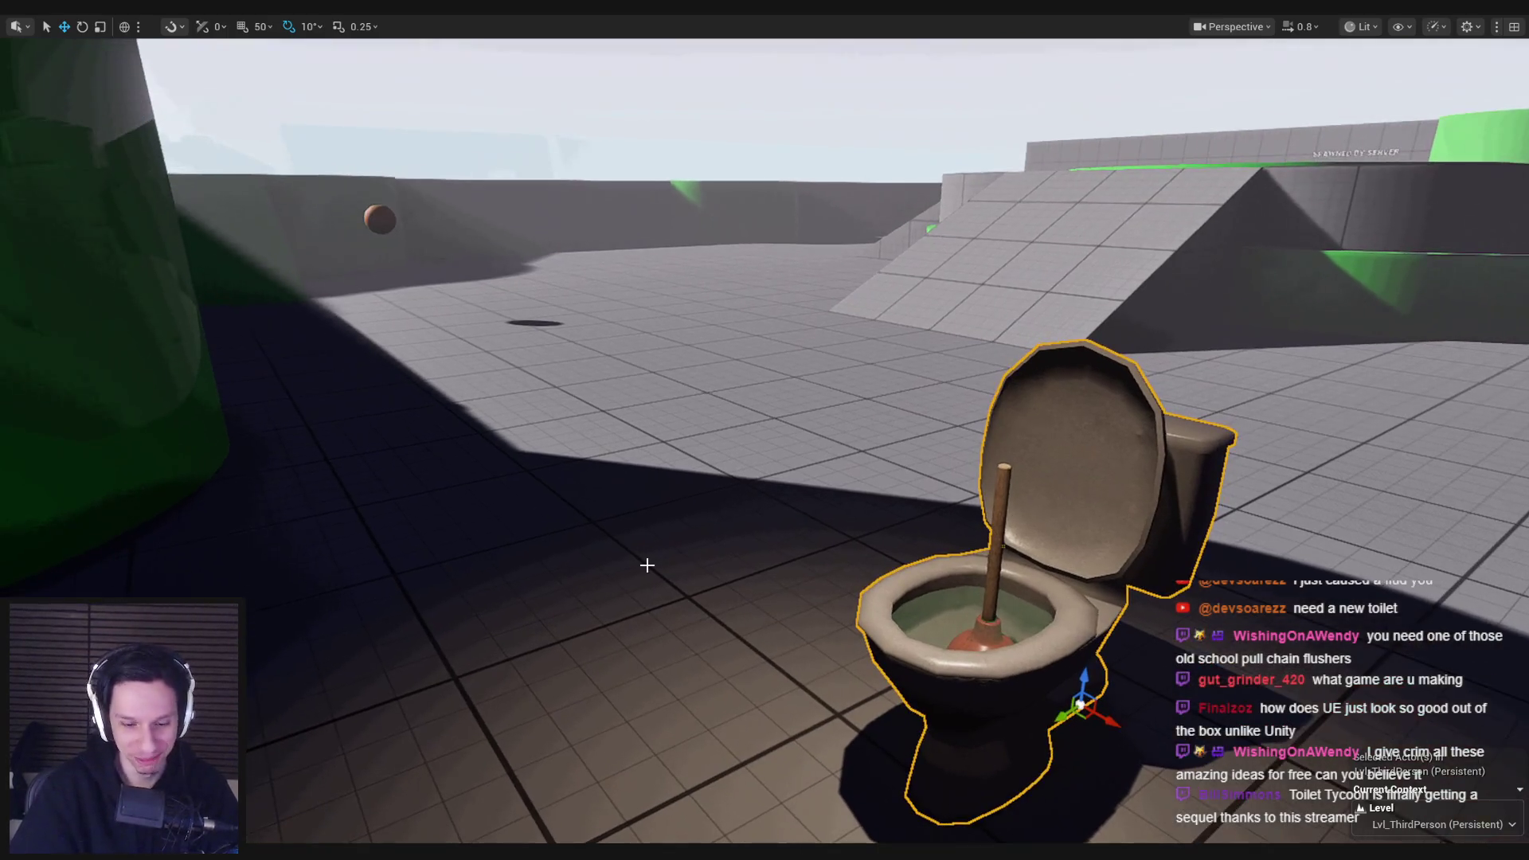
pyautogui.hotkey('alt', 'p')
# Step: In the playtest, walk up to the toilet and plunge until clog health reaches 0
pyautogui.press('w')
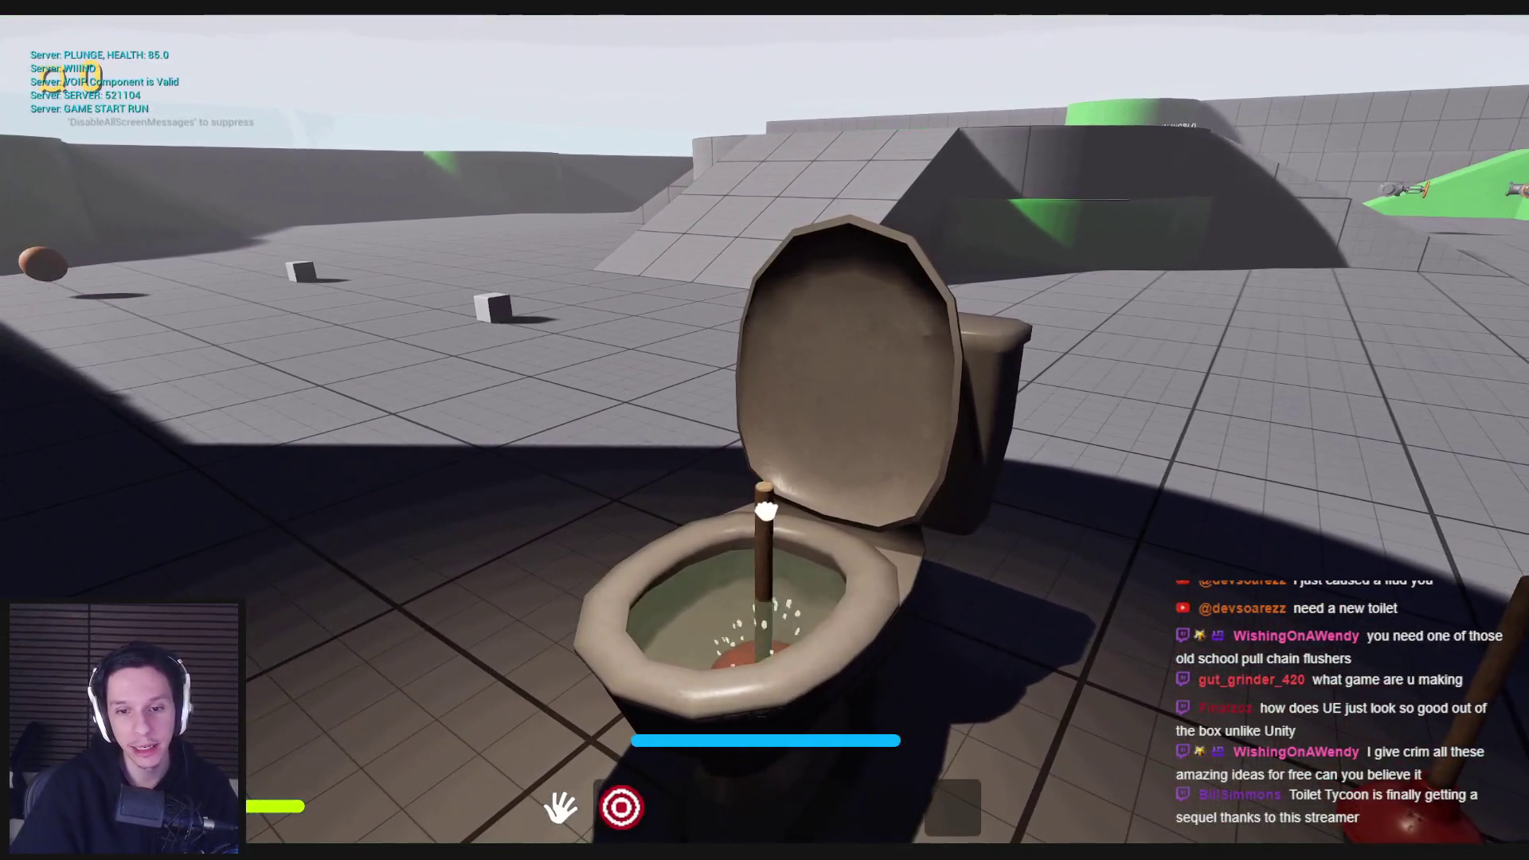
pyautogui.click(765, 430)
pyautogui.click(765, 430)
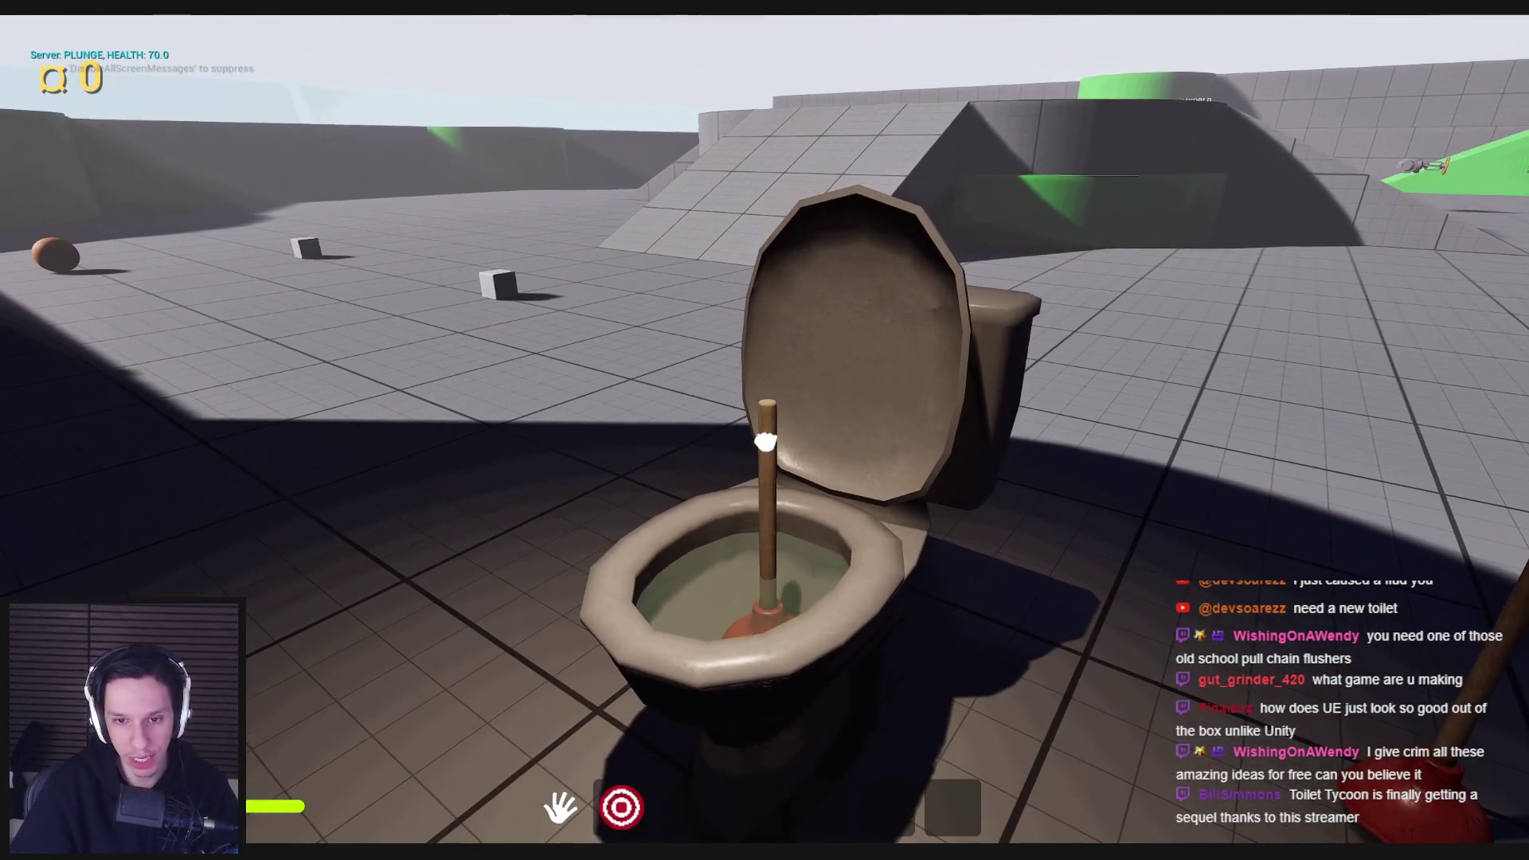
pyautogui.click(765, 430)
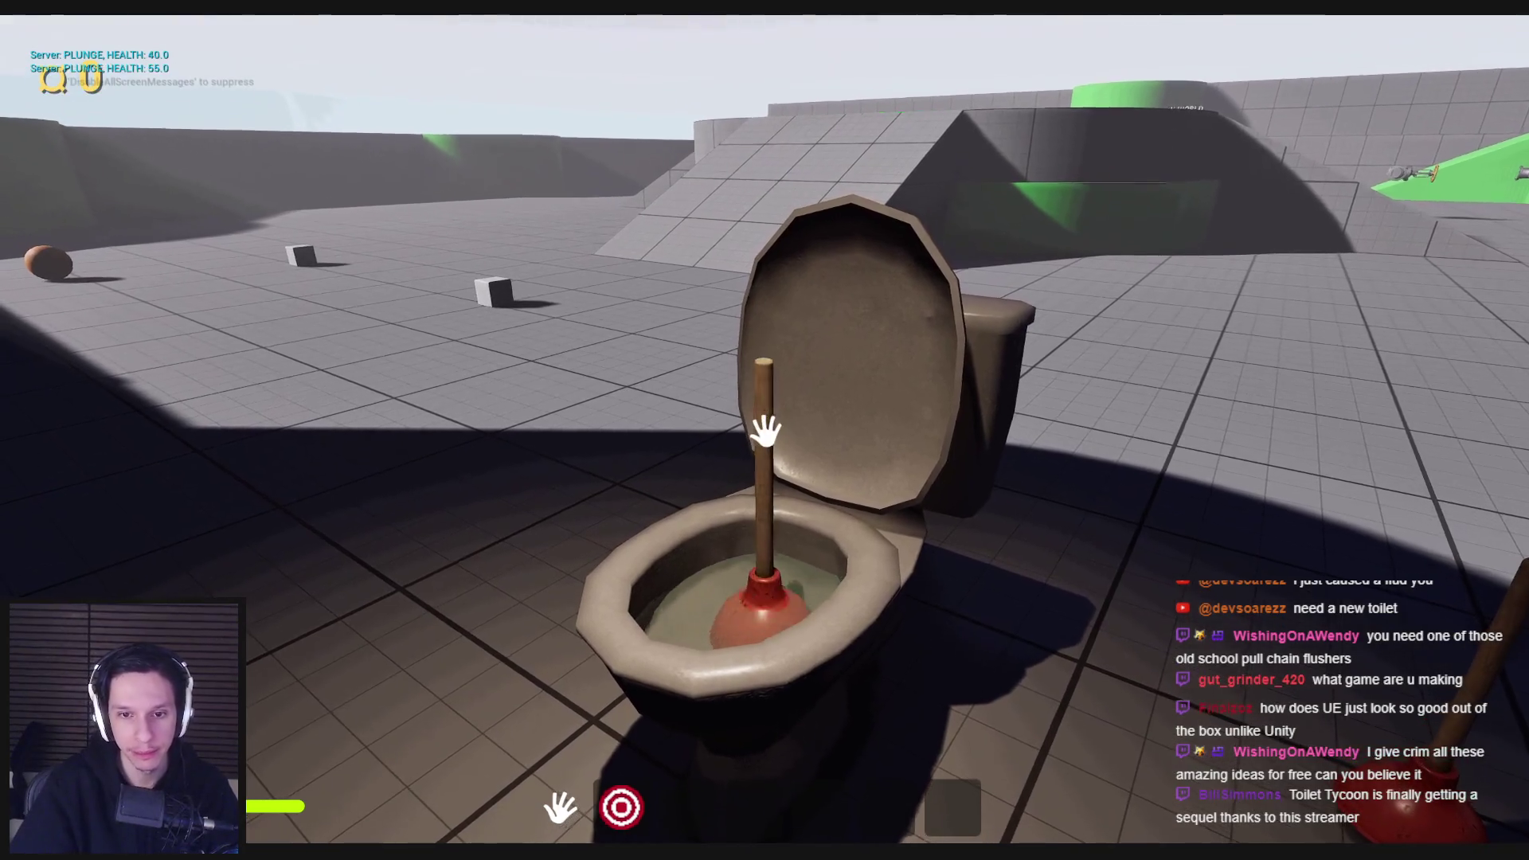
pyautogui.click(763, 448)
pyautogui.click(764, 454)
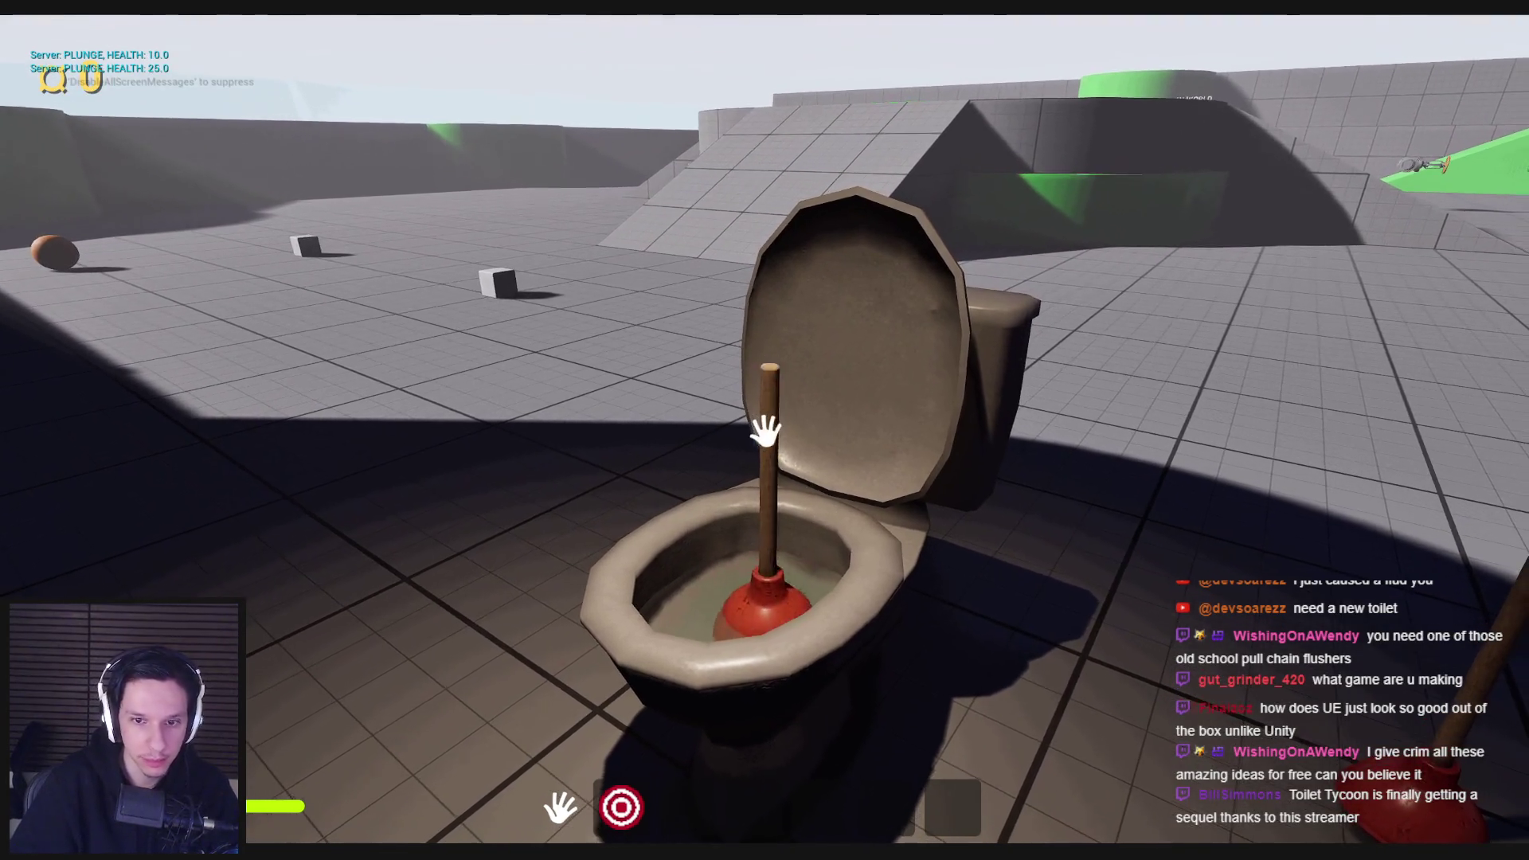
pyautogui.click(768, 487)
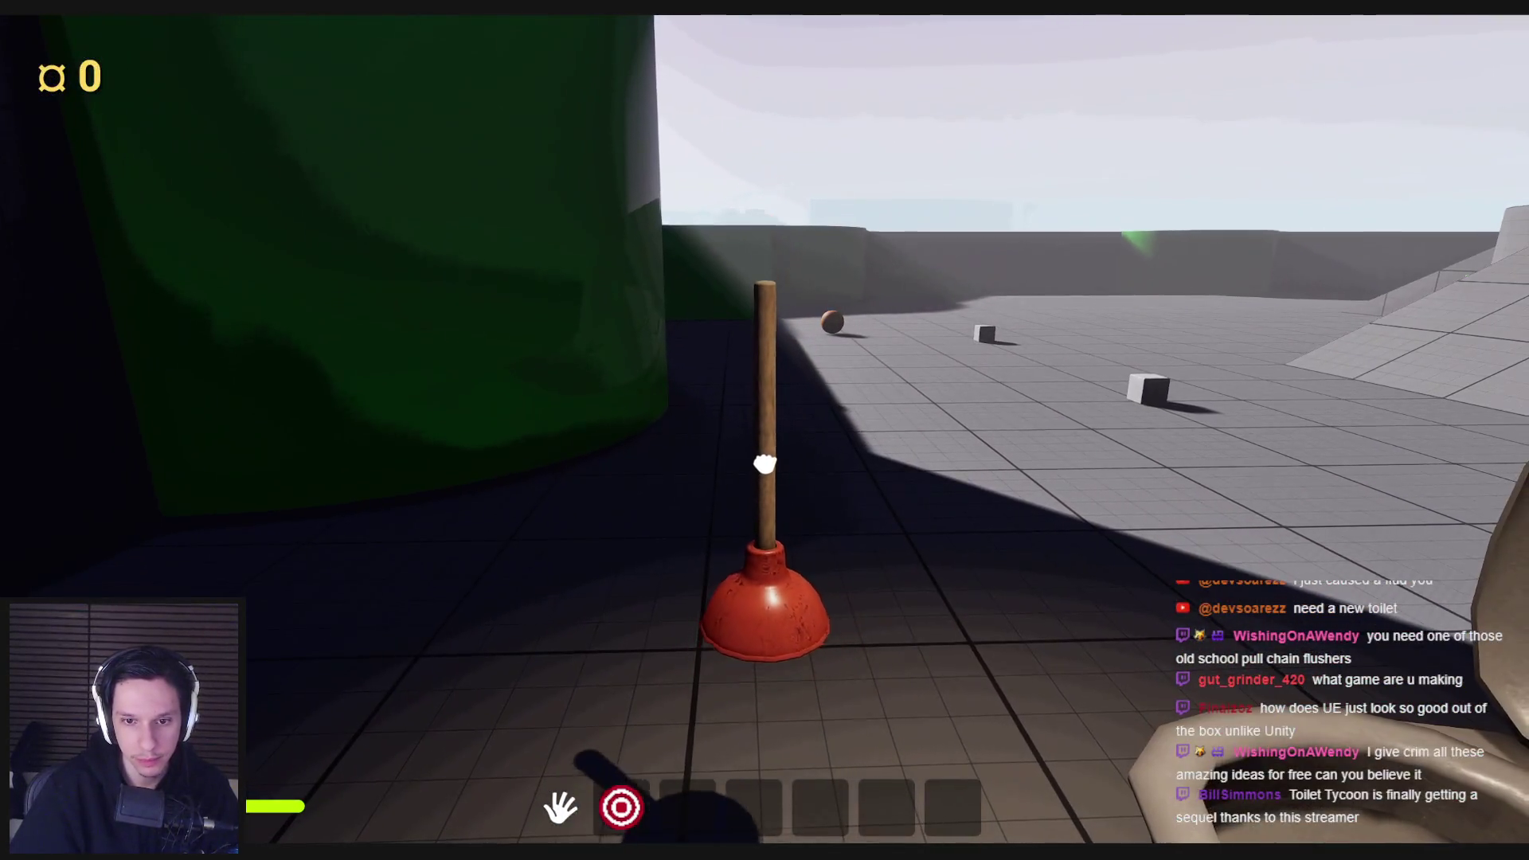
# Step: Fling away the black clog ball and line up on the standing plunger
pyautogui.press('e')
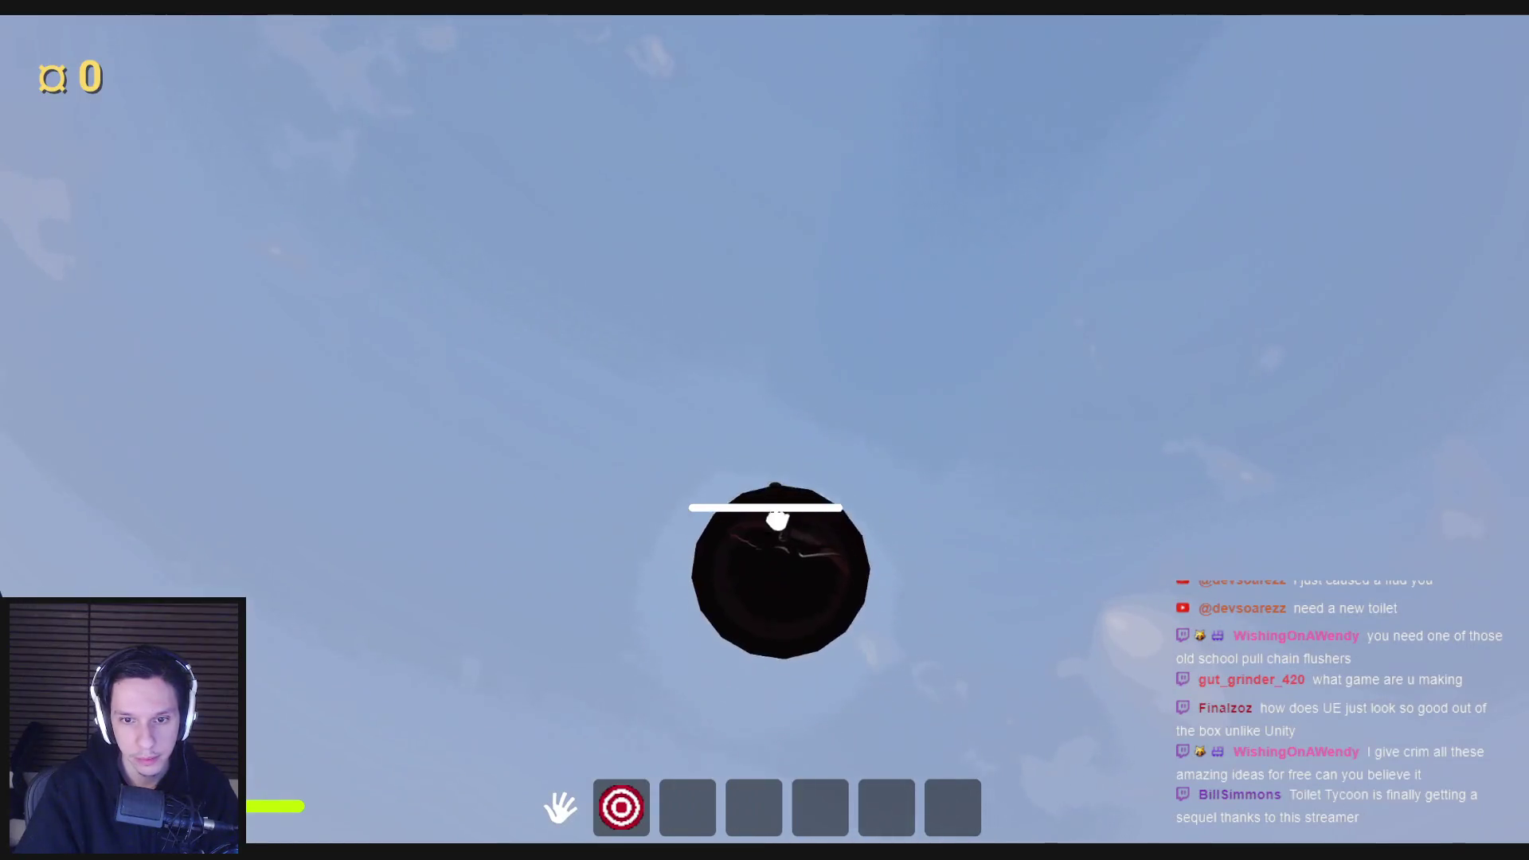
pyautogui.click(765, 431)
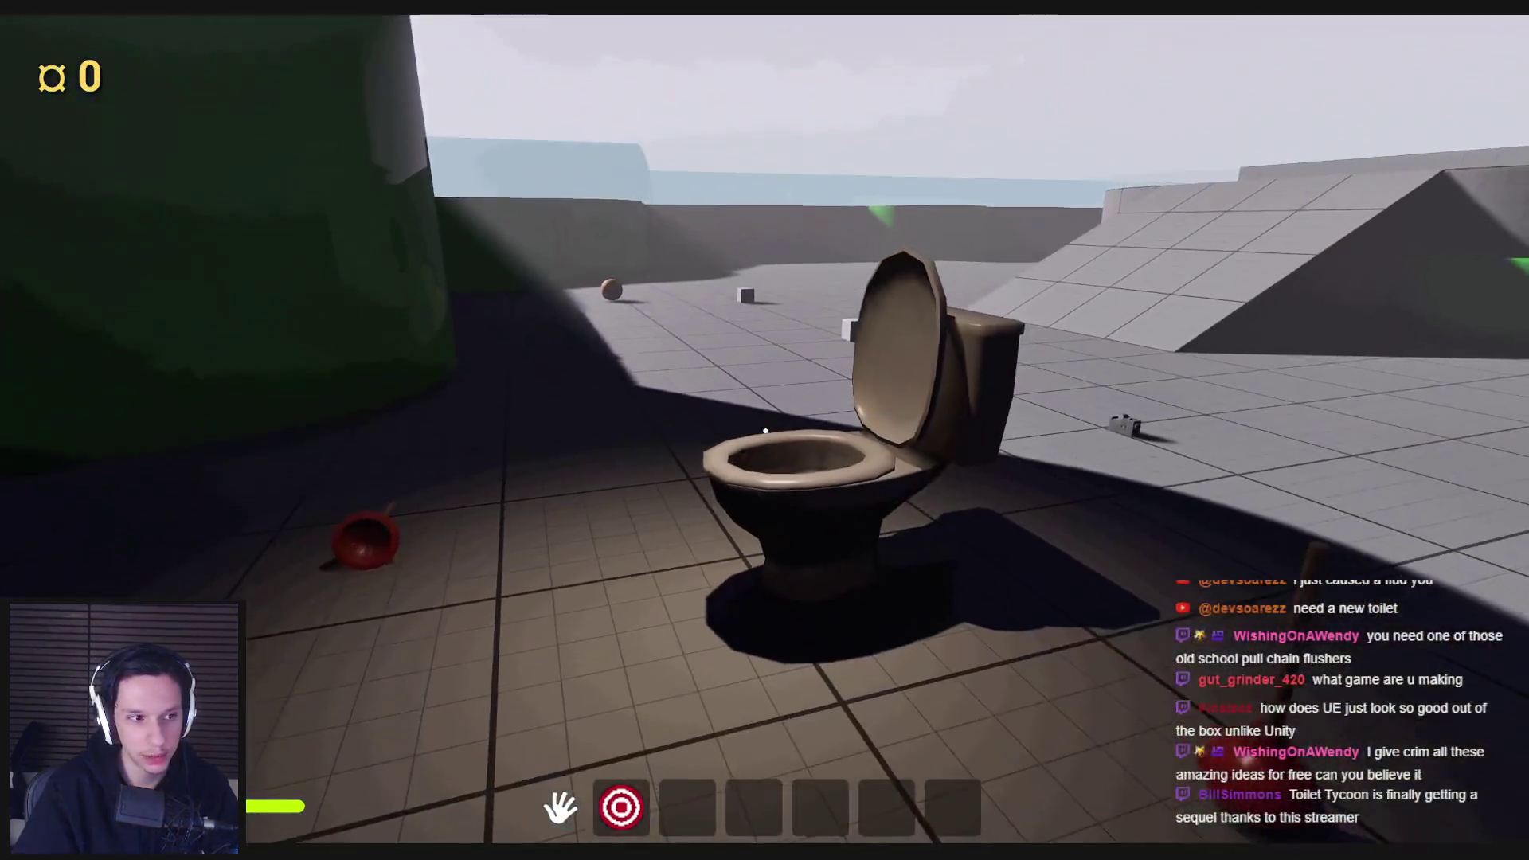
pyautogui.press('w')
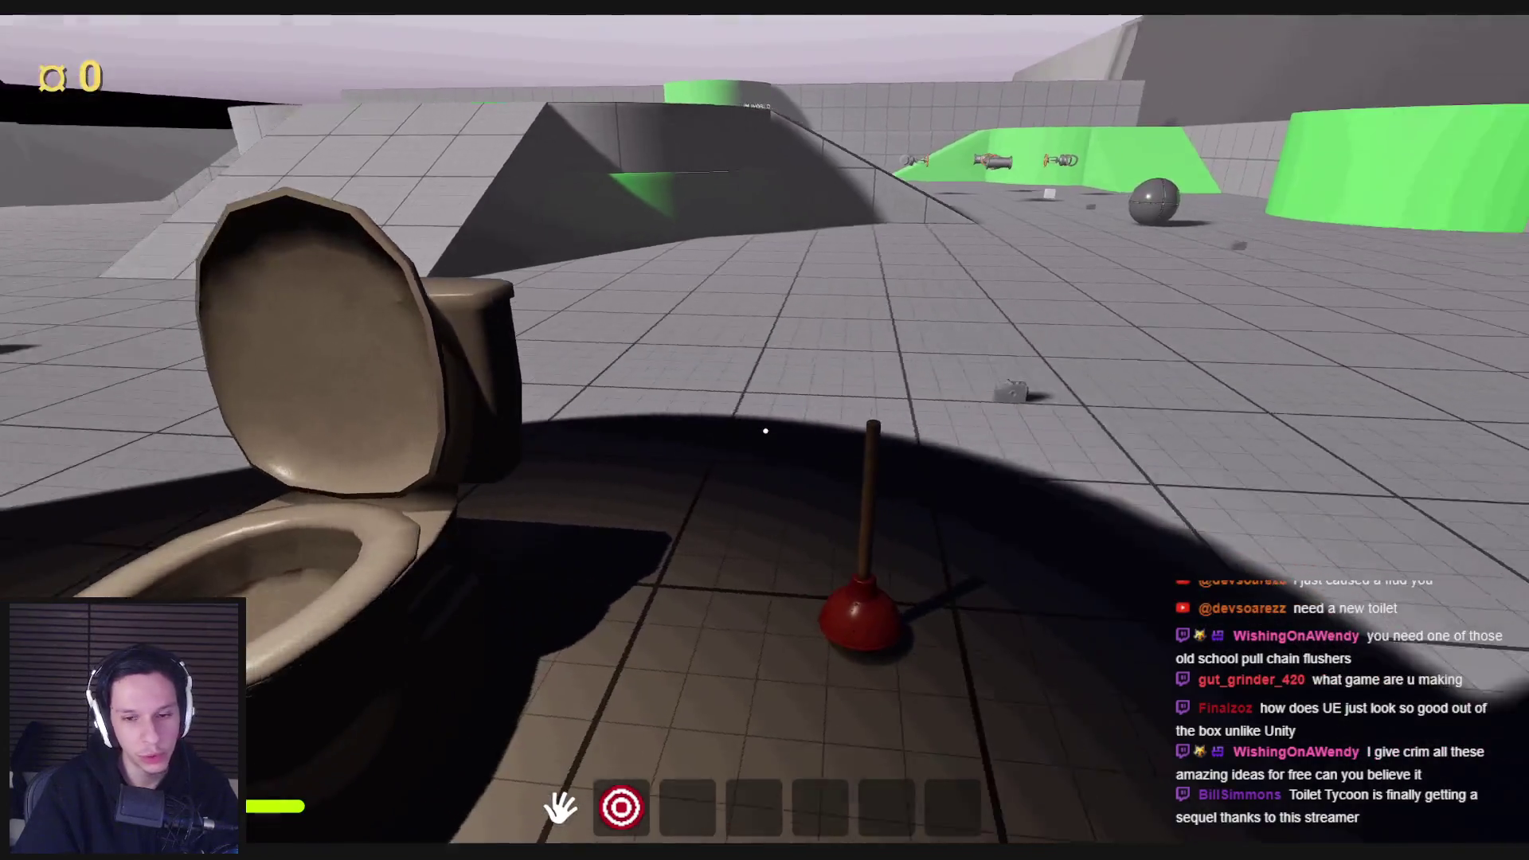
pyautogui.press('s')
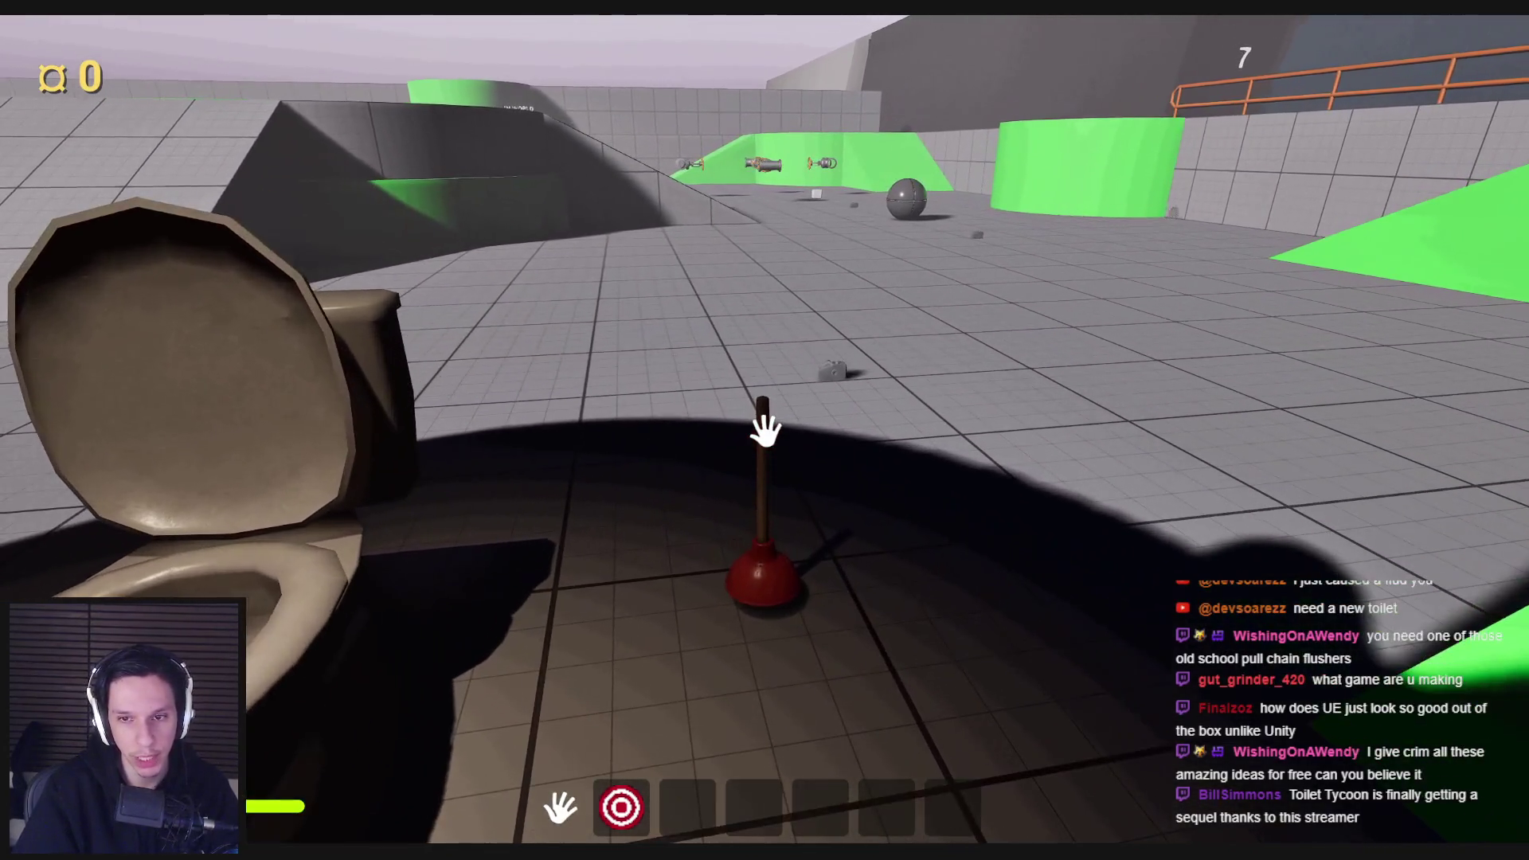
pyautogui.press('w')
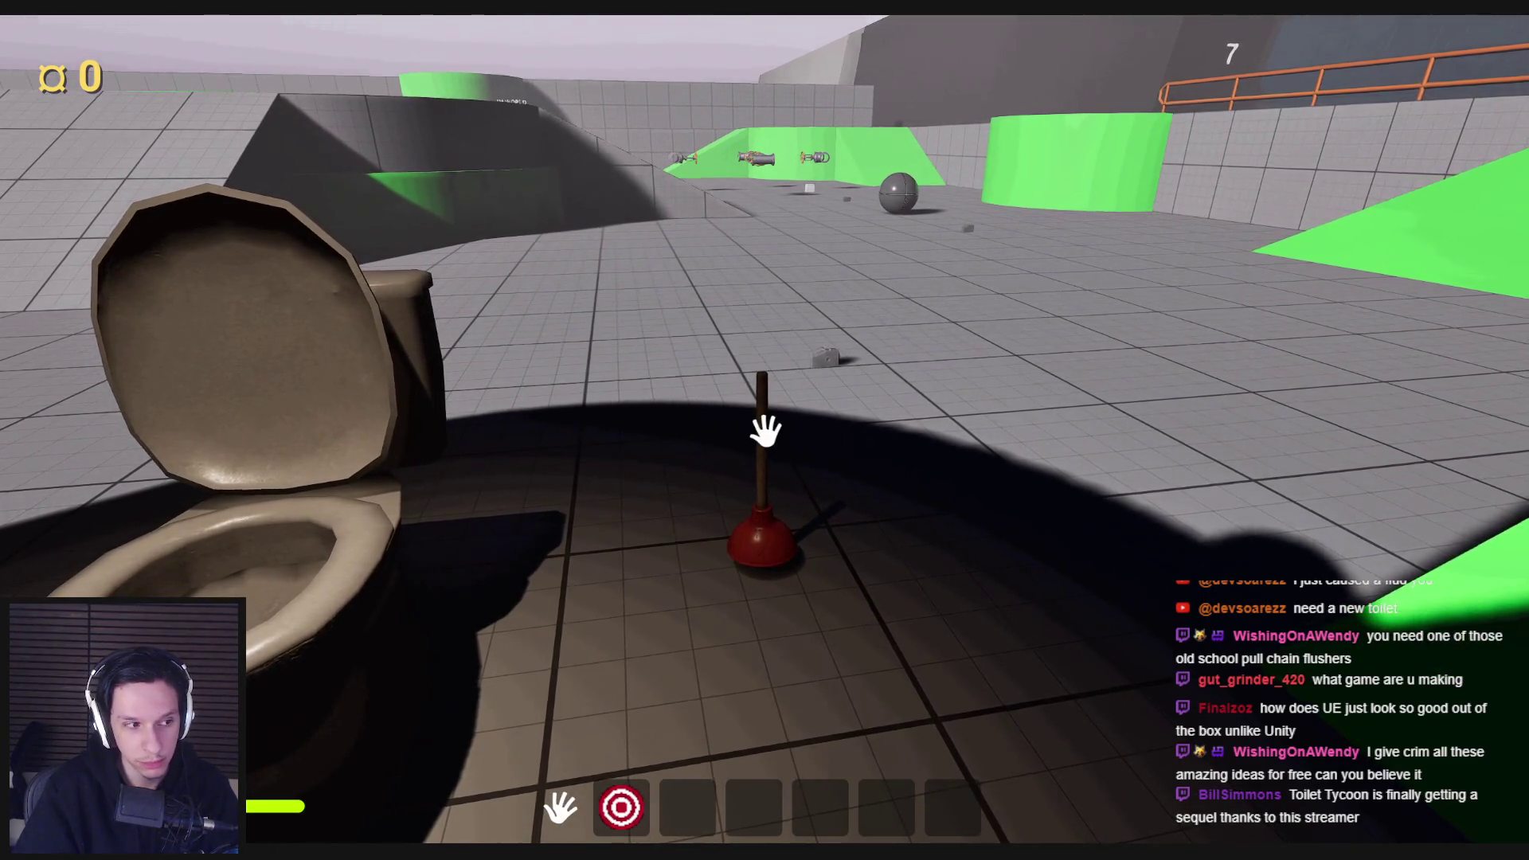
# Step: Pick up the plunger, carry the toilet and set it down, then stop the playtest
pyautogui.click(764, 430)
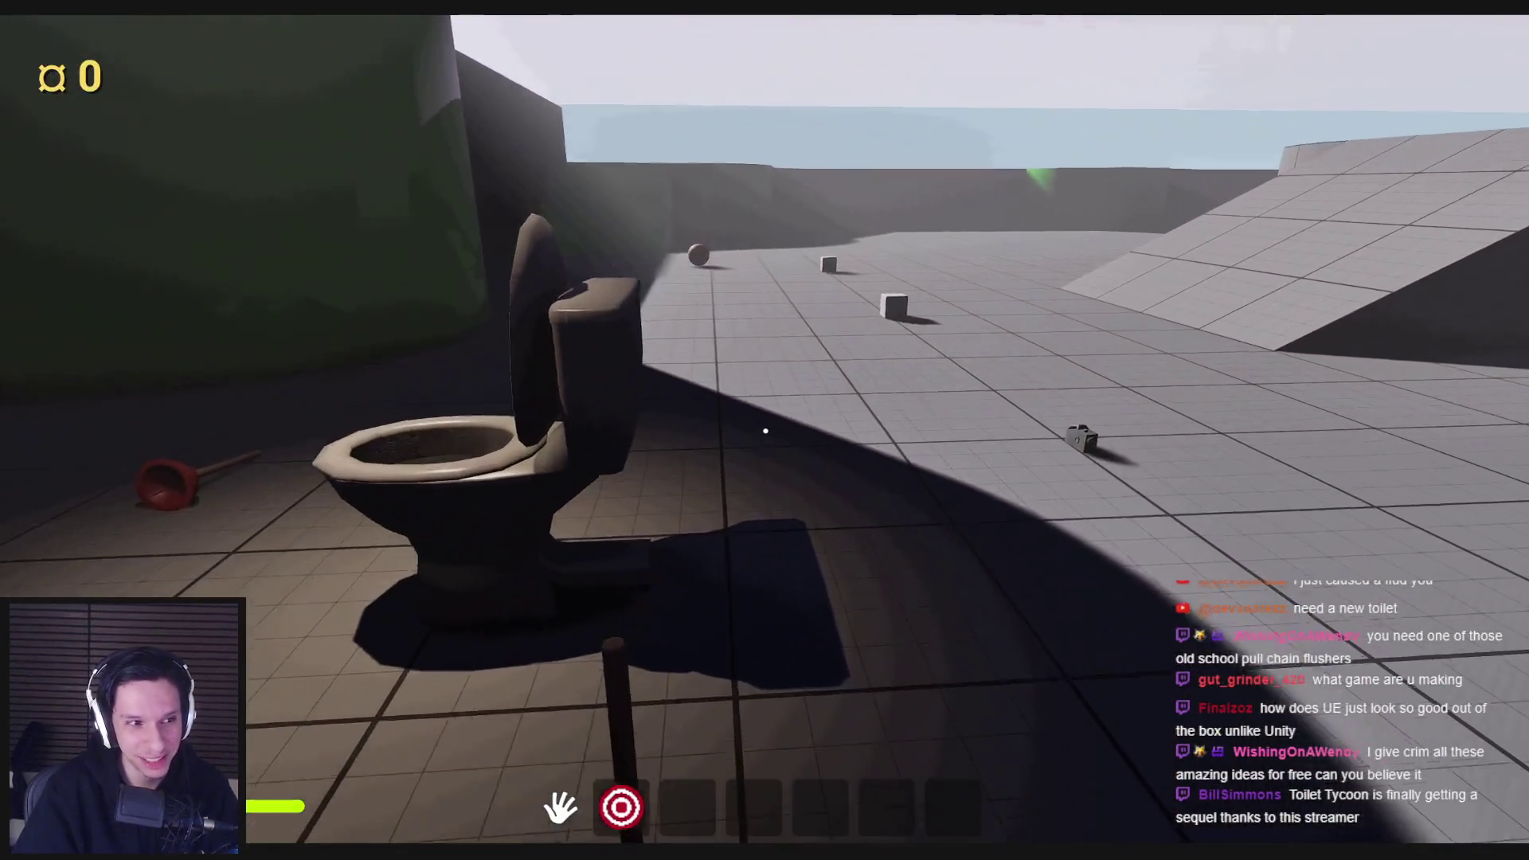
pyautogui.click(765, 430)
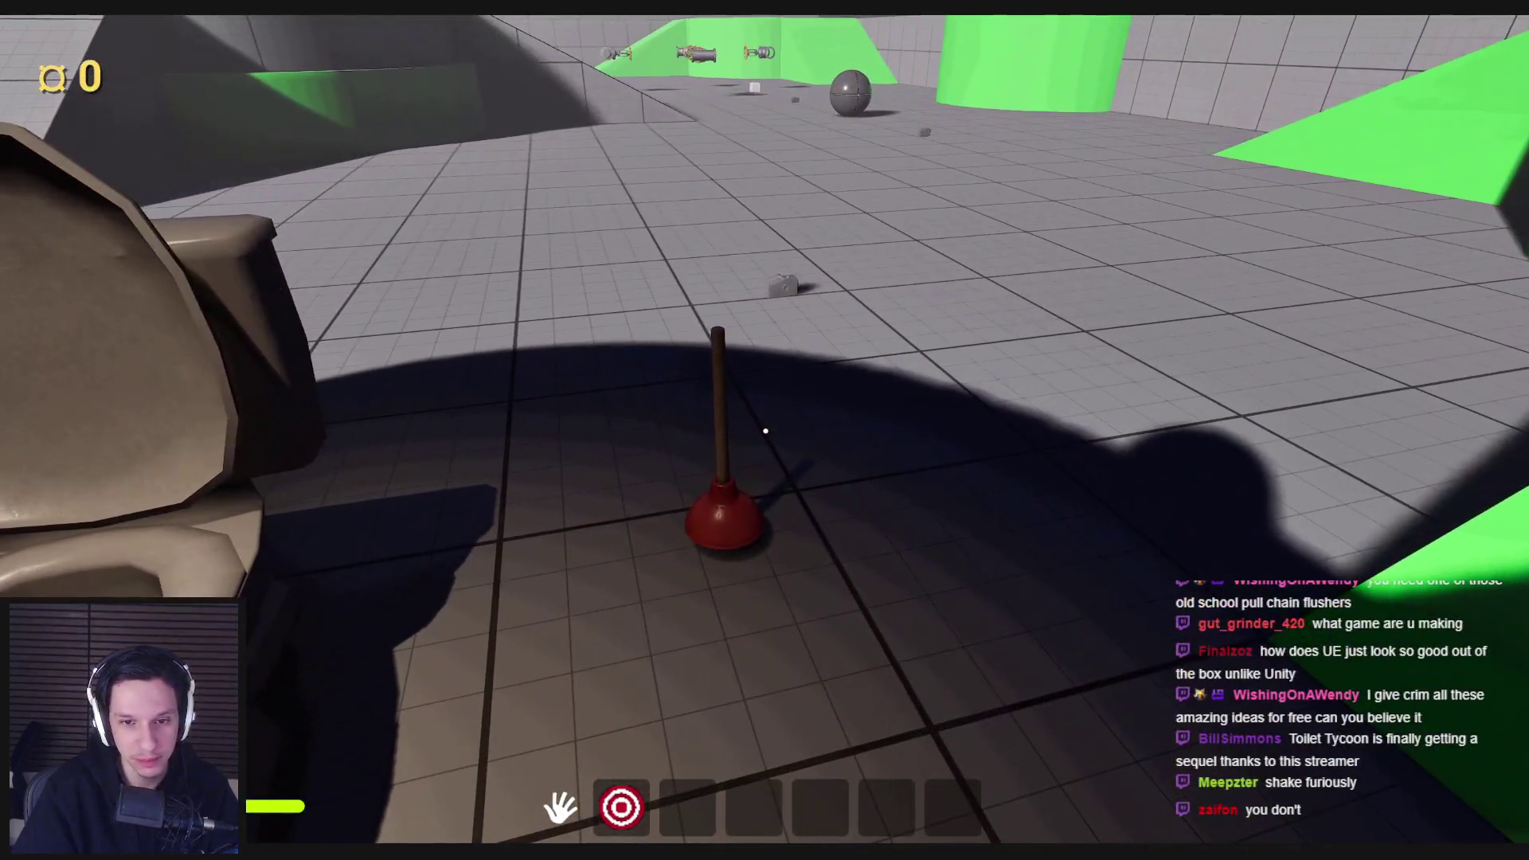
pyautogui.click(765, 430)
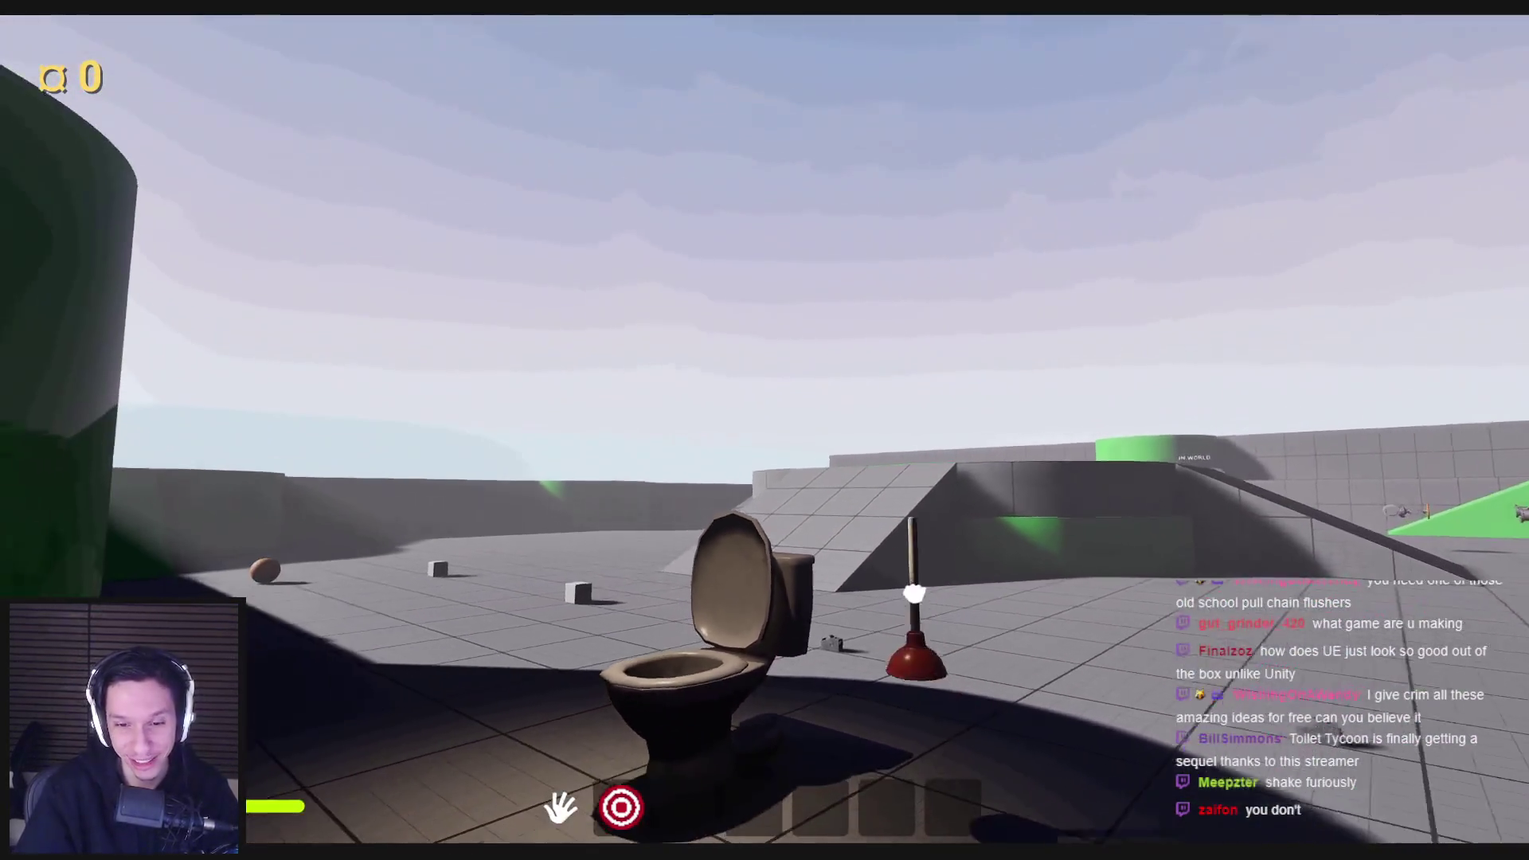
pyautogui.press('w')
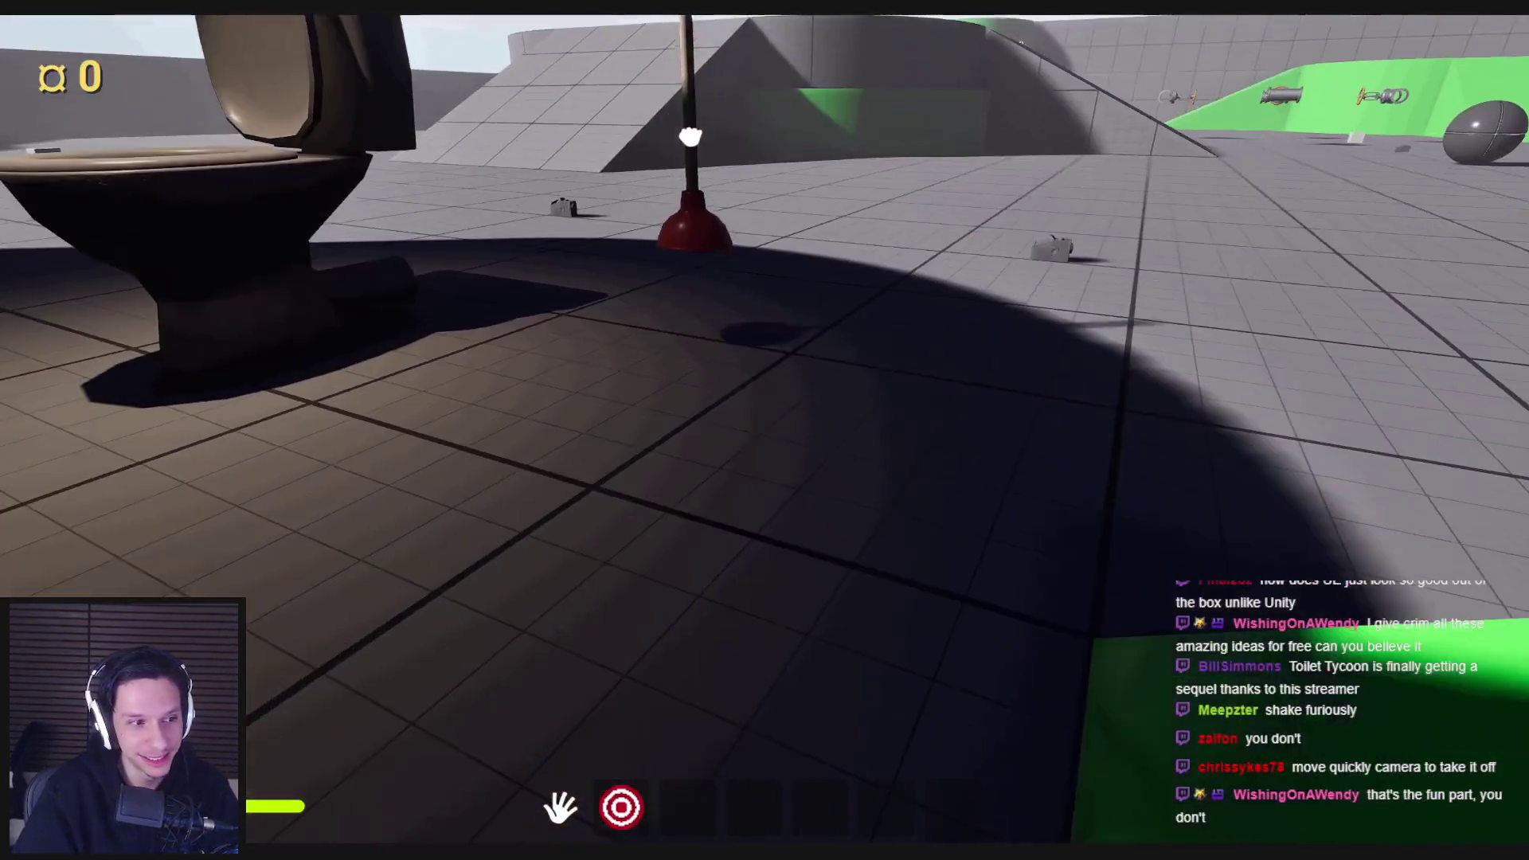
pyautogui.press('s')
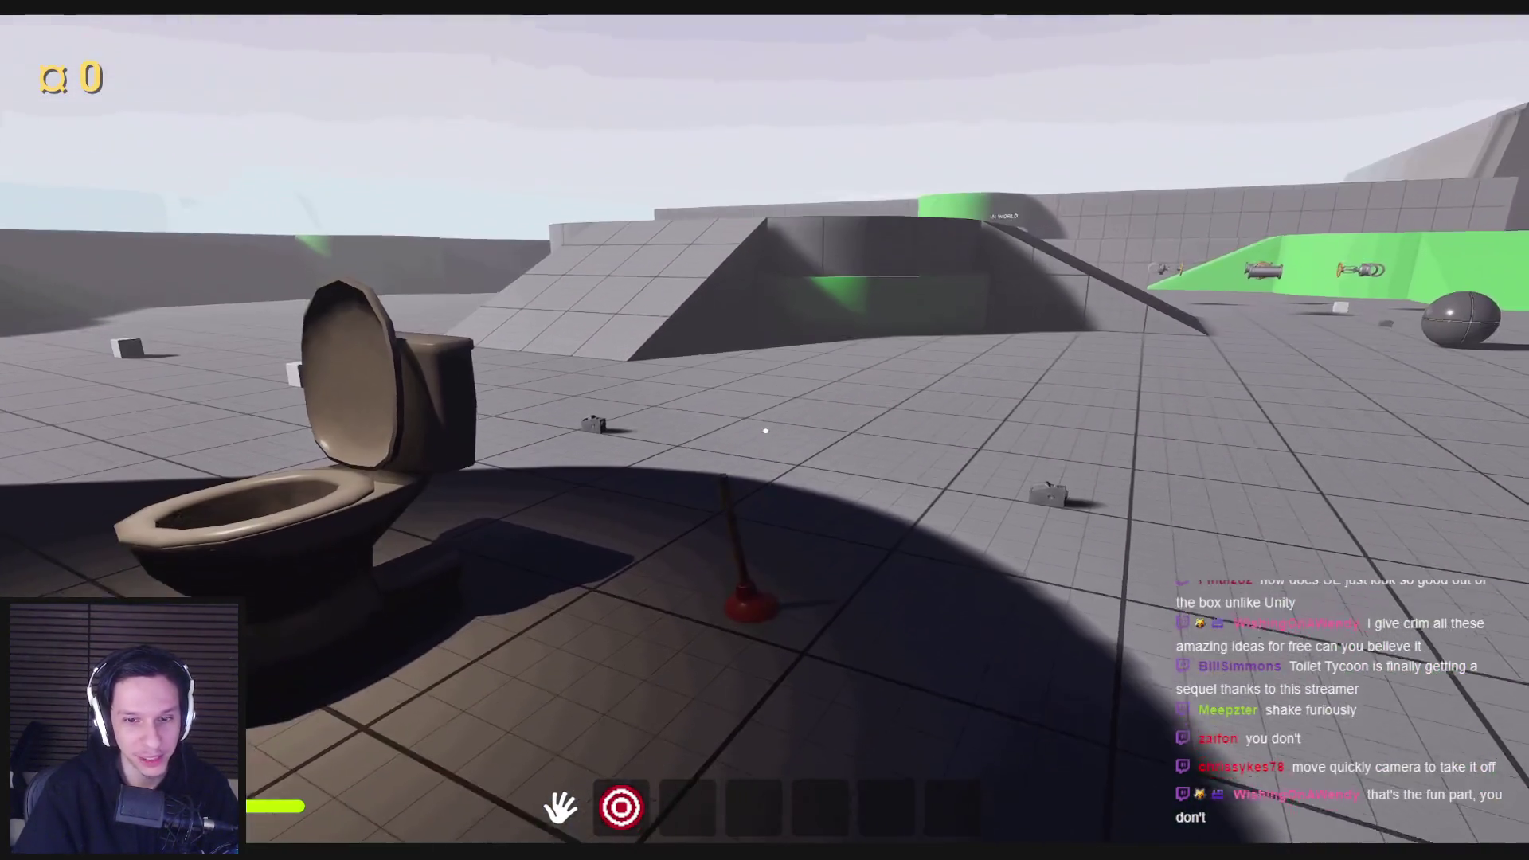
pyautogui.press('Escape')
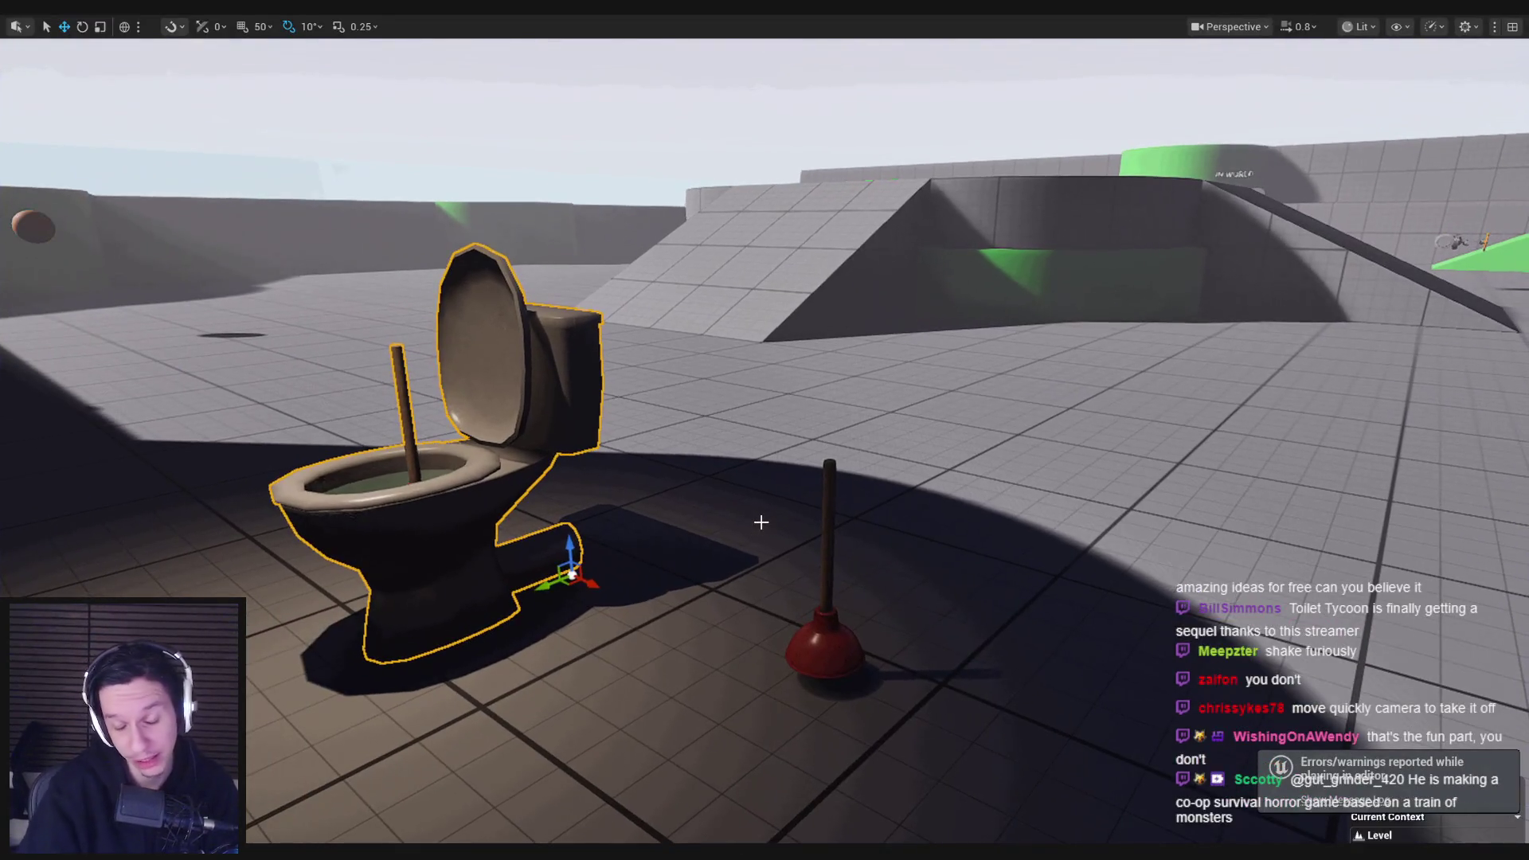
# Step: Exit the maximized viewport, orbit the camera slightly, and switch to Spotify
pyautogui.scroll(-5, 761, 522)
pyautogui.press('F11')
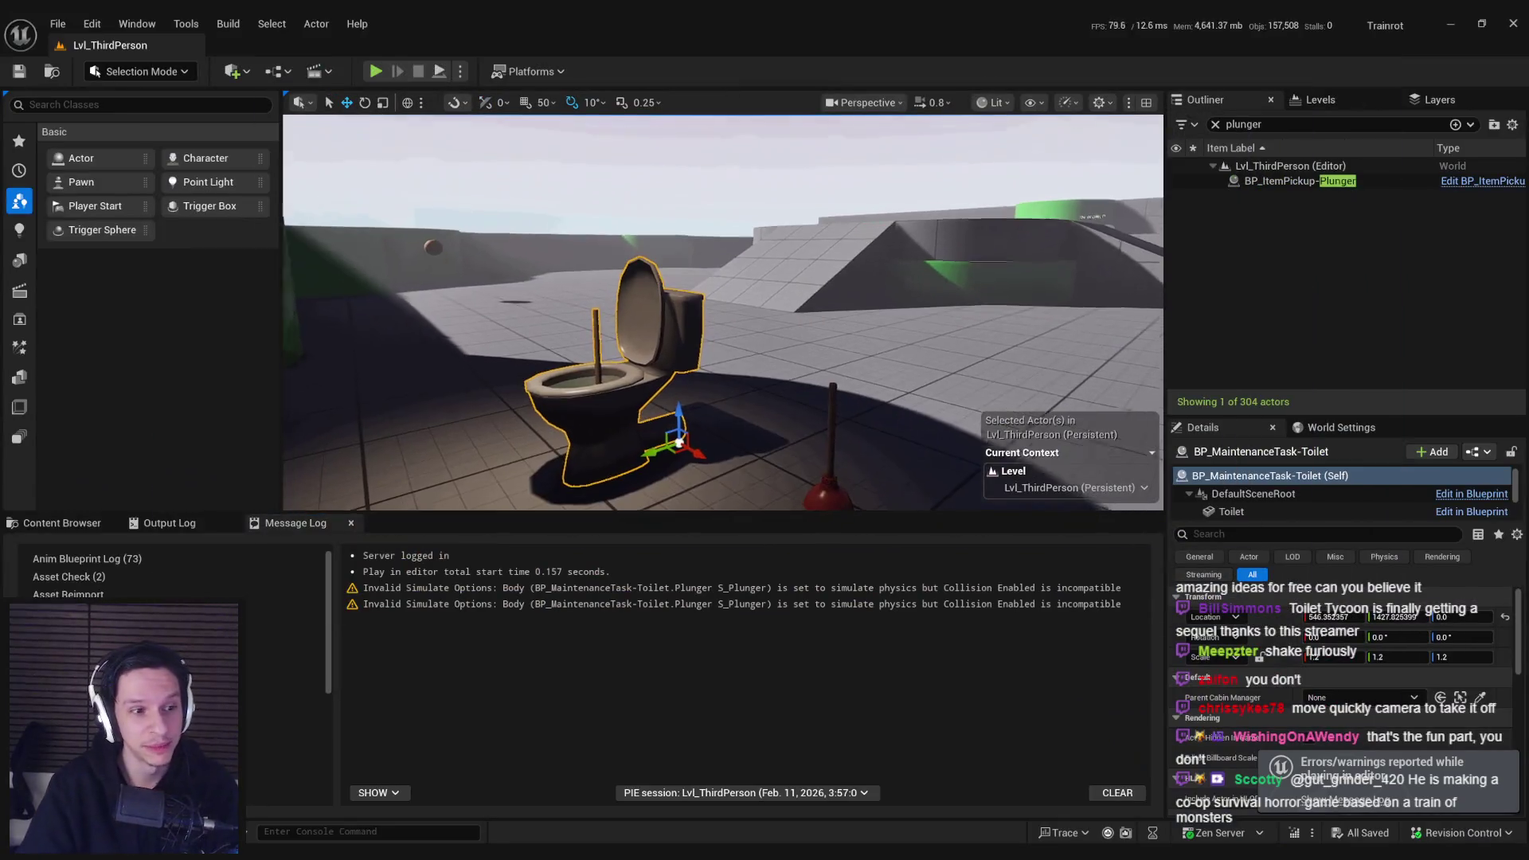
pyautogui.moveTo(910, 408); pyautogui.dragTo(876, 394)
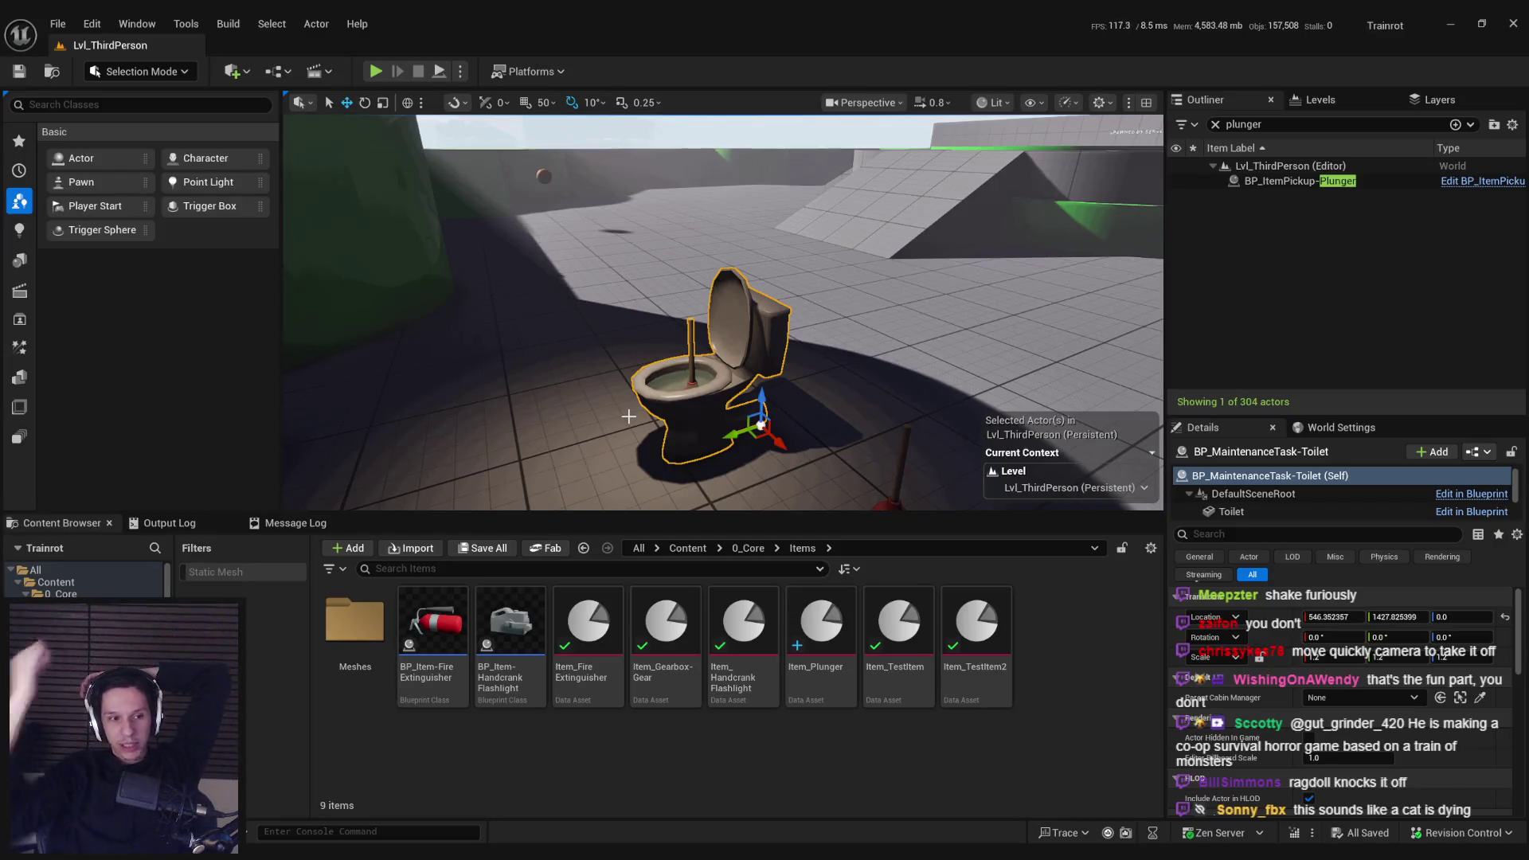
pyautogui.hotkey('alt', 'Tab')
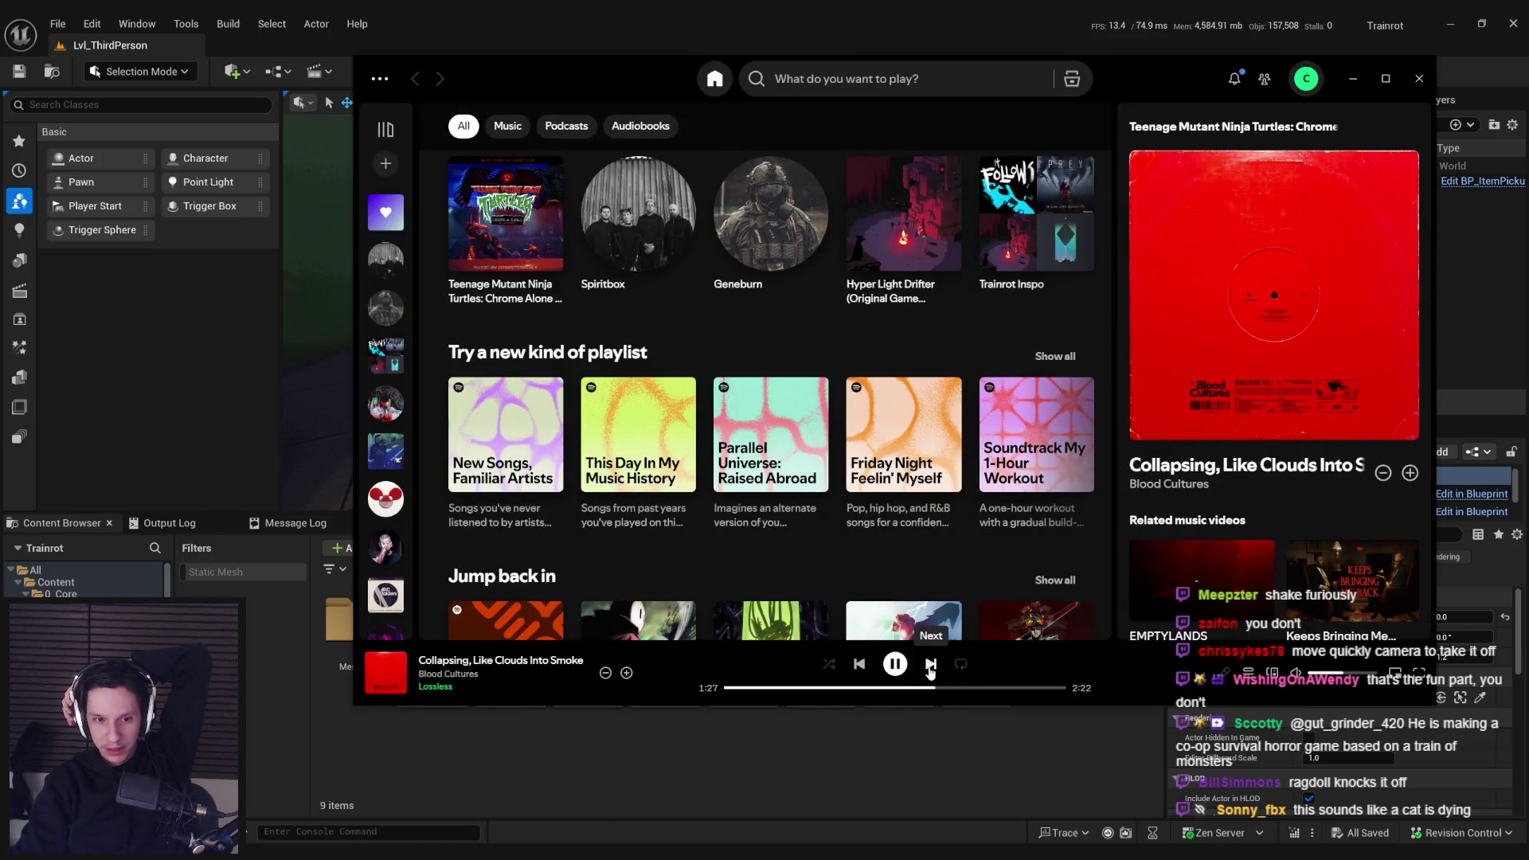
# Step: Skip ahead three tracks to Yerevan Sunrise and browse the Spotify Home feed
pyautogui.click(930, 664)
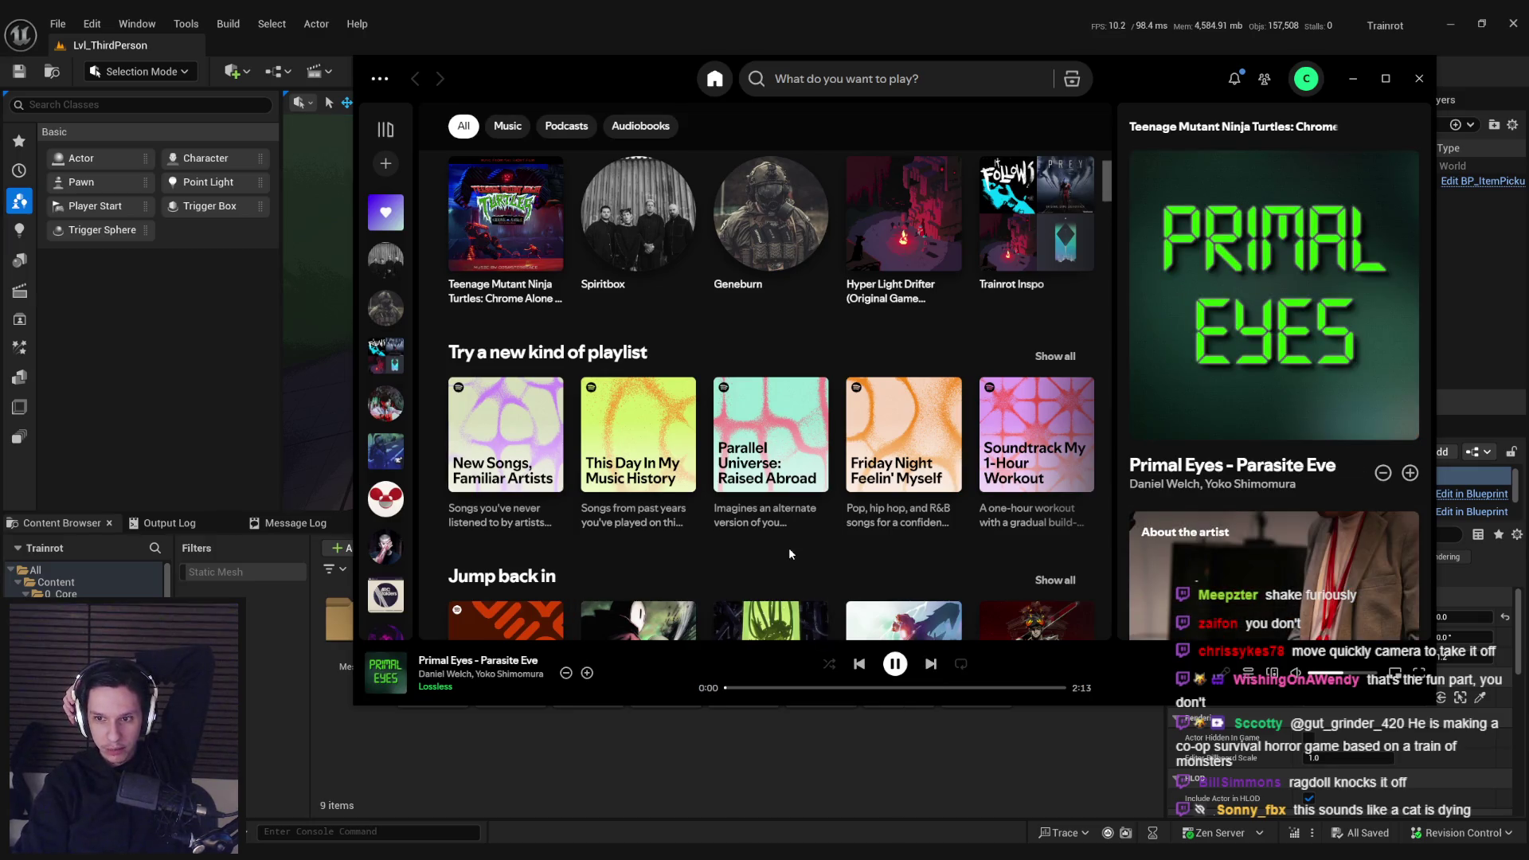
pyautogui.click(932, 664)
pyautogui.scroll(-5, 787, 562)
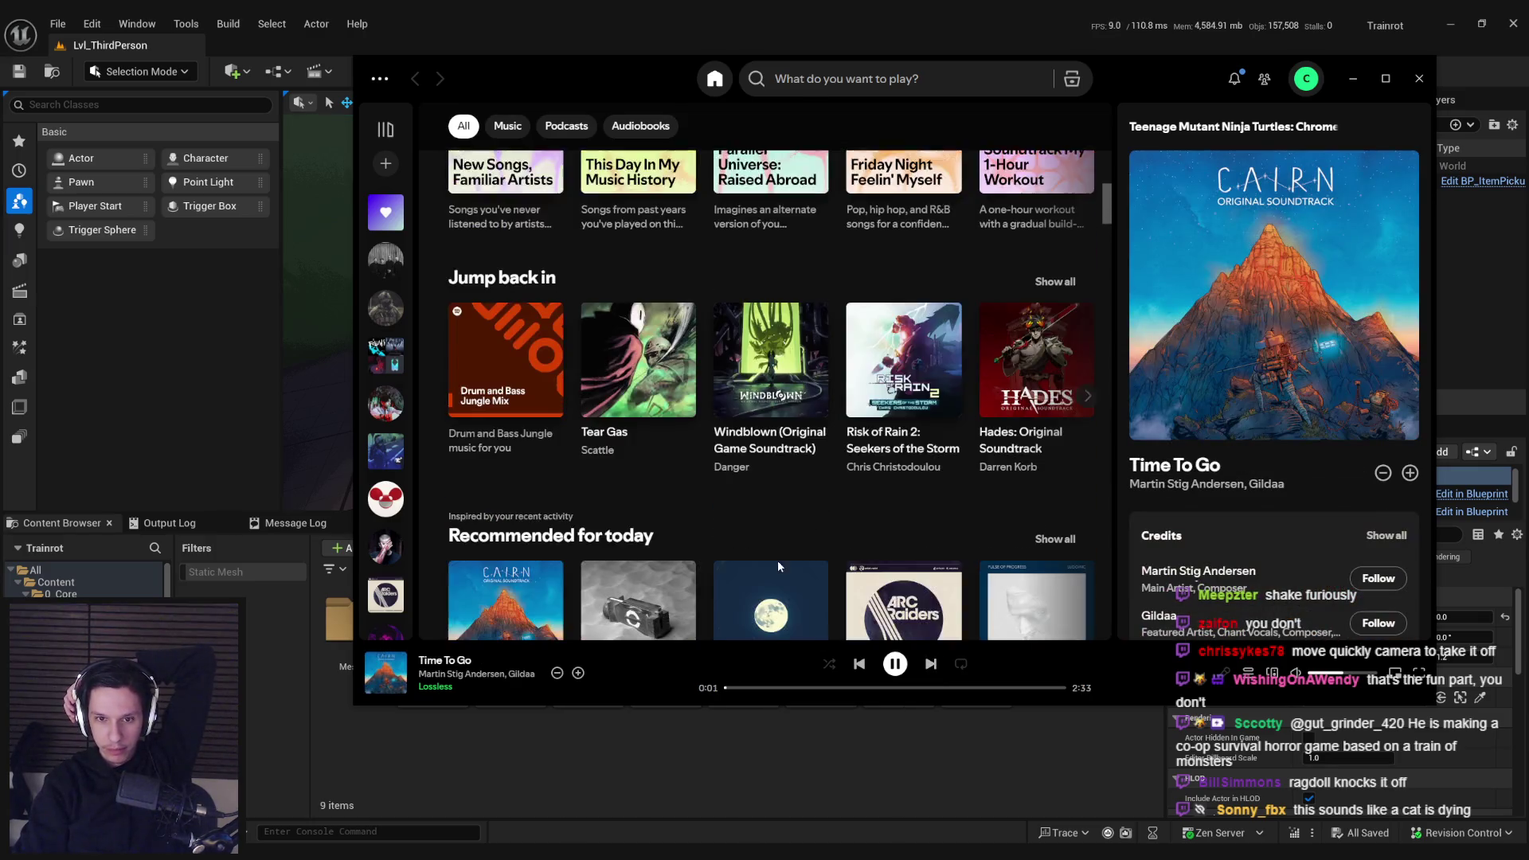
pyautogui.hotkey('ctrl', 'Right')
pyautogui.scroll(-4, 812, 562)
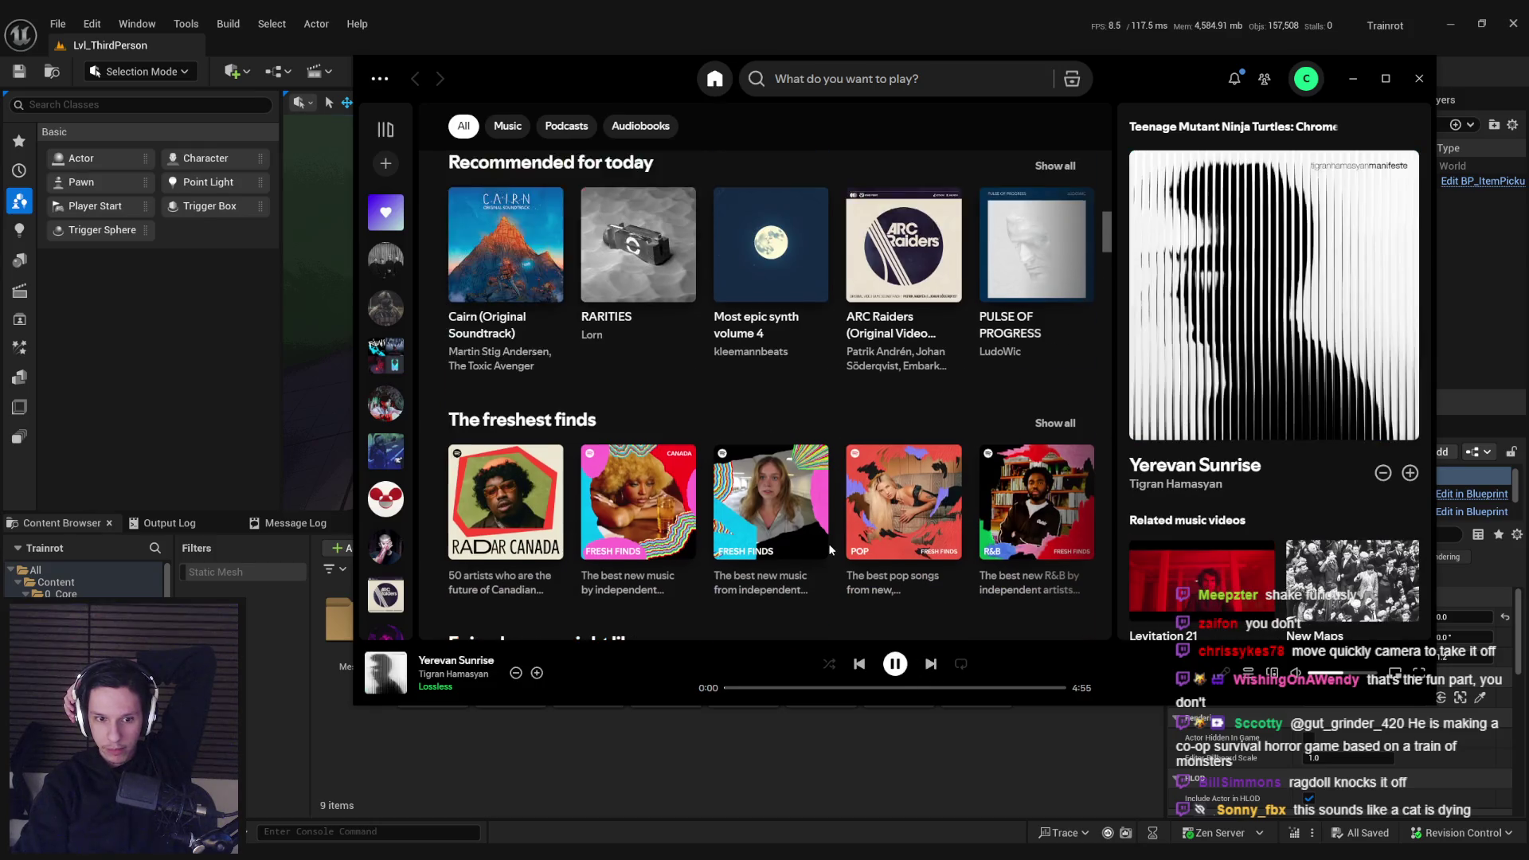
pyautogui.scroll(-3, 817, 509)
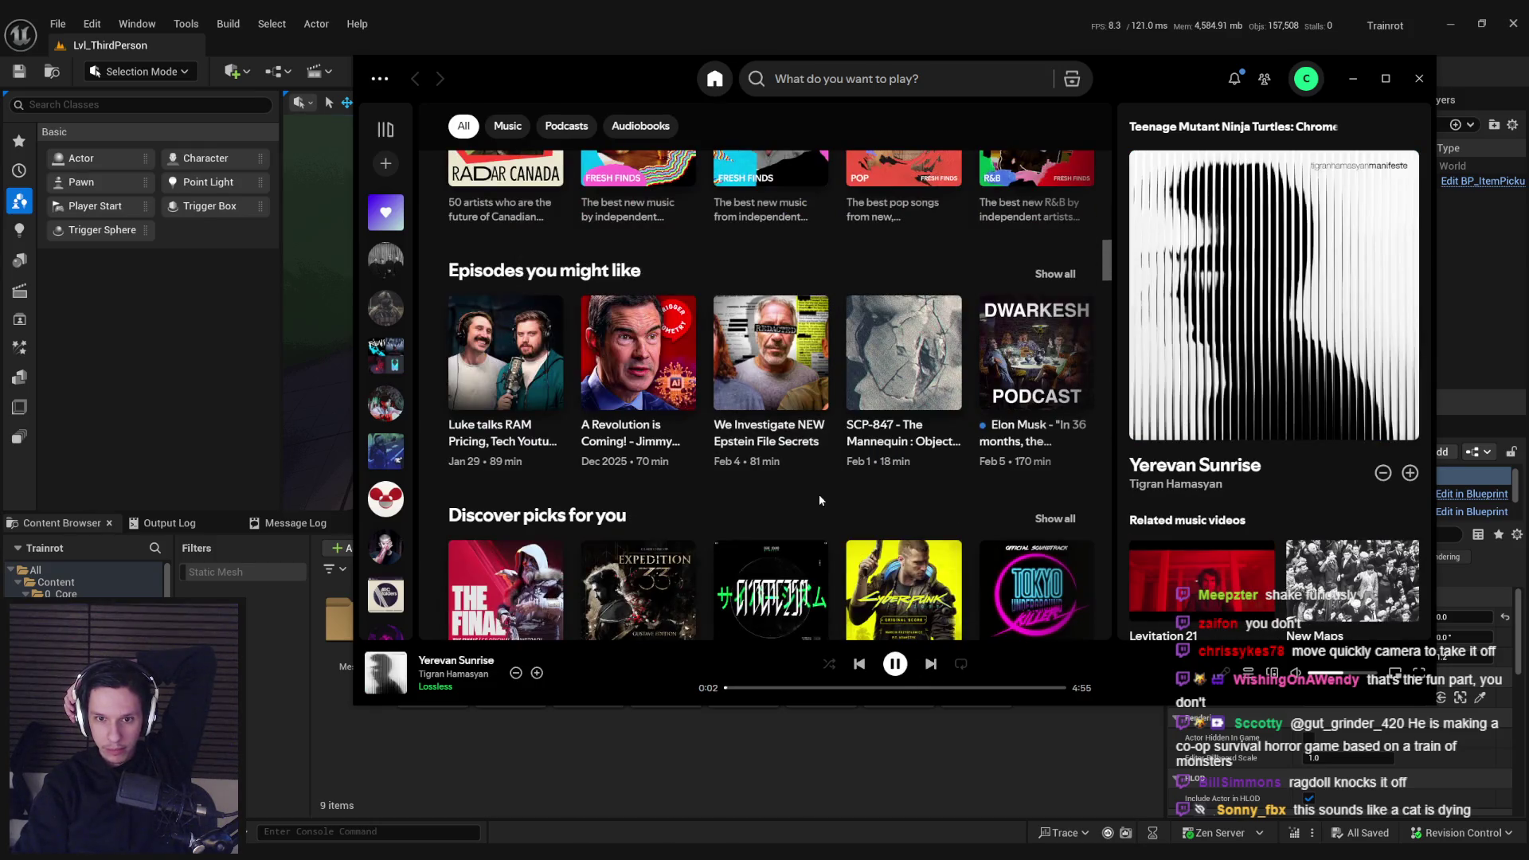
pyautogui.scroll(1, 816, 526)
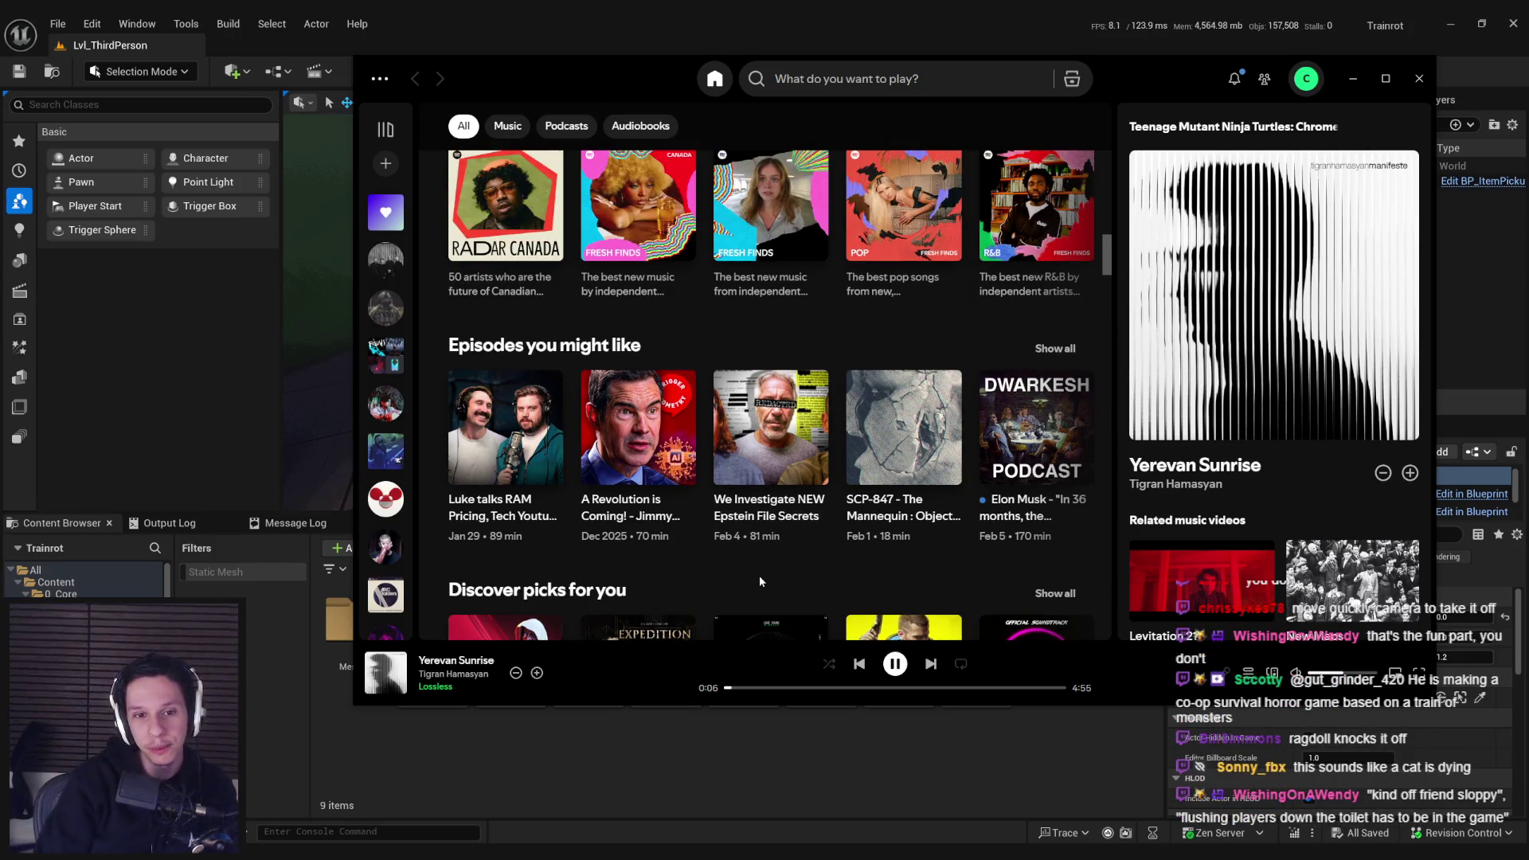
pyautogui.scroll(3, 812, 567)
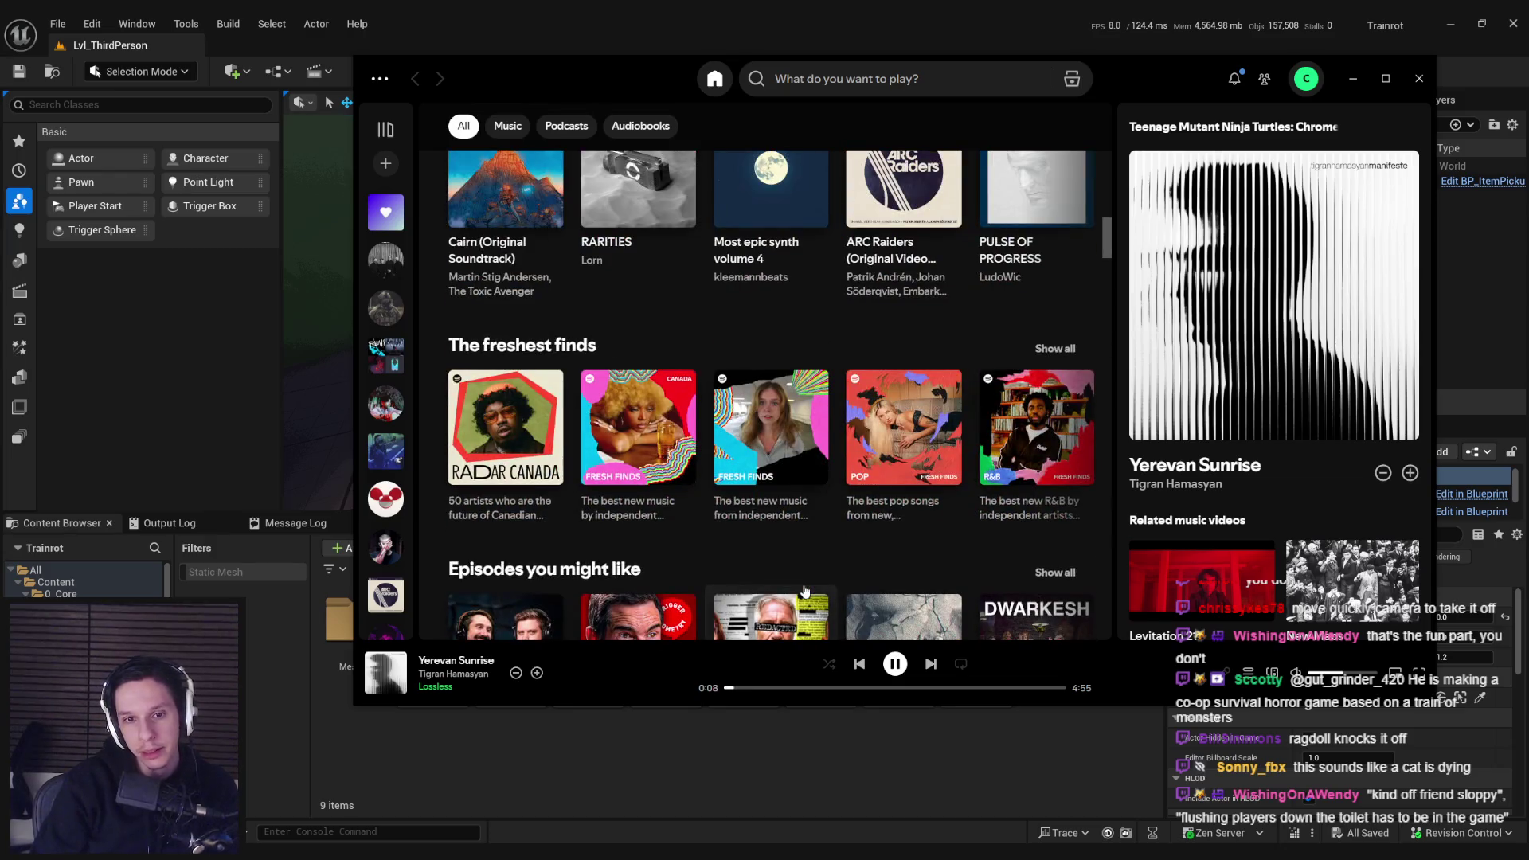
pyautogui.scroll(3, 796, 566)
pyautogui.scroll(-4, 784, 511)
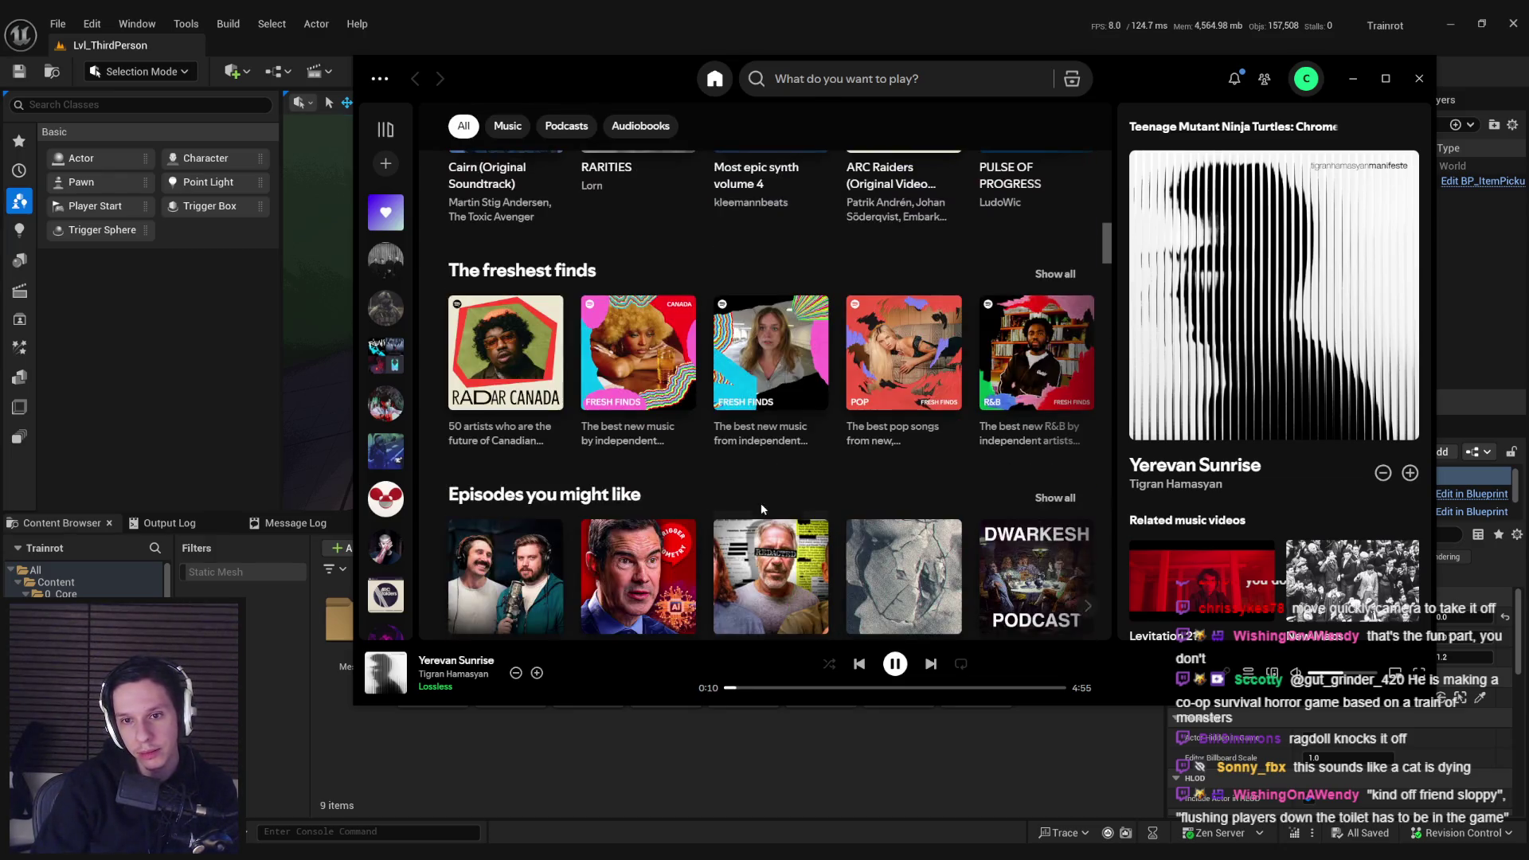
pyautogui.scroll(3, 759, 504)
pyautogui.scroll(6, 756, 510)
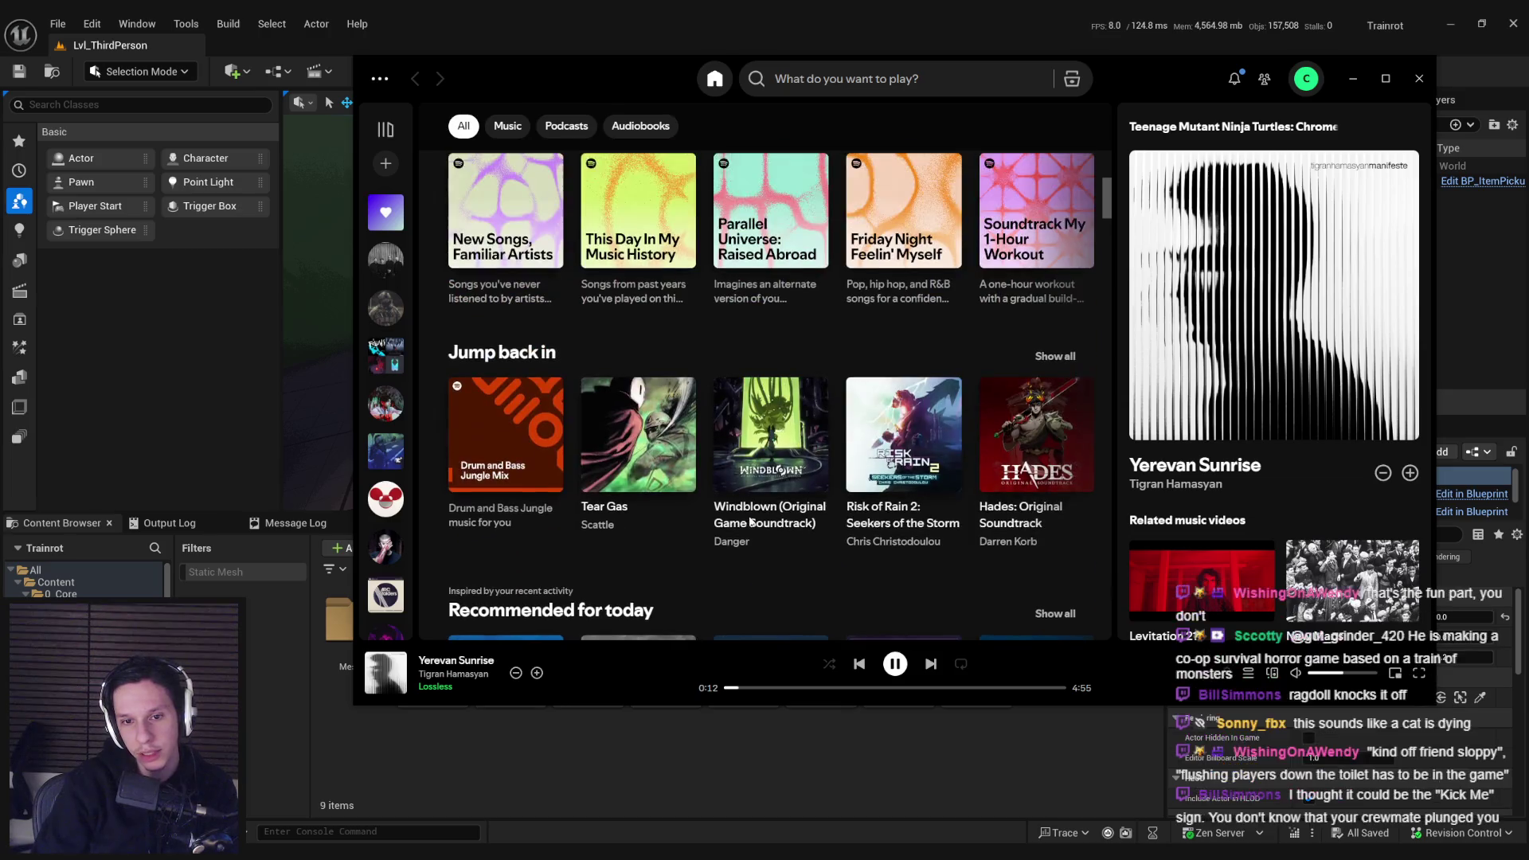
pyautogui.scroll(6, 744, 535)
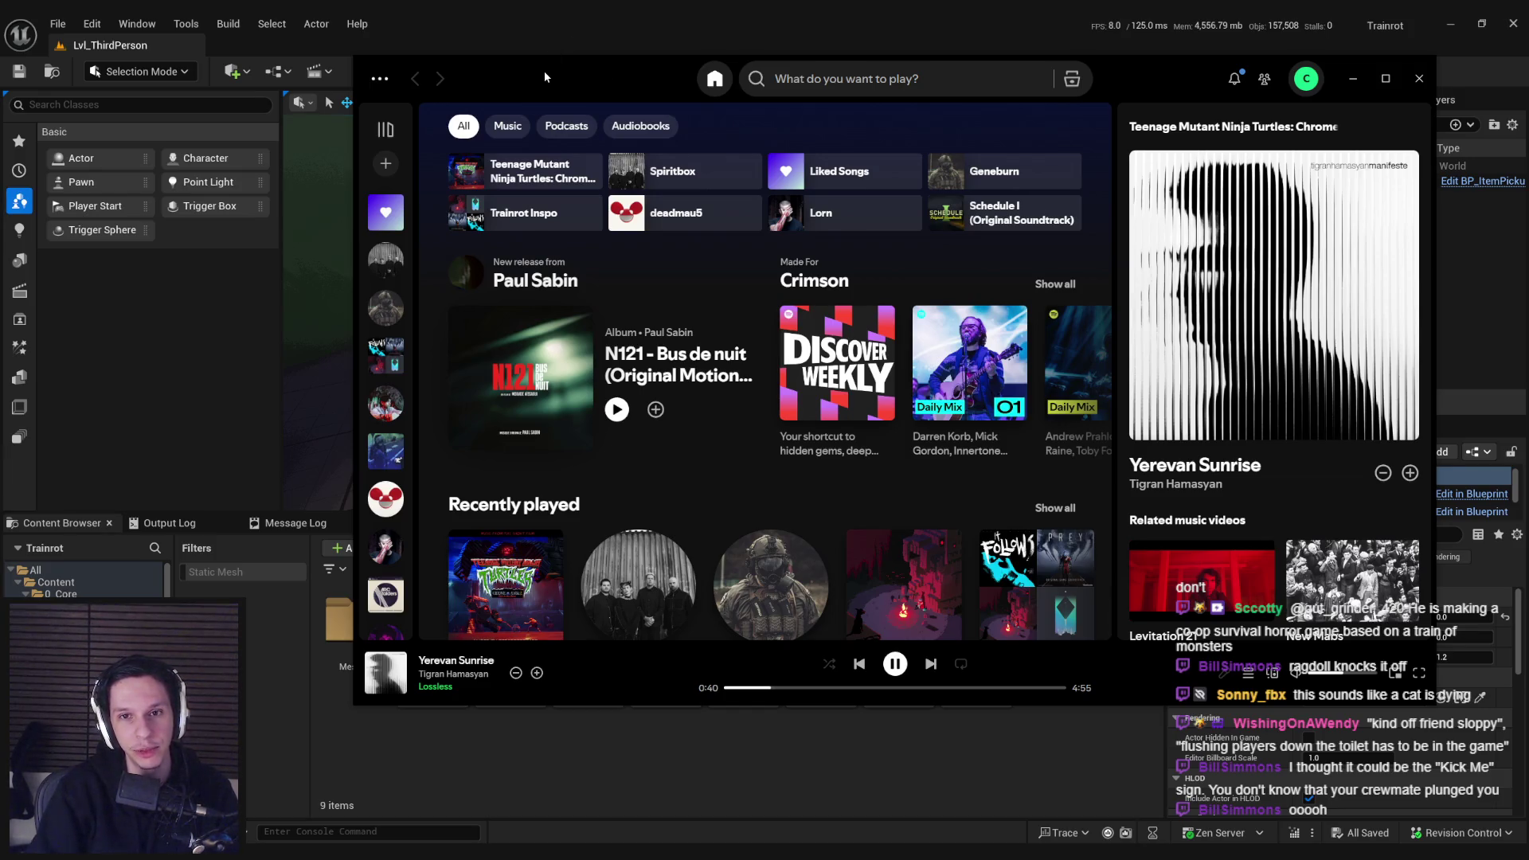
# Step: Open Ed Harrison's Neotokyo album from the library, press Play, and minimize Spotify
pyautogui.moveTo(544, 74); pyautogui.dragTo(540, 82)
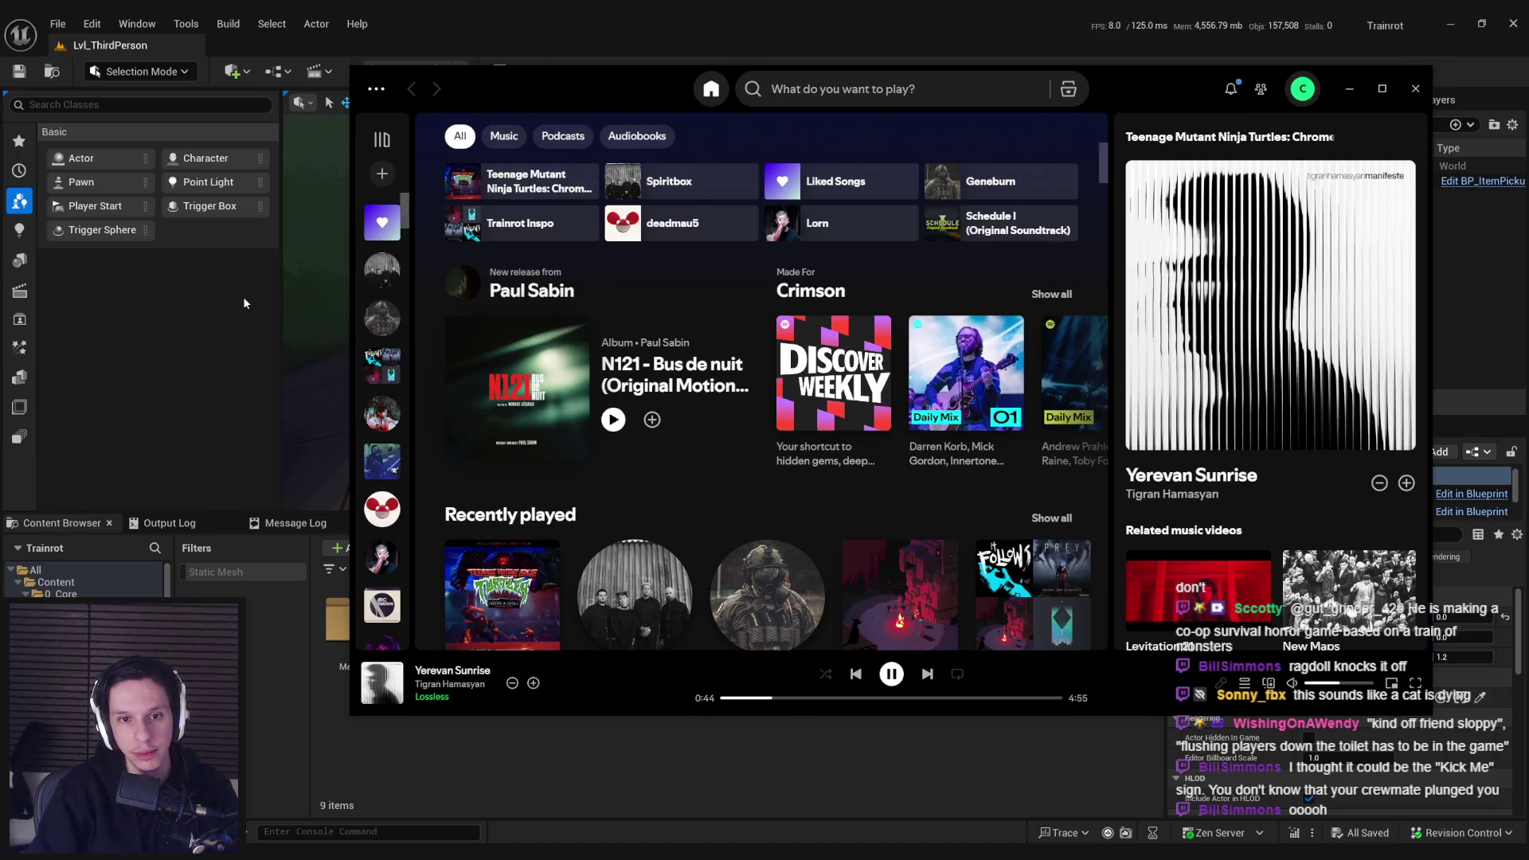
pyautogui.moveTo(517, 96); pyautogui.dragTo(509, 94)
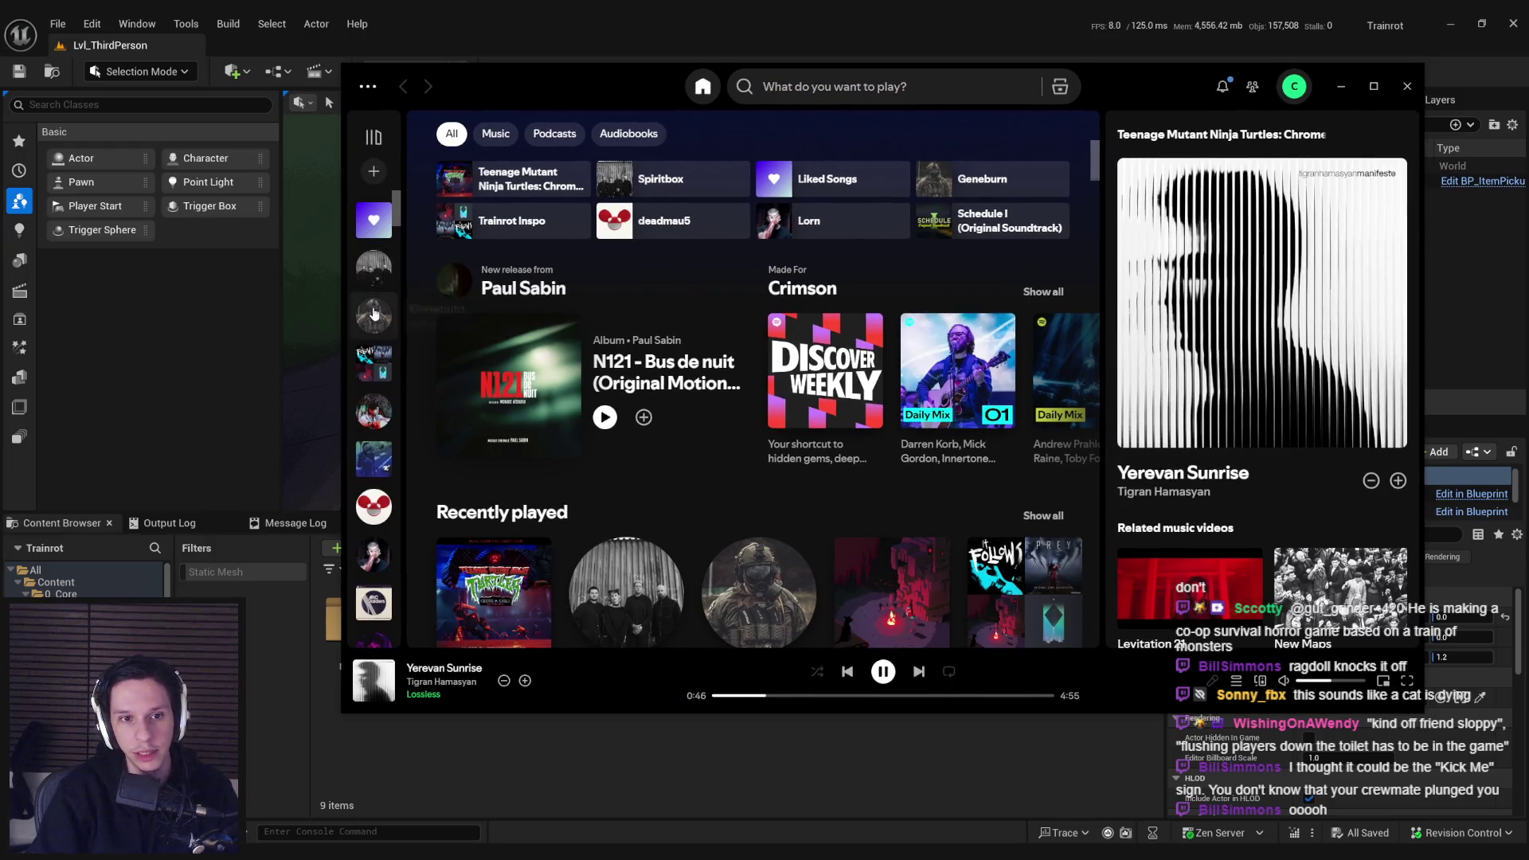
pyautogui.scroll(-2, 373, 315)
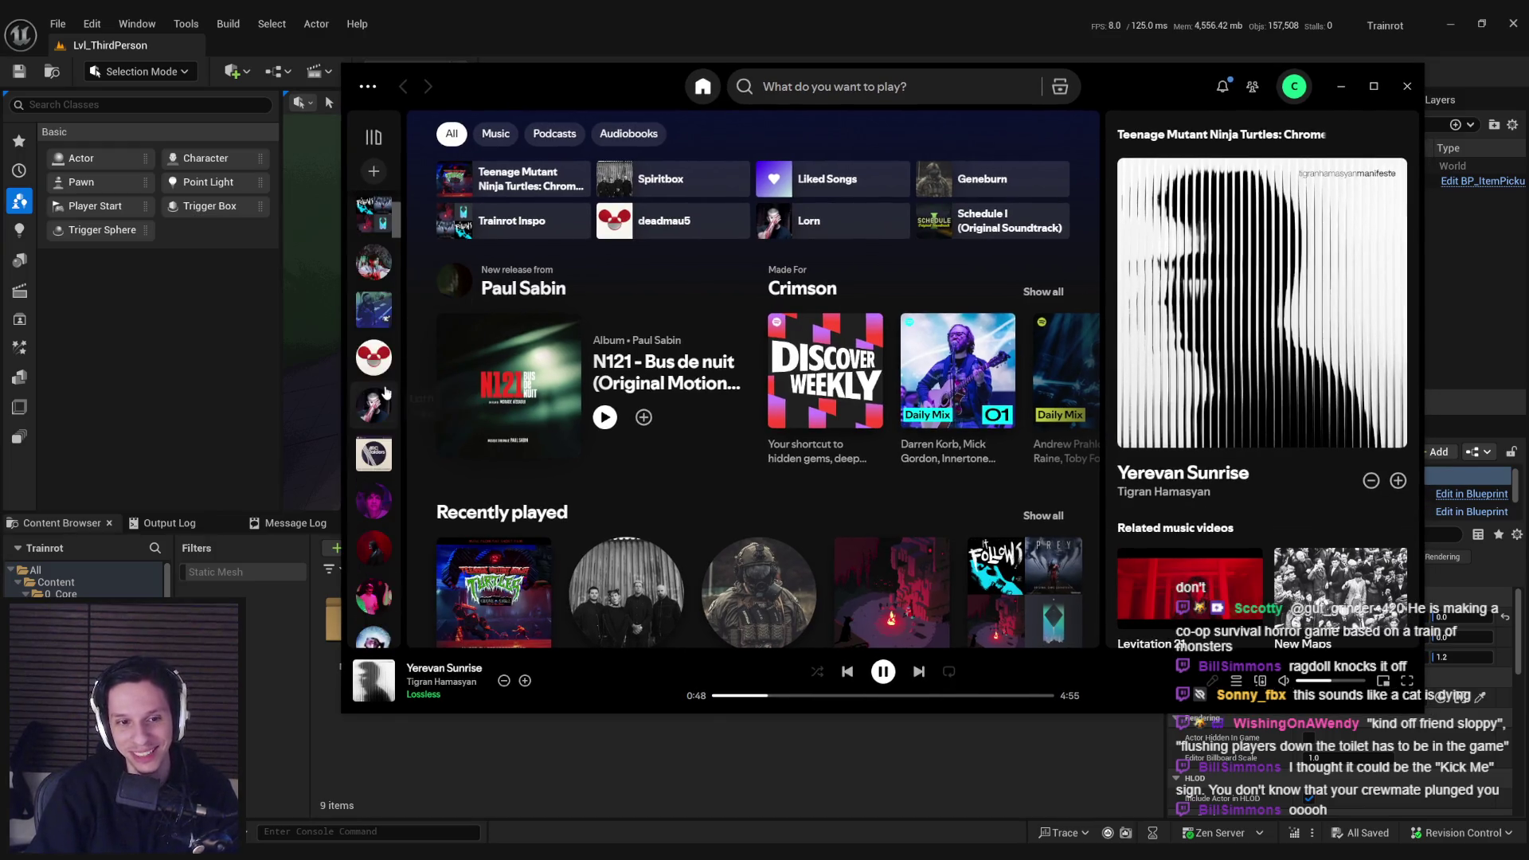
pyautogui.click(374, 318)
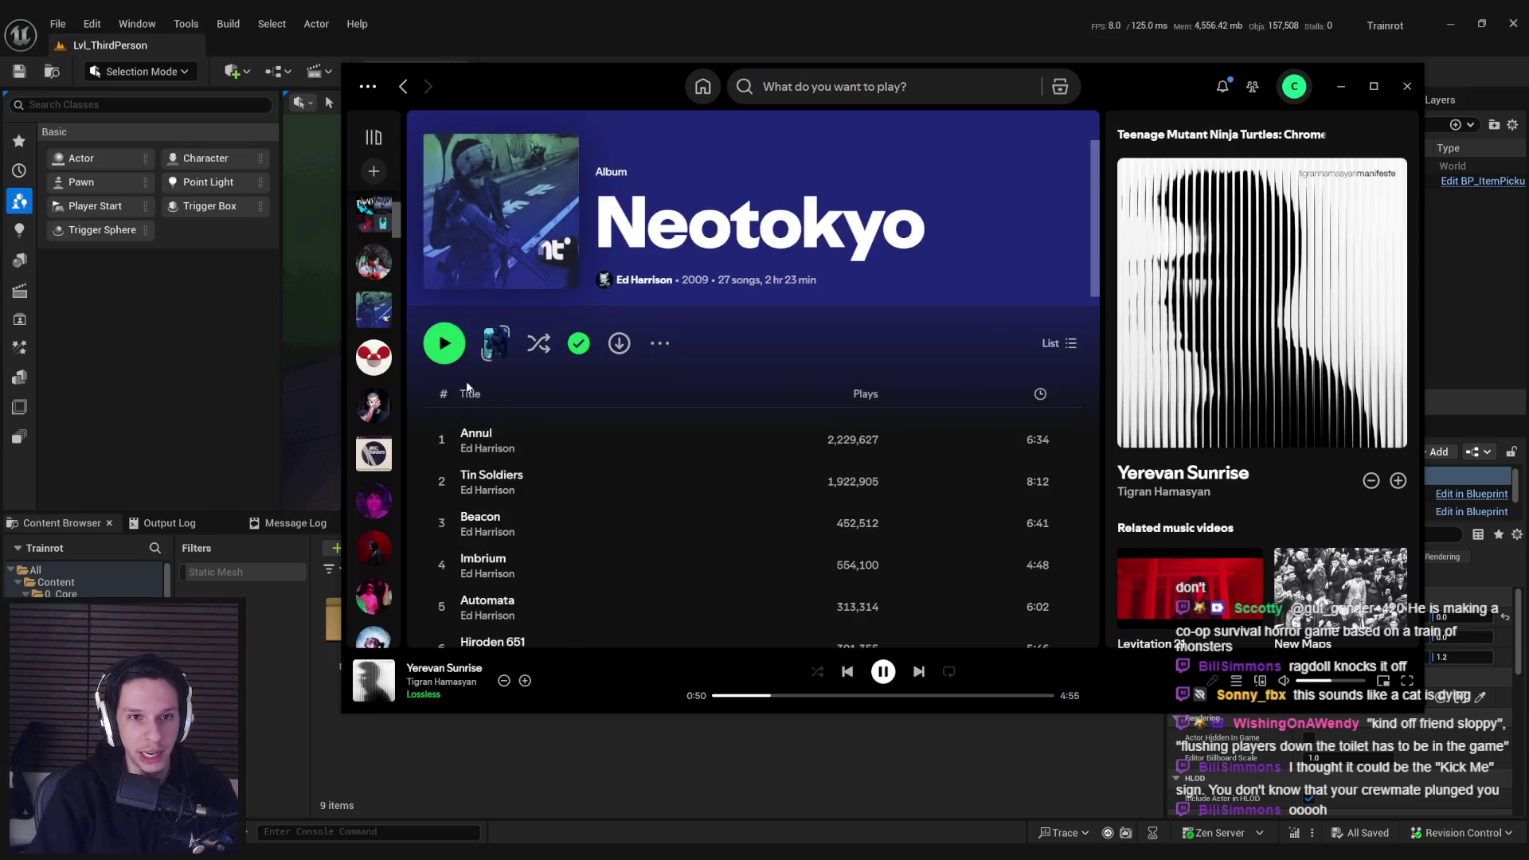
pyautogui.click(442, 352)
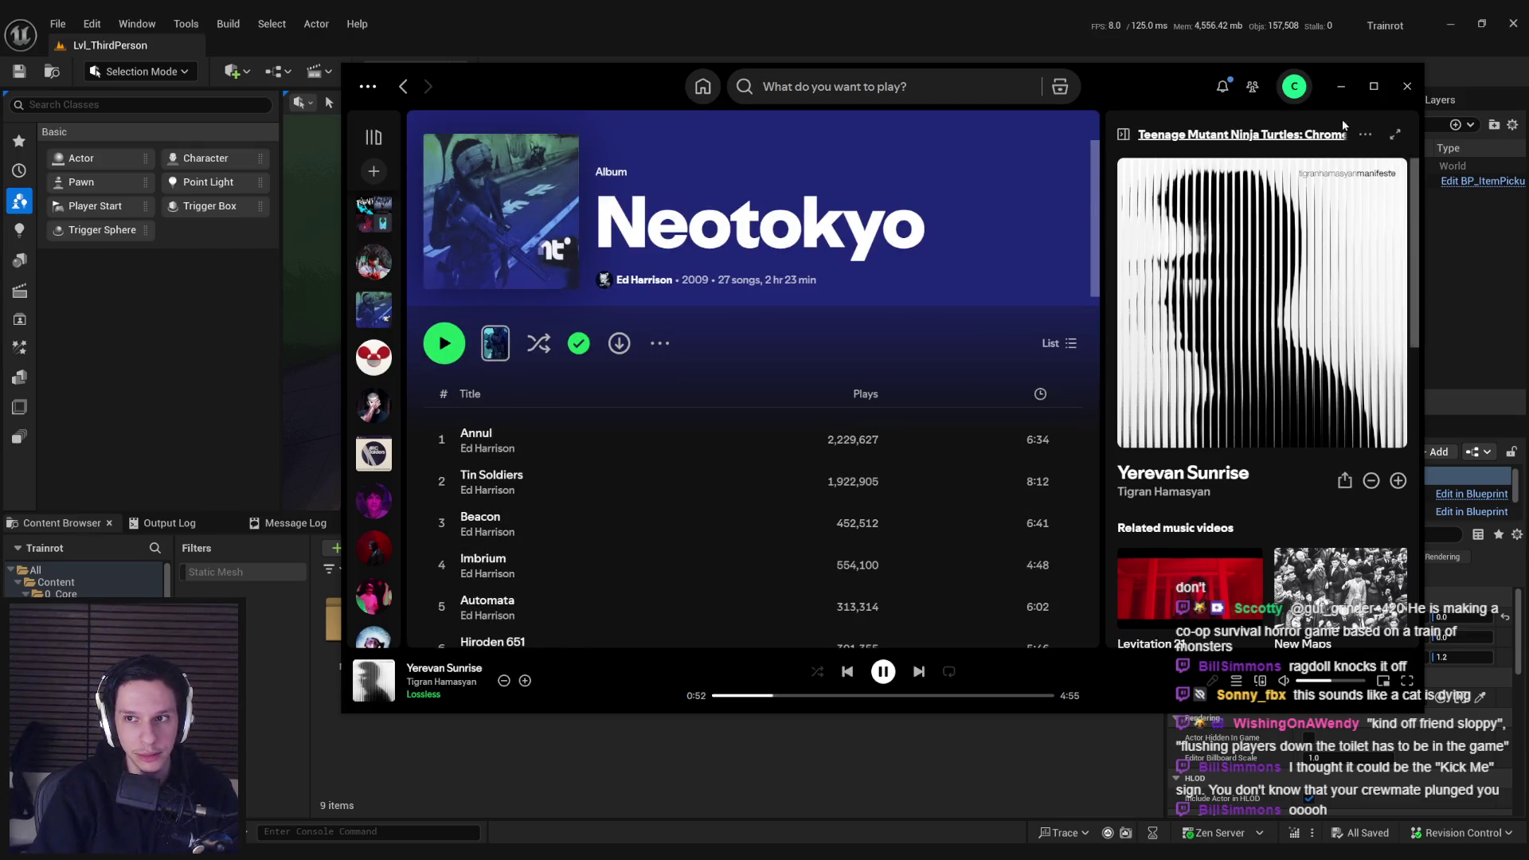
pyautogui.click(1341, 86)
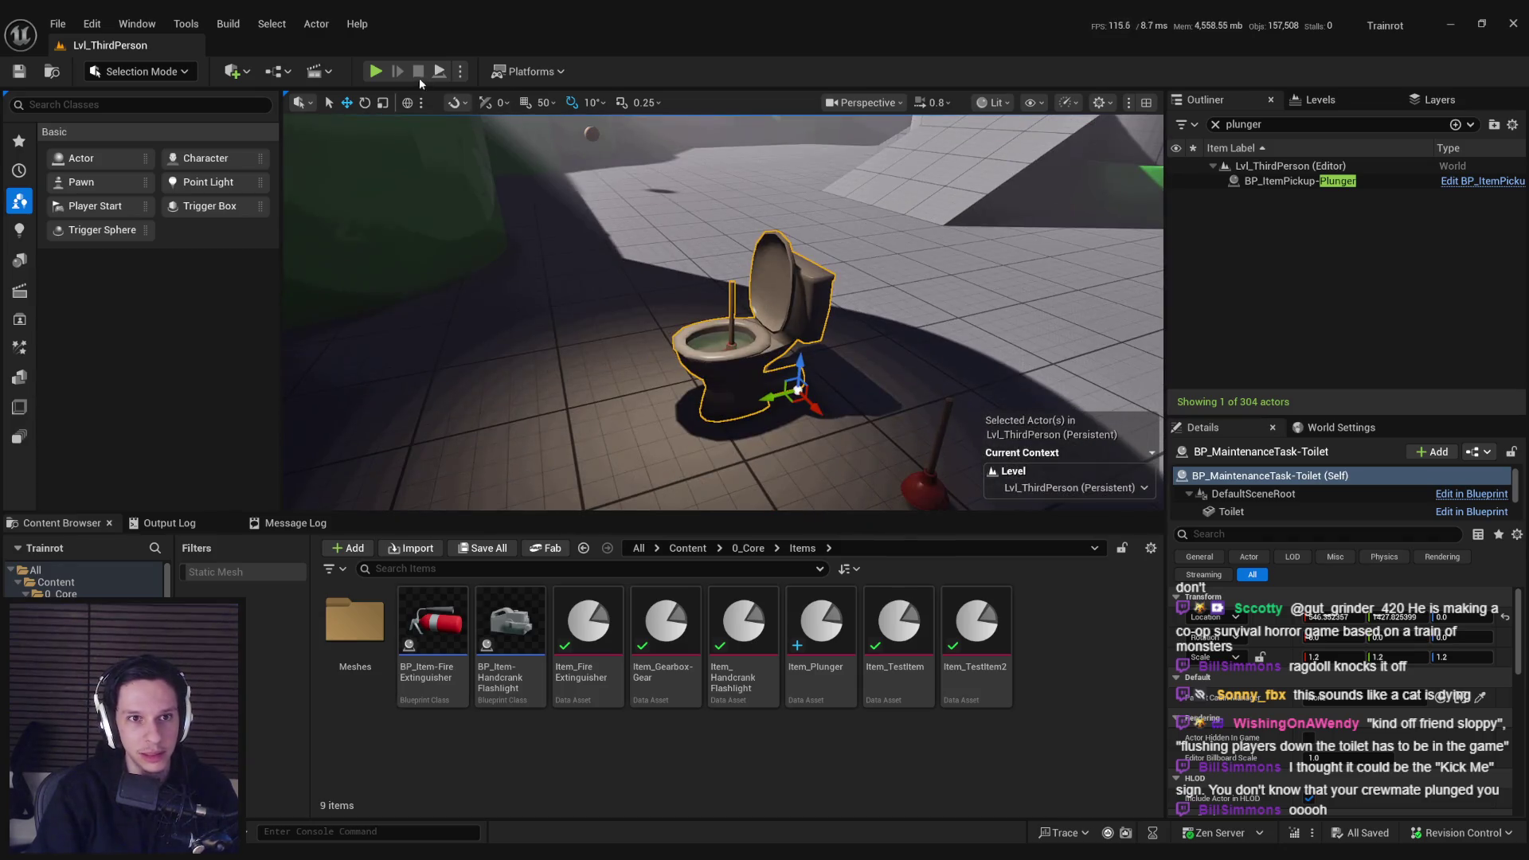
# Step: Play-test clicking to plunge the toilet until clog health drops to 10, then stop
pyautogui.hotkey('alt', 'p')
pyautogui.press('w')
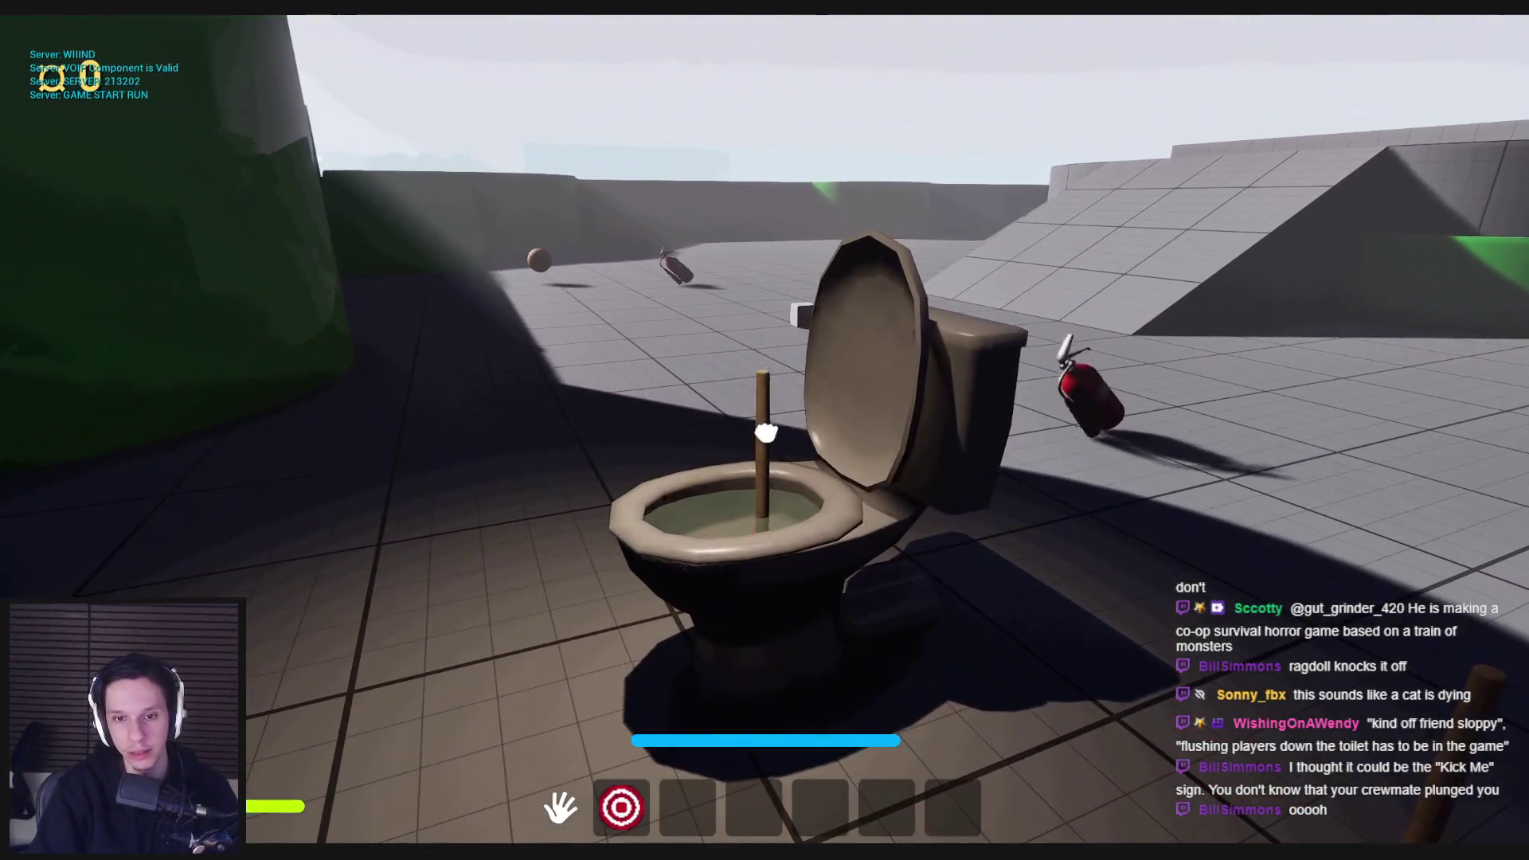
pyautogui.click(765, 431)
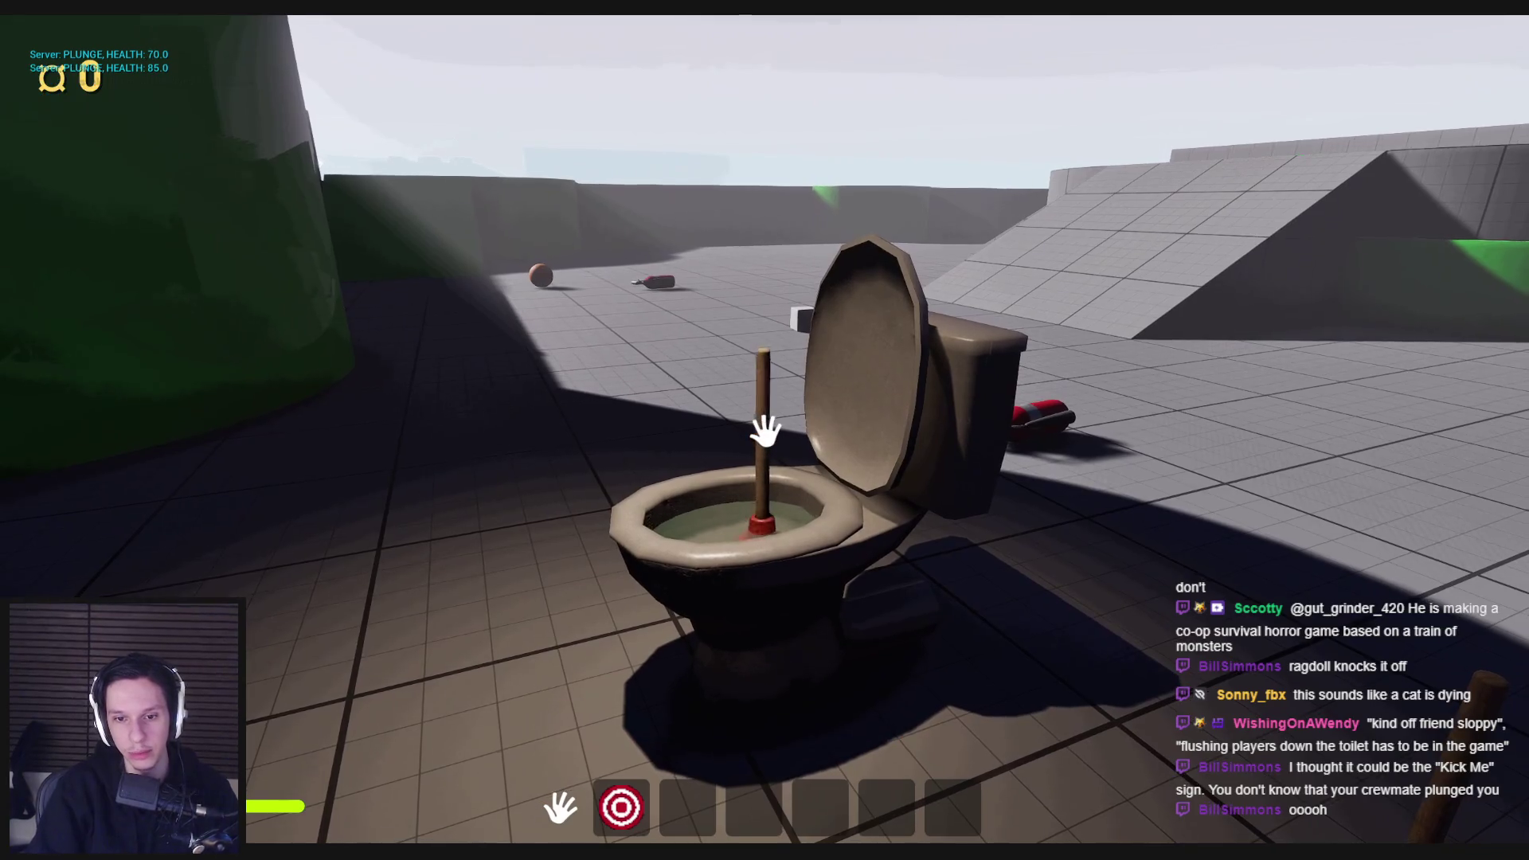
pyautogui.click(765, 431)
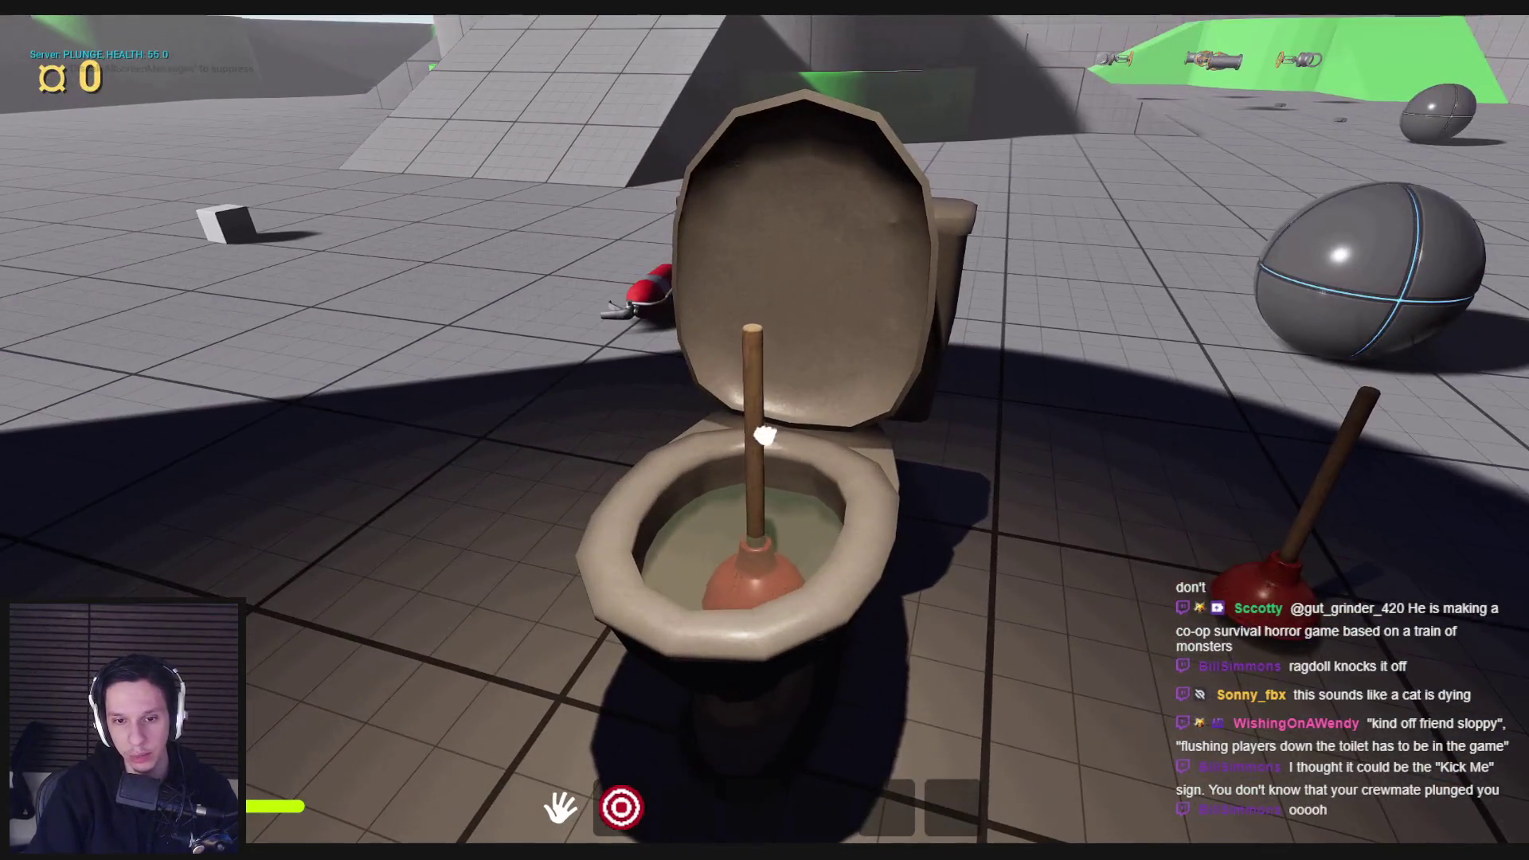
pyautogui.click(764, 430)
pyautogui.press('w')
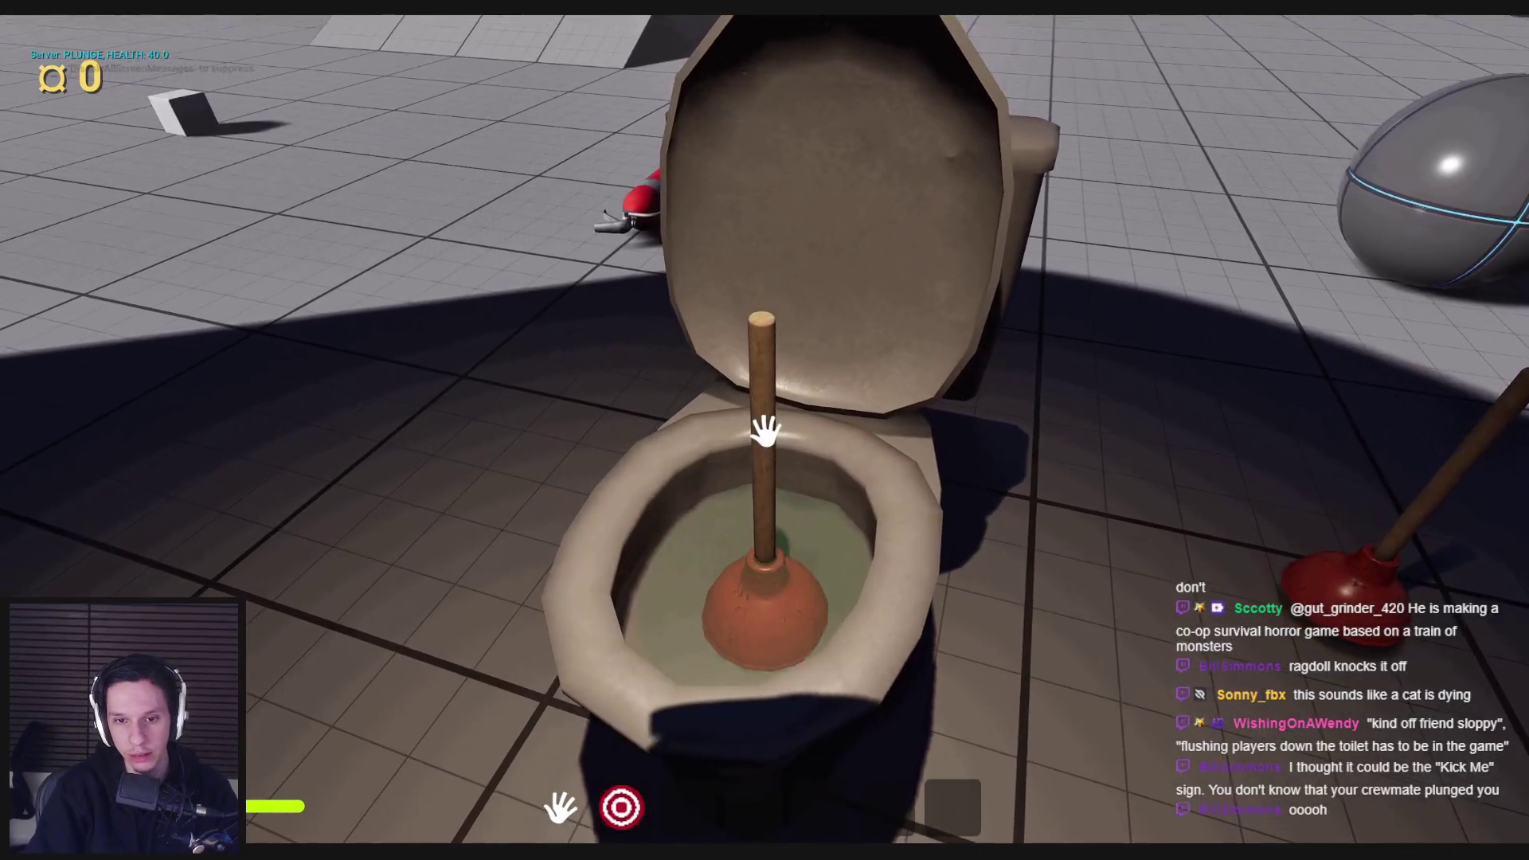
pyautogui.click(771, 506)
pyautogui.click(765, 431)
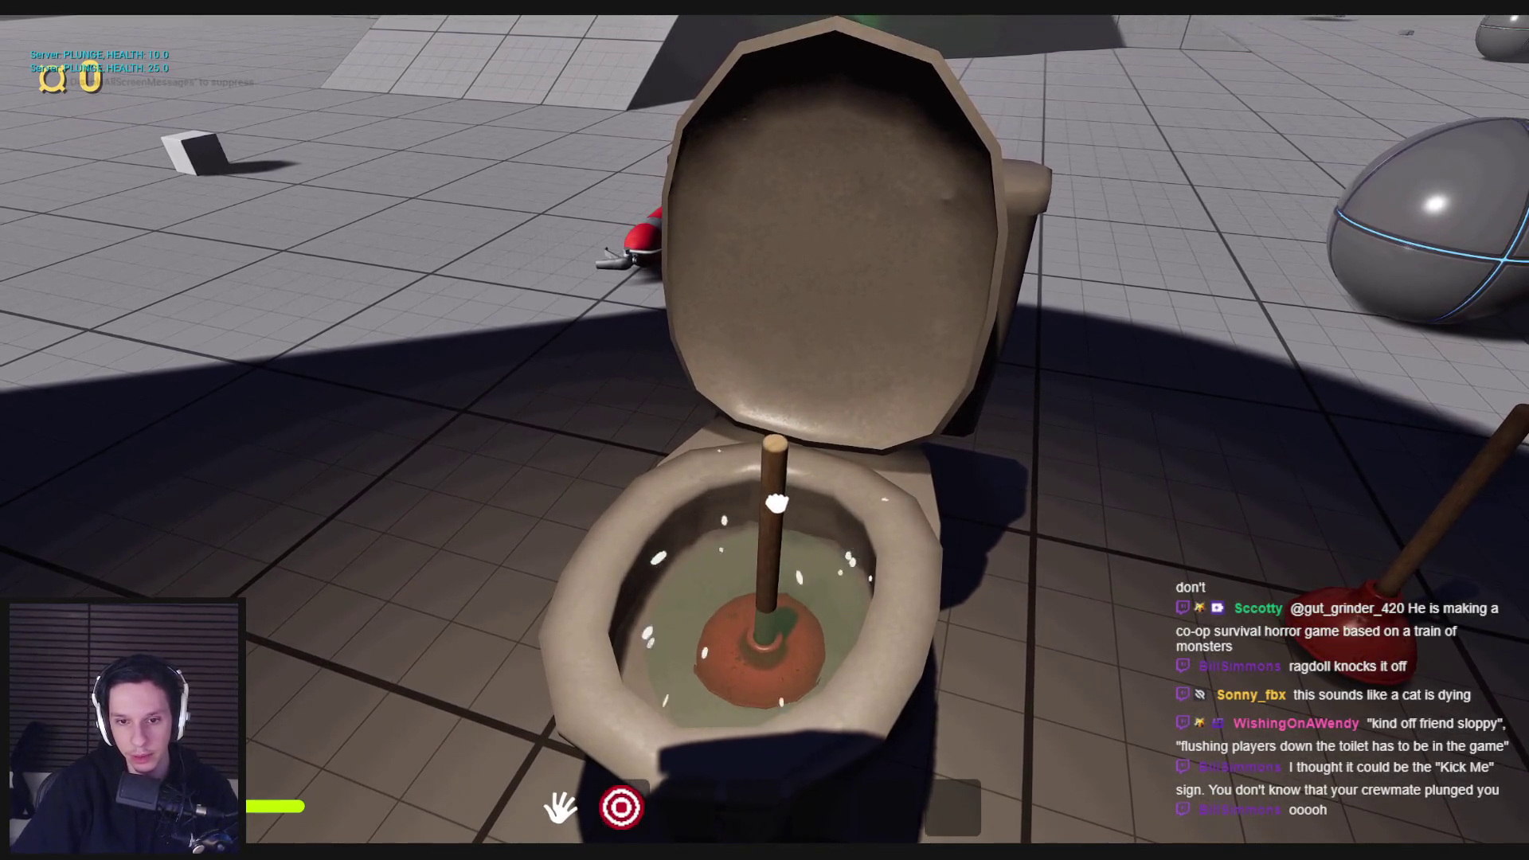
pyautogui.click(766, 434)
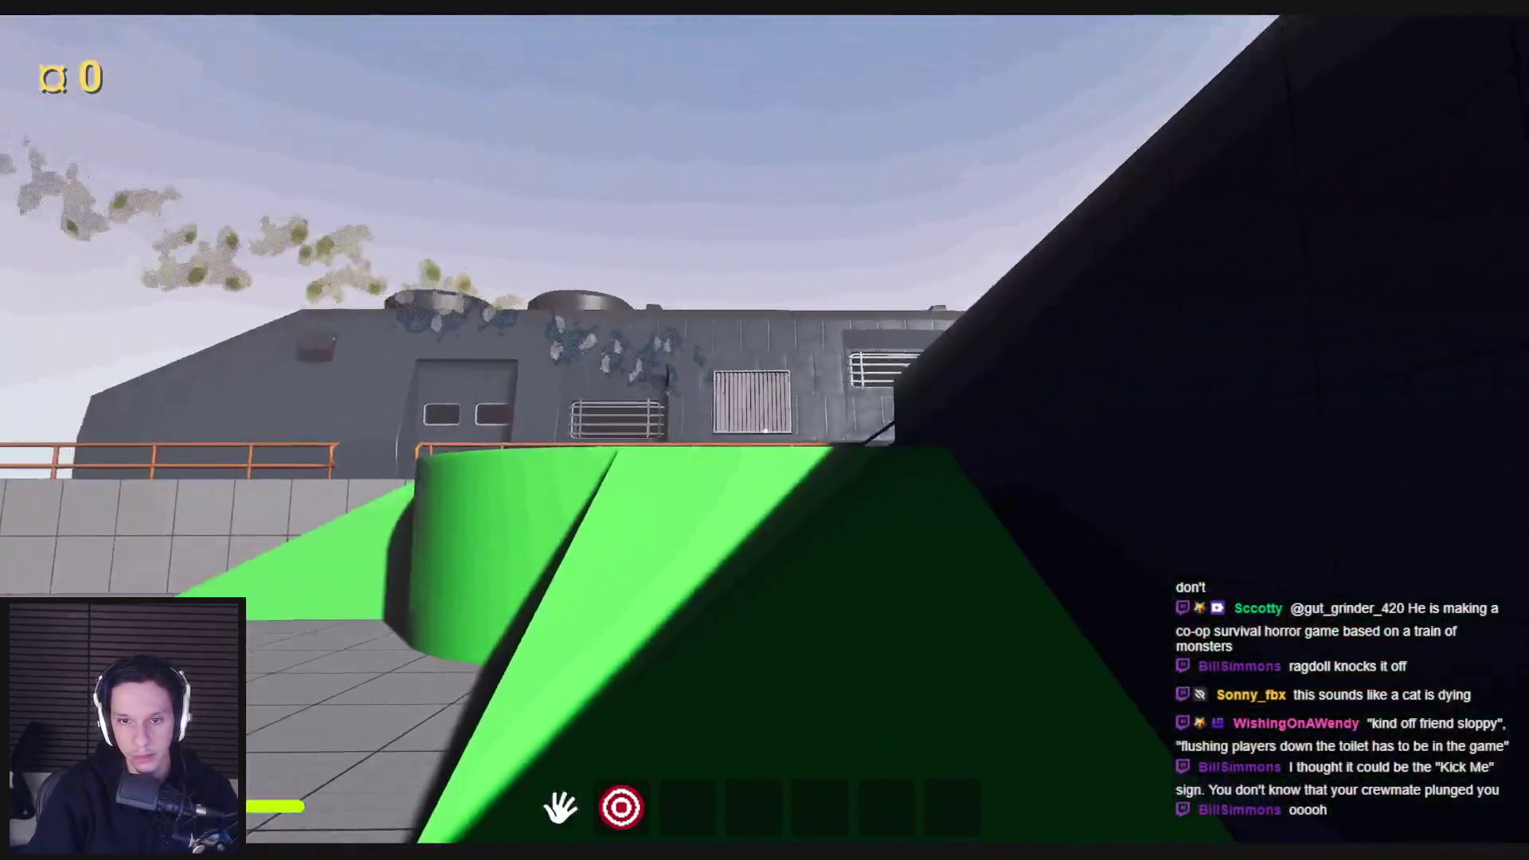
pyautogui.press('Escape')
# Step: Replay, drag the plunger up and down in the bowl until health reaches 0, then stop
pyautogui.hotkey('alt', 'p')
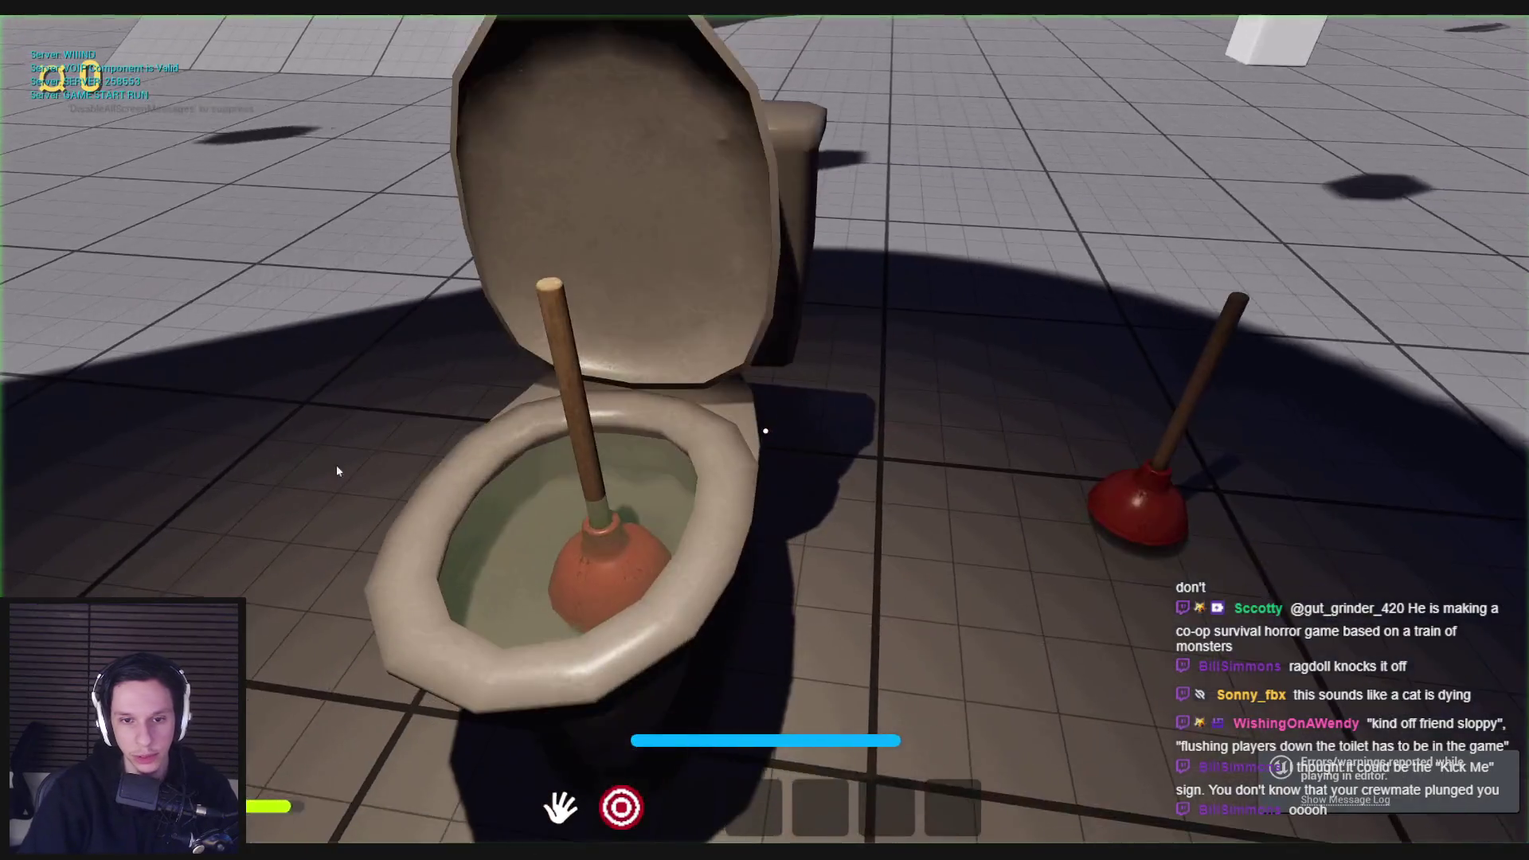
pyautogui.press('w')
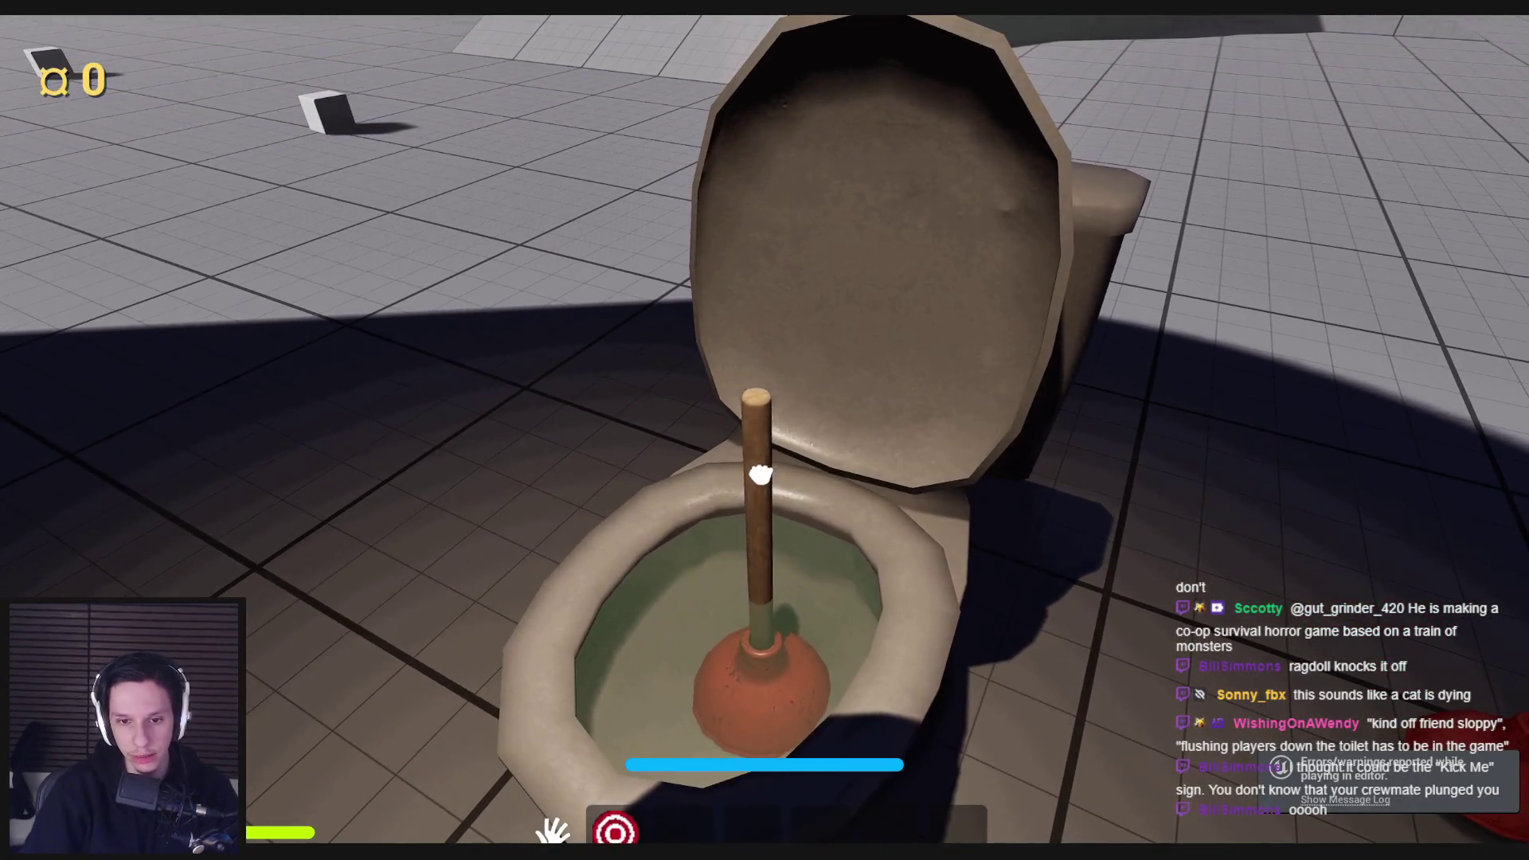
pyautogui.press('s')
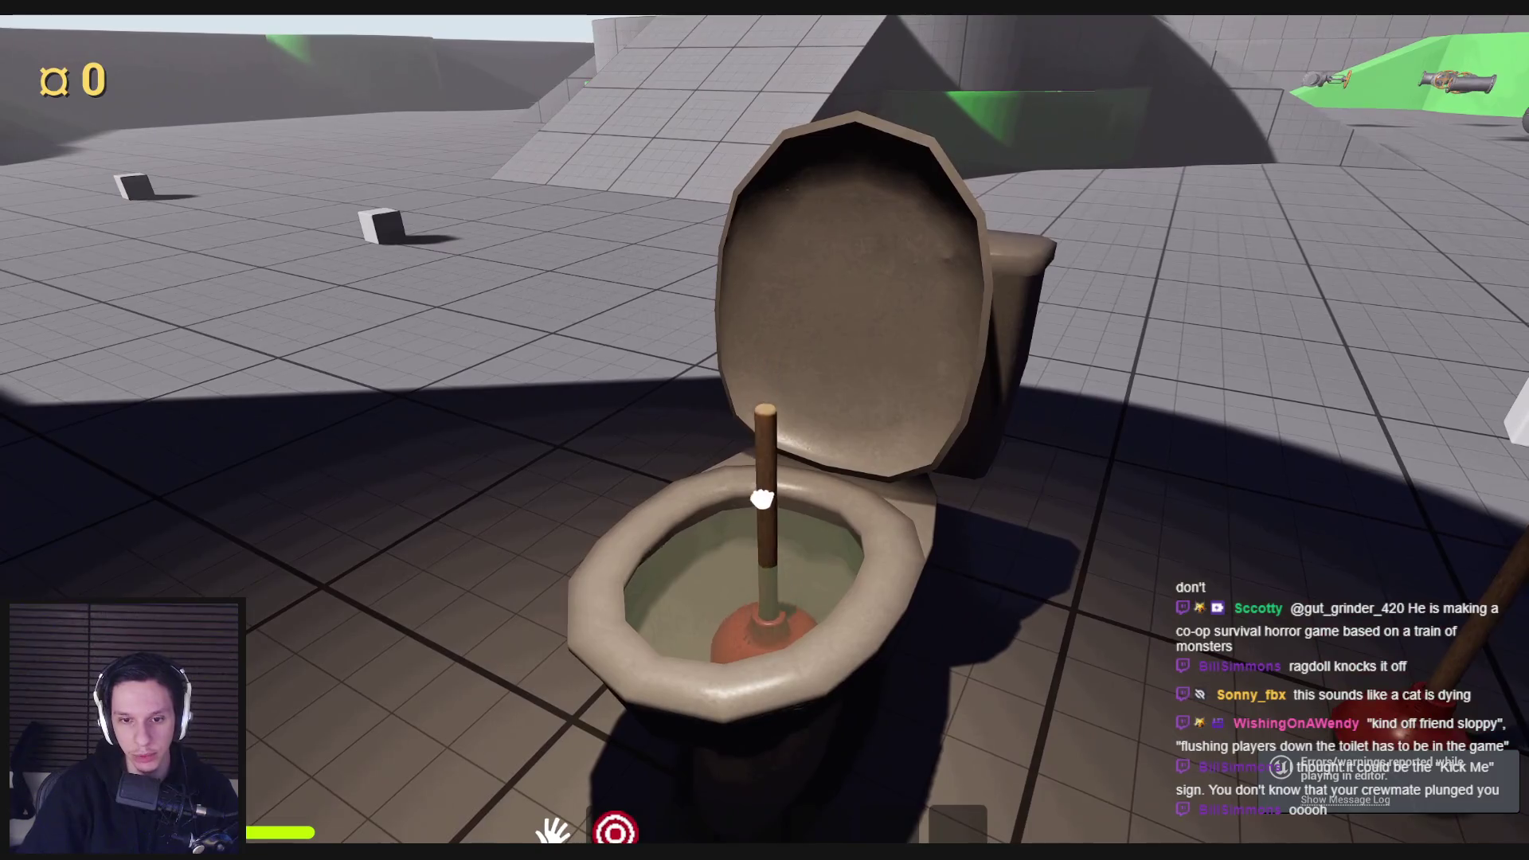
pyautogui.moveTo(768, 528); pyautogui.dragTo(763, 448)
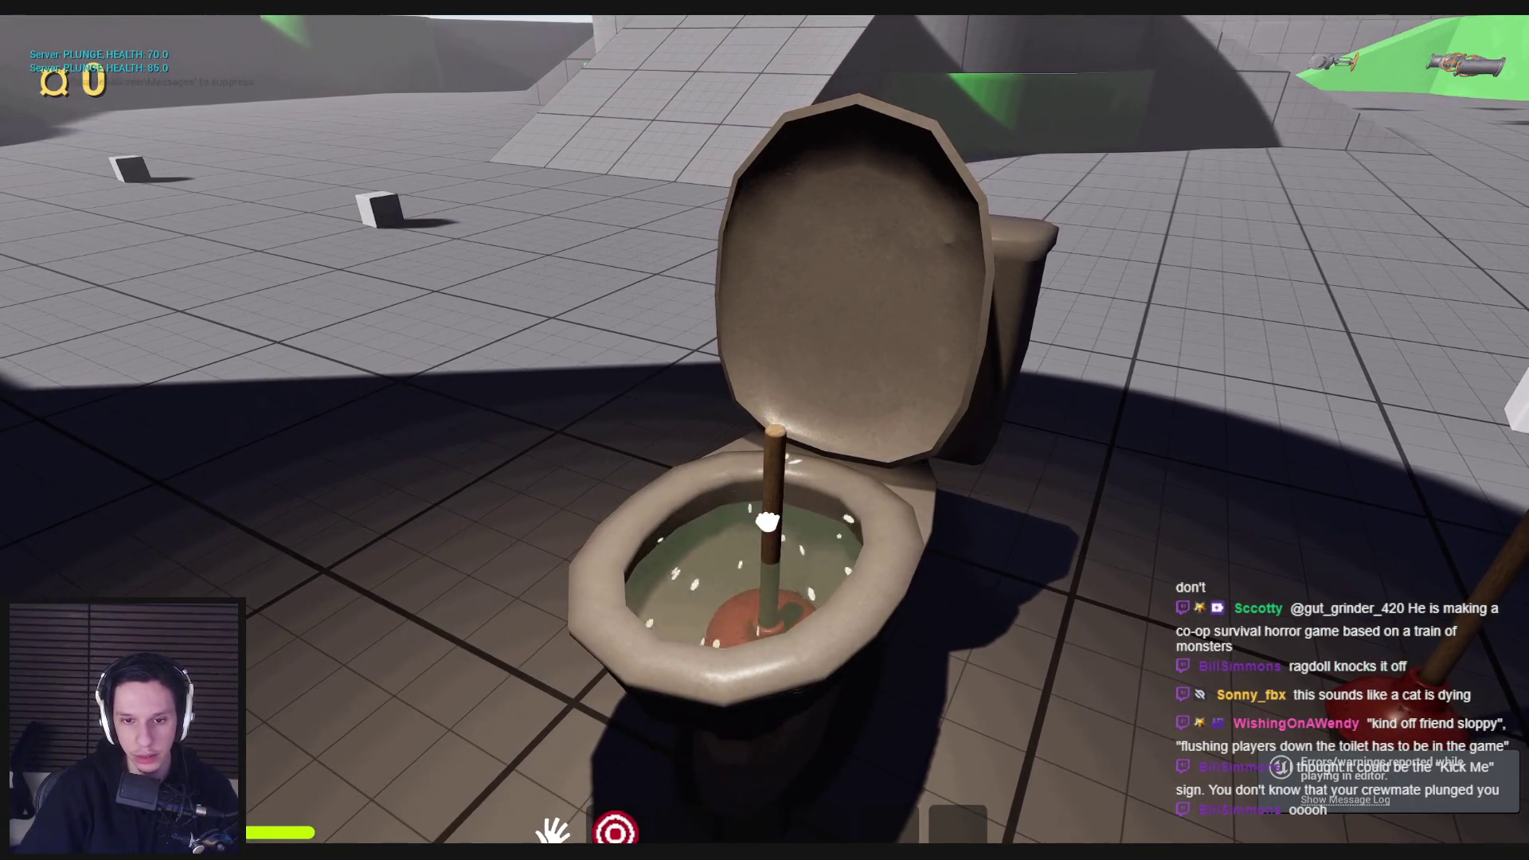
pyautogui.moveTo(768, 522); pyautogui.dragTo(765, 443)
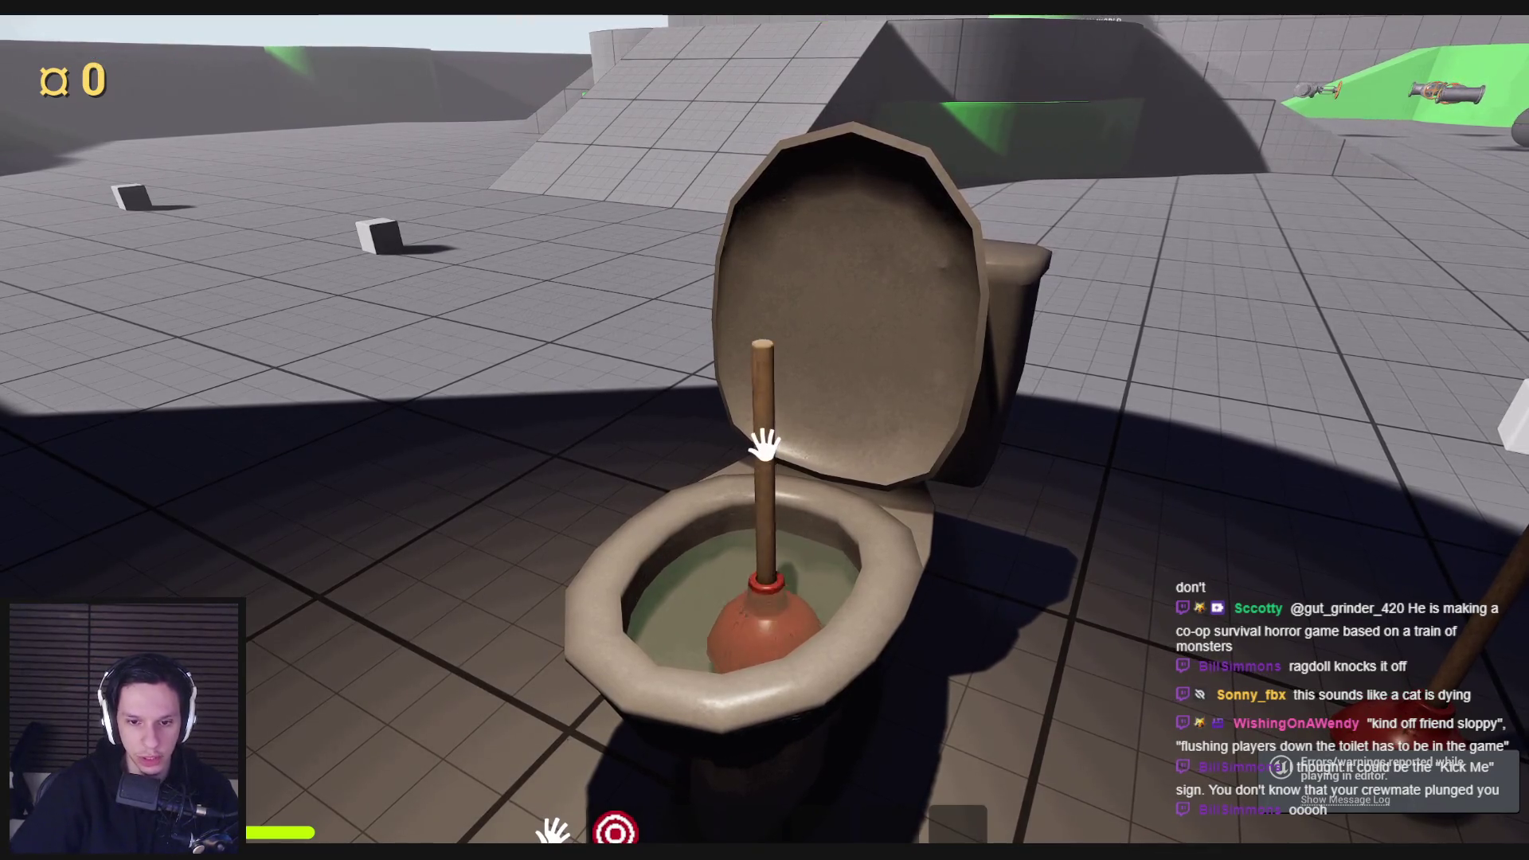
pyautogui.moveTo(769, 522); pyautogui.dragTo(765, 437)
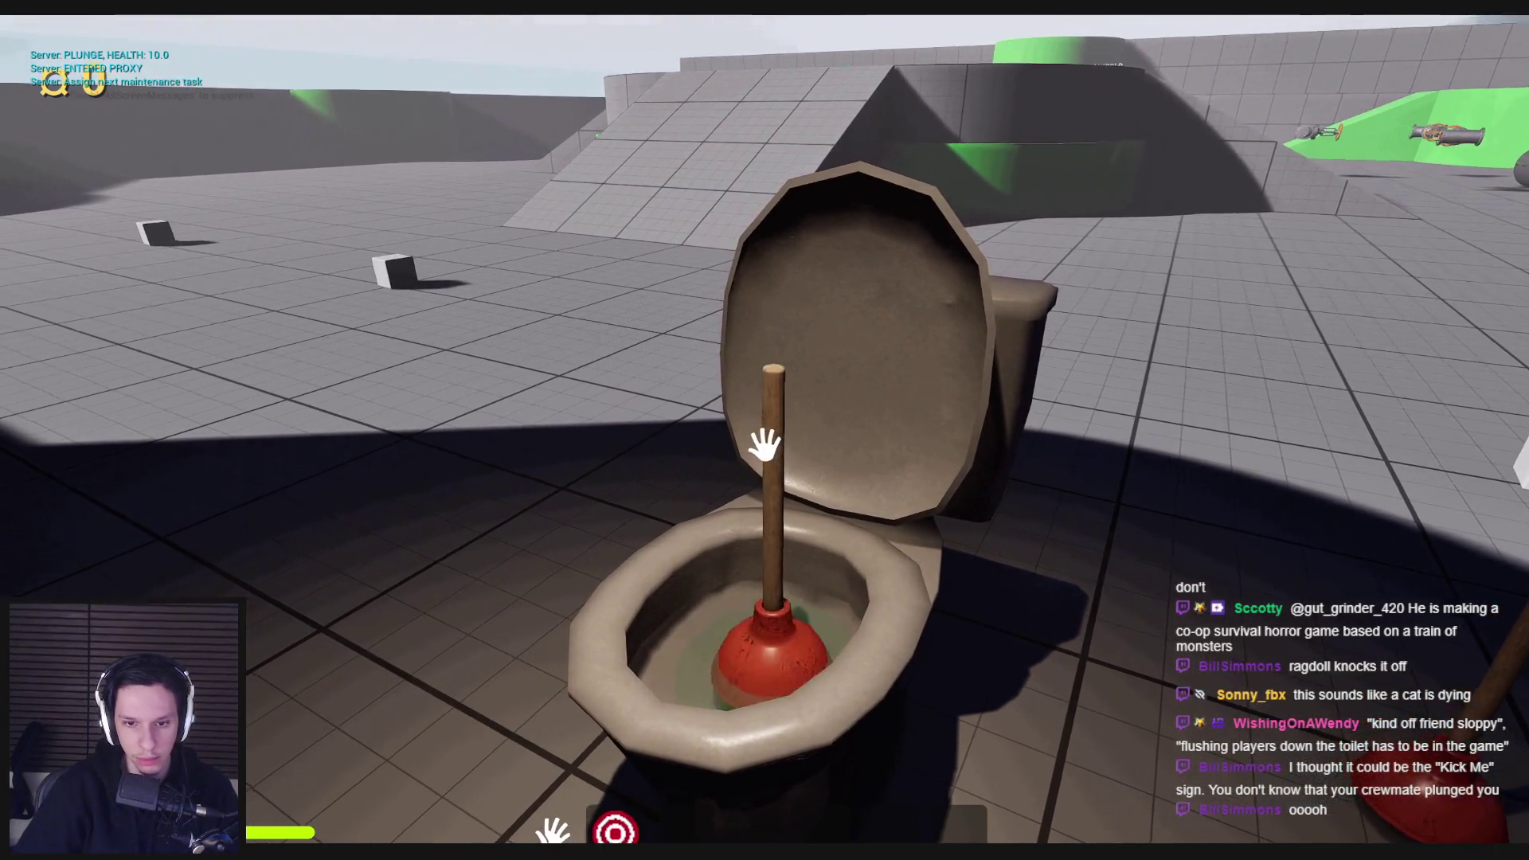
pyautogui.press('w')
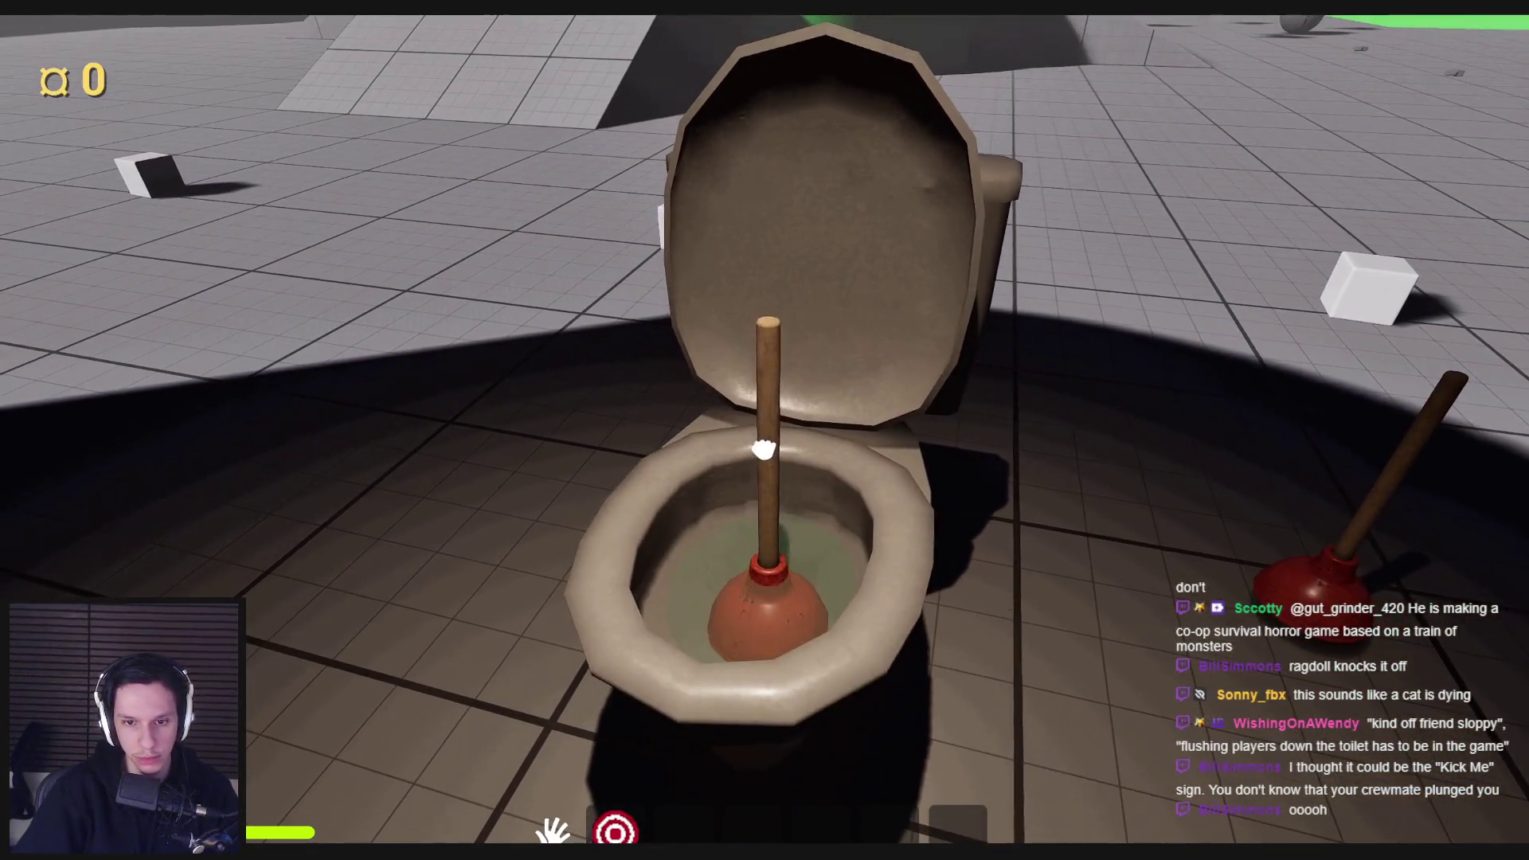
pyautogui.moveTo(764, 443)
pyautogui.mouseDown()
pyautogui.moveTo(765, 512)
pyautogui.moveTo(764, 437)
pyautogui.mouseUp()
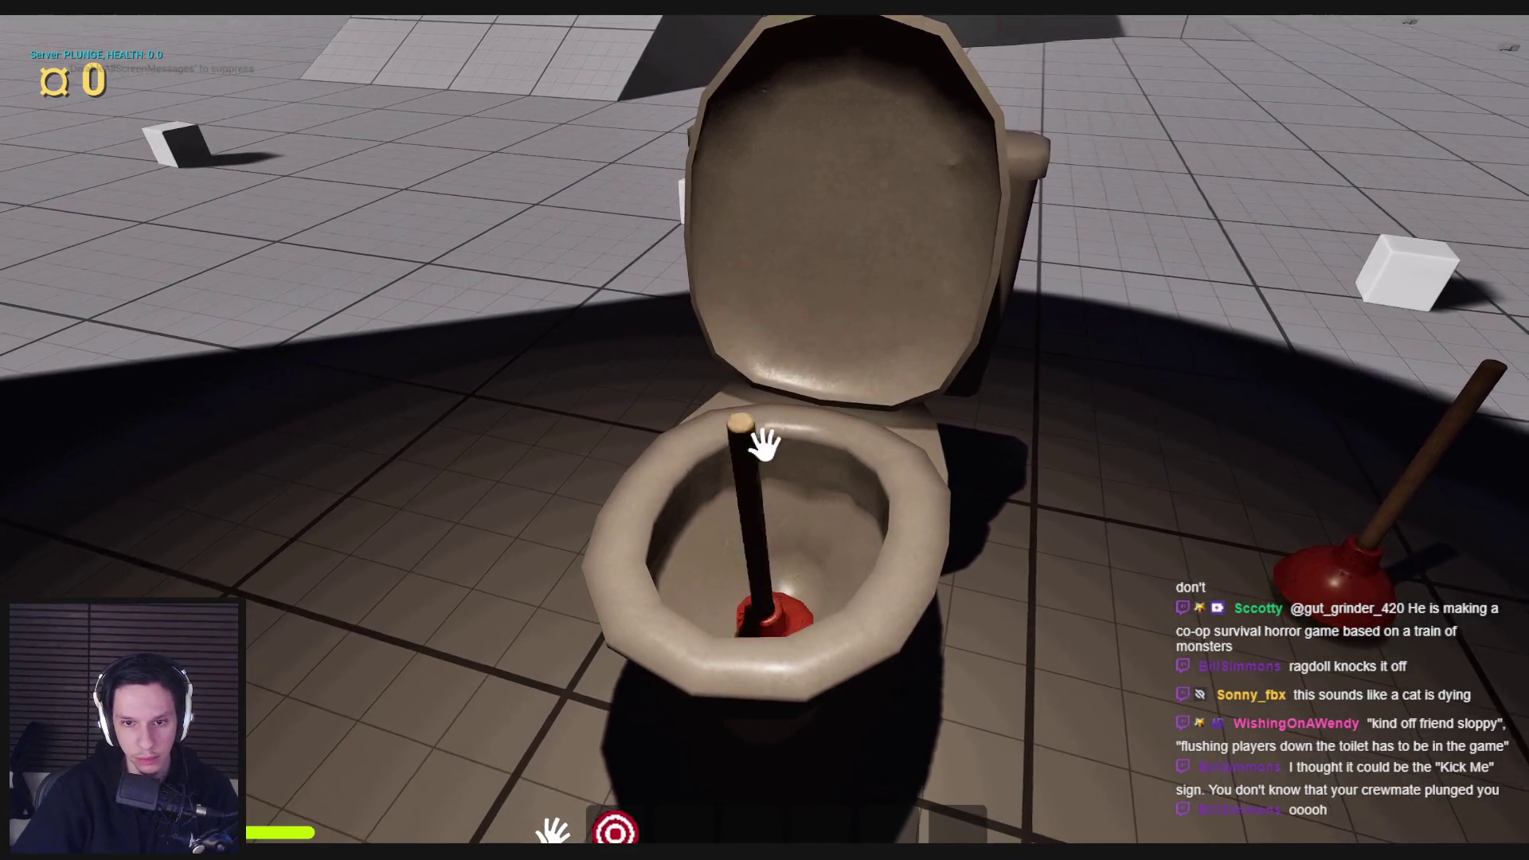
pyautogui.press('Escape')
# Step: Run one more session, pumping the plunger down and up once before ending it
pyautogui.hotkey('alt', 'p')
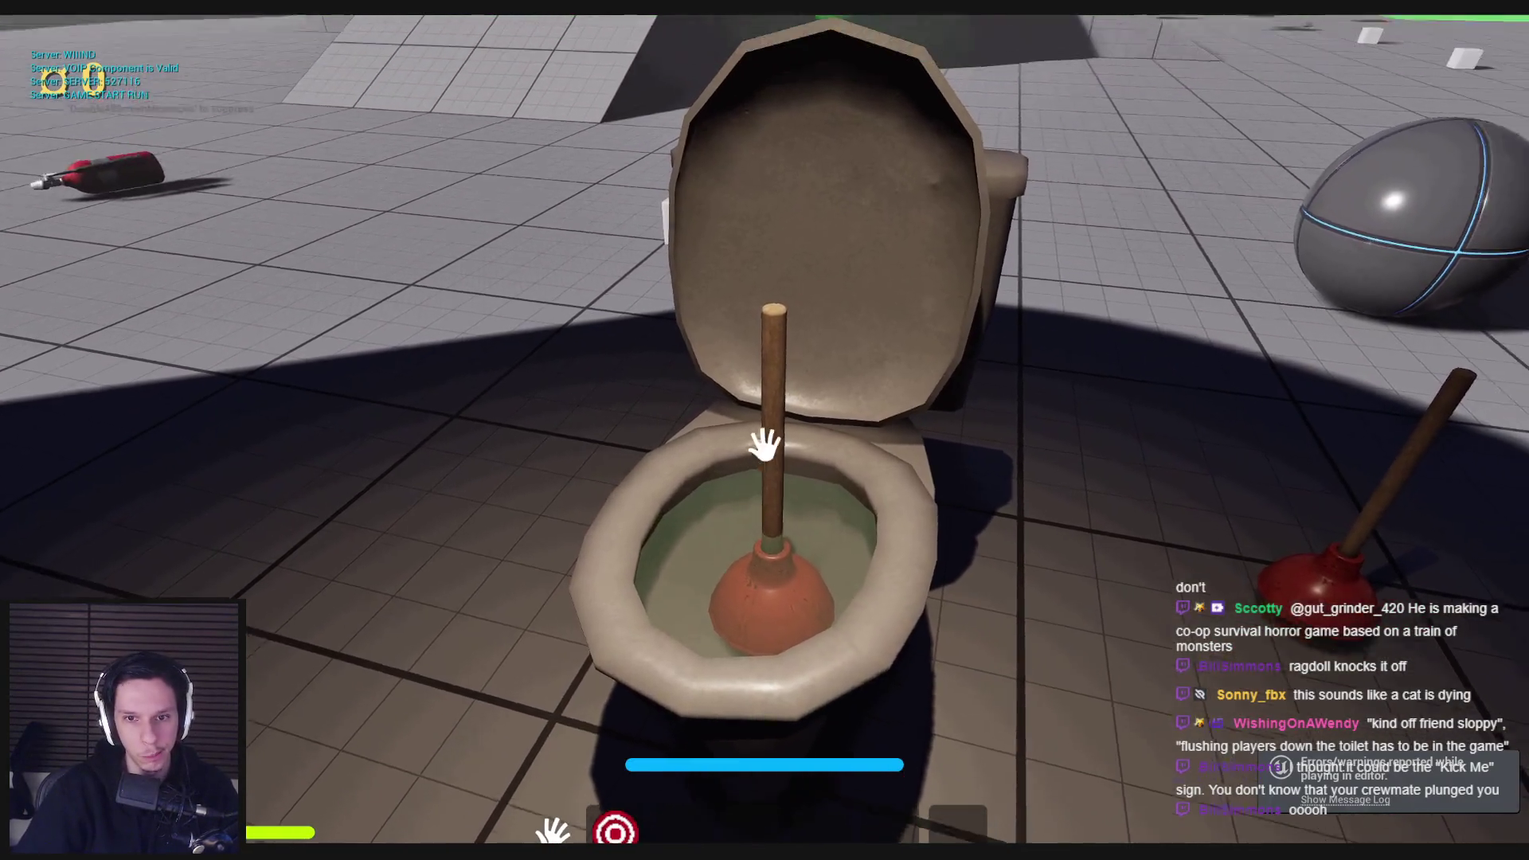
pyautogui.moveTo(764, 444)
pyautogui.mouseDown()
pyautogui.moveTo(765, 510)
pyautogui.moveTo(765, 444)
pyautogui.mouseUp()
pyautogui.press('Escape')
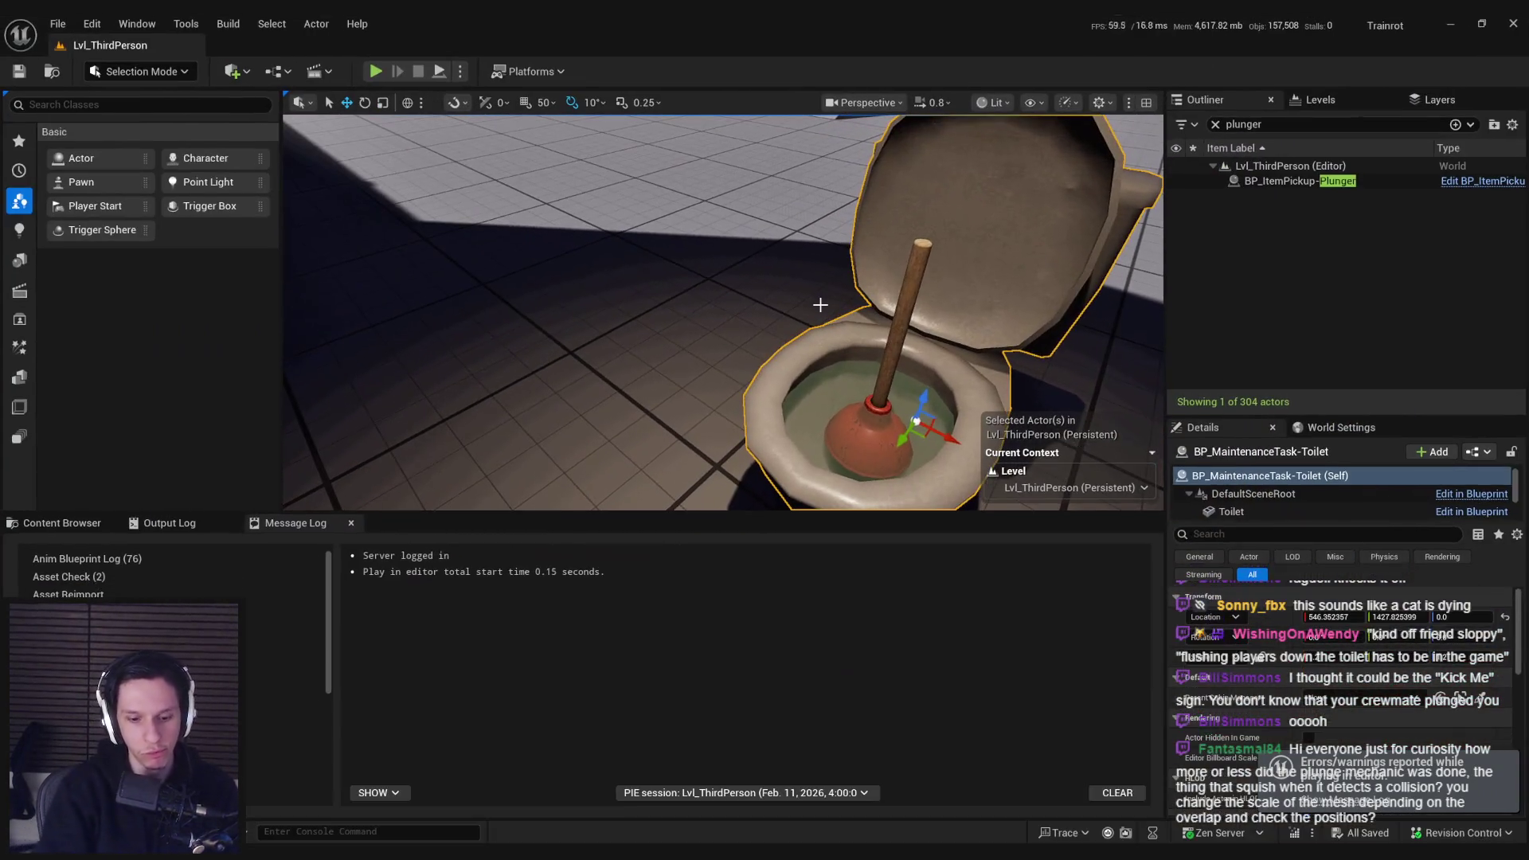
# Step: Open the toilet task blueprint from the item assets, then minimize it
pyautogui.click(49, 526)
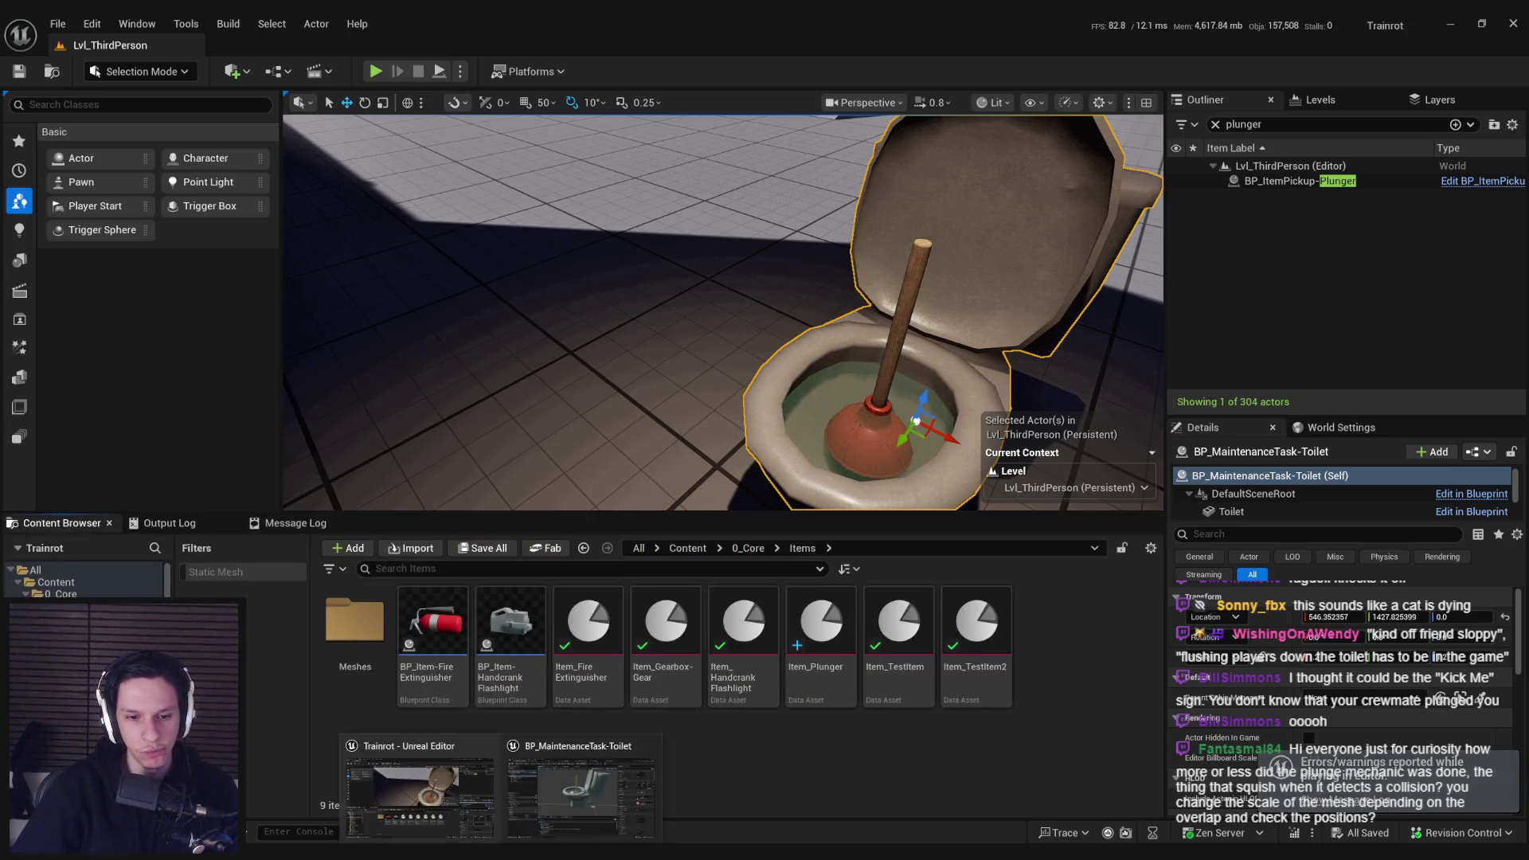
pyautogui.doubleClick(437, 617)
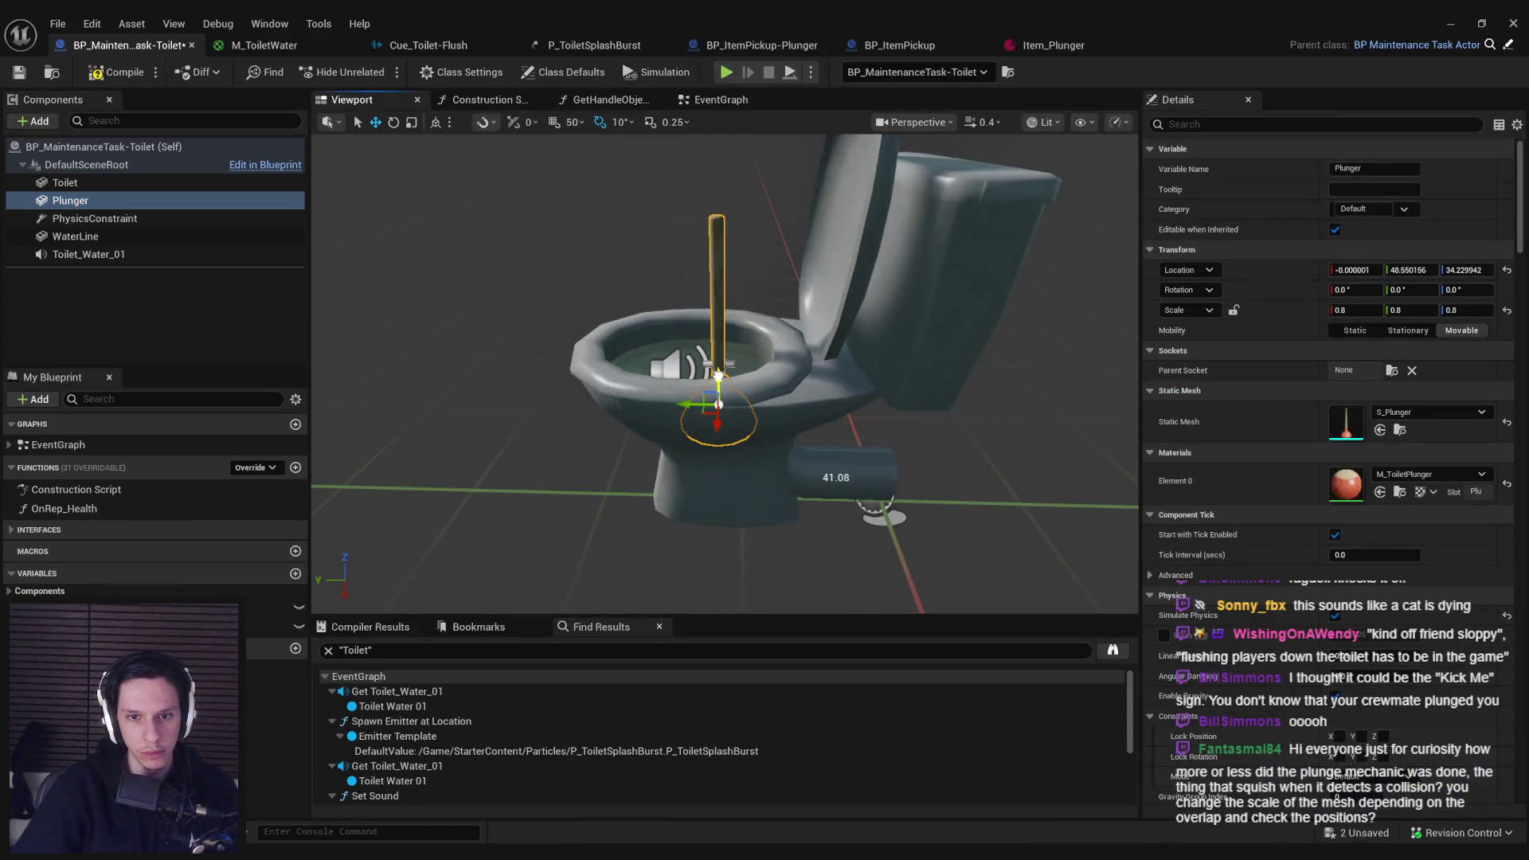
pyautogui.click(1450, 23)
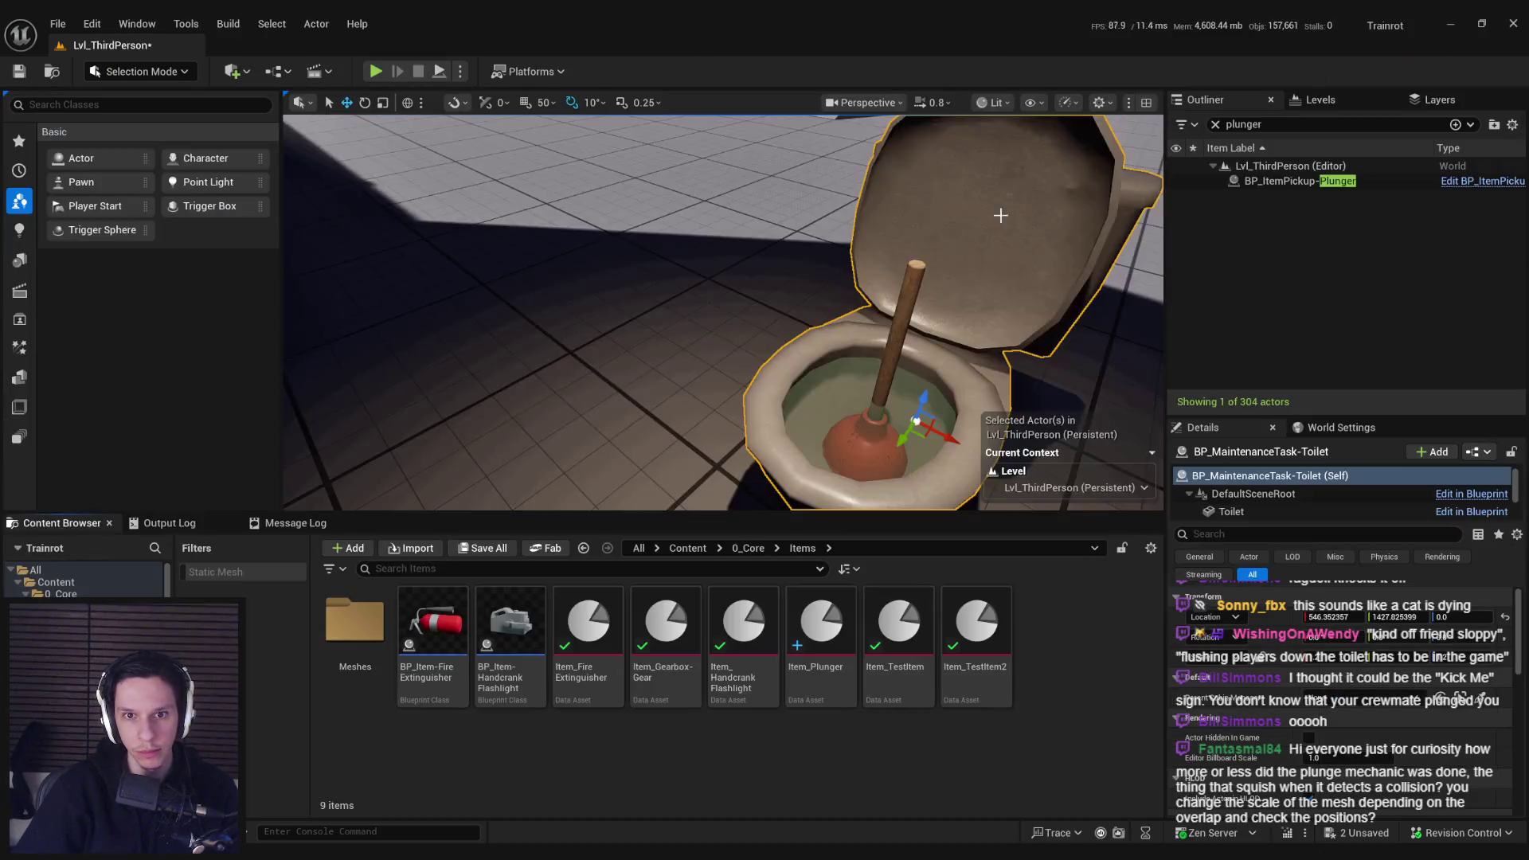
# Step: Play-test fullscreen, plunging the toilet six times until health falls to 10, then stop
pyautogui.click(376, 71)
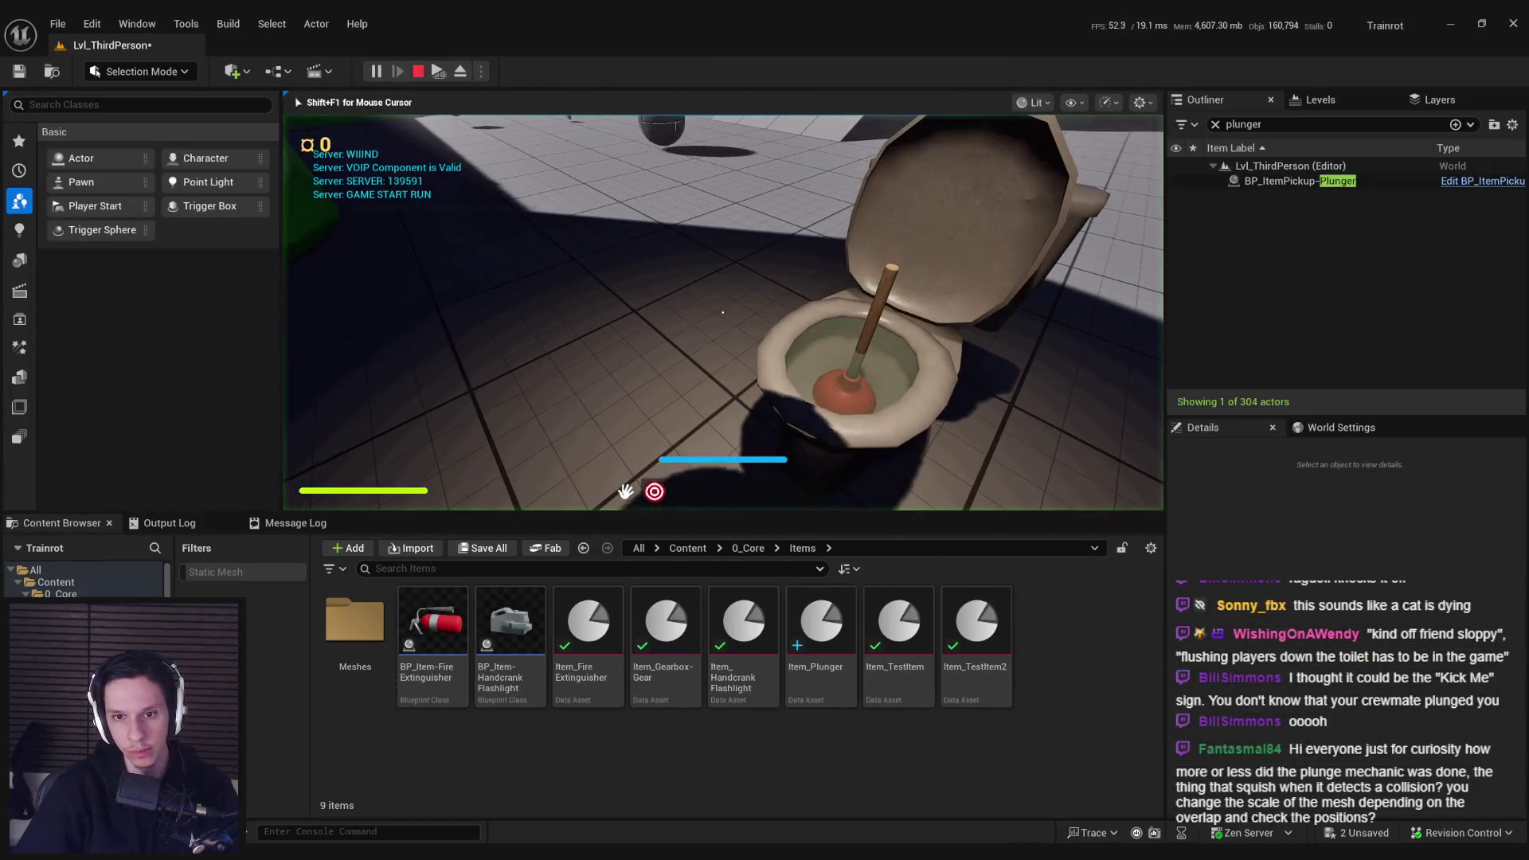
pyautogui.press('F11')
pyautogui.click(765, 431)
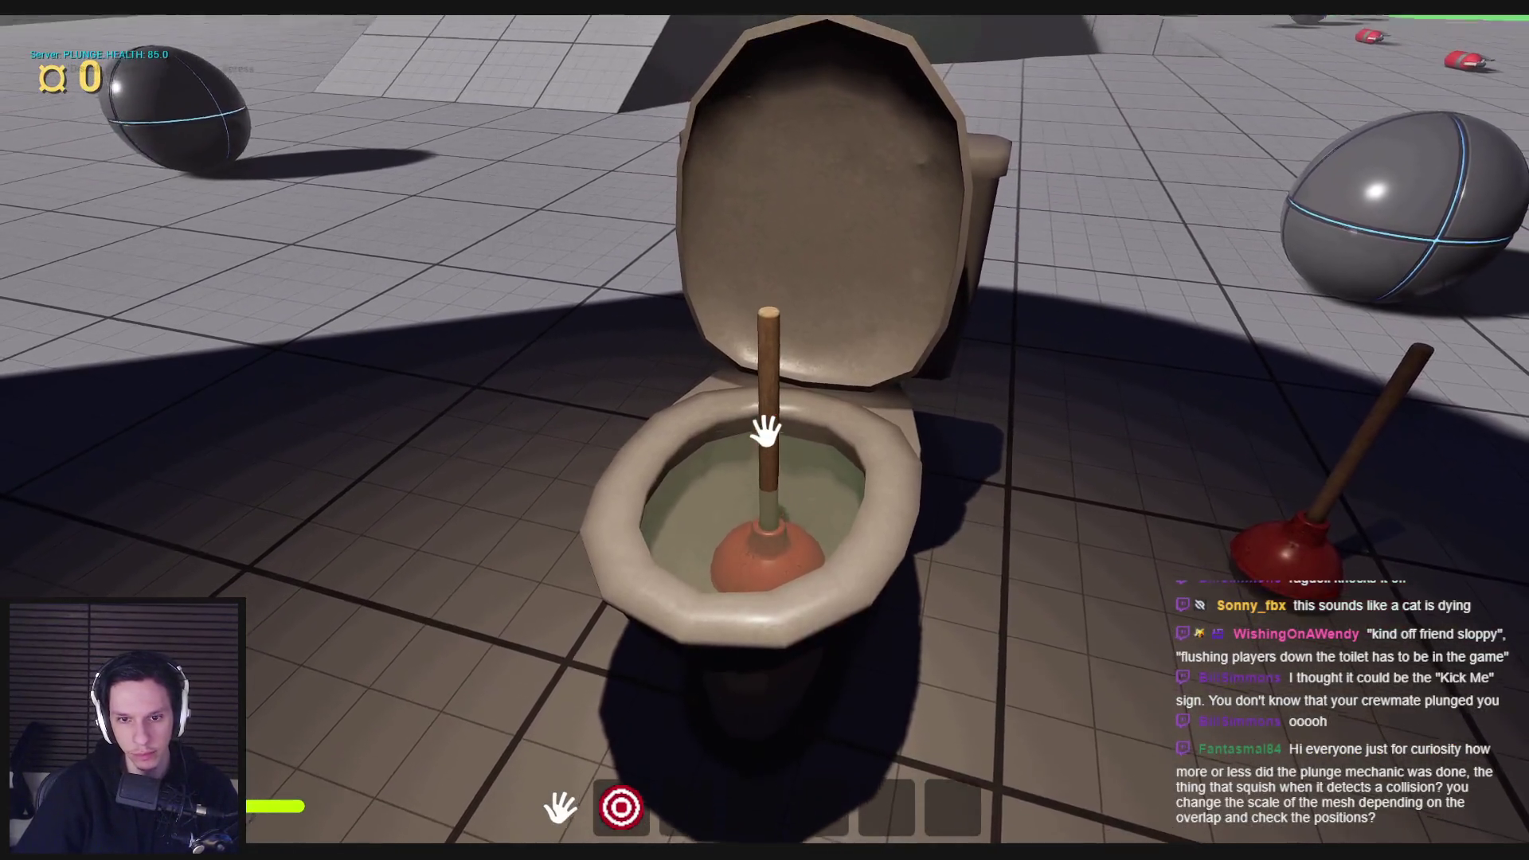
pyautogui.click(765, 431)
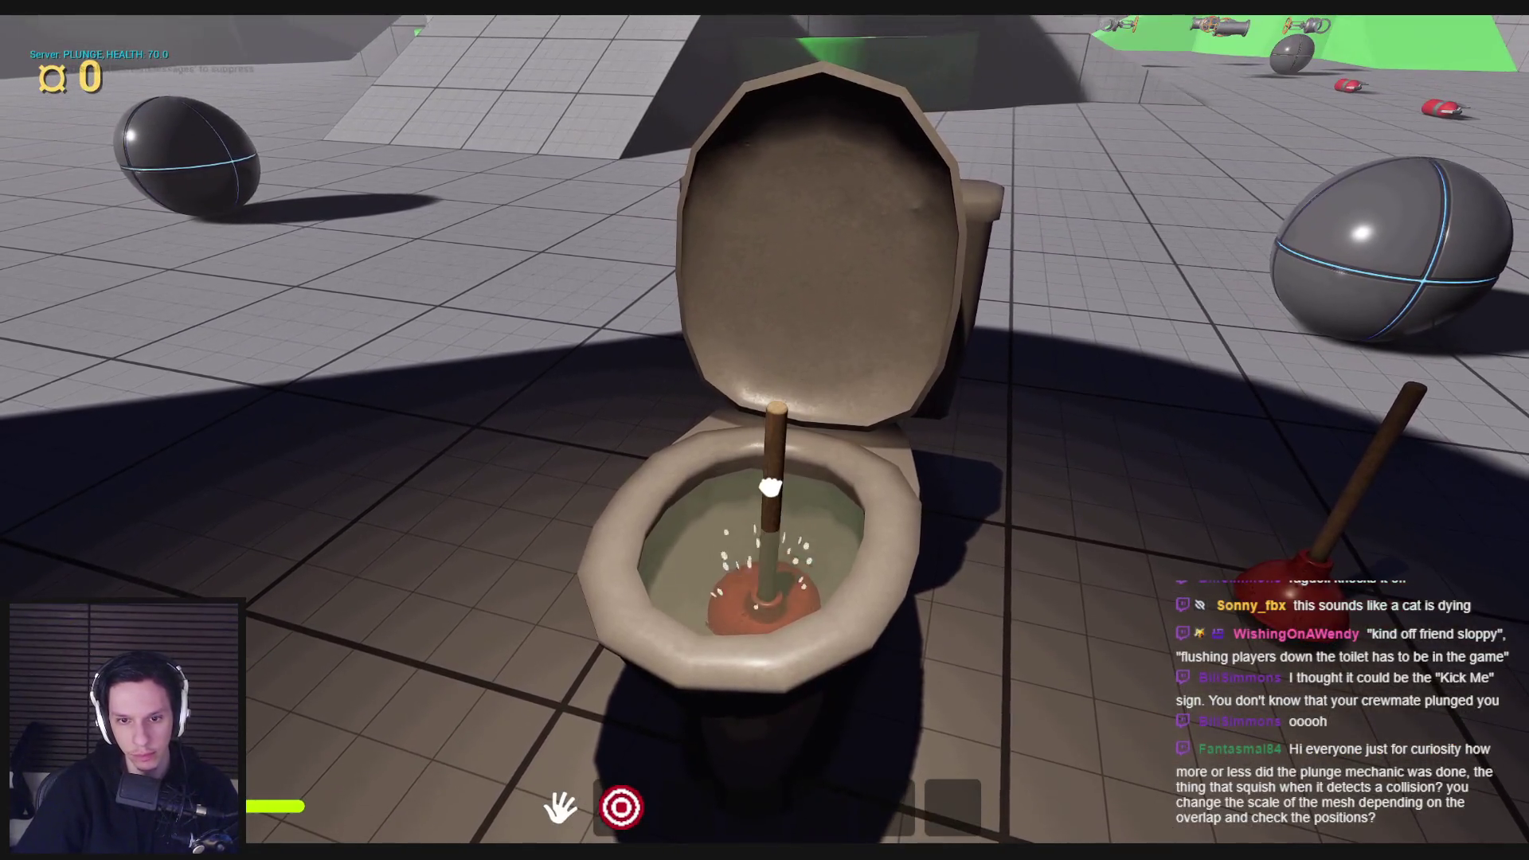
pyautogui.click(765, 430)
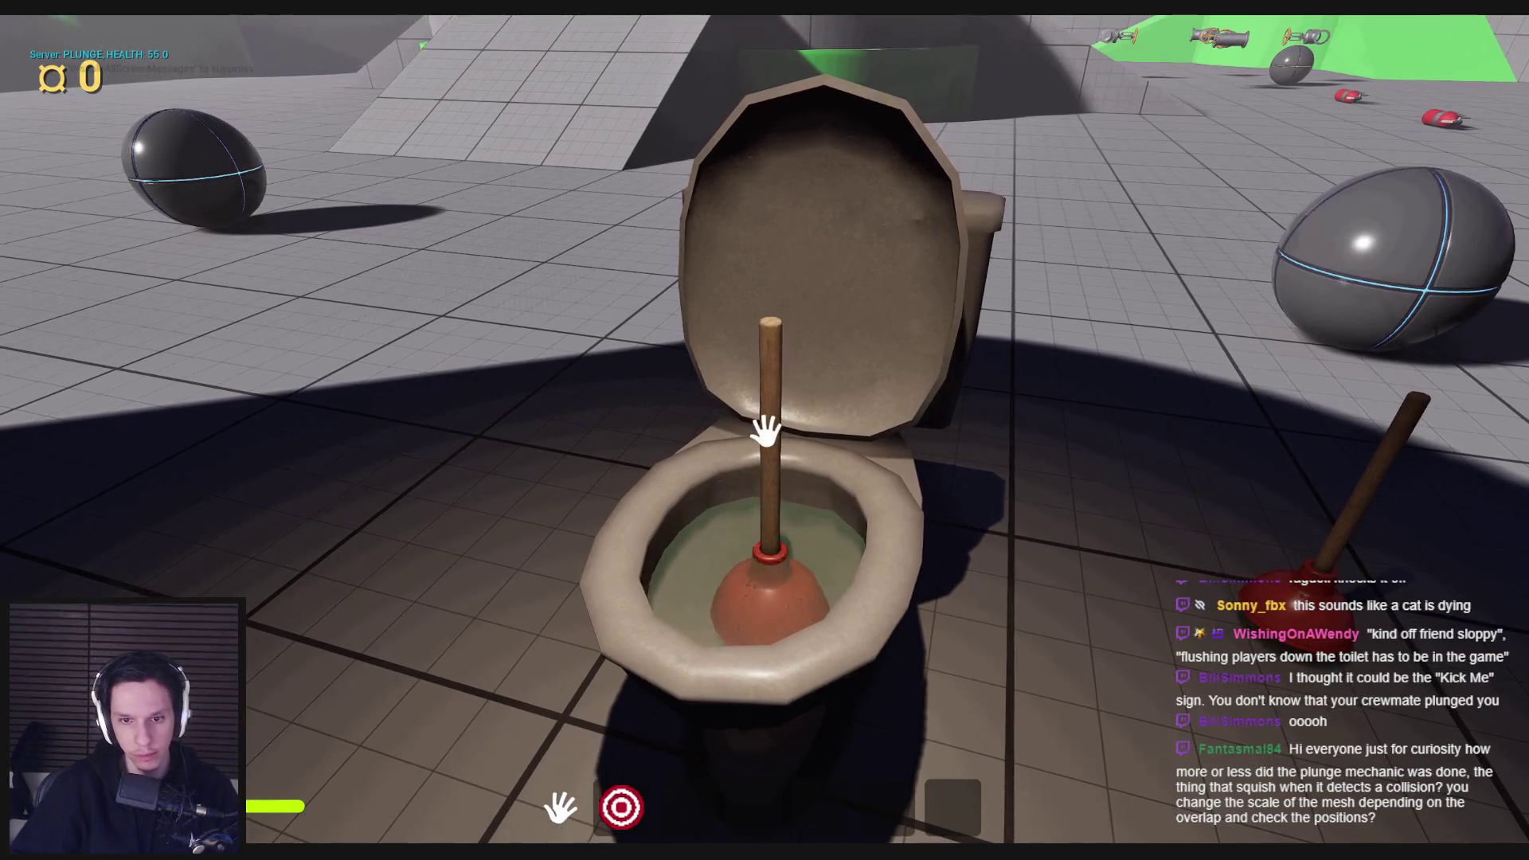
pyautogui.click(765, 431)
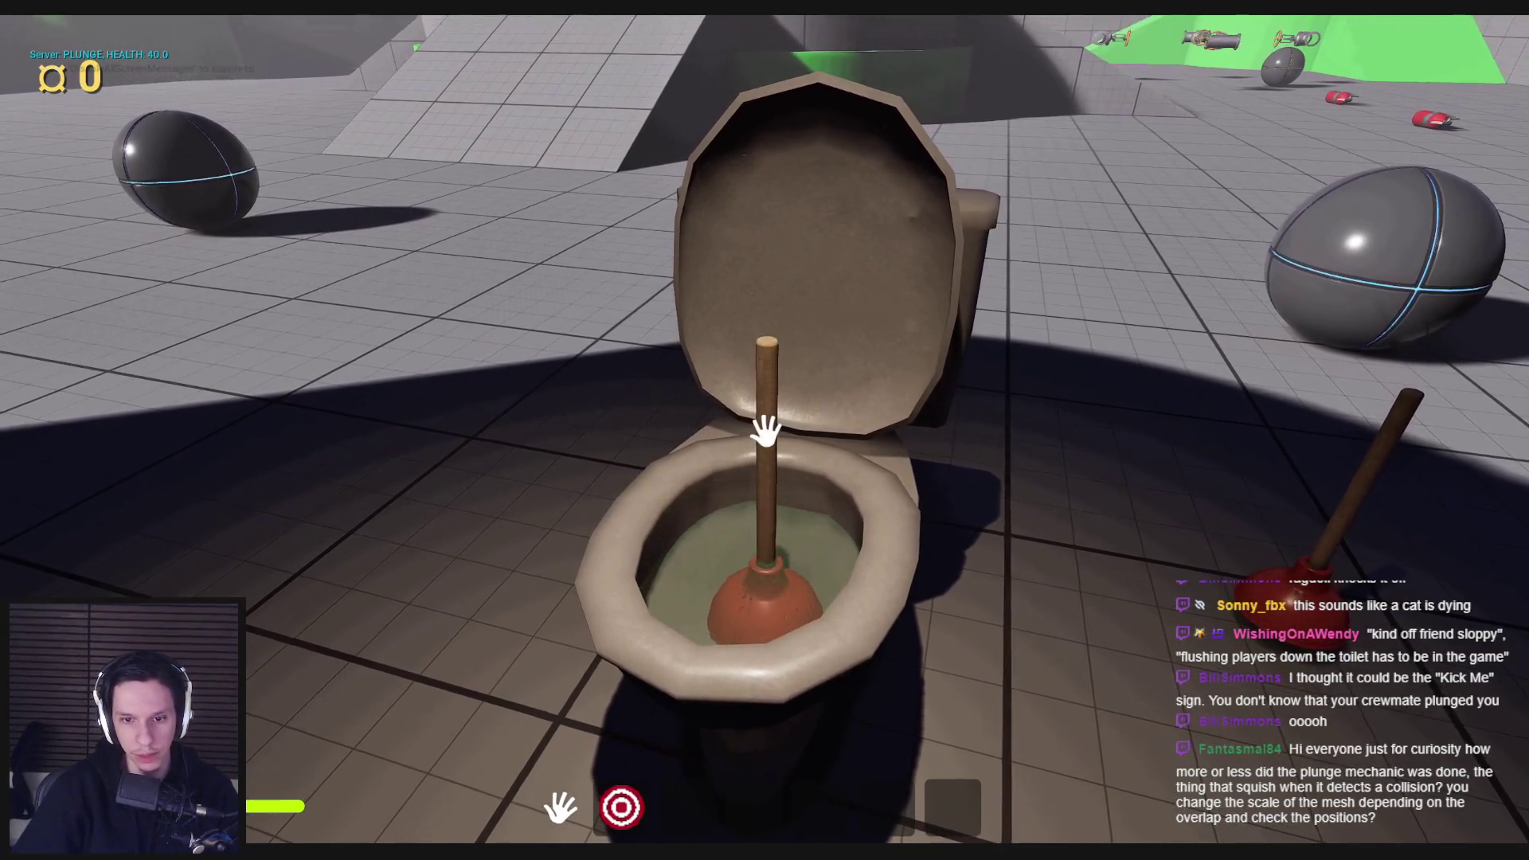
pyautogui.click(766, 431)
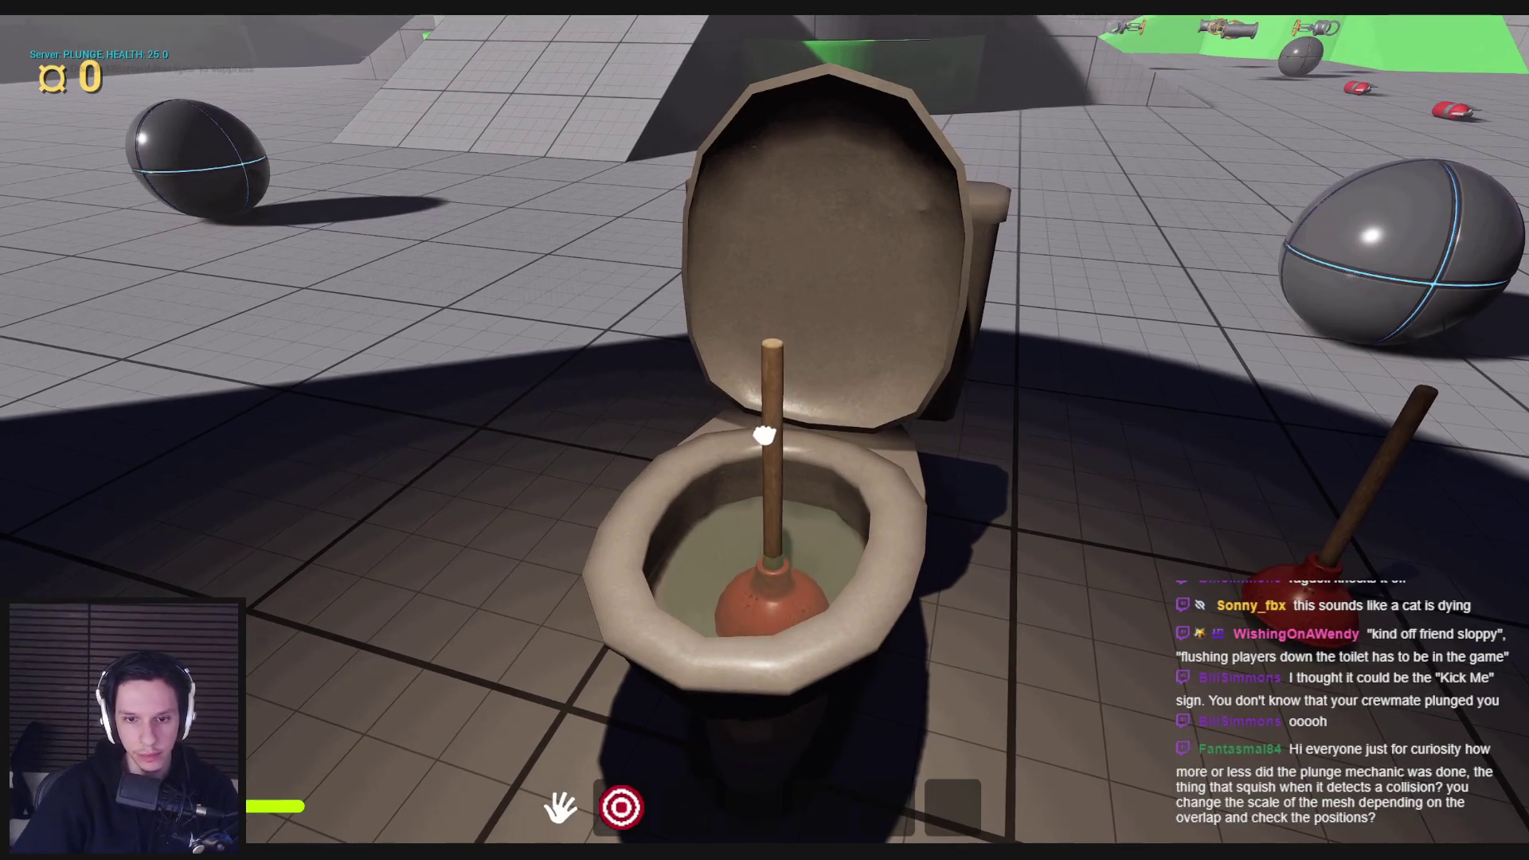
pyautogui.click(765, 431)
pyautogui.press('Escape')
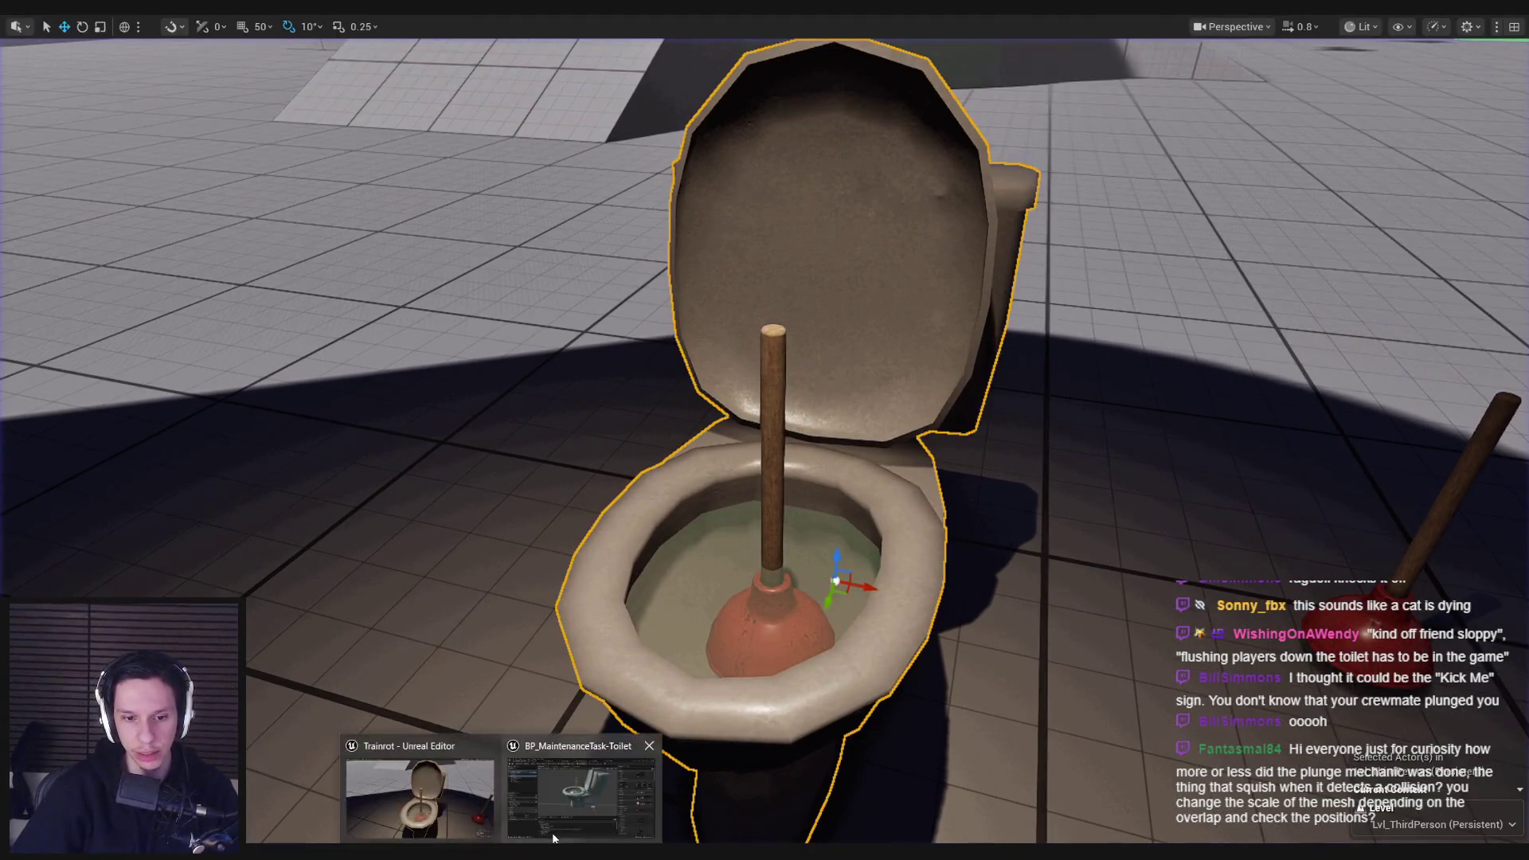
# Step: Open the toilet blueprint's EventGraph and center on the Map Range Clamped nodes (40–20 to 0–0.85)
pyautogui.click(547, 768)
pyautogui.click(692, 102)
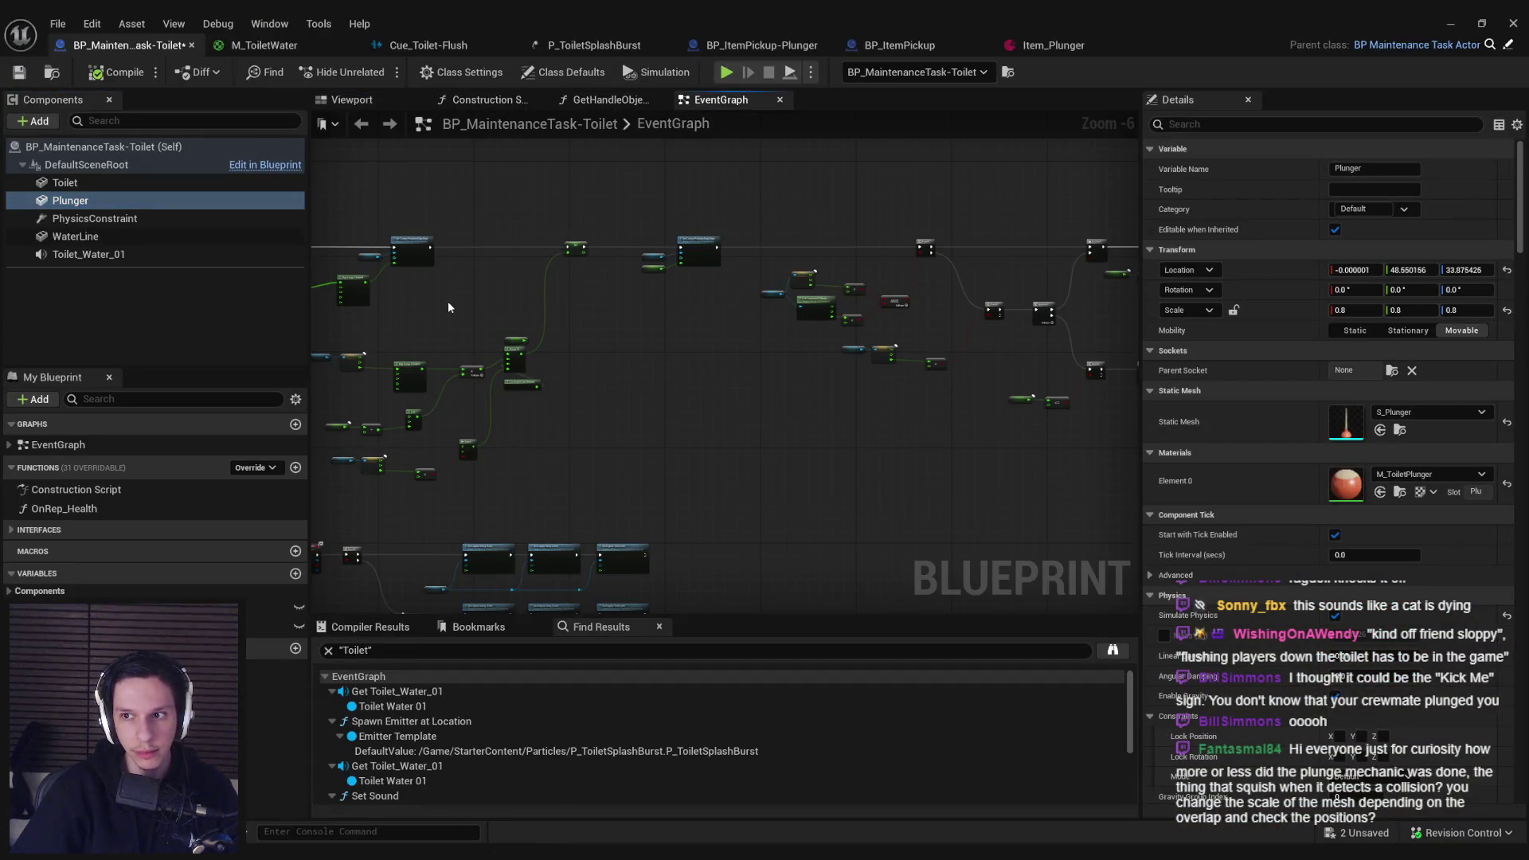
pyautogui.moveTo(449, 309)
pyautogui.mouseDown()
pyautogui.moveTo(614, 331)
pyautogui.moveTo(688, 376)
pyautogui.mouseUp()
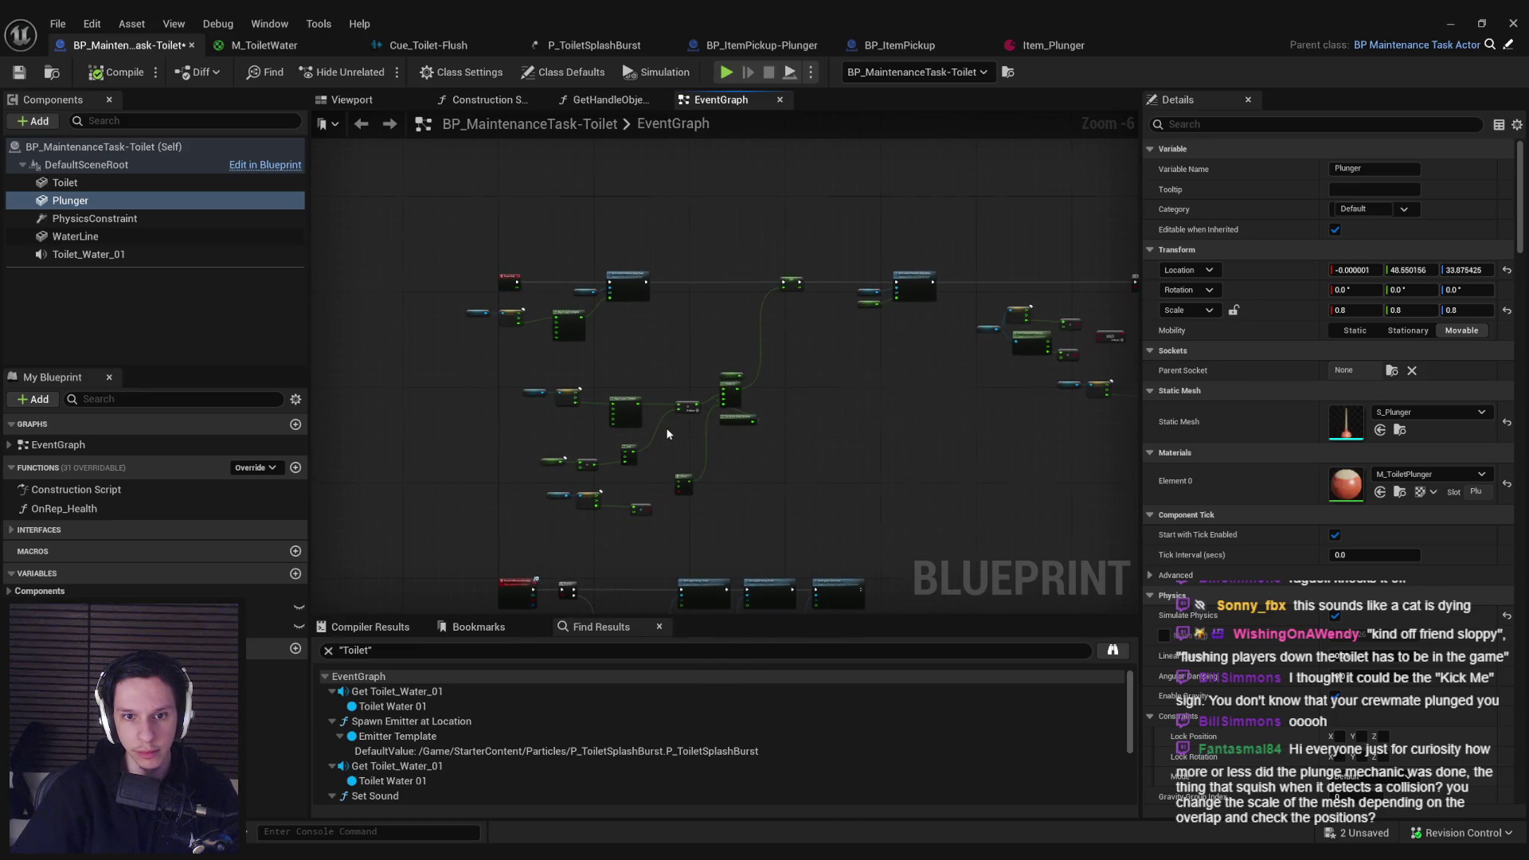
pyautogui.scroll(7, 668, 434)
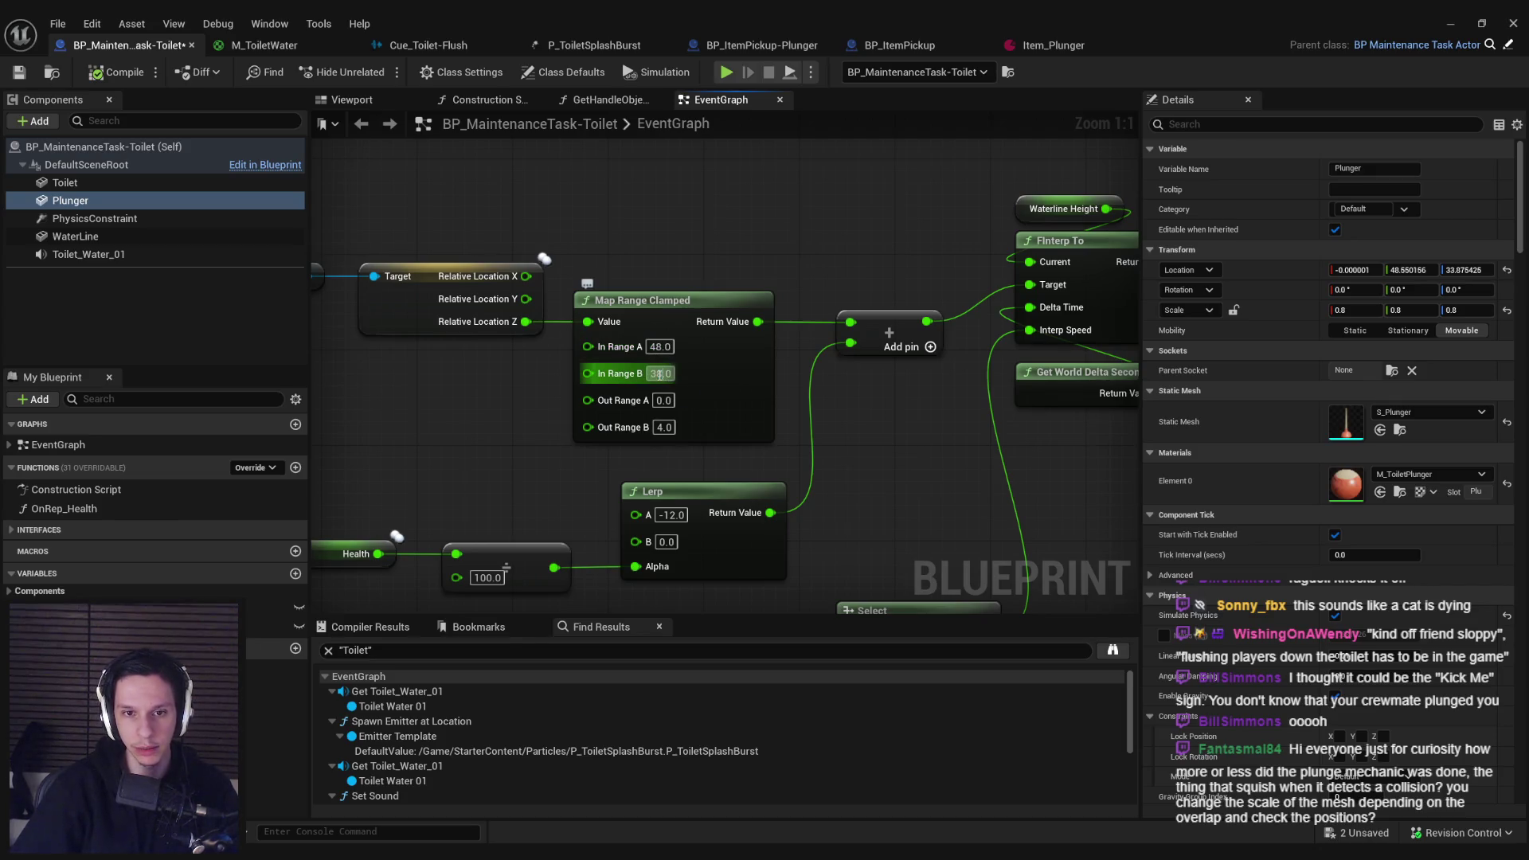
pyautogui.scroll(-6, 543, 431)
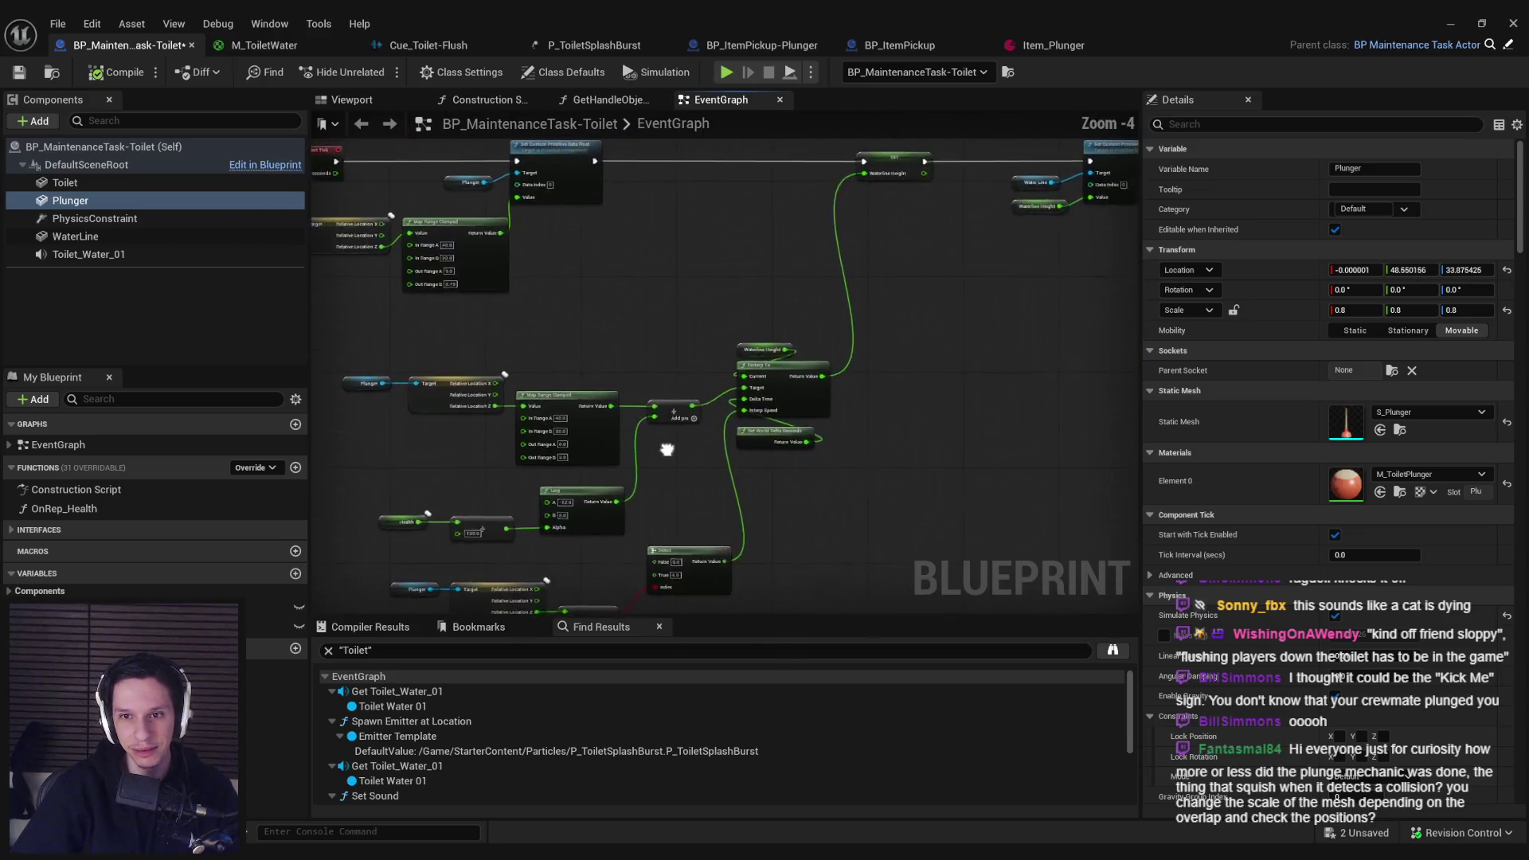
pyautogui.scroll(6, 845, 358)
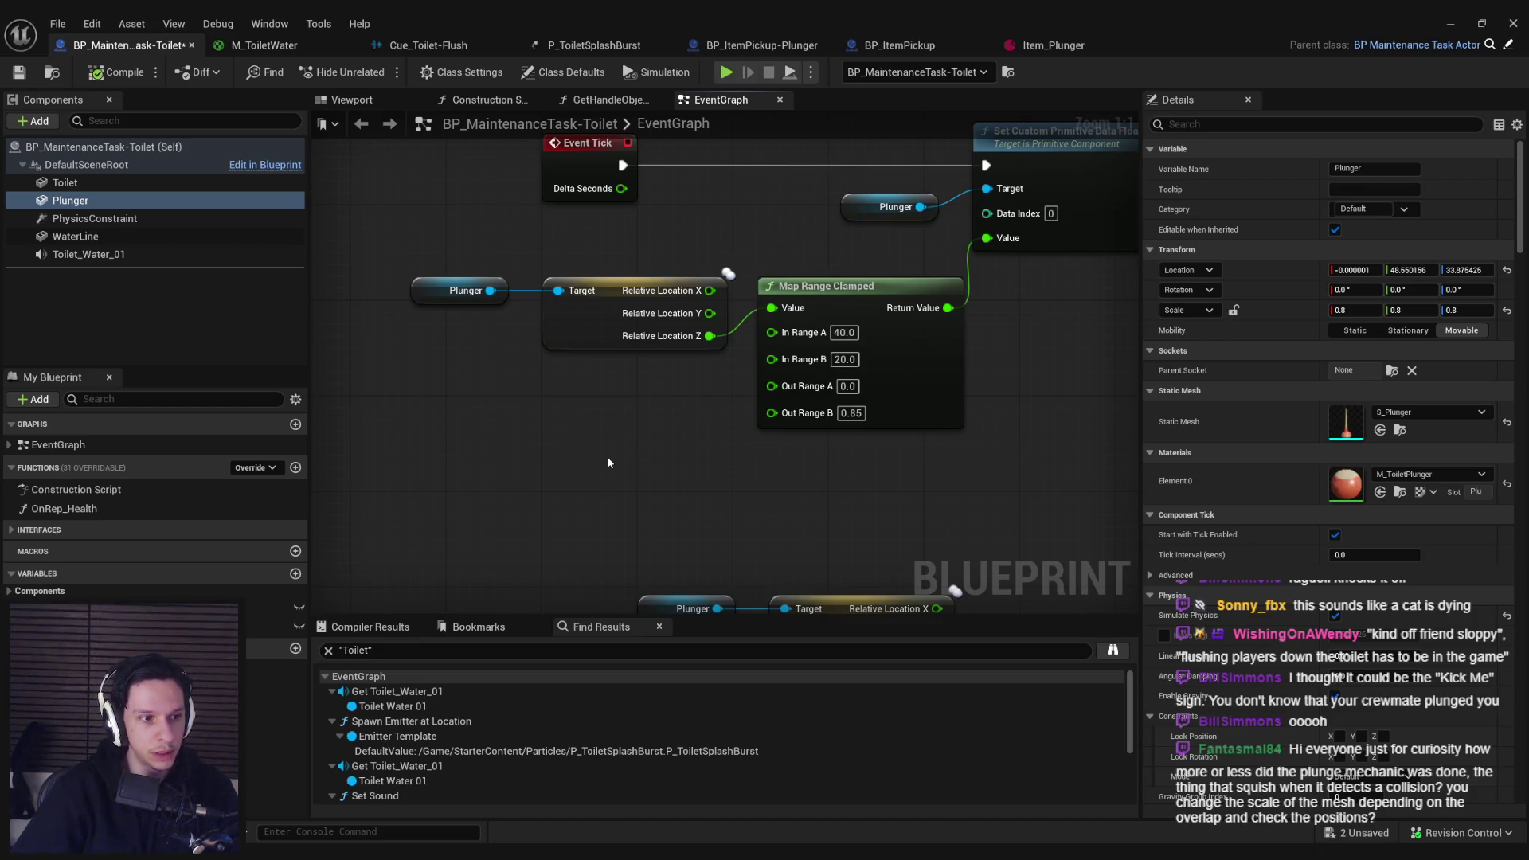
pyautogui.scroll(-1, 607, 462)
# Step: Move the plunger-depth node group up-left, clear the selection, and minimize the blueprint editor
pyautogui.moveTo(746, 512); pyautogui.dragTo(398, 343)
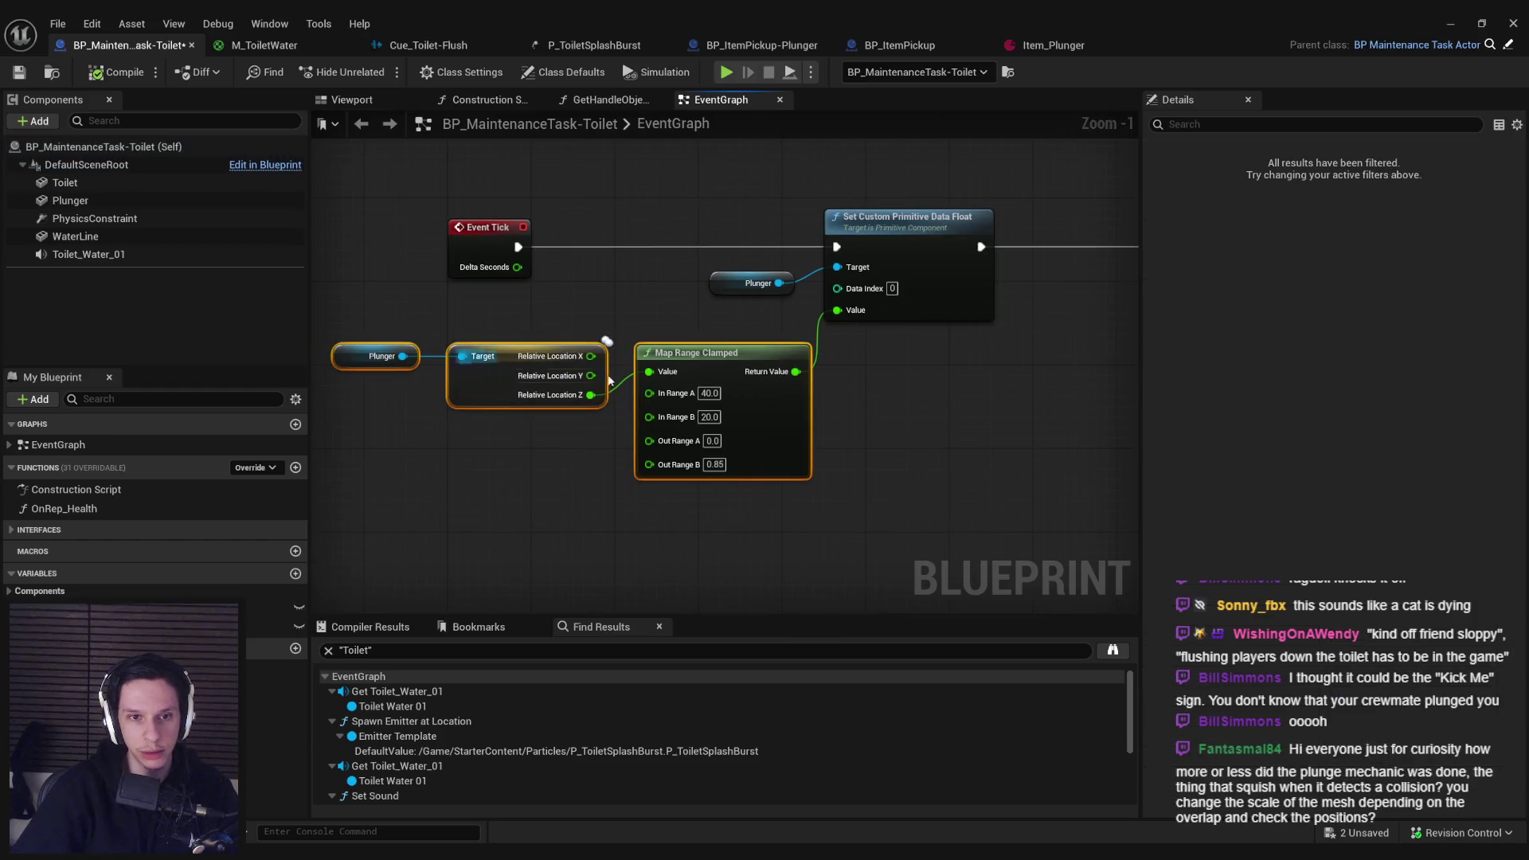
pyautogui.moveTo(755, 418); pyautogui.dragTo(734, 409)
pyautogui.click(753, 502)
pyautogui.moveTo(914, 470)
pyautogui.mouseDown()
pyautogui.moveTo(338, 262)
pyautogui.moveTo(342, 239)
pyautogui.moveTo(422, 309)
pyautogui.mouseUp()
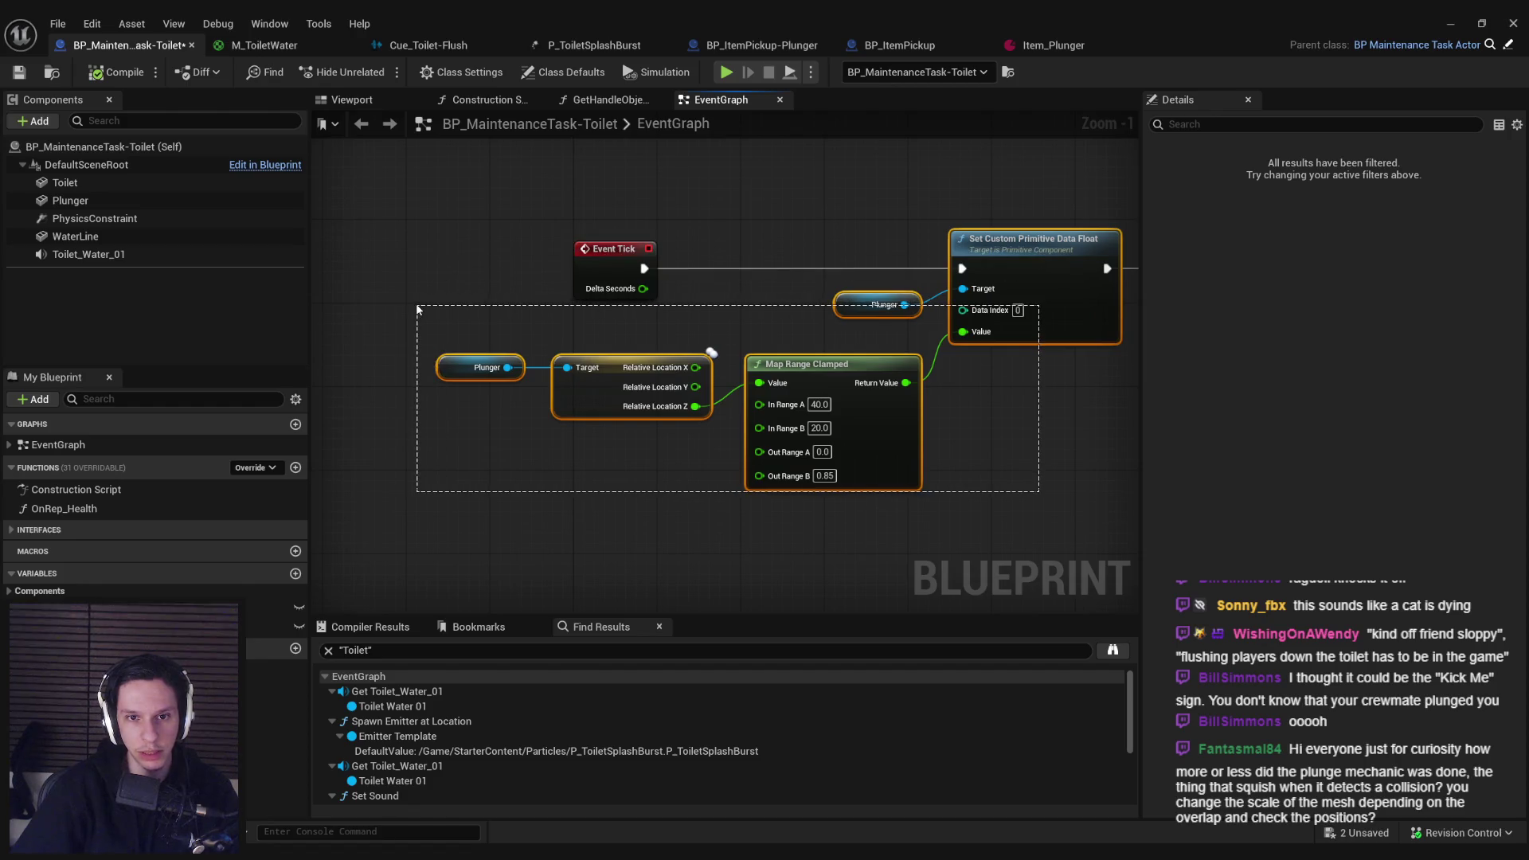
pyautogui.click(682, 431)
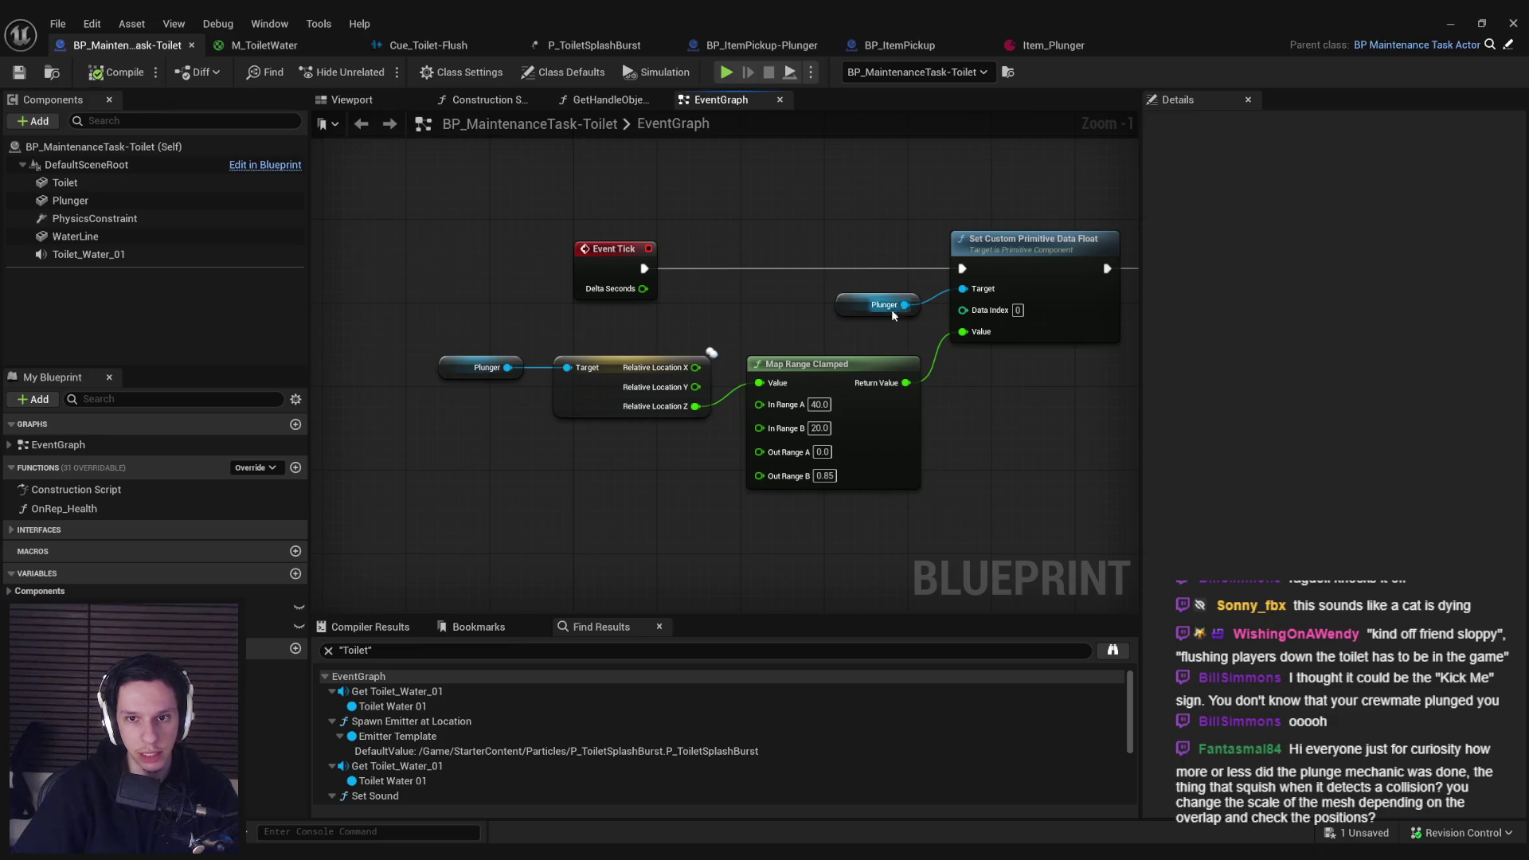
pyautogui.click(1452, 25)
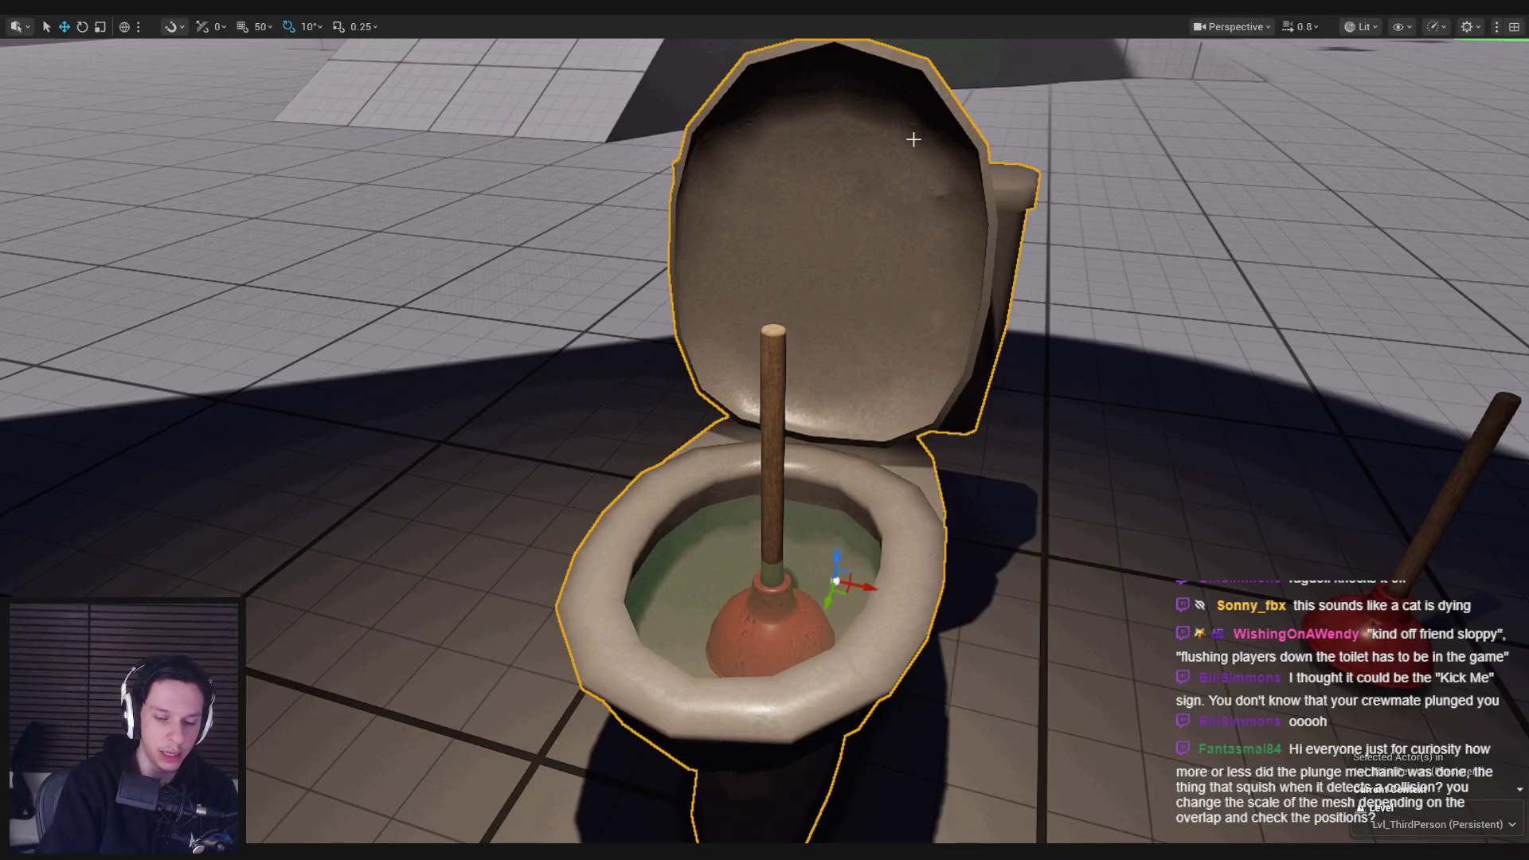
# Step: Play-test plunging the toilet until health reaches 0, then briefly reopen the toilet blueprint
pyautogui.hotkey('alt', 'p')
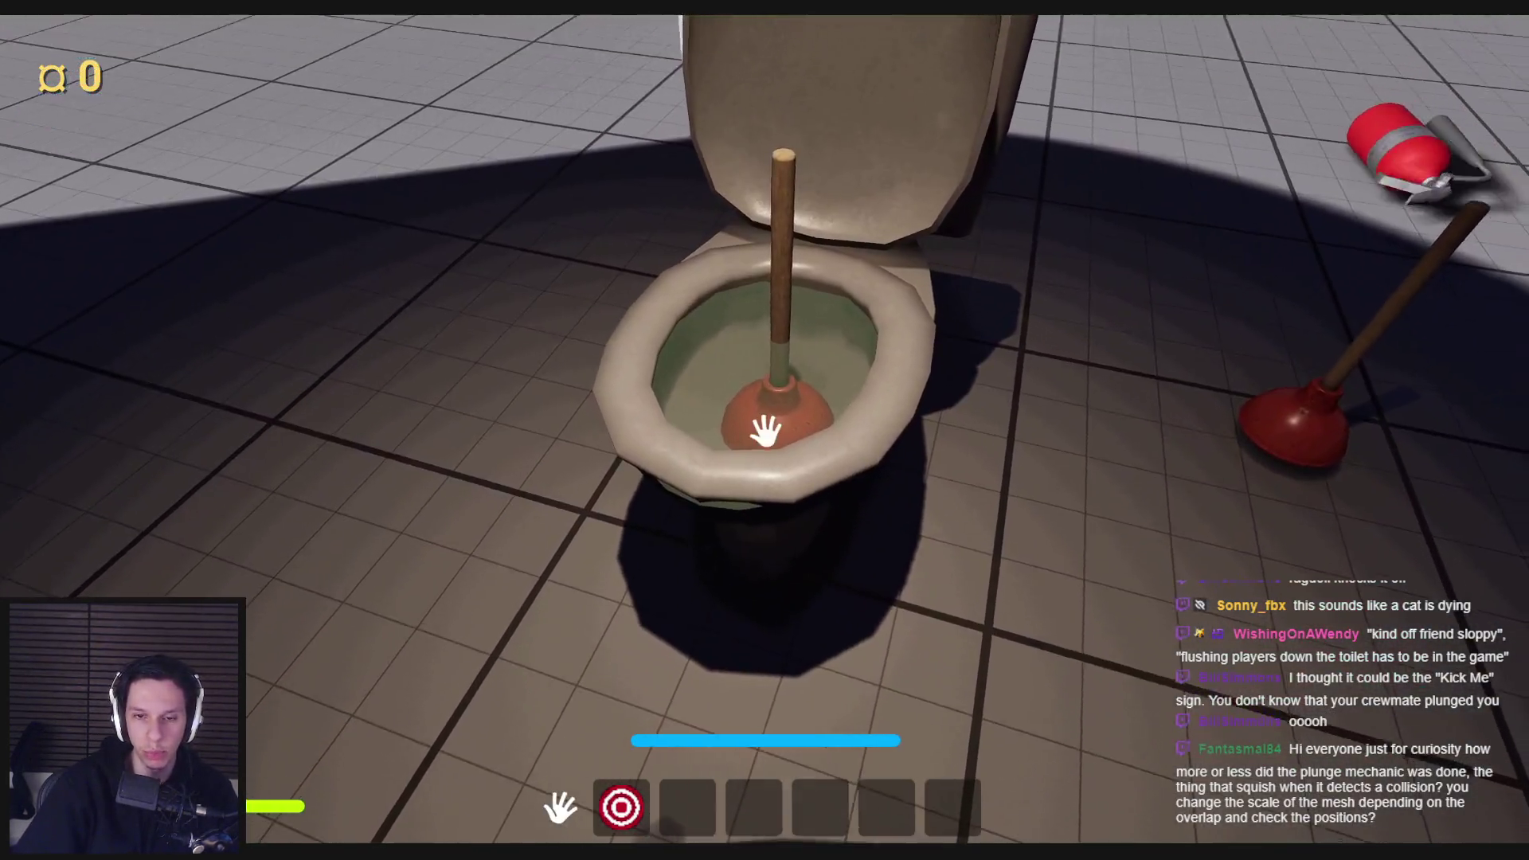
pyautogui.click(764, 430)
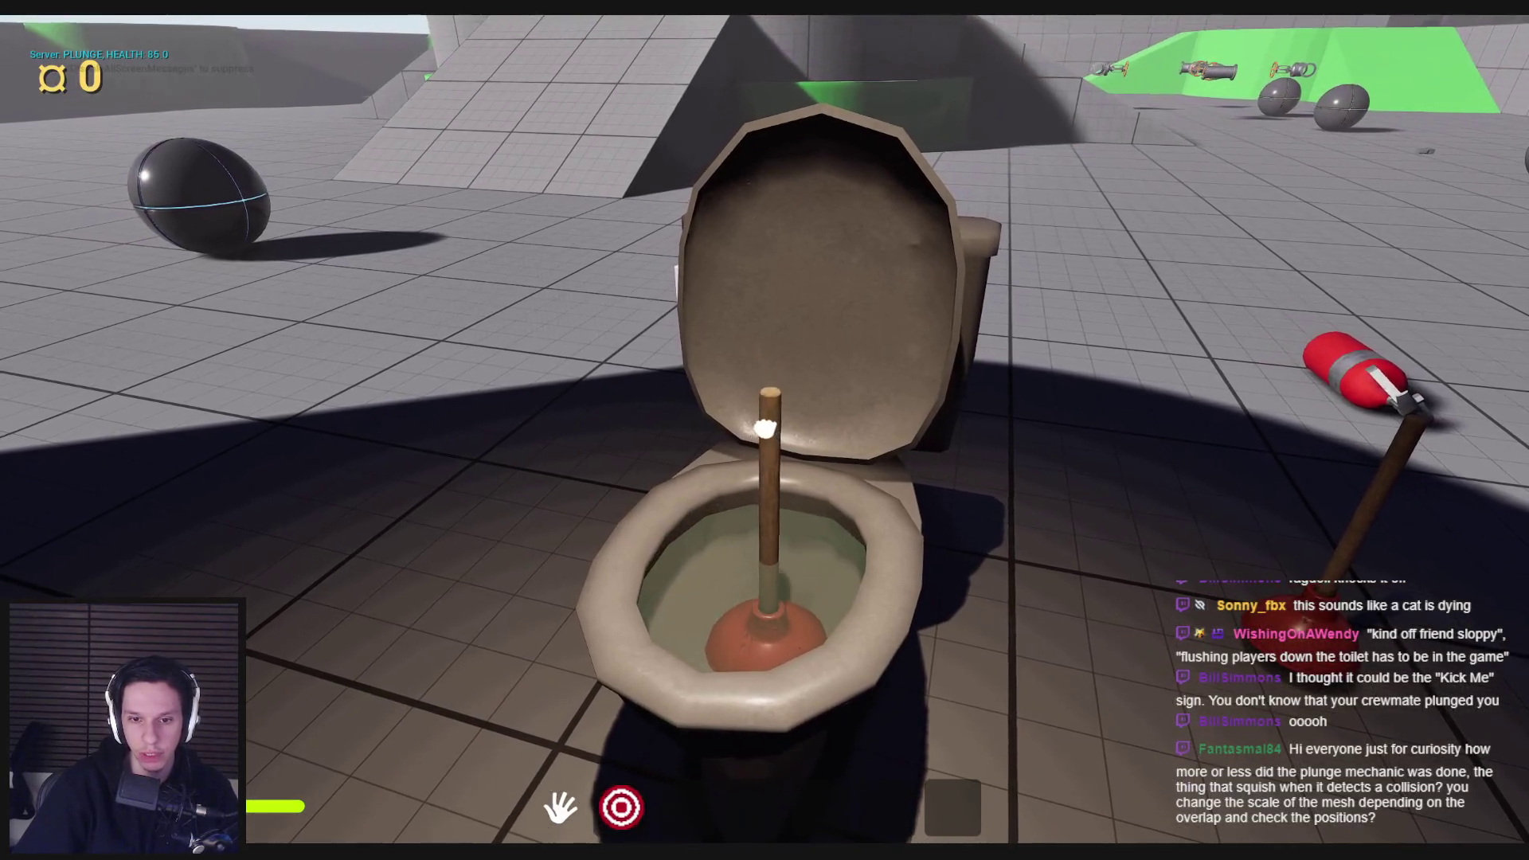
pyautogui.click(764, 430)
pyautogui.click(764, 430)
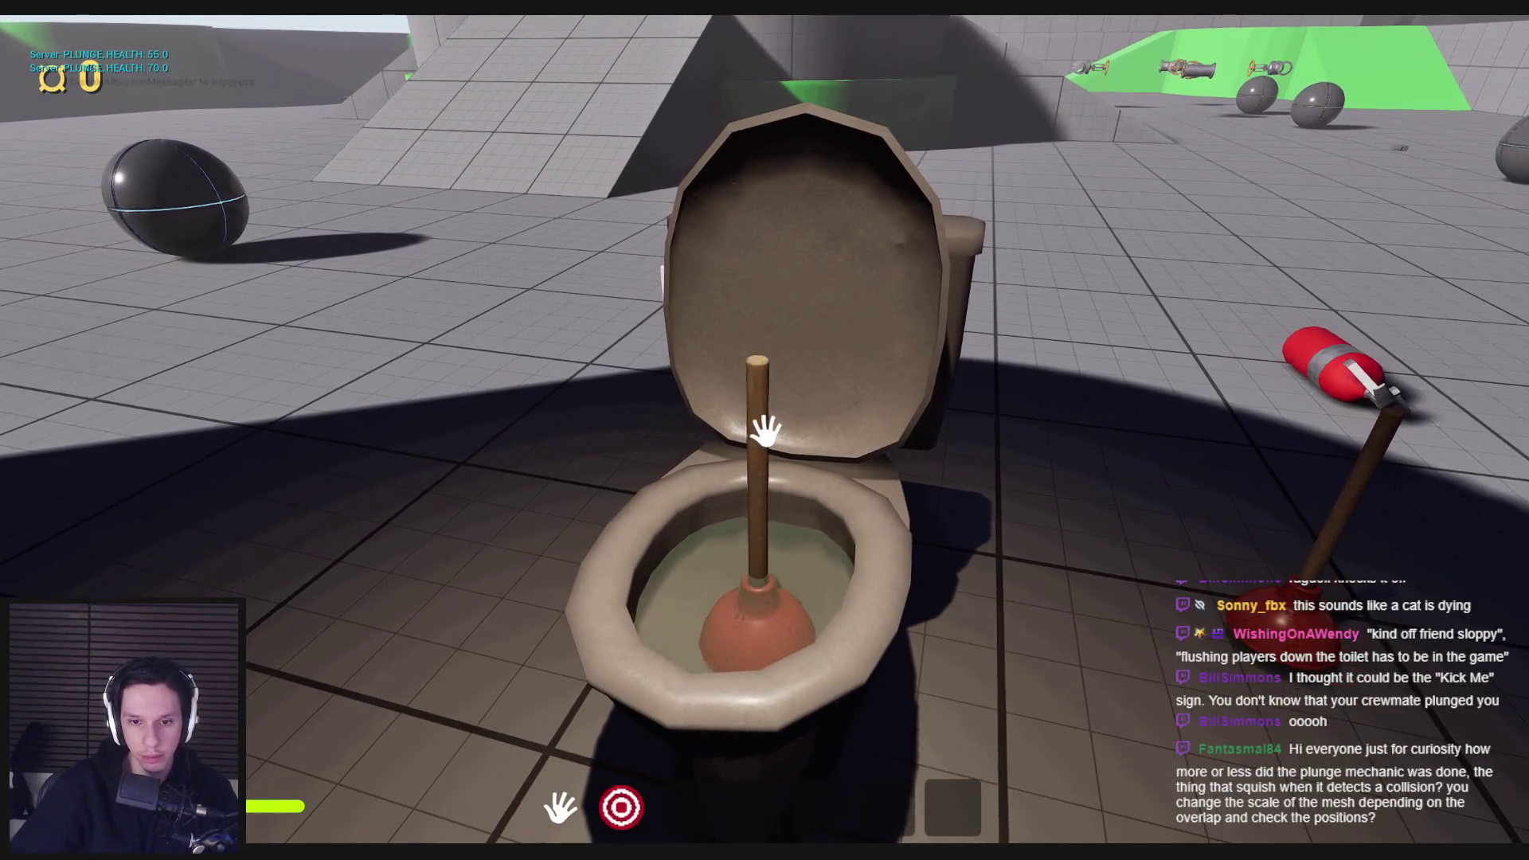
pyautogui.click(765, 430)
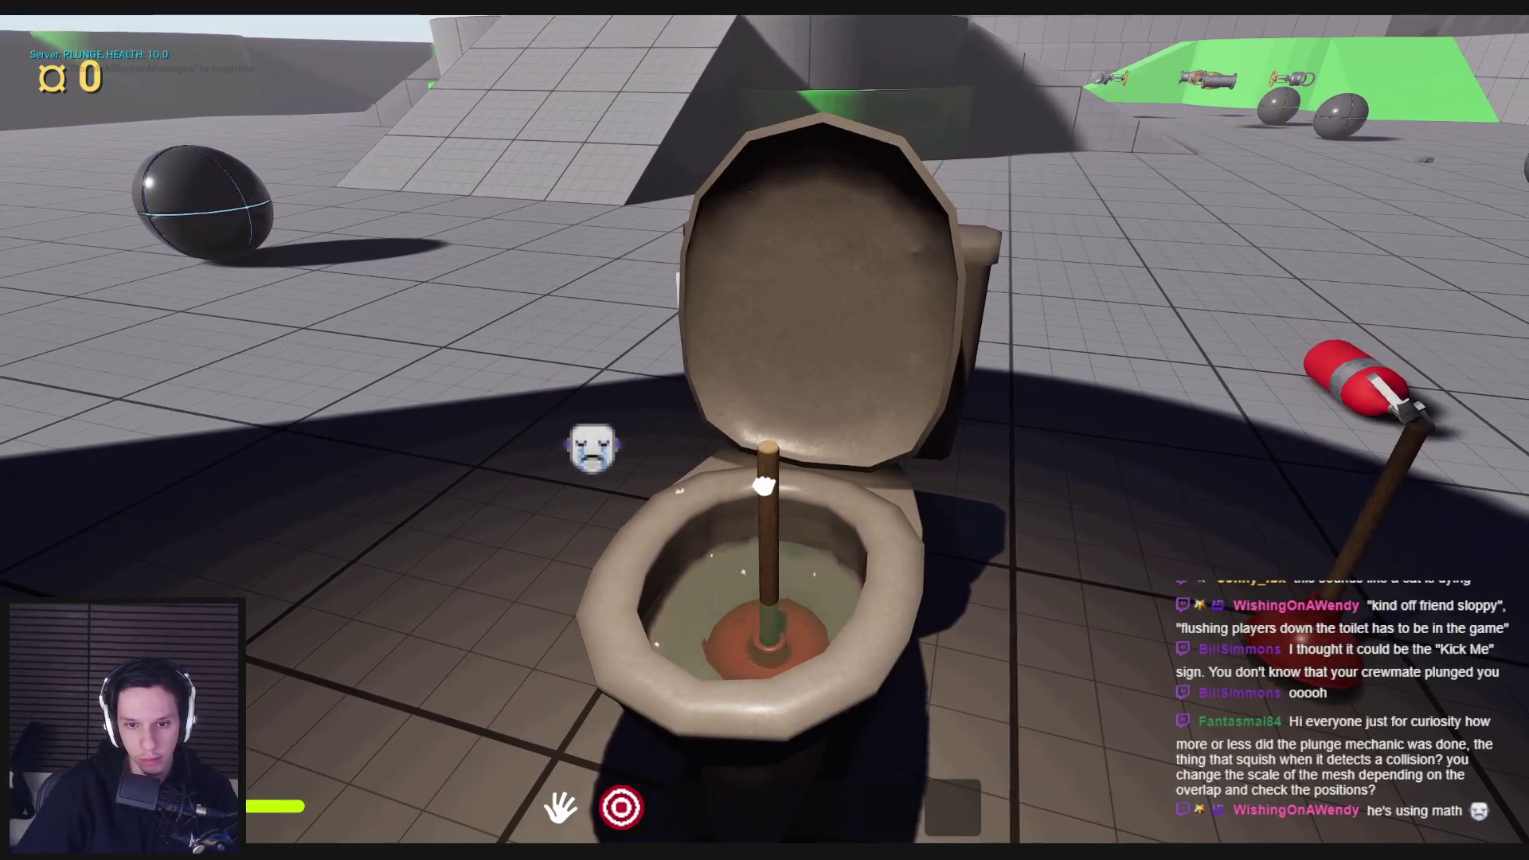
pyautogui.click(764, 430)
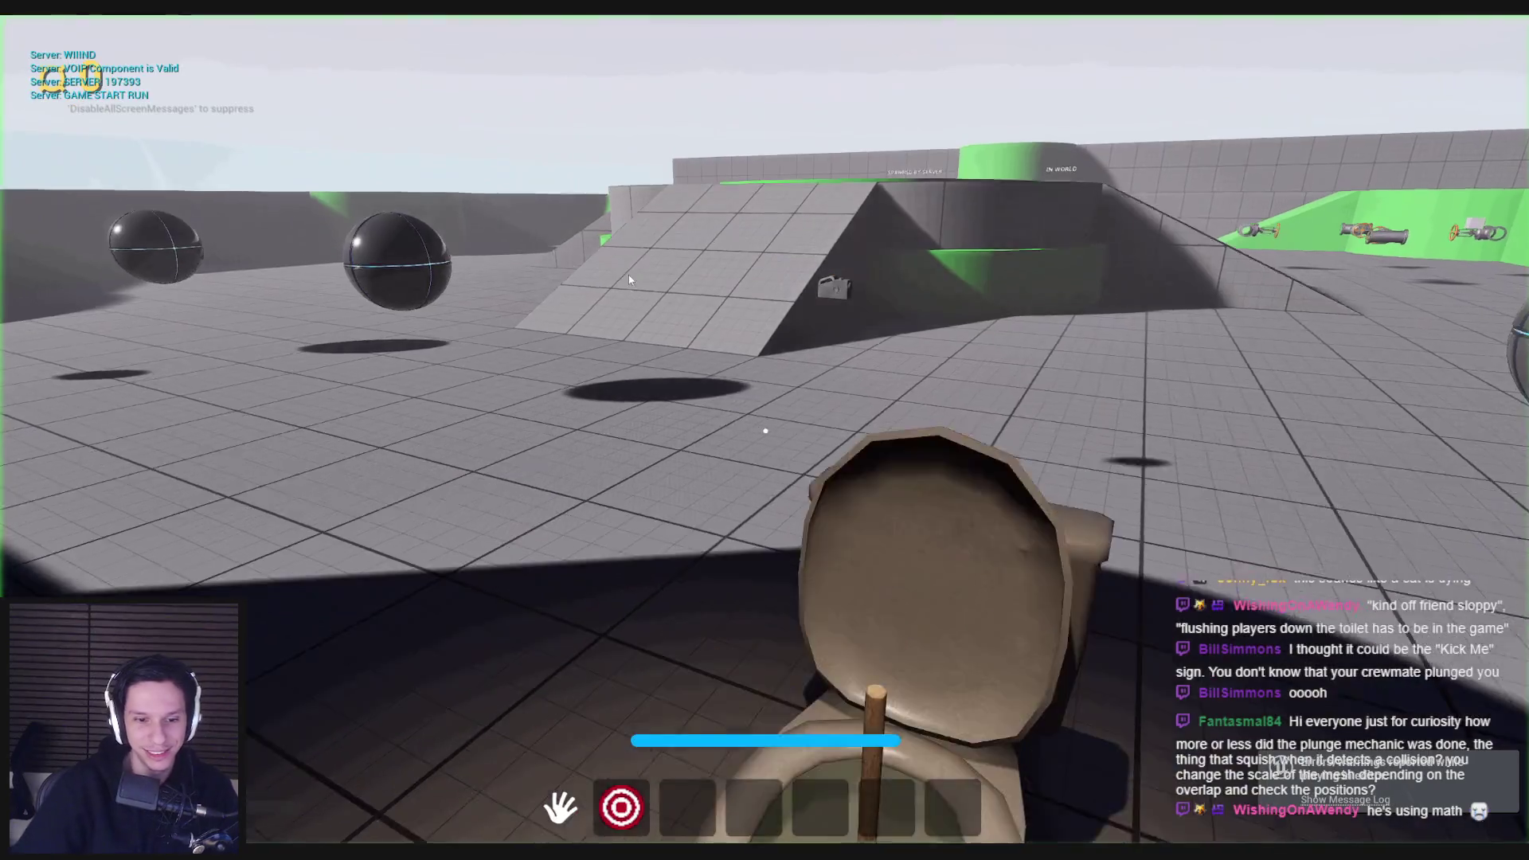
pyautogui.click(765, 430)
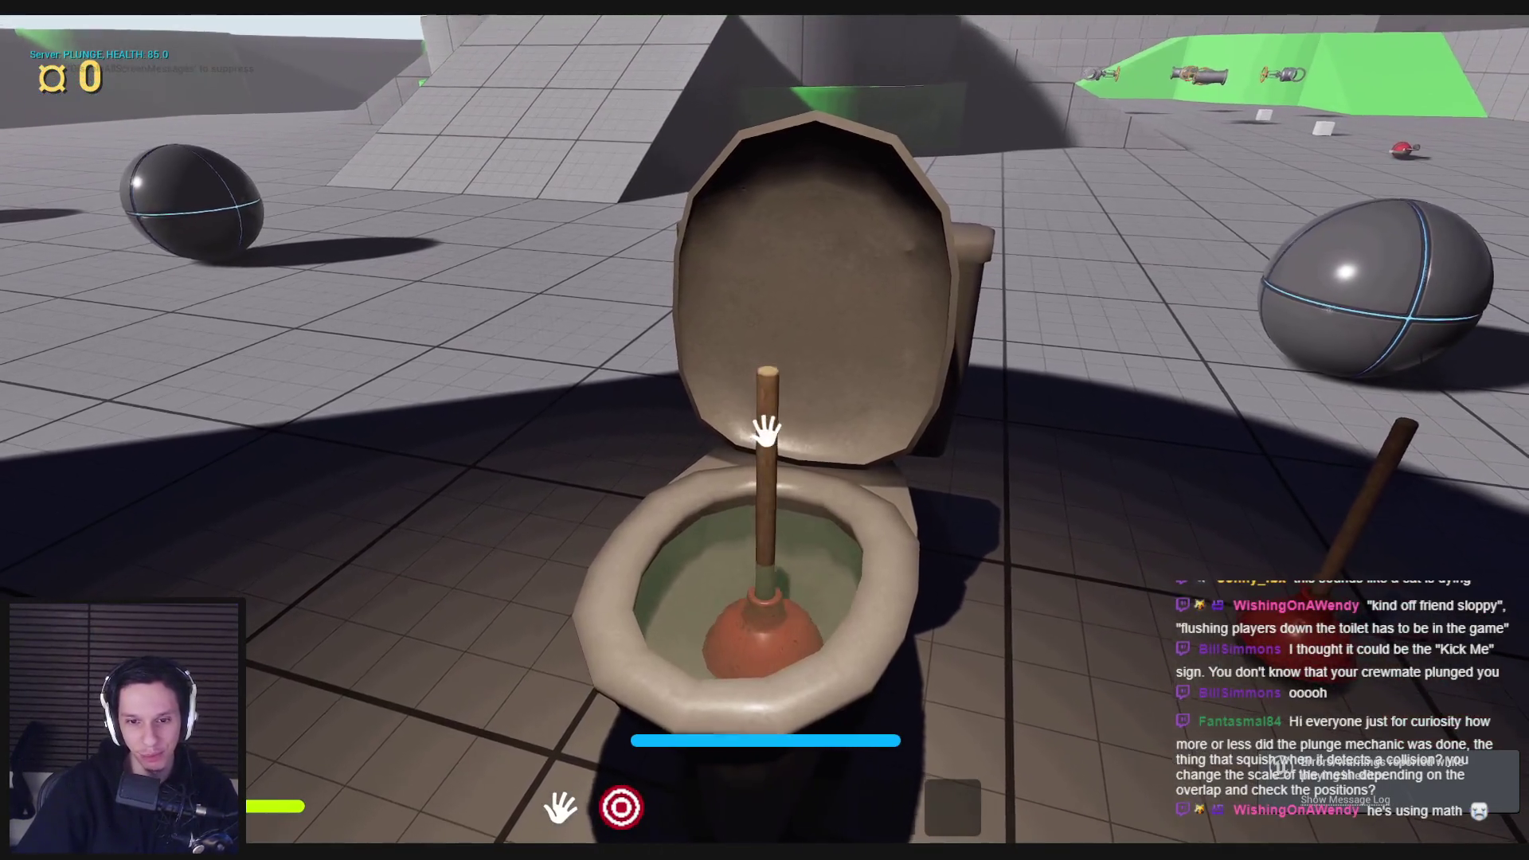
pyautogui.click(765, 430)
pyautogui.press('Escape')
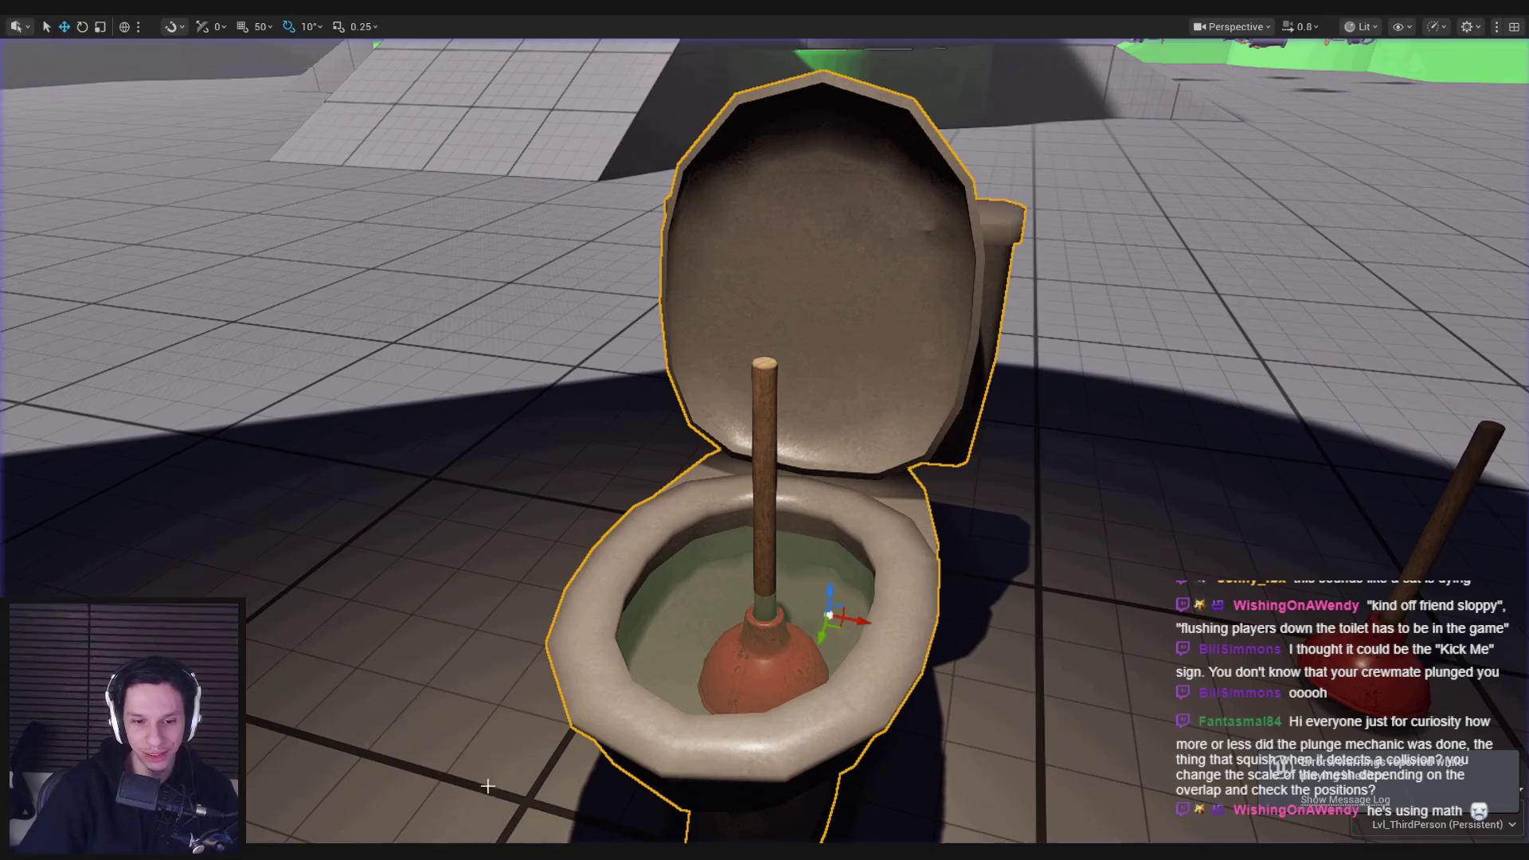
pyautogui.click(566, 809)
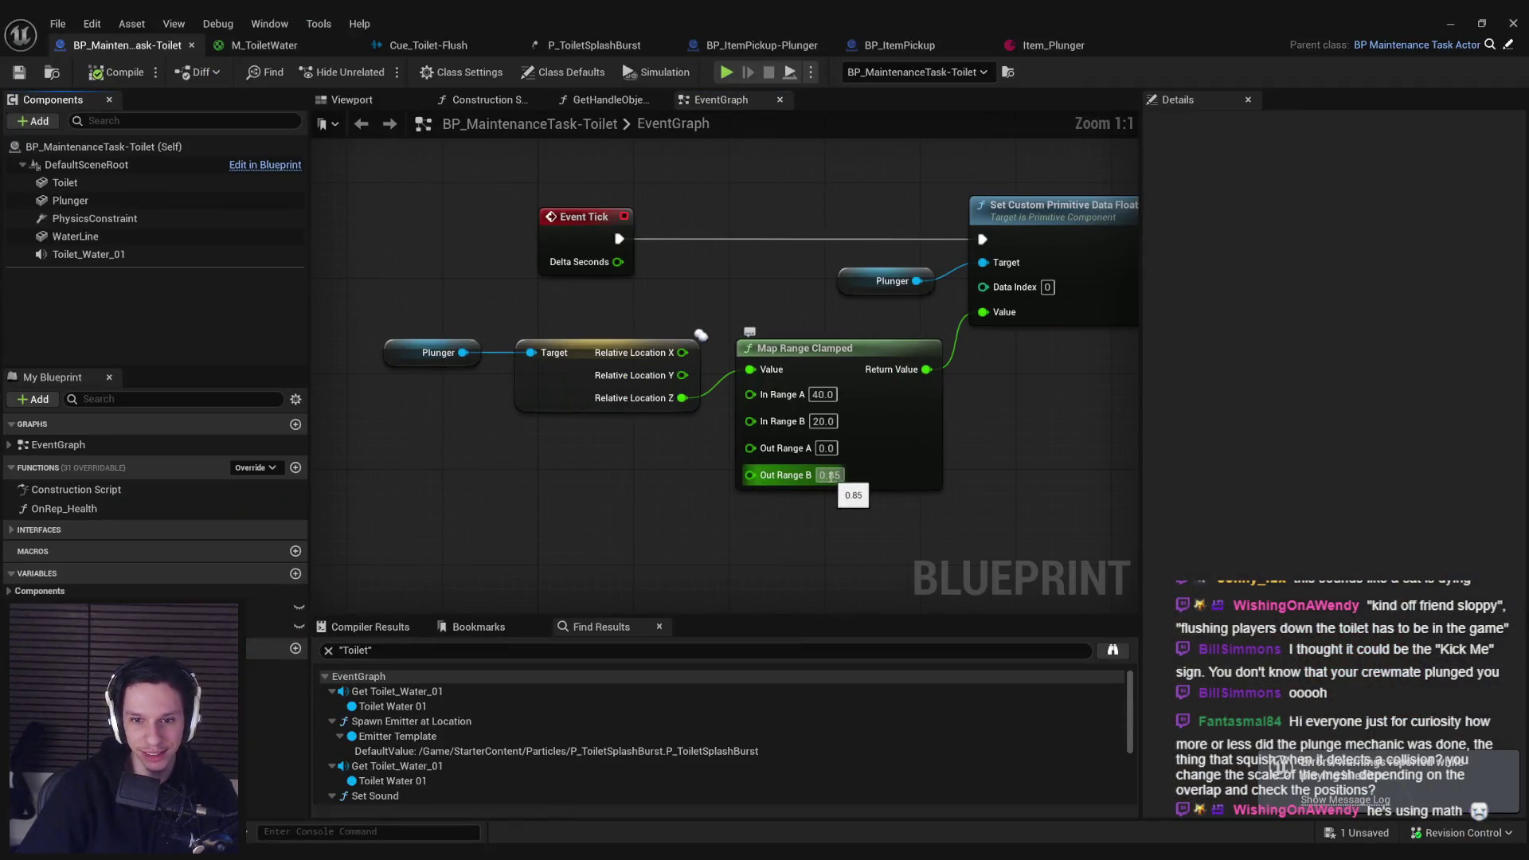
pyautogui.click(1450, 22)
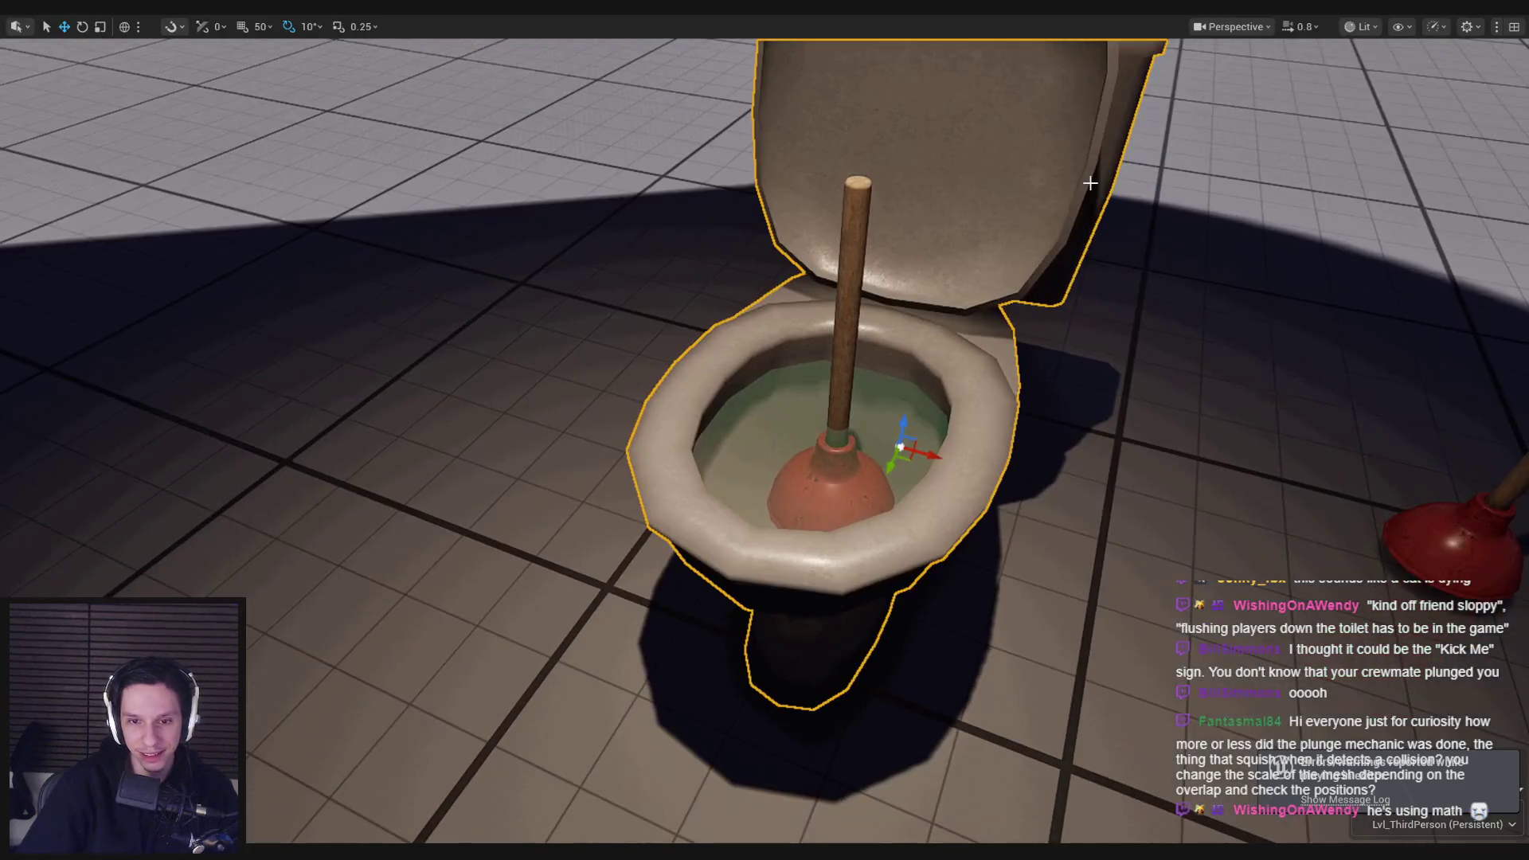
# Step: Play-test again, plunging health down to 40, then bring back the toilet Blueprint window
pyautogui.hotkey('alt', 'p')
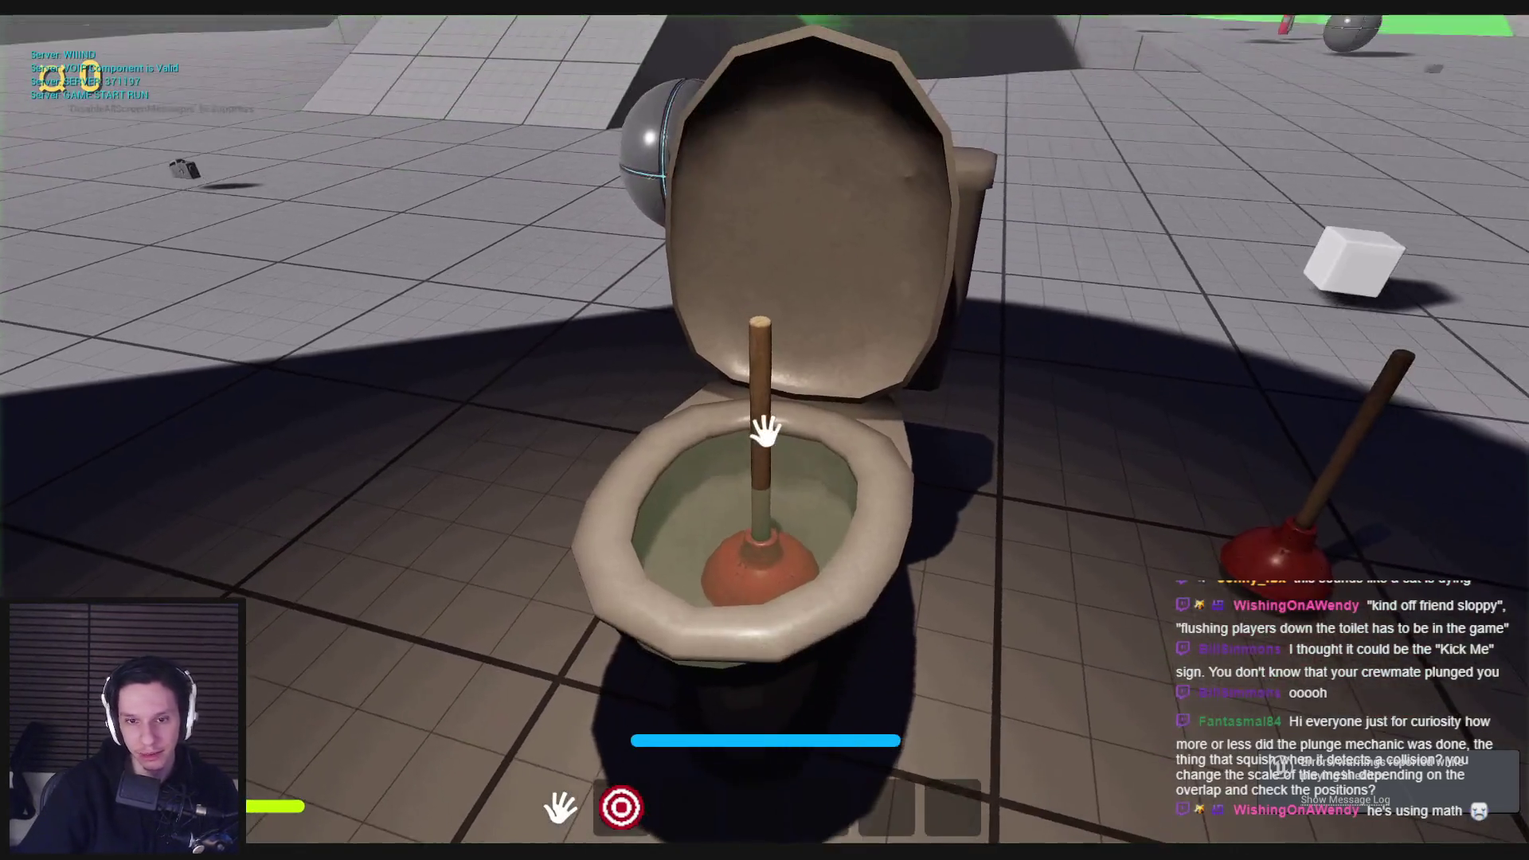
pyautogui.click(765, 430)
pyautogui.click(764, 430)
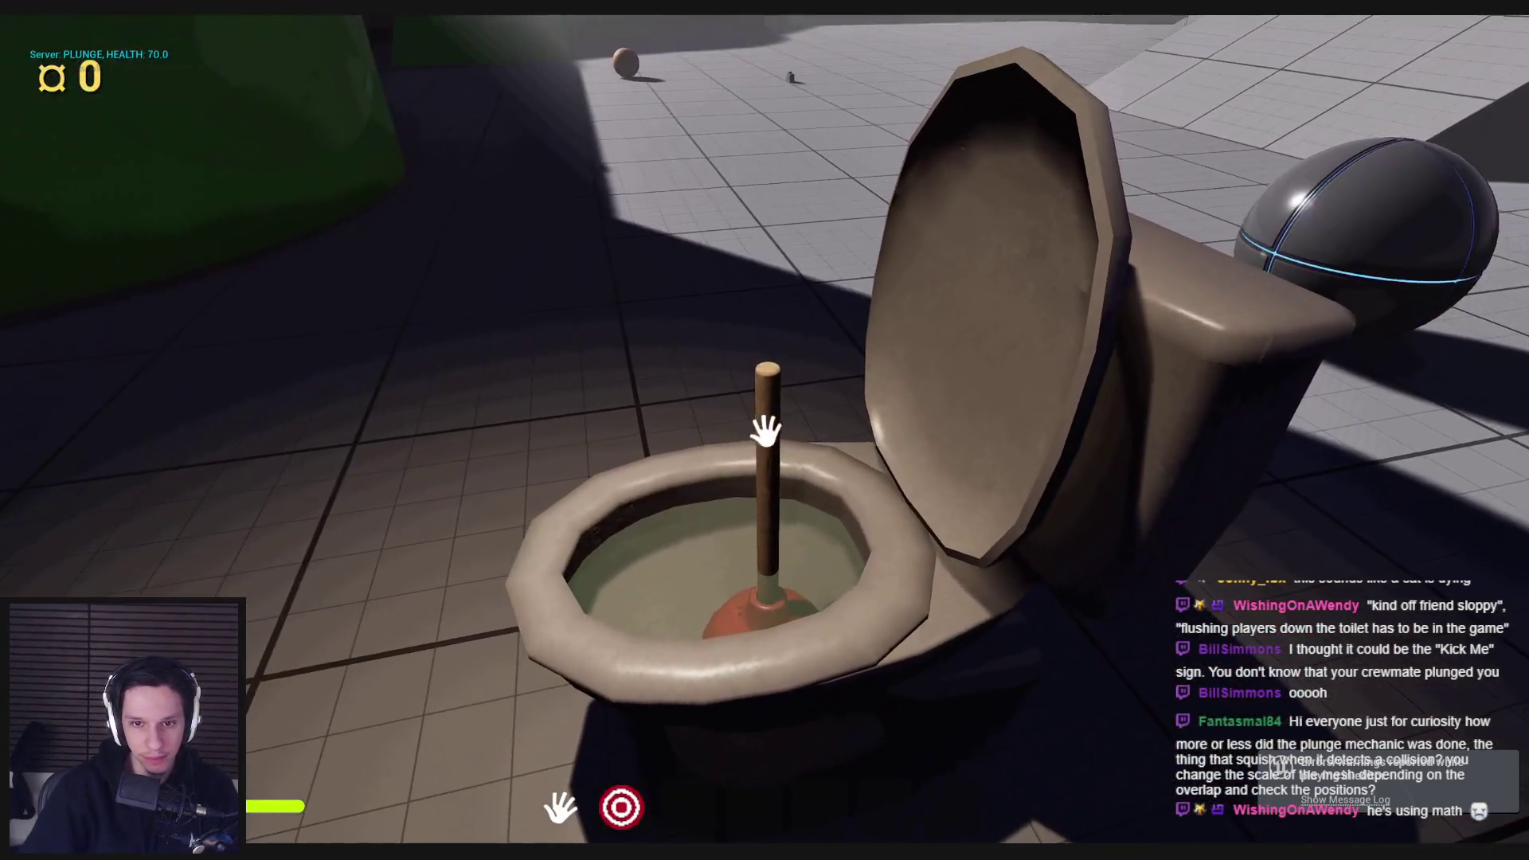
pyautogui.click(764, 430)
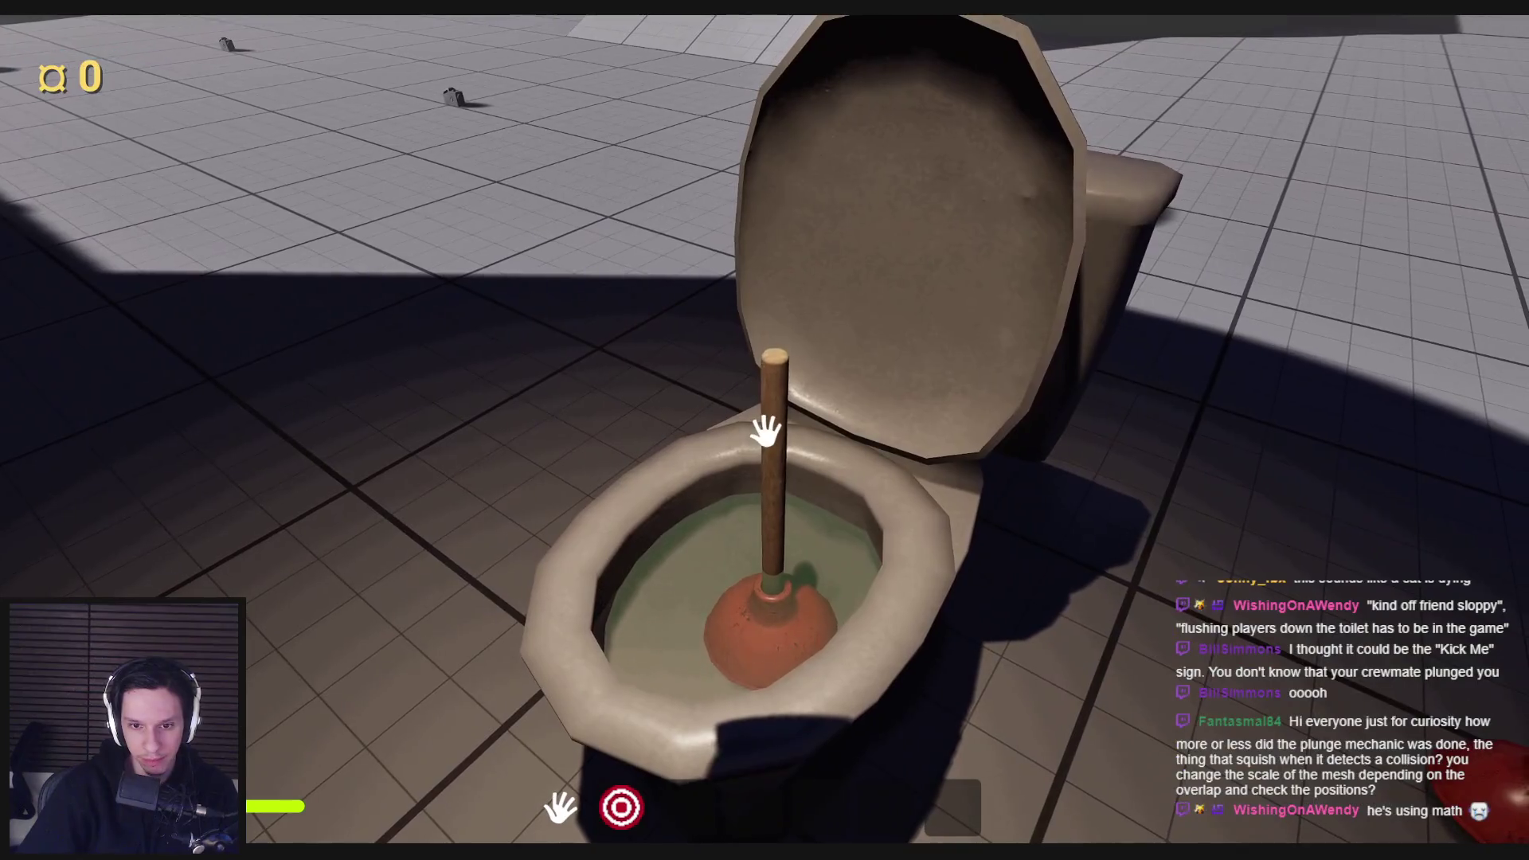
pyautogui.click(765, 431)
pyautogui.click(764, 430)
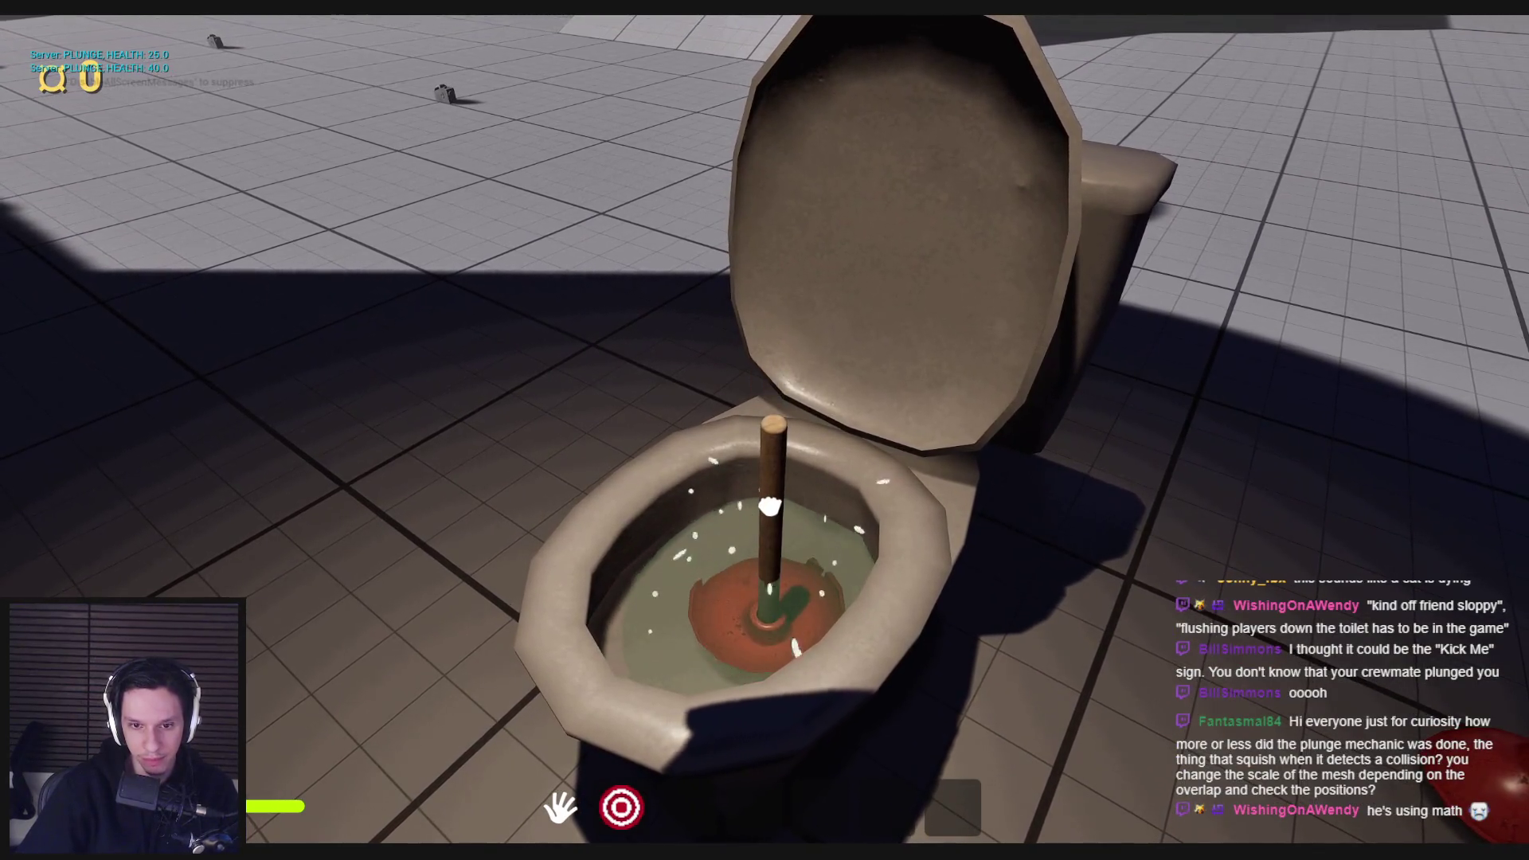
pyautogui.press('Escape')
pyautogui.moveTo(733, 853)
pyautogui.click(947, 789)
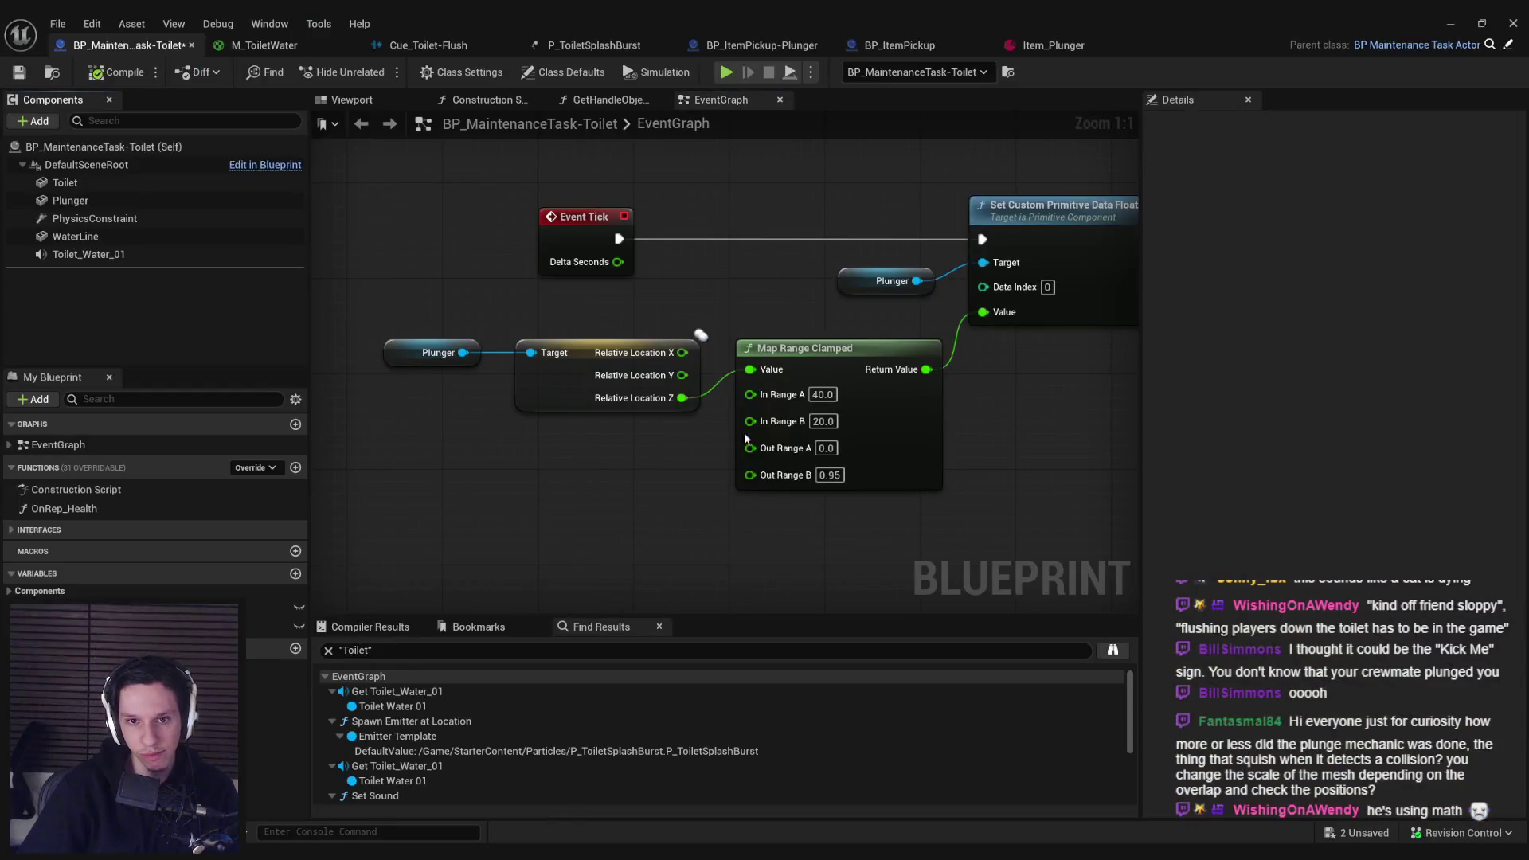
# Step: Enter 0.8 in the Map Range Clamped node's Out Range B, then minimize the Blueprint editor
pyautogui.write('0.8')
pyautogui.press('Return')
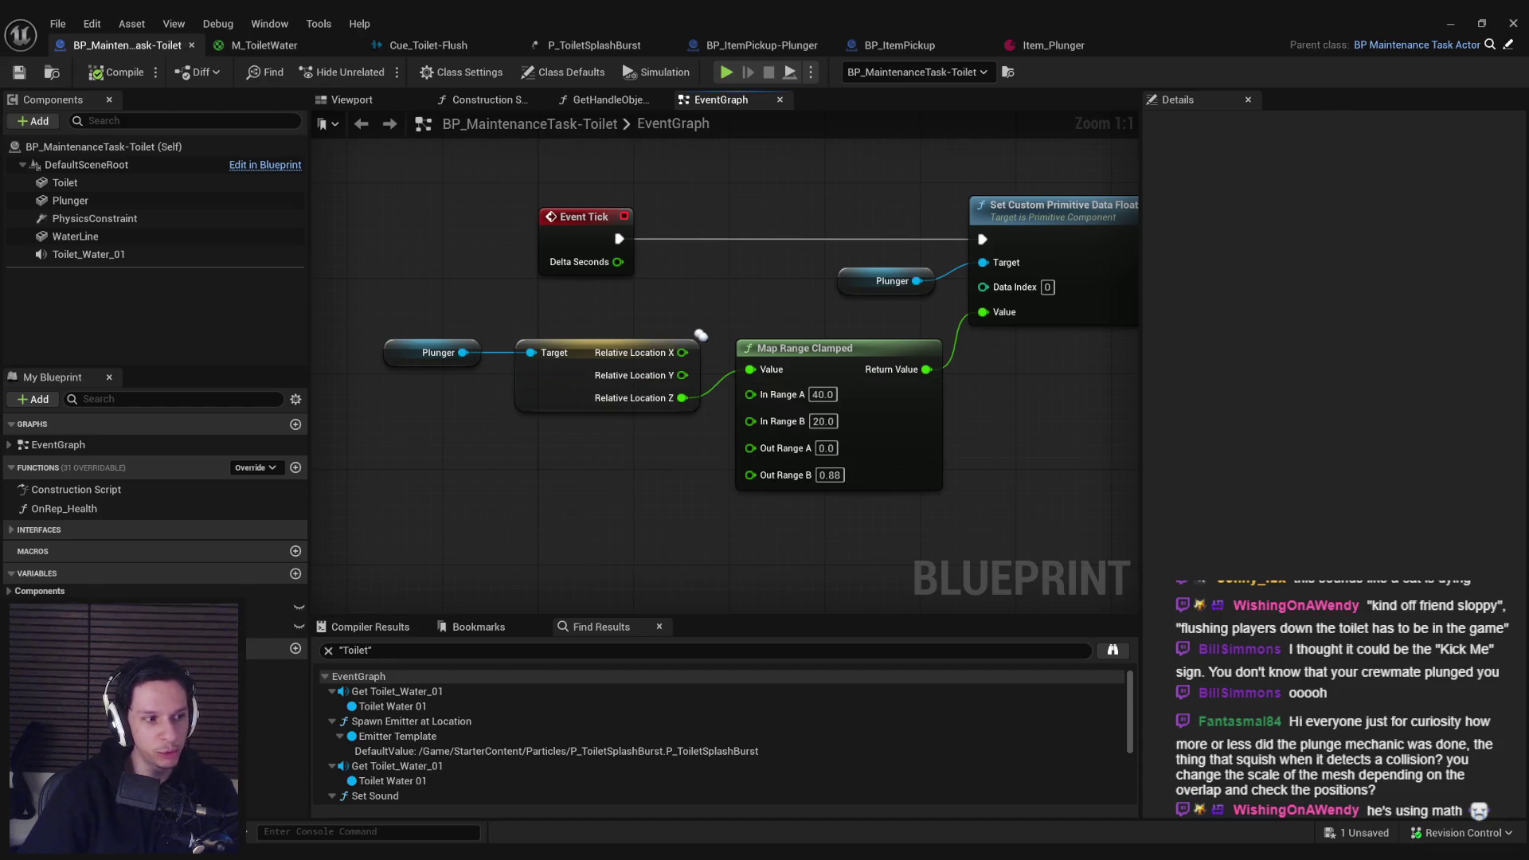
pyautogui.click(1448, 26)
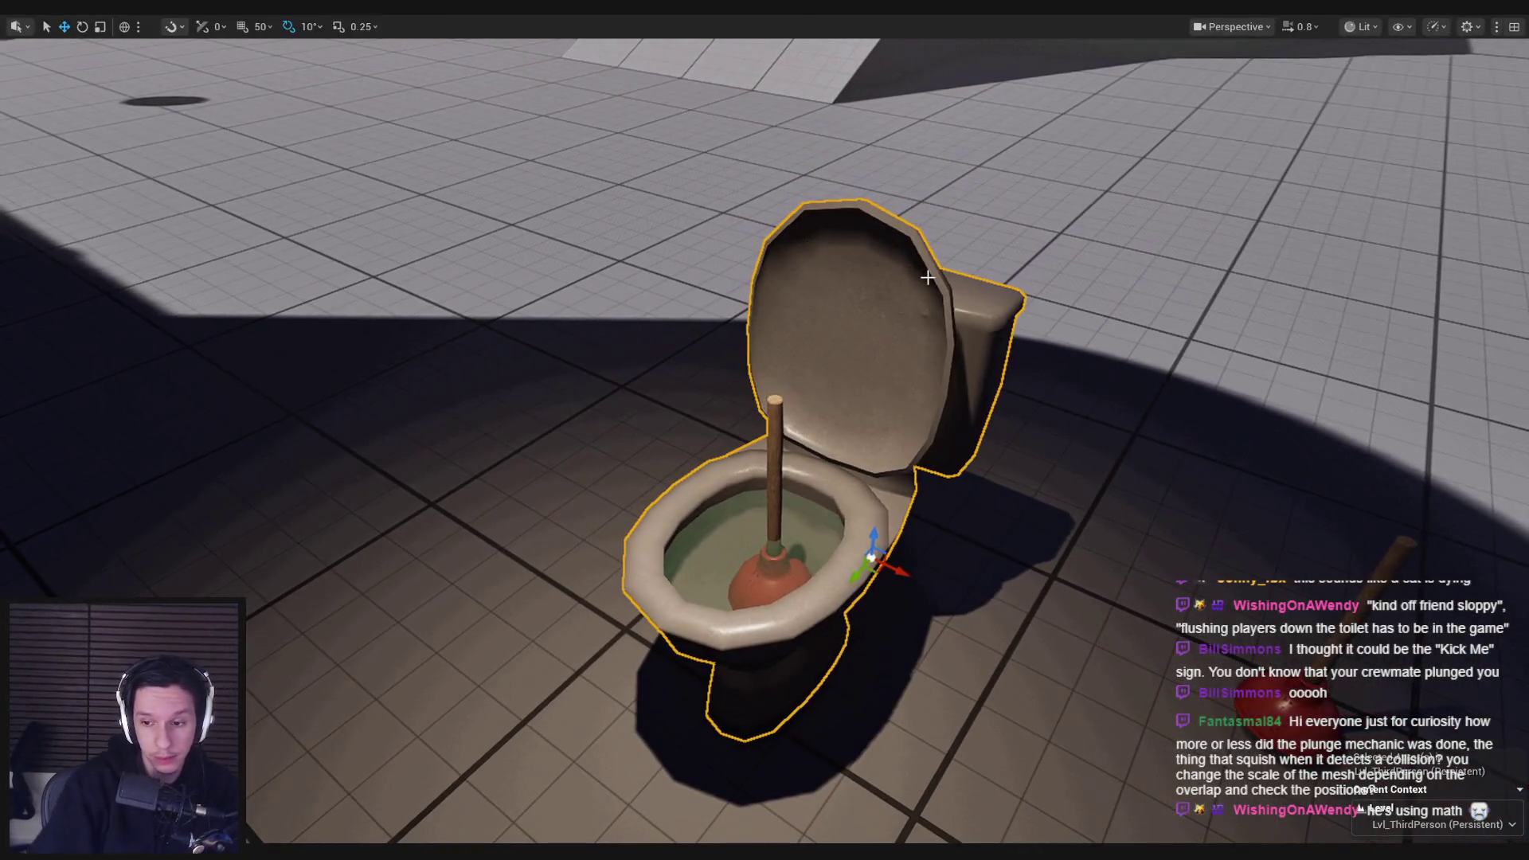
# Step: Play-test in PIE, plunging the toilet repeatedly until the plunger pops out, then stop
pyautogui.hotkey('alt', 'p')
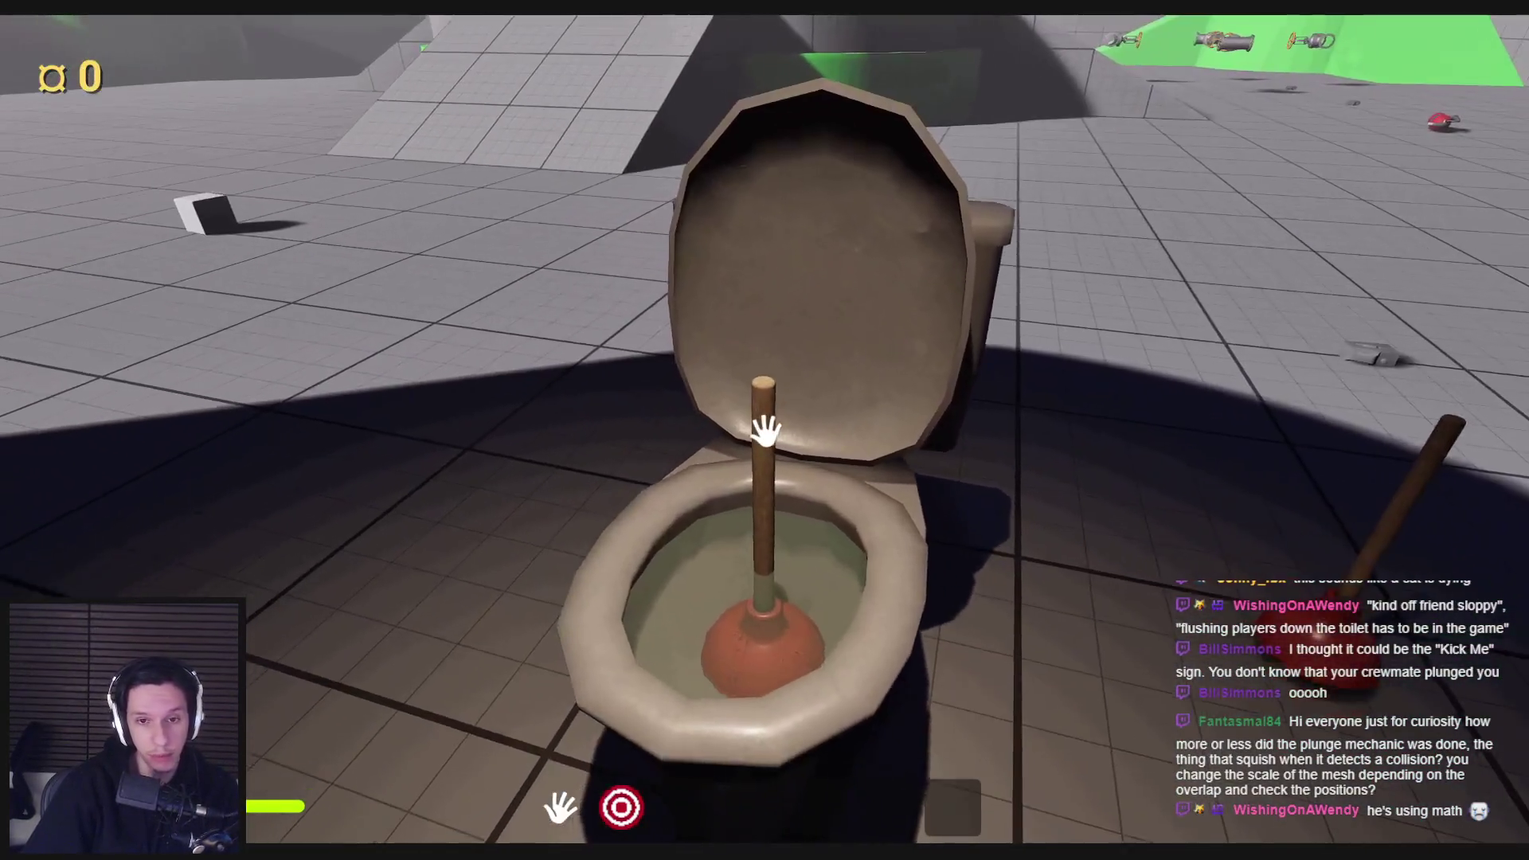
pyautogui.click(766, 432)
pyautogui.click(768, 434)
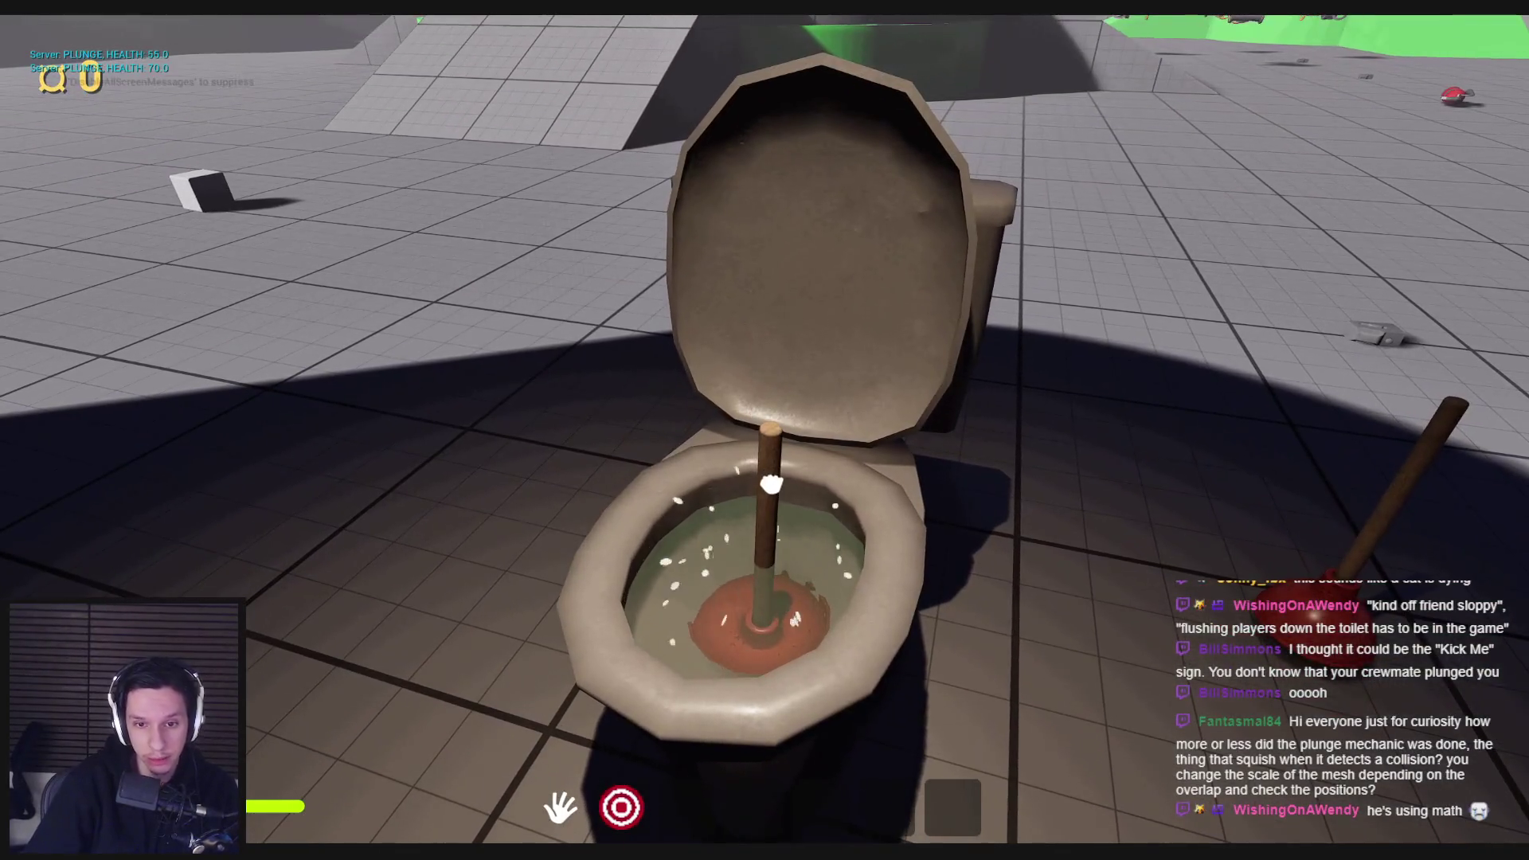
pyautogui.click(767, 484)
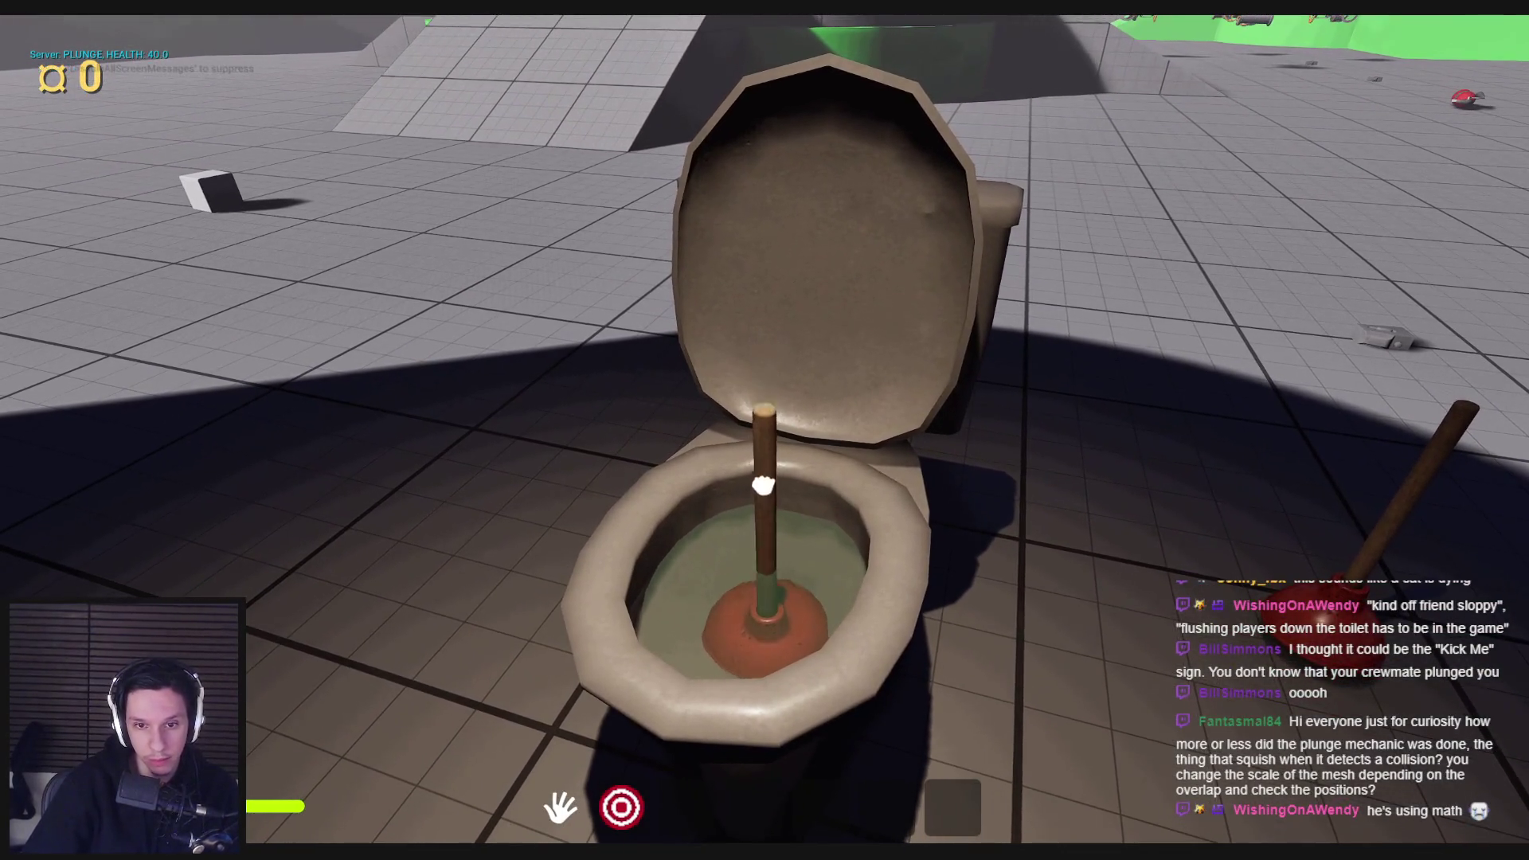
pyautogui.click(772, 430)
pyautogui.click(766, 435)
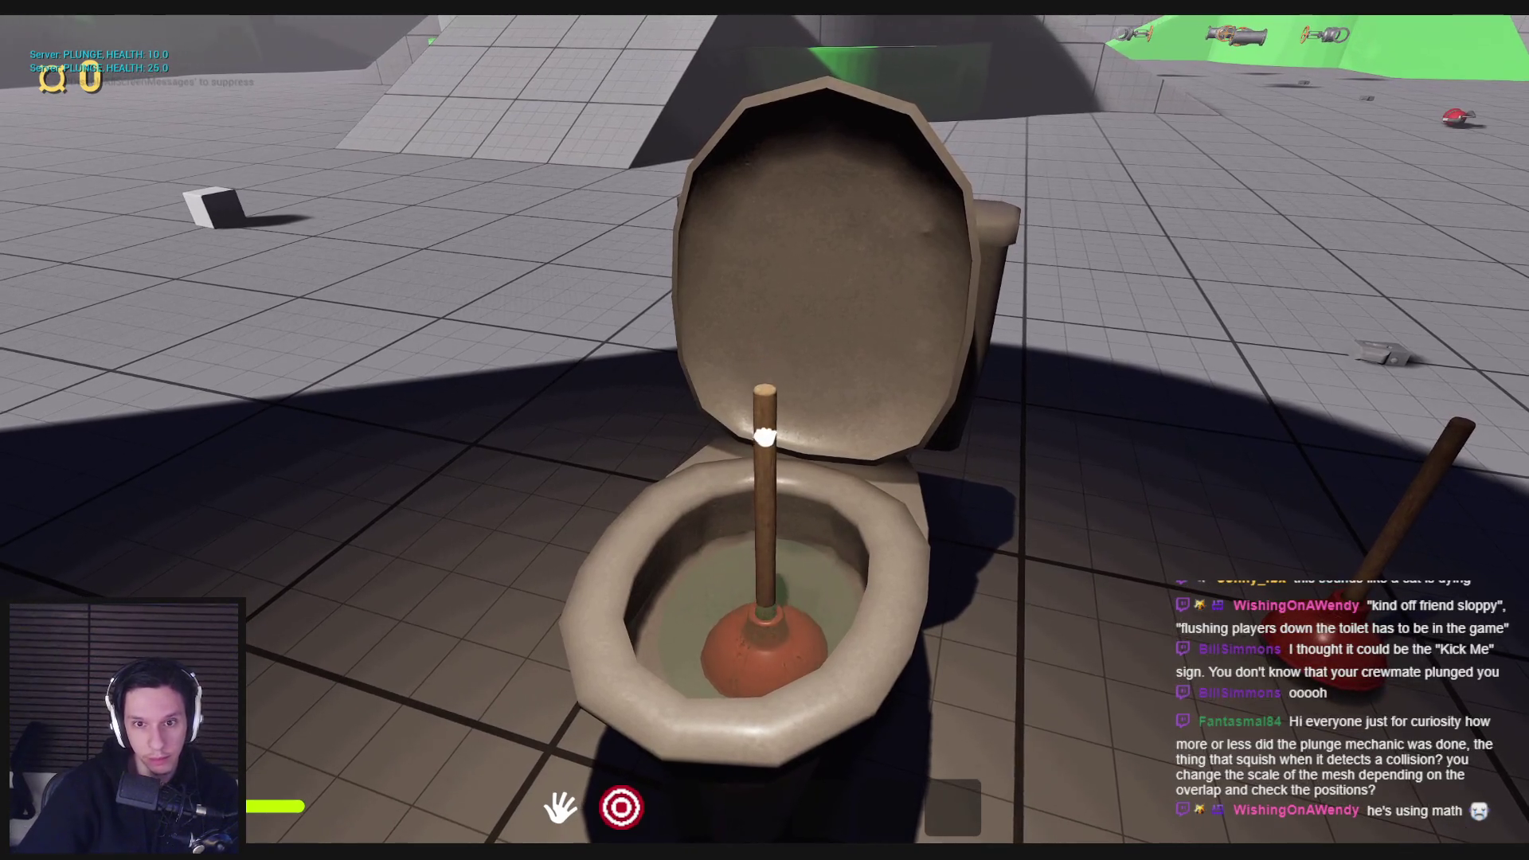
pyautogui.click(765, 436)
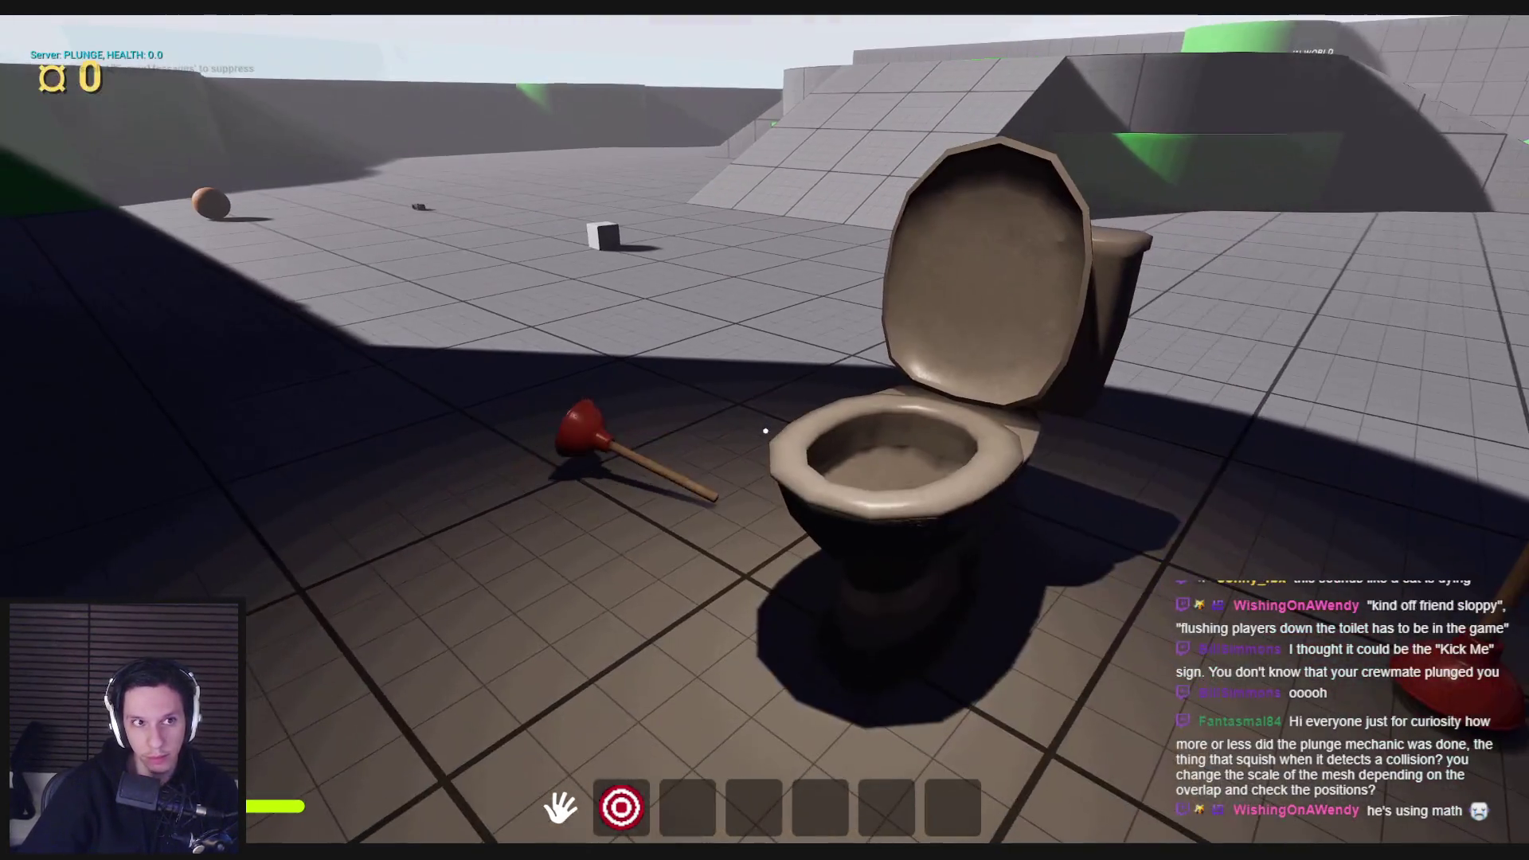
pyautogui.press('Escape')
# Step: Save the toilet Blueprint and frame the toilet in the level viewport
pyautogui.click(556, 827)
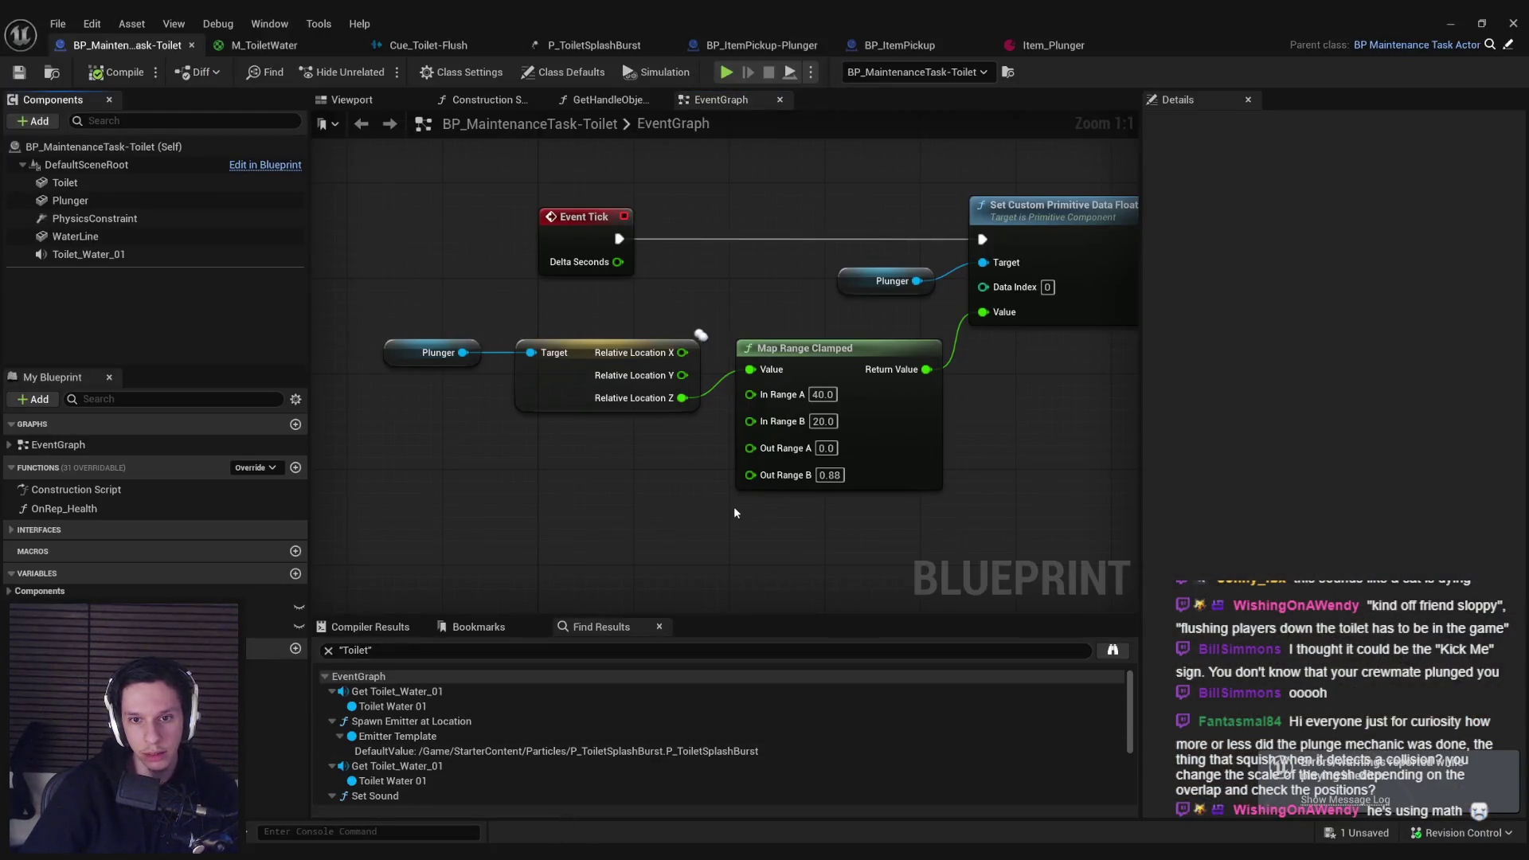
pyautogui.hotkey('ctrl', 's')
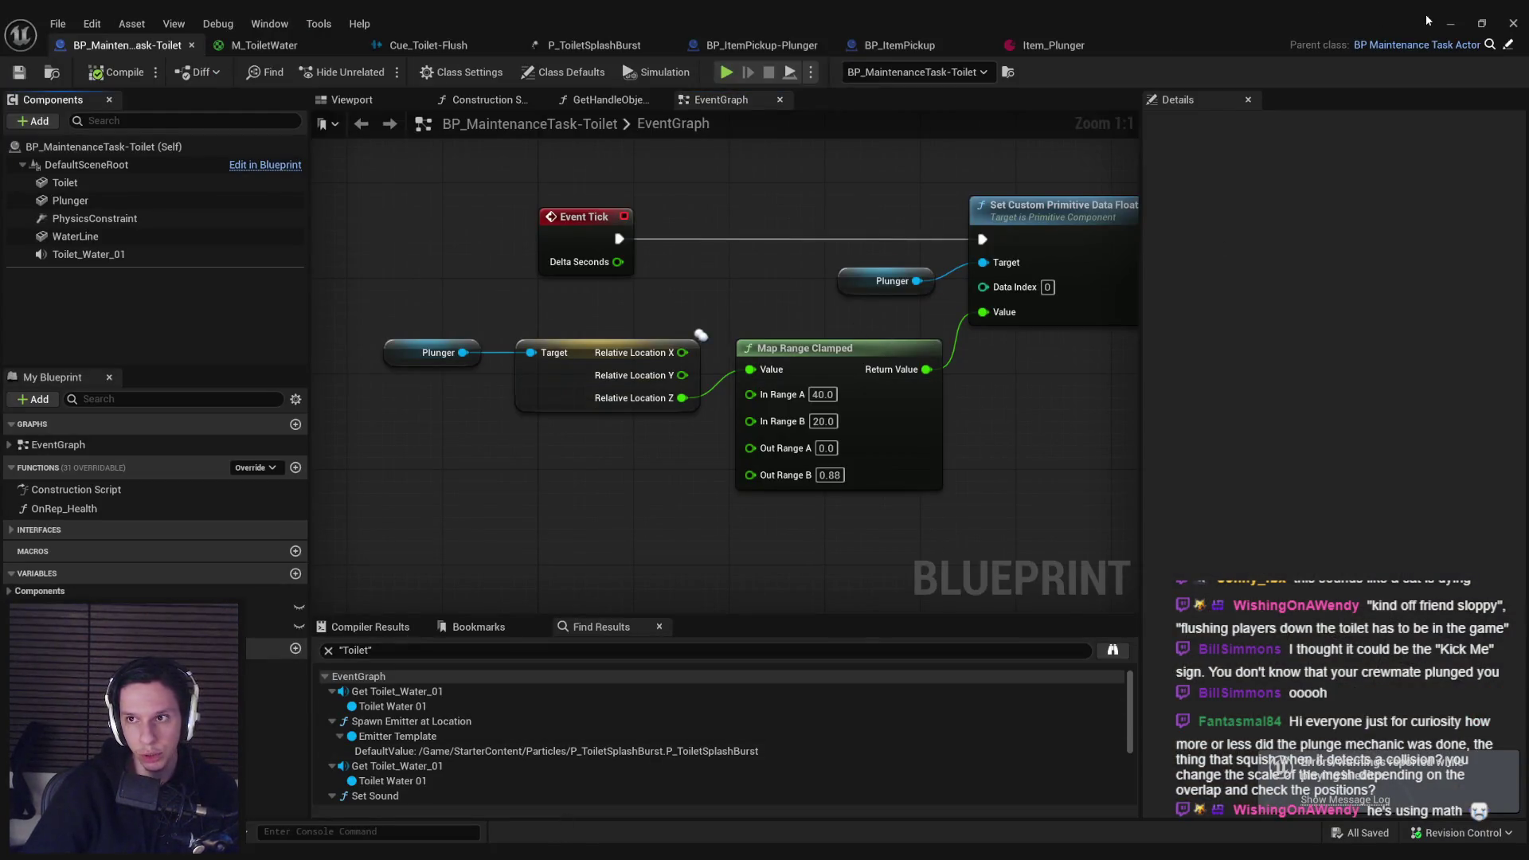
pyautogui.click(1450, 23)
pyautogui.press('f')
# Step: In a fresh PIE session, plunge the toilet from 85 down to 25 health while repositioning
pyautogui.hotkey('alt', 'p')
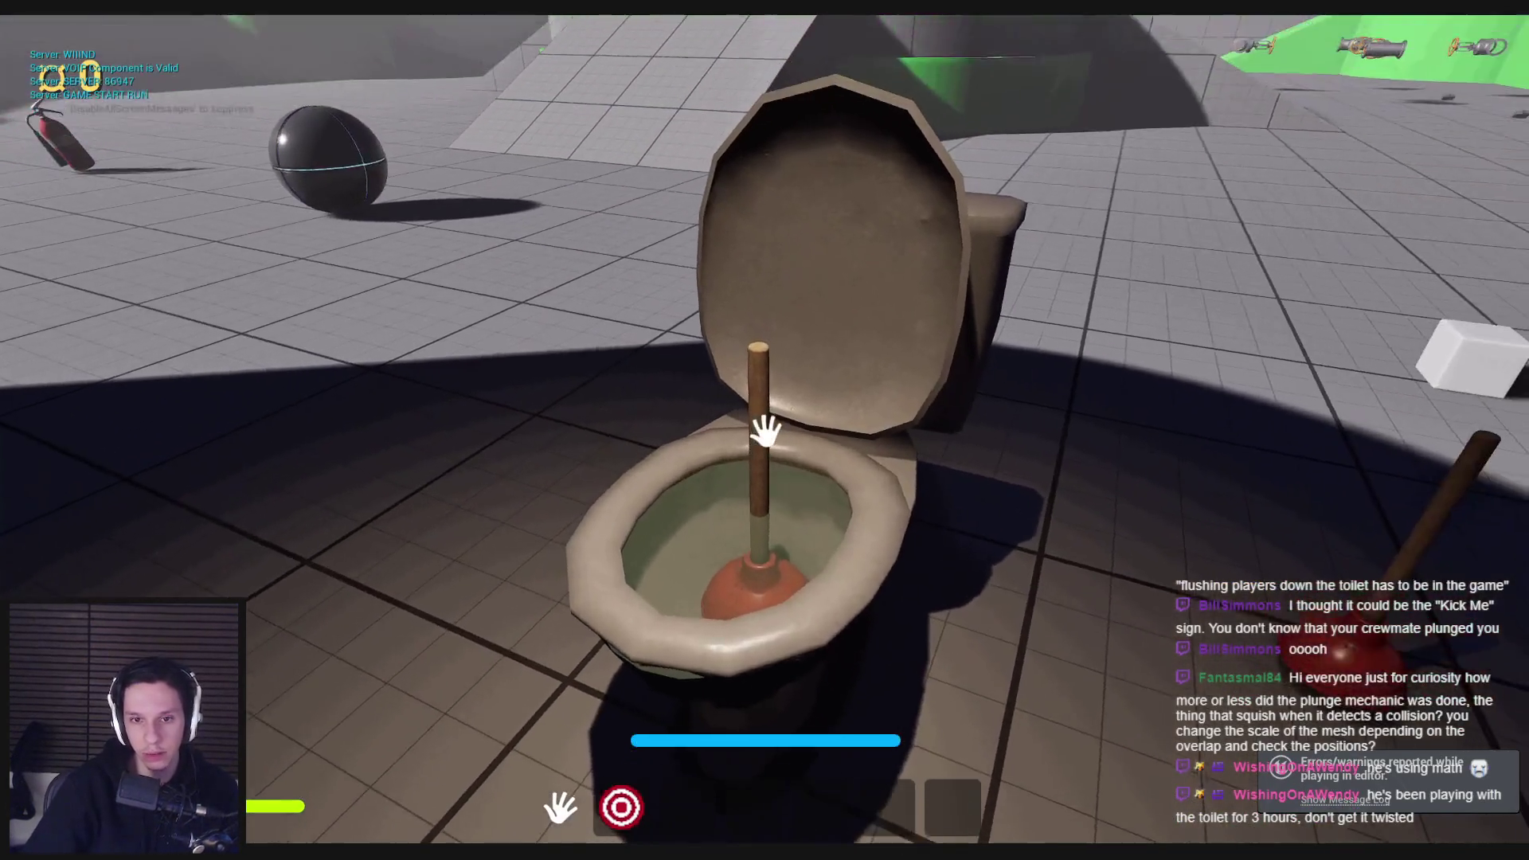
pyautogui.click(765, 430)
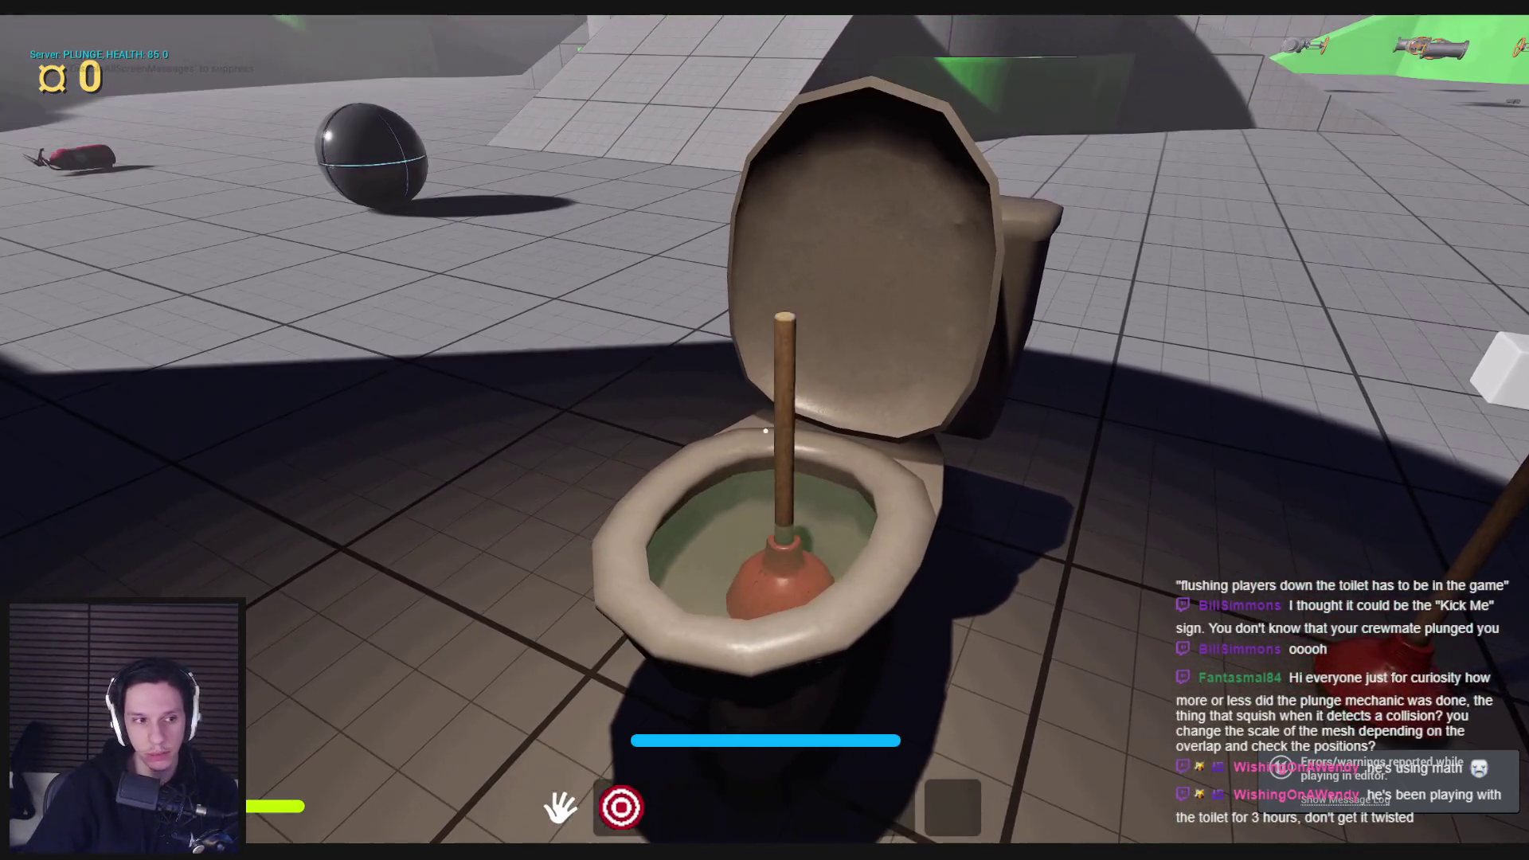
pyautogui.press('s')
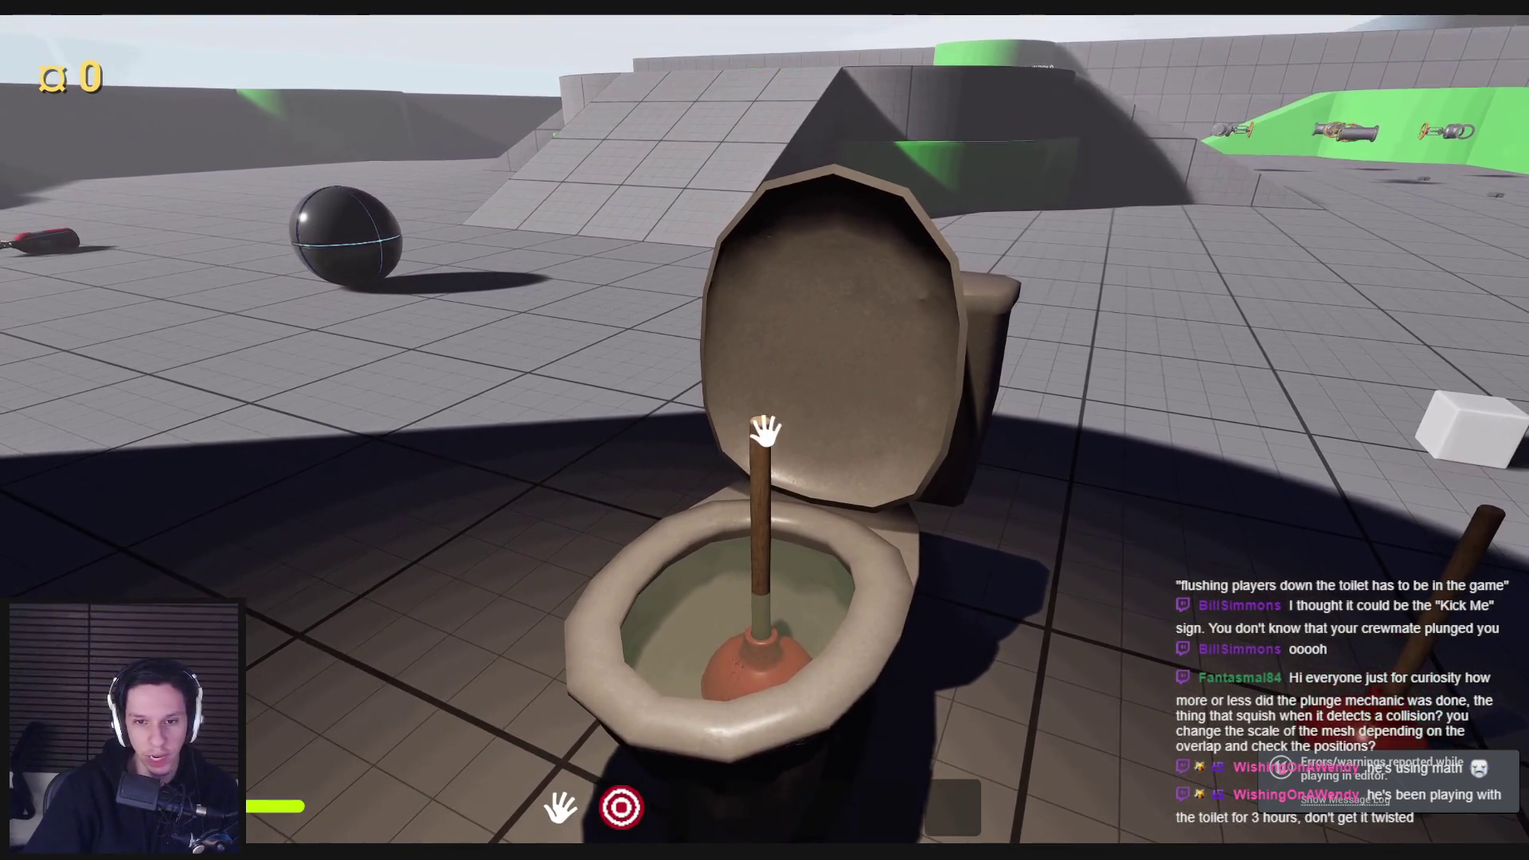
pyautogui.click(765, 431)
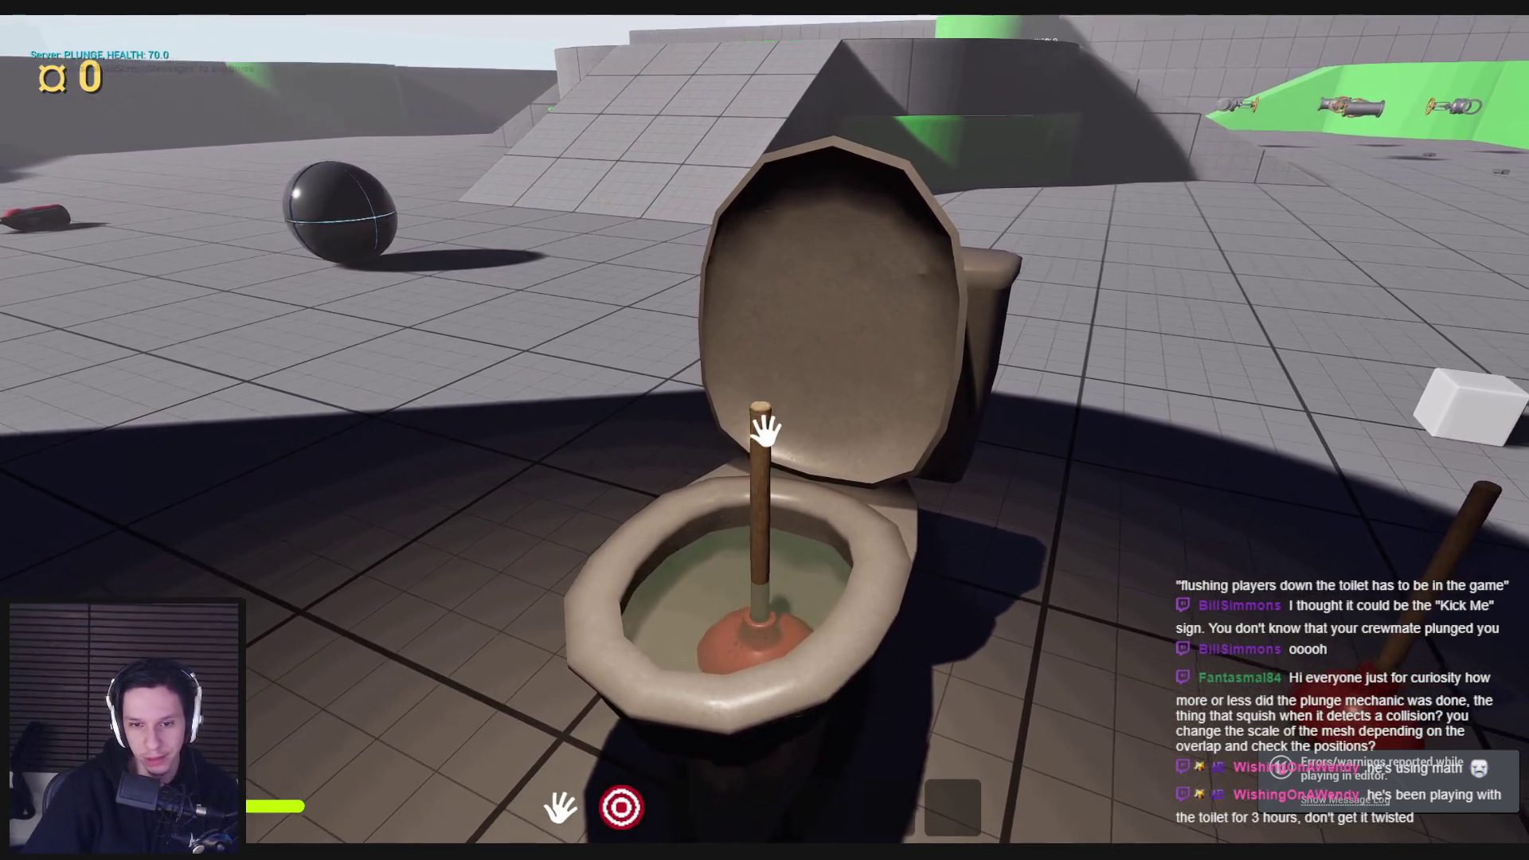
pyautogui.click(764, 432)
pyautogui.press('w')
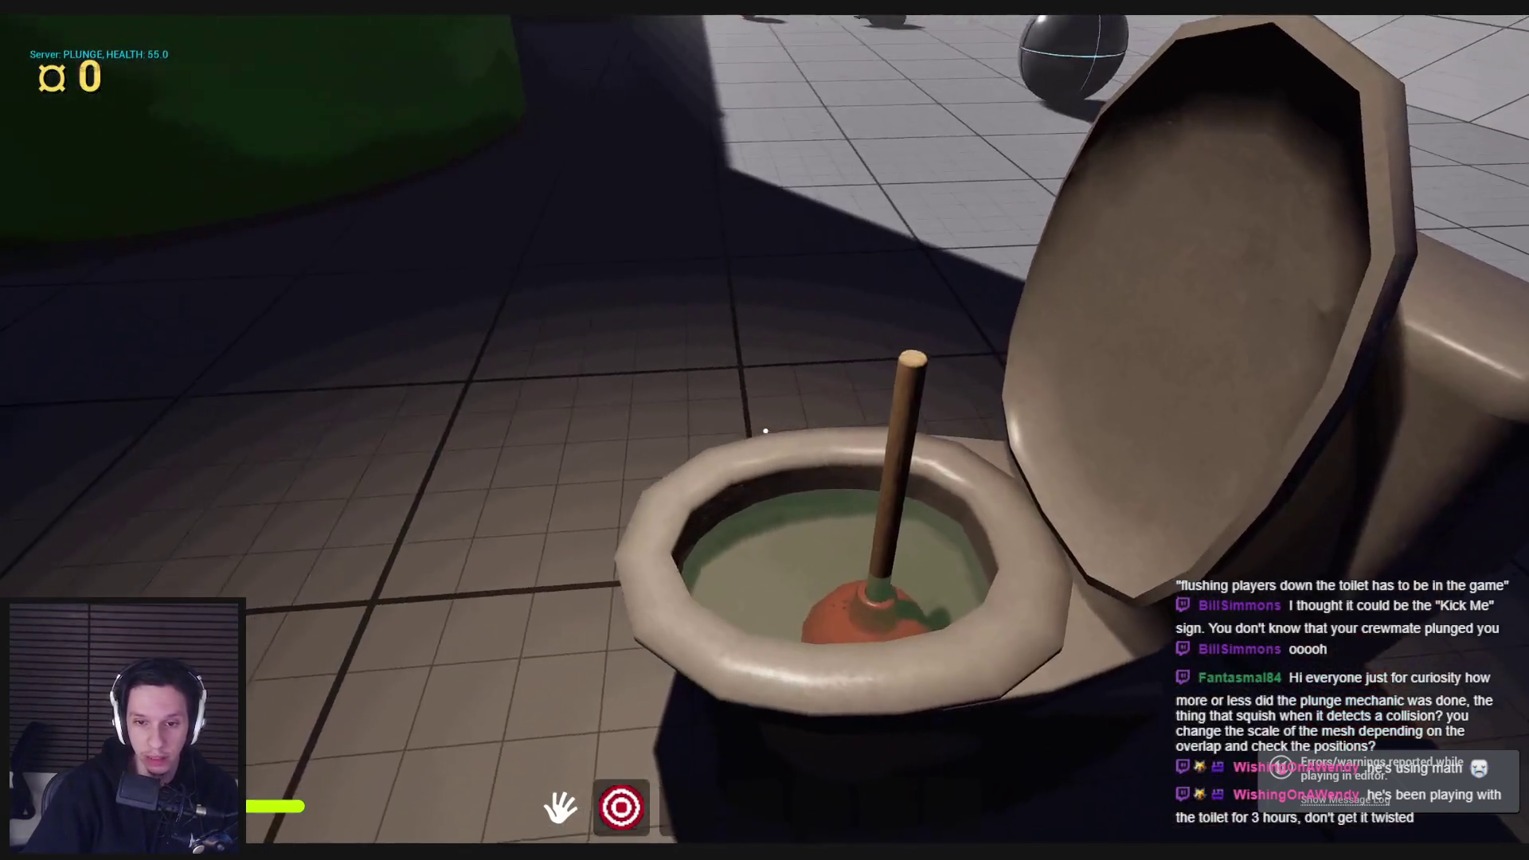
pyautogui.click(765, 431)
pyautogui.press('a')
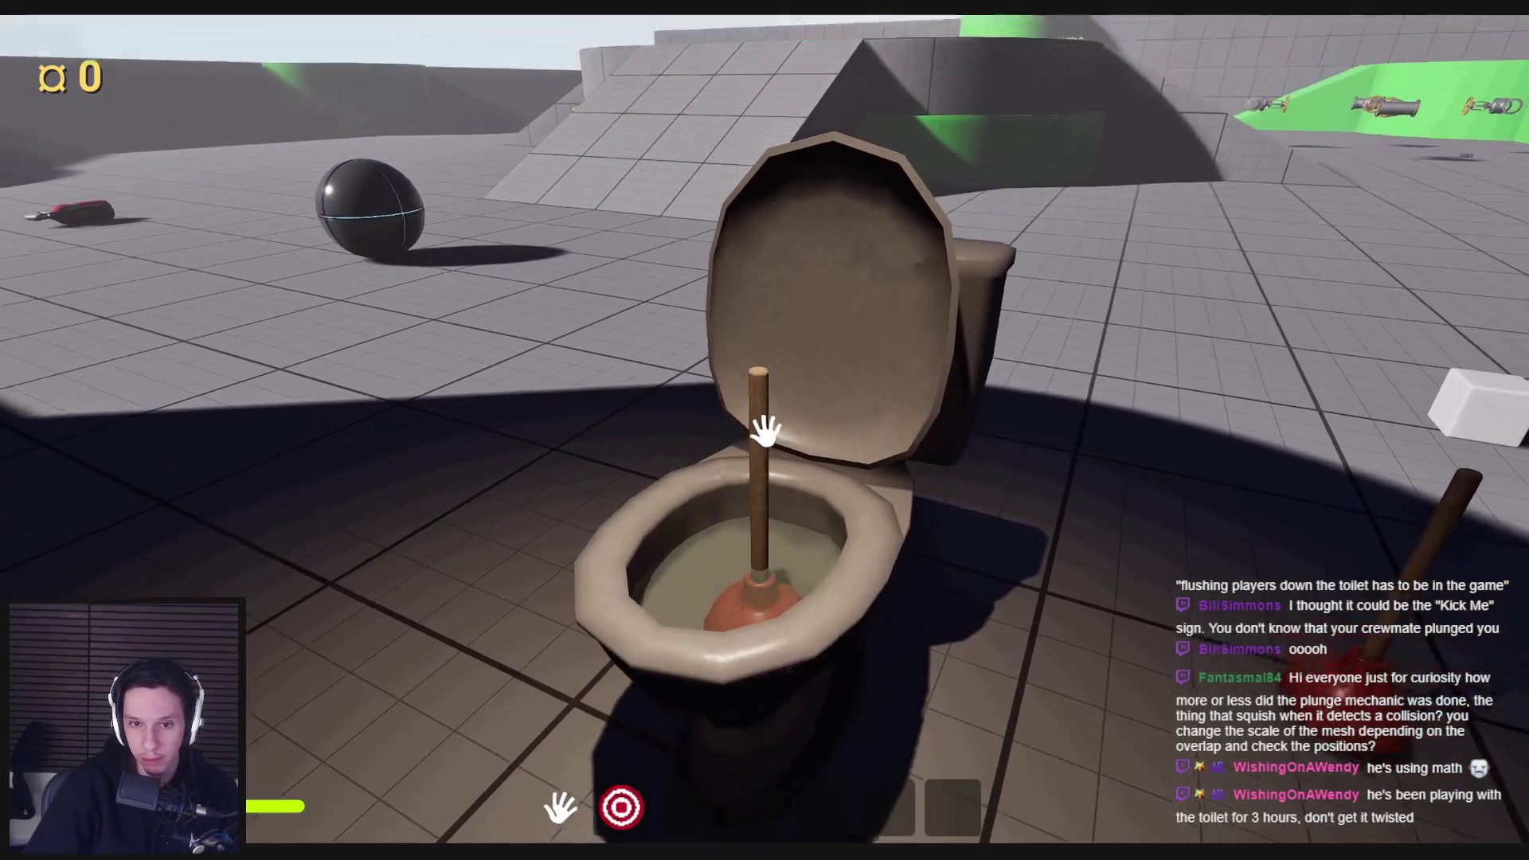
pyautogui.click(766, 430)
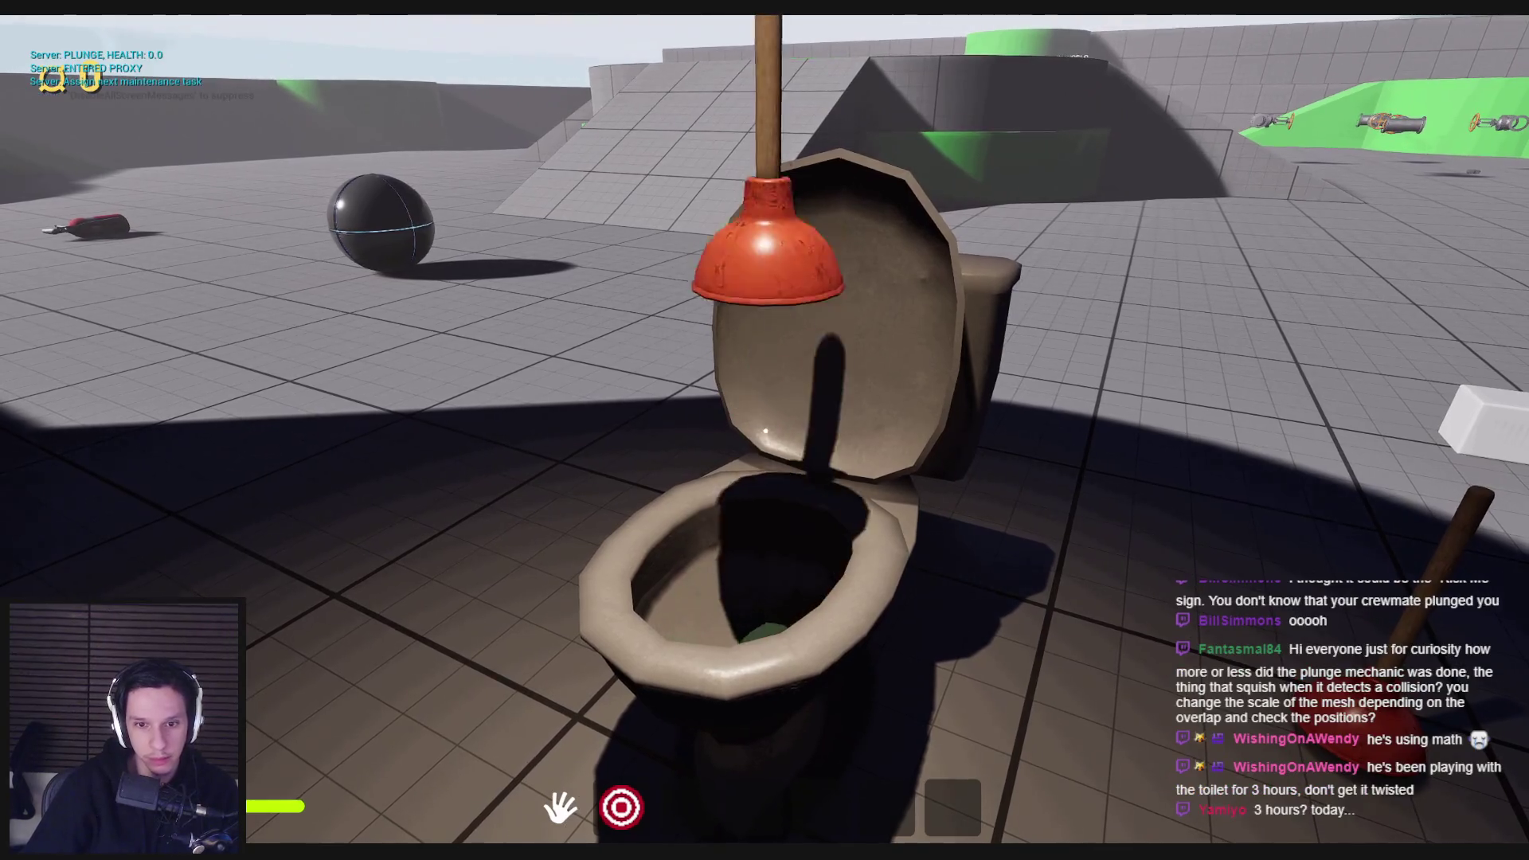
pyautogui.press('w')
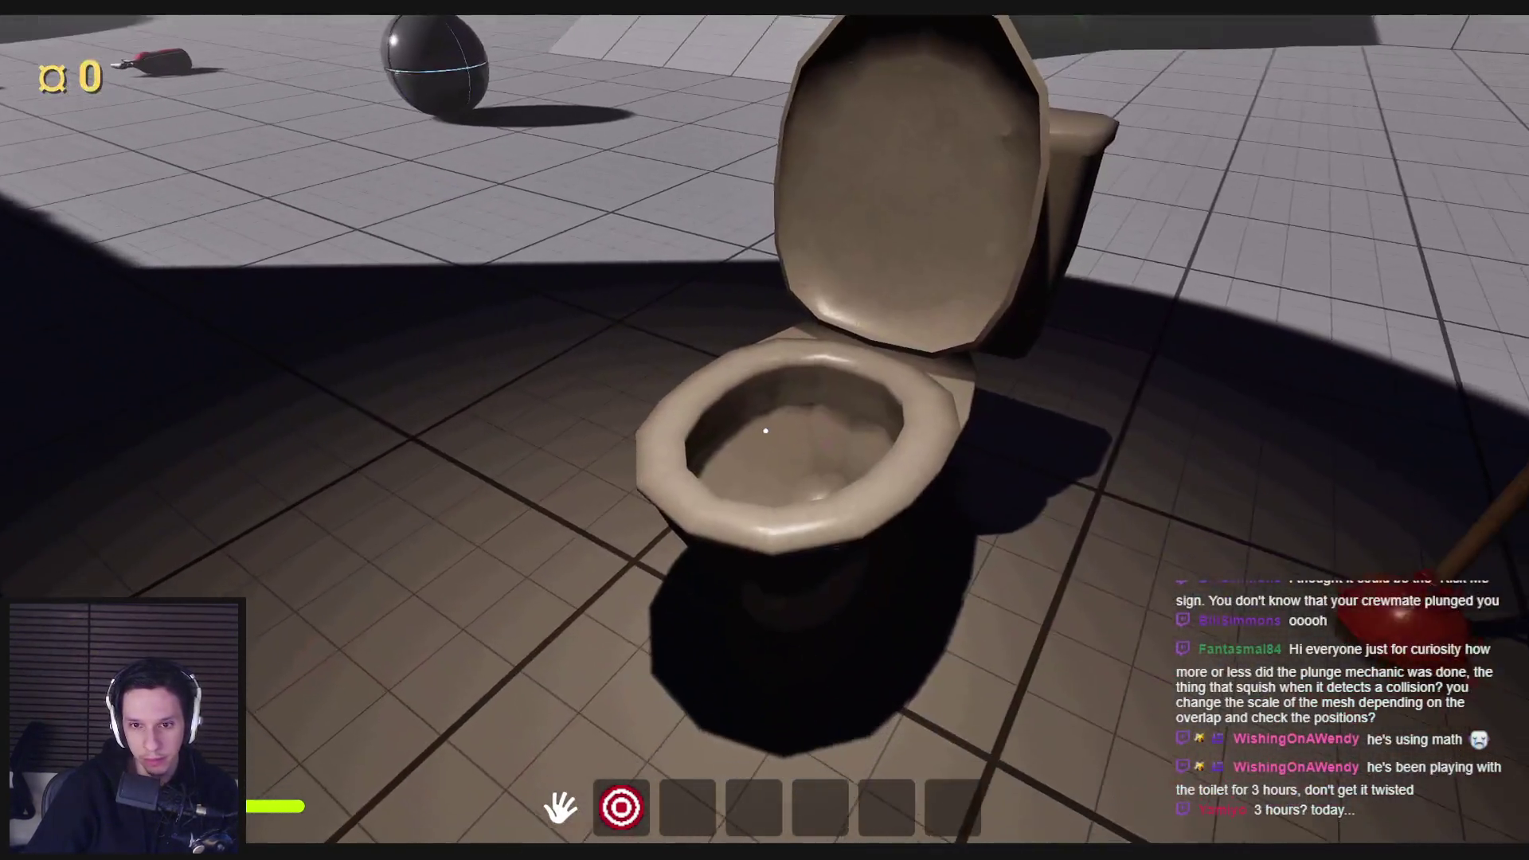
pyautogui.press('Escape')
# Step: Replay PIE, plunge health down to 55, and drag the plunger back up out of the bowl
pyautogui.hotkey('alt', 'p')
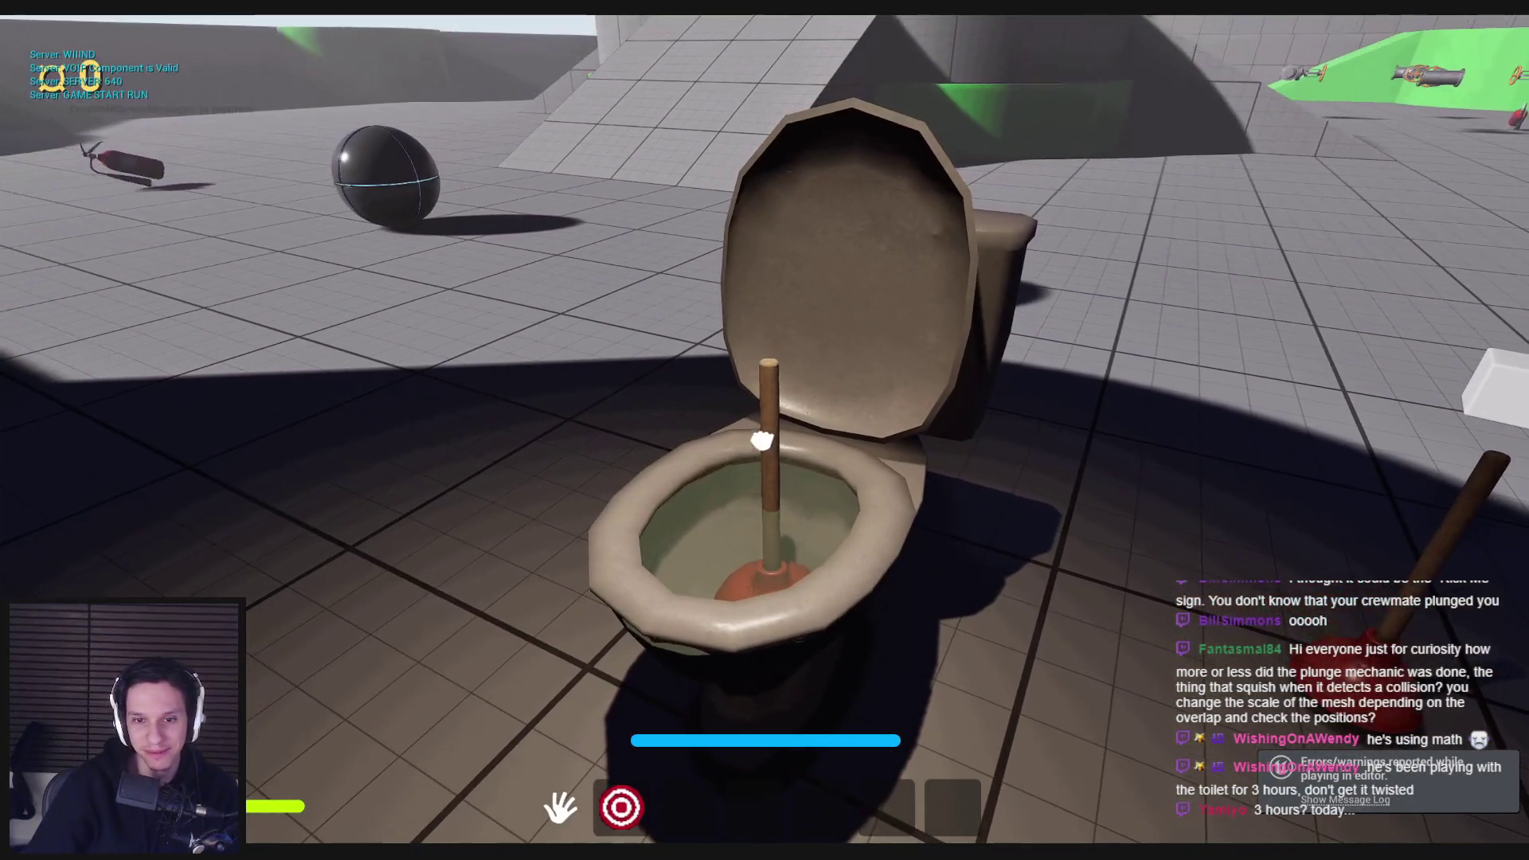
pyautogui.click(762, 440)
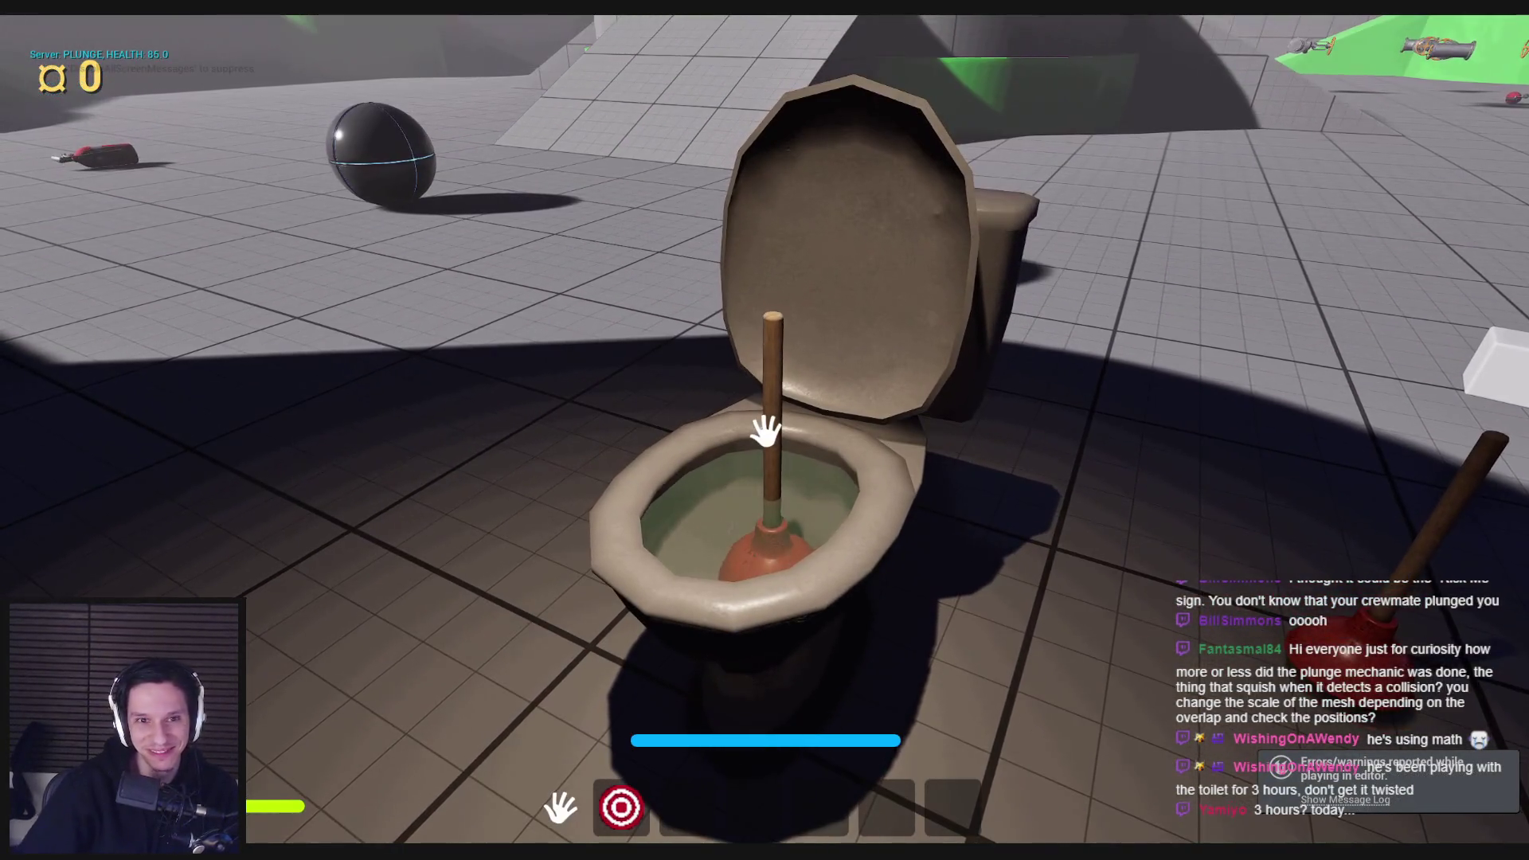
pyautogui.click(765, 434)
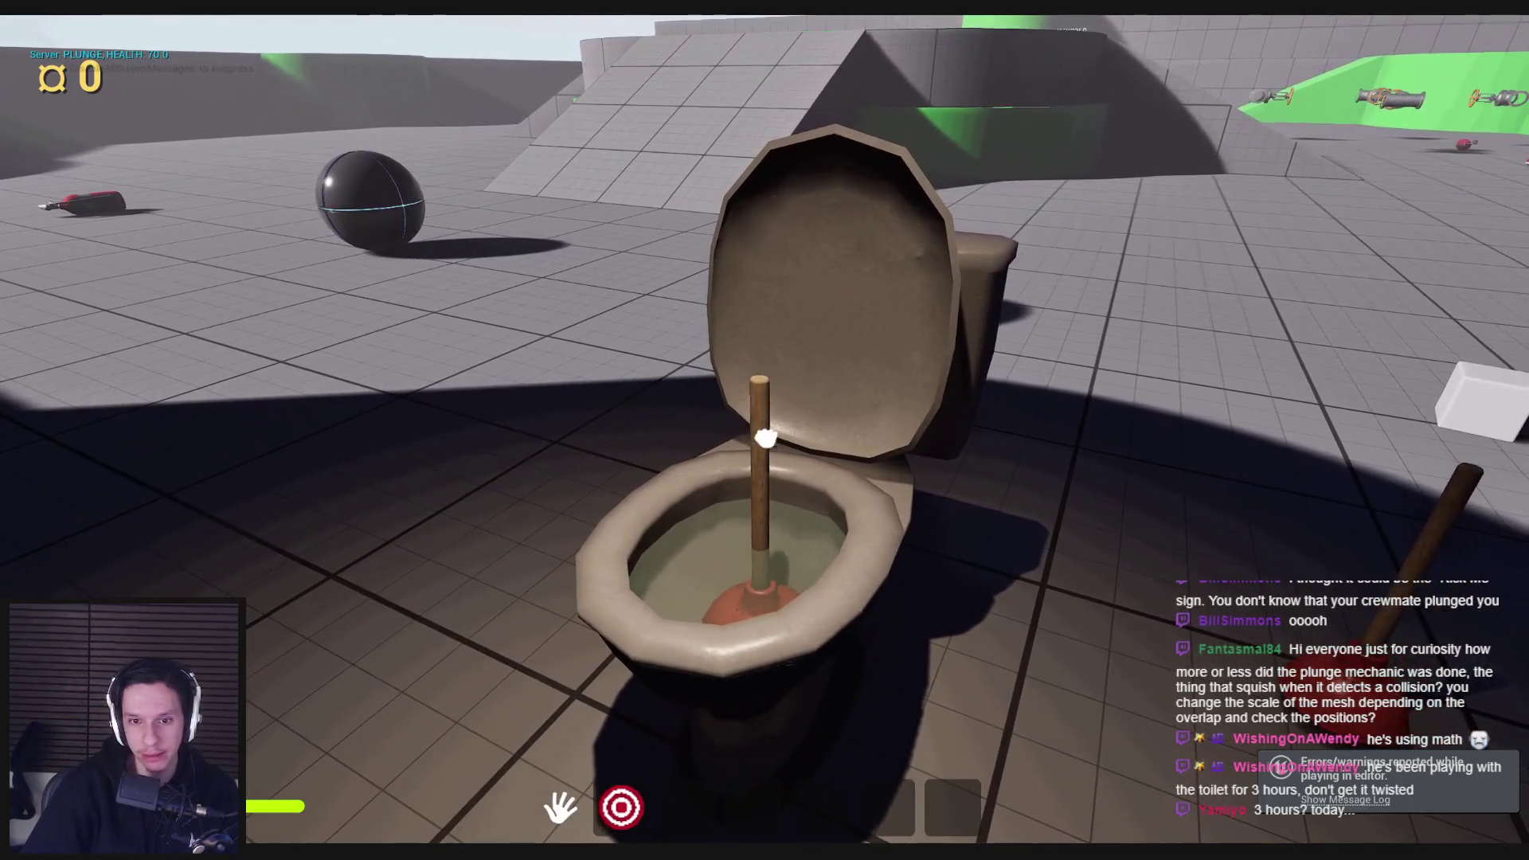
pyautogui.click(765, 430)
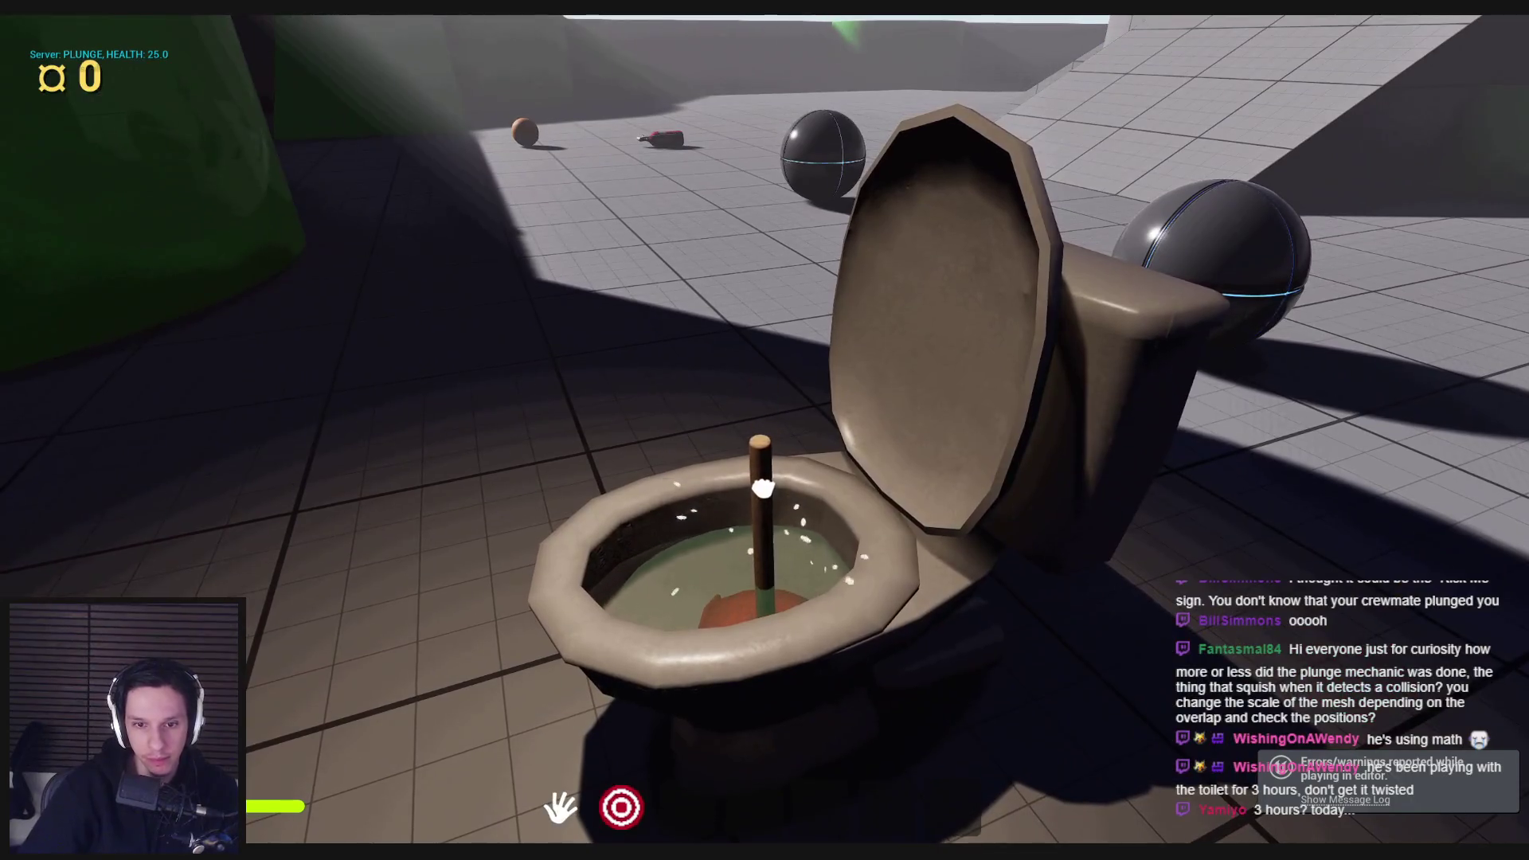
pyautogui.moveTo(763, 488); pyautogui.dragTo(767, 430)
pyautogui.moveTo(763, 488); pyautogui.dragTo(764, 433)
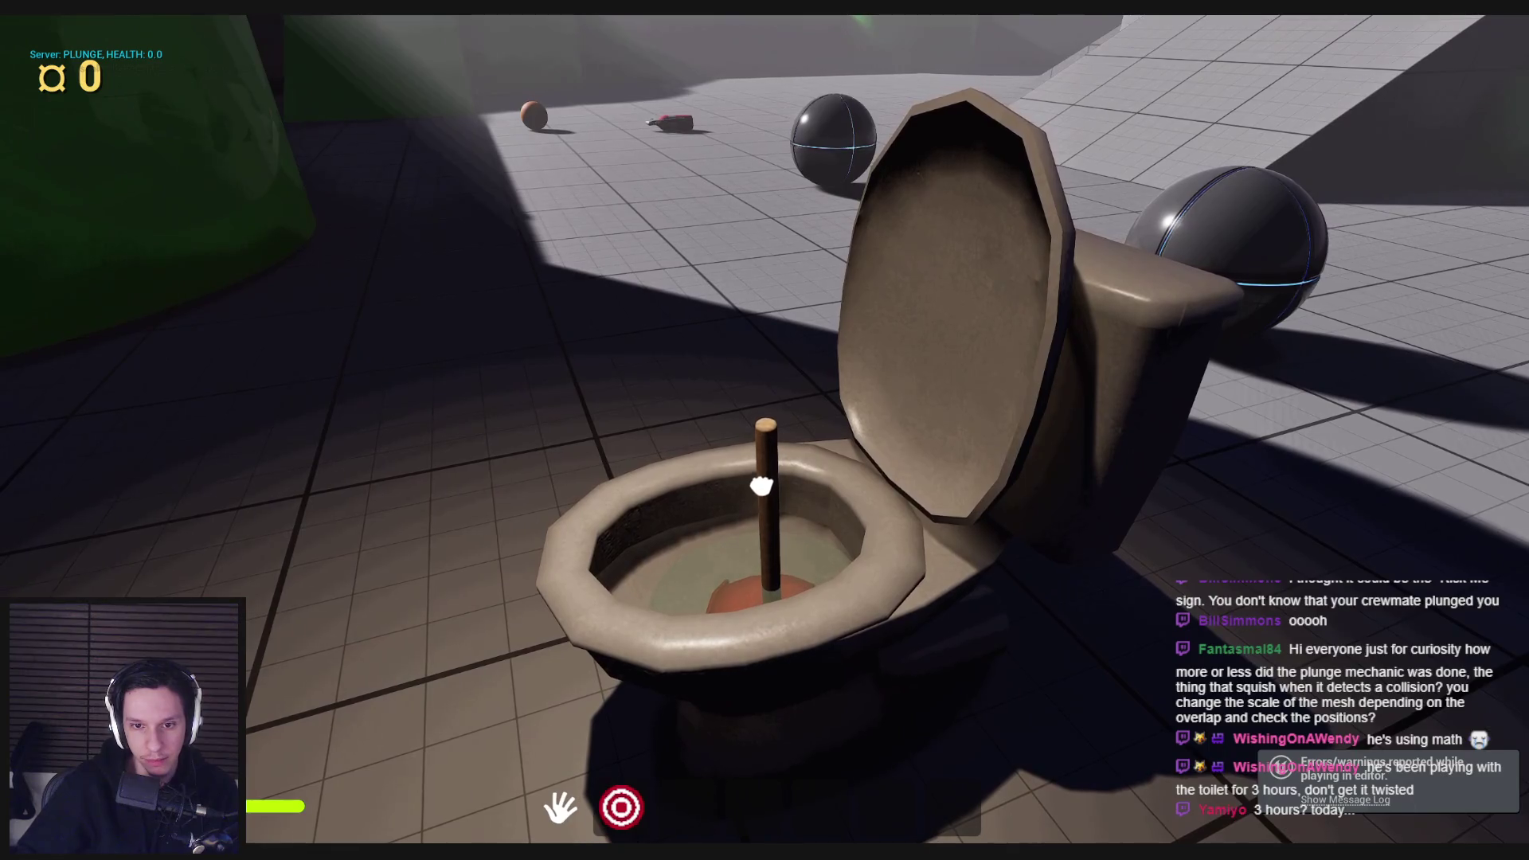
pyautogui.press('Escape')
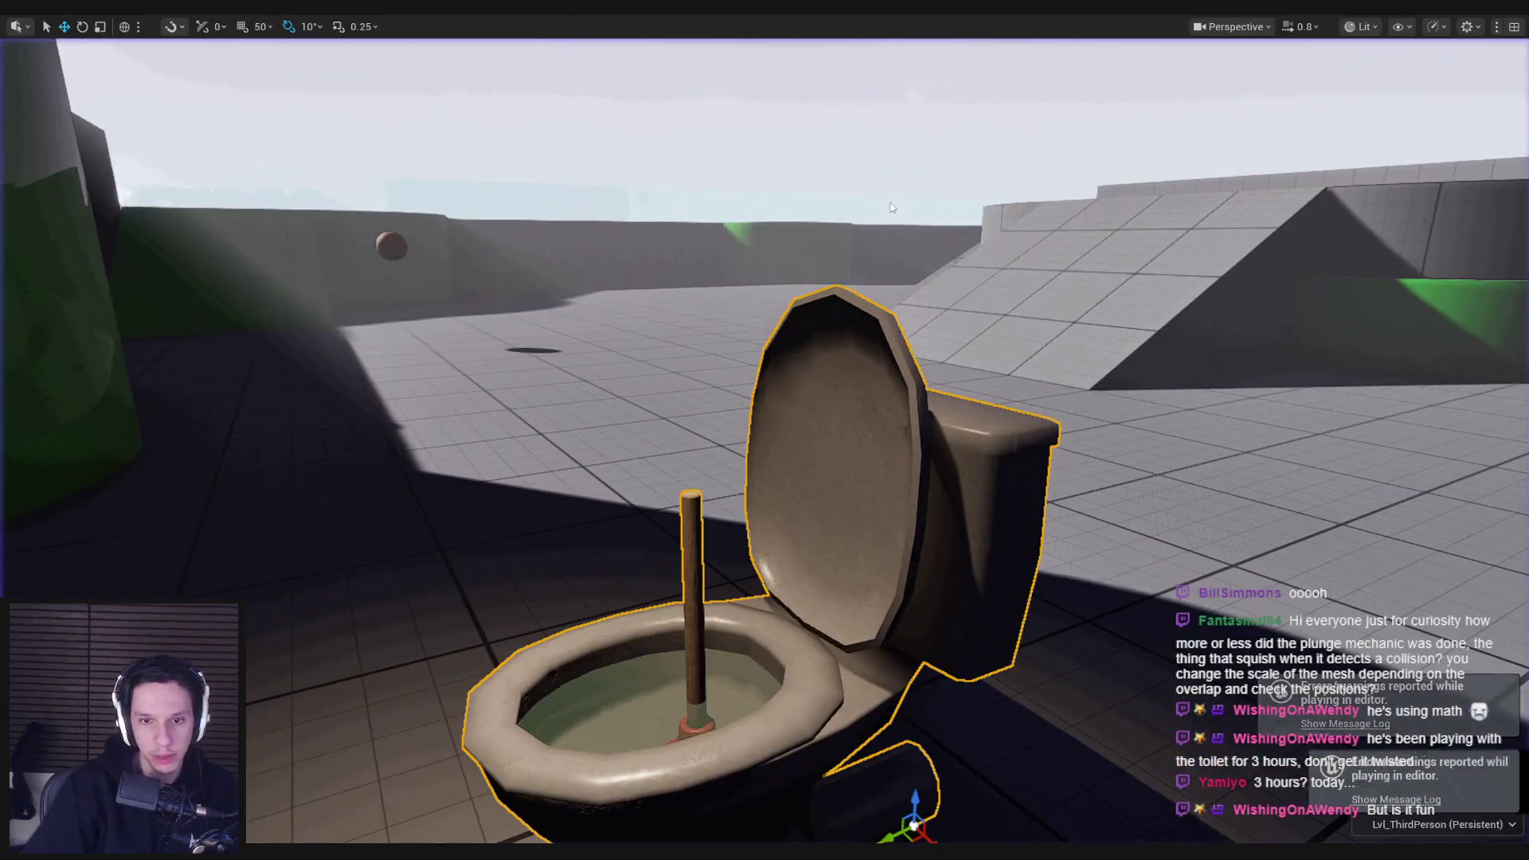
pyautogui.hotkey('alt', 'p')
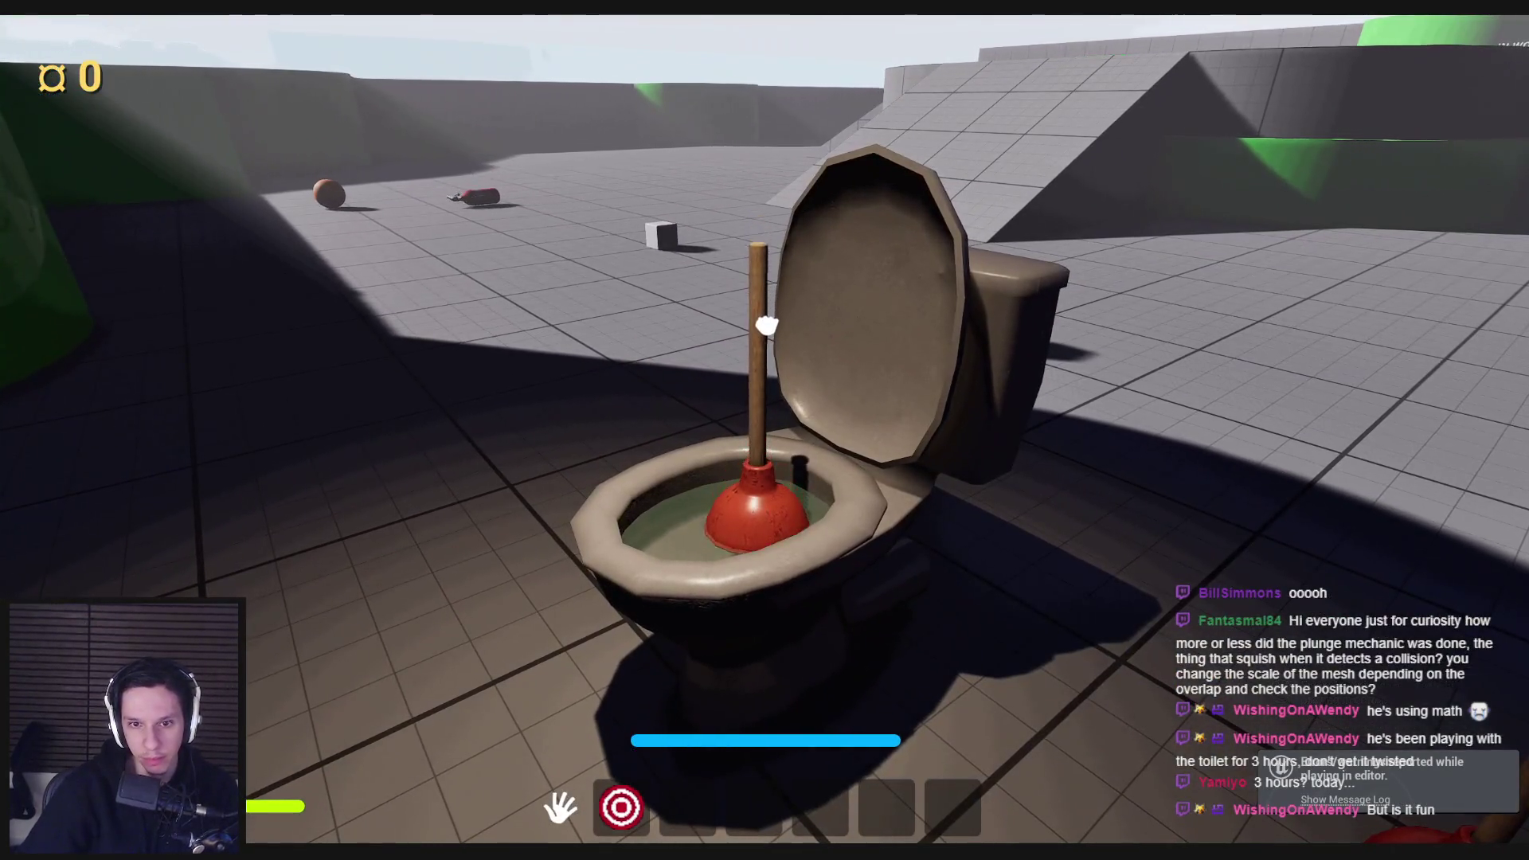
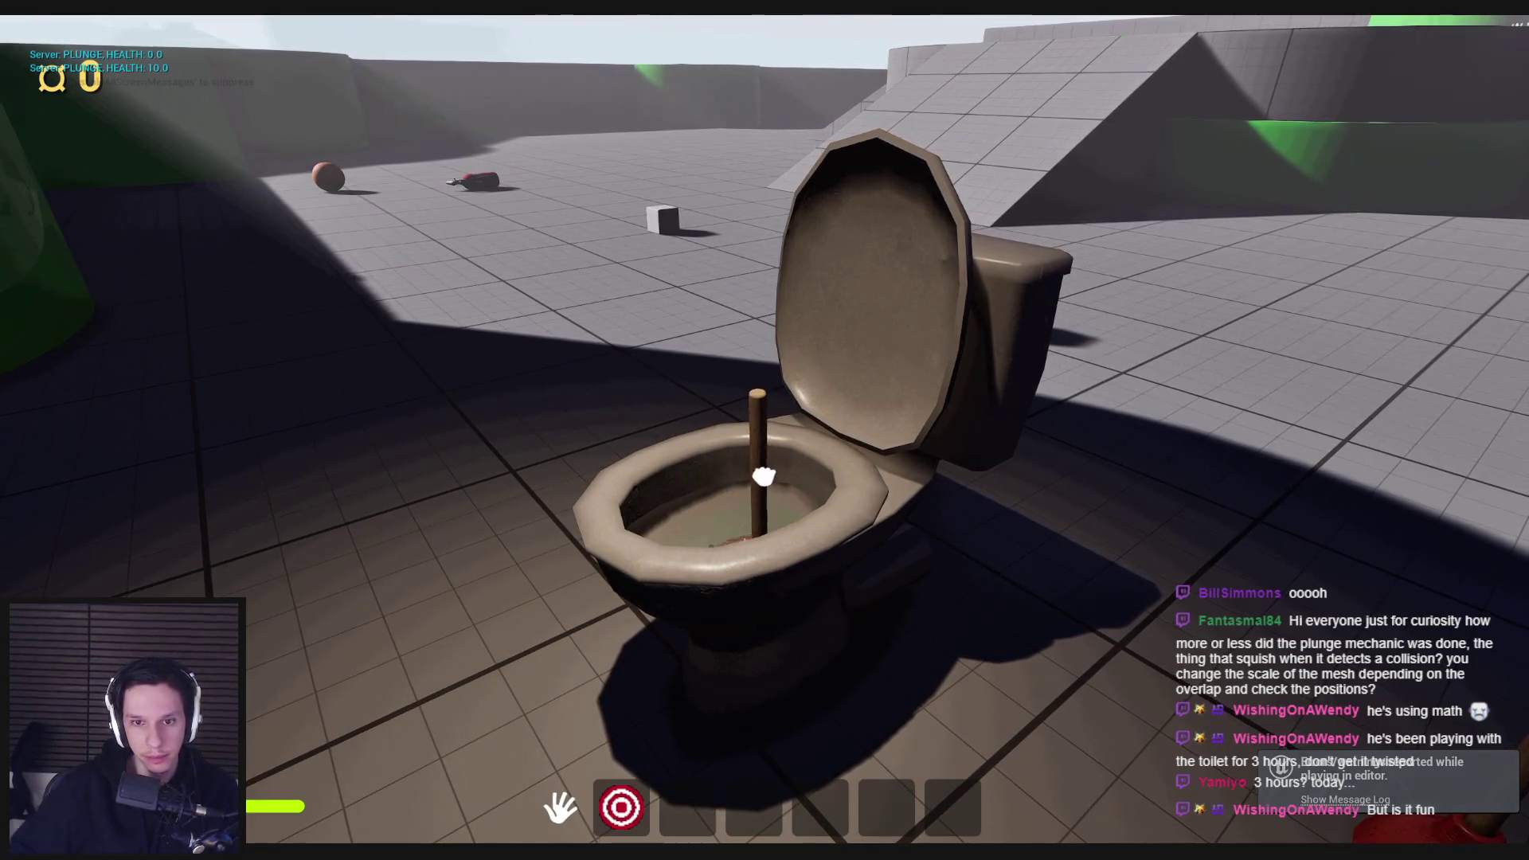
# Step: In play mode, yank the plunger out of the toilet and look toward the green ramps
pyautogui.click(765, 415)
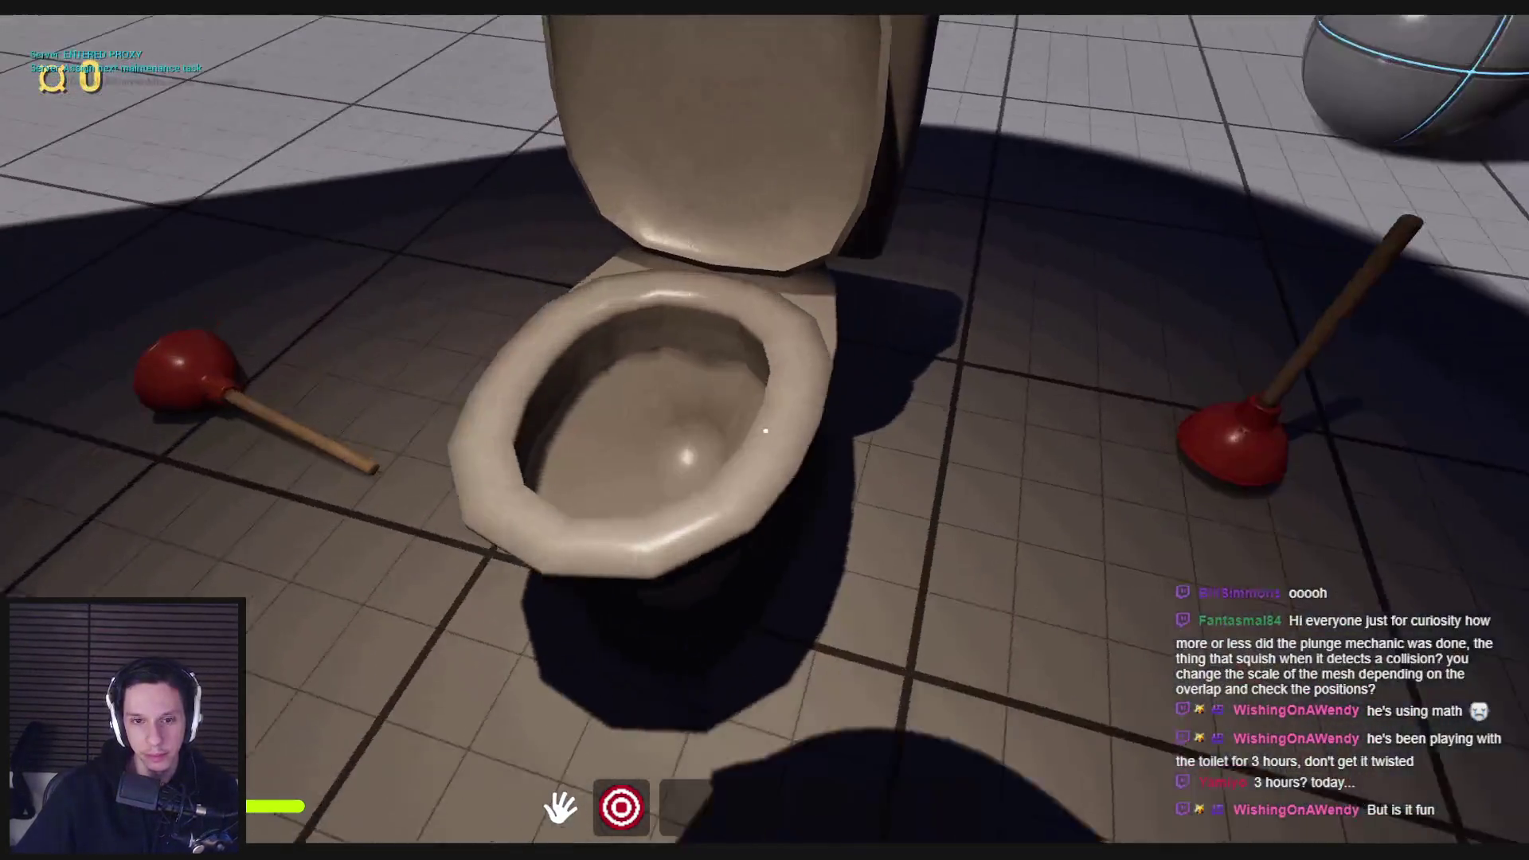
pyautogui.press('s')
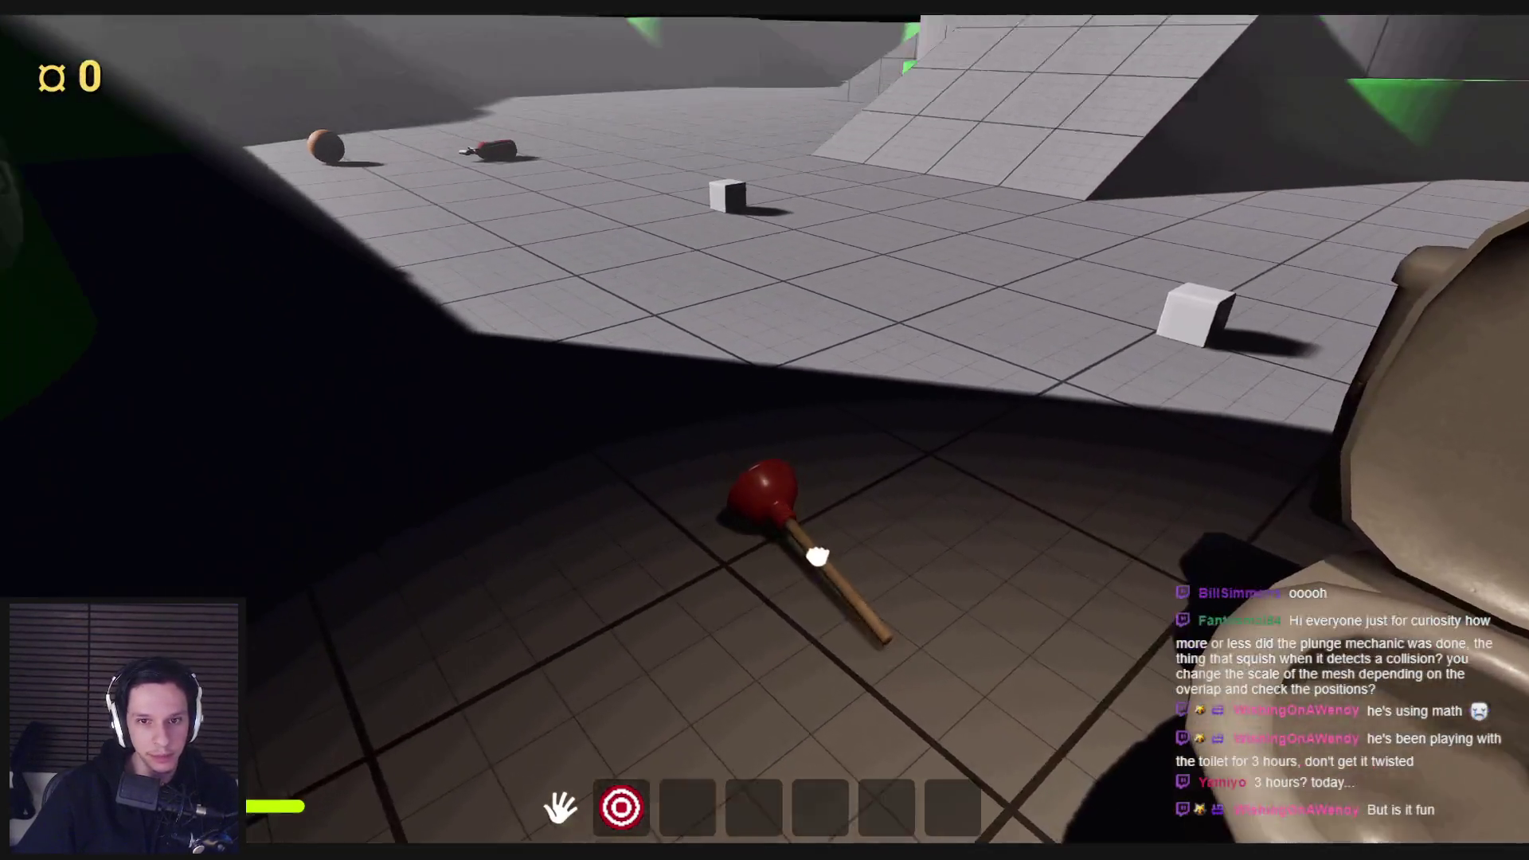
pyautogui.moveTo(818, 553)
pyautogui.mouseDown()
pyautogui.moveTo(265, 585)
pyautogui.moveTo(368, 743)
pyautogui.moveTo(528, 332)
pyautogui.moveTo(765, 431)
pyautogui.mouseUp()
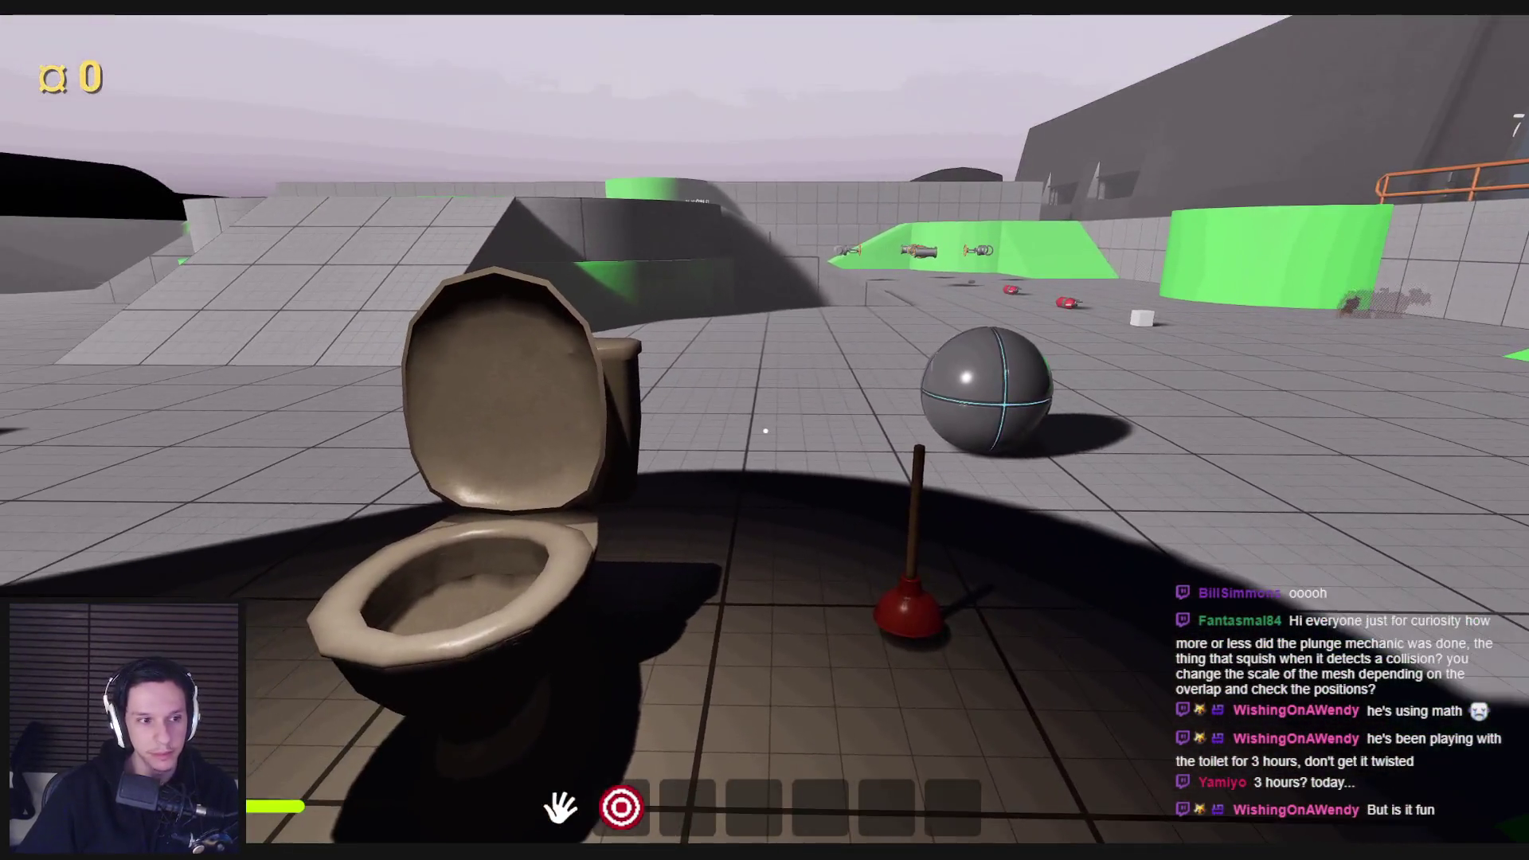
# Step: Stop the play session and bring the BP_MaintenanceTask-Toilet Blueprint editor forward
pyautogui.press('Escape')
pyautogui.moveTo(514, 853)
pyautogui.click(593, 793)
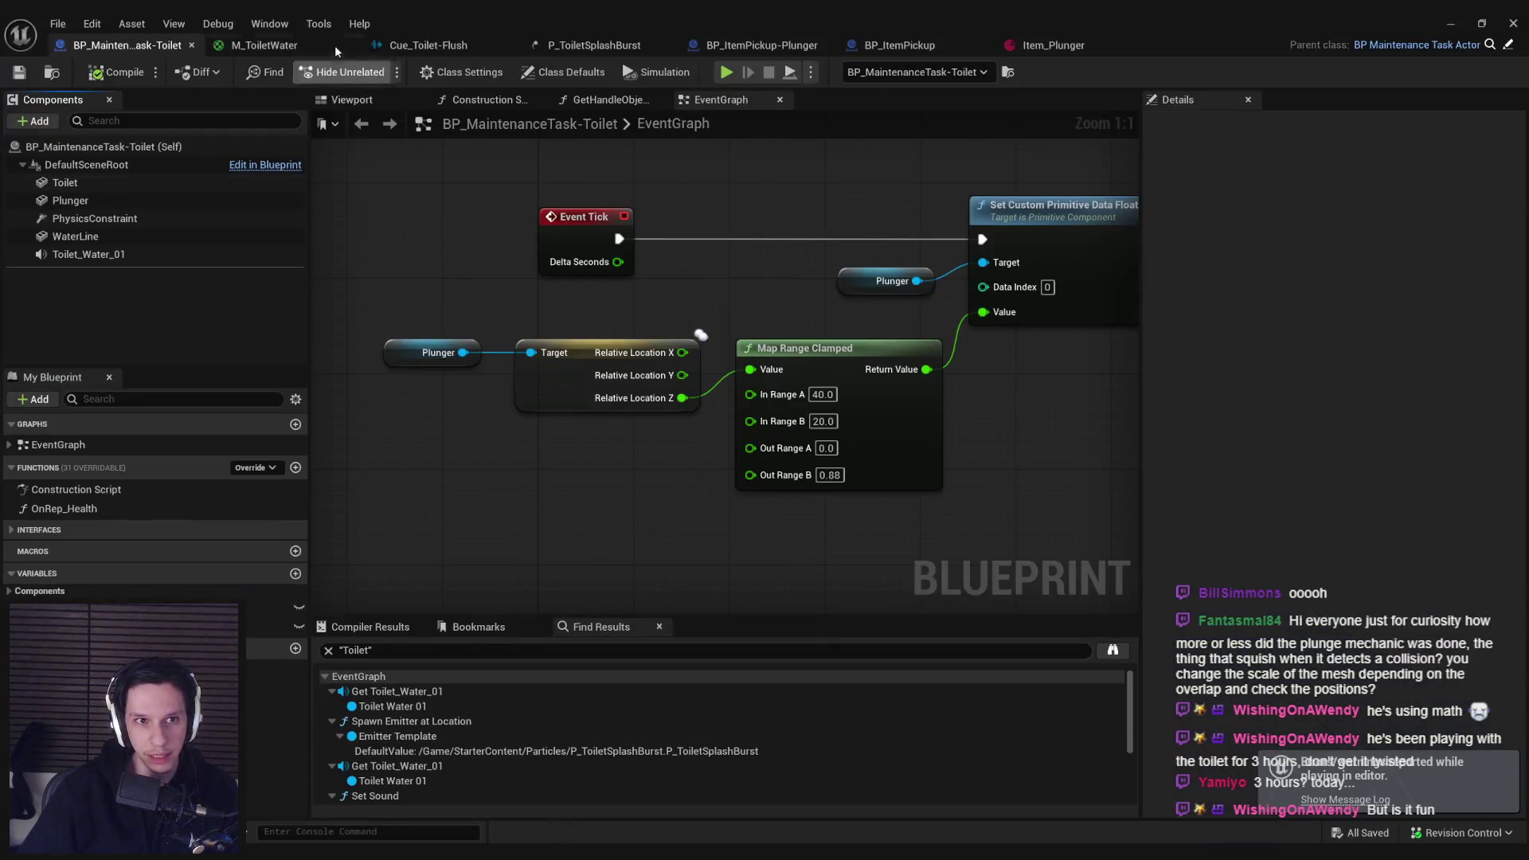
# Step: Open BP_ItemPickup-Plunger in the full Blueprint editor after glancing at parent BP_ItemPickup
pyautogui.click(760, 48)
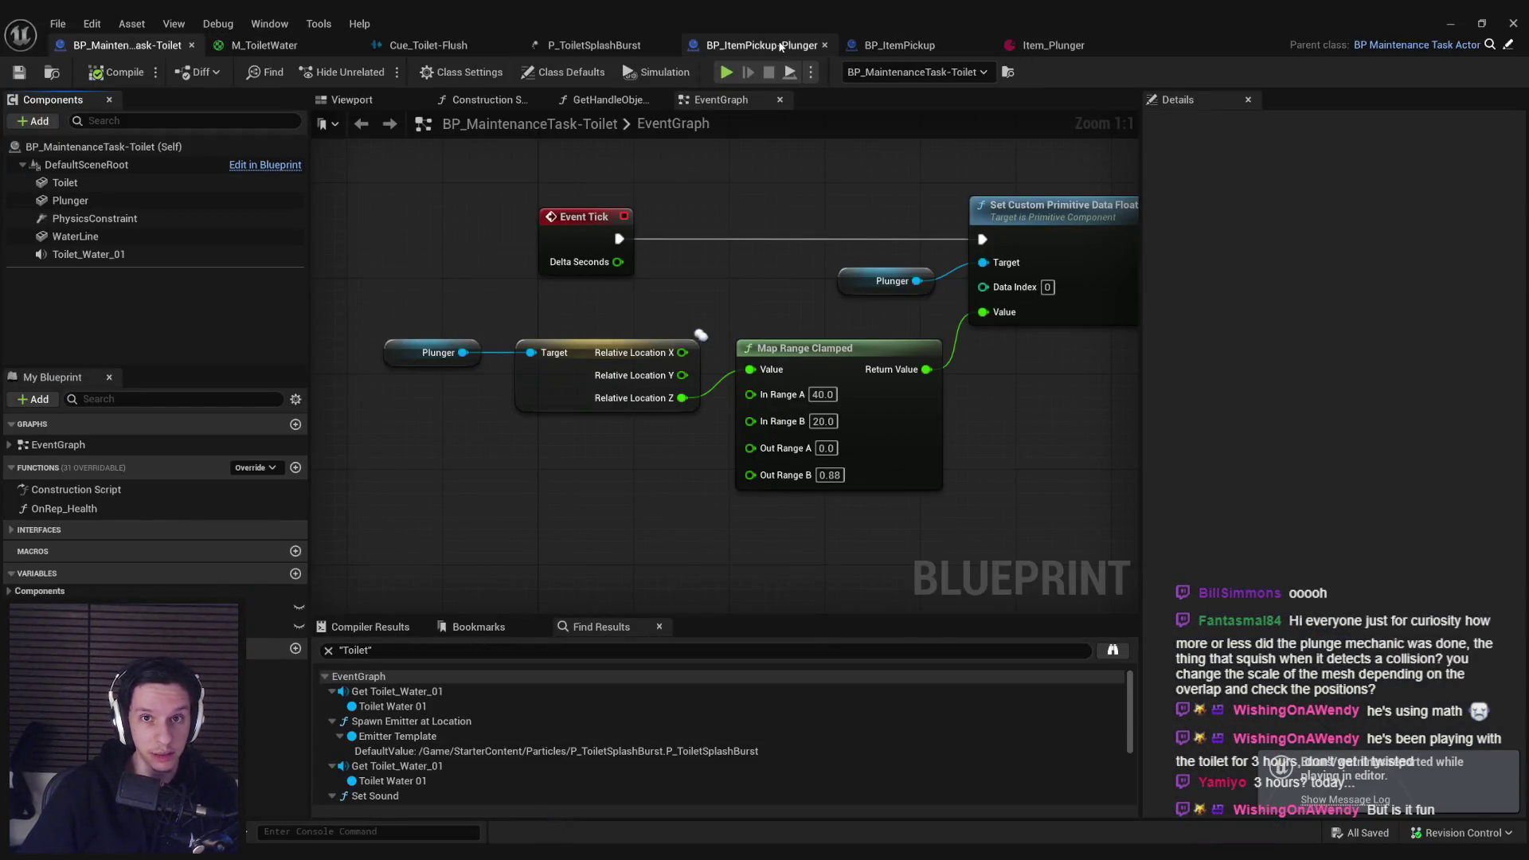
pyautogui.click(905, 48)
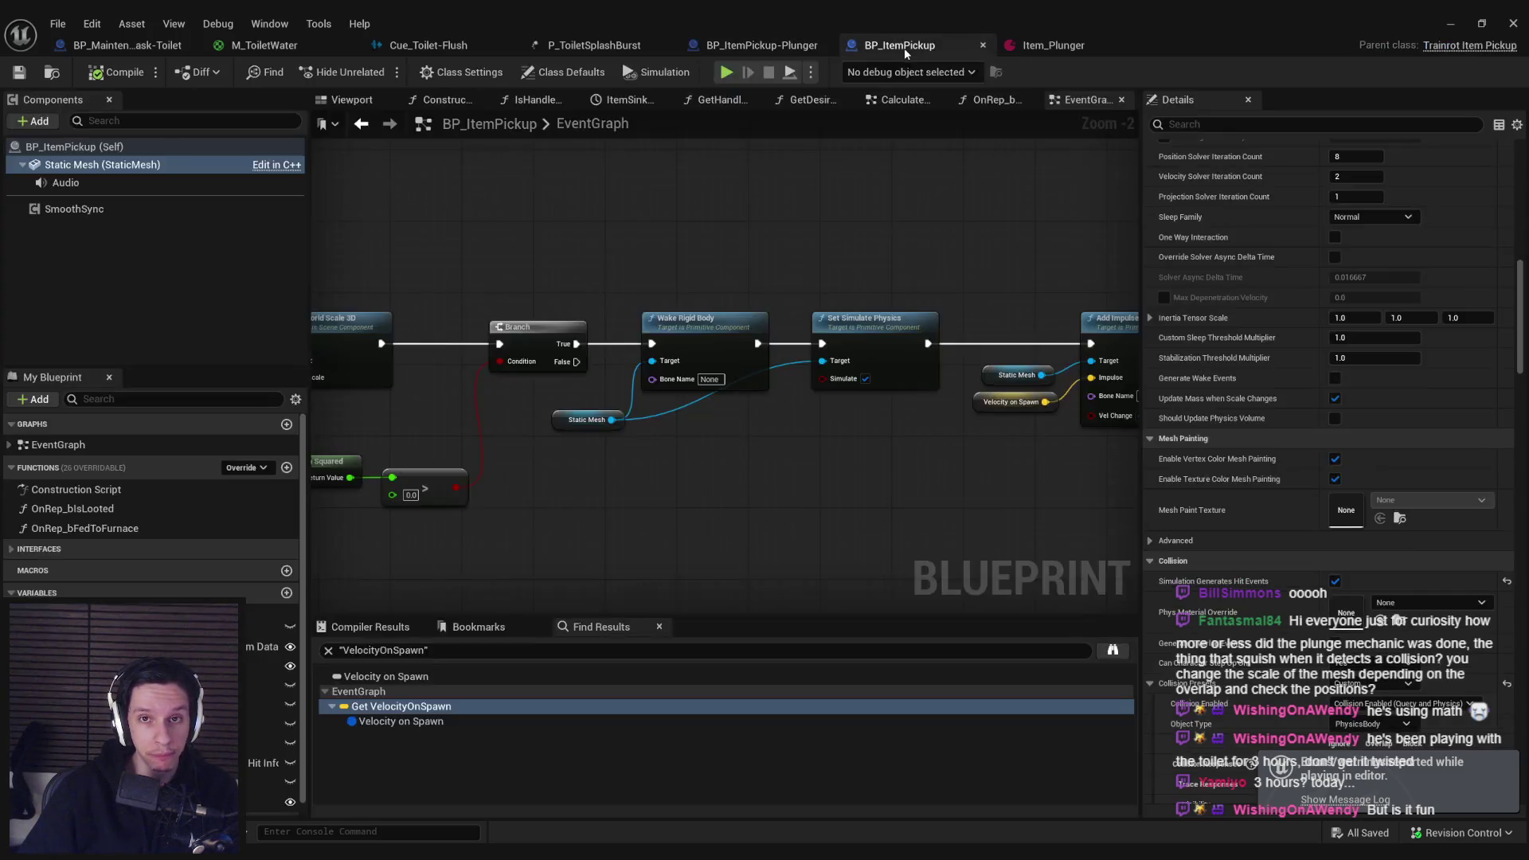
pyautogui.click(761, 45)
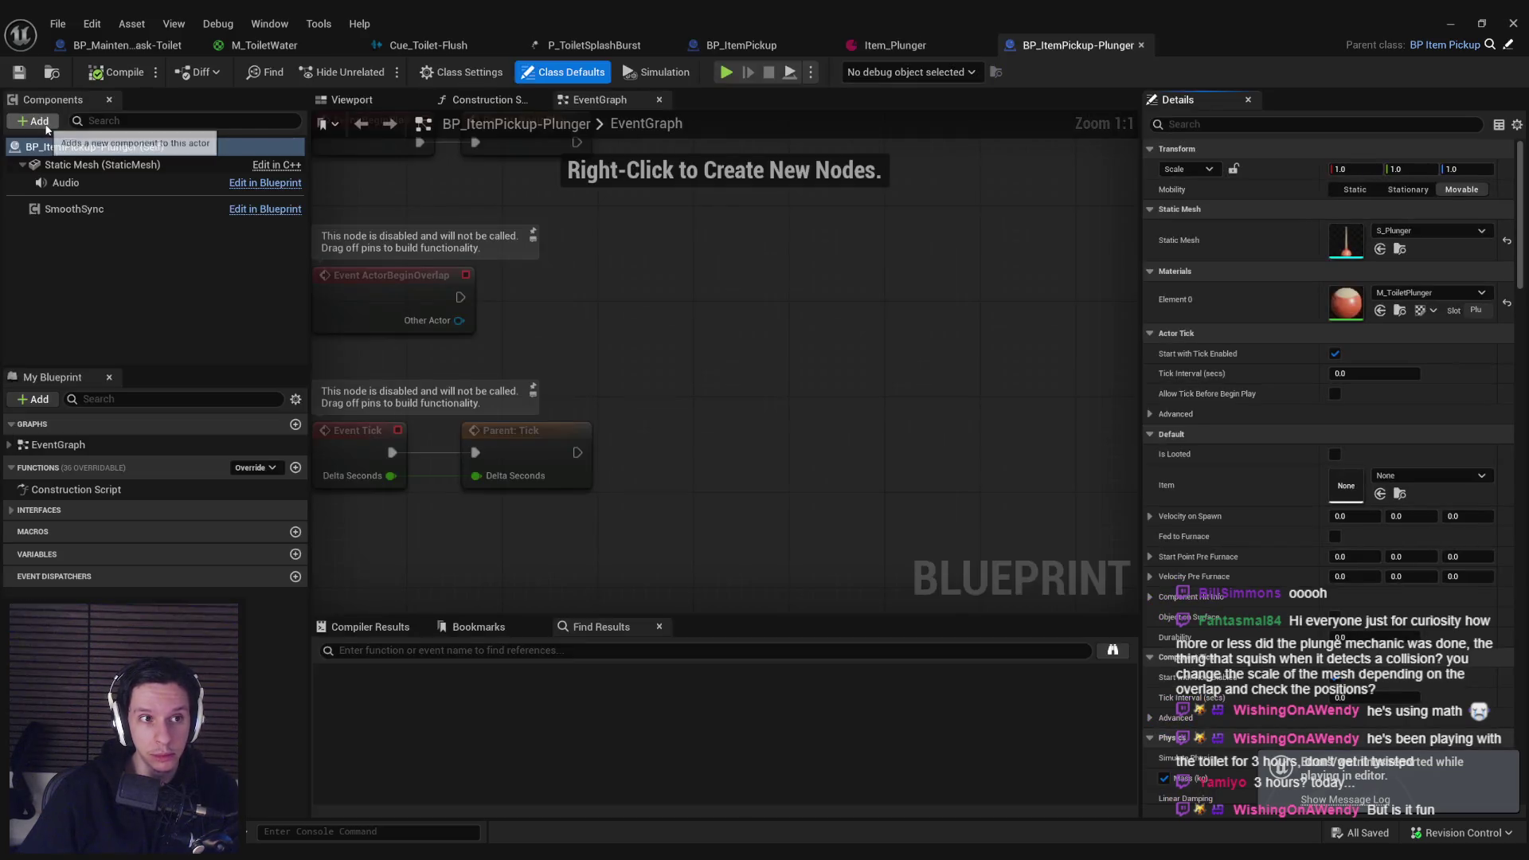
pyautogui.click(36, 121)
# Step: Add a Box Collision component to the plunger and shrink it around the plunger head
pyautogui.write('col')
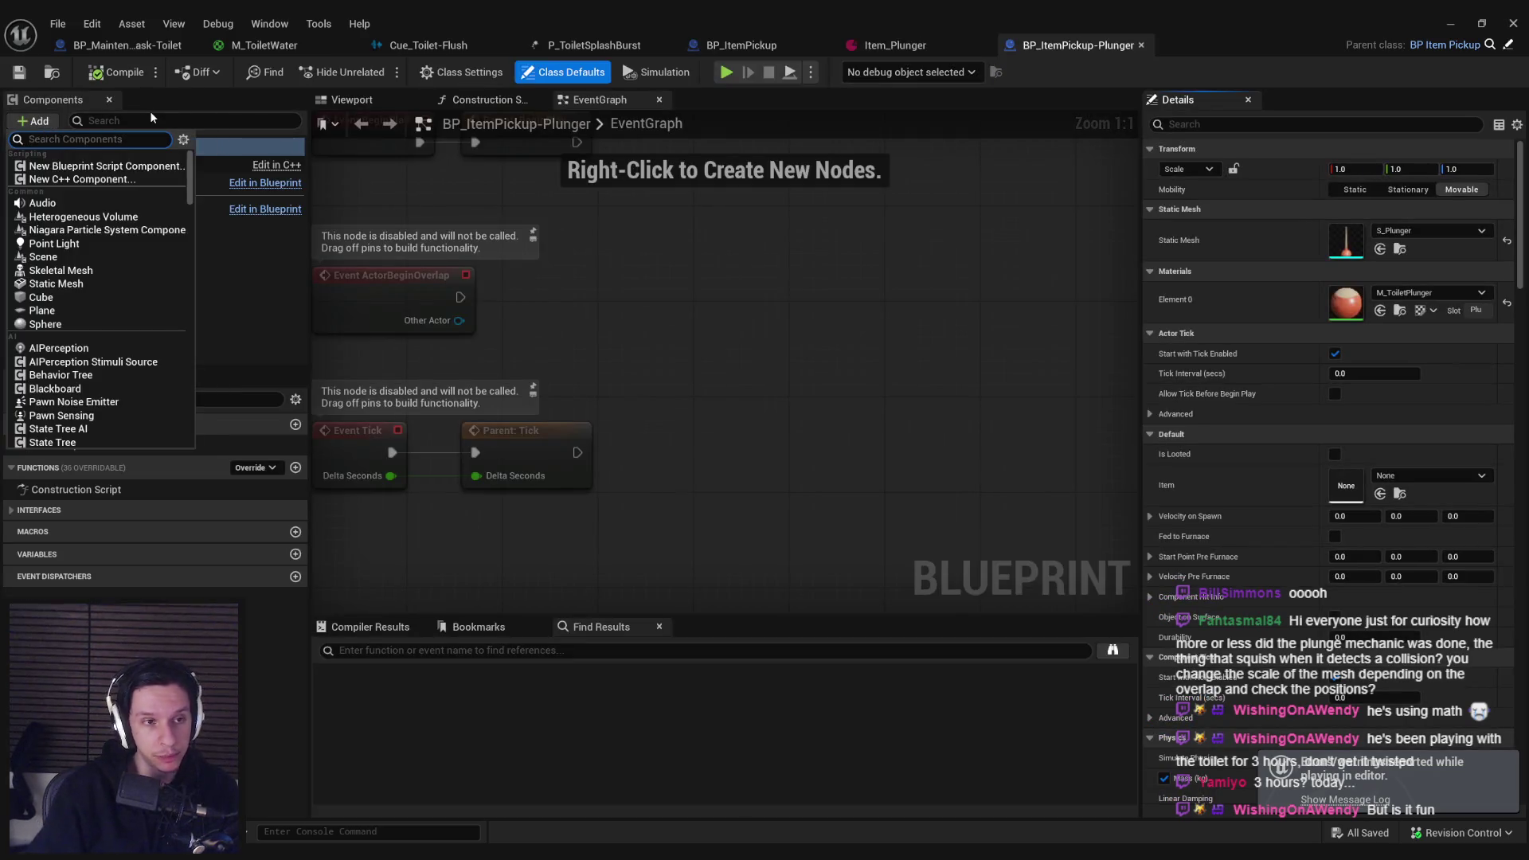
pyautogui.write('lision')
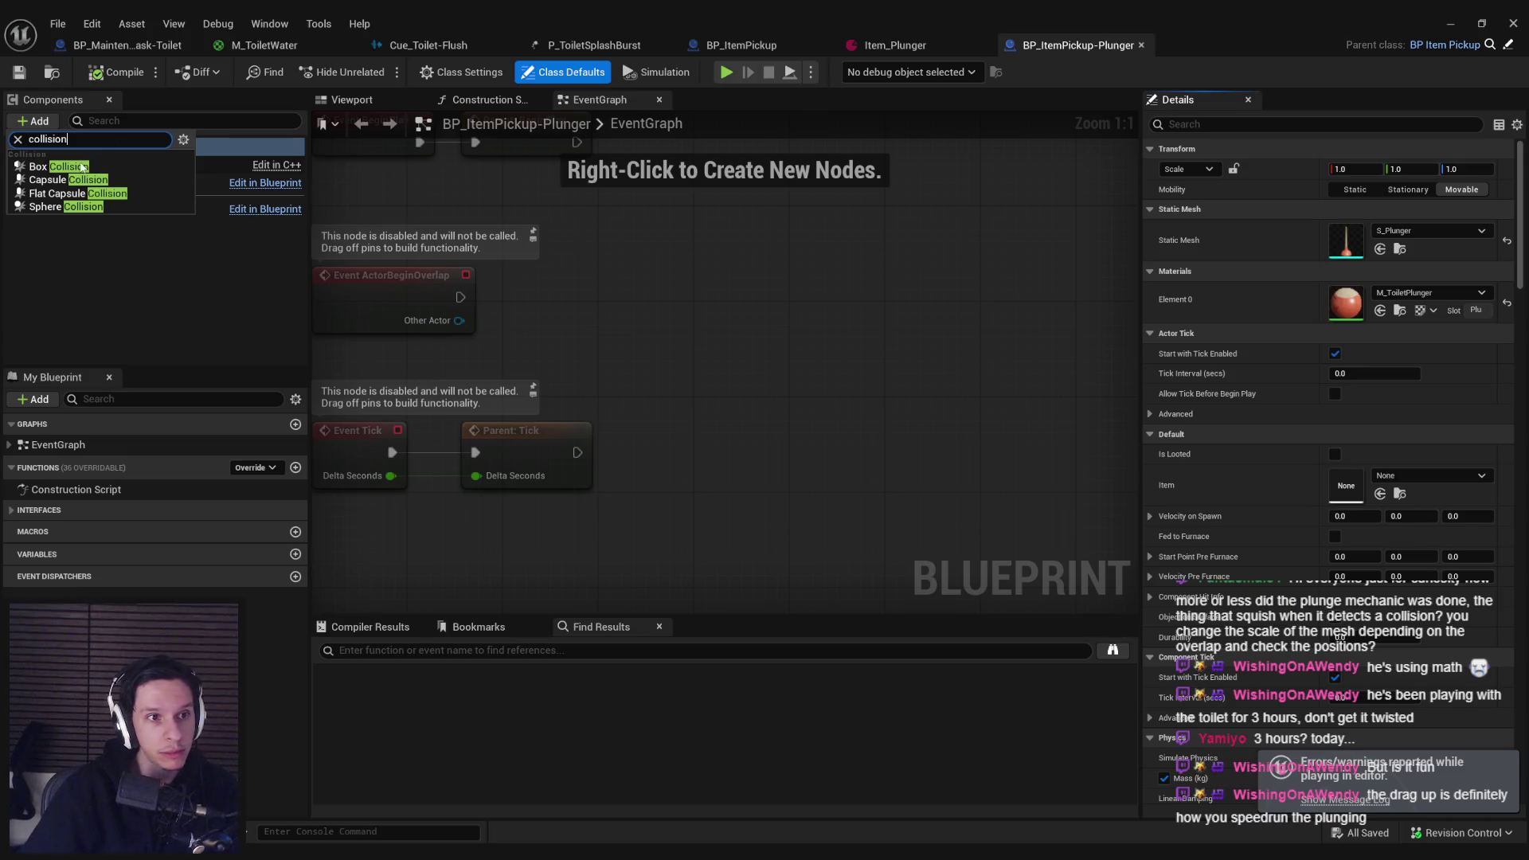
pyautogui.click(82, 167)
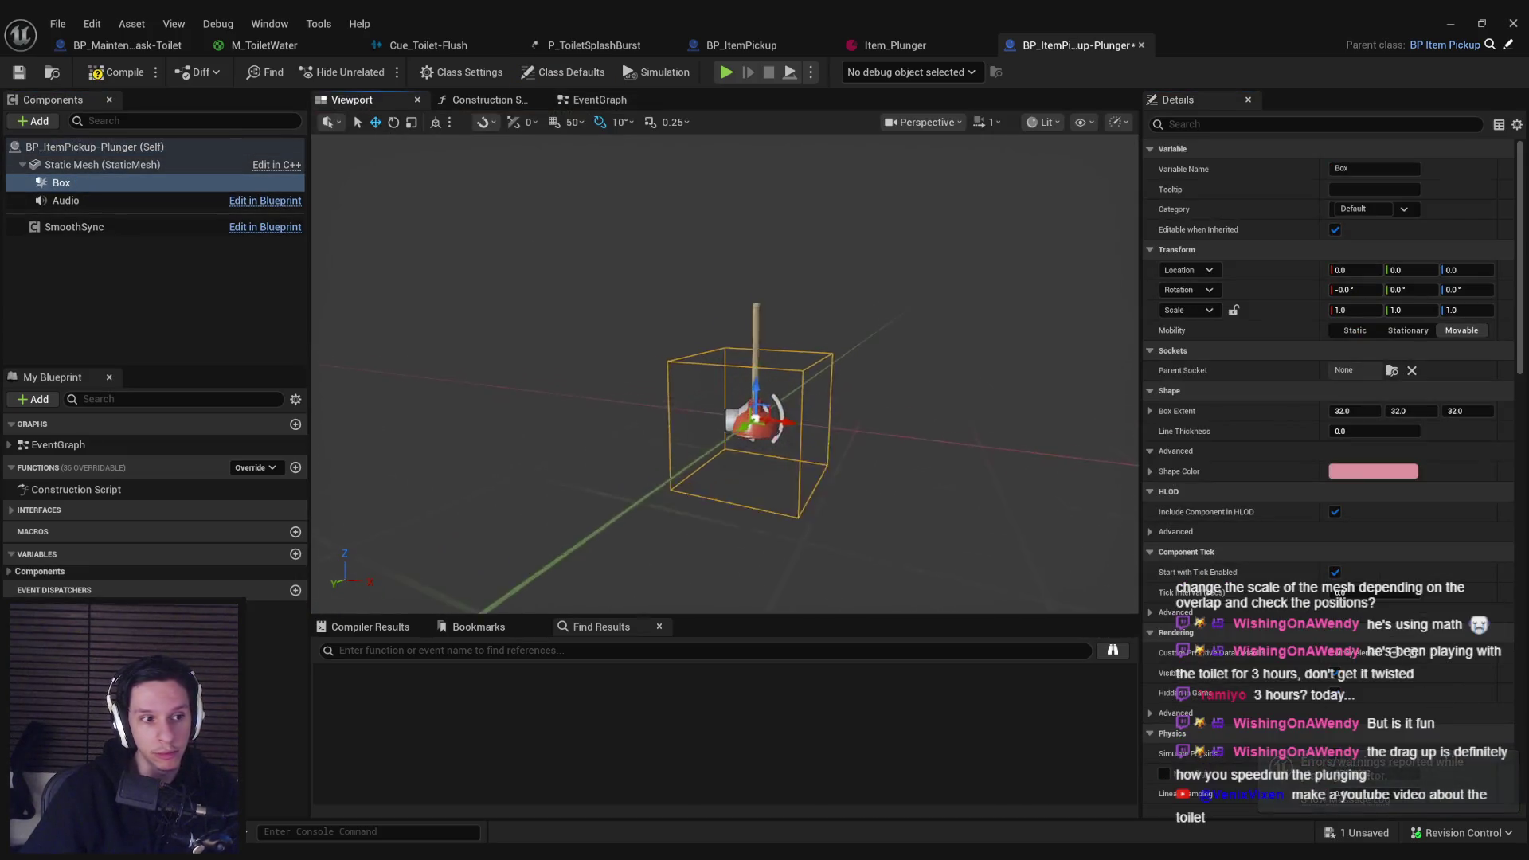
pyautogui.scroll(3, 725, 374)
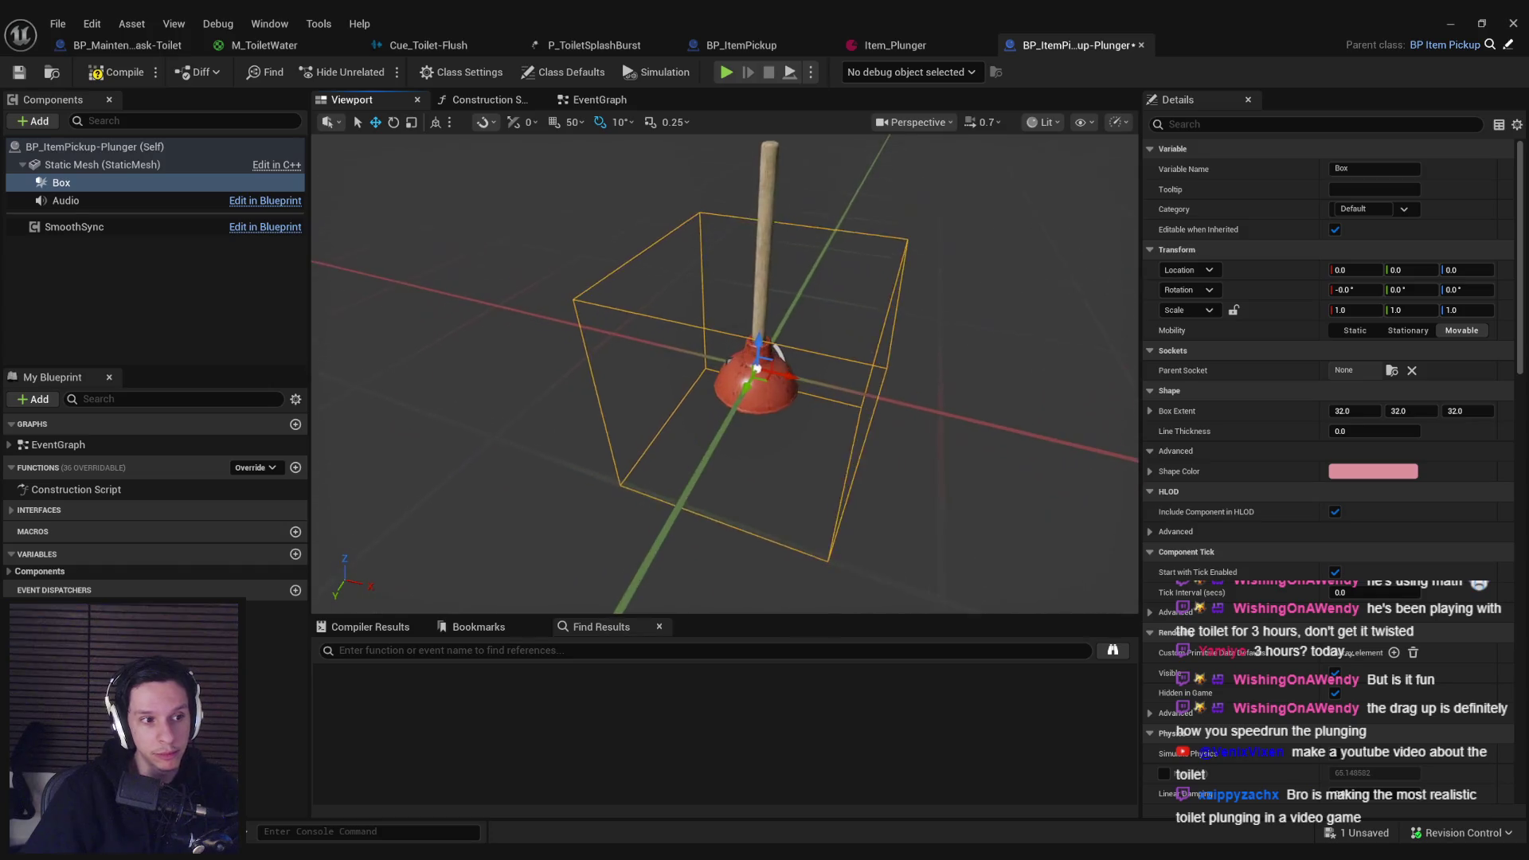
pyautogui.scroll(3, 807, 433)
pyautogui.scroll(-3, 808, 433)
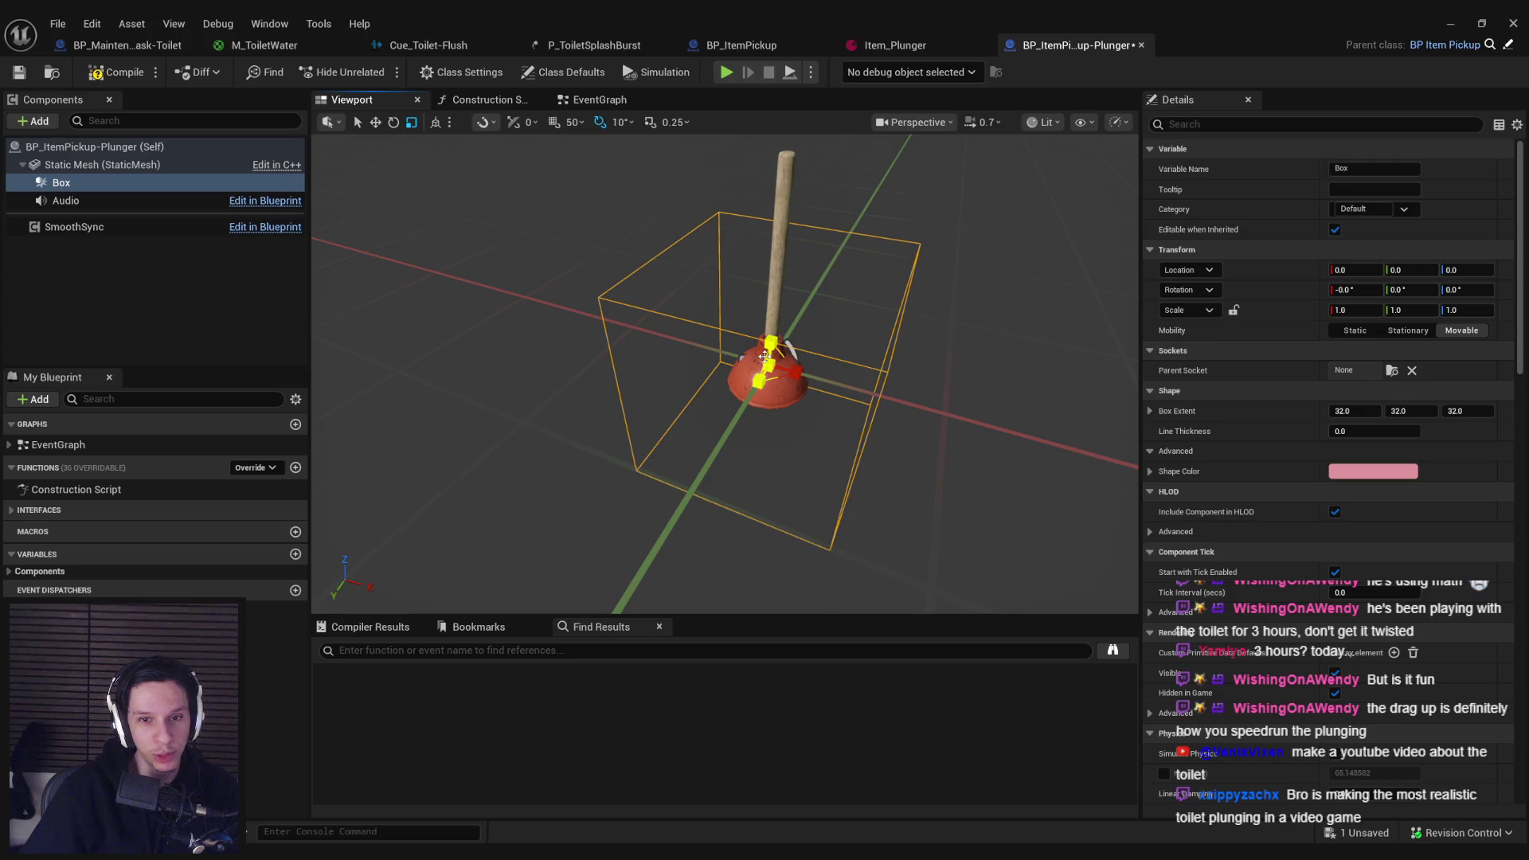
pyautogui.moveTo(766, 368)
pyautogui.mouseDown()
pyautogui.moveTo(749, 286)
pyautogui.moveTo(745, 319)
pyautogui.mouseUp()
pyautogui.press('w')
pyautogui.scroll(-2, 1348, 547)
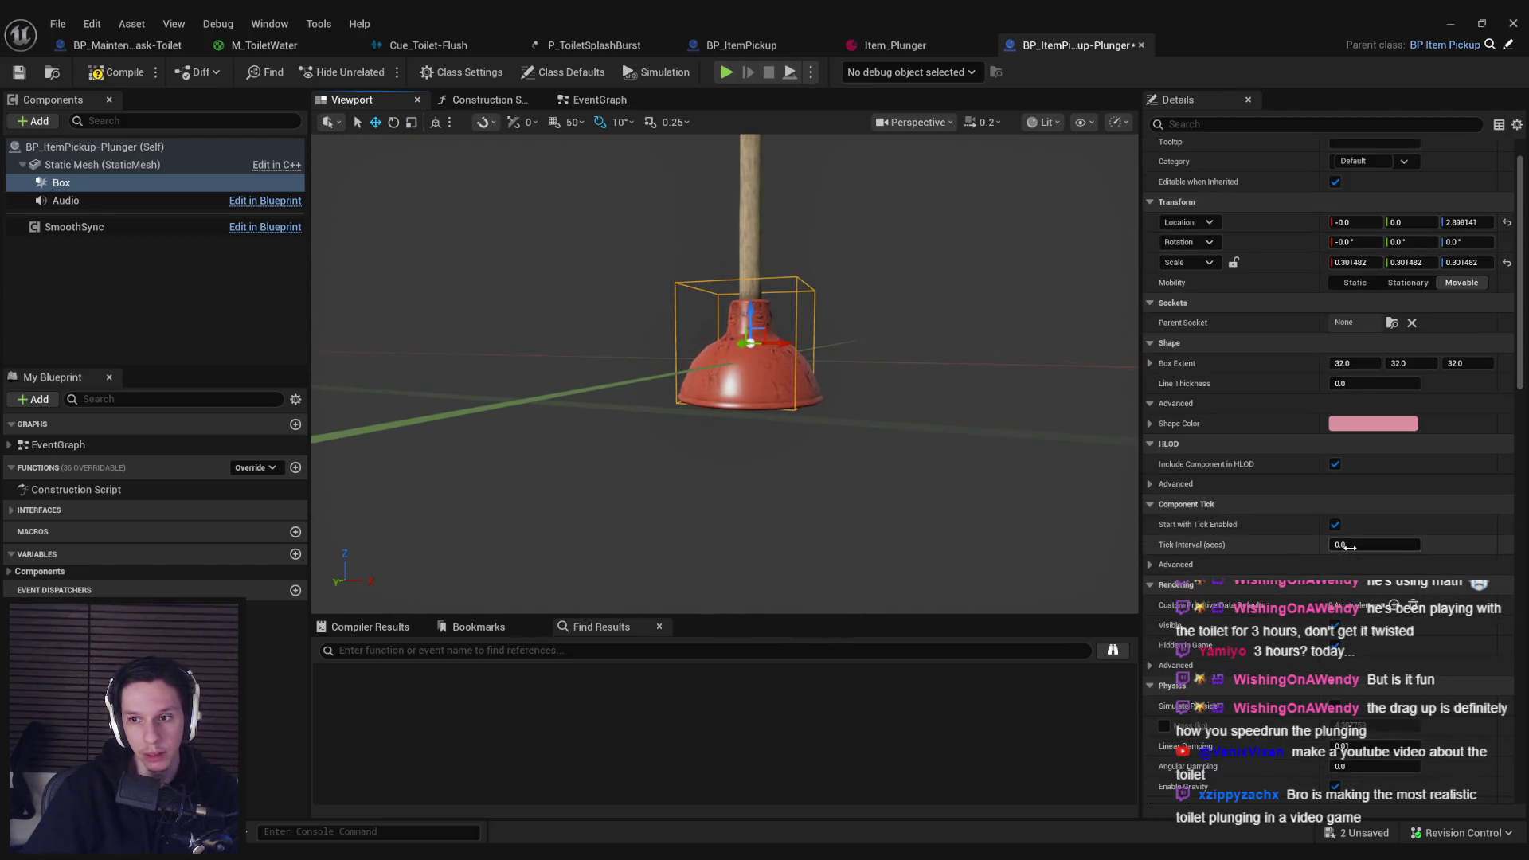
pyautogui.scroll(-10, 1348, 547)
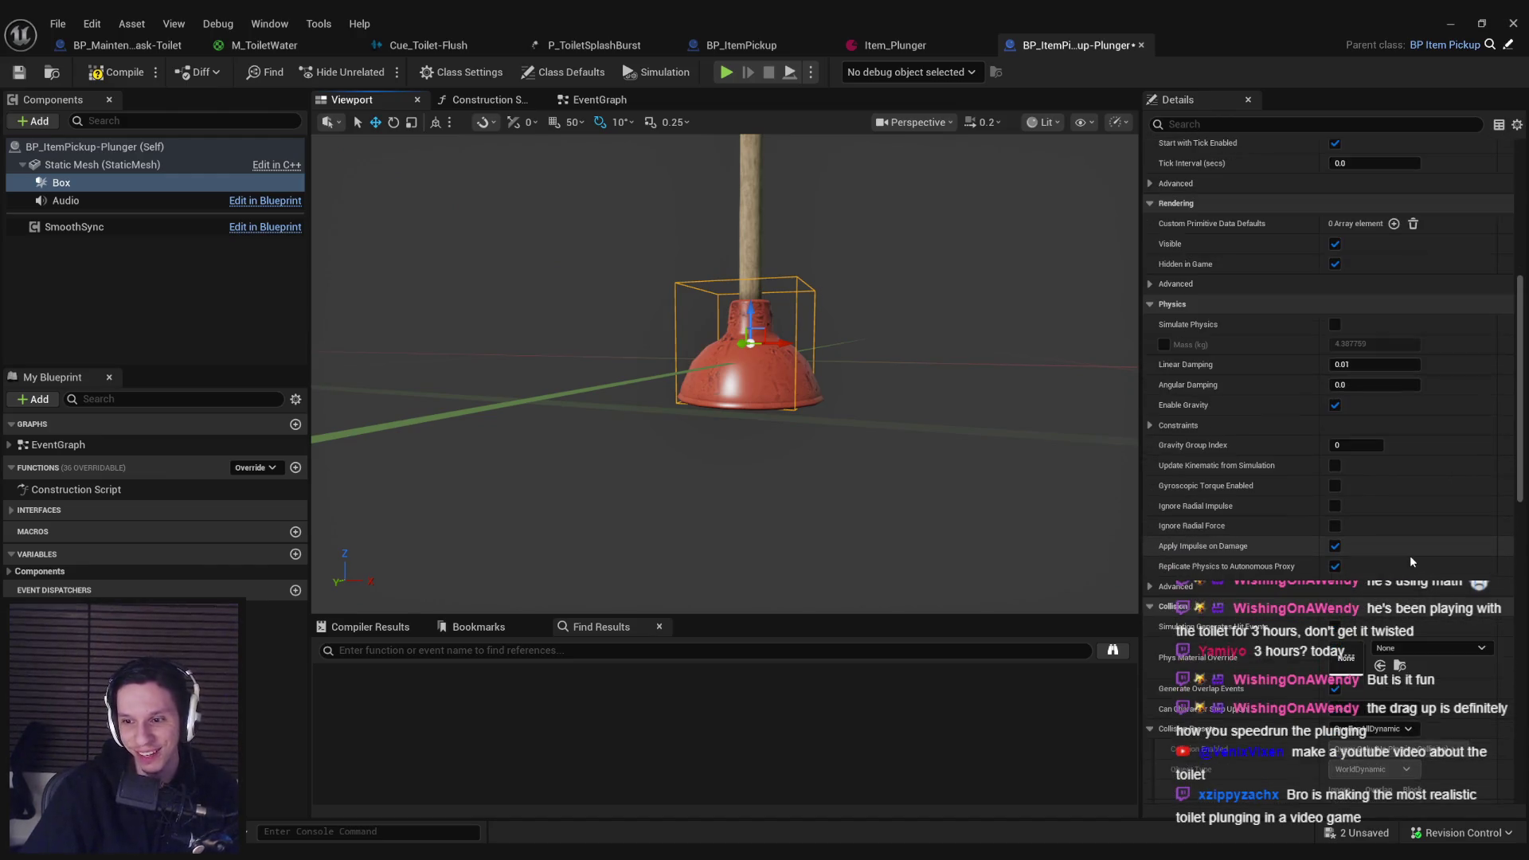
pyautogui.scroll(-3, 1412, 562)
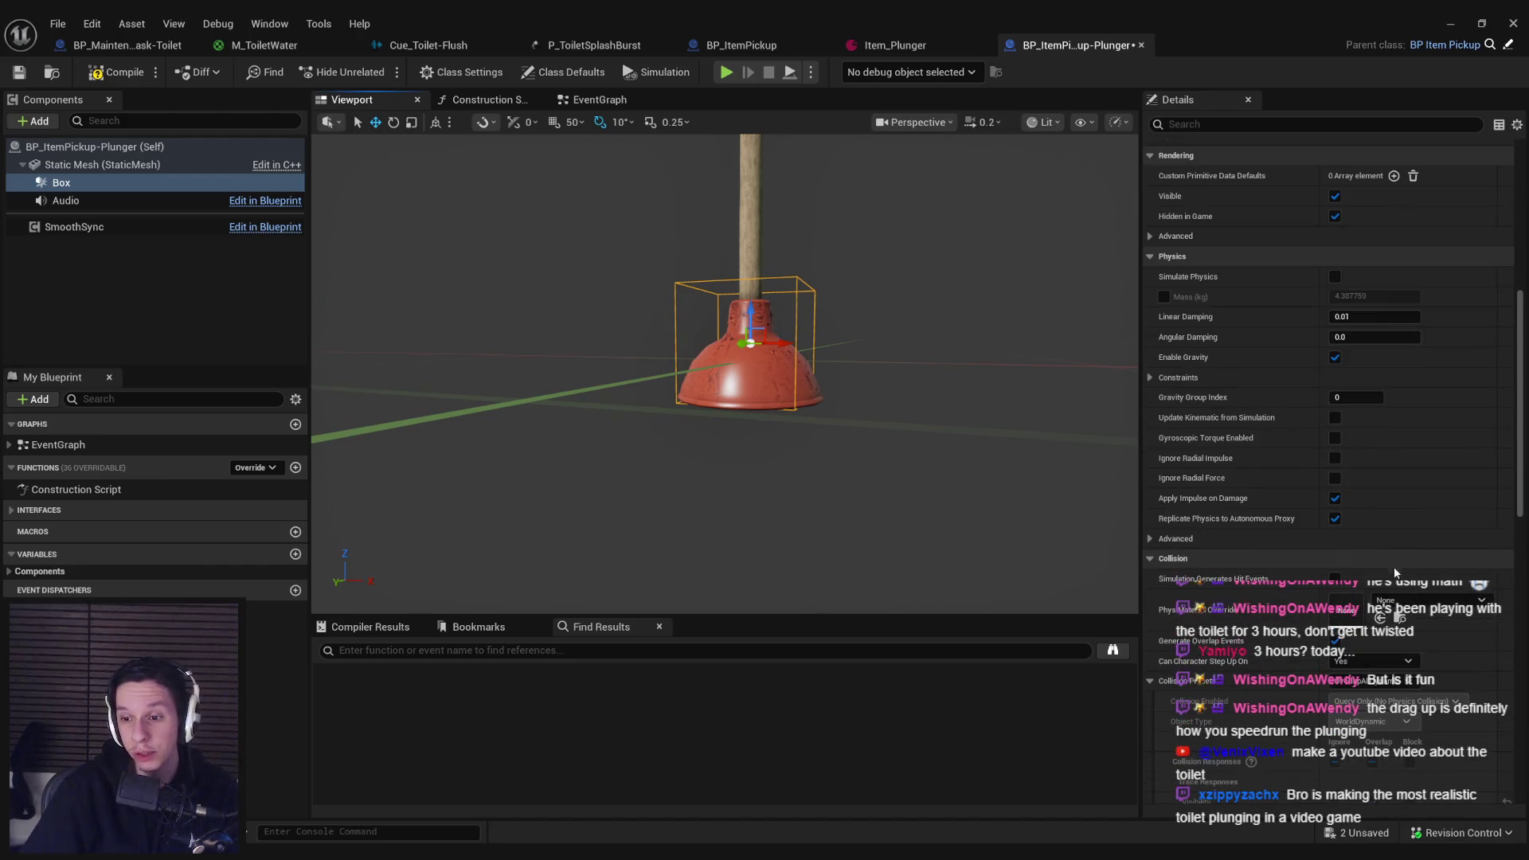
# Step: Set the box's collision preset to PhysicsActor, then to Custom, and minimize the editor
pyautogui.click(136, 165)
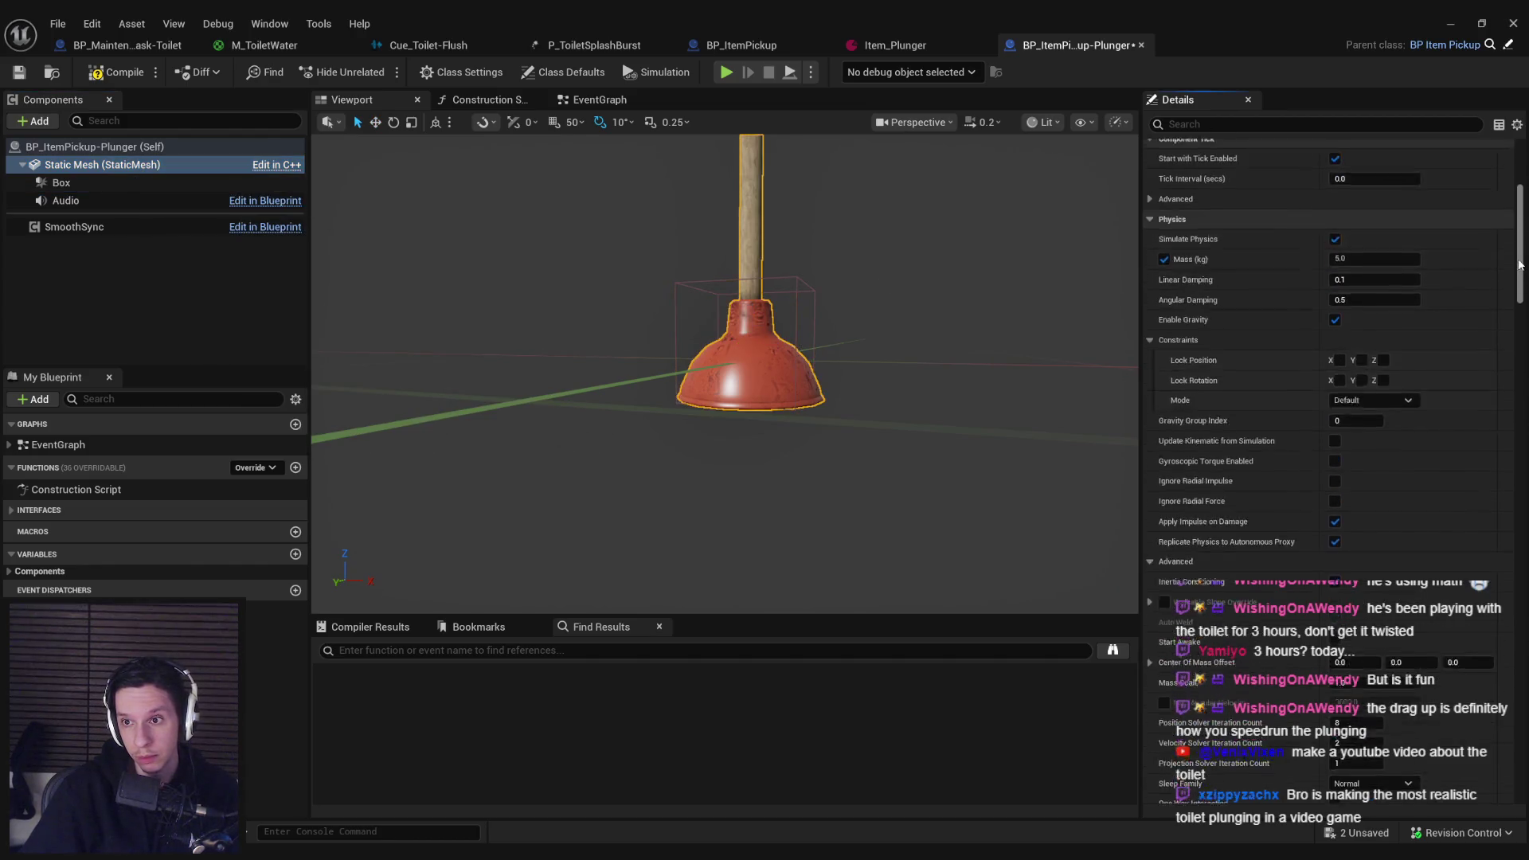
pyautogui.moveTo(1520, 265); pyautogui.dragTo(1411, 371)
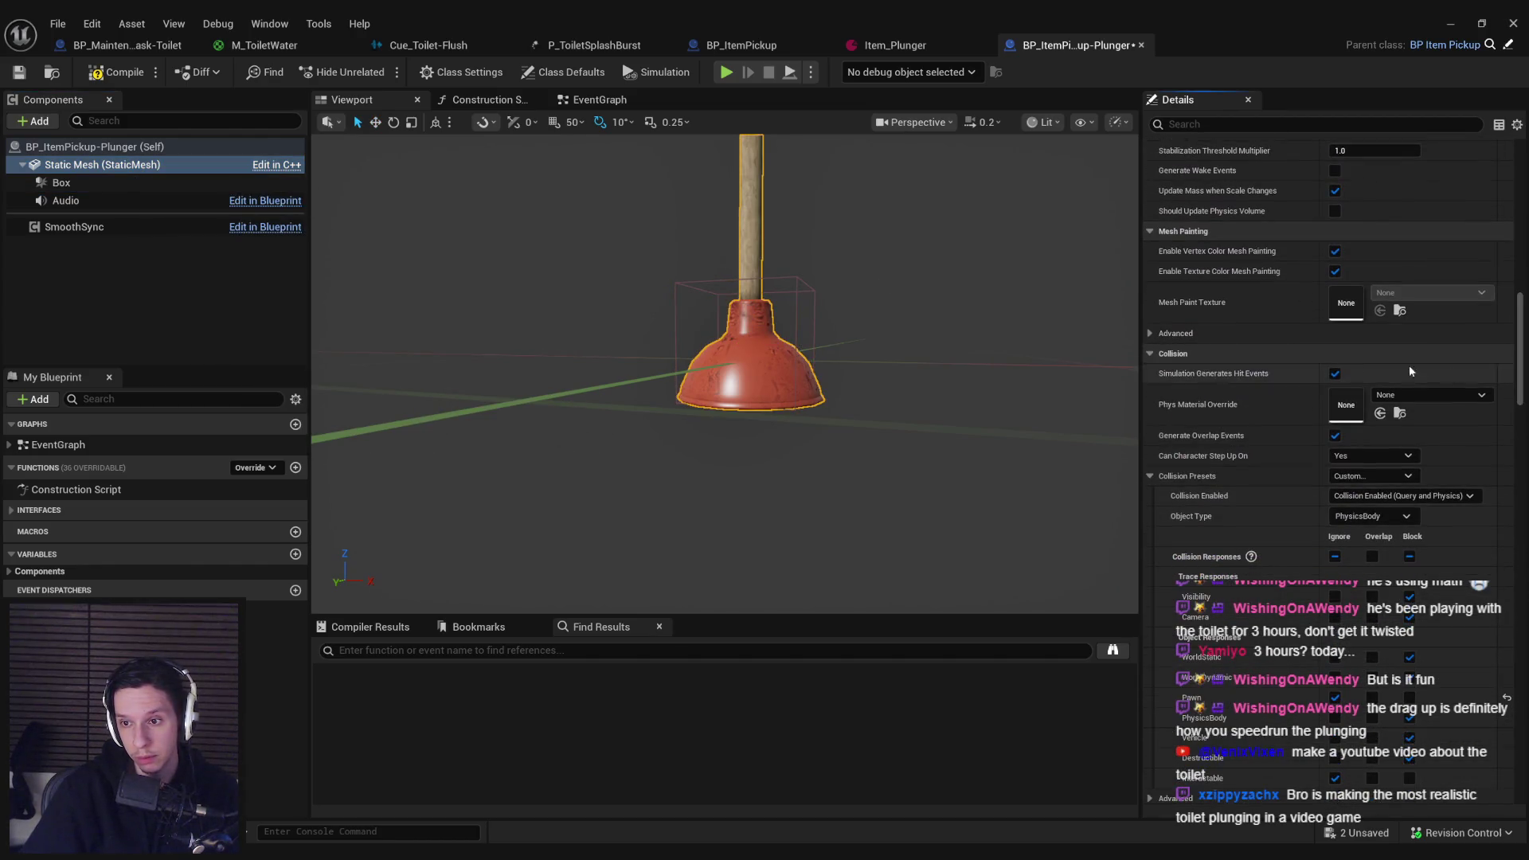
pyautogui.click(108, 184)
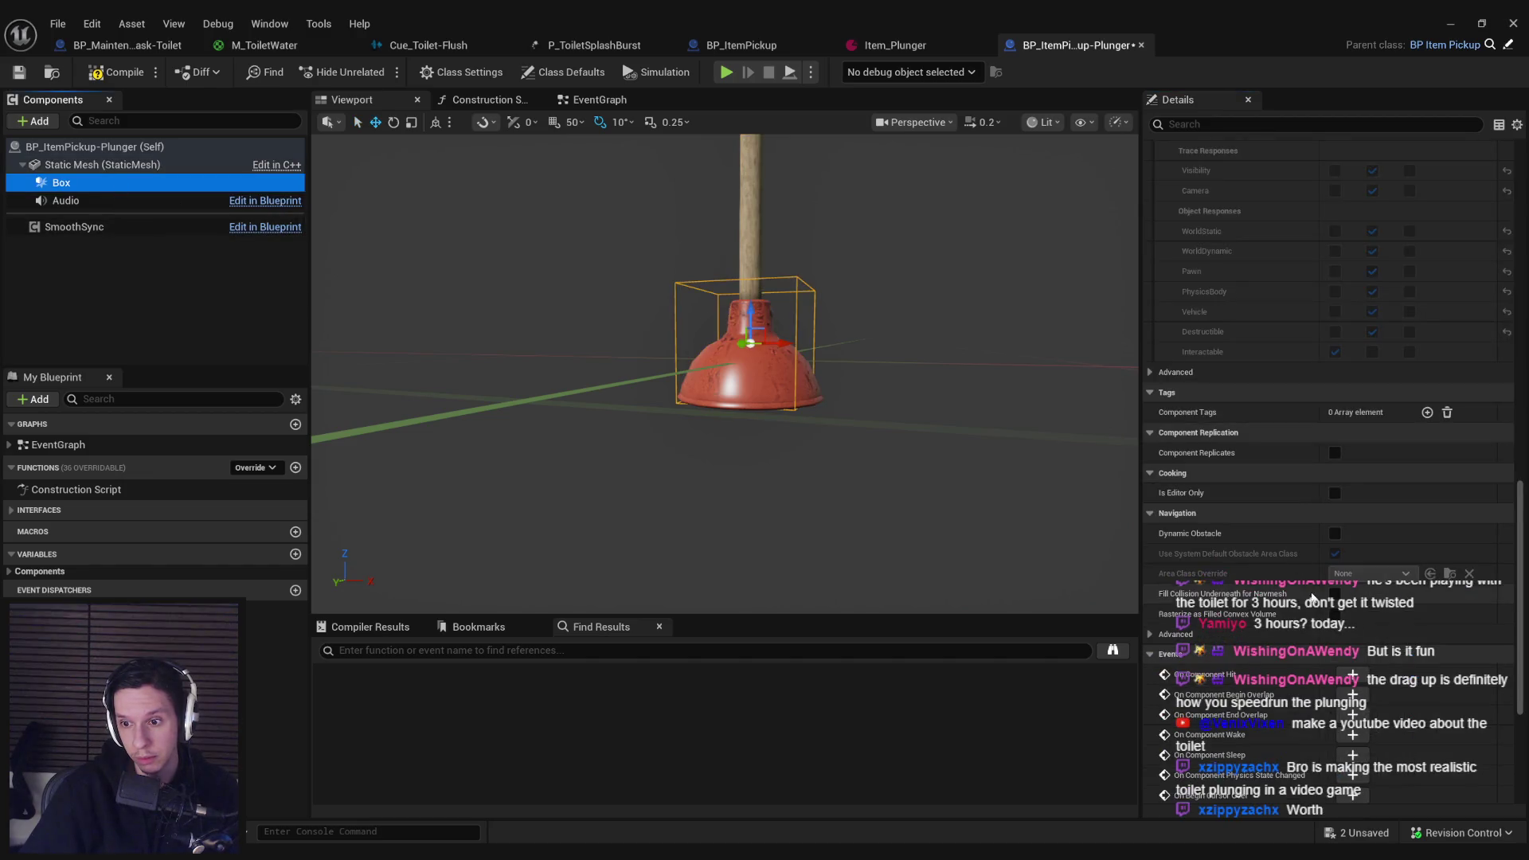
pyautogui.scroll(1, 1433, 478)
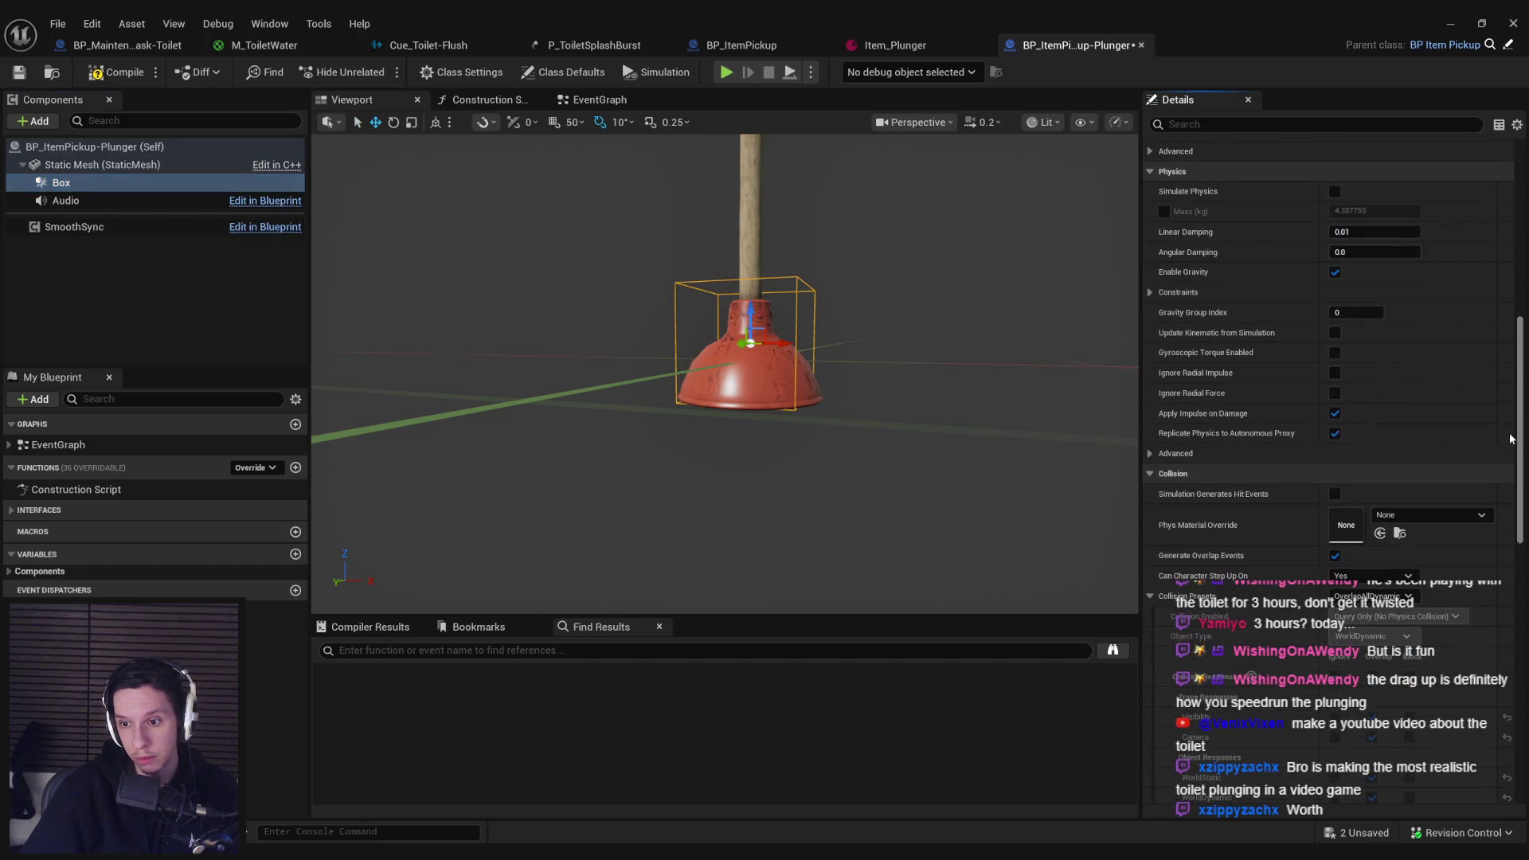
pyautogui.click(1370, 596)
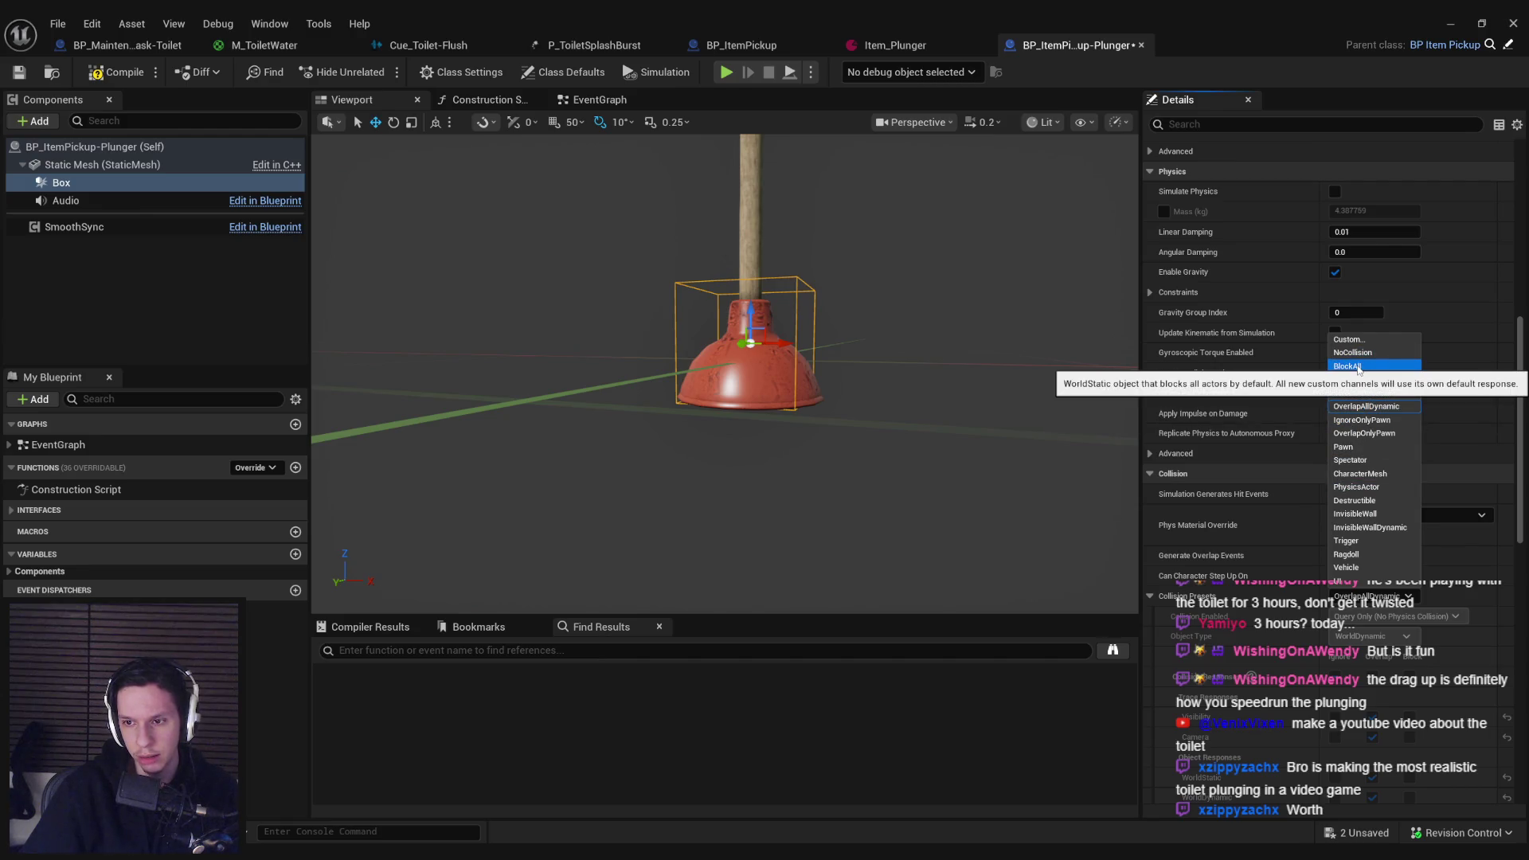
pyautogui.click(1354, 487)
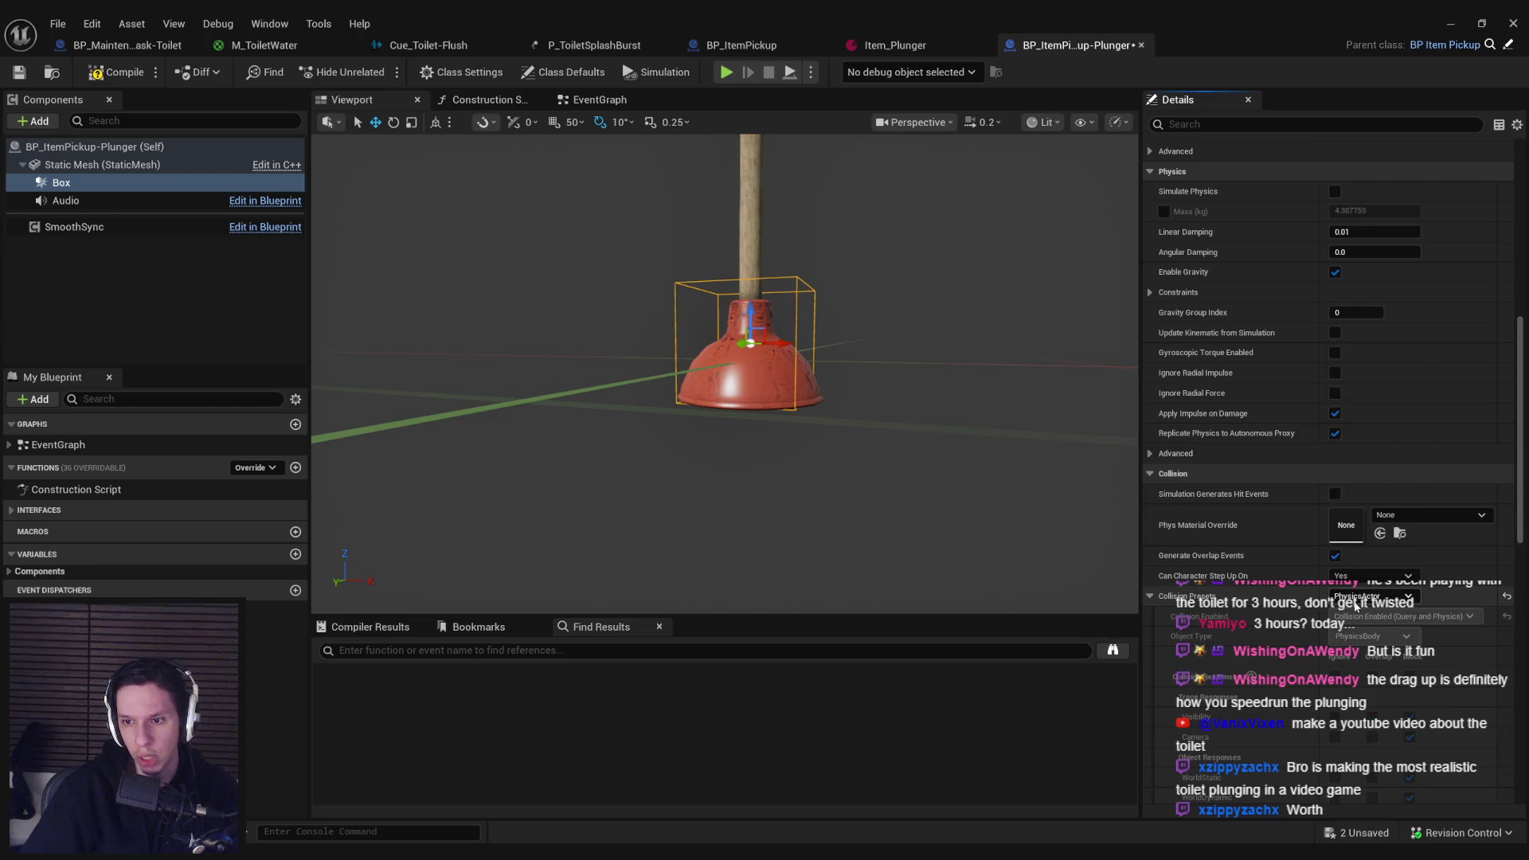
pyautogui.click(1369, 595)
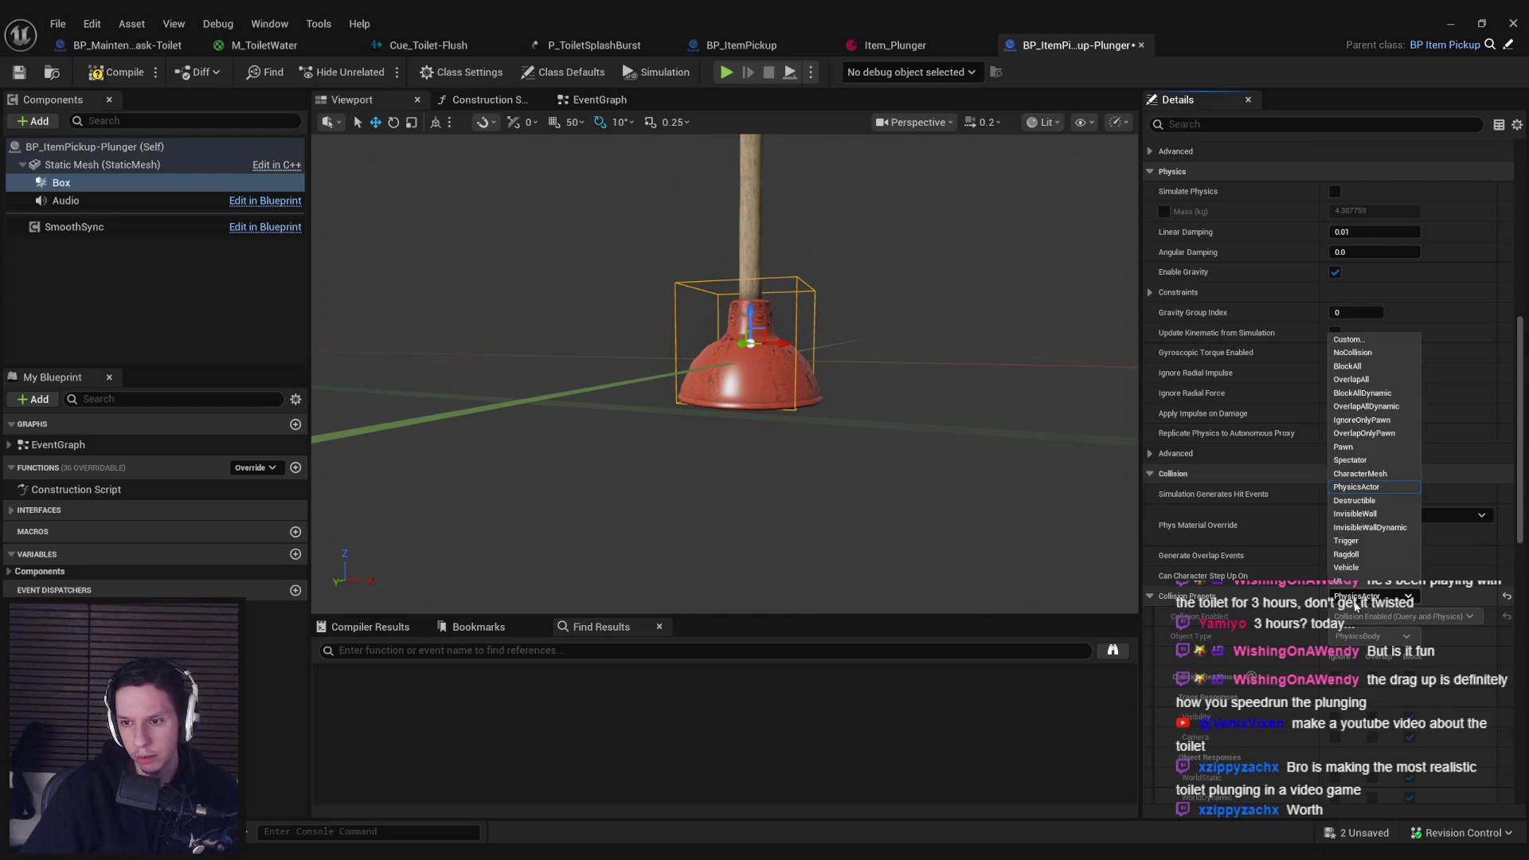
pyautogui.click(1346, 340)
pyautogui.scroll(-3, 1328, 557)
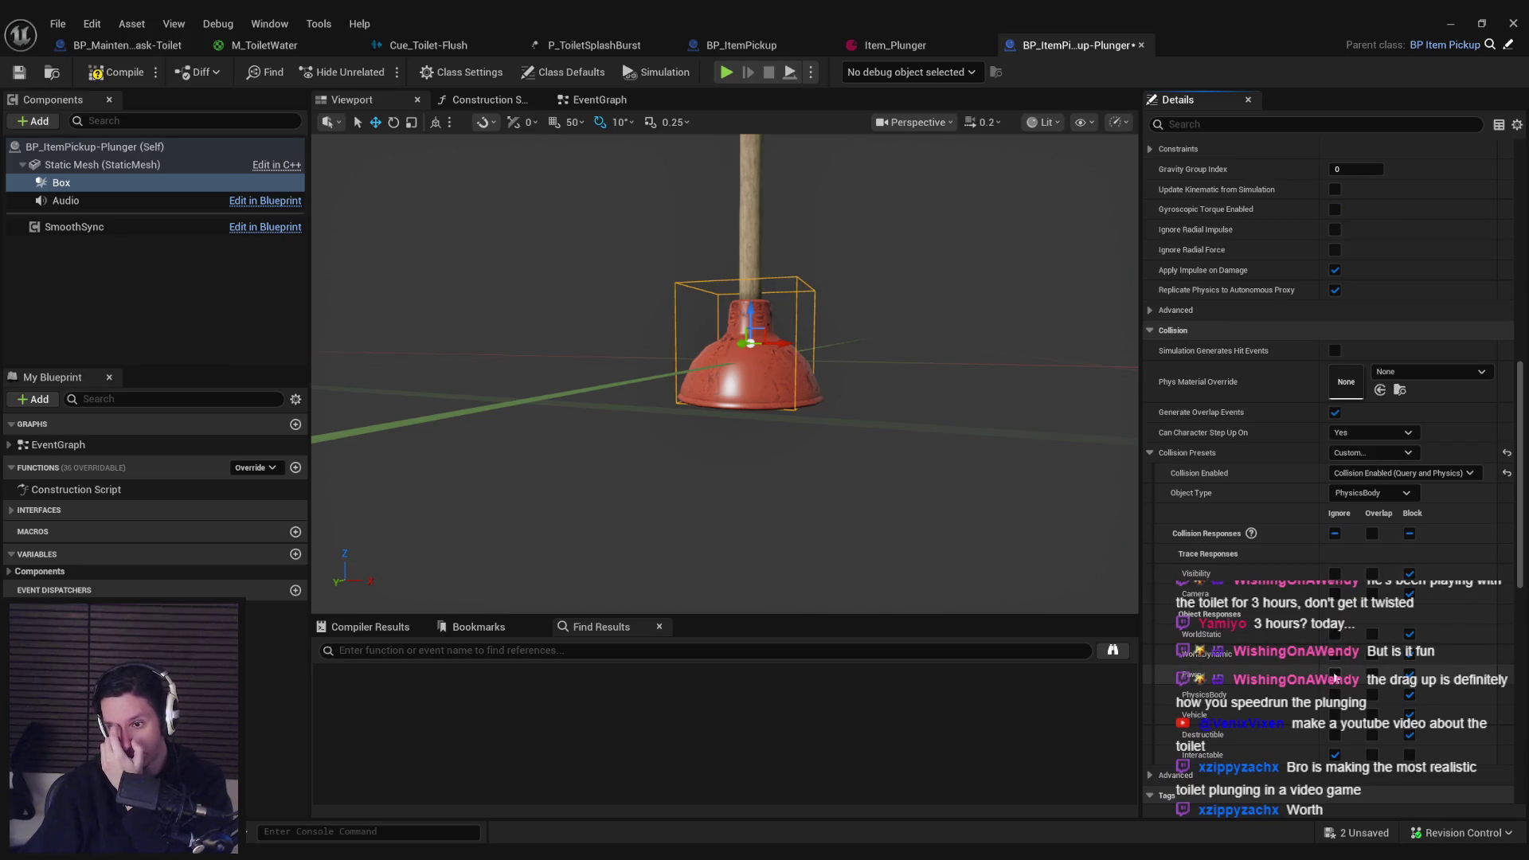
pyautogui.click(1477, 22)
# Step: Play in editor and turn on collision wireframe display from the in-game console
pyautogui.hotkey('alt', 'p')
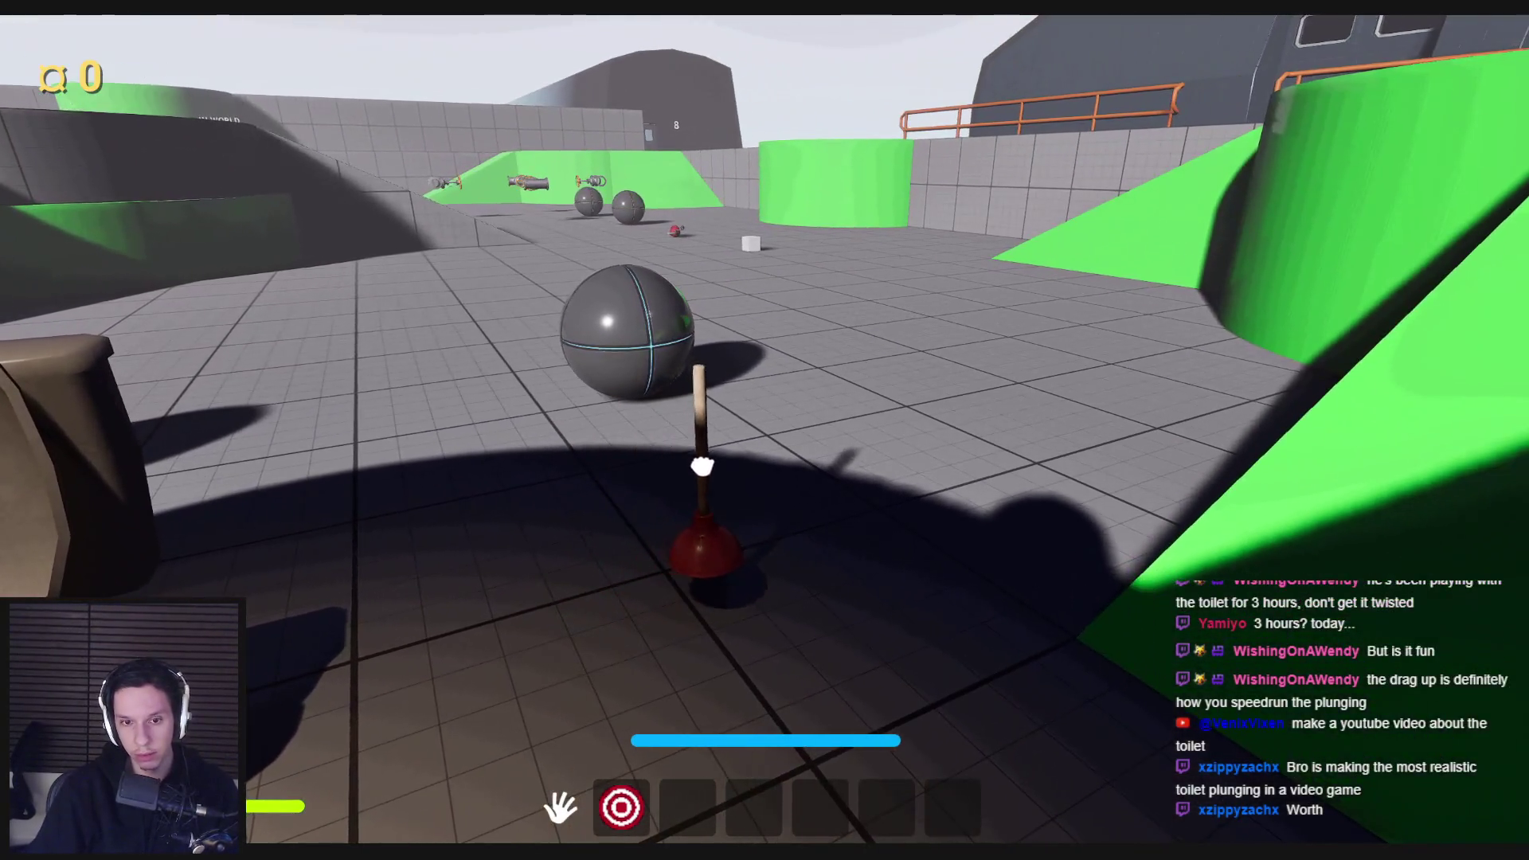
pyautogui.moveTo(701, 465); pyautogui.dragTo(766, 431)
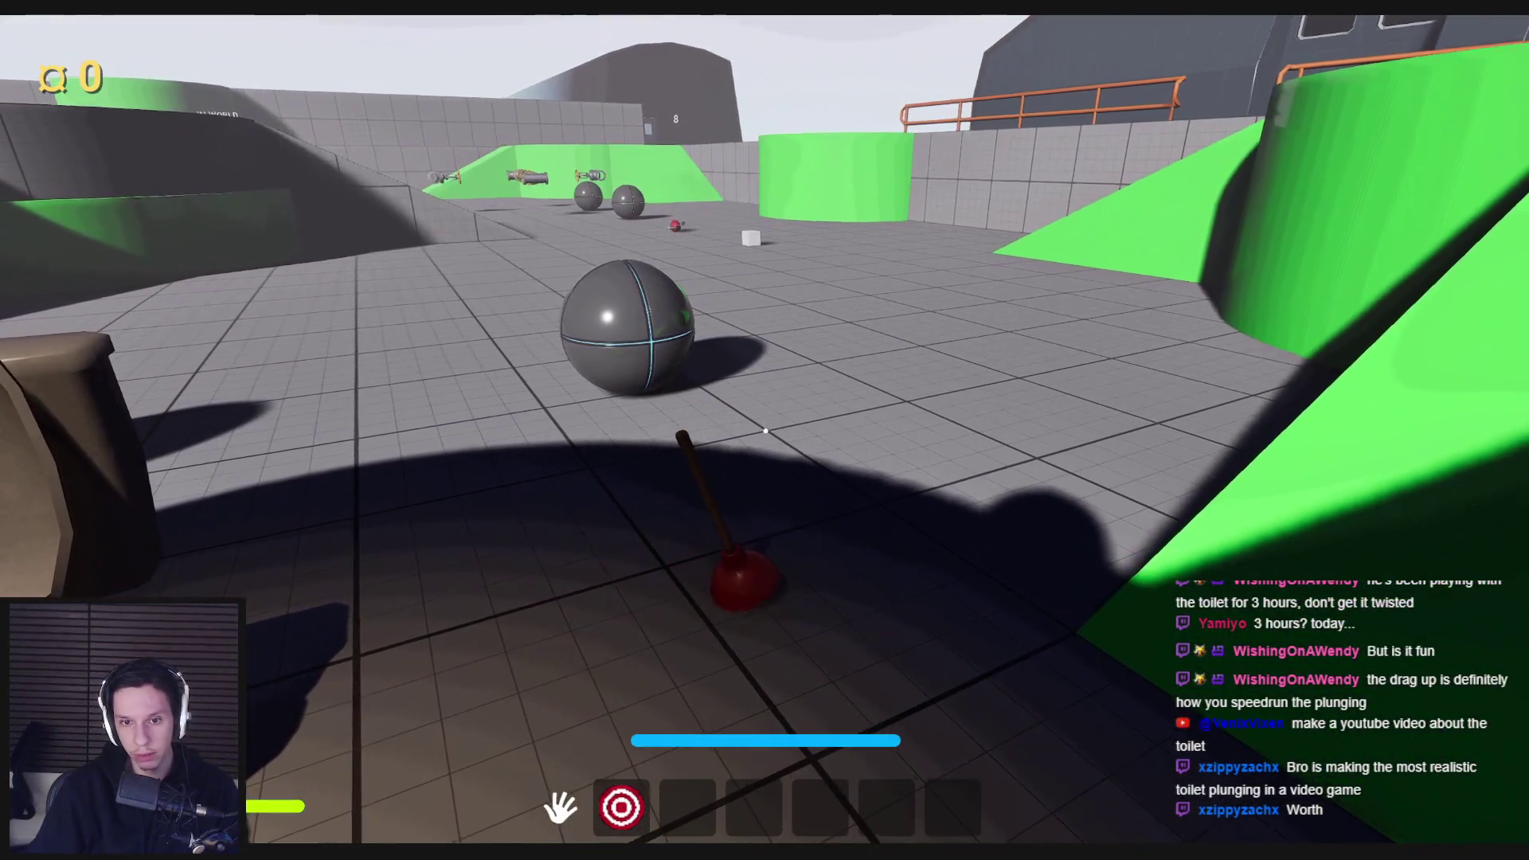
pyautogui.press('s')
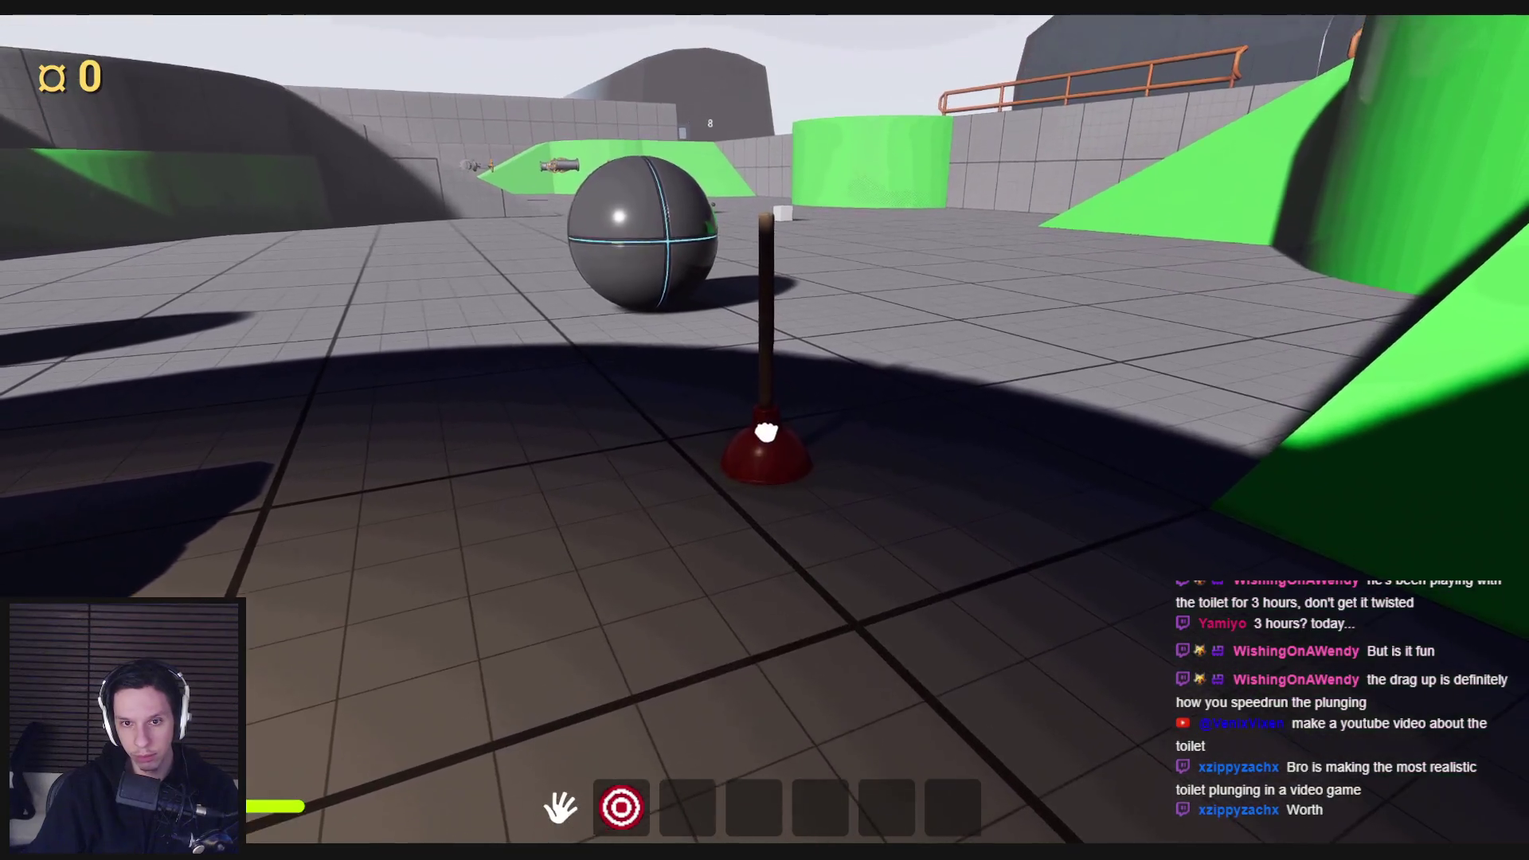
pyautogui.press('`')
pyautogui.press('Return')
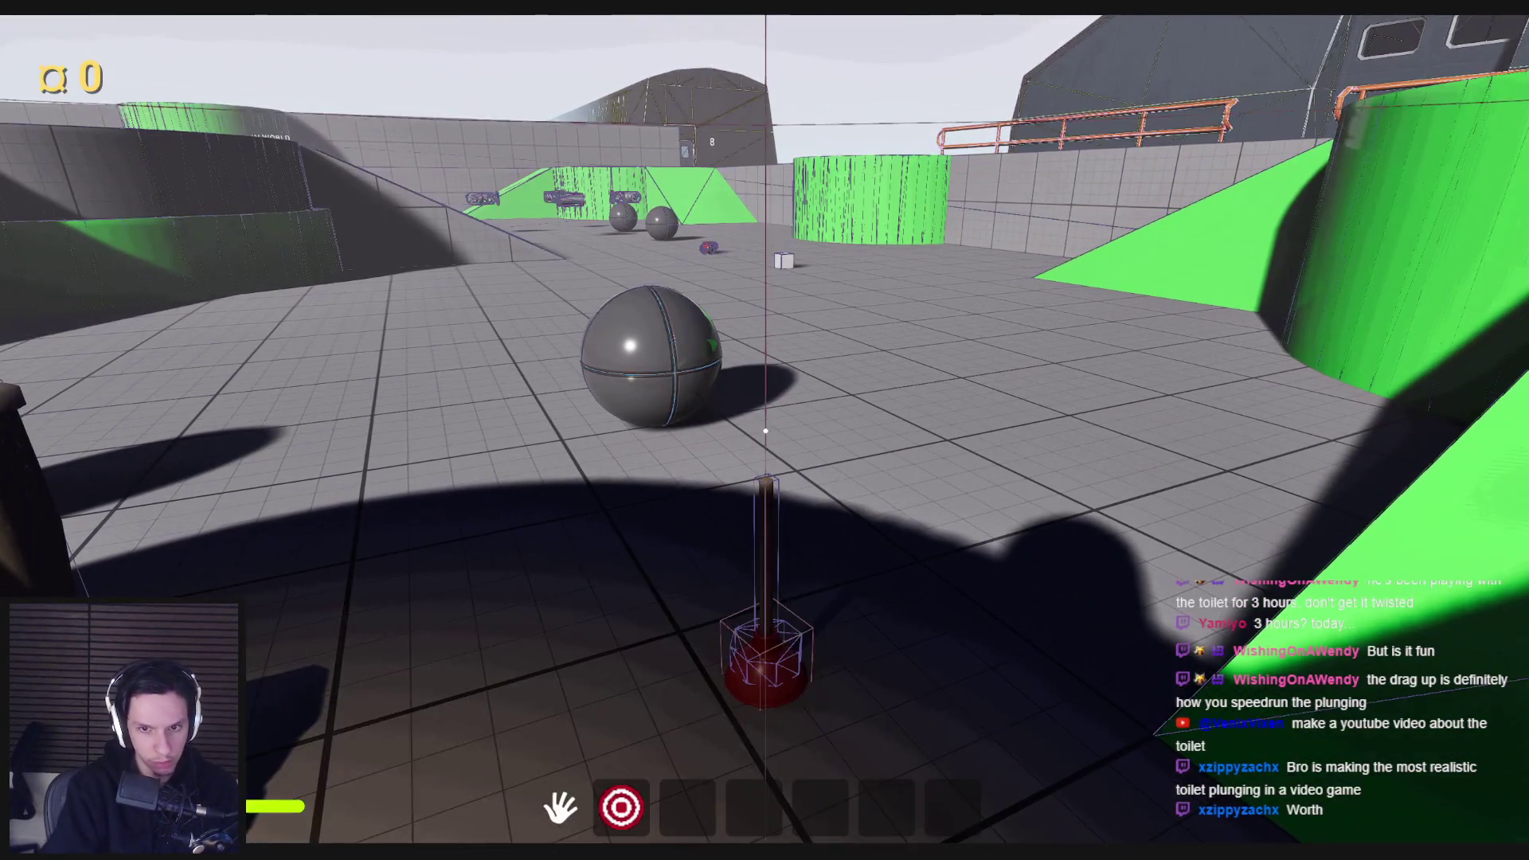
pyautogui.press('w')
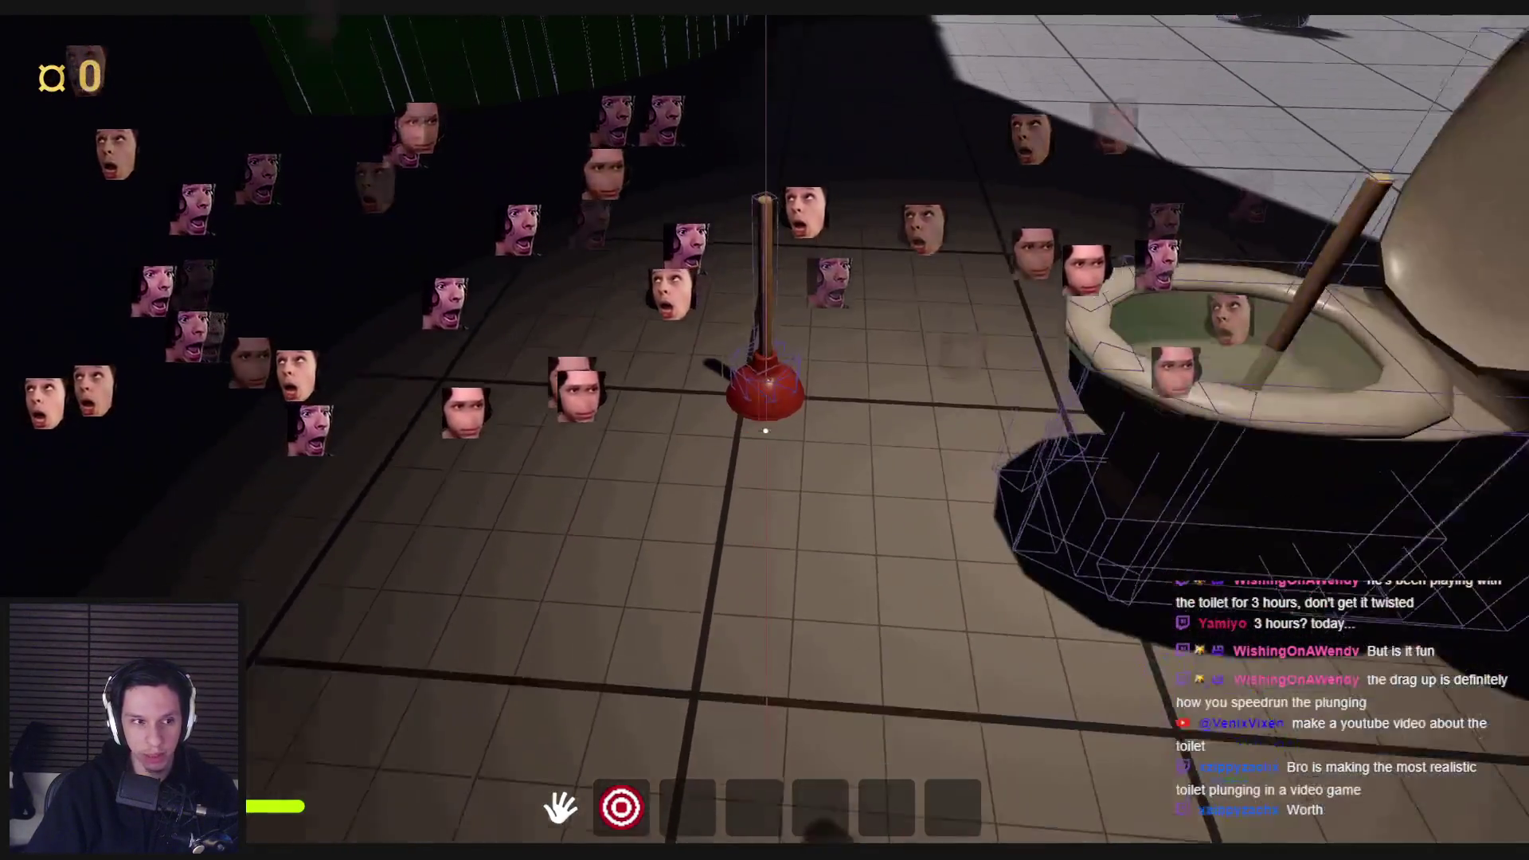
# Step: Pick up the plunger, toss it onto the floor before the toilet, and exit play
pyautogui.press('w')
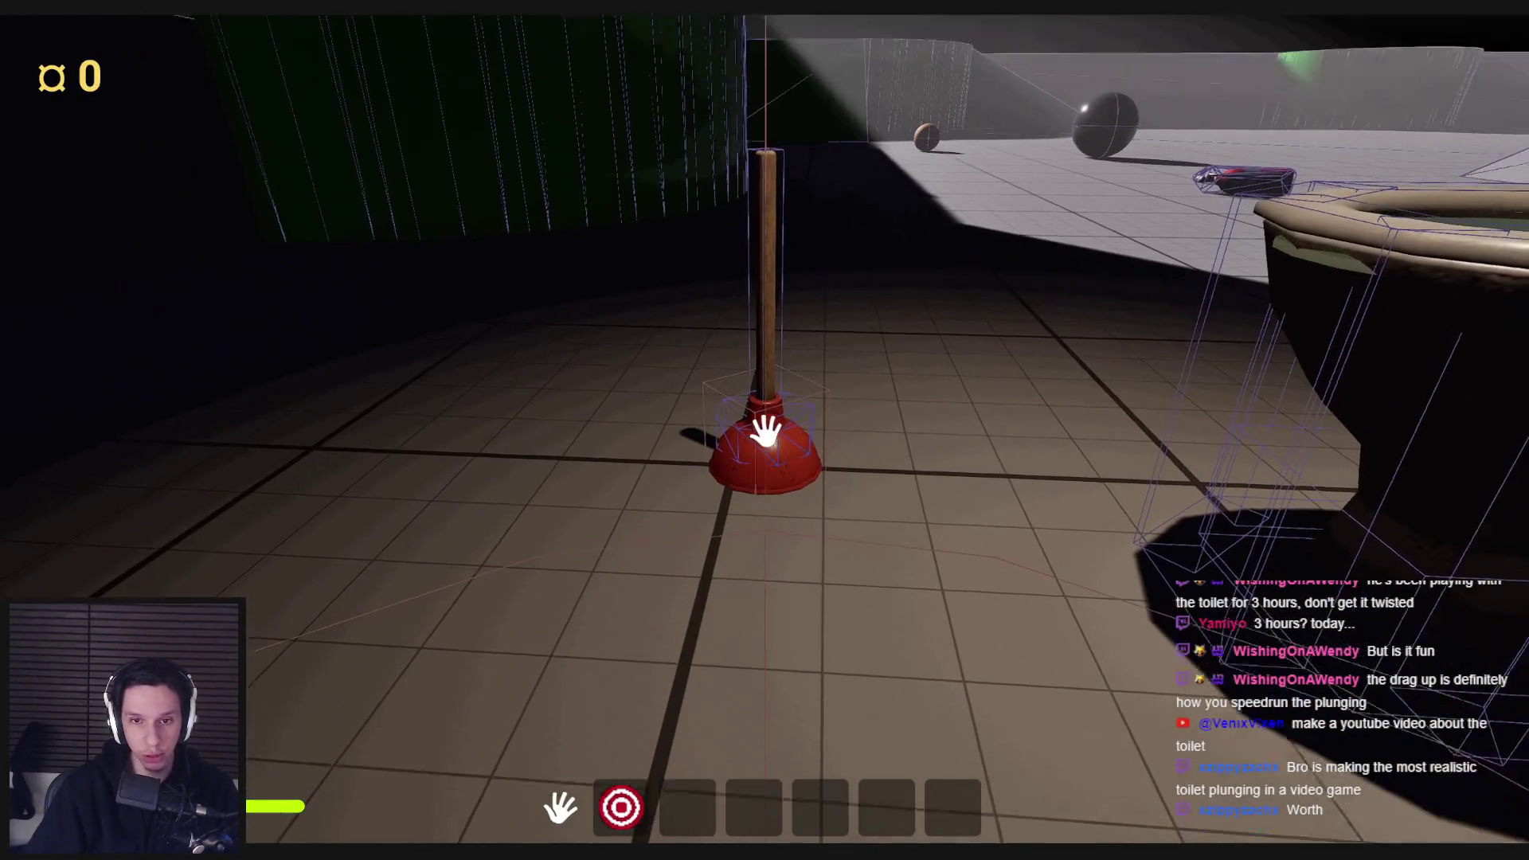
pyautogui.moveTo(766, 432)
pyautogui.mouseDown()
pyautogui.moveTo(959, 587)
pyautogui.moveTo(787, 450)
pyautogui.moveTo(826, 396)
pyautogui.moveTo(727, 327)
pyautogui.moveTo(454, 191)
pyautogui.moveTo(766, 431)
pyautogui.mouseUp()
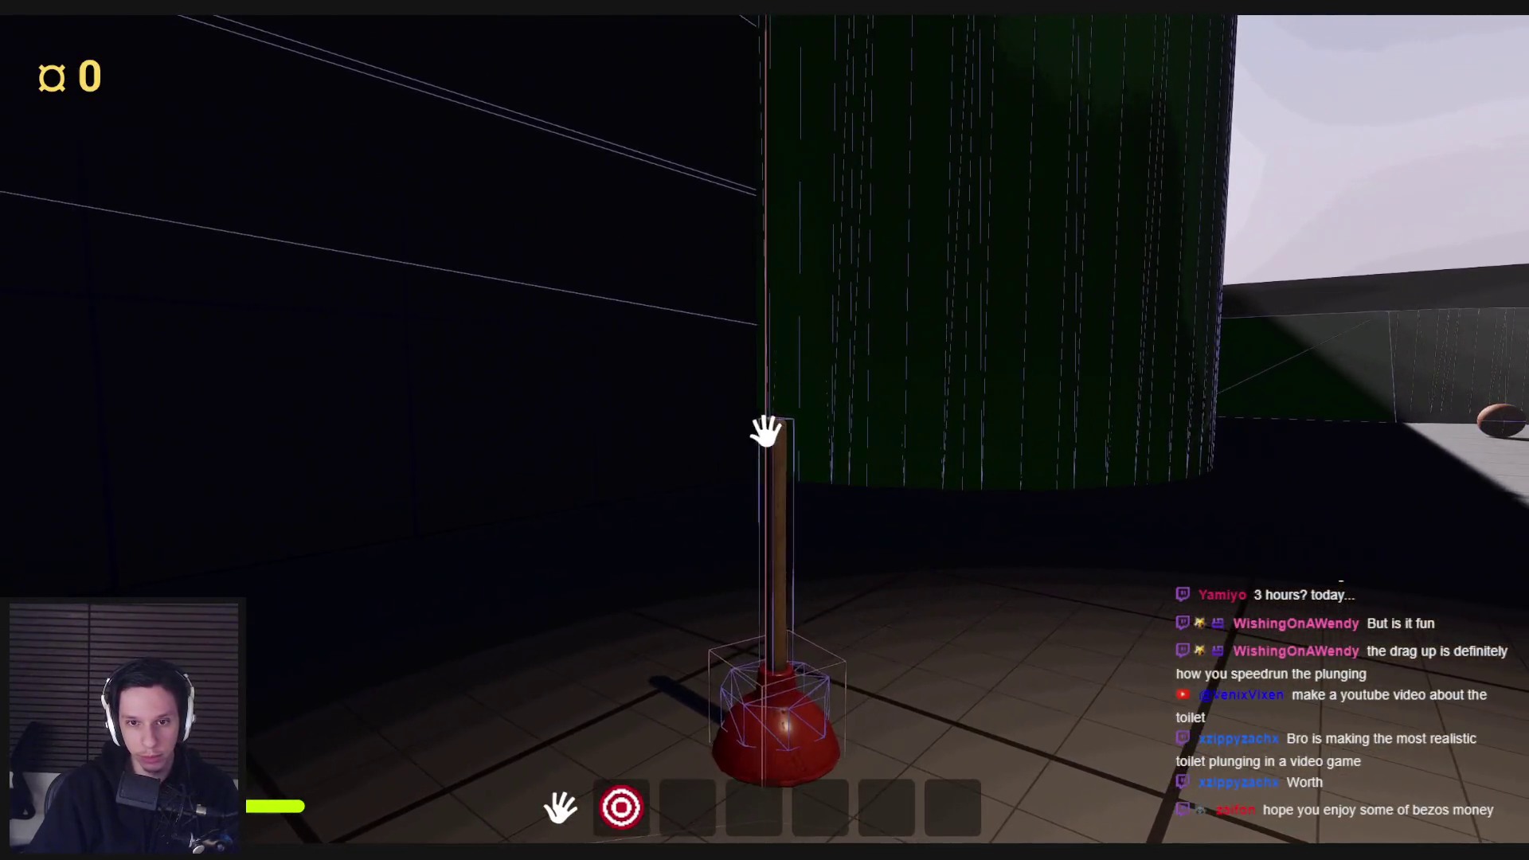
pyautogui.press('w')
pyautogui.moveTo(194, 250)
pyautogui.mouseDown()
pyautogui.moveTo(50, 369)
pyautogui.moveTo(764, 427)
pyautogui.moveTo(739, 436)
pyautogui.moveTo(892, 804)
pyautogui.moveTo(820, 478)
pyautogui.moveTo(1354, 717)
pyautogui.moveTo(1441, 605)
pyautogui.moveTo(1047, 580)
pyautogui.moveTo(948, 546)
pyautogui.moveTo(962, 552)
pyautogui.moveTo(765, 430)
pyautogui.mouseUp()
pyautogui.hotkey('shift', 'F1')
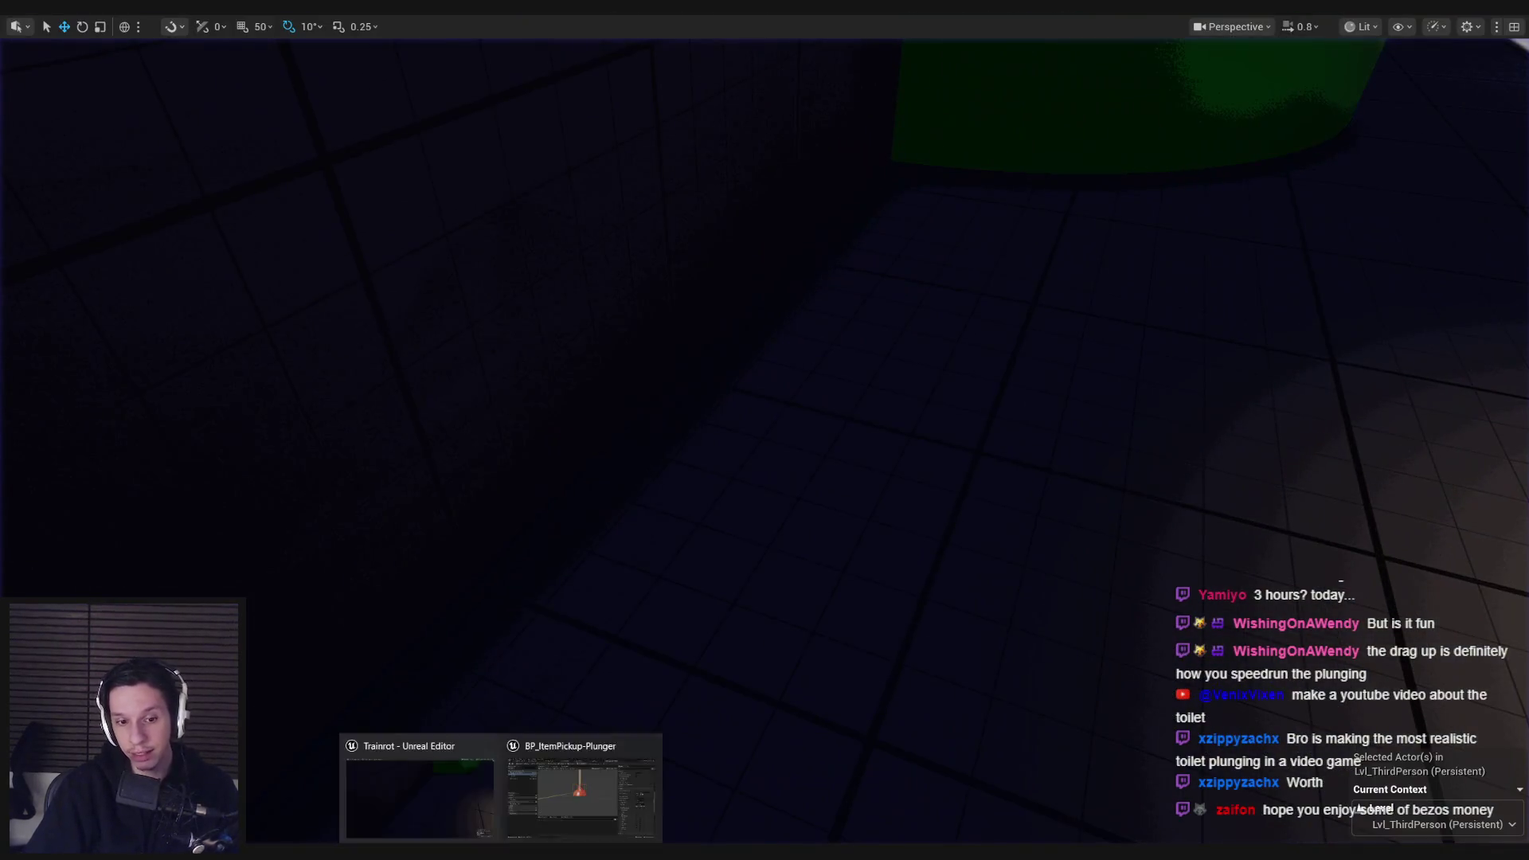
pyautogui.click(602, 796)
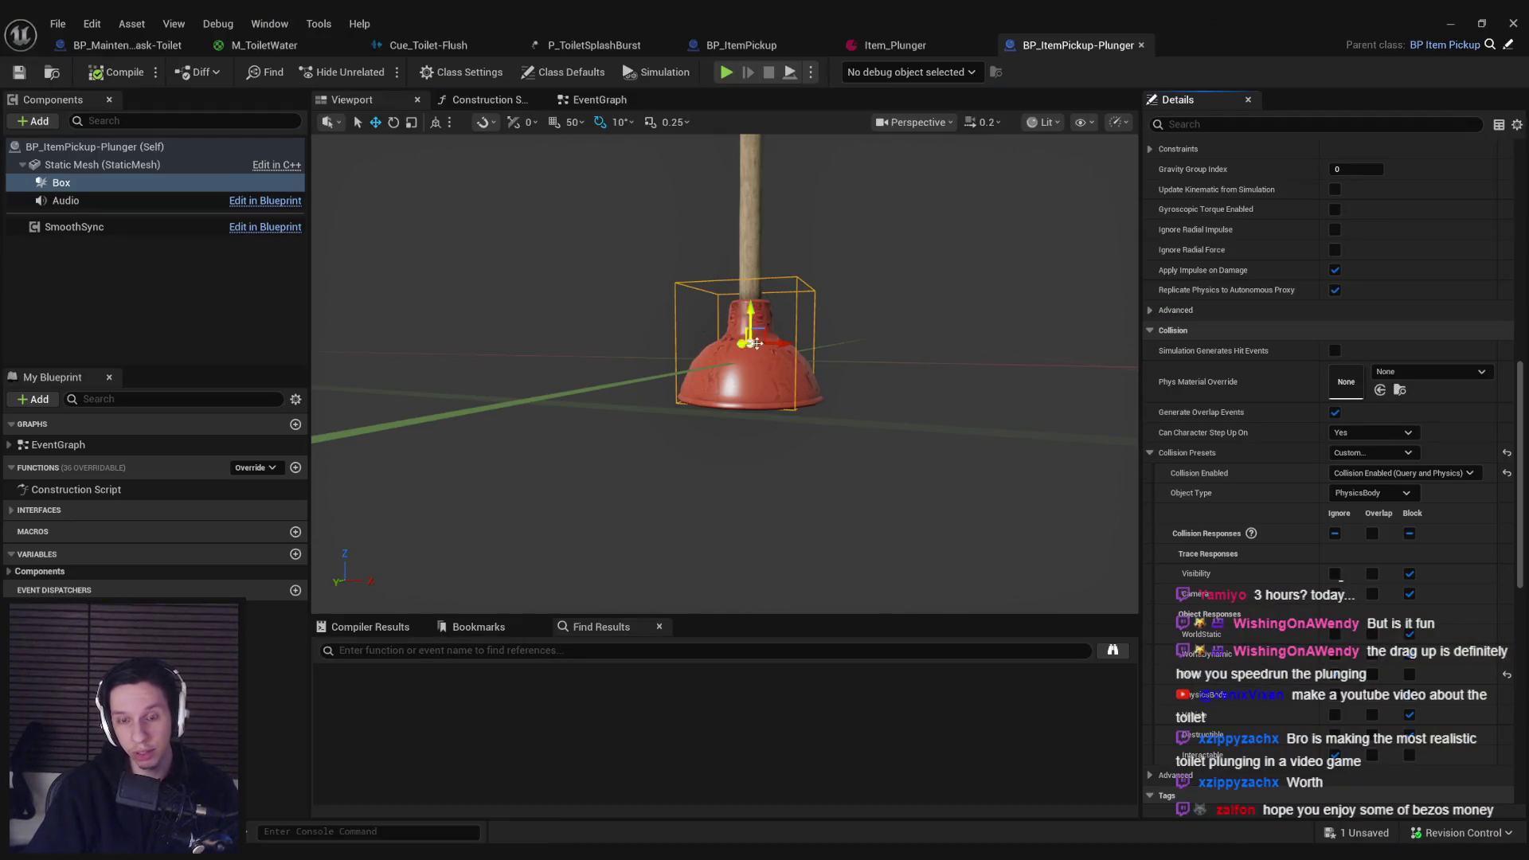
# Step: Implement the AddRemoveHandler interface event with a call to its parent function
pyautogui.click(597, 100)
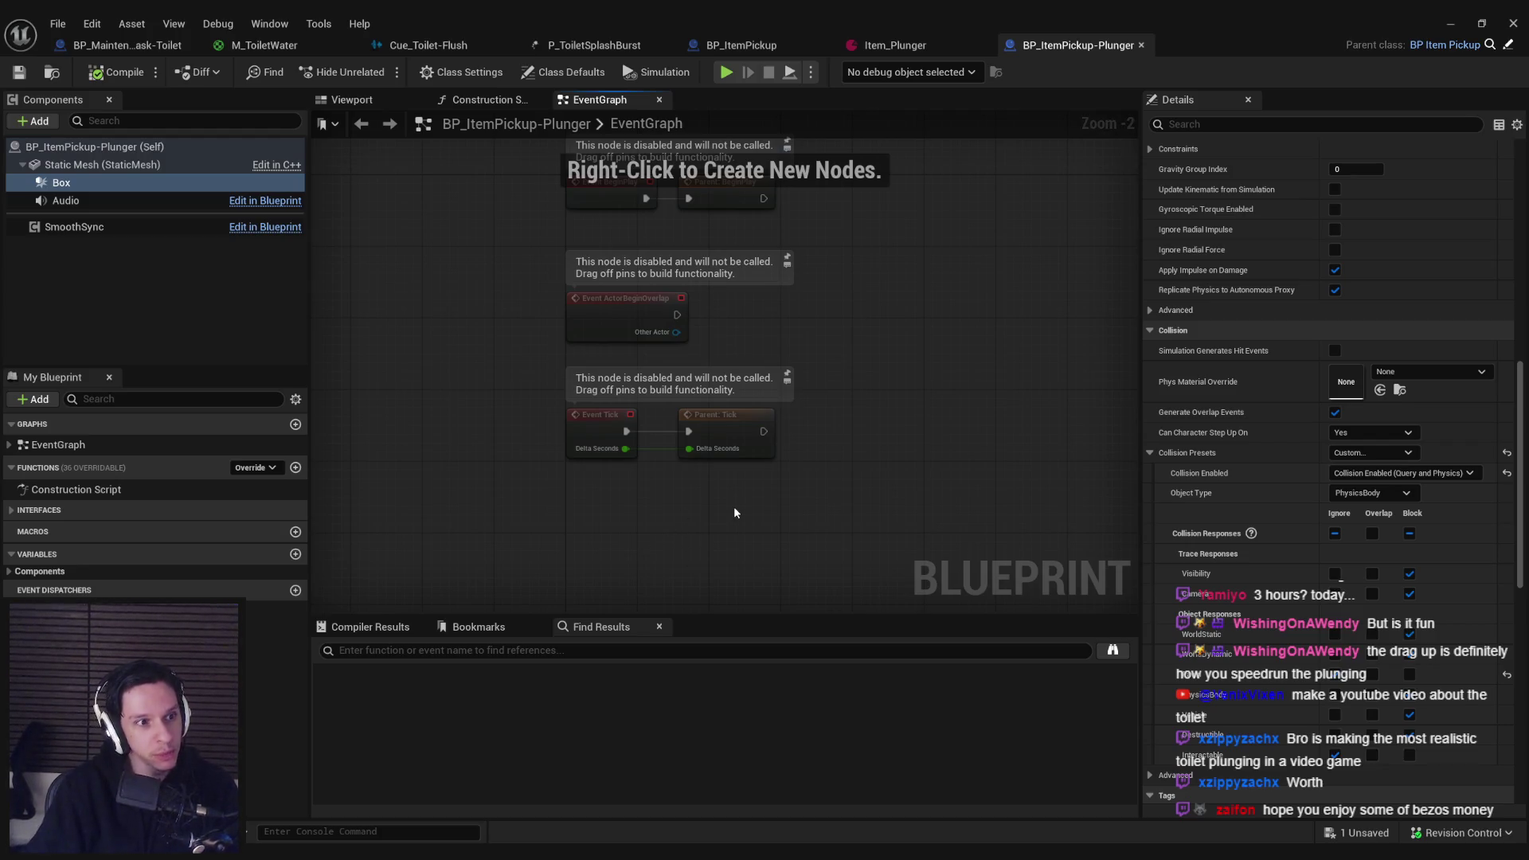
pyautogui.scroll(-1, 725, 498)
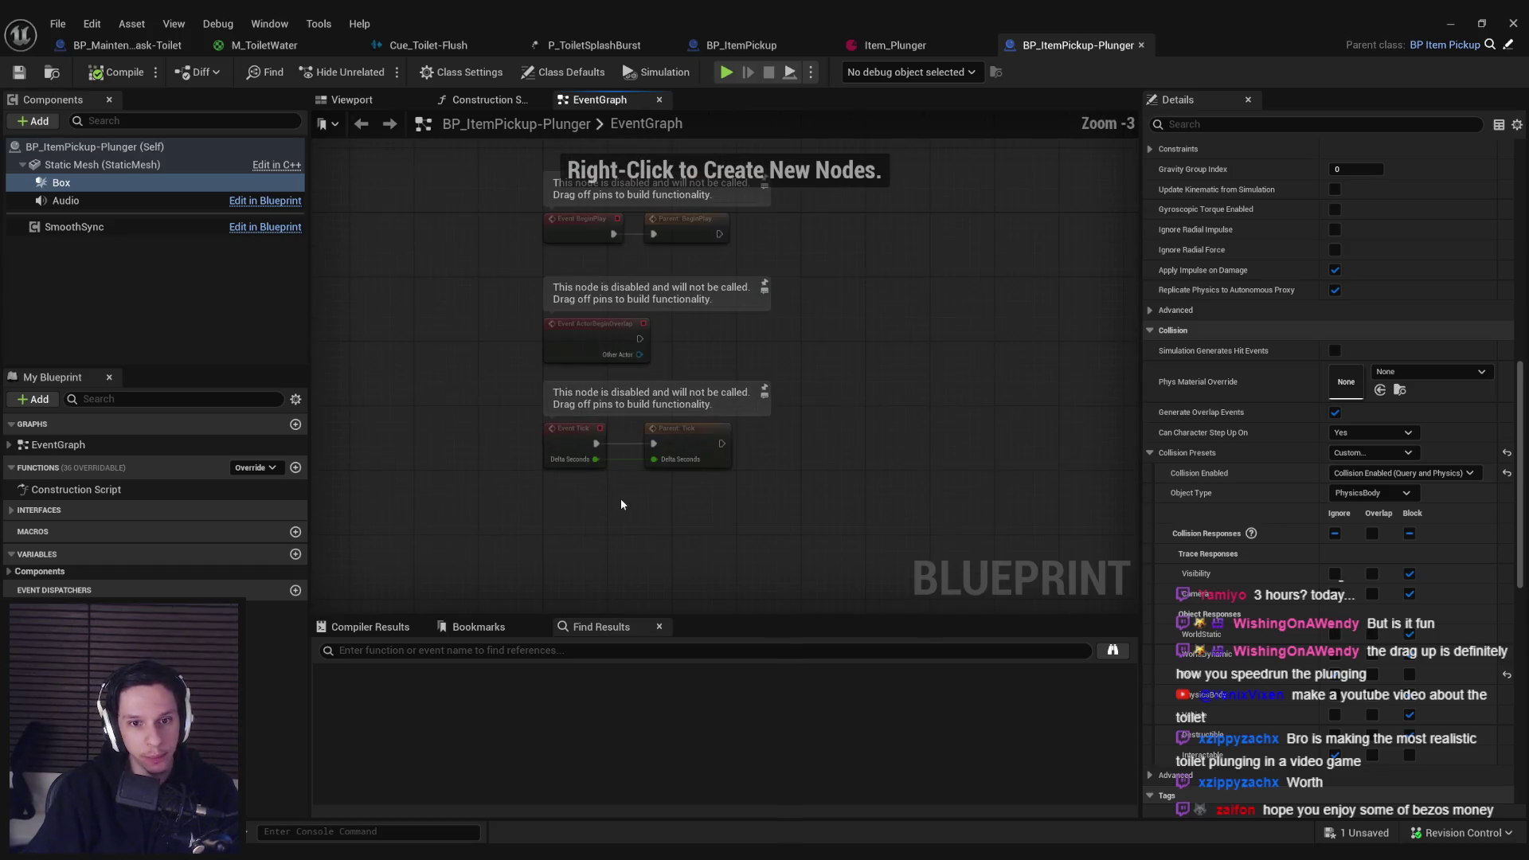
pyautogui.click(94, 512)
pyautogui.doubleClick(64, 607)
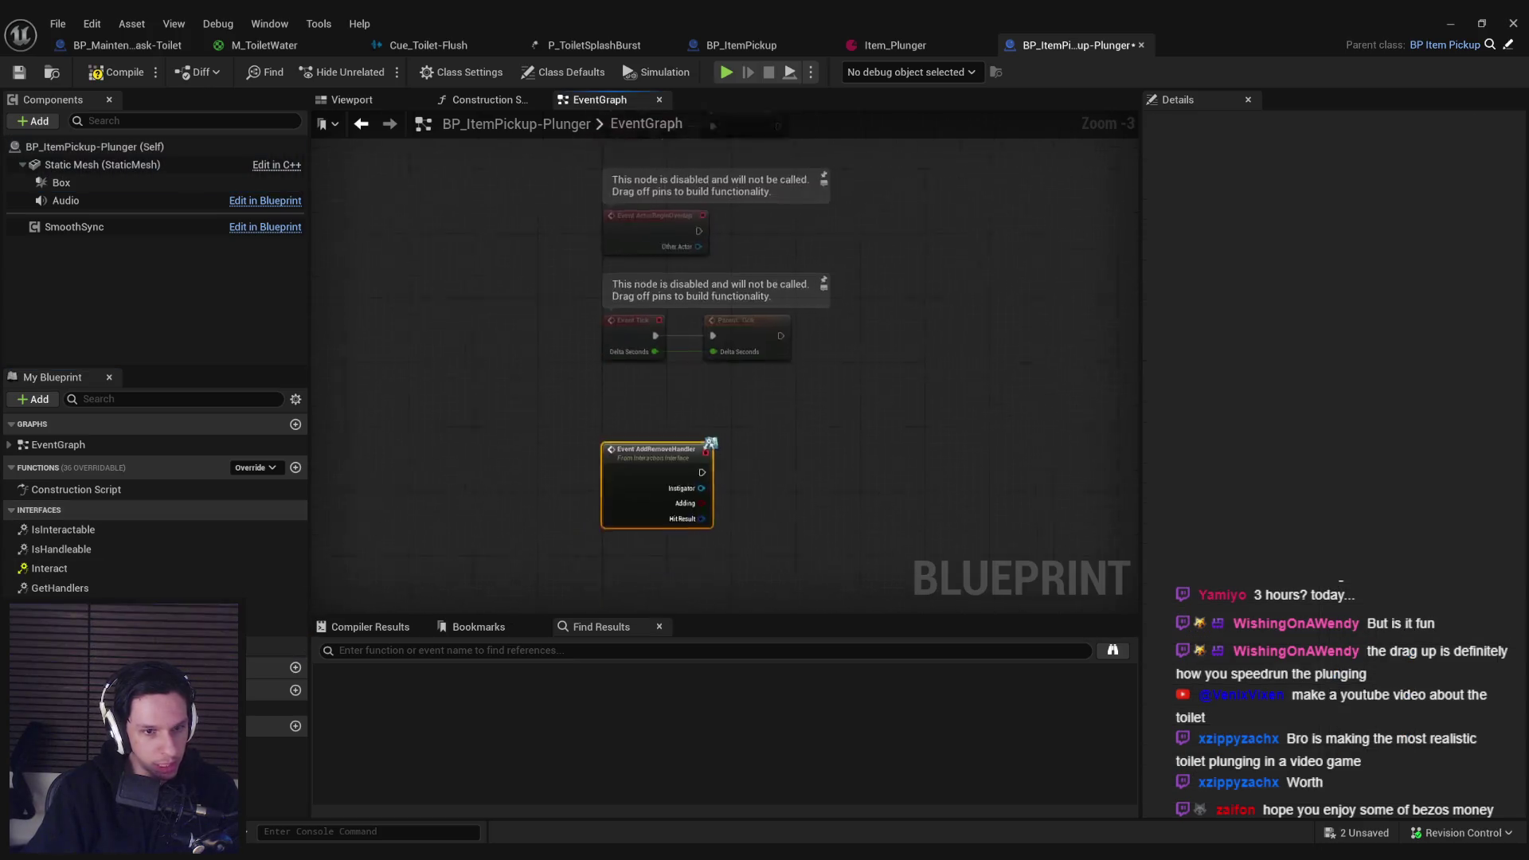
pyautogui.rightClick(716, 361)
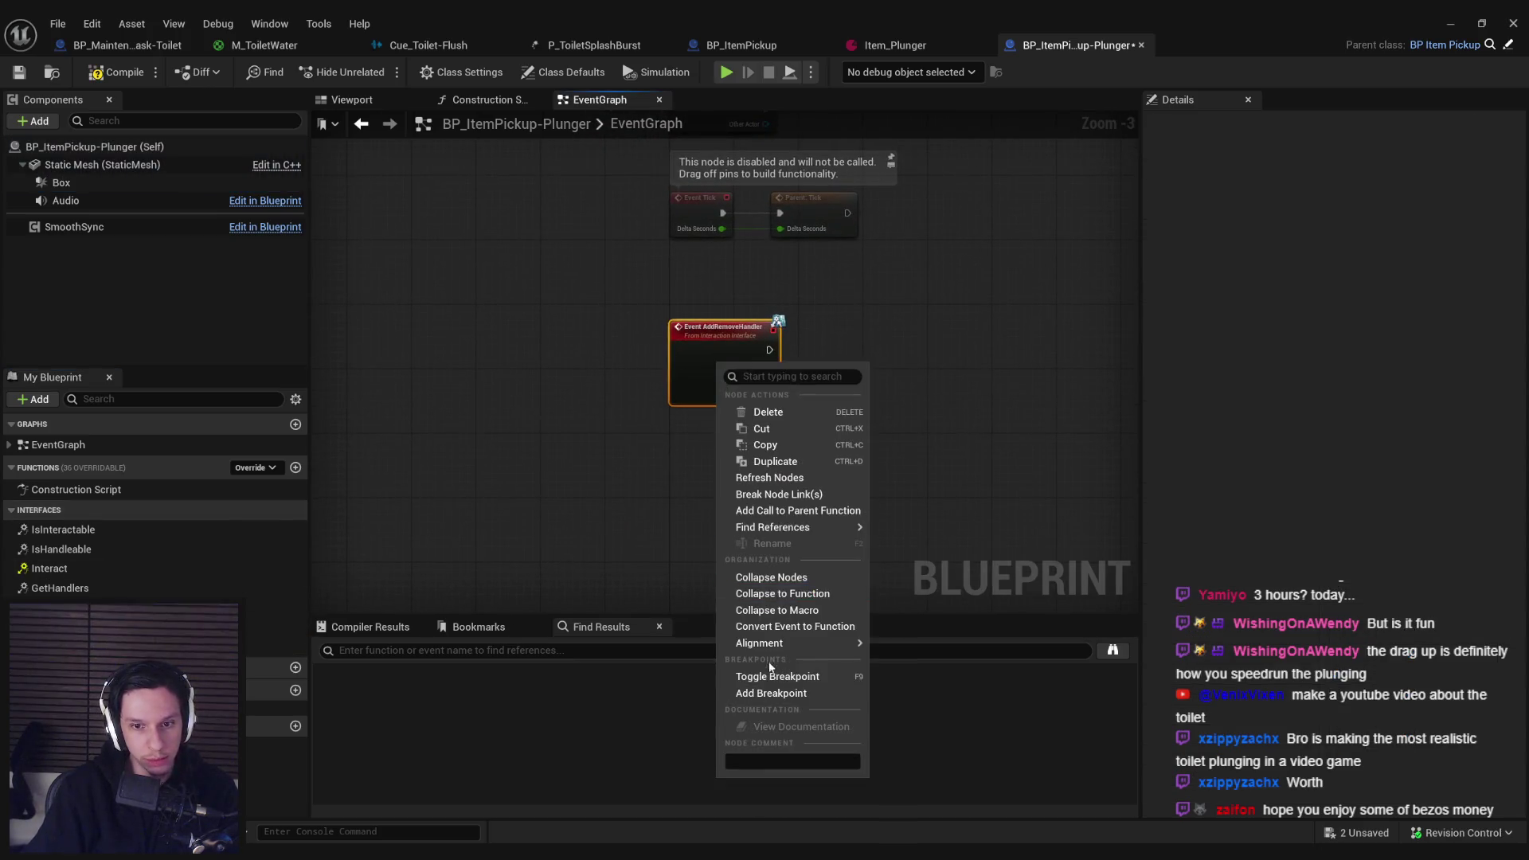
pyautogui.click(796, 511)
pyautogui.moveTo(712, 438); pyautogui.dragTo(846, 340)
pyautogui.scroll(2, 844, 344)
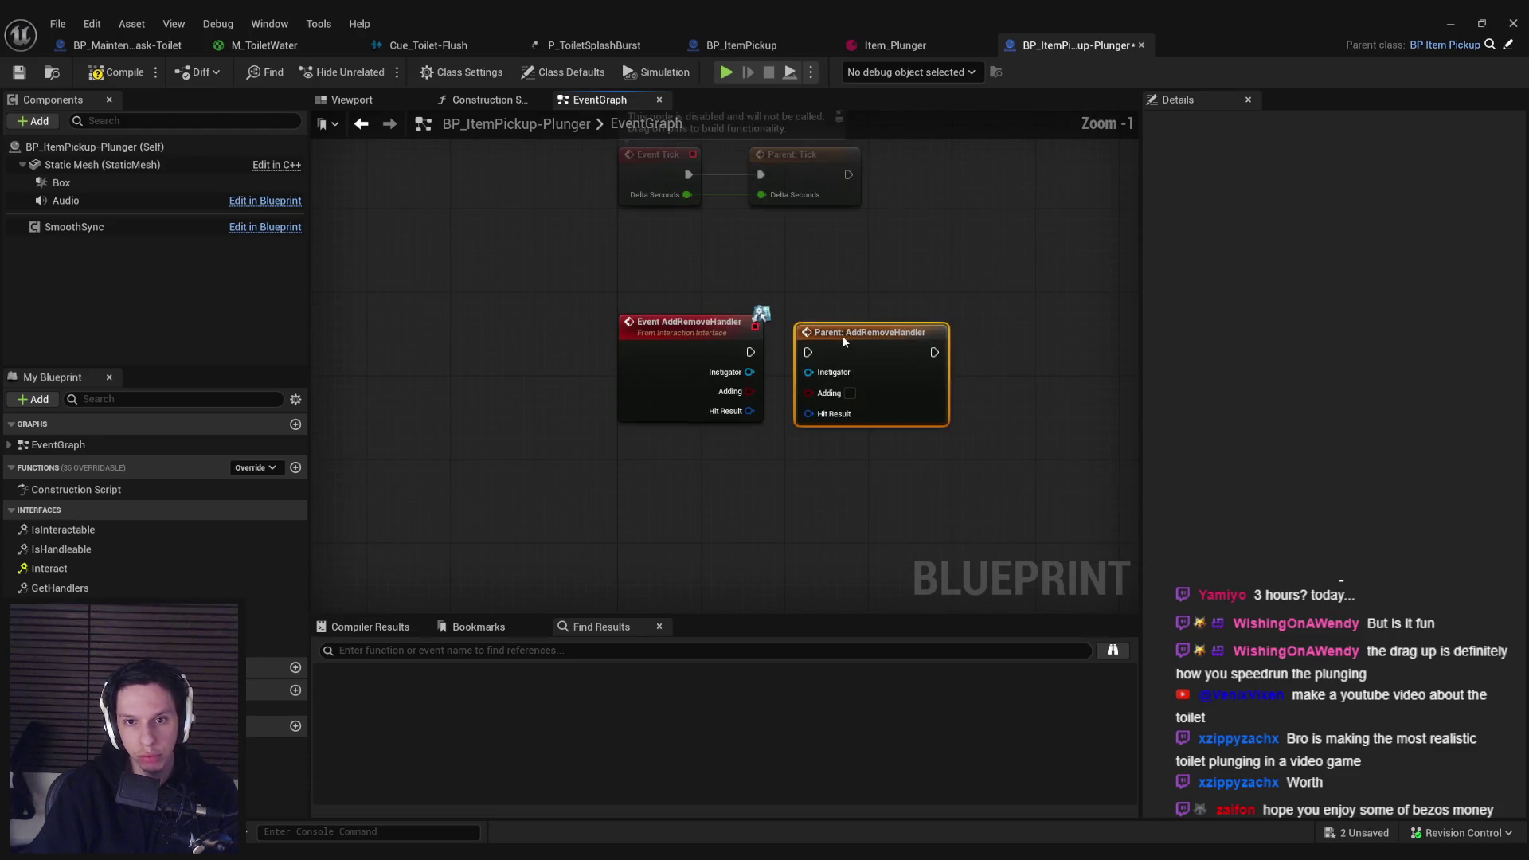
# Step: Review the parent BP_ItemPickup graph's handler logic for comparison
pyautogui.click(1511, 45)
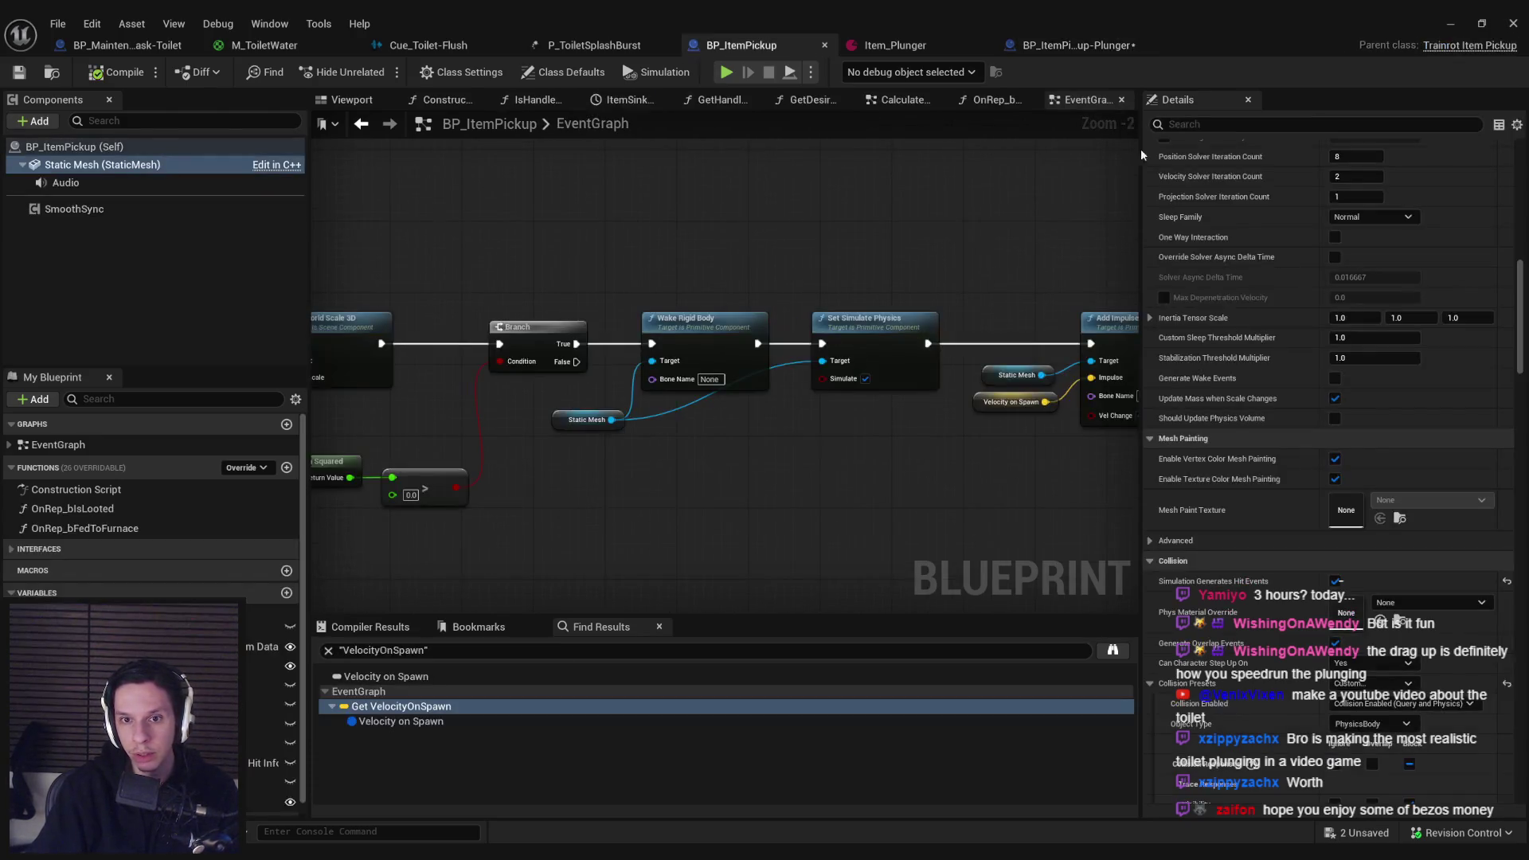
pyautogui.scroll(-7, 657, 296)
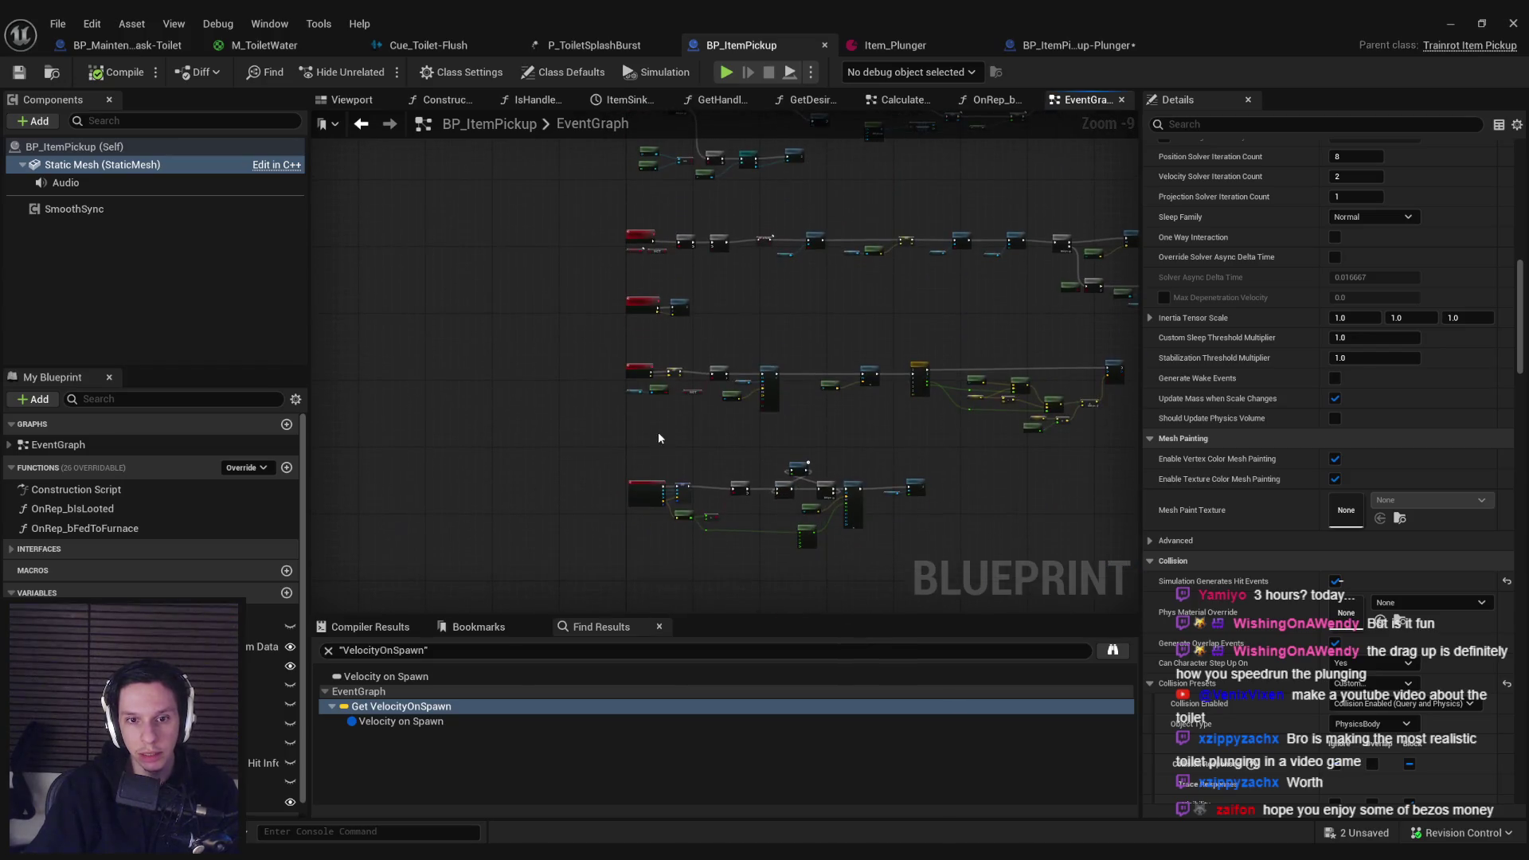
pyautogui.scroll(7, 658, 433)
pyautogui.scroll(-5, 638, 239)
pyautogui.scroll(6, 638, 239)
pyautogui.scroll(-5, 616, 498)
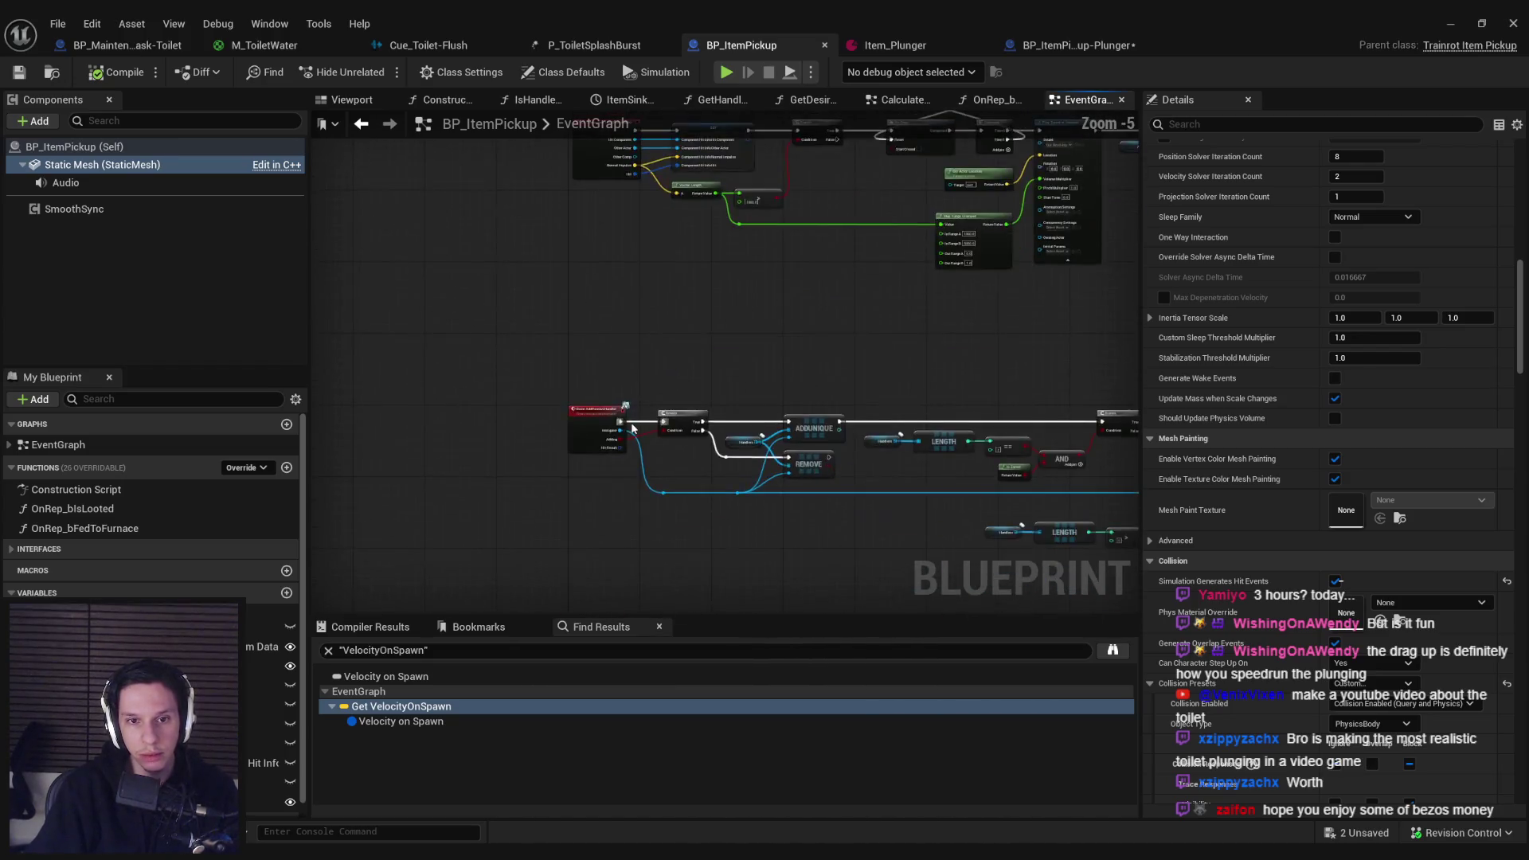
pyautogui.scroll(3, 701, 477)
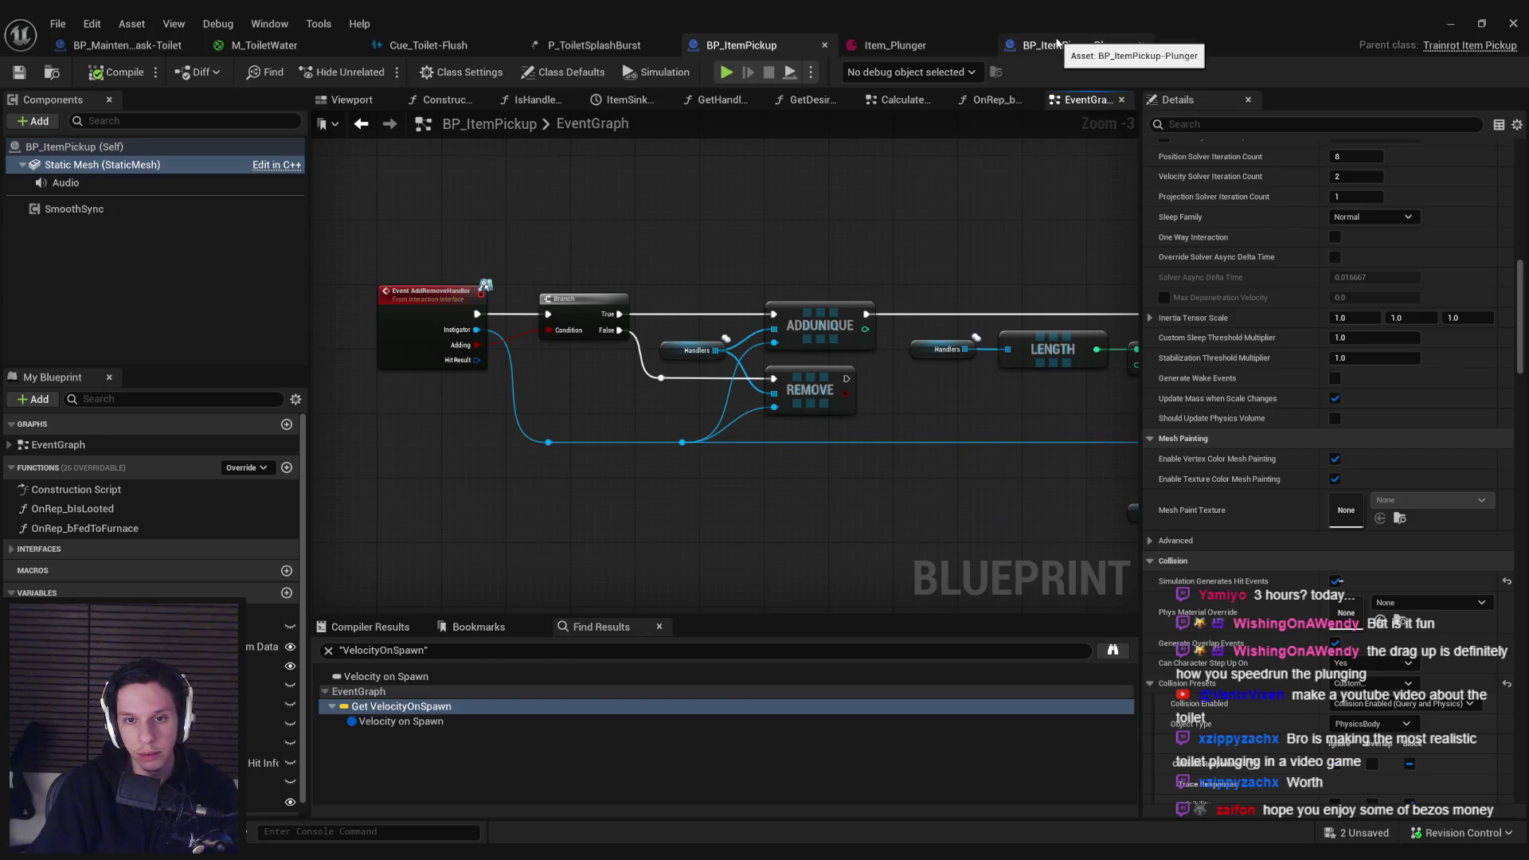
pyautogui.click(1053, 45)
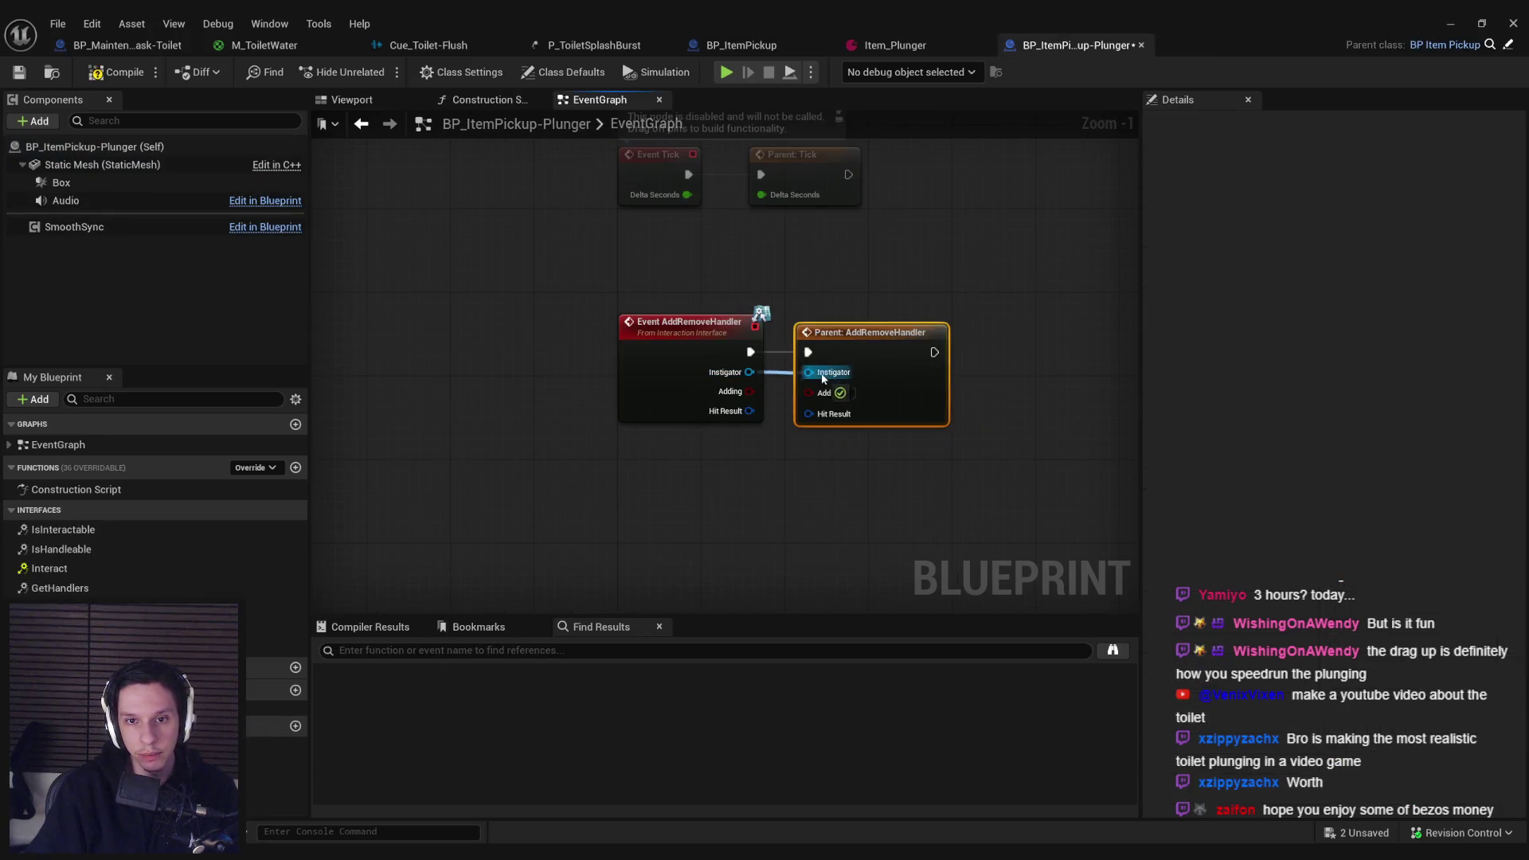
# Step: Try a Branch driven by the Adding output, then delete it
pyautogui.moveTo(797, 442); pyautogui.dragTo(845, 470)
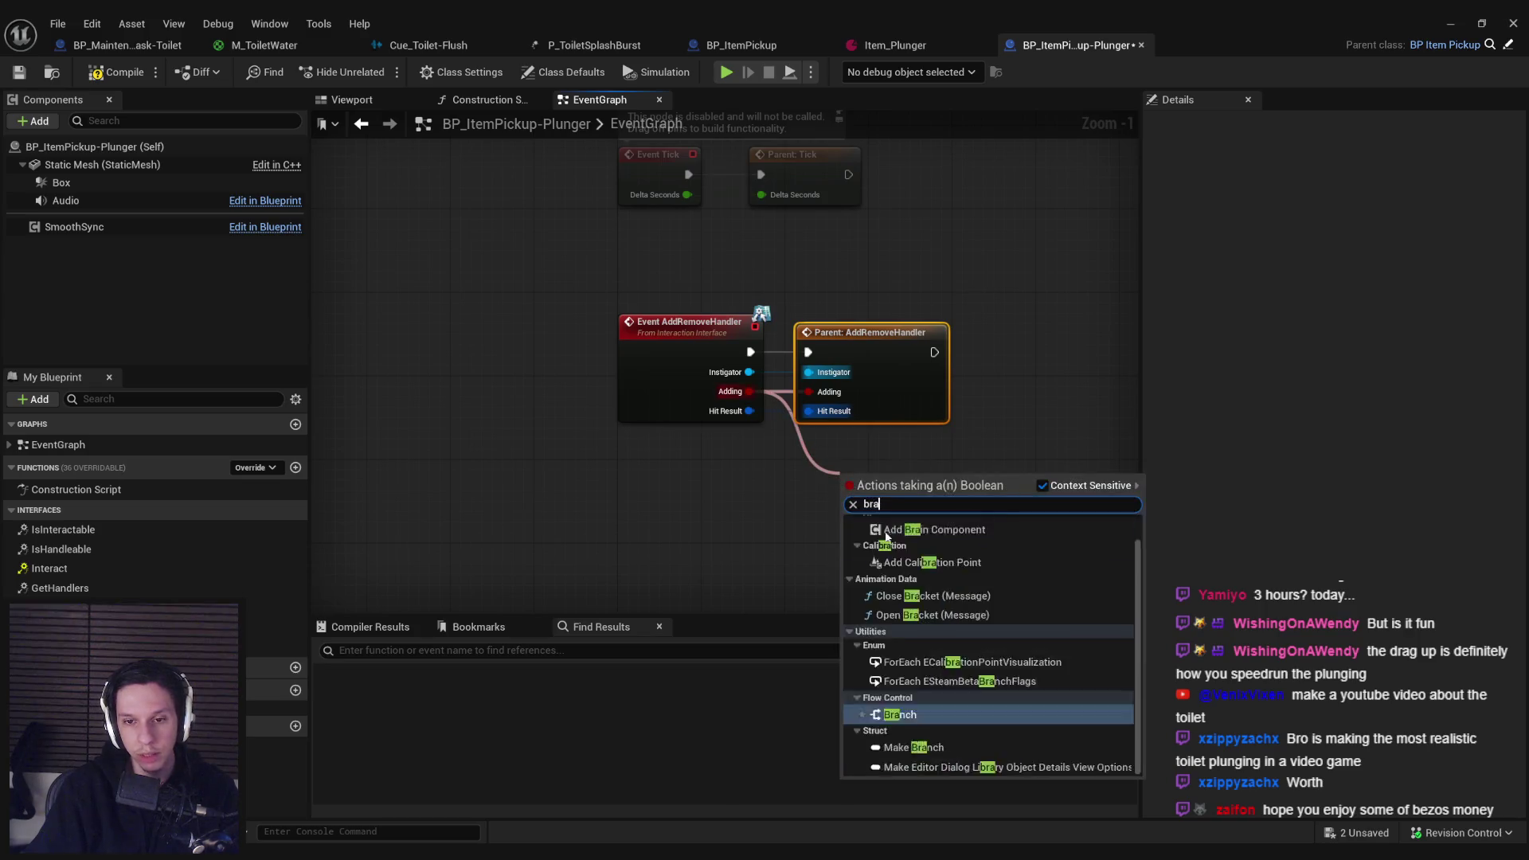
pyautogui.write('branch')
pyautogui.click(903, 589)
pyautogui.moveTo(684, 505); pyautogui.dragTo(819, 369)
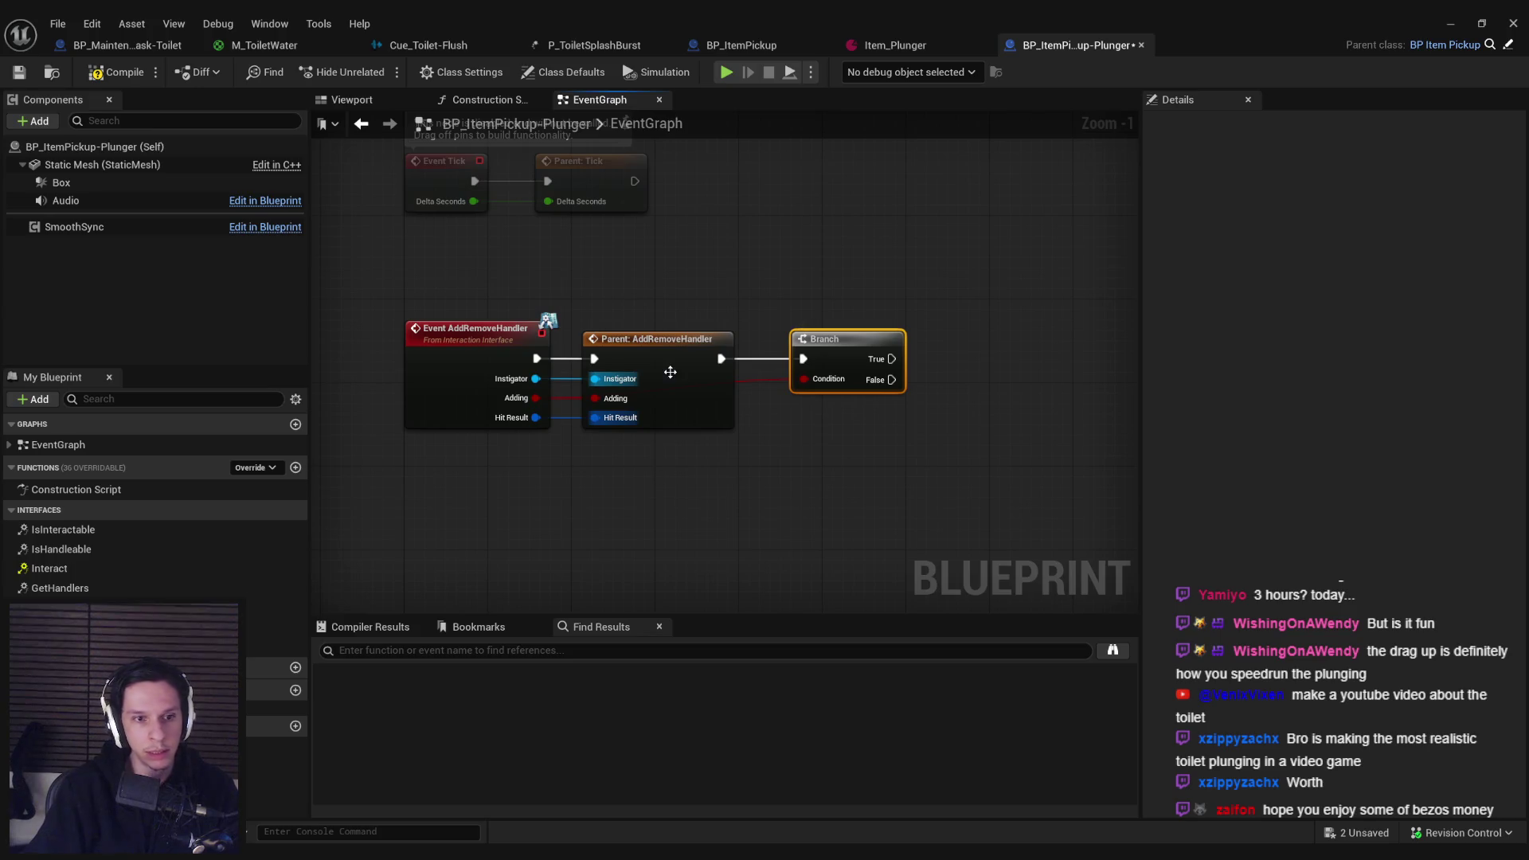
pyautogui.press('Delete')
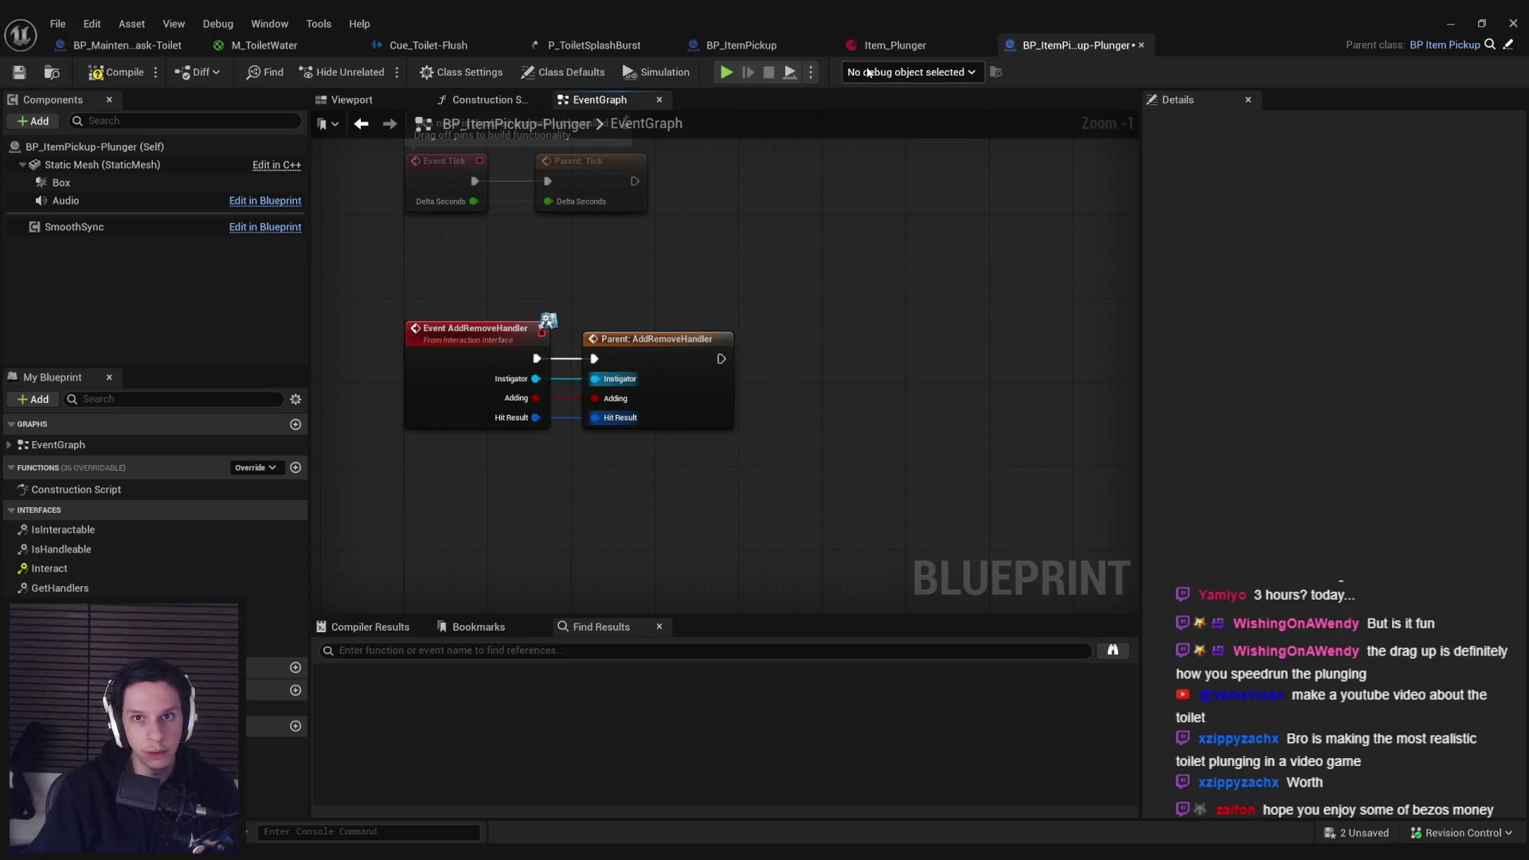
# Step: Add a Get Handlers call right of the parent call, checking its definition in the parent
pyautogui.click(802, 43)
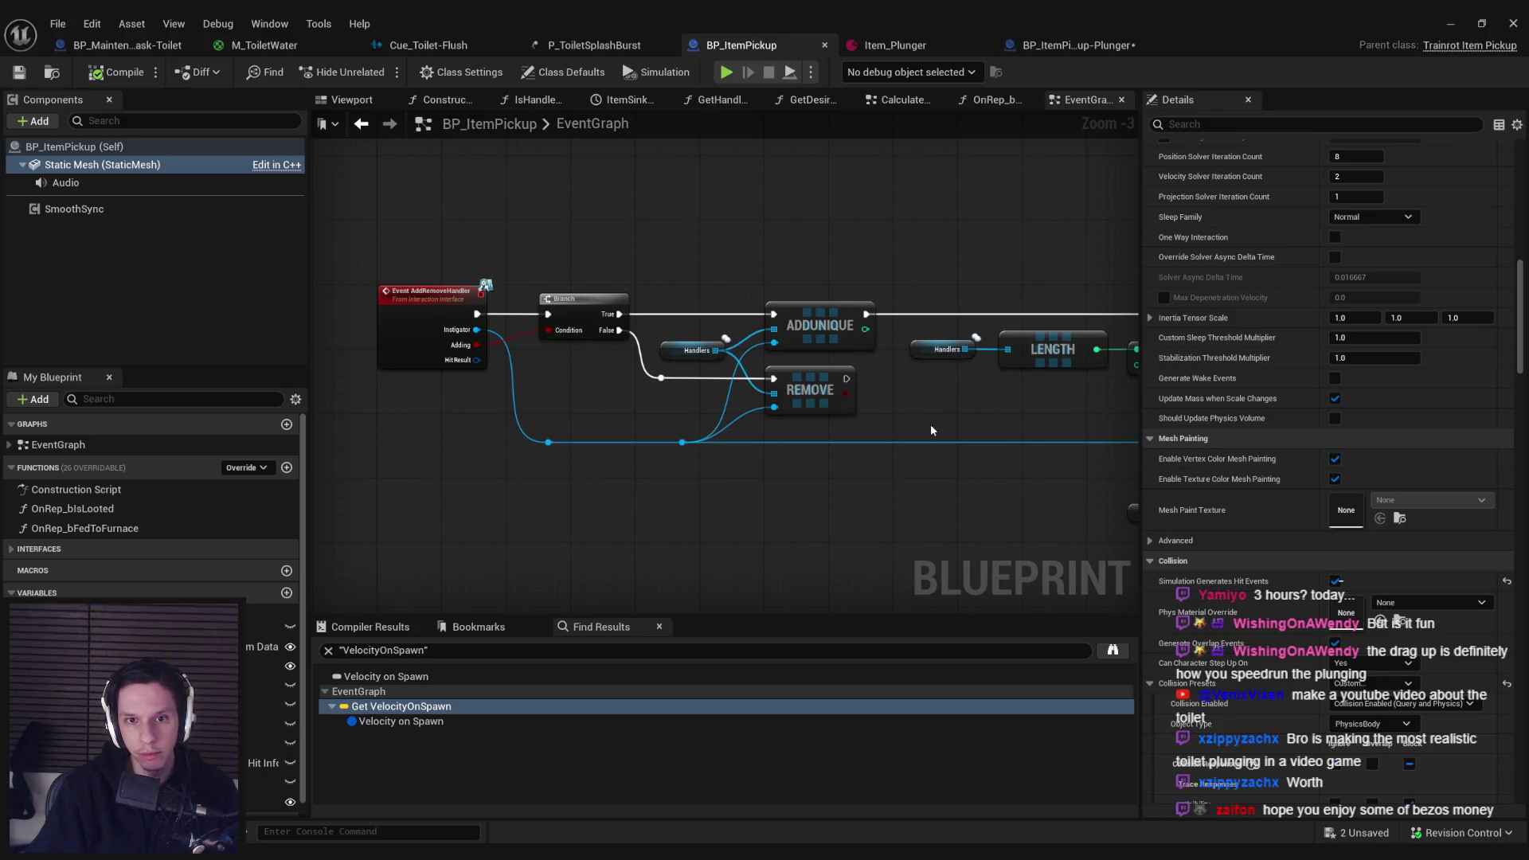
pyautogui.click(1083, 48)
pyautogui.rightClick(733, 518)
pyautogui.write('get handlers')
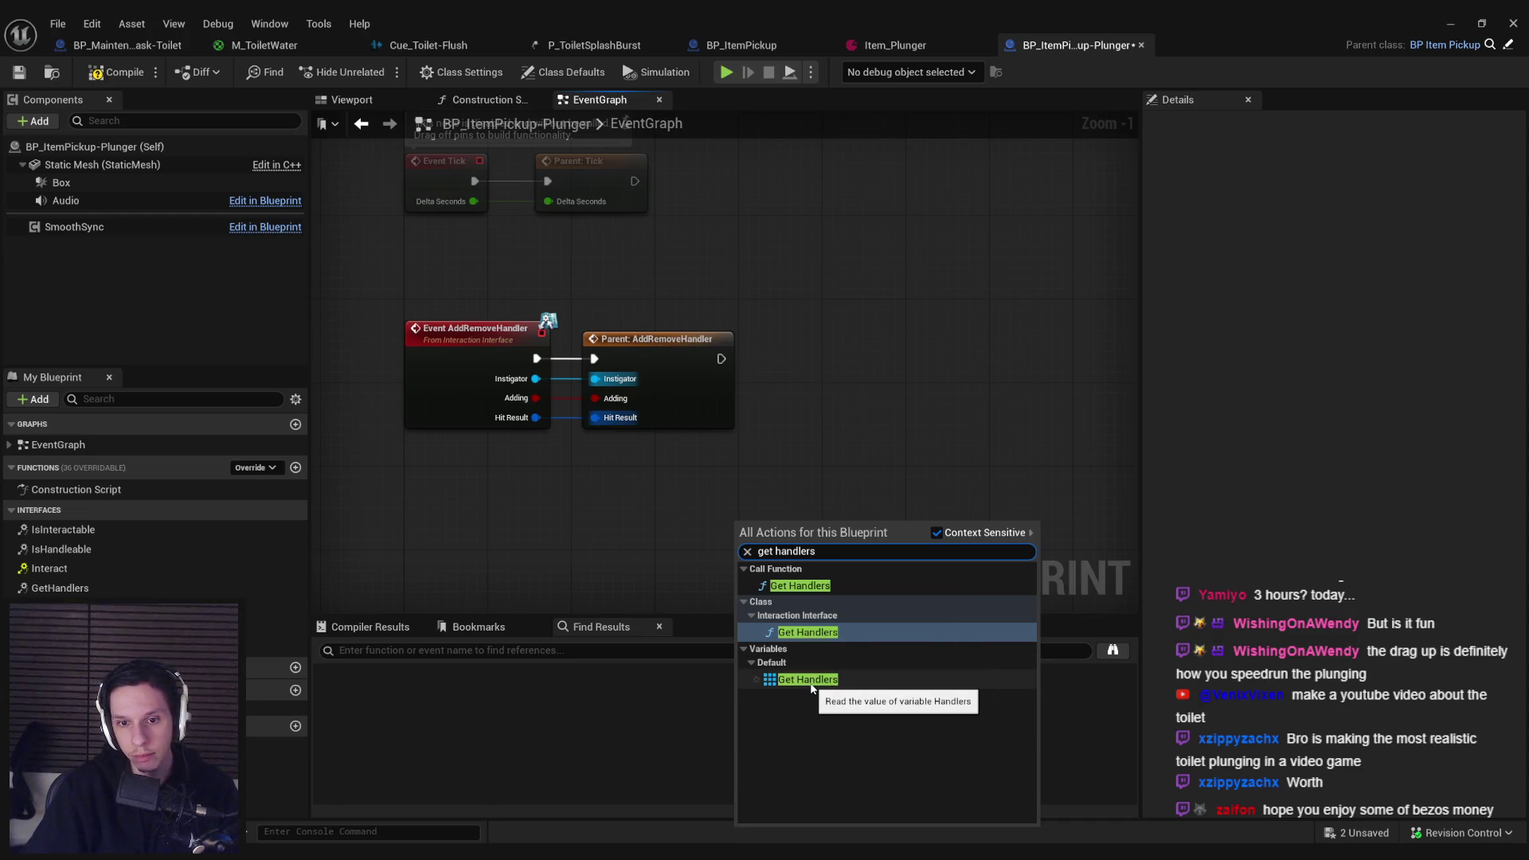
pyautogui.click(800, 586)
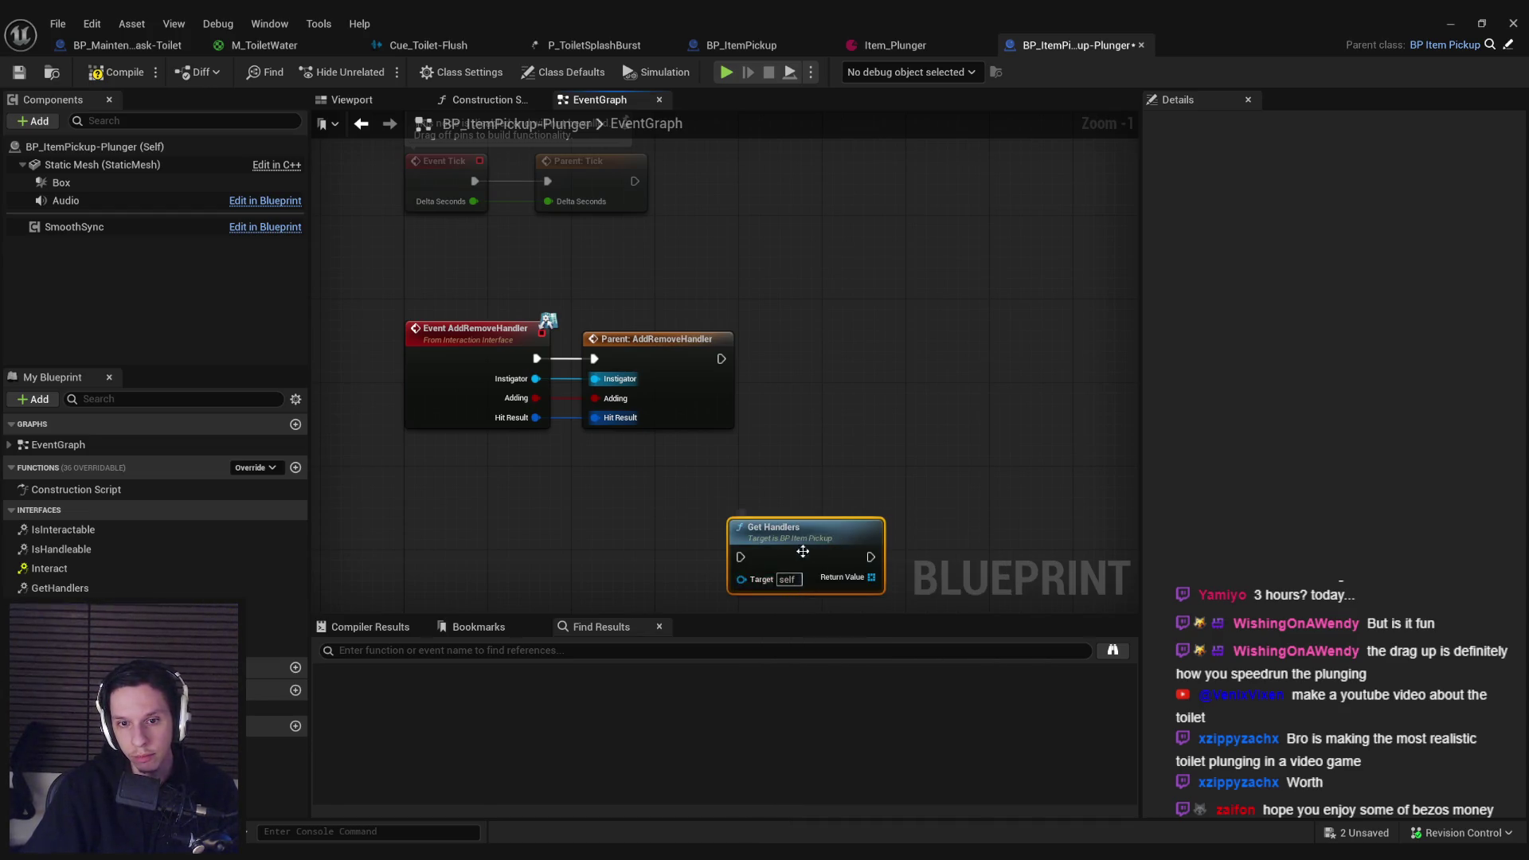
pyautogui.doubleClick(803, 556)
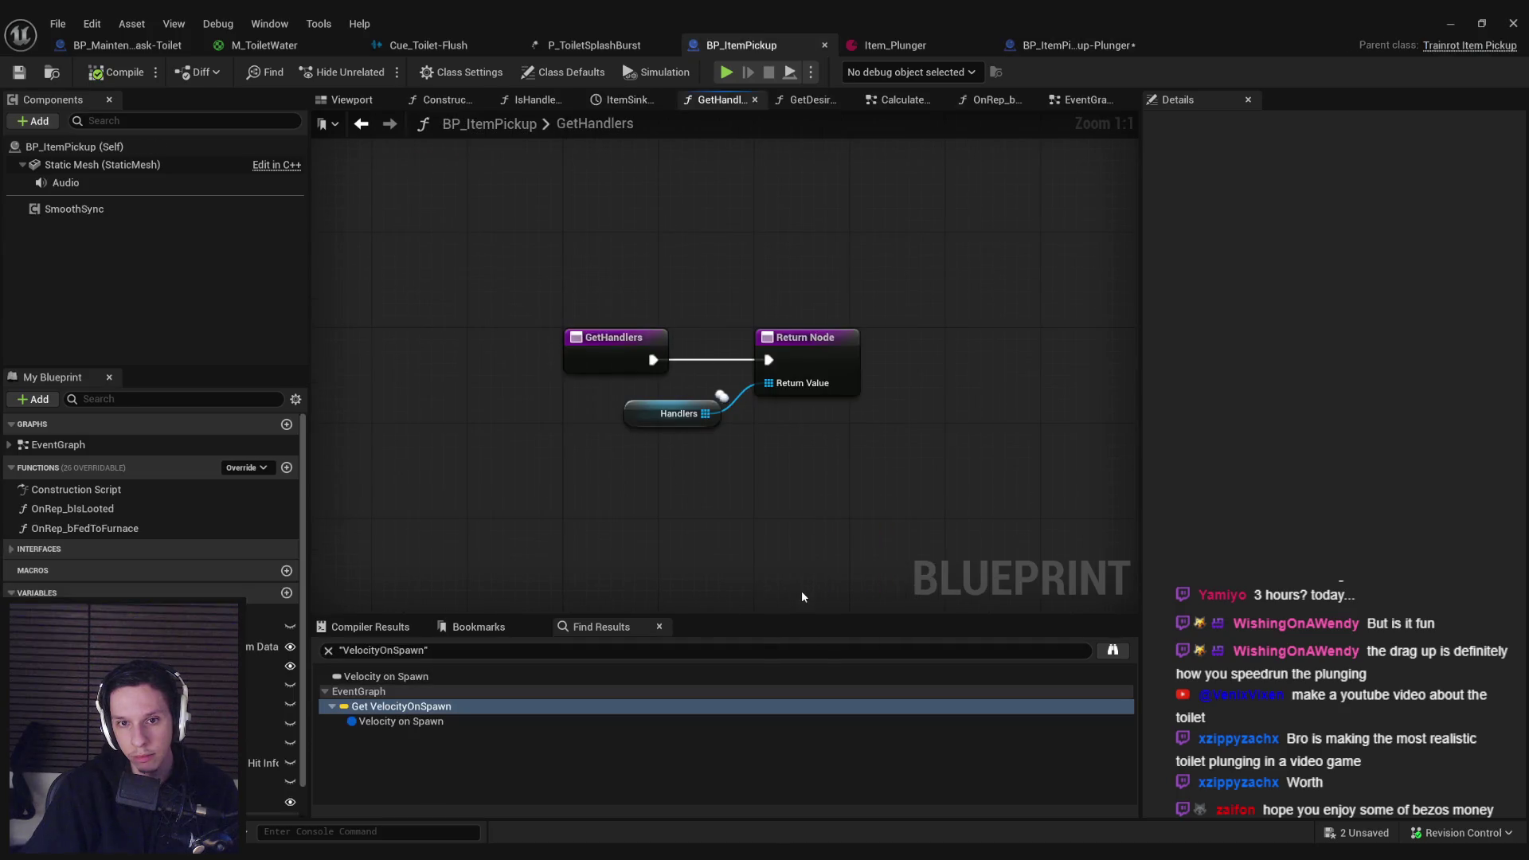
pyautogui.click(1069, 53)
pyautogui.moveTo(763, 551)
pyautogui.mouseDown()
pyautogui.moveTo(828, 348)
pyautogui.moveTo(851, 356)
pyautogui.mouseUp()
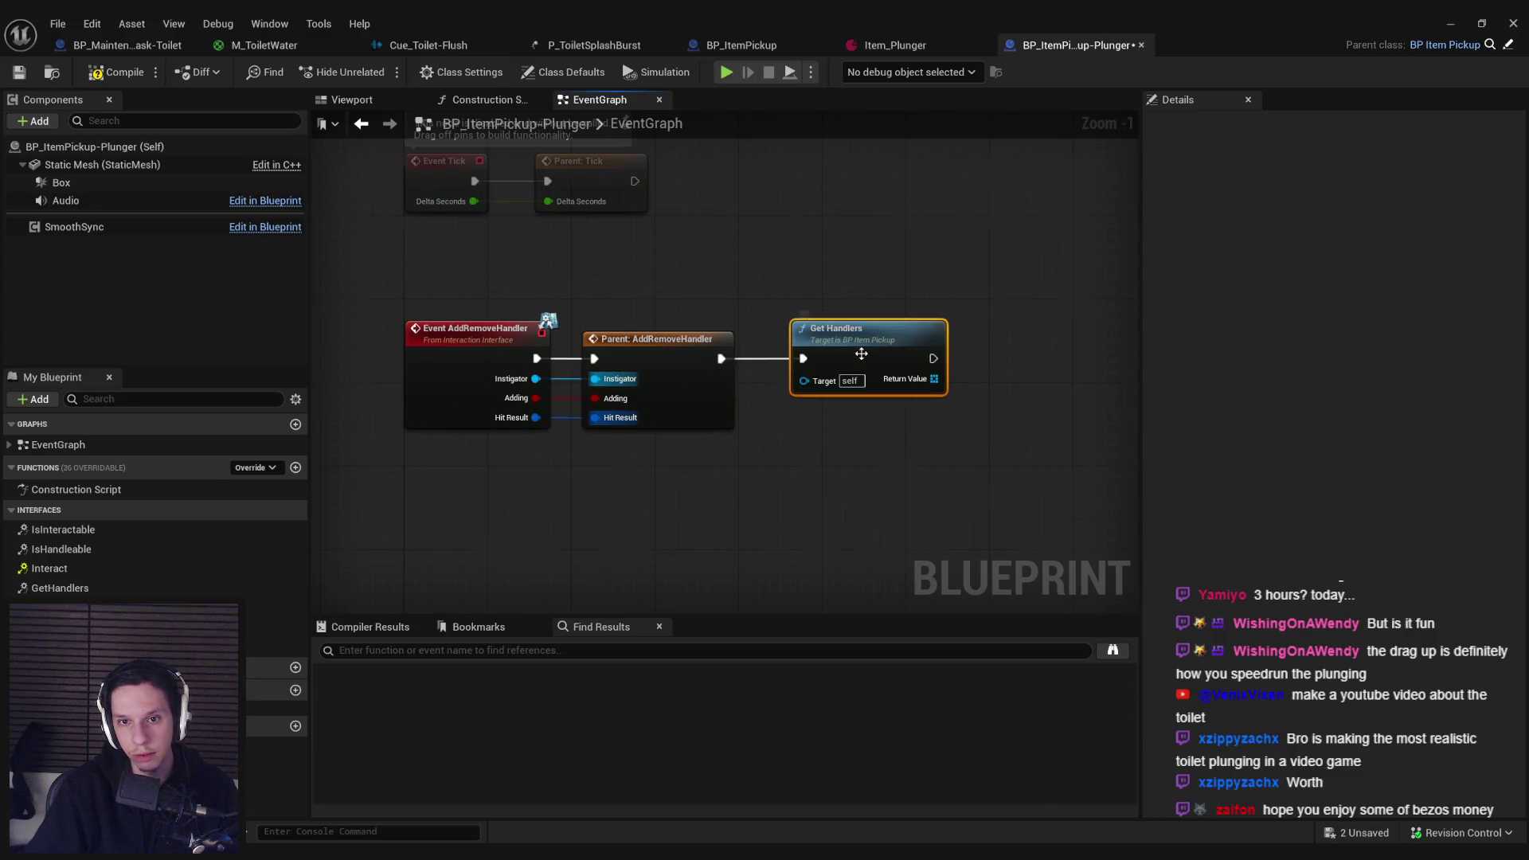
pyautogui.doubleClick(861, 354)
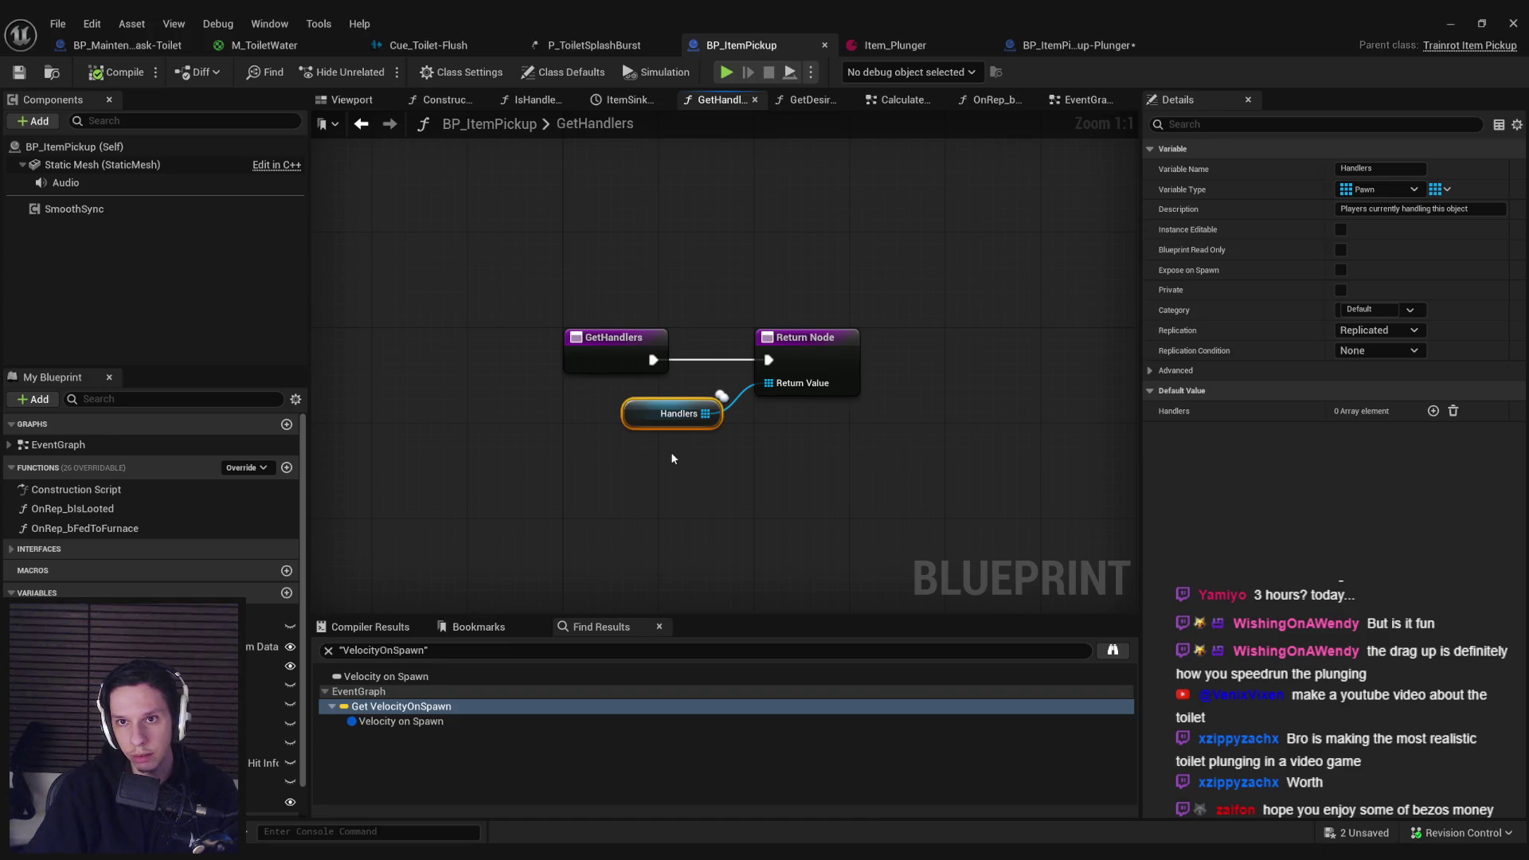
pyautogui.click(1069, 45)
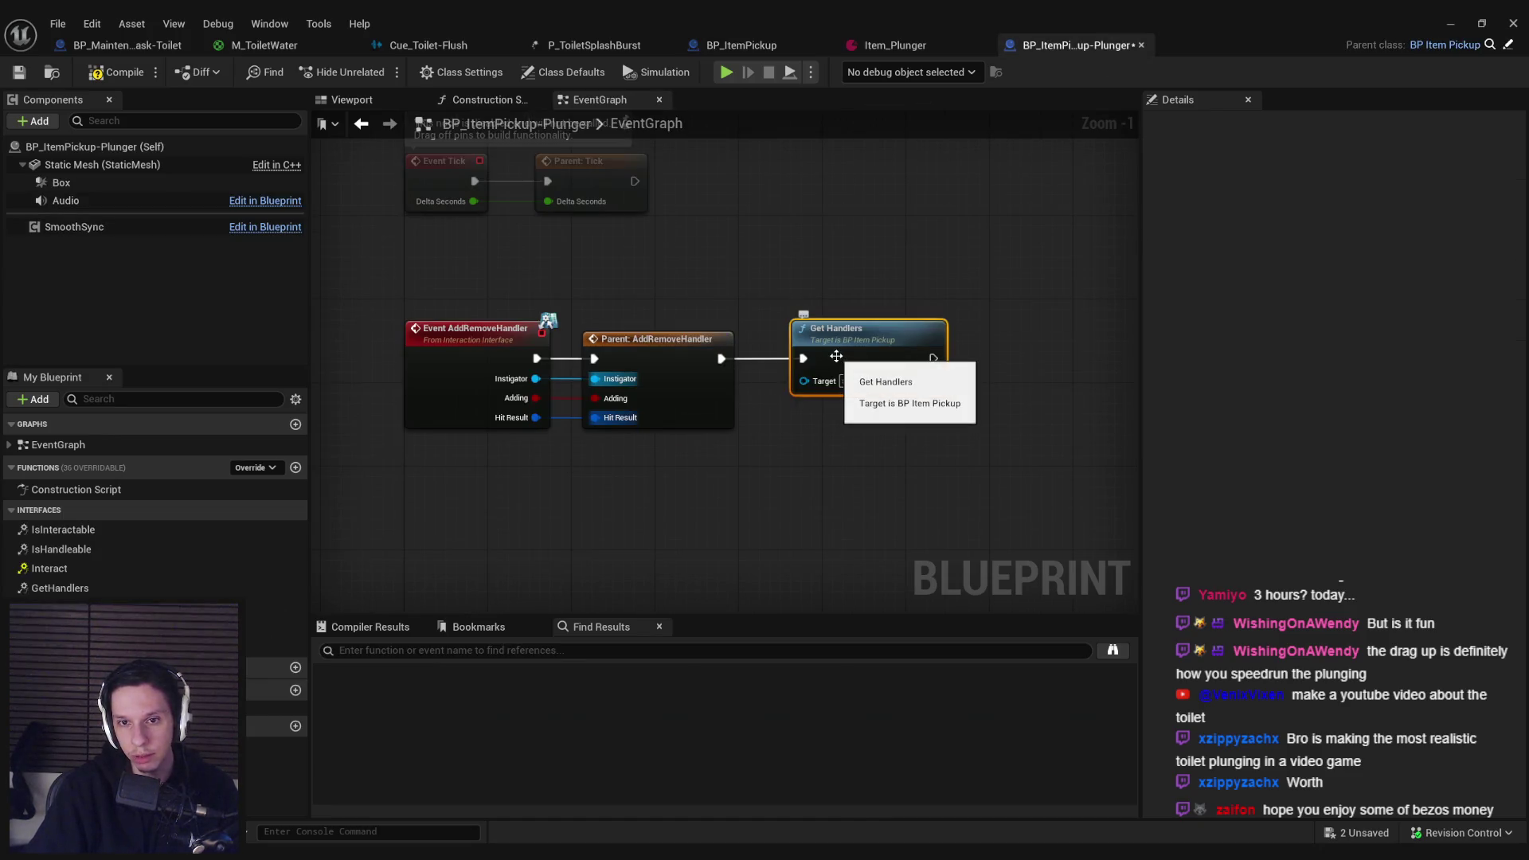
pyautogui.moveTo(836, 356); pyautogui.dragTo(578, 367)
# Step: Feed the handlers Return Value into Is Empty and a Branch, and place a Box reference
pyautogui.moveTo(674, 390); pyautogui.dragTo(725, 419)
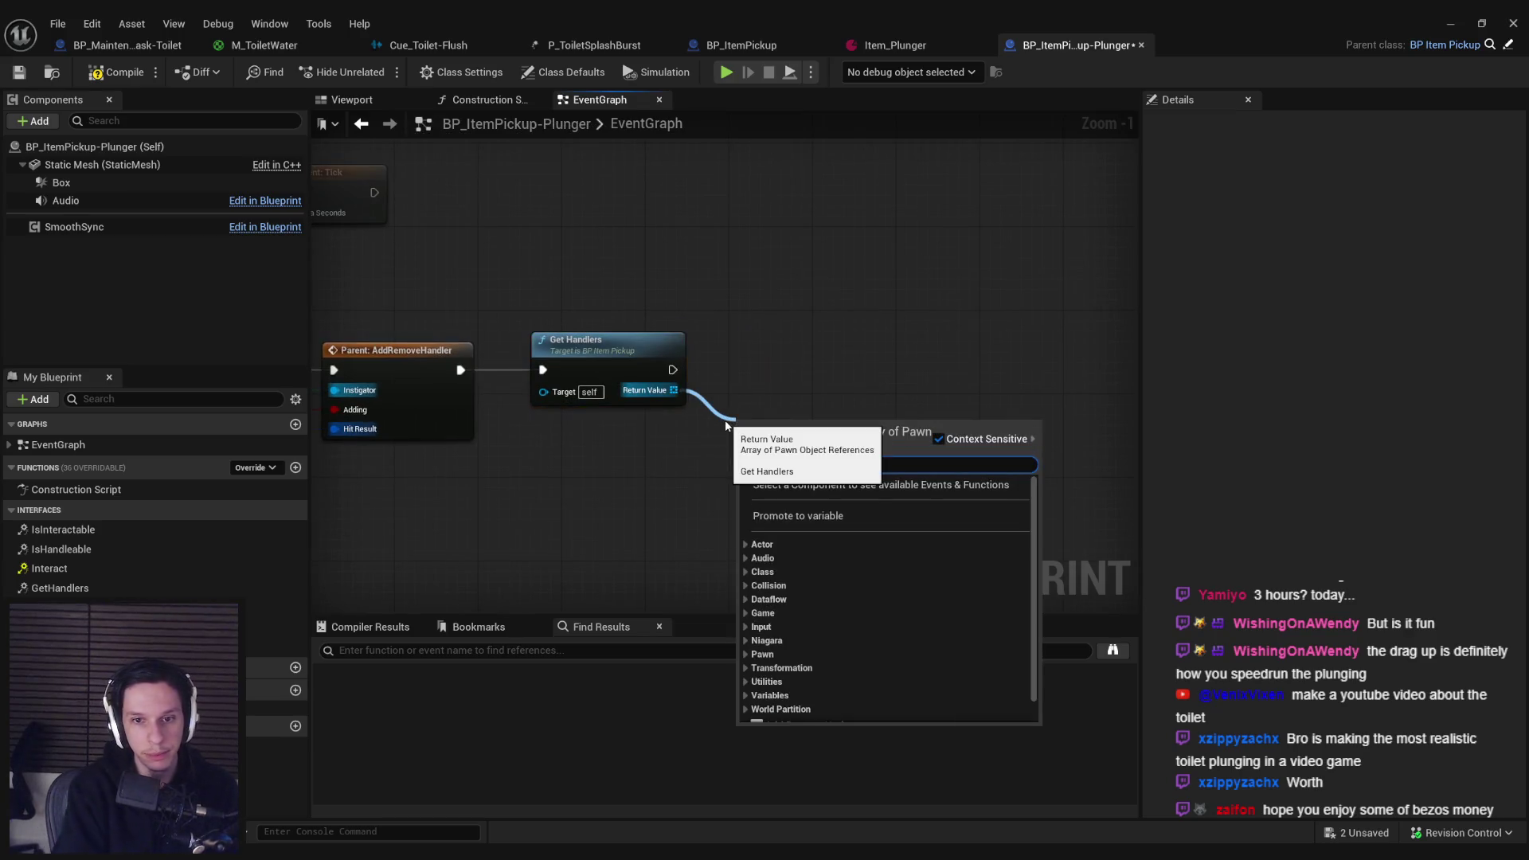
pyautogui.write('is empty')
pyautogui.press('Return')
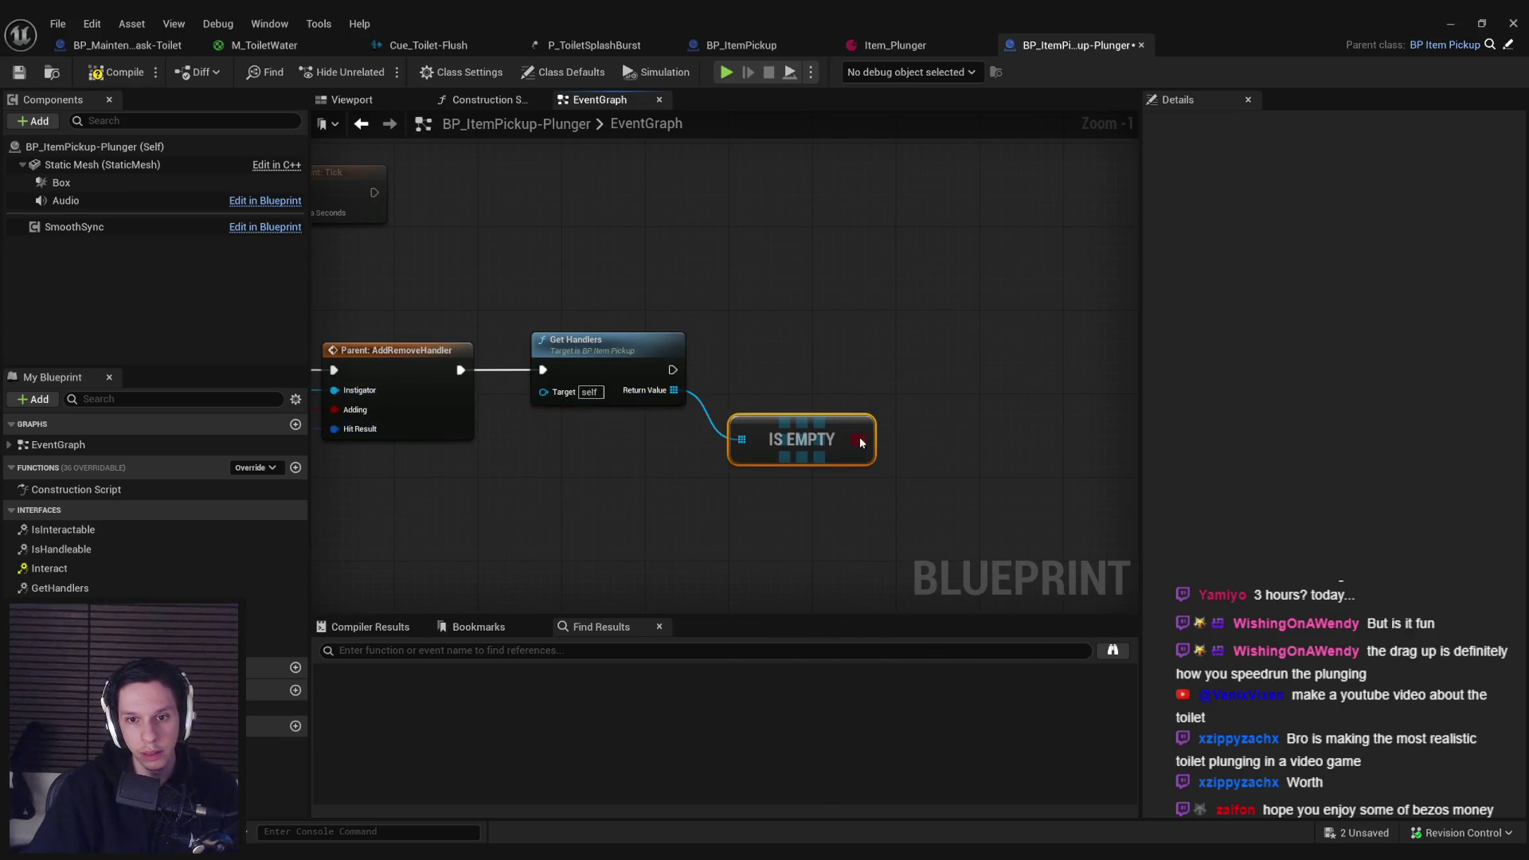
pyautogui.moveTo(861, 442); pyautogui.dragTo(944, 342)
pyautogui.write('branch')
pyautogui.click(996, 441)
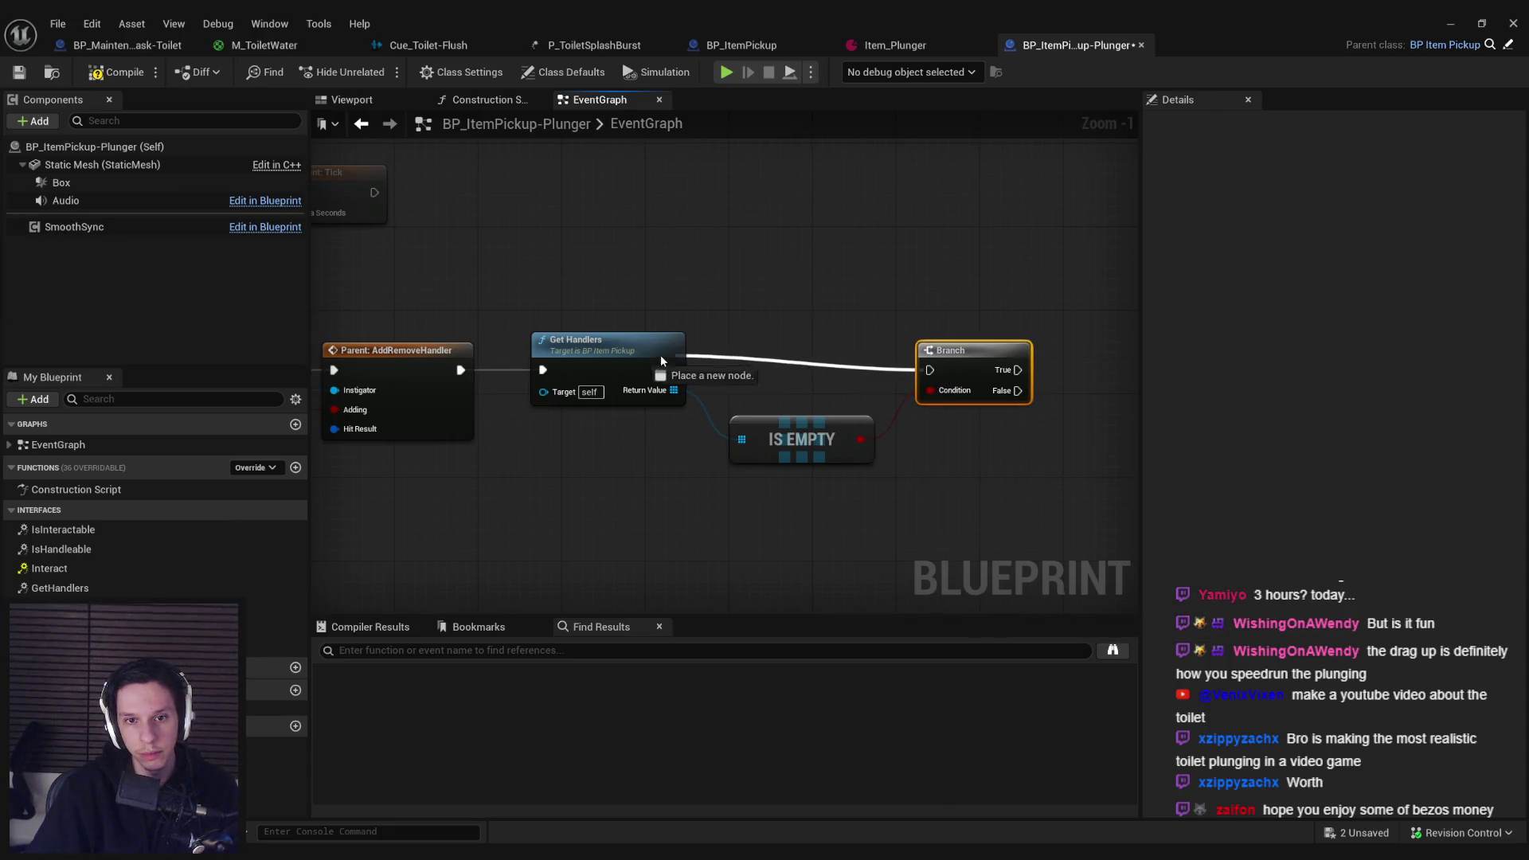
pyautogui.moveTo(74, 179); pyautogui.dragTo(817, 423)
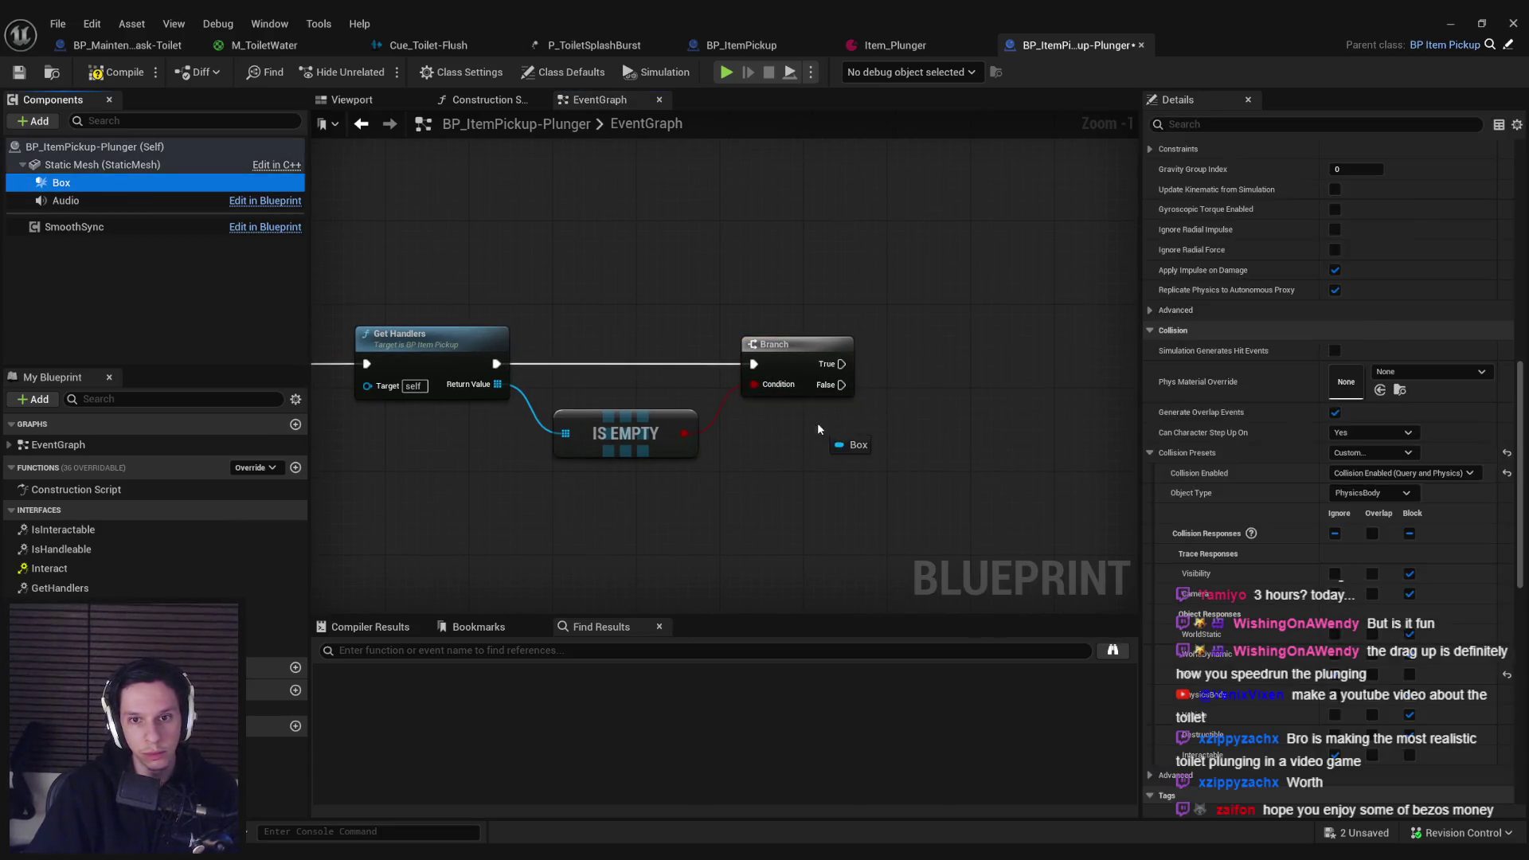
# Step: Add a Set Collision Enabled node targeting Box with Query and Physics, near the Branch
pyautogui.moveTo(917, 433); pyautogui.dragTo(916, 427)
pyautogui.write('collsiion')
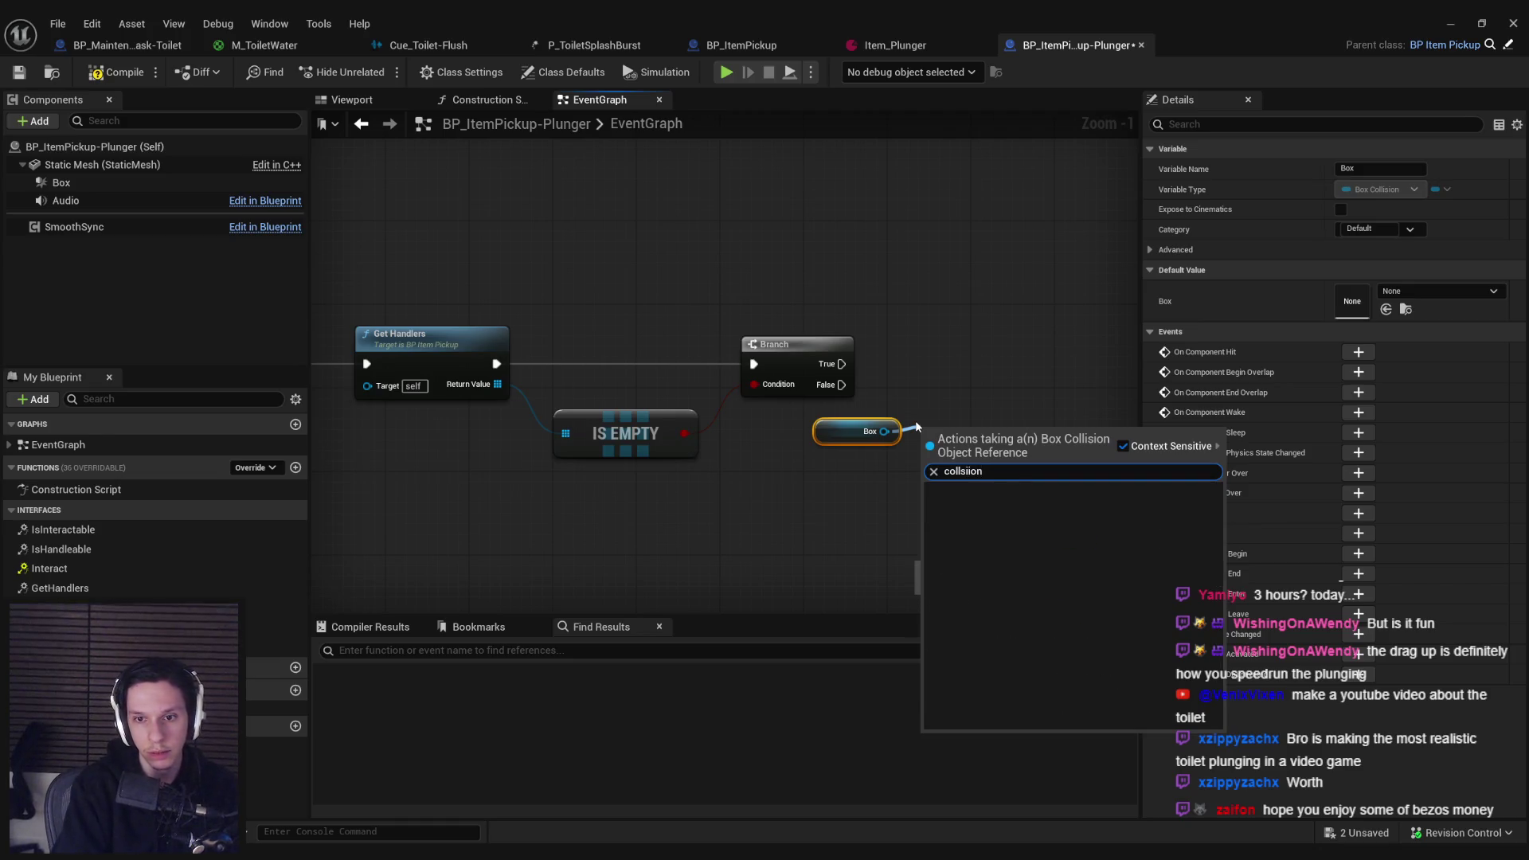
pyautogui.press('BackSpace')
pyautogui.press('BackSpace')
pyautogui.press('BackSpace')
pyautogui.press('BackSpace')
pyautogui.press('BackSpace')
pyautogui.write('ision enabled')
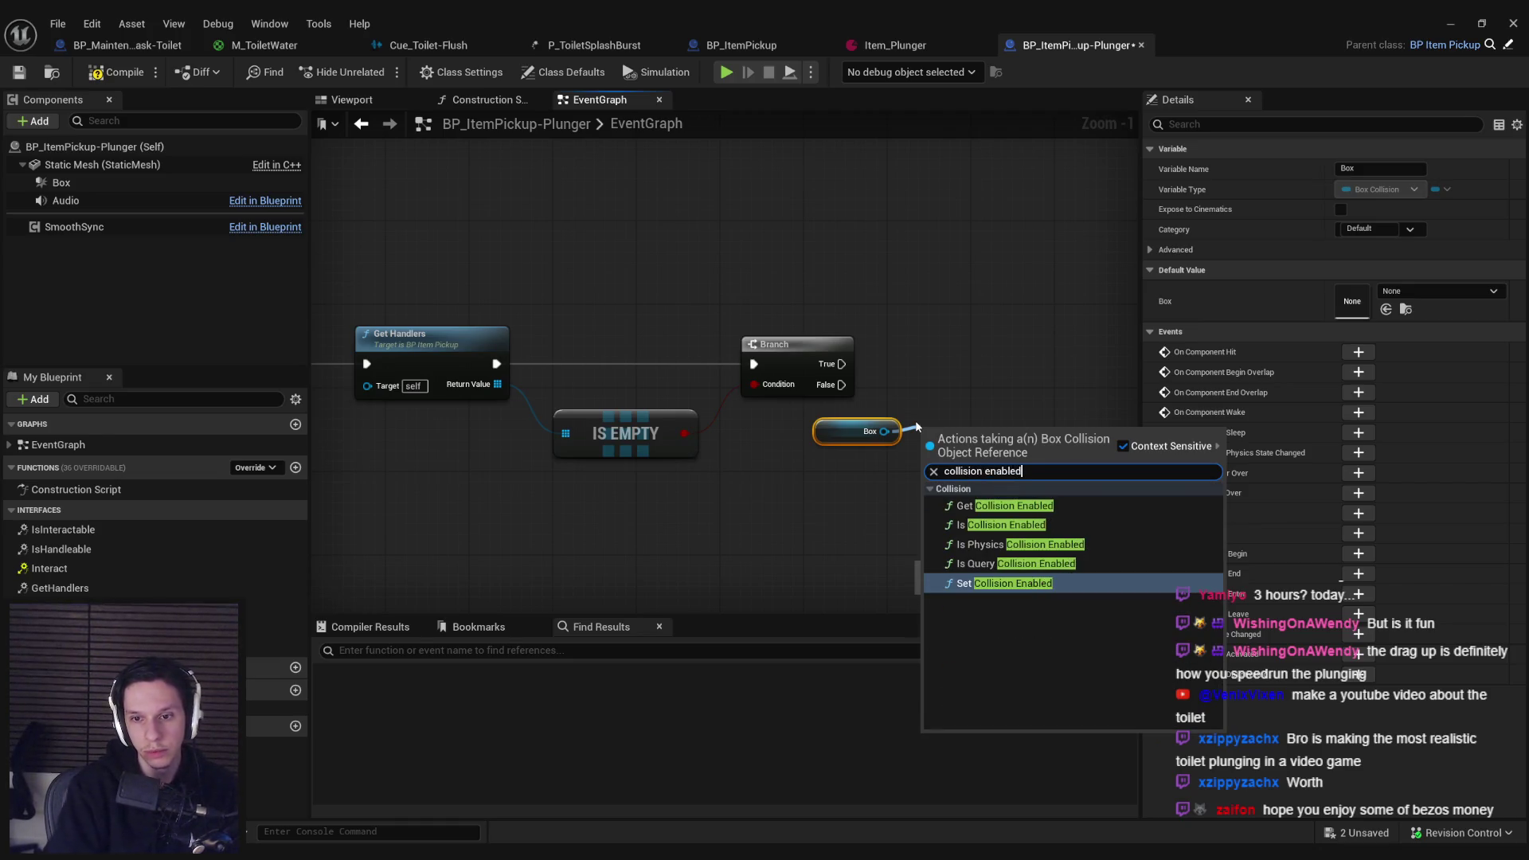
pyautogui.press('Return')
pyautogui.click(1012, 437)
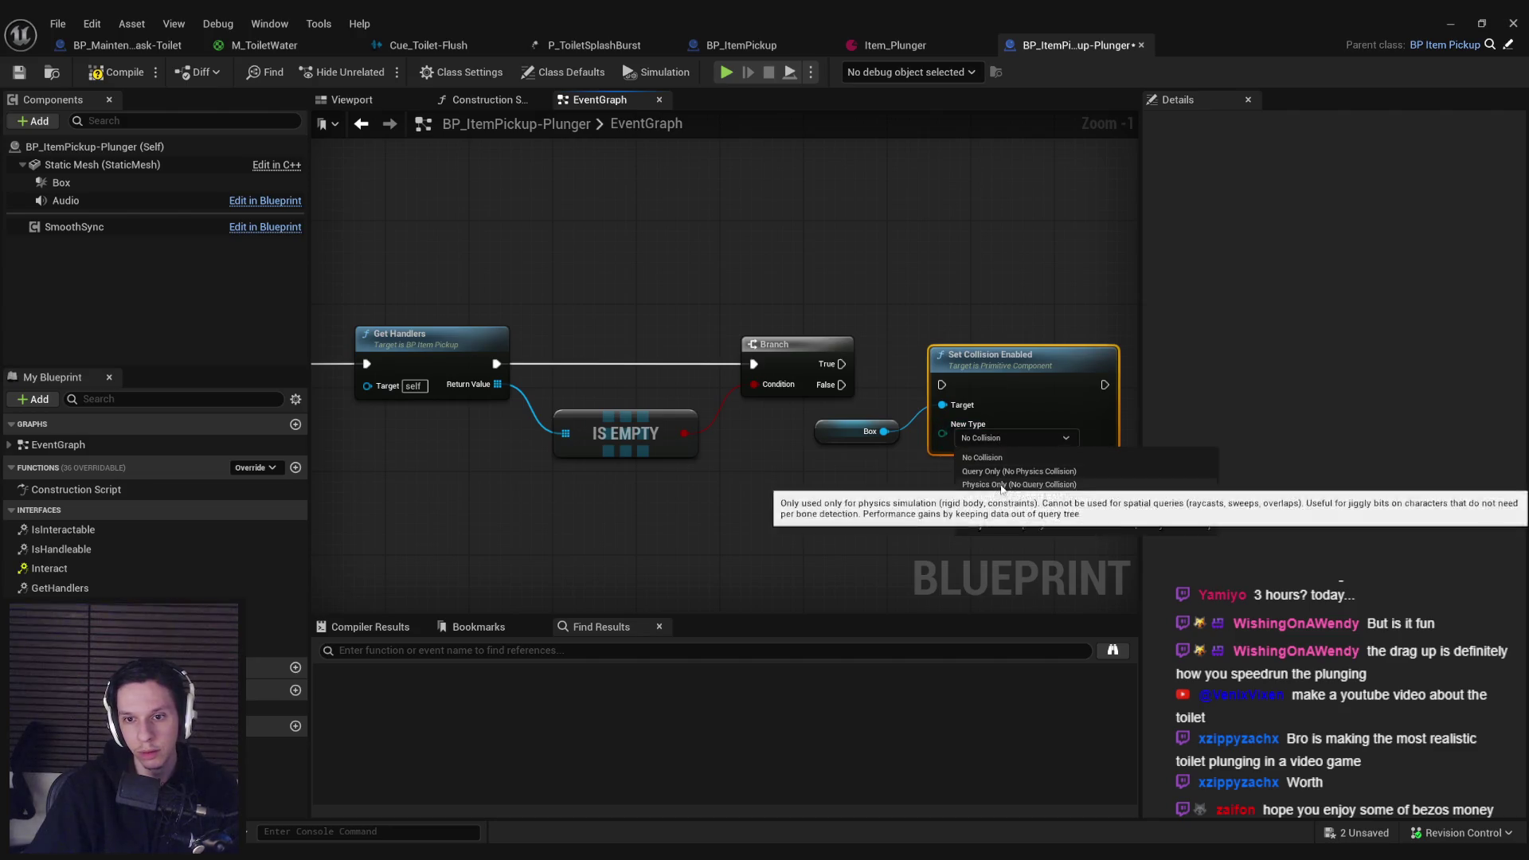
pyautogui.click(1002, 499)
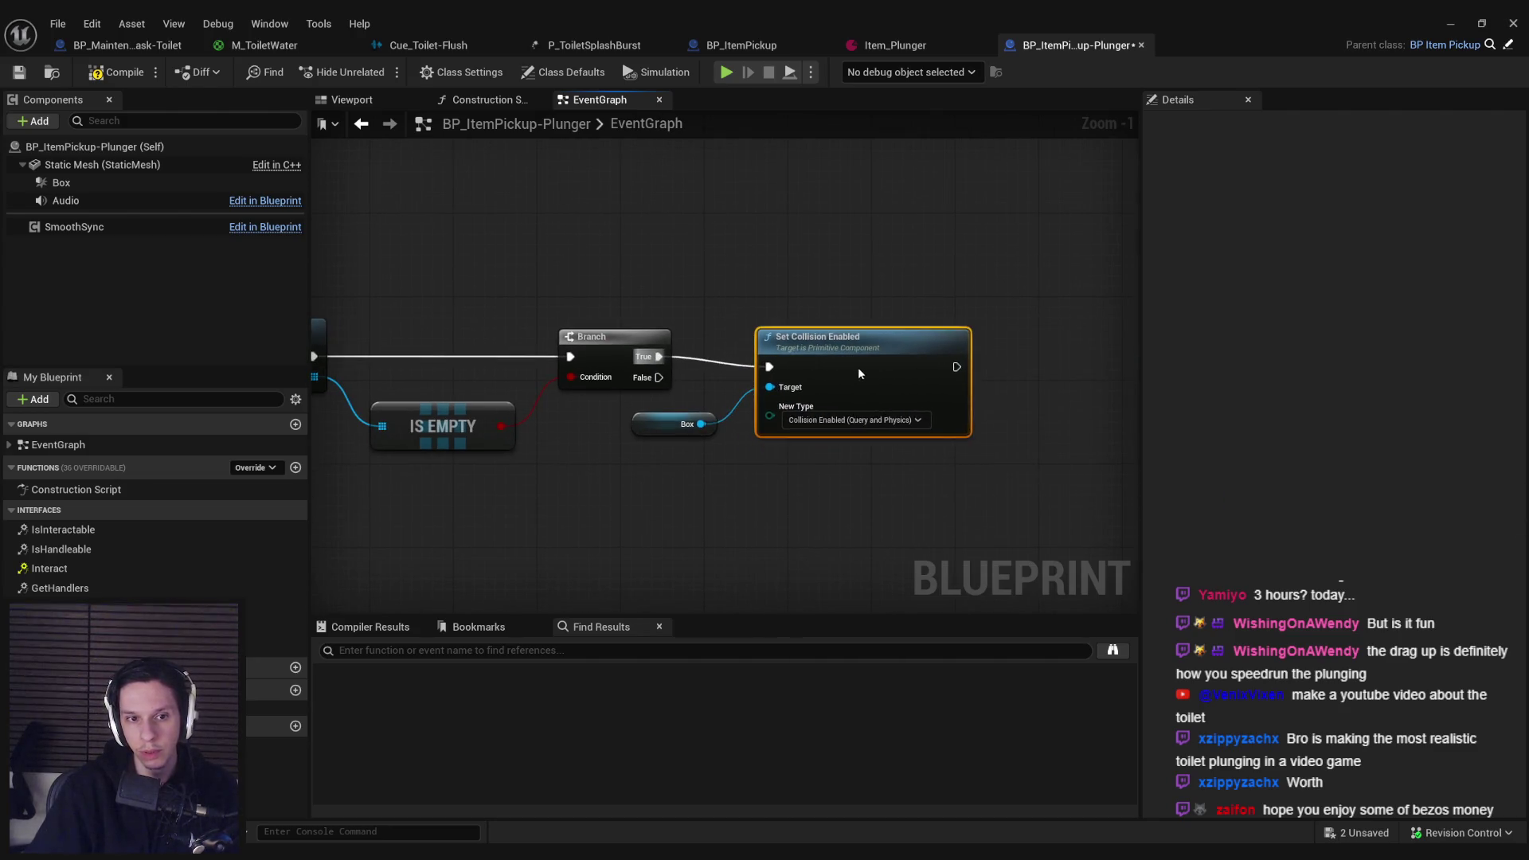
pyautogui.keyDown('ctrl'); pyautogui.click(685, 424); pyautogui.keyUp('ctrl')
pyautogui.moveTo(830, 374); pyautogui.dragTo(997, 368)
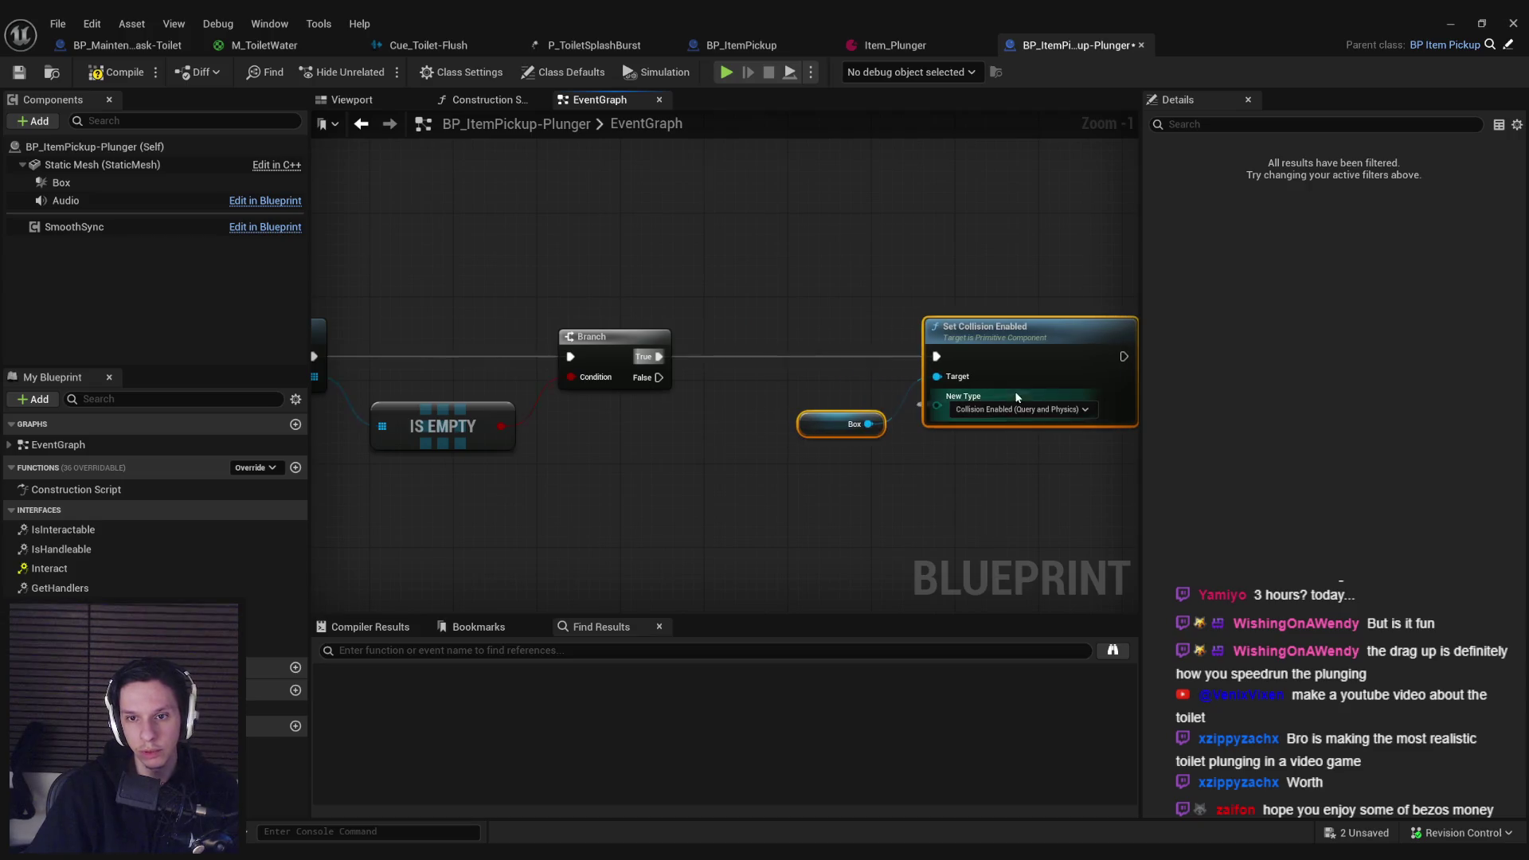
pyautogui.click(997, 374)
# Step: Duplicate it for the Branch False path with No Collision on Box, then compile
pyautogui.hotkey('ctrl', 'd')
pyautogui.moveTo(937, 503); pyautogui.dragTo(658, 377)
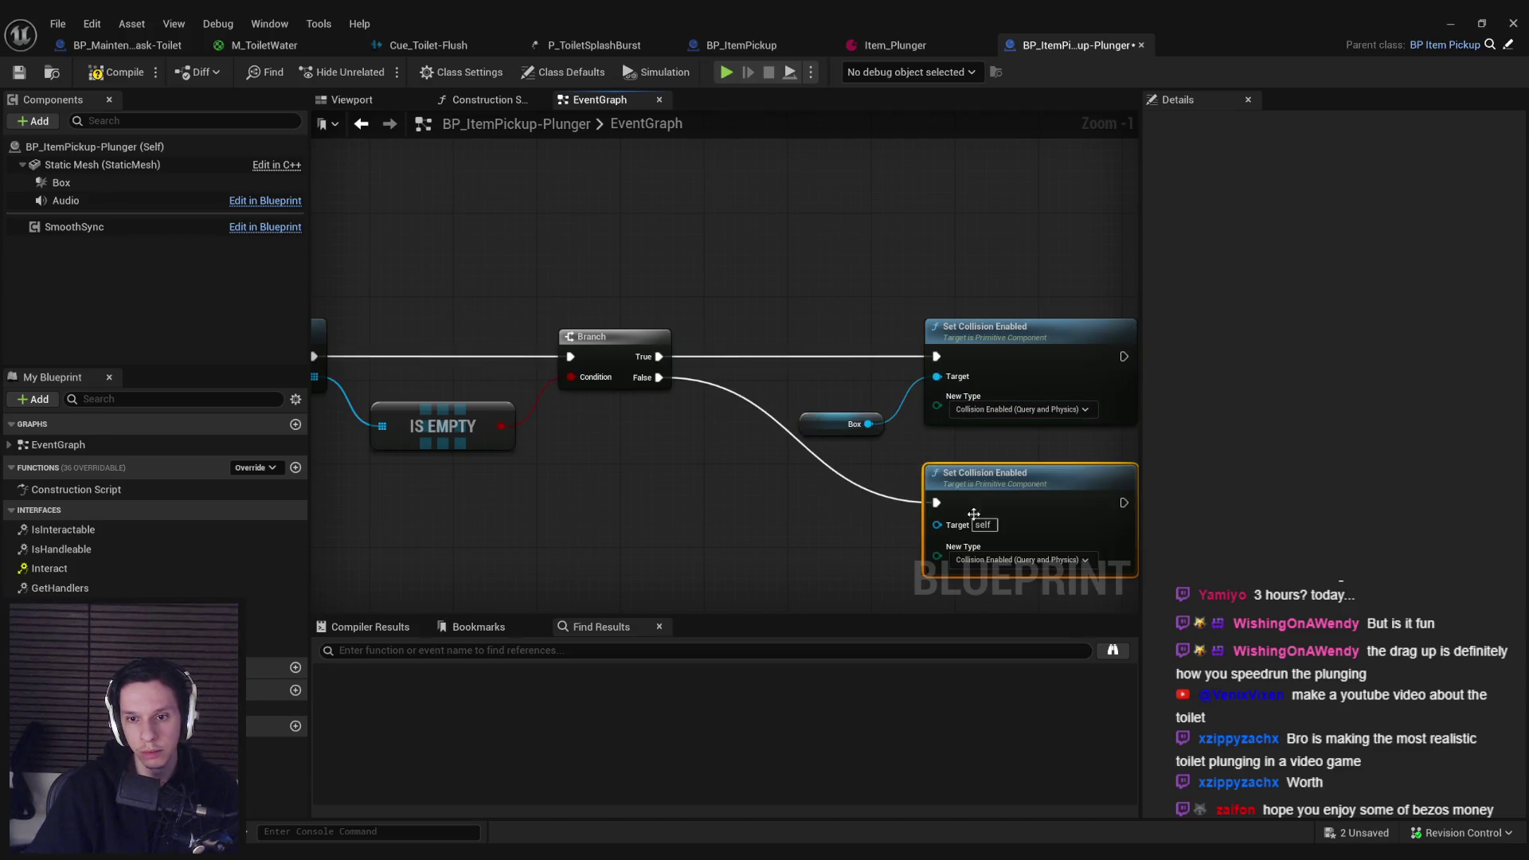
pyautogui.click(1020, 560)
pyautogui.click(980, 575)
pyautogui.moveTo(936, 525); pyautogui.dragTo(937, 524)
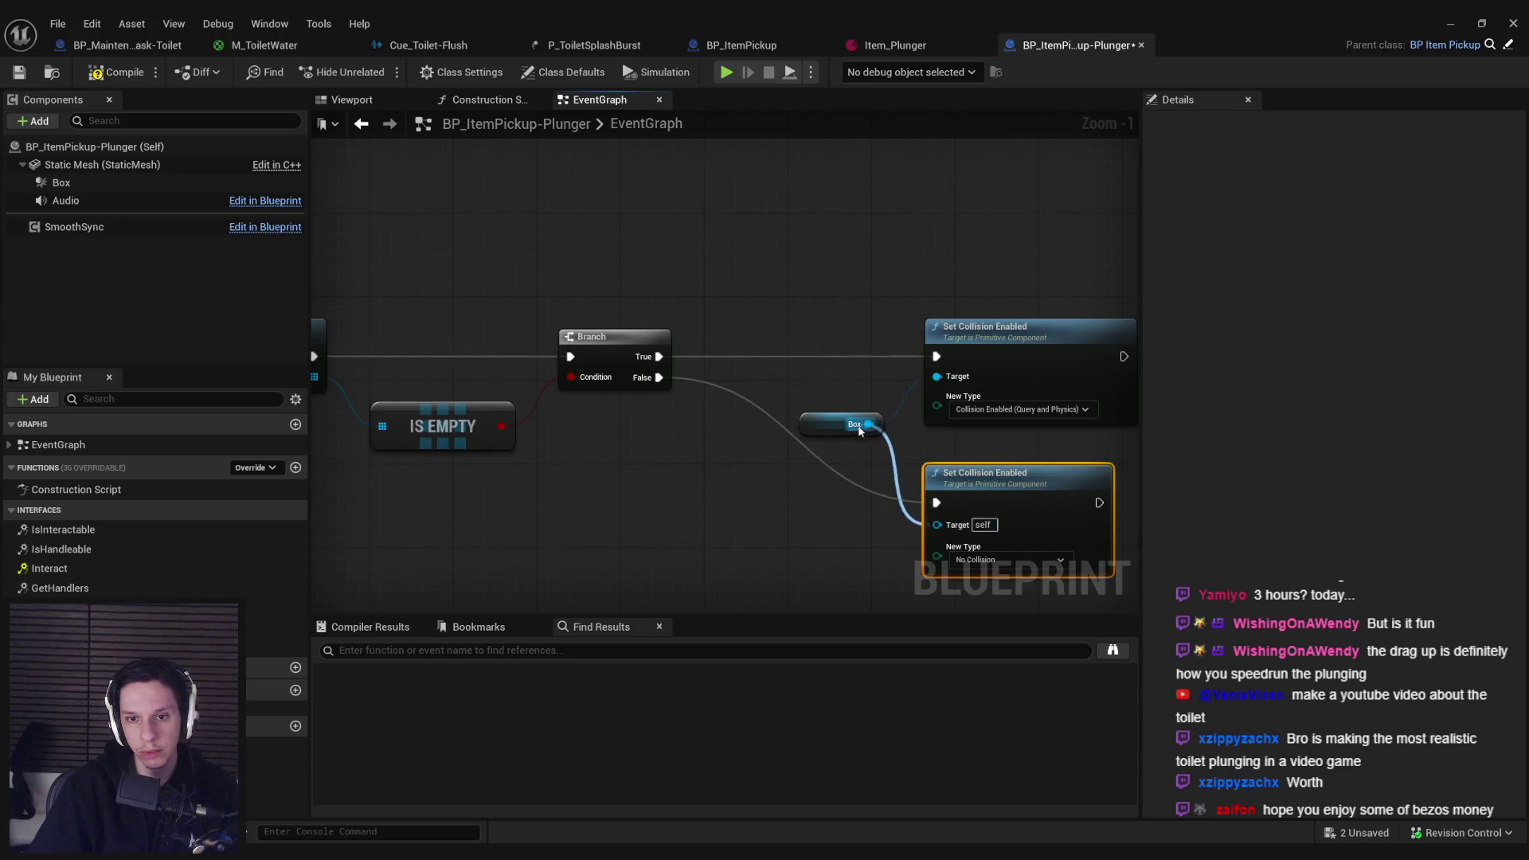
pyautogui.moveTo(859, 431); pyautogui.dragTo(867, 424)
pyautogui.moveTo(844, 424); pyautogui.dragTo(845, 434)
pyautogui.click(142, 78)
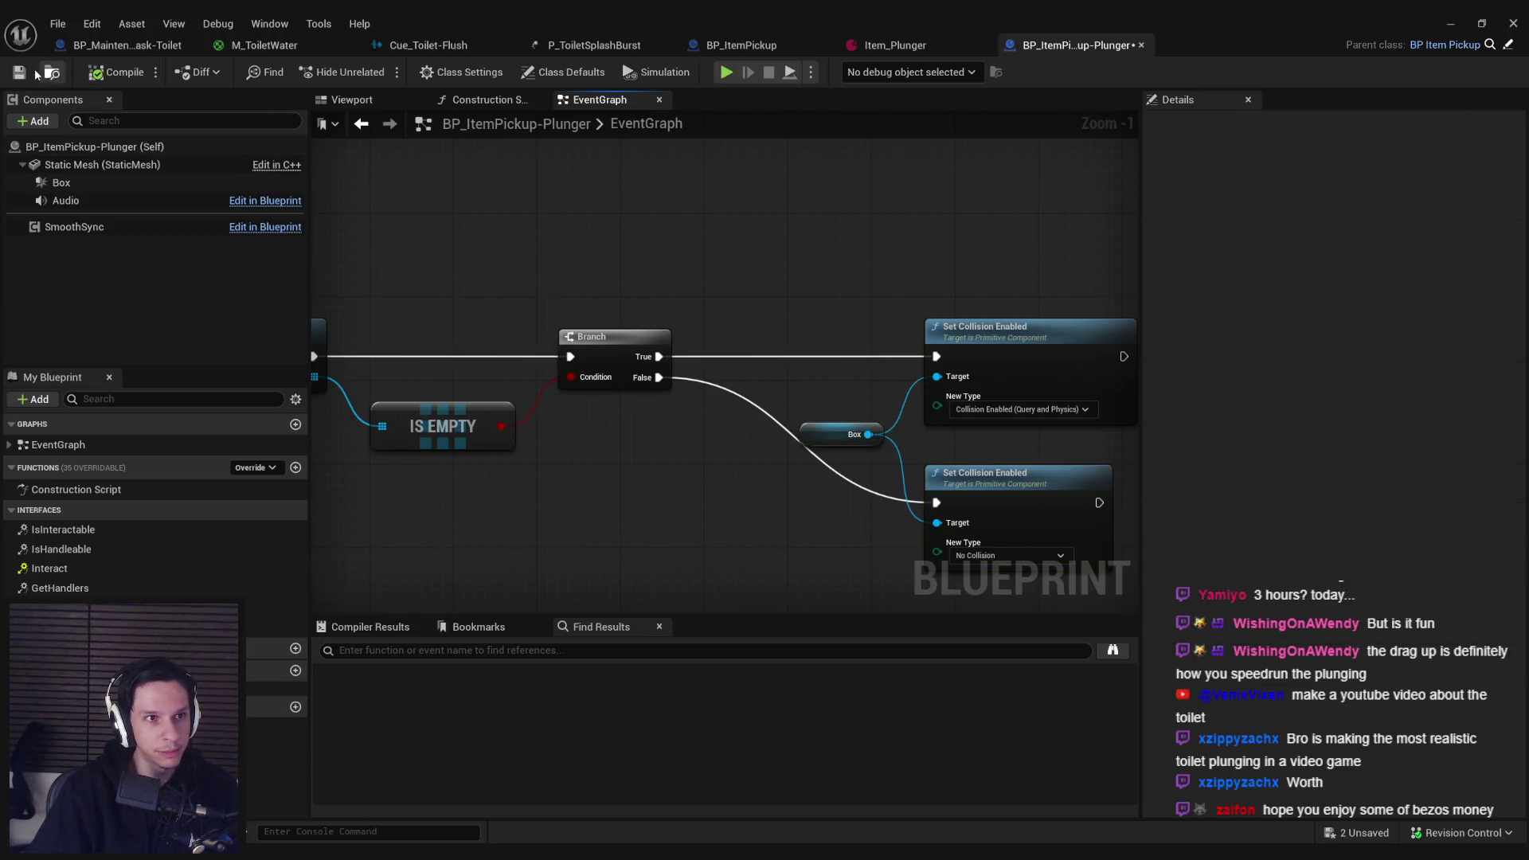
pyautogui.click(1451, 27)
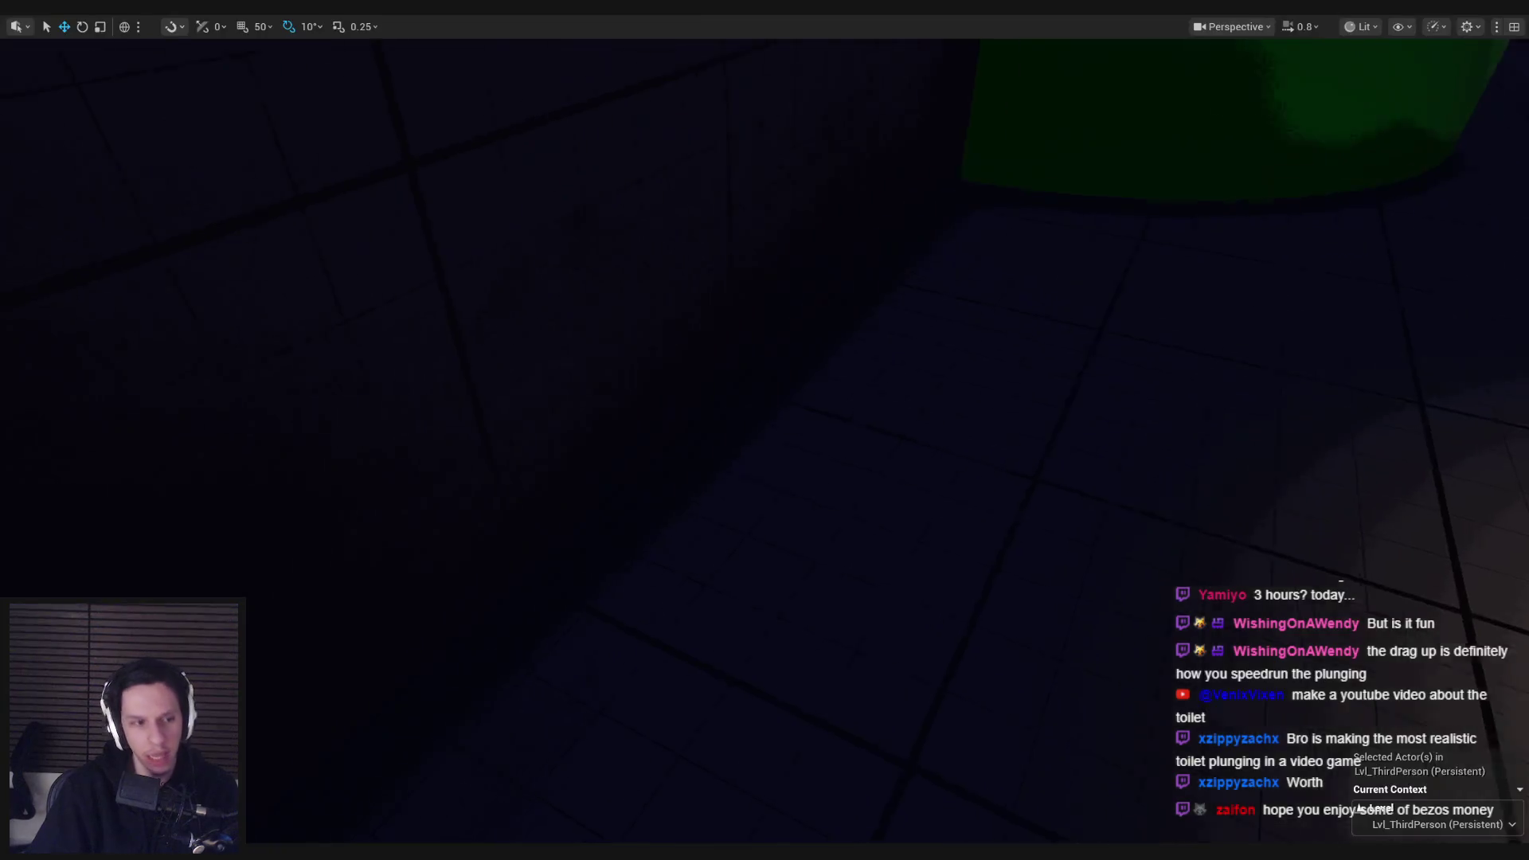
# Step: Walk to the plunger by the toilet, grab and carry it around, then stop play
pyautogui.press('w')
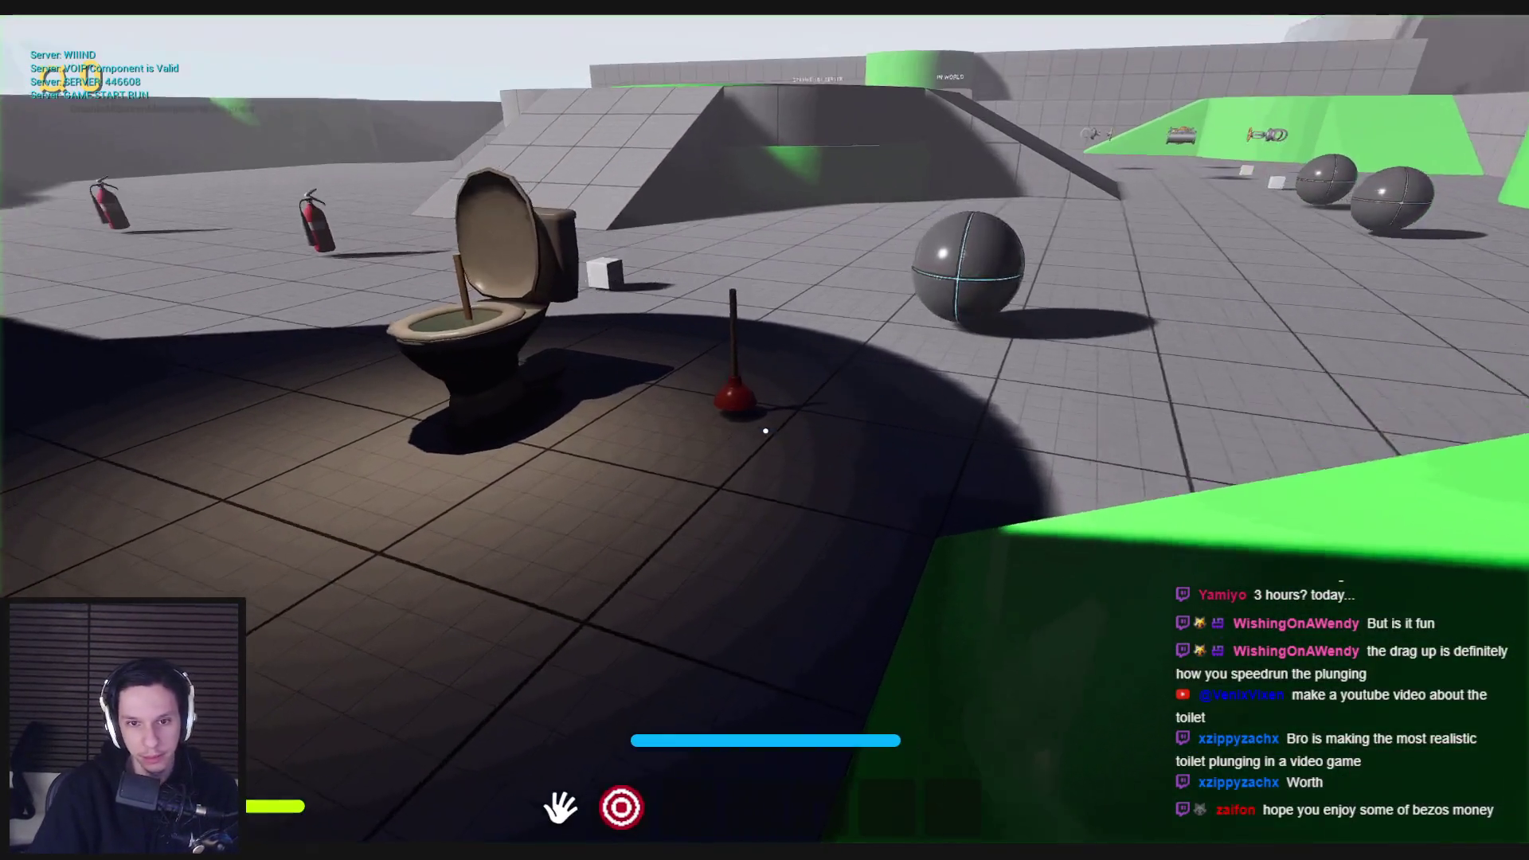
pyautogui.moveTo(767, 430)
pyautogui.mouseDown()
pyautogui.moveTo(751, 385)
pyautogui.moveTo(751, 451)
pyautogui.moveTo(766, 264)
pyautogui.moveTo(765, 430)
pyautogui.mouseUp()
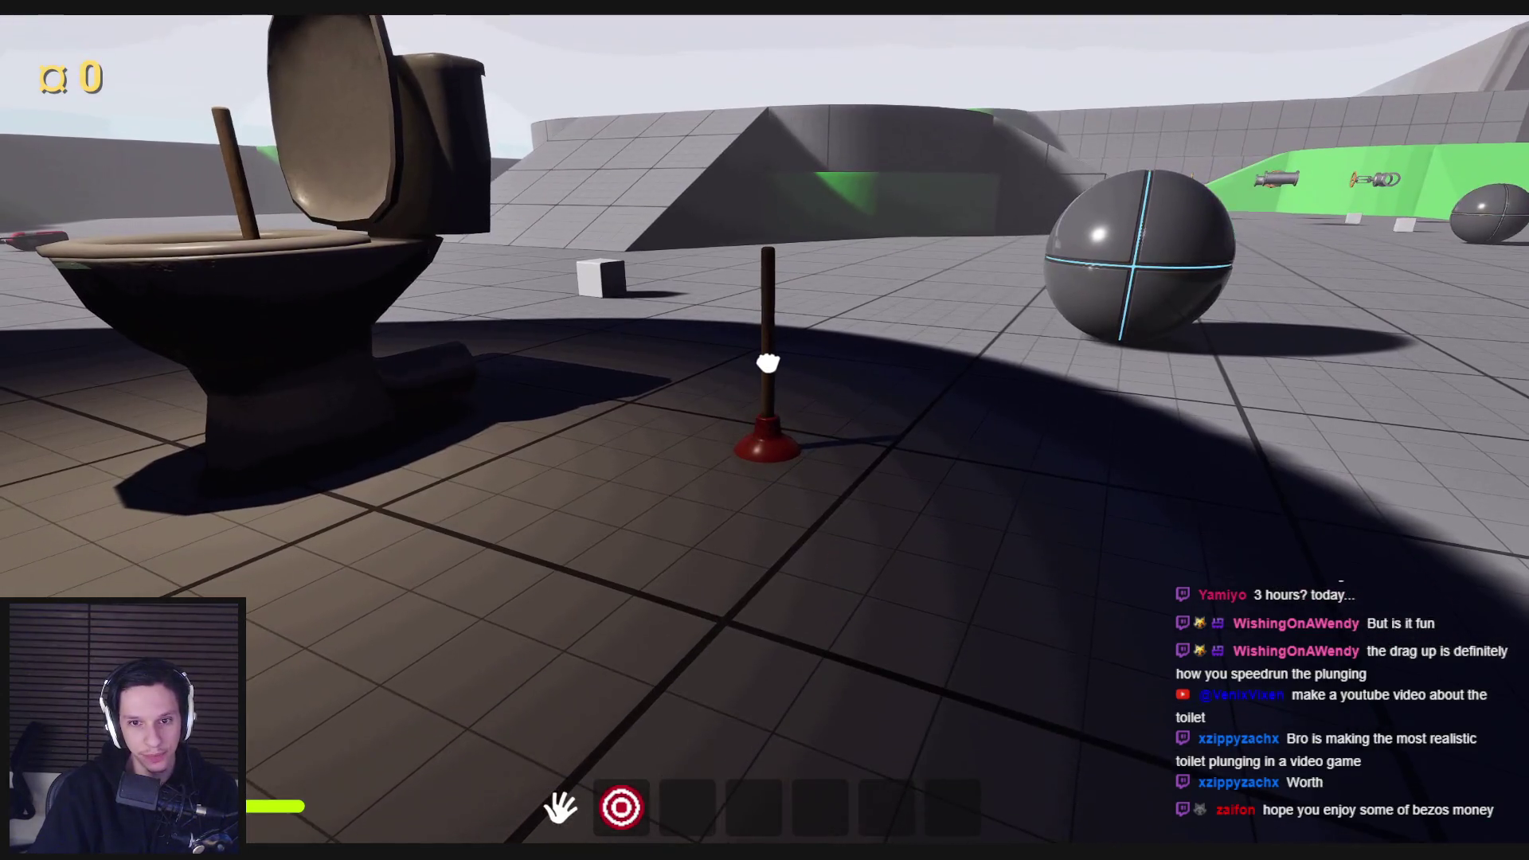
pyautogui.moveTo(767, 370)
pyautogui.mouseDown()
pyautogui.moveTo(768, 345)
pyautogui.moveTo(895, 502)
pyautogui.moveTo(853, 110)
pyautogui.moveTo(813, 262)
pyautogui.mouseUp()
pyautogui.press('Escape')
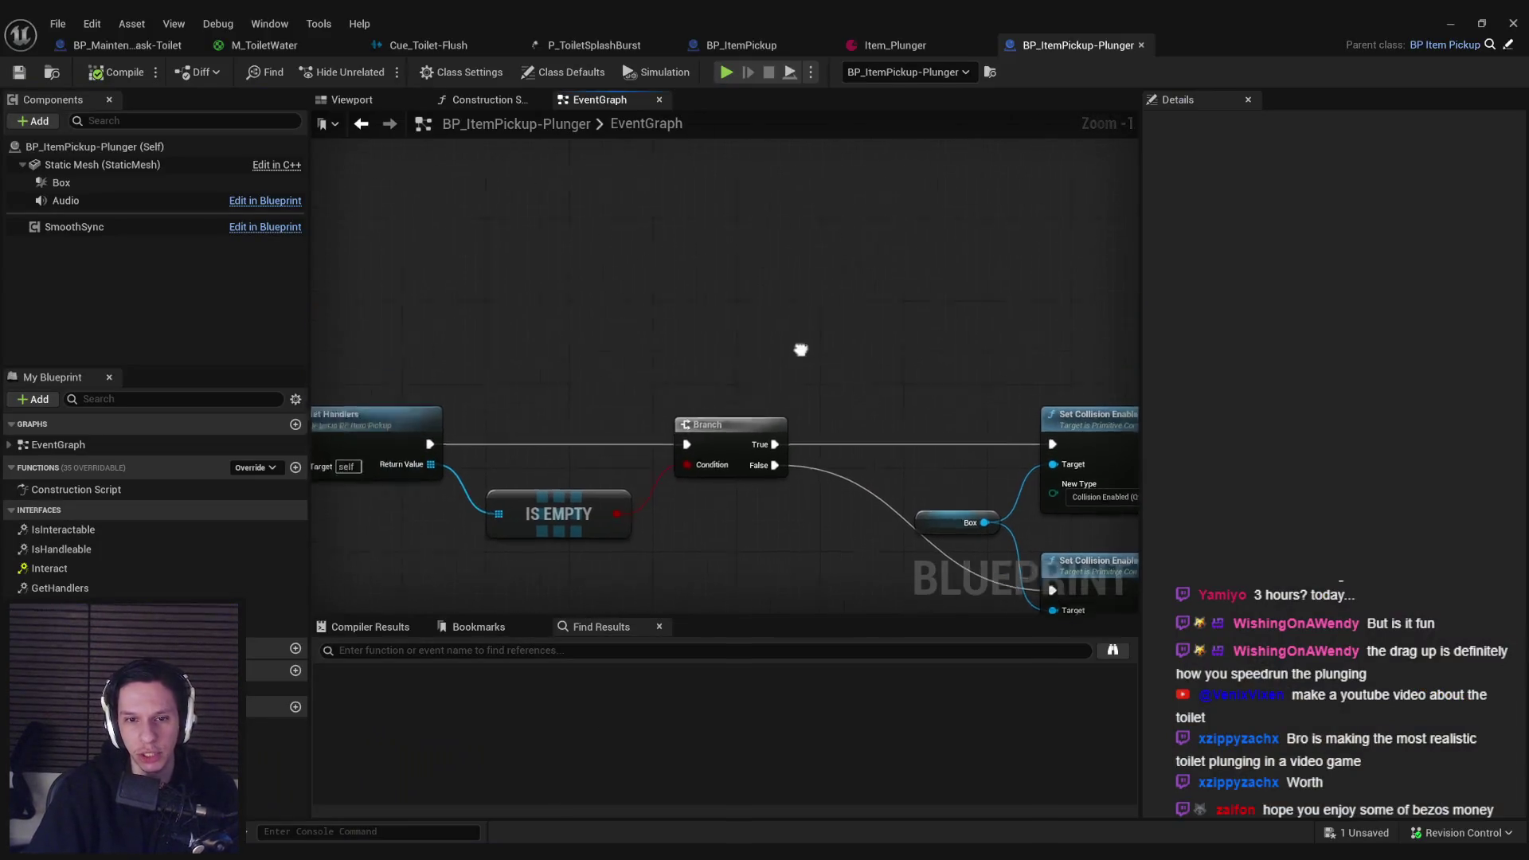
# Step: Delete the disabled BeginPlay and overlap nodes and compile the blueprint
pyautogui.scroll(-3, 802, 345)
pyautogui.scroll(3, 715, 342)
pyautogui.scroll(-1, 714, 342)
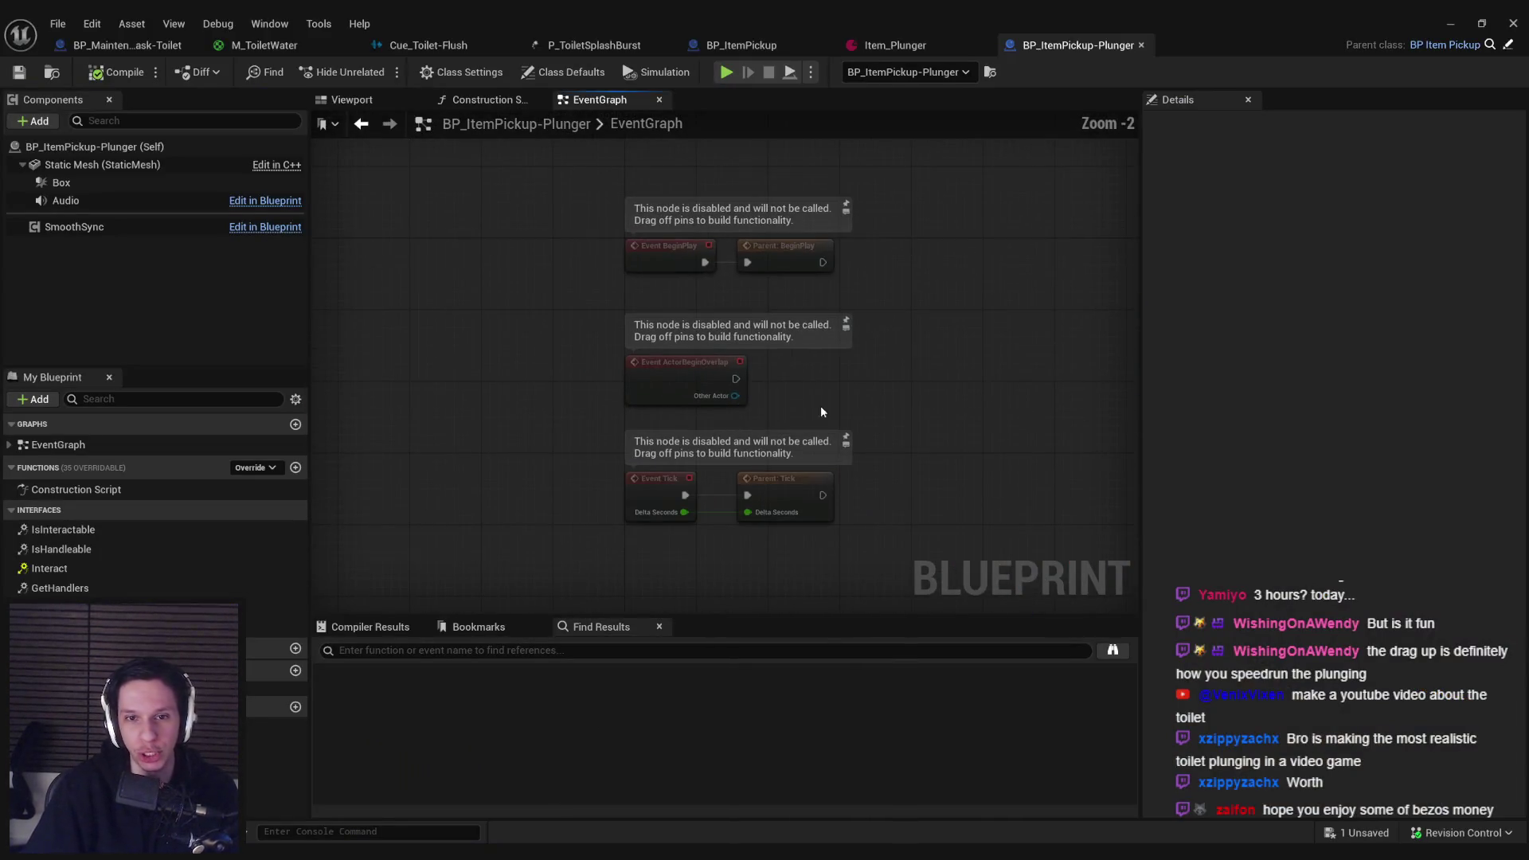
pyautogui.moveTo(820, 405); pyautogui.dragTo(605, 183)
pyautogui.press('Delete')
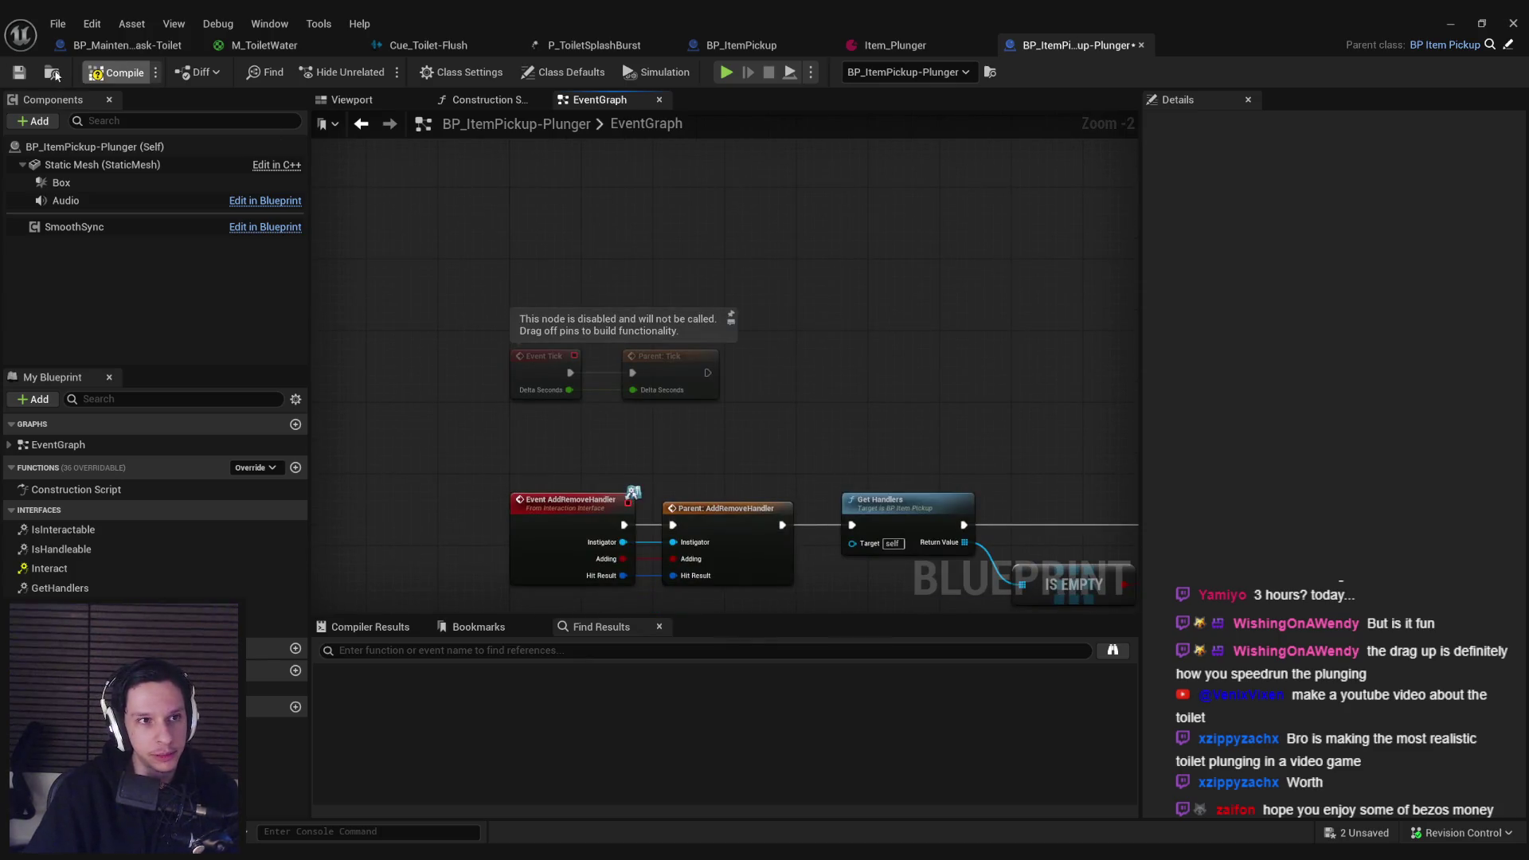
pyautogui.click(20, 72)
# Step: Move the Tick nodes up and the AddRemoveHandler chain lower to free space
pyautogui.moveTo(385, 274); pyautogui.dragTo(737, 402)
pyautogui.moveTo(558, 373); pyautogui.dragTo(558, 283)
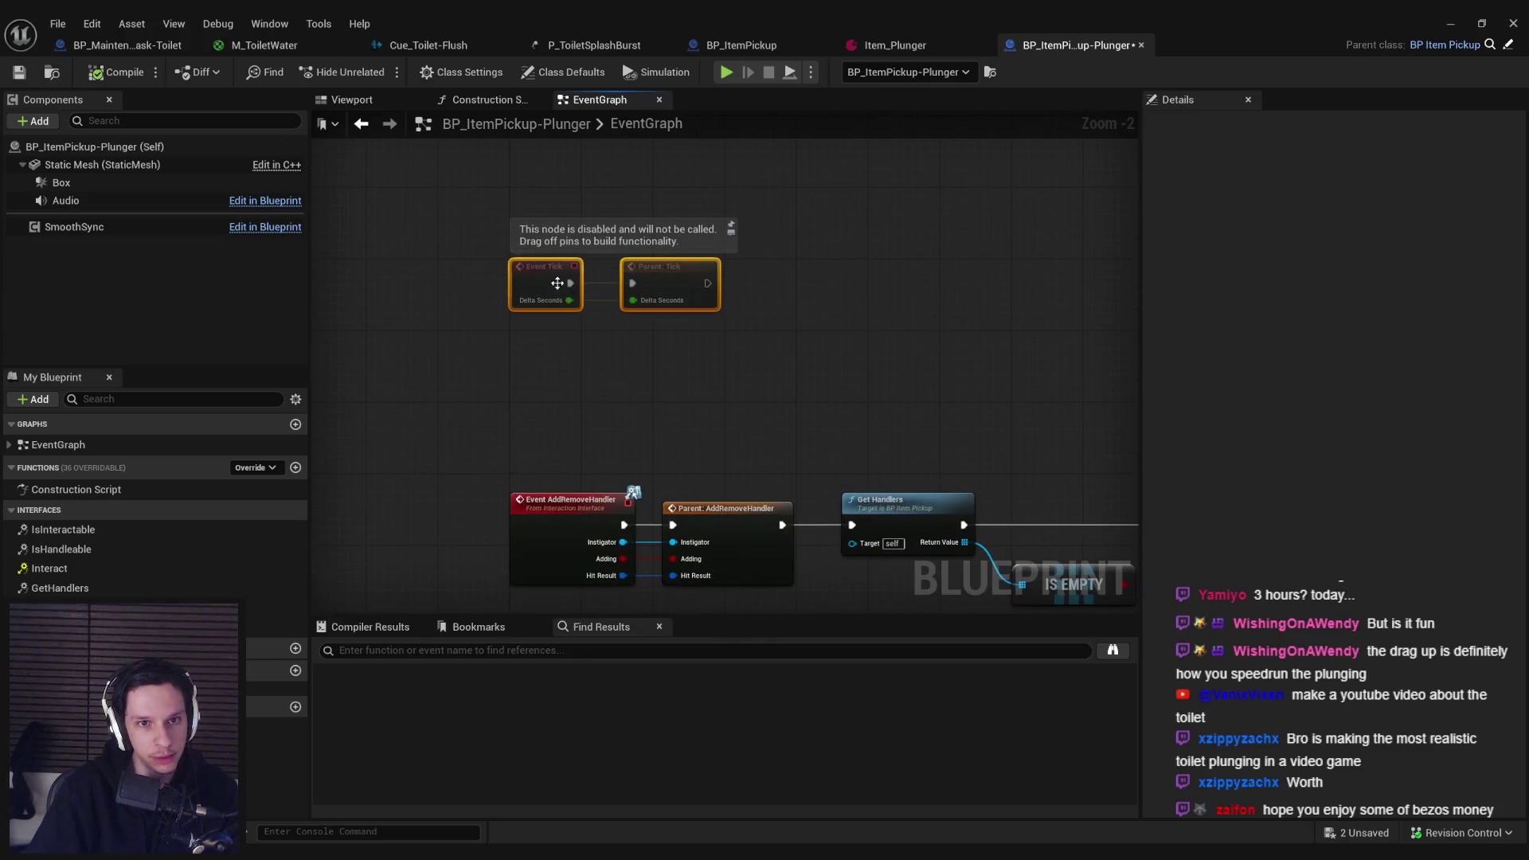
pyautogui.scroll(-2, 528, 250)
pyautogui.moveTo(437, 267)
pyautogui.mouseDown()
pyautogui.moveTo(1106, 505)
pyautogui.moveTo(944, 489)
pyautogui.mouseUp()
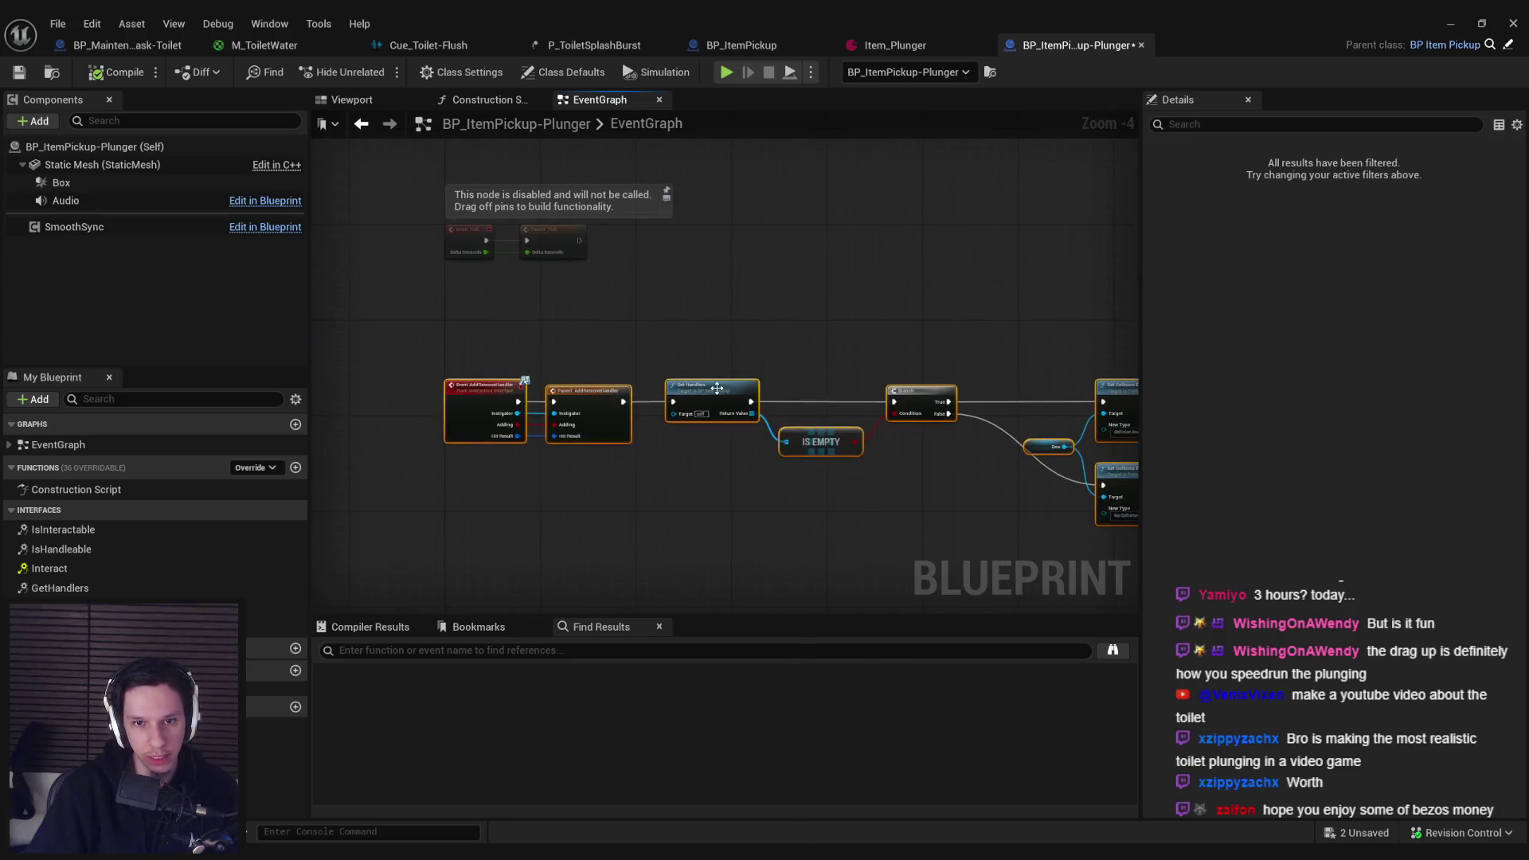
pyautogui.moveTo(717, 388)
pyautogui.mouseDown()
pyautogui.moveTo(714, 447)
pyautogui.moveTo(707, 424)
pyautogui.mouseUp()
pyautogui.moveTo(660, 377); pyautogui.dragTo(660, 475)
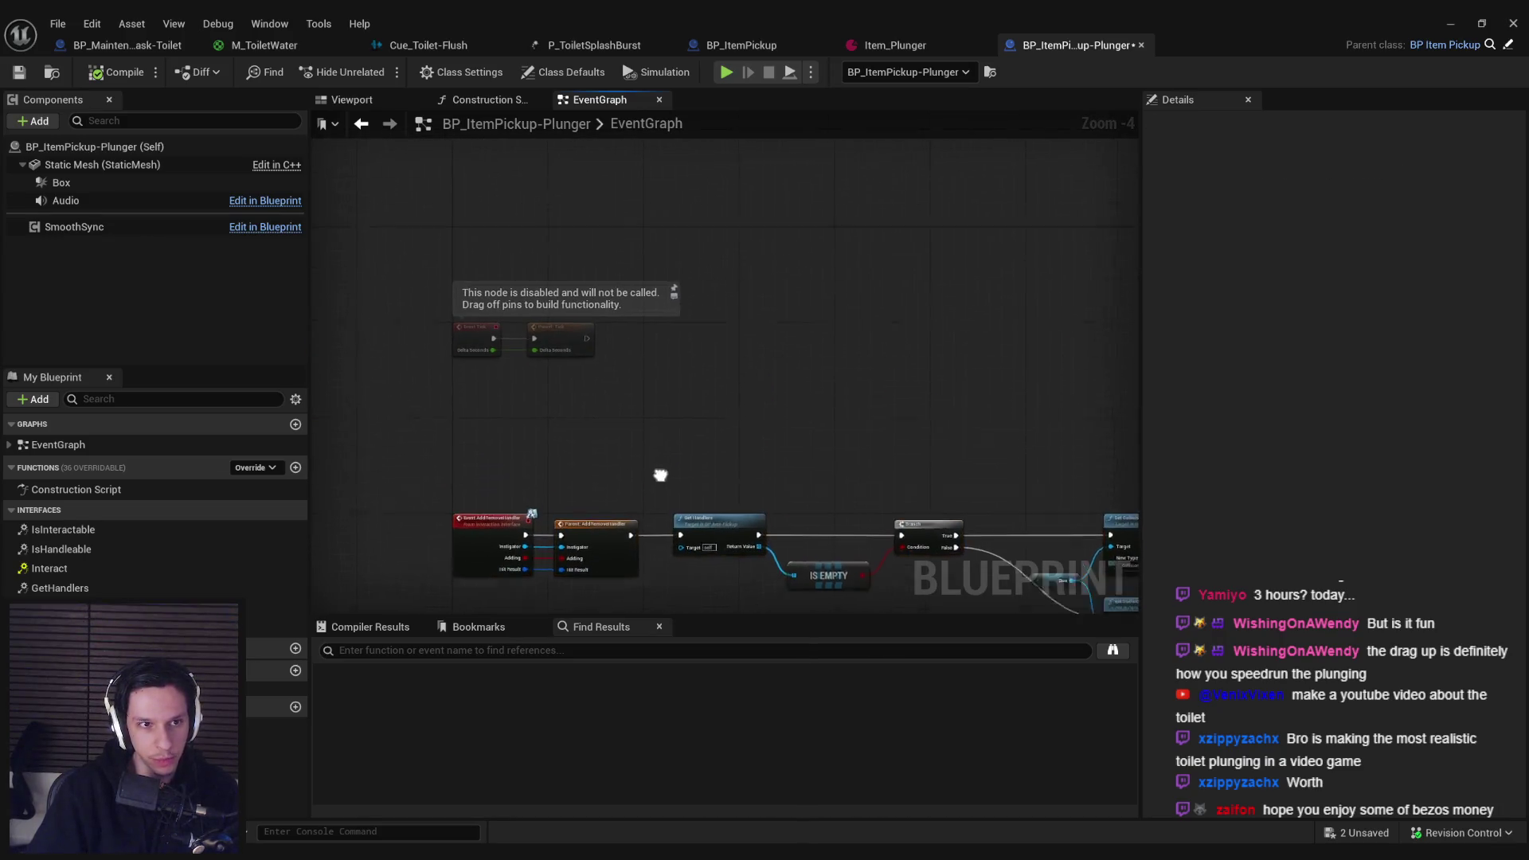
pyautogui.scroll(2, 625, 395)
# Step: Add a Line Trace For Objects node executed from Parent: Tick
pyautogui.rightClick(626, 398)
pyautogui.write('line trace for')
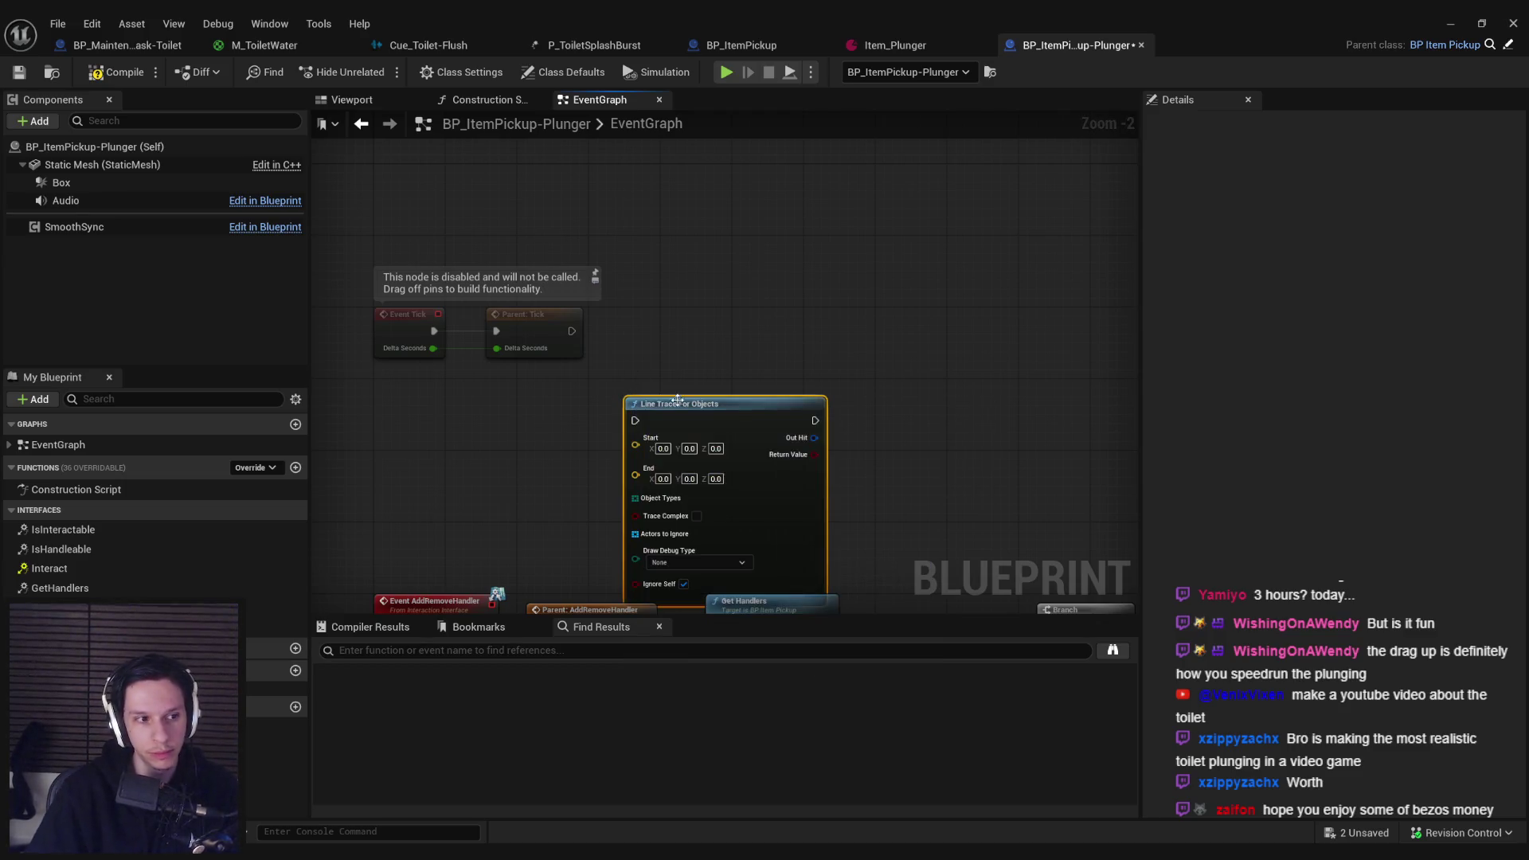
pyautogui.click(701, 462)
pyautogui.moveTo(692, 301)
pyautogui.mouseDown()
pyautogui.moveTo(683, 319)
pyautogui.moveTo(572, 331)
pyautogui.mouseUp()
pyautogui.moveTo(388, 269)
pyautogui.mouseDown()
pyautogui.moveTo(694, 328)
pyautogui.moveTo(721, 226)
pyautogui.moveTo(829, 226)
pyautogui.mouseUp()
pyautogui.click(612, 350)
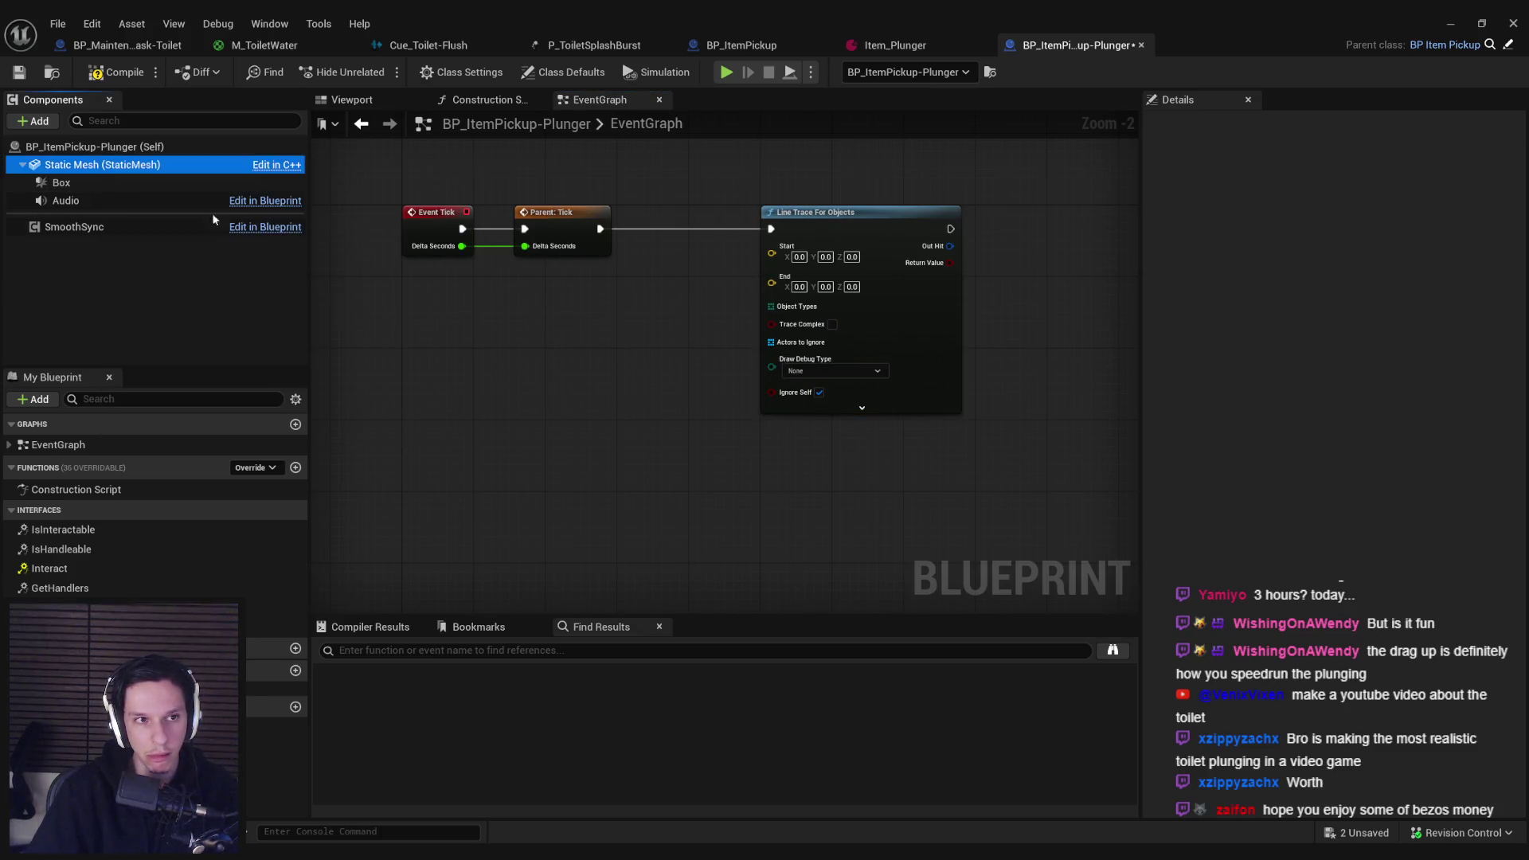
# Step: Feed the Static Mesh's Get World Location into the line trace Start
pyautogui.moveTo(102, 165)
pyautogui.mouseDown()
pyautogui.moveTo(549, 341)
pyautogui.moveTo(600, 343)
pyautogui.mouseUp()
pyautogui.write('get world location')
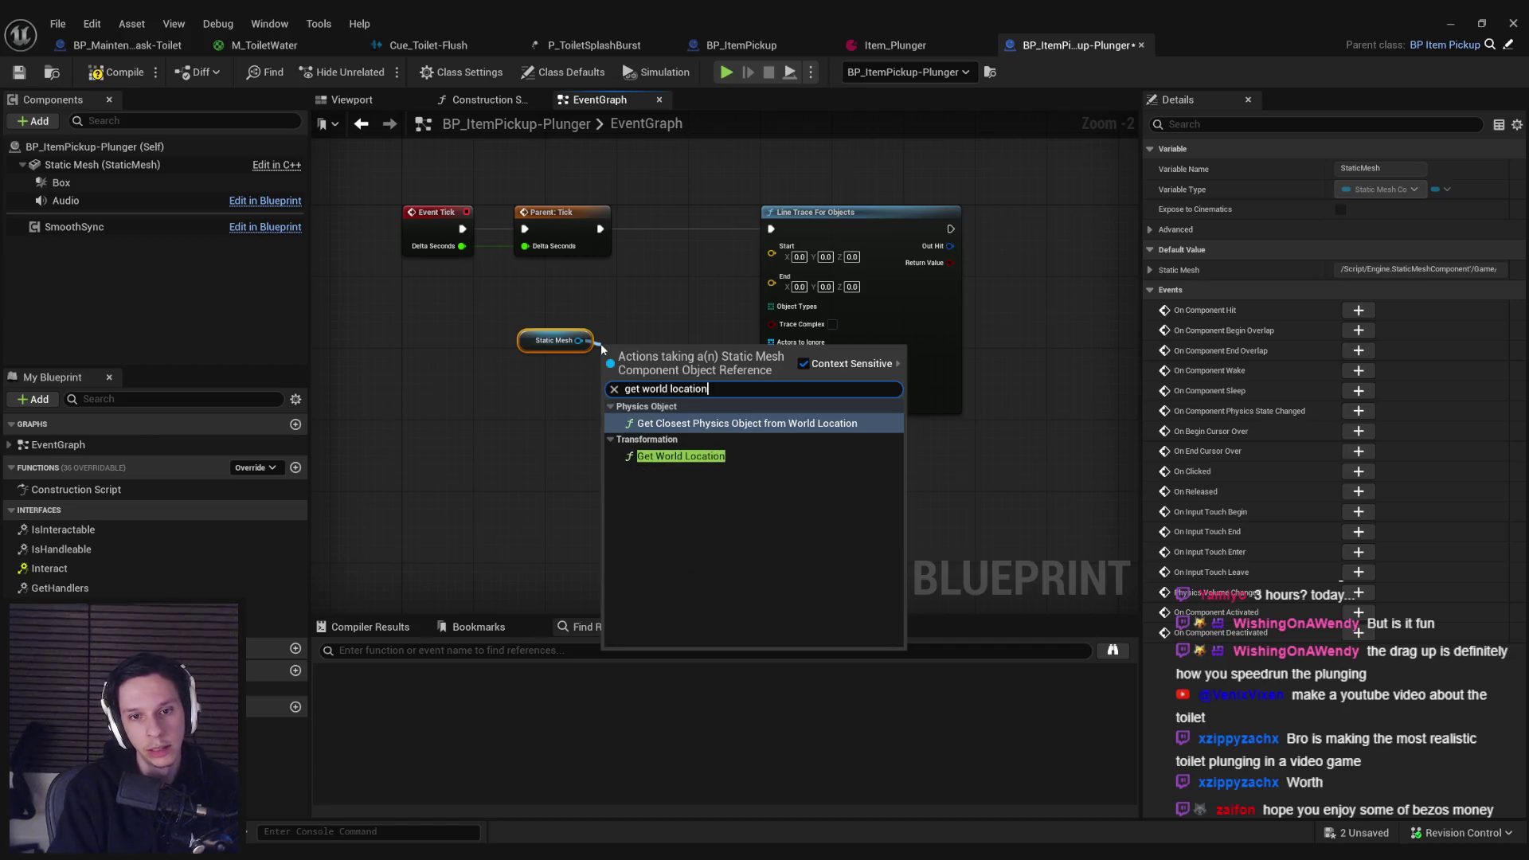
pyautogui.press('Return')
pyautogui.keyDown('ctrl'); pyautogui.click(554, 340); pyautogui.keyUp('ctrl')
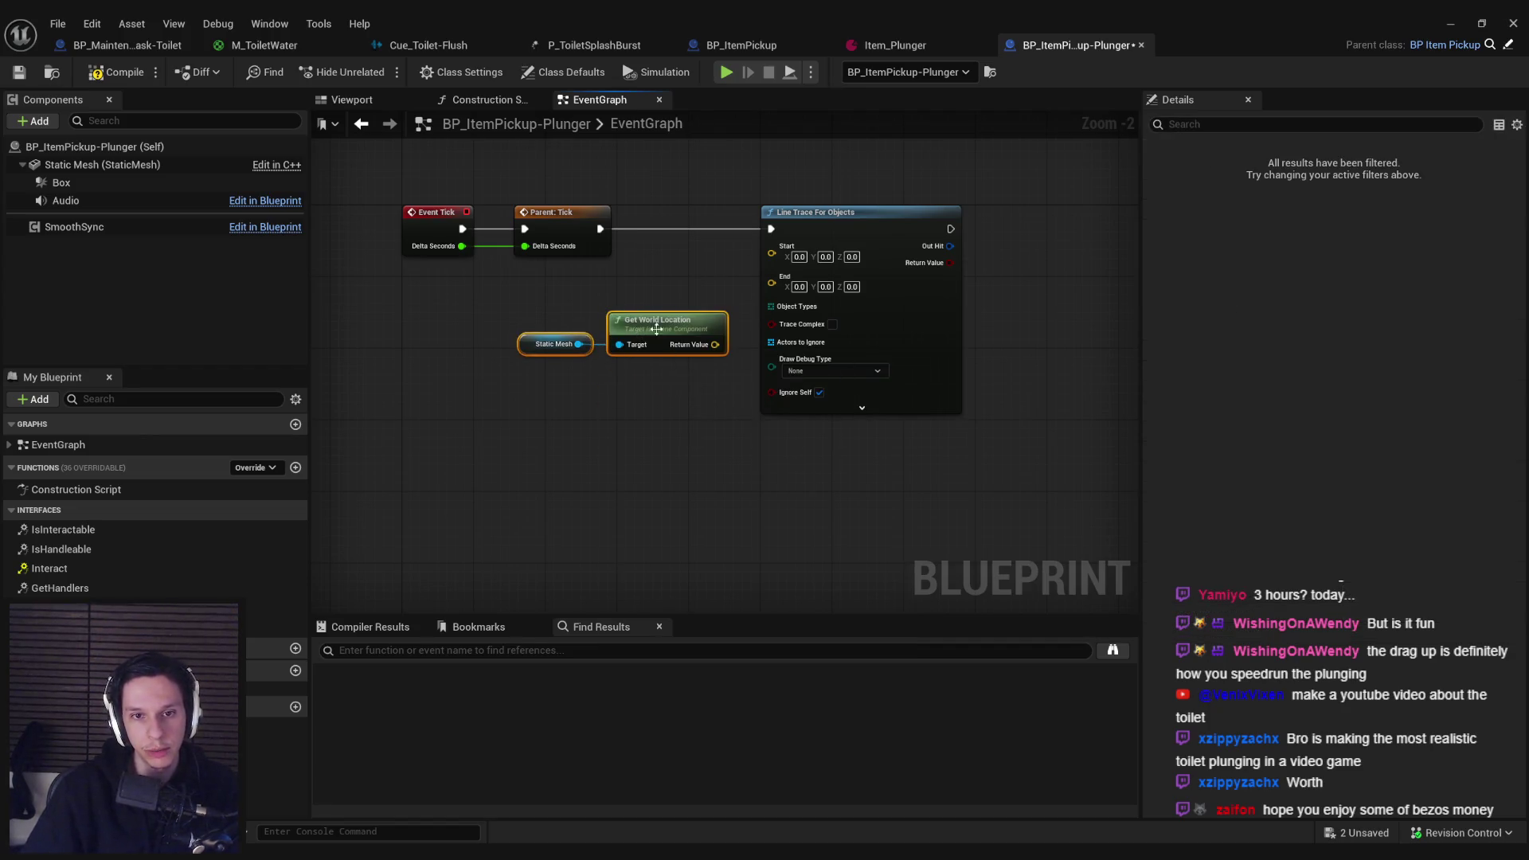
pyautogui.moveTo(642, 361)
pyautogui.mouseDown()
pyautogui.moveTo(538, 317)
pyautogui.moveTo(536, 298)
pyautogui.moveTo(771, 246)
pyautogui.mouseUp()
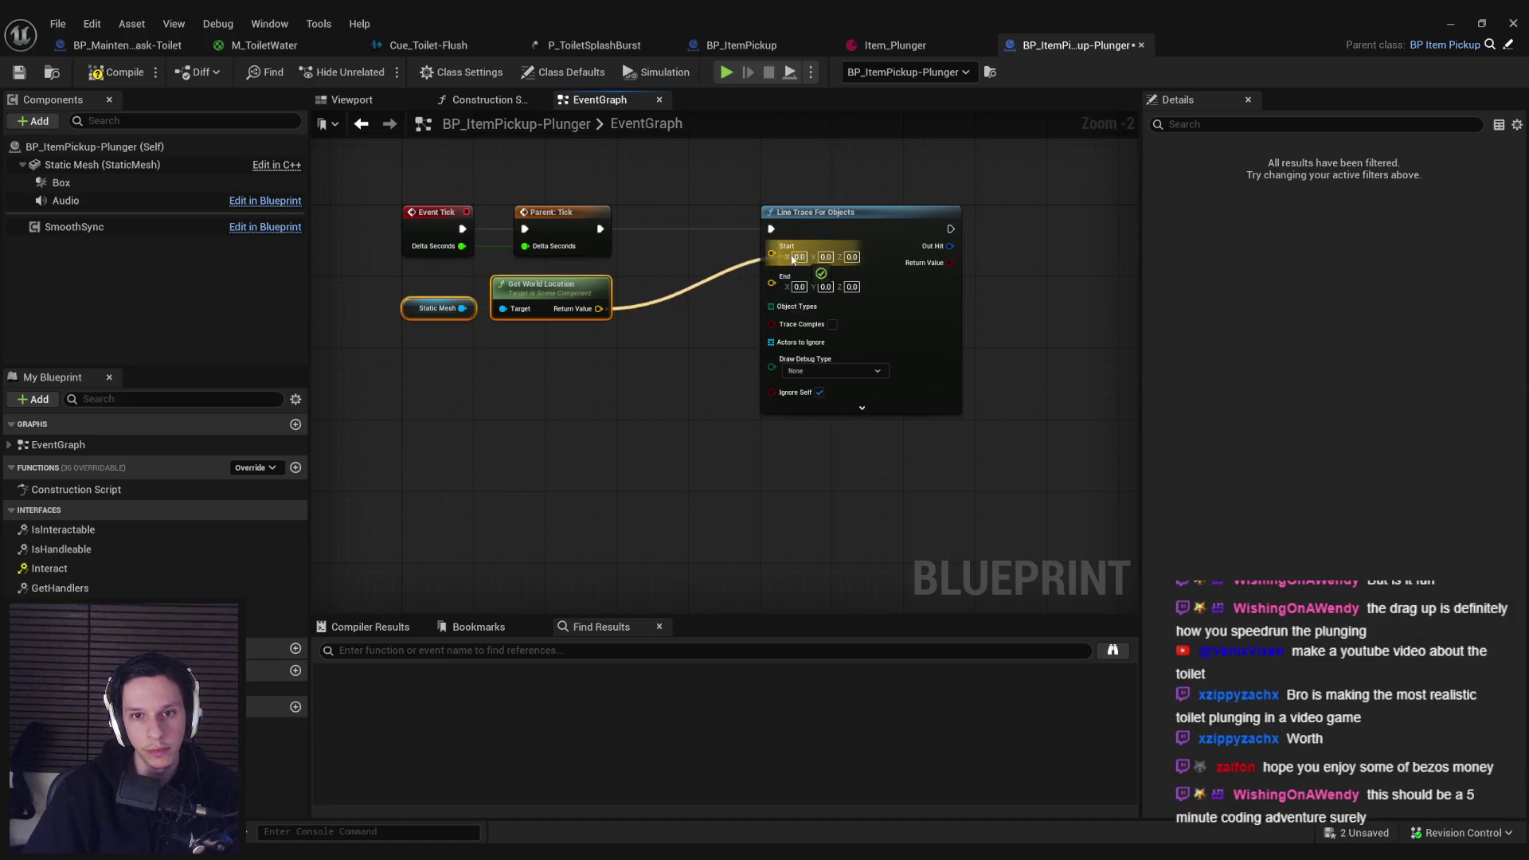
pyautogui.moveTo(599, 308); pyautogui.dragTo(633, 353)
# Step: Subtract (0,0,25) from the mesh location and wire the result into the trace End
pyautogui.write('-')
pyautogui.press('Return')
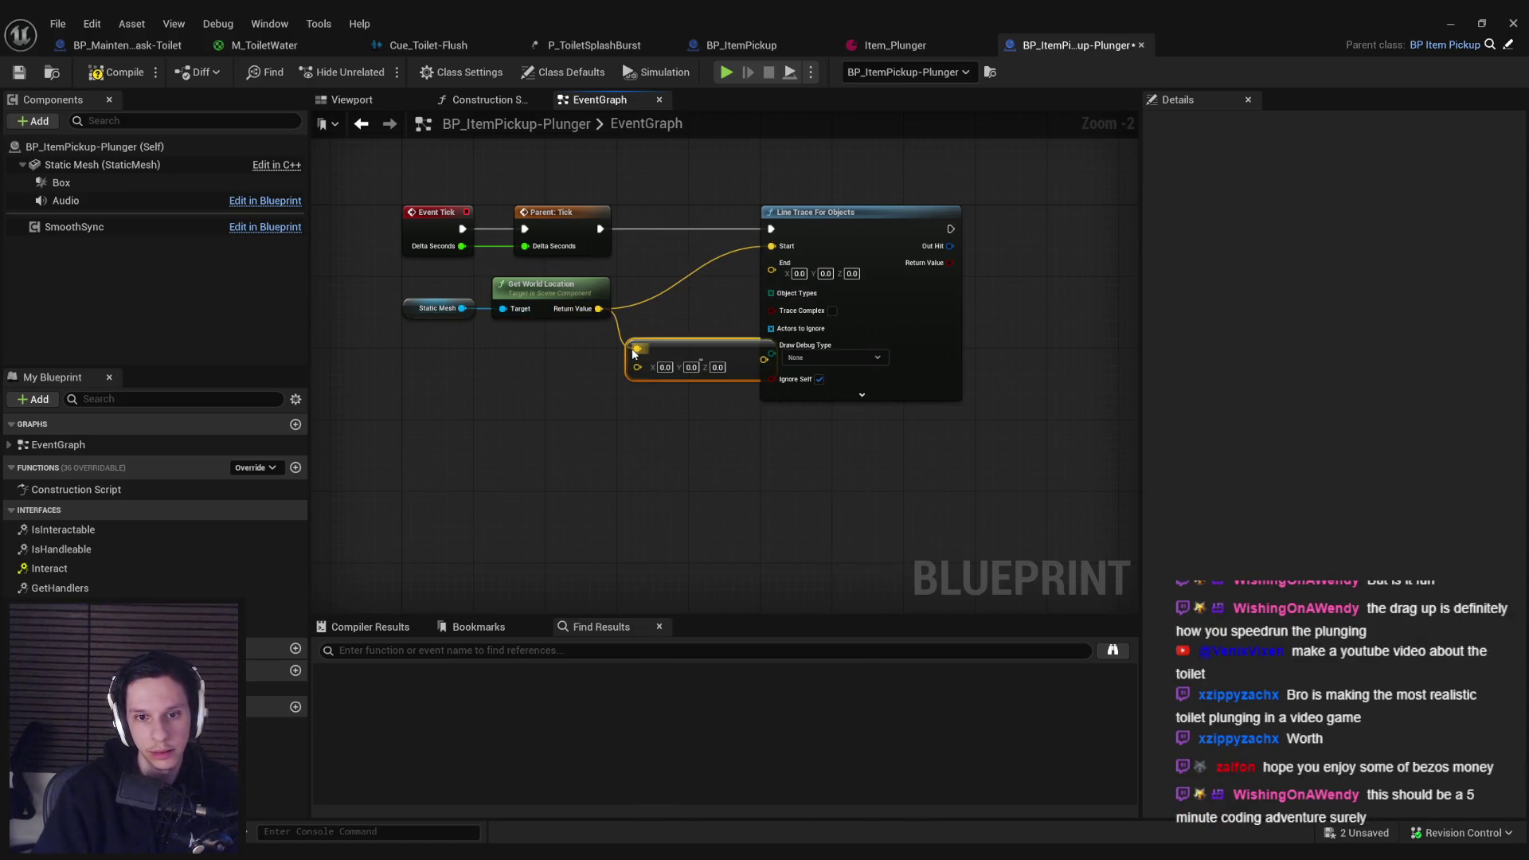
pyautogui.write('25')
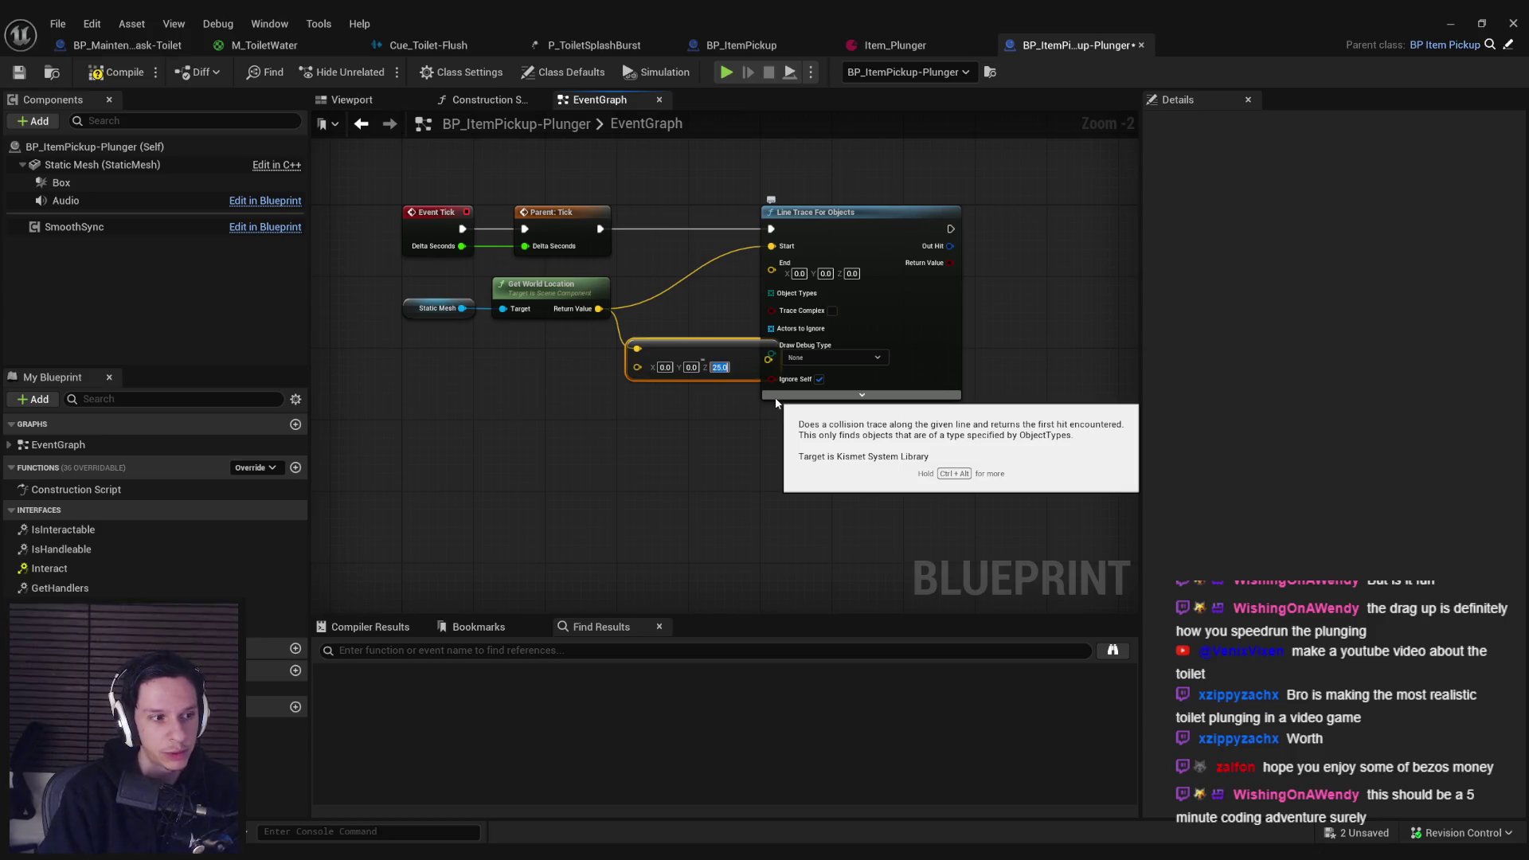
pyautogui.moveTo(897, 298); pyautogui.dragTo(959, 298)
pyautogui.click(688, 311)
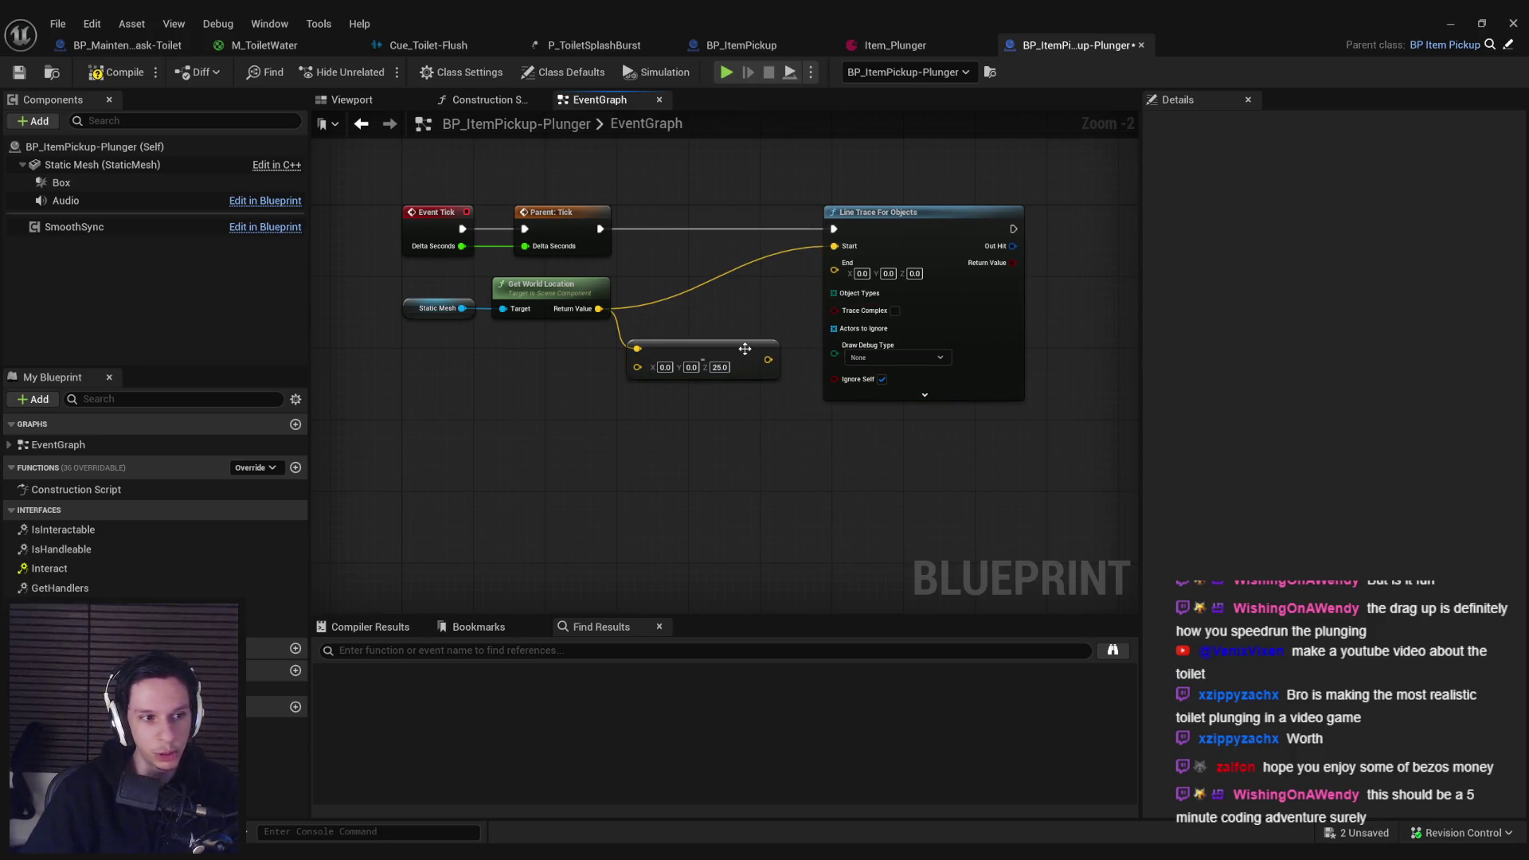
pyautogui.moveTo(768, 359)
pyautogui.mouseDown()
pyautogui.moveTo(757, 368)
pyautogui.moveTo(834, 263)
pyautogui.mouseUp()
pyautogui.moveTo(733, 350); pyautogui.dragTo(741, 323)
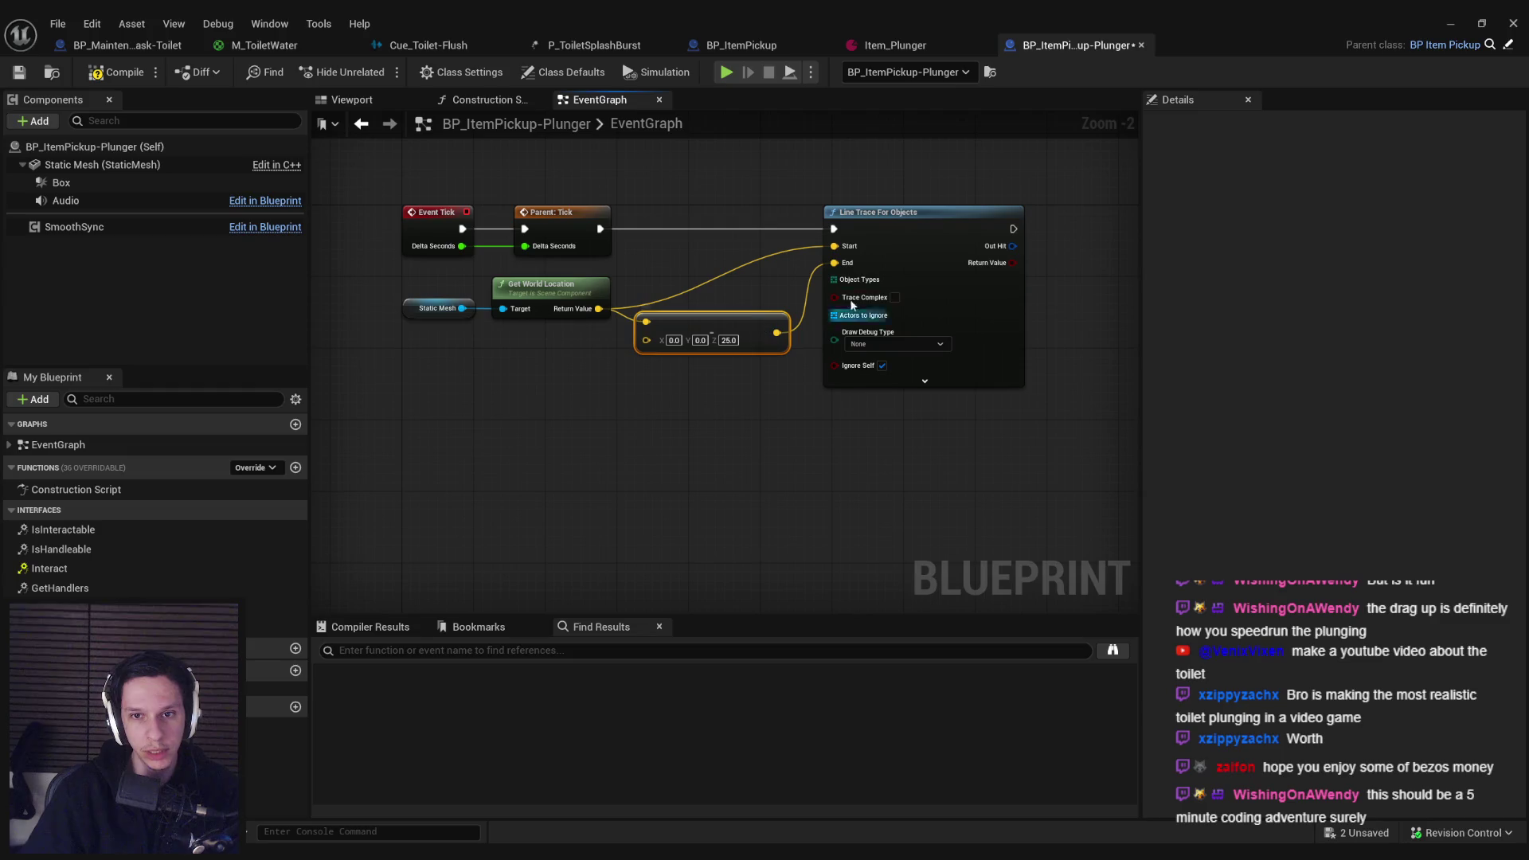
# Step: Make an object types array of WorldStatic, WorldDynamic, Pawn and PhysicsBody for the trace
pyautogui.moveTo(834, 279); pyautogui.dragTo(783, 404)
pyautogui.click(856, 493)
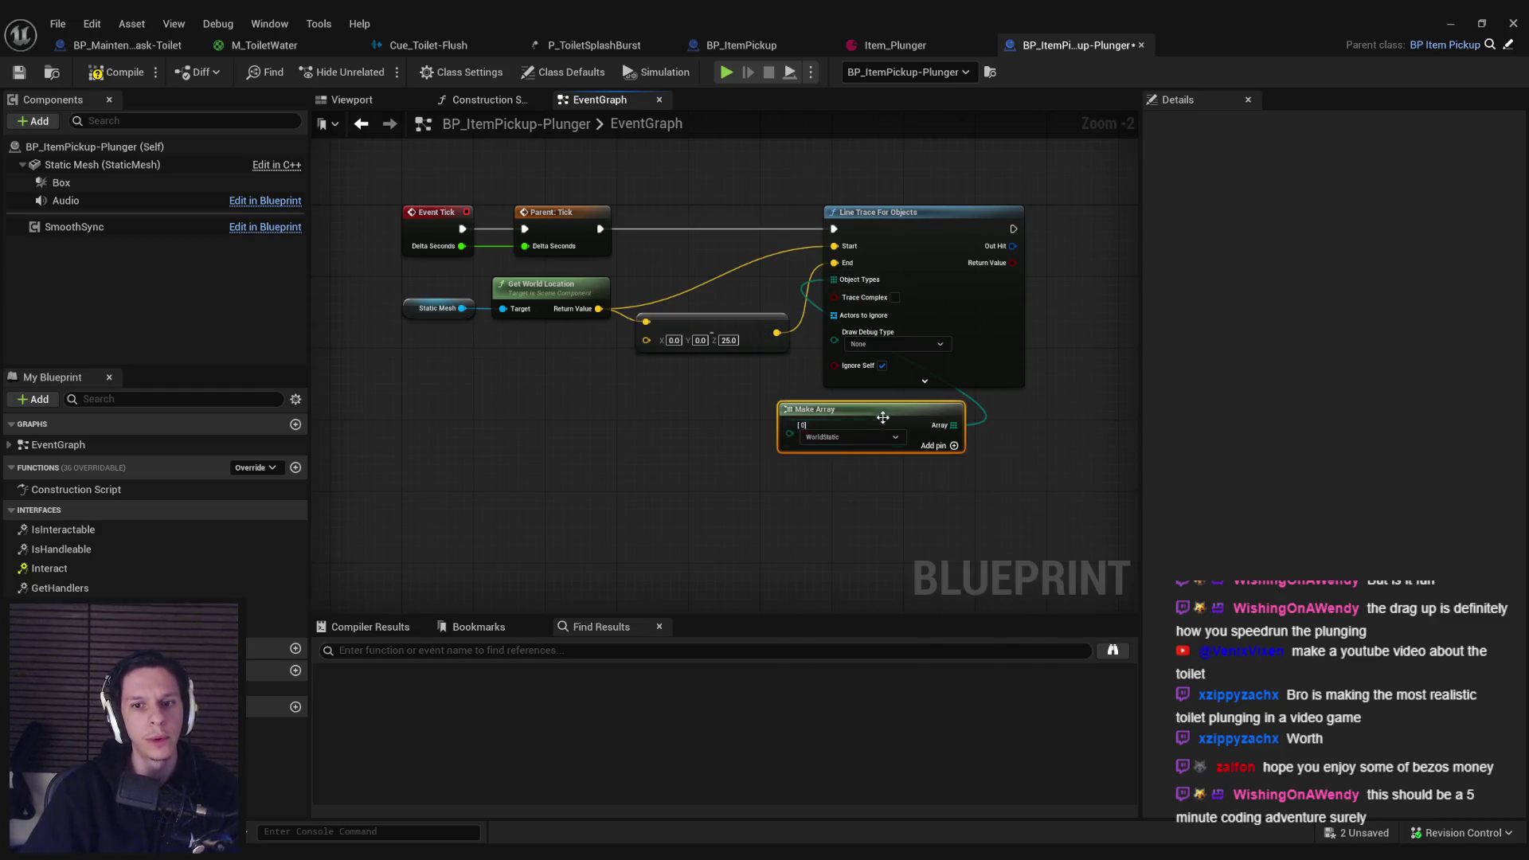
pyautogui.moveTo(882, 417); pyautogui.dragTo(712, 381)
pyautogui.click(784, 409)
pyautogui.click(681, 434)
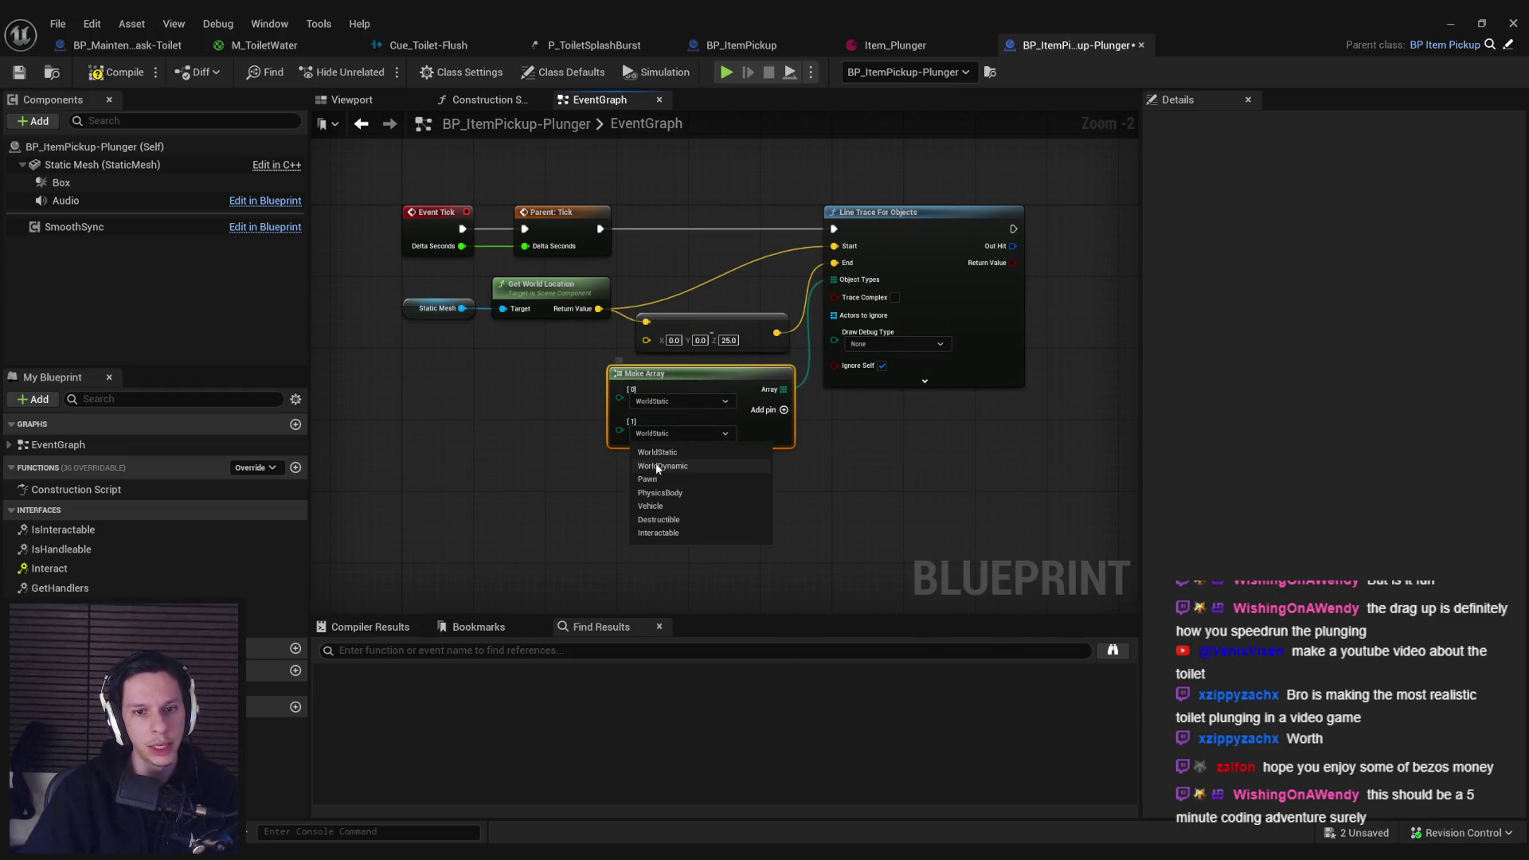
pyautogui.click(656, 466)
pyautogui.click(783, 410)
pyautogui.click(677, 466)
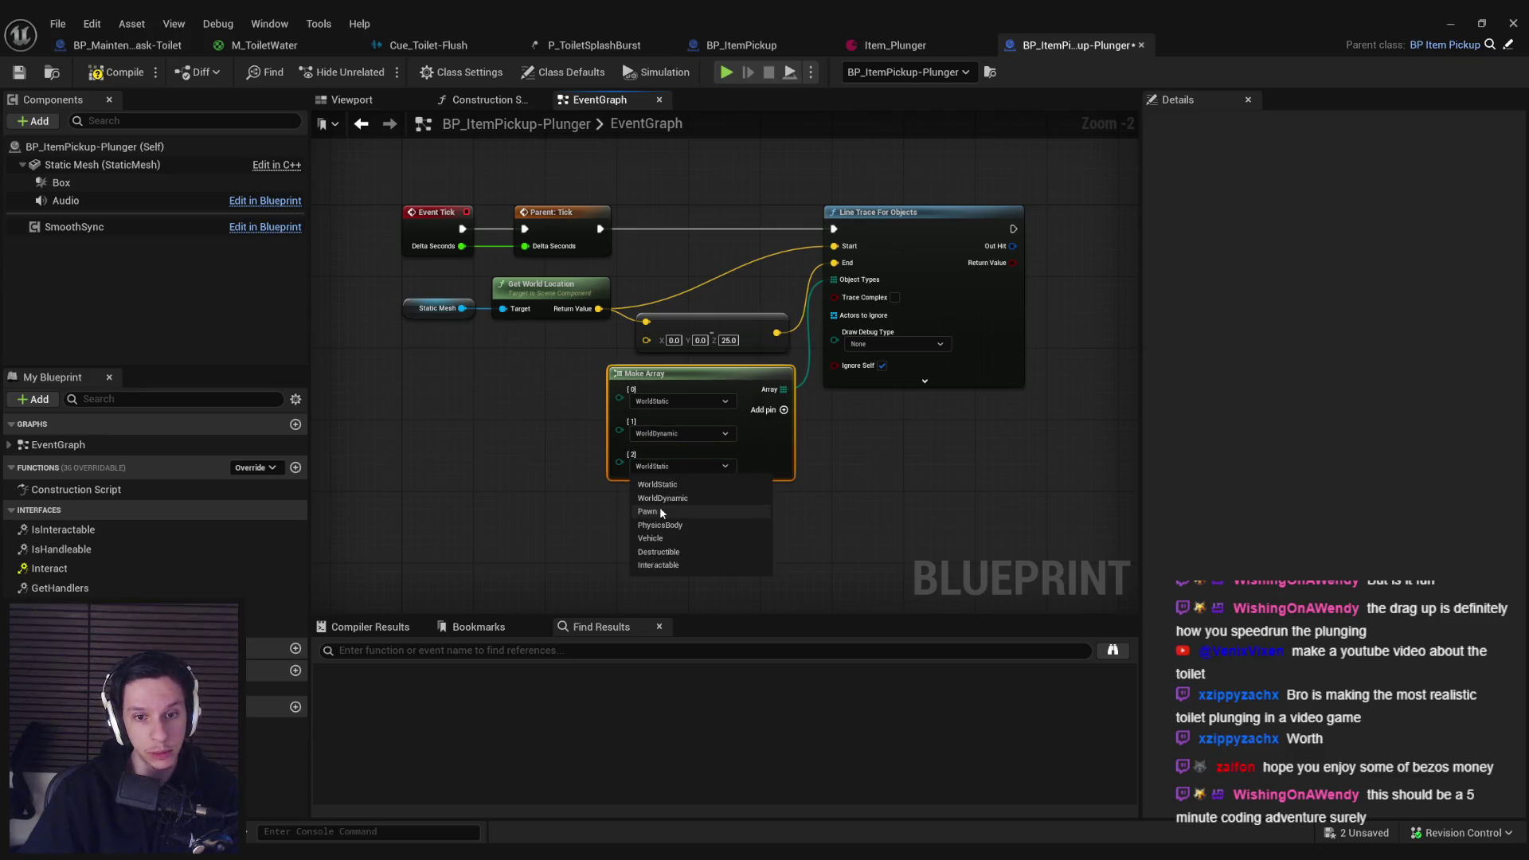
pyautogui.click(659, 512)
pyautogui.click(783, 409)
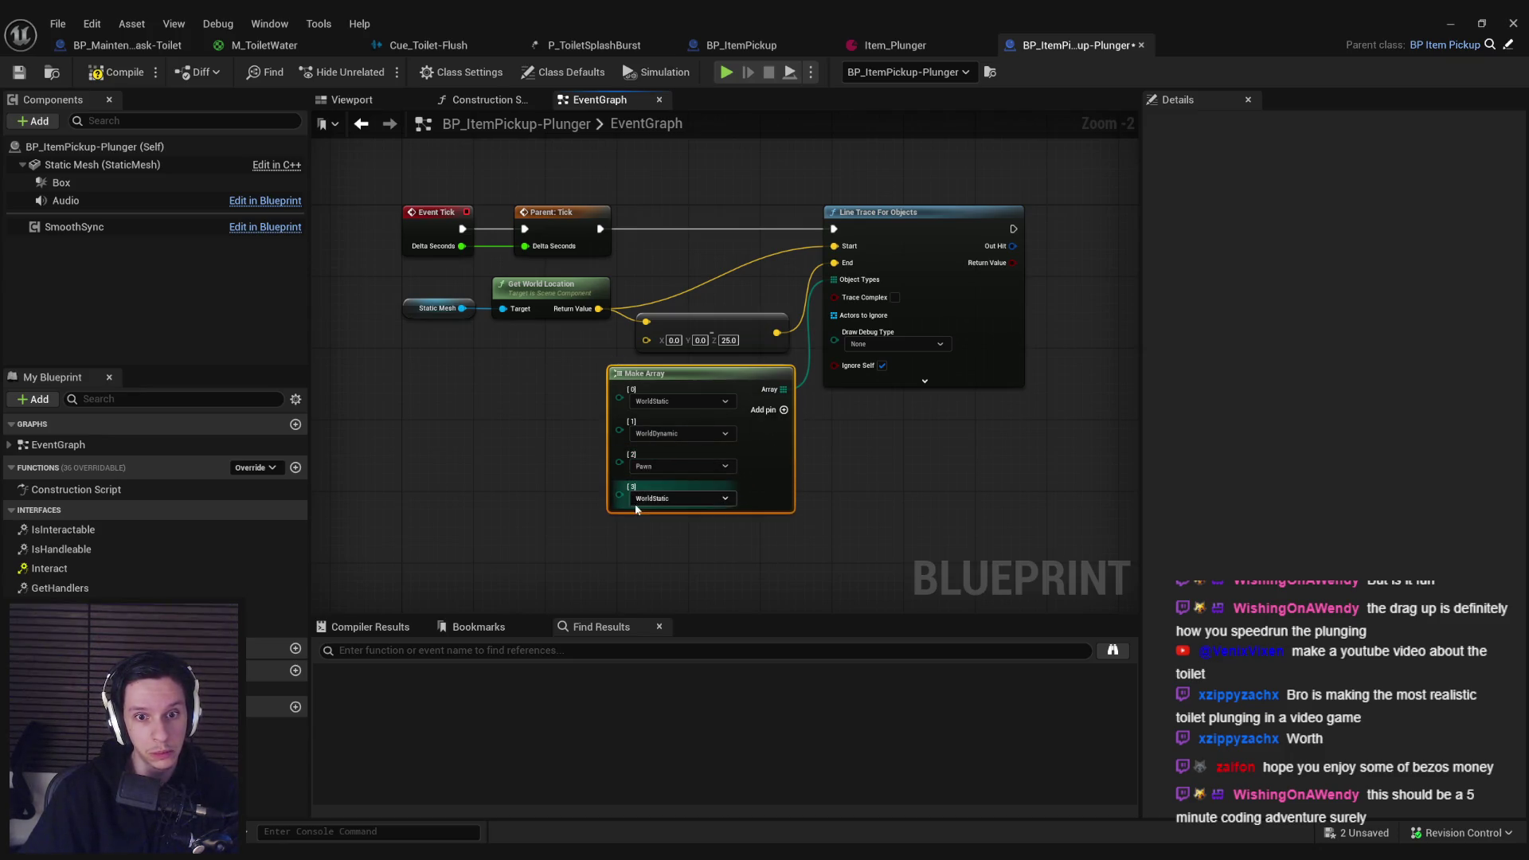
pyautogui.click(661, 498)
pyautogui.click(634, 546)
pyautogui.click(604, 530)
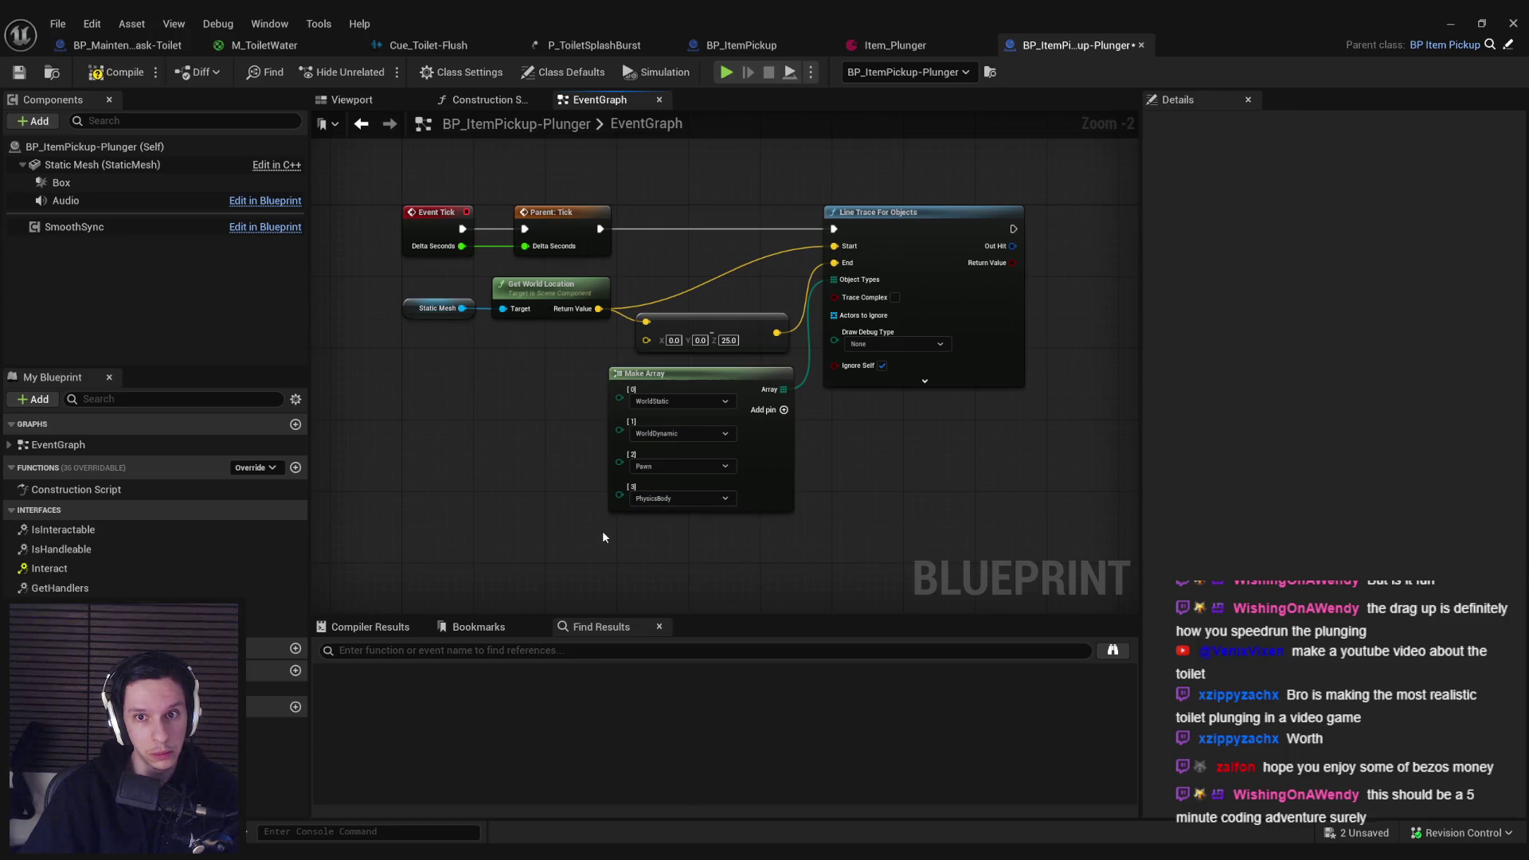
# Step: Set the trace's Draw Debug Type to For Duration and align Get Handlers, Is Empty and Branch on Tick
pyautogui.click(887, 344)
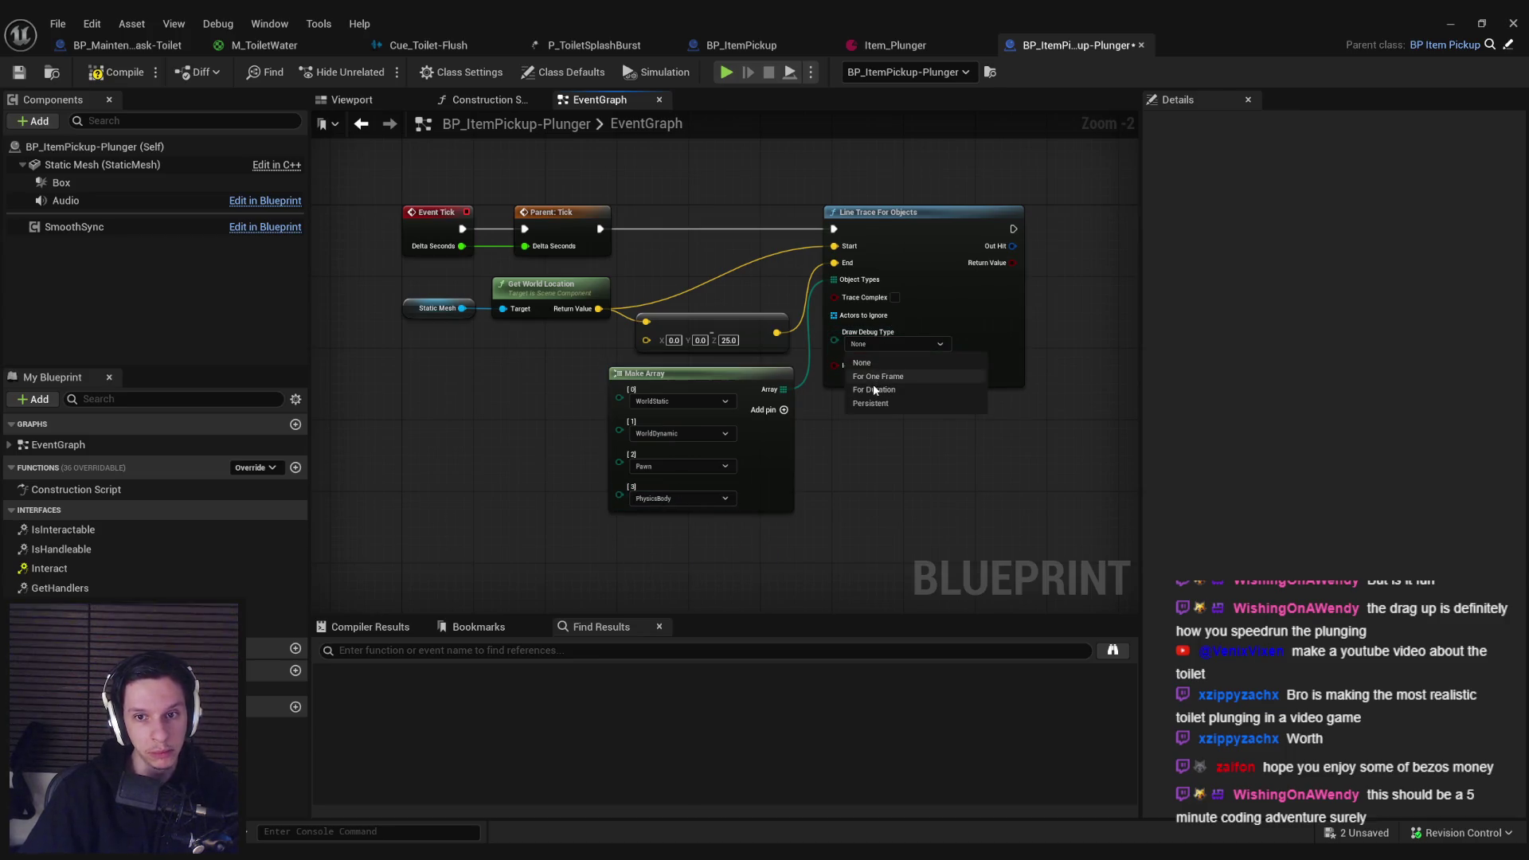
pyautogui.click(874, 389)
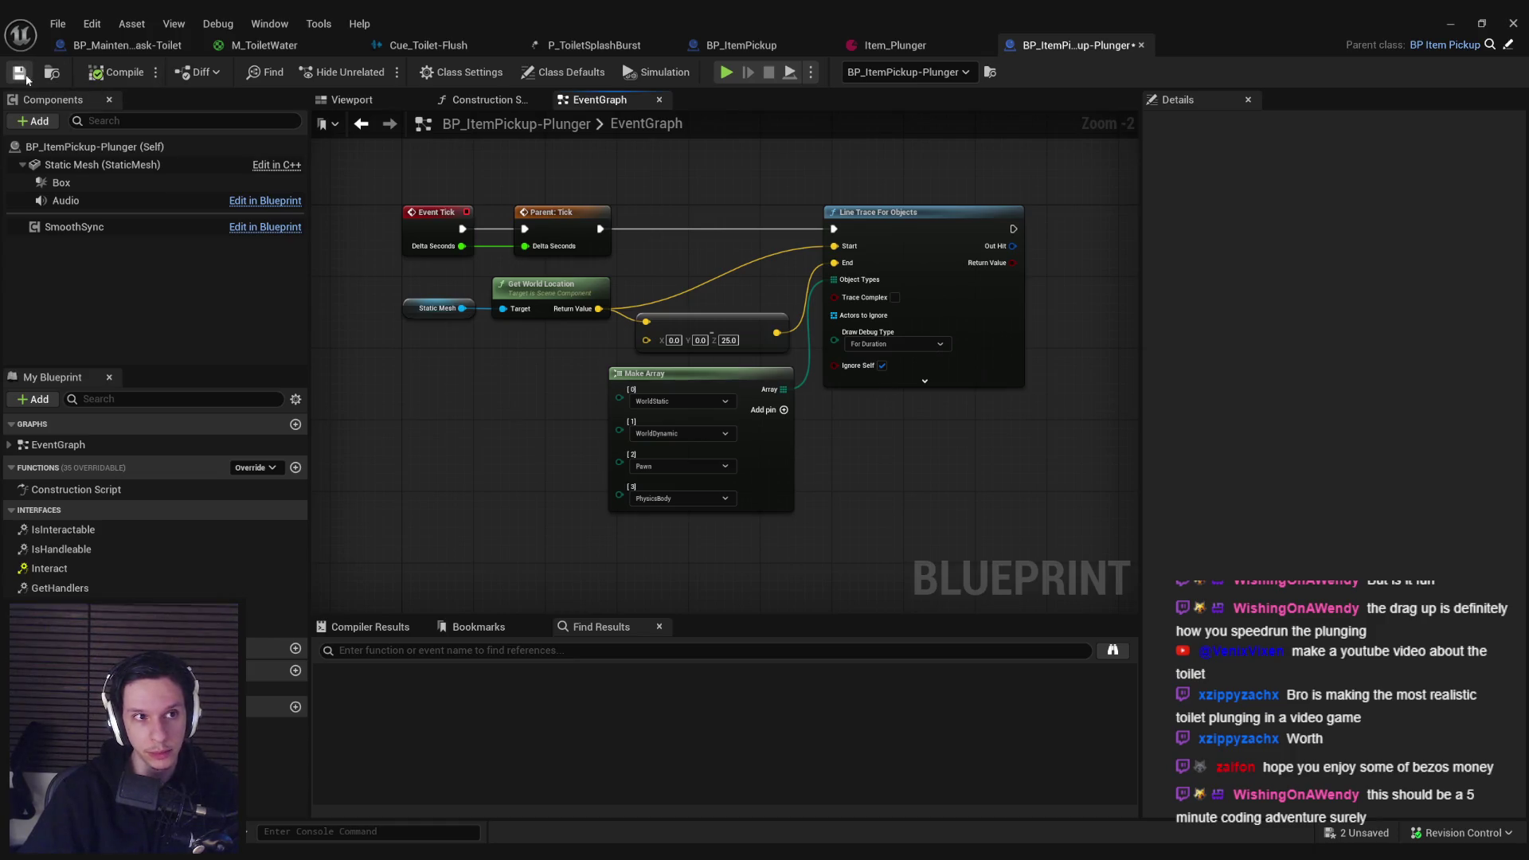
pyautogui.scroll(-2, 341, 268)
pyautogui.moveTo(341, 268); pyautogui.dragTo(796, 447)
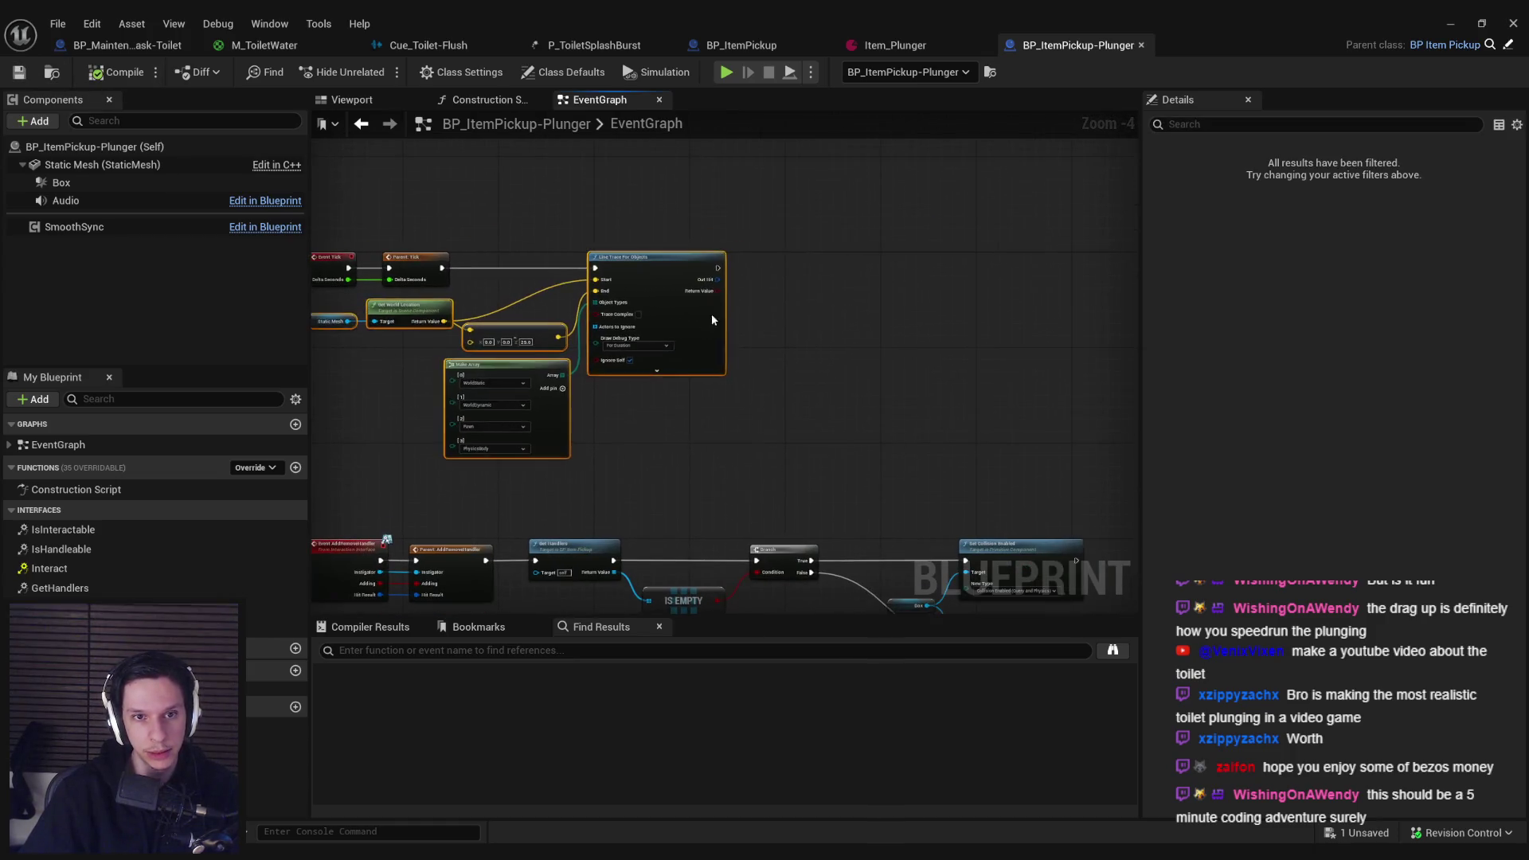
pyautogui.moveTo(710, 314); pyautogui.dragTo(909, 317)
pyautogui.moveTo(537, 432)
pyautogui.mouseDown()
pyautogui.moveTo(582, 312)
pyautogui.moveTo(700, 454)
pyautogui.moveTo(658, 358)
pyautogui.mouseUp()
pyautogui.click(612, 392)
pyautogui.moveTo(600, 266)
pyautogui.mouseDown()
pyautogui.moveTo(997, 444)
pyautogui.moveTo(826, 320)
pyautogui.moveTo(968, 315)
pyautogui.mouseUp()
pyautogui.scroll(1, 594, 282)
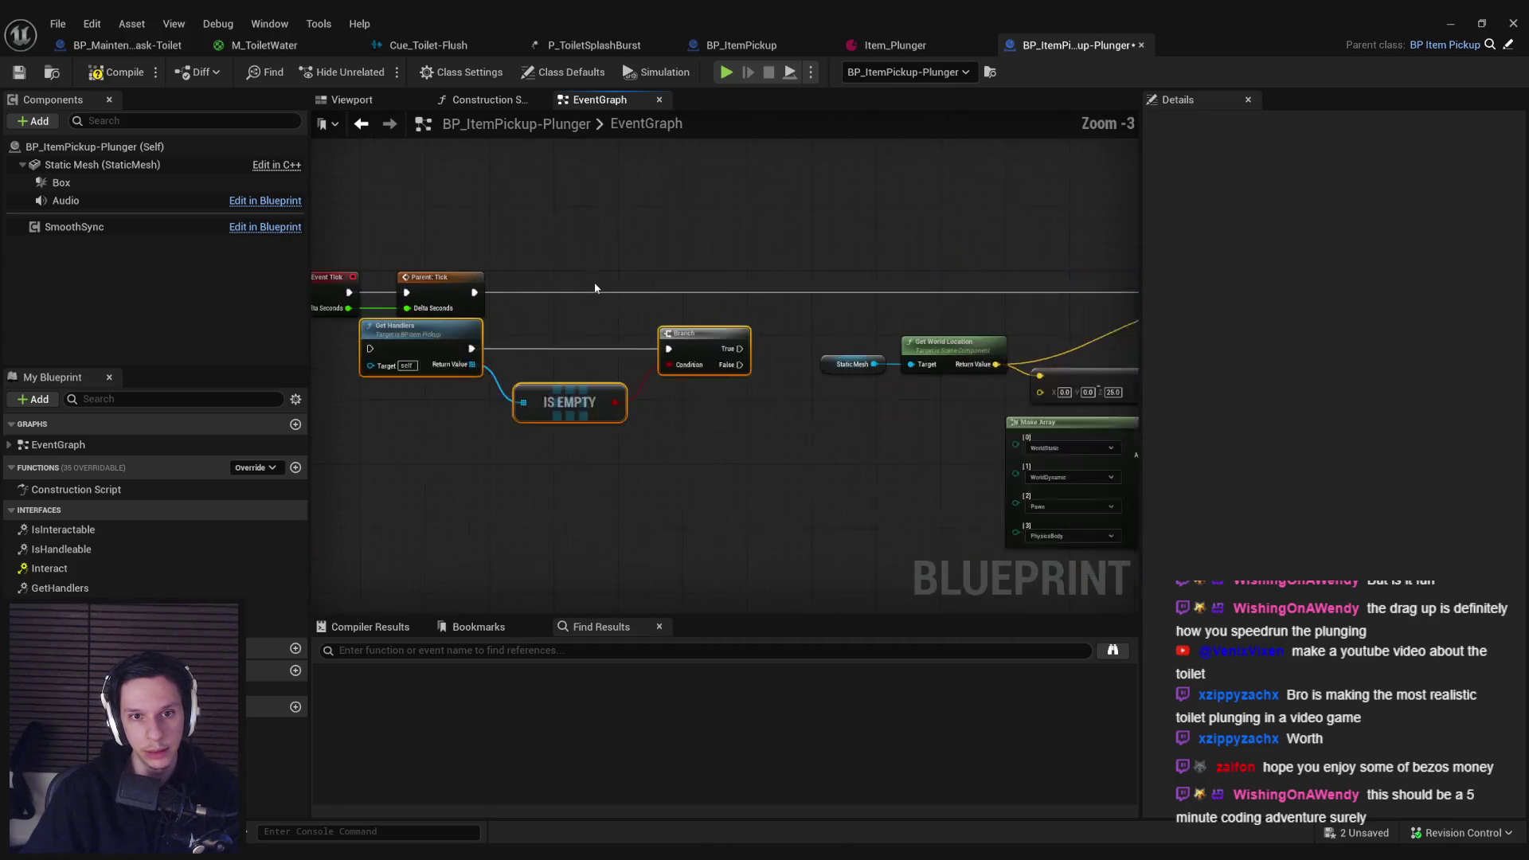
pyautogui.scroll(1, 576, 305)
pyautogui.moveTo(578, 311); pyautogui.dragTo(593, 298)
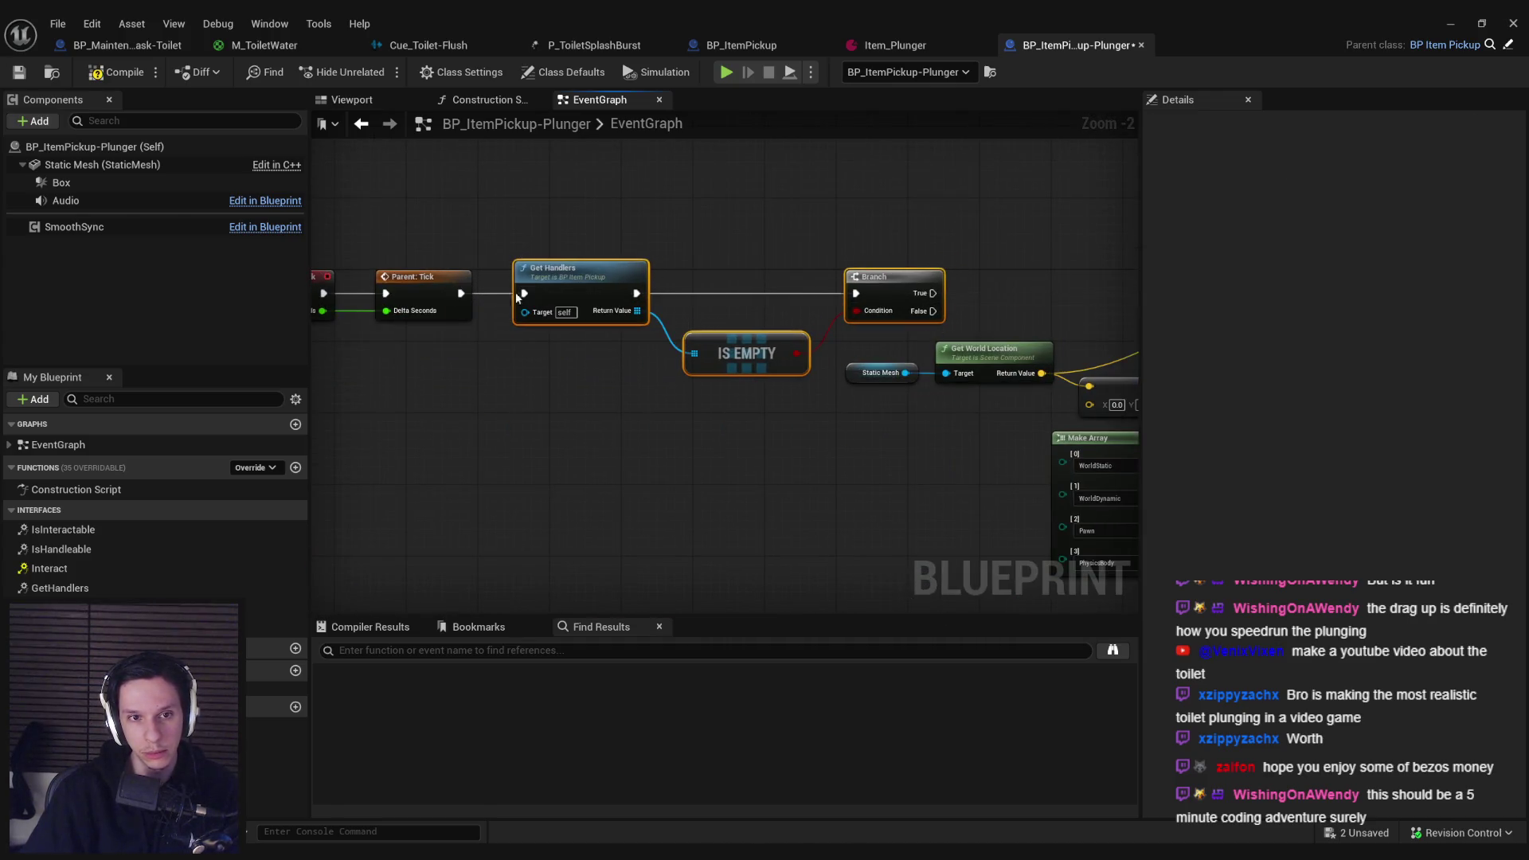
# Step: Run the line trace on the Branch's False output, compile, and playtest picking up the plunger
pyautogui.moveTo(933, 311)
pyautogui.mouseDown()
pyautogui.moveTo(715, 301)
pyautogui.moveTo(1067, 284)
pyautogui.mouseUp()
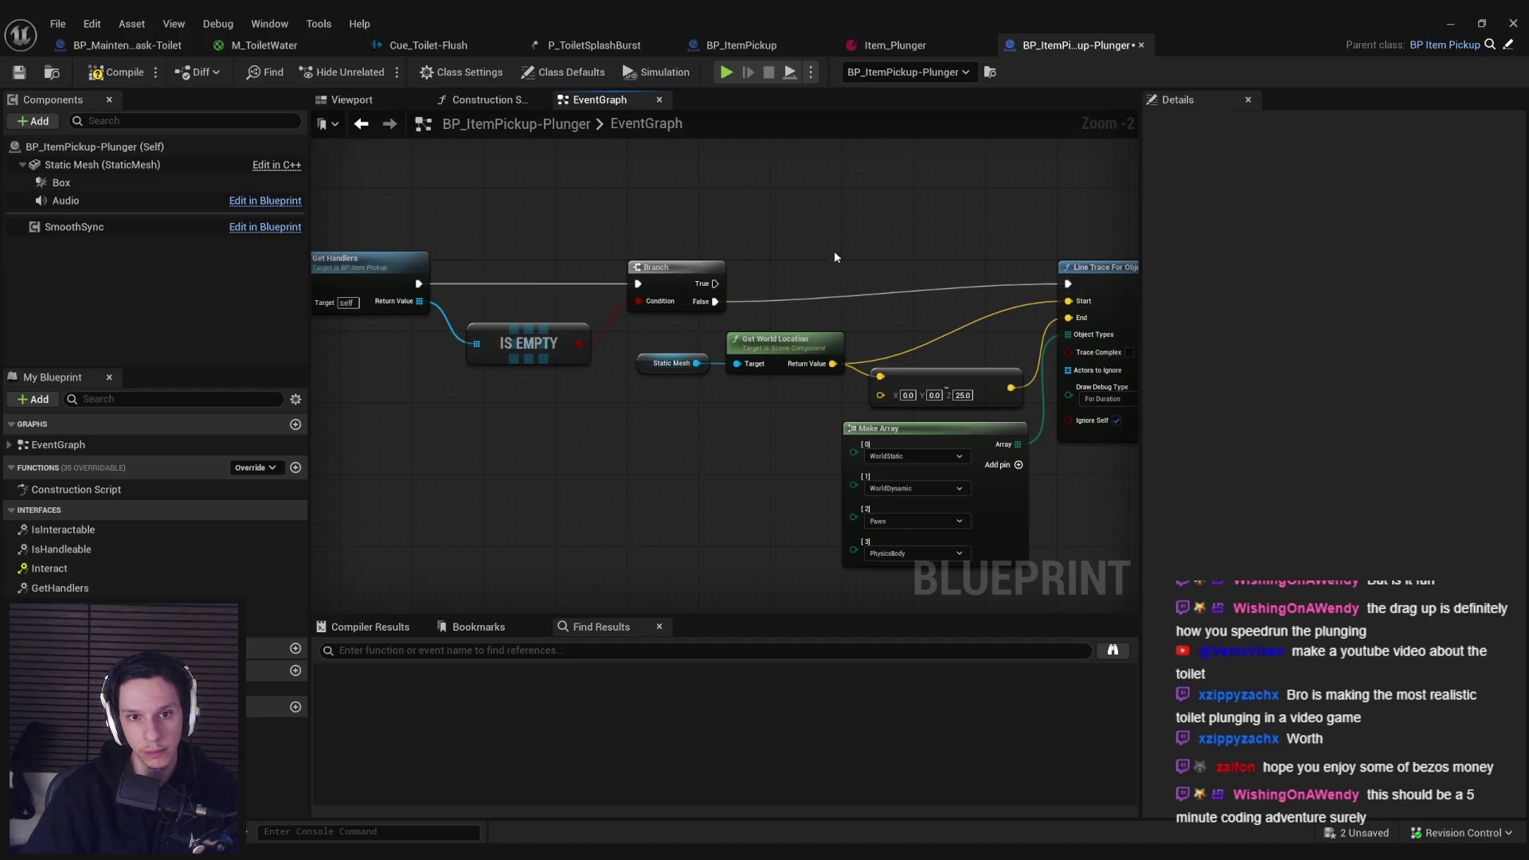
pyautogui.scroll(-1, 833, 251)
pyautogui.press('F7')
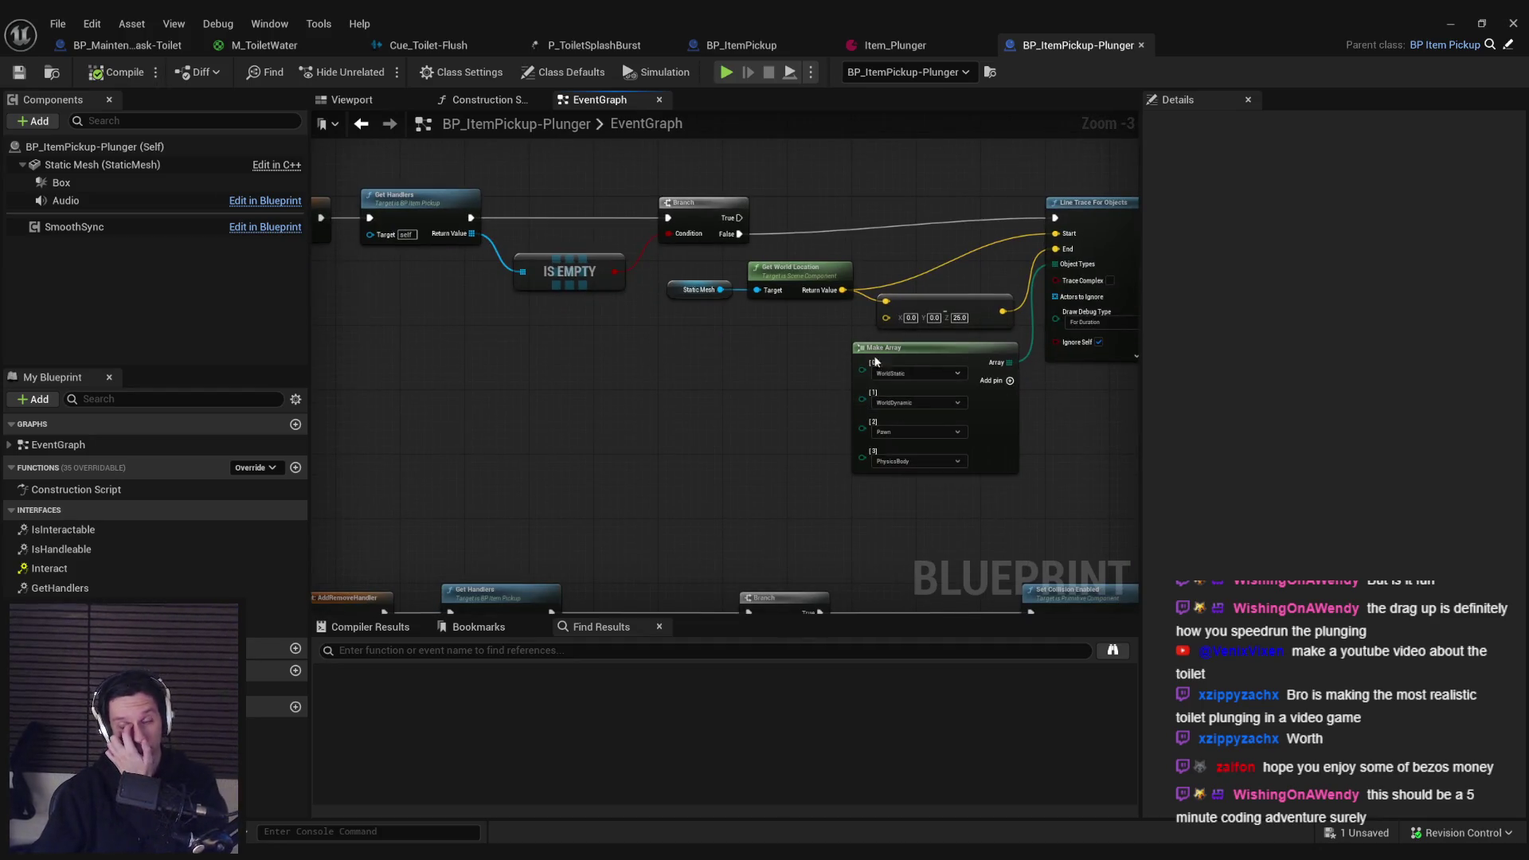
pyautogui.click(1451, 27)
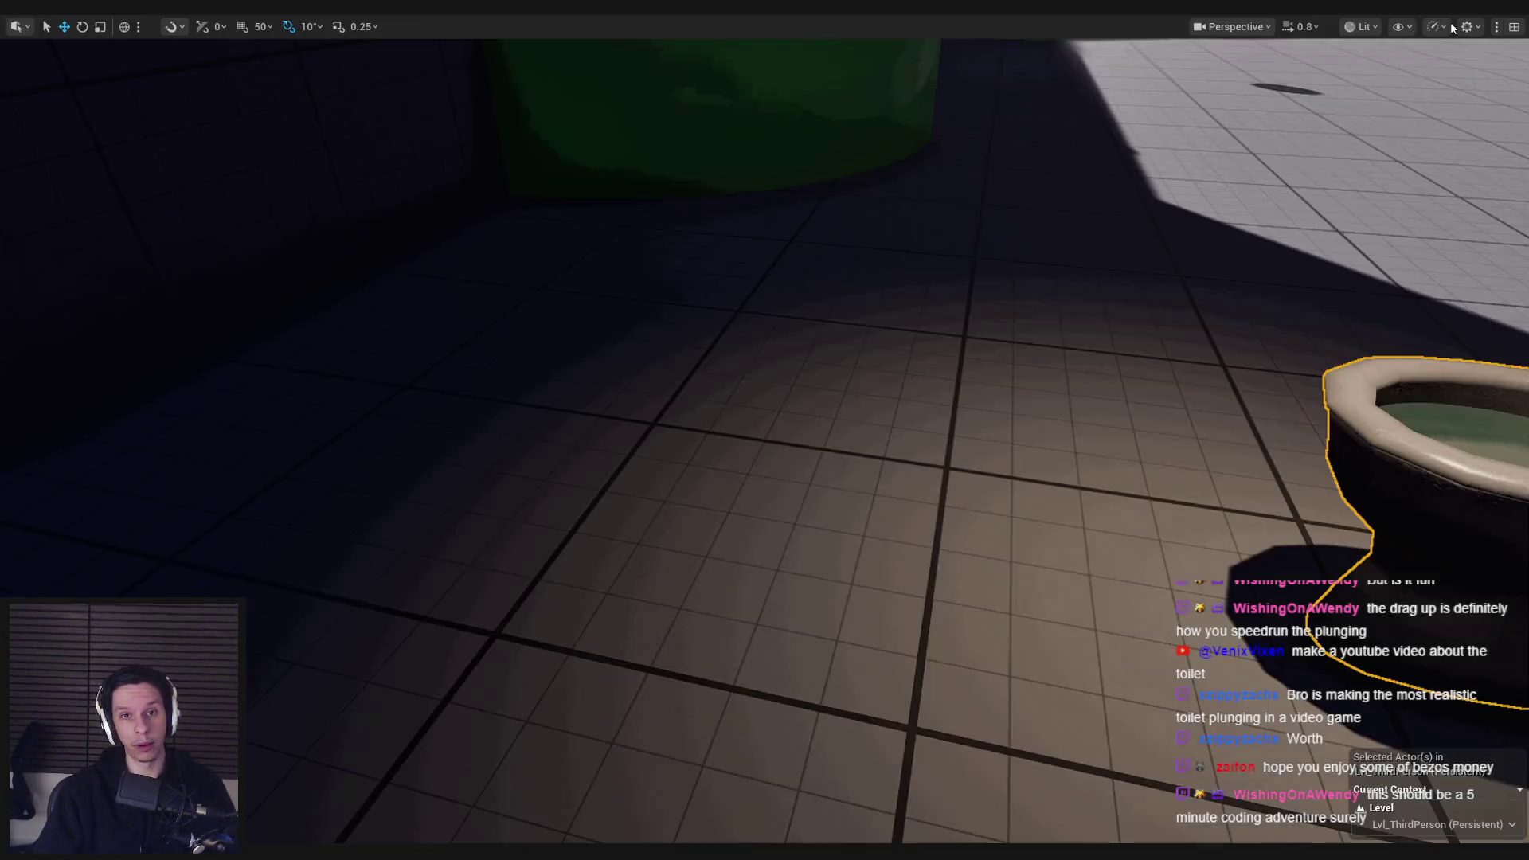
pyautogui.hotkey('alt', 'p')
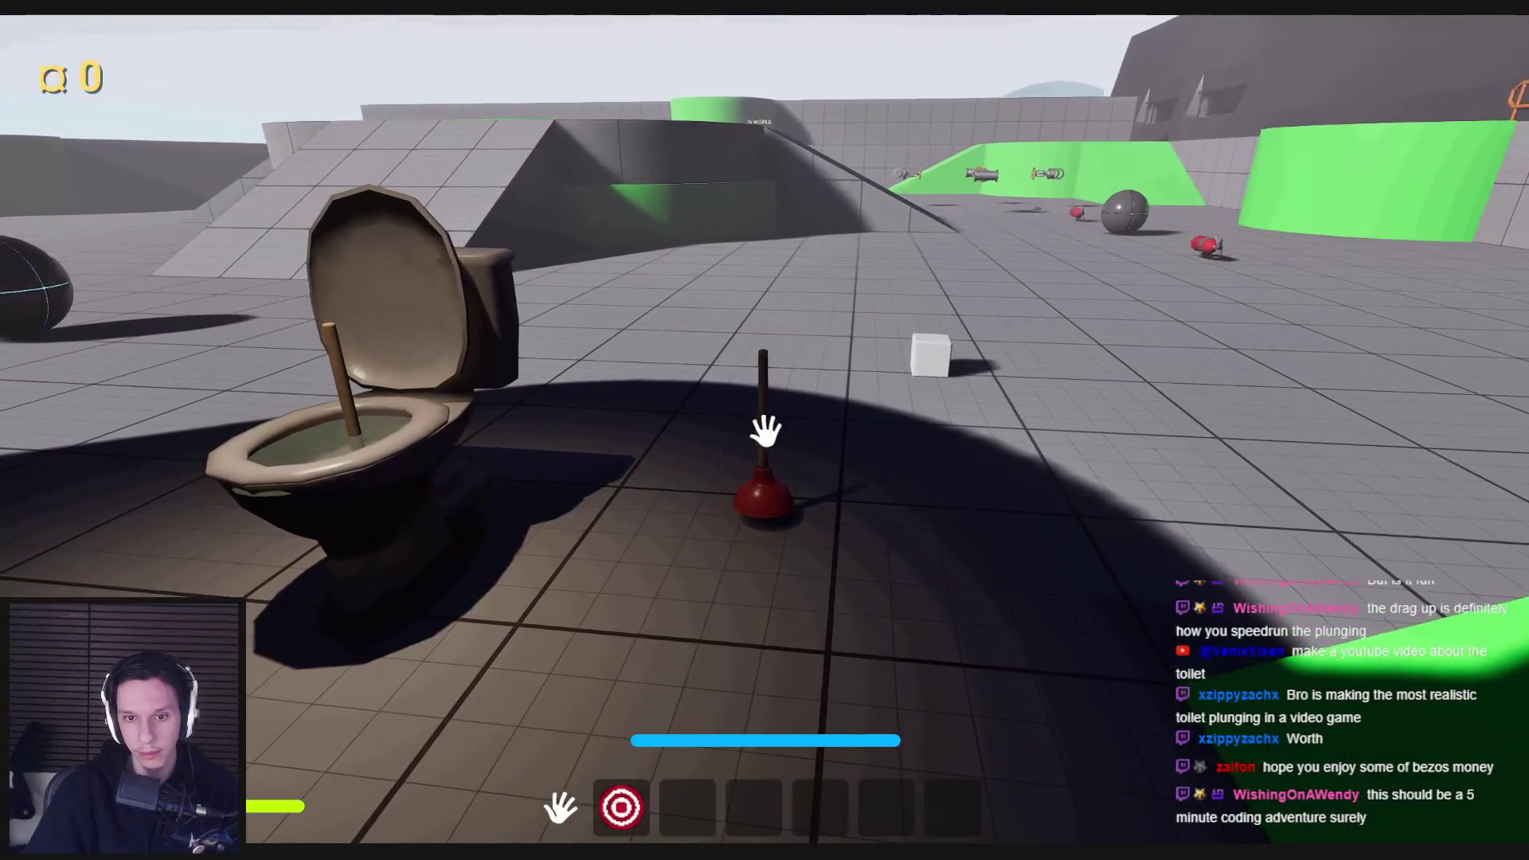
pyautogui.click(764, 431)
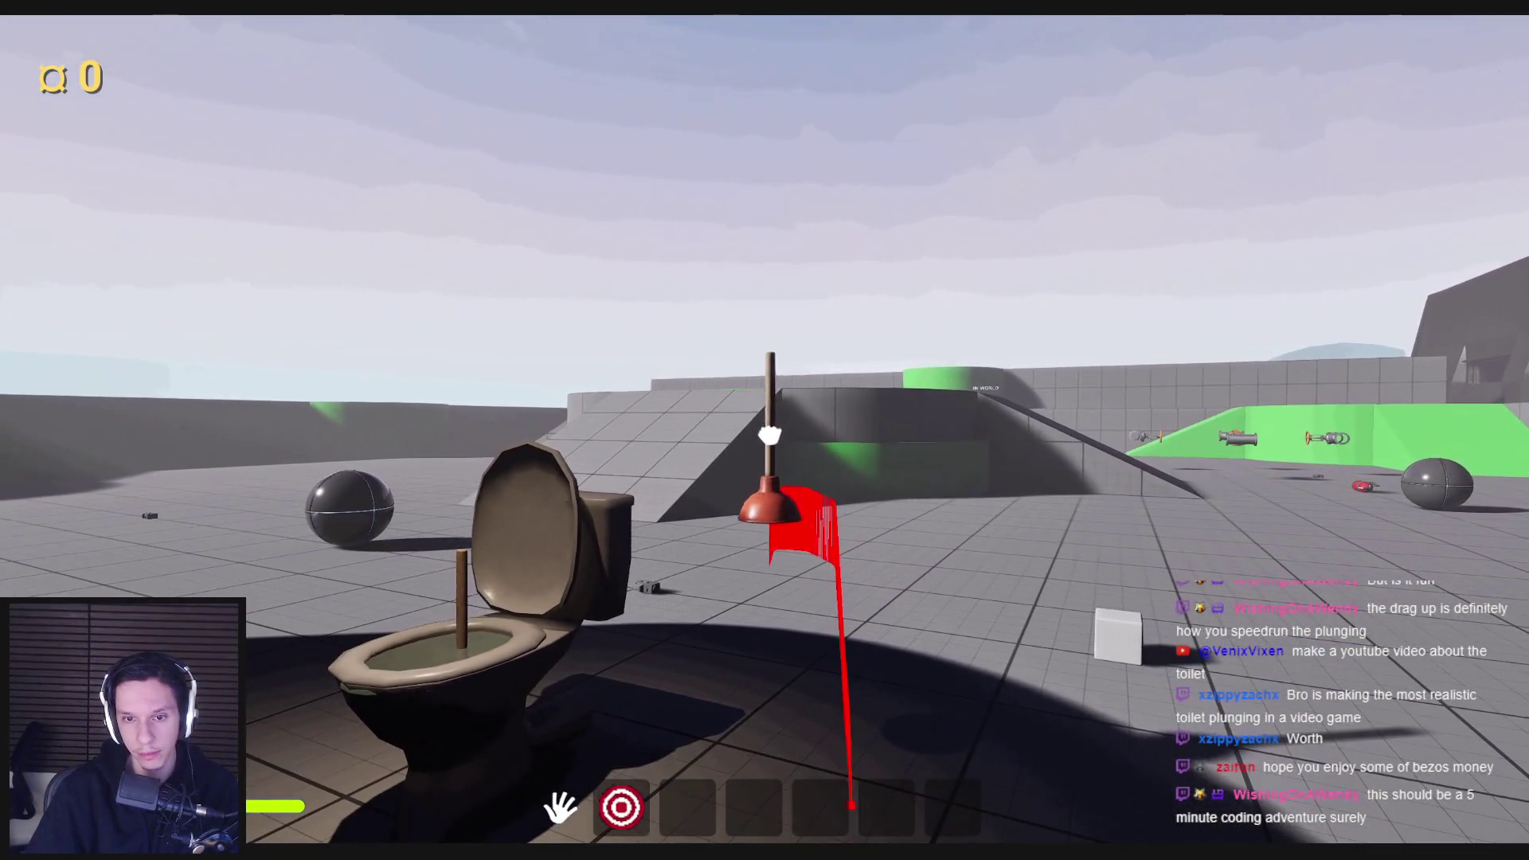
pyautogui.press('Escape')
pyautogui.hotkey('alt', 'Tab')
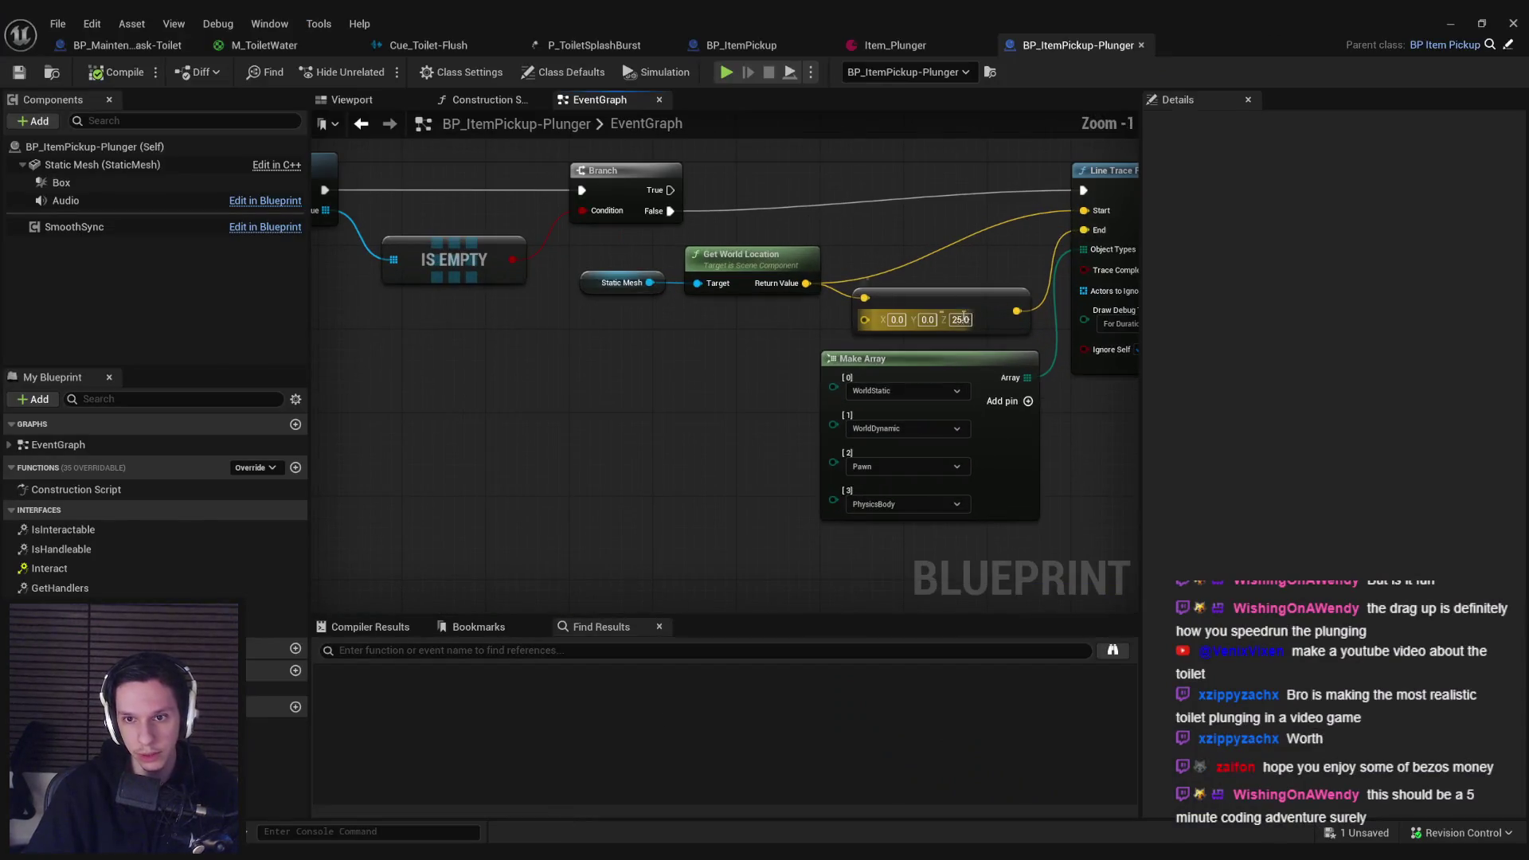
# Step: Change the trace offset Z to 12, retest lifting the plunger, then set Z to 10
pyautogui.write('12')
pyautogui.press('Return')
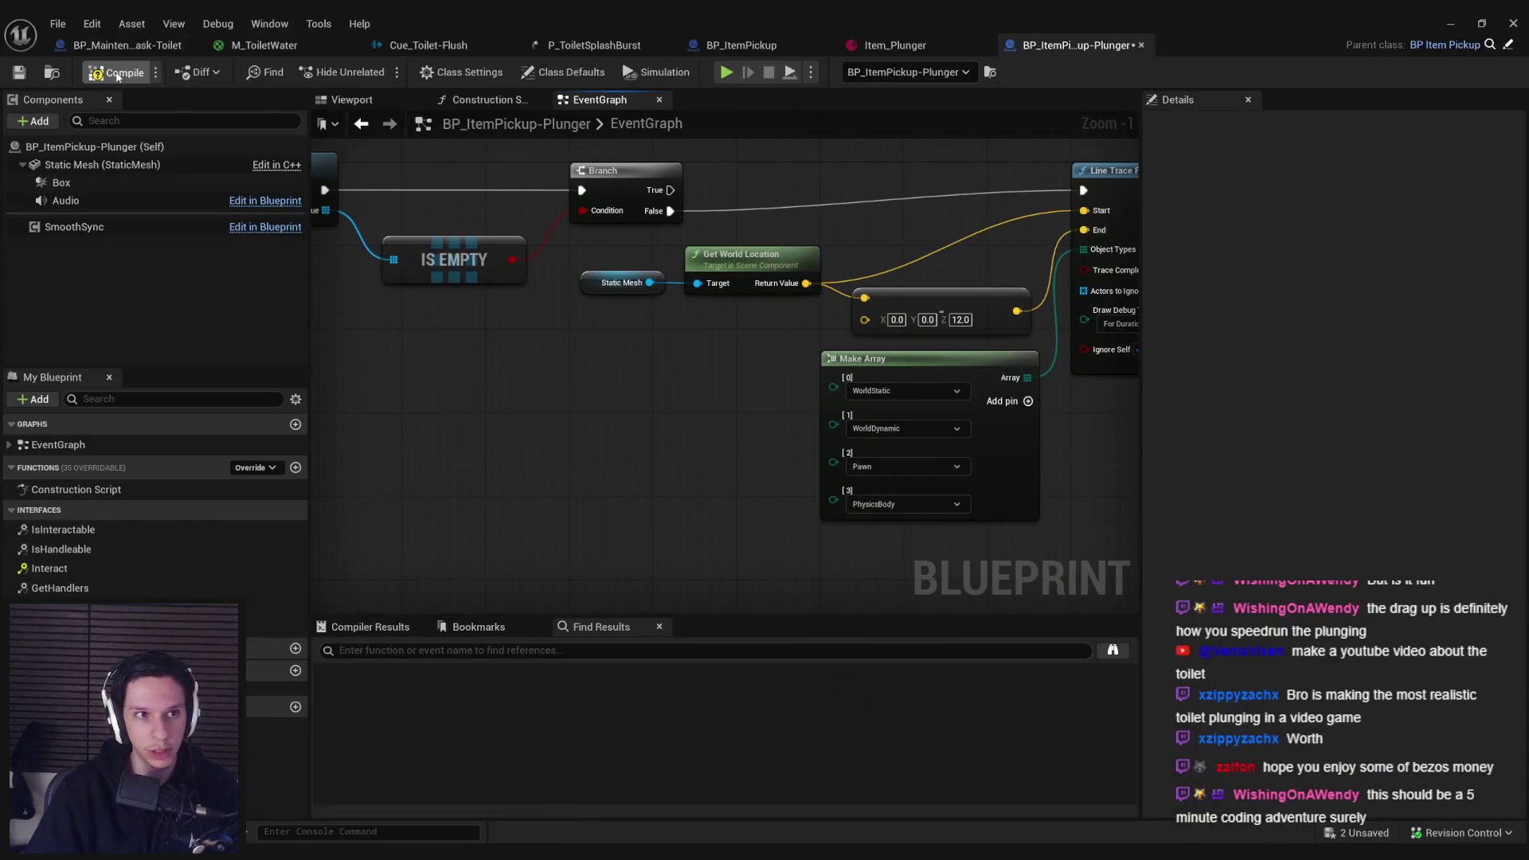
pyautogui.click(1437, 24)
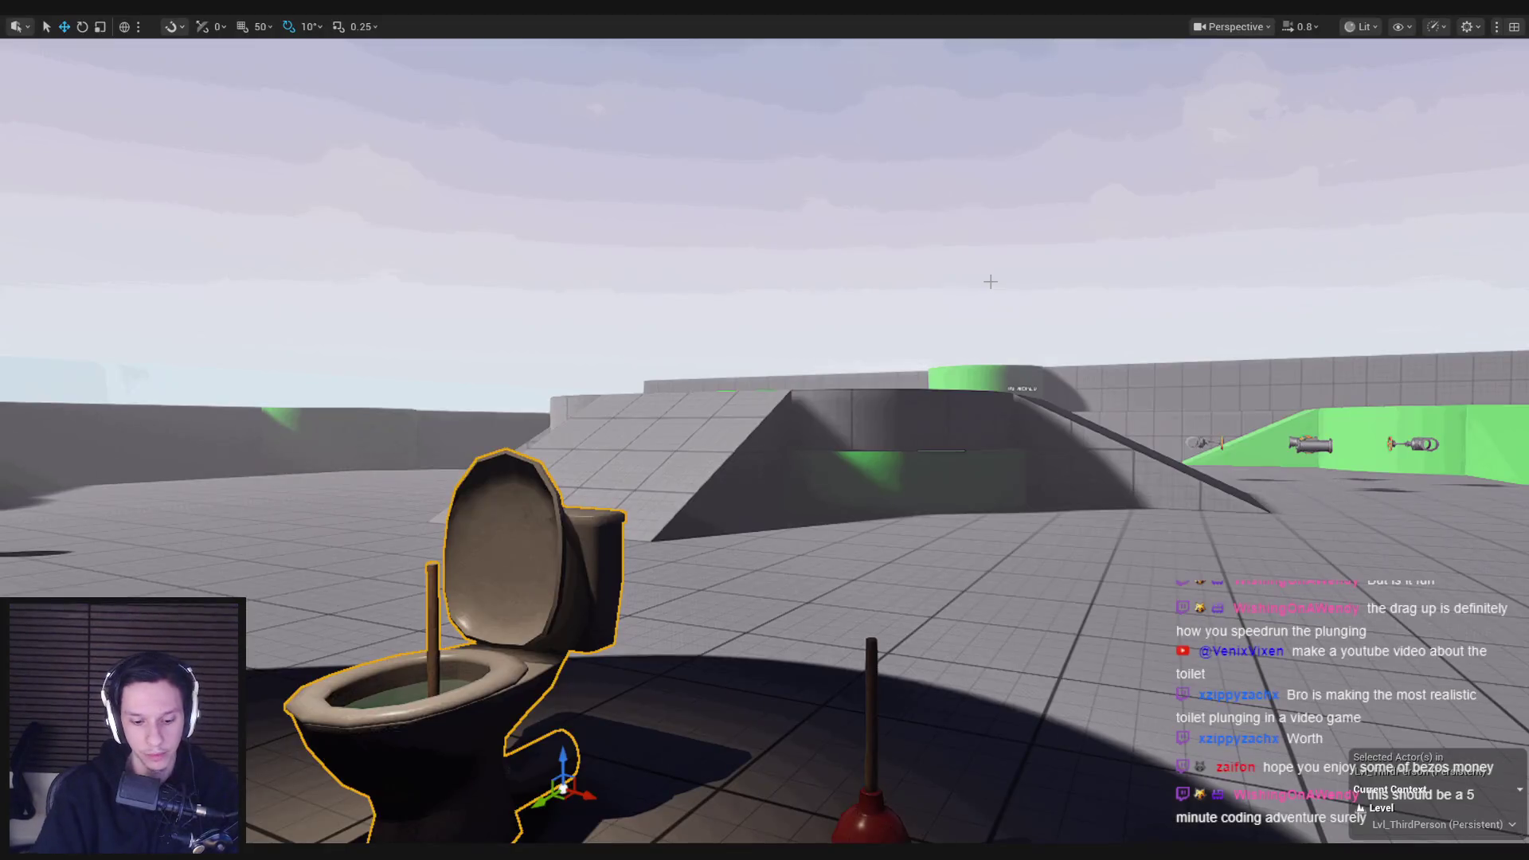
pyautogui.hotkey('alt', 'p')
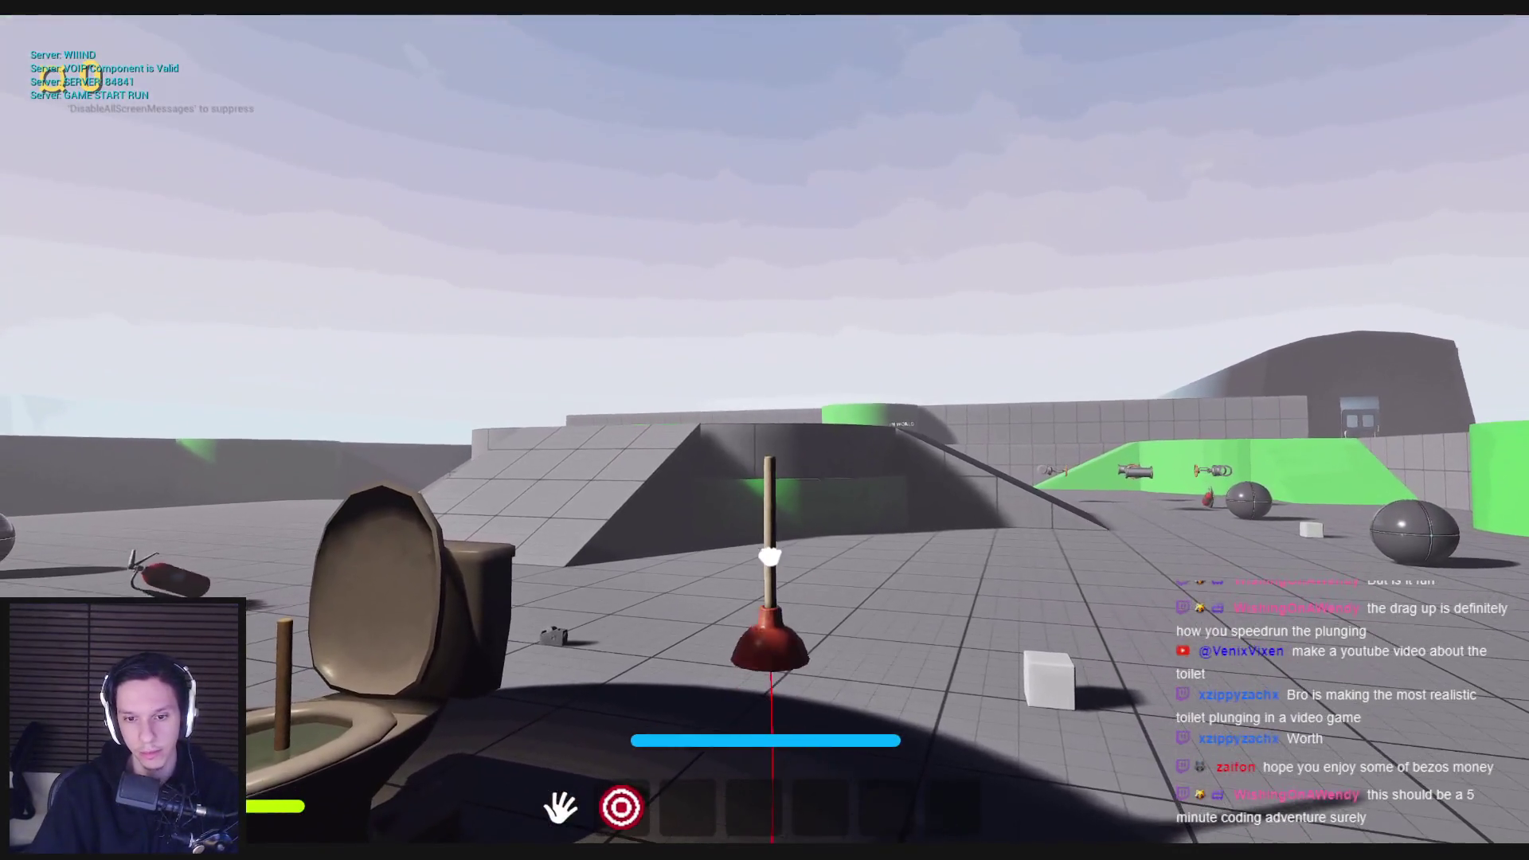
pyautogui.moveTo(769, 557)
pyautogui.mouseDown()
pyautogui.moveTo(771, 457)
pyautogui.moveTo(820, 451)
pyautogui.moveTo(767, 456)
pyautogui.mouseUp()
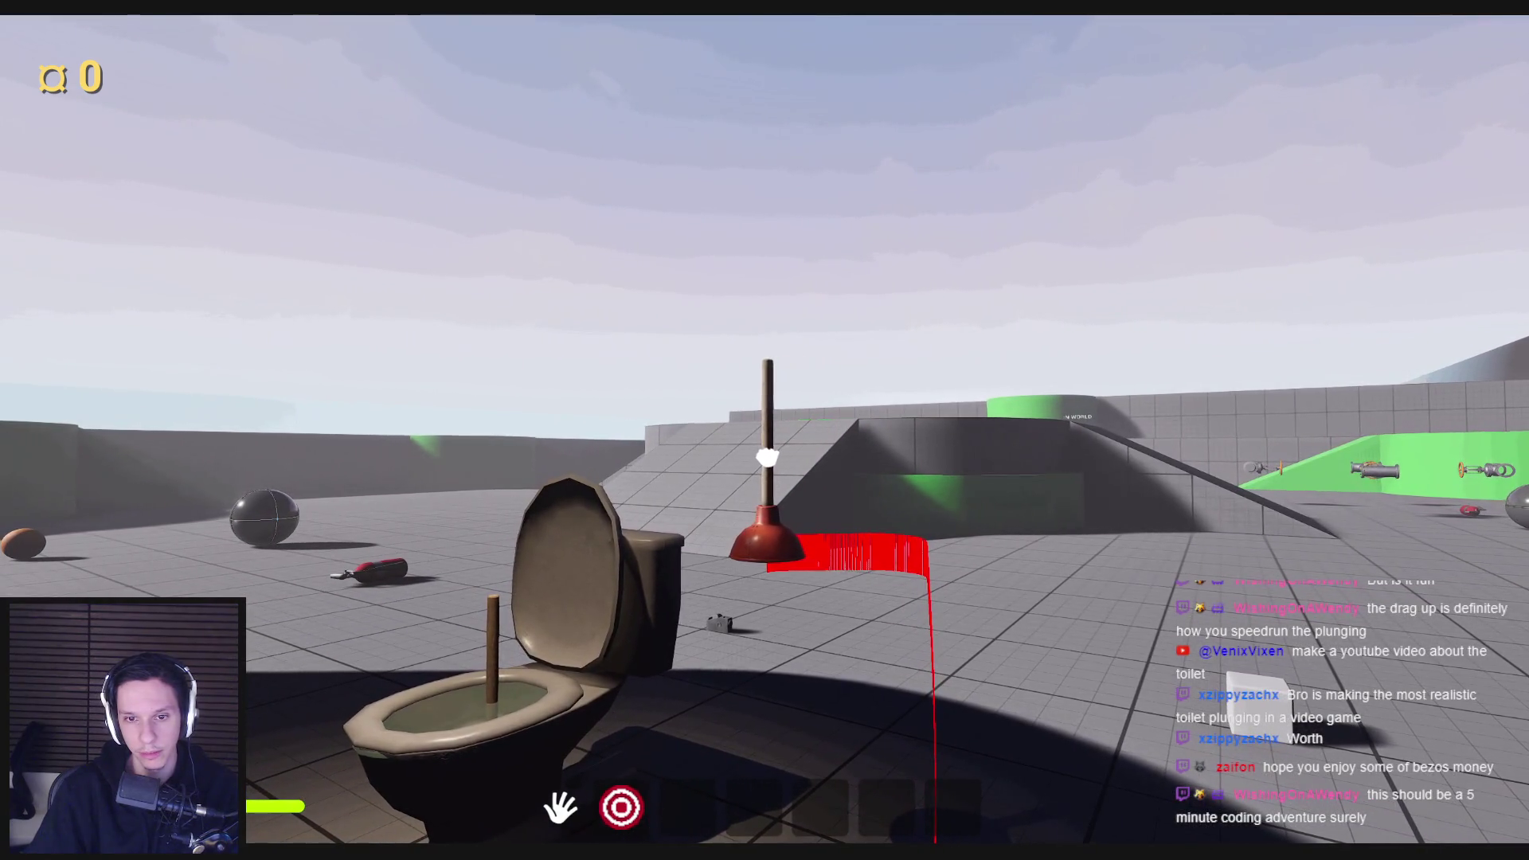
pyautogui.press('Escape')
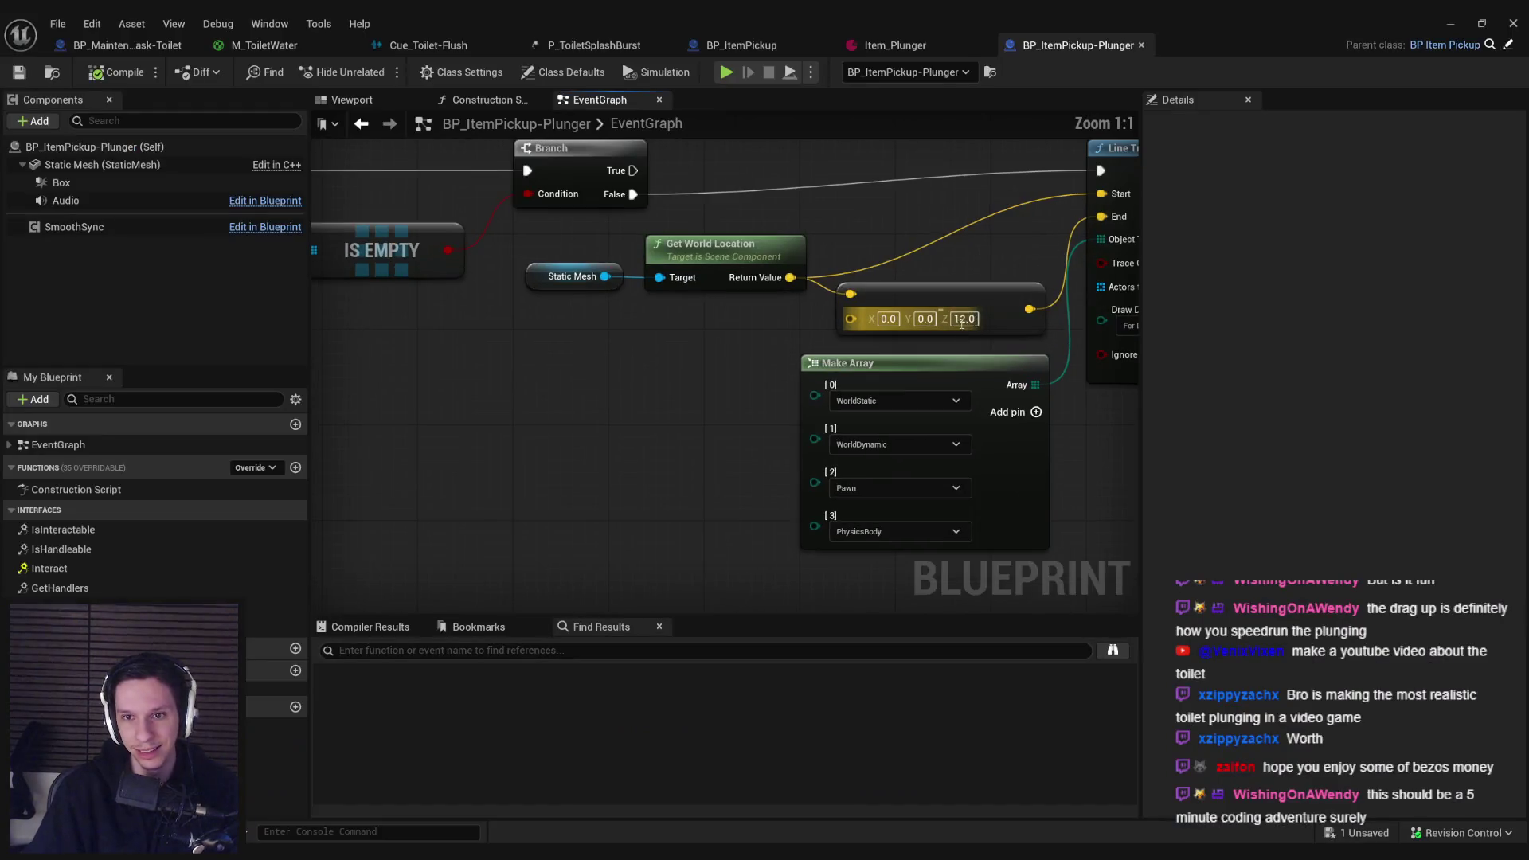
pyautogui.press('Return')
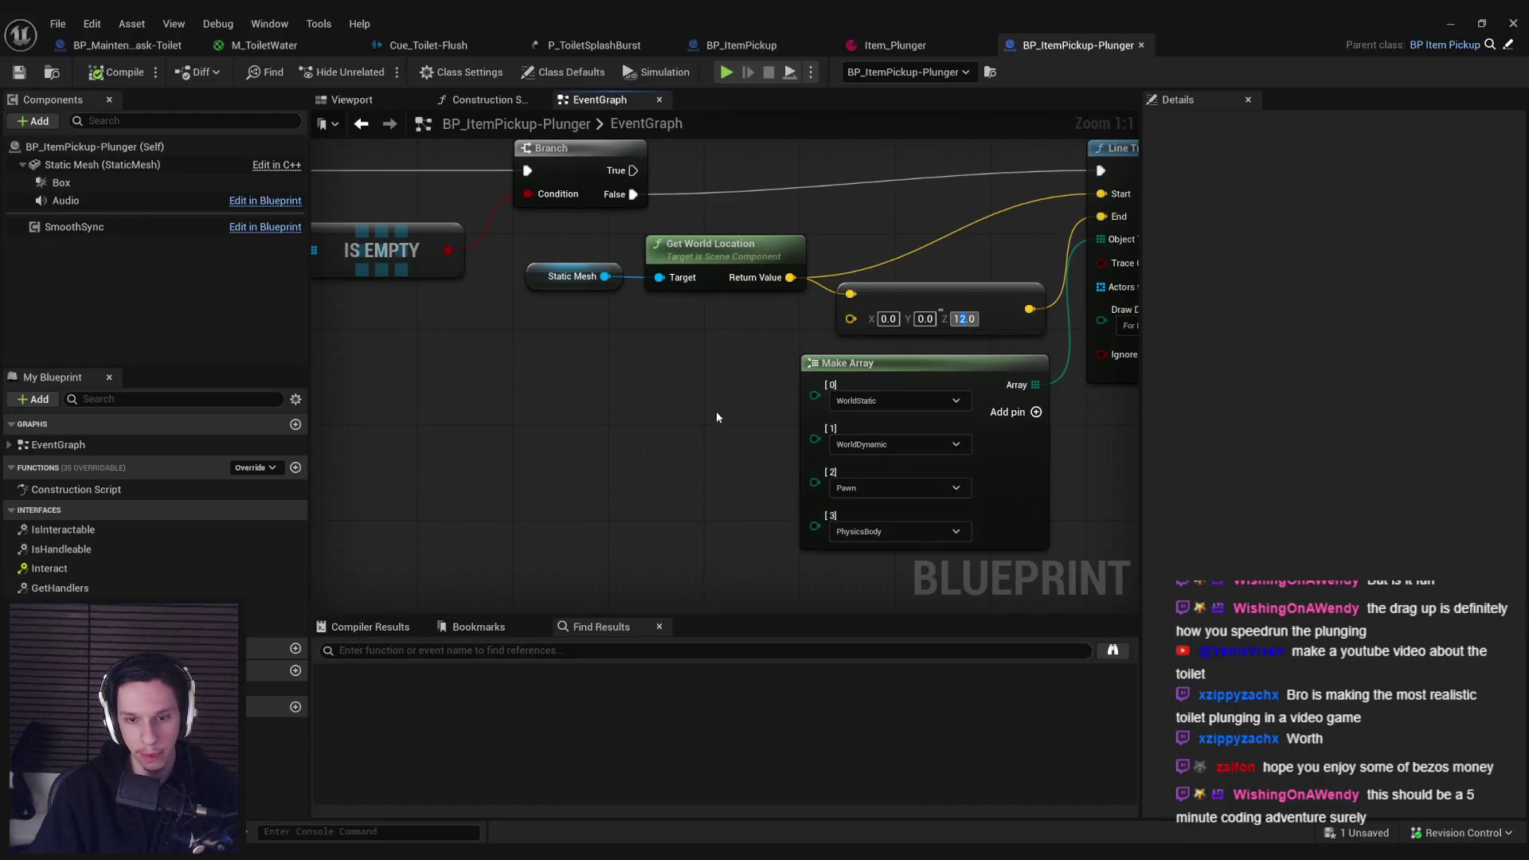
pyautogui.scroll(-2, 716, 411)
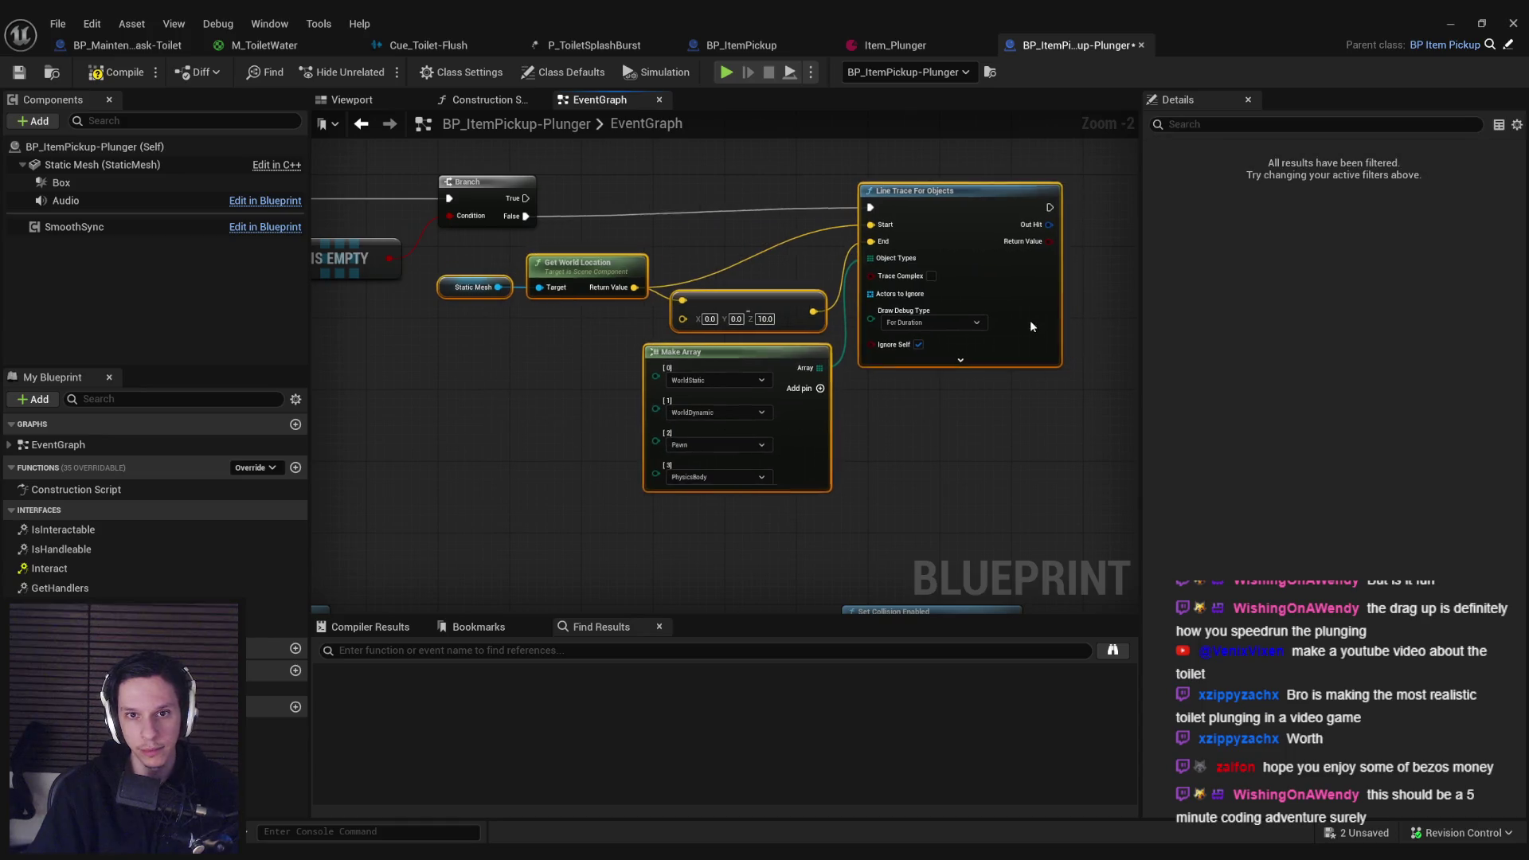
# Step: Add a Break Hit Result node on the trace's Out Hit and pull a wire from Blocking Hit
pyautogui.scroll(-2, 923, 427)
pyautogui.scroll(-2, 807, 397)
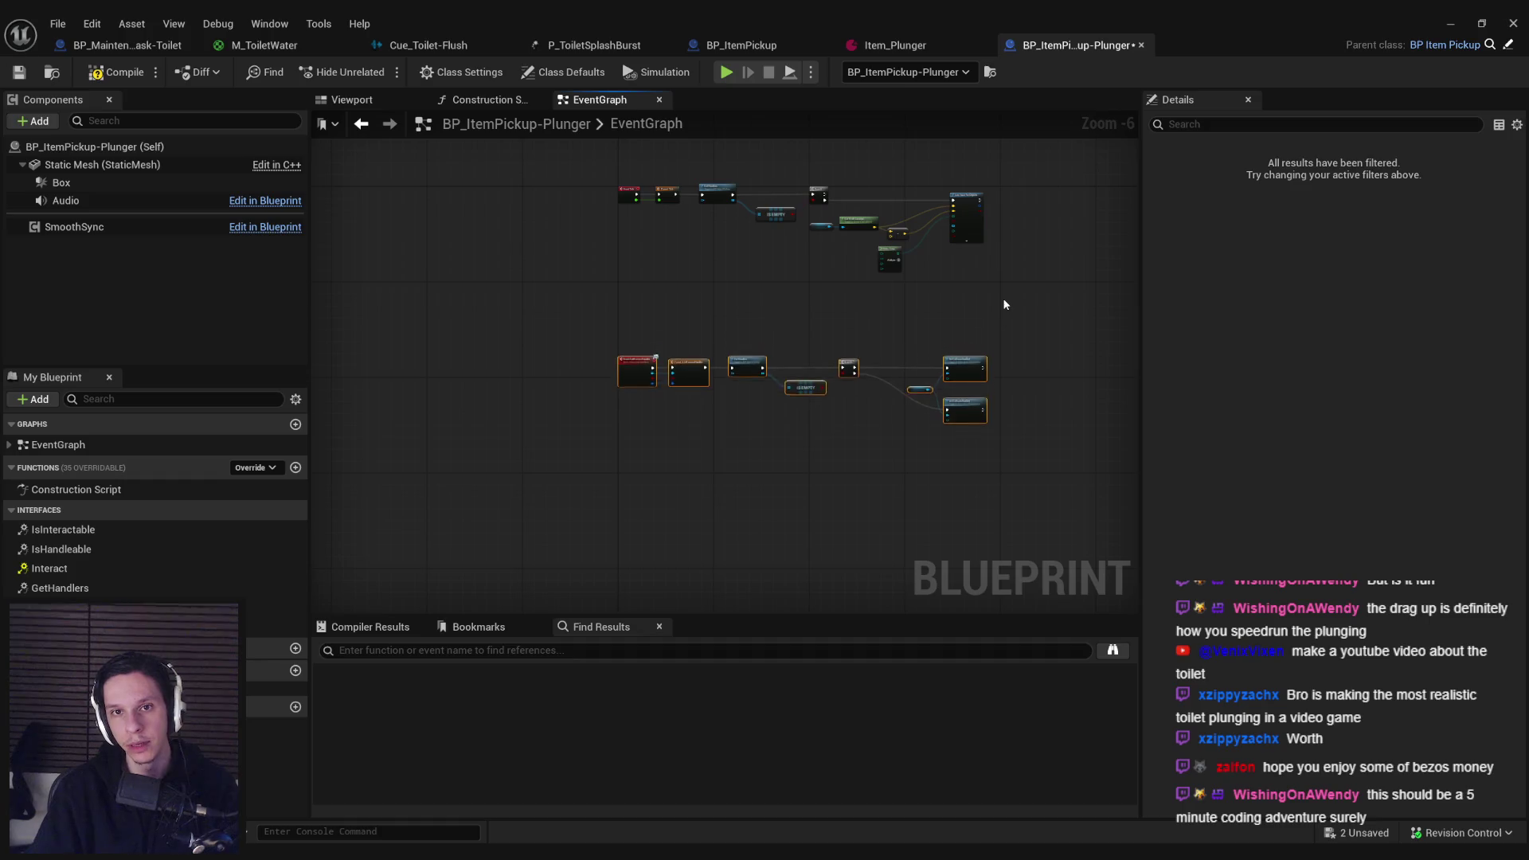
pyautogui.scroll(5, 1008, 211)
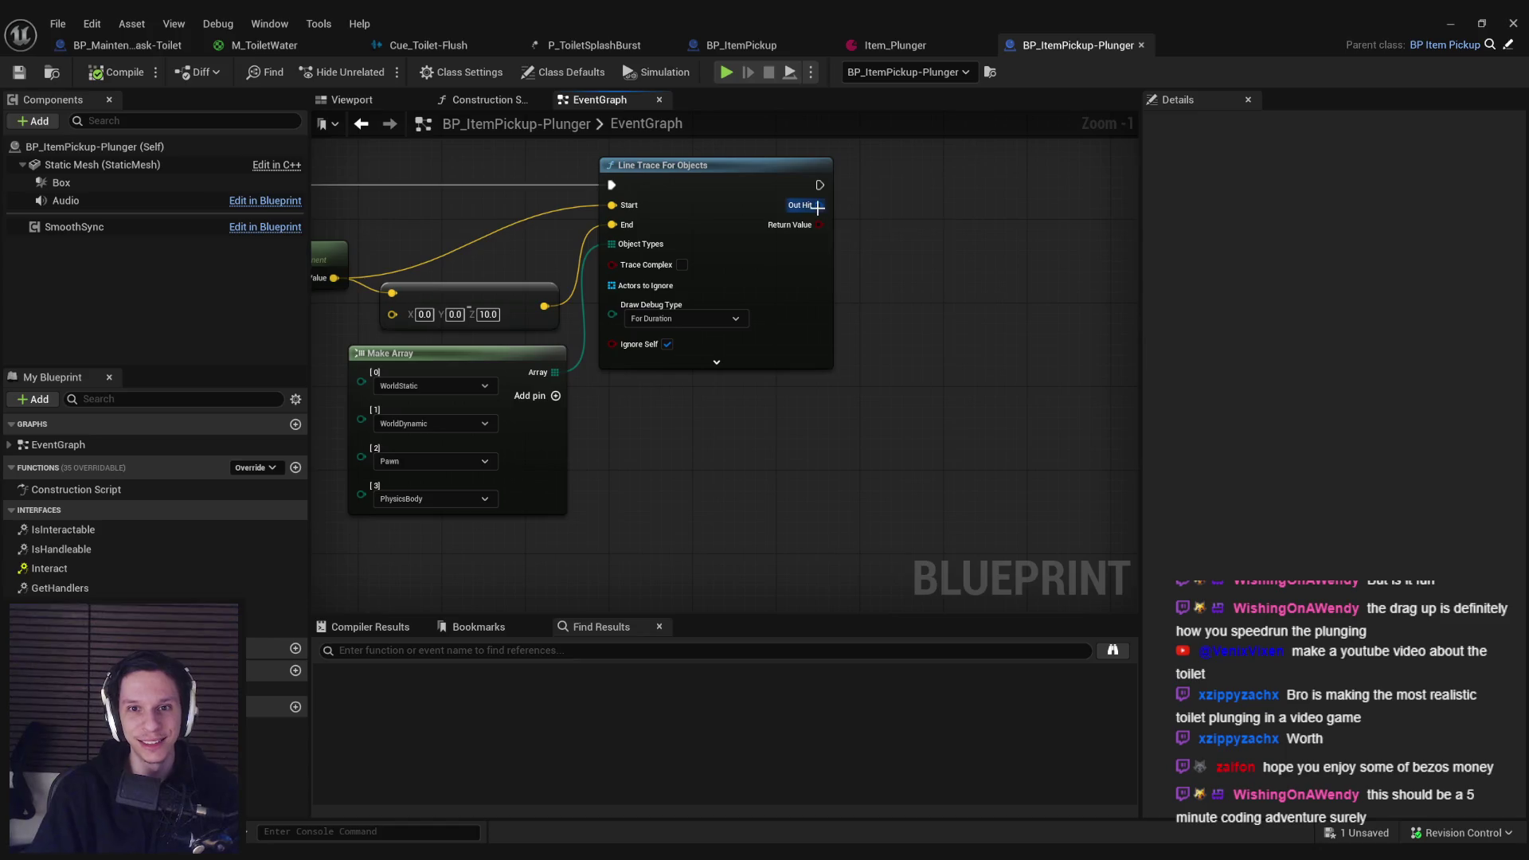
pyautogui.moveTo(817, 207); pyautogui.dragTo(908, 278)
pyautogui.write('break')
pyautogui.press('Return')
pyautogui.moveTo(936, 340)
pyautogui.mouseDown()
pyautogui.moveTo(690, 365)
pyautogui.moveTo(682, 340)
pyautogui.mouseUp()
pyautogui.moveTo(764, 305)
pyautogui.mouseDown()
pyautogui.moveTo(811, 281)
pyautogui.moveTo(827, 241)
pyautogui.moveTo(842, 403)
pyautogui.moveTo(916, 249)
pyautogui.moveTo(831, 383)
pyautogui.mouseUp()
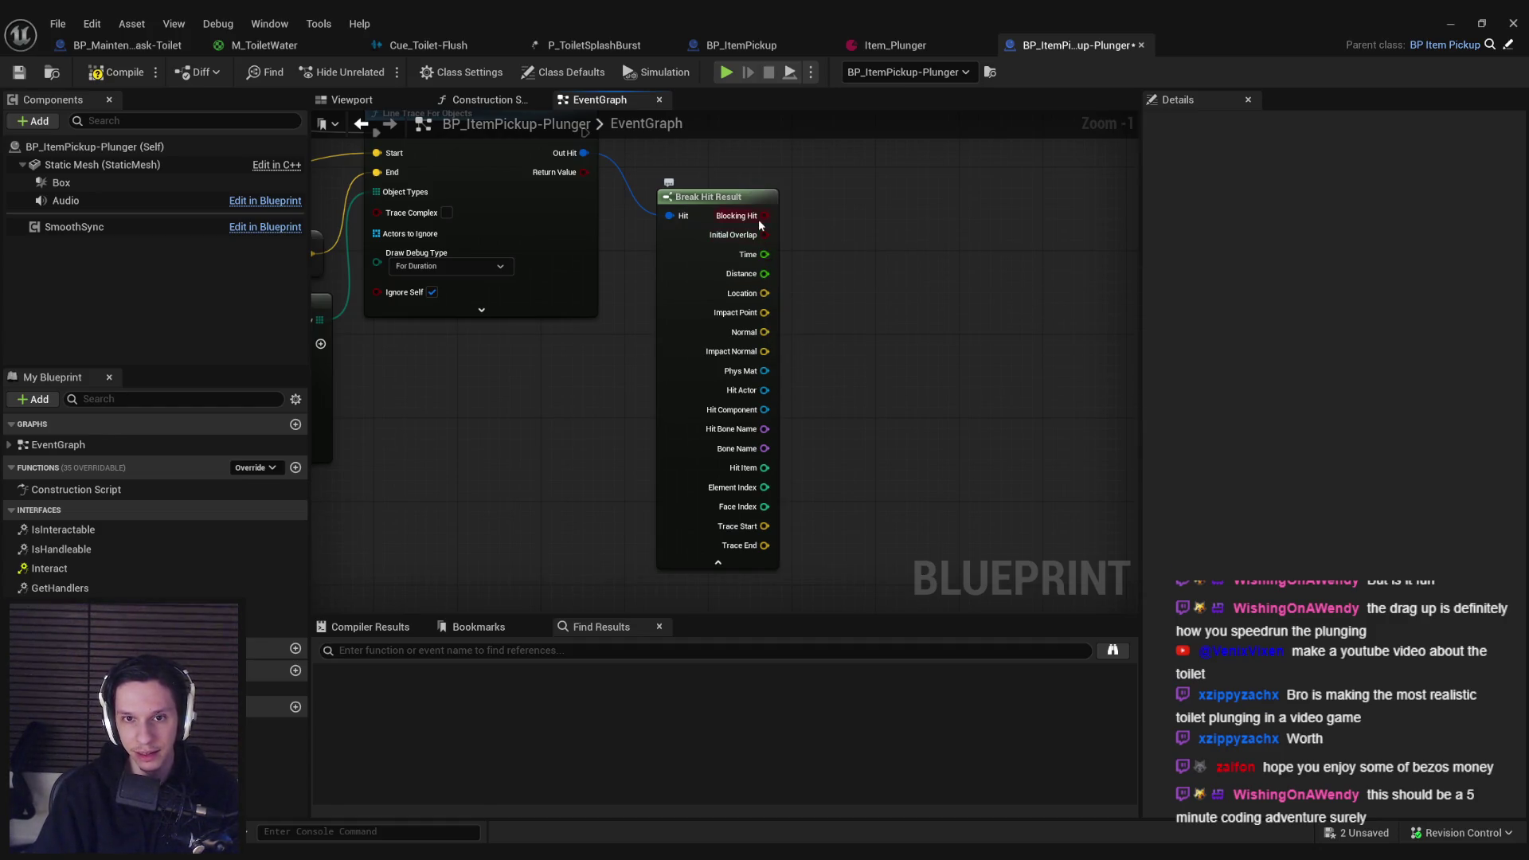
pyautogui.moveTo(760, 216); pyautogui.dragTo(825, 212)
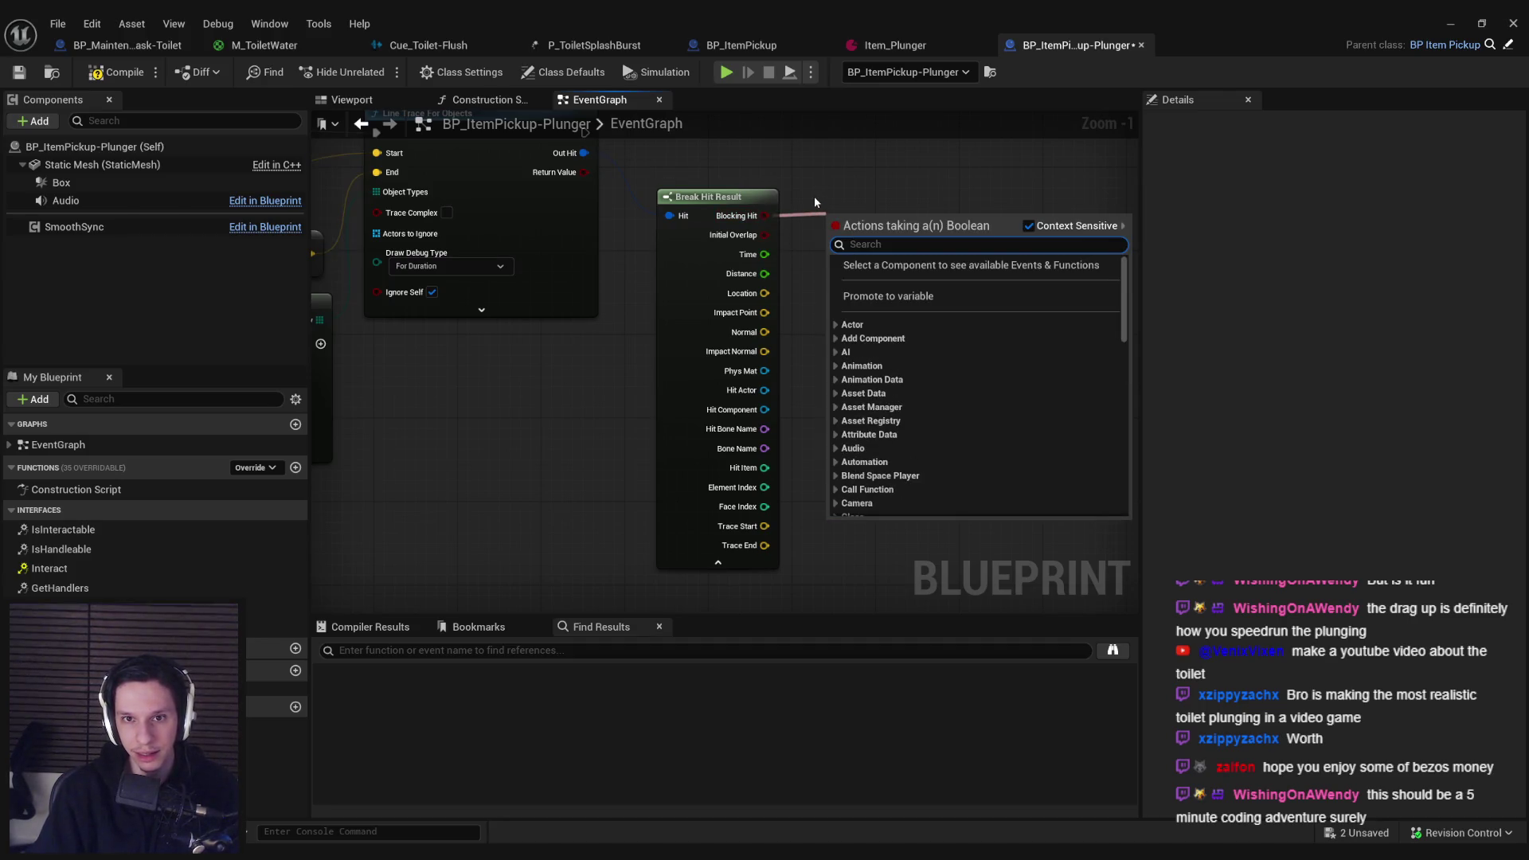
pyautogui.press('Escape')
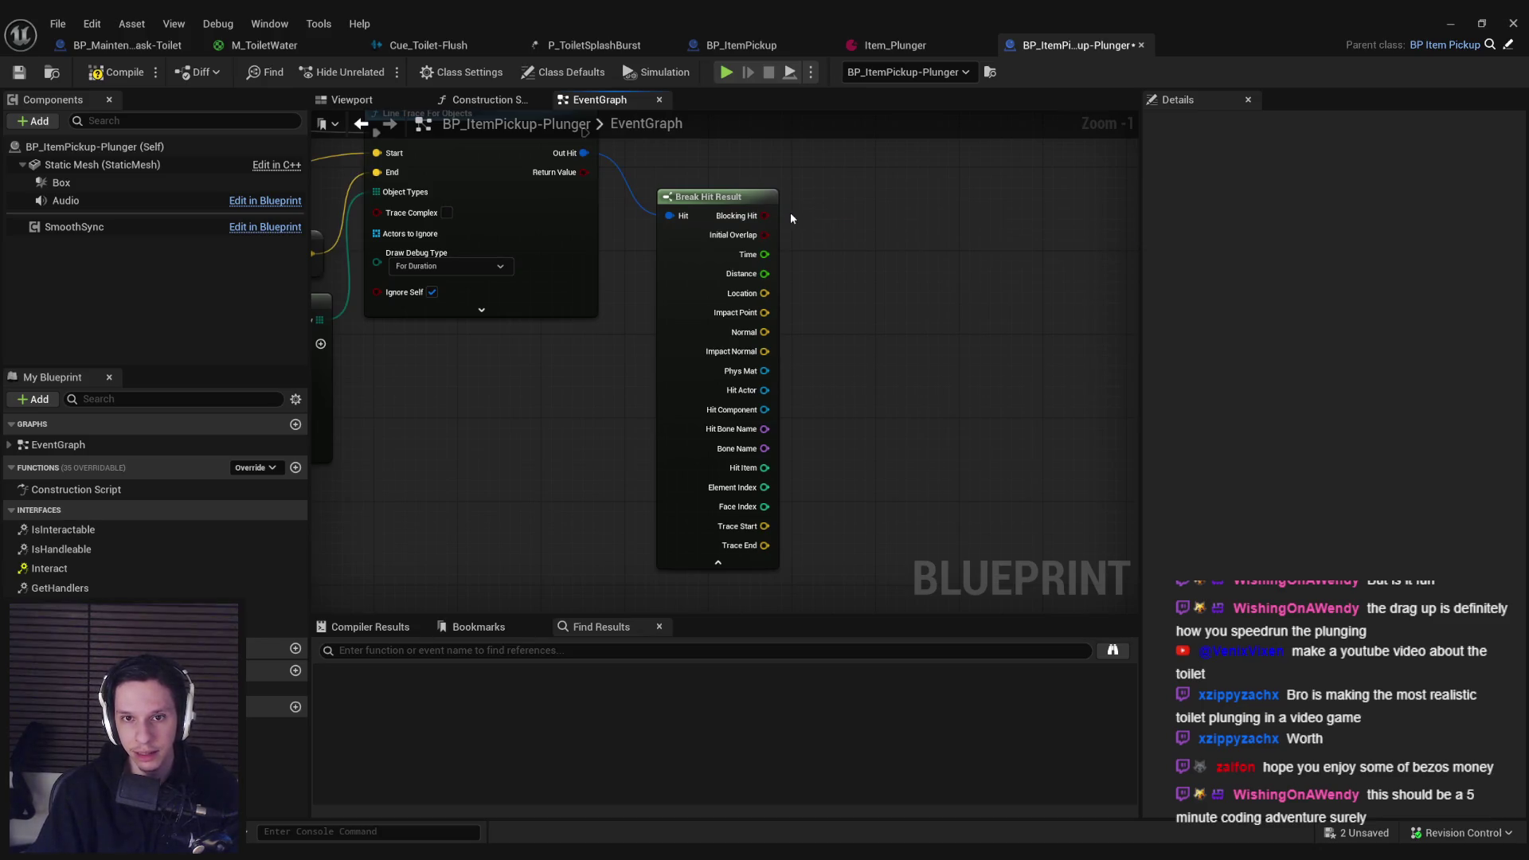
pyautogui.moveTo(764, 216)
pyautogui.mouseDown()
pyautogui.moveTo(790, 211)
pyautogui.moveTo(731, 353)
pyautogui.mouseUp()
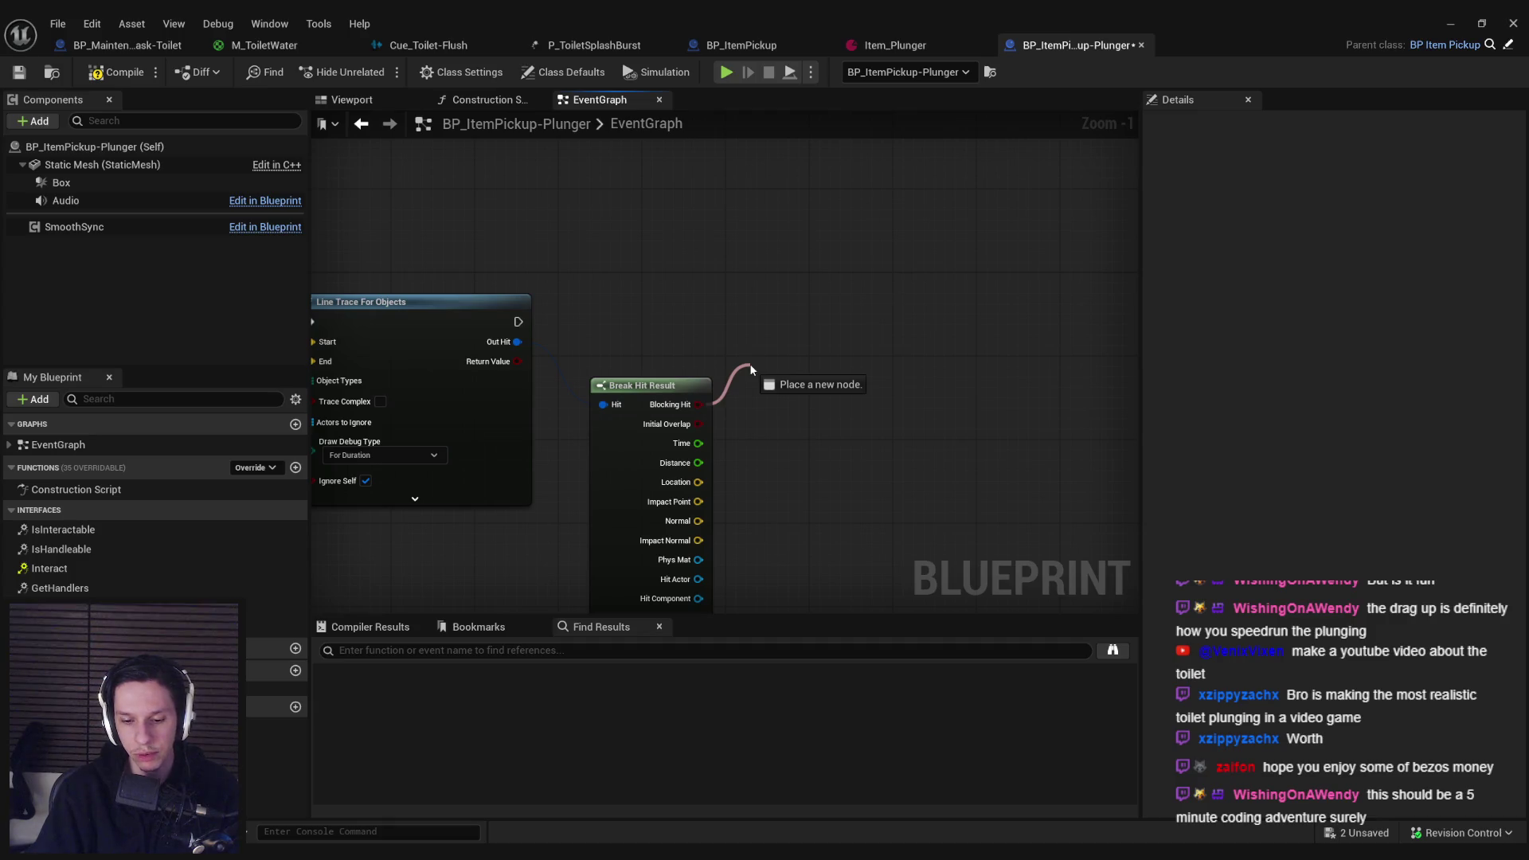
# Step: Add a Select node driven by Blocking Hit, with hit Distance wired into True
pyautogui.write('select')
pyautogui.moveTo(751, 371); pyautogui.dragTo(769, 406)
pyautogui.press('Escape')
pyautogui.write('select')
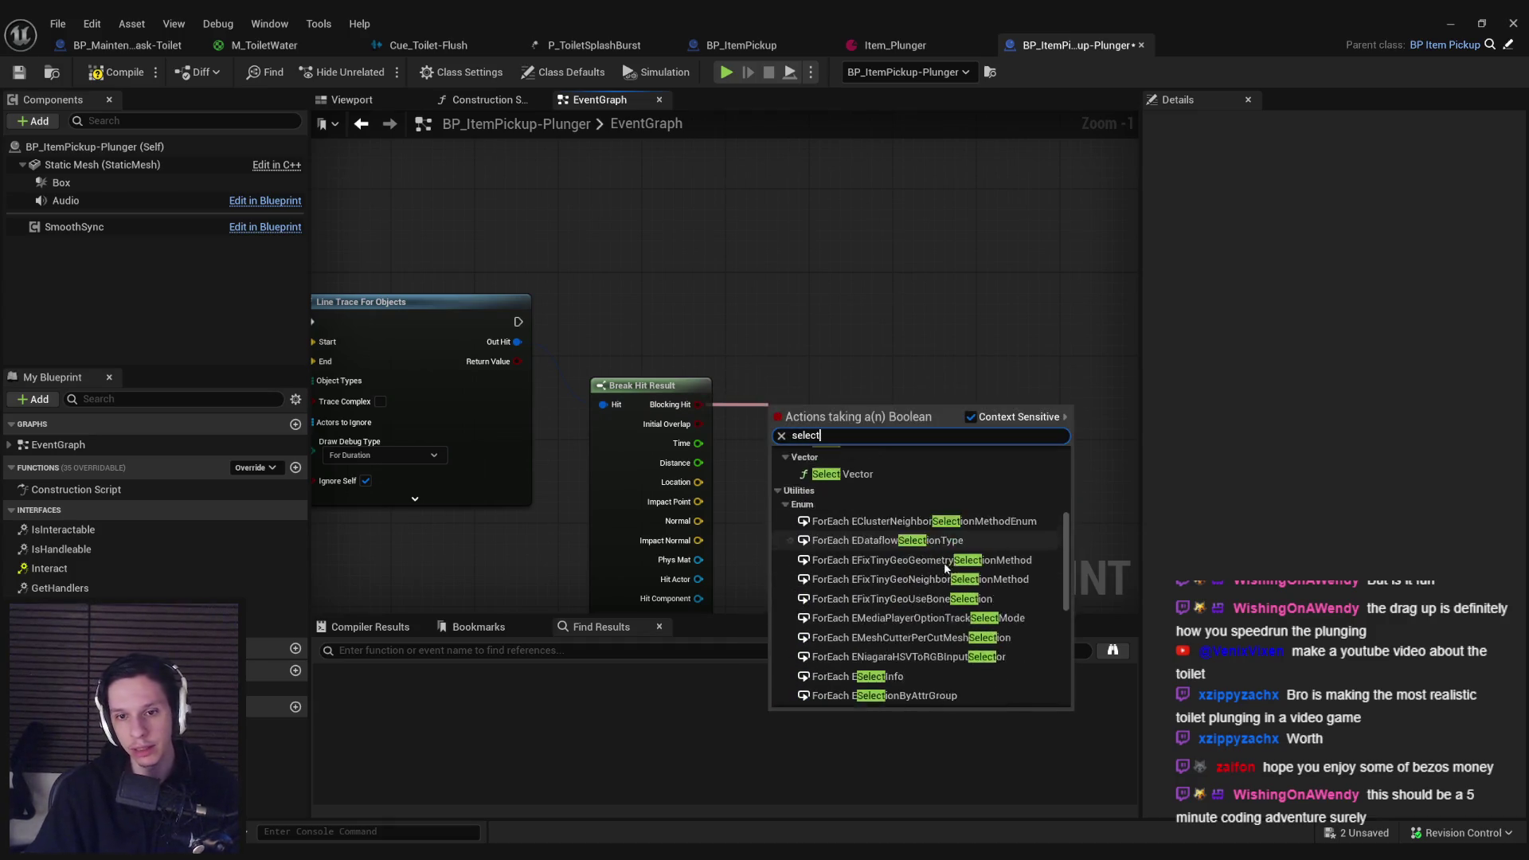
pyautogui.scroll(-5, 946, 568)
pyautogui.click(892, 679)
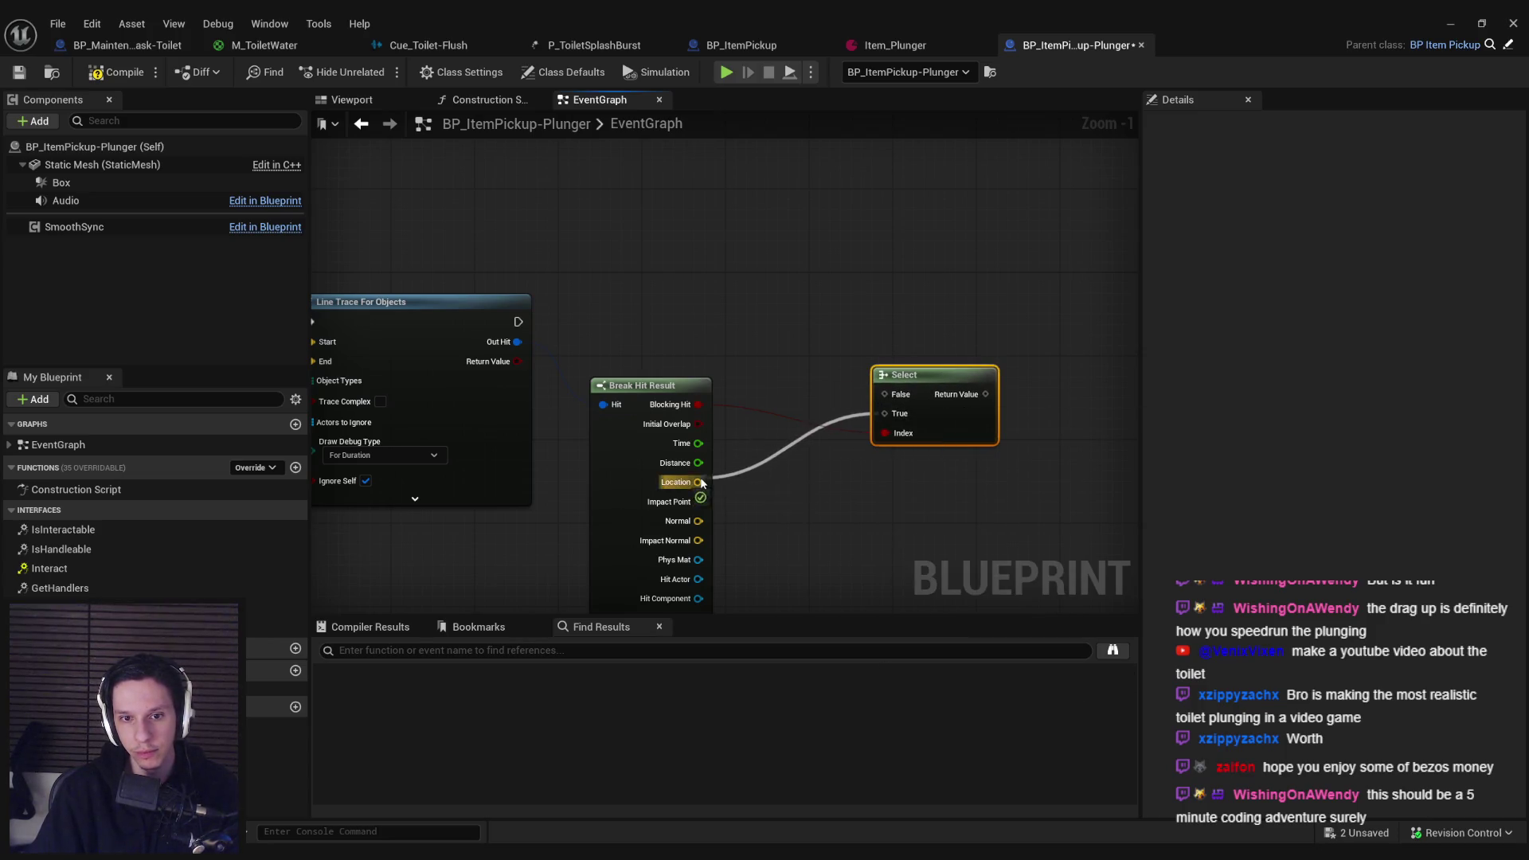
pyautogui.moveTo(703, 470); pyautogui.dragTo(702, 470)
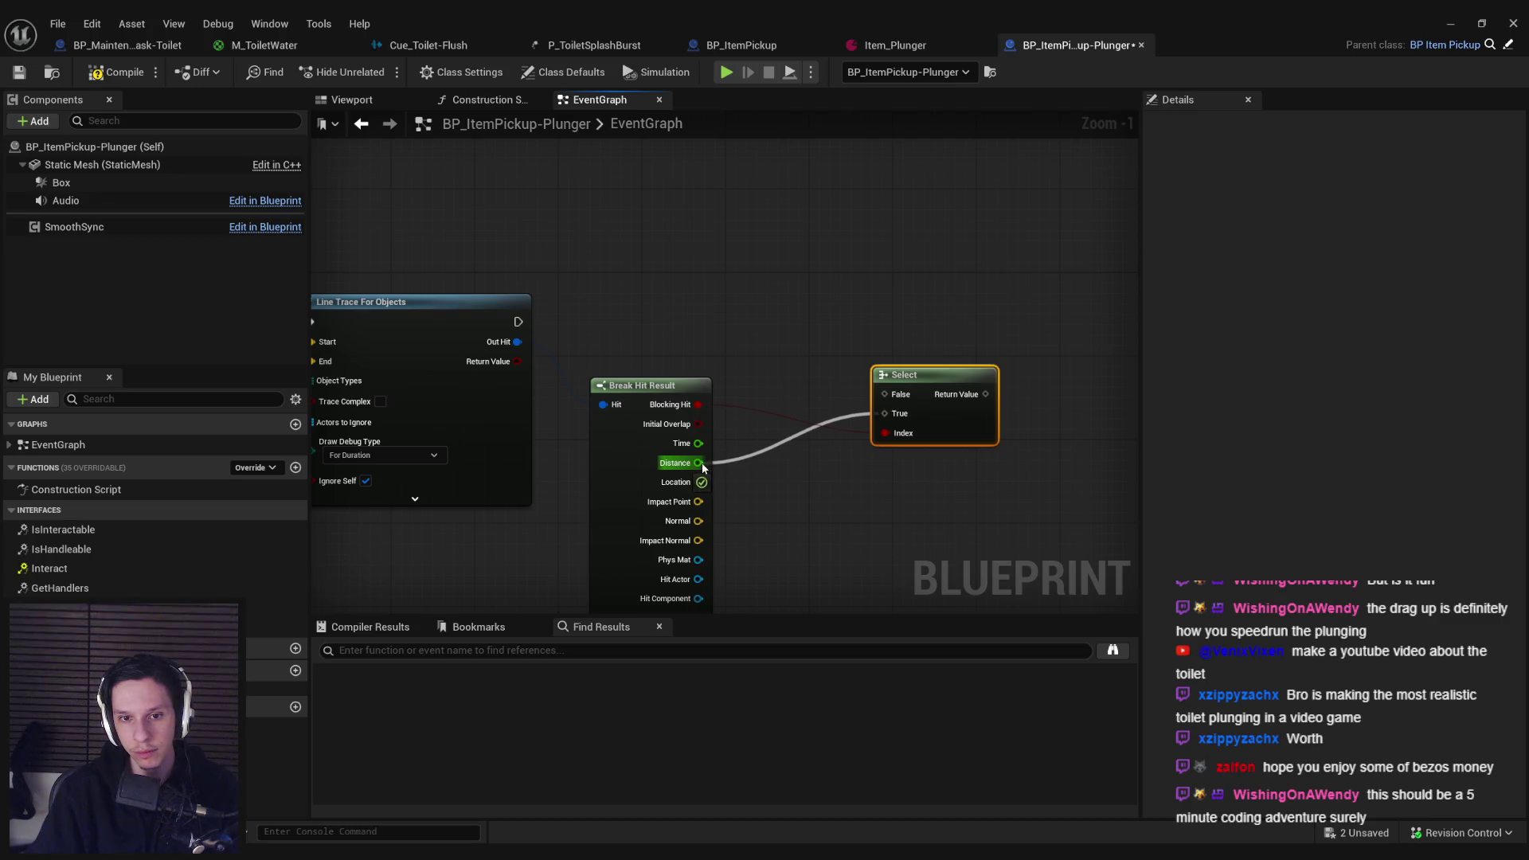
pyautogui.moveTo(946, 439); pyautogui.dragTo(847, 408)
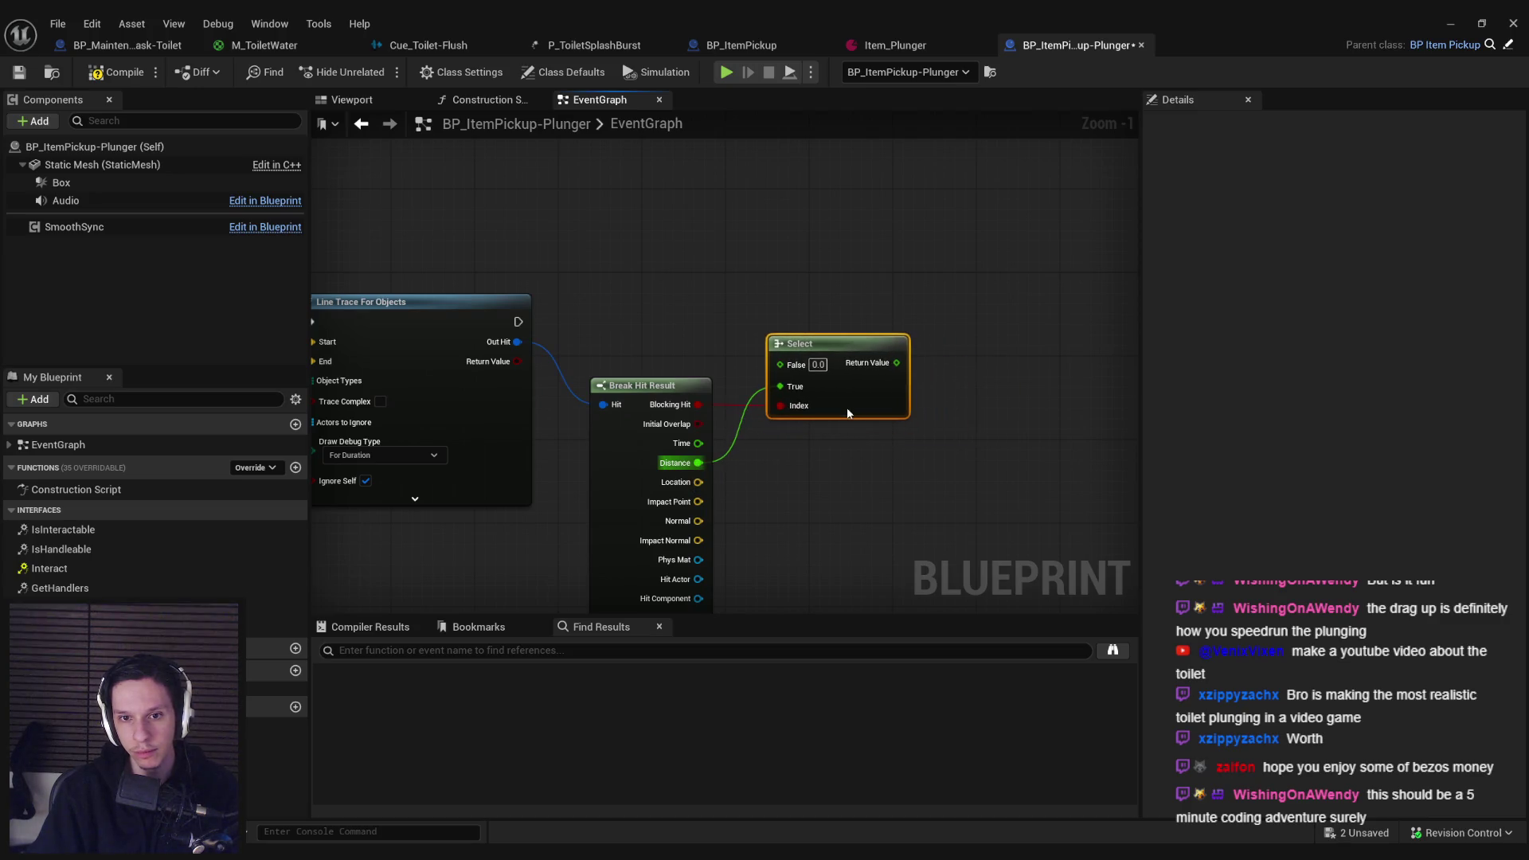
pyautogui.click(763, 402)
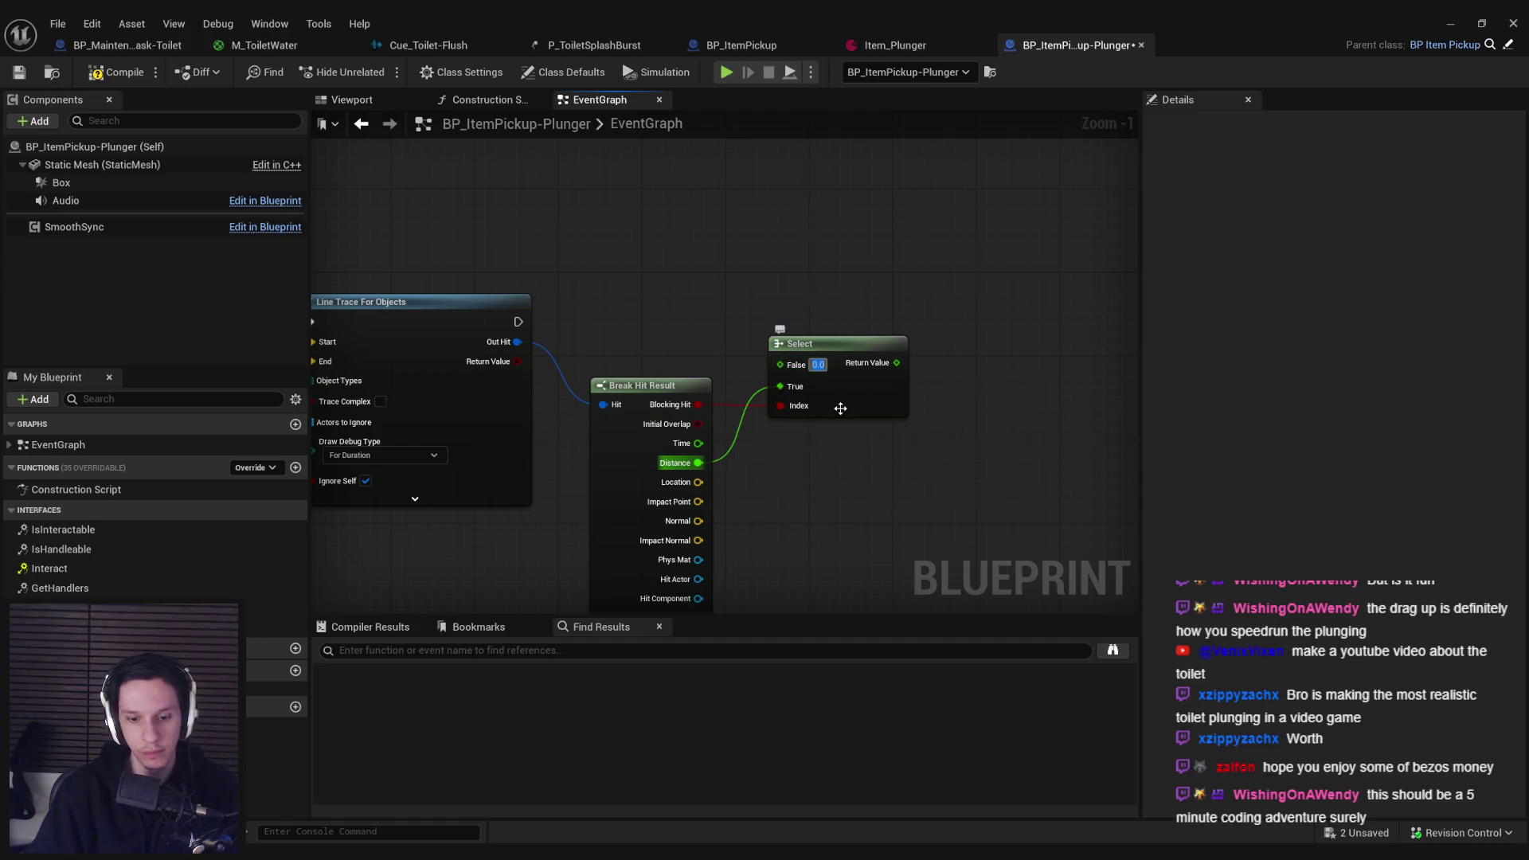
# Step: Set the Select's False value to 10.0 and switch to the BP_MaintenanceTask-Toilet blueprint
pyautogui.write('-1')
pyautogui.press('Return')
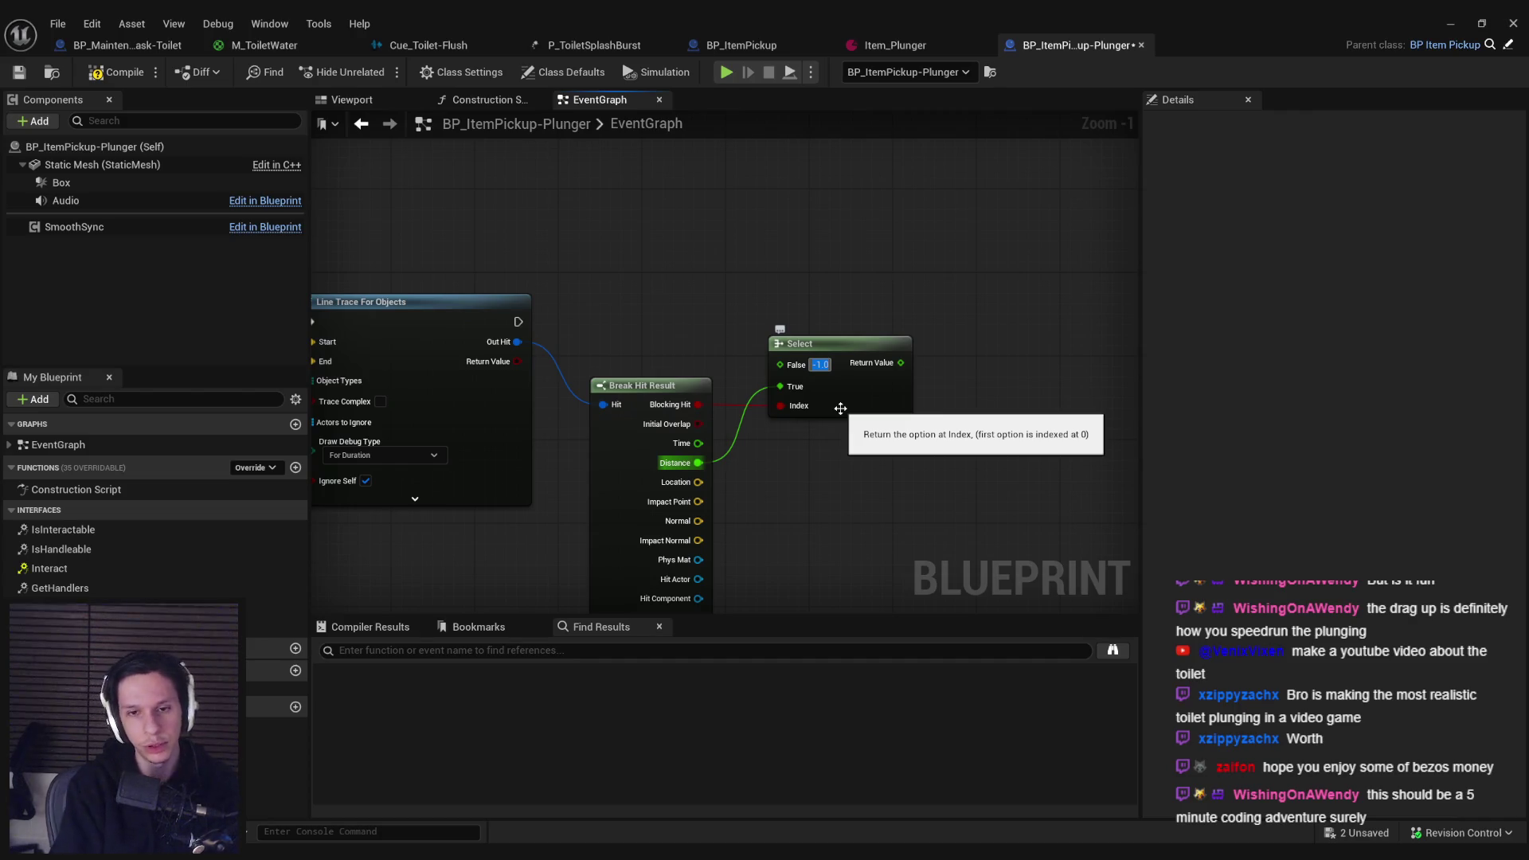
pyautogui.write('10')
pyautogui.click(845, 457)
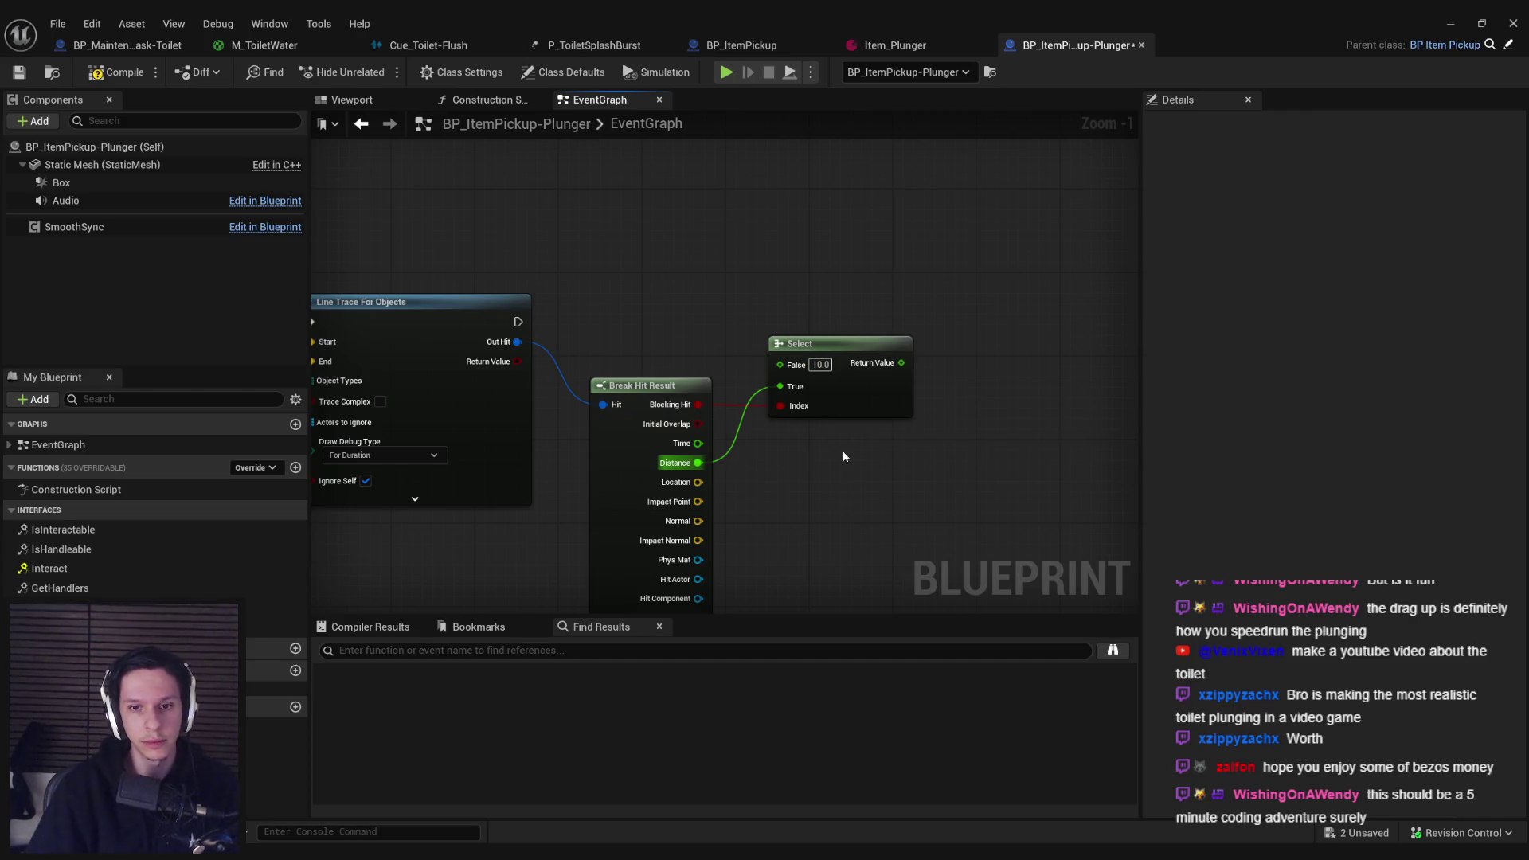
pyautogui.moveTo(775, 494)
pyautogui.mouseDown()
pyautogui.moveTo(765, 398)
pyautogui.moveTo(810, 309)
pyautogui.mouseUp()
pyautogui.click(131, 51)
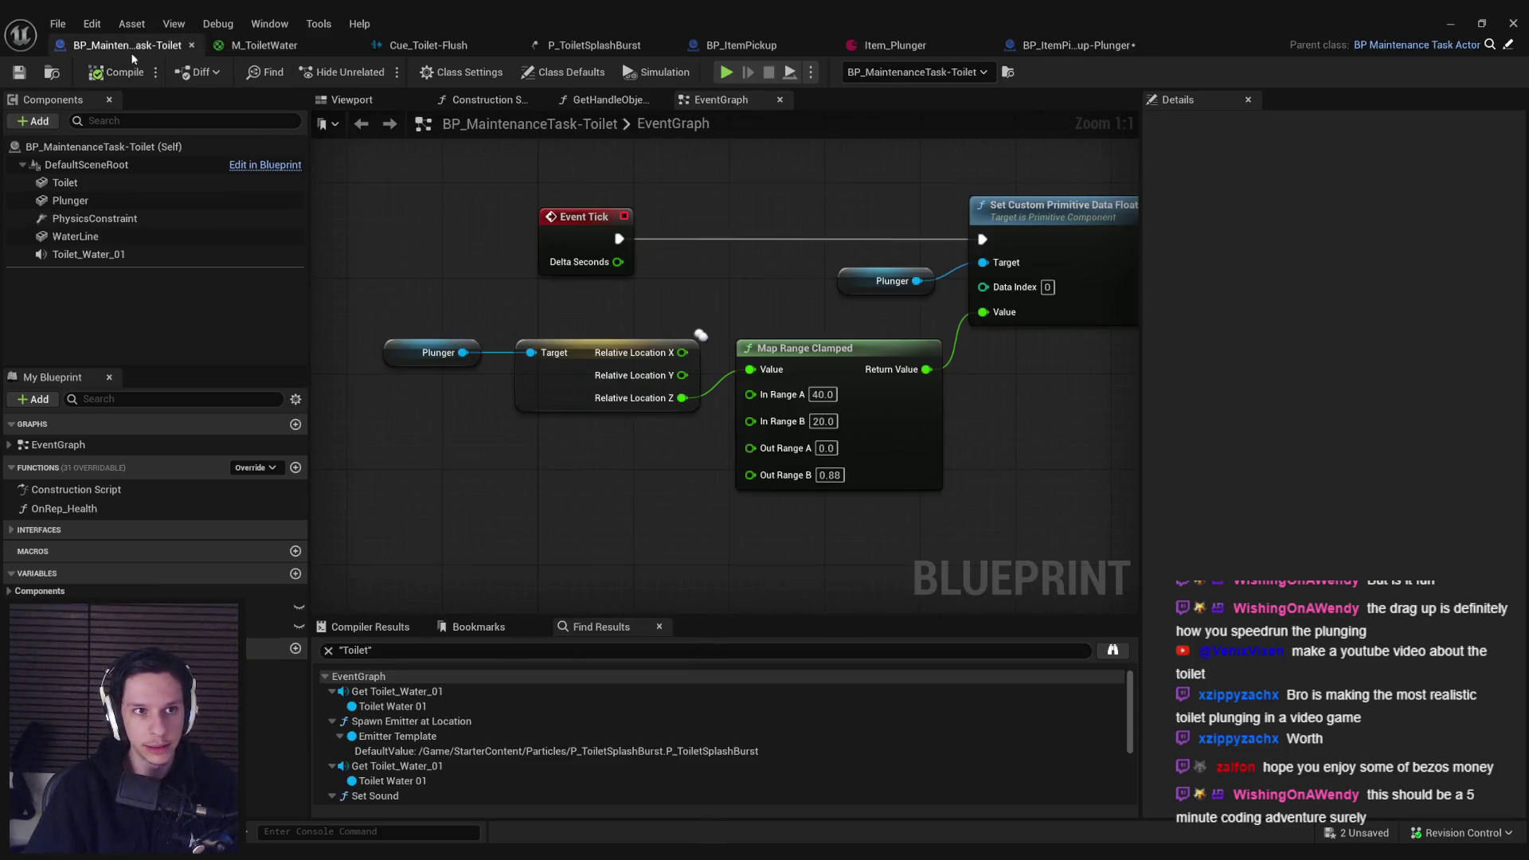
# Step: Paste the Map Range Clamped and Set Custom Primitive Data Float nodes into the plunger graph, wired to Select
pyautogui.scroll(-1, 463, 314)
pyautogui.click(986, 307)
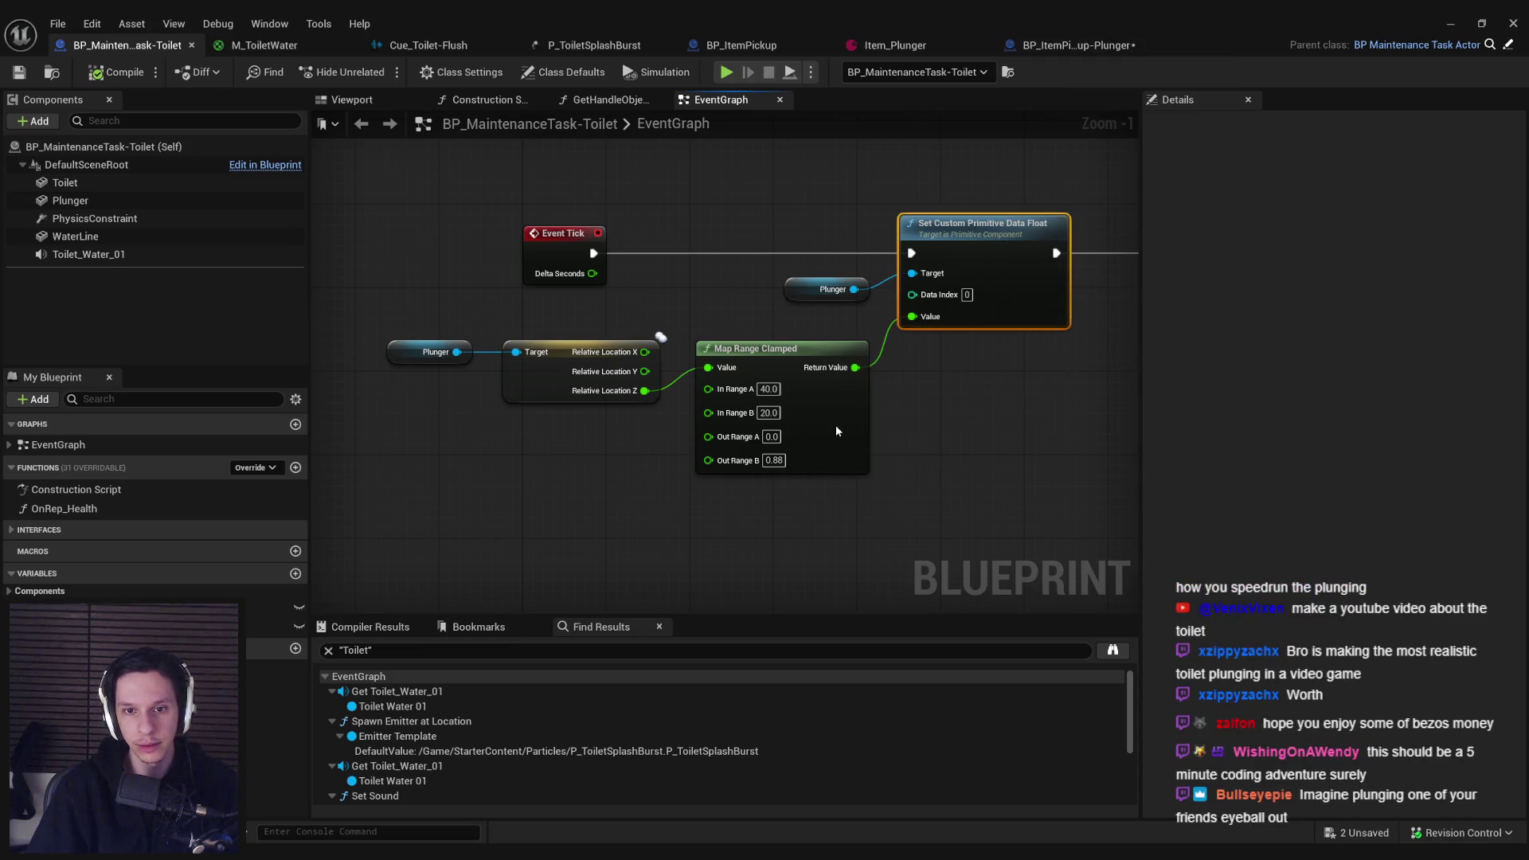
pyautogui.click(1080, 47)
pyautogui.hotkey('ctrl', 'v')
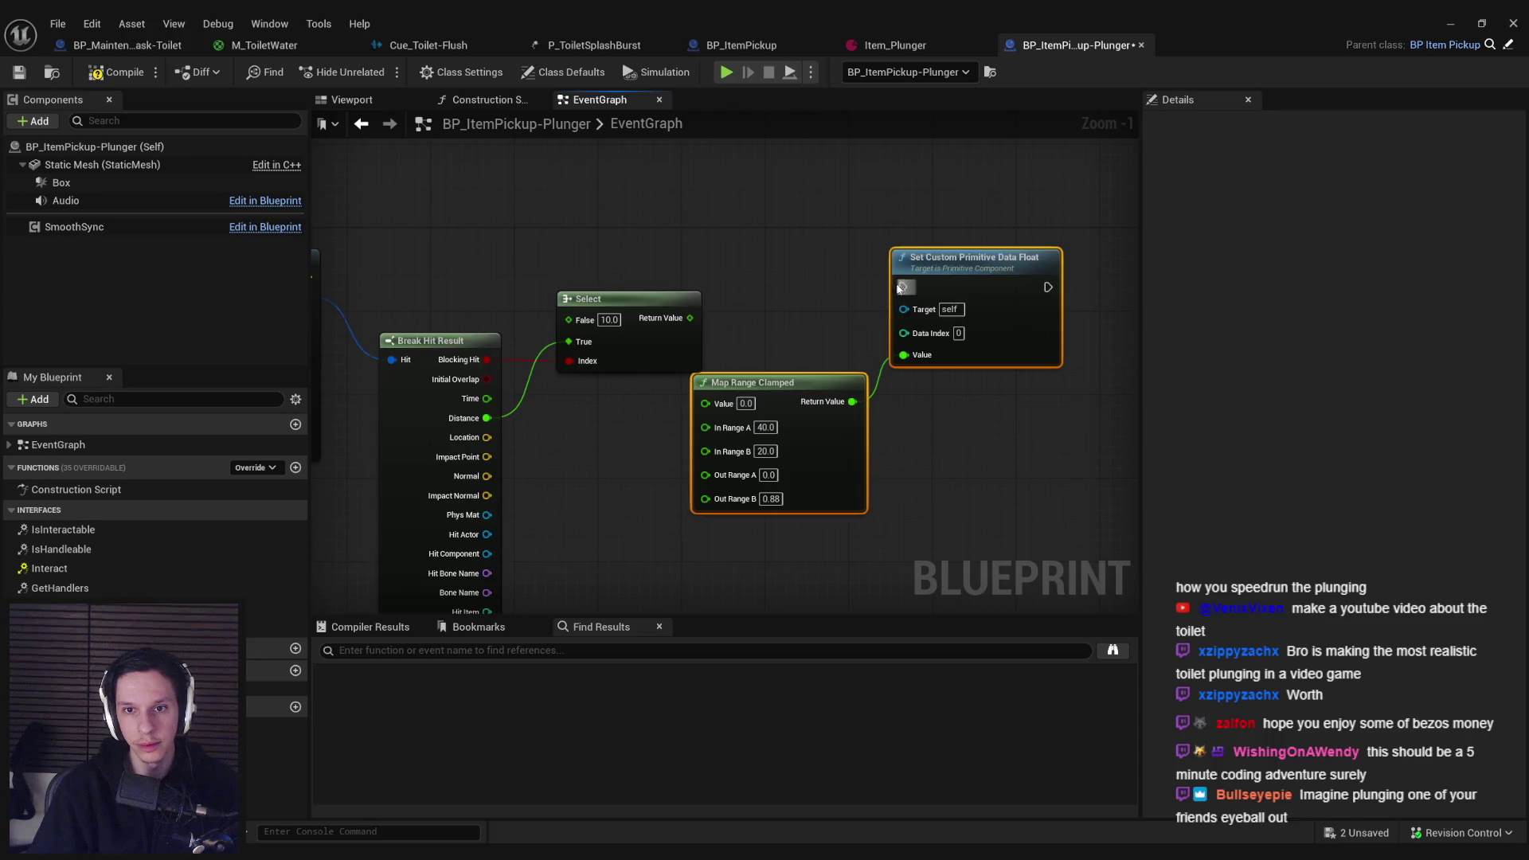
pyautogui.moveTo(902, 287); pyautogui.dragTo(482, 289)
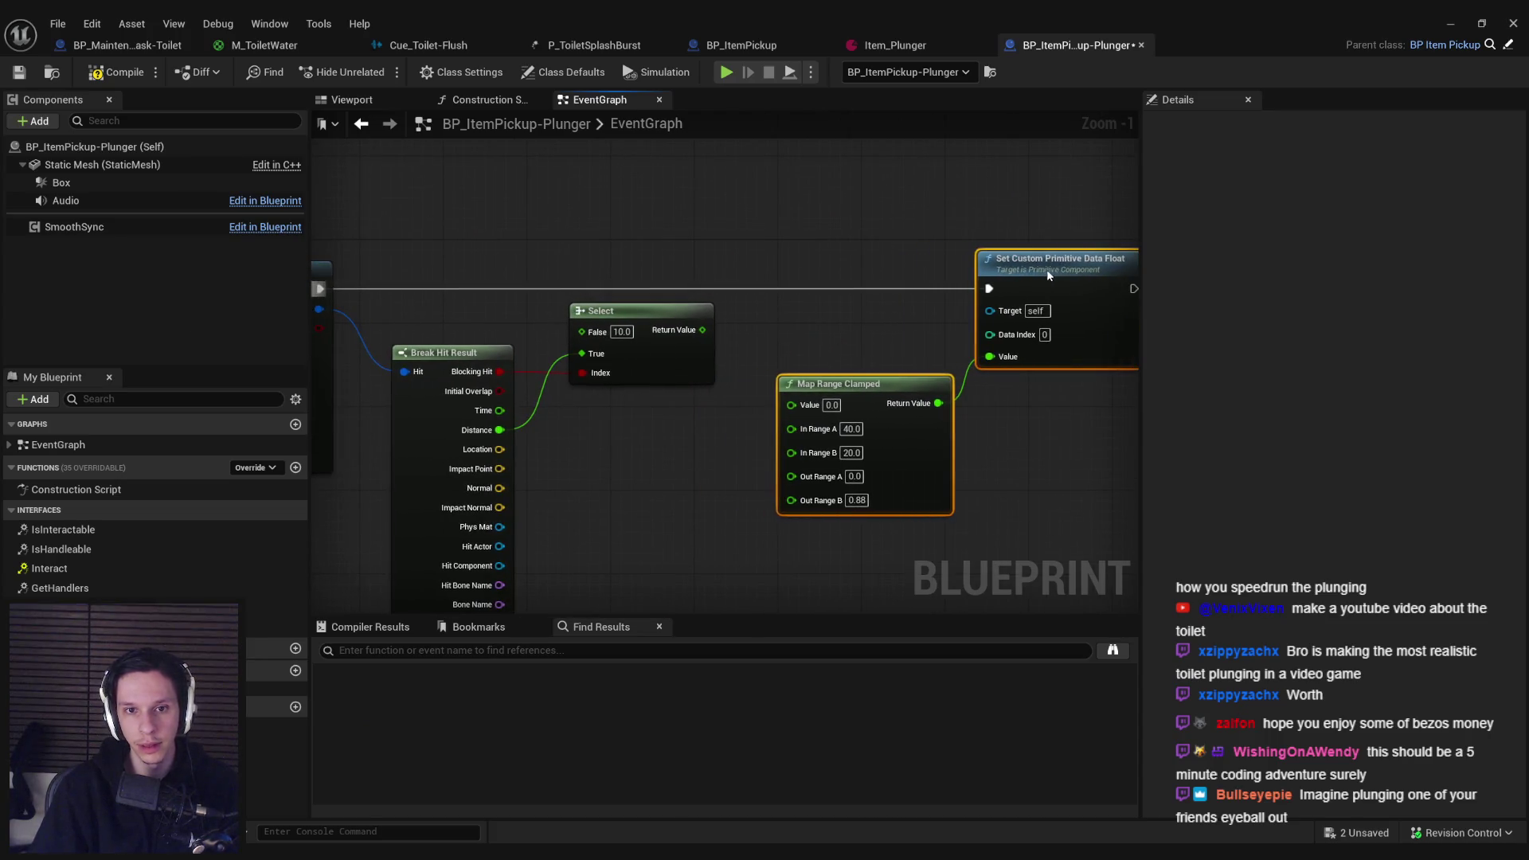
pyautogui.click(916, 334)
pyautogui.moveTo(791, 404); pyautogui.dragTo(704, 330)
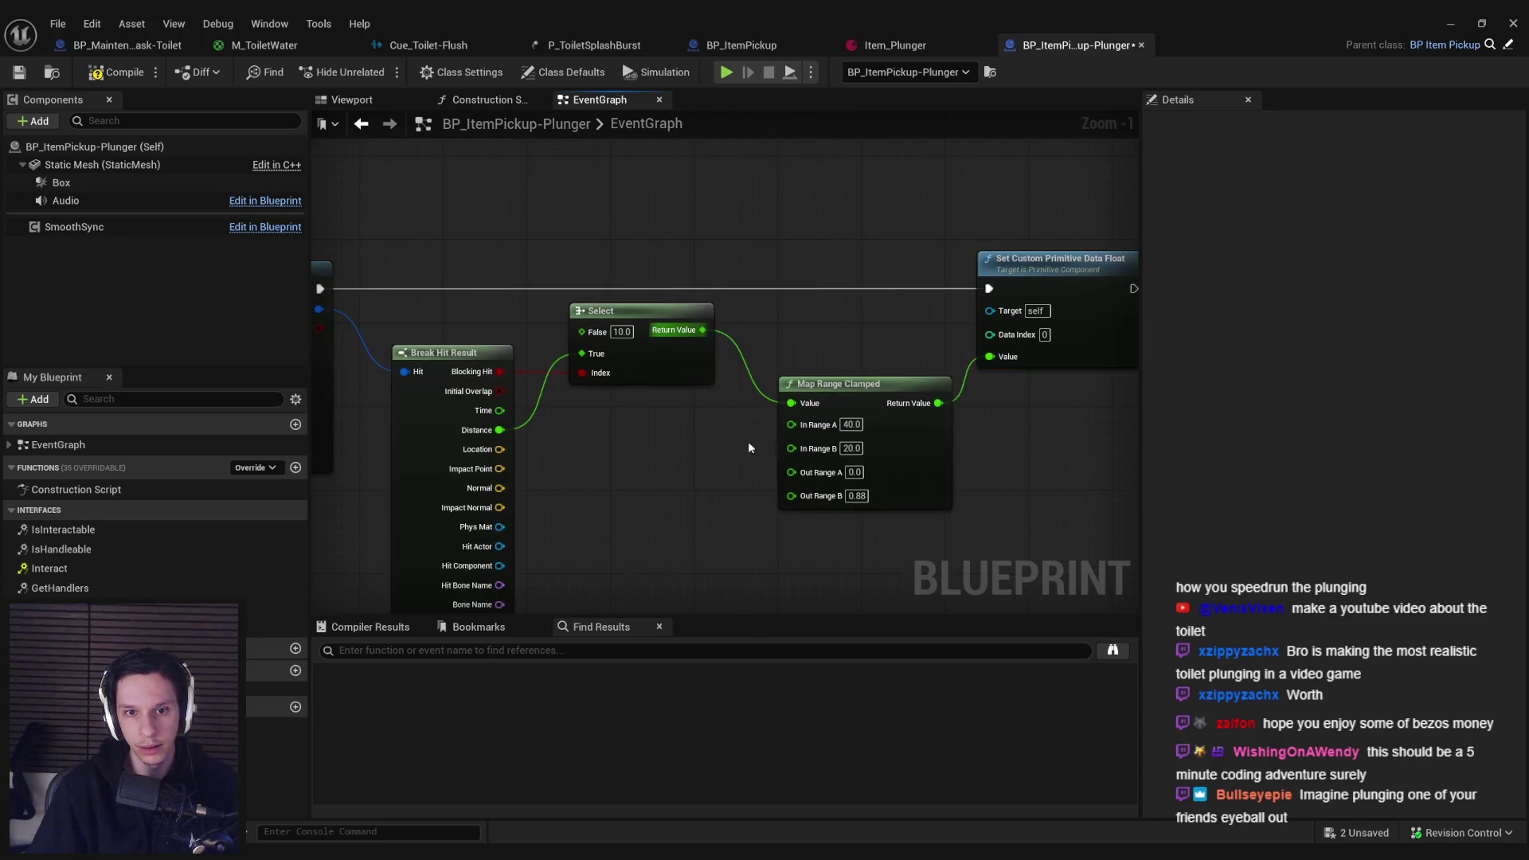
# Step: Set In Range max 10 and Out Range max 1, wire Static Mesh to Target, and compile
pyautogui.click(848, 425)
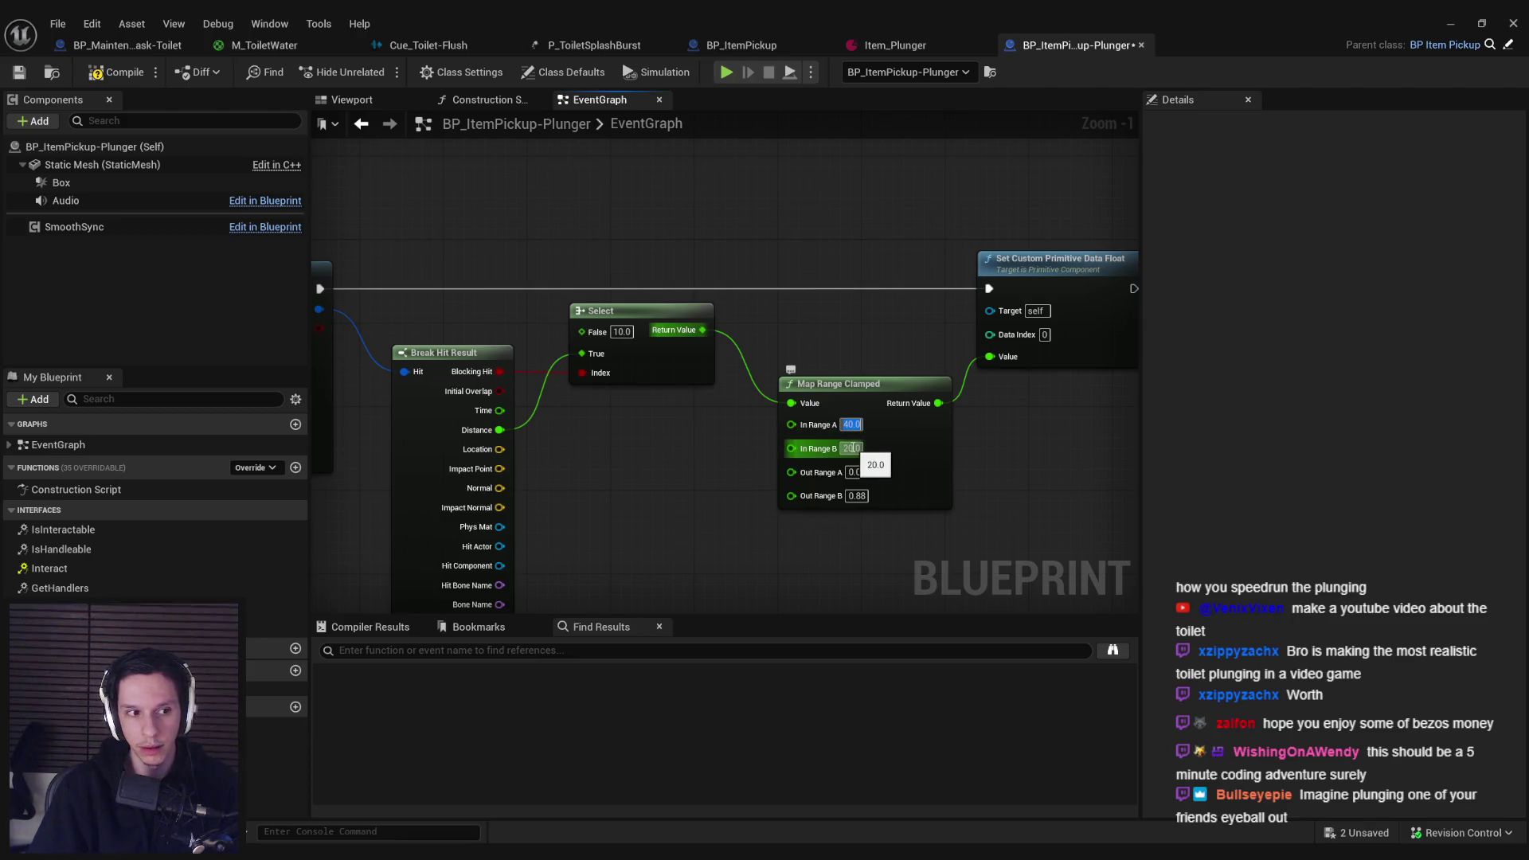
pyautogui.write('010')
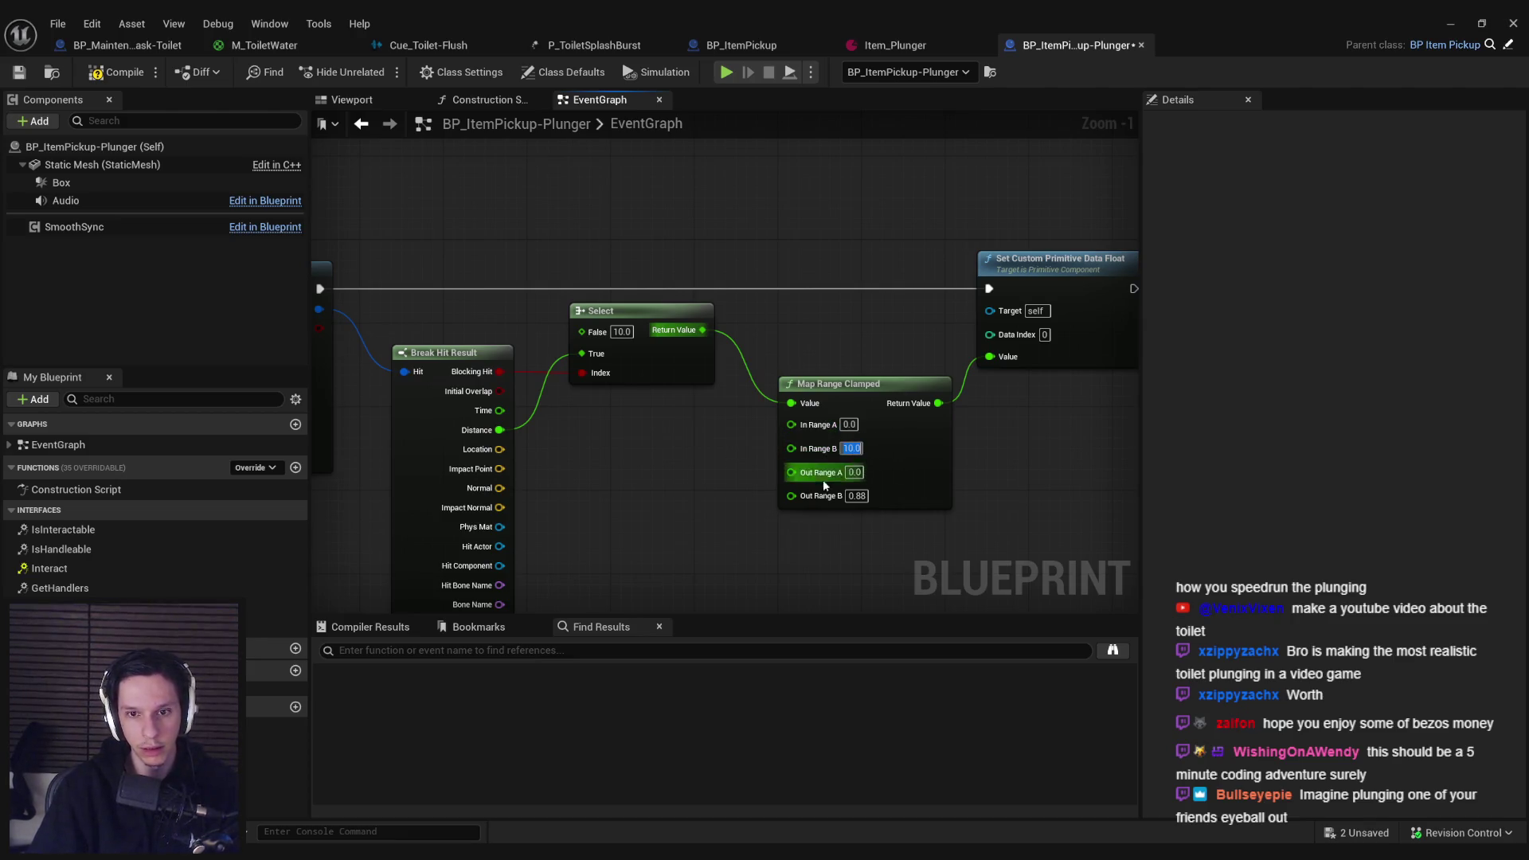
pyautogui.click(856, 496)
pyautogui.write('1')
pyautogui.press('Return')
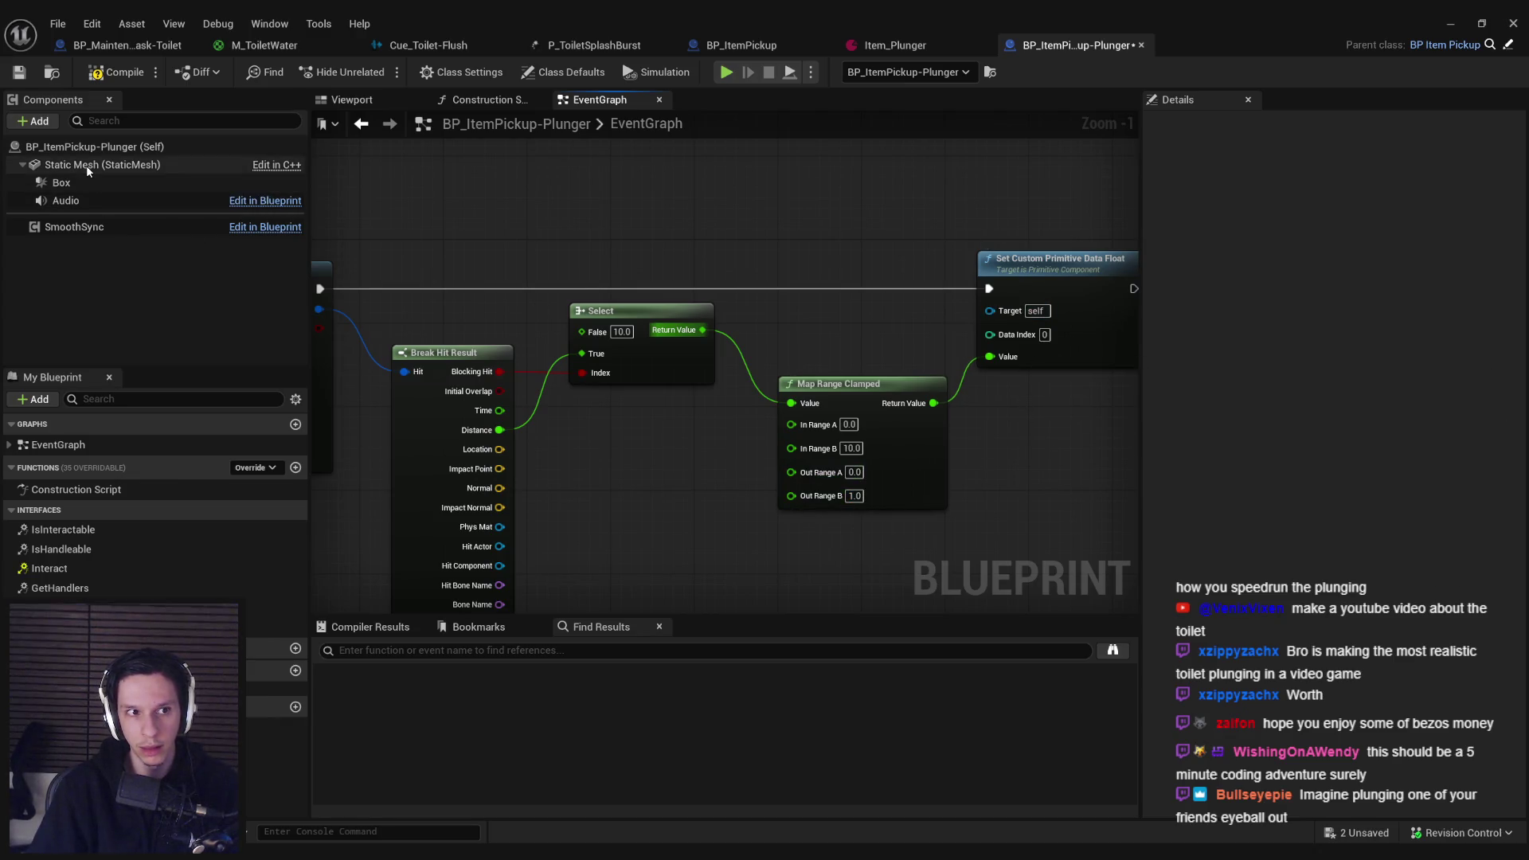
pyautogui.moveTo(86, 164)
pyautogui.mouseDown()
pyautogui.moveTo(868, 334)
pyautogui.moveTo(990, 310)
pyautogui.mouseUp()
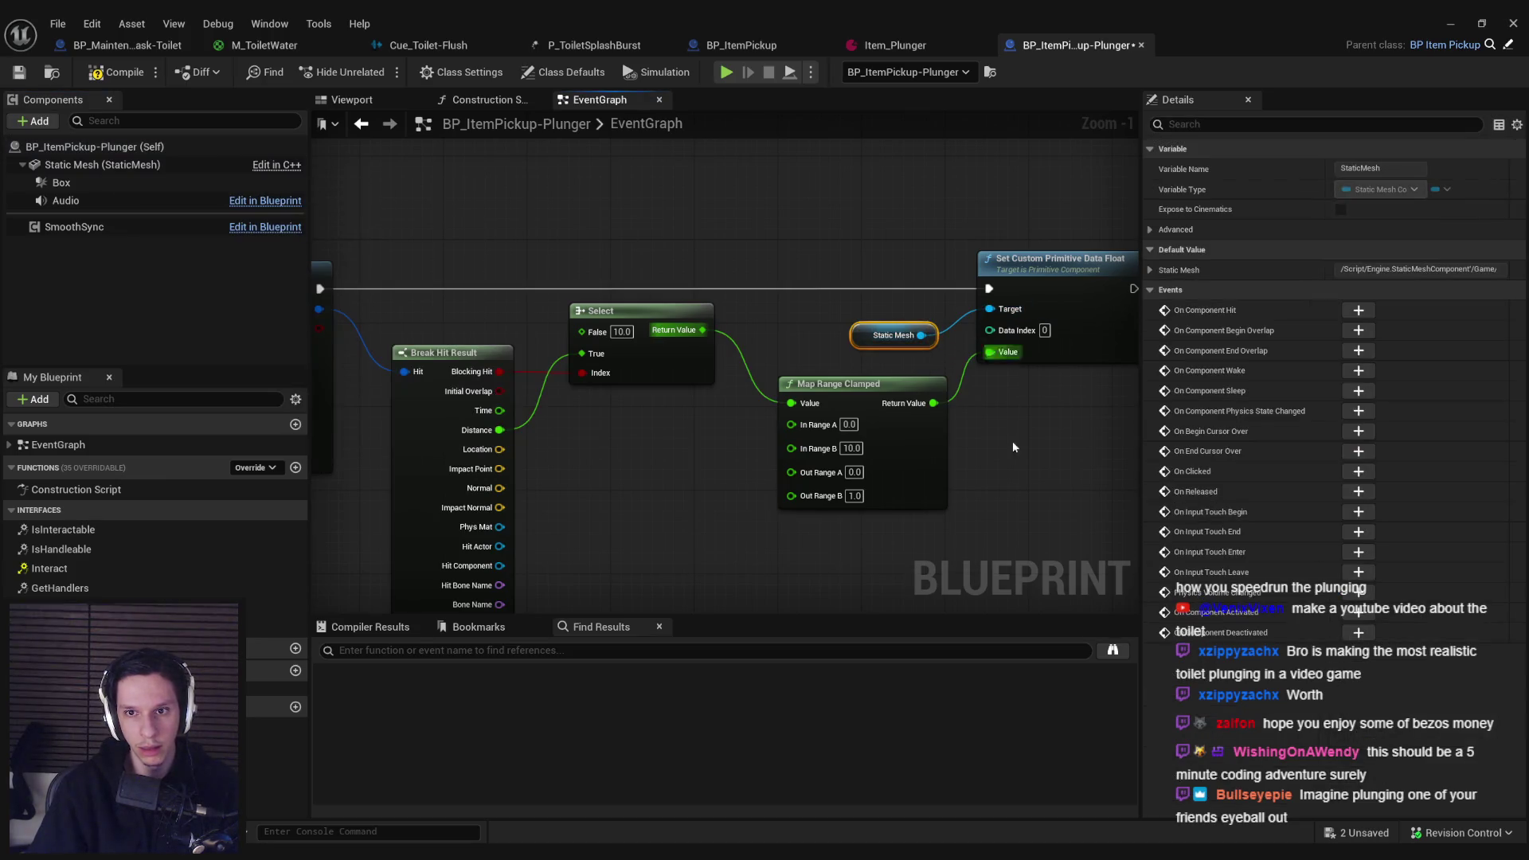
pyautogui.click(723, 244)
pyautogui.press('F7')
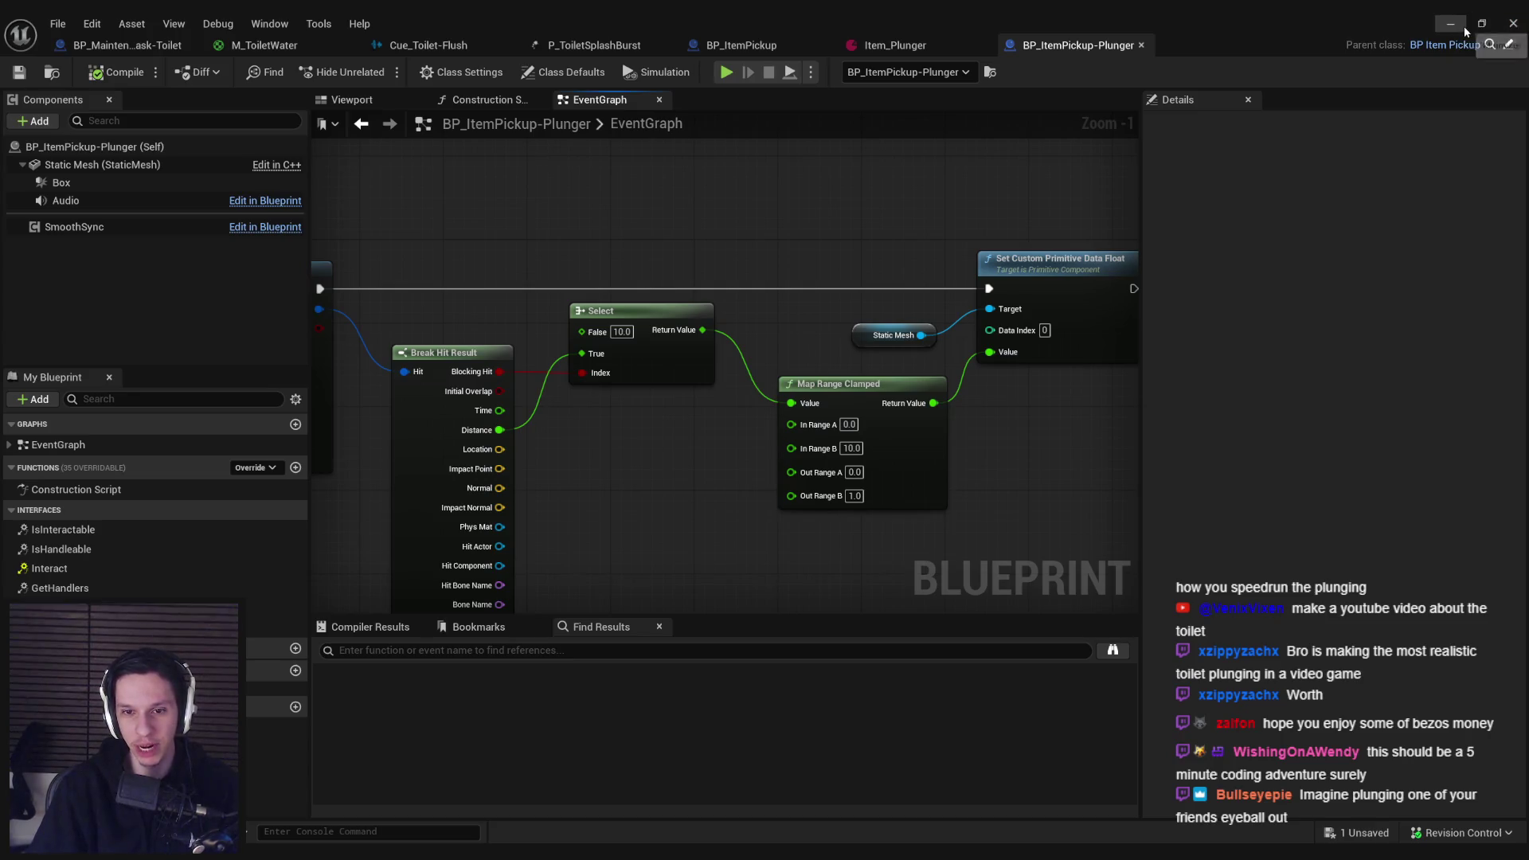
pyautogui.scroll(-1, 782, 325)
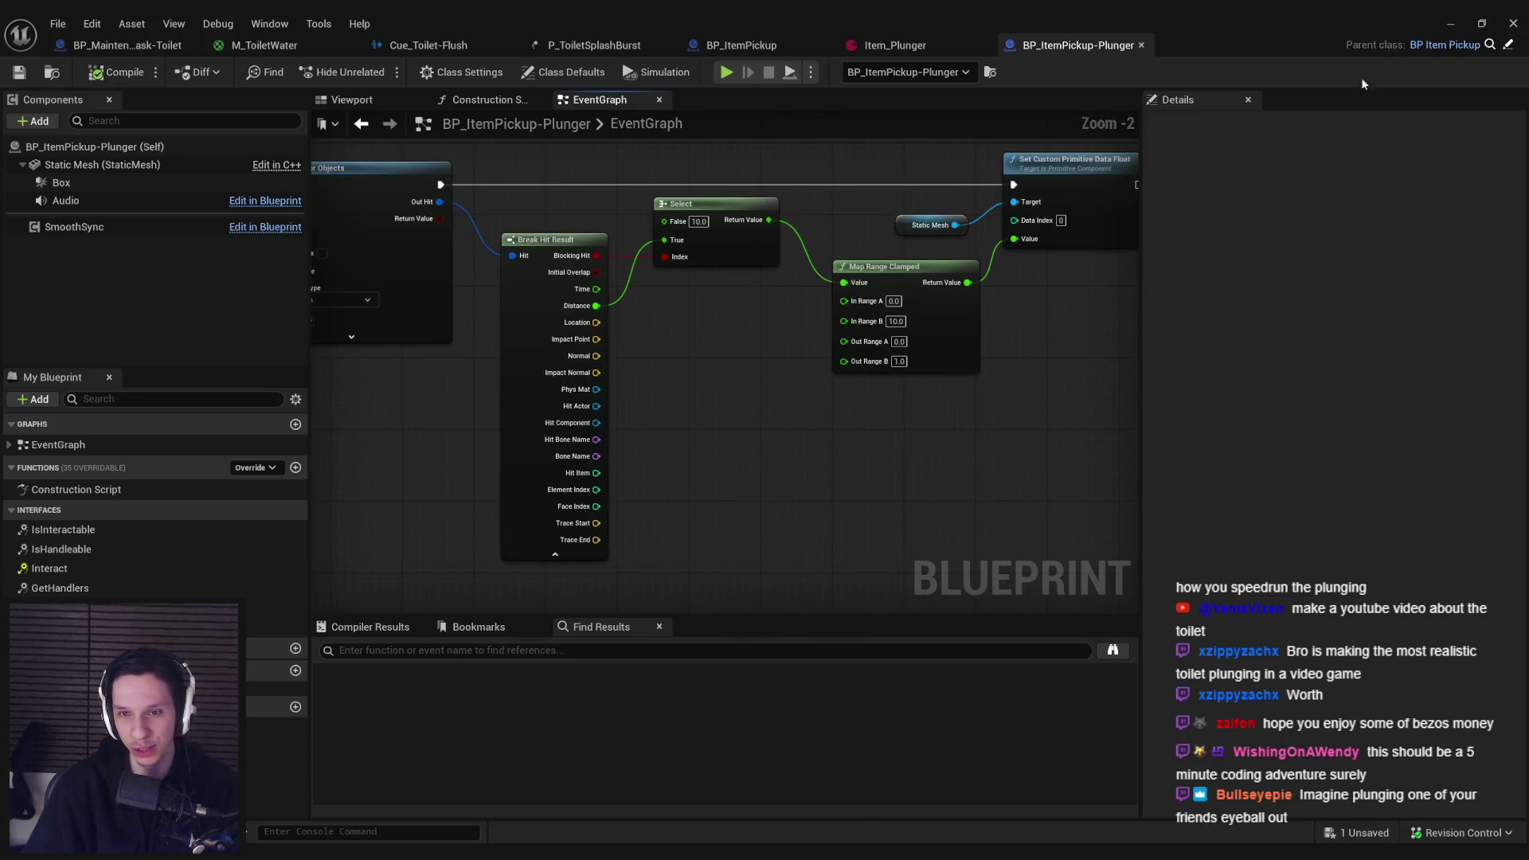
# Step: Playtest picking up the plunger, then set Out Range A to 1.0 and save
pyautogui.click(1438, 24)
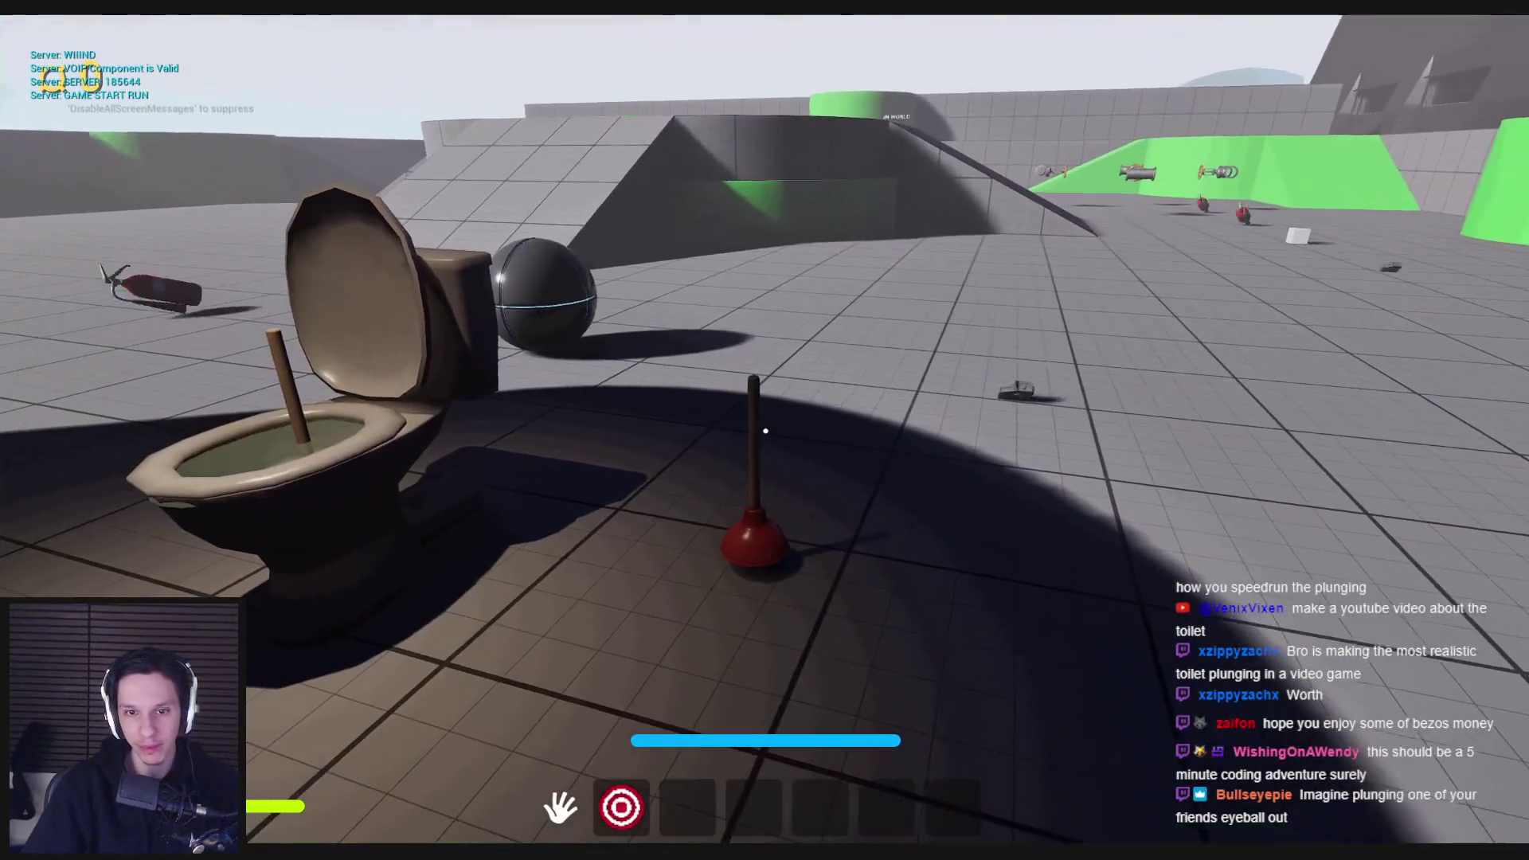
pyautogui.click(766, 431)
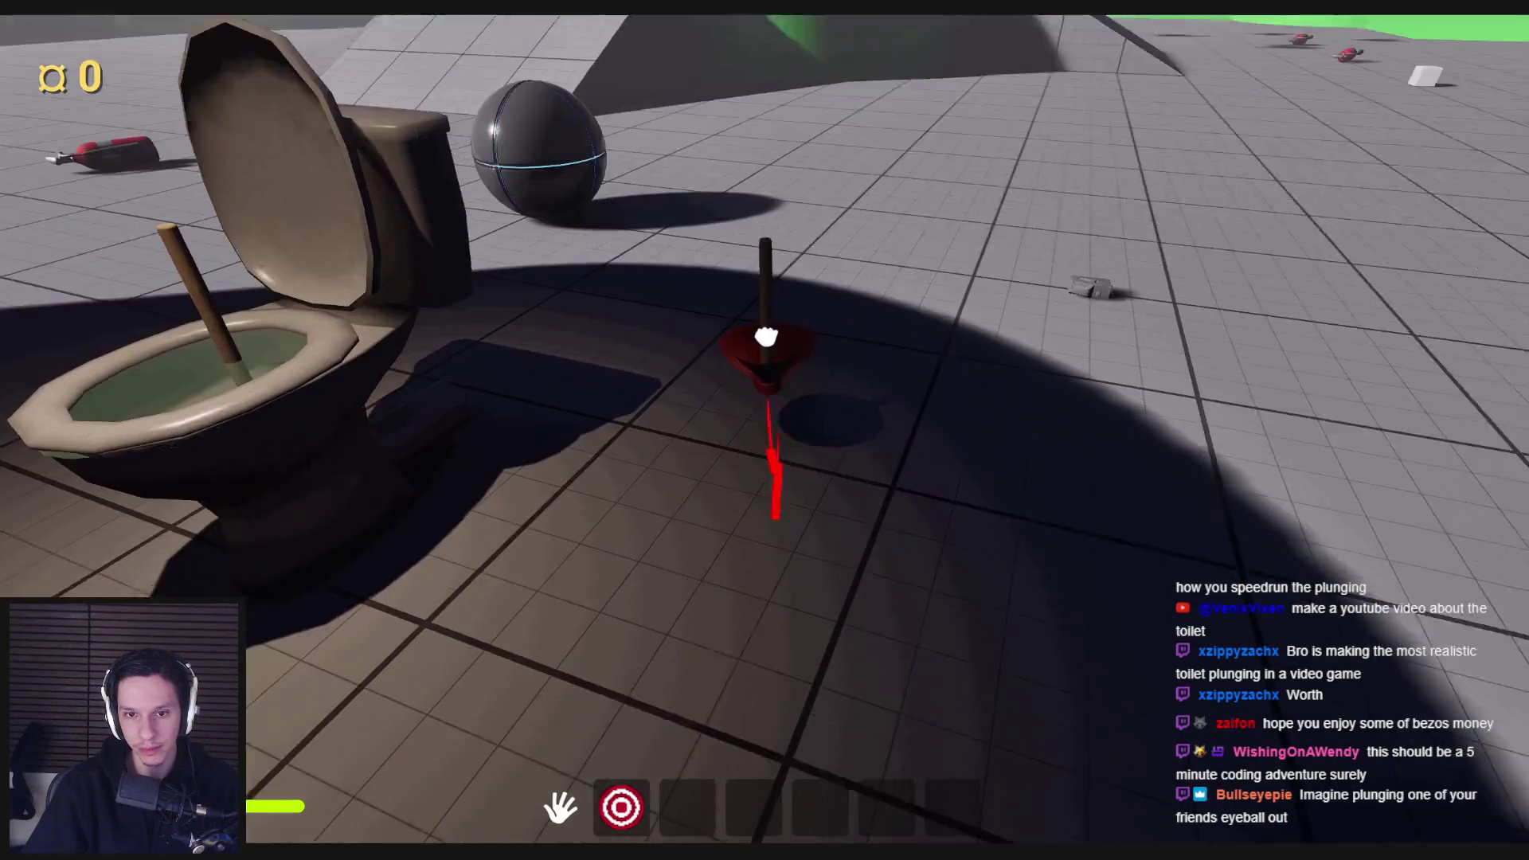
pyautogui.press('Escape')
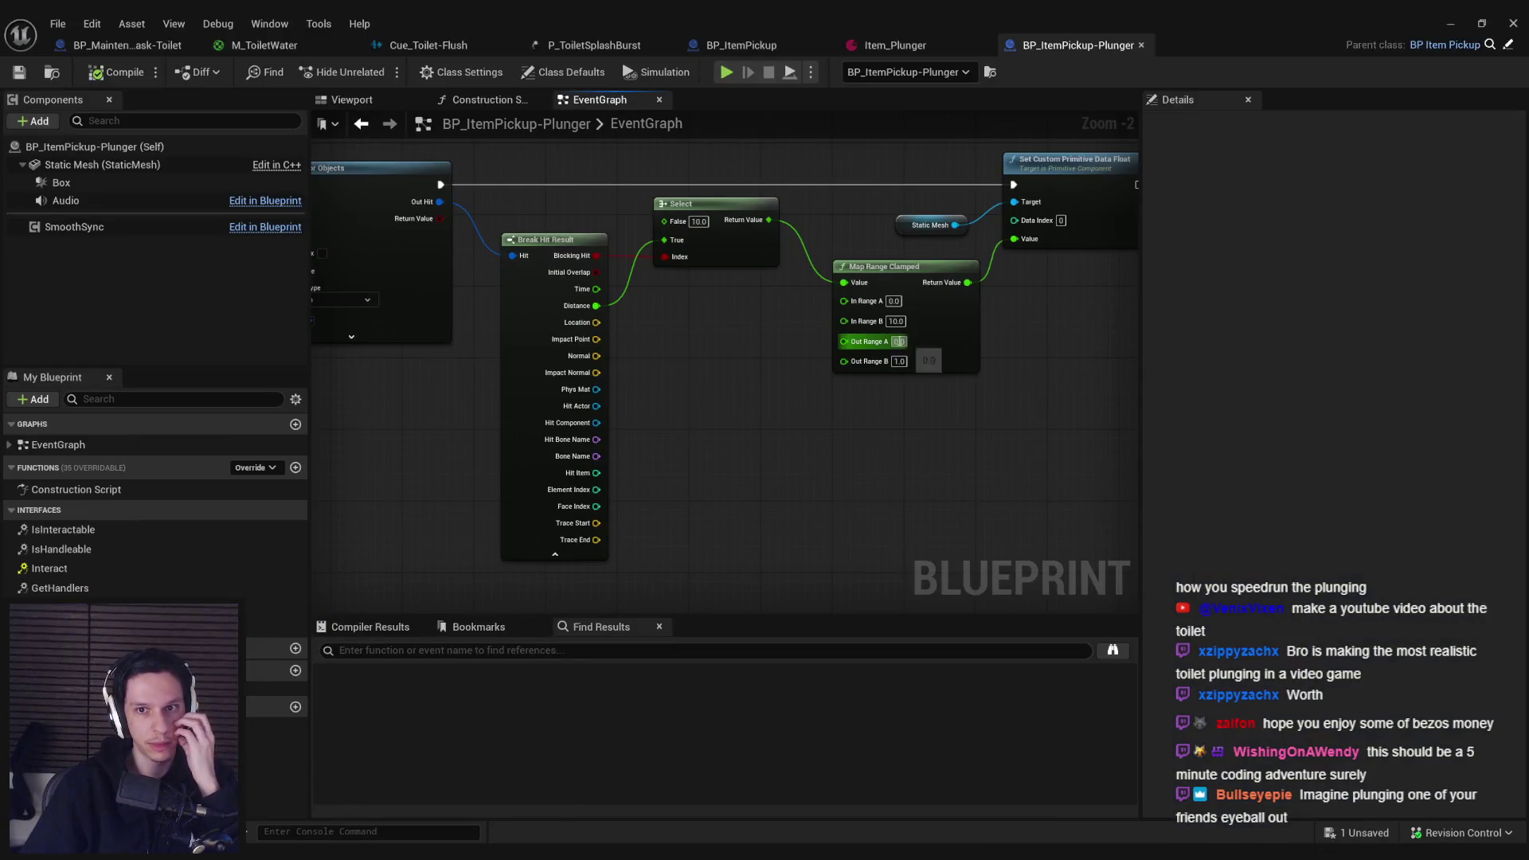
pyautogui.click(899, 341)
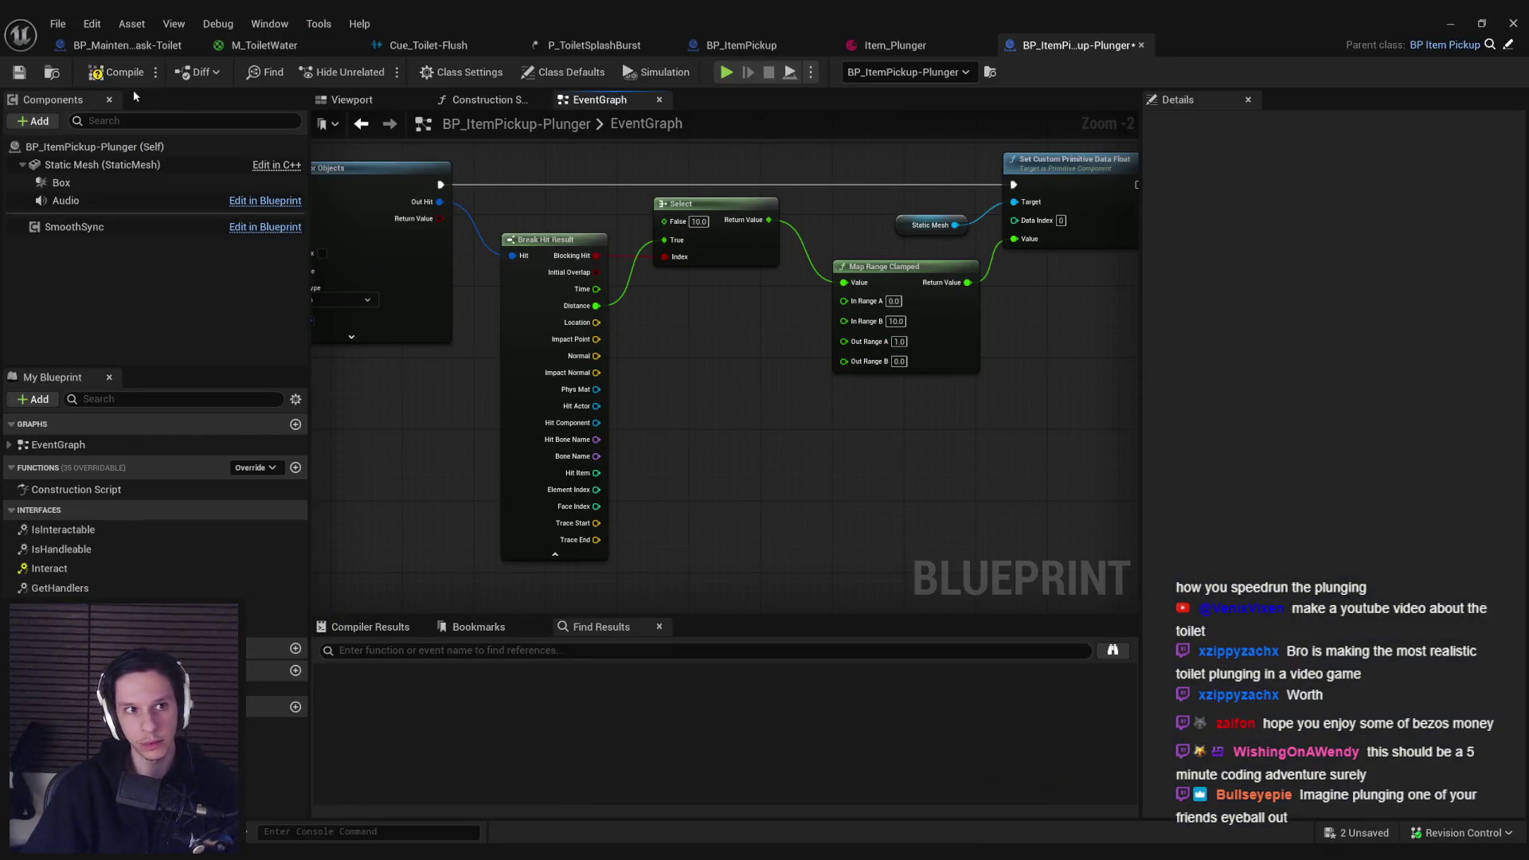
pyautogui.click(27, 75)
# Step: Retest pressing the plunger to the floor, then change Out Range A to 0.3
pyautogui.click(1451, 25)
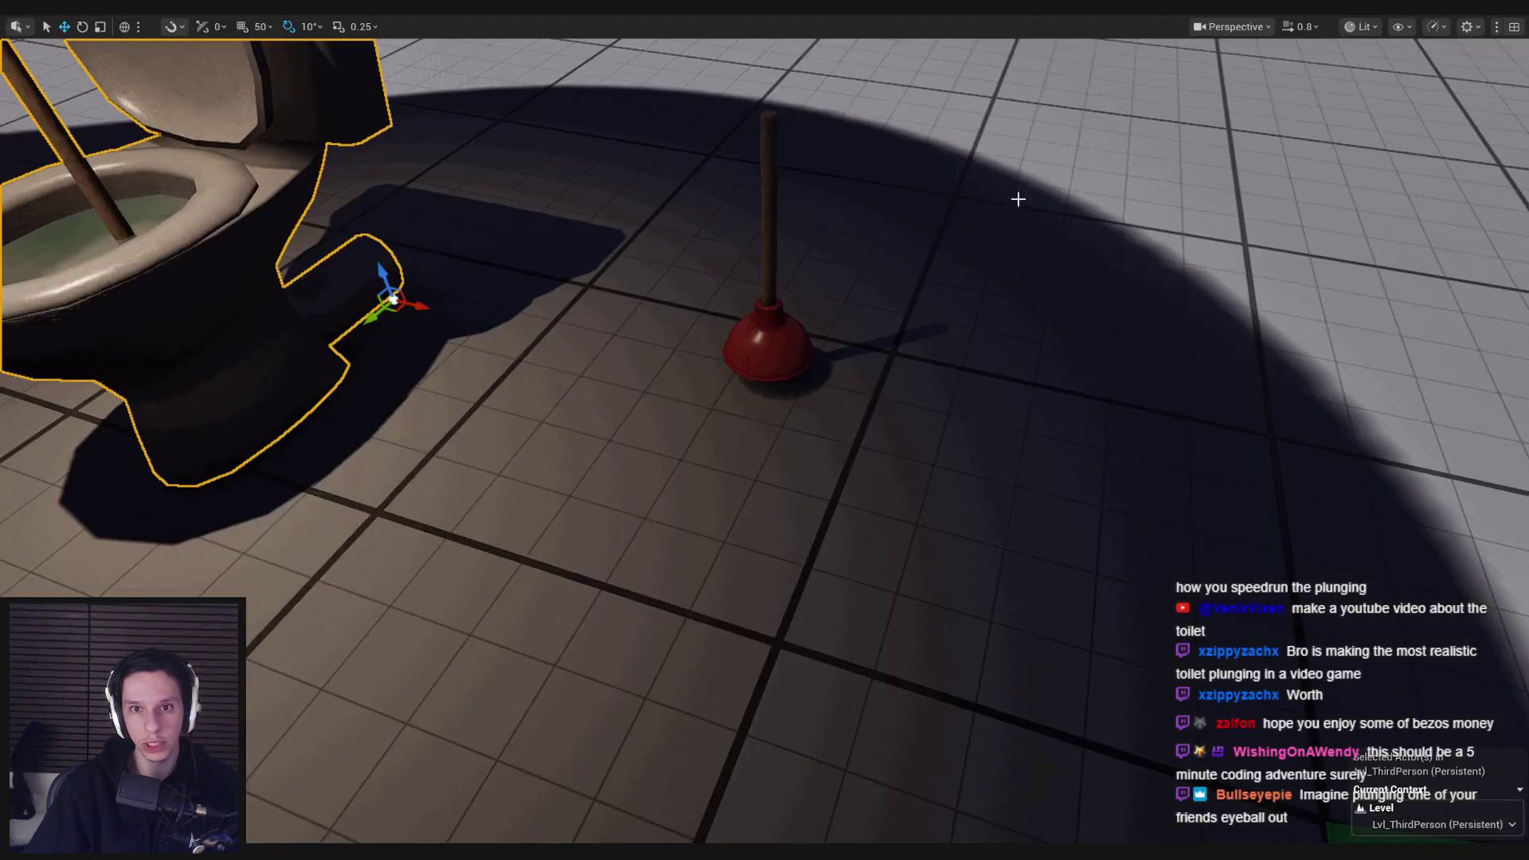
pyautogui.hotkey('alt', 'p')
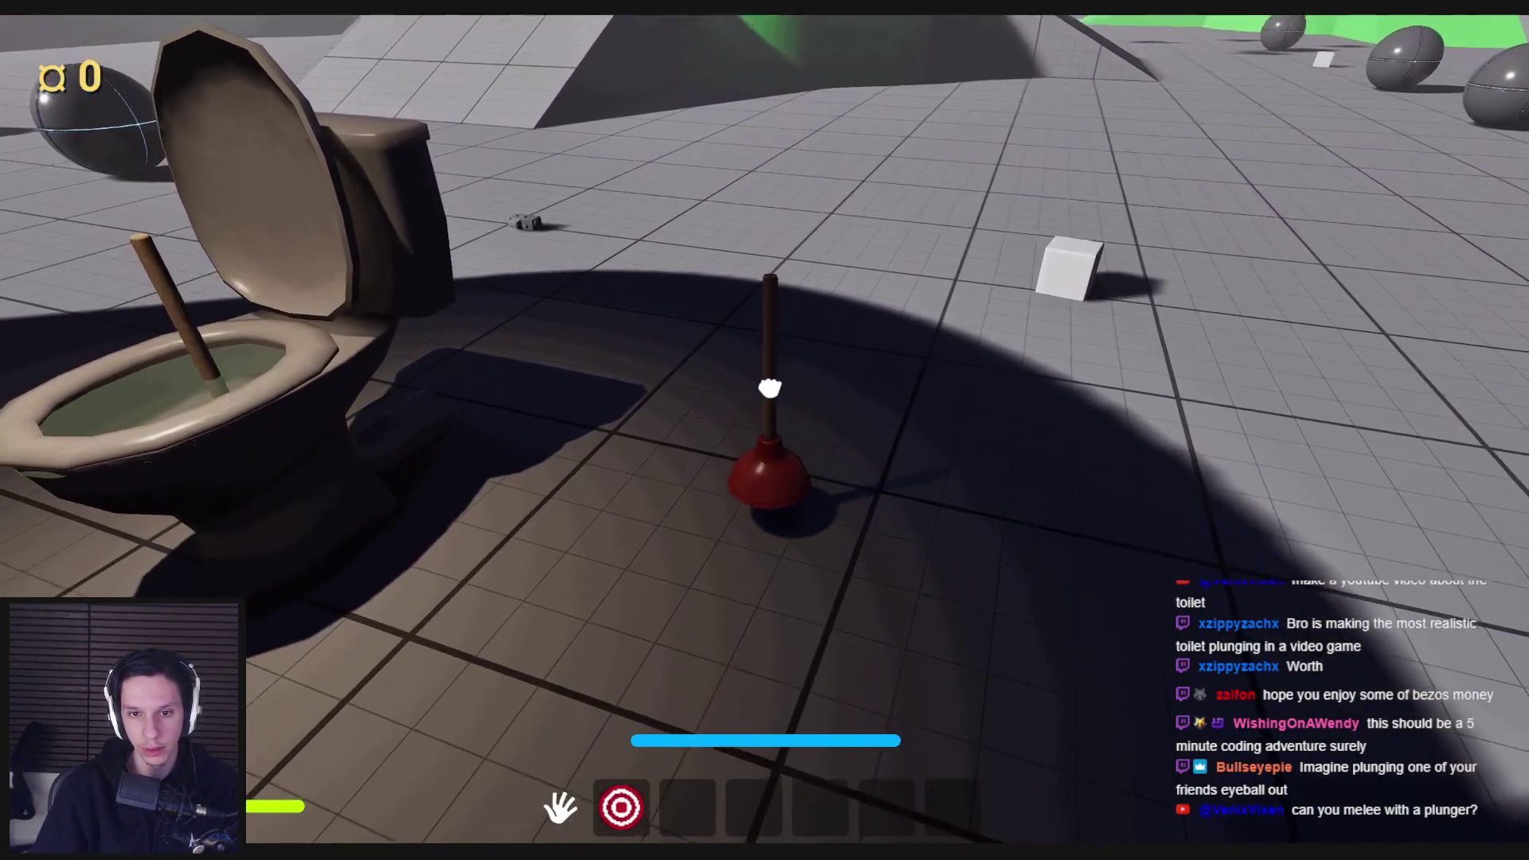
pyautogui.click(769, 389)
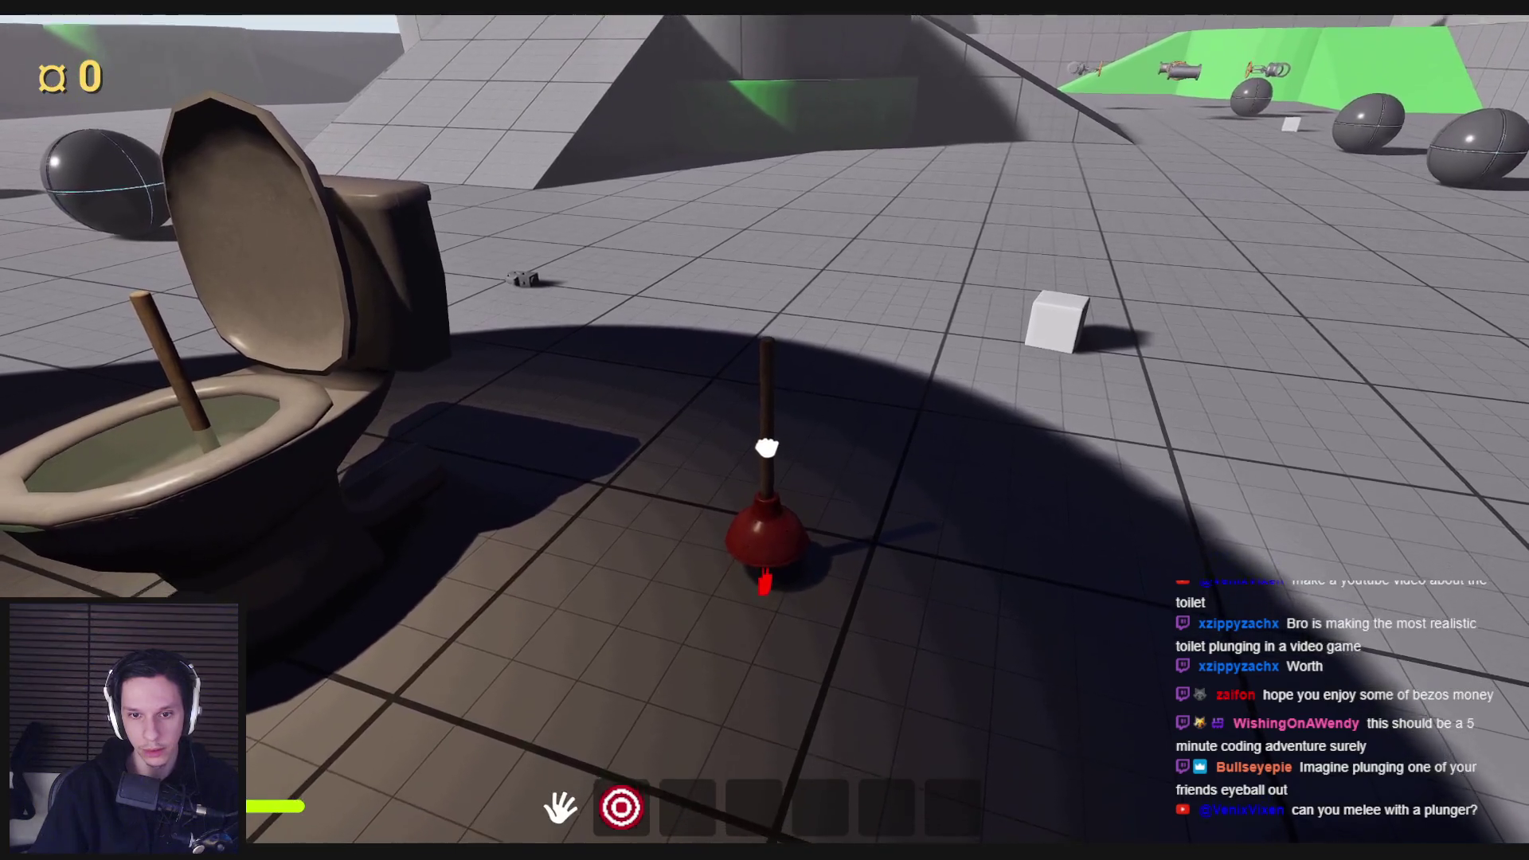
pyautogui.click(764, 444)
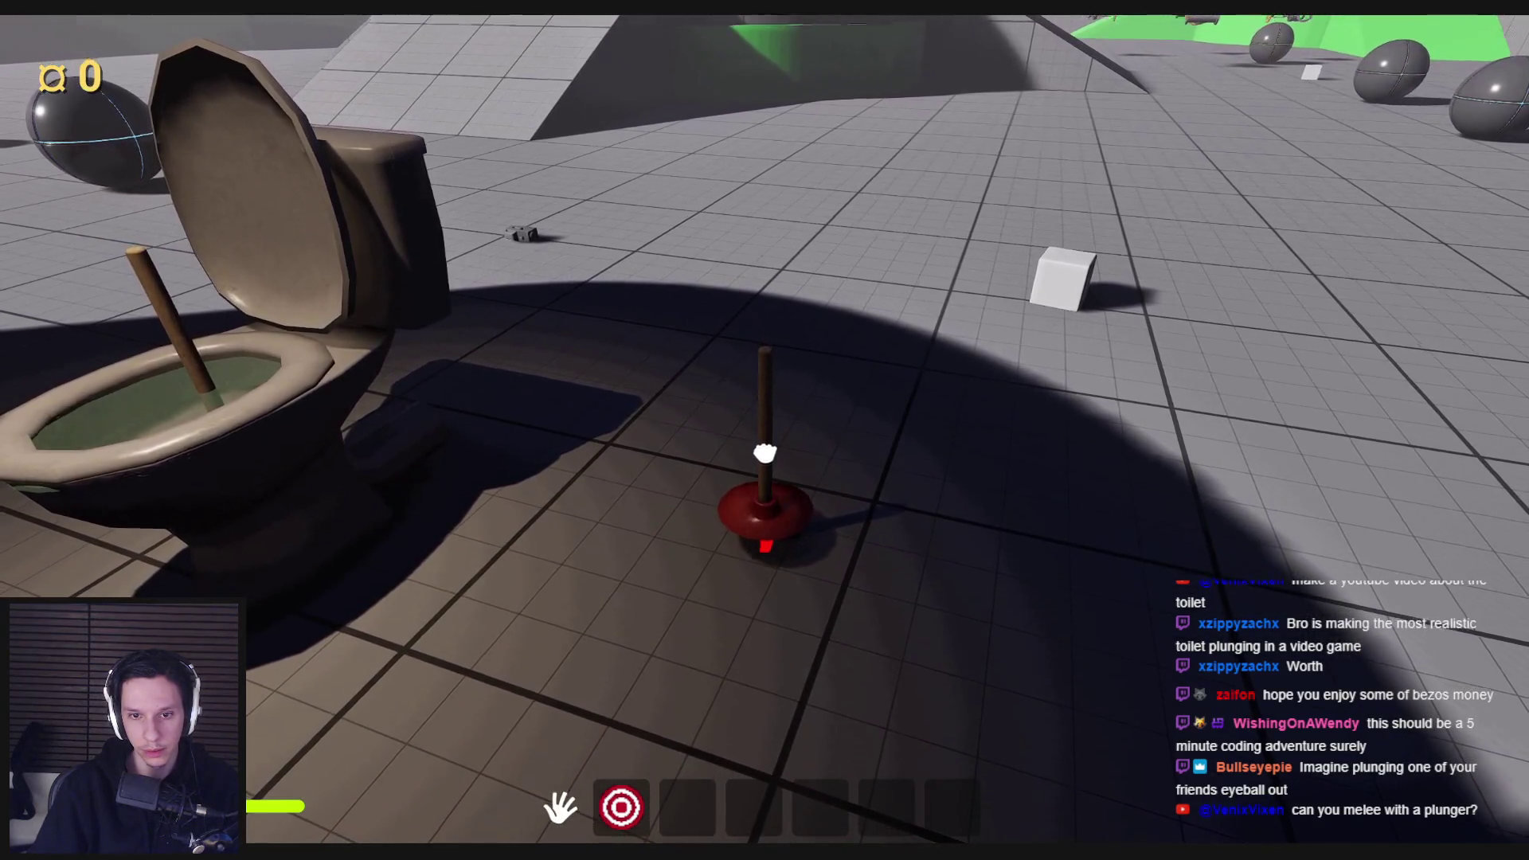
pyautogui.click(764, 453)
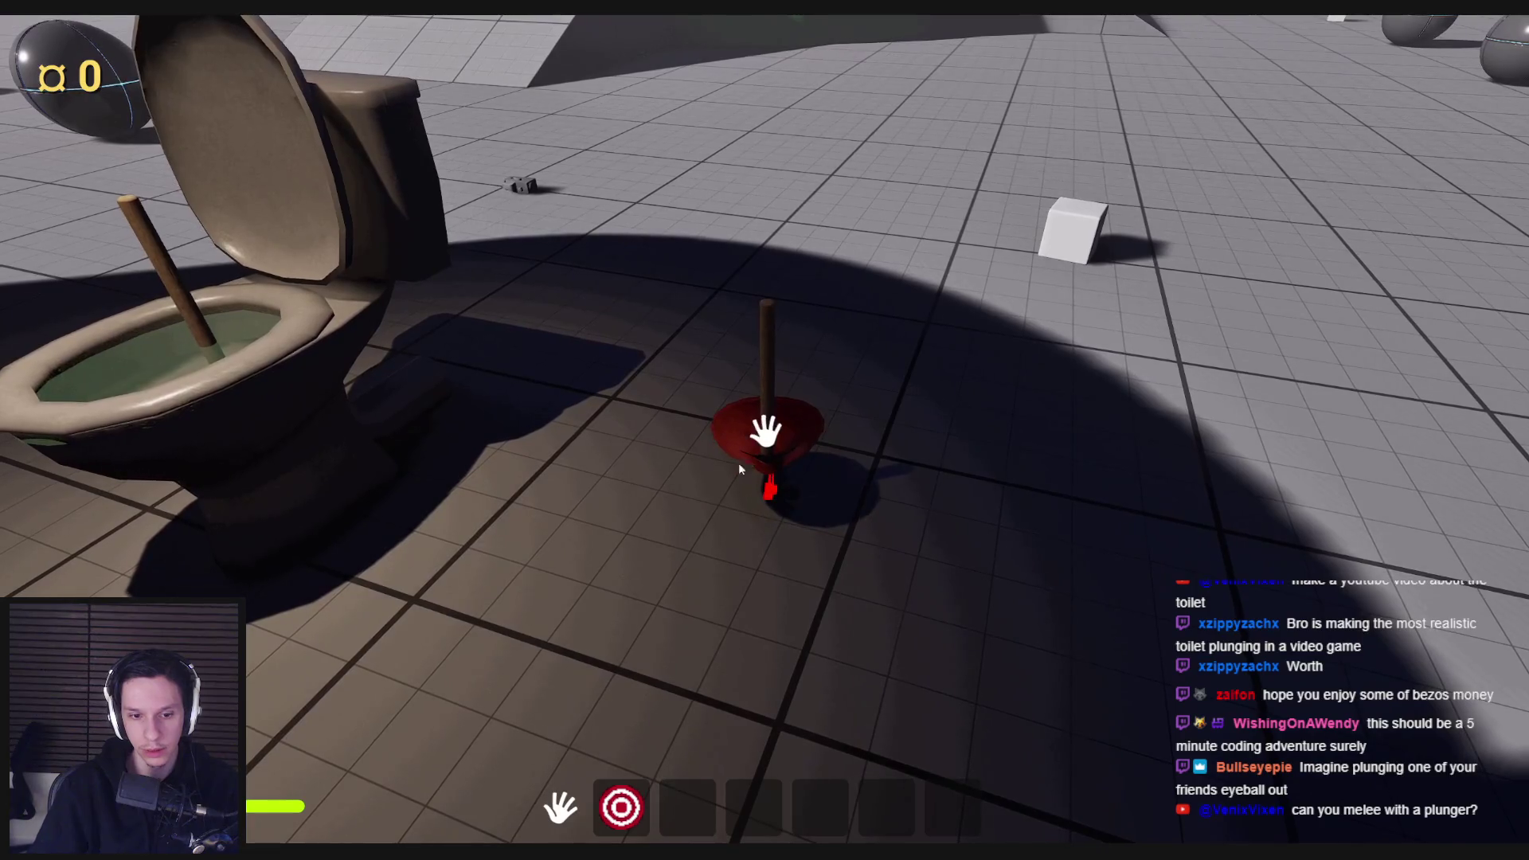
pyautogui.press('Escape')
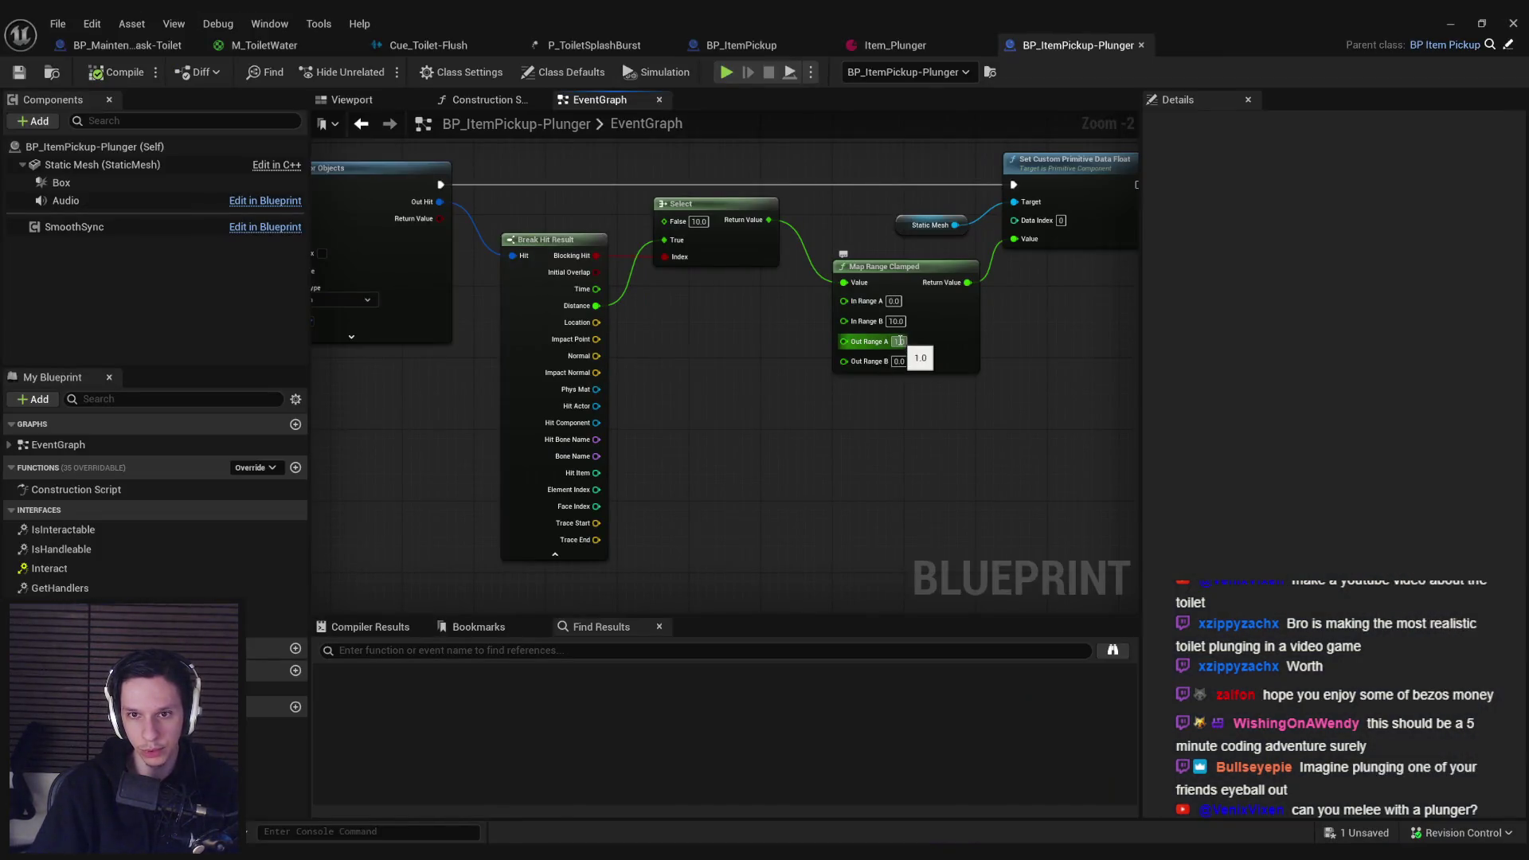
pyautogui.click(900, 341)
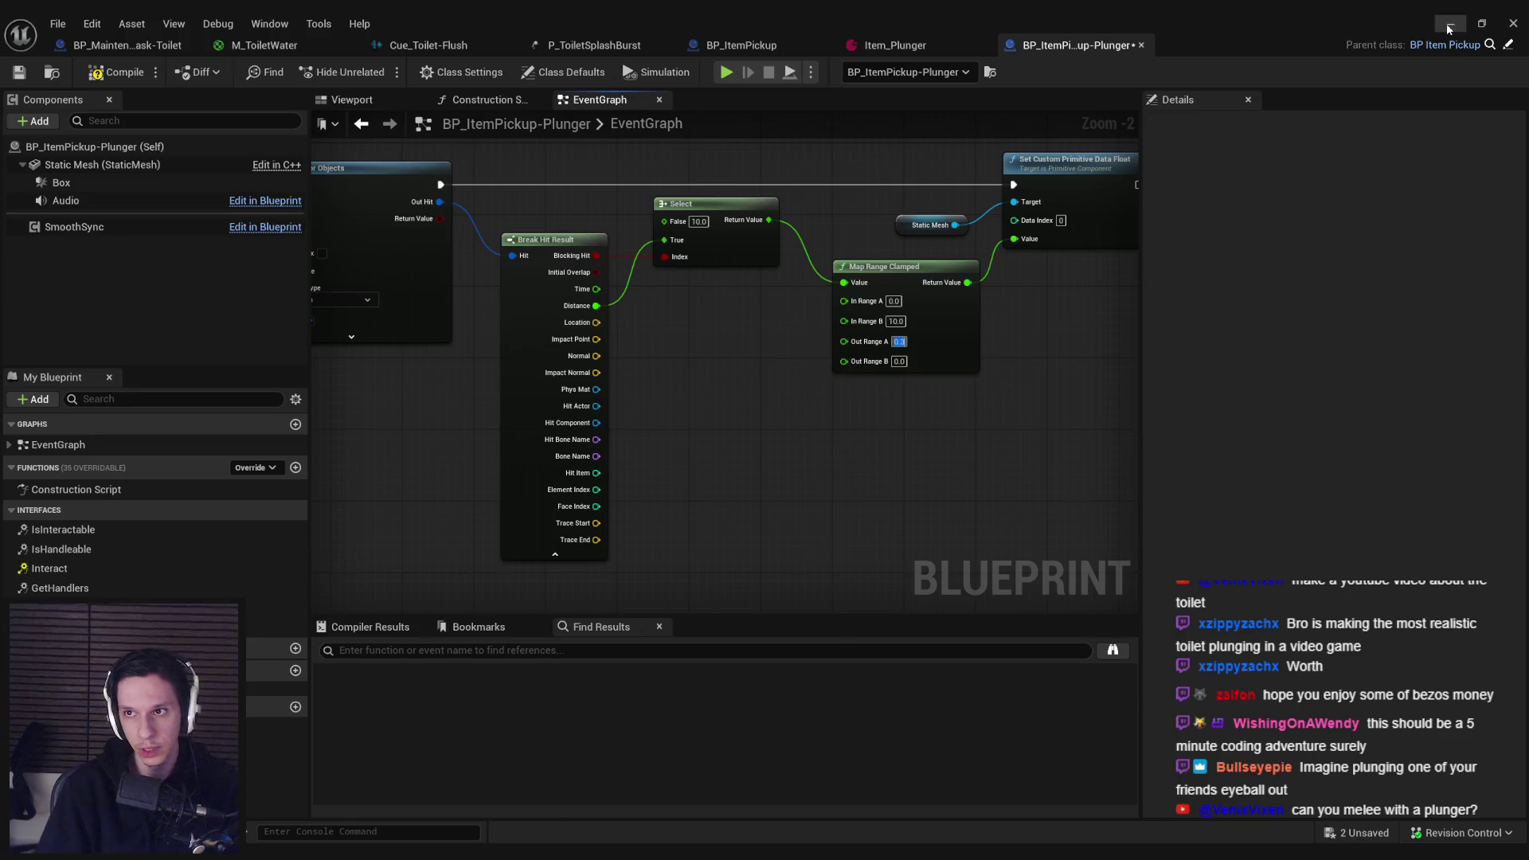
pyautogui.hotkey('alt', 'Tab')
# Step: Playtest dragging the plunger toward the toilet, eject to inspect it, then return to the blueprint
pyautogui.hotkey('alt', 'p')
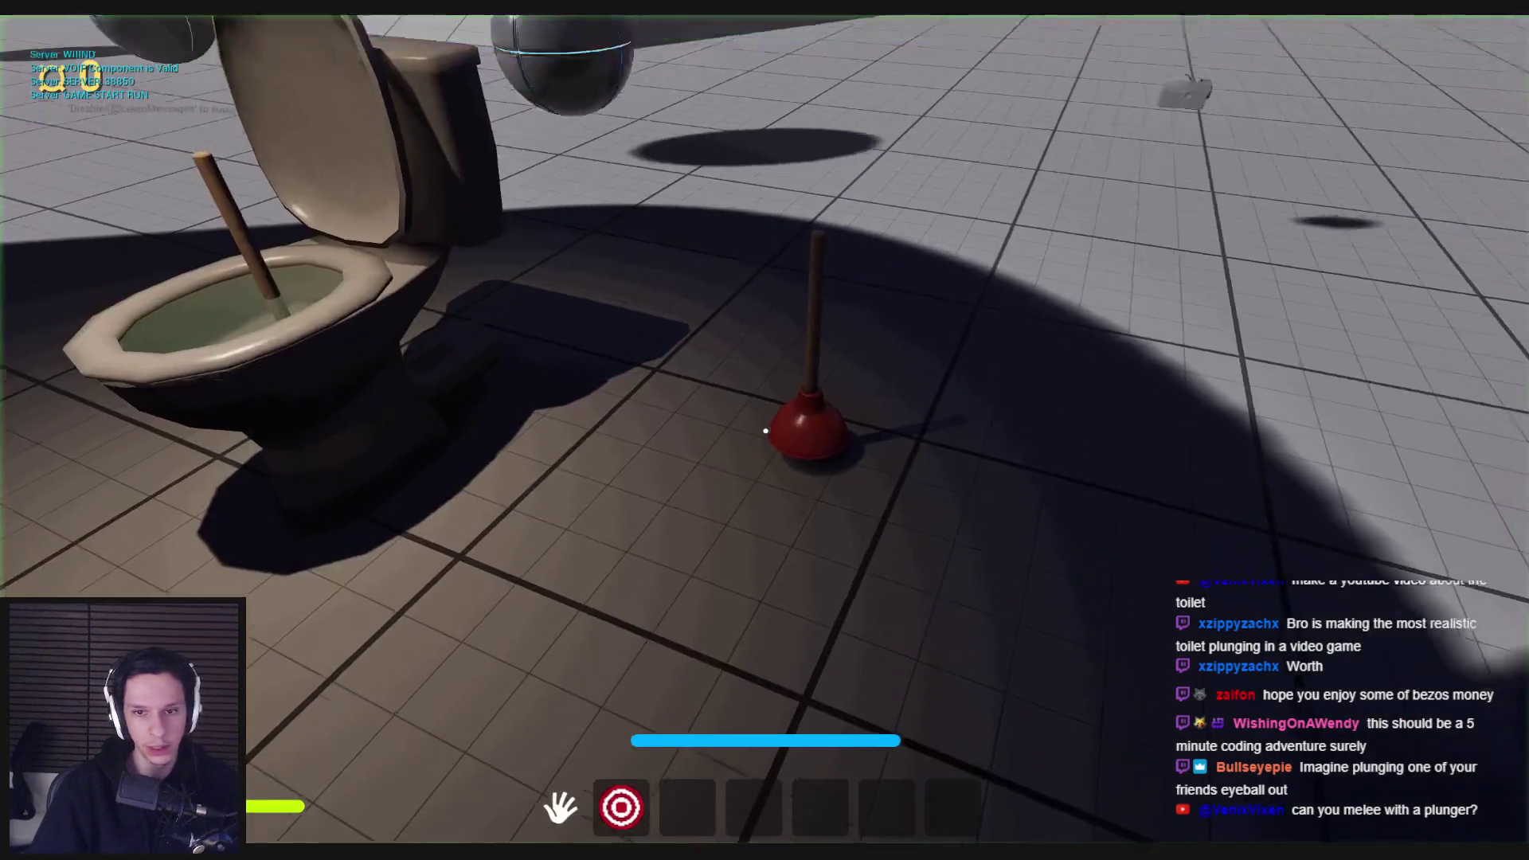
pyautogui.press('w')
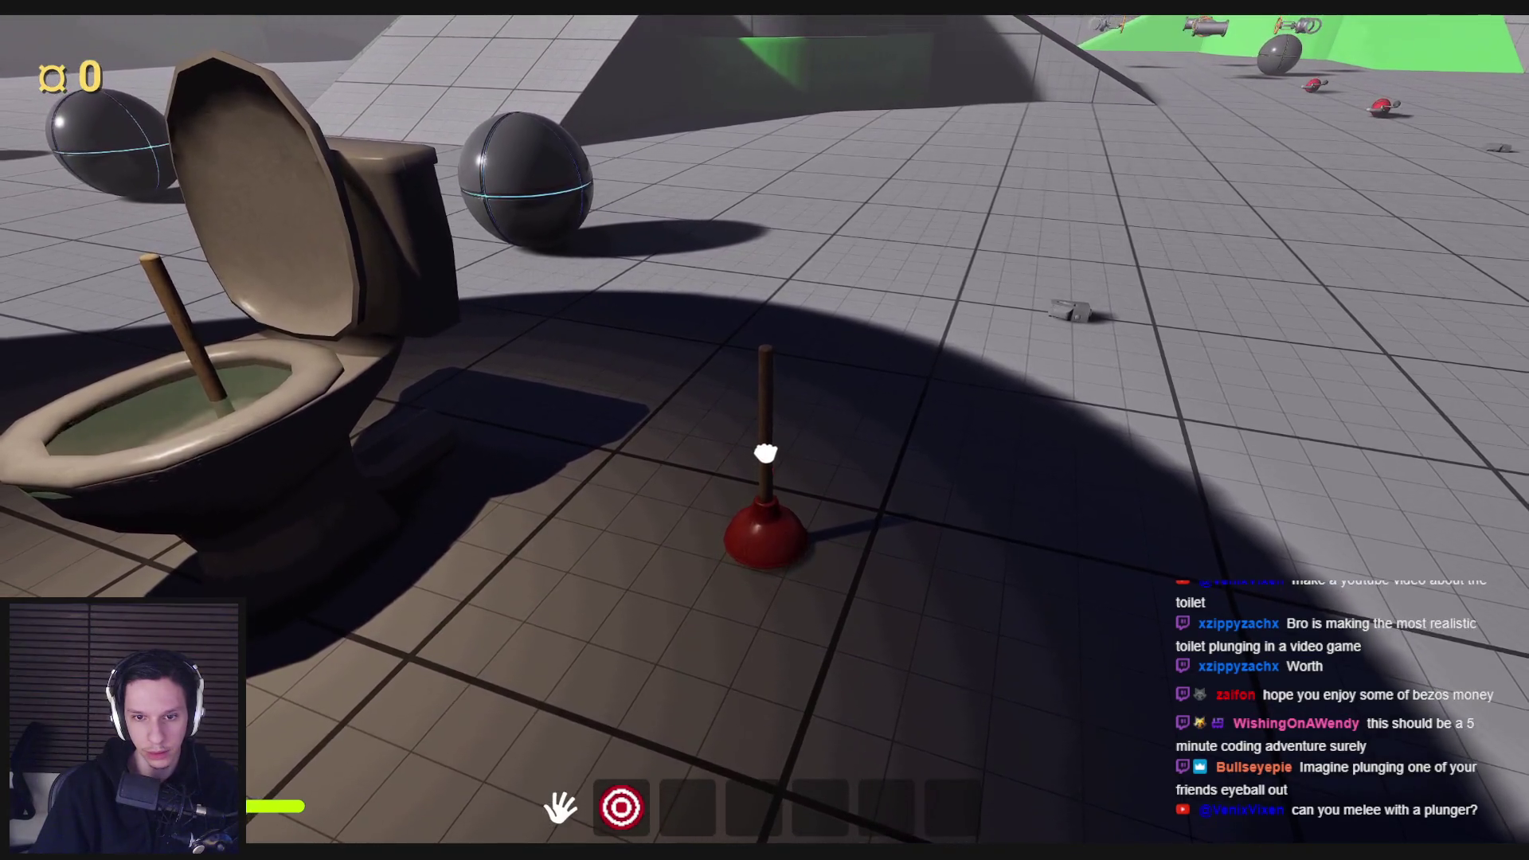
pyautogui.press('w')
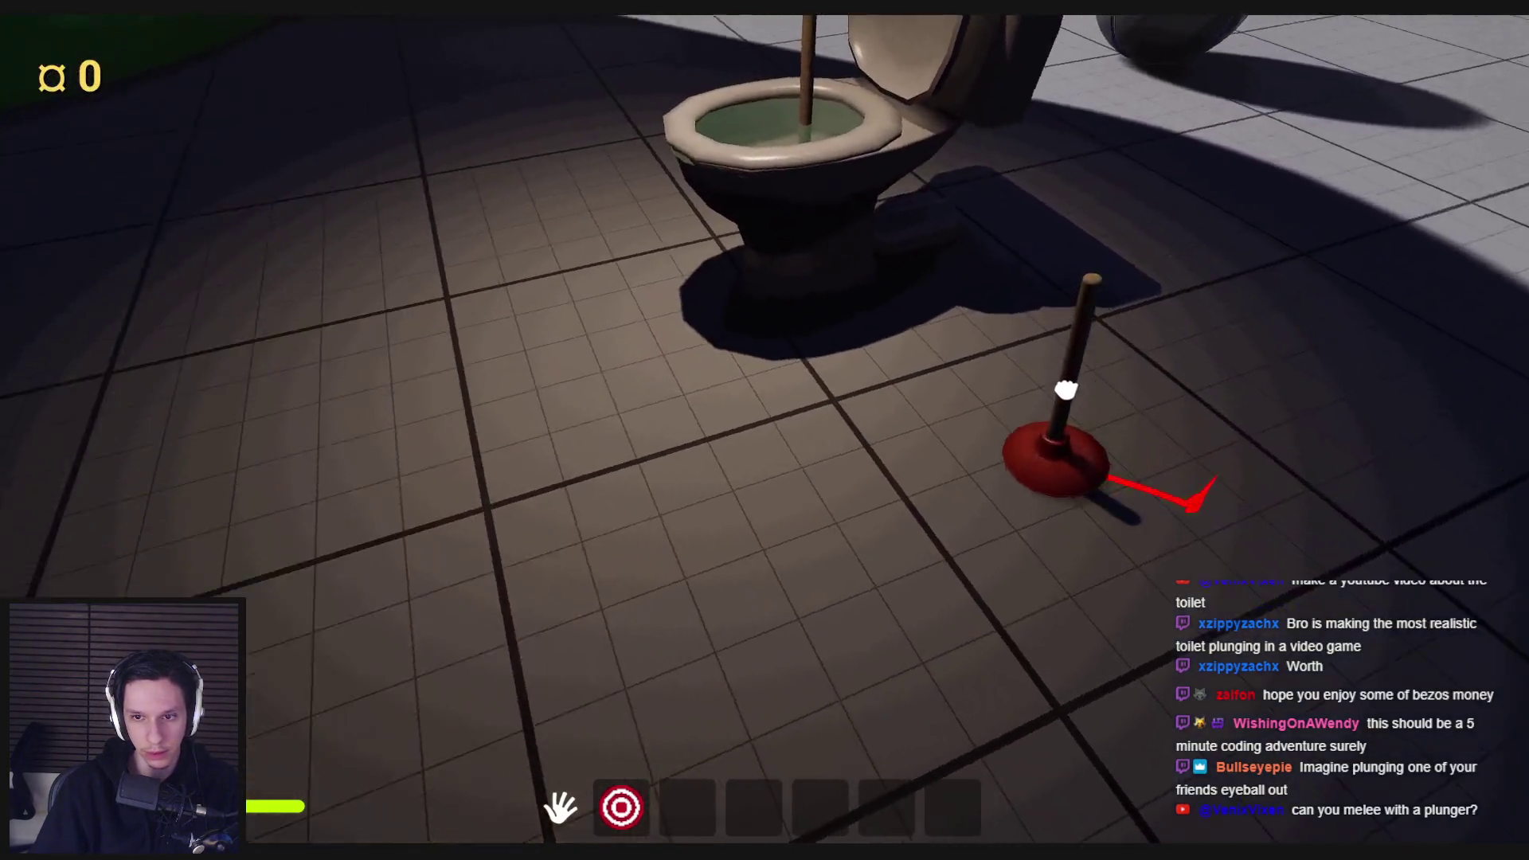
pyautogui.moveTo(1066, 389)
pyautogui.mouseDown()
pyautogui.moveTo(1251, 495)
pyautogui.moveTo(881, 536)
pyautogui.moveTo(832, 504)
pyautogui.mouseUp()
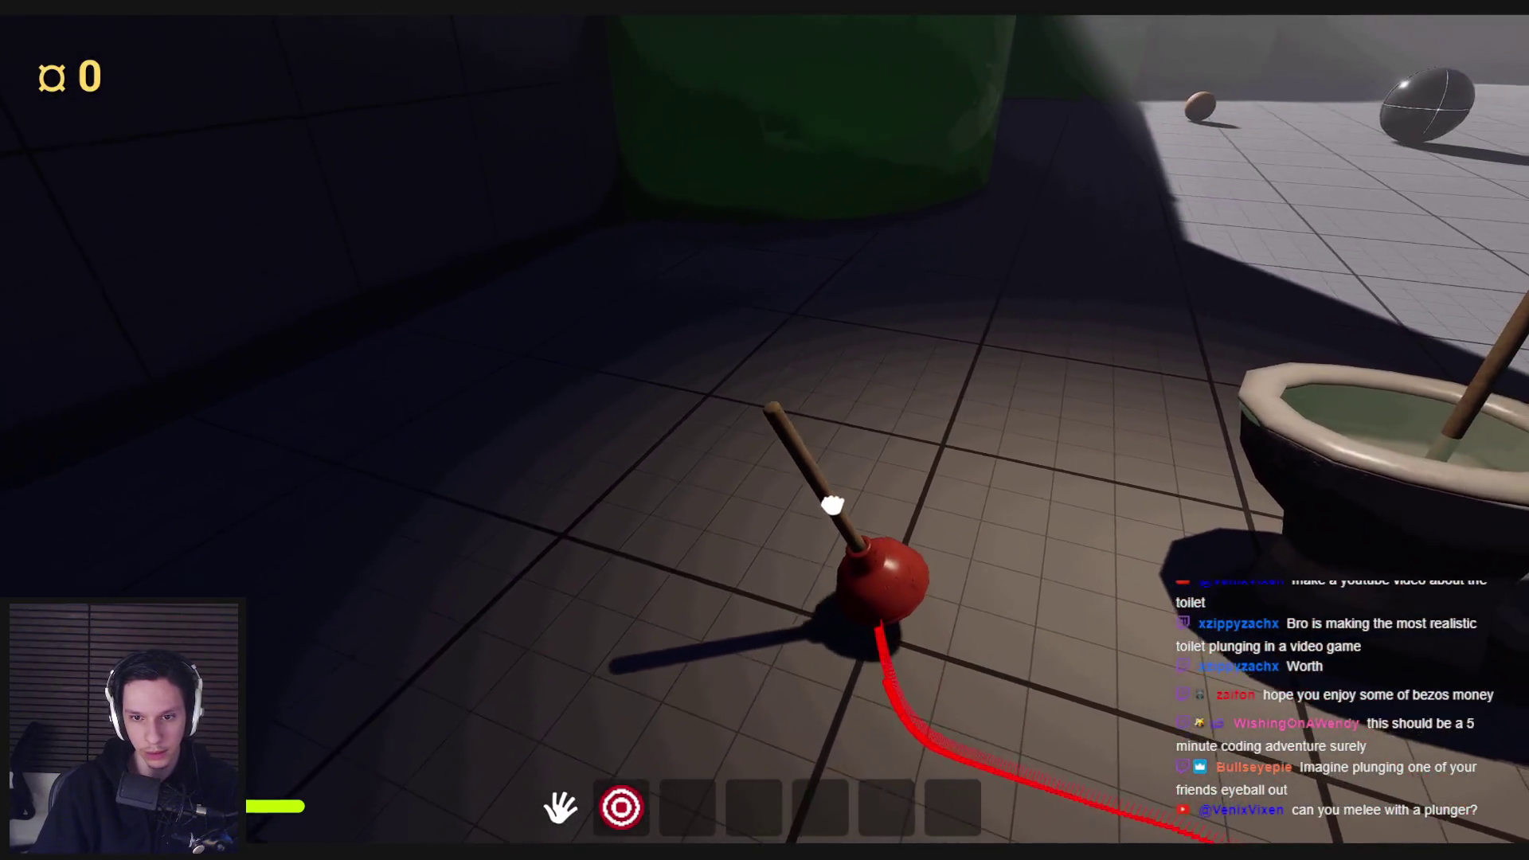
pyautogui.press('w')
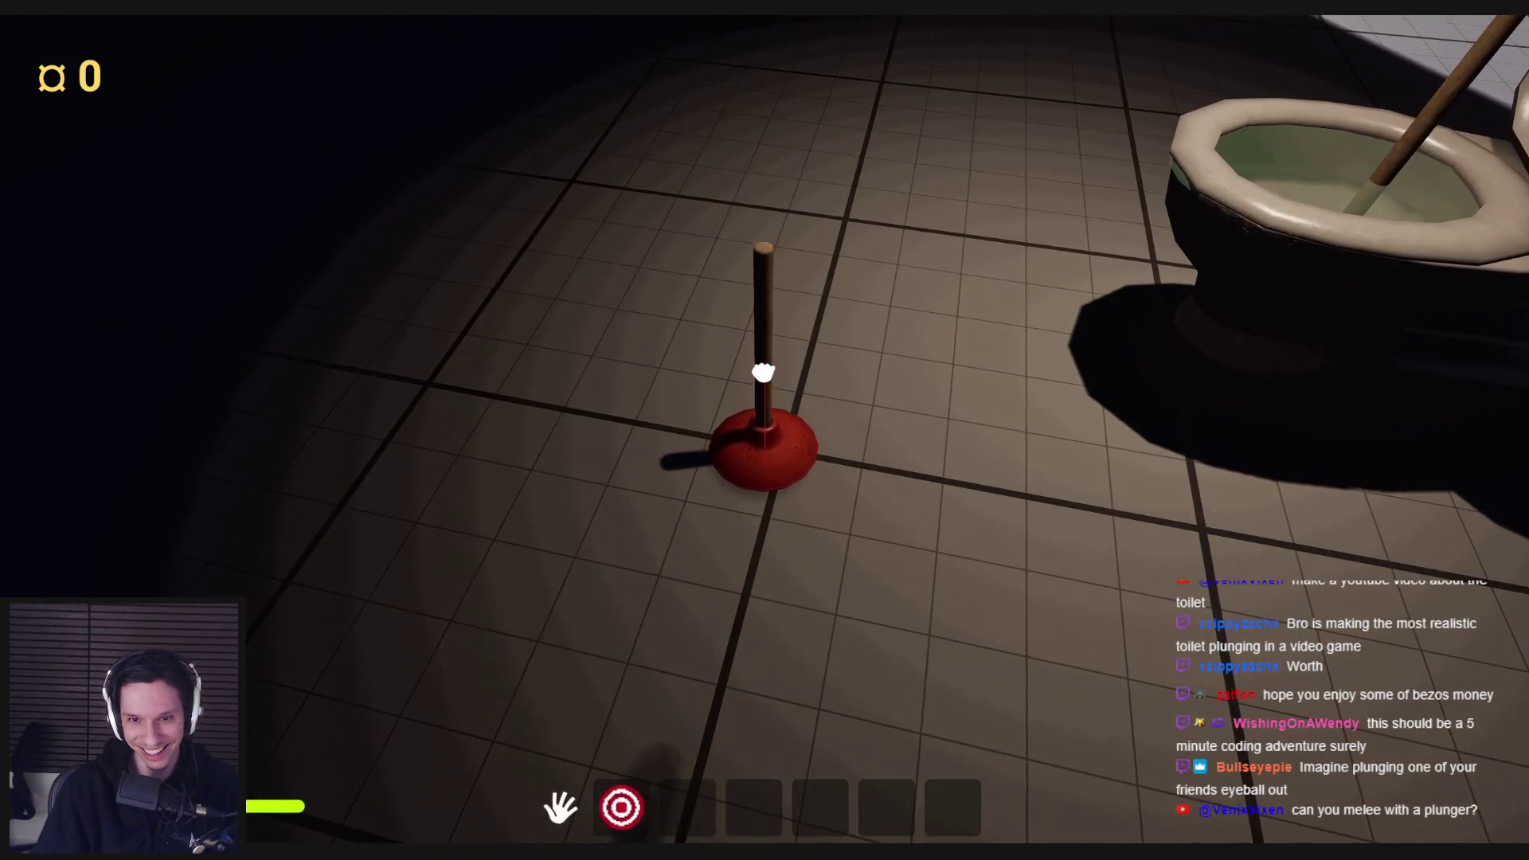
pyautogui.press('F8')
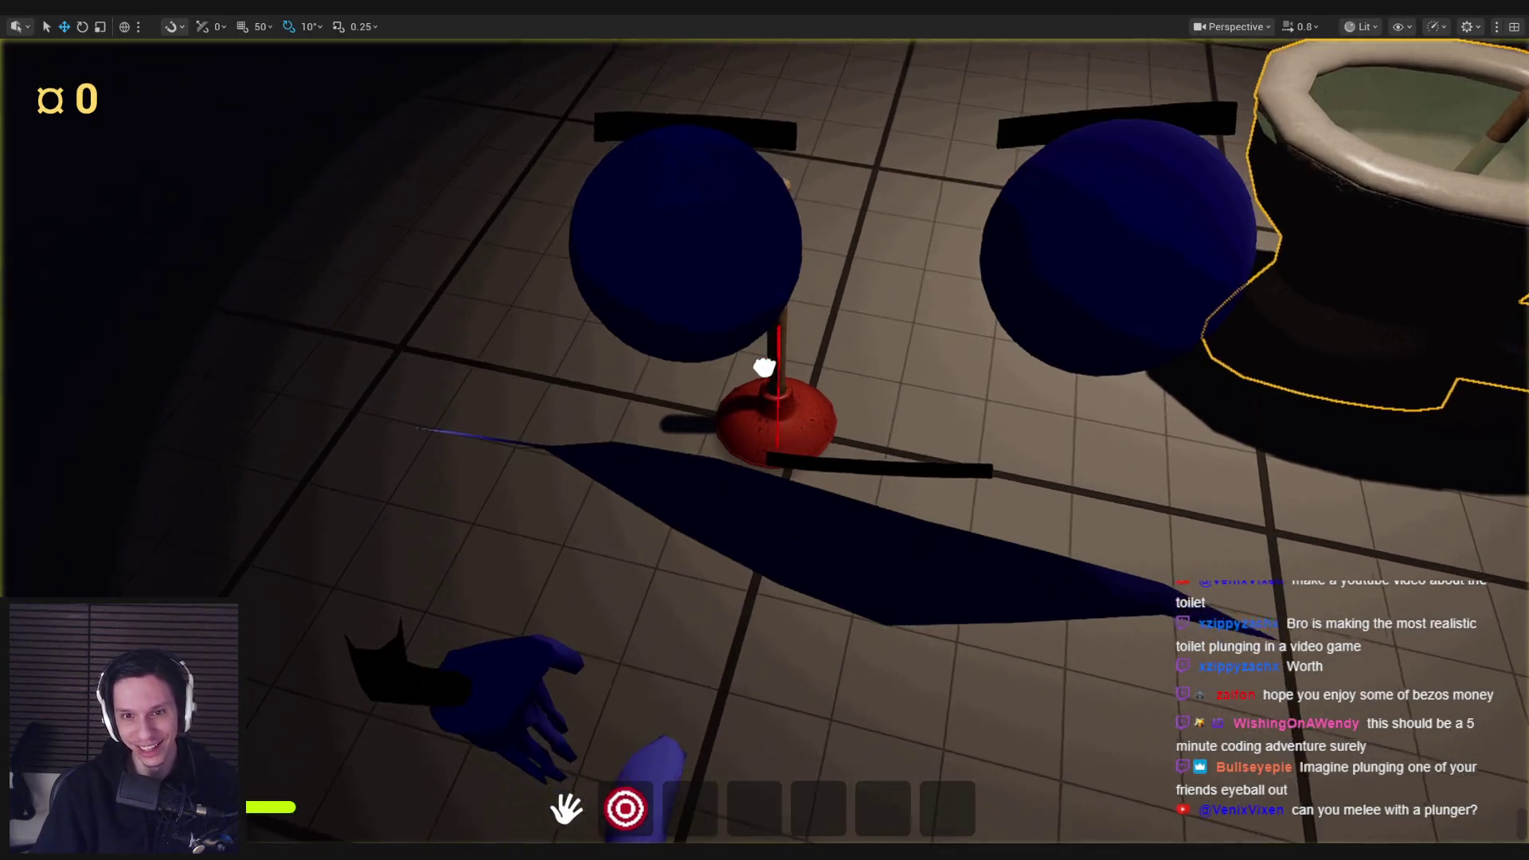
pyautogui.scroll(-5, 765, 430)
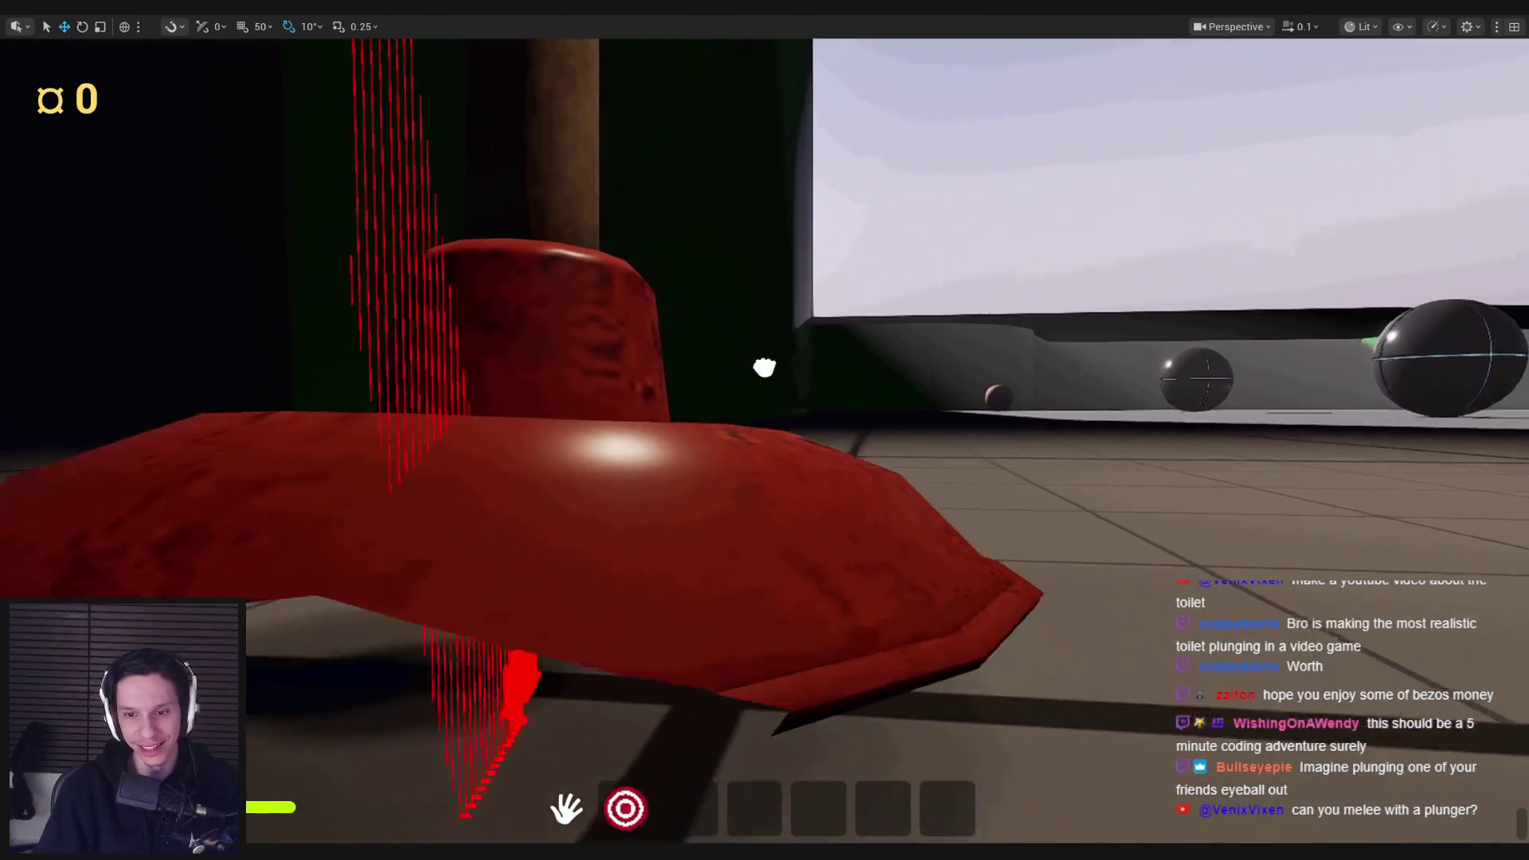
pyautogui.scroll(-5, 847, 492)
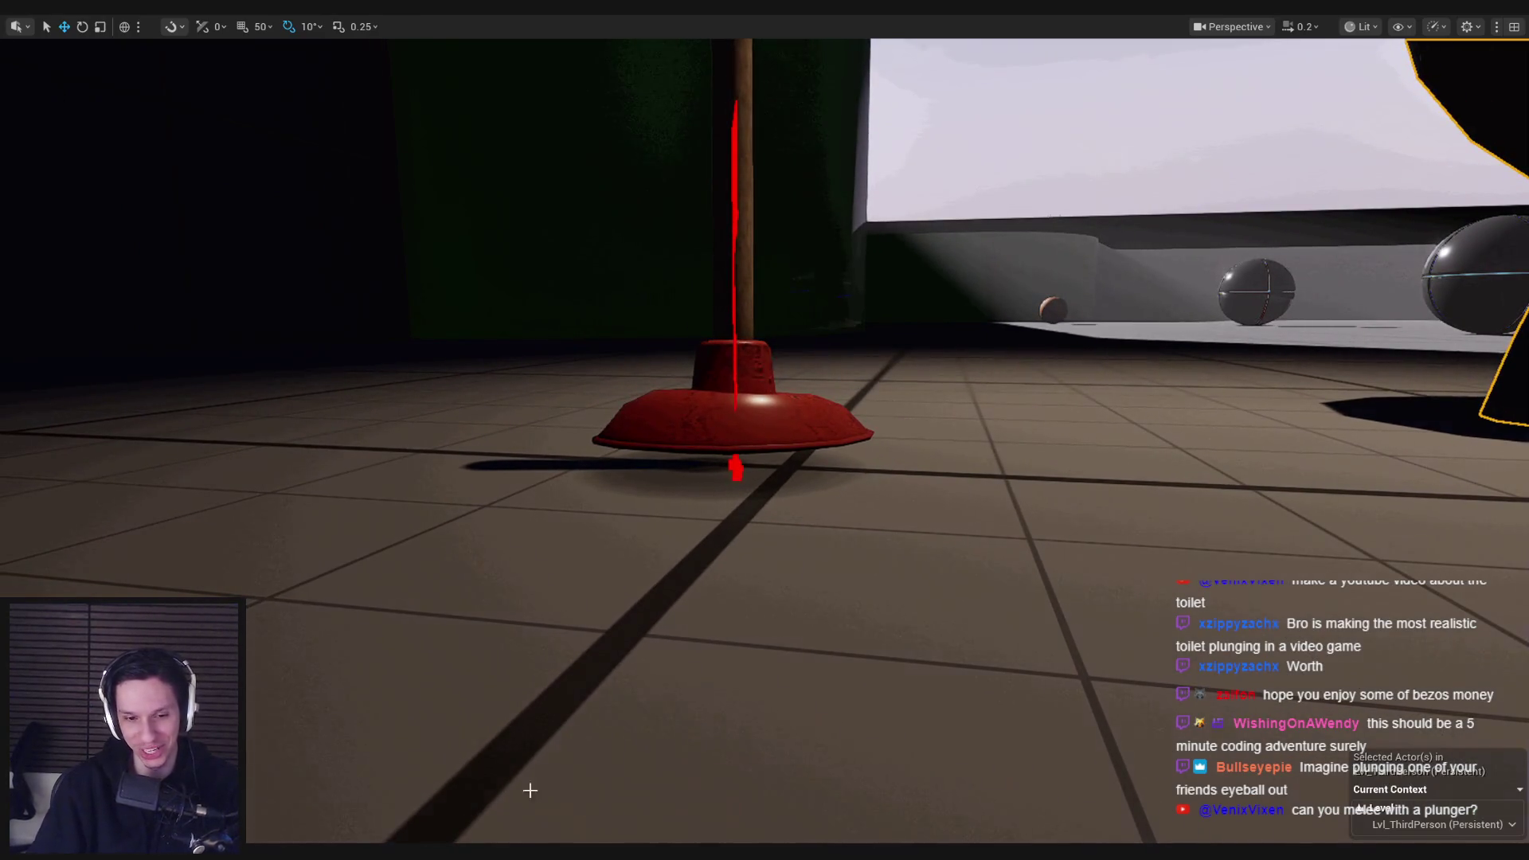
pyautogui.click(589, 788)
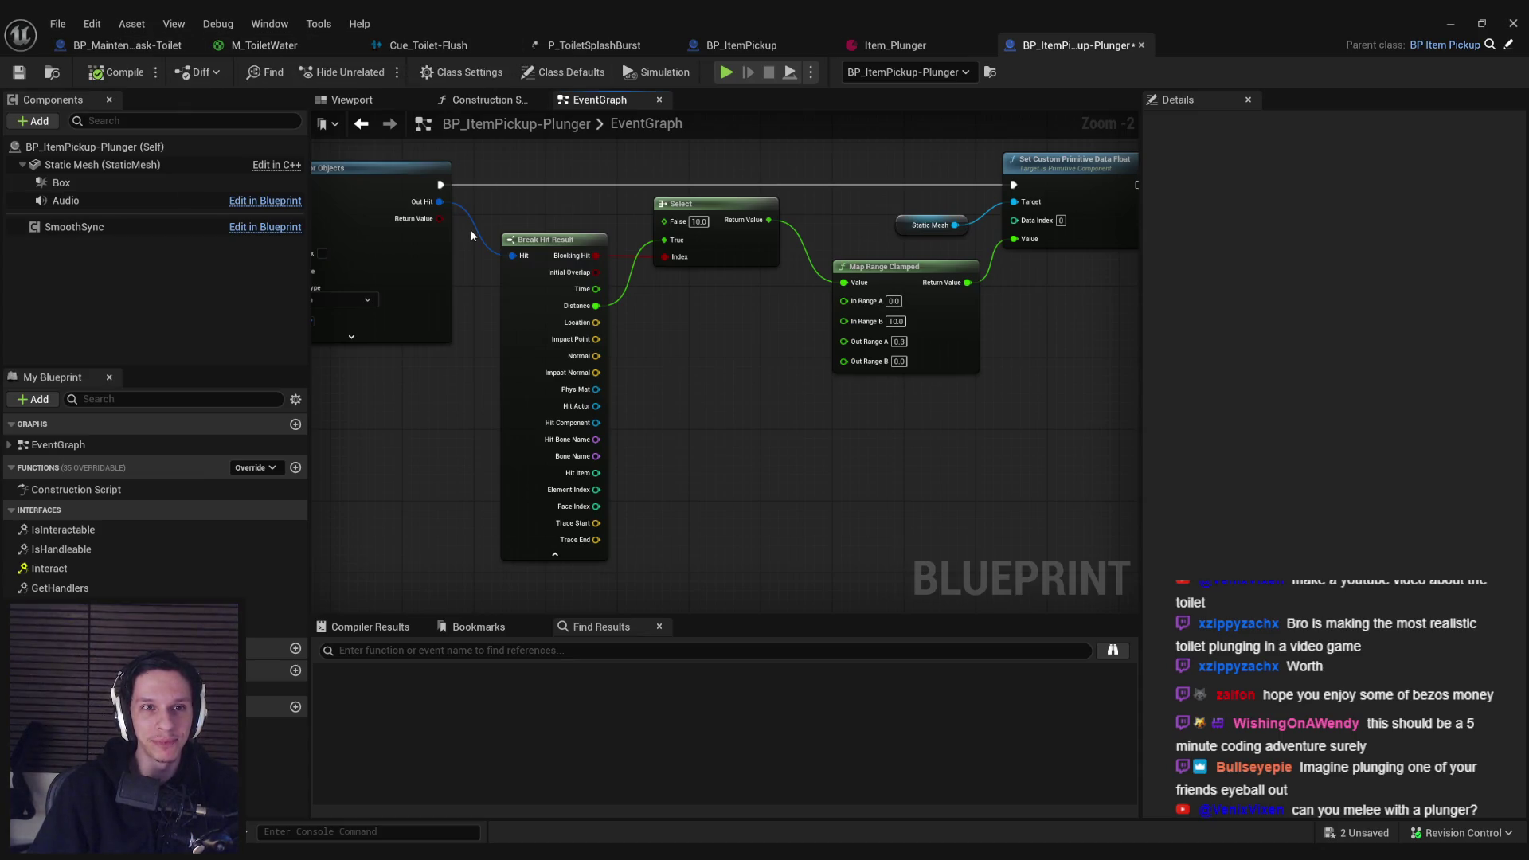
# Step: Inspect S_Plunger's simple collision shapes in its mesh editor, then close it for the level editor
pyautogui.click(95, 165)
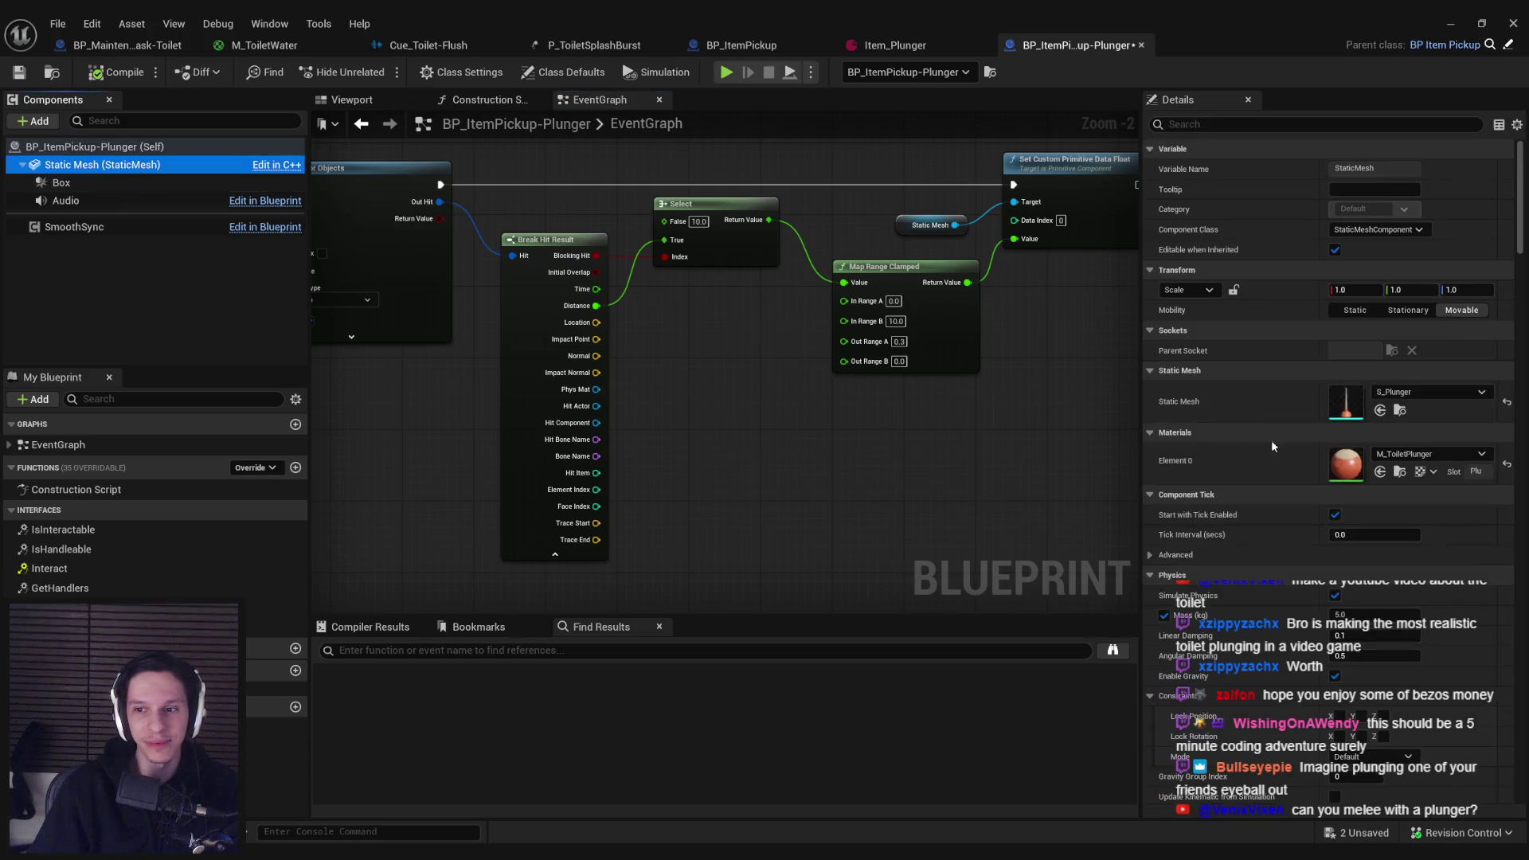
pyautogui.doubleClick(1346, 402)
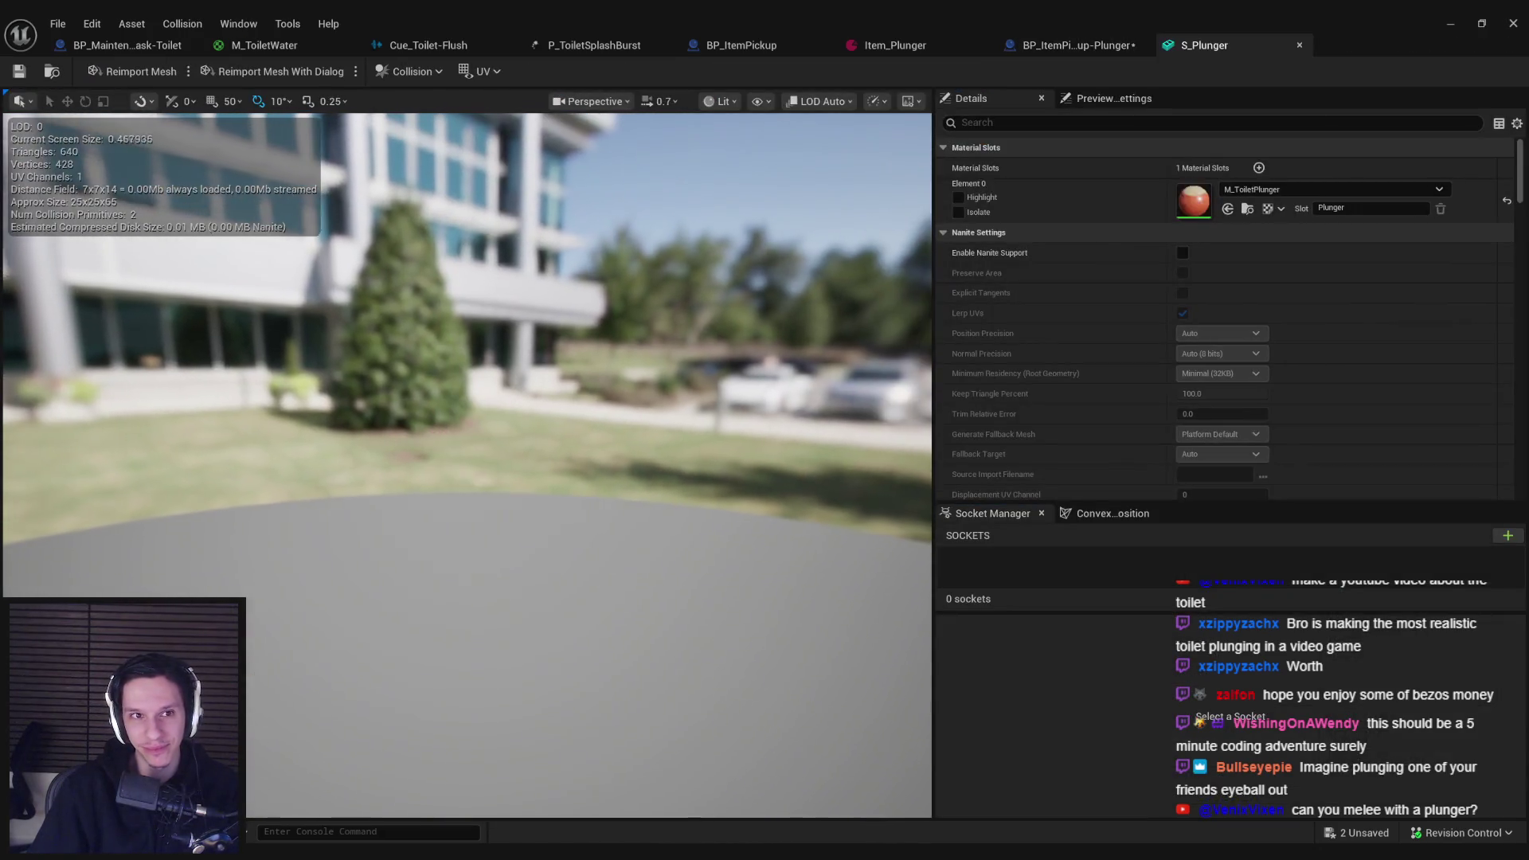
pyautogui.click(413, 73)
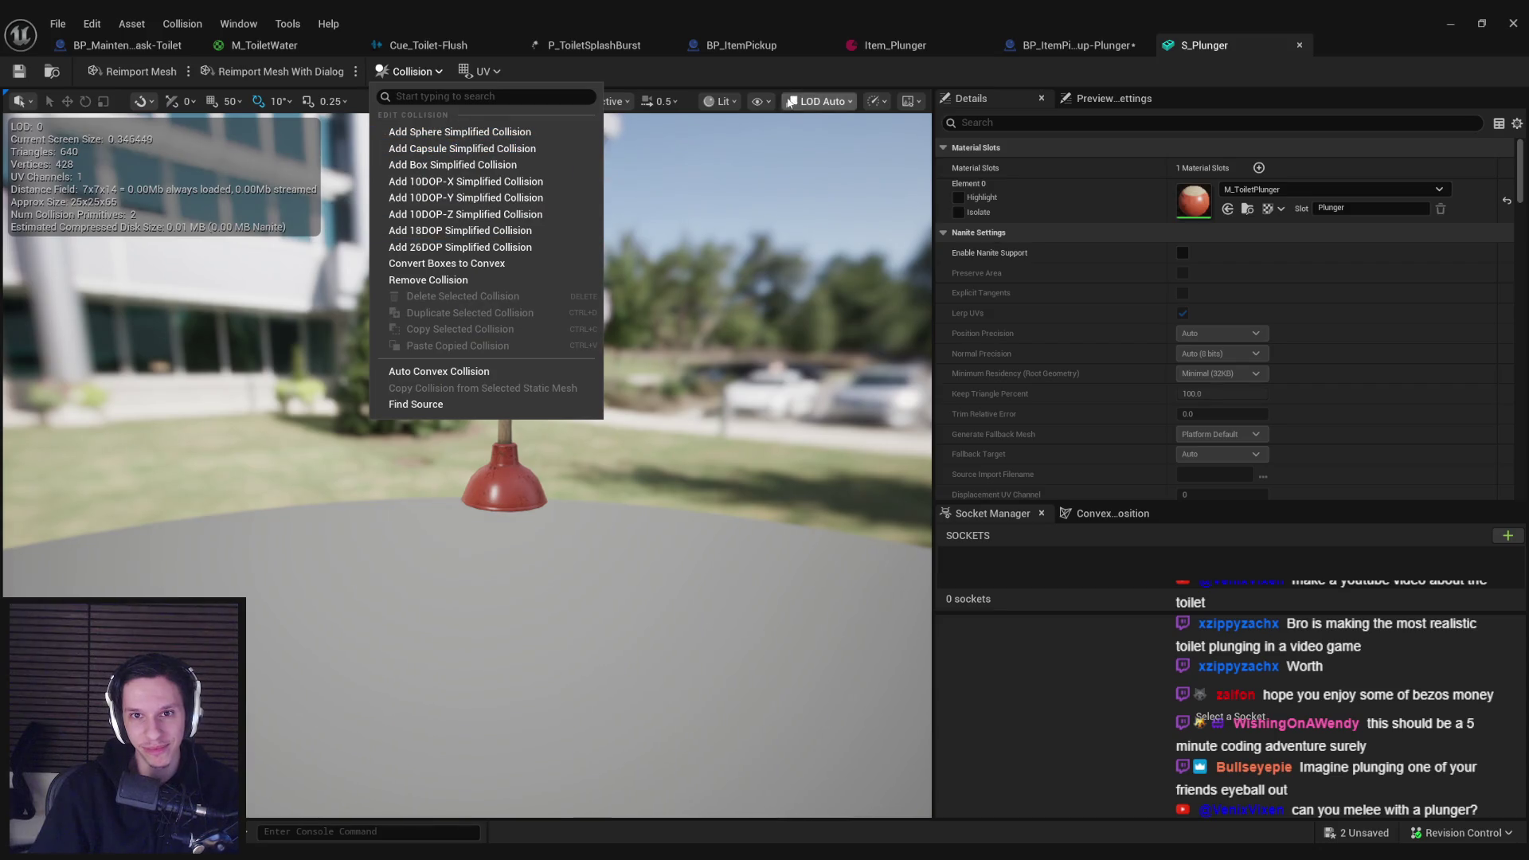
pyautogui.click(759, 101)
pyautogui.click(759, 101)
pyautogui.click(817, 374)
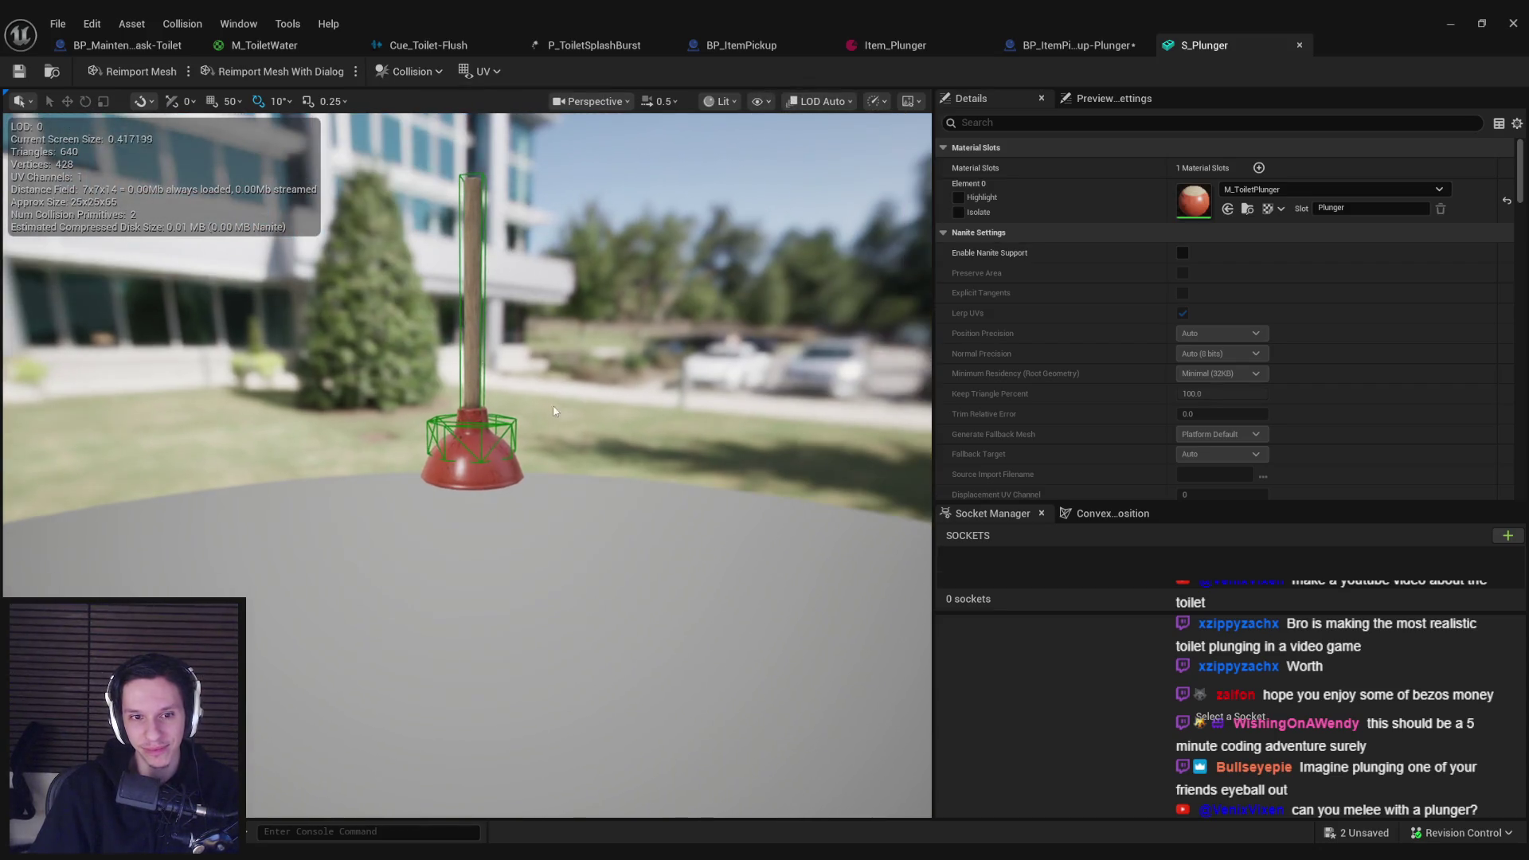
pyautogui.scroll(5, 517, 420)
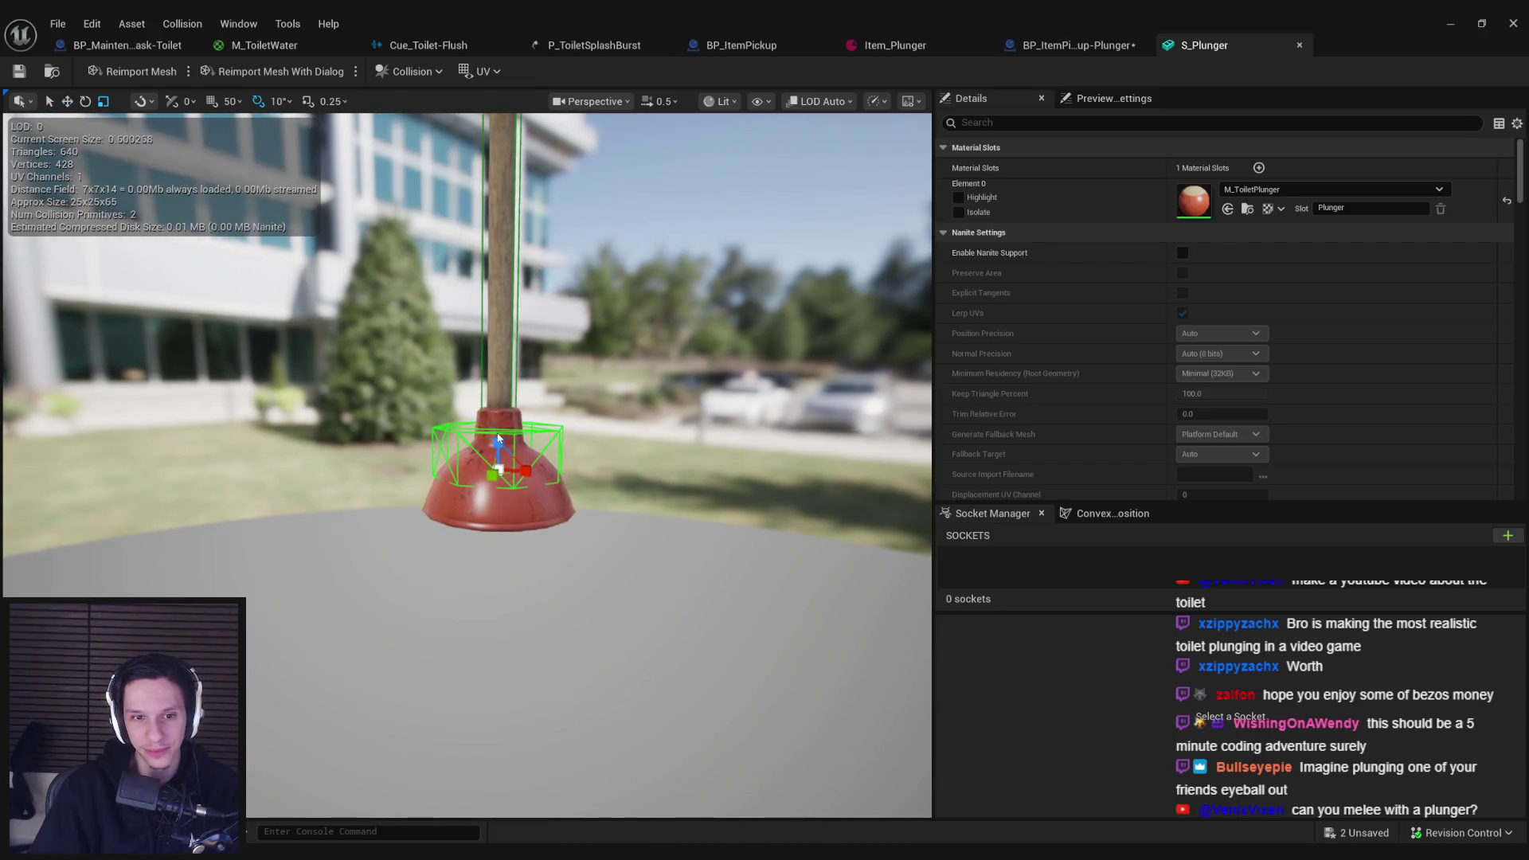
pyautogui.moveTo(497, 442)
pyautogui.mouseDown()
pyautogui.moveTo(480, 499)
pyautogui.moveTo(477, 356)
pyautogui.mouseUp()
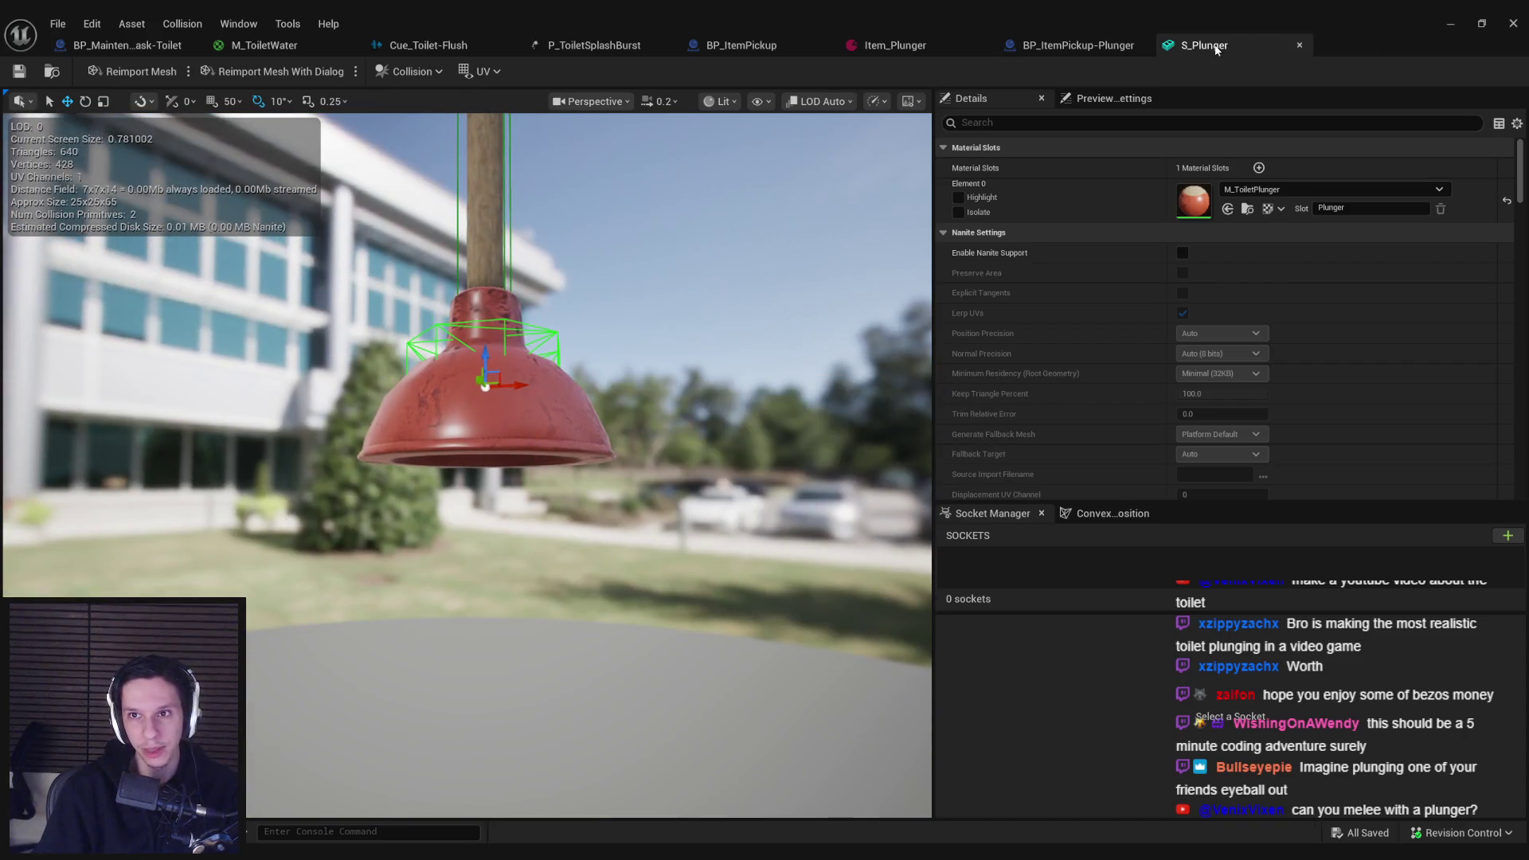
pyautogui.hotkey('ctrl', 'w')
pyautogui.hotkey('alt', 'Tab')
# Step: Frame the toilet, start a play session, and pick up the plunger from the floor
pyautogui.press('f')
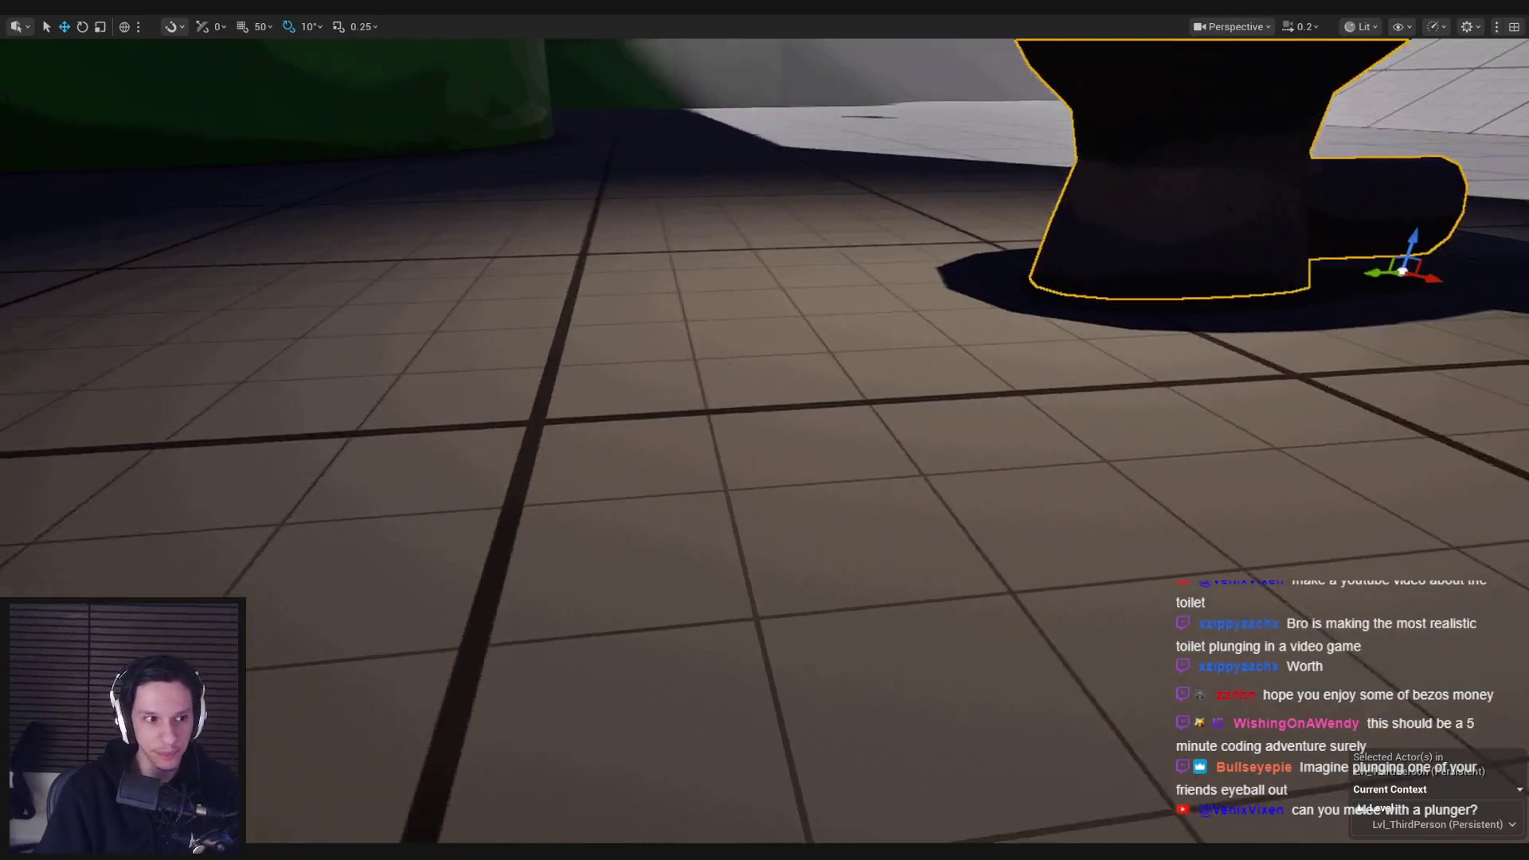
pyautogui.hotkey('alt', 'p')
pyautogui.press('w')
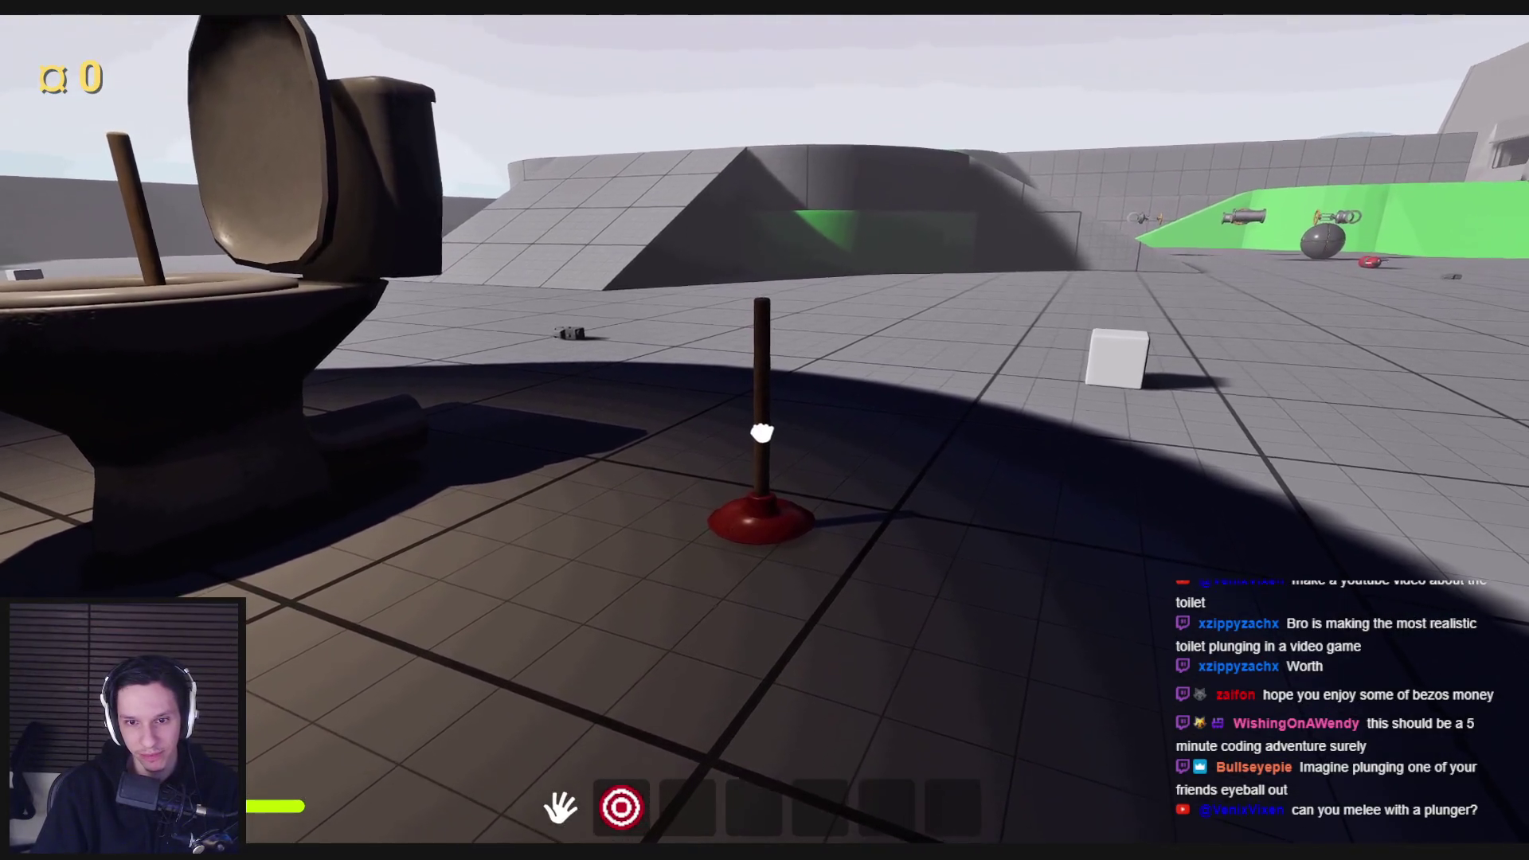
pyautogui.press('s')
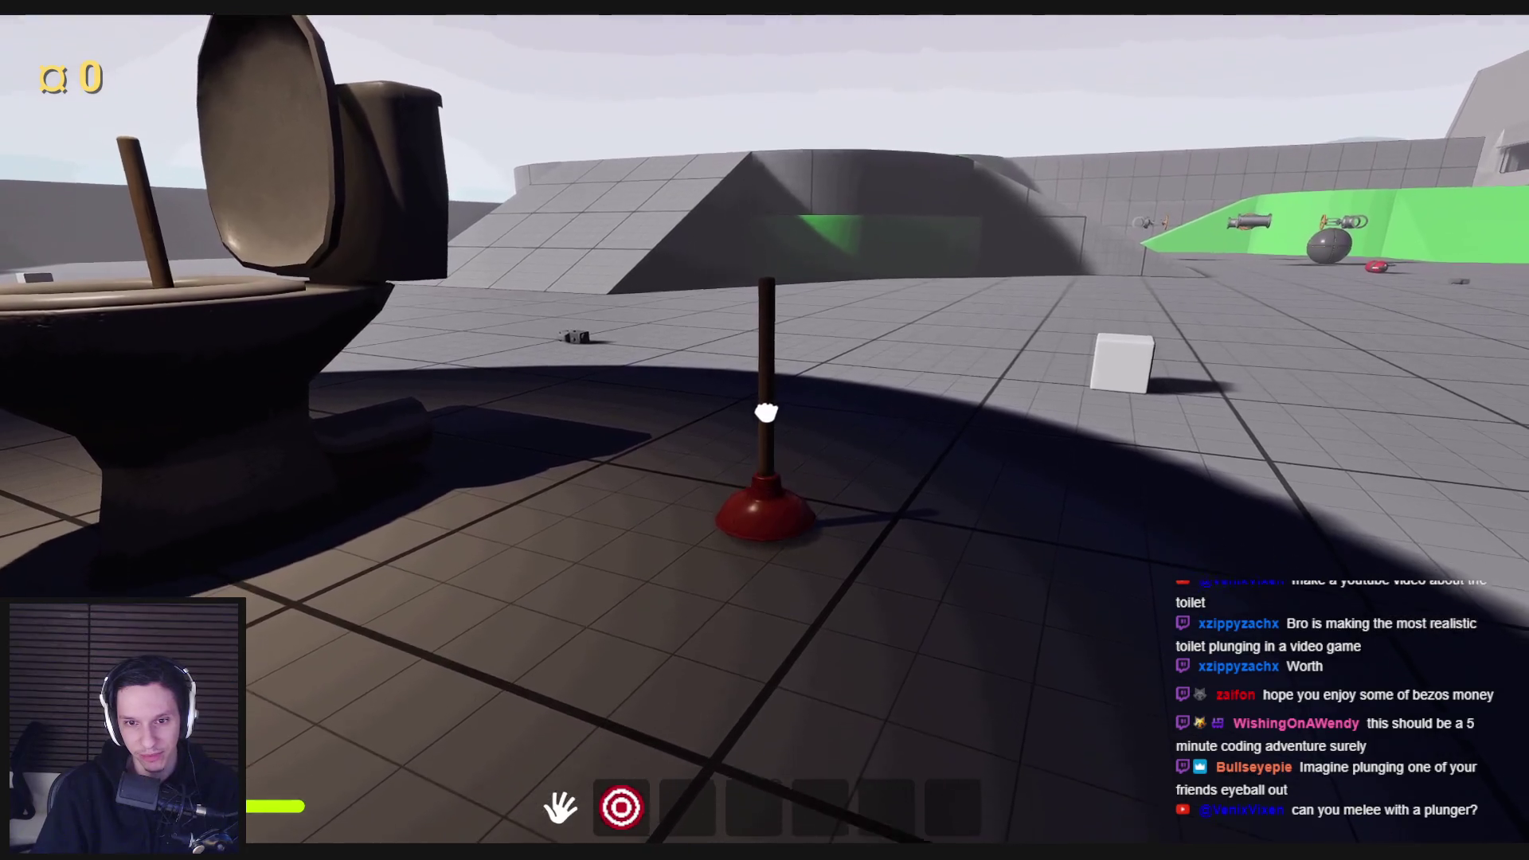
# Step: Plunge the toilet until its health drops from 70 to 0, then stop playing
pyautogui.press('w')
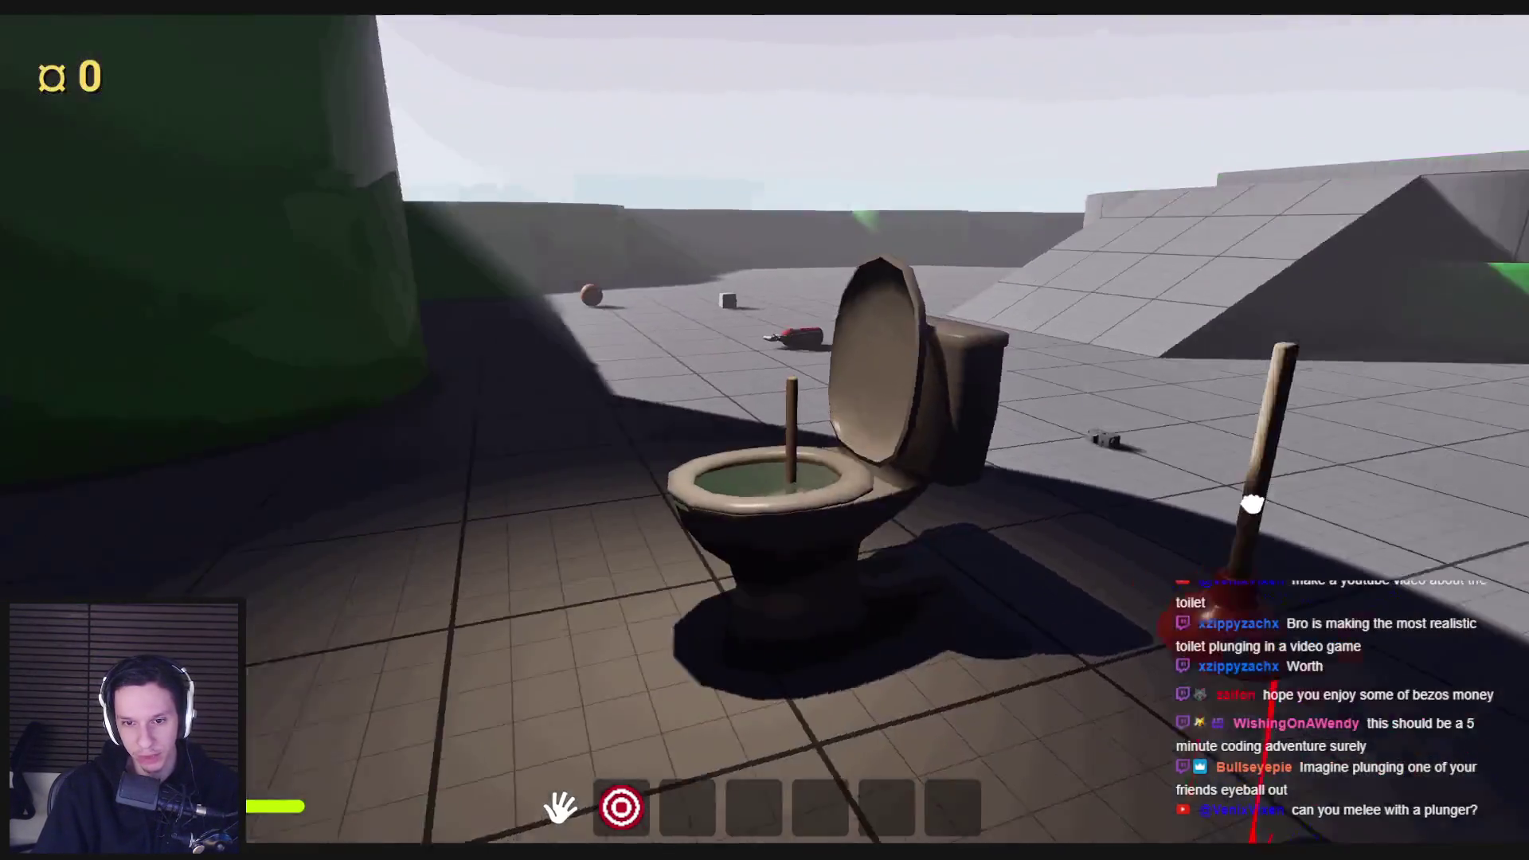
pyautogui.press('w')
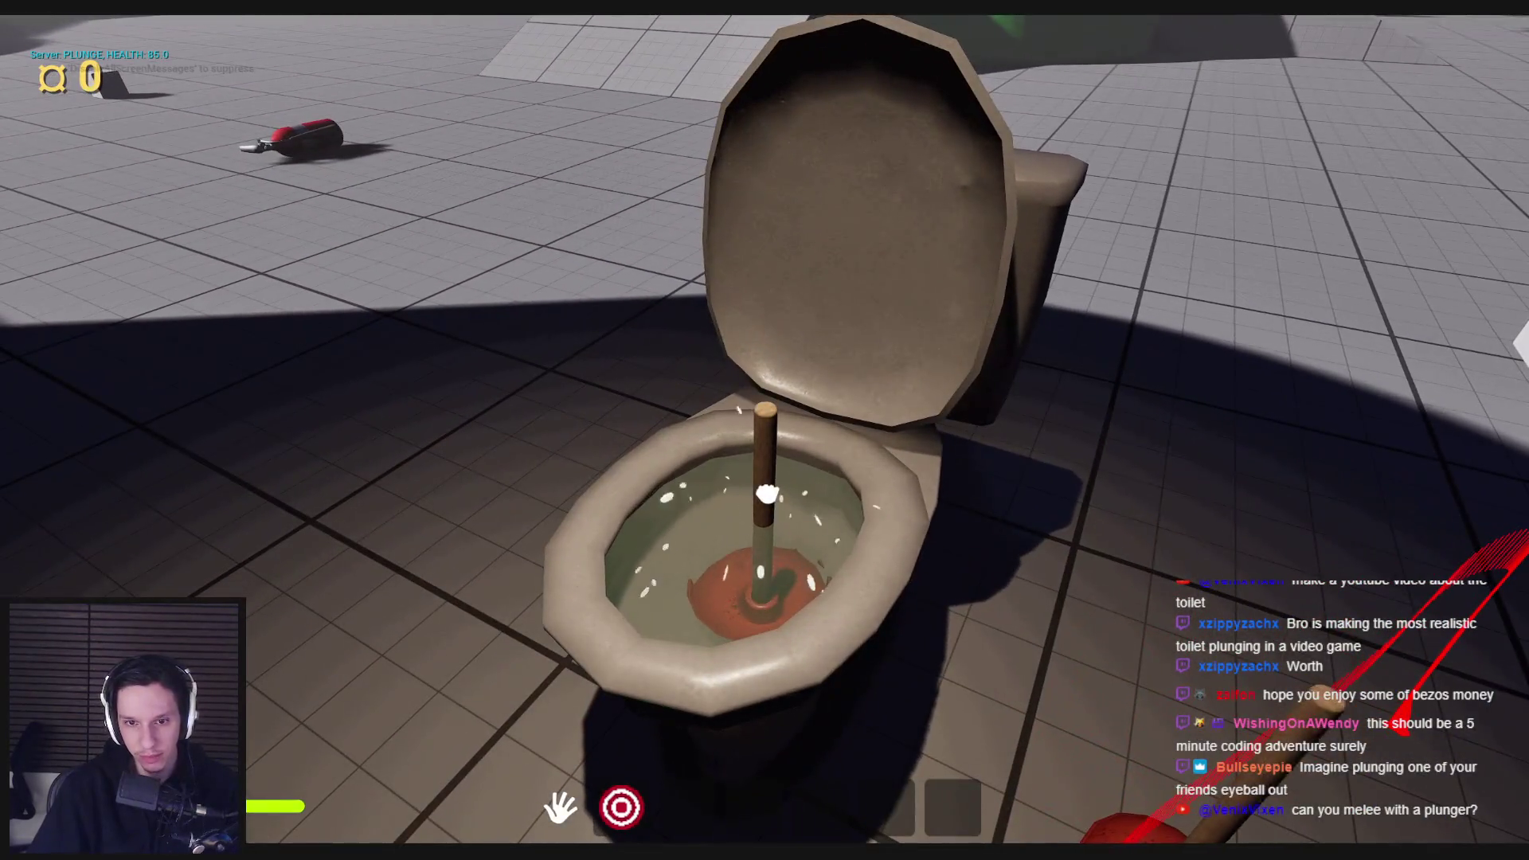
pyautogui.moveTo(766, 494)
pyautogui.mouseDown()
pyautogui.moveTo(771, 427)
pyautogui.moveTo(768, 502)
pyautogui.moveTo(764, 427)
pyautogui.moveTo(763, 478)
pyautogui.moveTo(768, 433)
pyautogui.moveTo(761, 448)
pyautogui.mouseUp()
pyautogui.moveTo(767, 502)
pyautogui.mouseDown()
pyautogui.moveTo(767, 427)
pyautogui.moveTo(760, 472)
pyautogui.moveTo(768, 427)
pyautogui.moveTo(830, 438)
pyautogui.moveTo(870, 556)
pyautogui.moveTo(1162, 632)
pyautogui.moveTo(806, 444)
pyautogui.moveTo(809, 504)
pyautogui.moveTo(746, 530)
pyautogui.moveTo(758, 400)
pyautogui.moveTo(820, 478)
pyautogui.moveTo(748, 558)
pyautogui.moveTo(746, 516)
pyautogui.moveTo(819, 342)
pyautogui.moveTo(1014, 308)
pyautogui.moveTo(792, 417)
pyautogui.moveTo(972, 285)
pyautogui.moveTo(763, 433)
pyautogui.moveTo(758, 587)
pyautogui.moveTo(916, 755)
pyautogui.moveTo(784, 478)
pyautogui.moveTo(895, 642)
pyautogui.moveTo(793, 417)
pyautogui.moveTo(769, 427)
pyautogui.moveTo(879, 535)
pyautogui.moveTo(763, 426)
pyautogui.mouseUp()
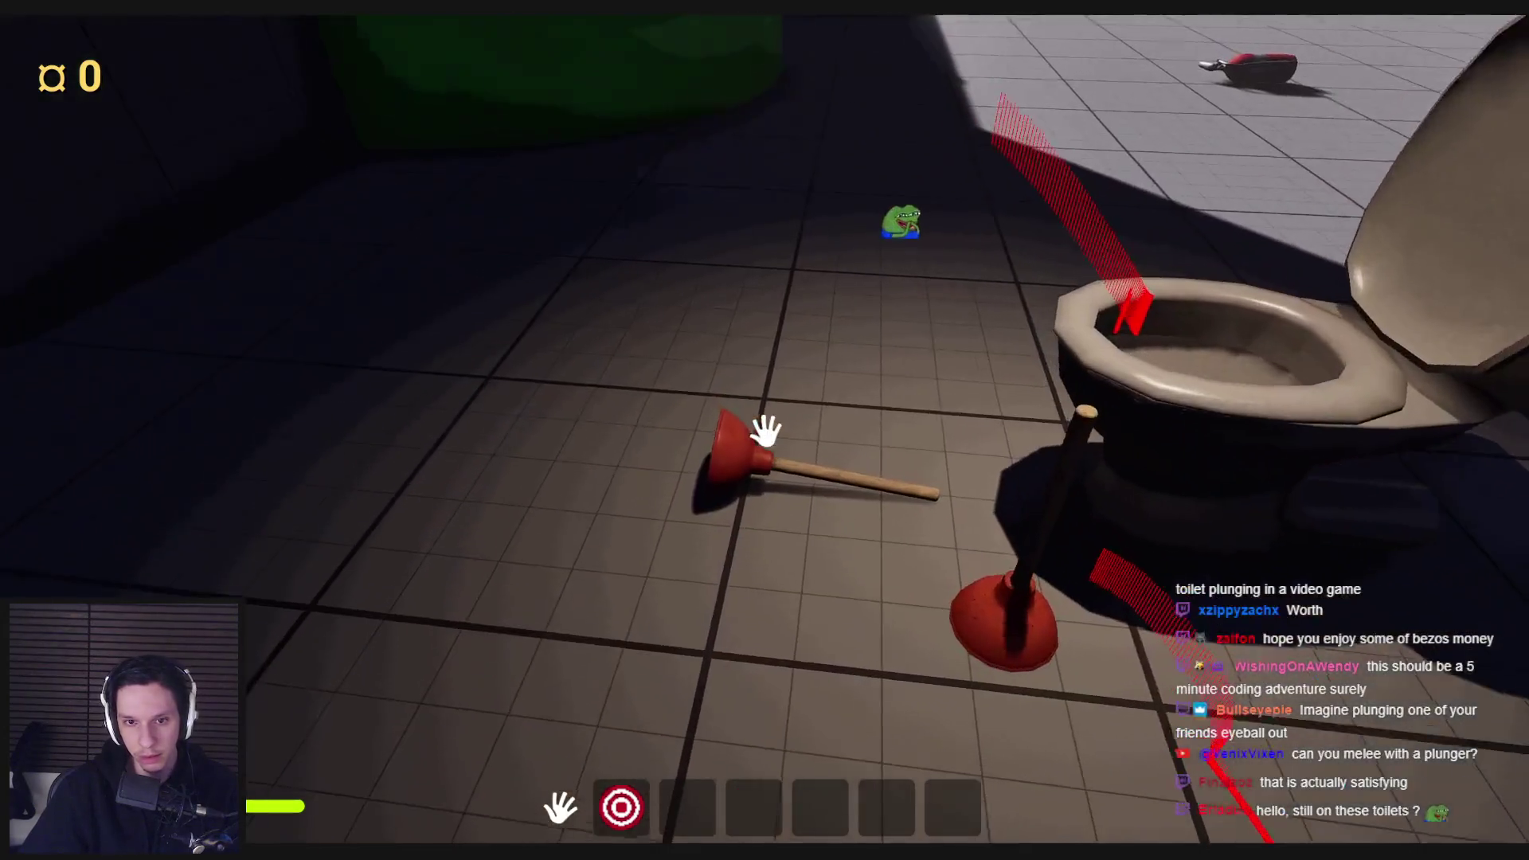
pyautogui.press('Escape')
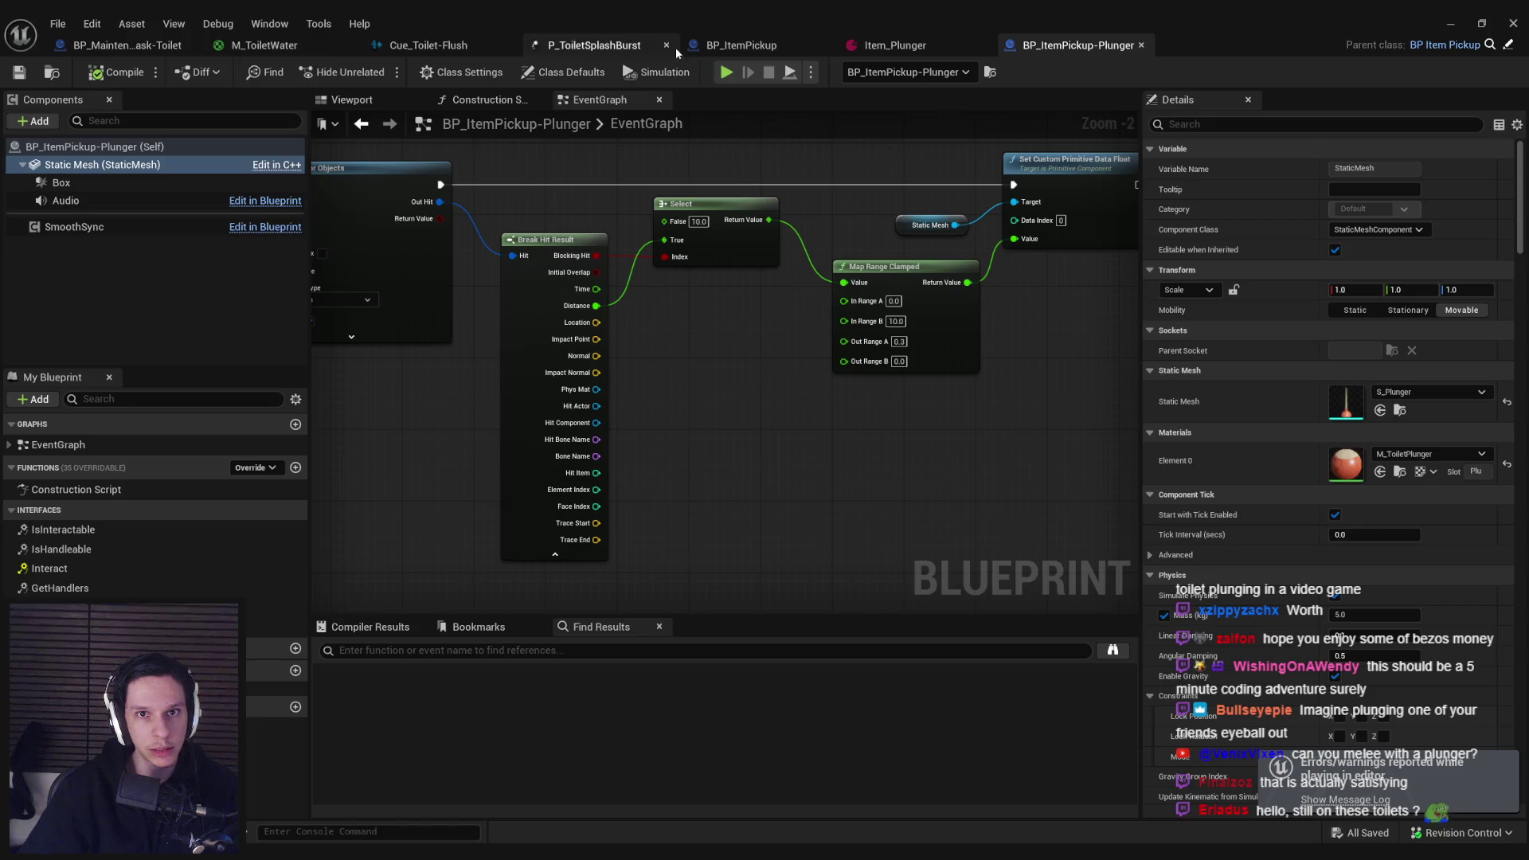
# Step: Select the Box component, save the Blueprint and run a quick play test in the level
pyautogui.click(62, 182)
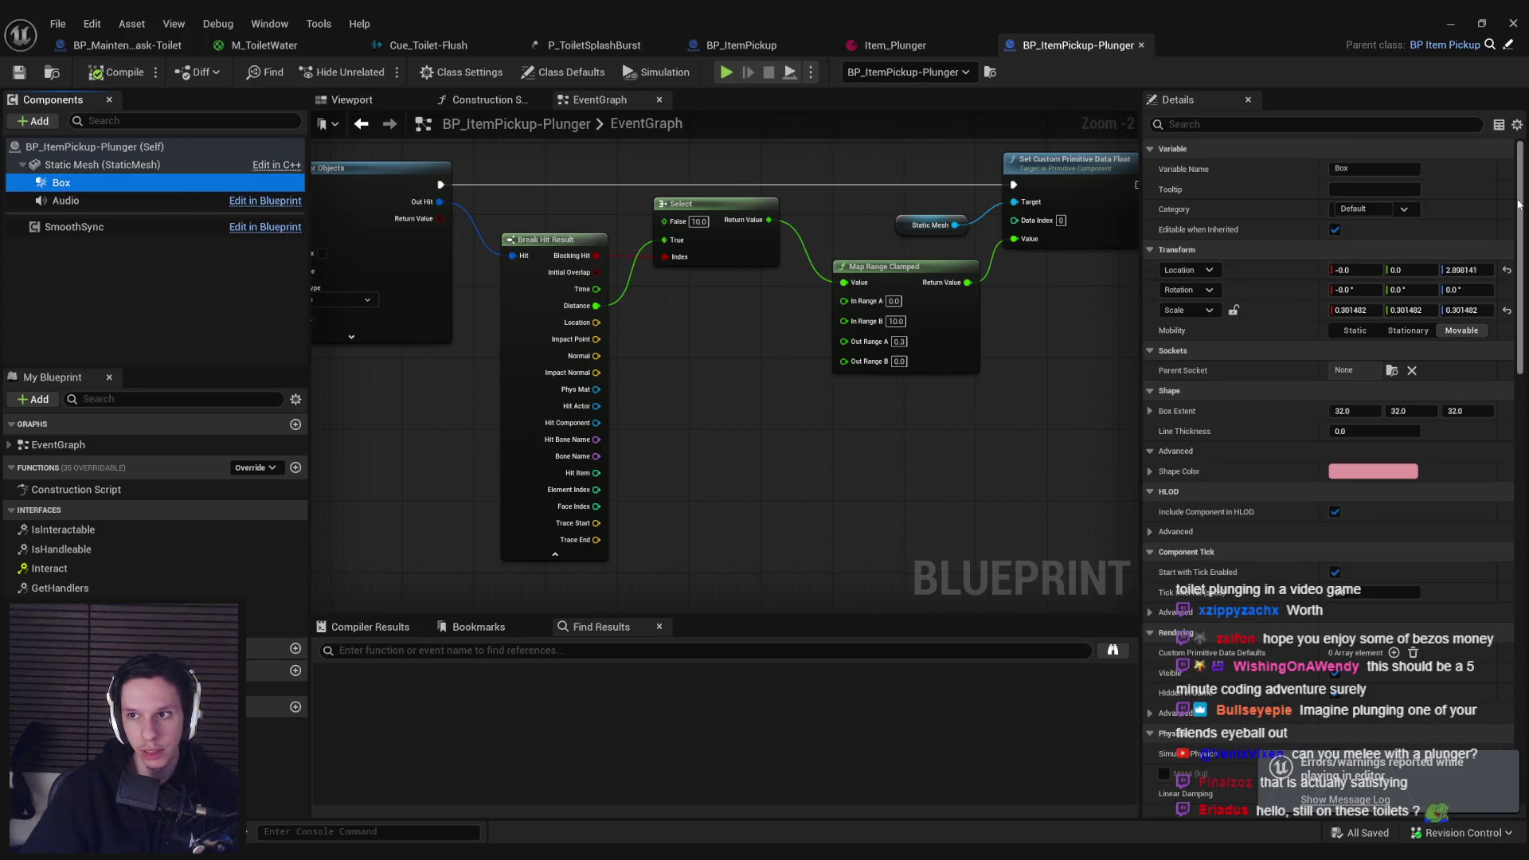
pyautogui.moveTo(1518, 204); pyautogui.dragTo(1492, 440)
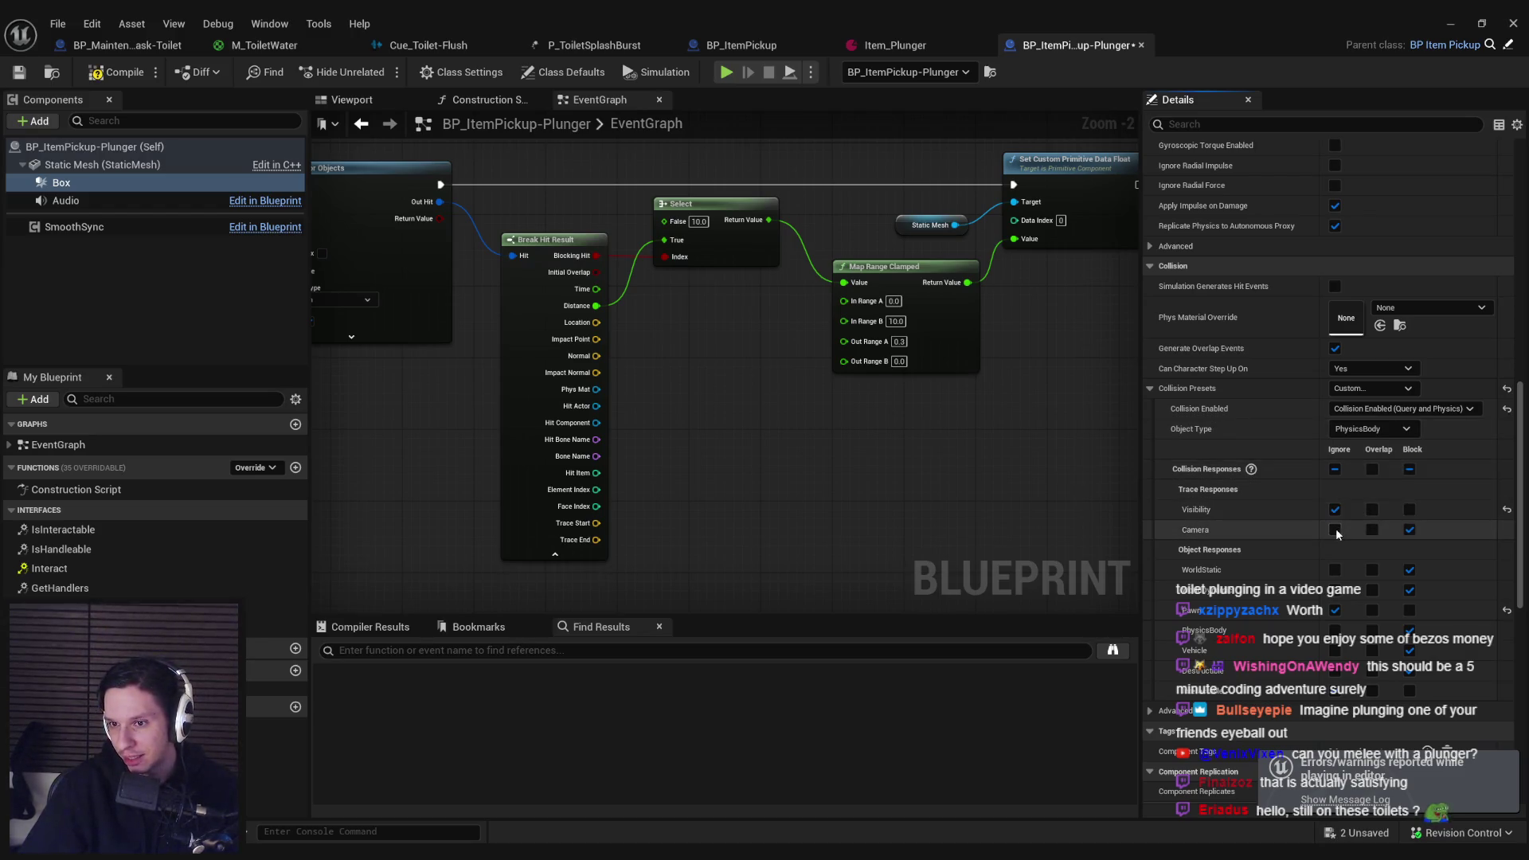
pyautogui.click(20, 71)
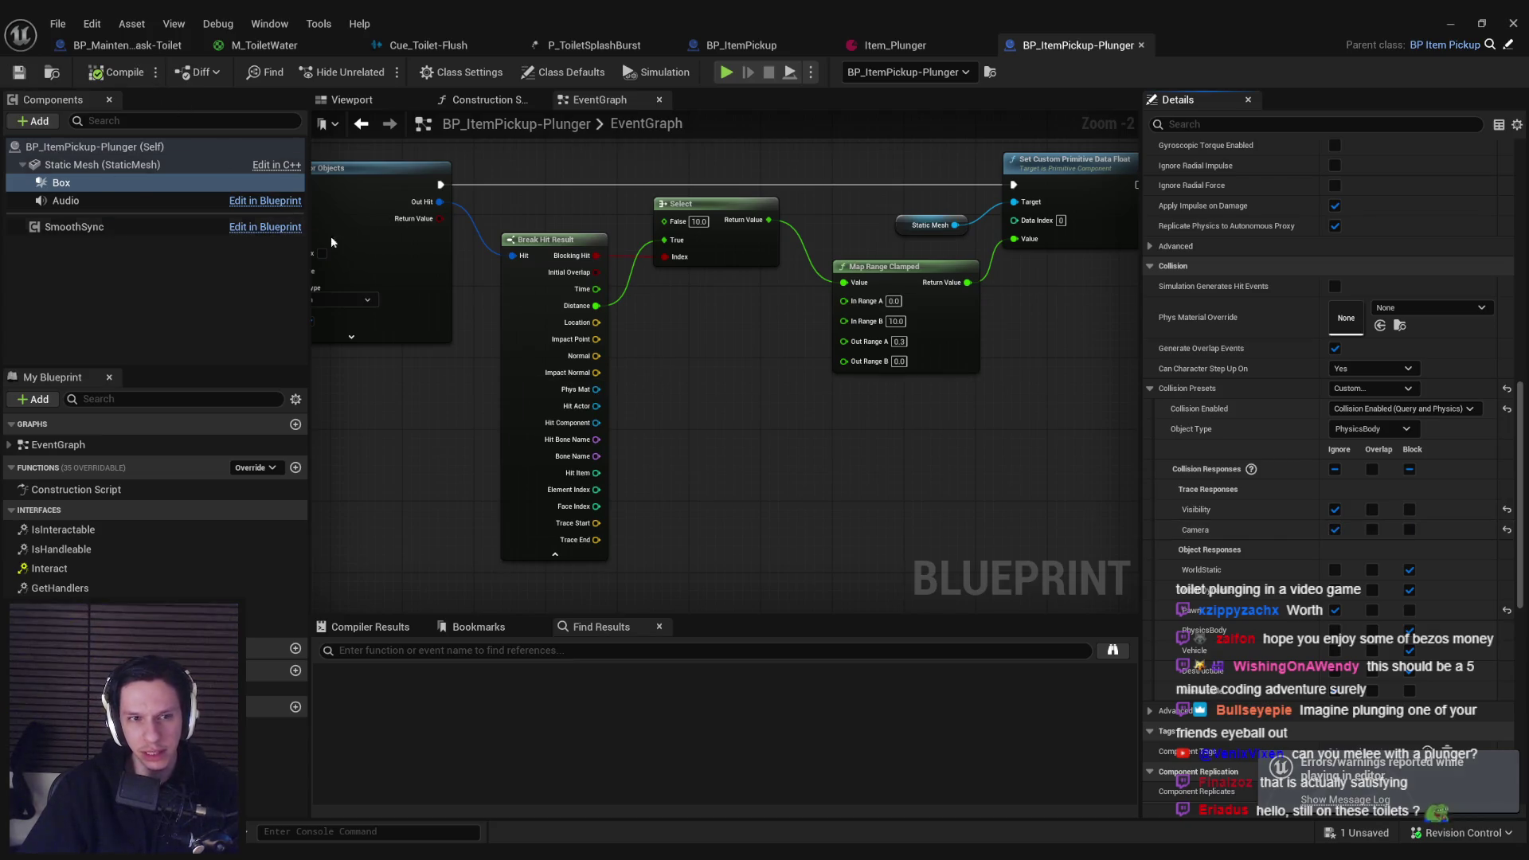
pyautogui.click(1465, 32)
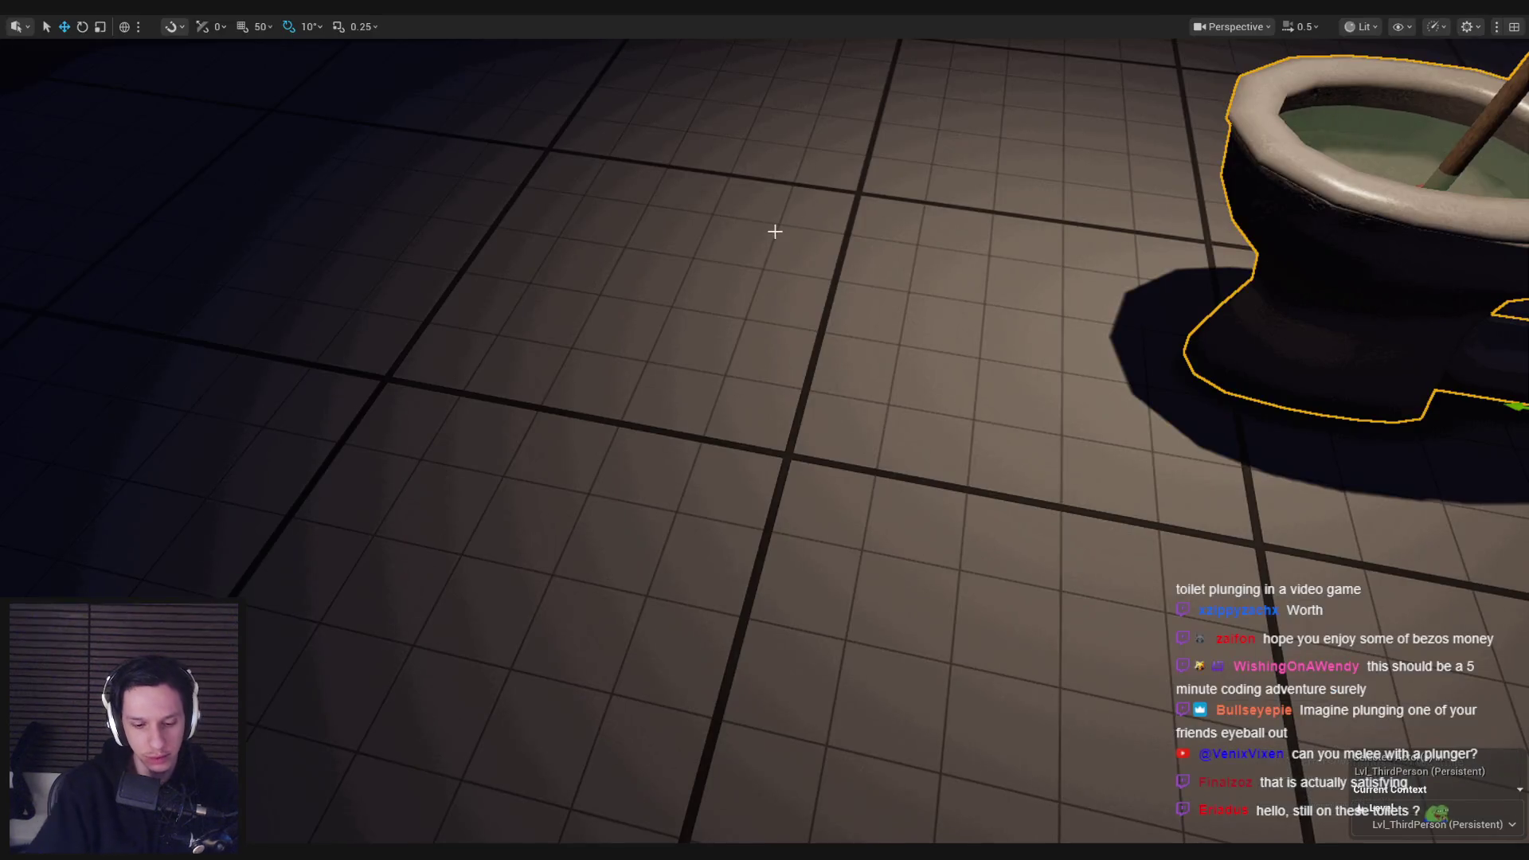
pyautogui.hotkey('alt', 'p')
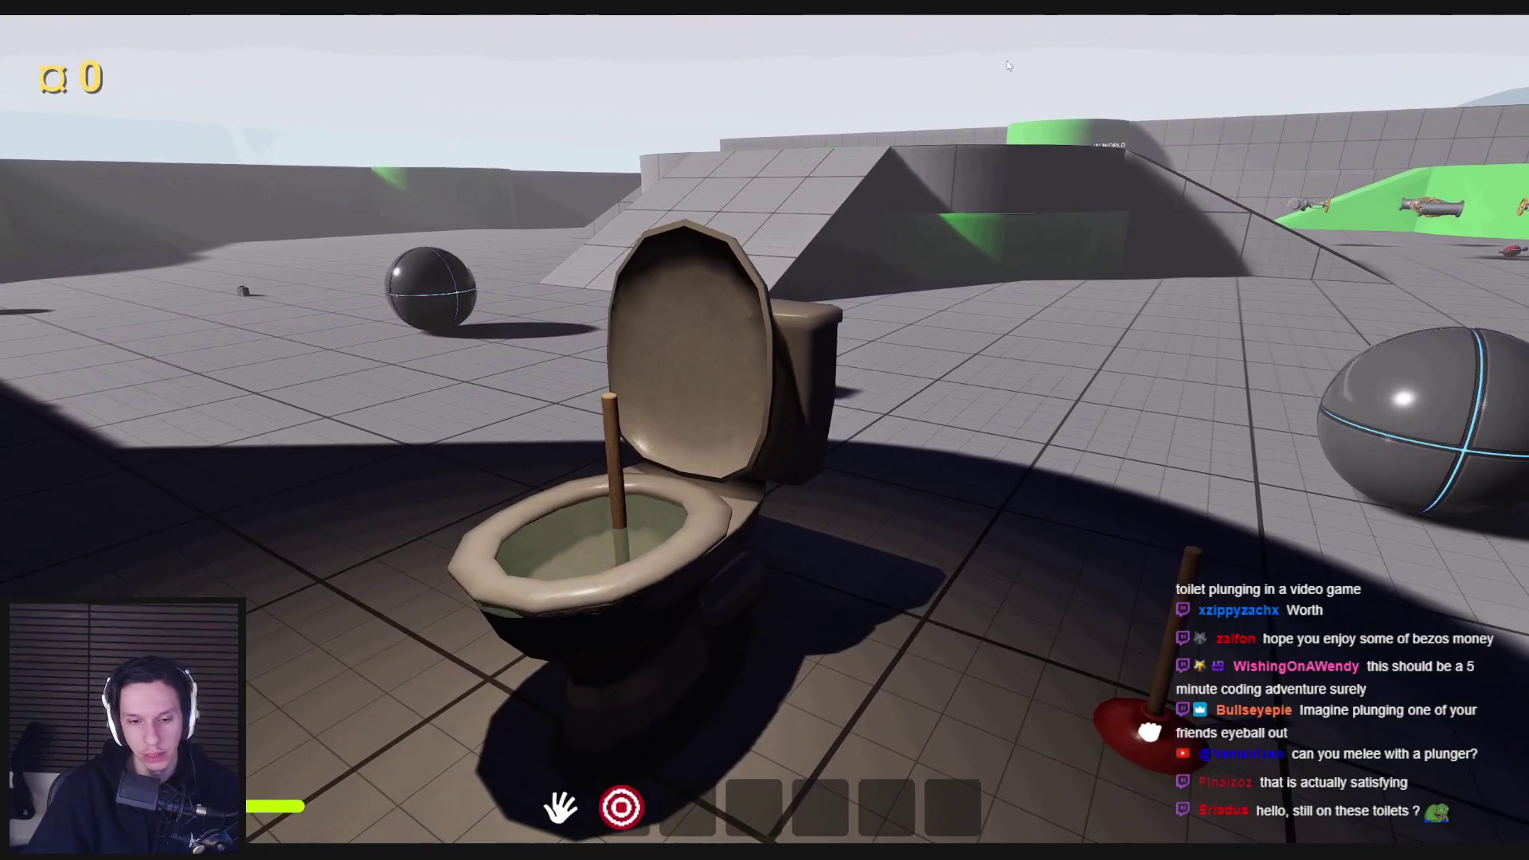
pyautogui.press('Escape')
# Step: Set Physics Only collision on the Box's Collision Enabled and on the Set Collision Enabled node's New Type
pyautogui.moveTo(501, 852)
pyautogui.click(581, 788)
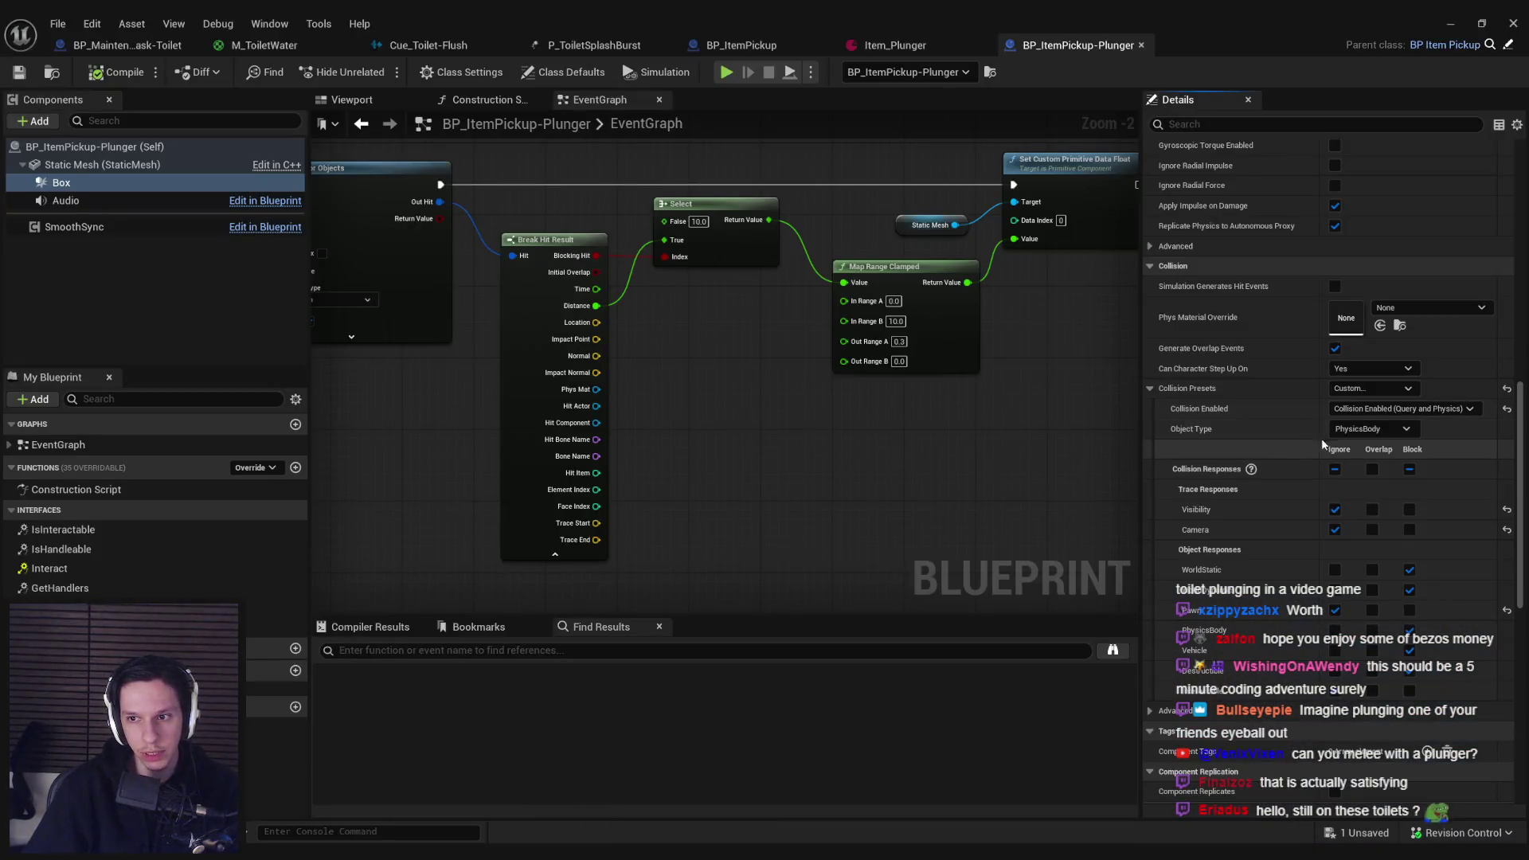
pyautogui.click(1366, 409)
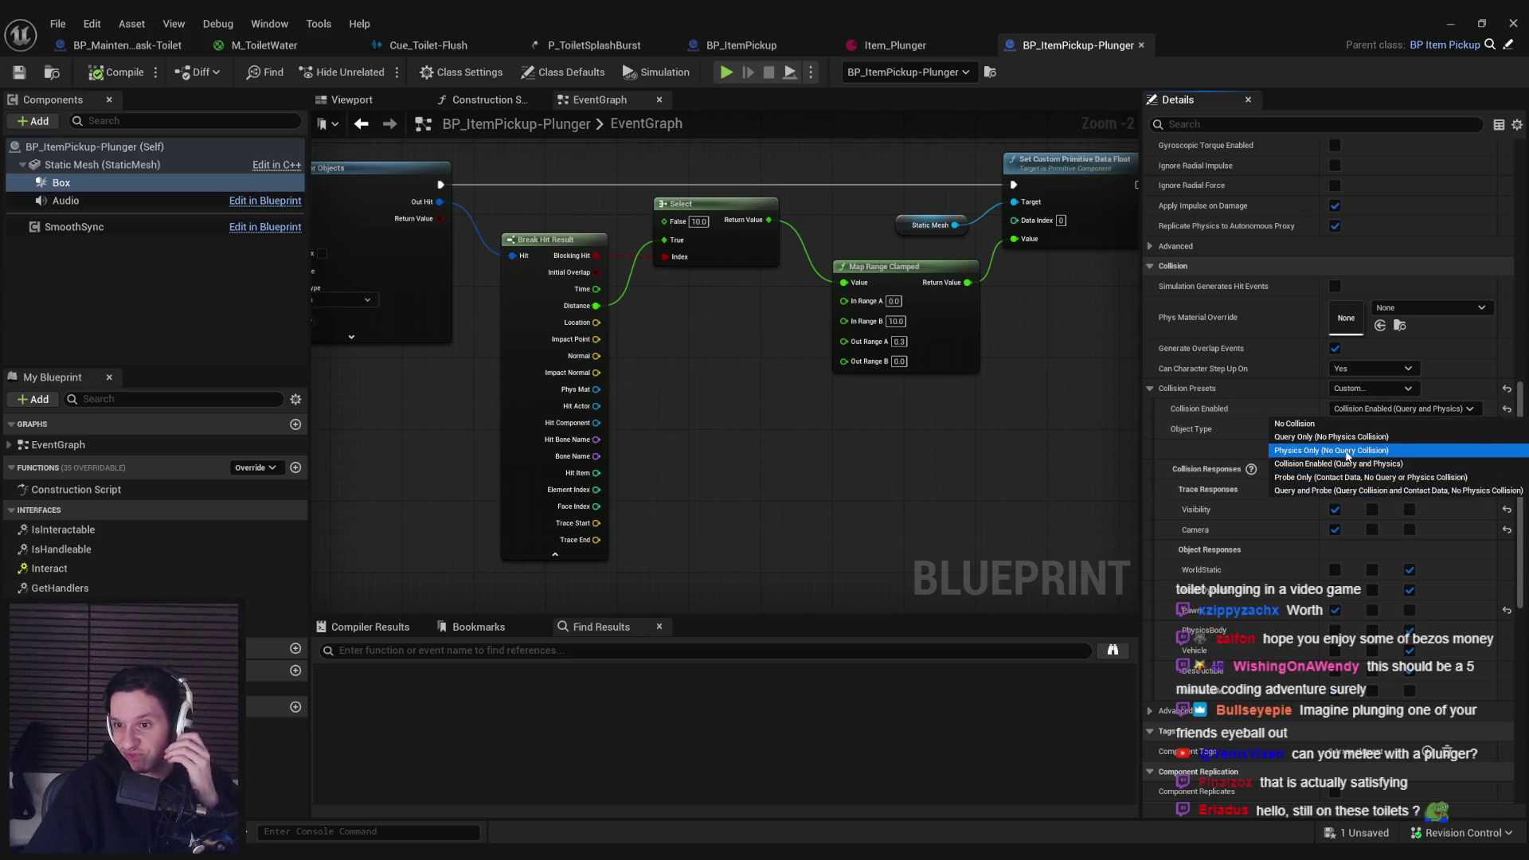
pyautogui.click(1346, 450)
pyautogui.scroll(-4, 890, 430)
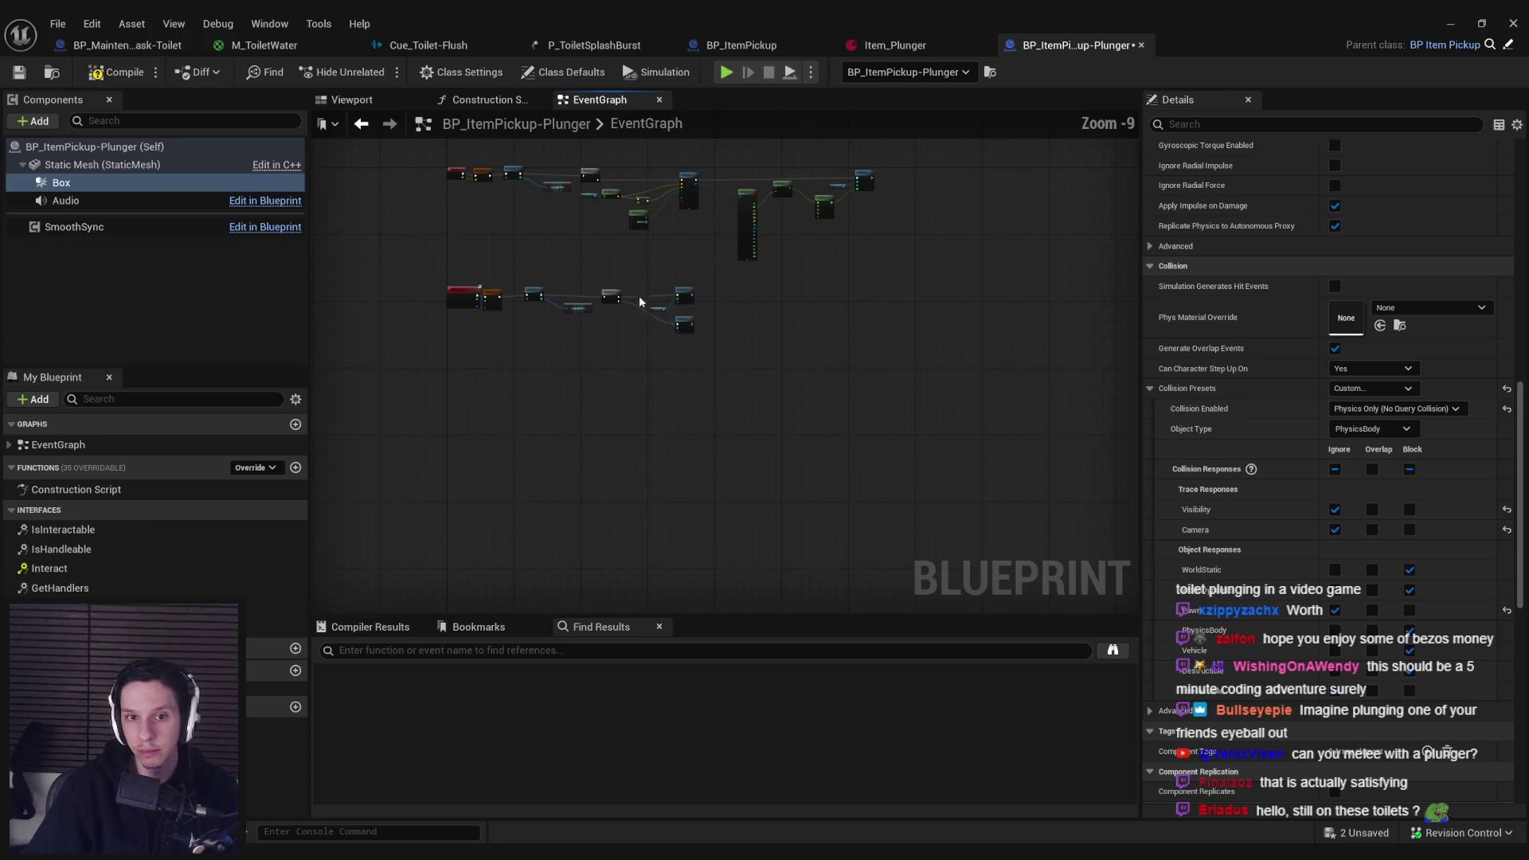
pyautogui.scroll(10, 639, 302)
pyautogui.click(791, 369)
pyautogui.click(792, 363)
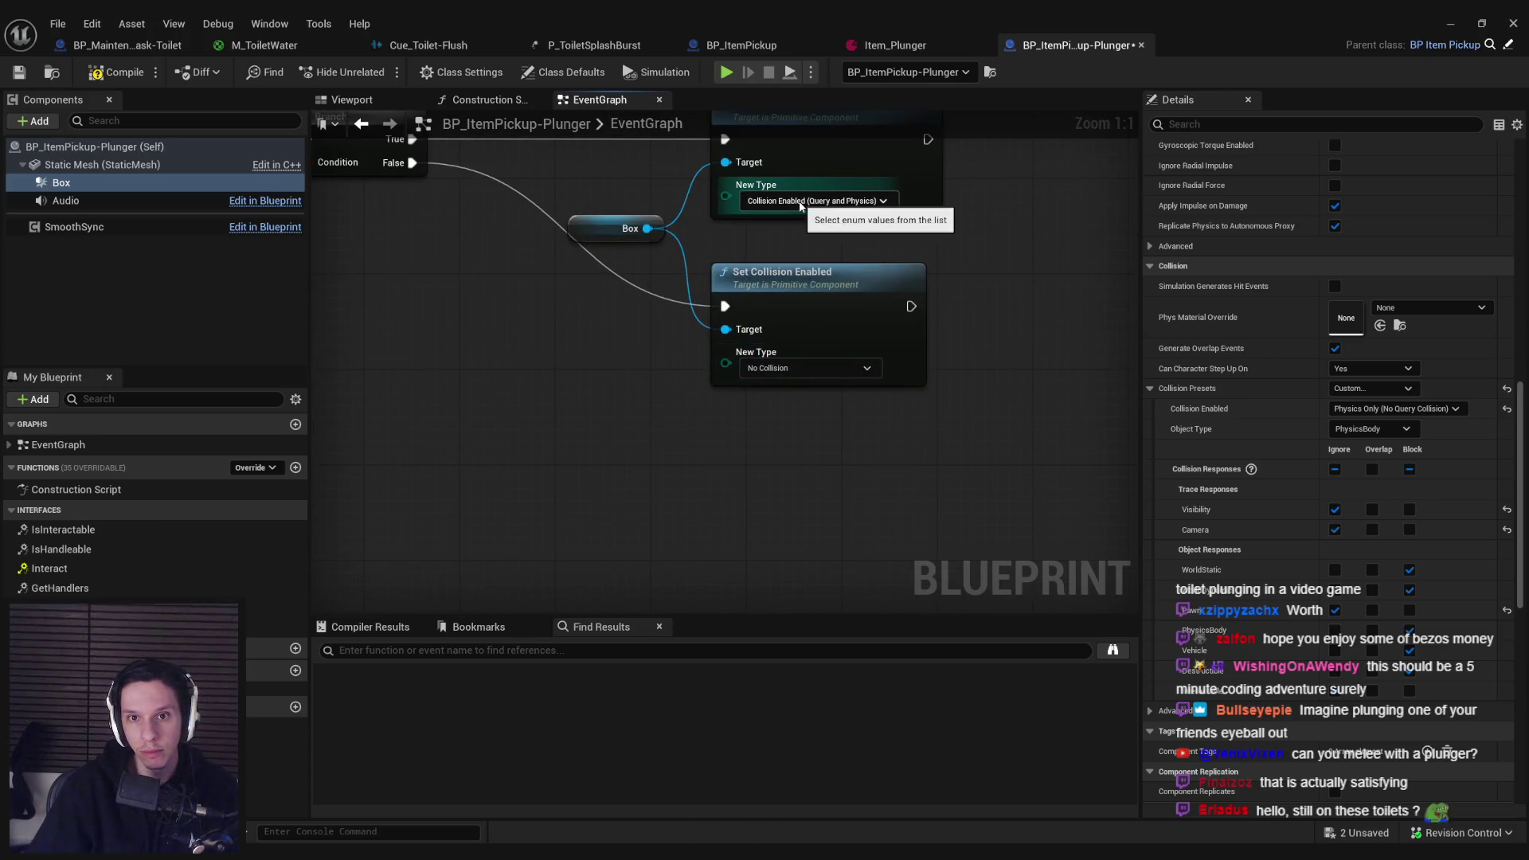
pyautogui.click(801, 245)
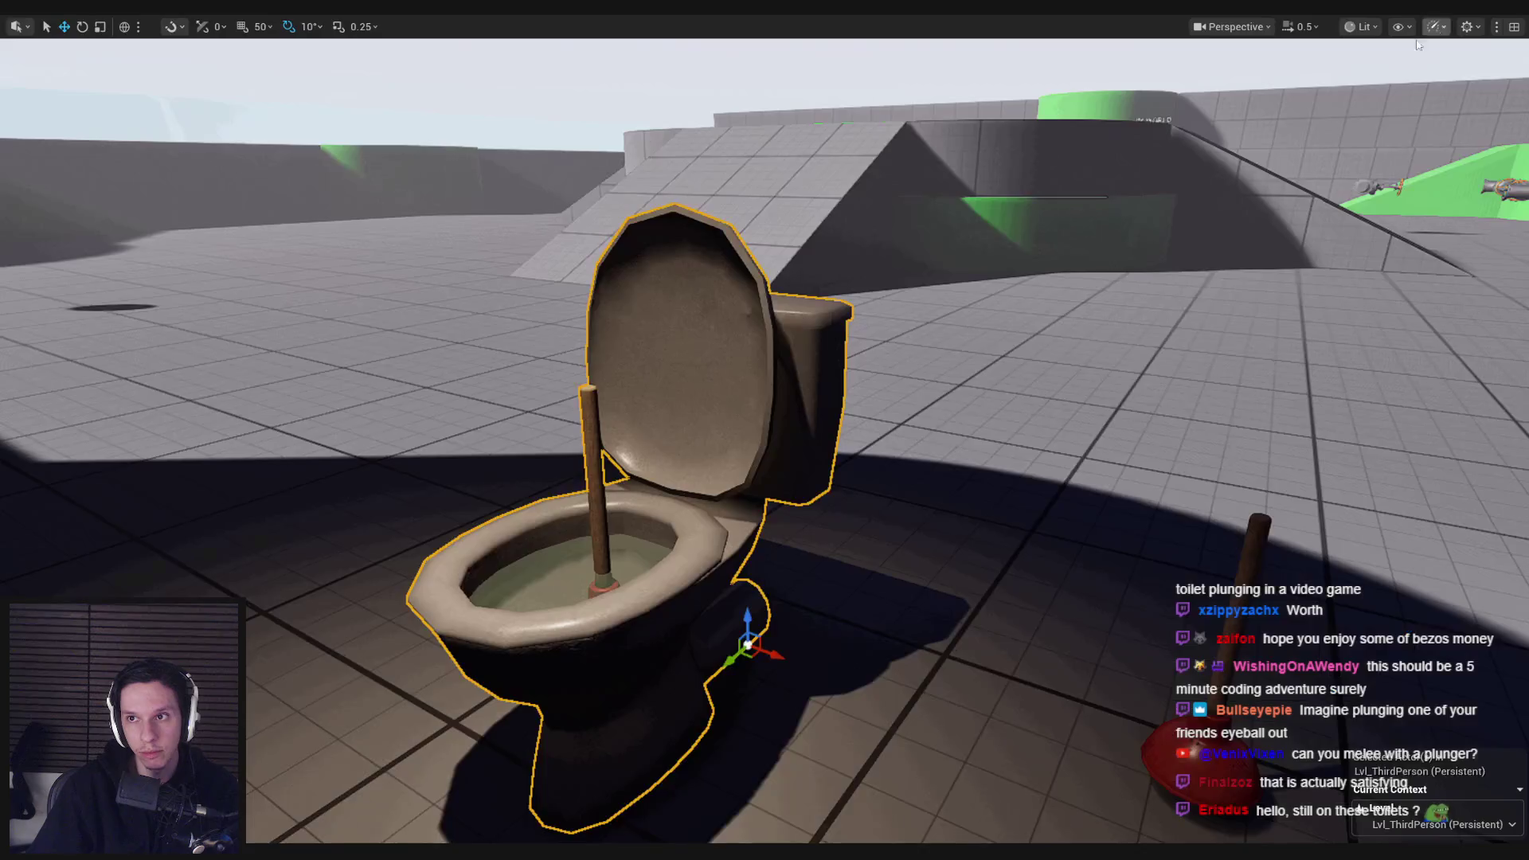
pyautogui.hotkey('alt', 'p')
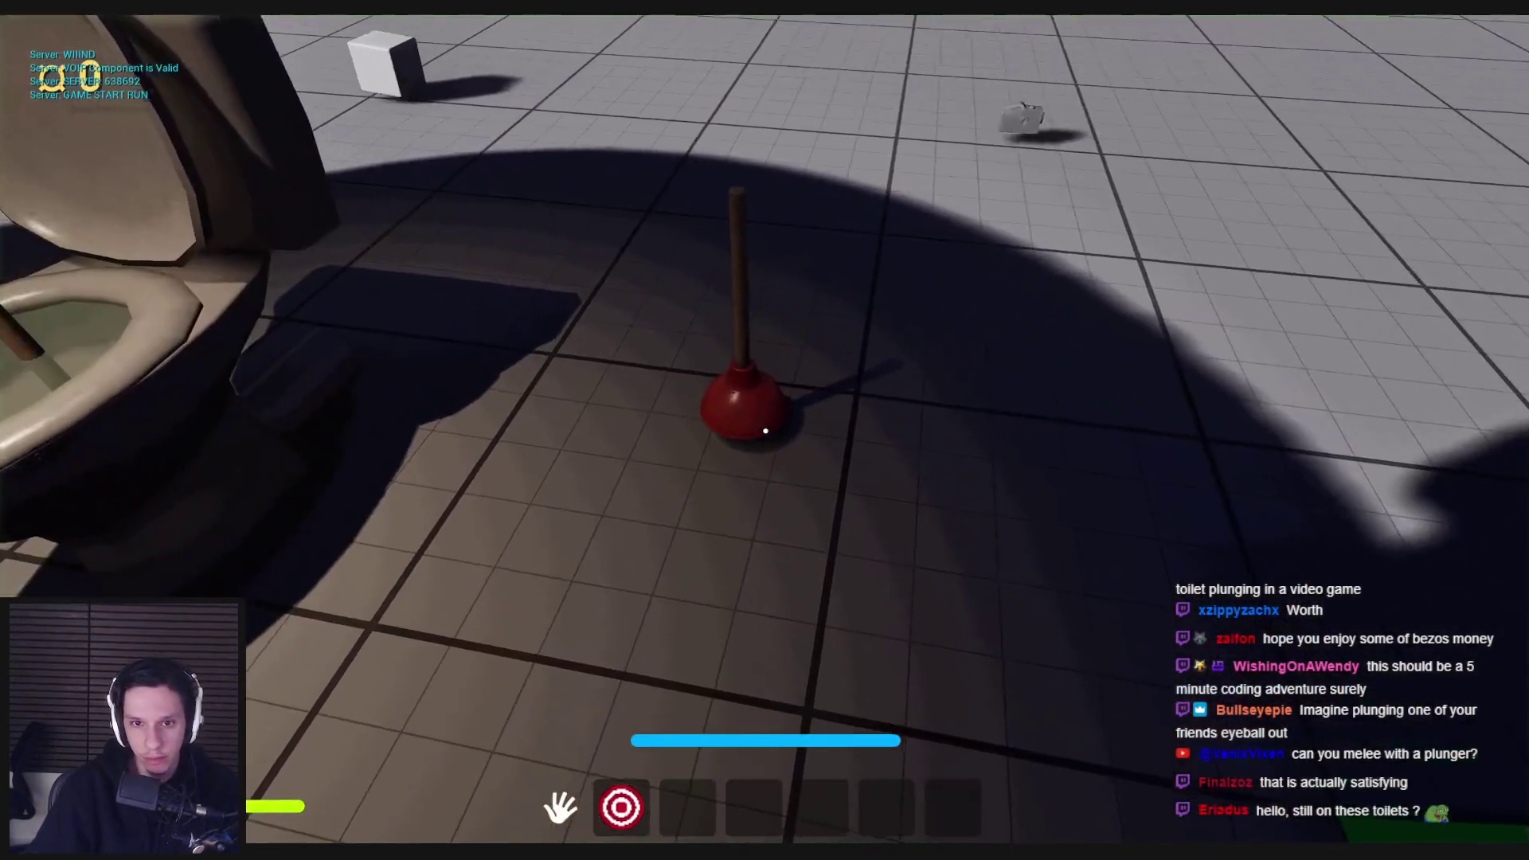
pyautogui.press('s')
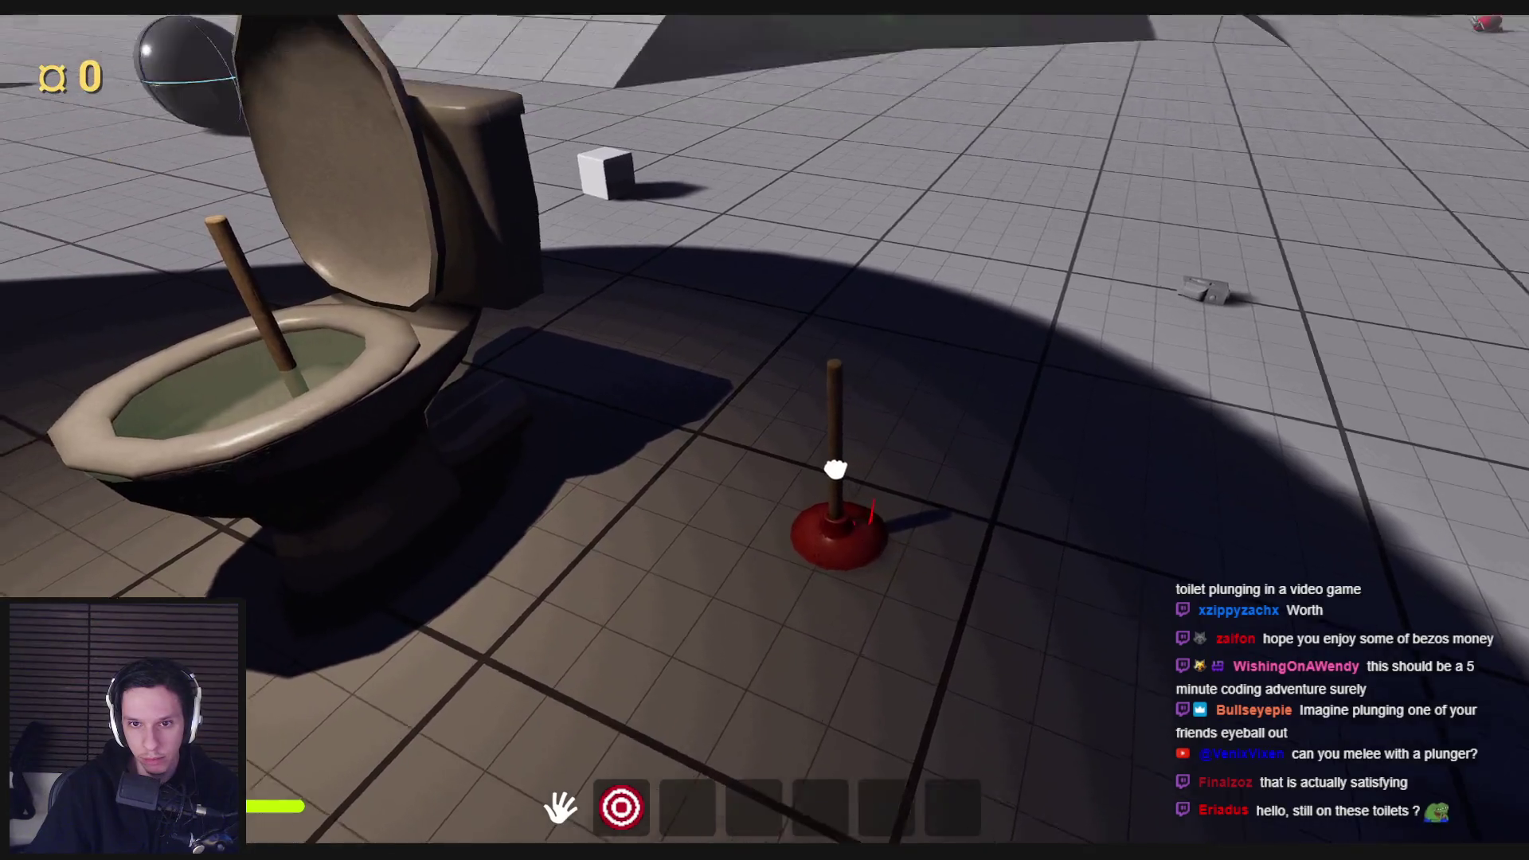
pyautogui.rightClick(788, 516)
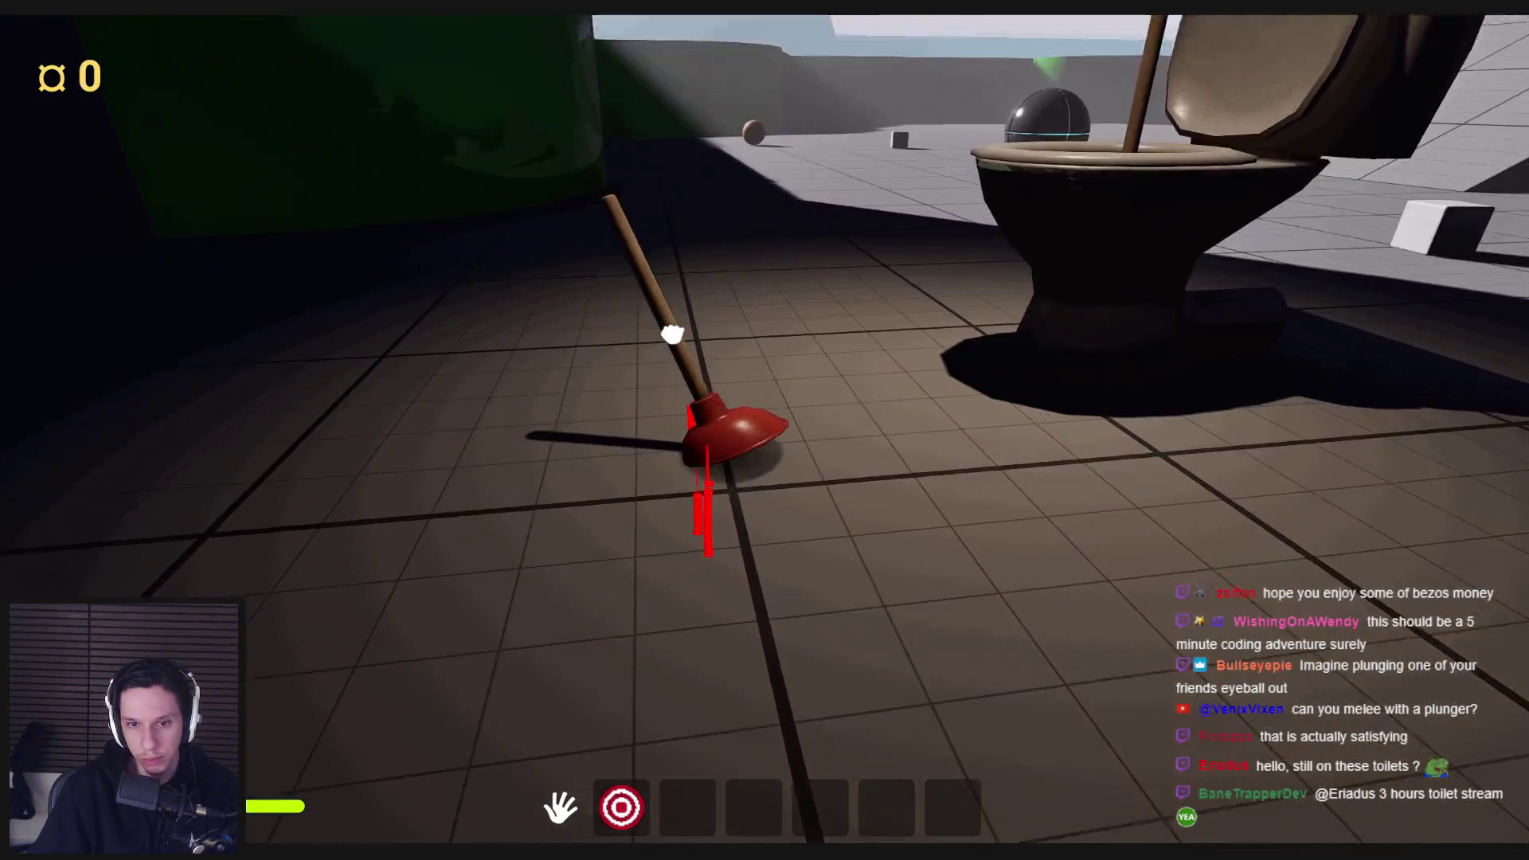
pyautogui.click(671, 334)
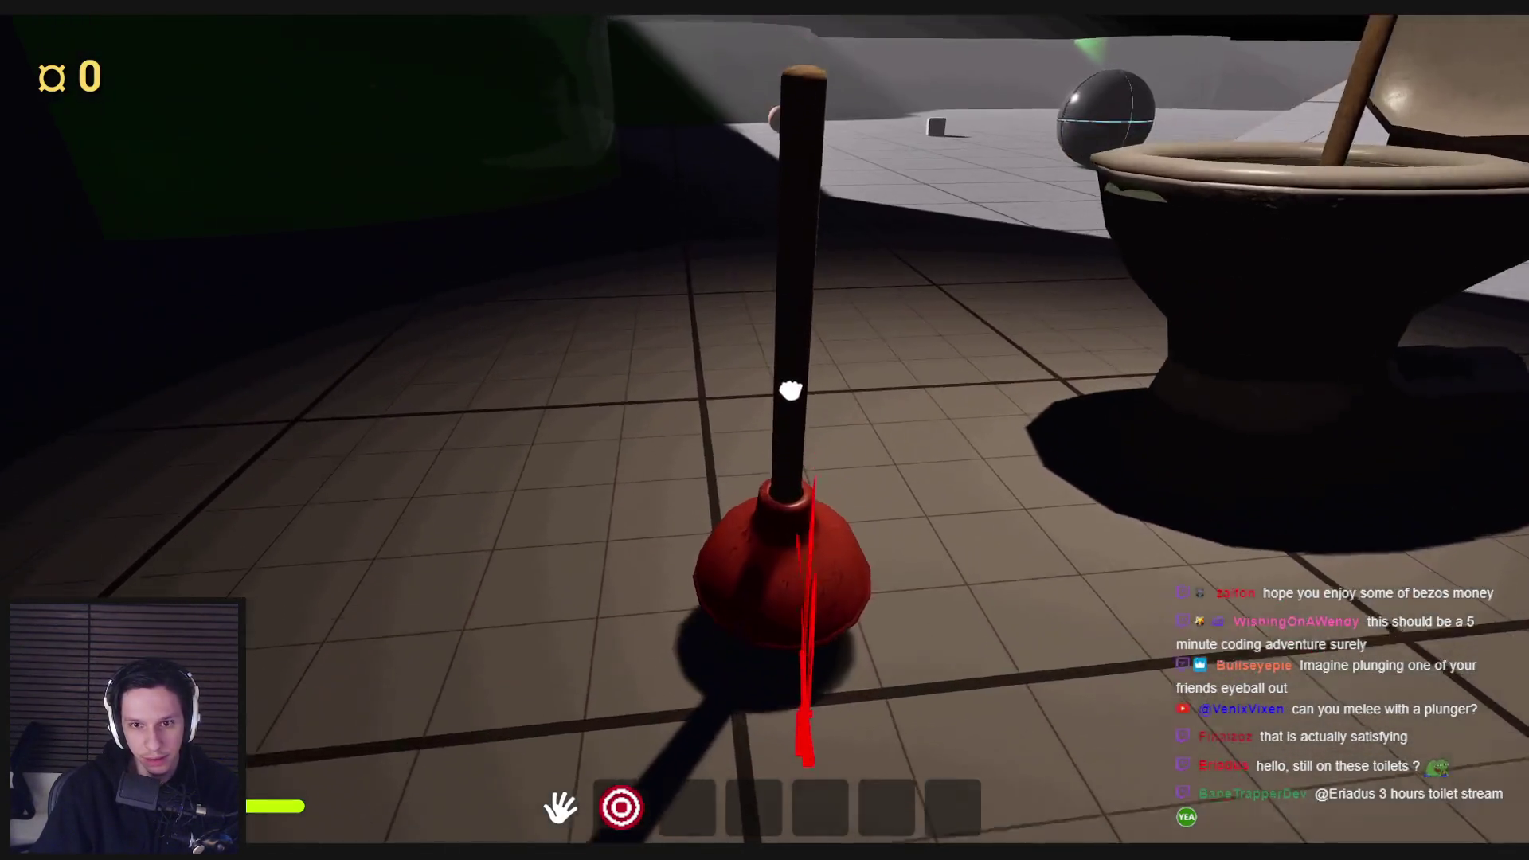
pyautogui.click(791, 390)
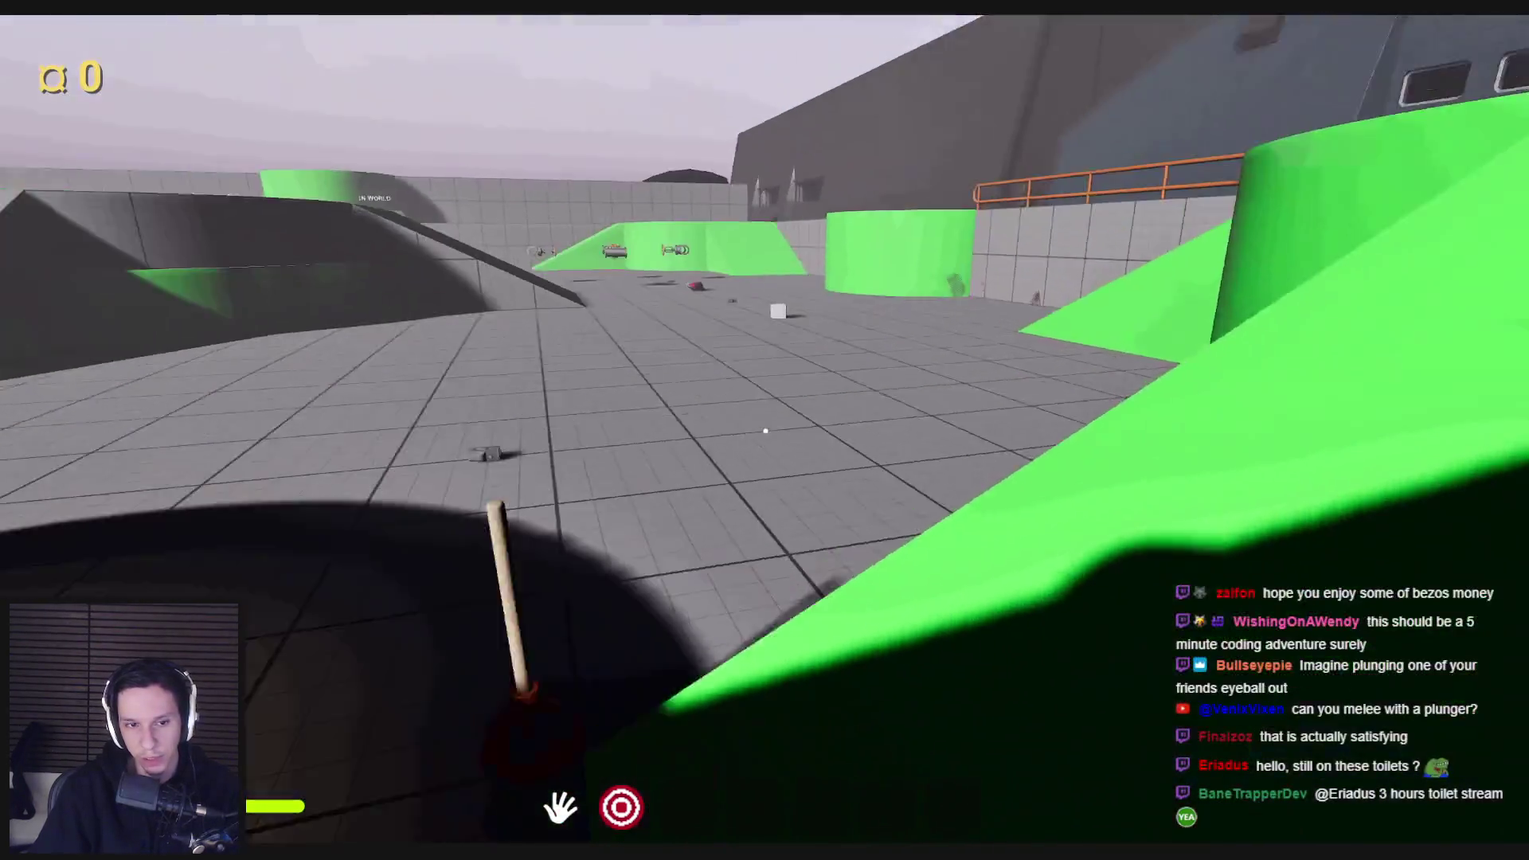
pyautogui.click(766, 431)
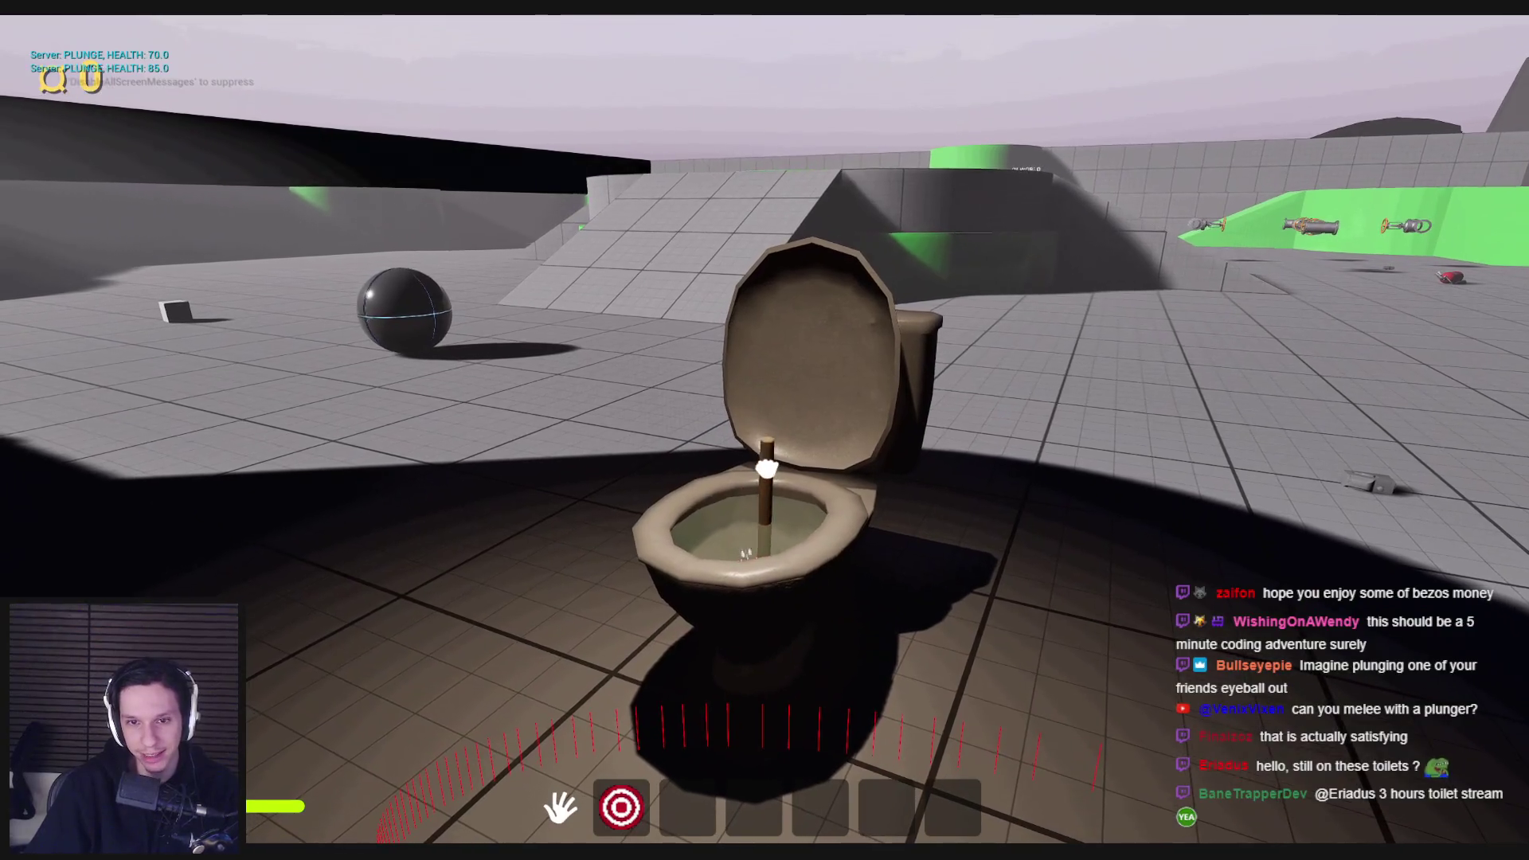
pyautogui.press('w')
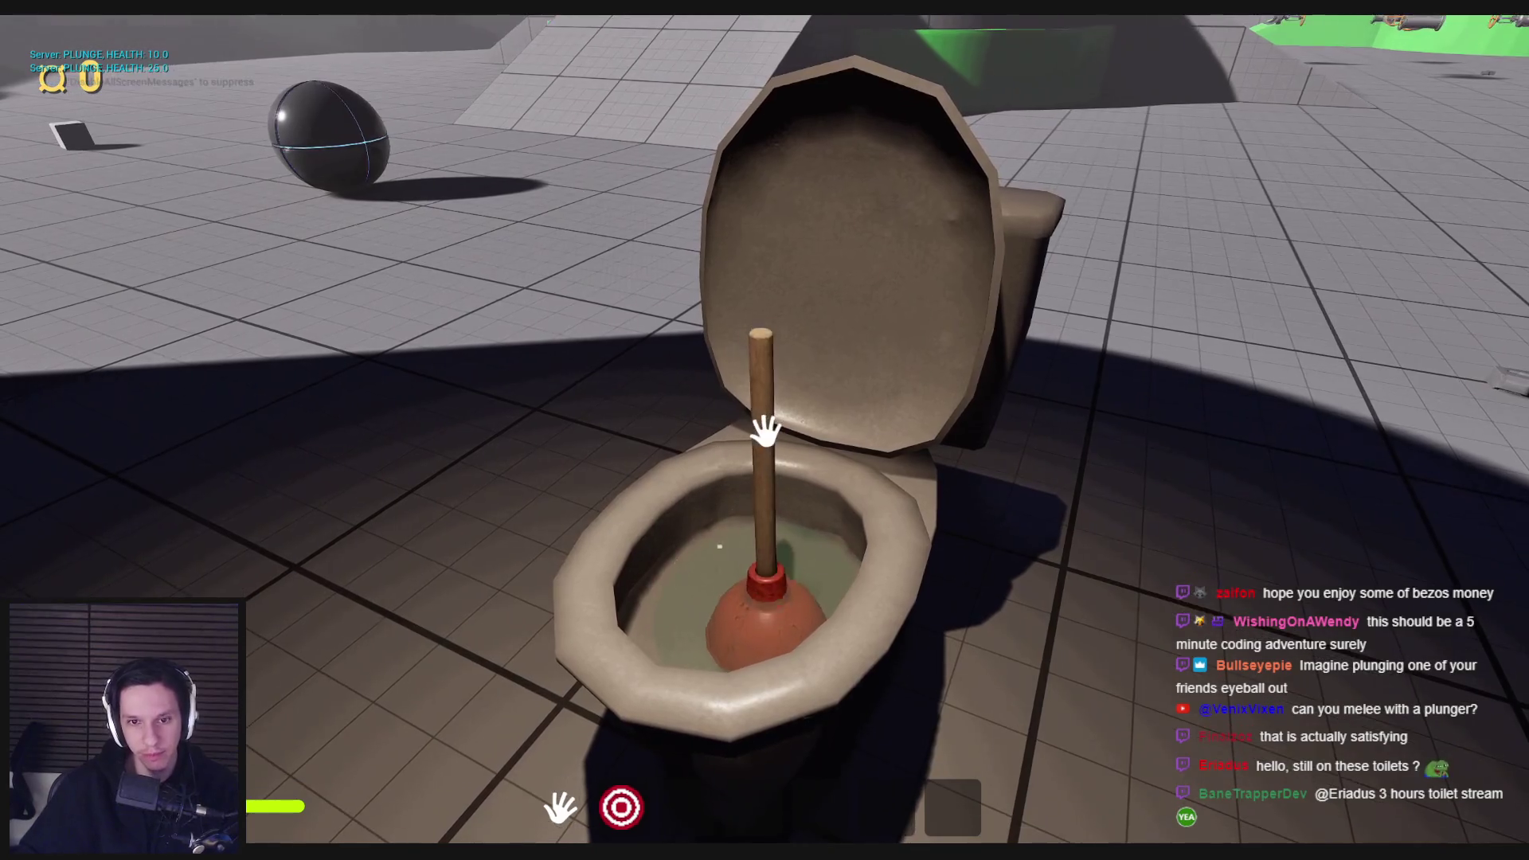
pyautogui.press('s')
pyautogui.press('a')
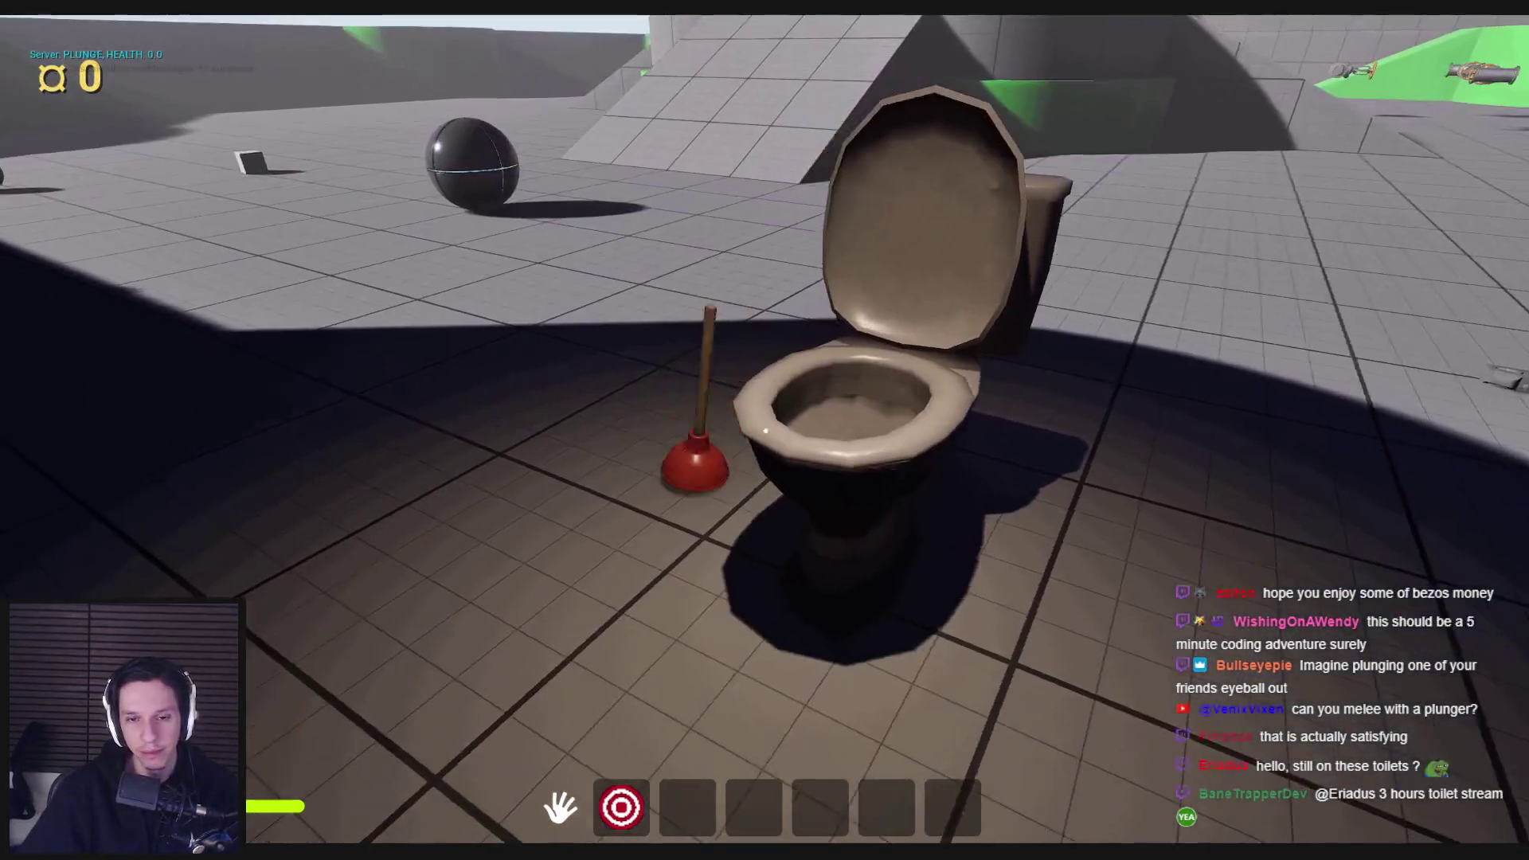
pyautogui.press('a')
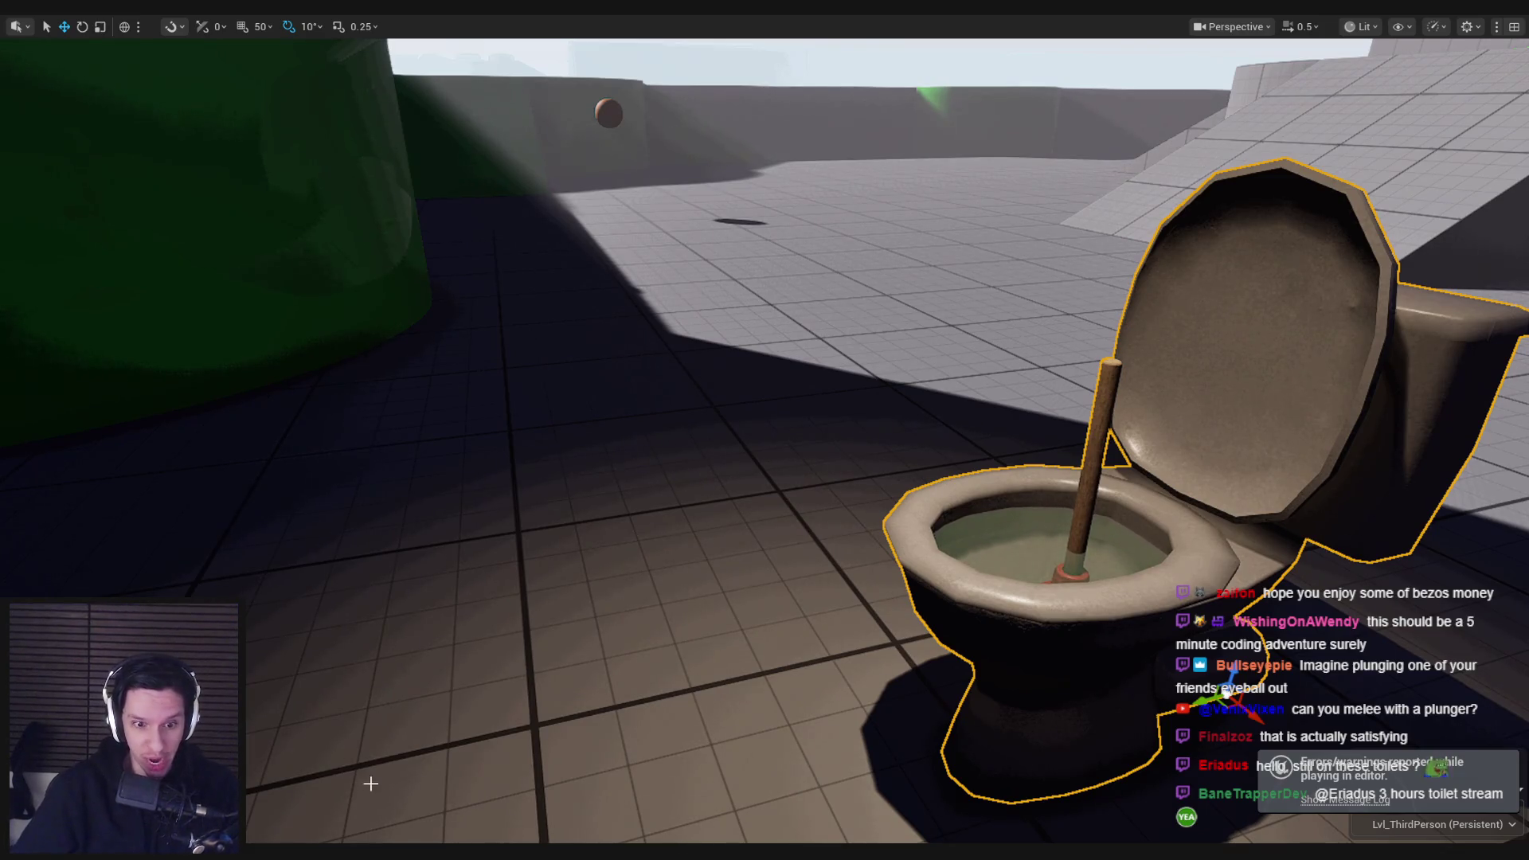
pyautogui.click(581, 777)
pyautogui.scroll(-4, 550, 342)
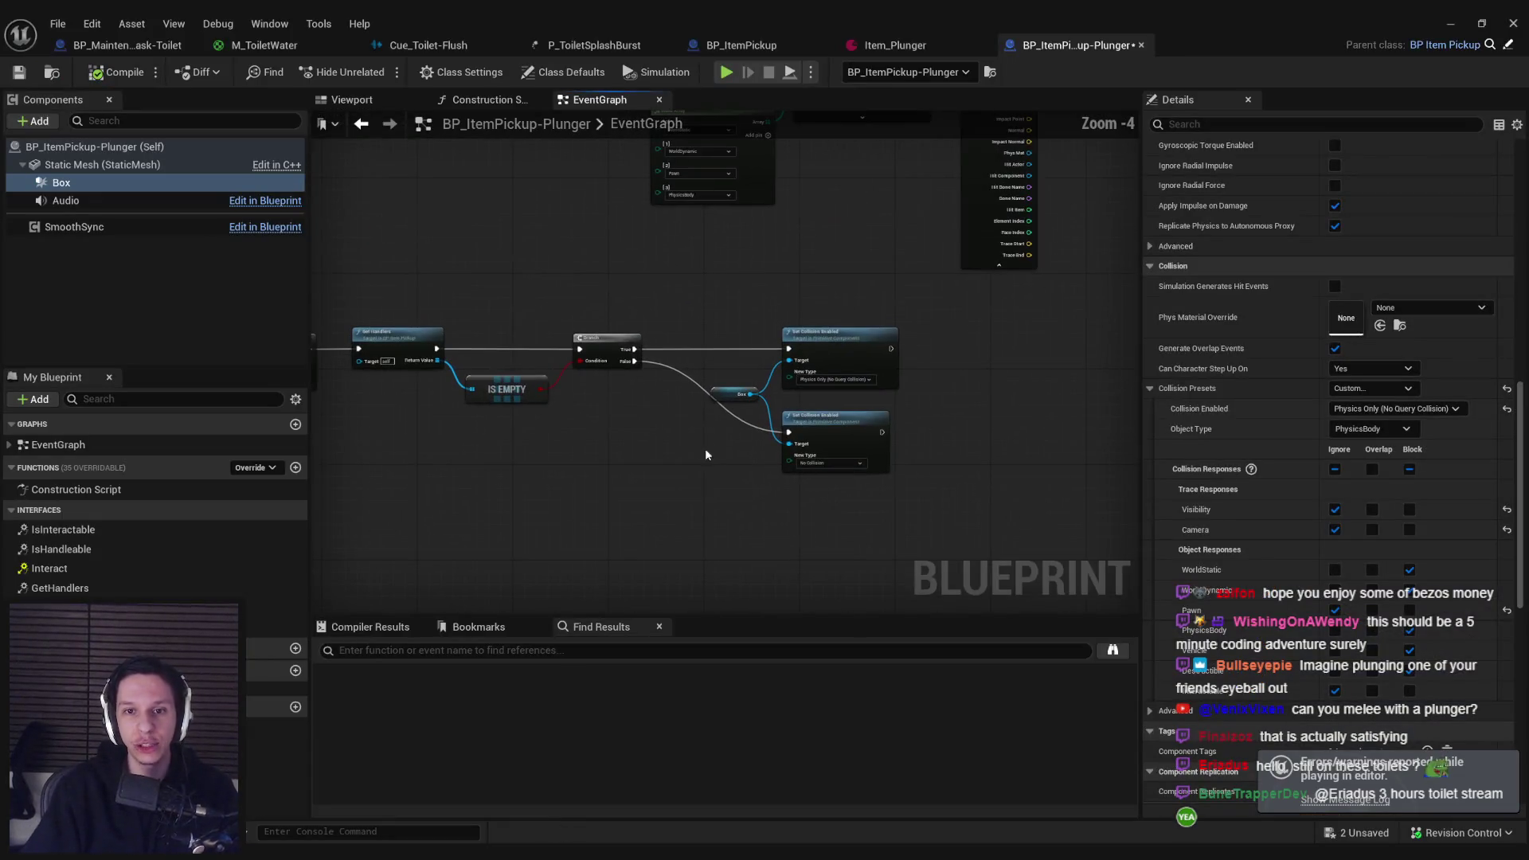
pyautogui.scroll(2, 647, 385)
pyautogui.scroll(-2, 647, 407)
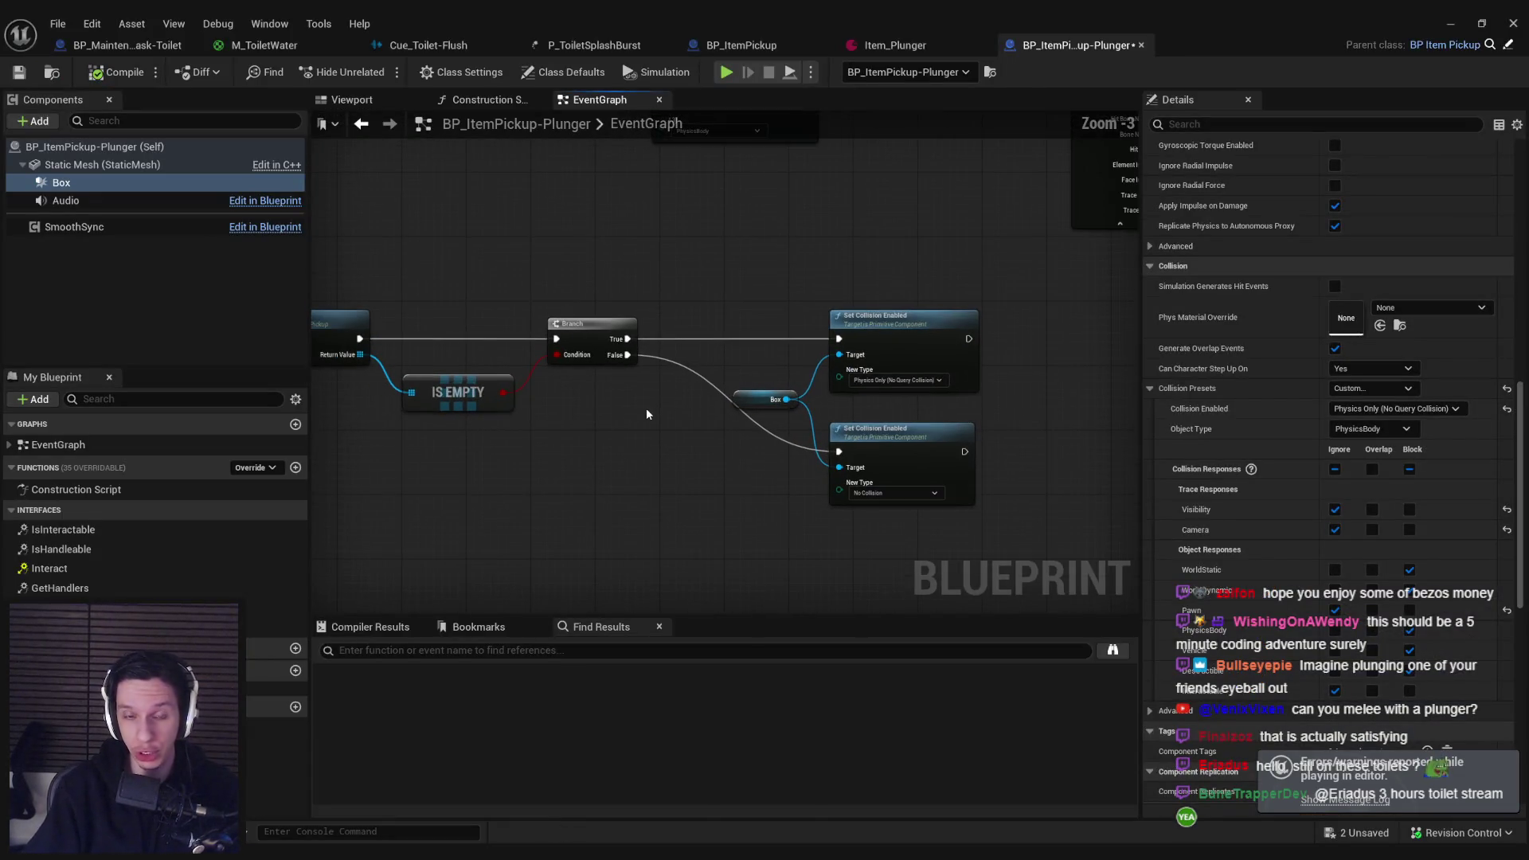
pyautogui.moveTo(646, 407)
pyautogui.mouseDown()
pyautogui.moveTo(768, 386)
pyautogui.moveTo(938, 385)
pyautogui.moveTo(865, 392)
pyautogui.mouseUp()
pyautogui.scroll(-1, 761, 360)
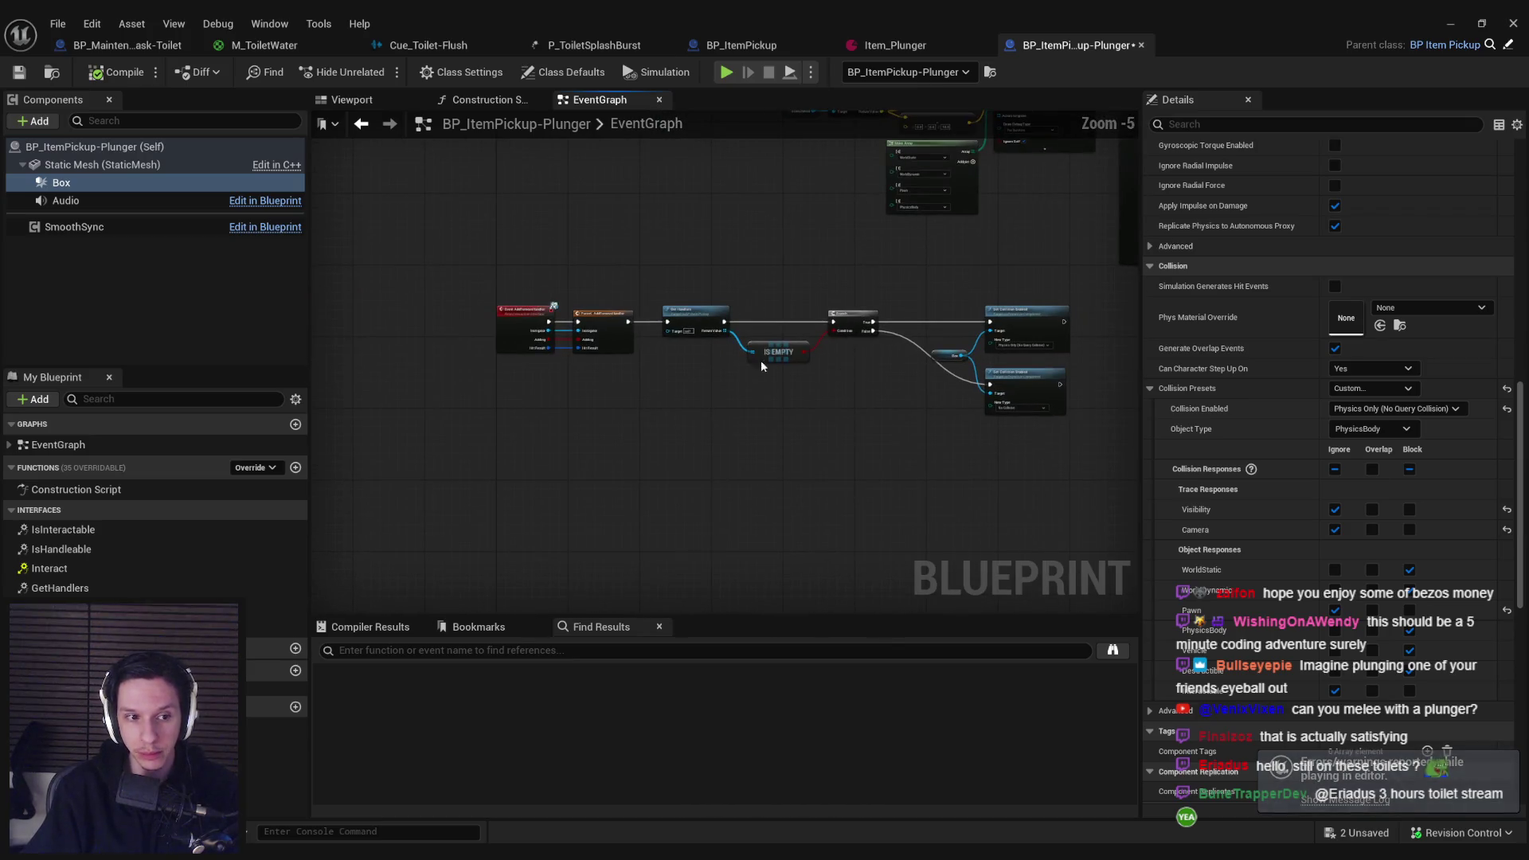
pyautogui.scroll(-2, 622, 448)
pyautogui.scroll(4, 625, 294)
pyautogui.scroll(-2, 756, 362)
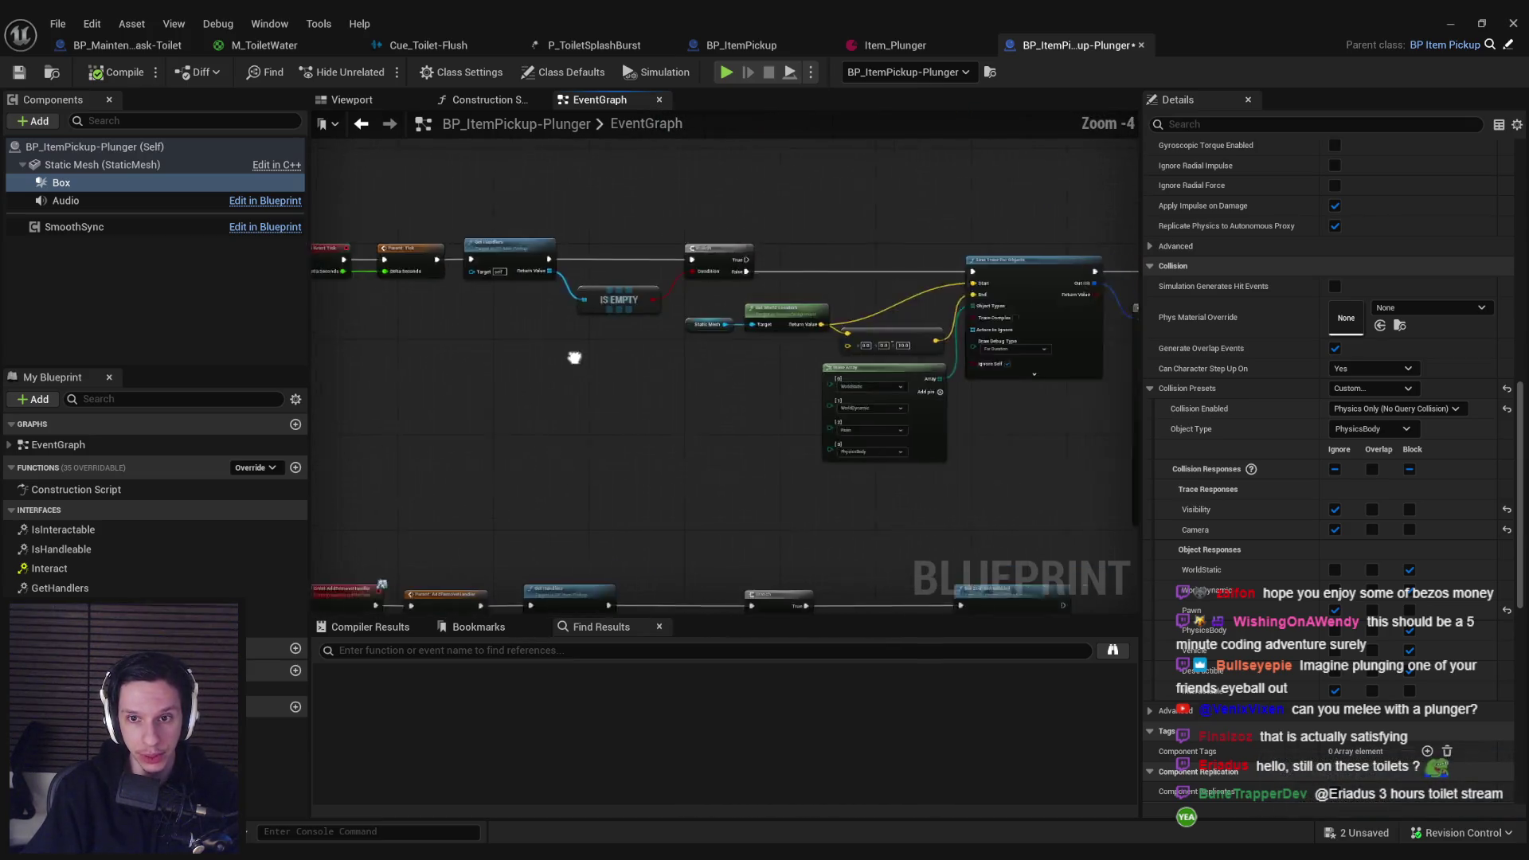
pyautogui.scroll(4, 756, 362)
pyautogui.scroll(-1, 707, 415)
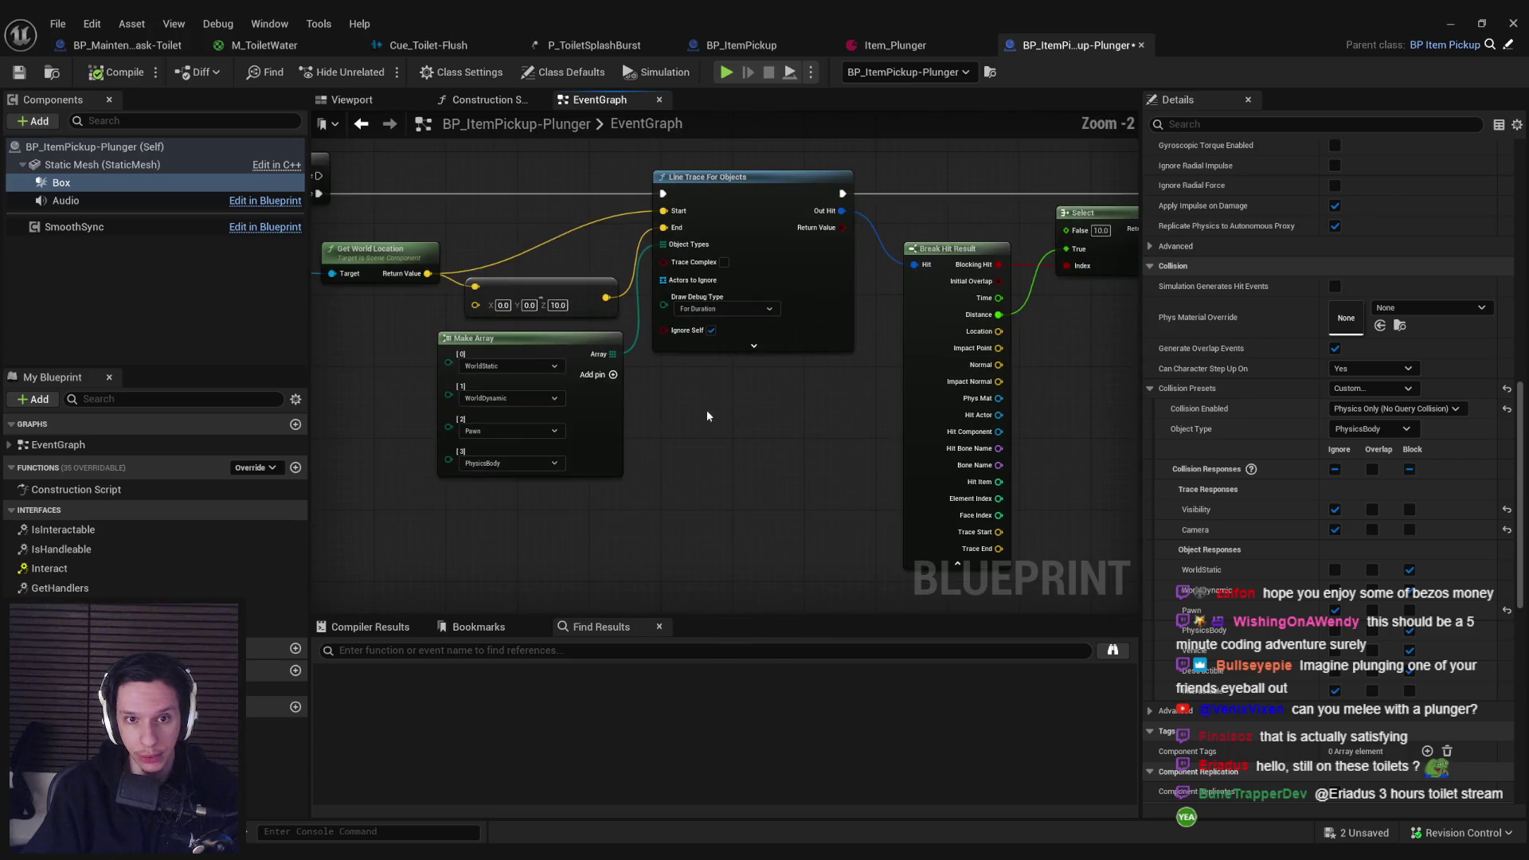
pyautogui.click(570, 233)
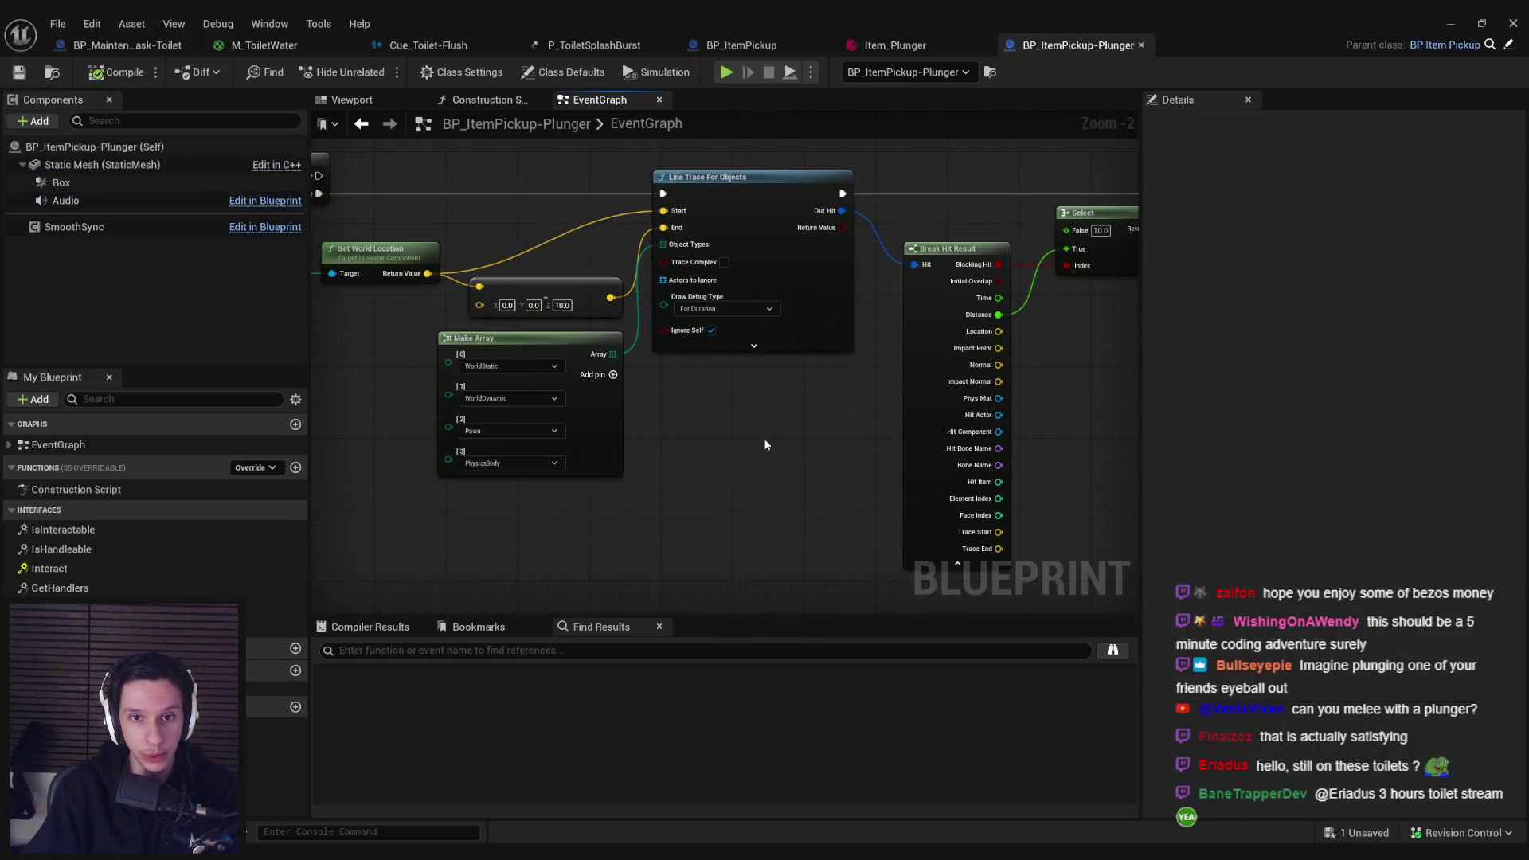
pyautogui.scroll(-2, 796, 462)
pyautogui.scroll(1, 768, 381)
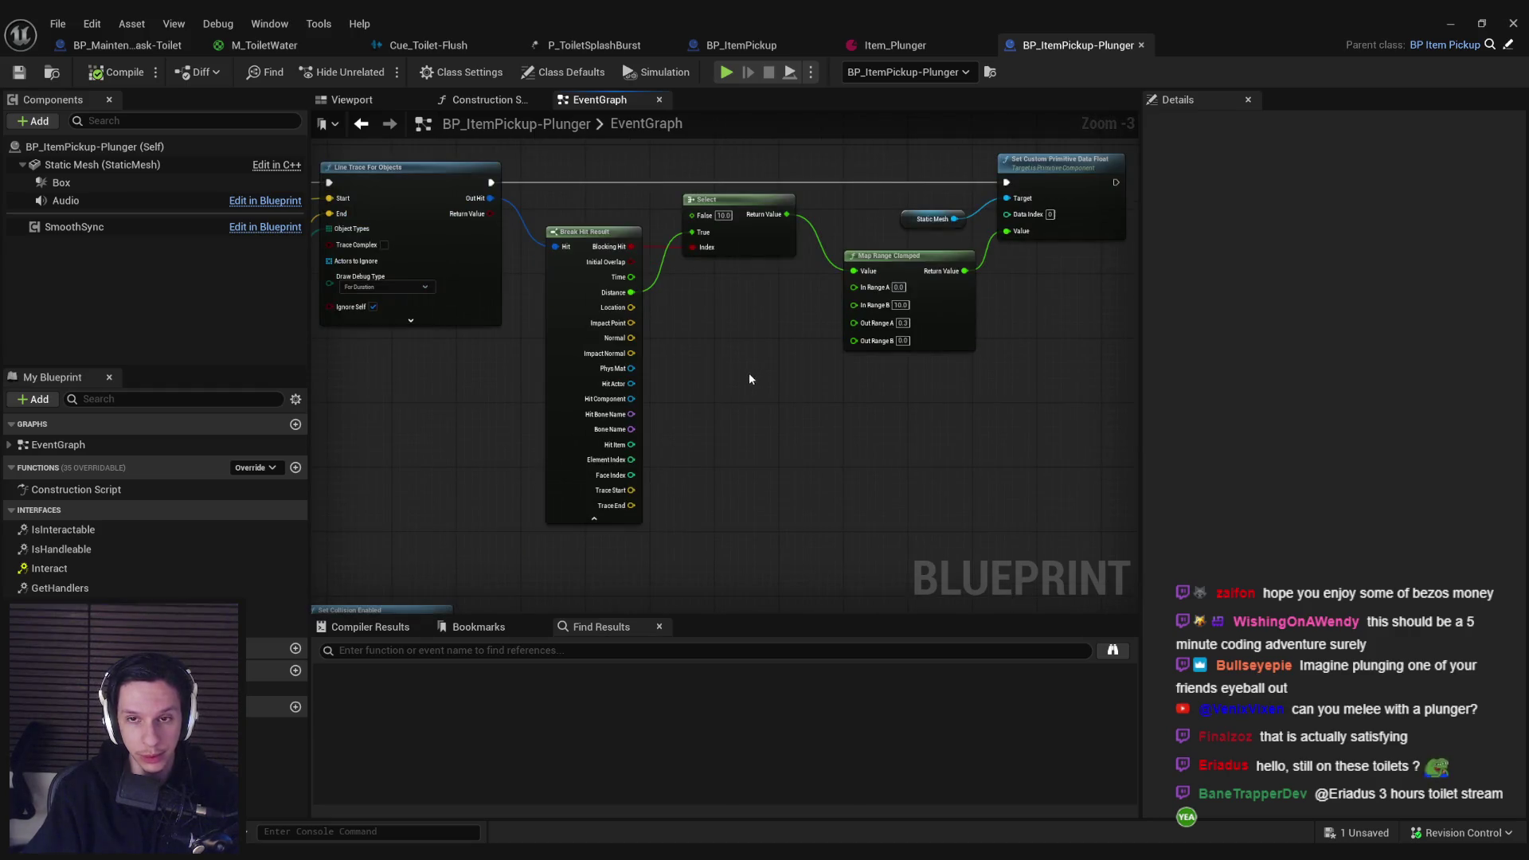
pyautogui.scroll(-2, 749, 373)
pyautogui.scroll(2, 730, 454)
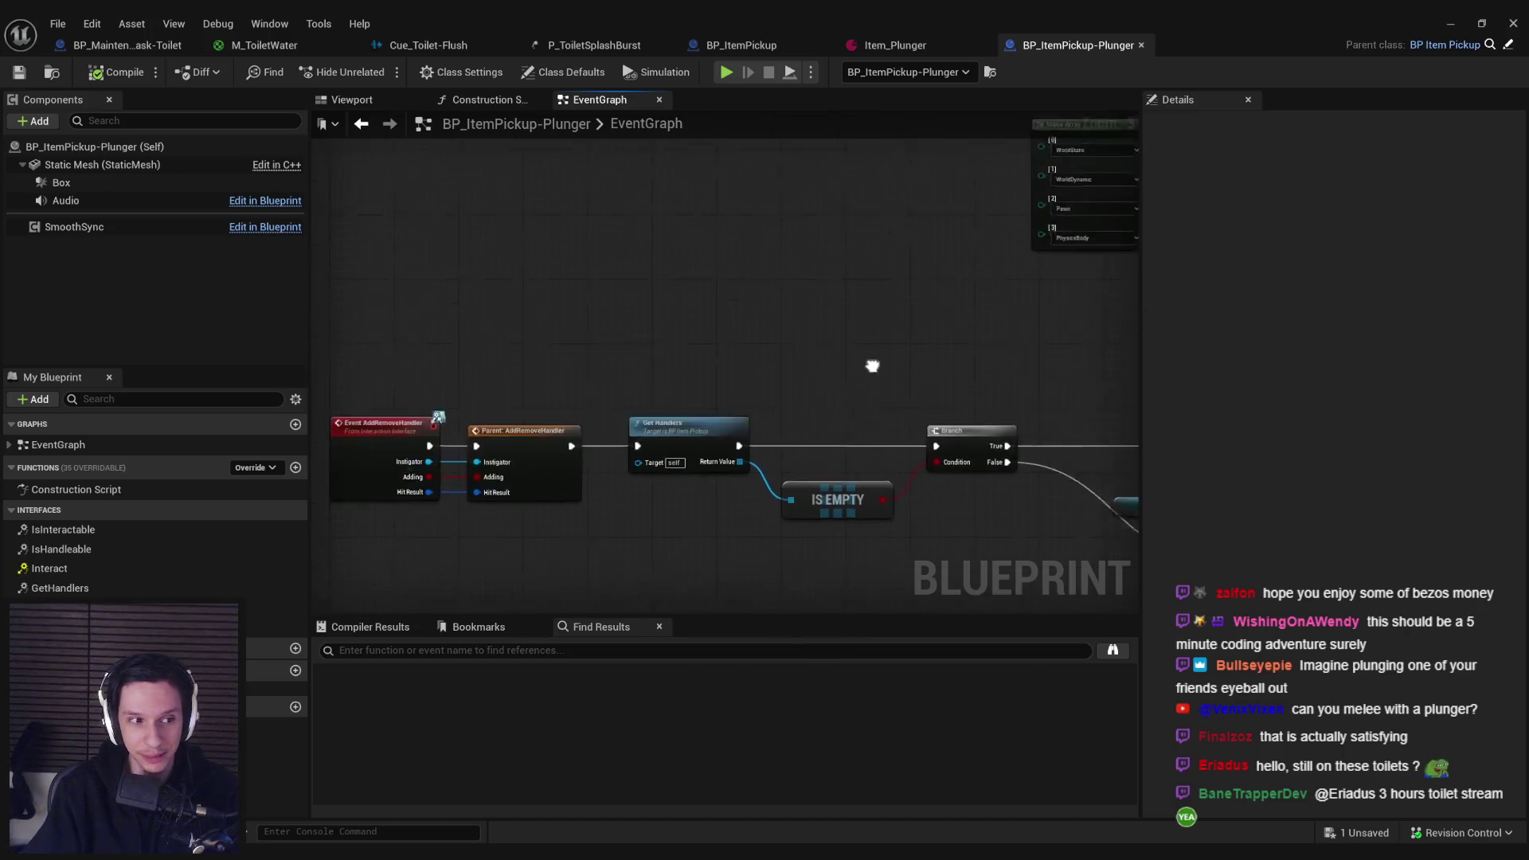
pyautogui.scroll(-2, 942, 355)
pyautogui.scroll(3, 964, 414)
pyautogui.scroll(-2, 972, 429)
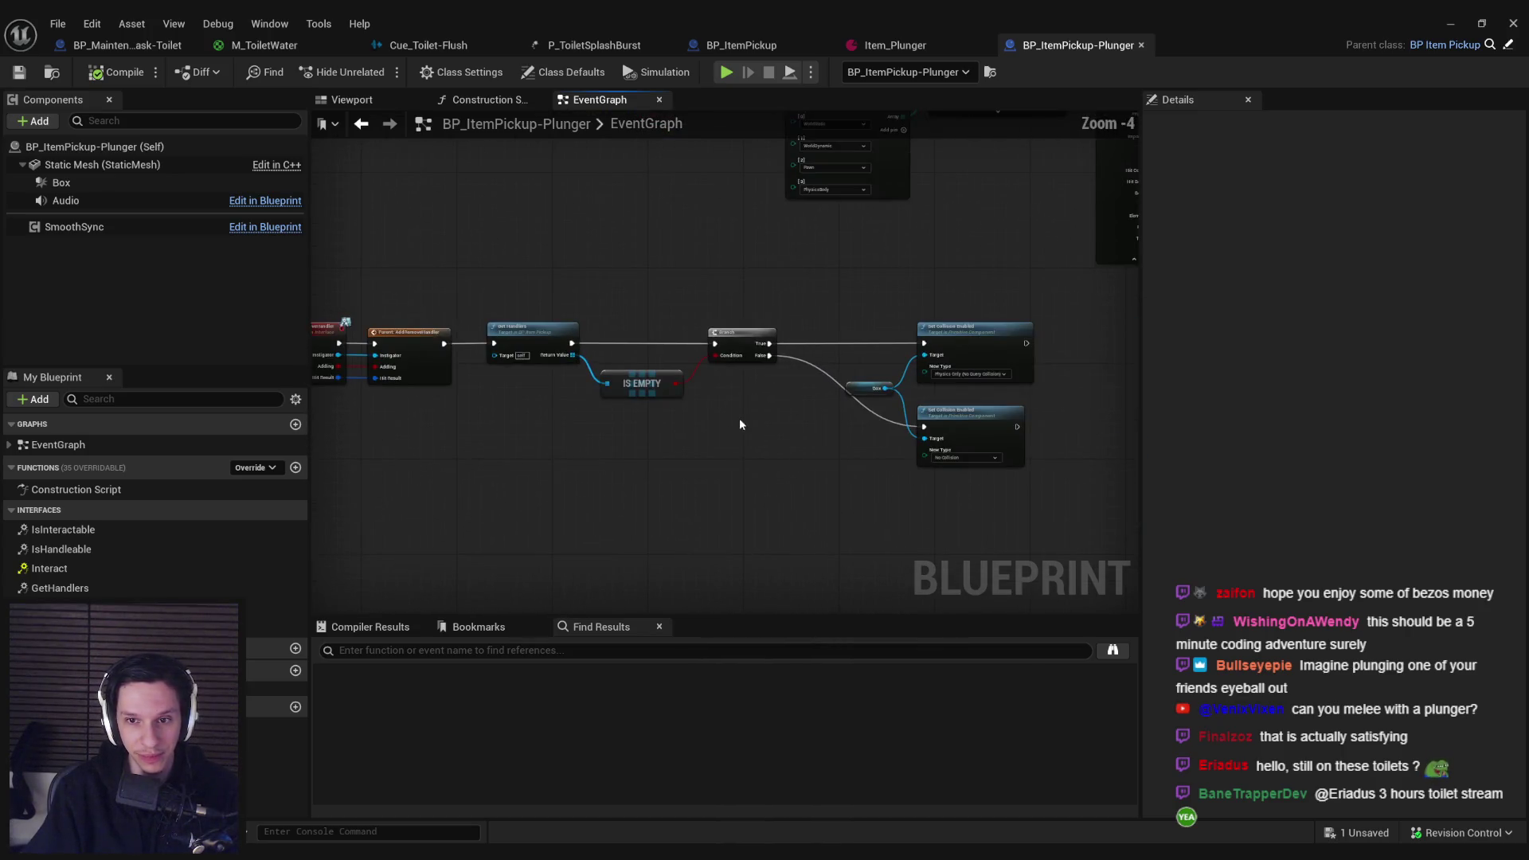
pyautogui.scroll(2, 812, 314)
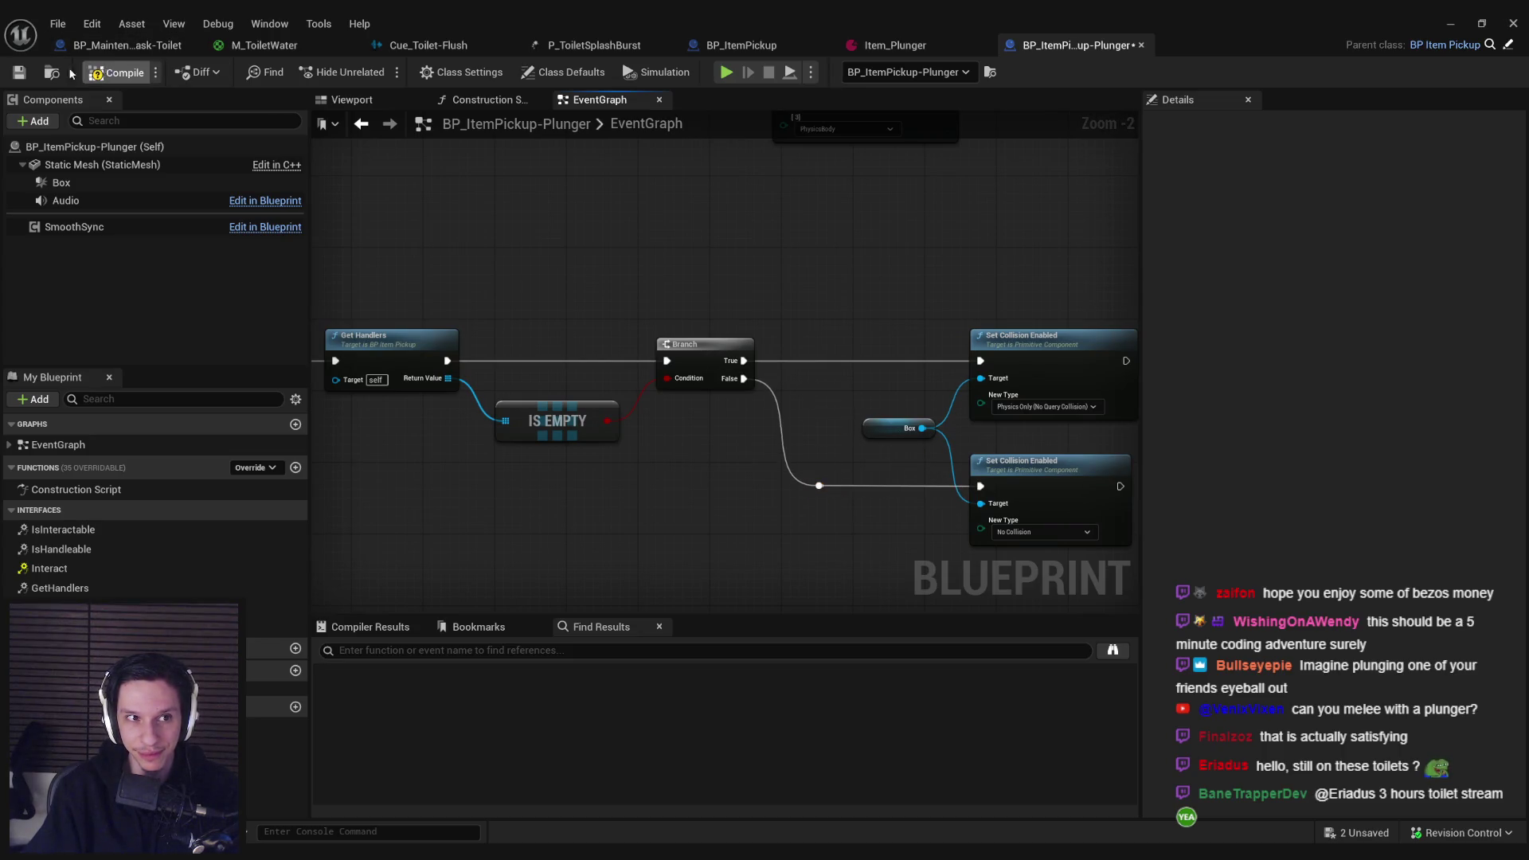
pyautogui.scroll(-2, 646, 246)
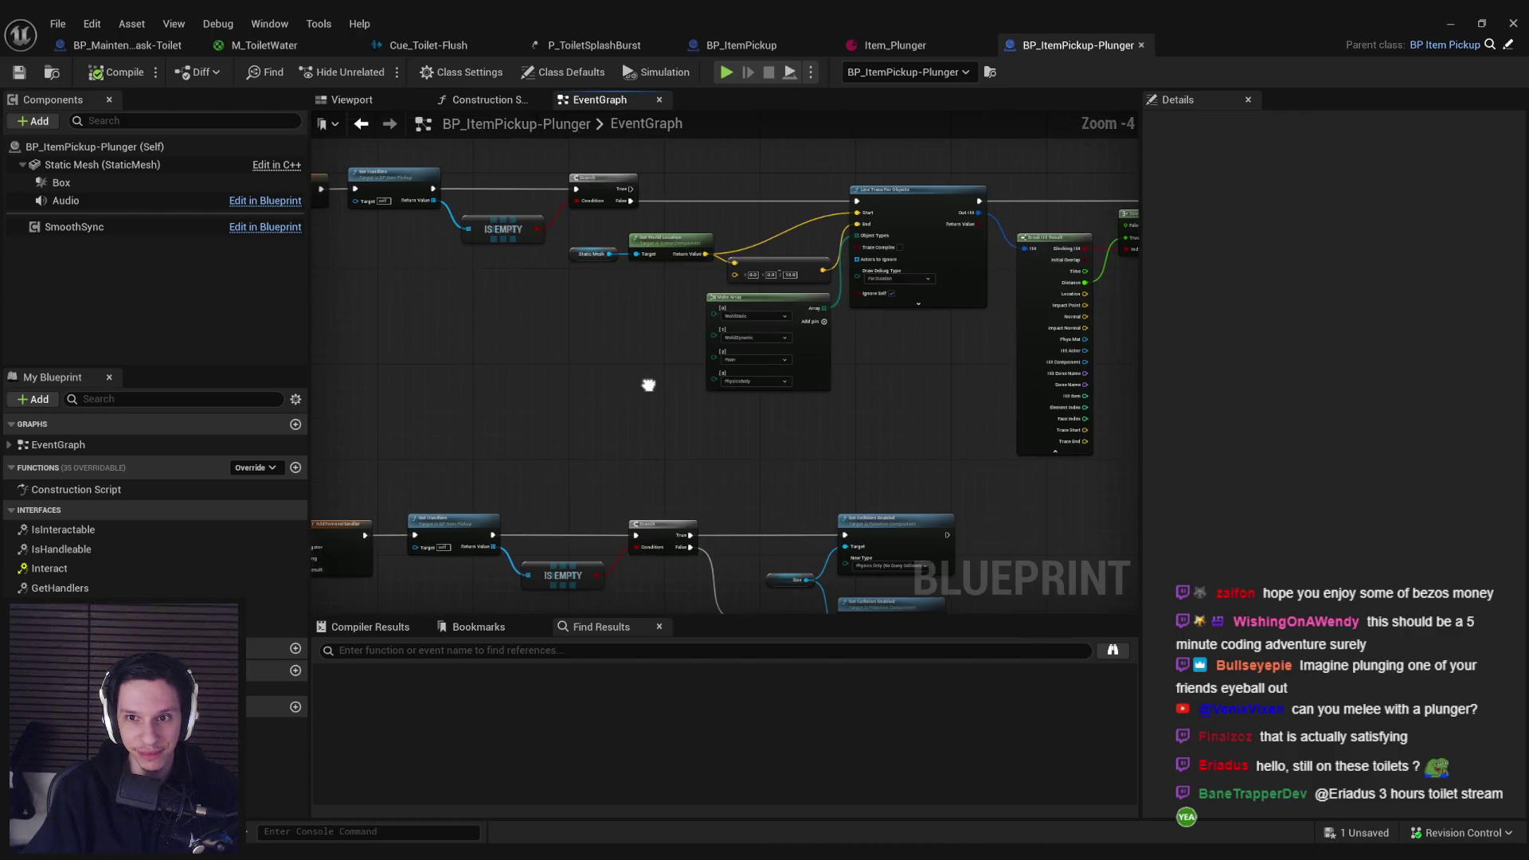
pyautogui.scroll(4, 876, 350)
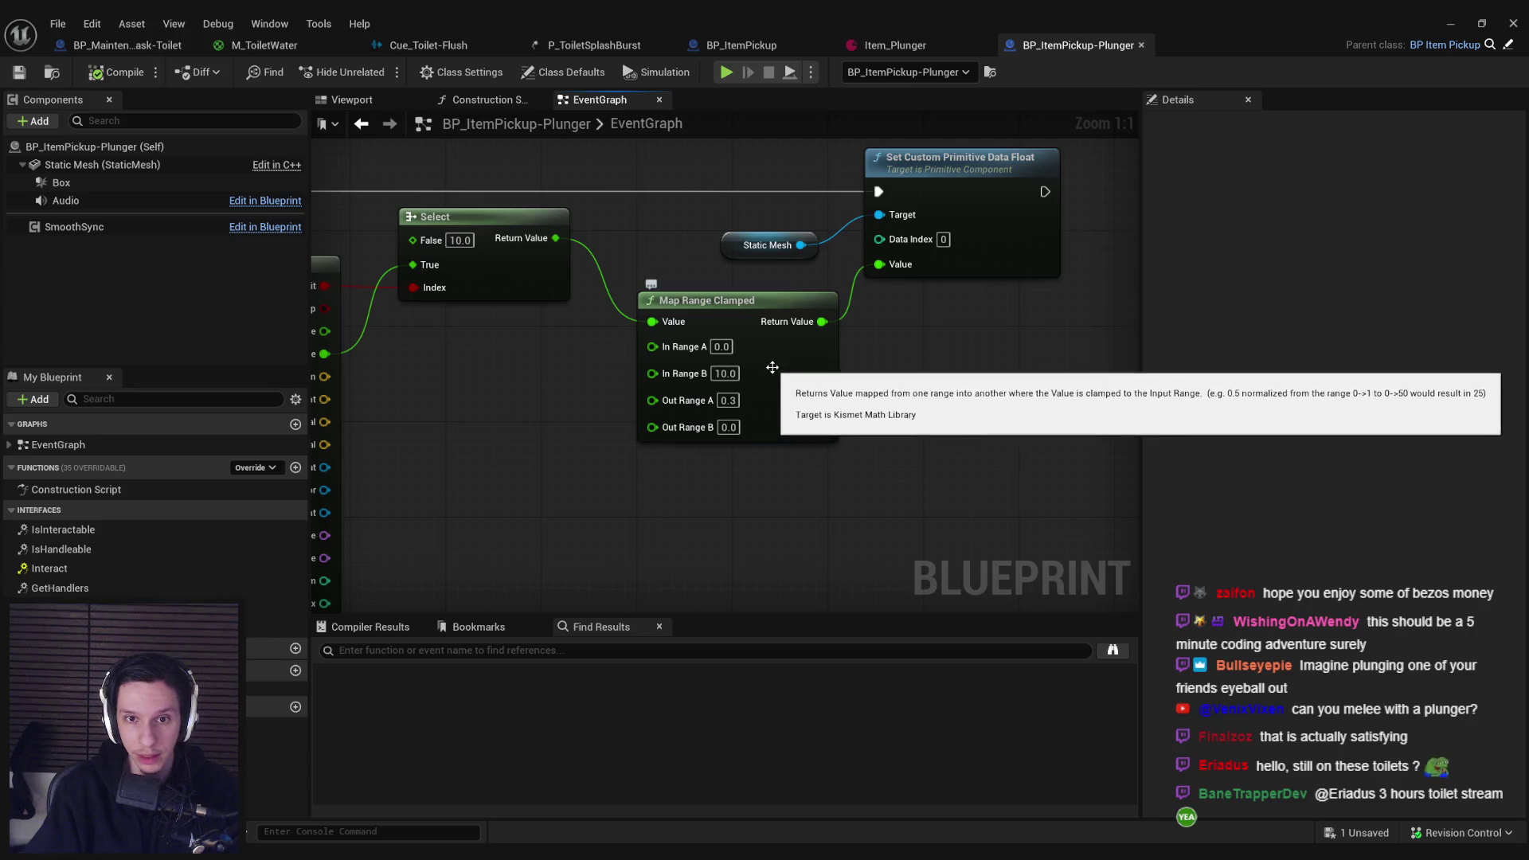
# Step: Branch a Map Range Unclamped node off the Select result and set its In Range B value
pyautogui.moveTo(548, 240)
pyautogui.mouseDown()
pyautogui.moveTo(649, 548)
pyautogui.moveTo(717, 381)
pyautogui.mouseUp()
pyautogui.write('map range')
pyautogui.press('Down')
pyautogui.press('Return')
pyautogui.write('10.0')
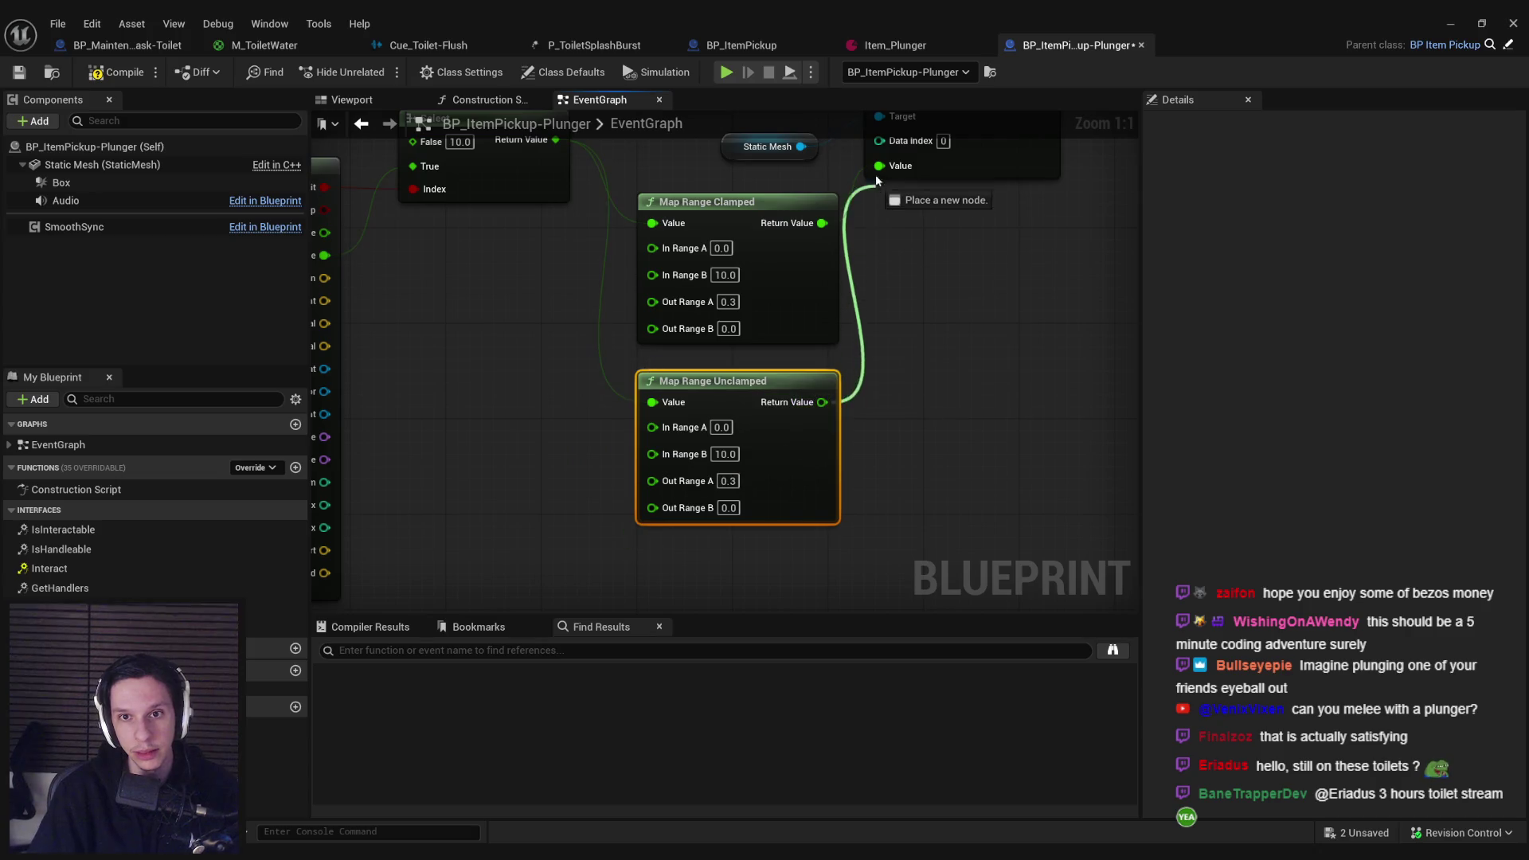
# Step: Play-test the level with the unclamped mapping, then bring the Break Hit Result and Select nodes into view
pyautogui.click(1483, 23)
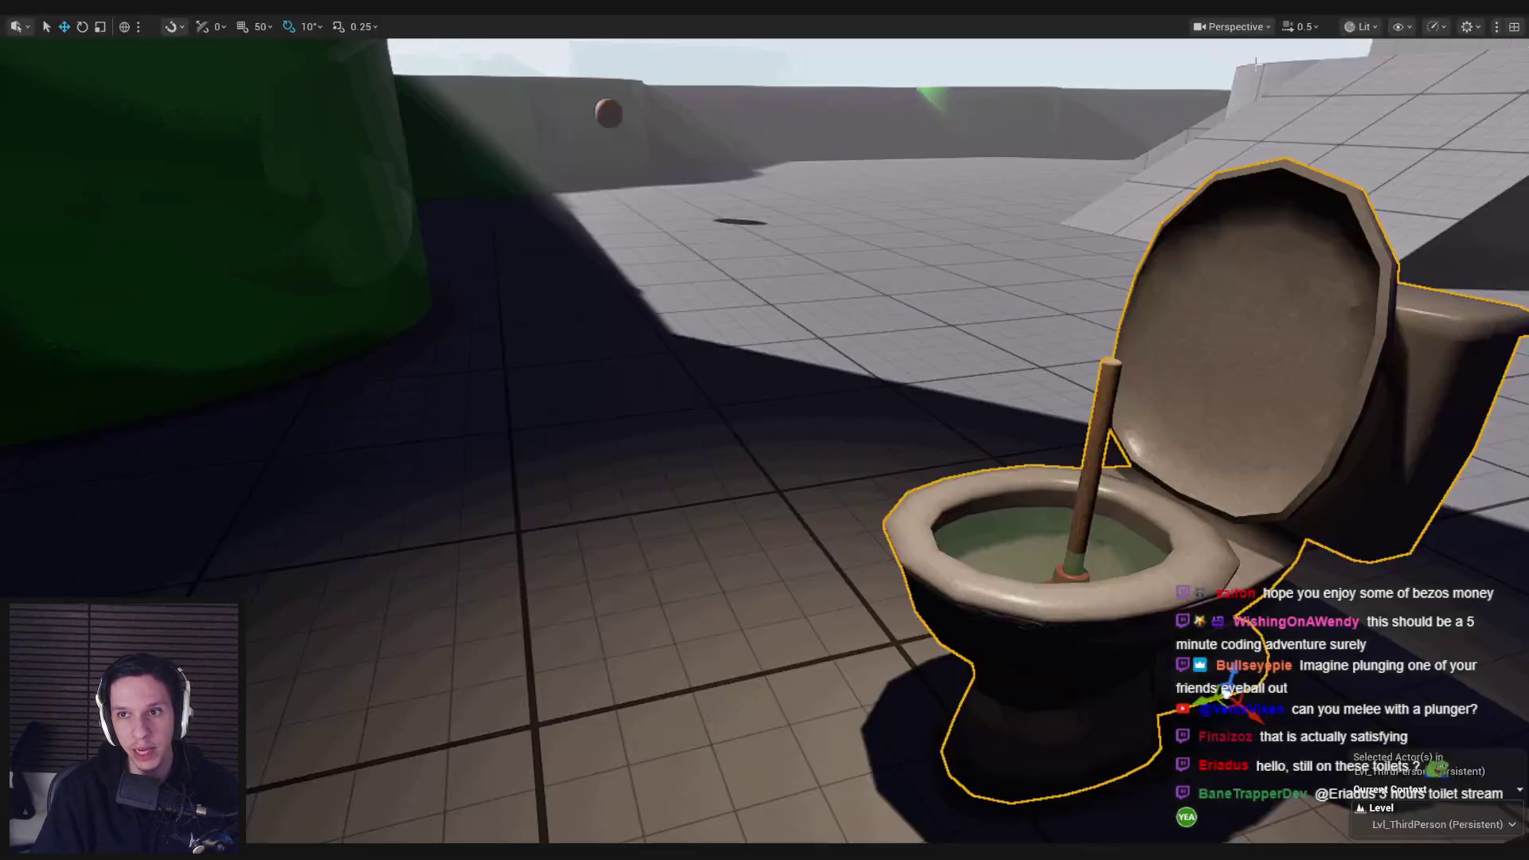
pyautogui.hotkey('alt', 'p')
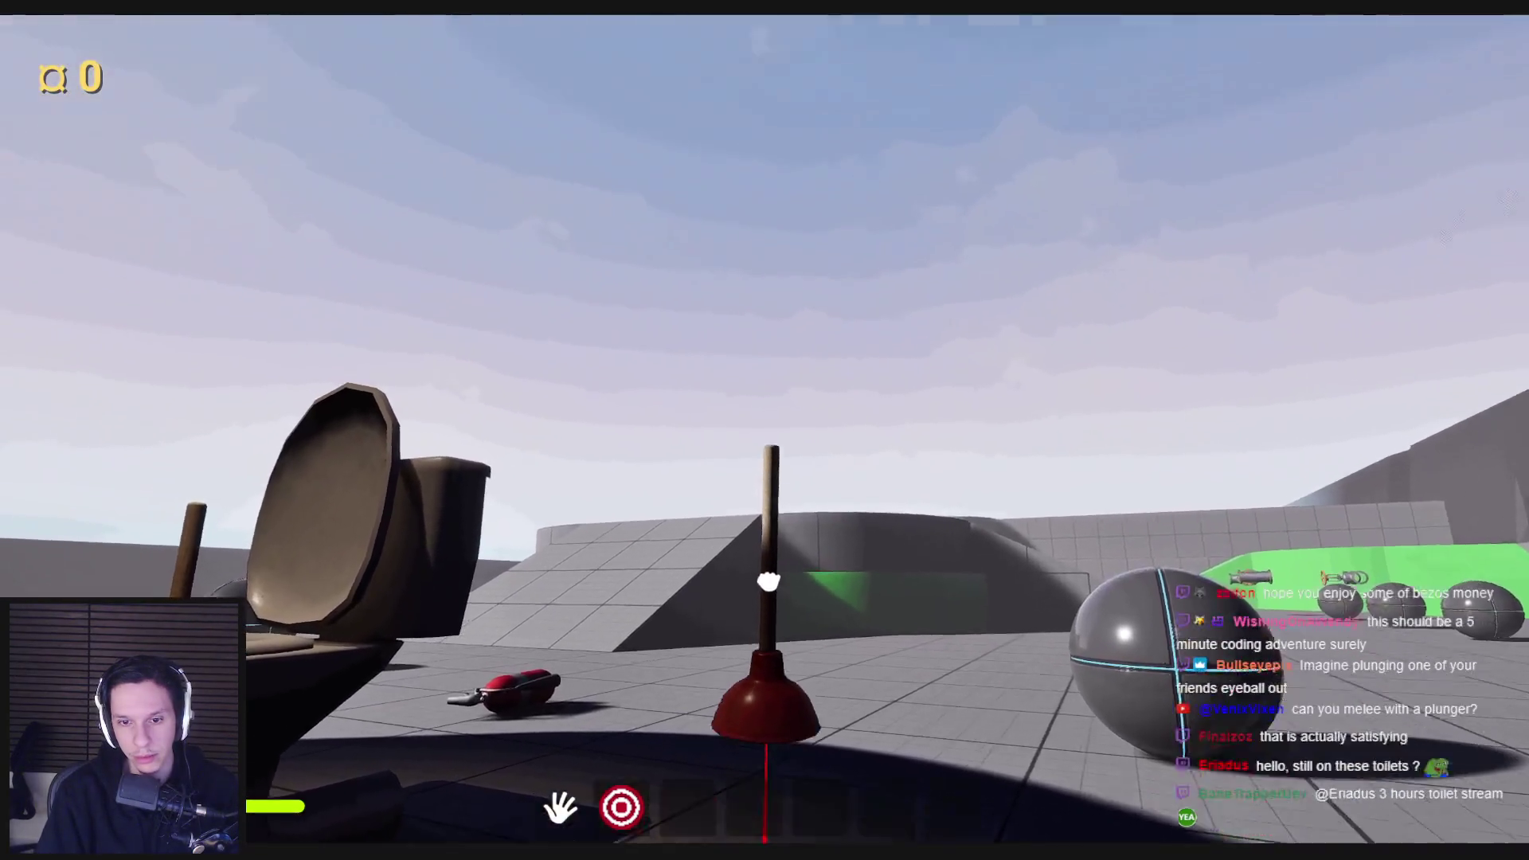
pyautogui.press('Escape')
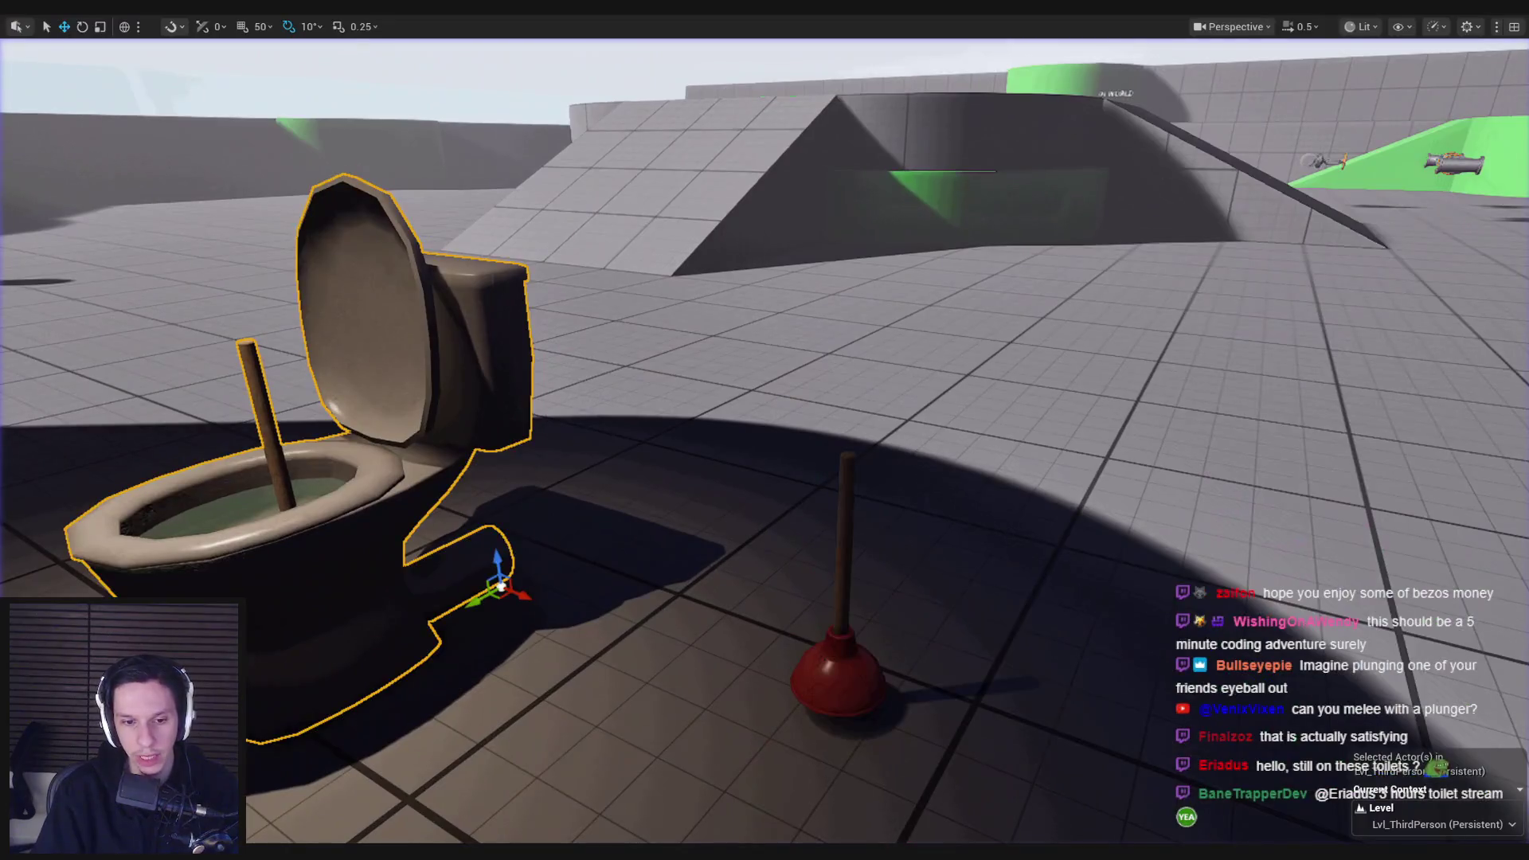
pyautogui.moveTo(573, 305); pyautogui.dragTo(725, 448)
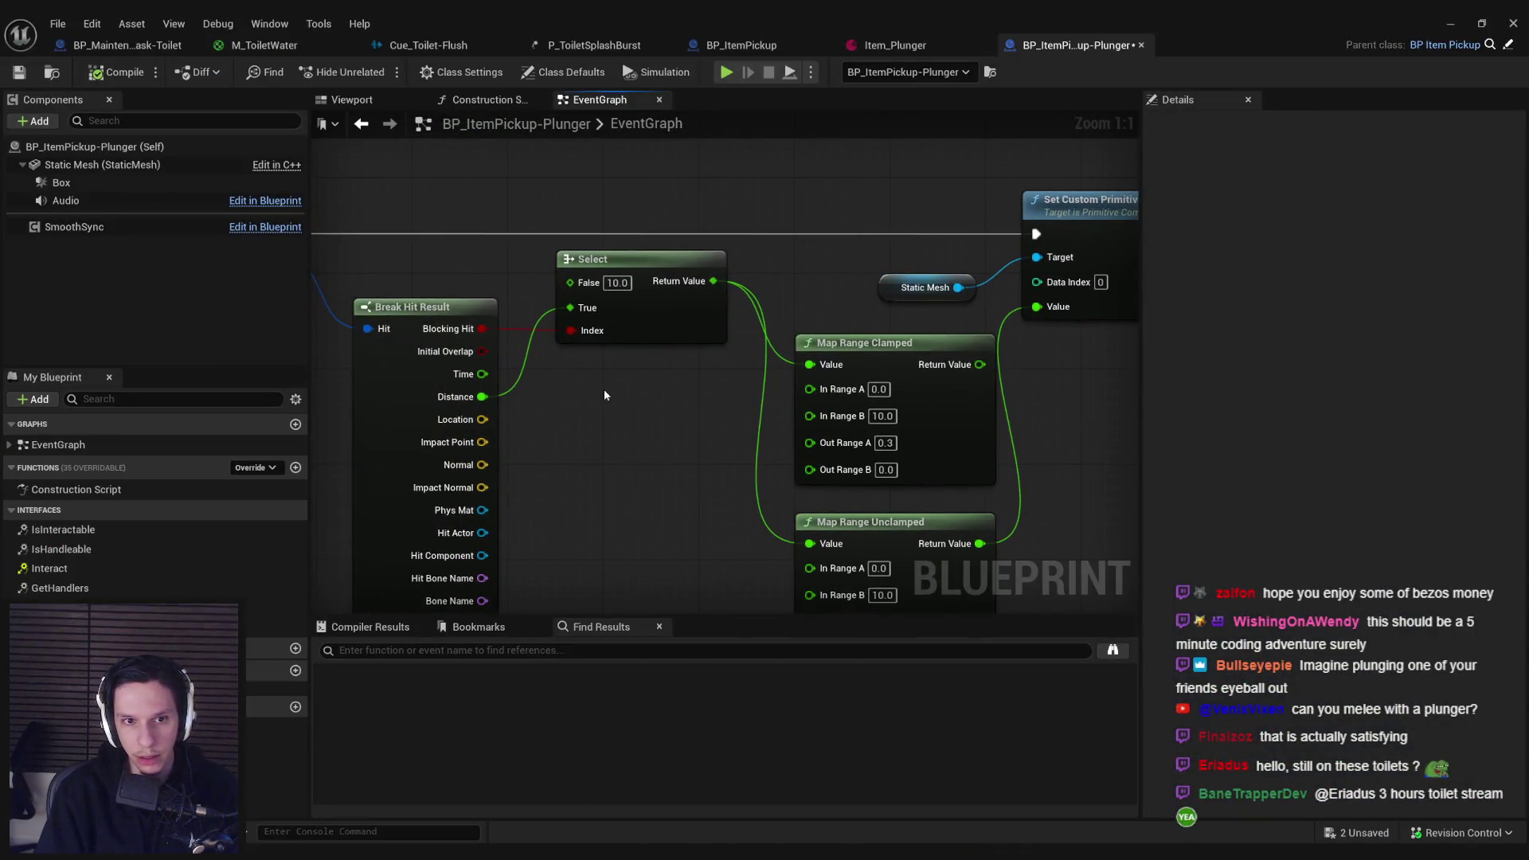
# Step: Undo the Map Range Unclamped node so Map Range Clamped feeds the primitive data again
pyautogui.scroll(-1, 605, 395)
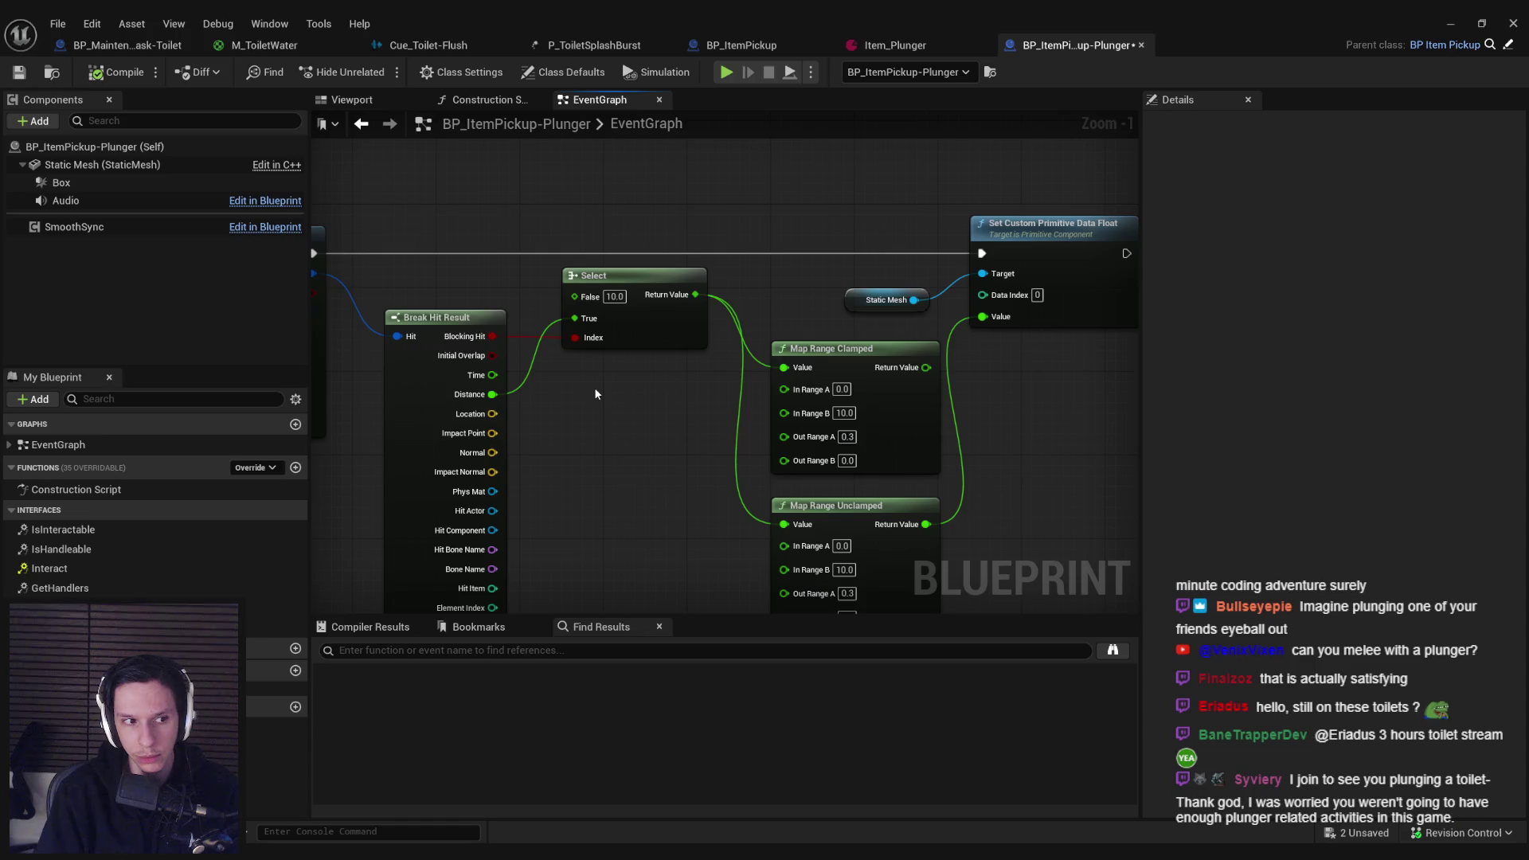
pyautogui.moveTo(593, 422); pyautogui.dragTo(586, 369)
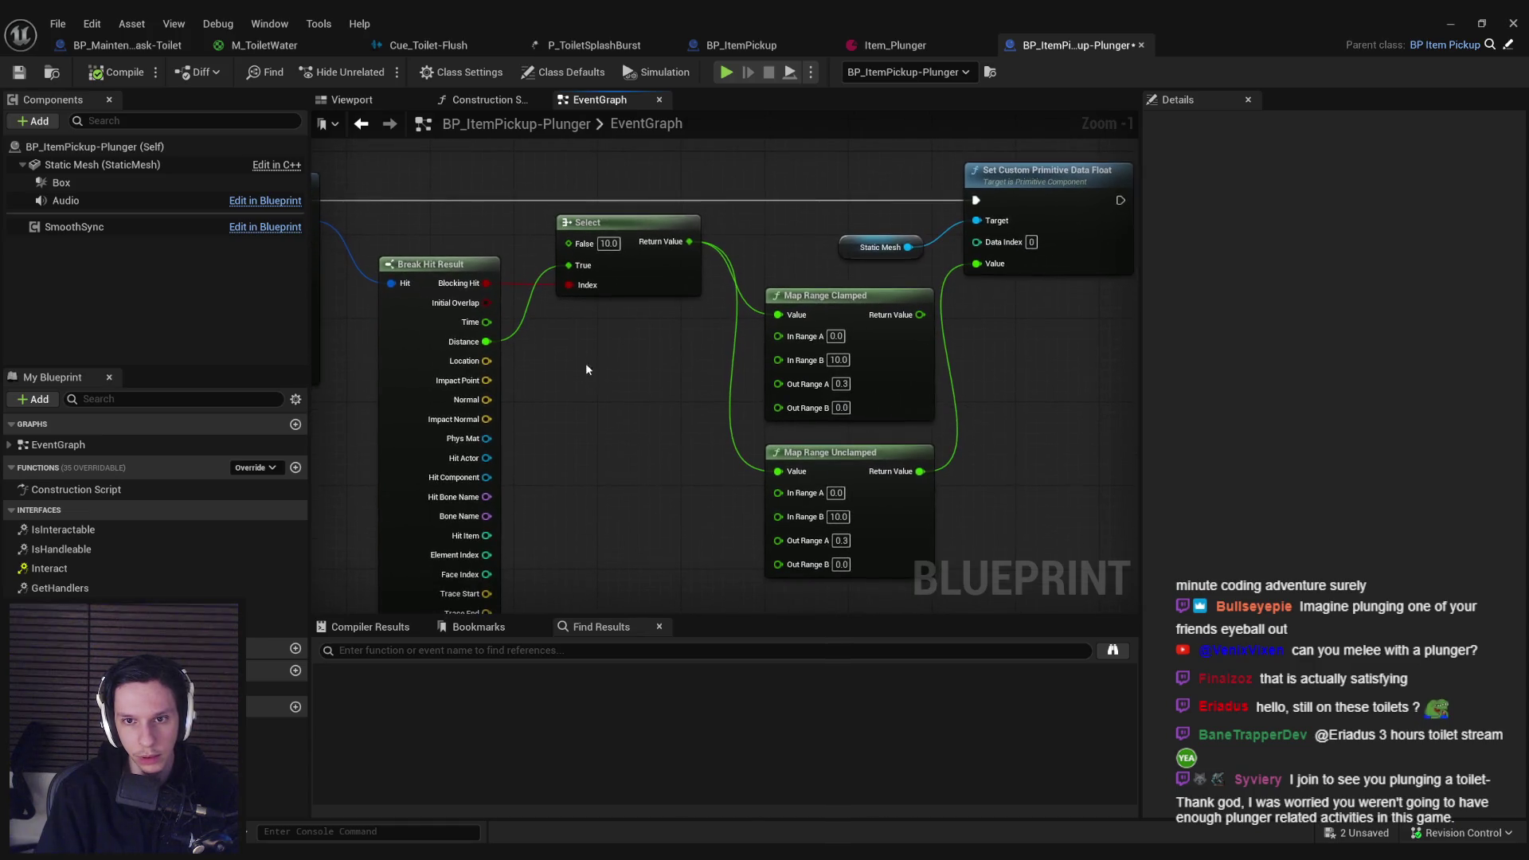
pyautogui.hotkey('ctrl', 'z')
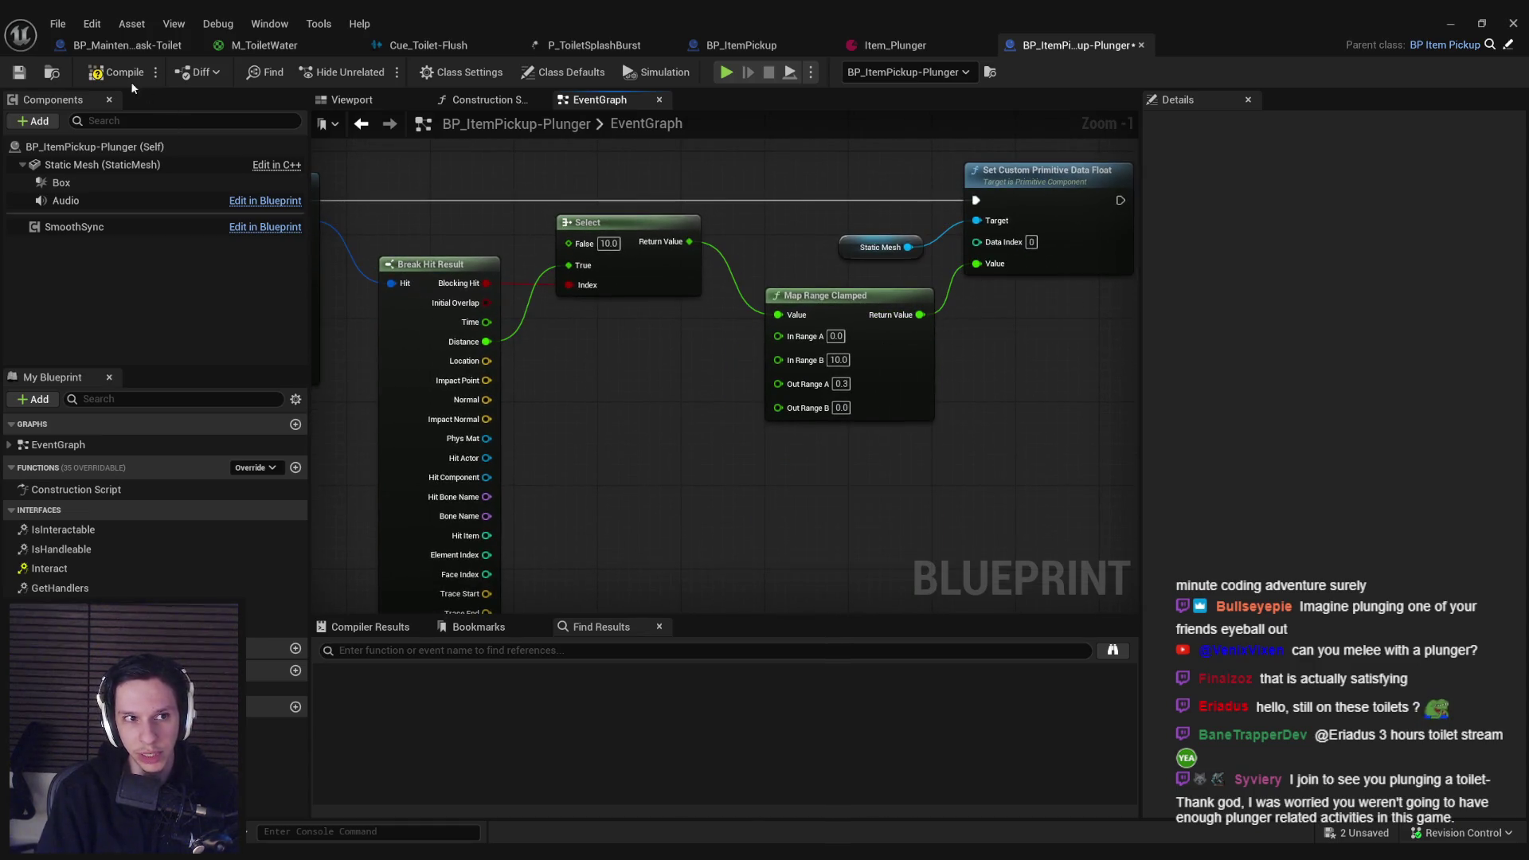
pyautogui.scroll(-2, 591, 442)
pyautogui.moveTo(591, 443)
pyautogui.mouseDown()
pyautogui.moveTo(620, 360)
pyautogui.moveTo(625, 399)
pyautogui.moveTo(796, 398)
pyautogui.mouseUp()
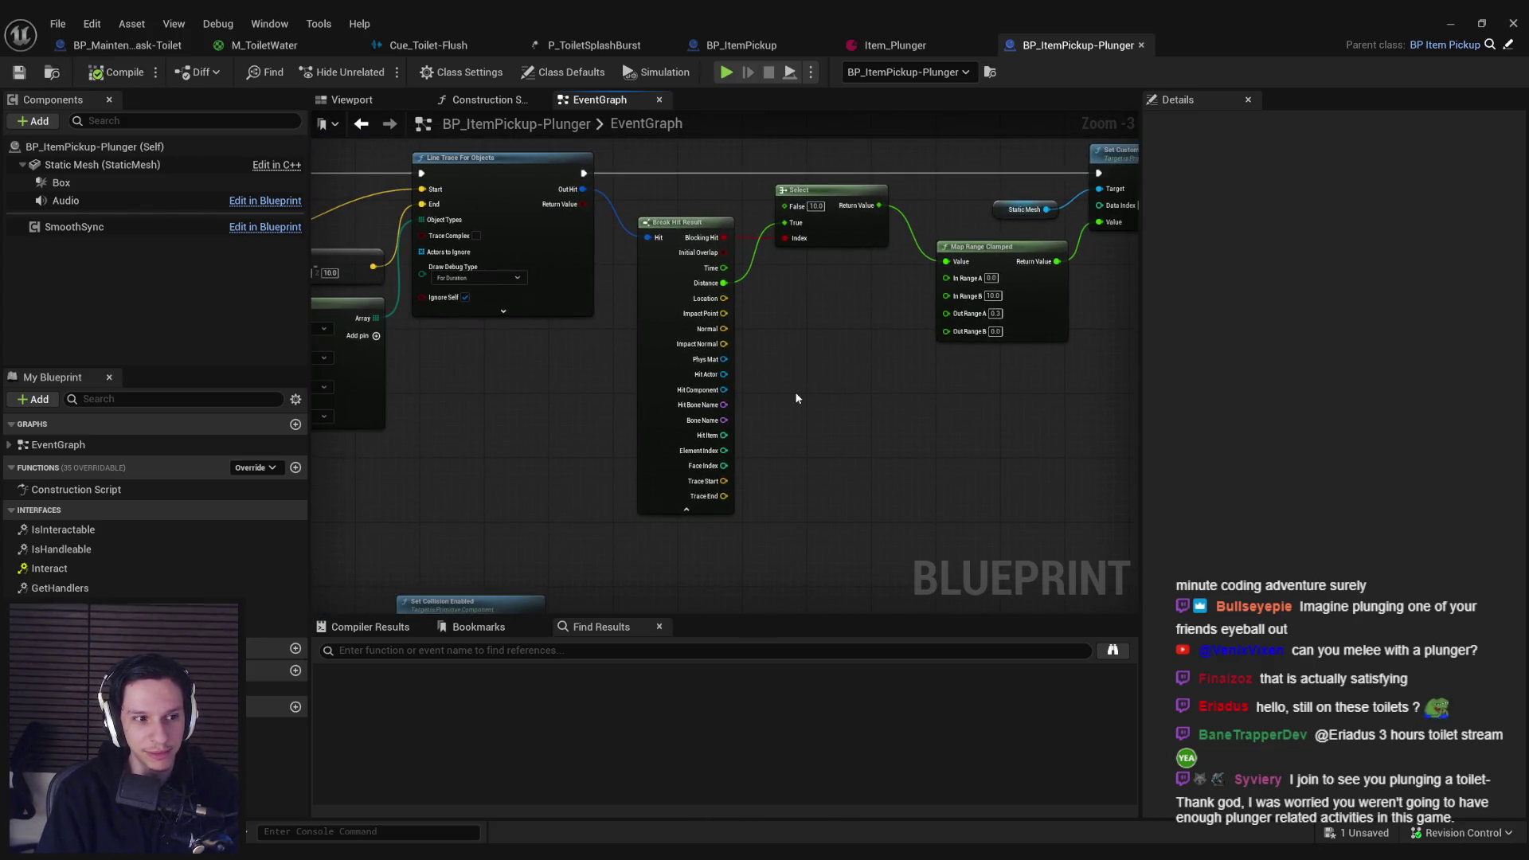
pyautogui.moveTo(515, 454); pyautogui.dragTo(706, 451)
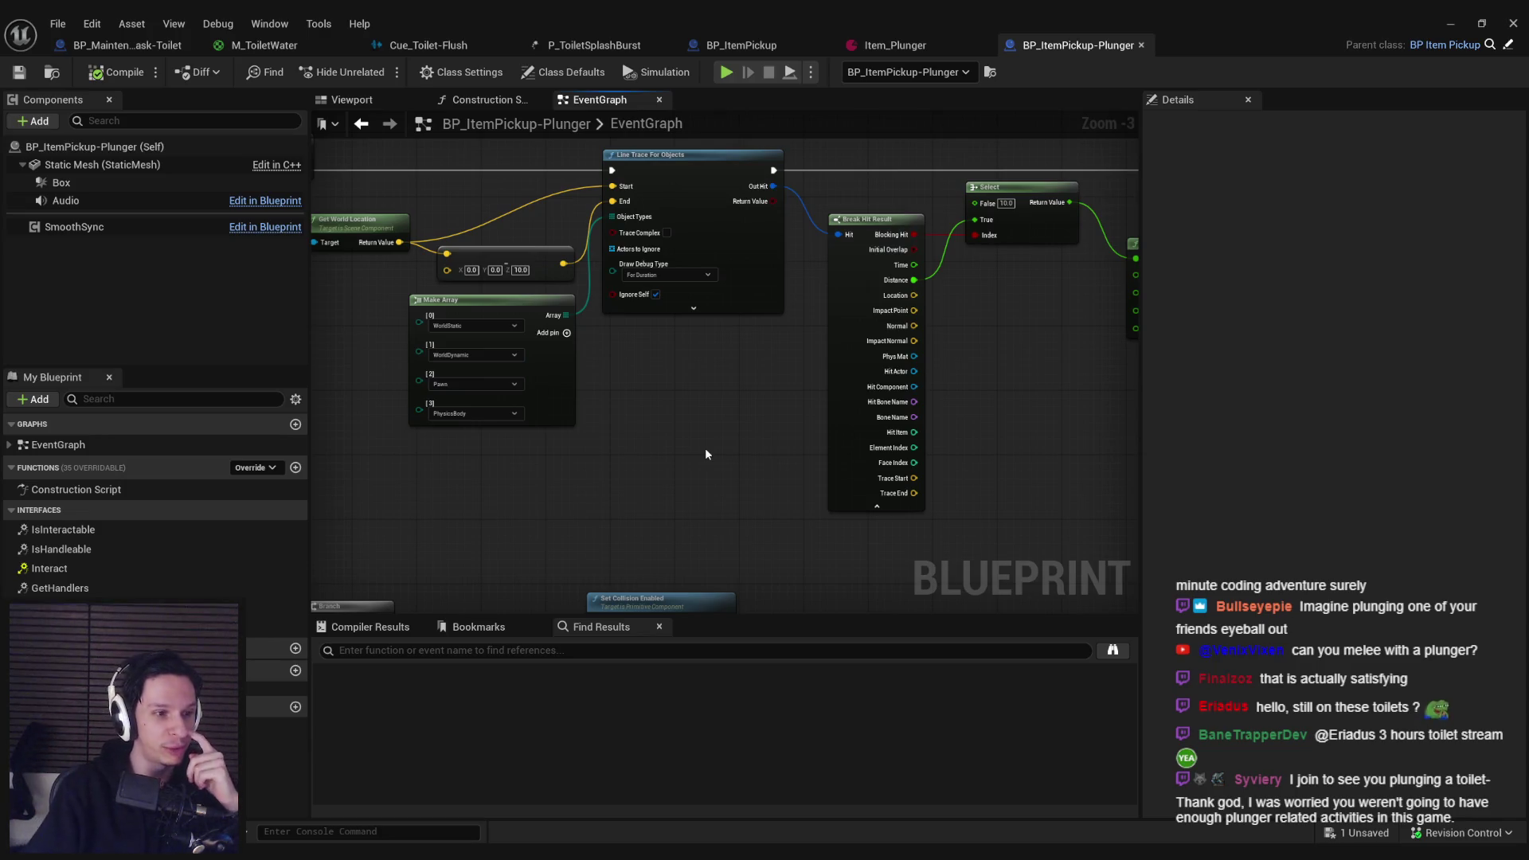
pyautogui.click(1451, 24)
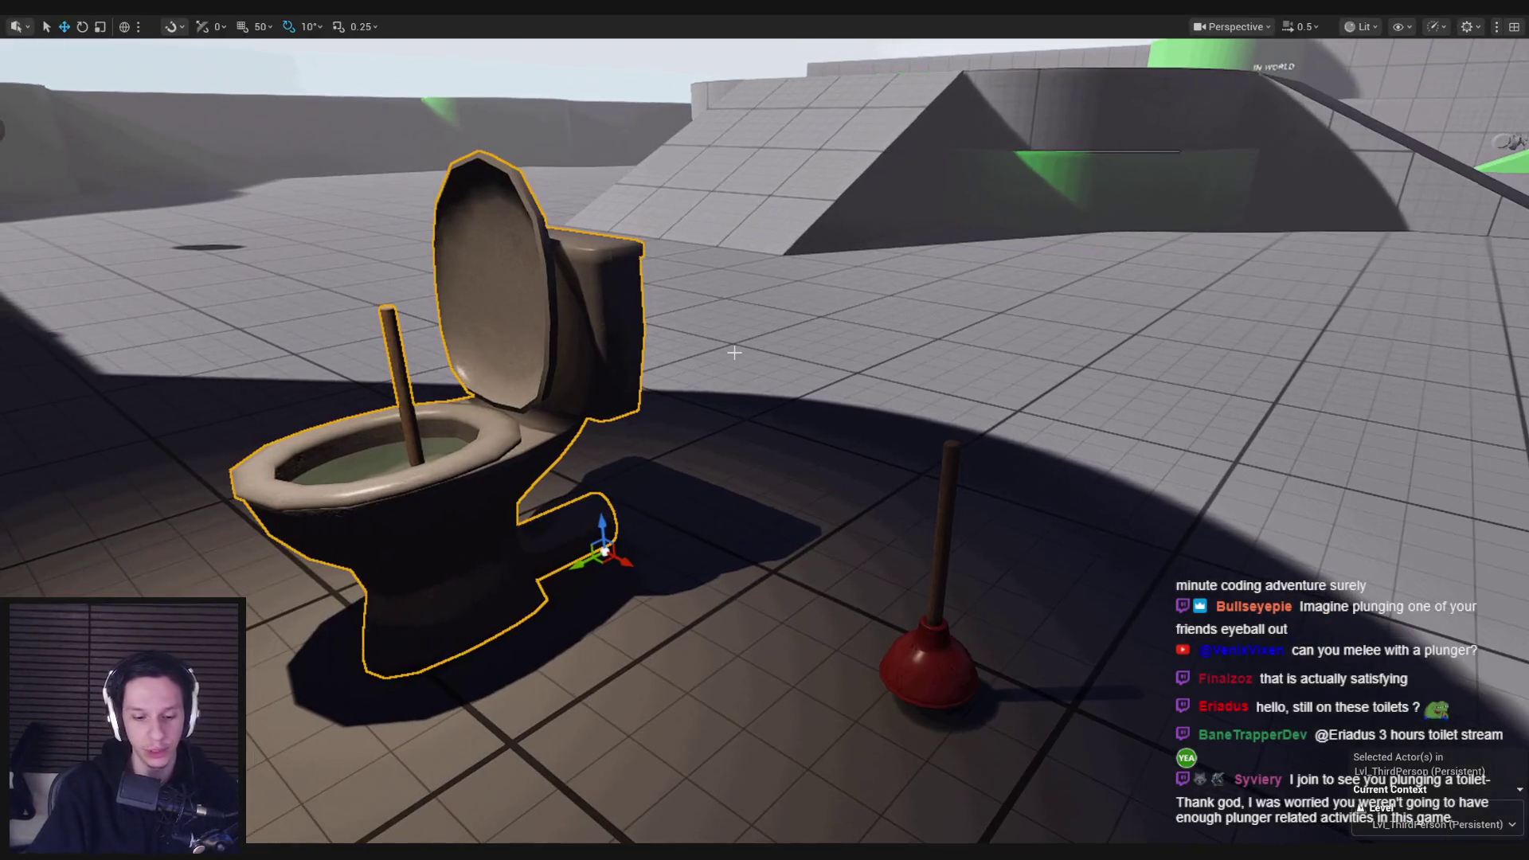
# Step: Play-test plunging the toilet until its health reaches 0, then frame the toilet in the editor
pyautogui.hotkey('alt', 'p')
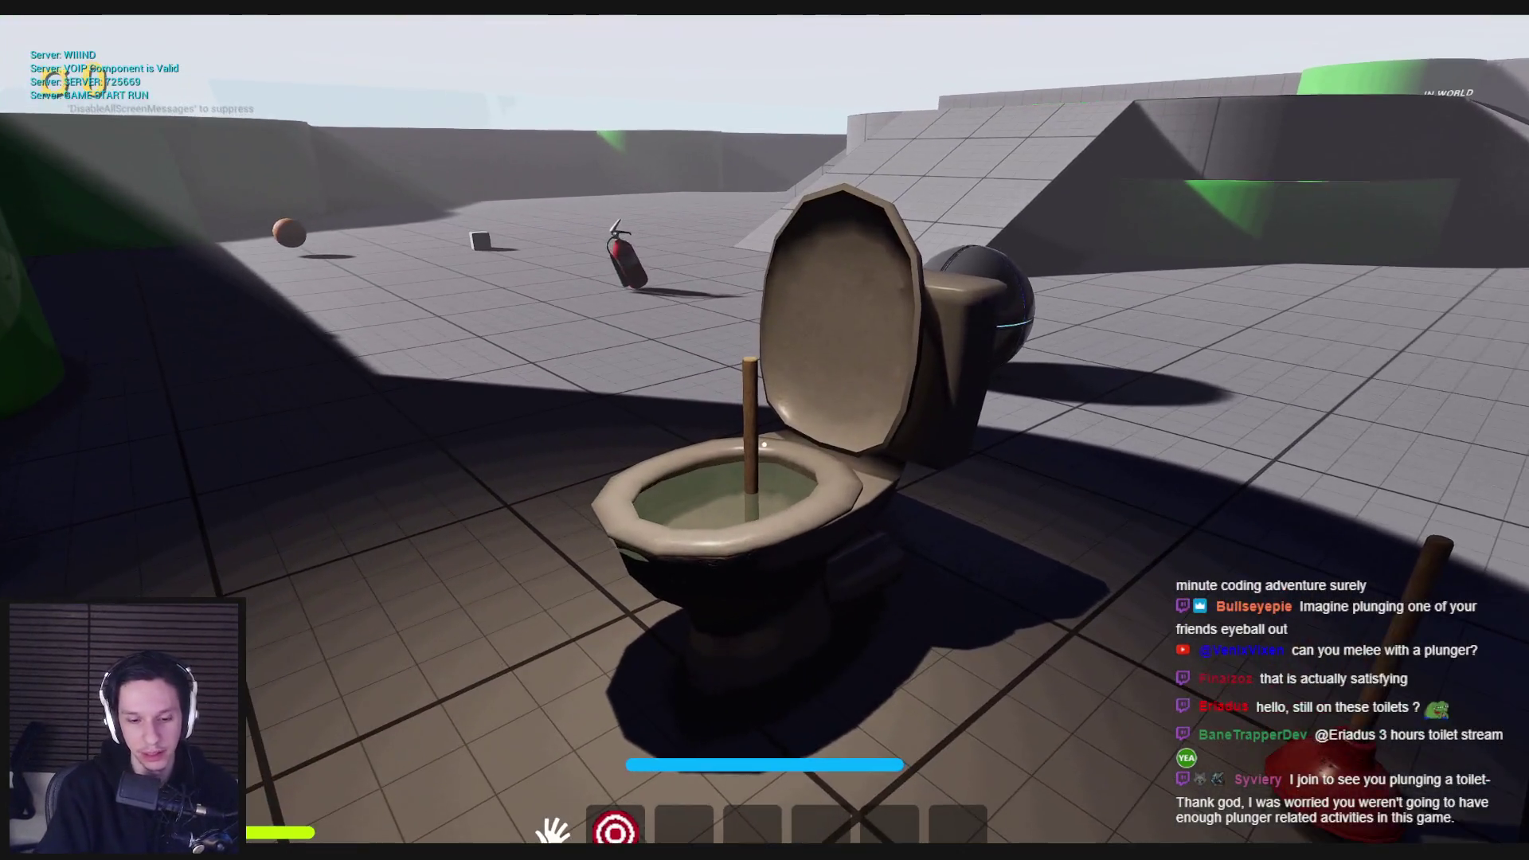
pyautogui.click(764, 444)
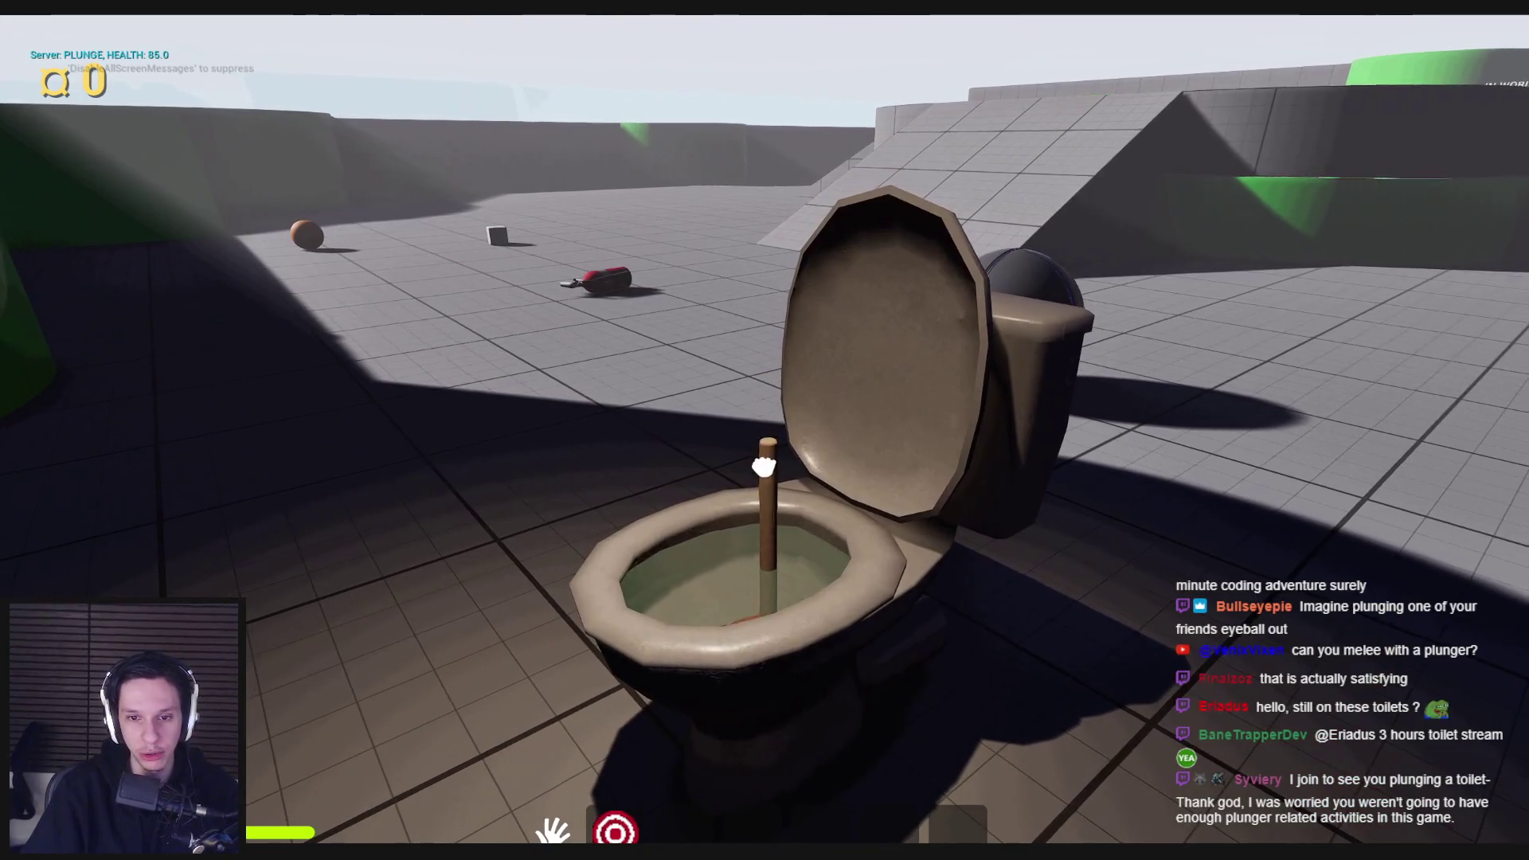
pyautogui.click(765, 444)
pyautogui.click(764, 444)
pyautogui.click(763, 438)
pyautogui.click(765, 443)
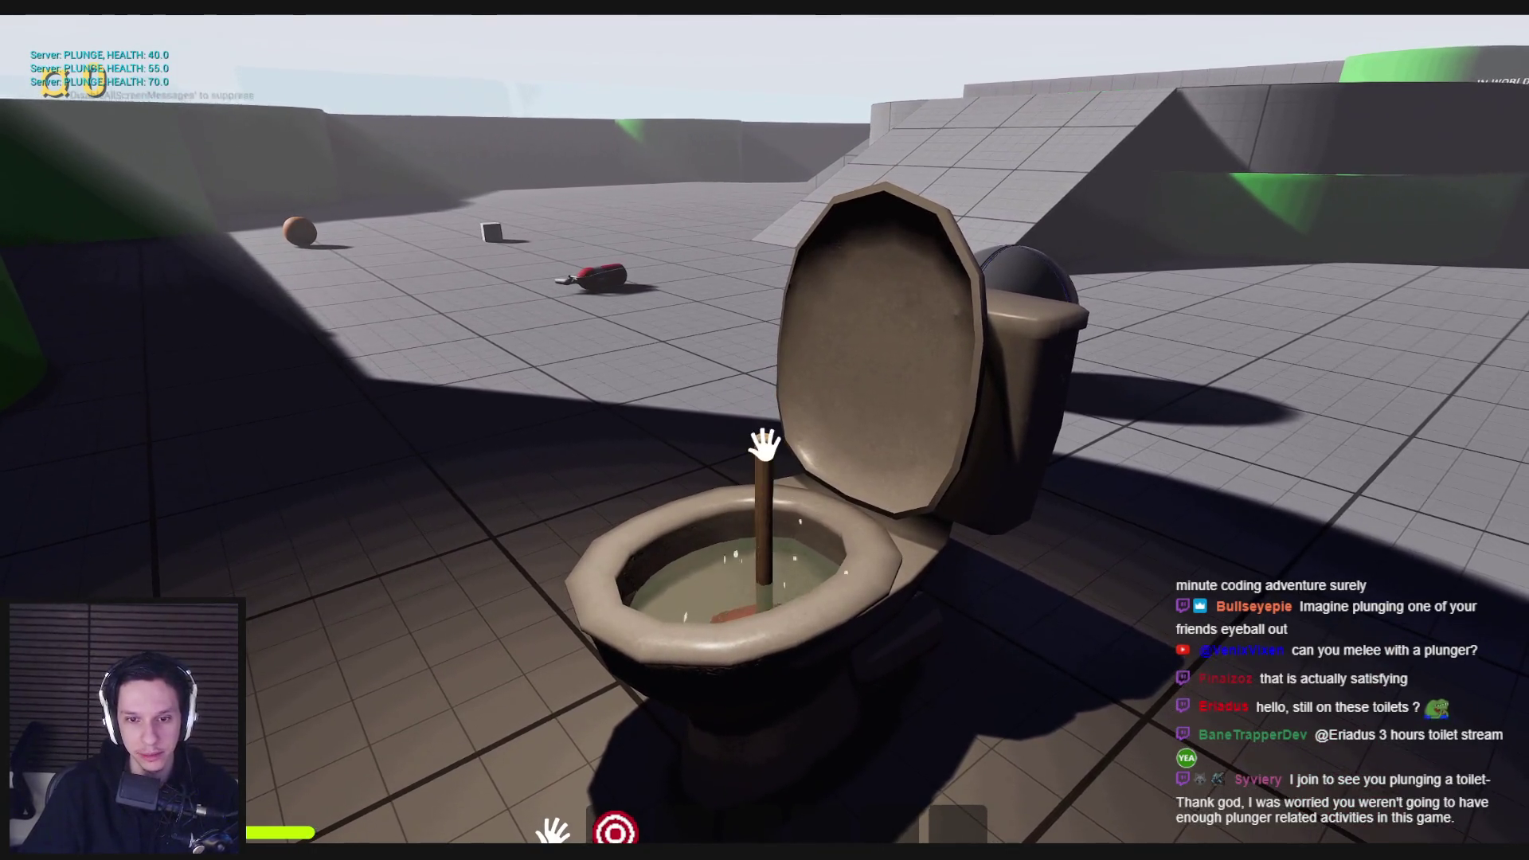
pyautogui.click(765, 444)
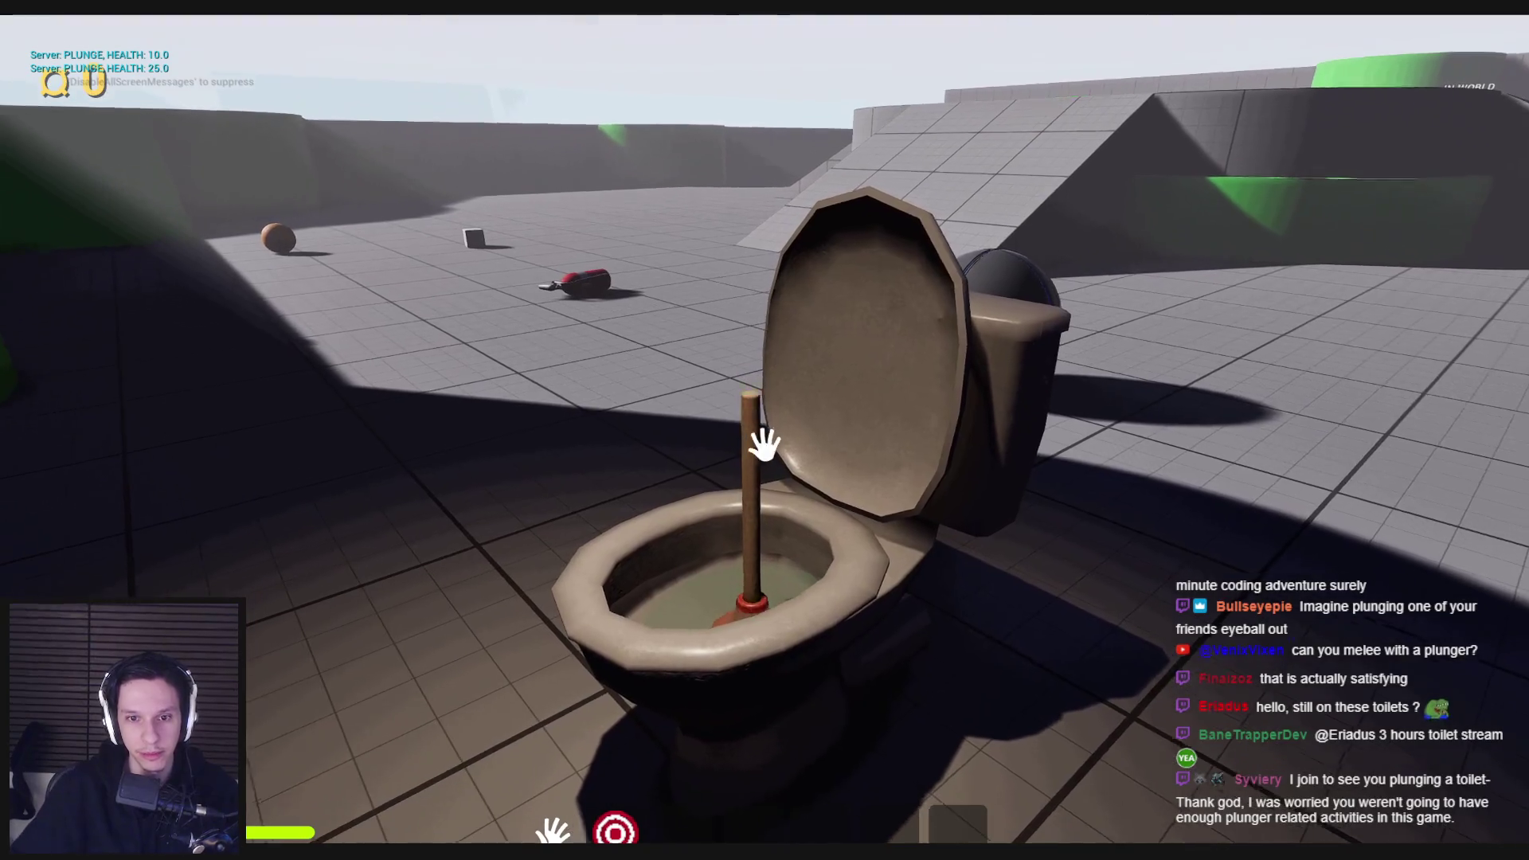
pyautogui.click(765, 445)
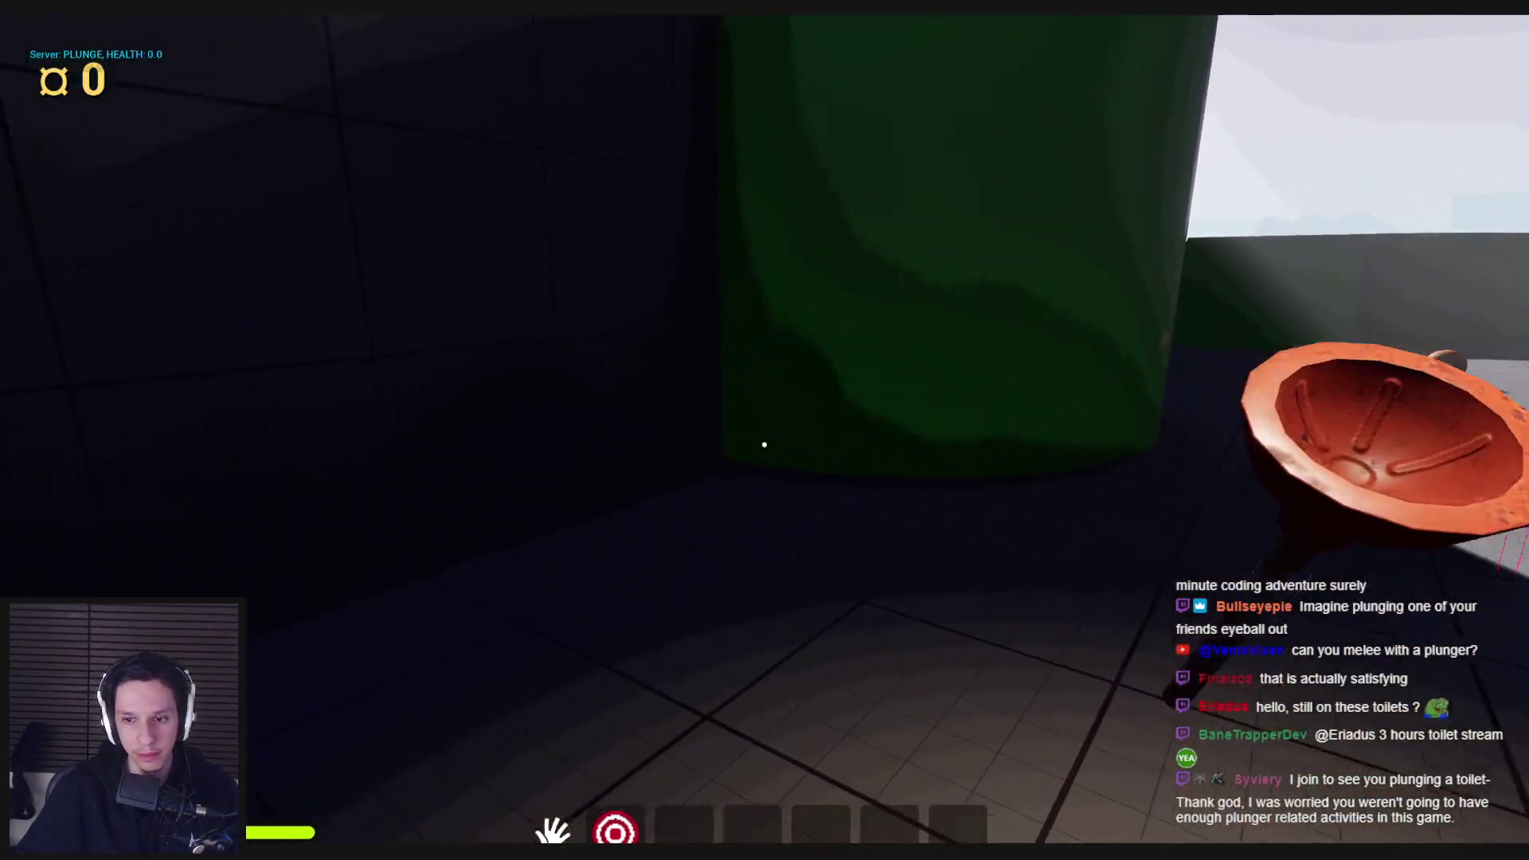
pyautogui.press('w')
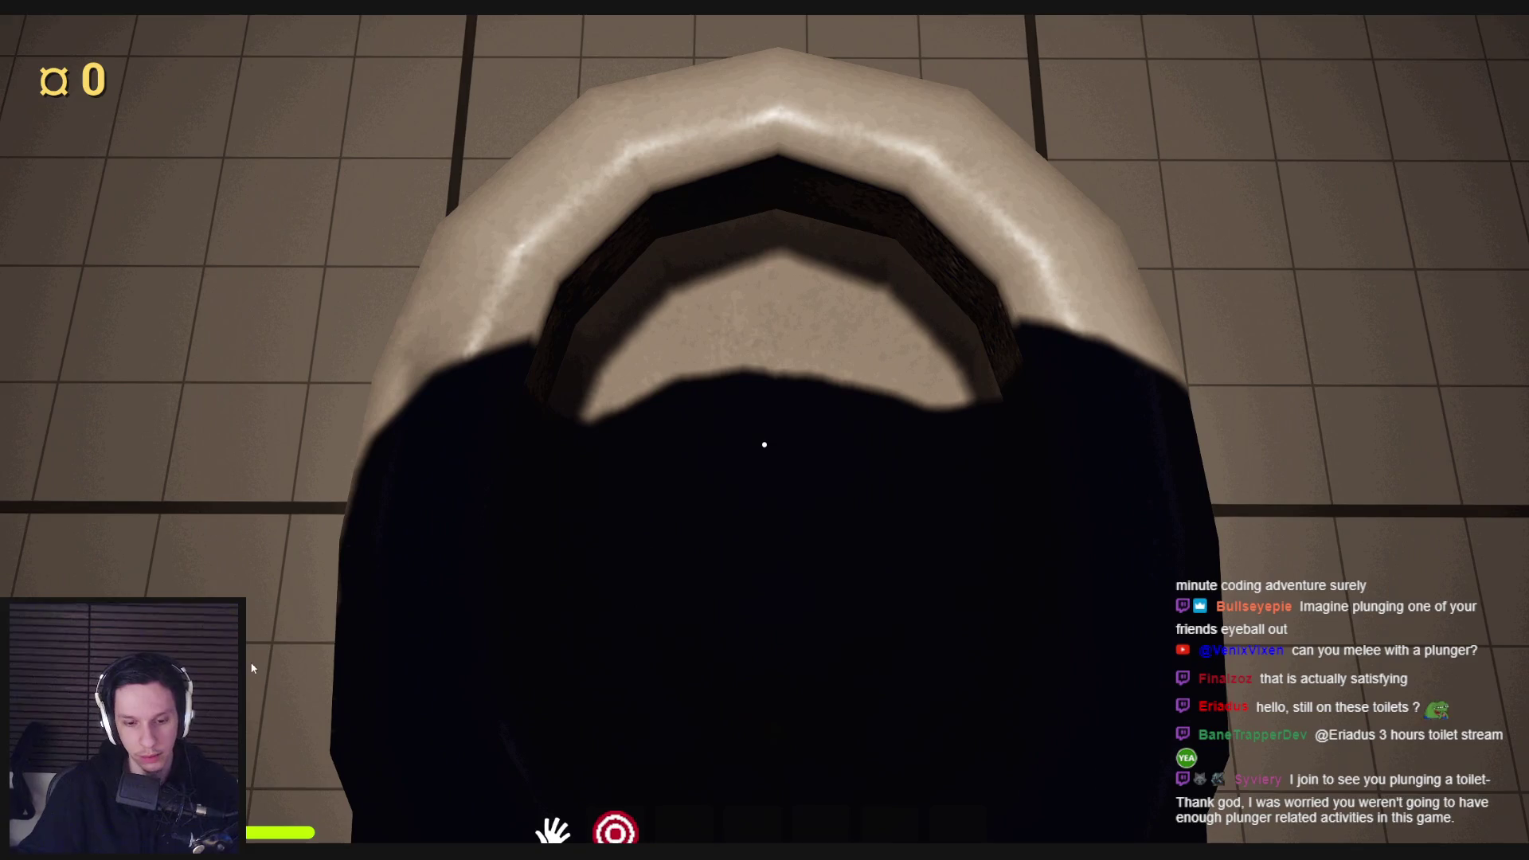
pyautogui.press('F8')
pyautogui.press('f')
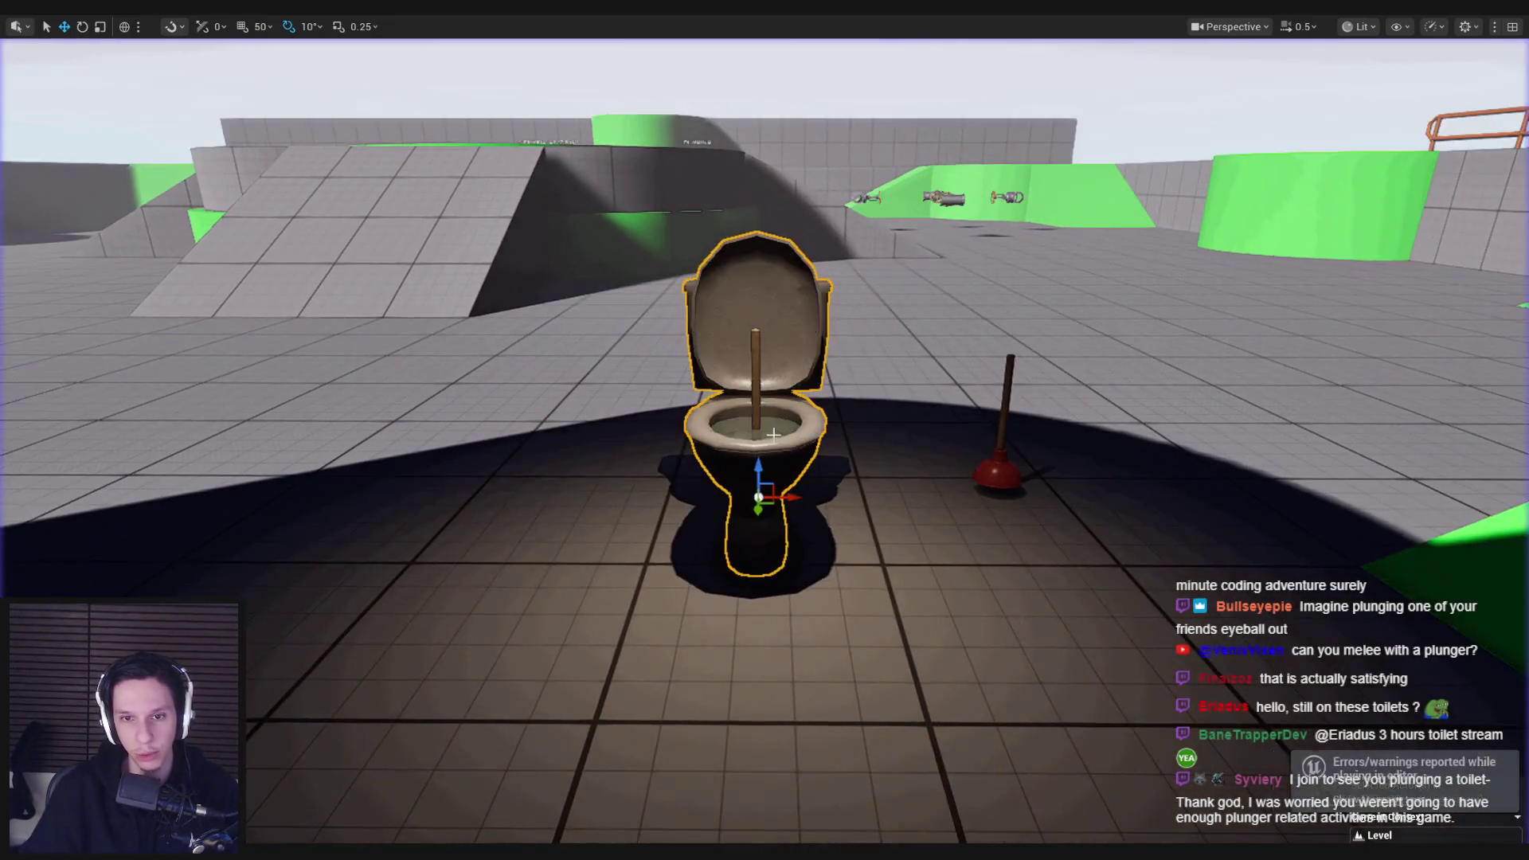
# Step: Play again, backing away and plunging the toilet down to 0 health
pyautogui.hotkey('alt', 'p')
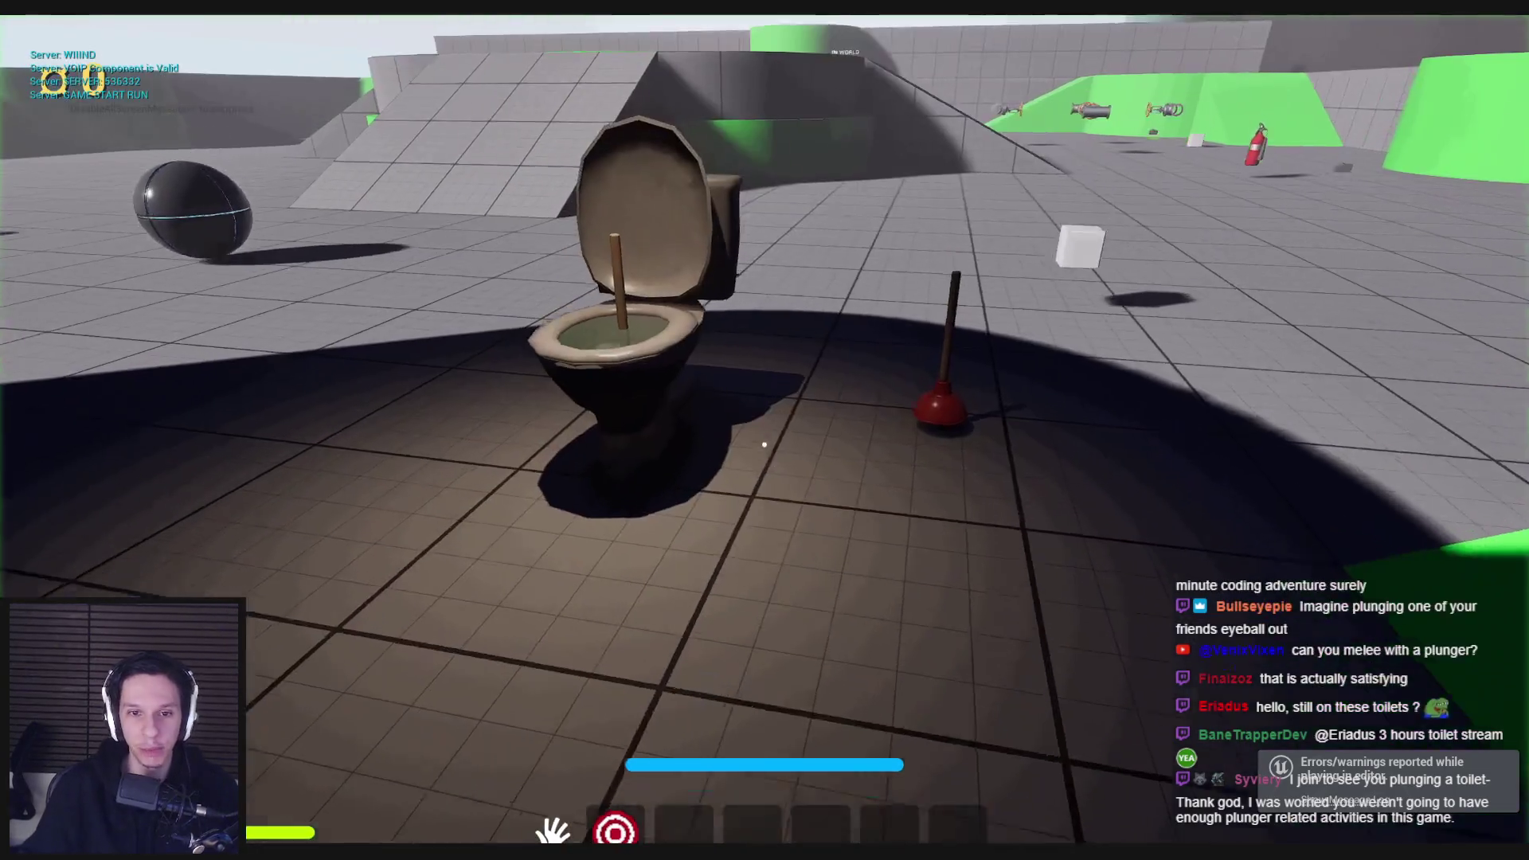
pyautogui.press('w')
pyautogui.press('s')
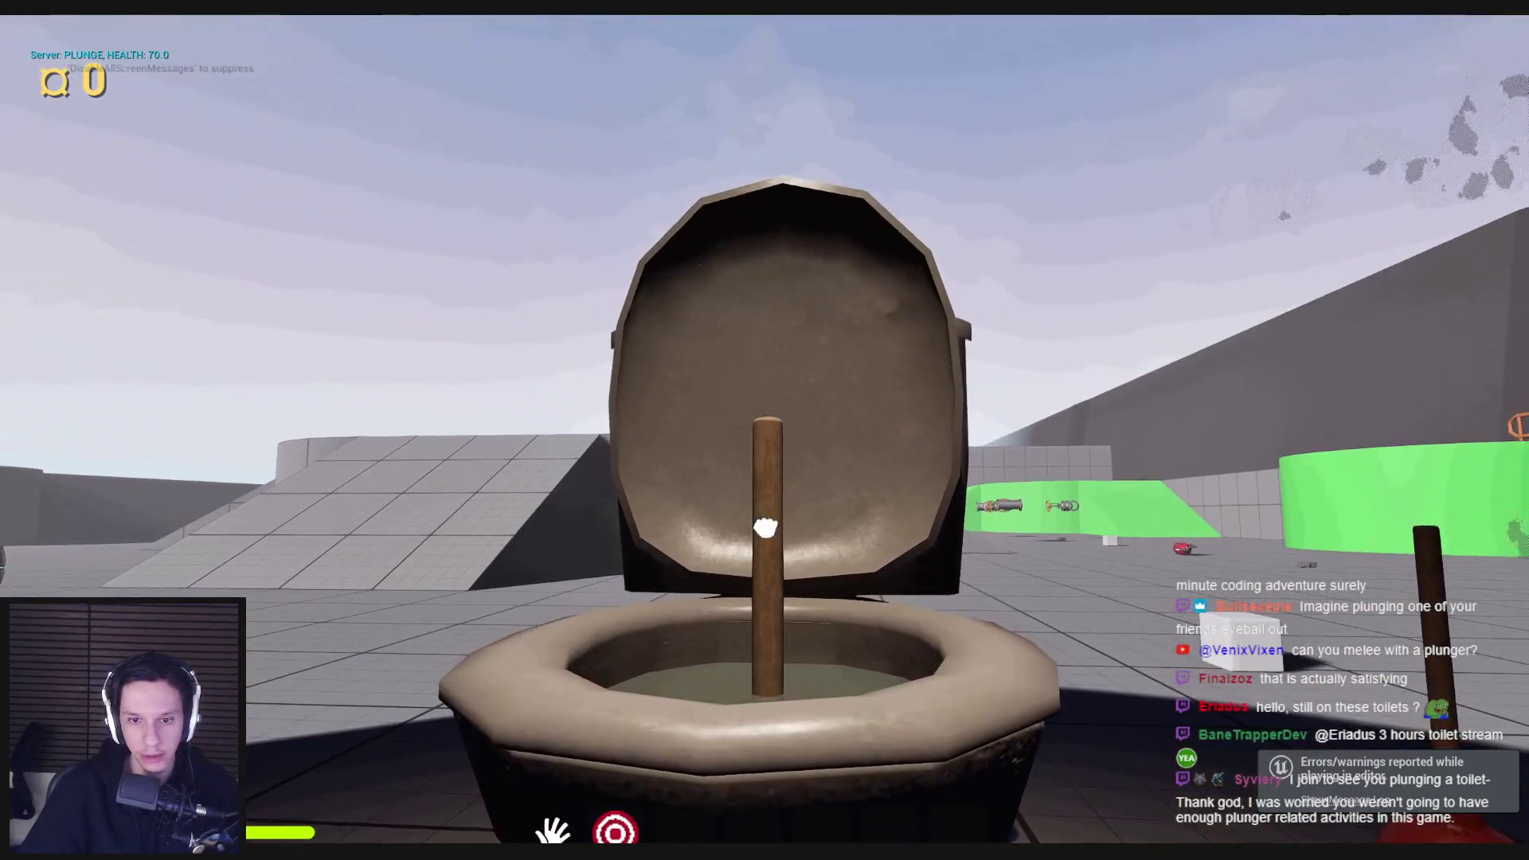
pyautogui.click(765, 444)
pyautogui.click(760, 478)
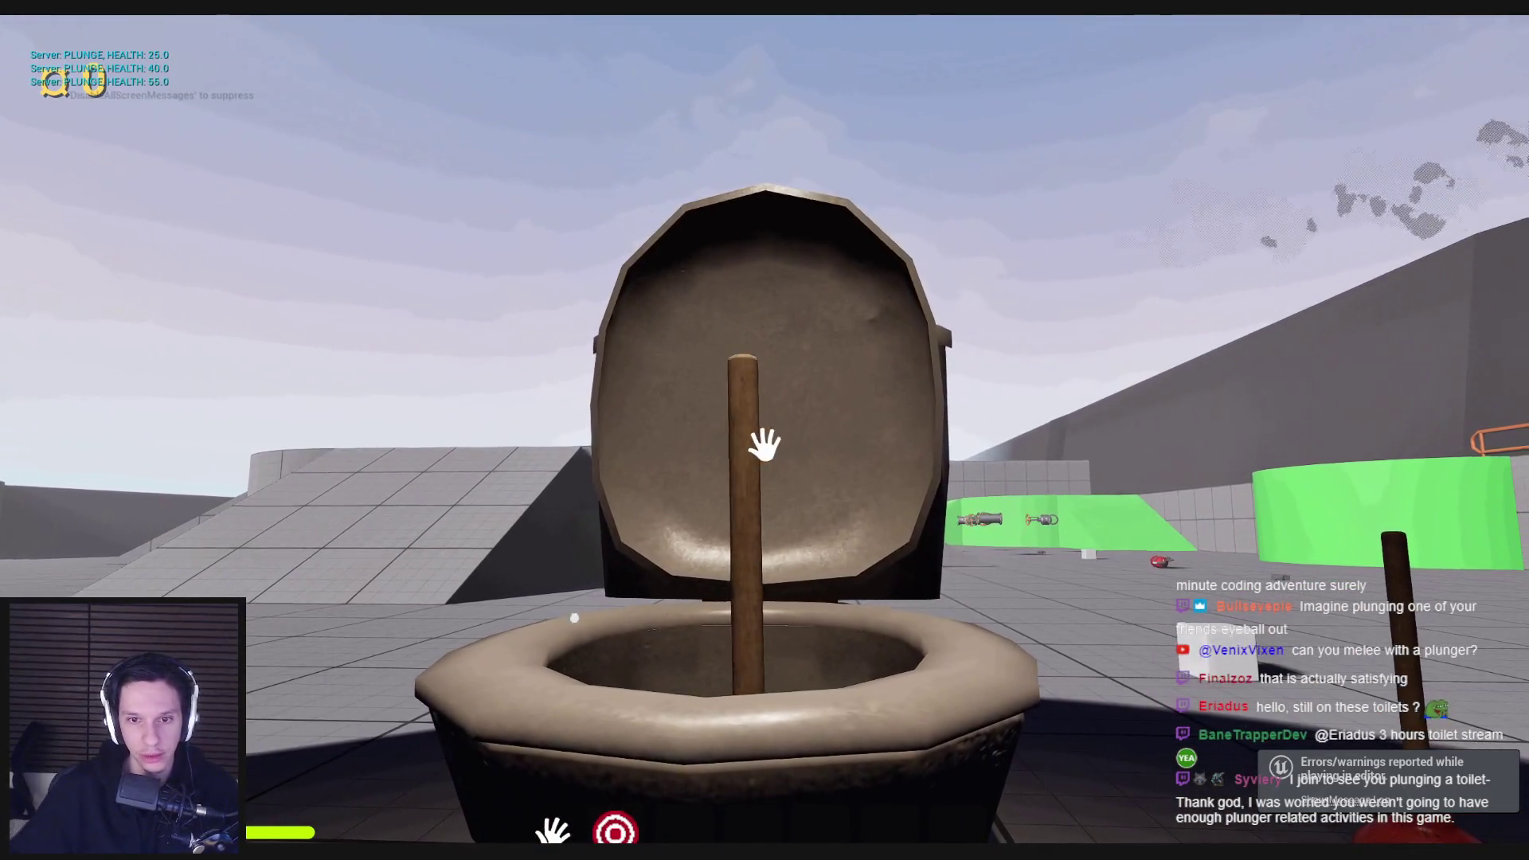
pyautogui.click(760, 478)
pyautogui.click(764, 446)
pyautogui.click(763, 444)
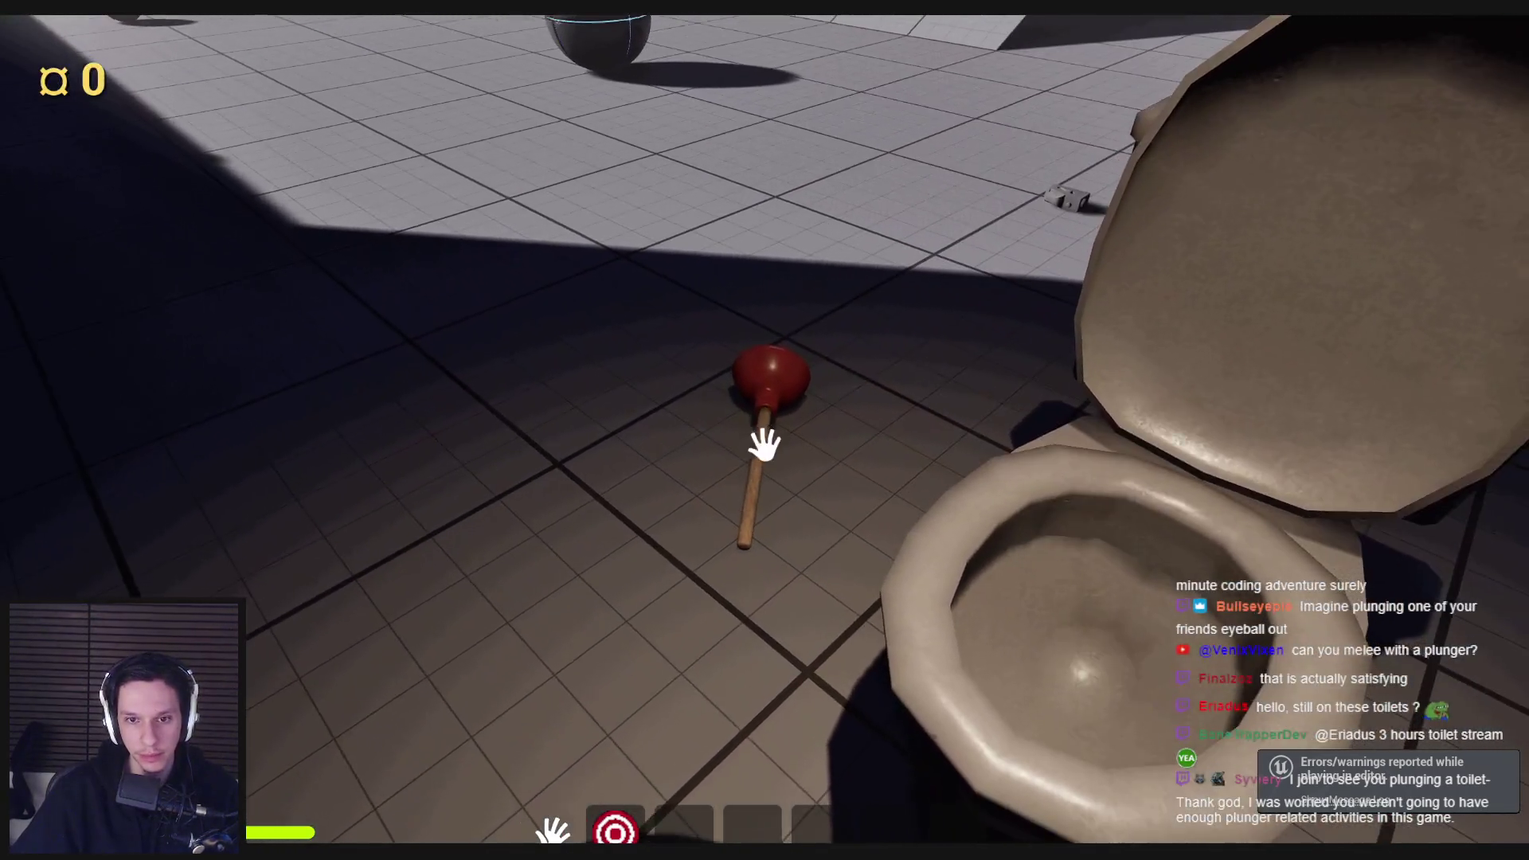
# Step: Pick up the plunger lying on the floor, carry it, and stop the play session
pyautogui.click(765, 444)
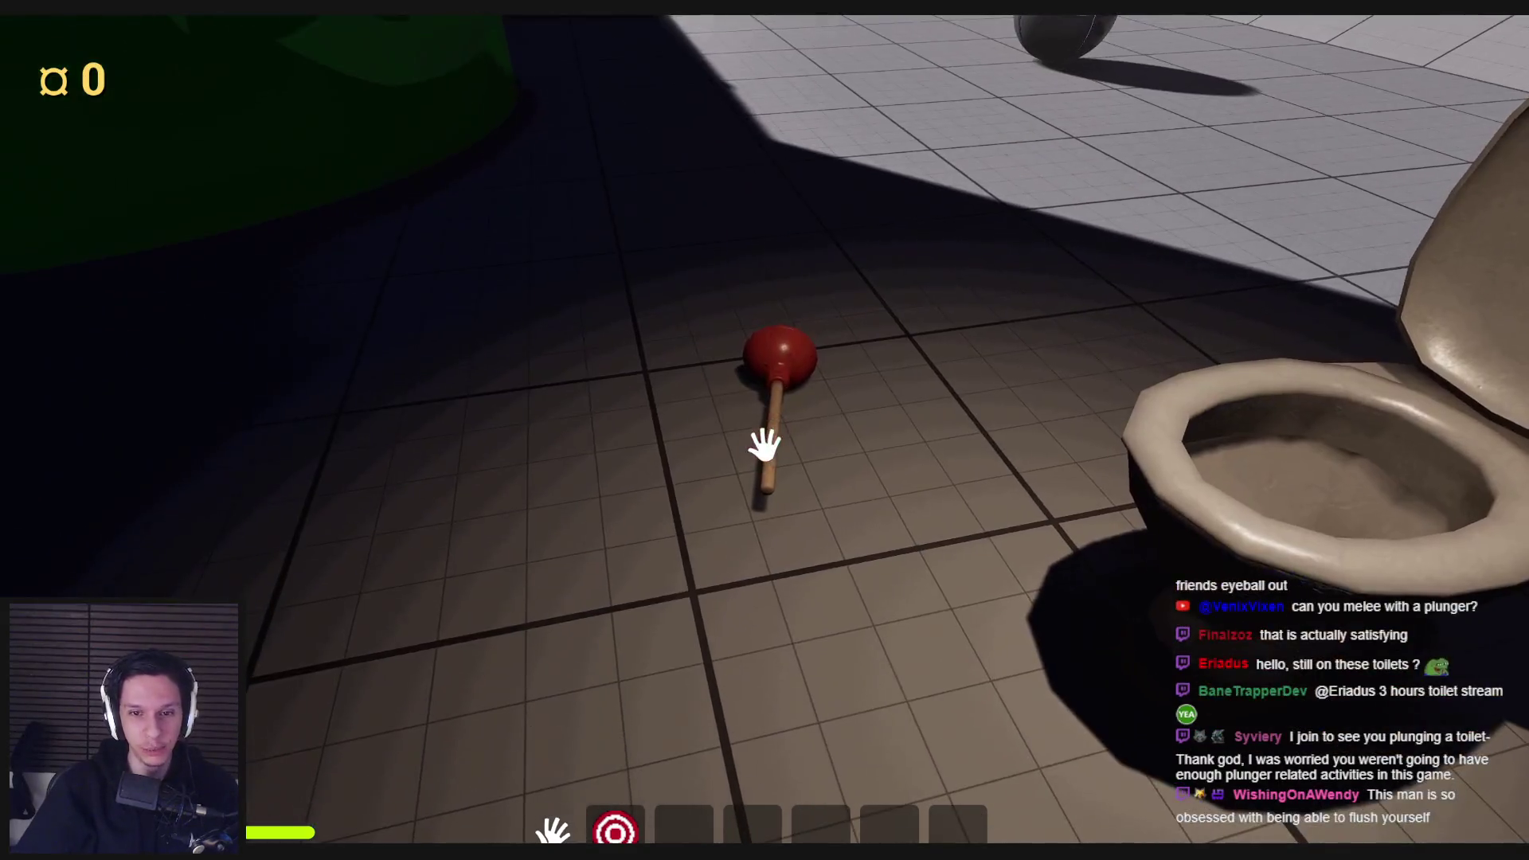
pyautogui.click(765, 444)
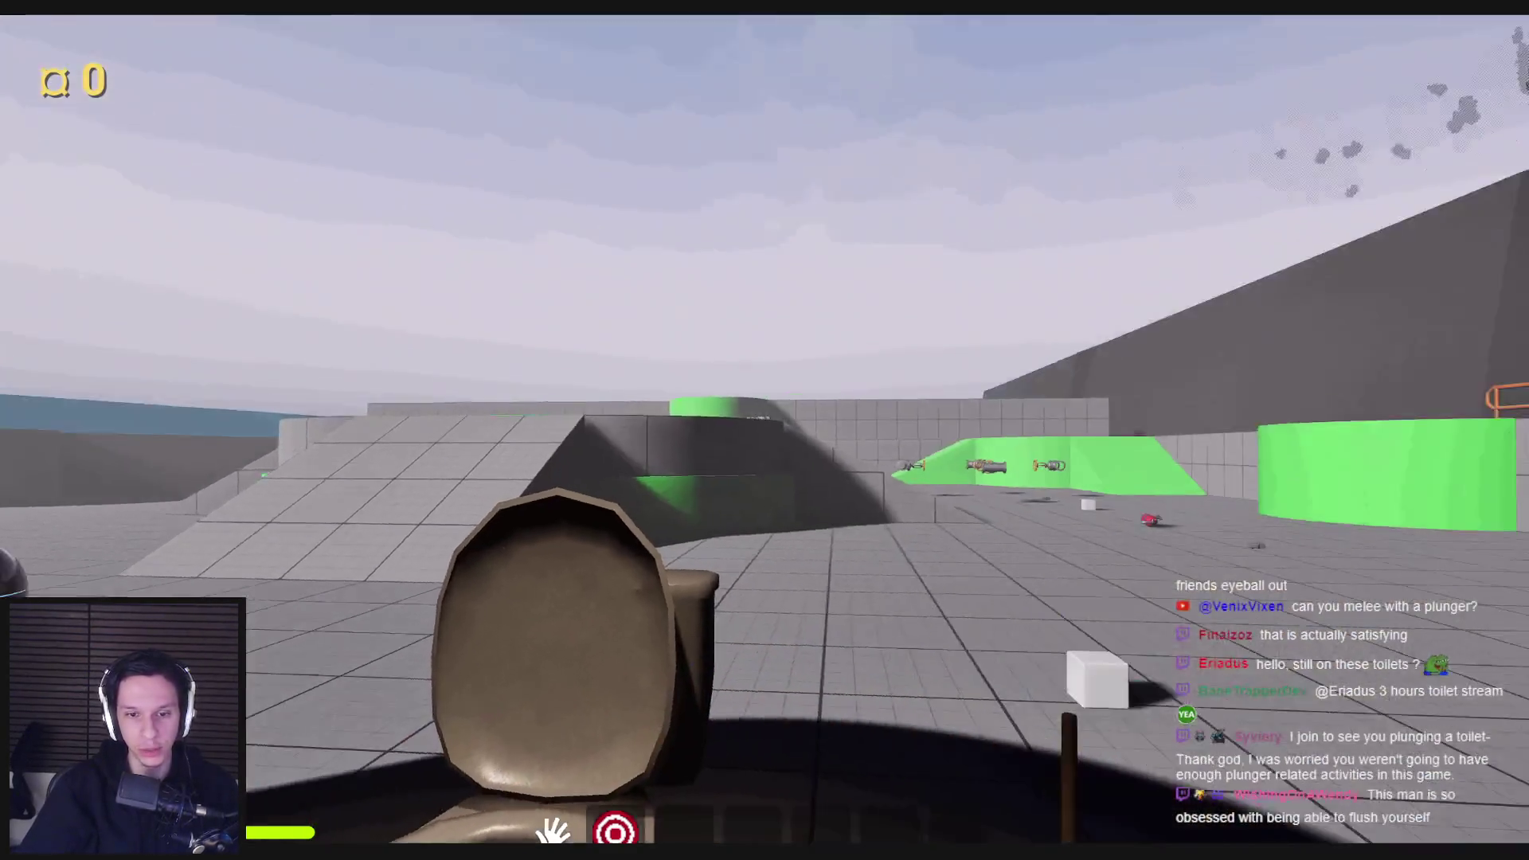
pyautogui.click(764, 444)
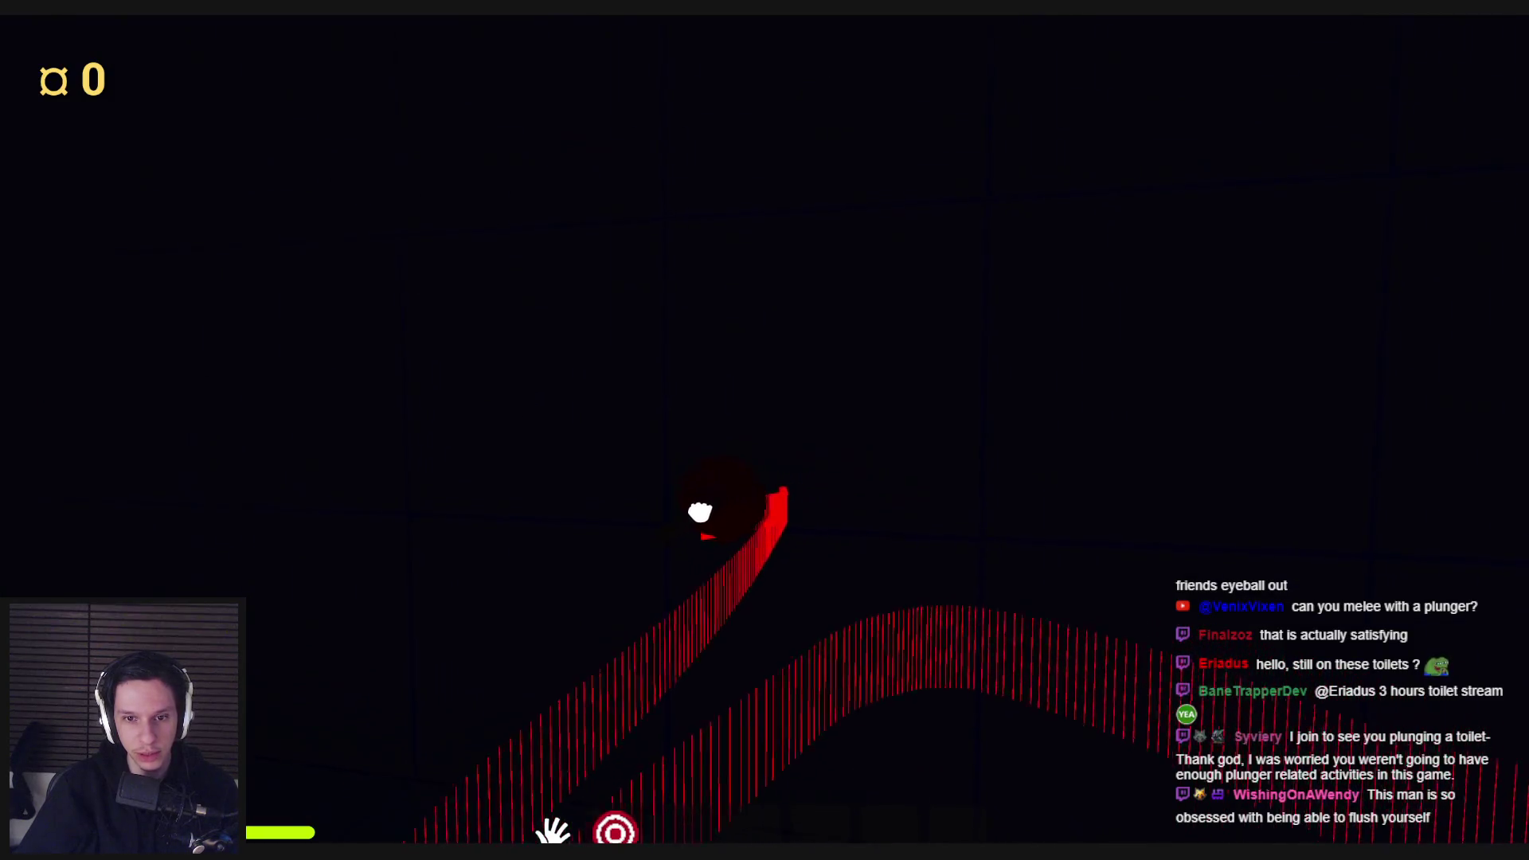
pyautogui.press('Escape')
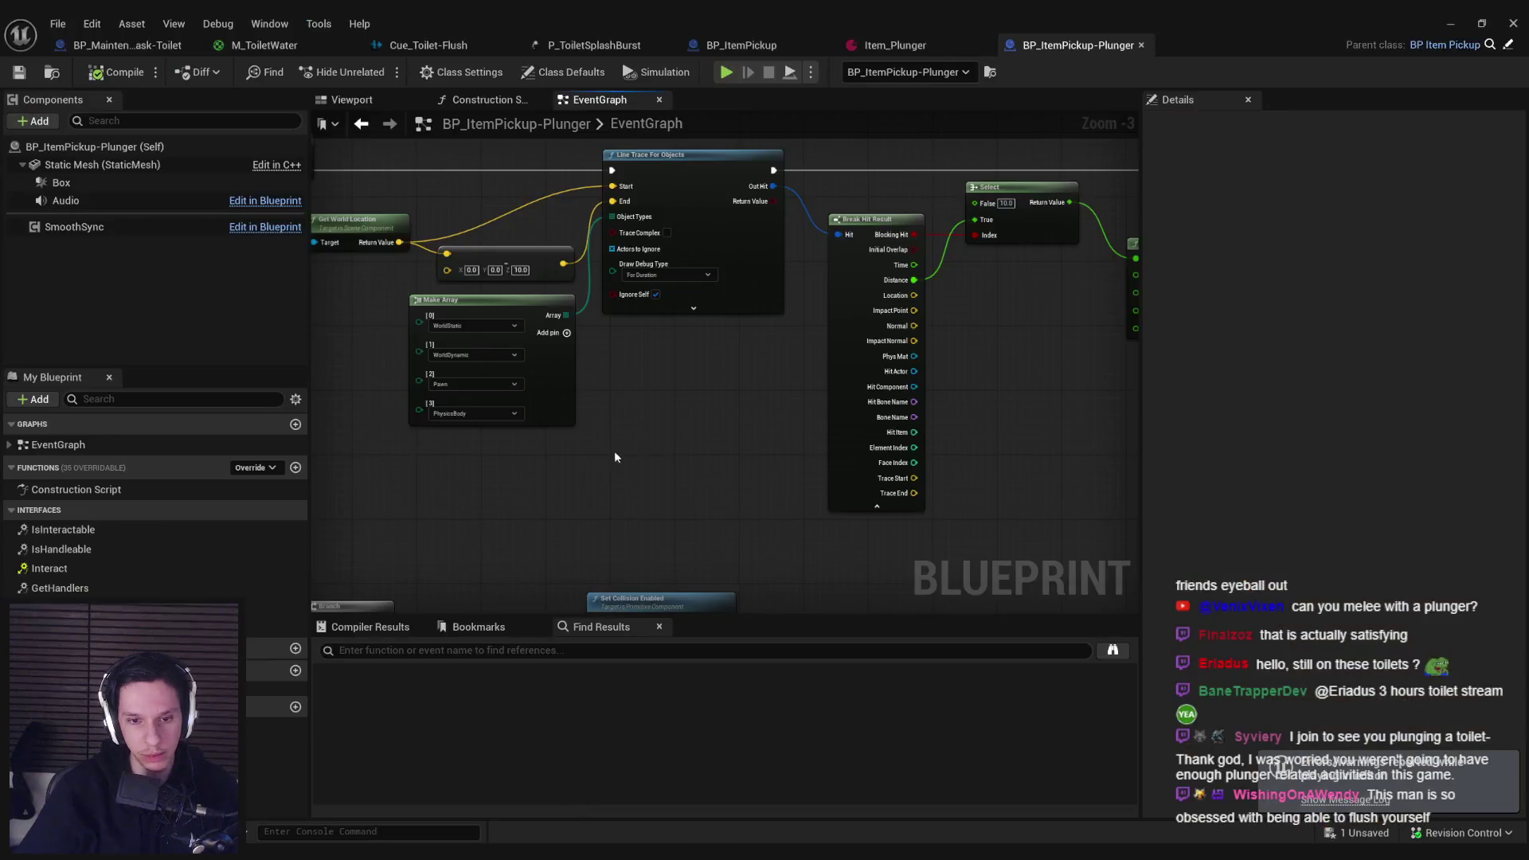
# Step: Add a Get Up Vector node off the Static Mesh reference
pyautogui.moveTo(635, 417)
pyautogui.mouseDown()
pyautogui.moveTo(751, 423)
pyautogui.moveTo(716, 443)
pyautogui.mouseUp()
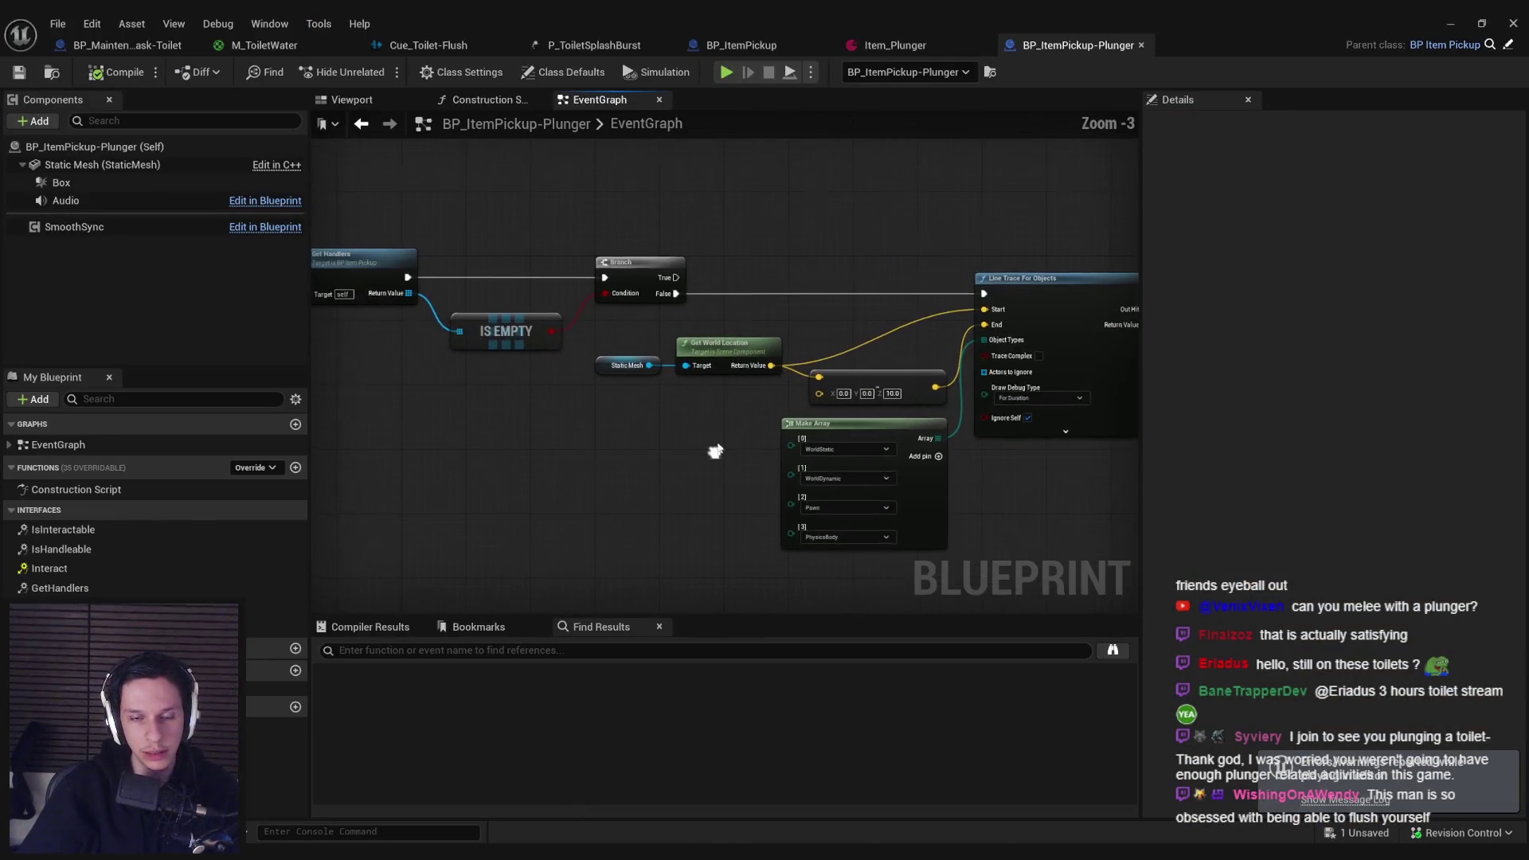
pyautogui.click(709, 348)
pyautogui.moveTo(709, 348)
pyautogui.mouseDown()
pyautogui.moveTo(526, 373)
pyautogui.moveTo(607, 428)
pyautogui.mouseUp()
pyautogui.write('get i')
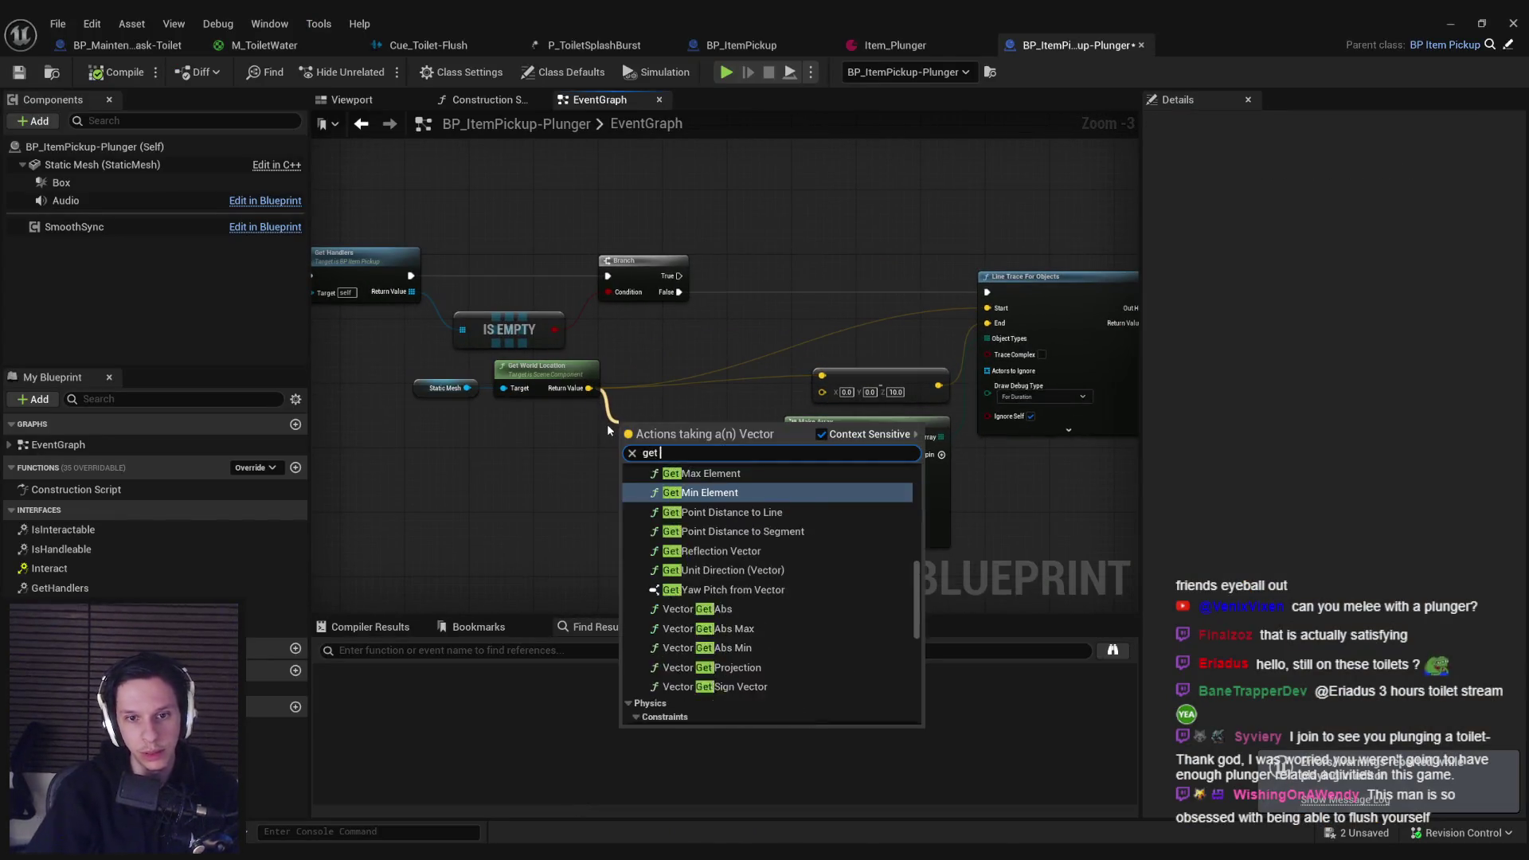
pyautogui.press('BackSpace')
pyautogui.write('up')
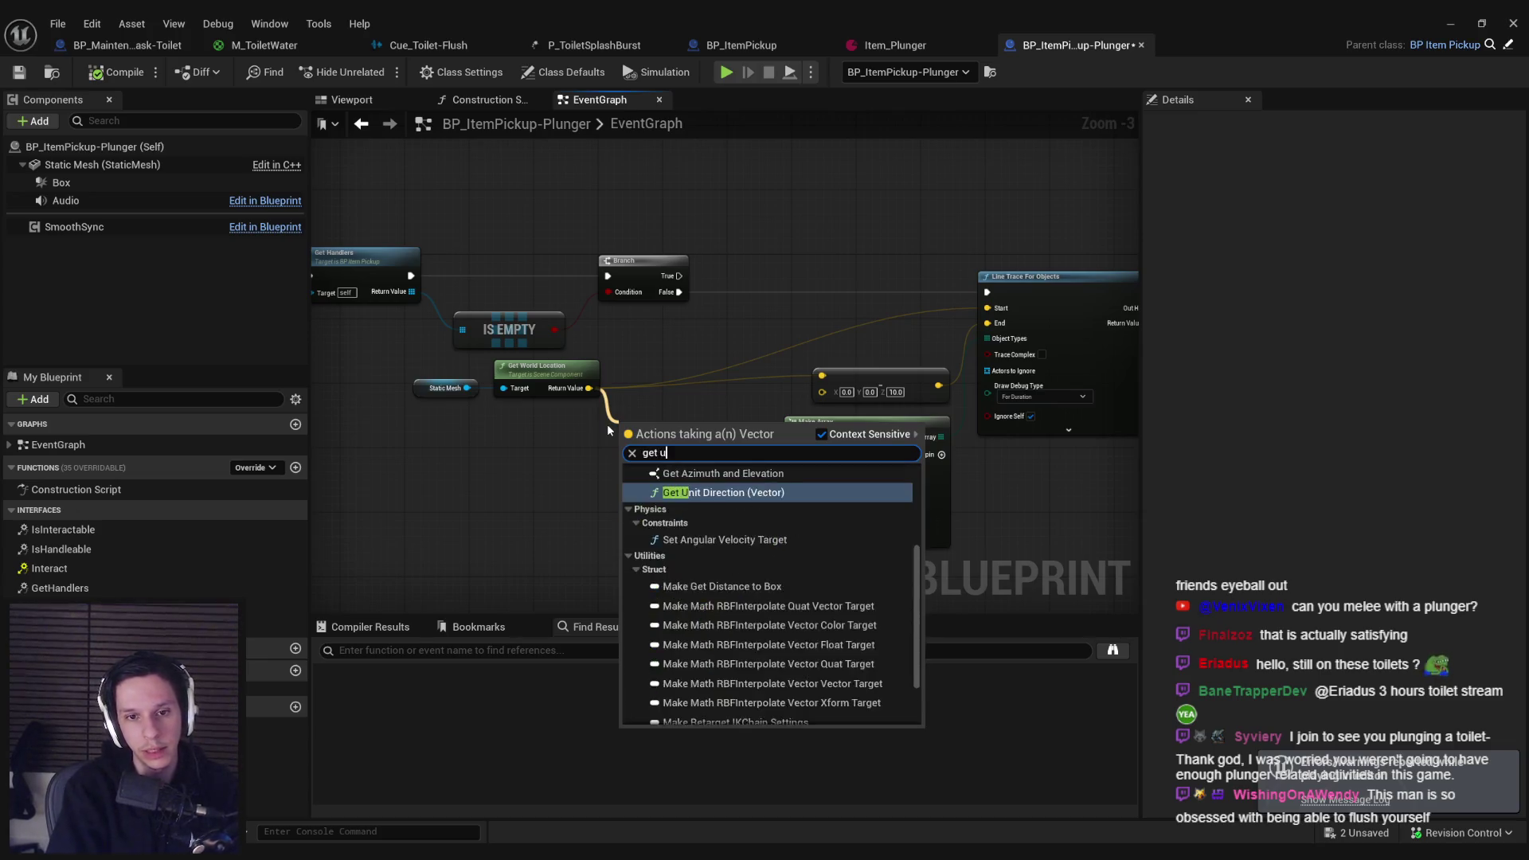
pyautogui.click(607, 426)
pyautogui.moveTo(467, 388)
pyautogui.mouseDown()
pyautogui.moveTo(511, 459)
pyautogui.moveTo(645, 464)
pyautogui.mouseUp()
pyautogui.press('Return')
pyautogui.scroll(3, 643, 434)
# Step: Multiply the up vector by -10.0 and delete the old 0,0,10 vector Add node
pyautogui.click(701, 557)
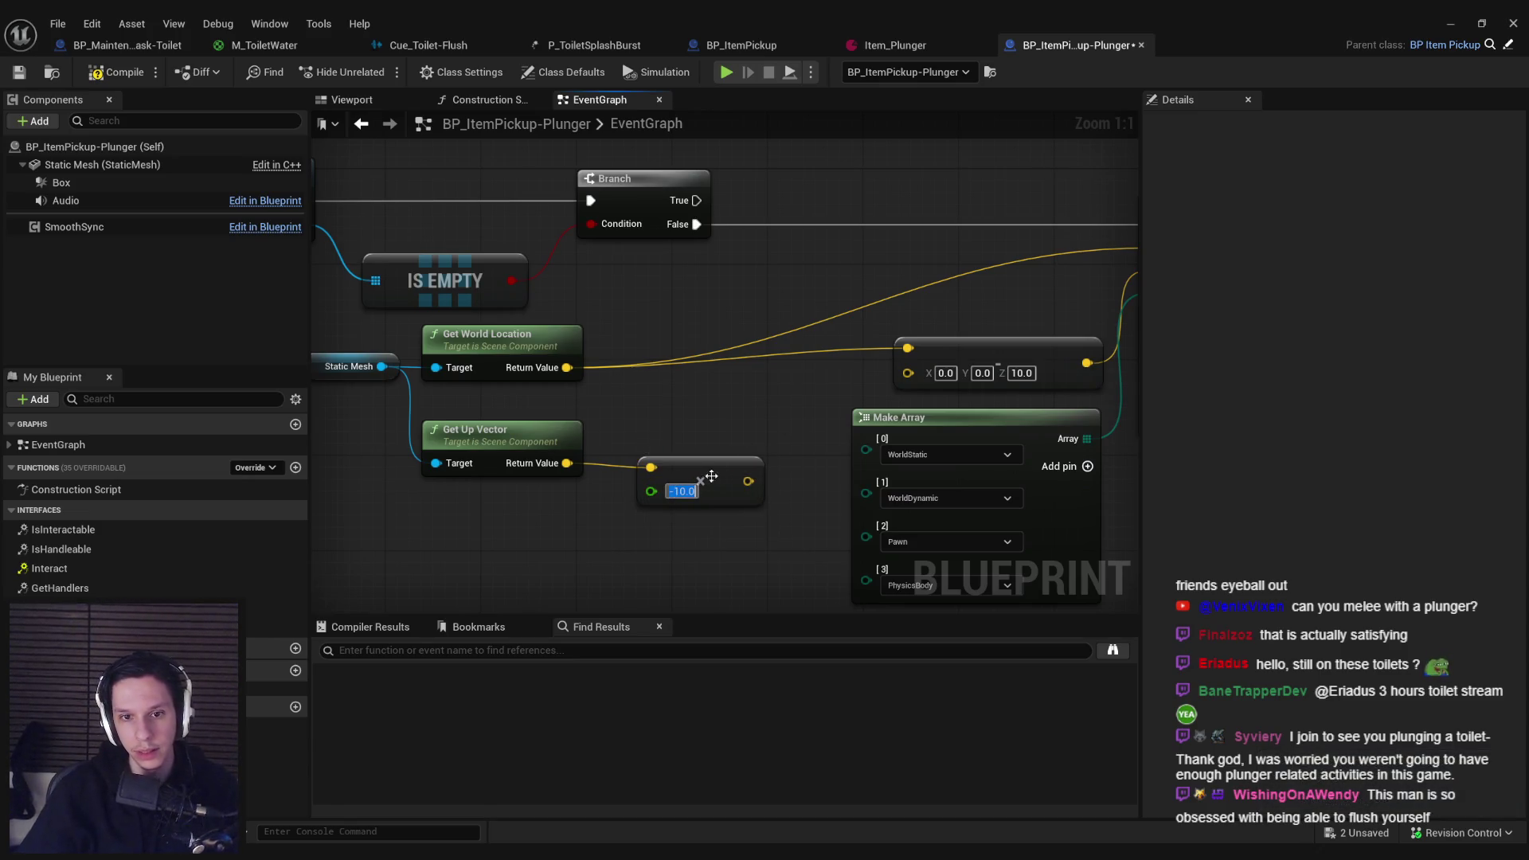
pyautogui.click(995, 348)
pyautogui.press('Delete')
pyautogui.moveTo(701, 458); pyautogui.dragTo(689, 442)
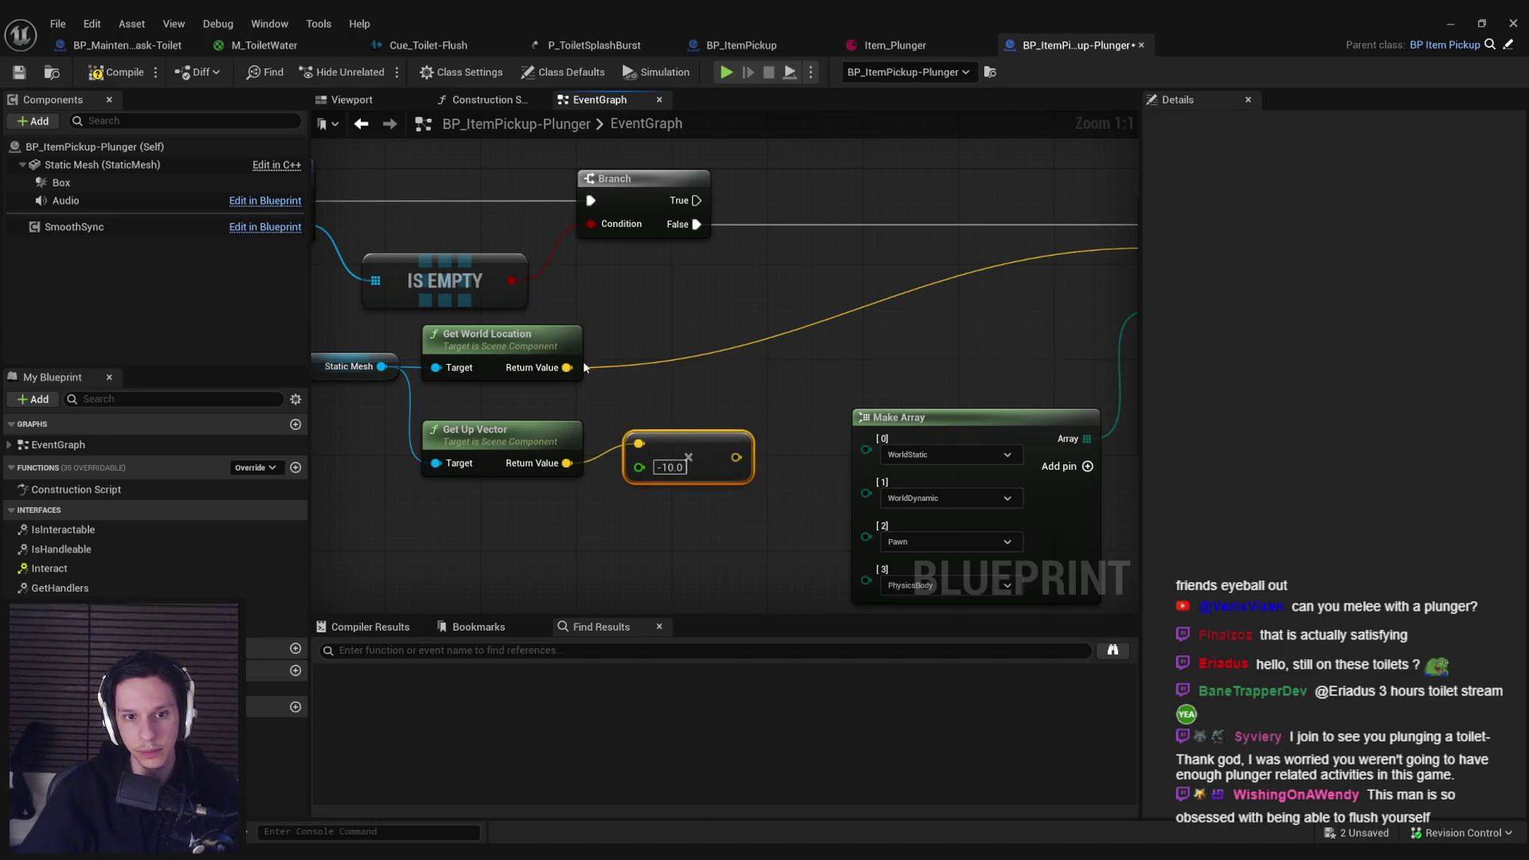
# Step: Add a new vector Add off Get World Location and feed its sum into the line trace End
pyautogui.moveTo(585, 368)
pyautogui.mouseDown()
pyautogui.moveTo(768, 376)
pyautogui.moveTo(736, 458)
pyautogui.mouseUp()
pyautogui.write('add')
pyautogui.press('Return')
pyautogui.moveTo(859, 360)
pyautogui.mouseDown()
pyautogui.moveTo(1115, 271)
pyautogui.moveTo(910, 270)
pyautogui.mouseUp()
# Step: Play-test grabbing the plunger and moving it up, down and around while held
pyautogui.click(1481, 21)
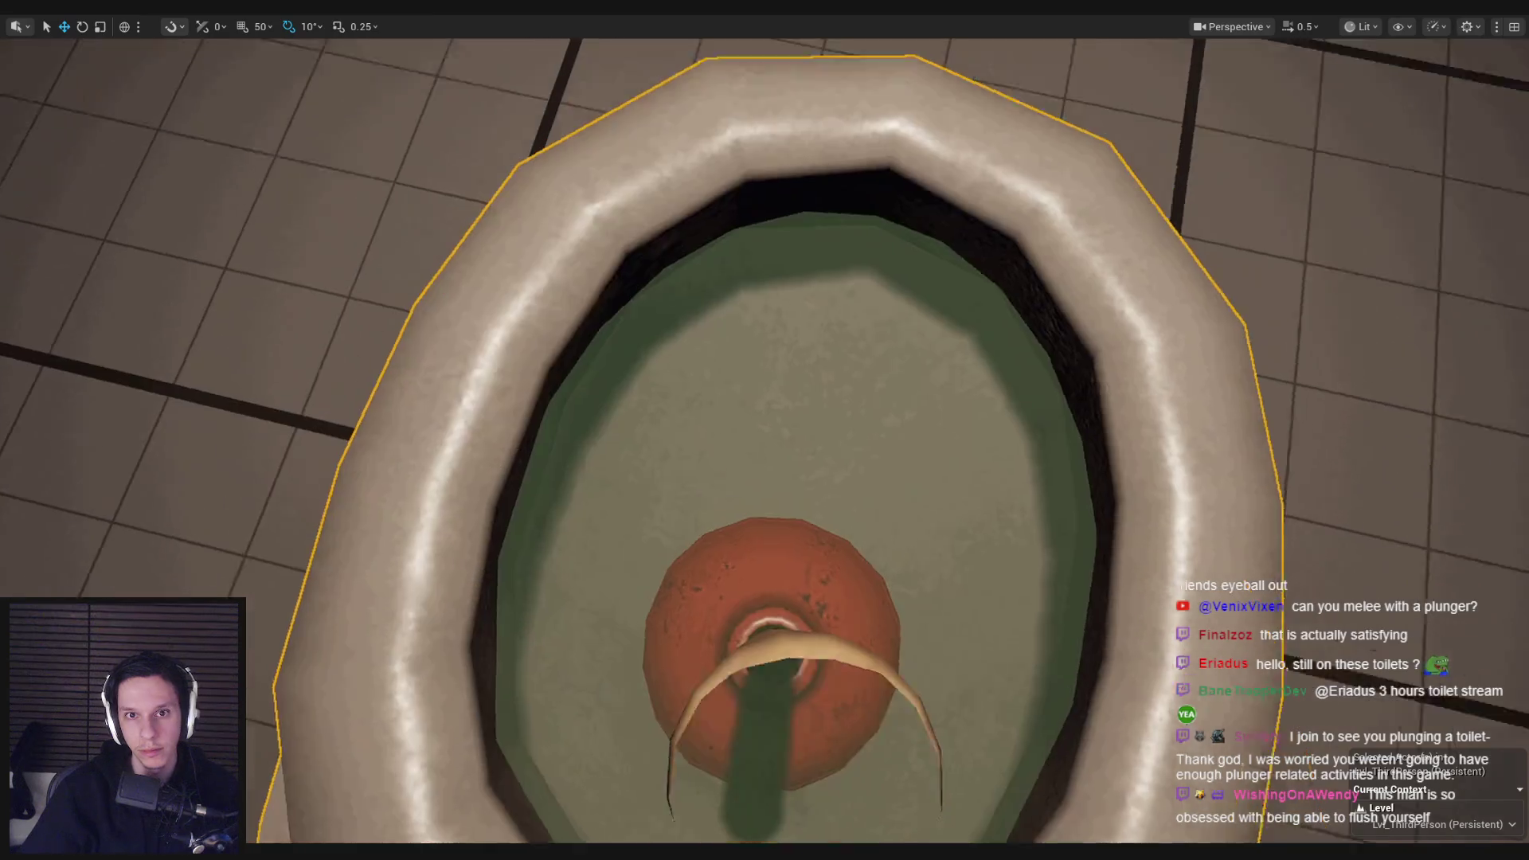
pyautogui.hotkey('alt', 'p')
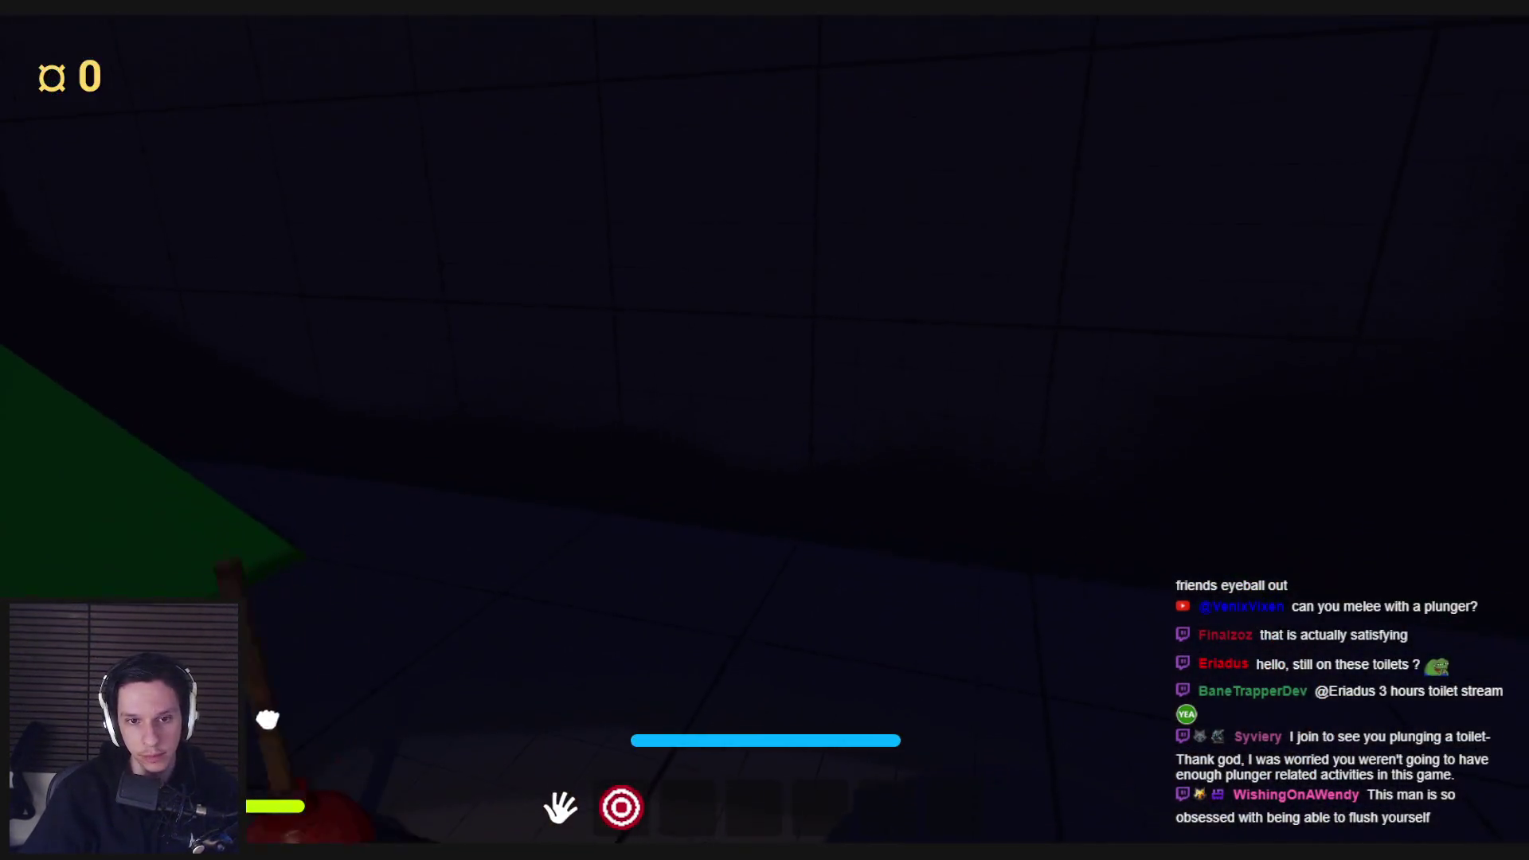
pyautogui.click(666, 416)
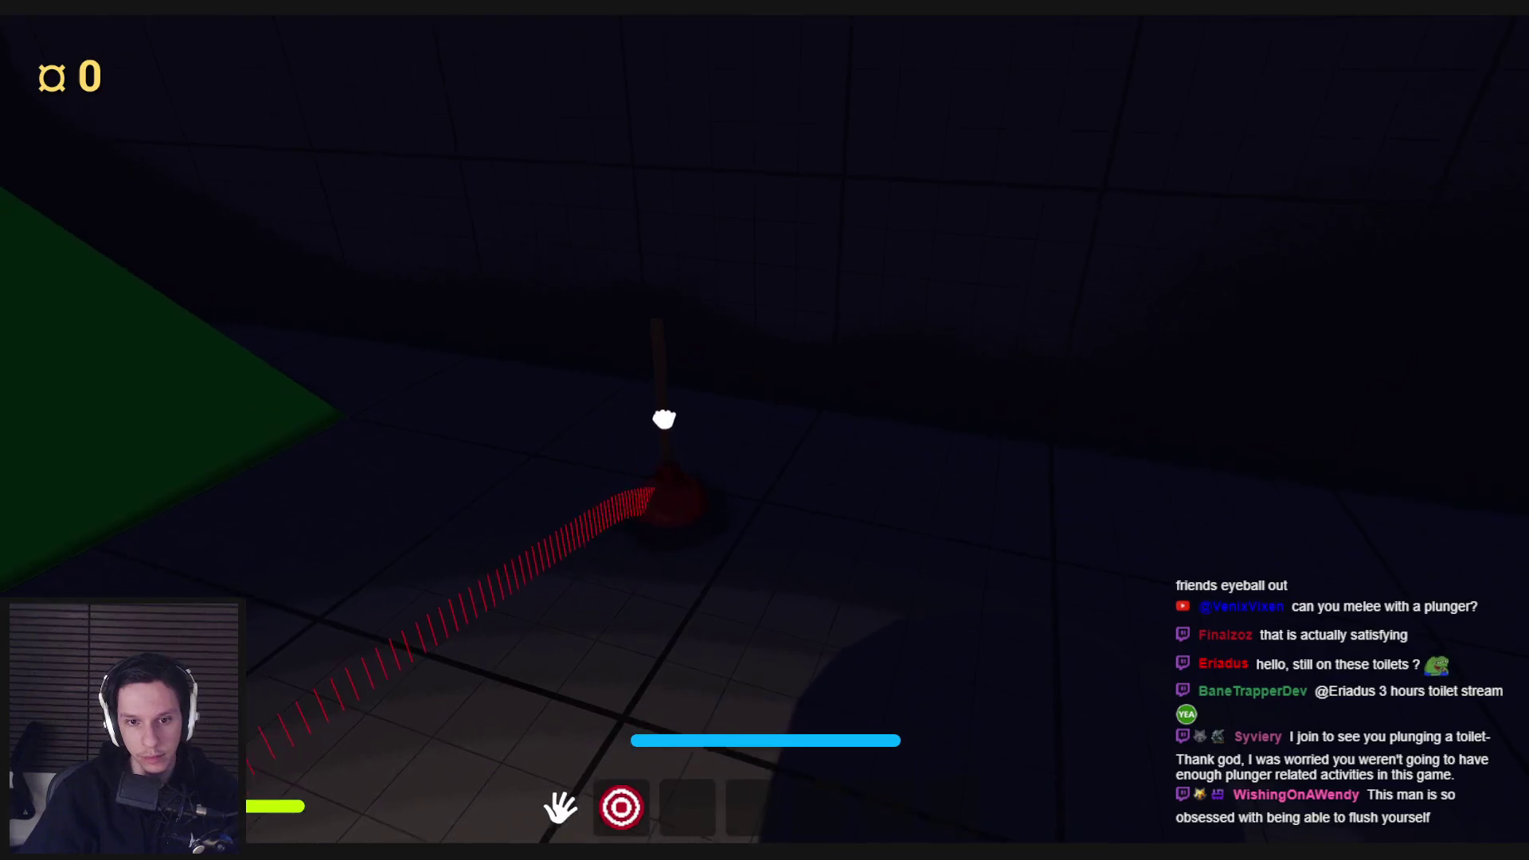
pyautogui.click(766, 430)
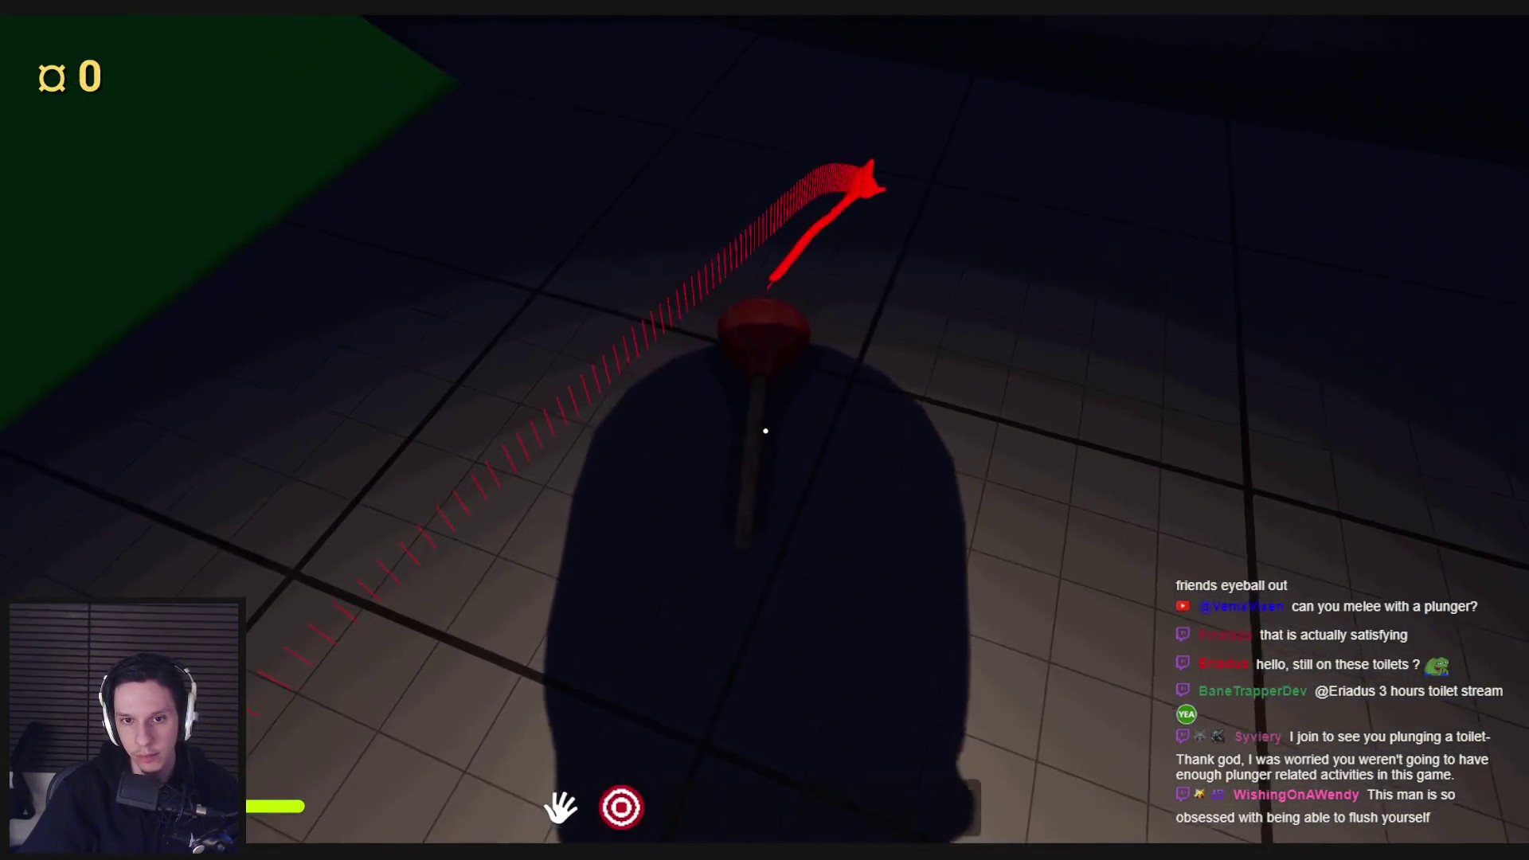
pyautogui.moveTo(764, 430)
pyautogui.mouseDown()
pyautogui.moveTo(679, 709)
pyautogui.moveTo(690, 648)
pyautogui.moveTo(732, 603)
pyautogui.moveTo(758, 612)
pyautogui.mouseUp()
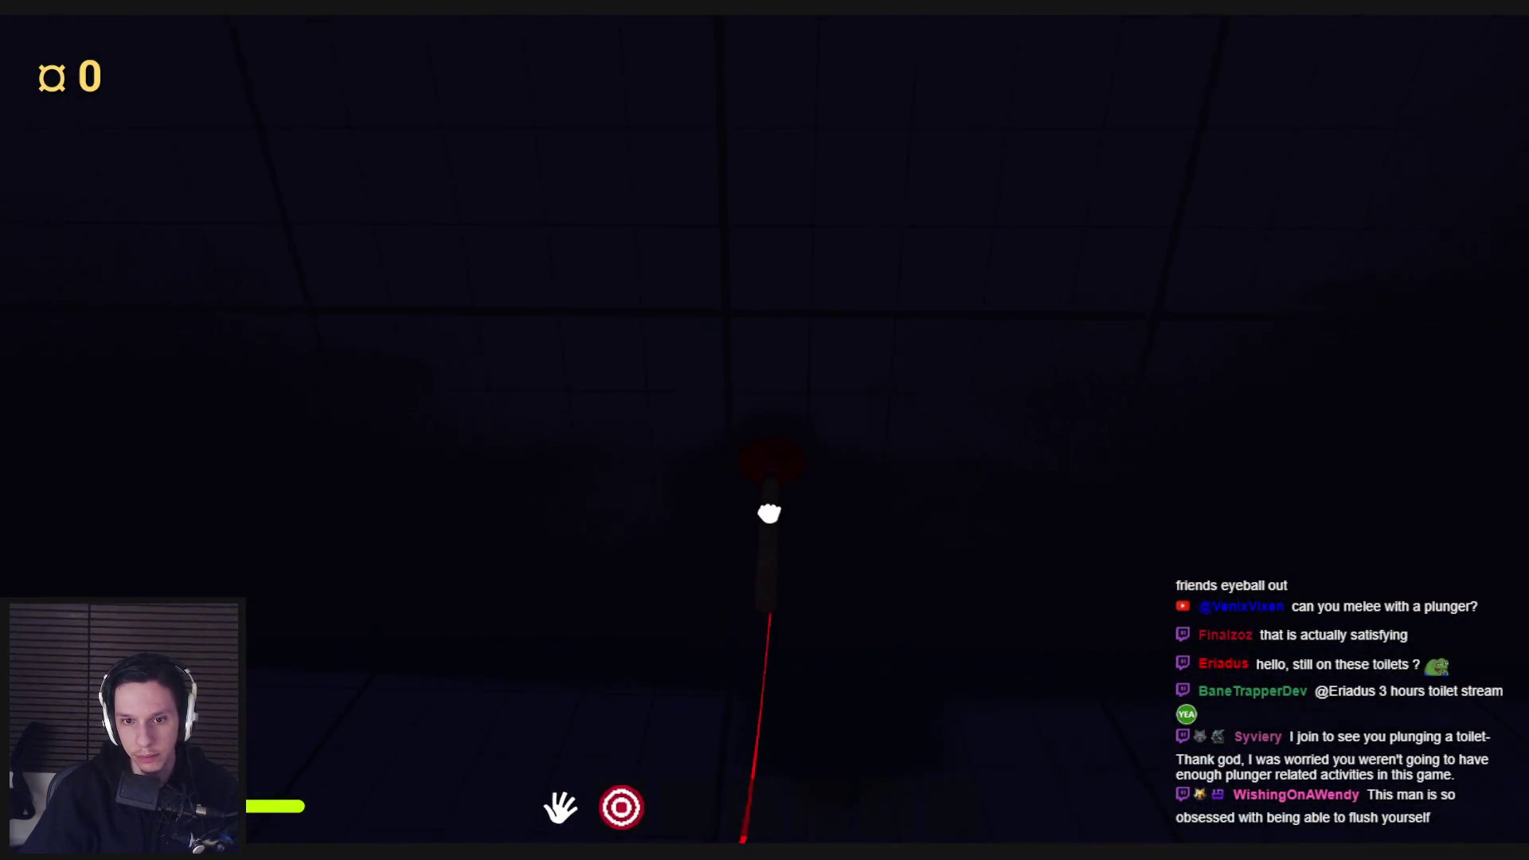
pyautogui.moveTo(767, 464)
pyautogui.mouseDown()
pyautogui.moveTo(764, 410)
pyautogui.moveTo(764, 763)
pyautogui.mouseUp()
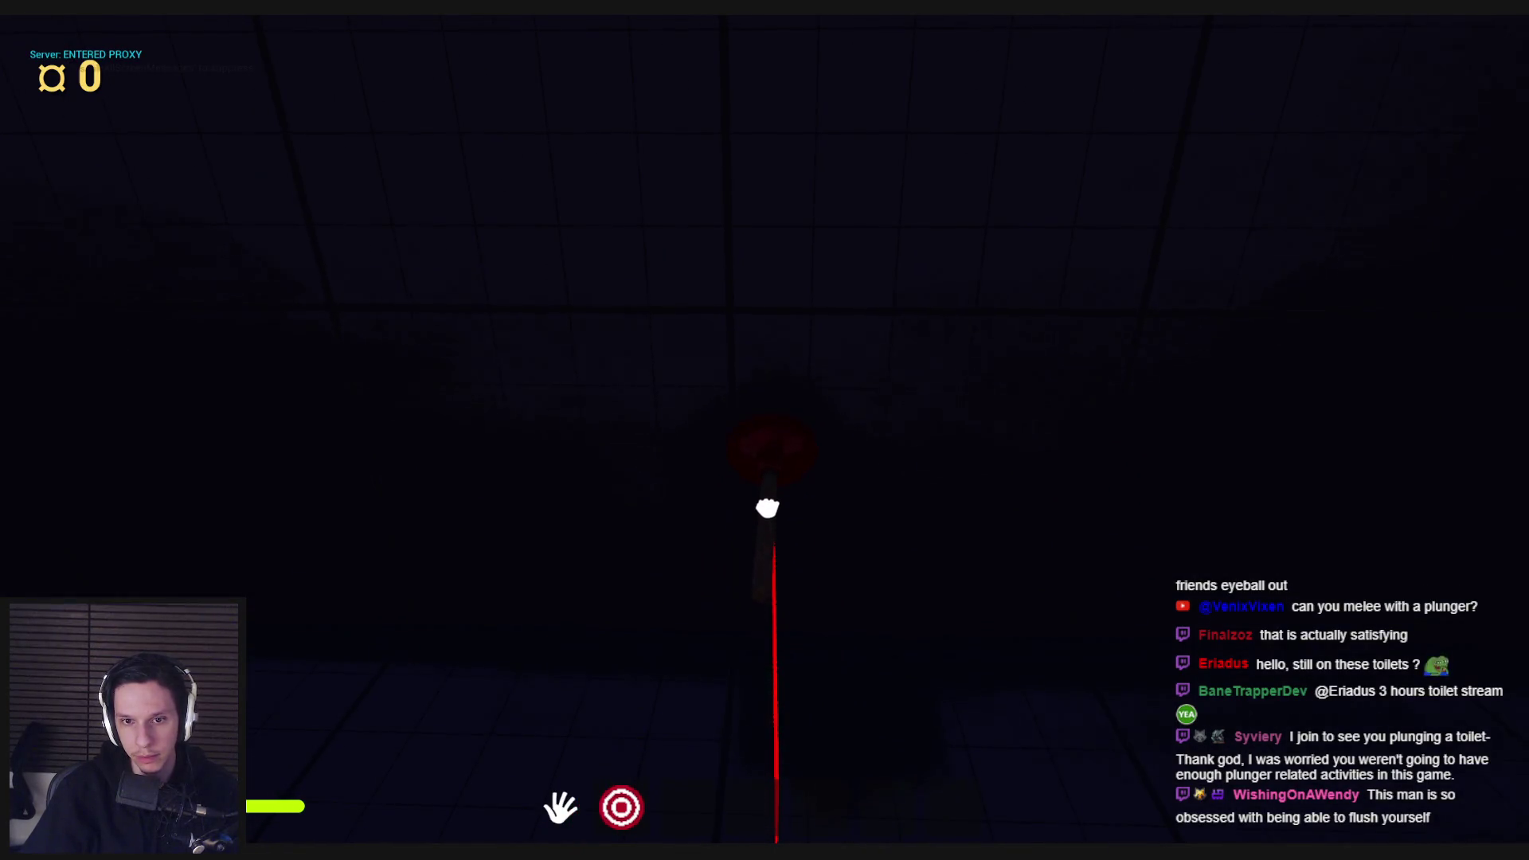
pyautogui.moveTo(767, 507)
pyautogui.mouseDown()
pyautogui.moveTo(767, 475)
pyautogui.moveTo(767, 521)
pyautogui.mouseUp()
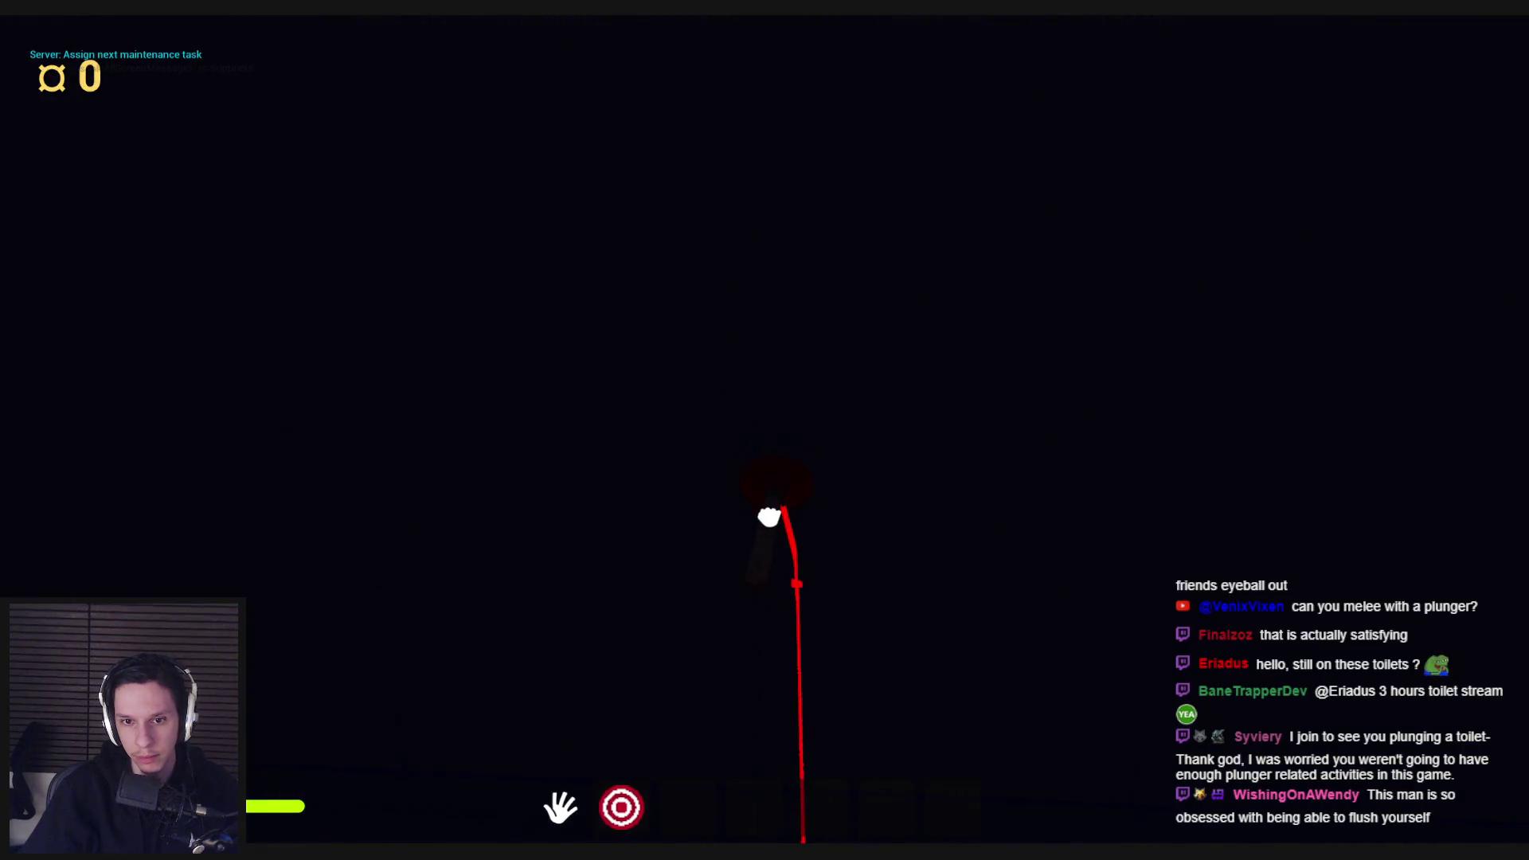
pyautogui.click(1403, 144)
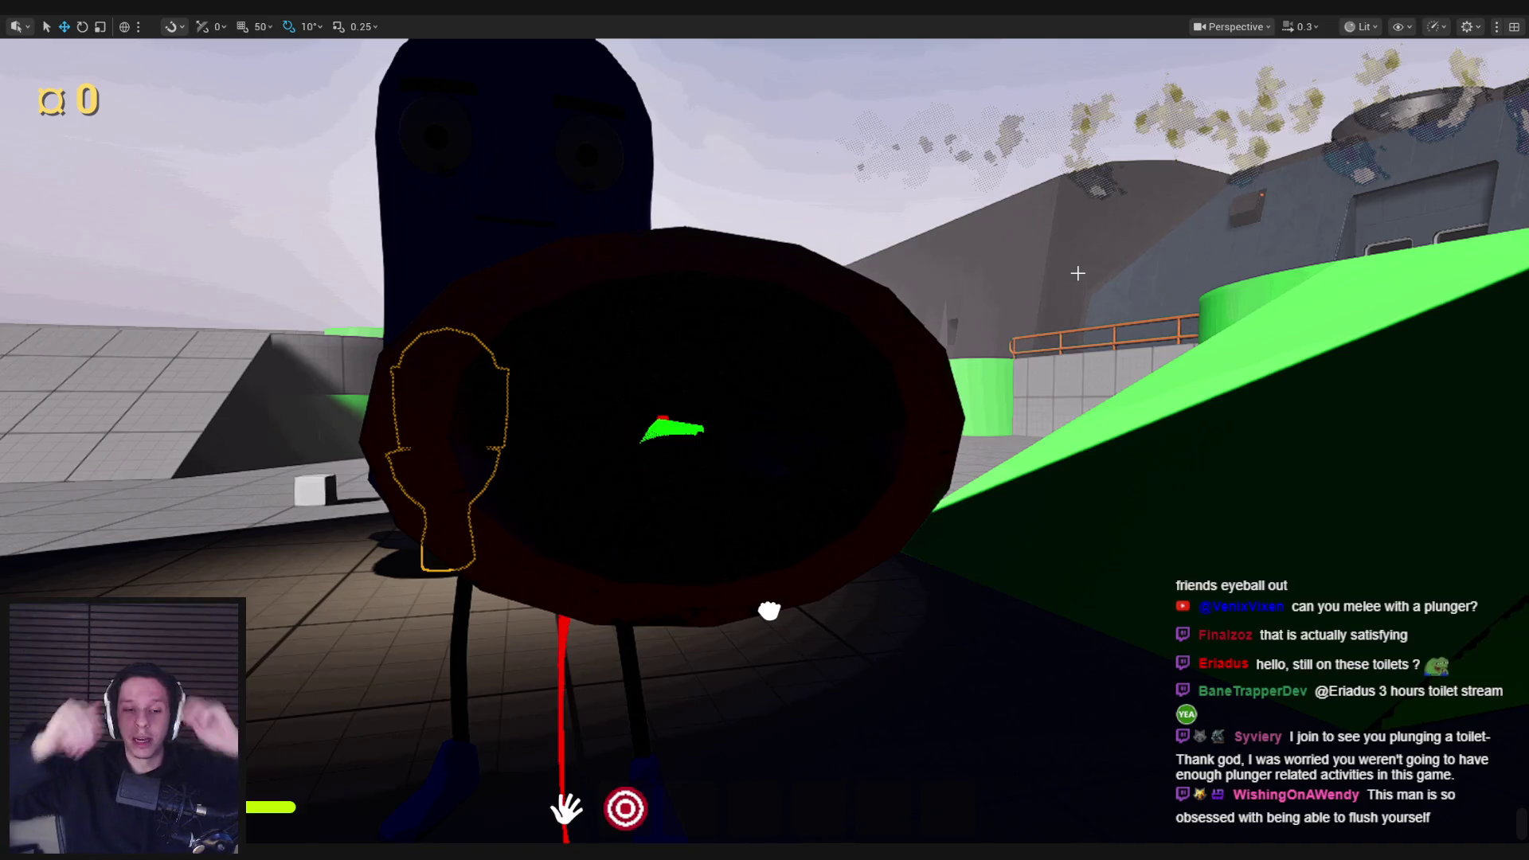
pyautogui.press('Escape')
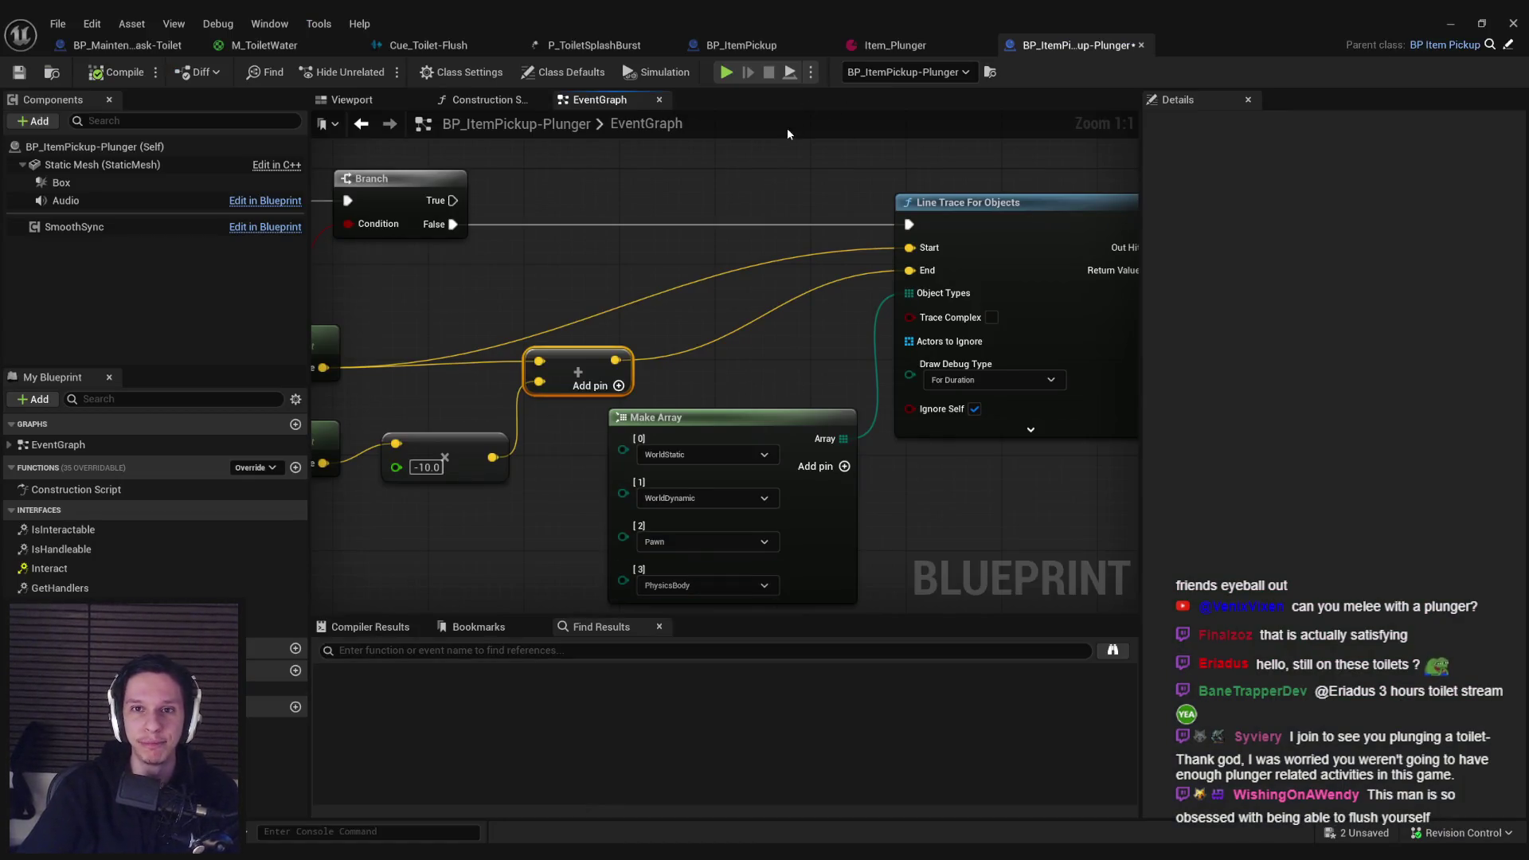
# Step: Save the plunger Blueprint and bring M_ToiletPlunger's -0.3,-0.3,1 constant into view
pyautogui.hotkey('ctrl', 's')
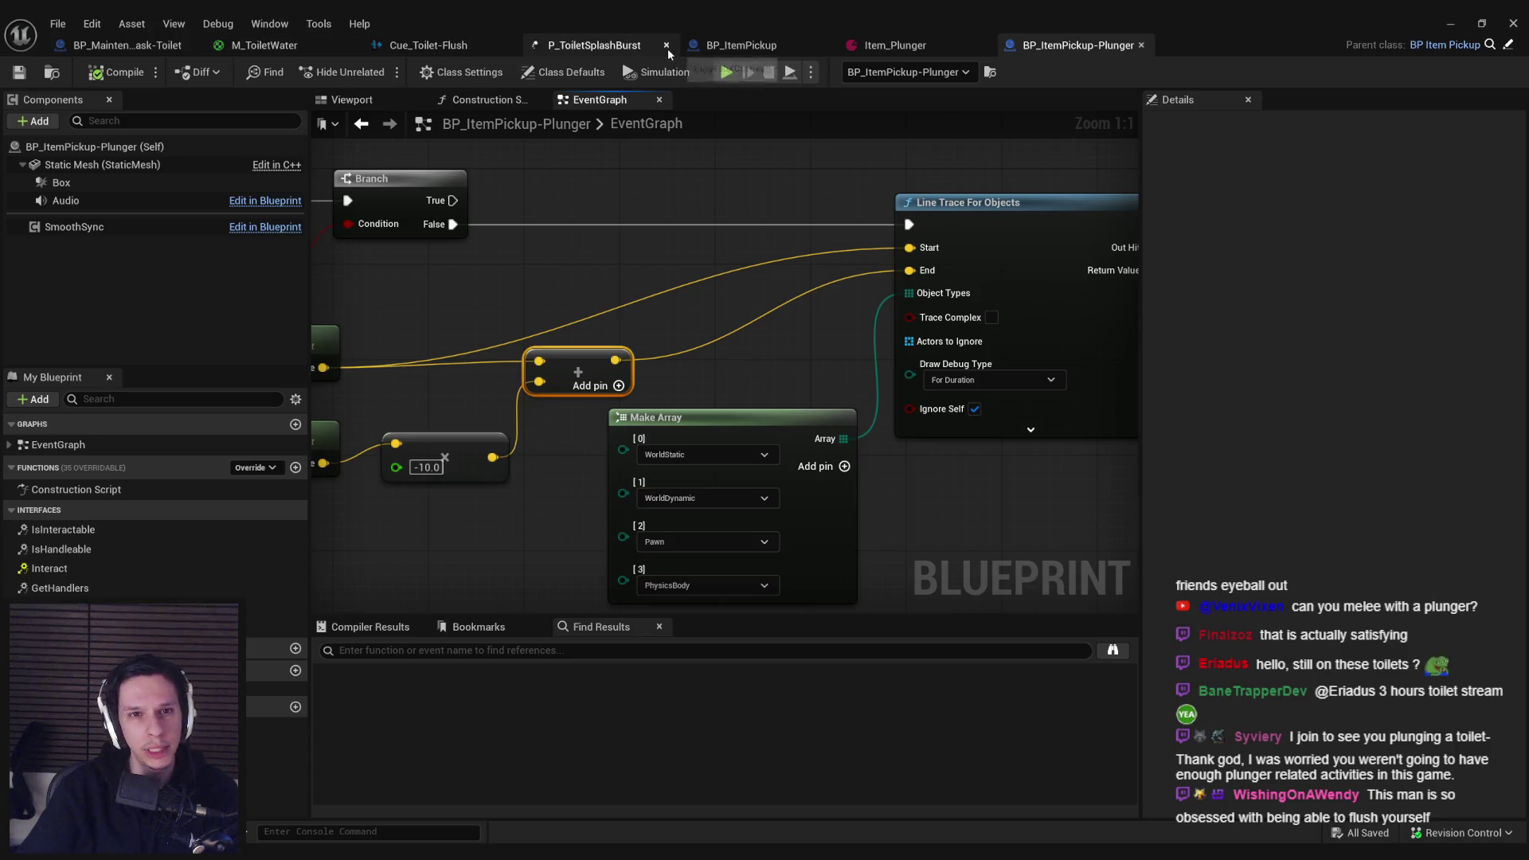
pyautogui.click(158, 159)
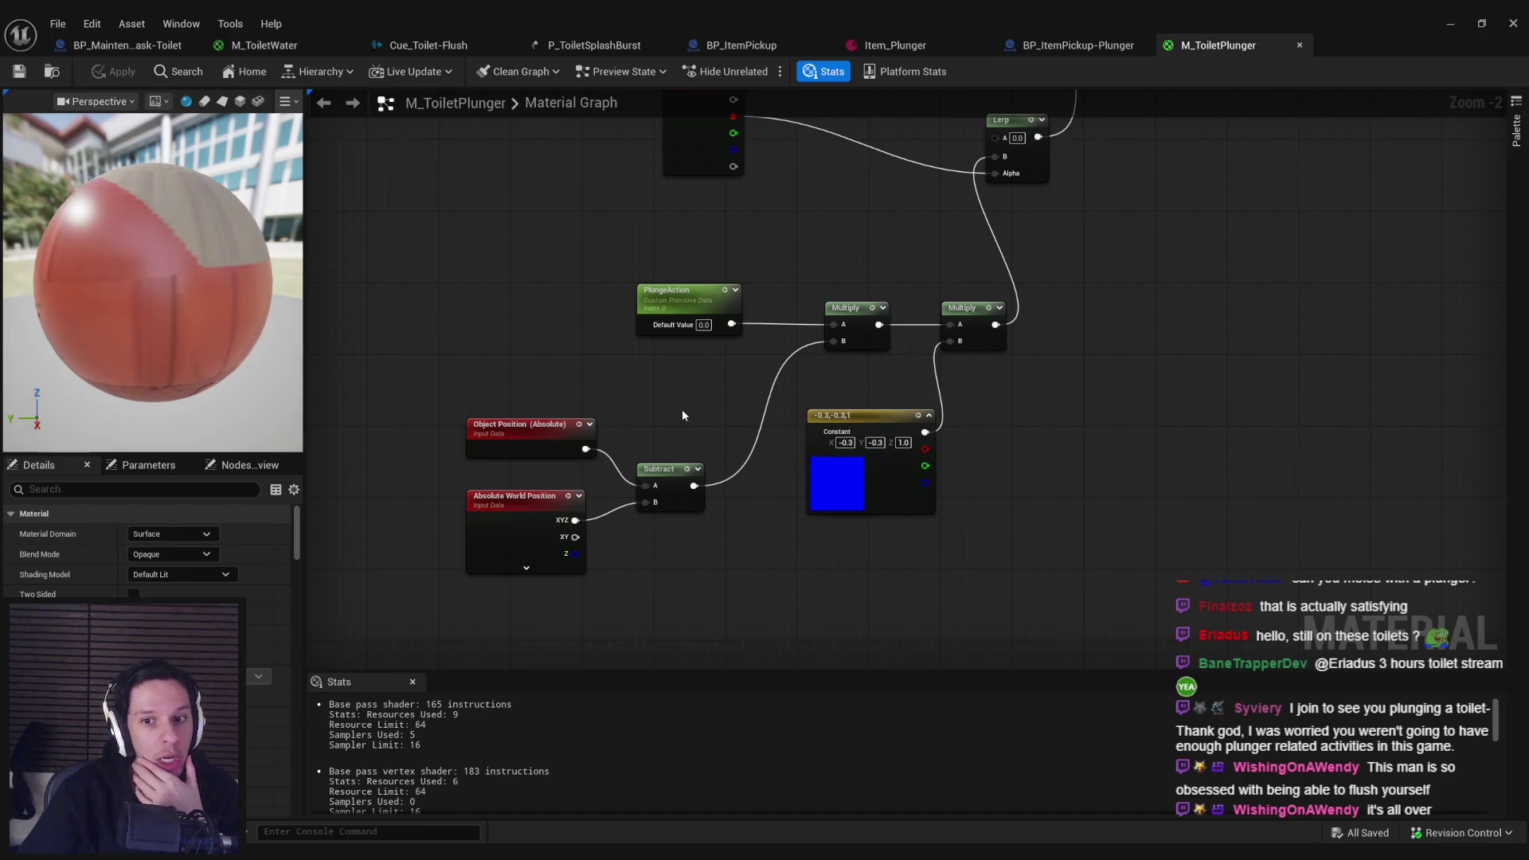
pyautogui.moveTo(681, 411)
pyautogui.mouseDown()
pyautogui.moveTo(638, 505)
pyautogui.moveTo(617, 473)
pyautogui.mouseUp()
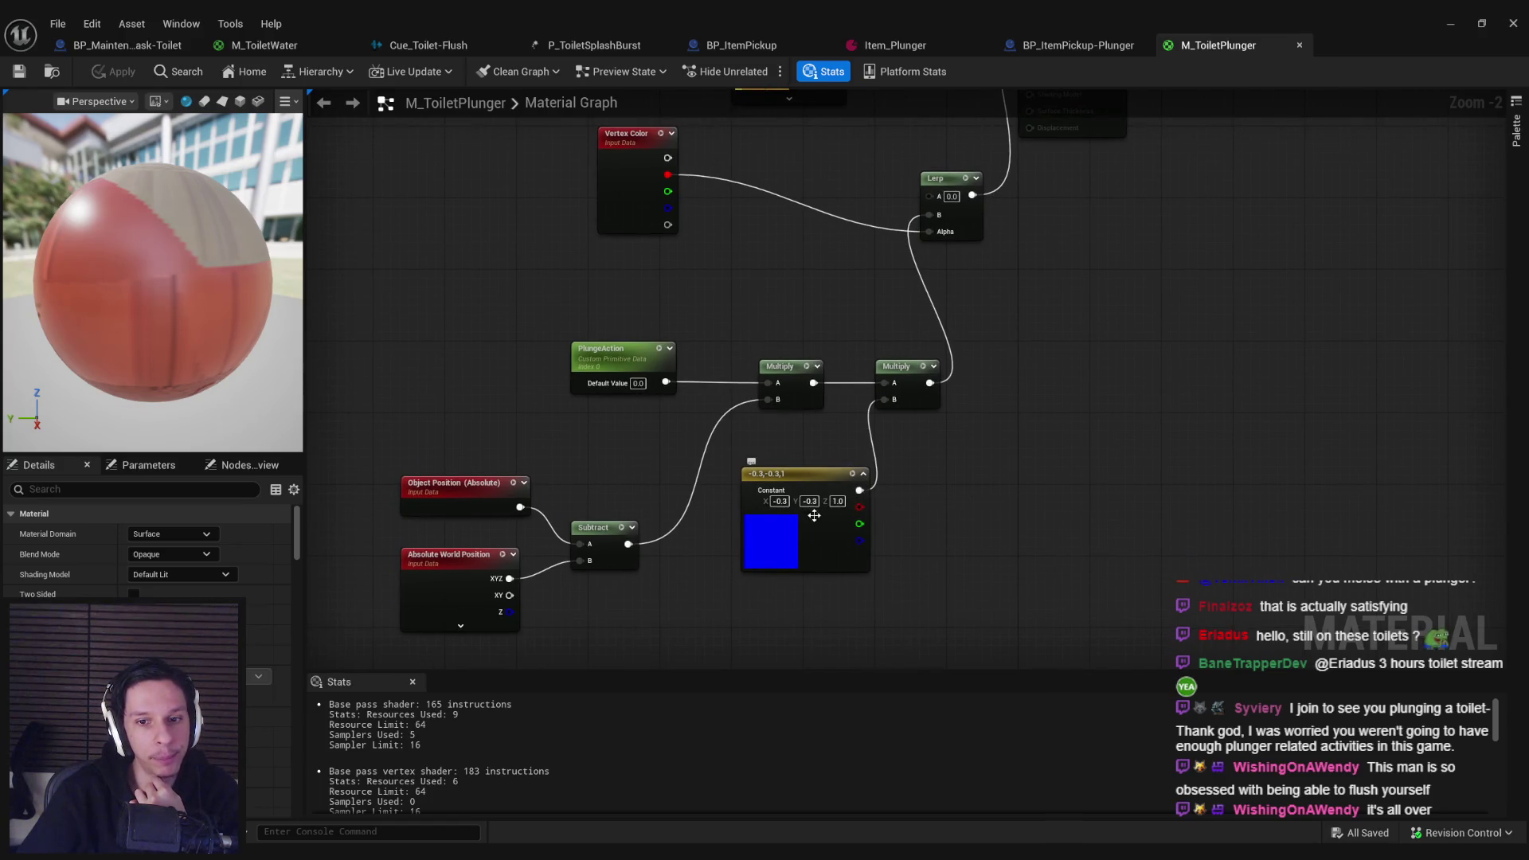
pyautogui.moveTo(814, 516); pyautogui.dragTo(796, 543)
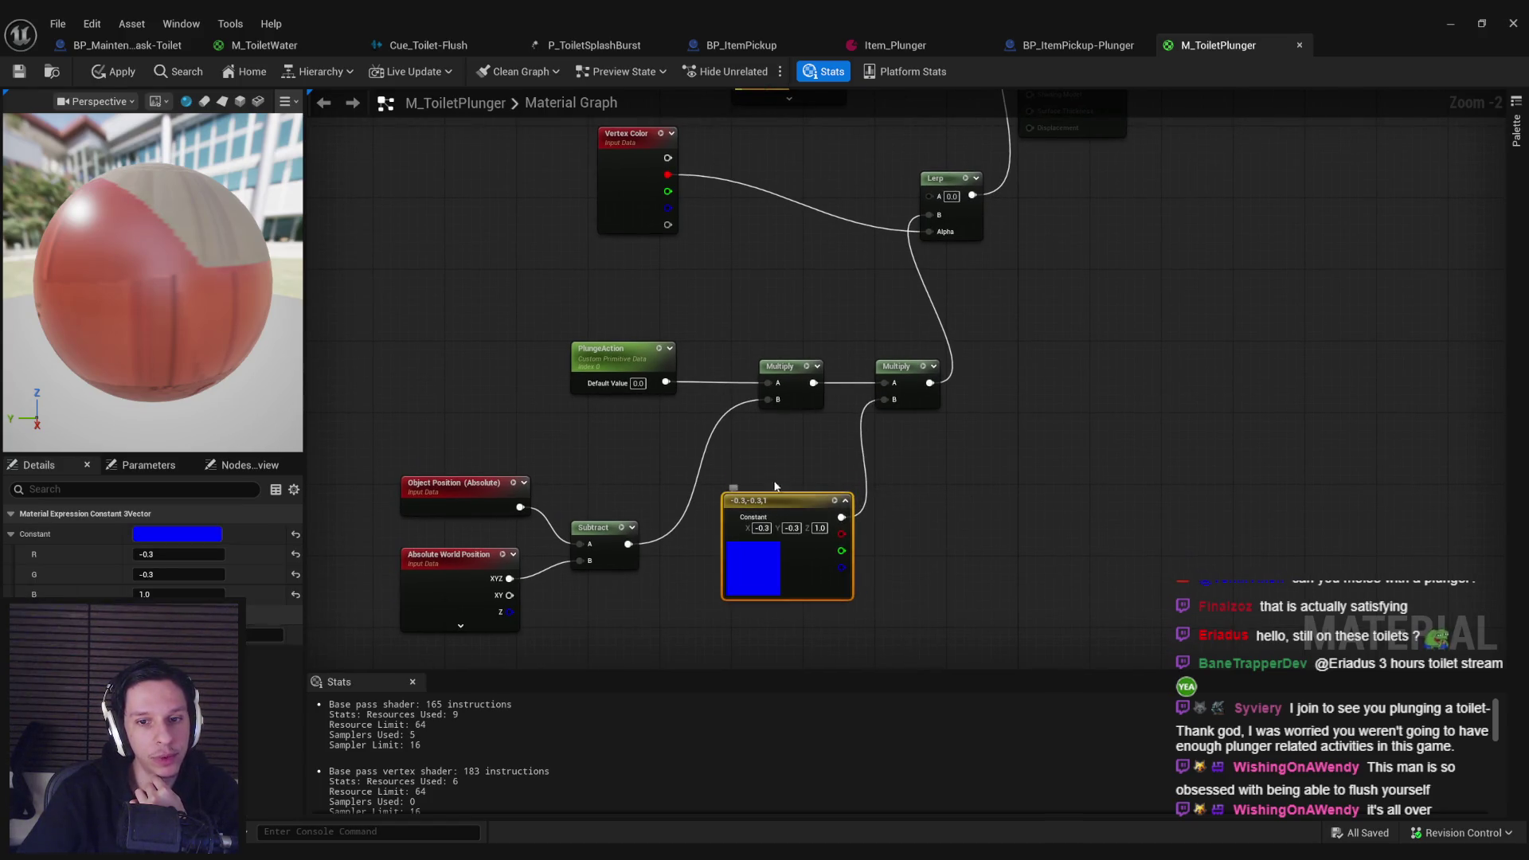
# Step: Add a TransformVector after the -0.3,-0.3,1 constant with Local Space as its source
pyautogui.click(892, 504)
pyautogui.moveTo(841, 517); pyautogui.dragTo(891, 523)
pyautogui.write('transform')
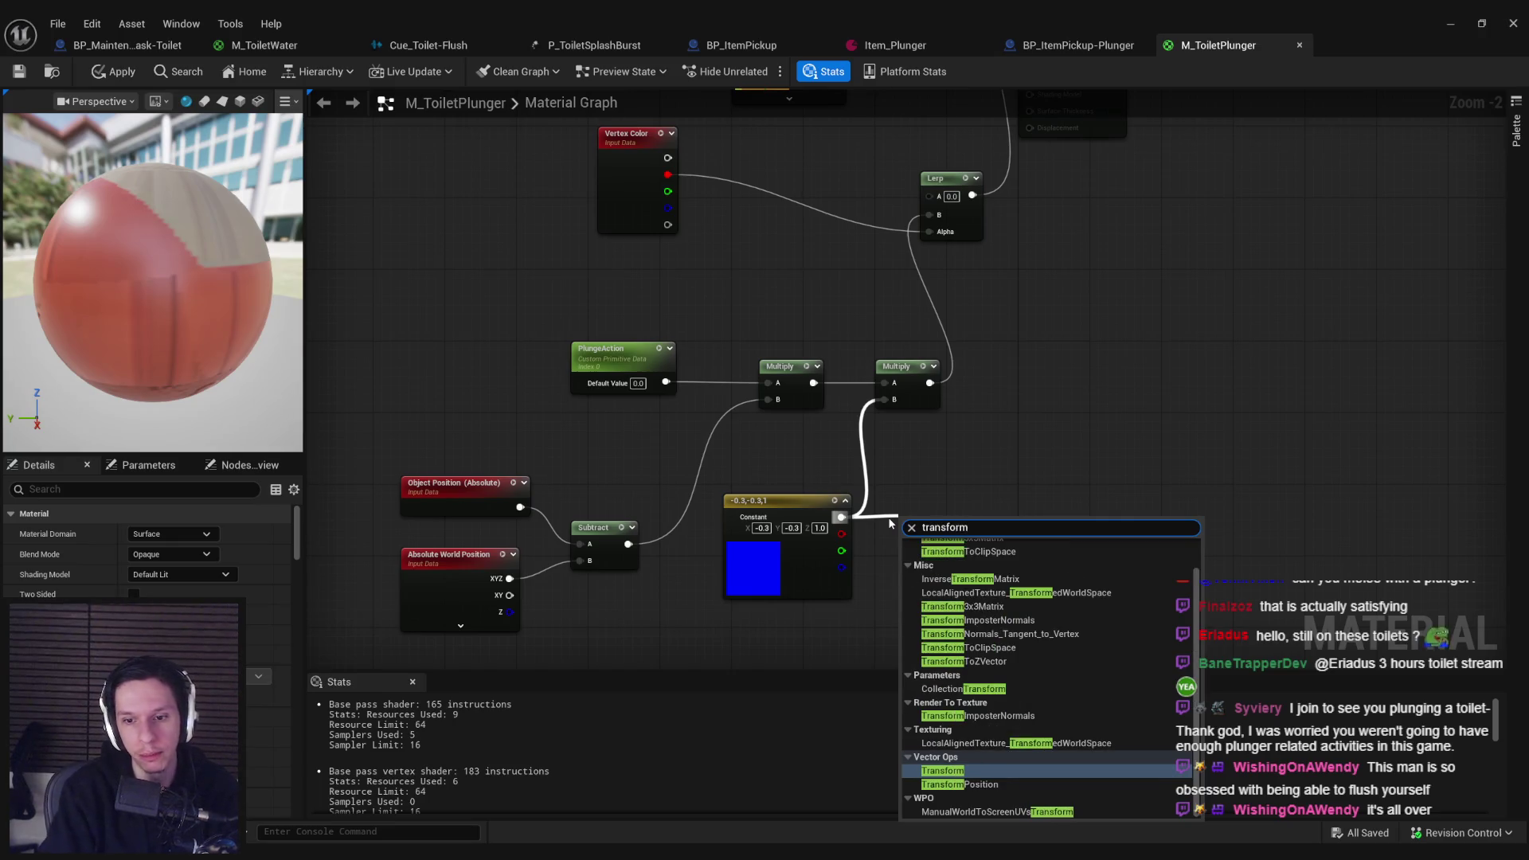
pyautogui.press('Return')
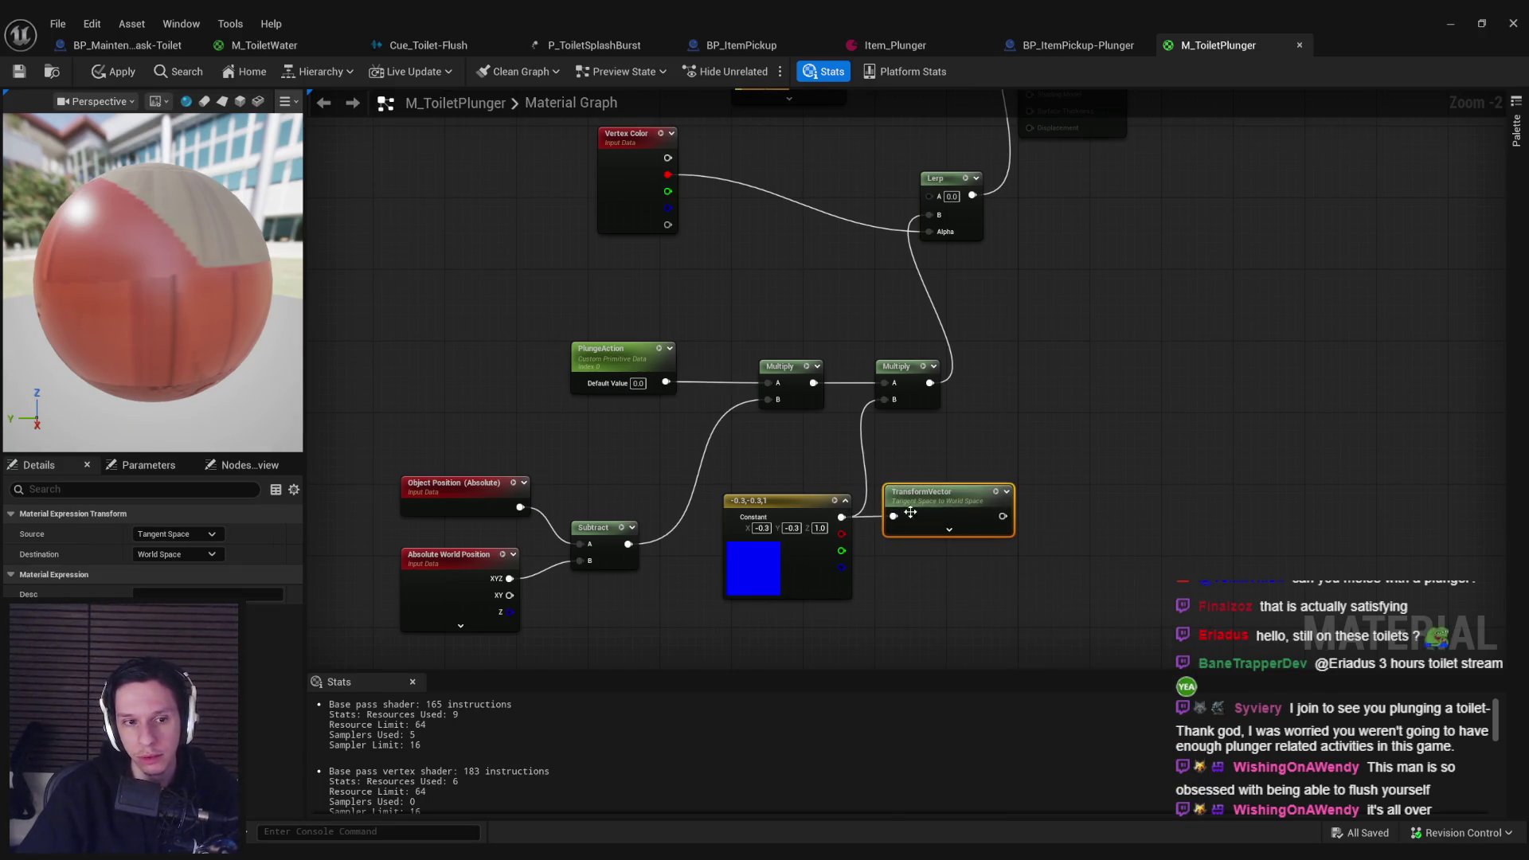
pyautogui.click(192, 534)
pyautogui.click(168, 556)
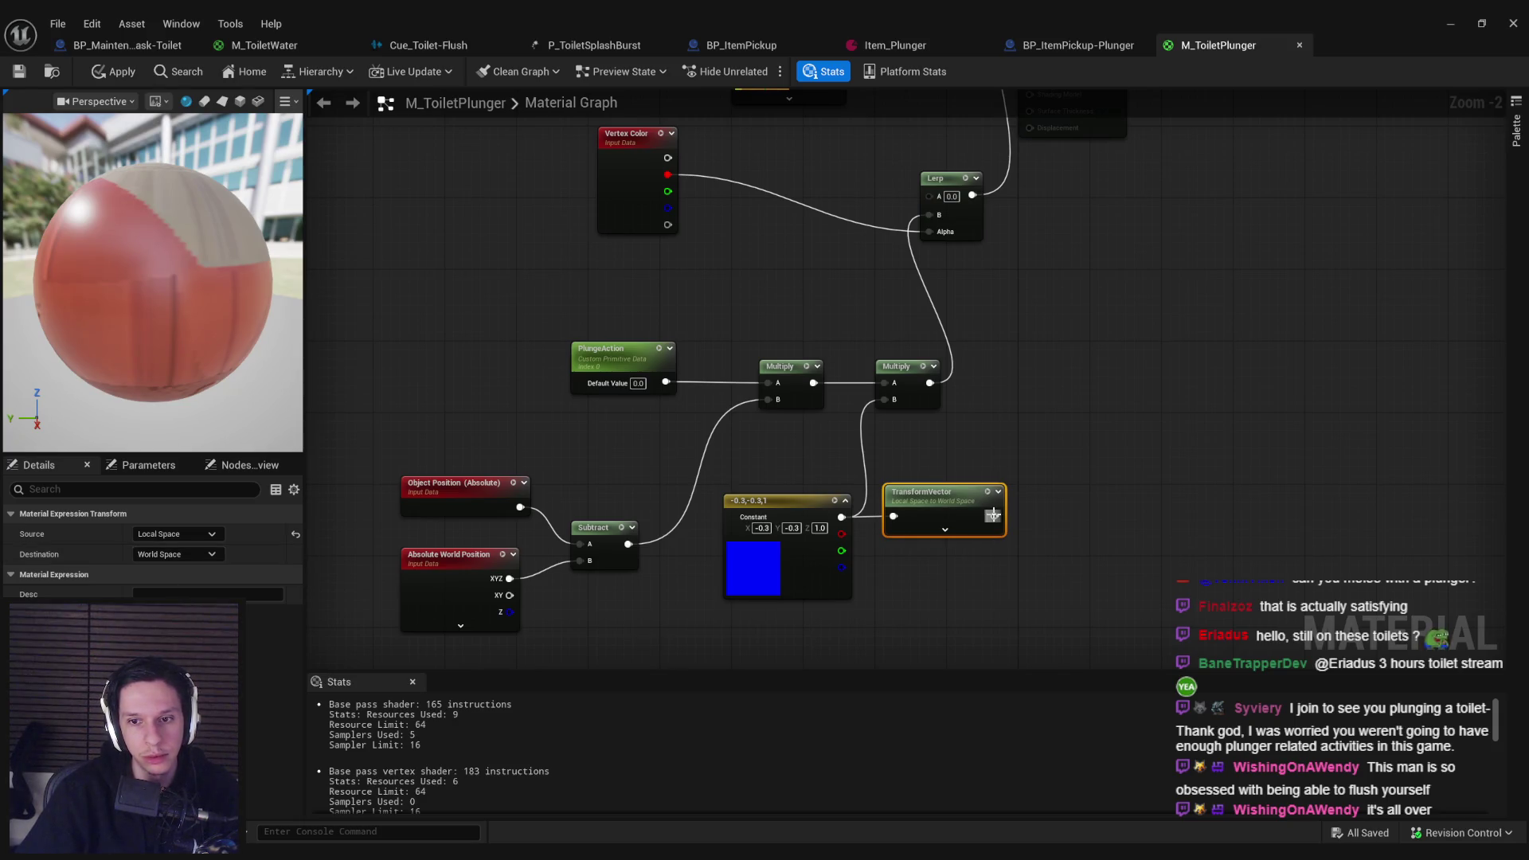
# Step: Wire the transformed vector into Multiply B and apply the material changes
pyautogui.moveTo(994, 516); pyautogui.dragTo(884, 399)
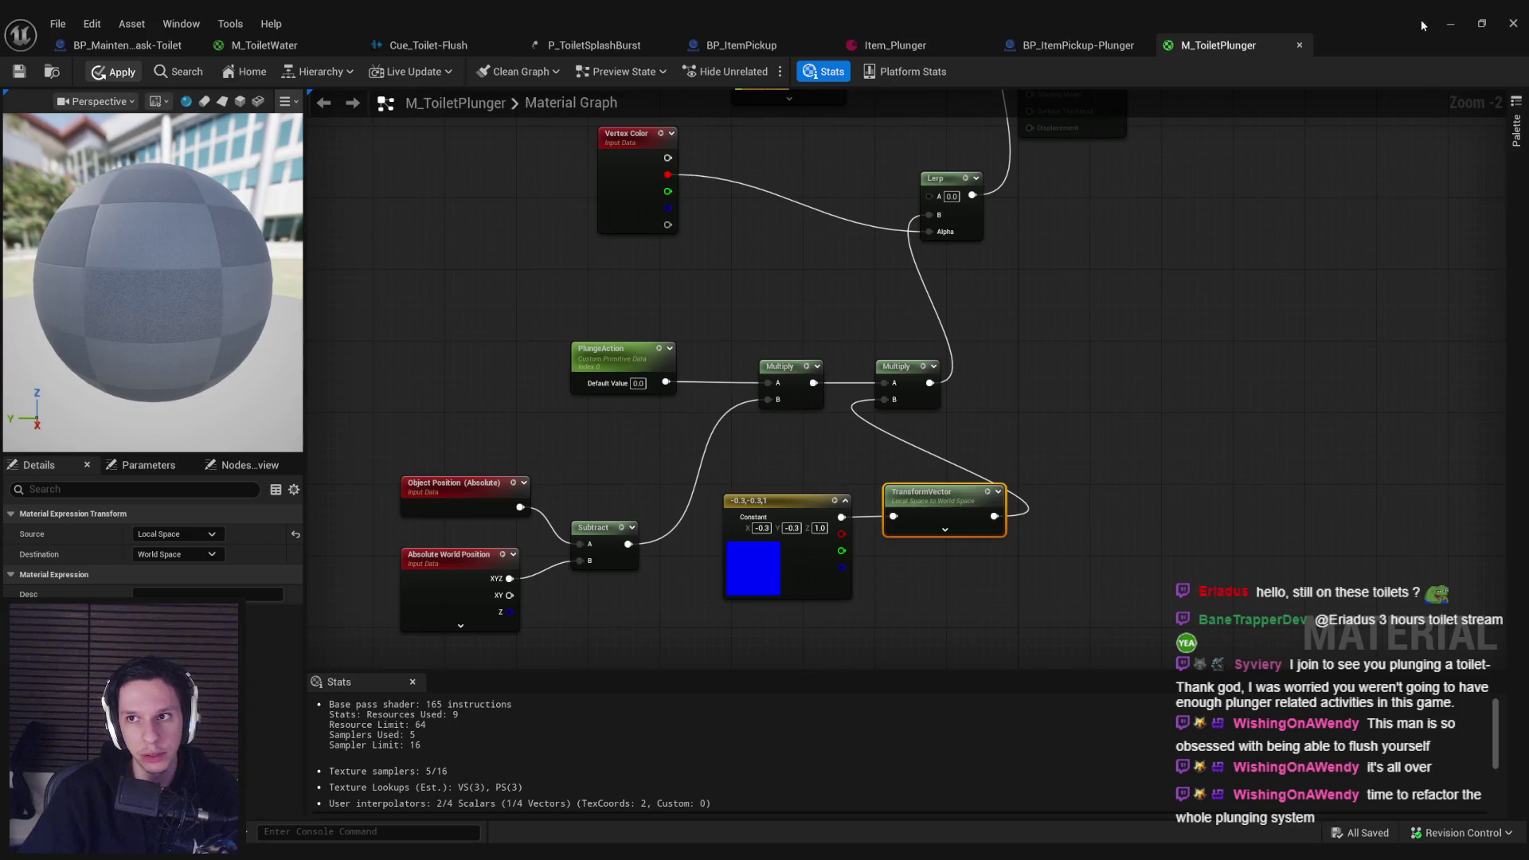
pyautogui.hotkey('ctrl', 's')
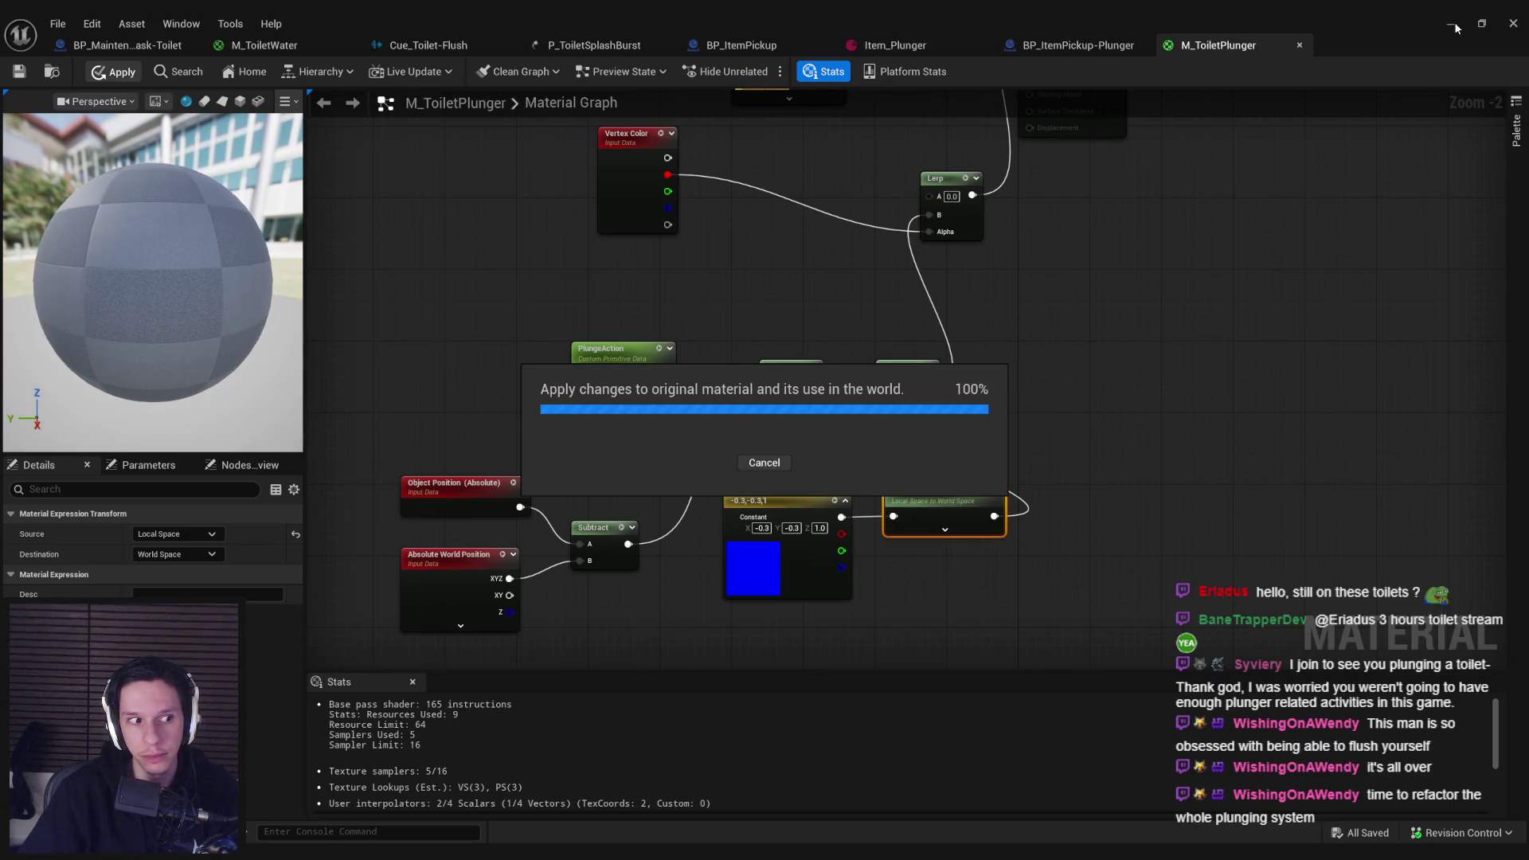
pyautogui.click(1451, 26)
pyautogui.scroll(3, 790, 264)
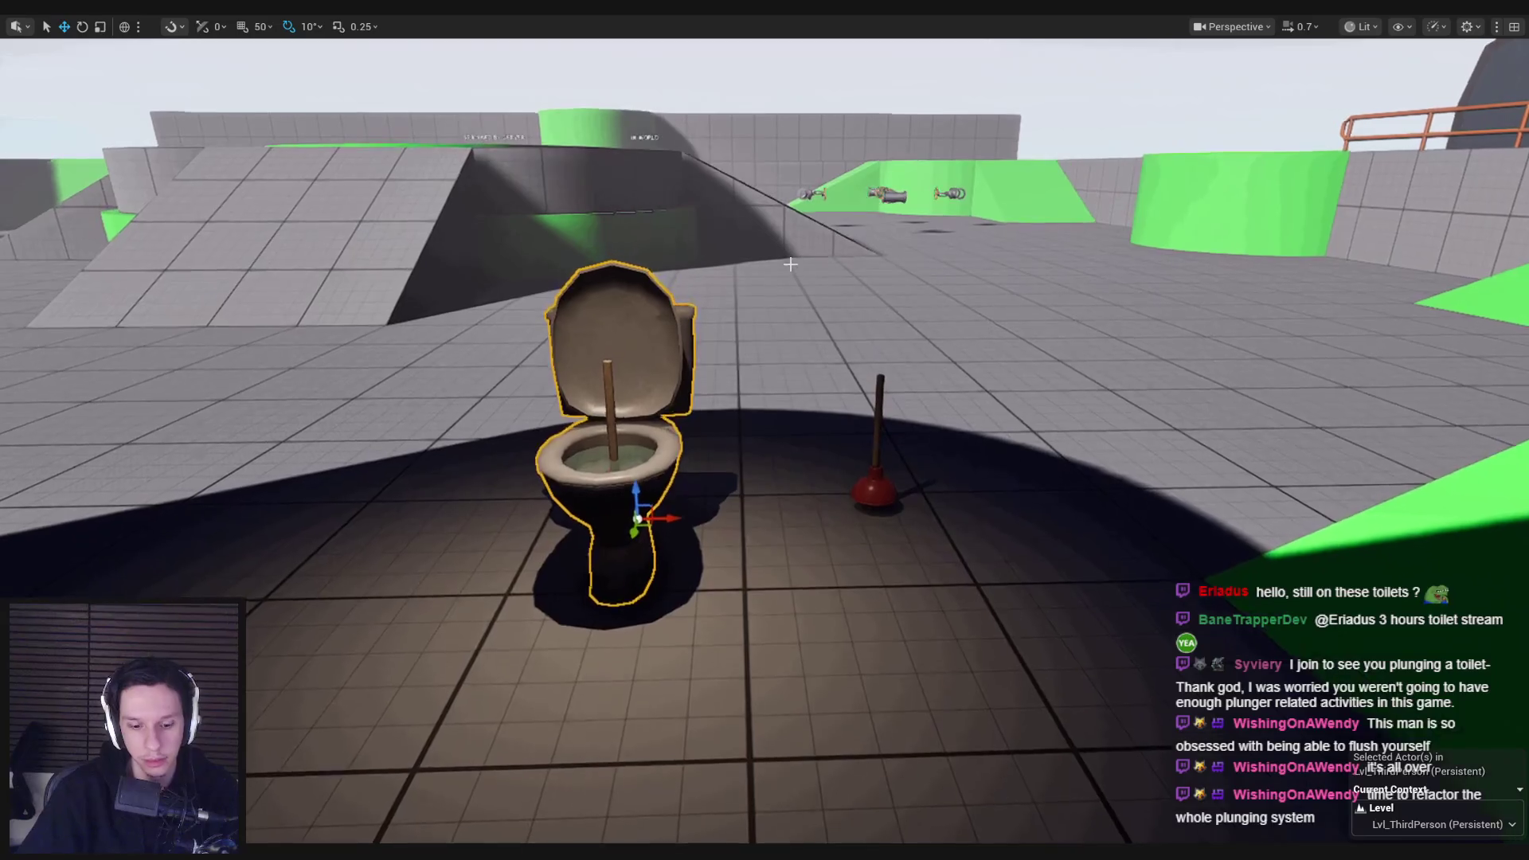
# Step: Play-test plunging the toilet while walking around it
pyautogui.hotkey('alt', 'p')
pyautogui.press('w')
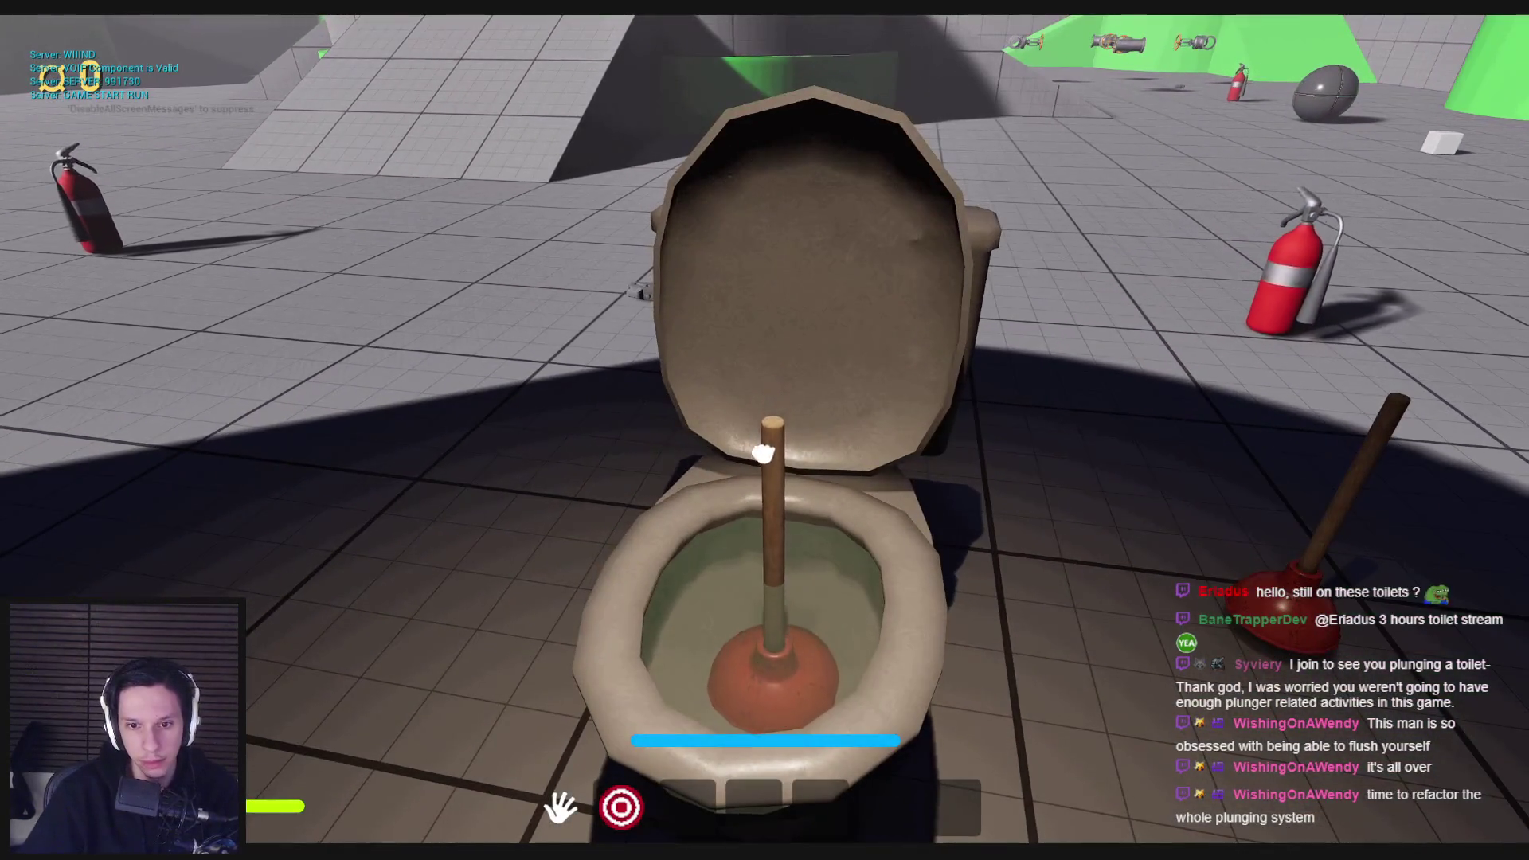
pyautogui.click(763, 452)
pyautogui.click(769, 433)
pyautogui.press('d')
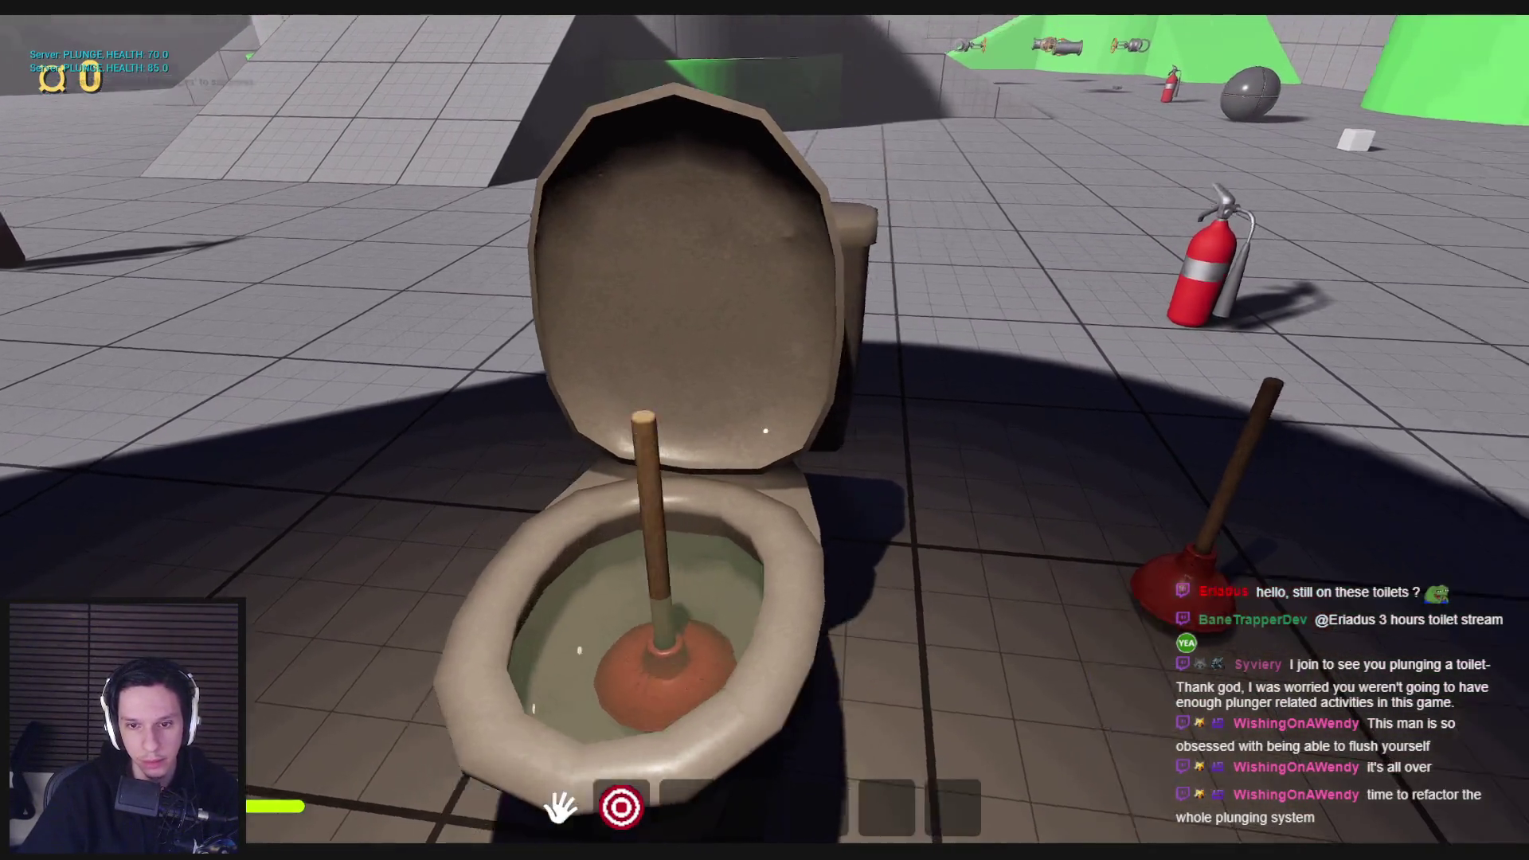
pyautogui.press('s')
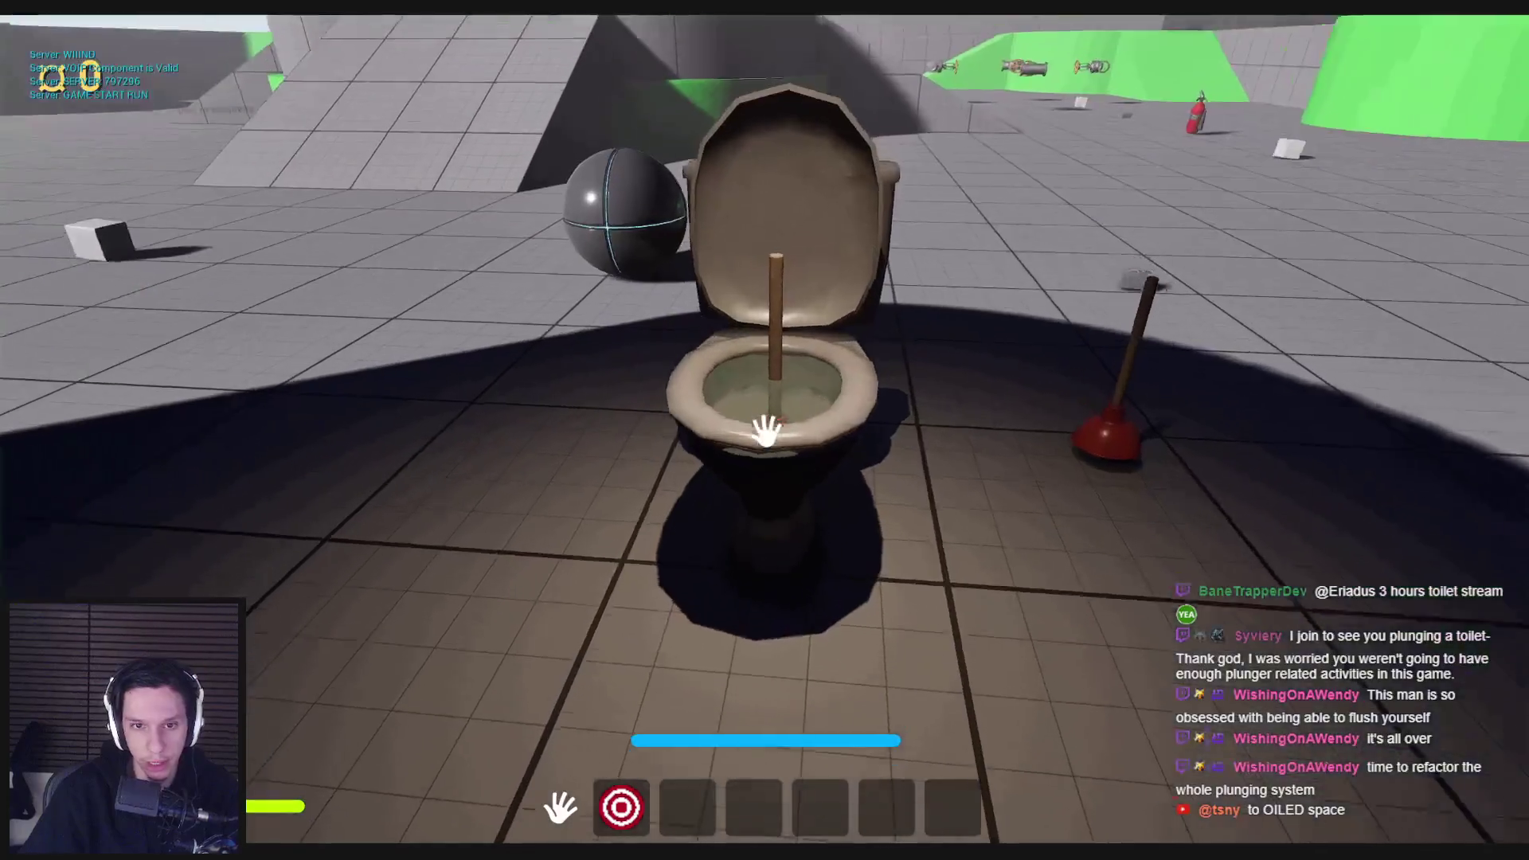
pyautogui.click(766, 432)
# Step: Pick up and release the plunger from the floor, then stop play and reopen M_ToiletPlunger
pyautogui.press('w')
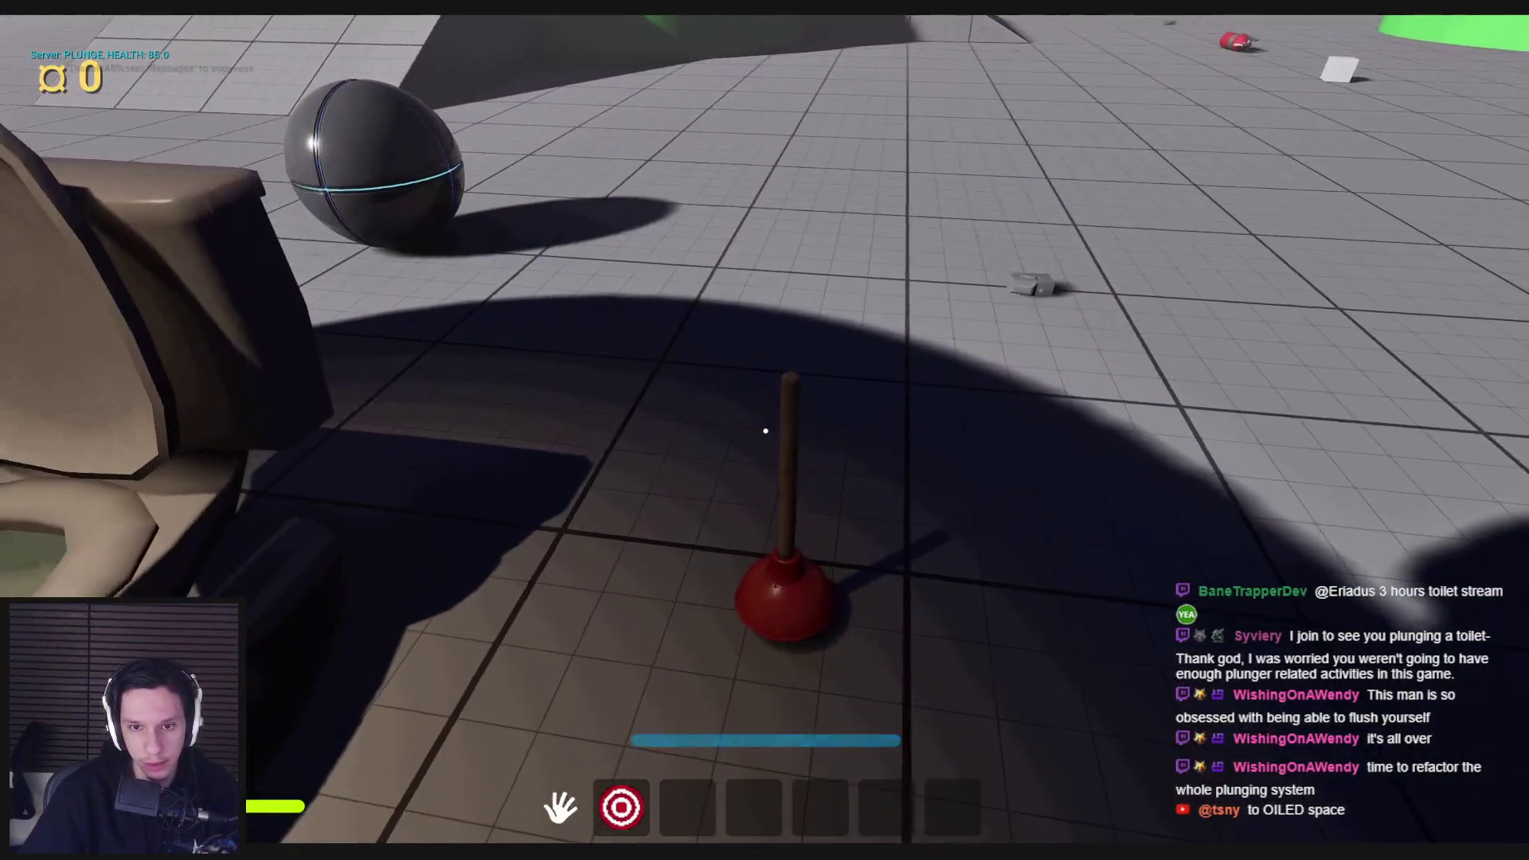
pyautogui.press('w')
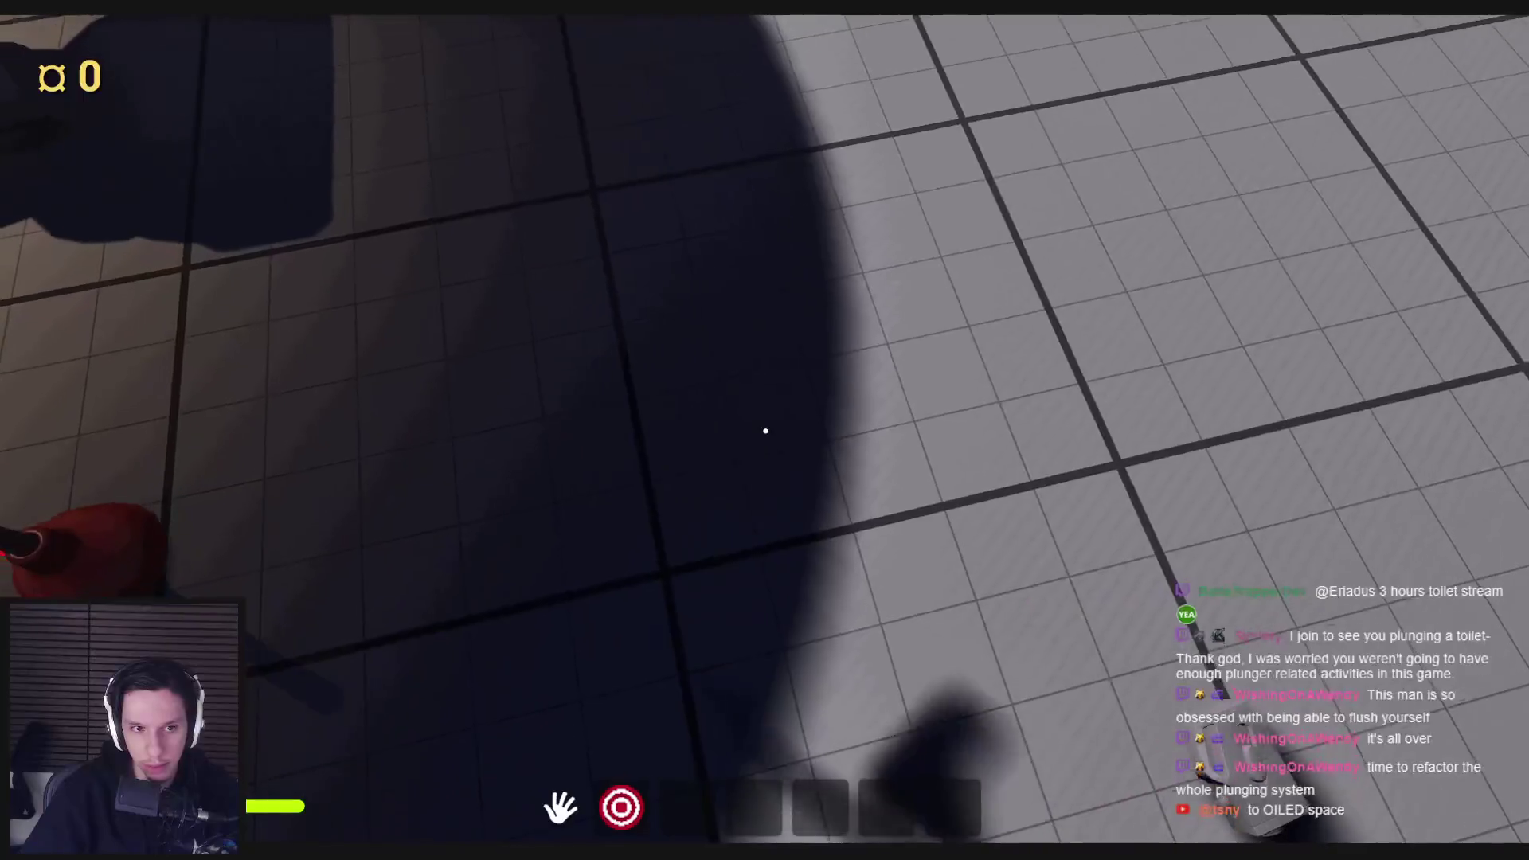
pyautogui.click(765, 431)
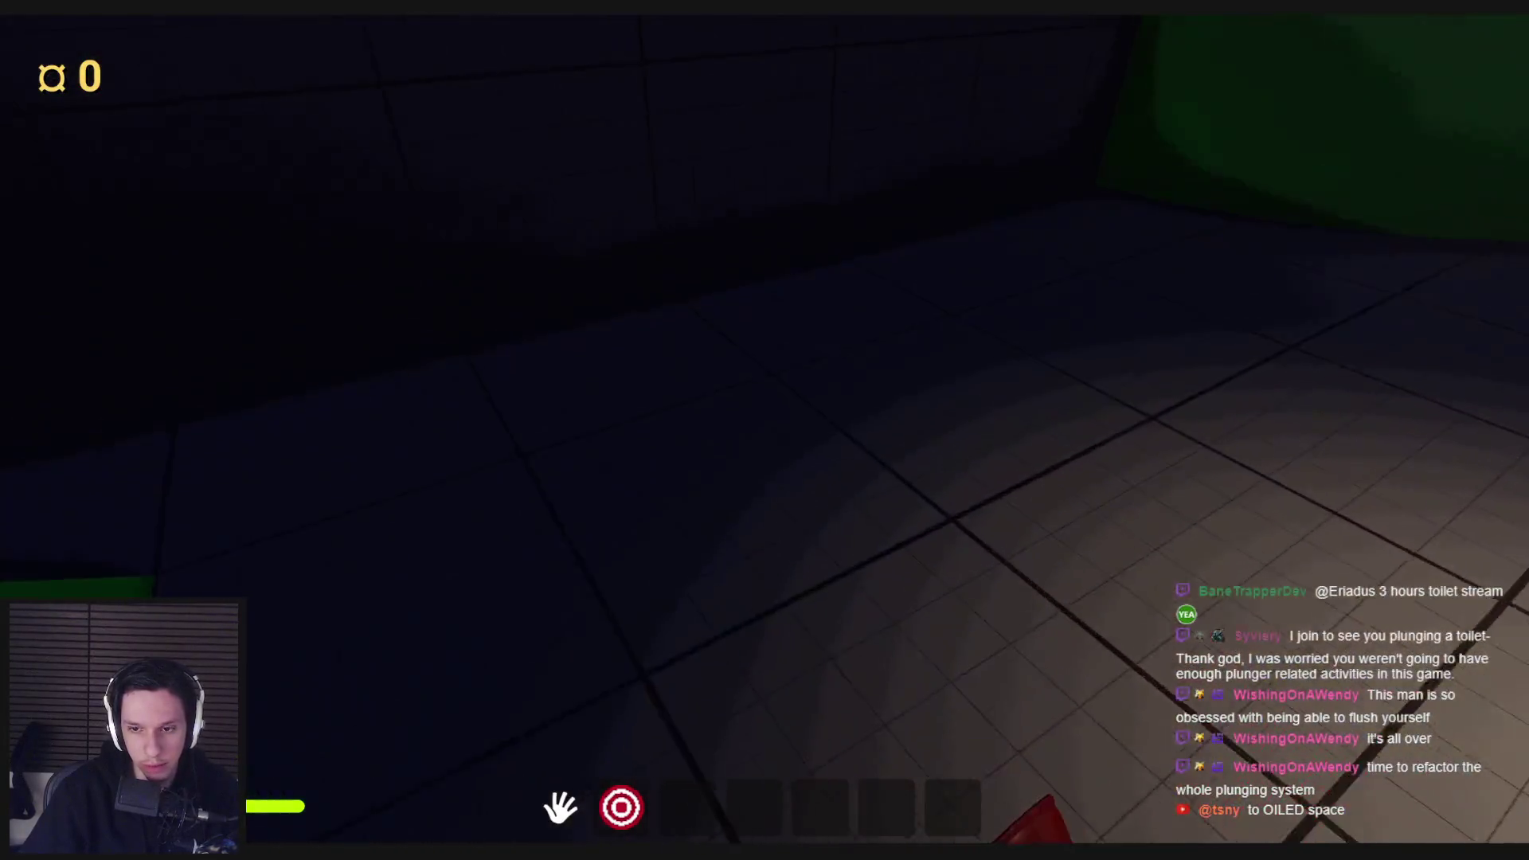
pyautogui.click(765, 431)
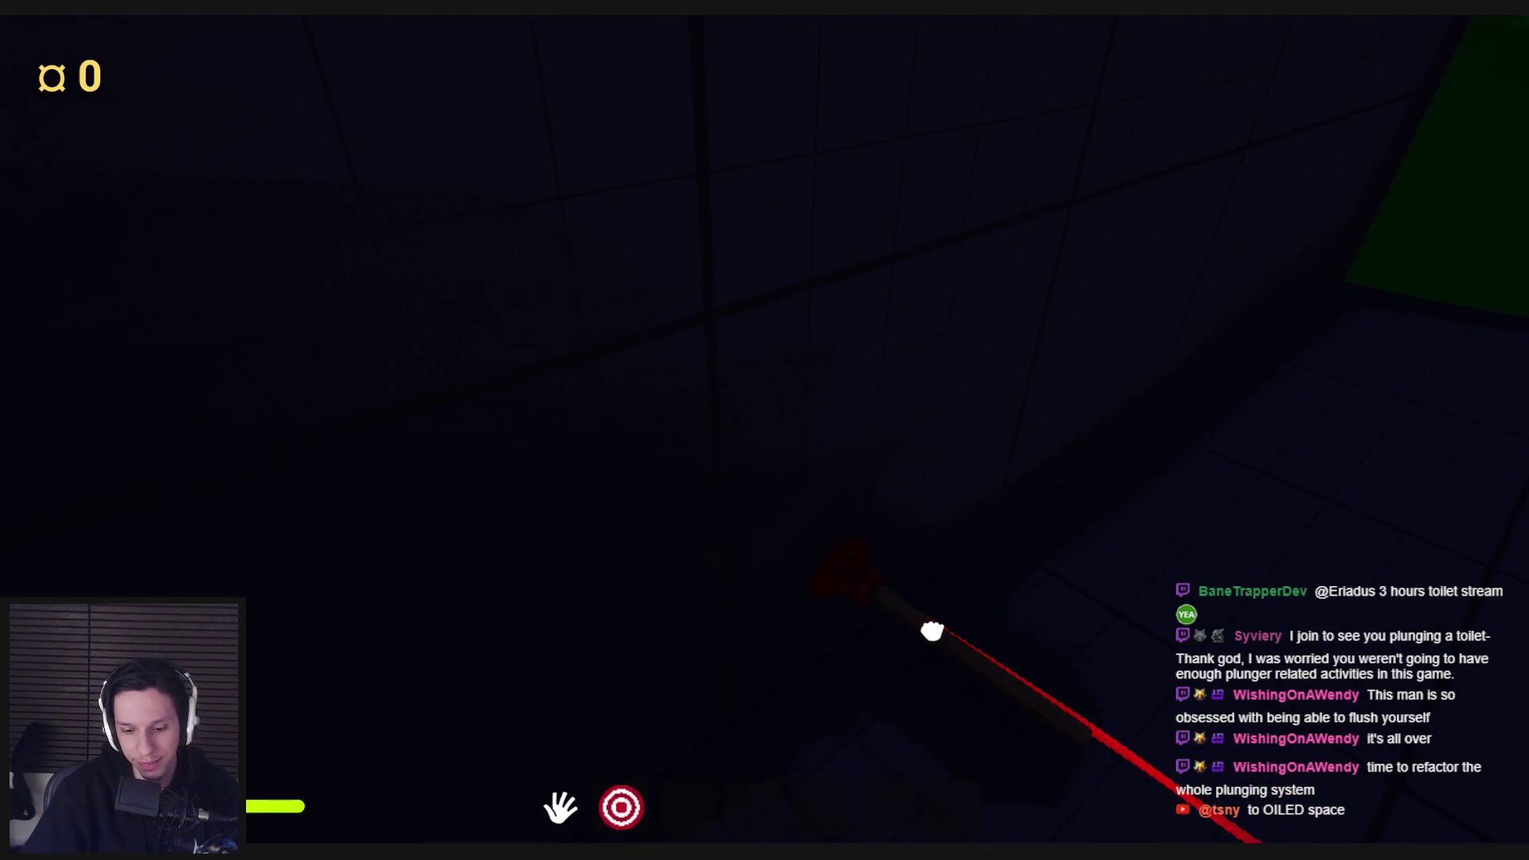
pyautogui.press('F8')
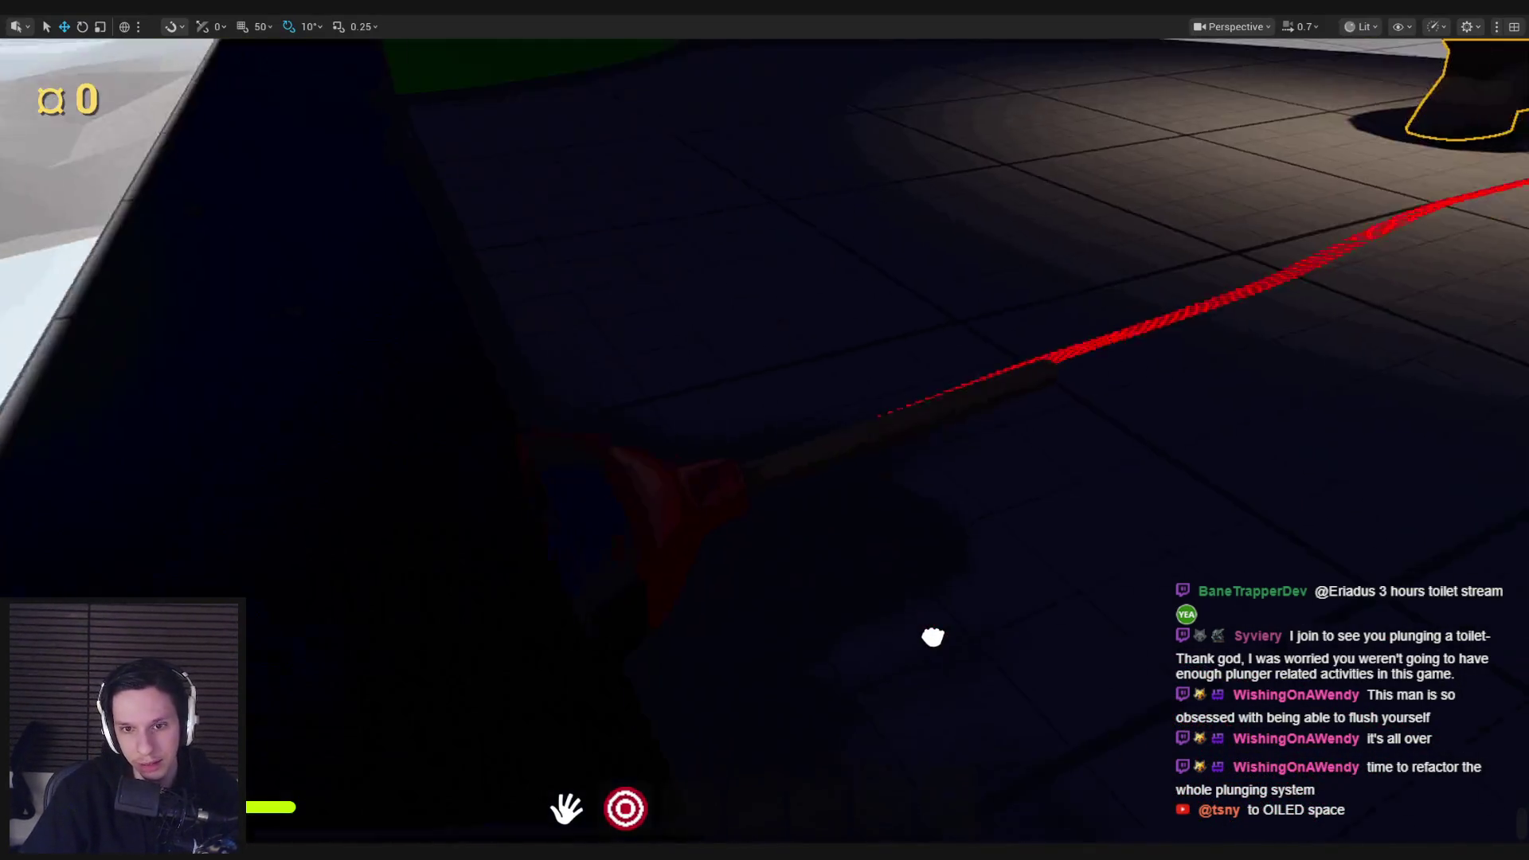
pyautogui.scroll(2, 765, 430)
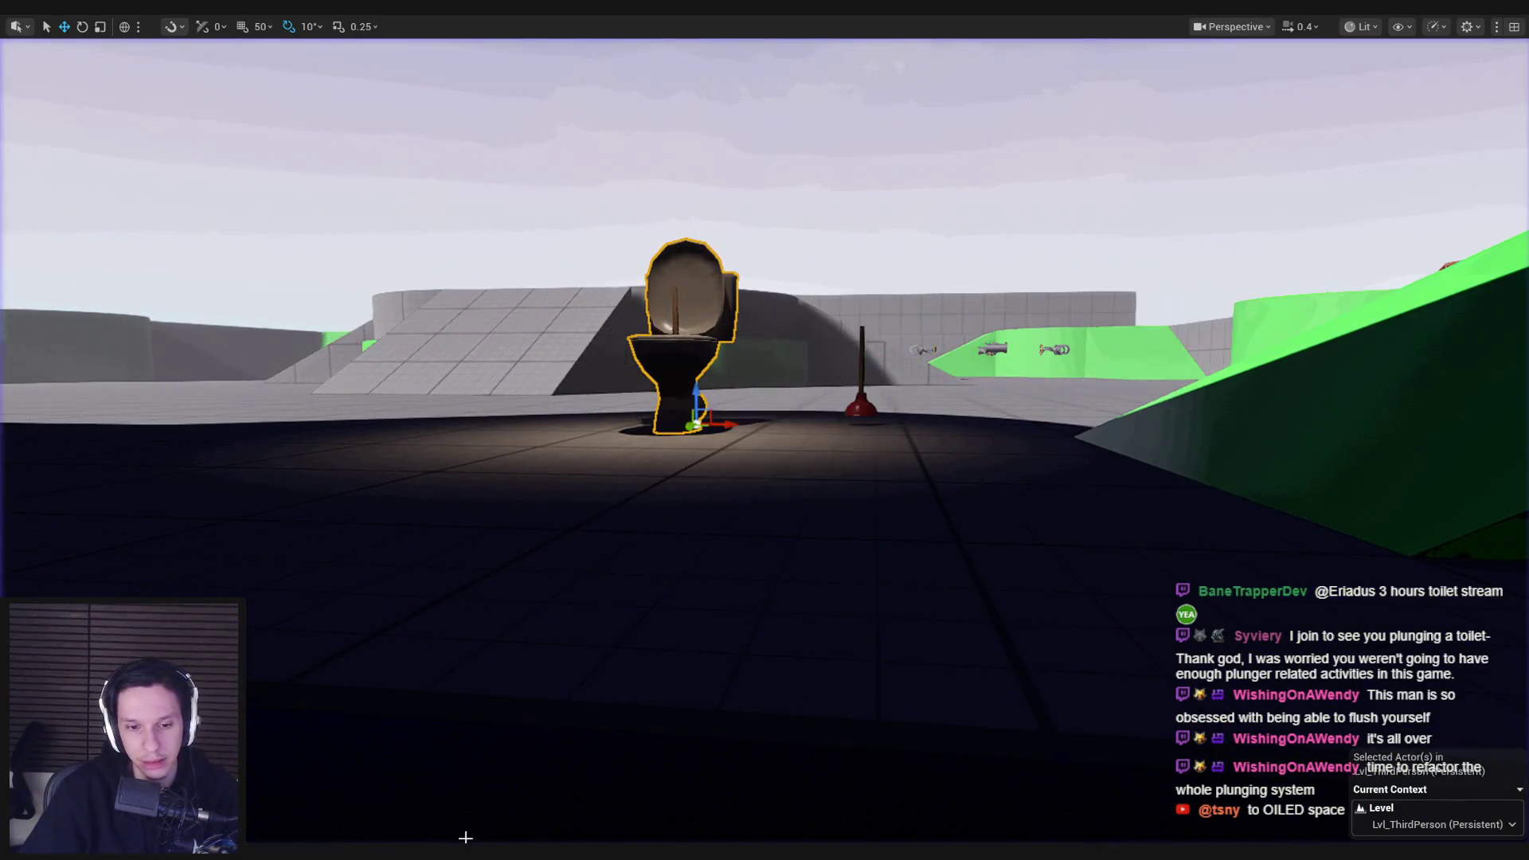
pyautogui.moveTo(542, 852)
pyautogui.click(584, 793)
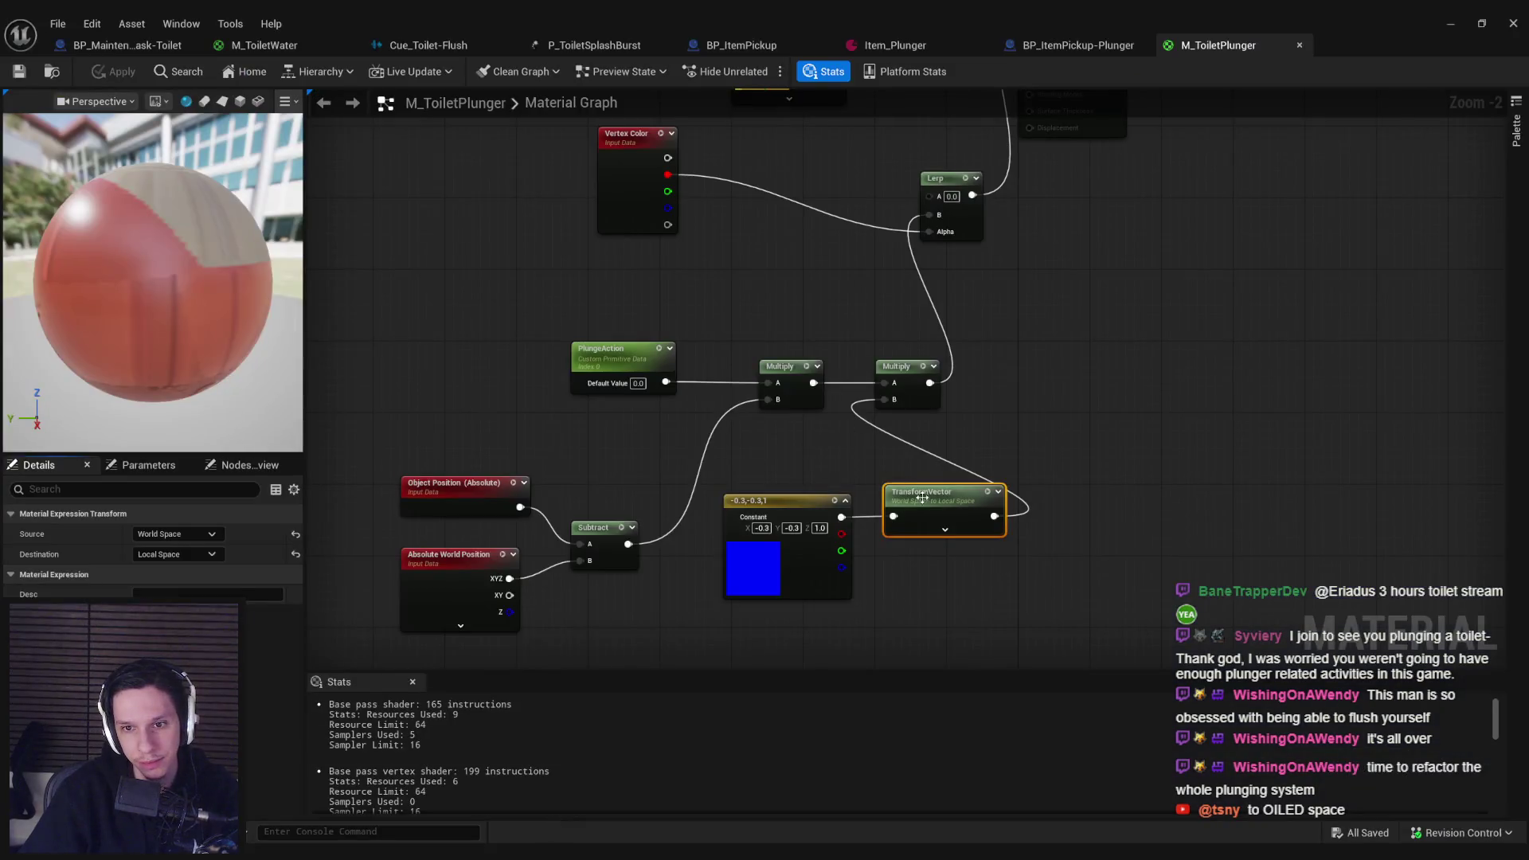
# Step: Set the TransformVector's source to Tangent Space and destination to World Space, then apply
pyautogui.click(156, 537)
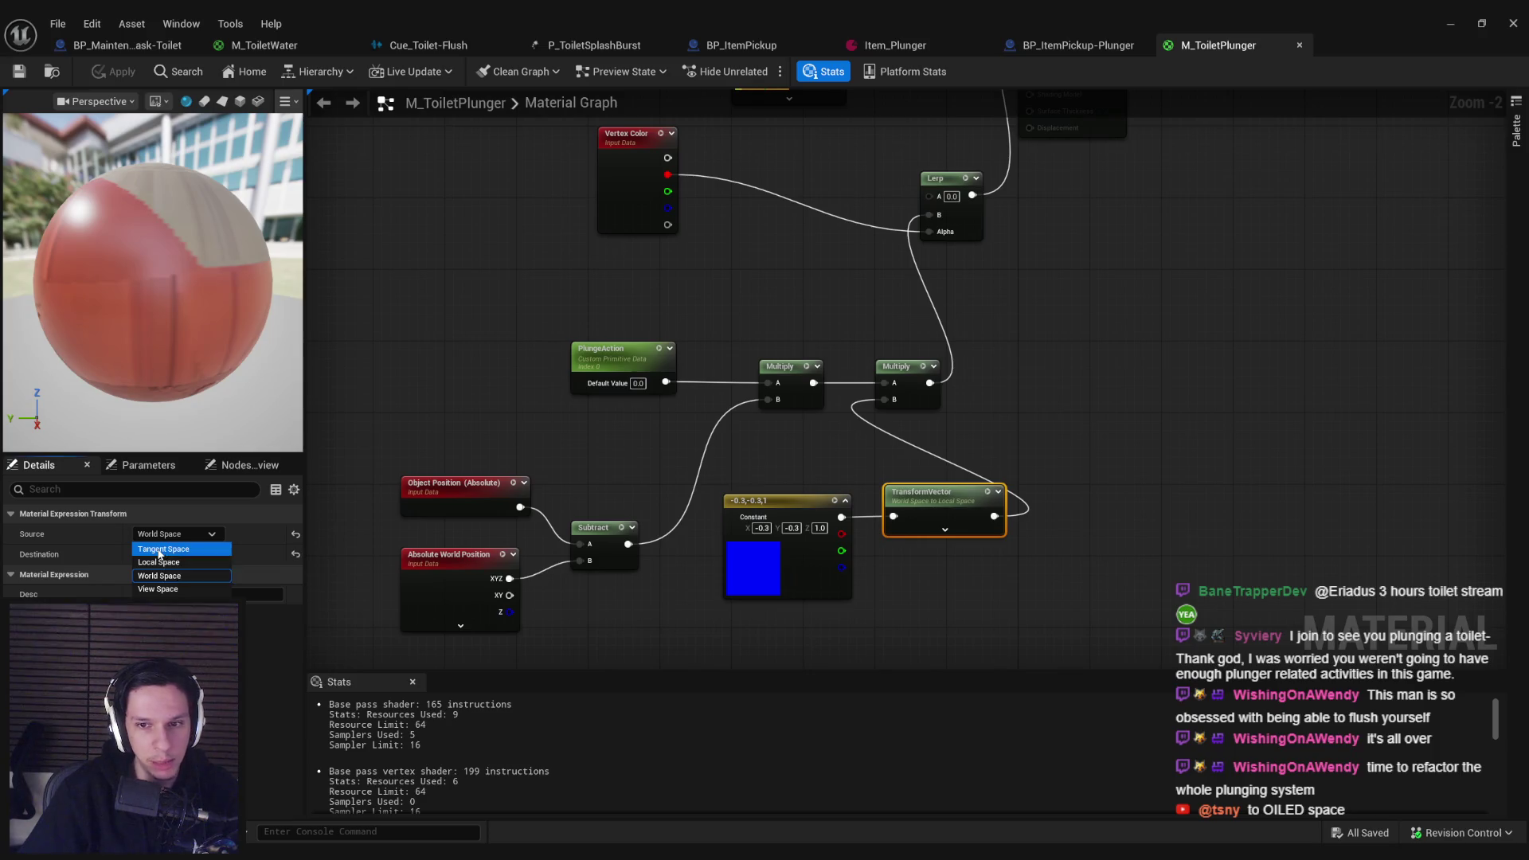
pyautogui.click(159, 550)
pyautogui.click(175, 555)
pyautogui.click(163, 591)
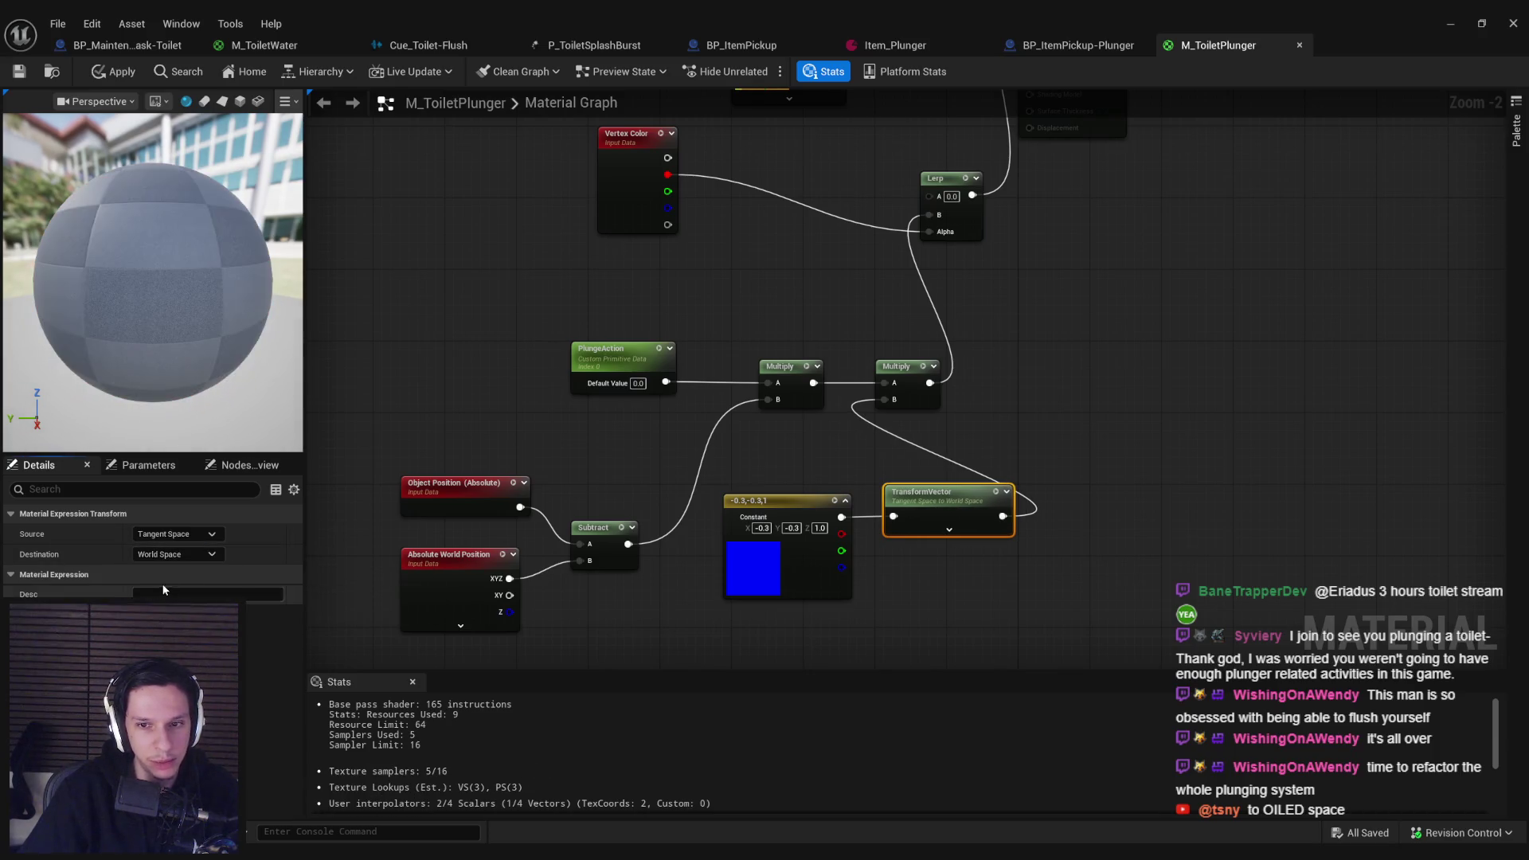
pyautogui.click(117, 74)
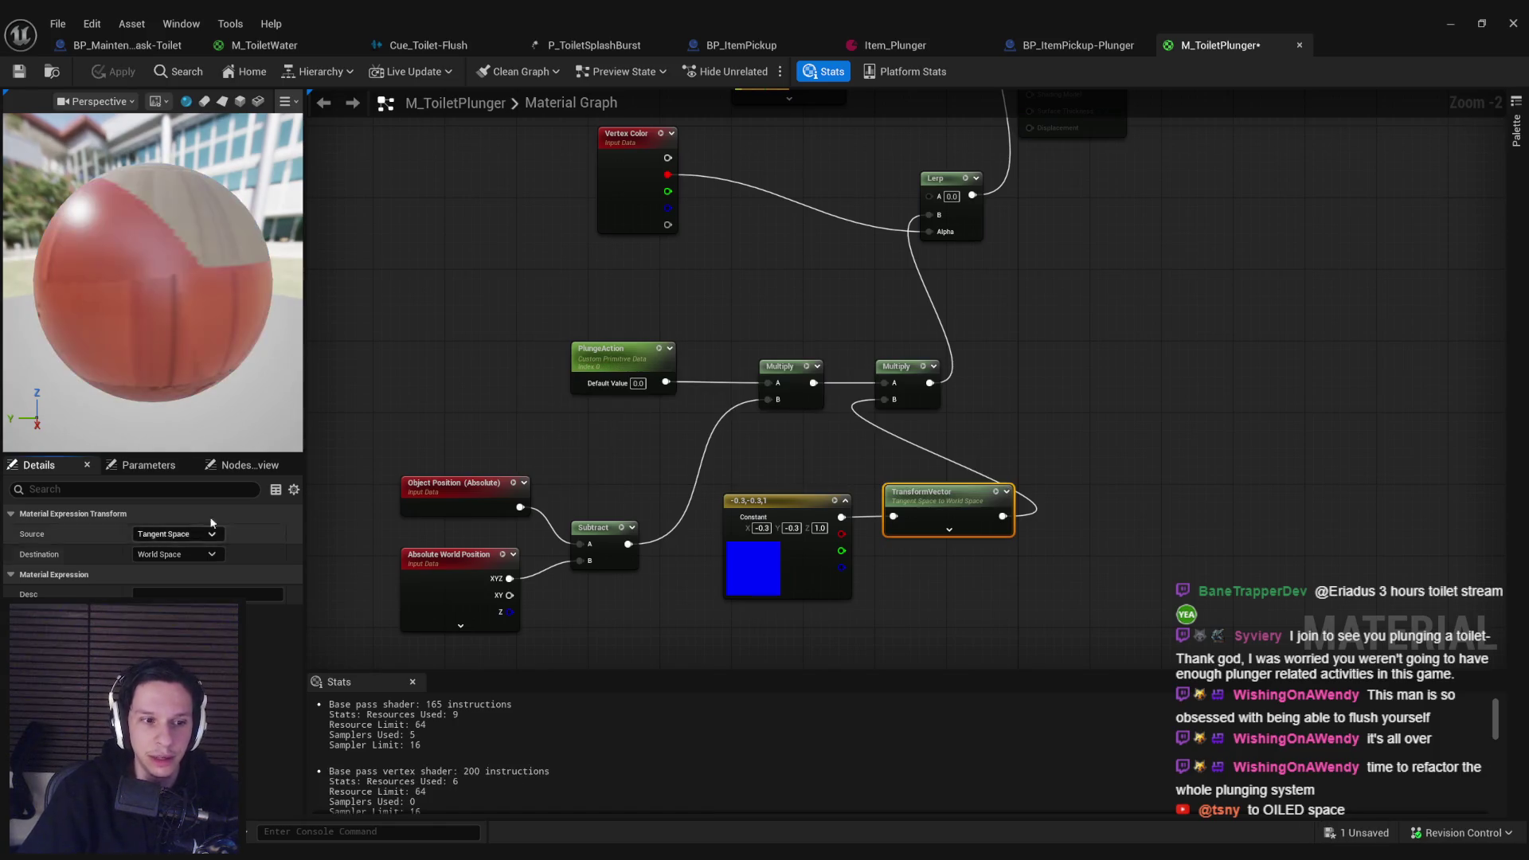
pyautogui.click(176, 534)
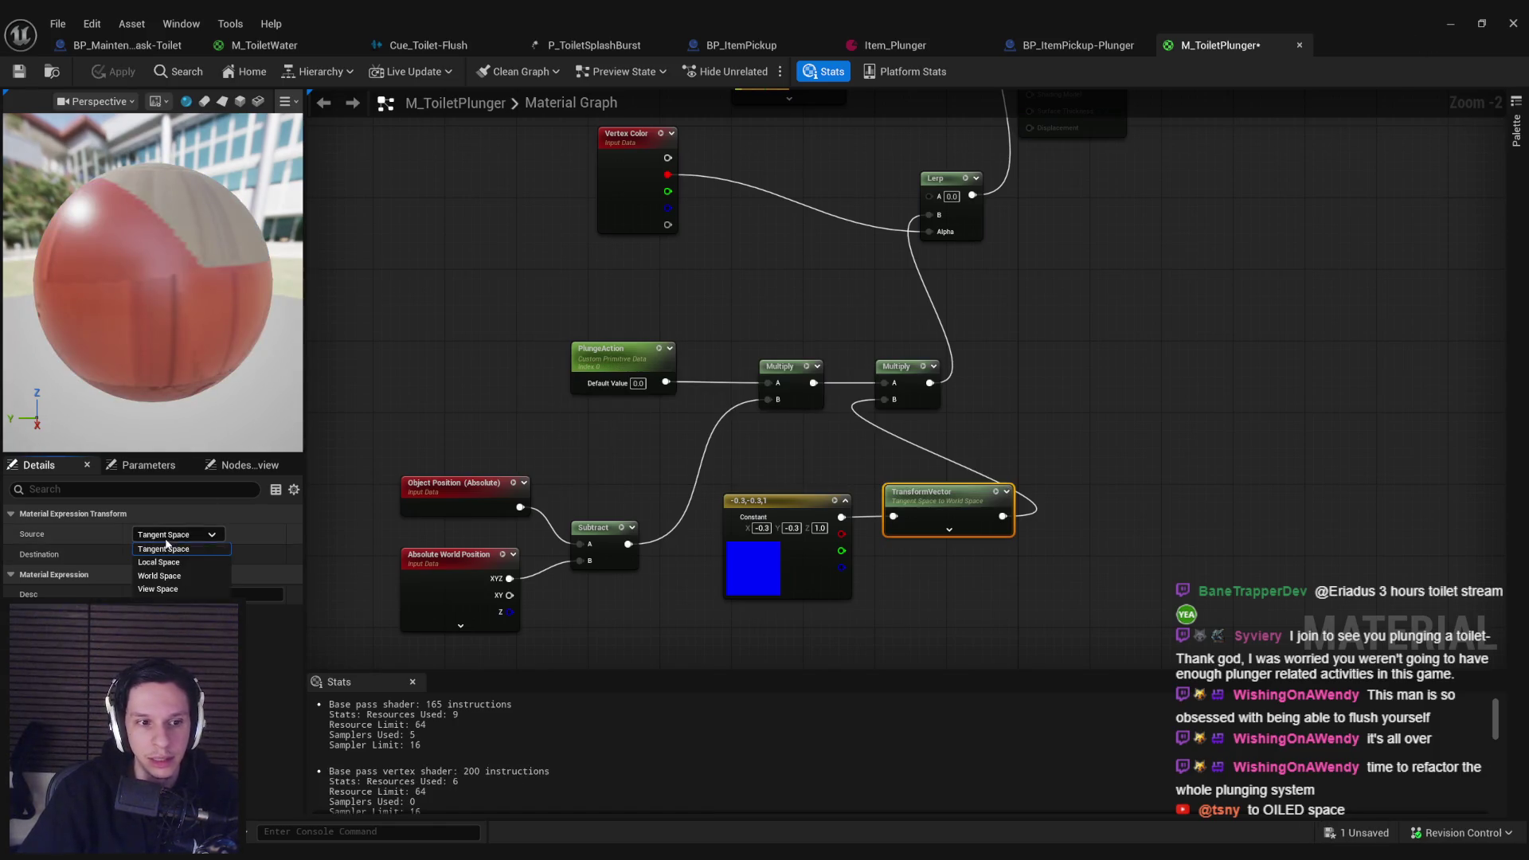
pyautogui.click(176, 549)
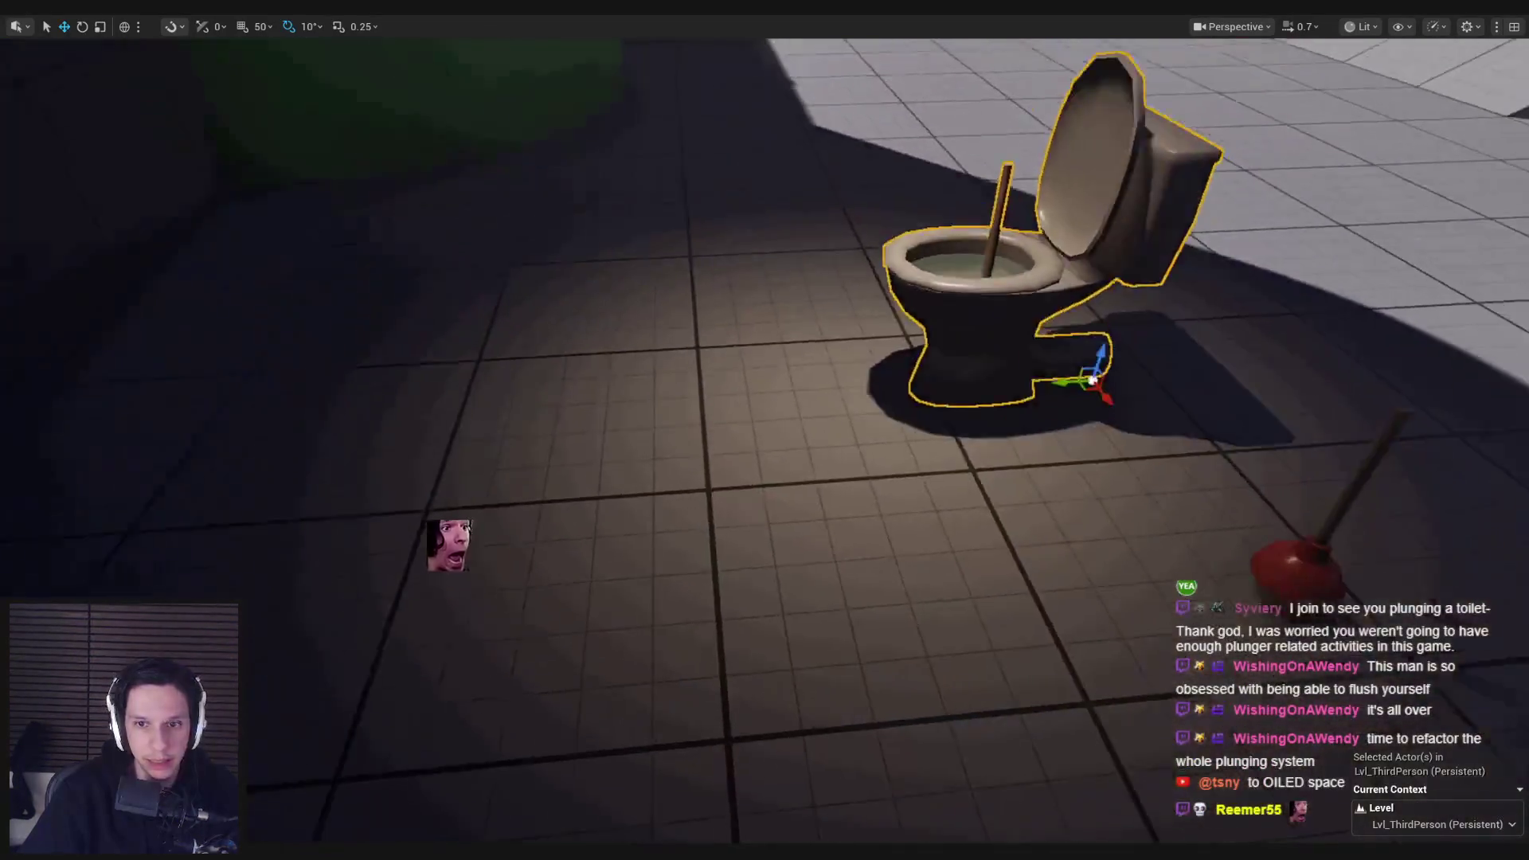
# Step: Play-test walking to the plunger, grabbing it and carrying it toward the toilet
pyautogui.hotkey('alt', 'p')
pyautogui.press('w')
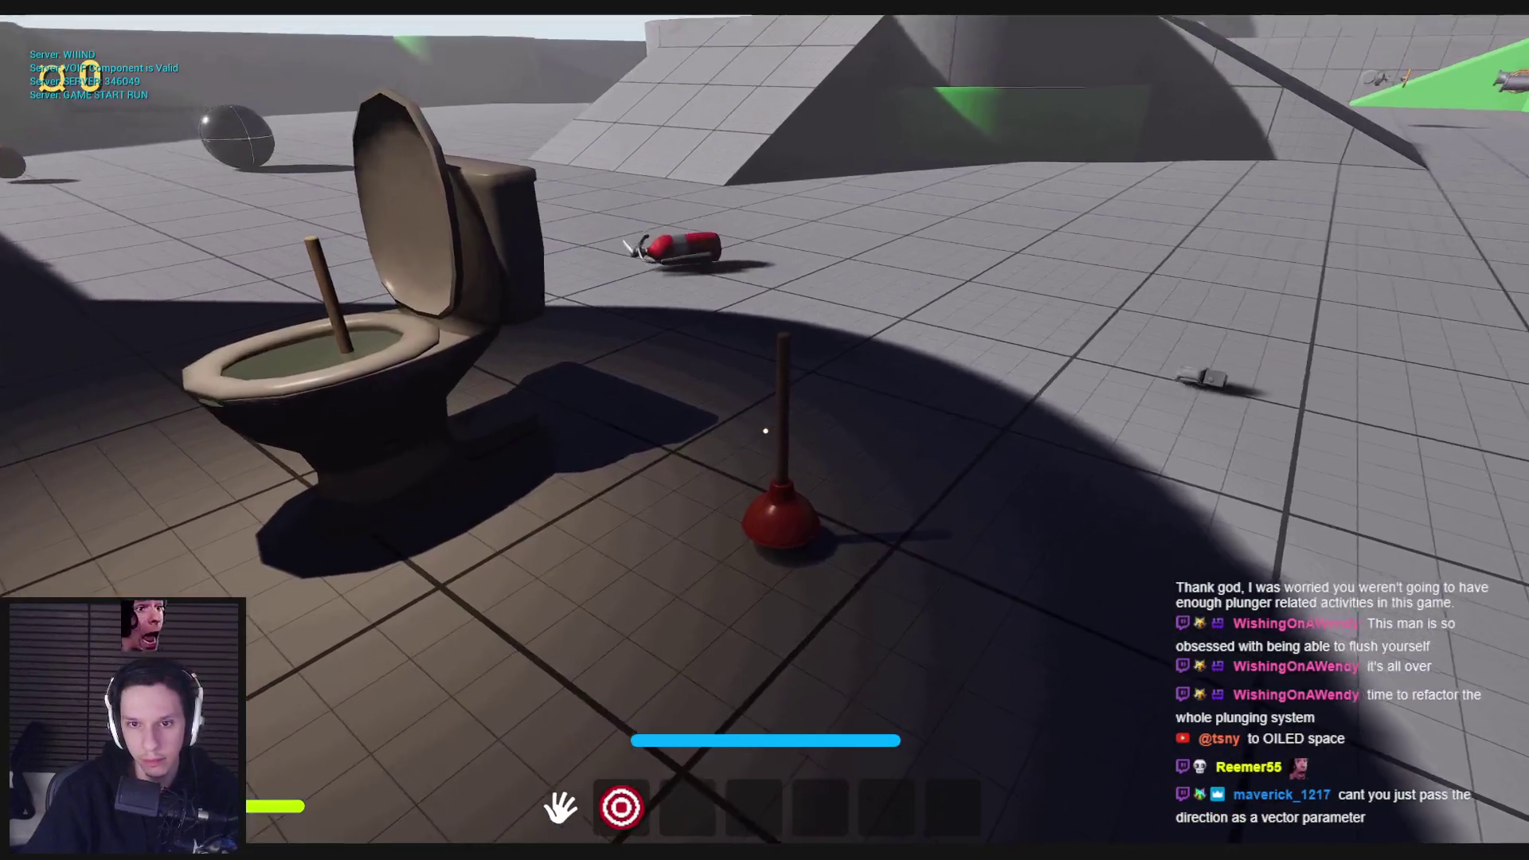
pyautogui.click(767, 390)
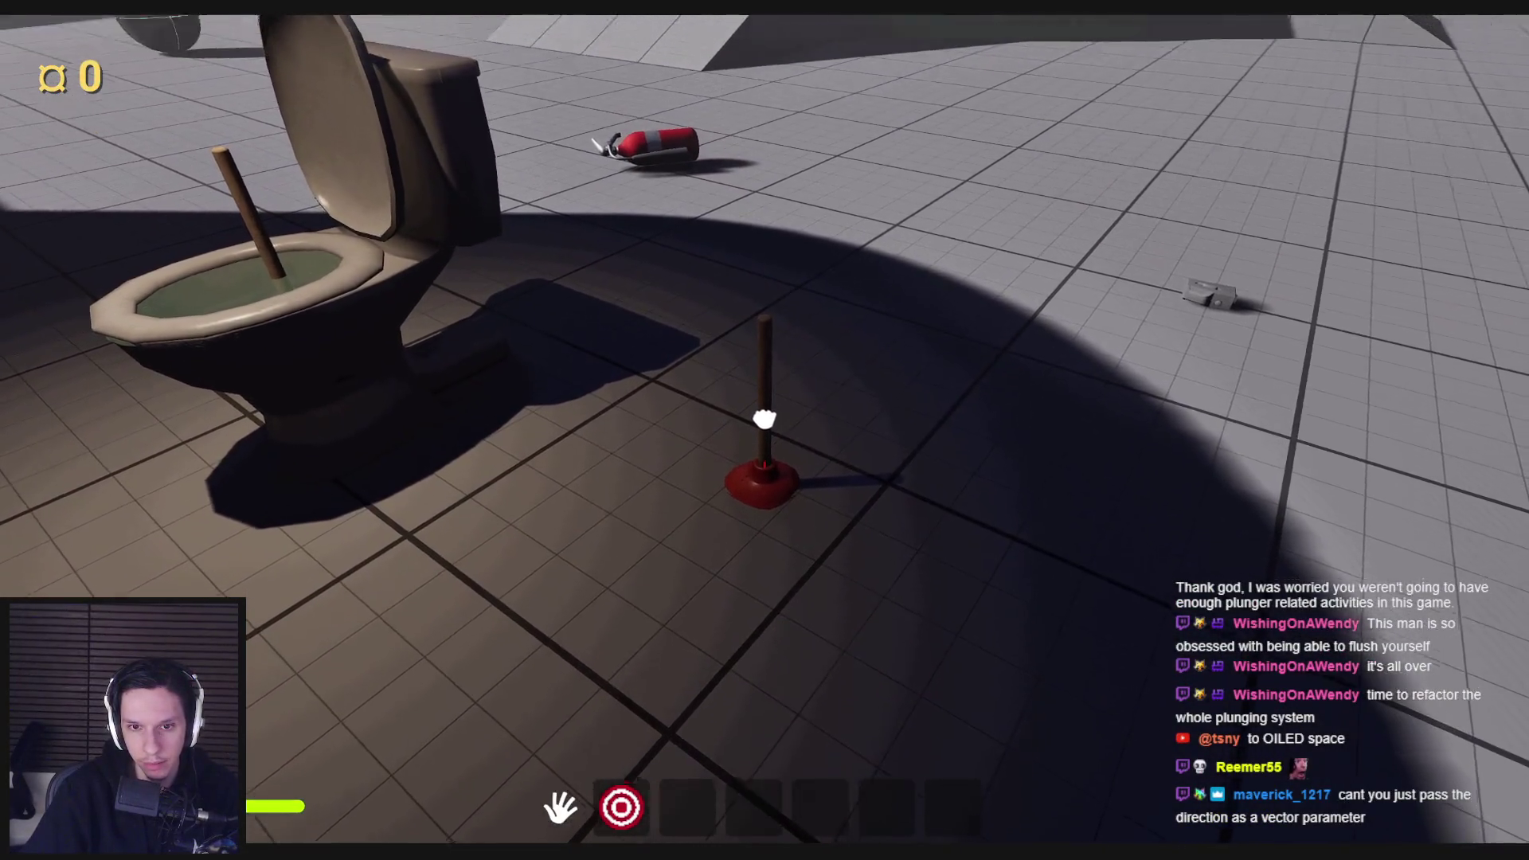
pyautogui.moveTo(766, 451)
pyautogui.mouseDown()
pyautogui.moveTo(771, 375)
pyautogui.moveTo(980, 448)
pyautogui.moveTo(1123, 804)
pyautogui.moveTo(584, 157)
pyautogui.moveTo(764, 430)
pyautogui.moveTo(730, 499)
pyautogui.moveTo(757, 481)
pyautogui.moveTo(737, 546)
pyautogui.moveTo(478, 676)
pyautogui.moveTo(689, 519)
pyautogui.moveTo(700, 570)
pyautogui.moveTo(738, 477)
pyautogui.moveTo(734, 594)
pyautogui.mouseUp()
pyautogui.press('Escape')
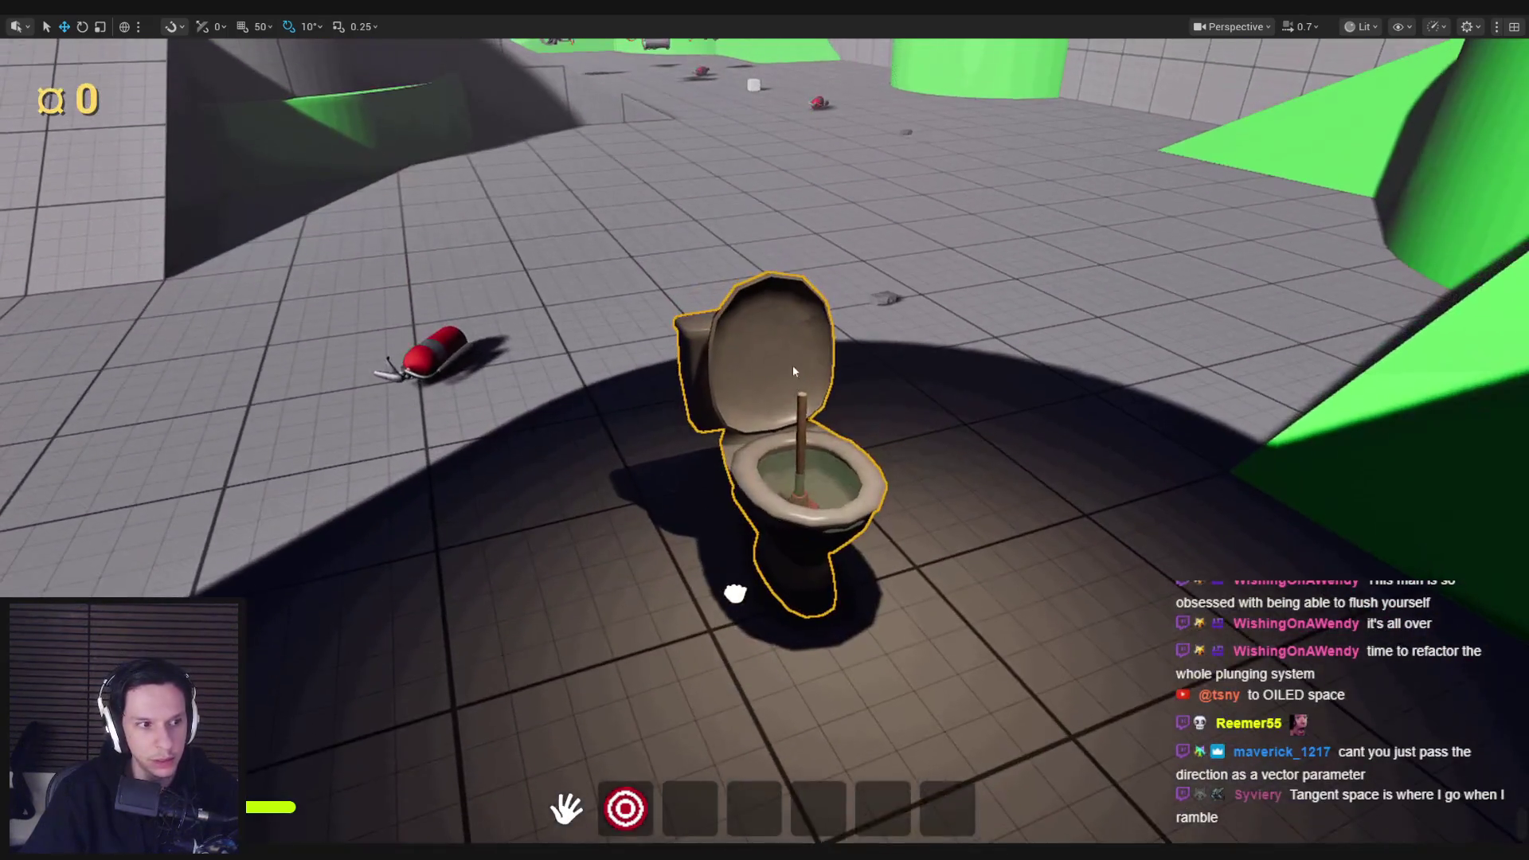
pyautogui.hotkey('alt', 'Tab')
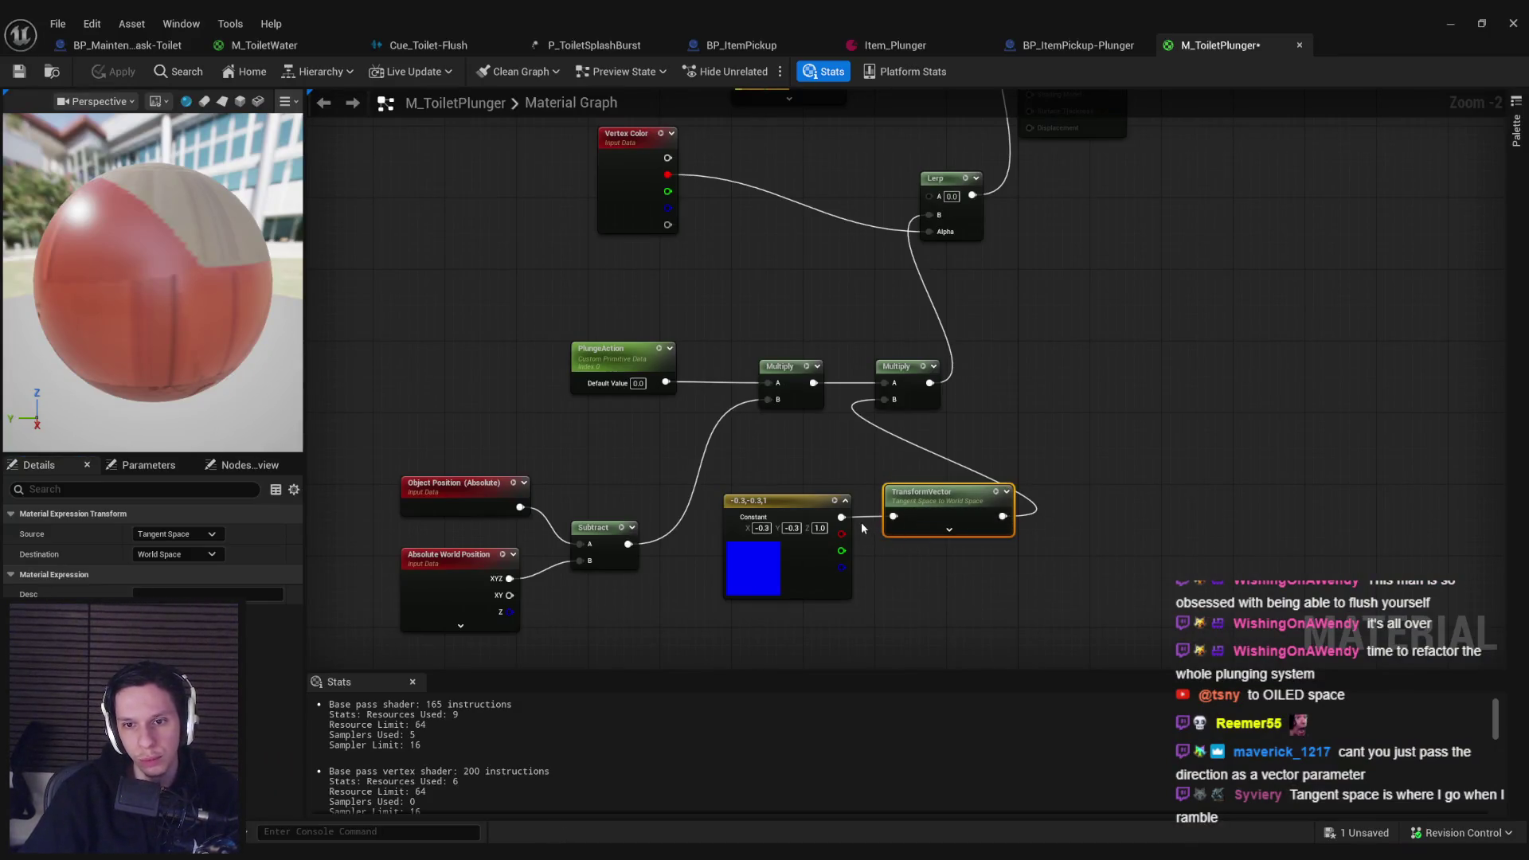
# Step: Move the TransformVector after the last Multiply, wiring the constant straight into Multiply B
pyautogui.hotkey('ctrl', 'x')
pyautogui.moveTo(841, 517); pyautogui.dragTo(884, 399)
pyautogui.hotkey('ctrl', 'v')
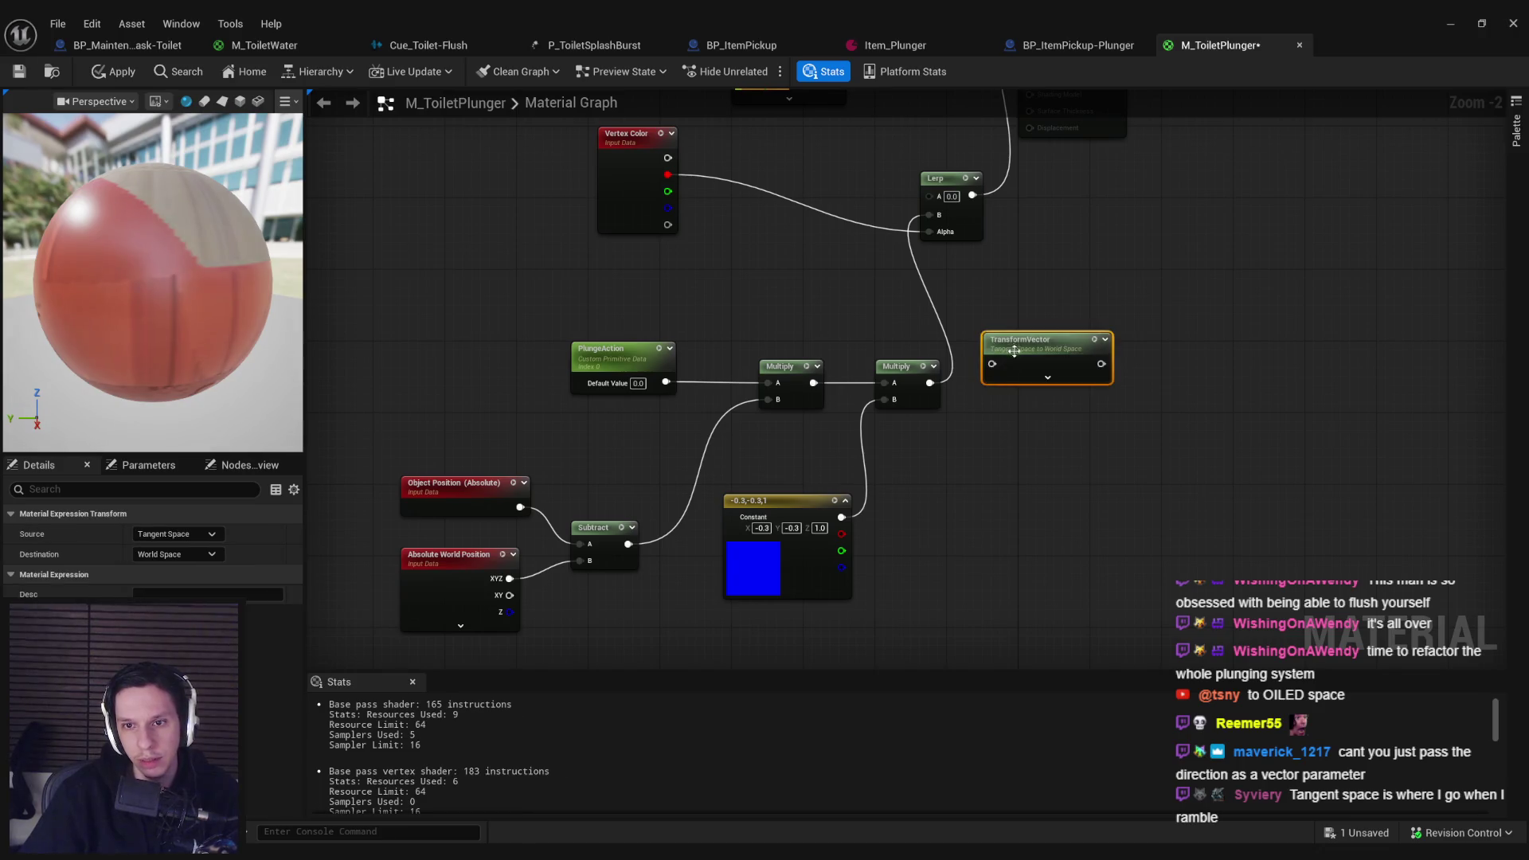
pyautogui.moveTo(1014, 351)
pyautogui.mouseDown()
pyautogui.moveTo(1005, 369)
pyautogui.moveTo(928, 386)
pyautogui.mouseUp()
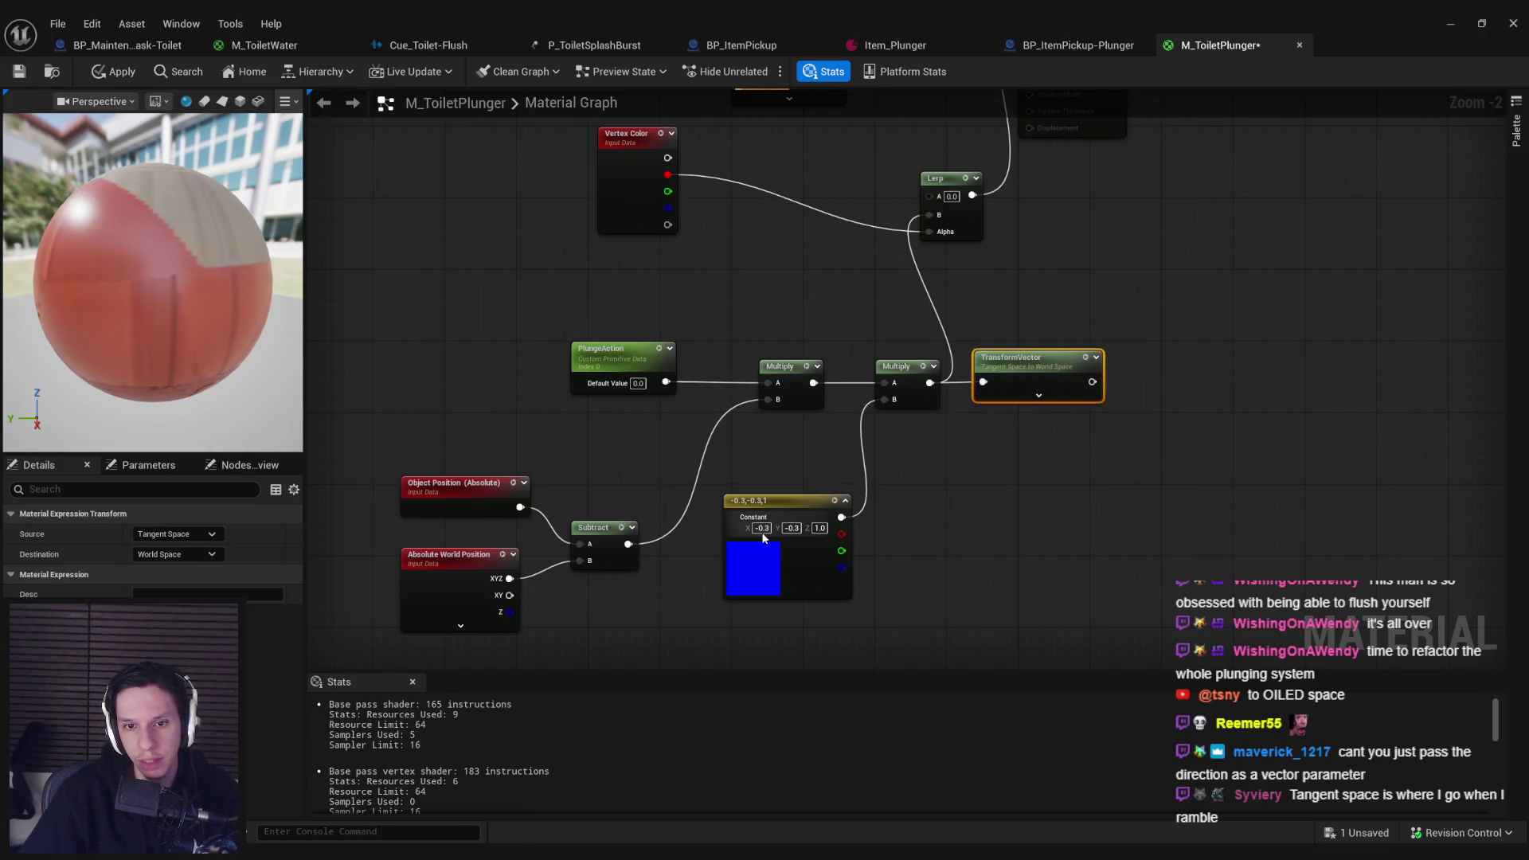
# Step: Set the TransformVector source to Local Space, feed it into Lerp B, and apply the material
pyautogui.click(150, 538)
pyautogui.click(167, 557)
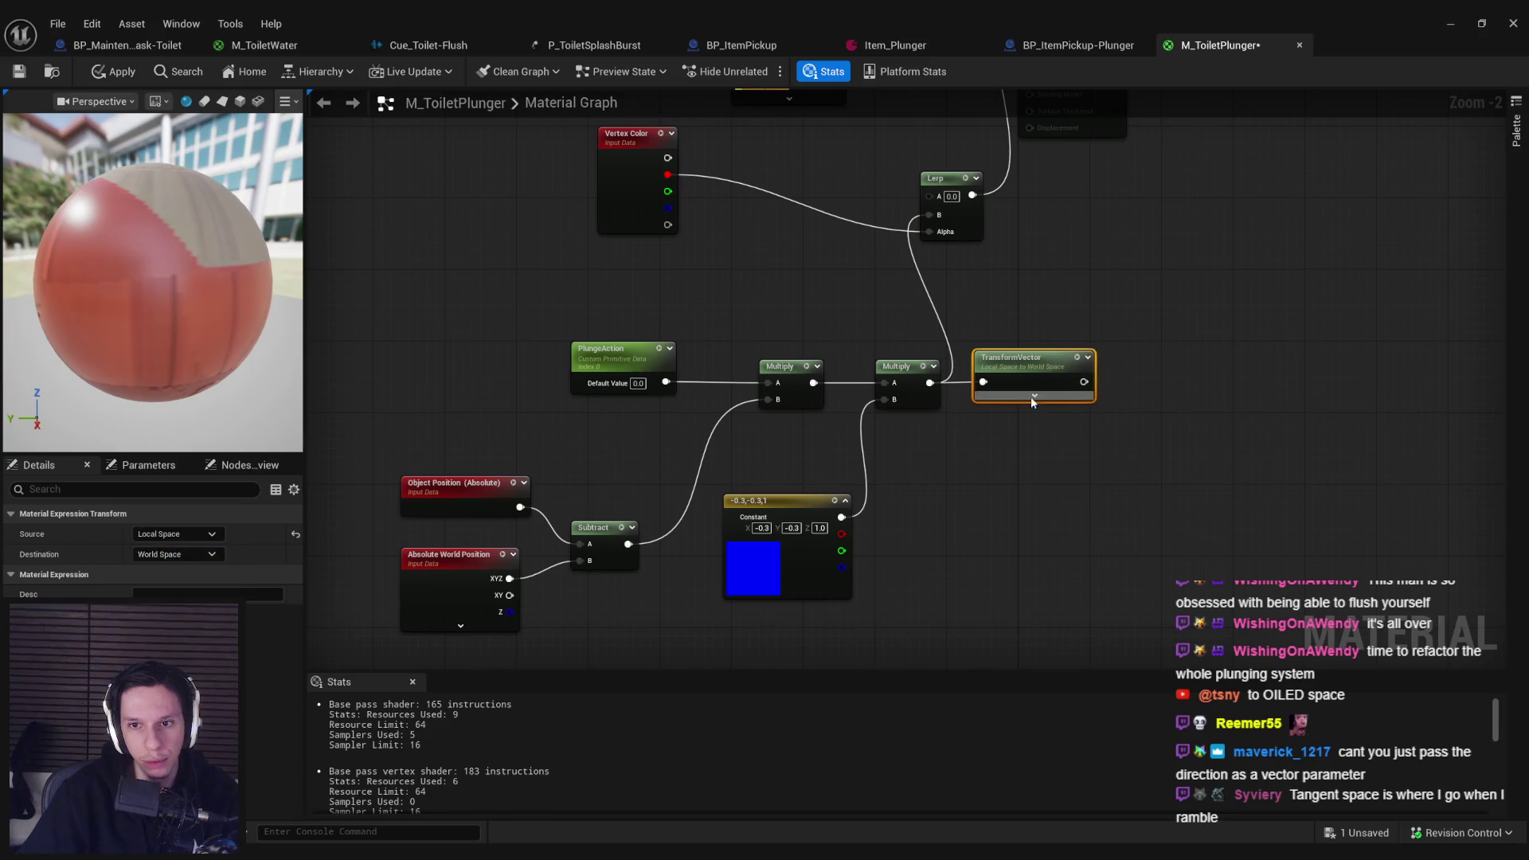
pyautogui.moveTo(1084, 381)
pyautogui.mouseDown()
pyautogui.moveTo(987, 317)
pyautogui.moveTo(930, 216)
pyautogui.mouseUp()
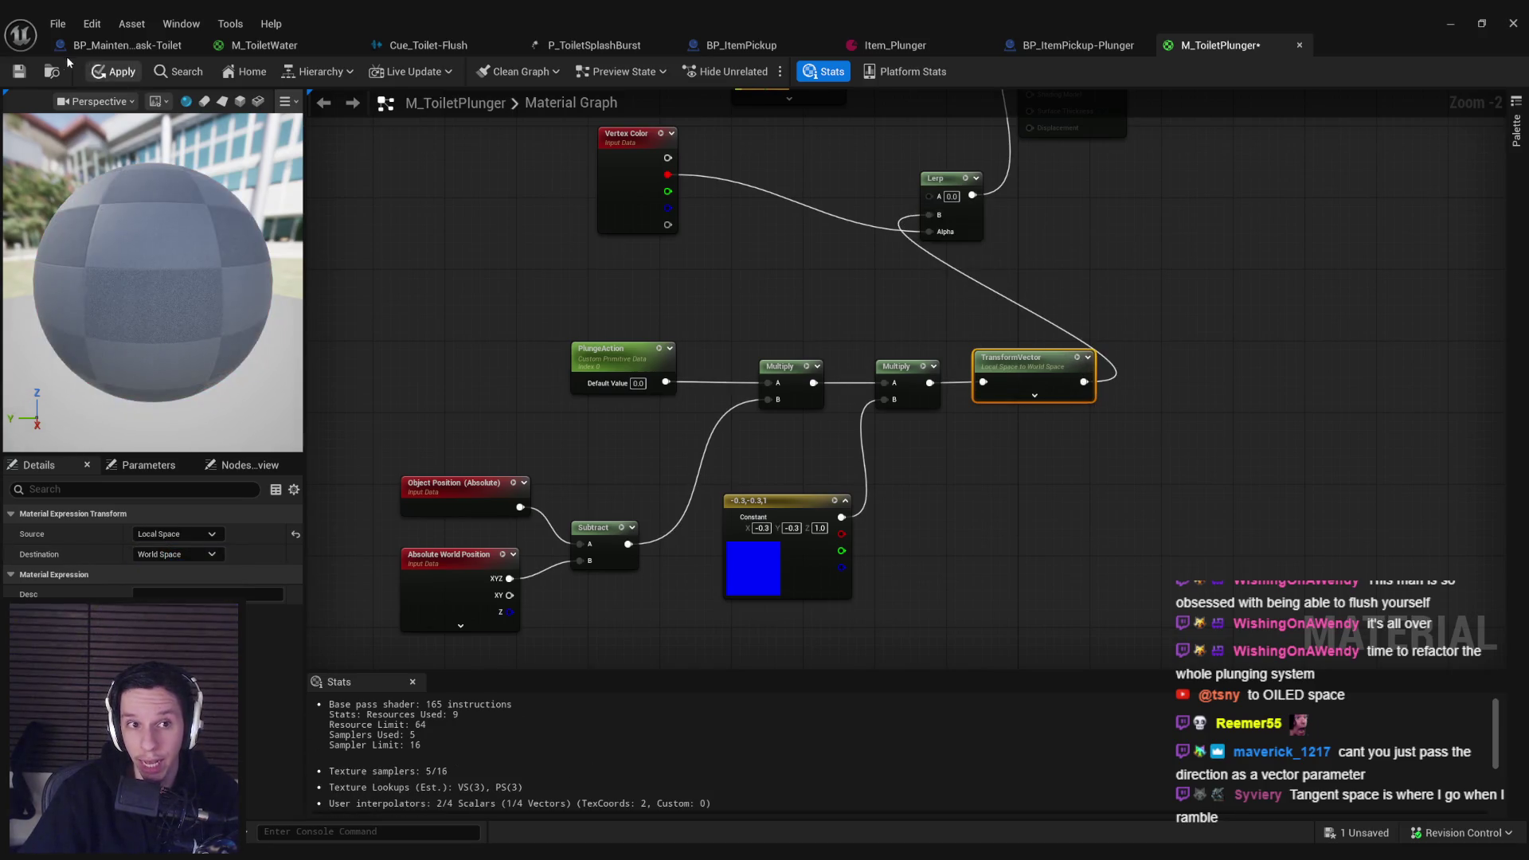
pyautogui.click(111, 80)
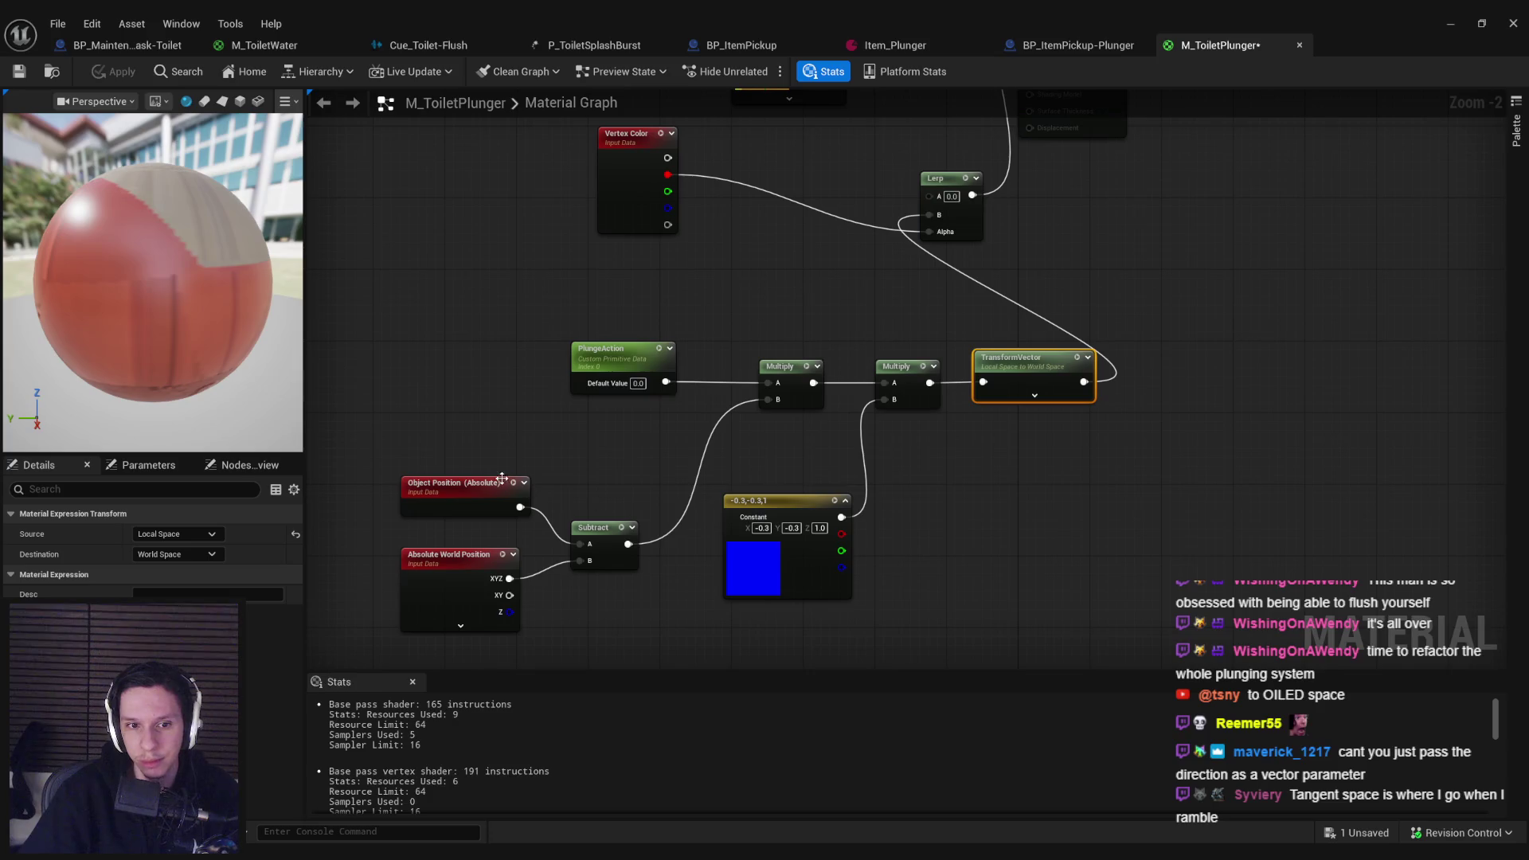
pyautogui.click(1447, 28)
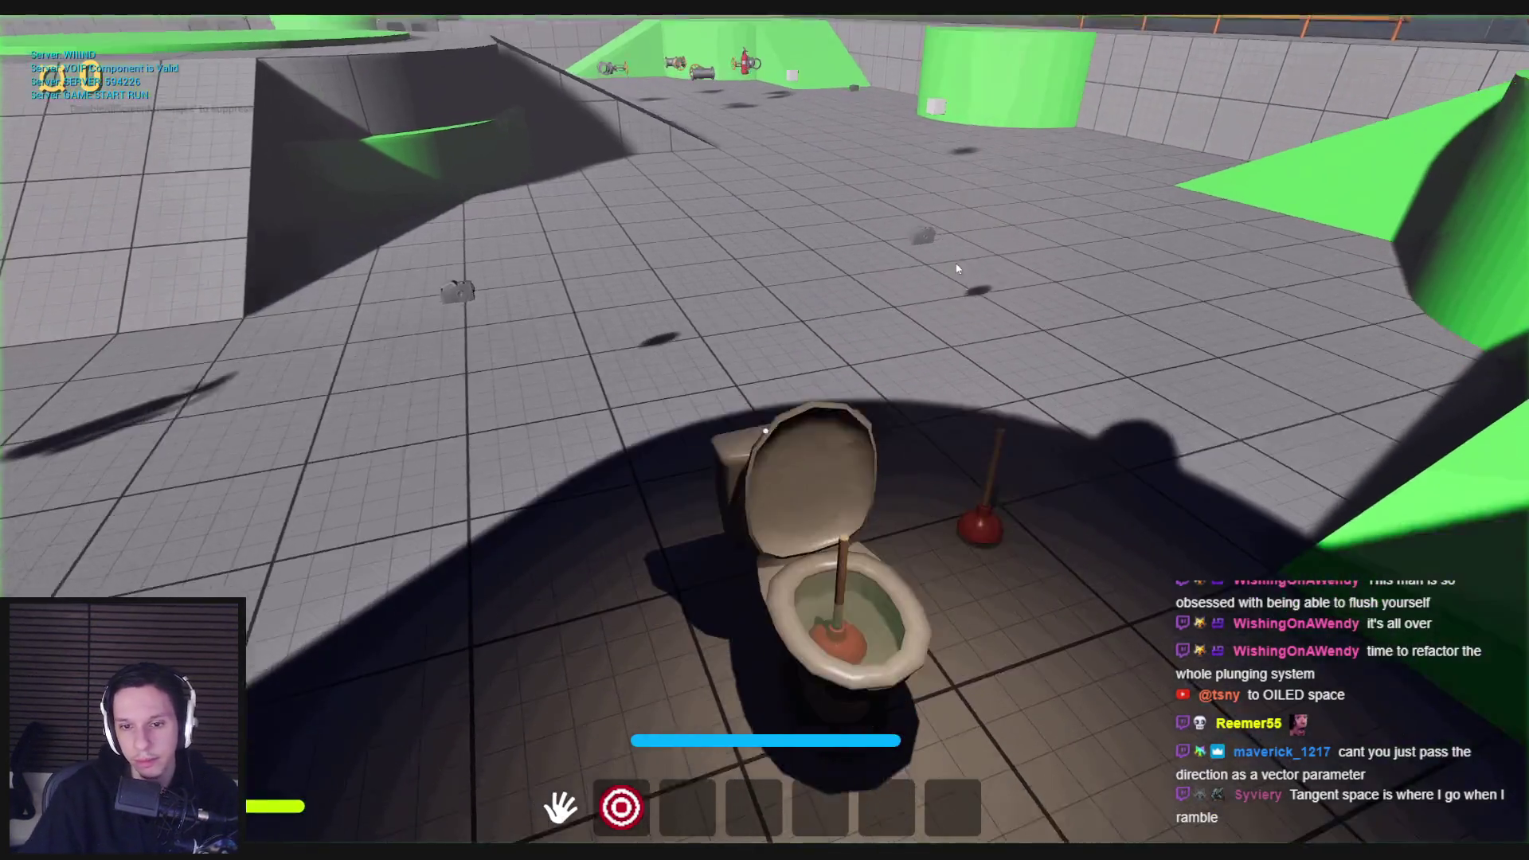
# Step: Play-test plunging the toilet and grabbing the plunger, then stop and reopen the Source space choices
pyautogui.click(958, 268)
pyautogui.press('w')
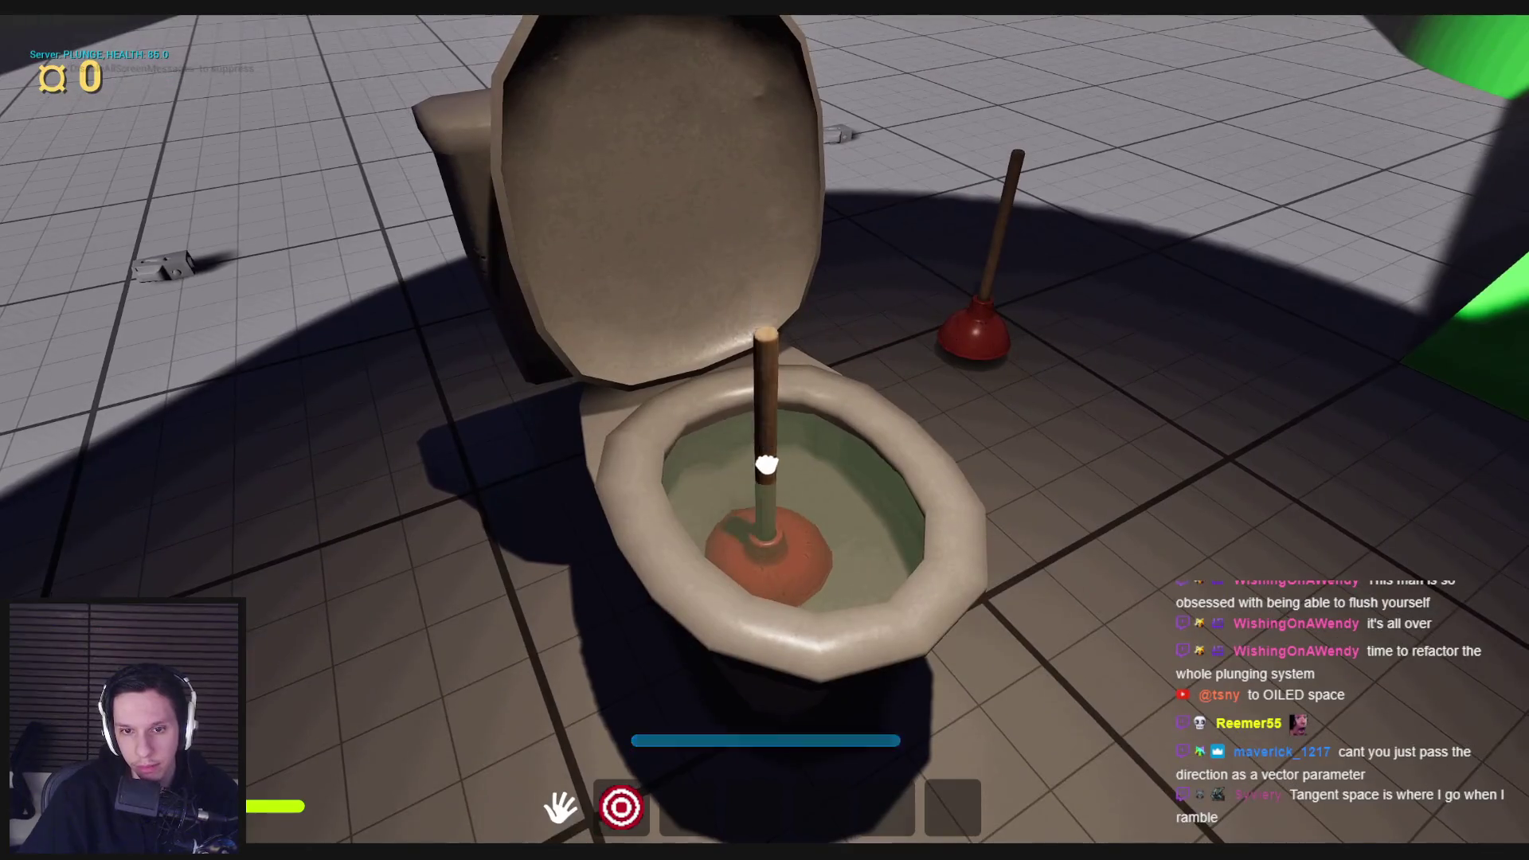
pyautogui.press('w')
pyautogui.press('w')
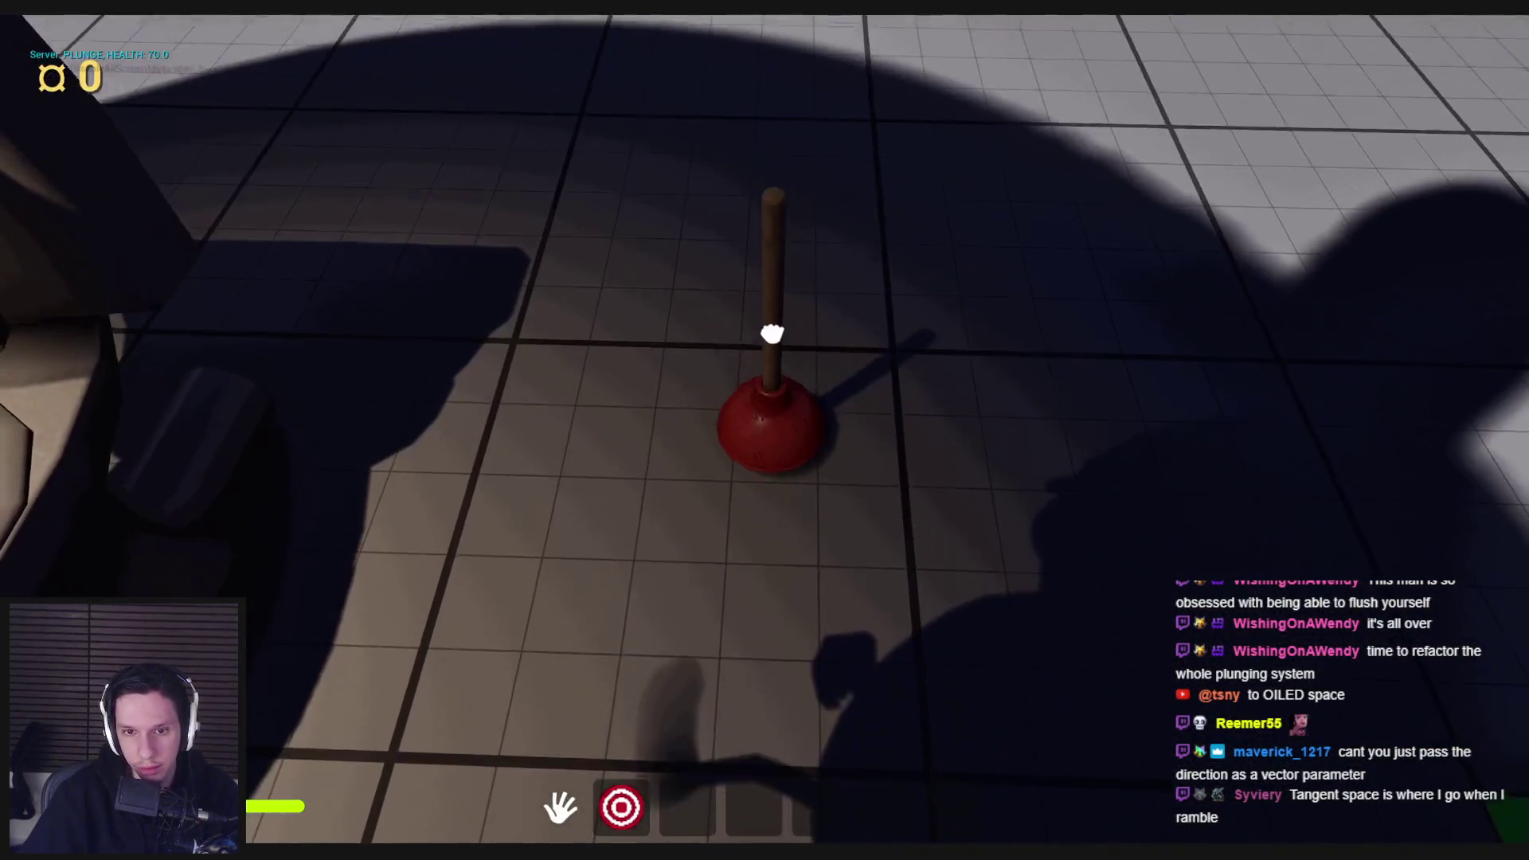
pyautogui.press('s')
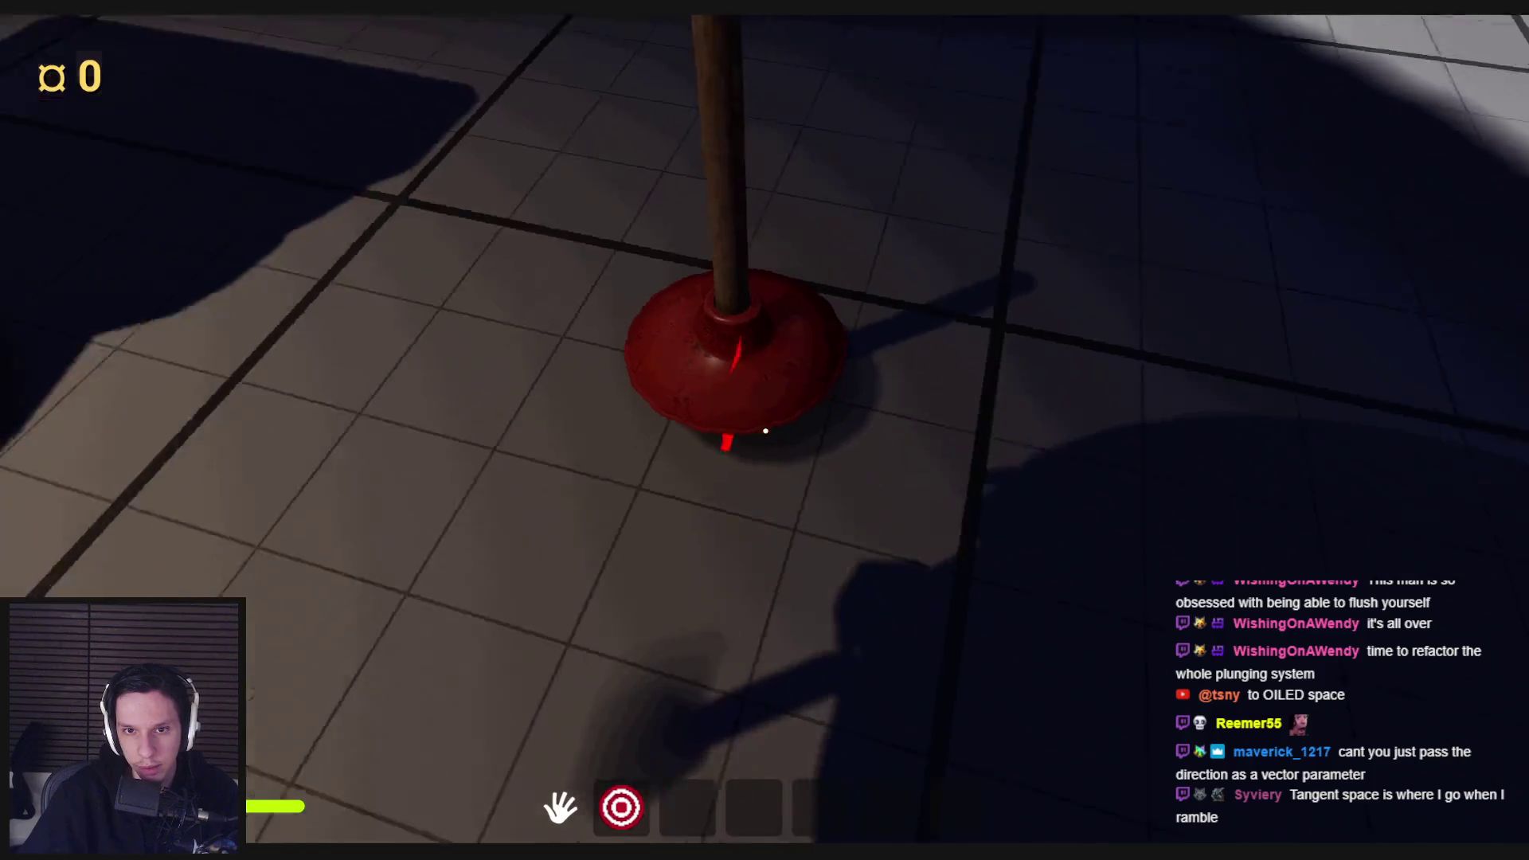
pyautogui.press('w')
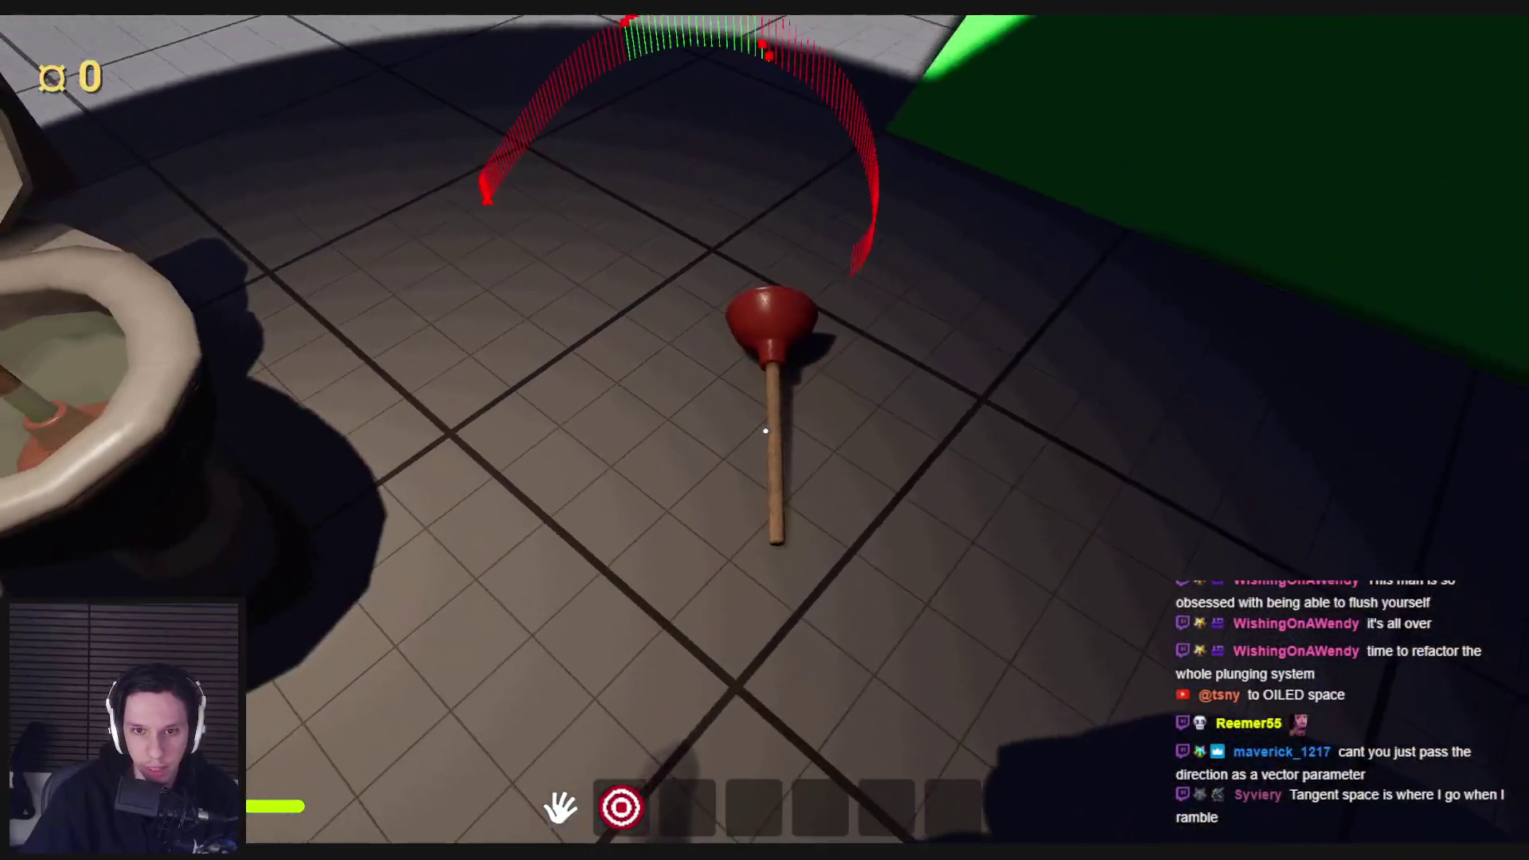
pyautogui.moveTo(765, 430)
pyautogui.mouseDown()
pyautogui.moveTo(434, 729)
pyautogui.moveTo(458, 772)
pyautogui.moveTo(928, 693)
pyautogui.moveTo(1014, 744)
pyautogui.moveTo(836, 533)
pyautogui.moveTo(829, 676)
pyautogui.moveTo(846, 751)
pyautogui.mouseUp()
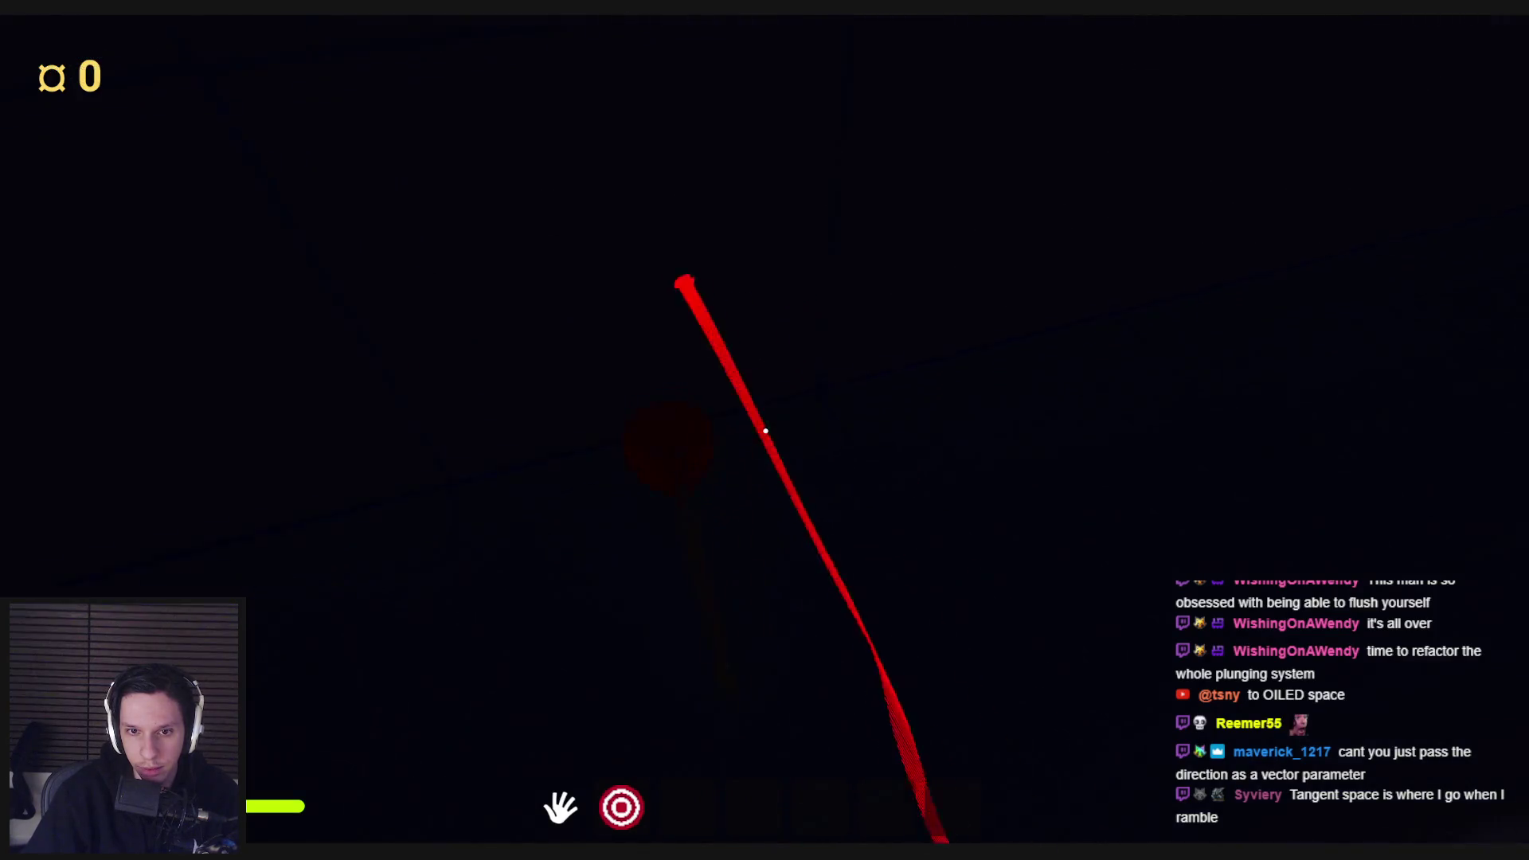
pyautogui.press('Escape')
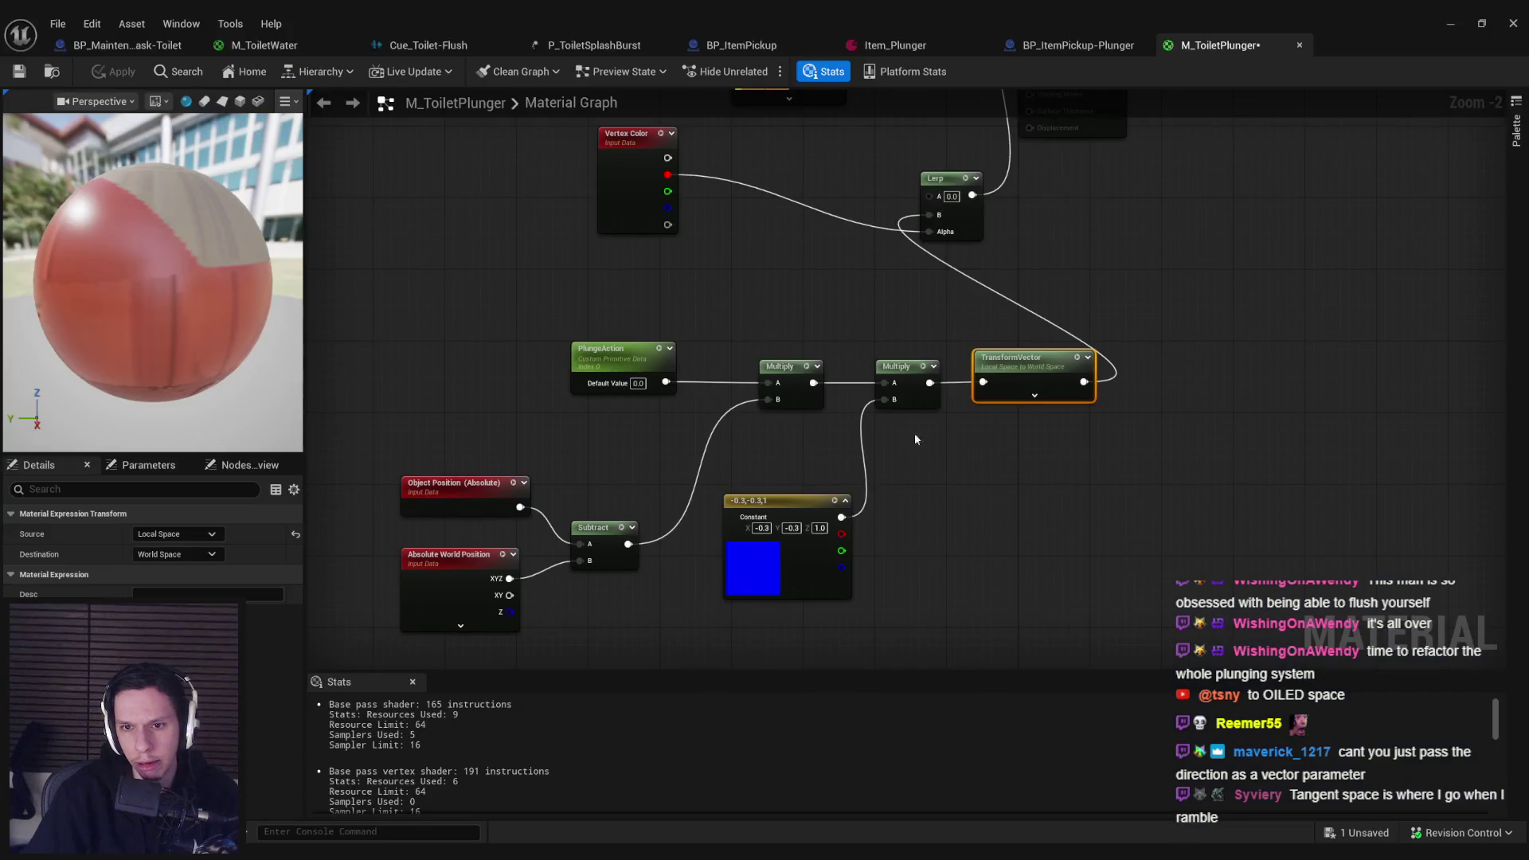
pyautogui.click(191, 531)
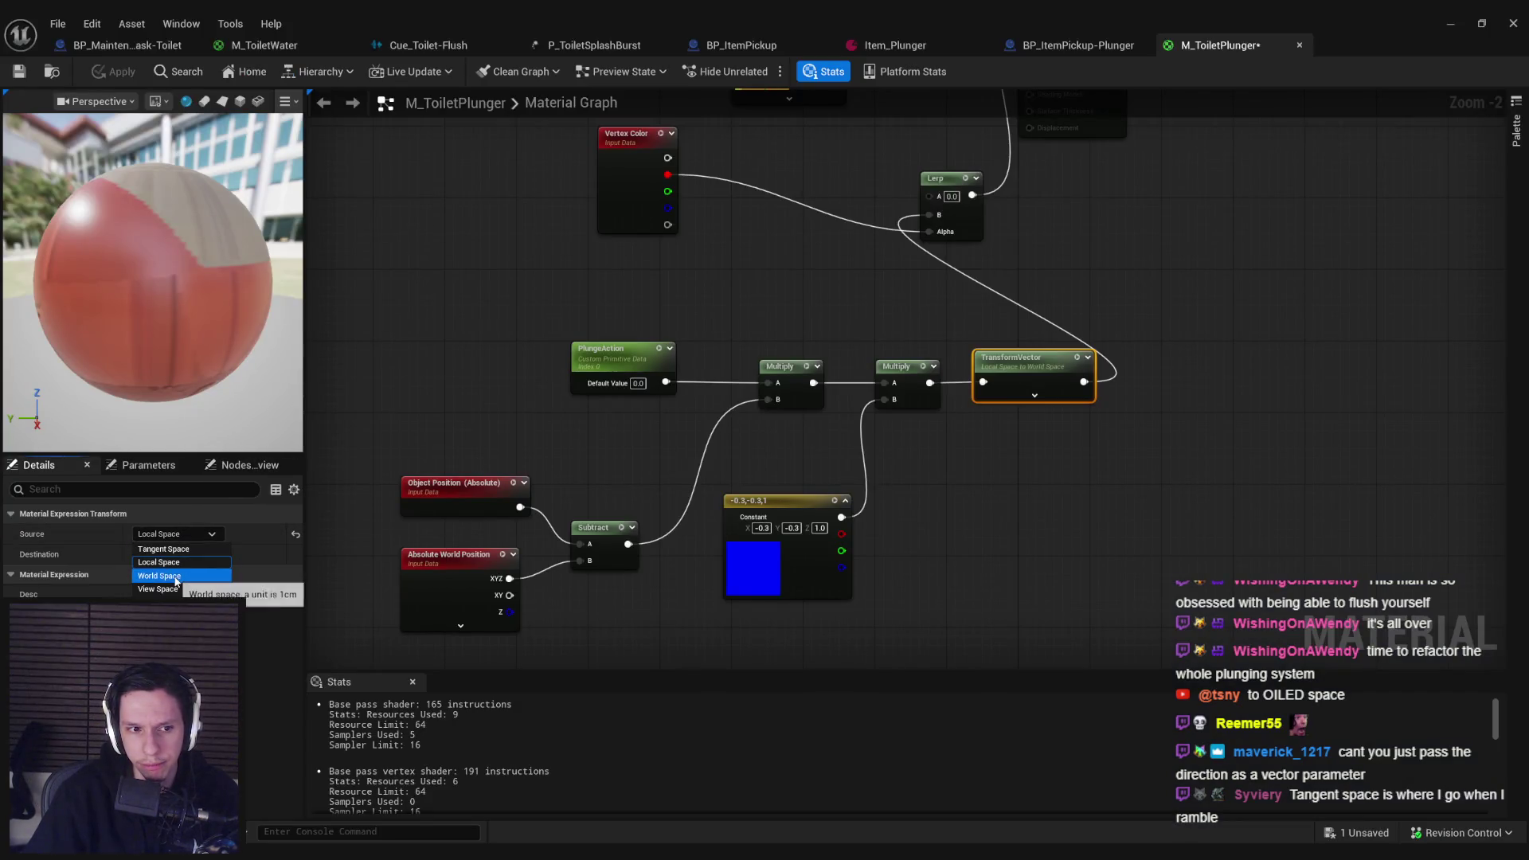
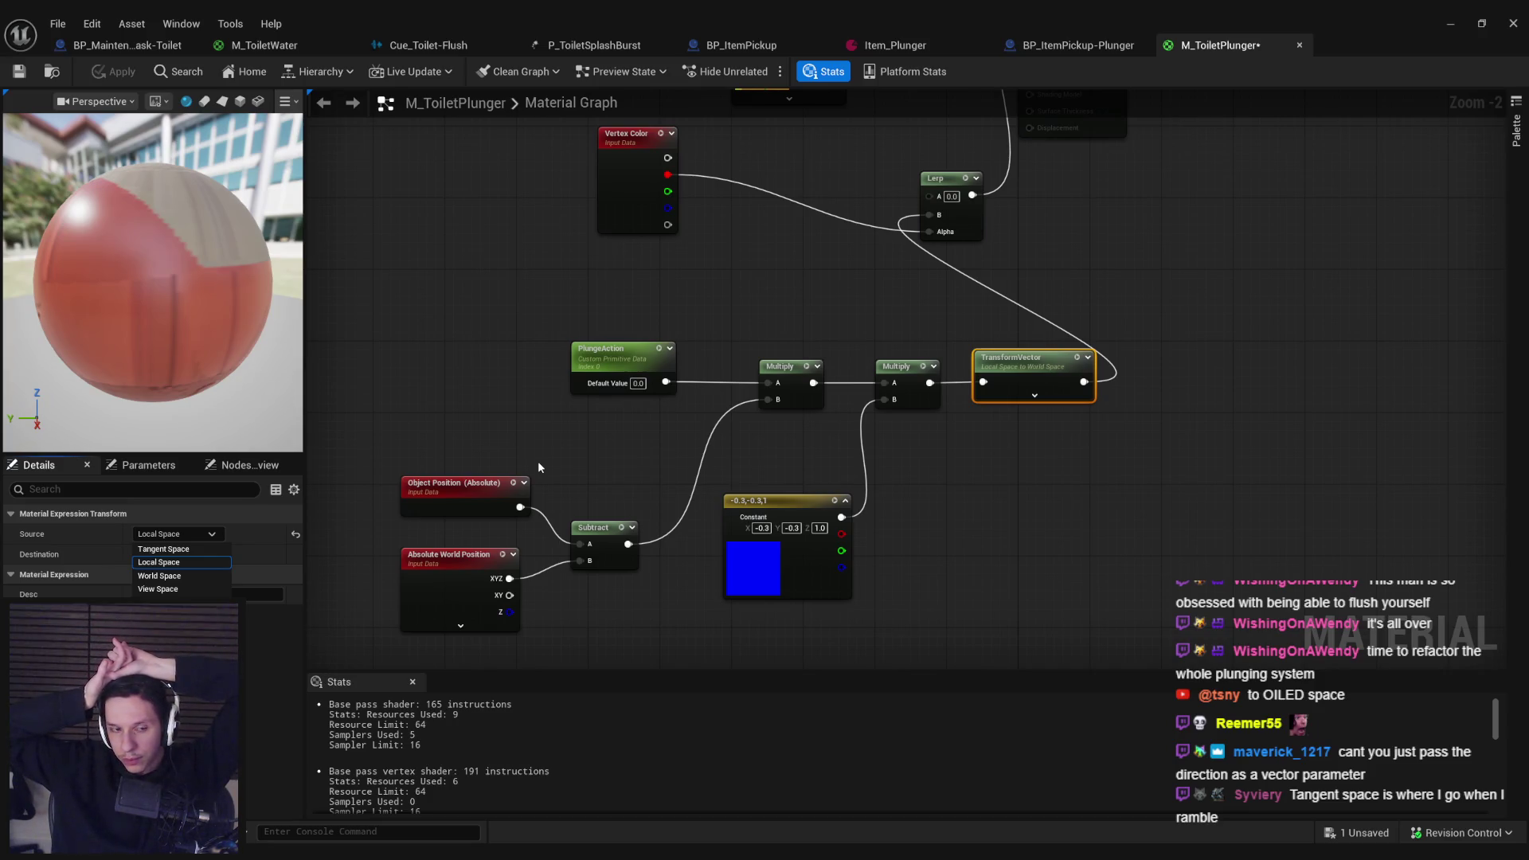
# Step: Delete the TransformVector node and wire the Multiply output straight into Lerp B
pyautogui.moveTo(1109, 477); pyautogui.dragTo(993, 331)
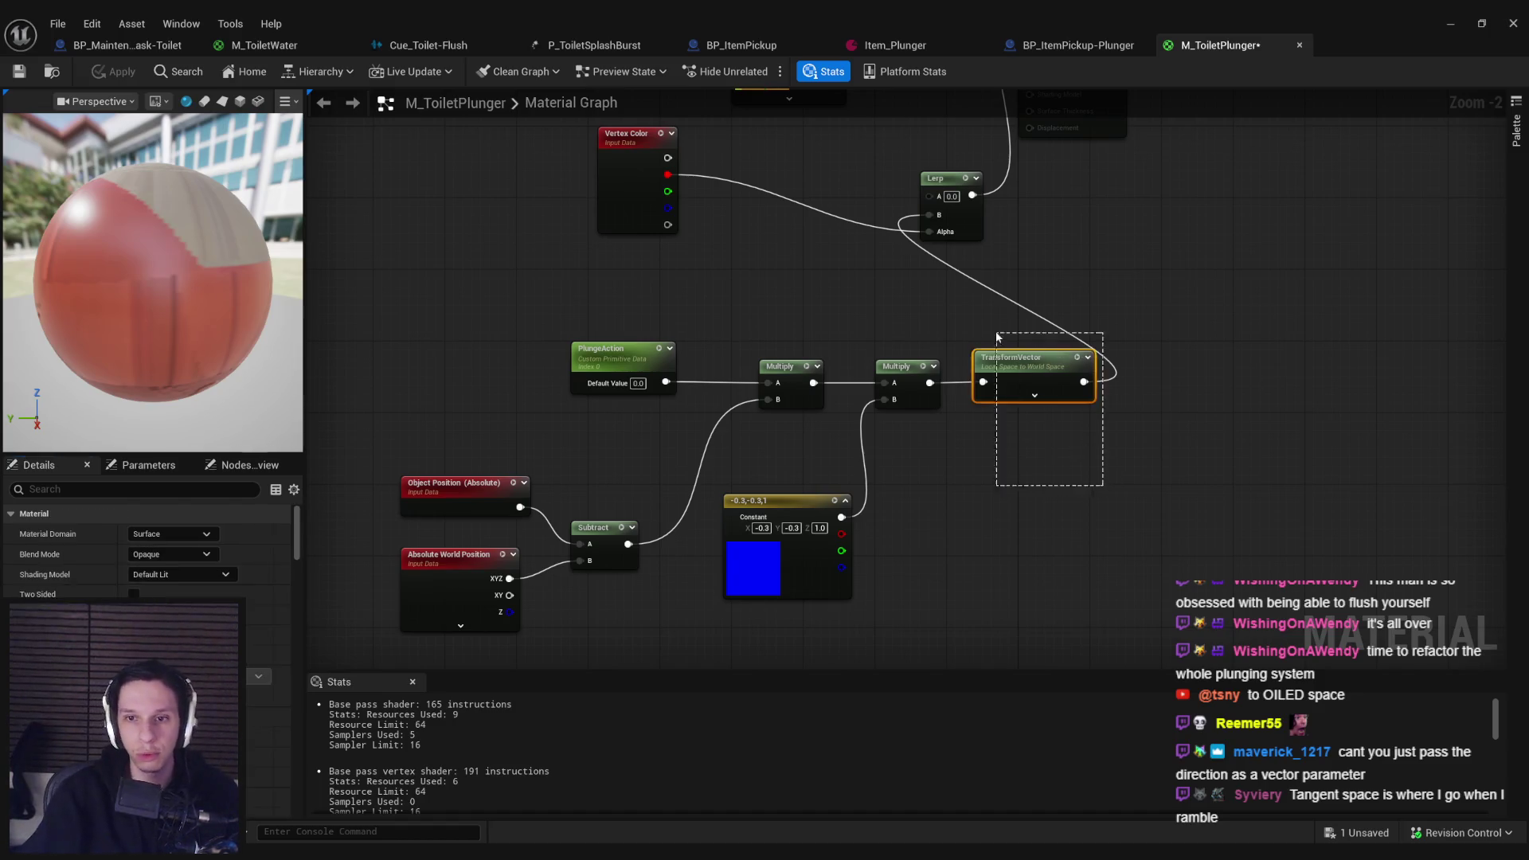
pyautogui.press('Delete')
pyautogui.moveTo(928, 225); pyautogui.dragTo(928, 217)
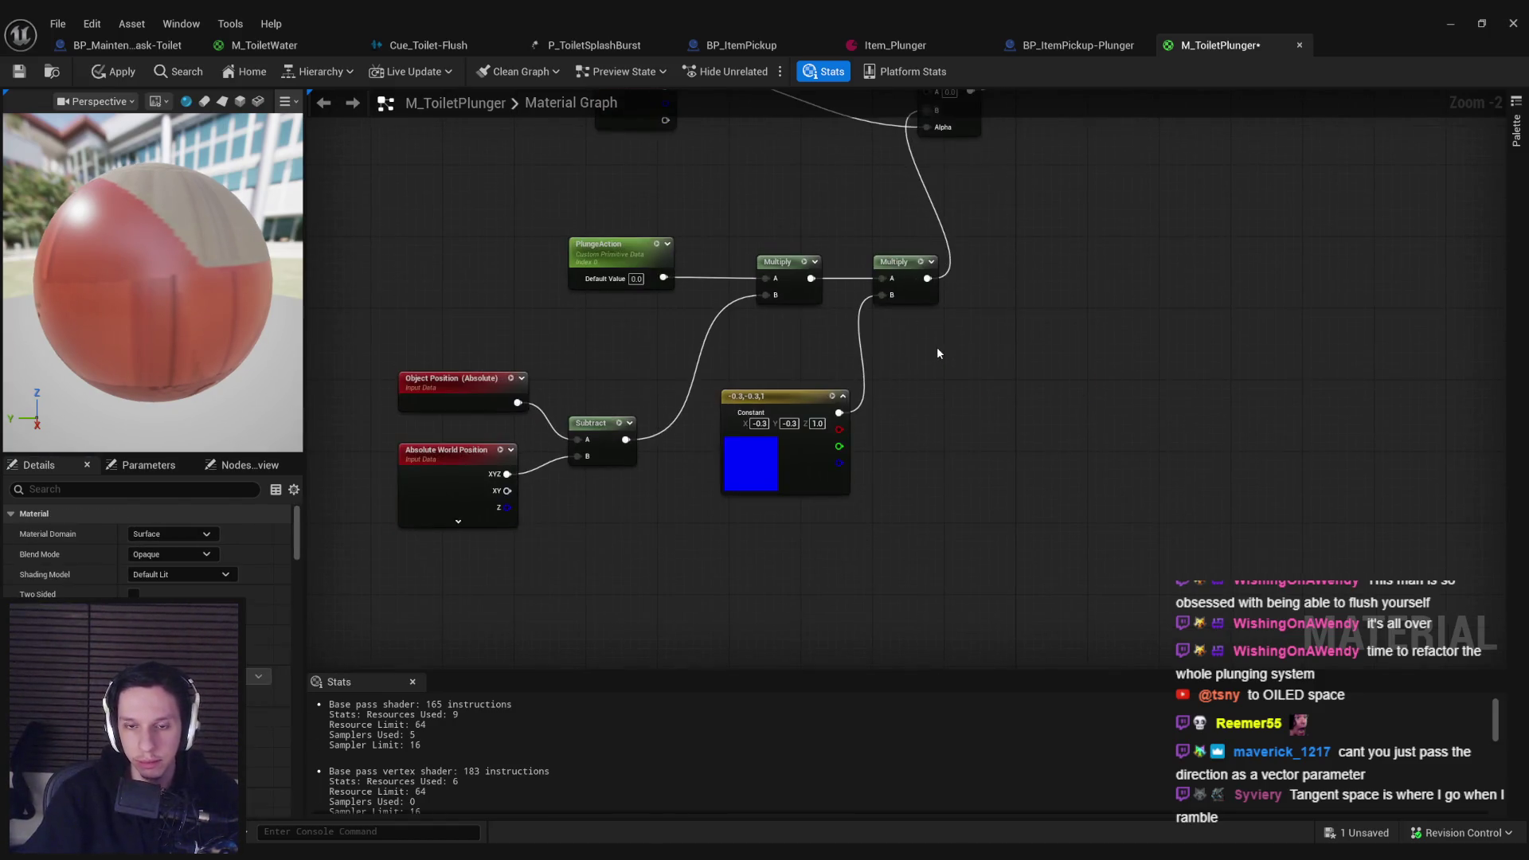
pyautogui.moveTo(789, 456); pyautogui.dragTo(788, 577)
# Step: Add an ObjectOrientation node multiplied by the blue constant, and apply the material
pyautogui.rightClick(703, 438)
pyautogui.write('ob')
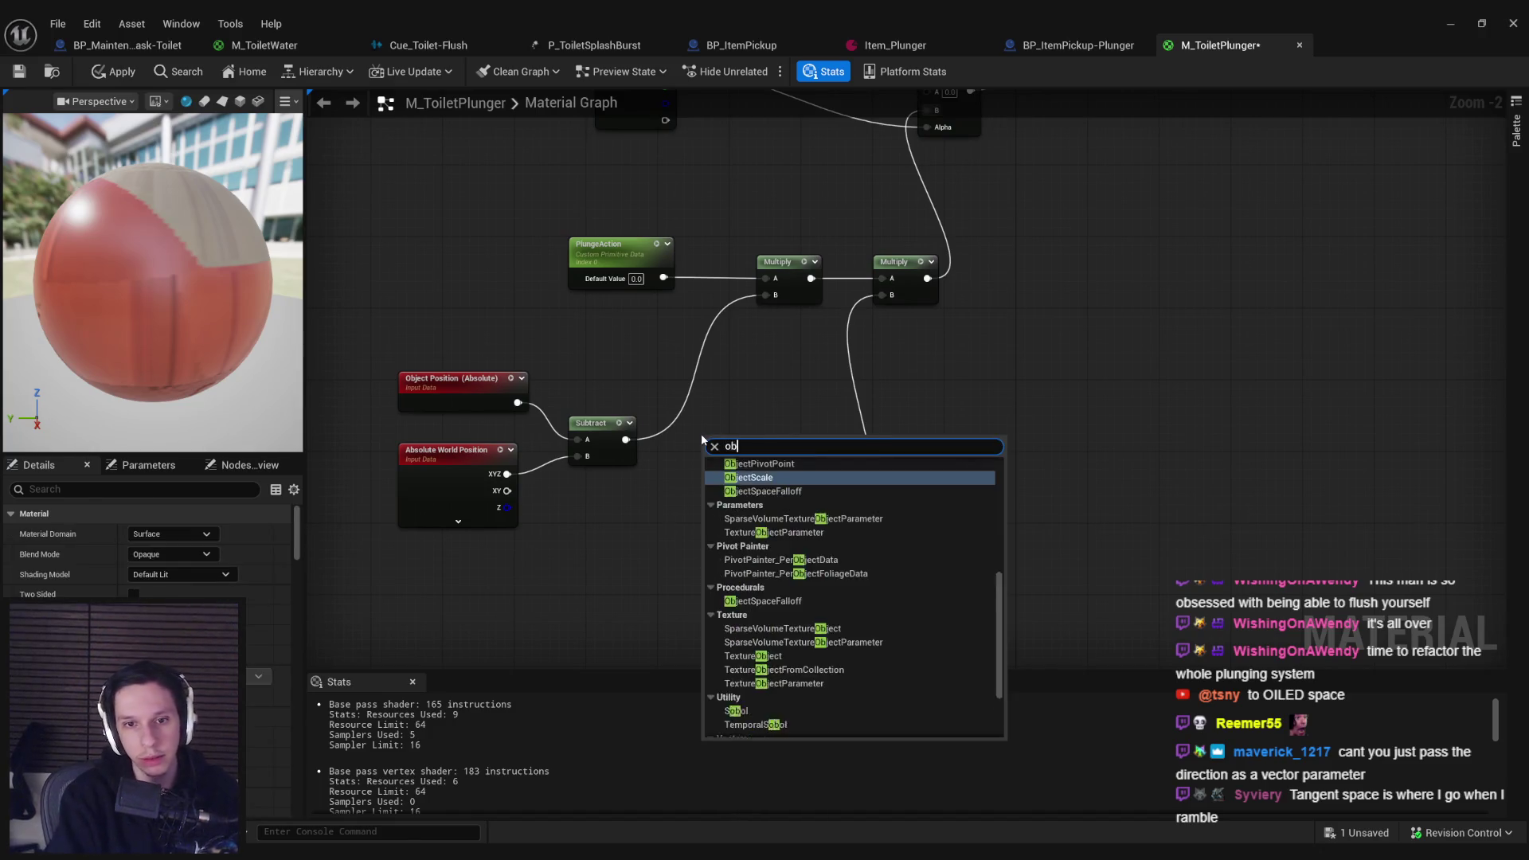
pyautogui.write('ject orientat')
pyautogui.press('Return')
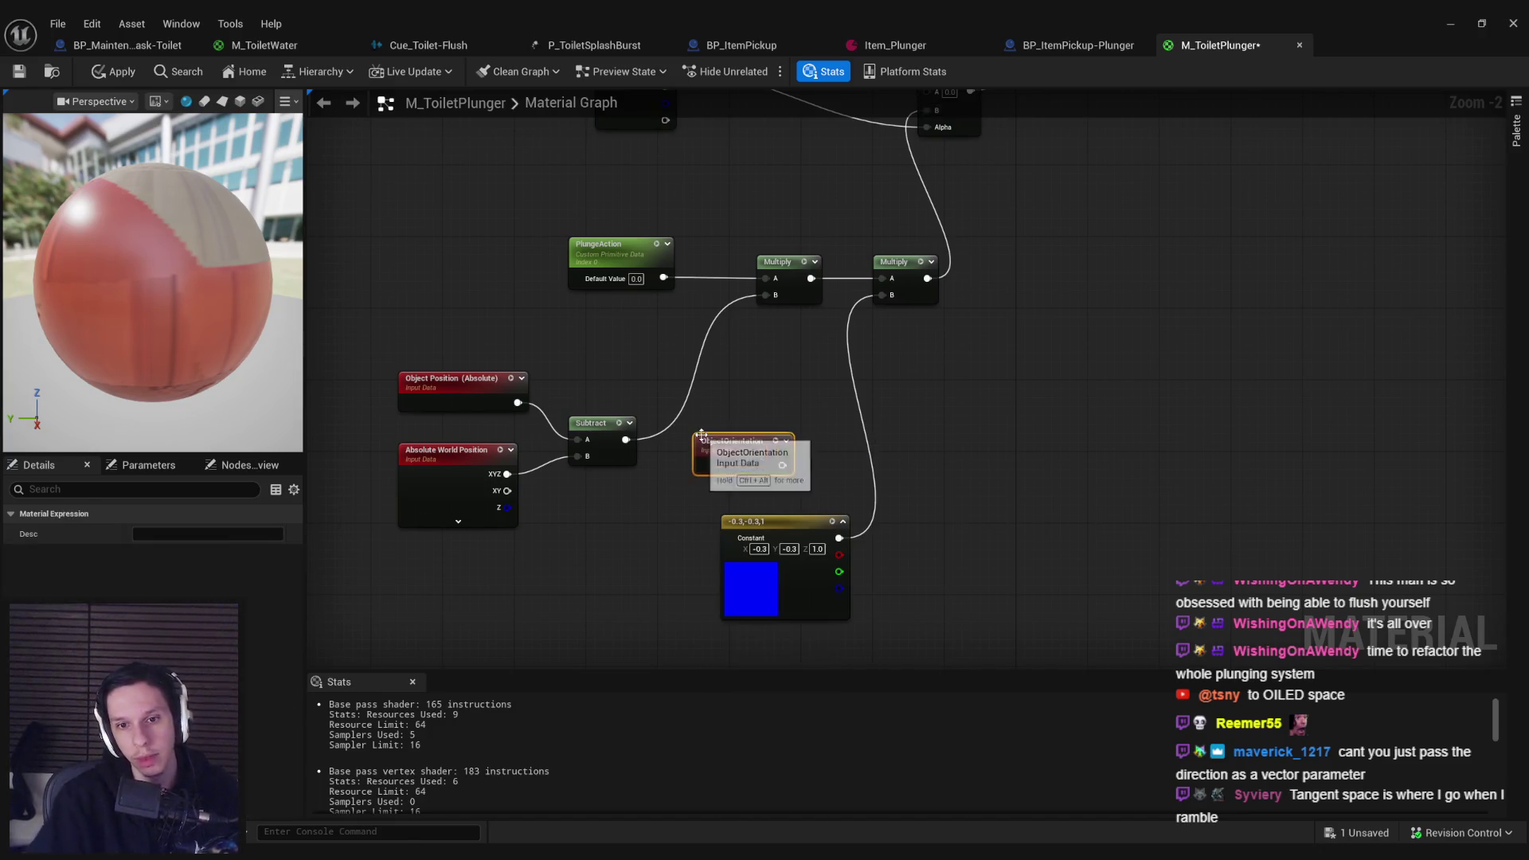
pyautogui.moveTo(741, 452)
pyautogui.mouseDown()
pyautogui.moveTo(892, 474)
pyautogui.moveTo(894, 301)
pyautogui.mouseUp()
pyautogui.click(916, 504)
pyautogui.click(120, 72)
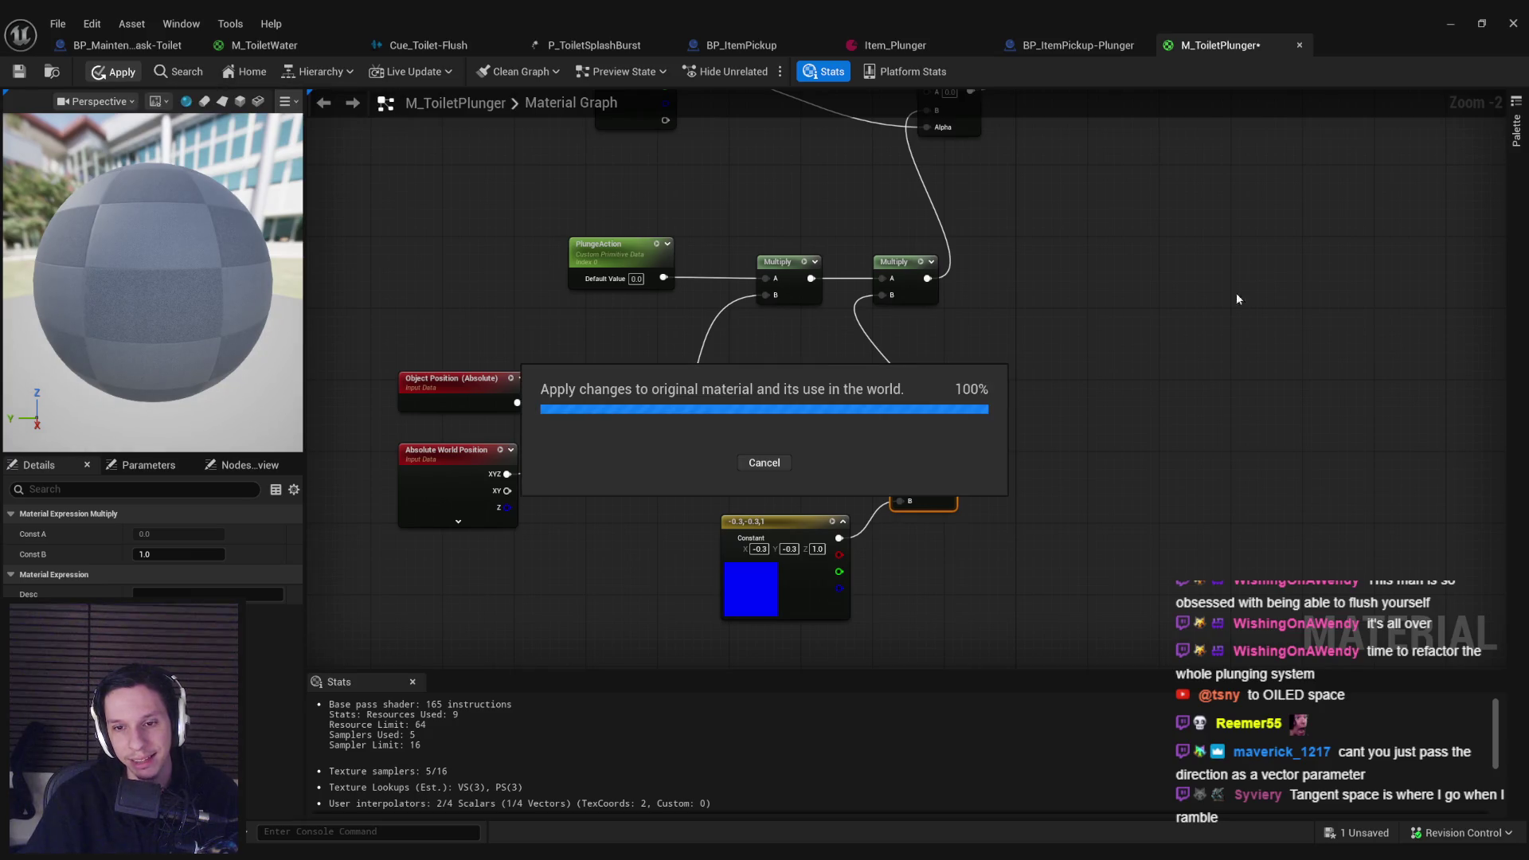
# Step: Start a play session, pick up the plunger and throw it onto the floor
pyautogui.click(1451, 24)
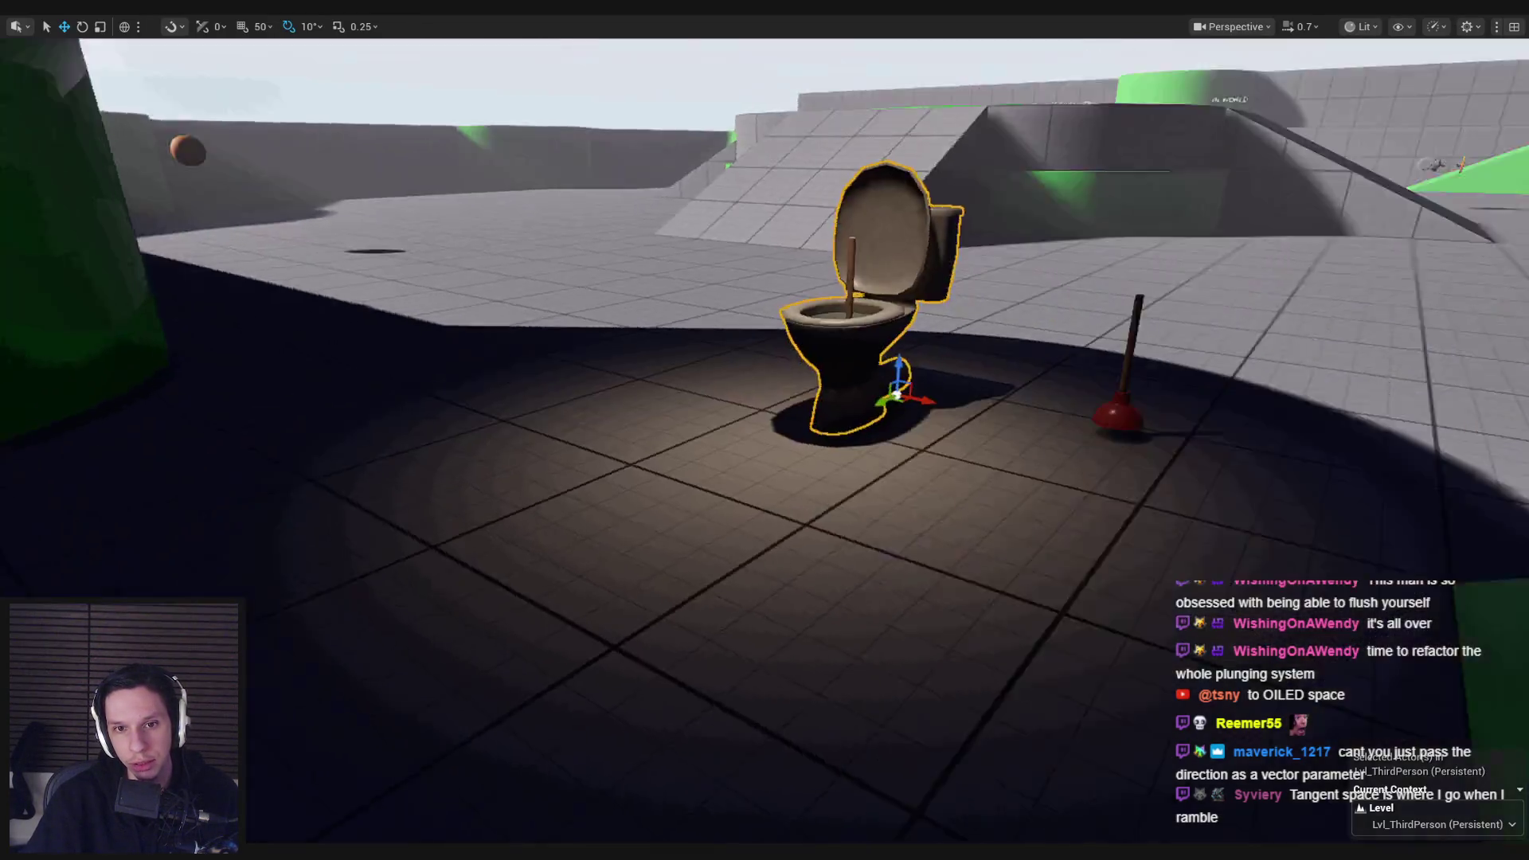
pyautogui.hotkey('alt', 'p')
pyautogui.press('w')
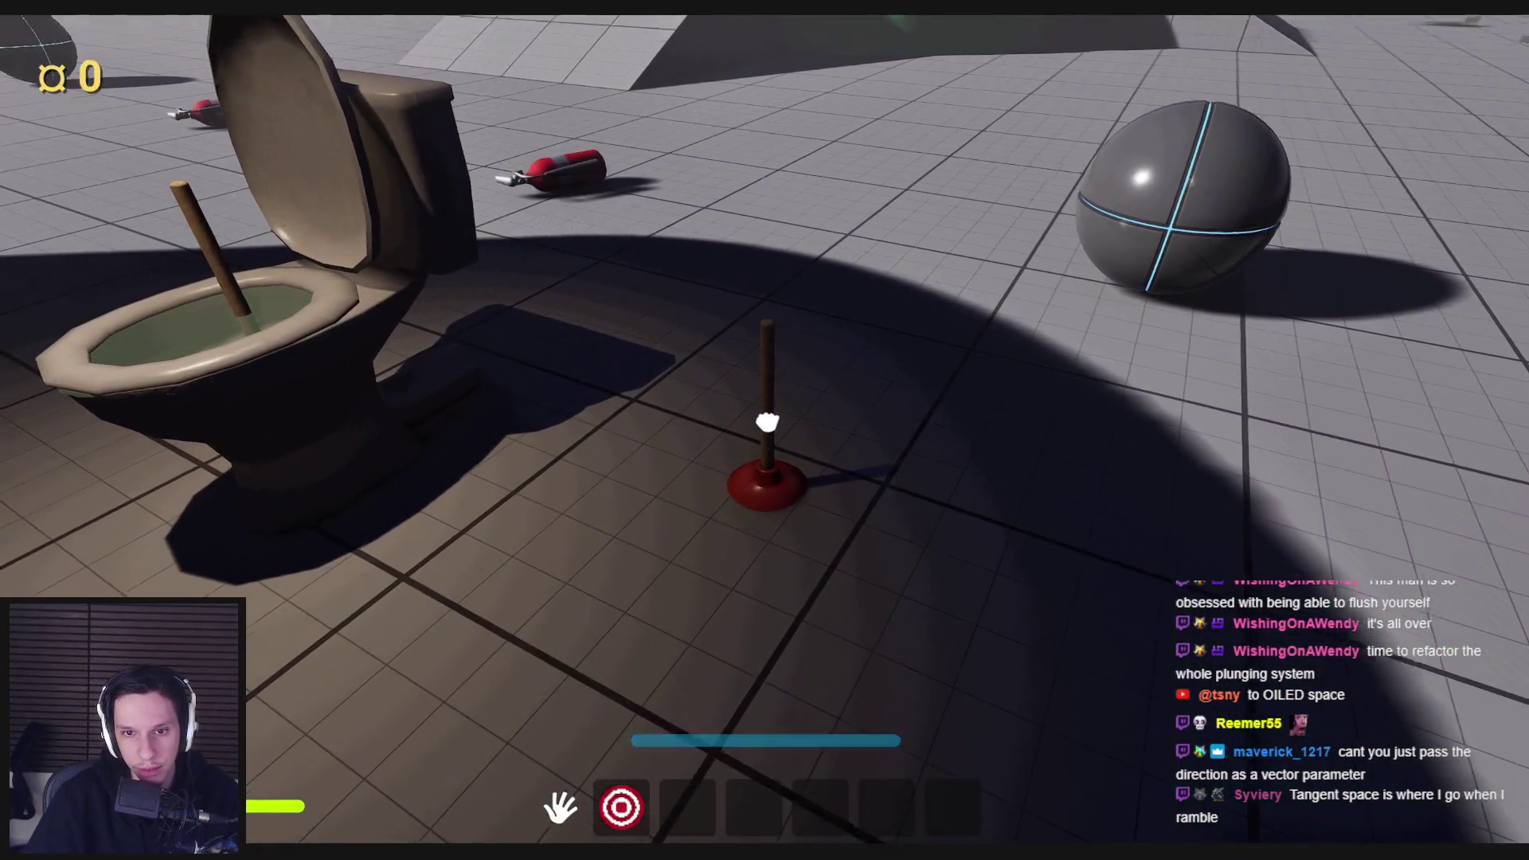
pyautogui.click(767, 380)
pyautogui.click(777, 405)
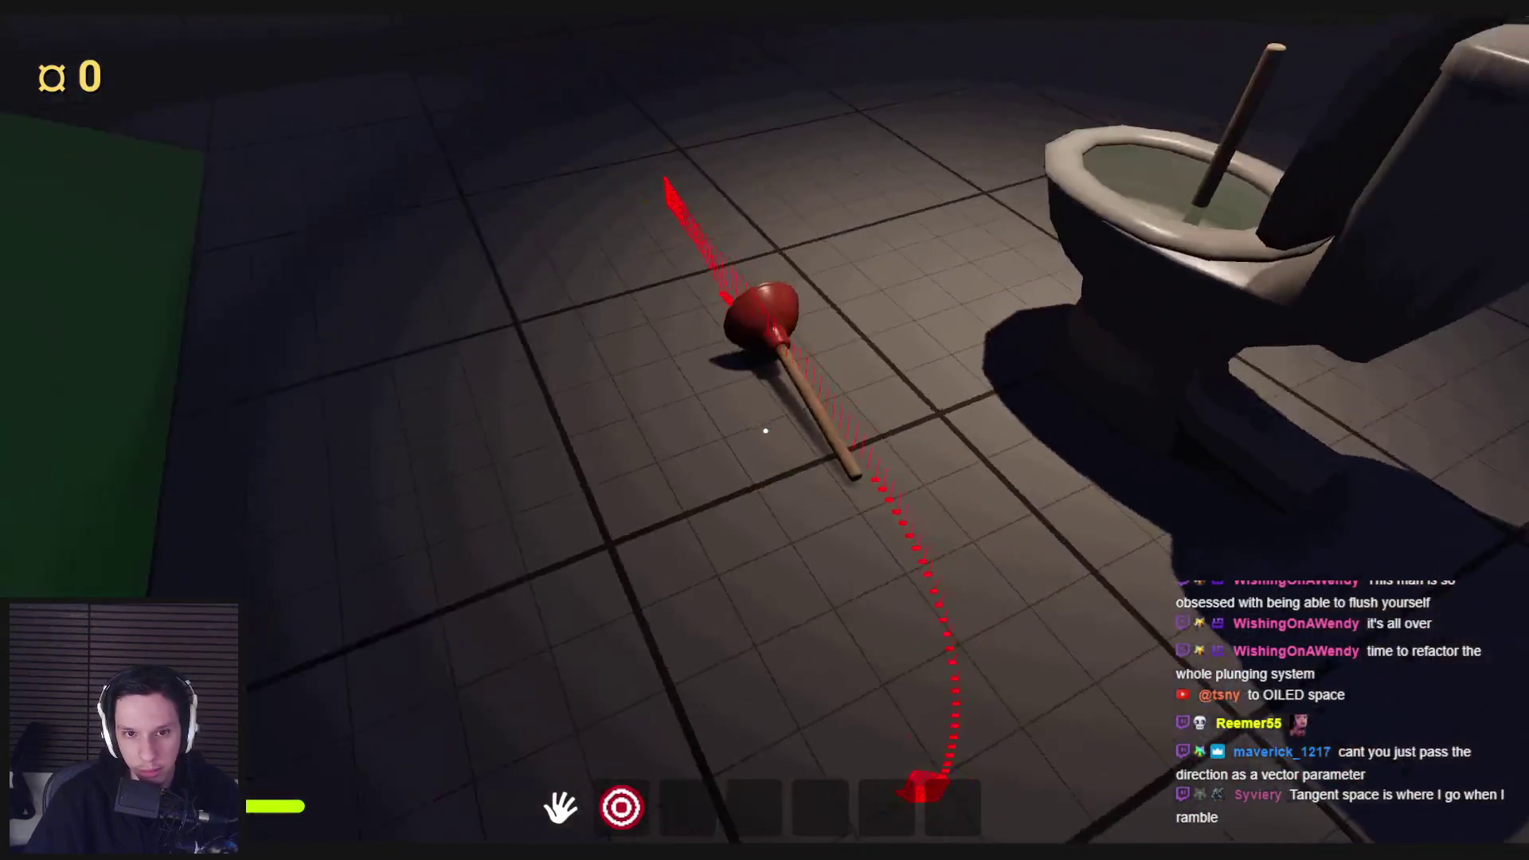
pyautogui.press('w')
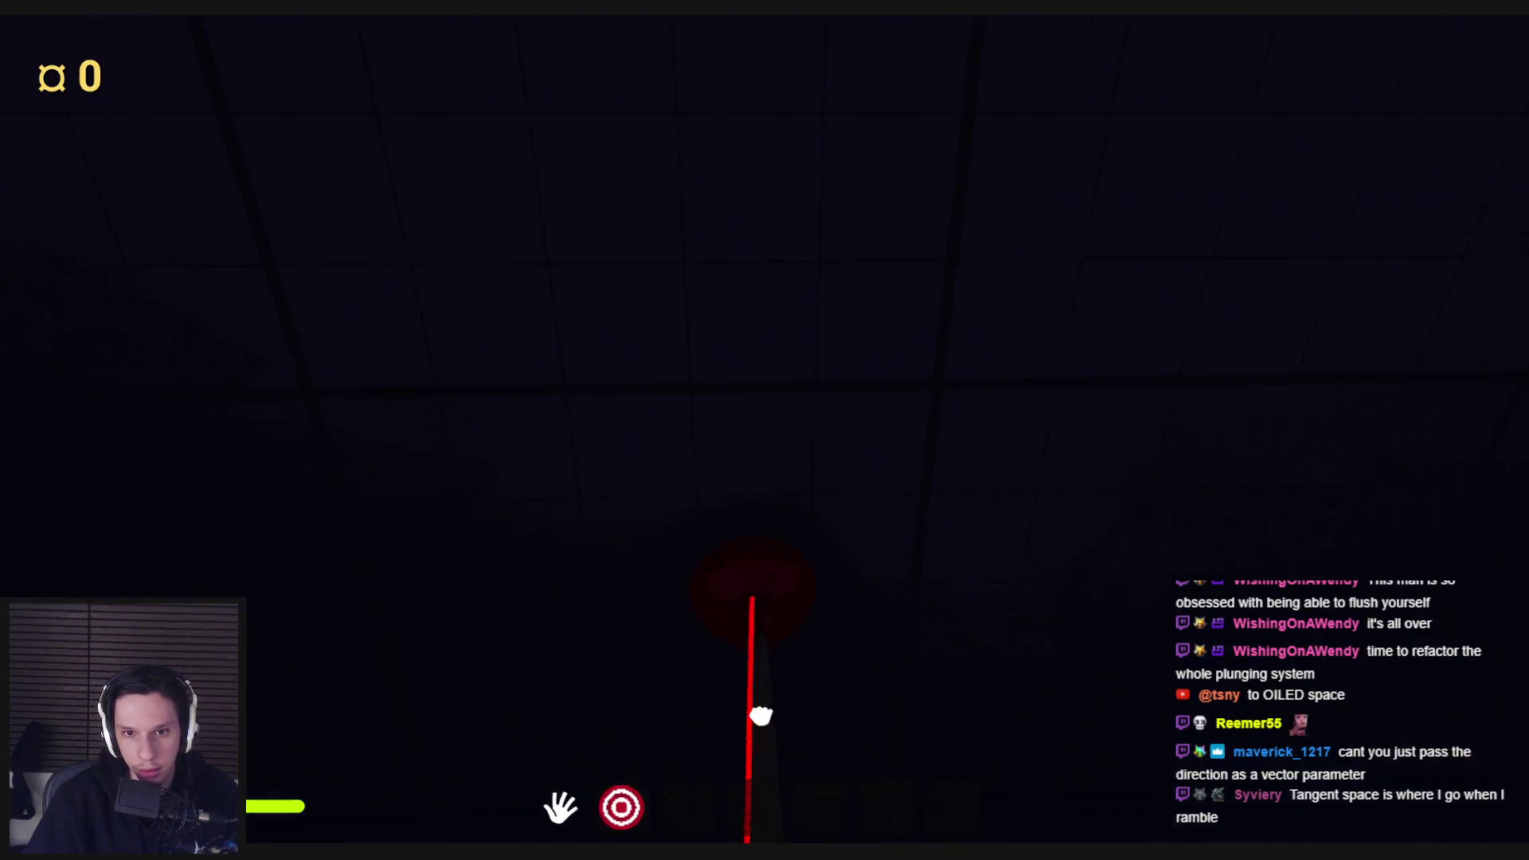
# Step: Inspect the fallen plunger up close, then return to the player's view
pyautogui.click(2, 94)
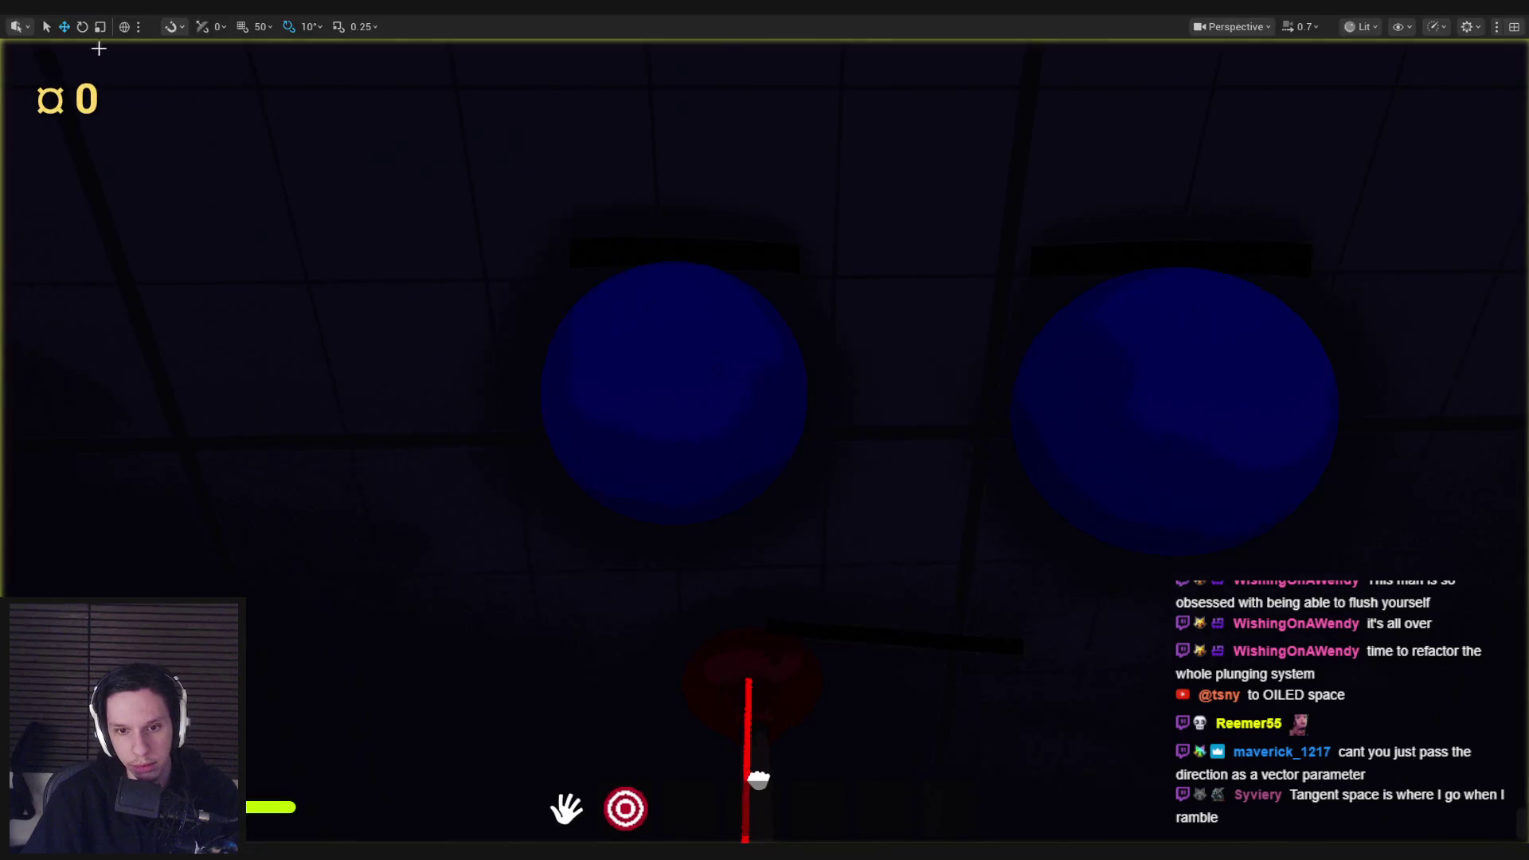
pyautogui.press('w')
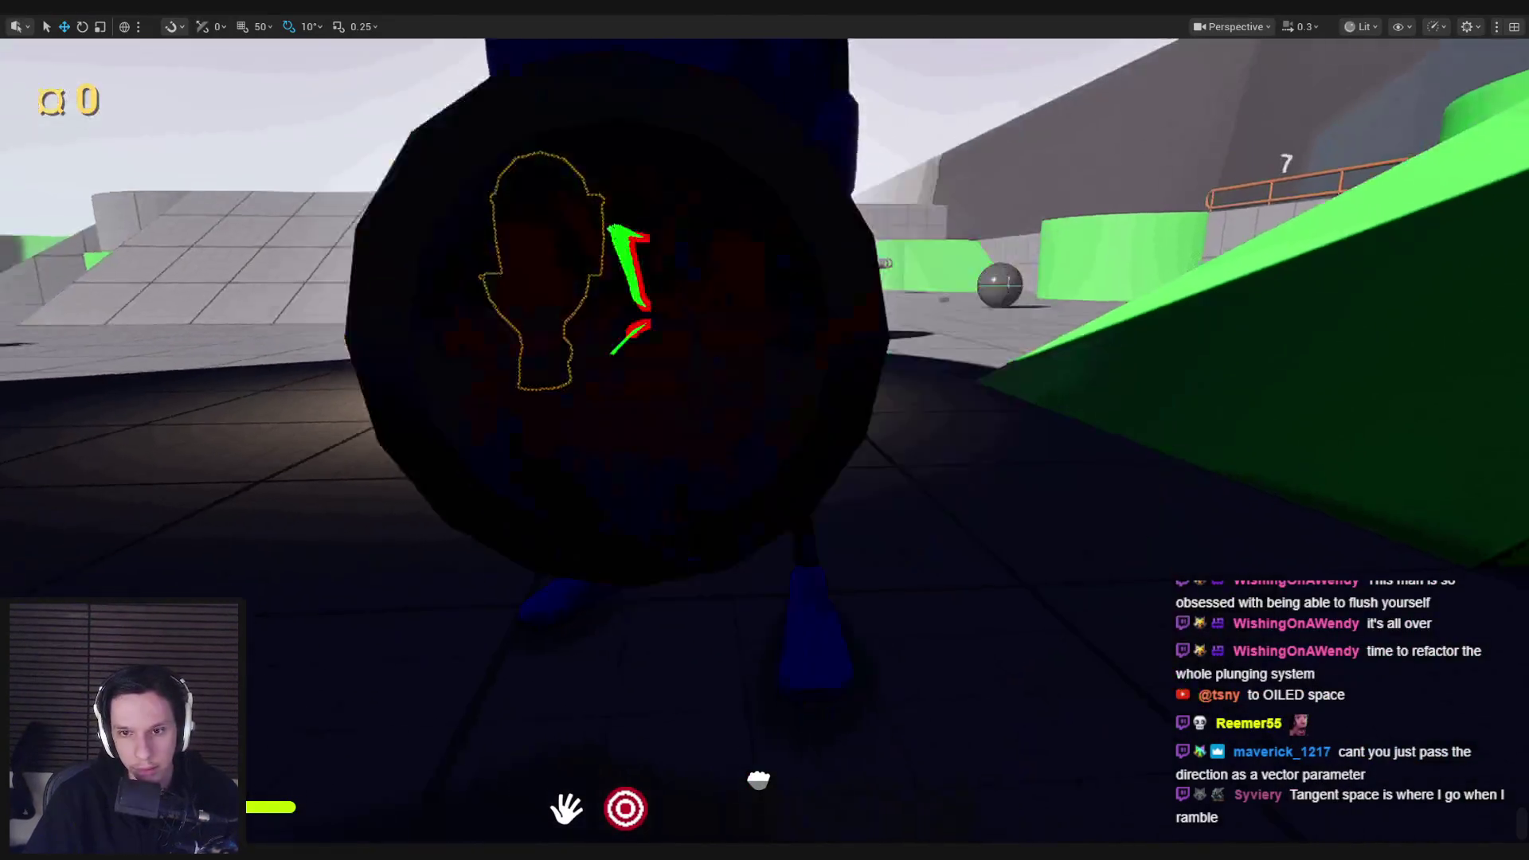
pyautogui.press('w')
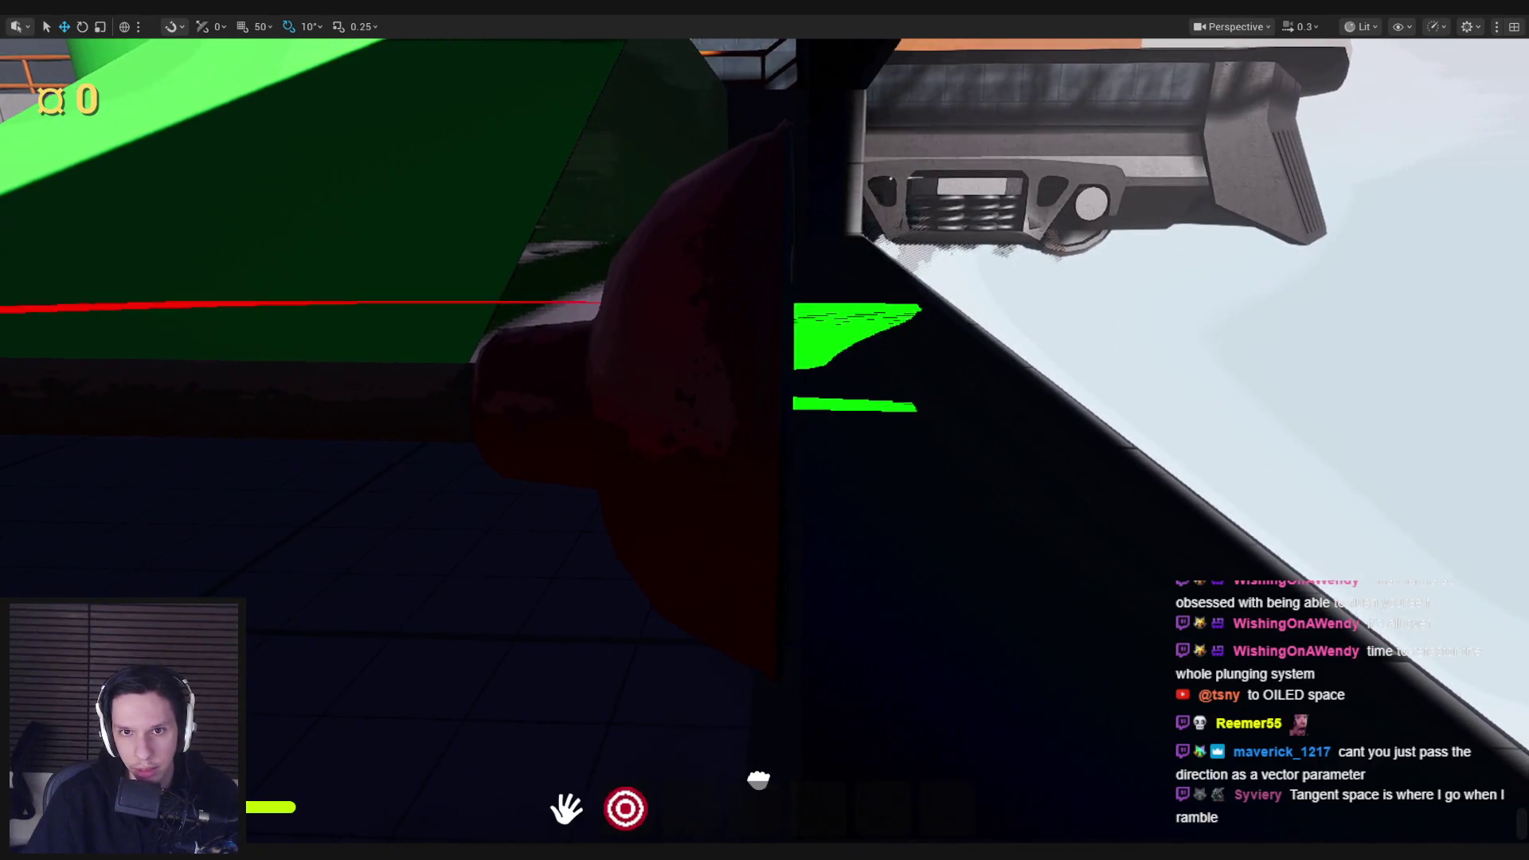
pyautogui.press('s')
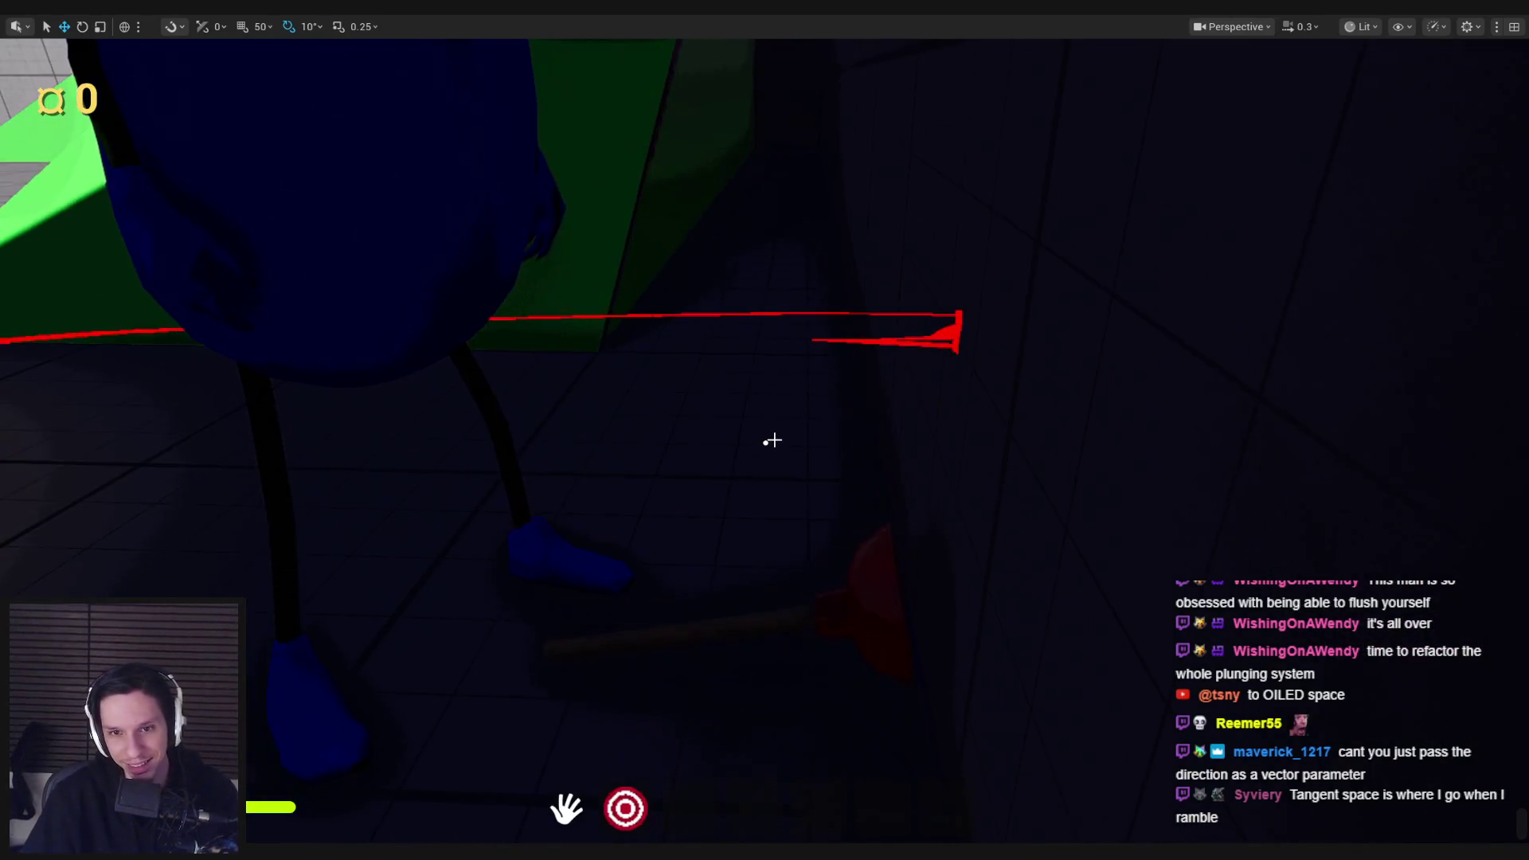
pyautogui.press('F8')
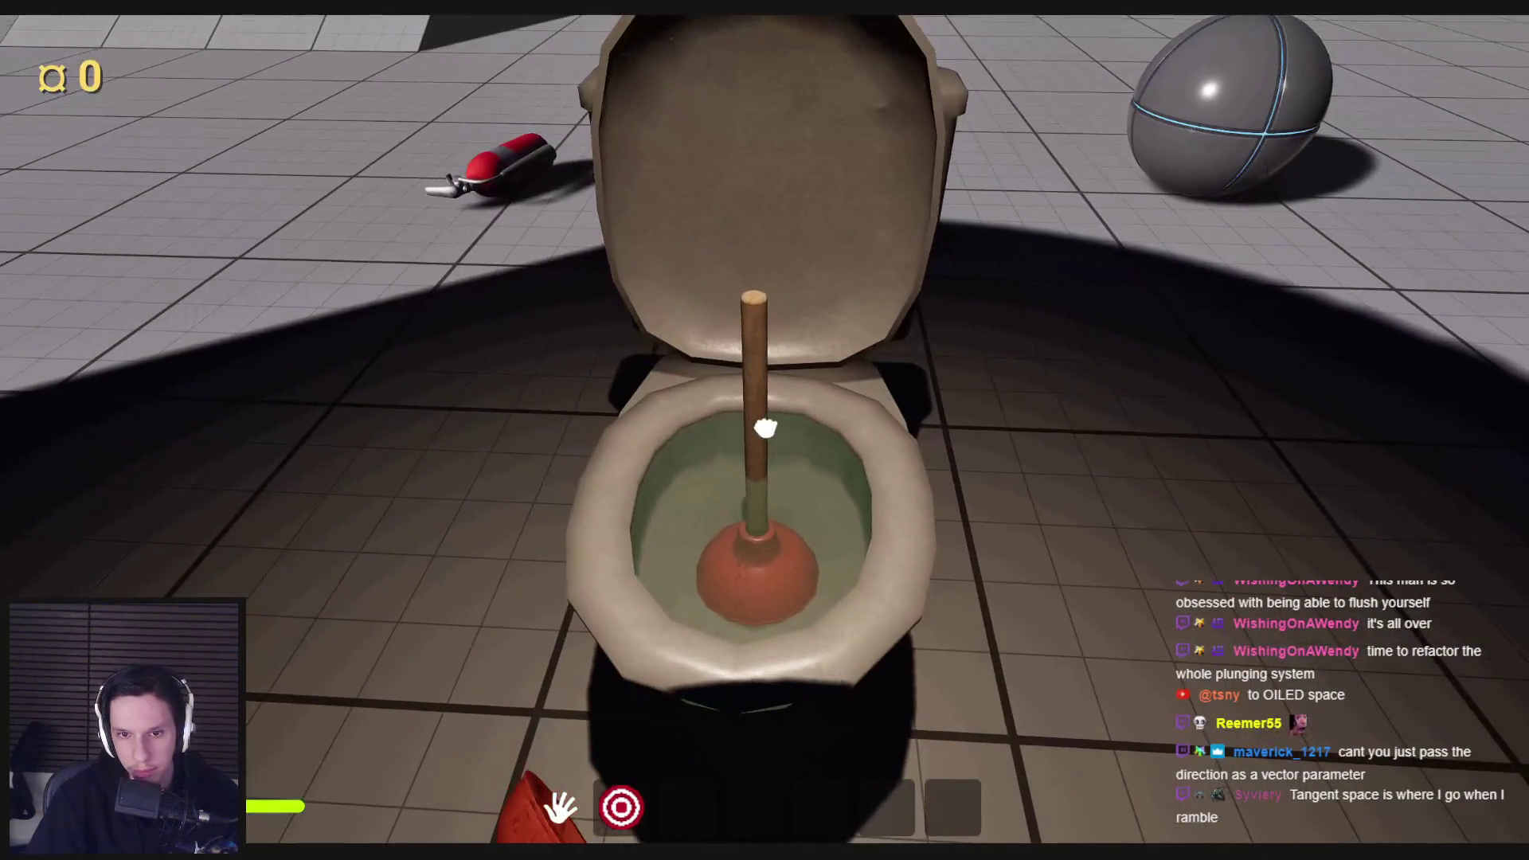
# Step: Plunge the toilet three times, stop playing and return to the material graph
pyautogui.click(764, 486)
pyautogui.click(764, 427)
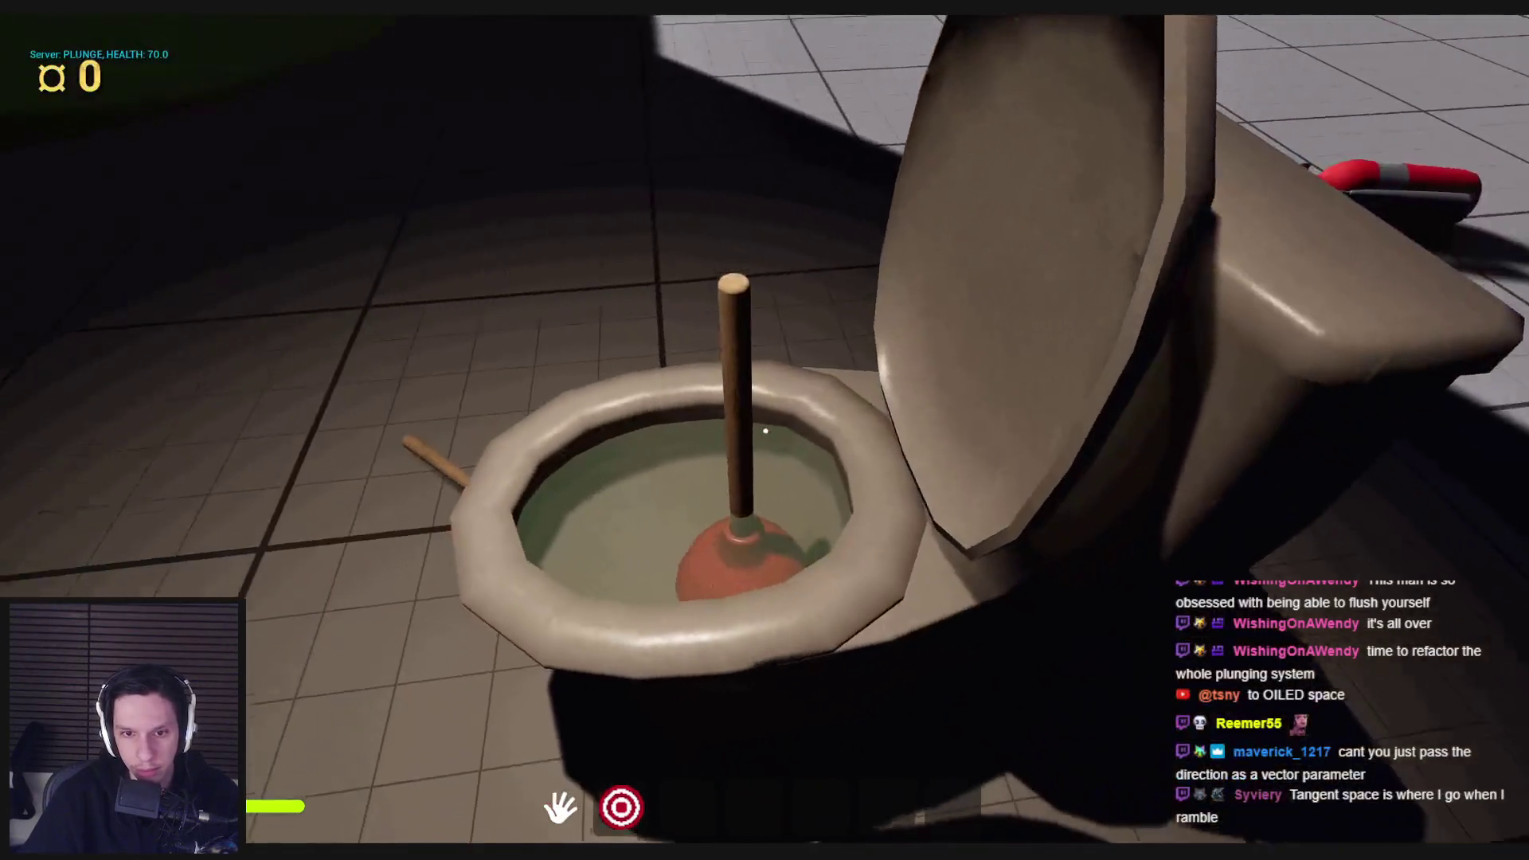
pyautogui.click(765, 431)
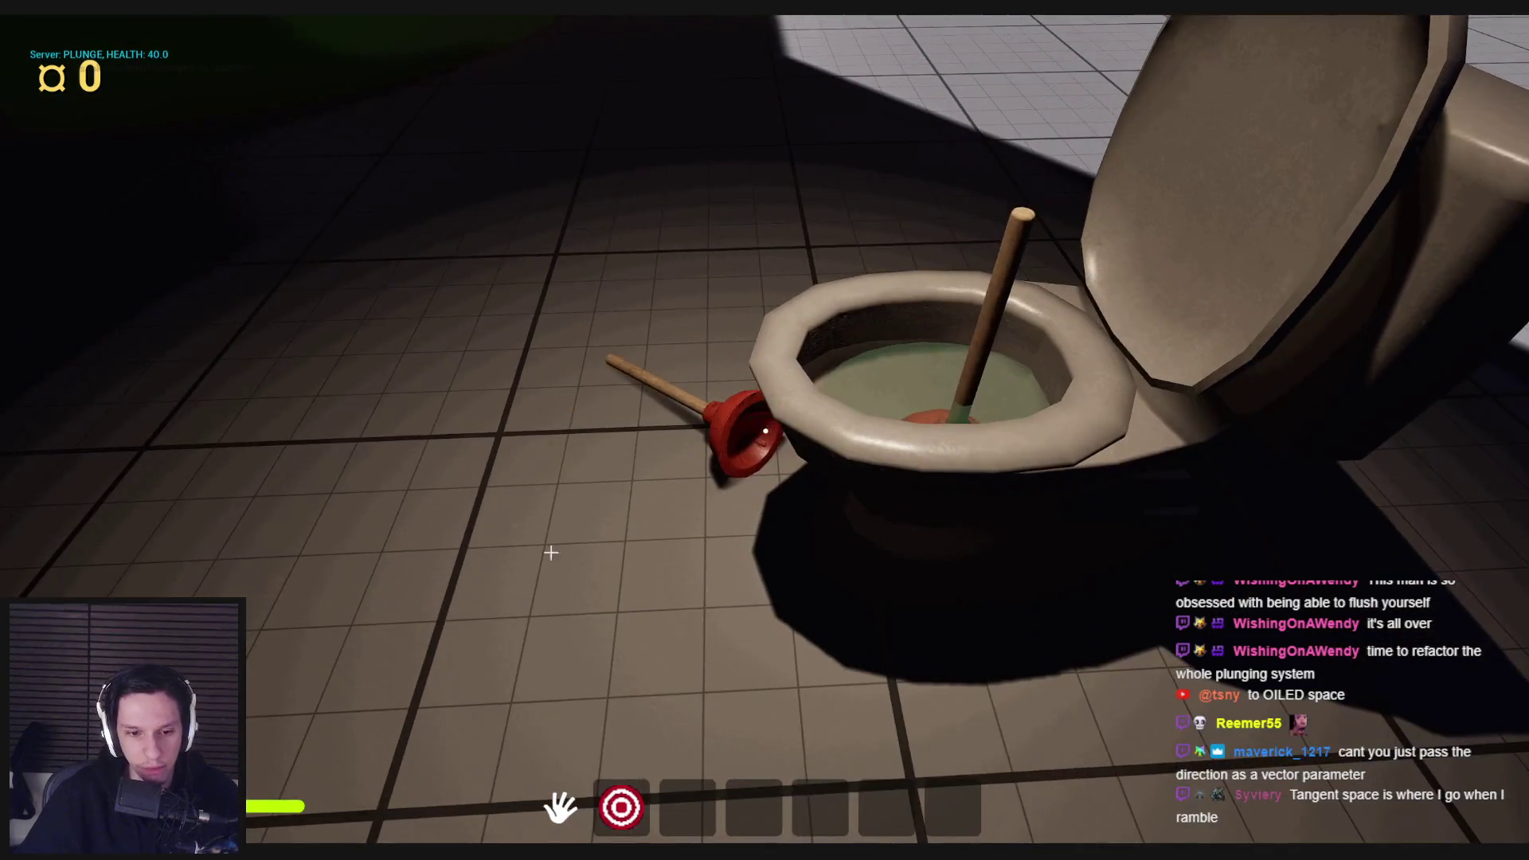
pyautogui.press('Escape')
pyautogui.hotkey('alt', 'Tab')
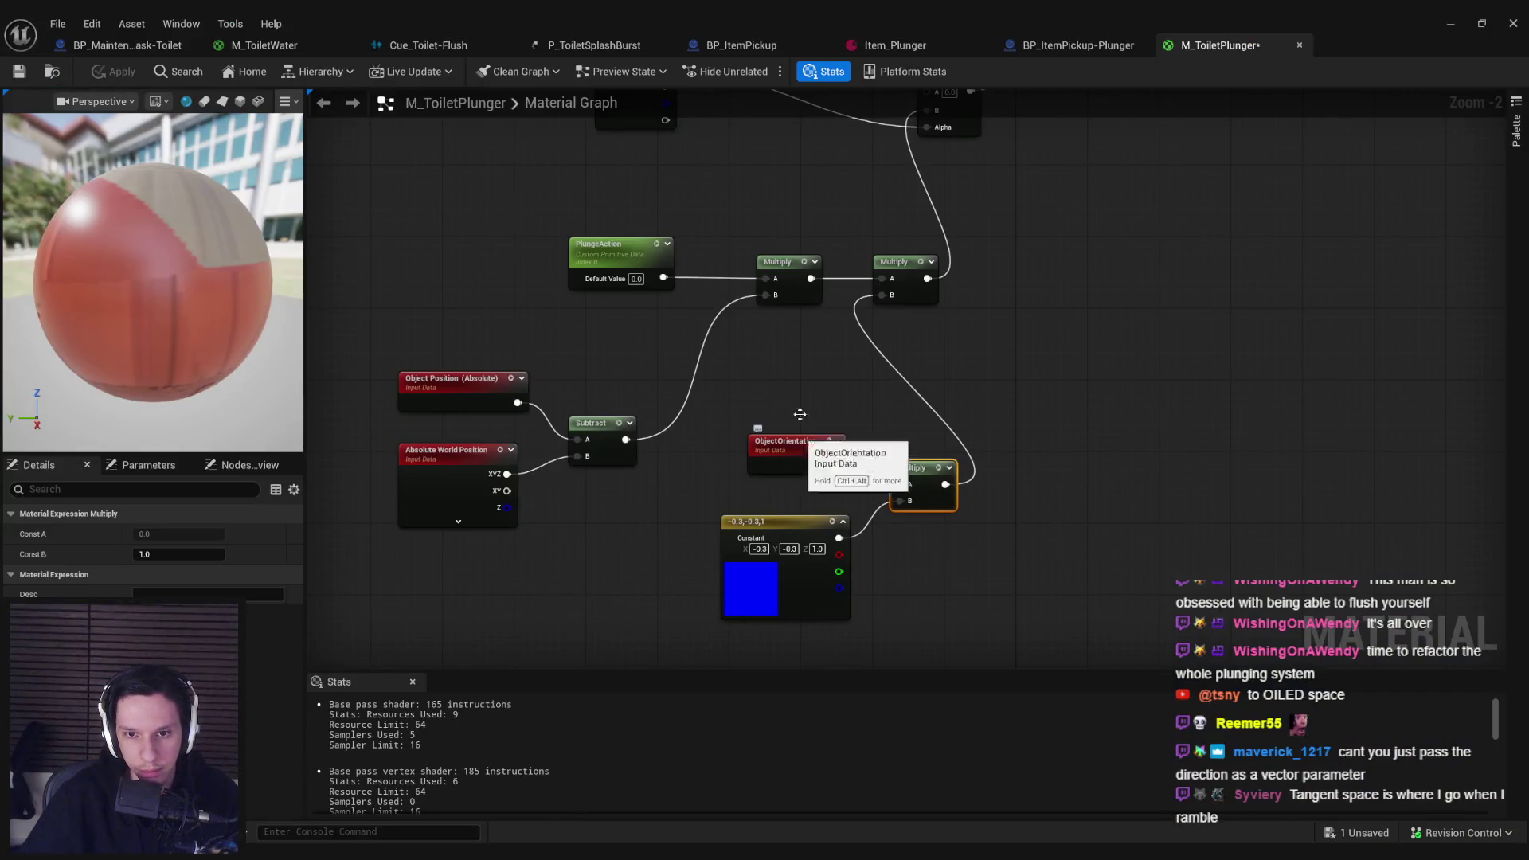
# Step: Delete the bottom Multiply node and preview the ObjectOrientation output
pyautogui.click(825, 325)
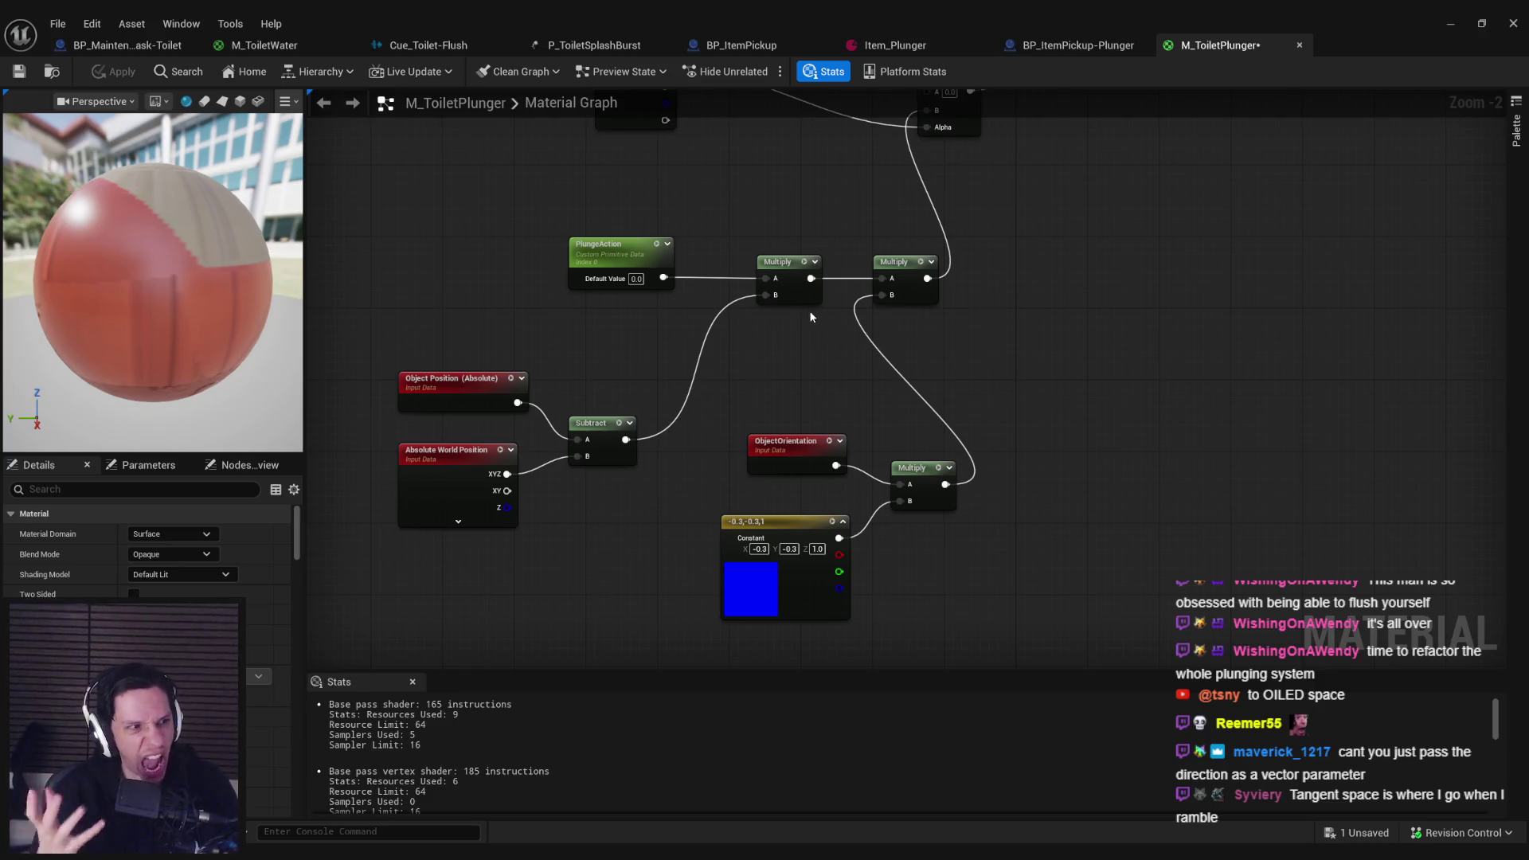
pyautogui.click(932, 499)
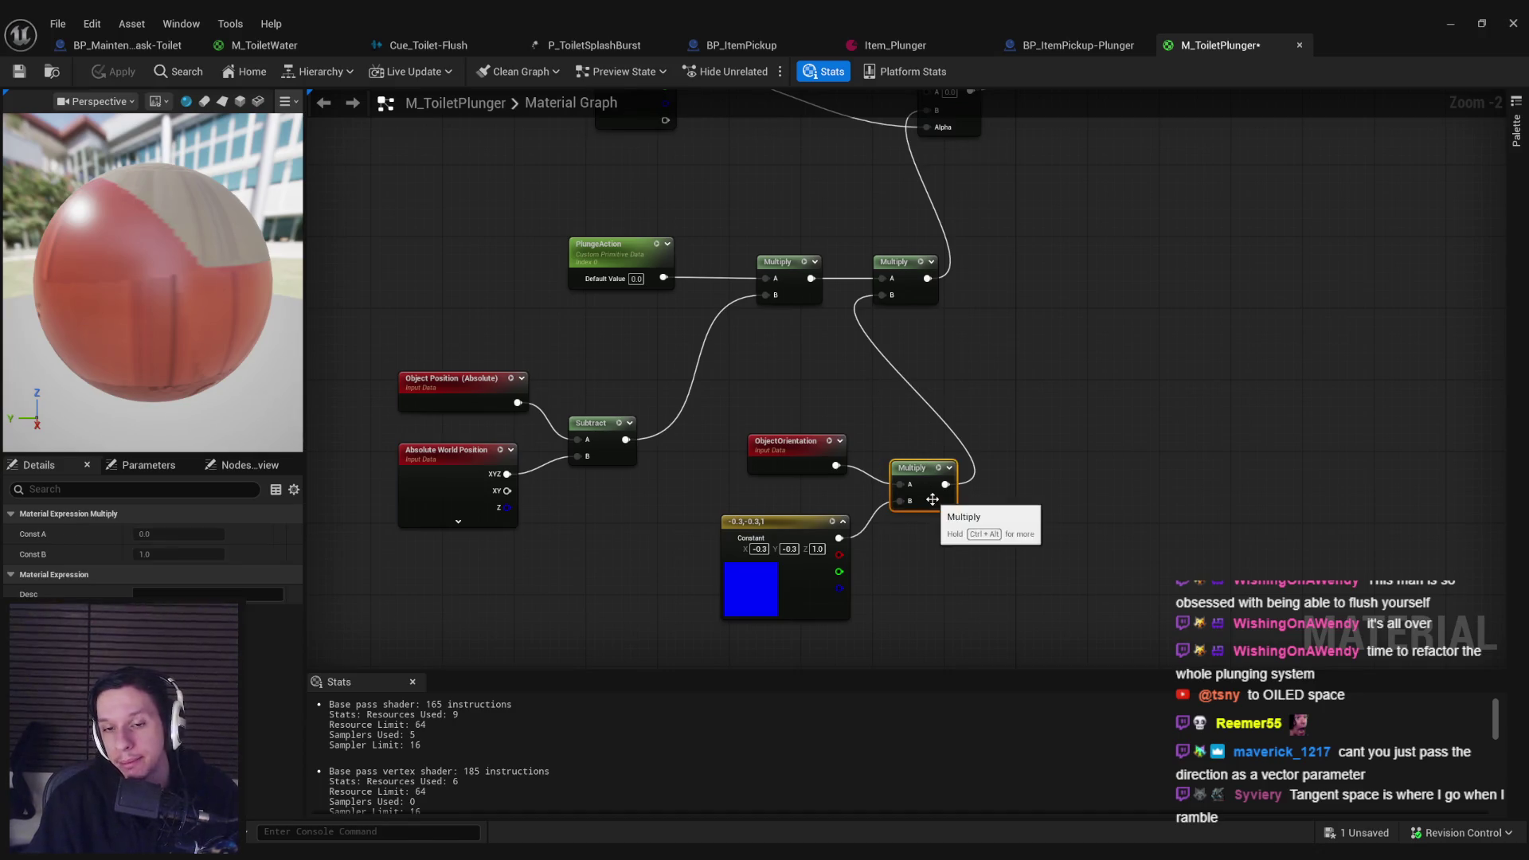
pyautogui.press('Delete')
pyautogui.click(816, 467)
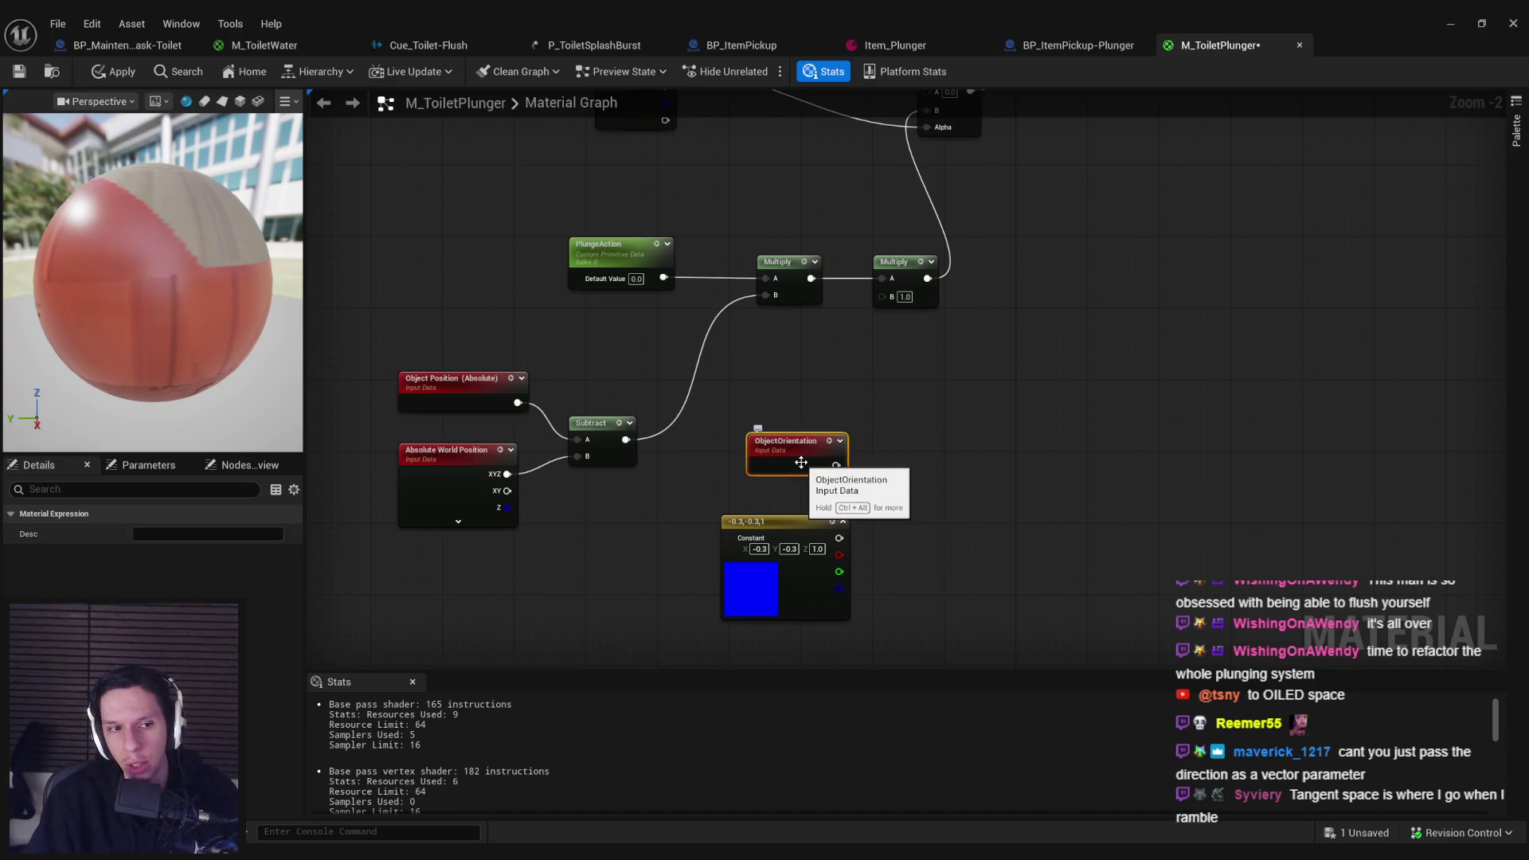
pyautogui.click(840, 441)
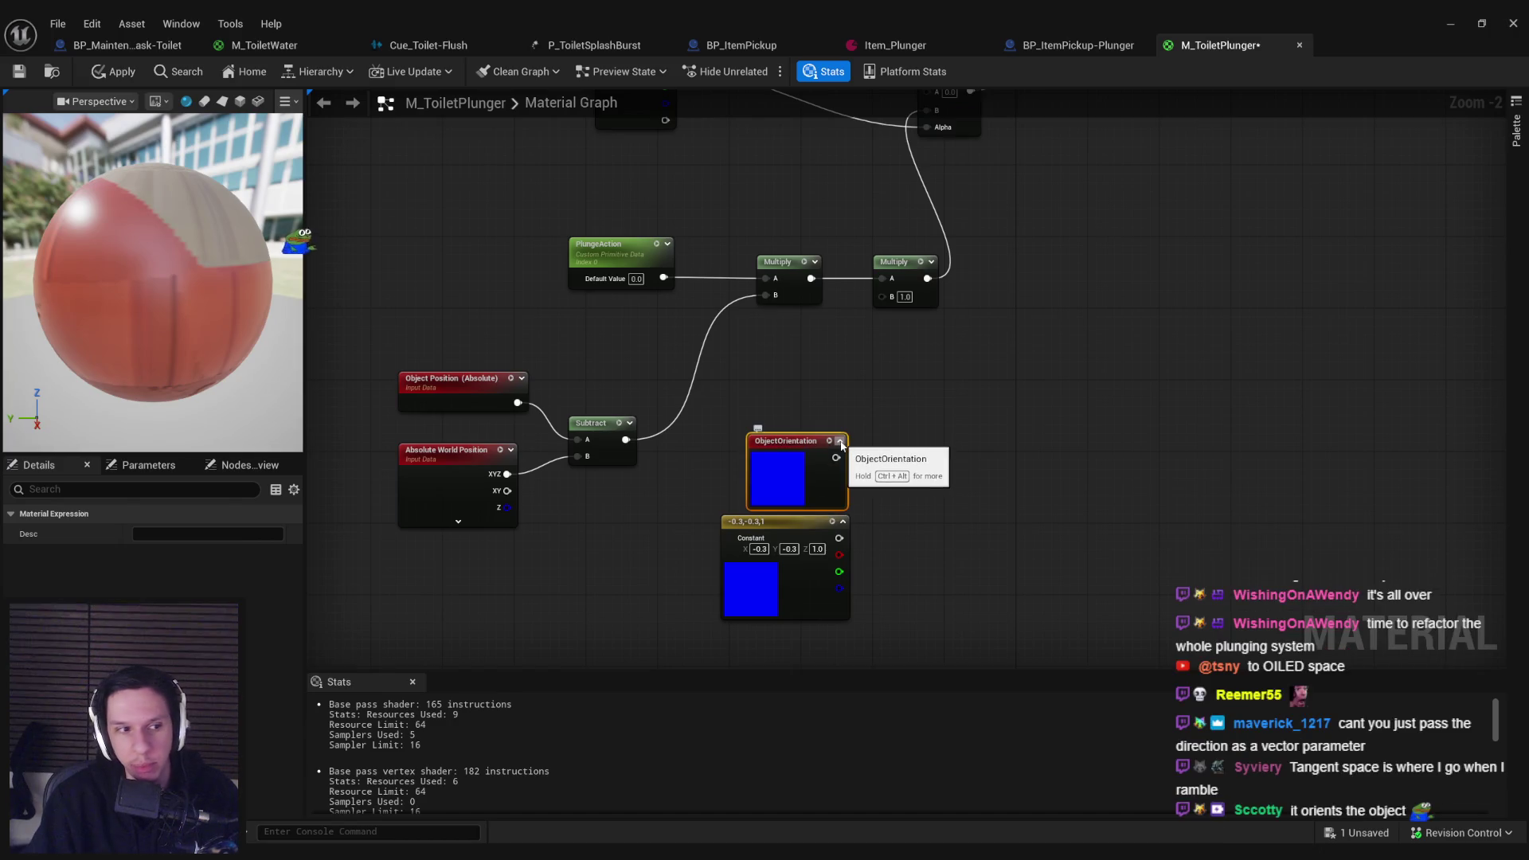
pyautogui.click(840, 442)
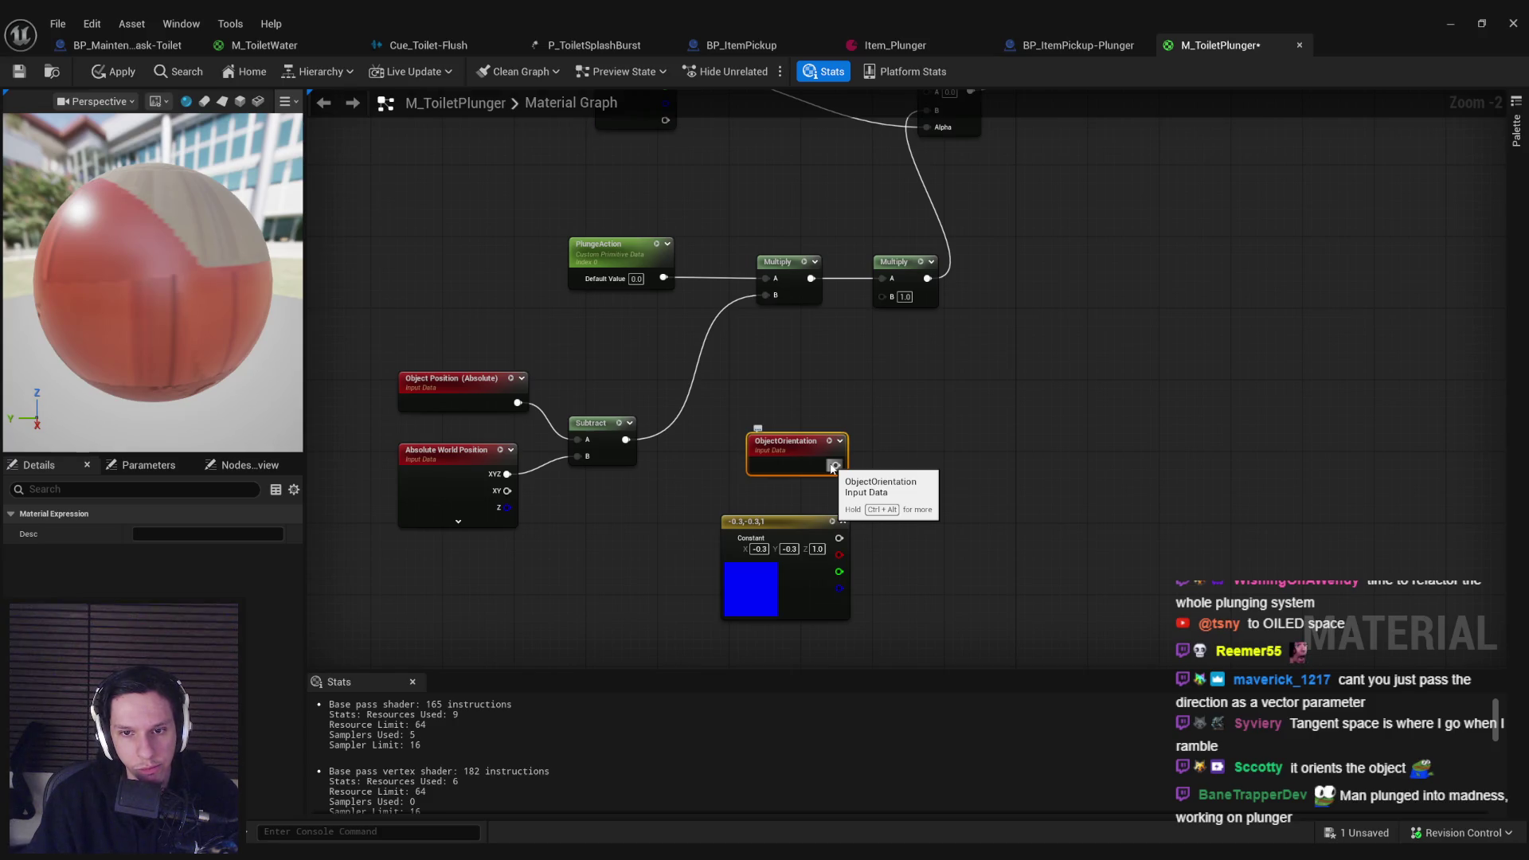
# Step: Apply the material, then undo twice to restore the earlier wiring
pyautogui.click(871, 488)
pyautogui.hotkey('ctrl', 's')
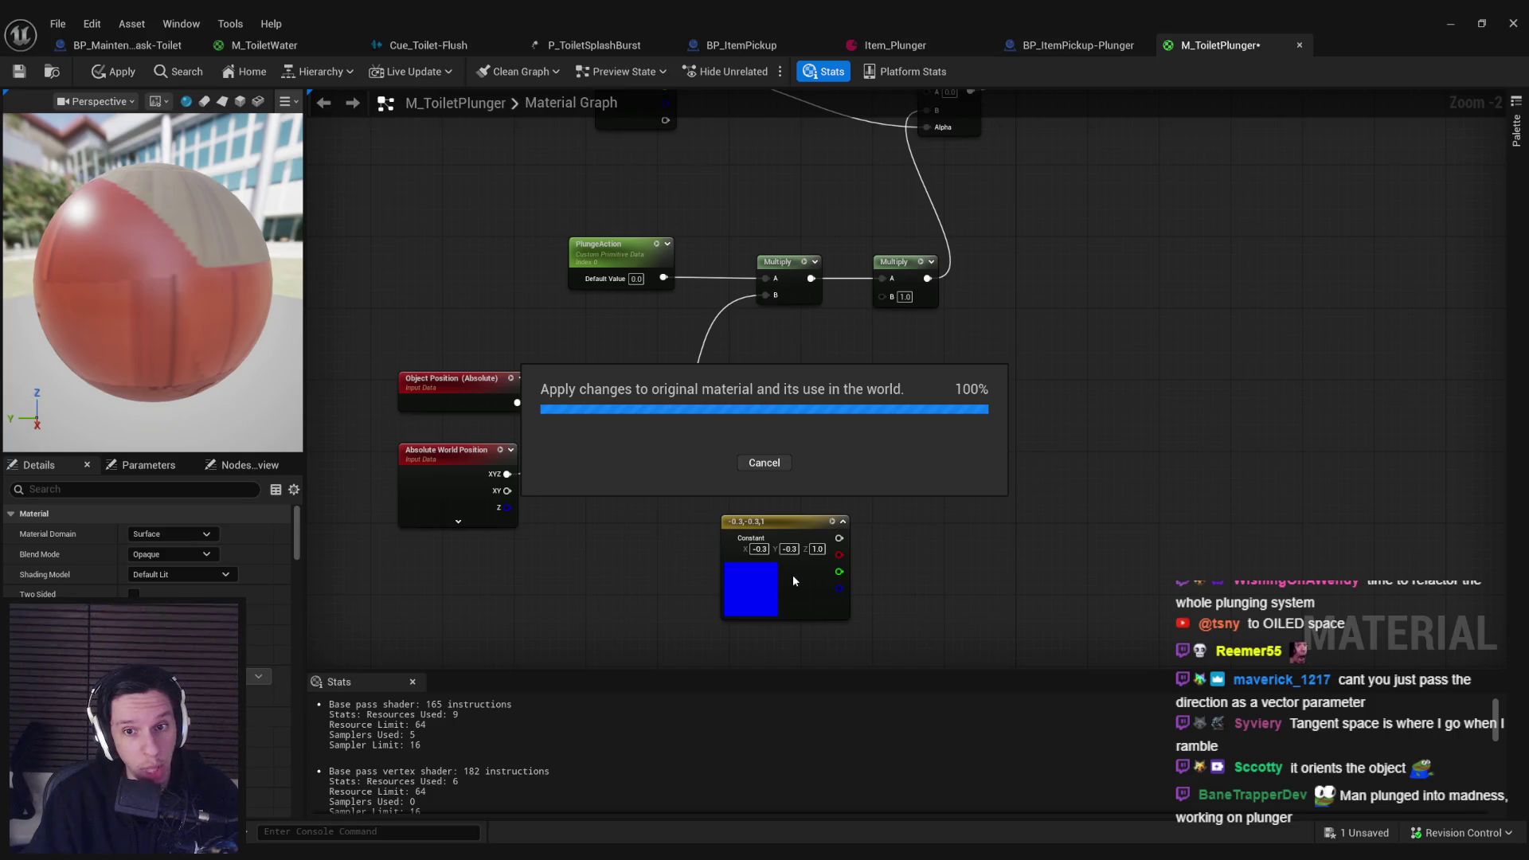
pyautogui.hotkey('ctrl', 'z')
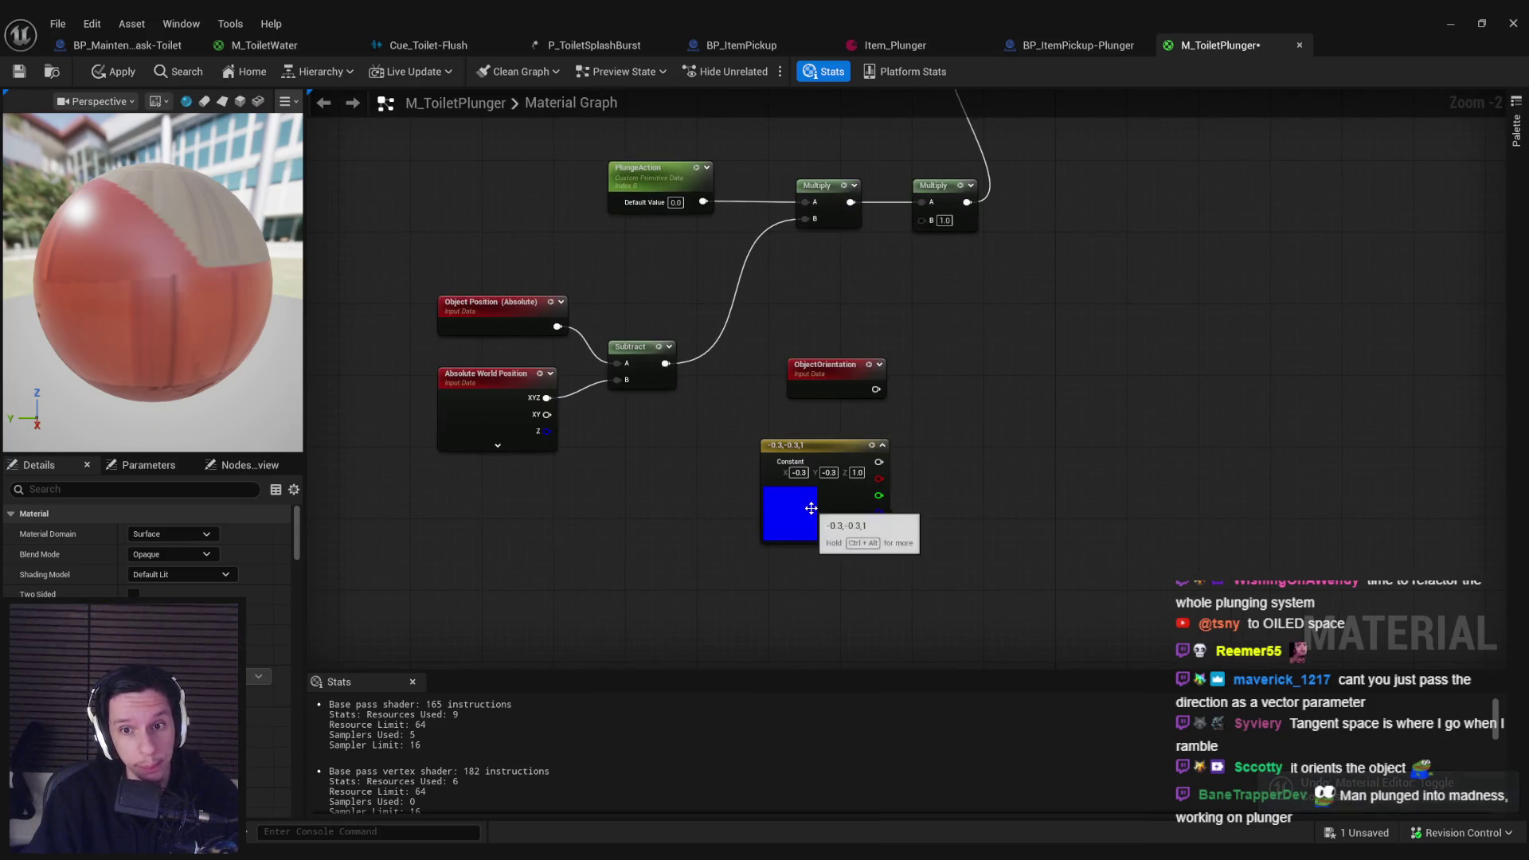
pyautogui.hotkey('ctrl', 'z')
# Step: Feed the constant into a Local Space TransformVector wired to Multiply B, and apply
pyautogui.moveTo(847, 507); pyautogui.dragTo(712, 540)
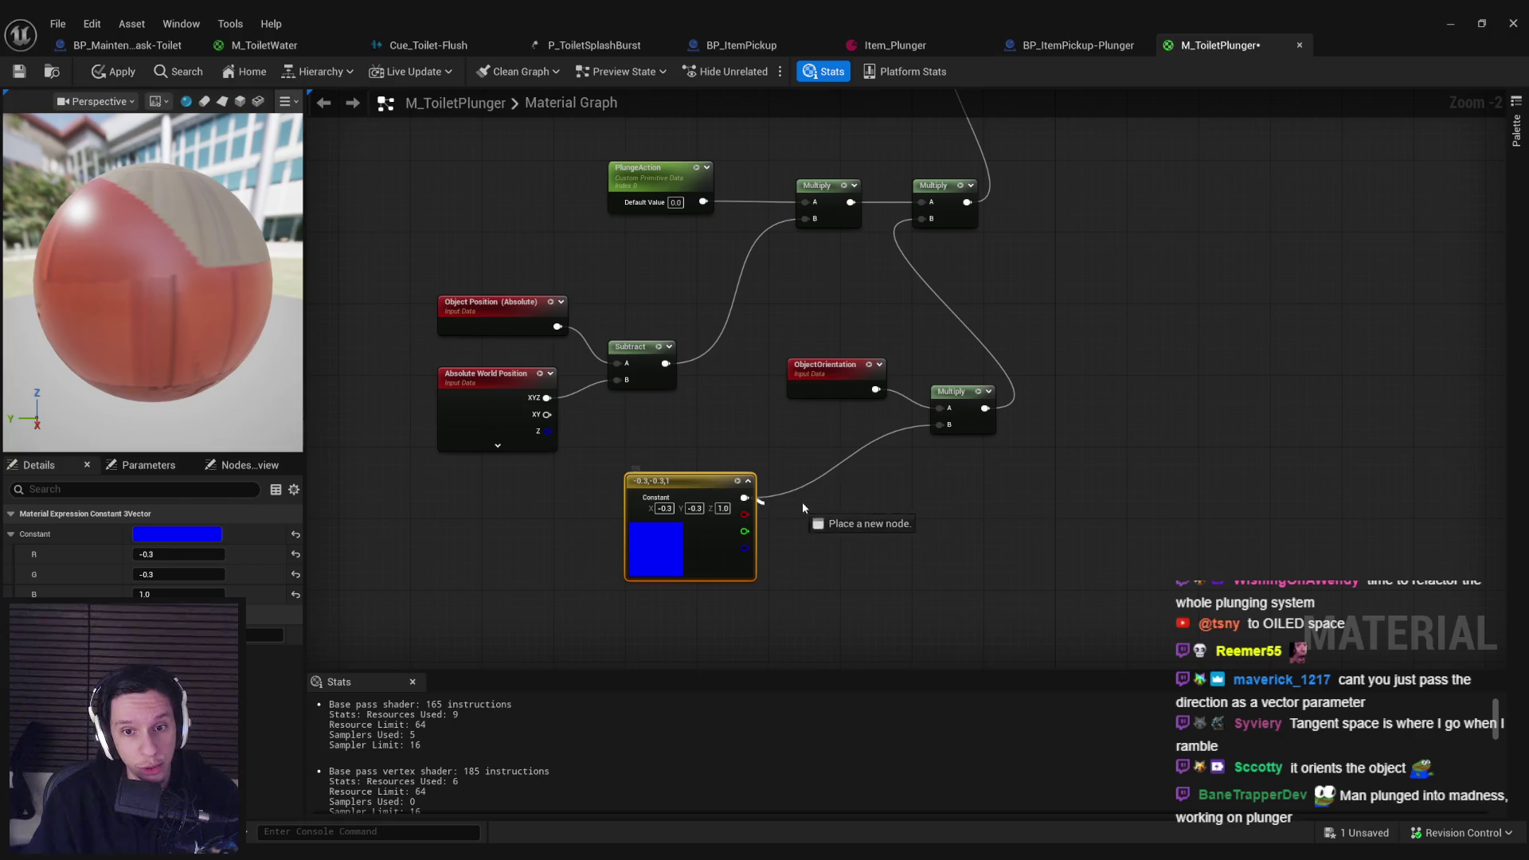
pyautogui.moveTo(801, 501); pyautogui.dragTo(804, 503)
pyautogui.write('transform')
pyautogui.press('Return')
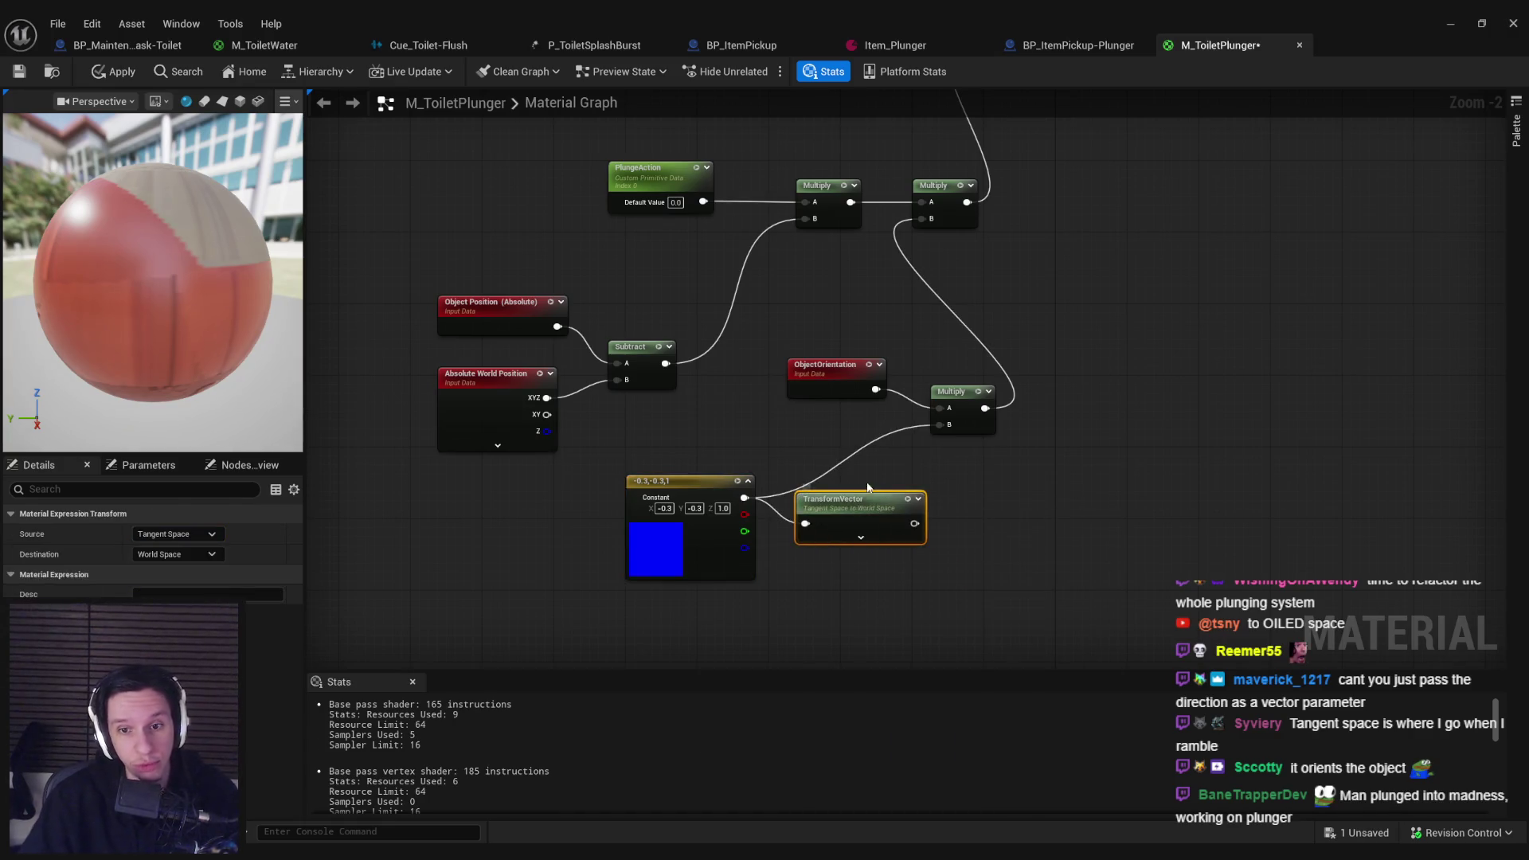
pyautogui.click(161, 565)
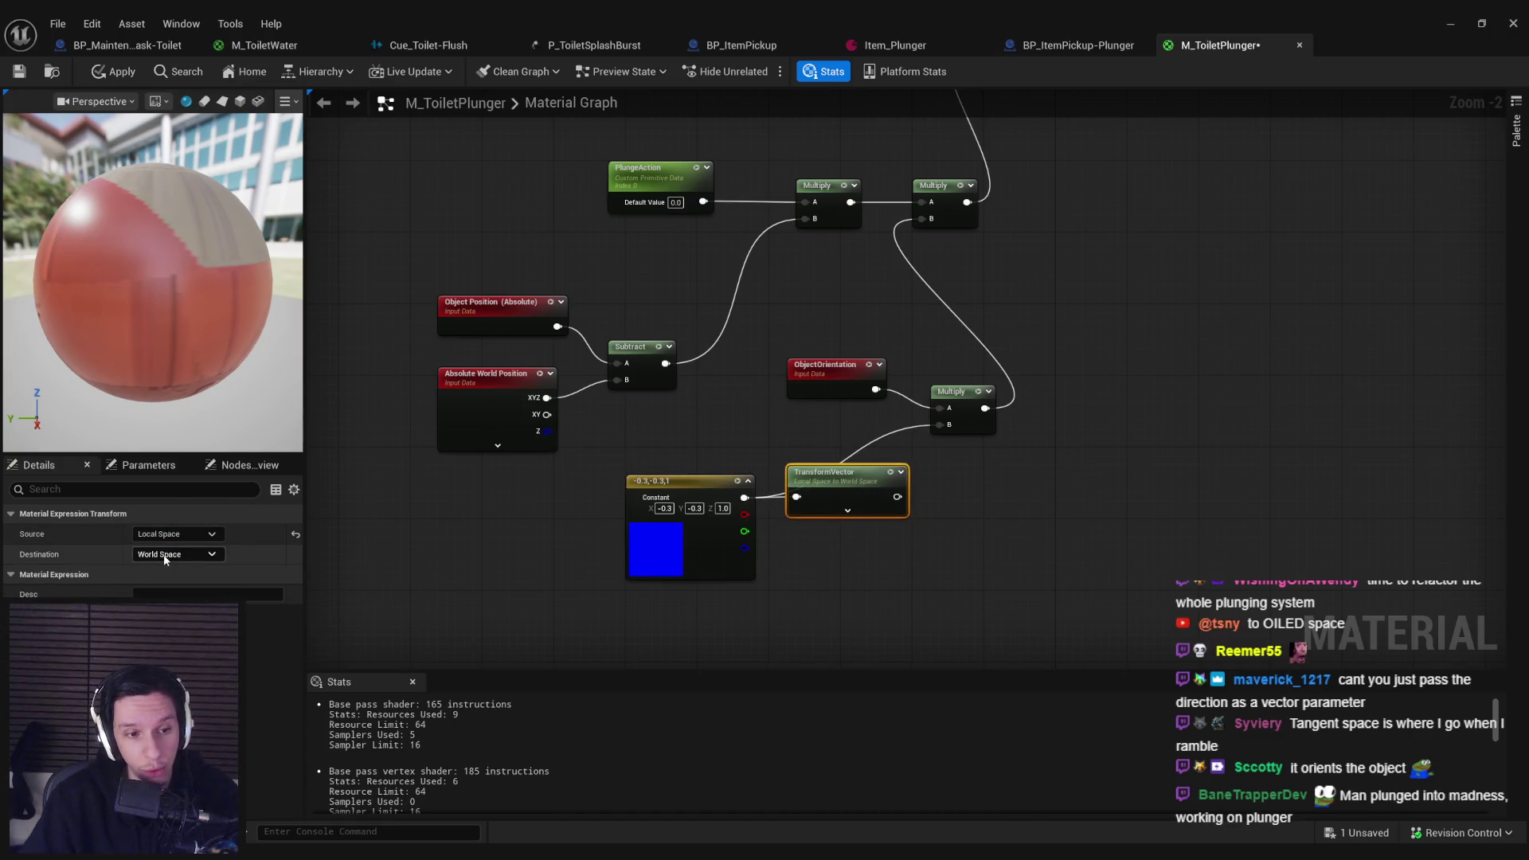
pyautogui.moveTo(922, 470); pyautogui.dragTo(898, 497)
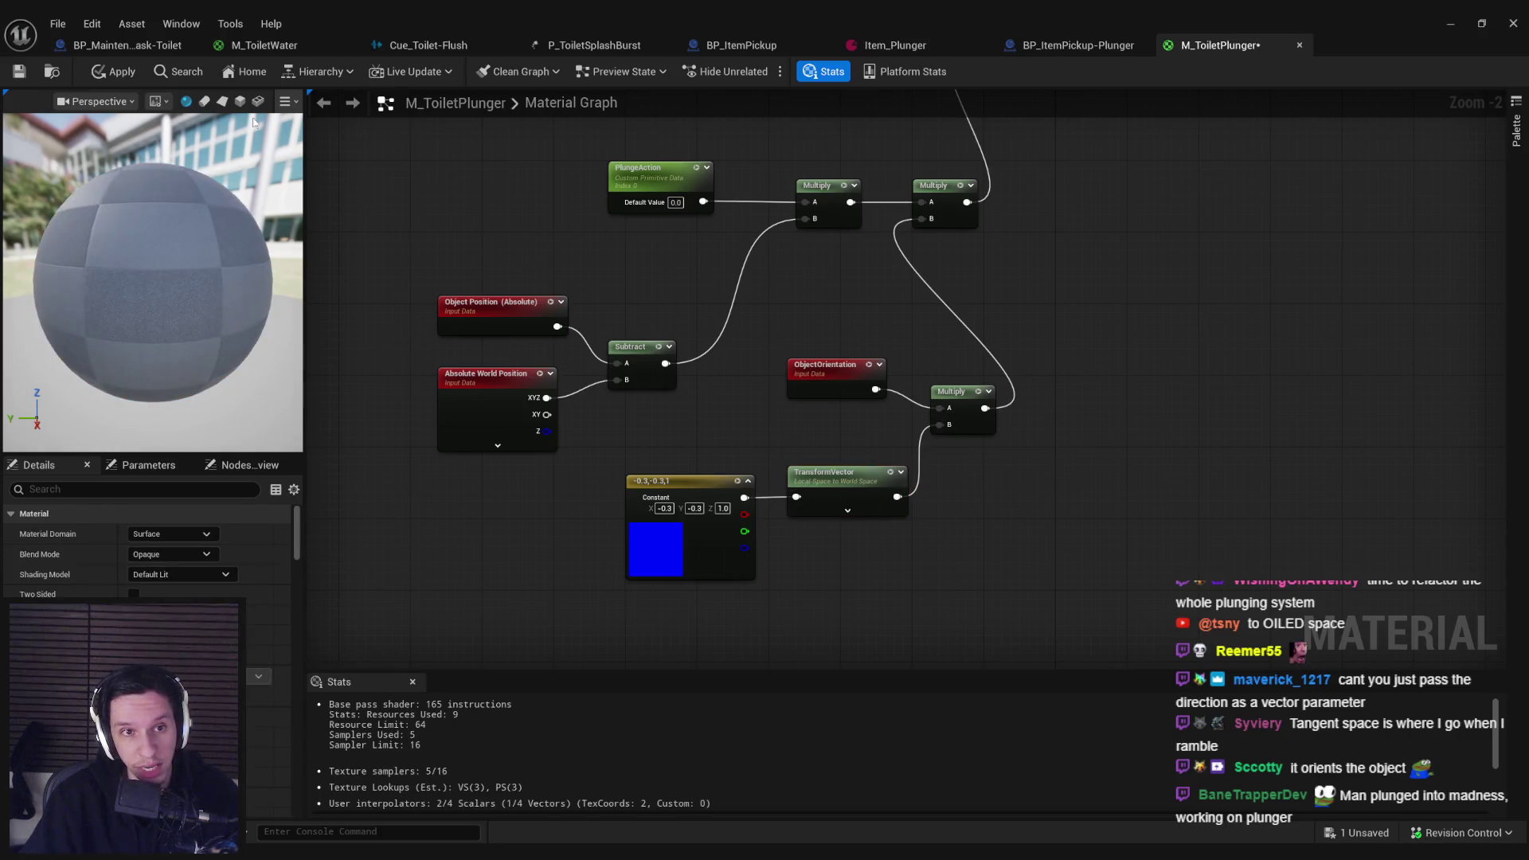
pyautogui.hotkey('ctrl', 's')
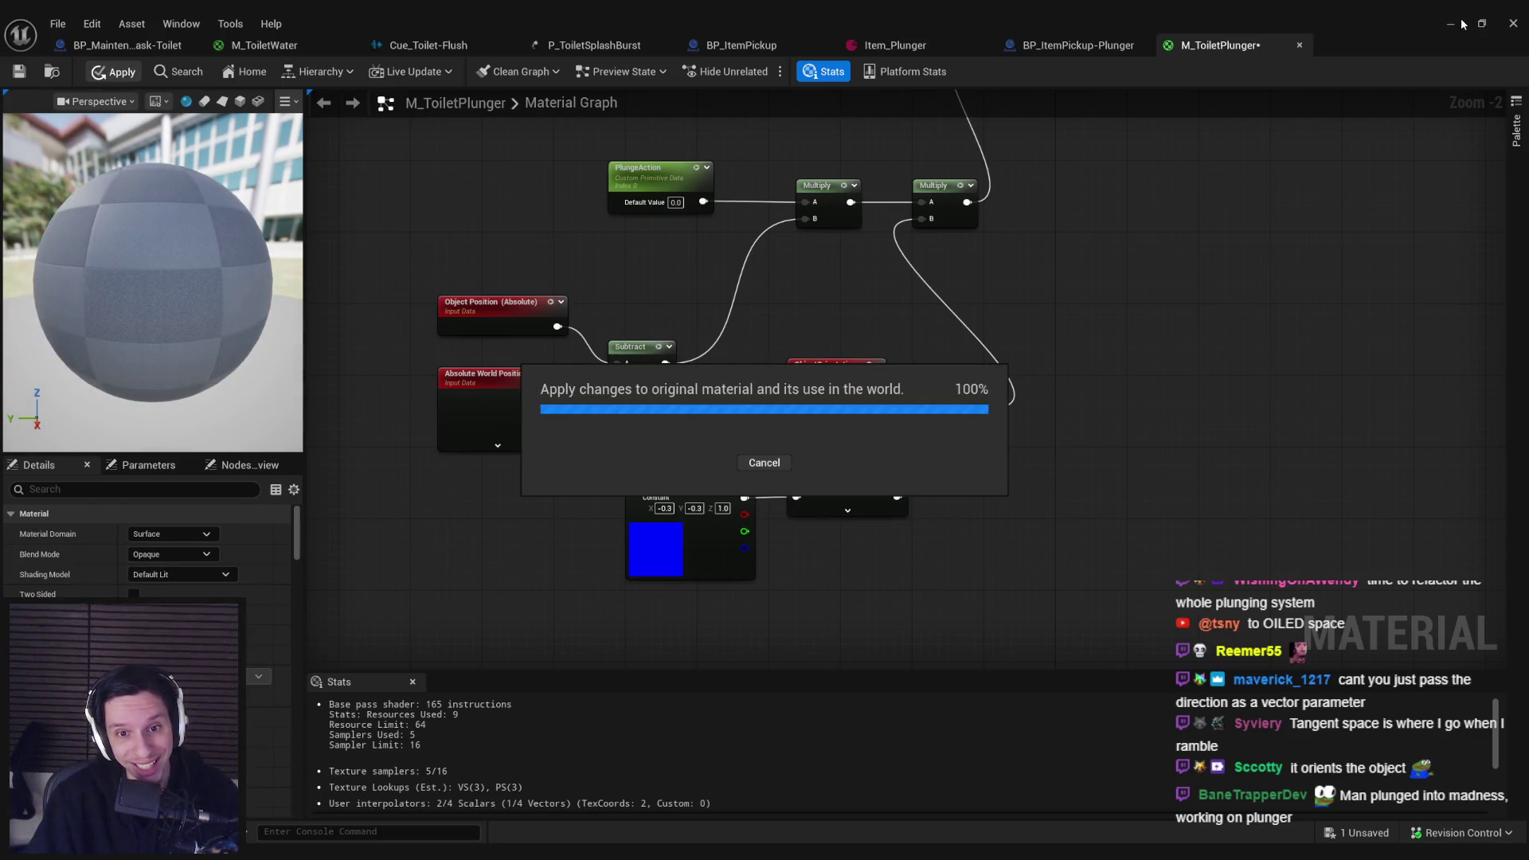
# Step: Play the level, turn to grab the plunger out of the toilet, then stop playing
pyautogui.click(1462, 24)
pyautogui.hotkey('alt', 'p')
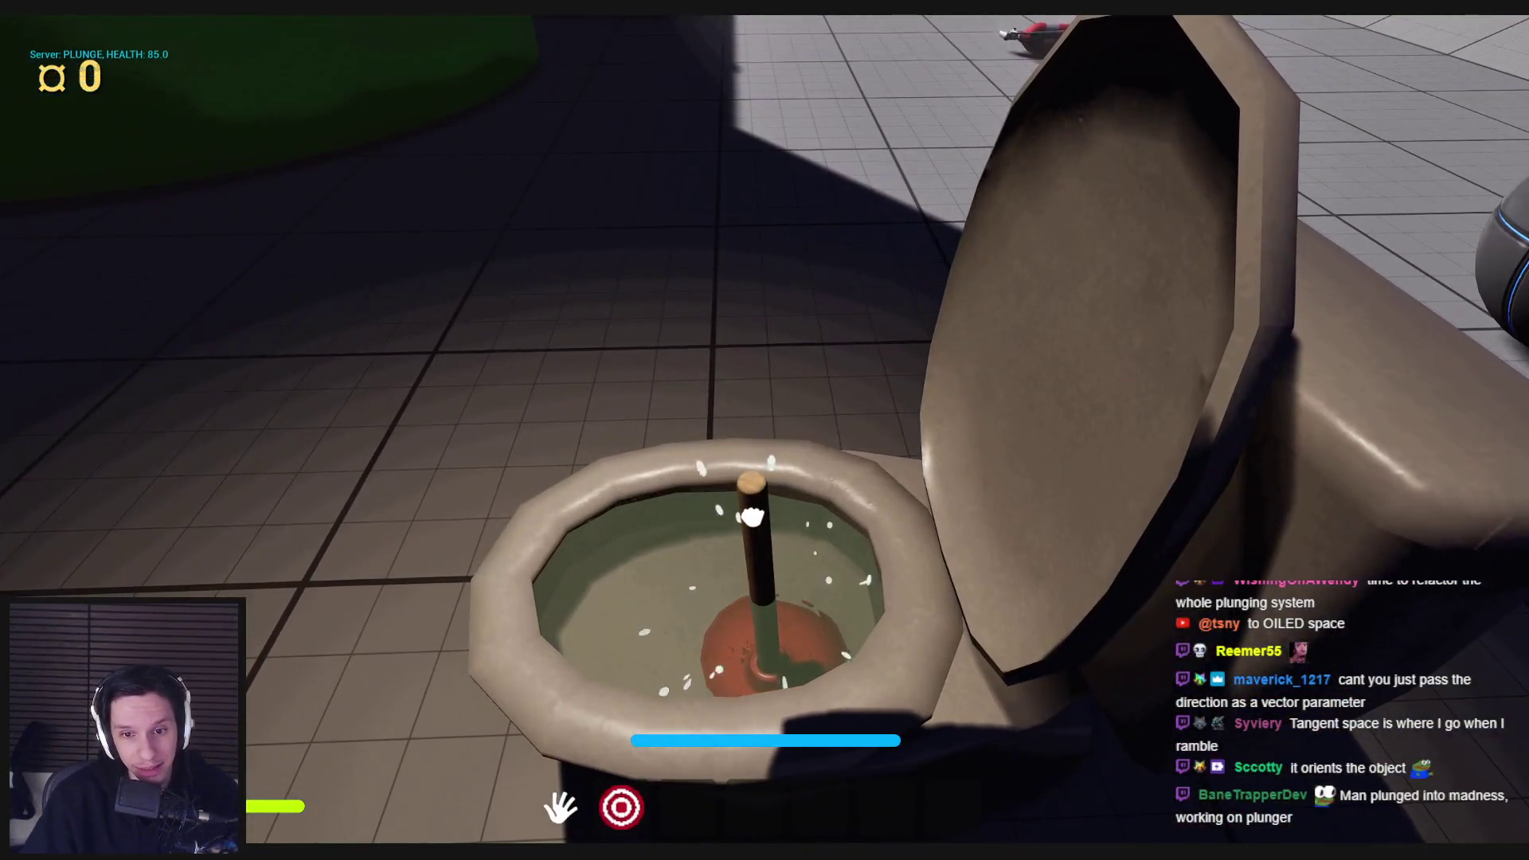
pyautogui.moveTo(753, 516)
pyautogui.mouseDown()
pyautogui.moveTo(765, 427)
pyautogui.moveTo(995, 494)
pyautogui.moveTo(727, 454)
pyautogui.moveTo(826, 324)
pyautogui.moveTo(482, 344)
pyautogui.moveTo(765, 433)
pyautogui.moveTo(721, 437)
pyautogui.moveTo(765, 430)
pyautogui.mouseUp()
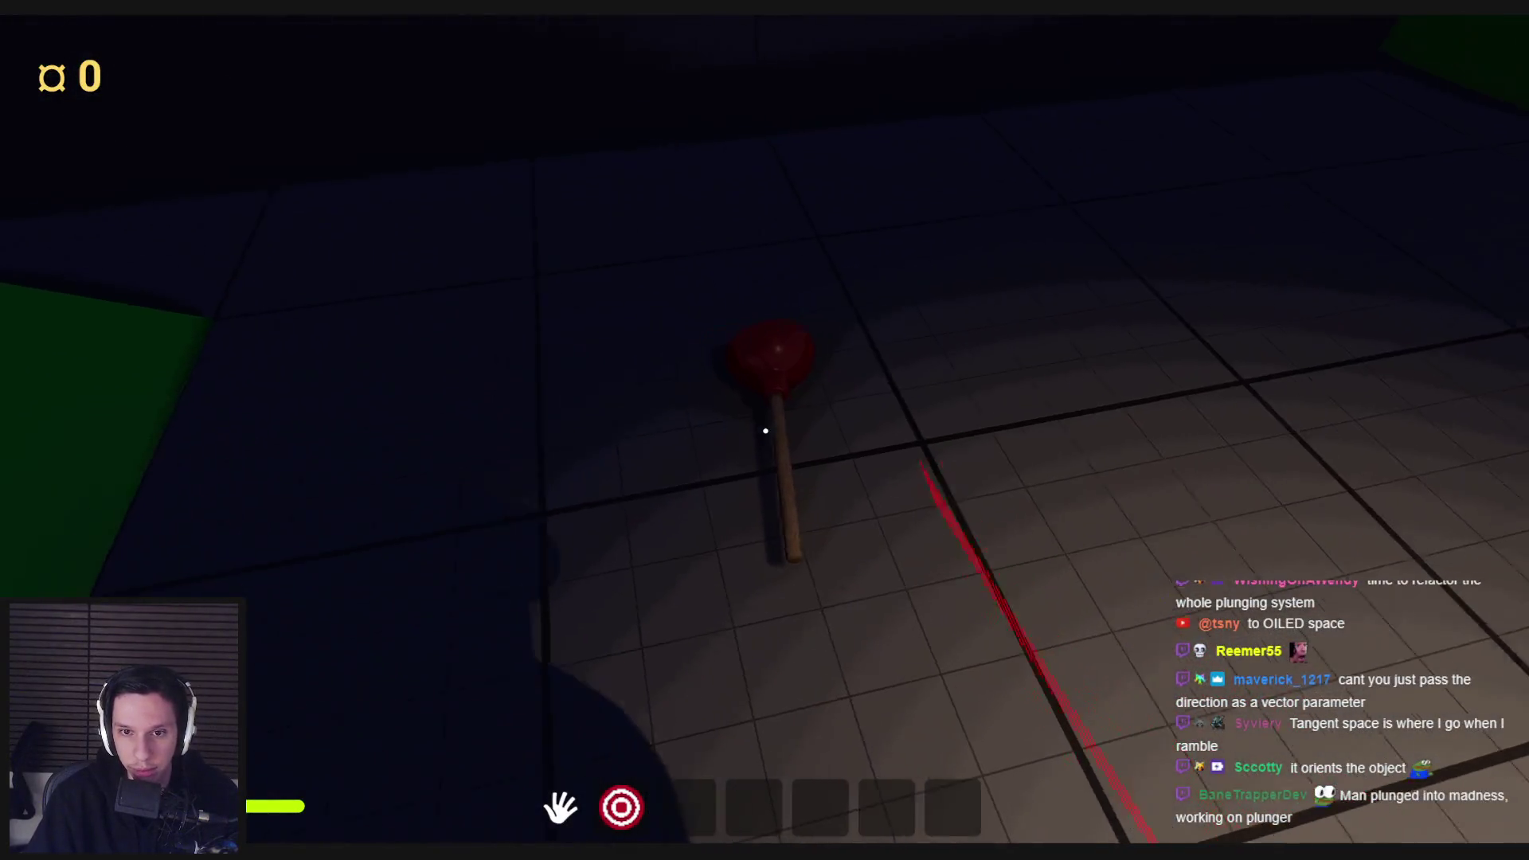
pyautogui.moveTo(764, 430)
pyautogui.mouseDown()
pyautogui.moveTo(804, 617)
pyautogui.moveTo(816, 838)
pyautogui.mouseUp()
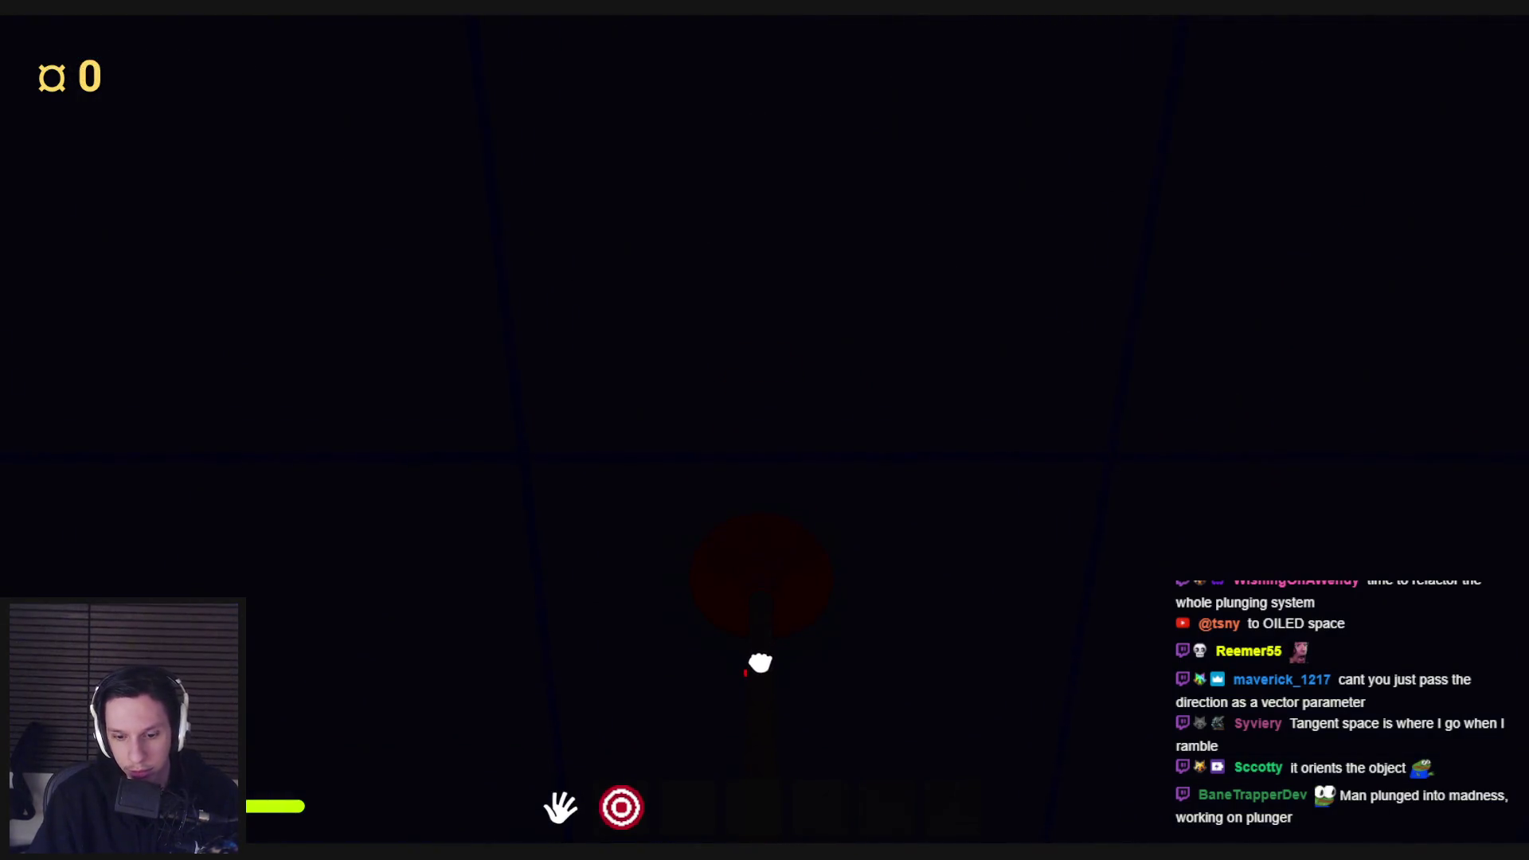
pyautogui.click(371, 286)
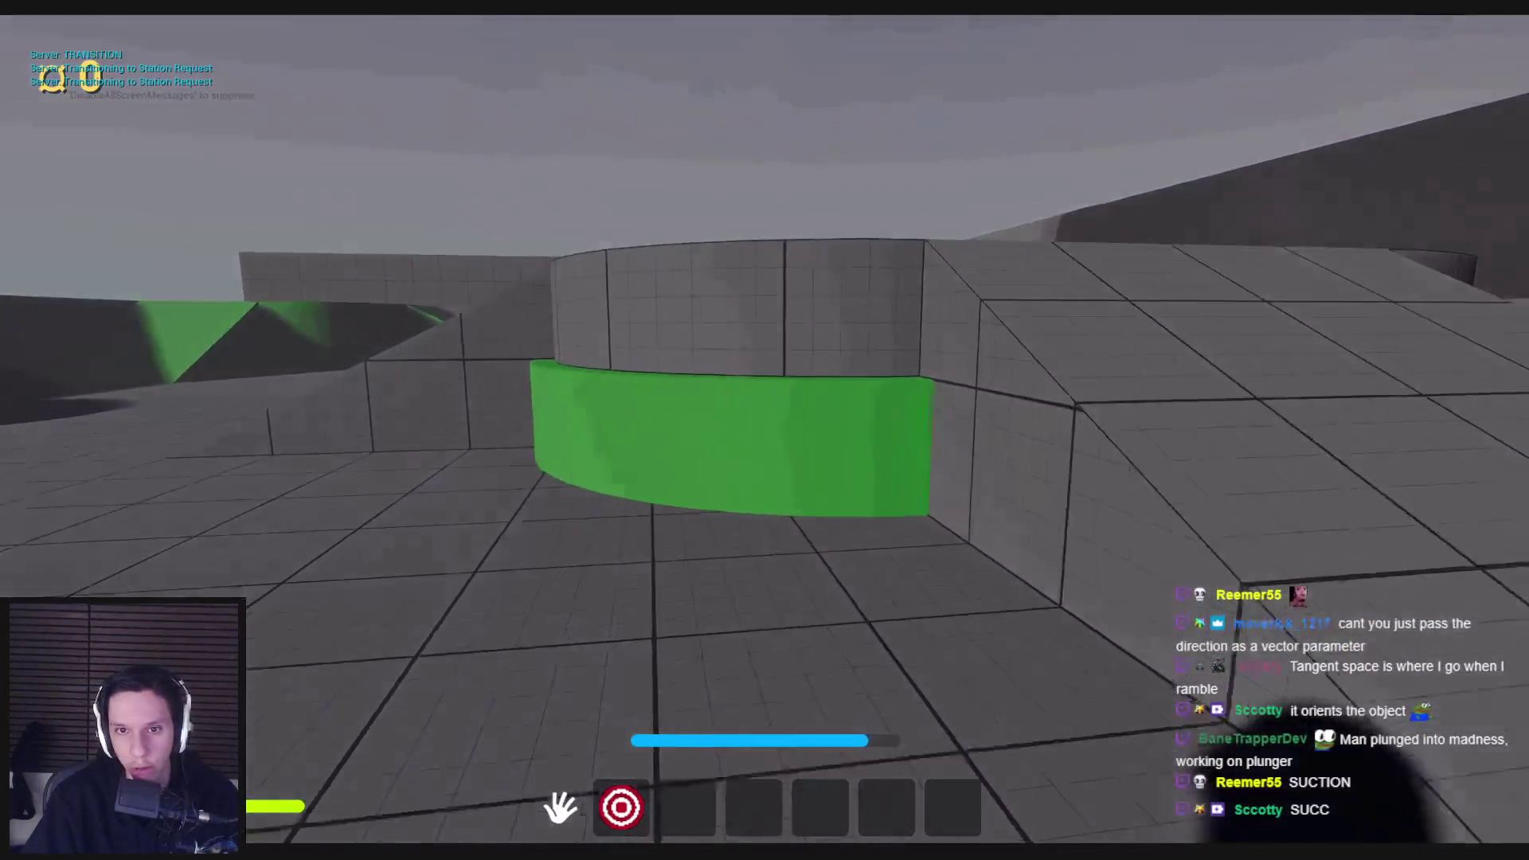
pyautogui.press('Escape')
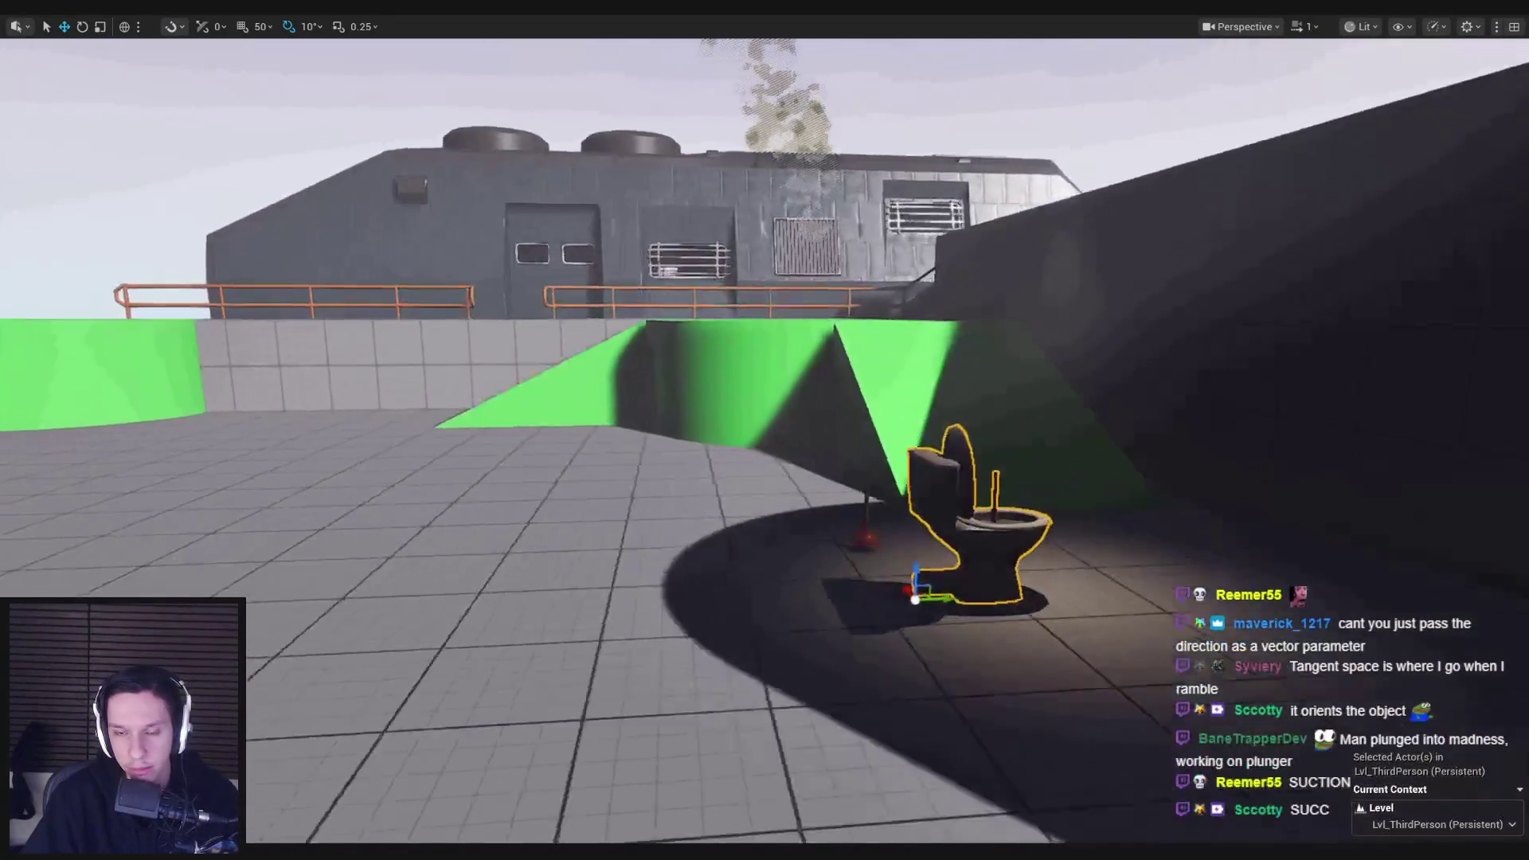
# Step: Frame the toilet, start a play session and drop the plunger on the floor
pyautogui.press('f')
pyautogui.press('e')
pyautogui.hotkey('alt', 'p')
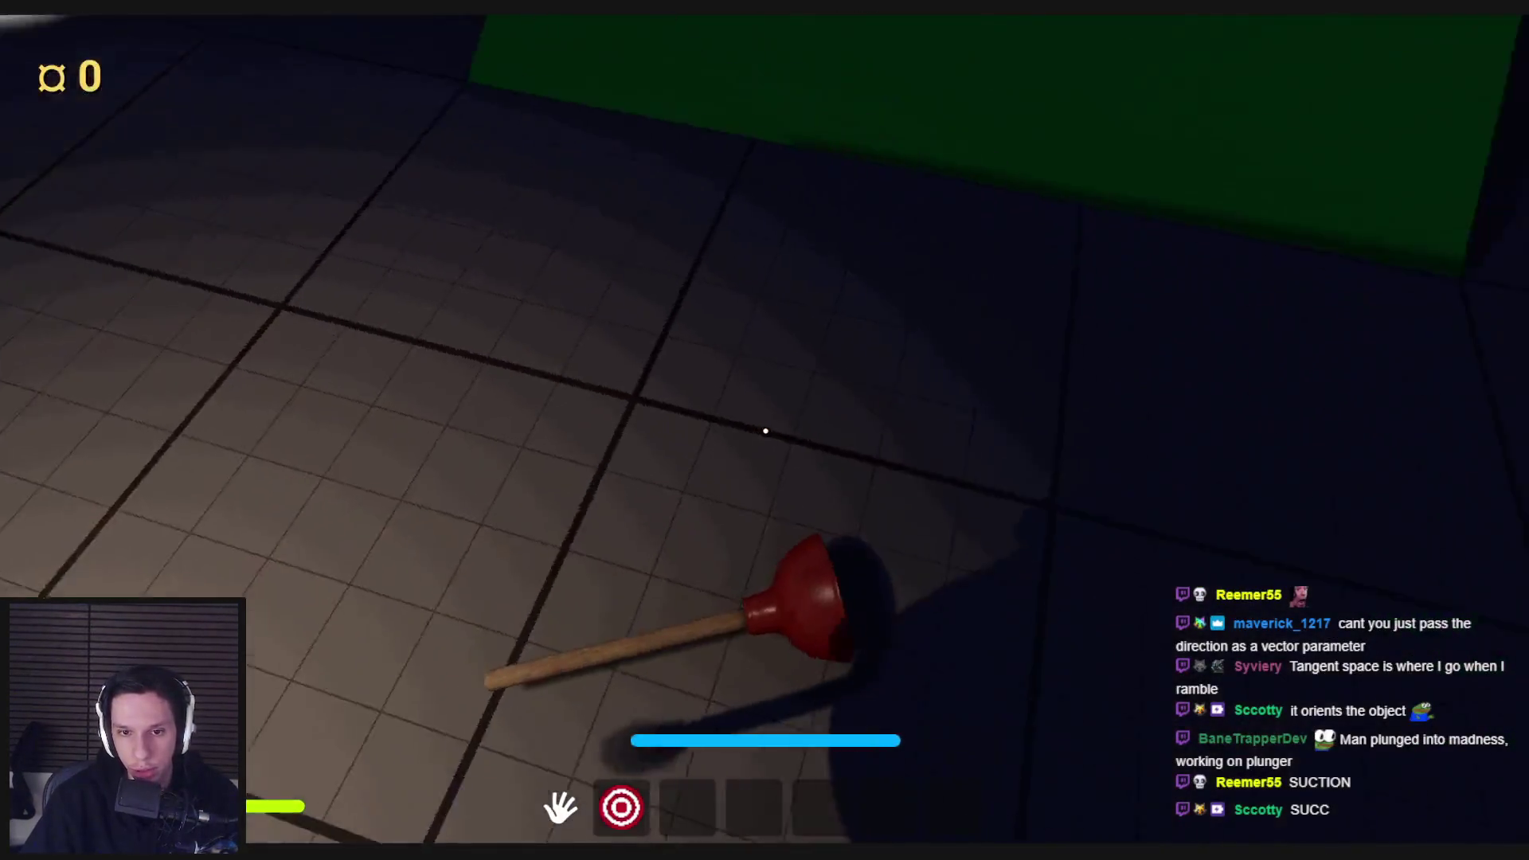
pyautogui.click(764, 430)
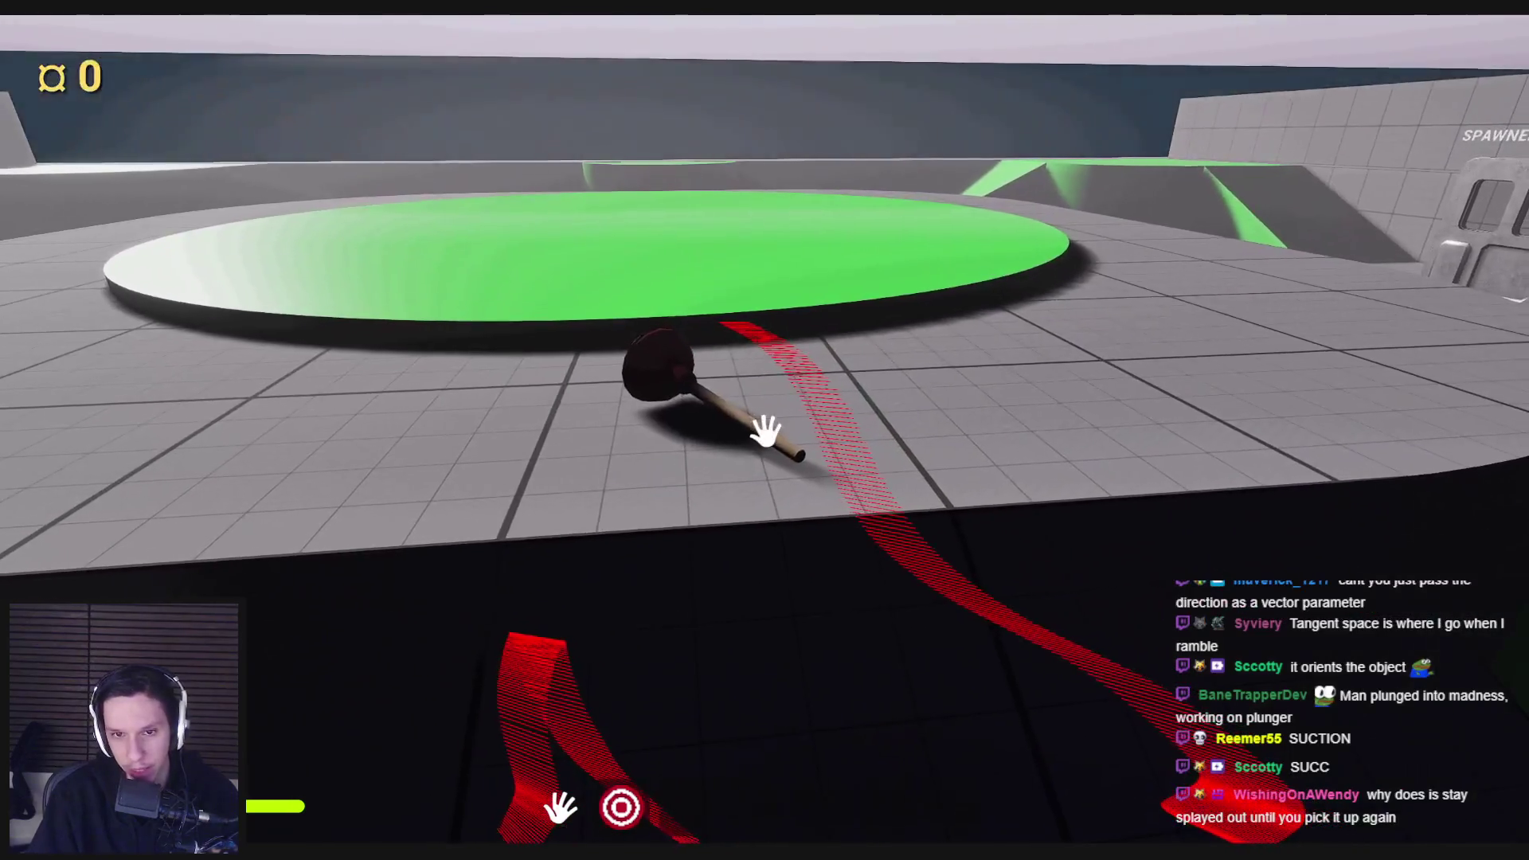
# Step: Pick up and throw the plunger around three times
pyautogui.click(764, 432)
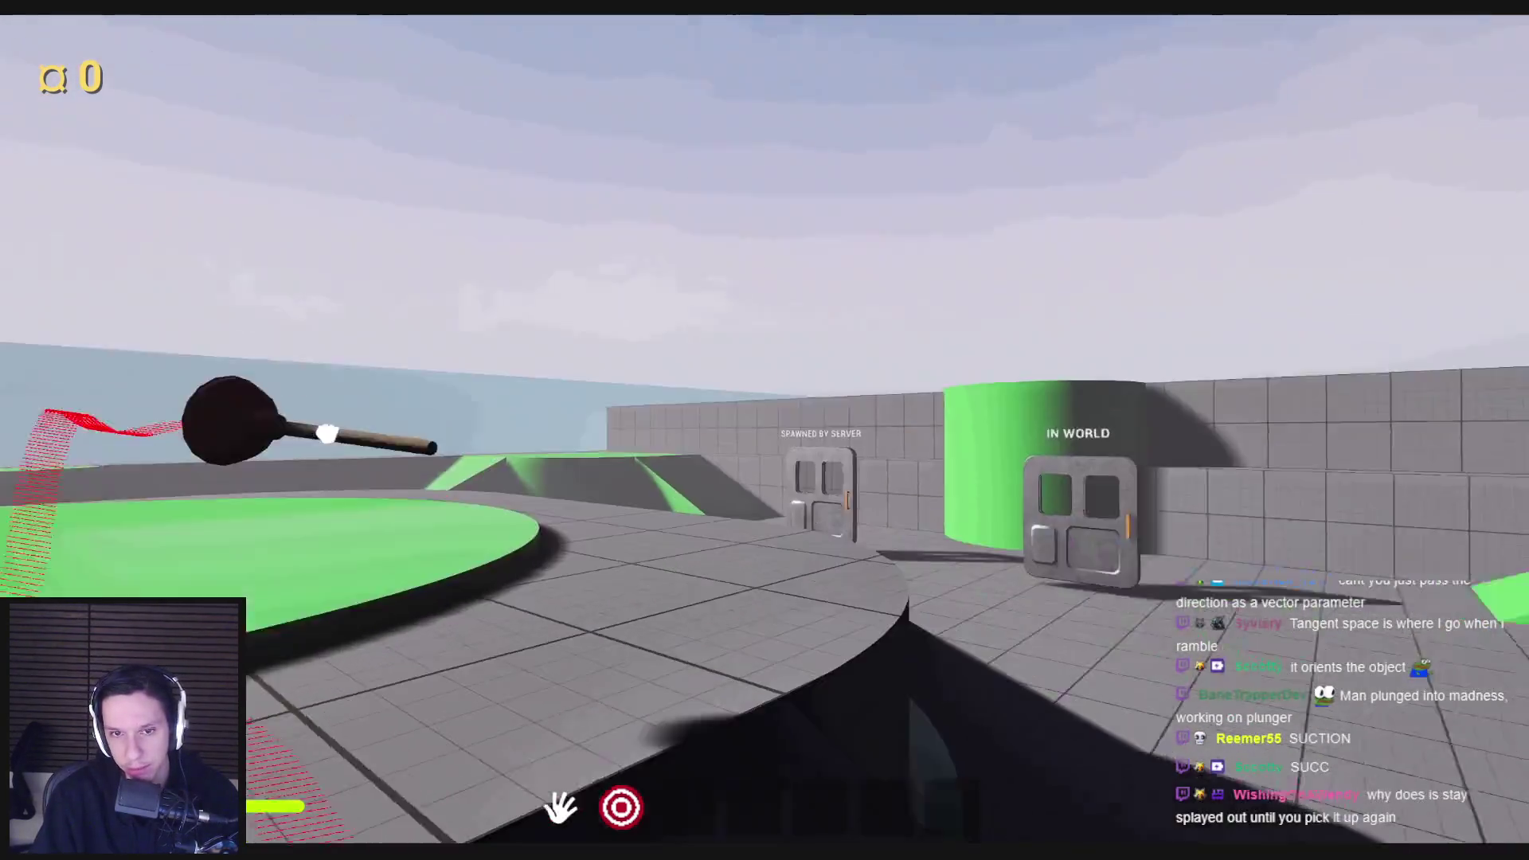
pyautogui.click(765, 431)
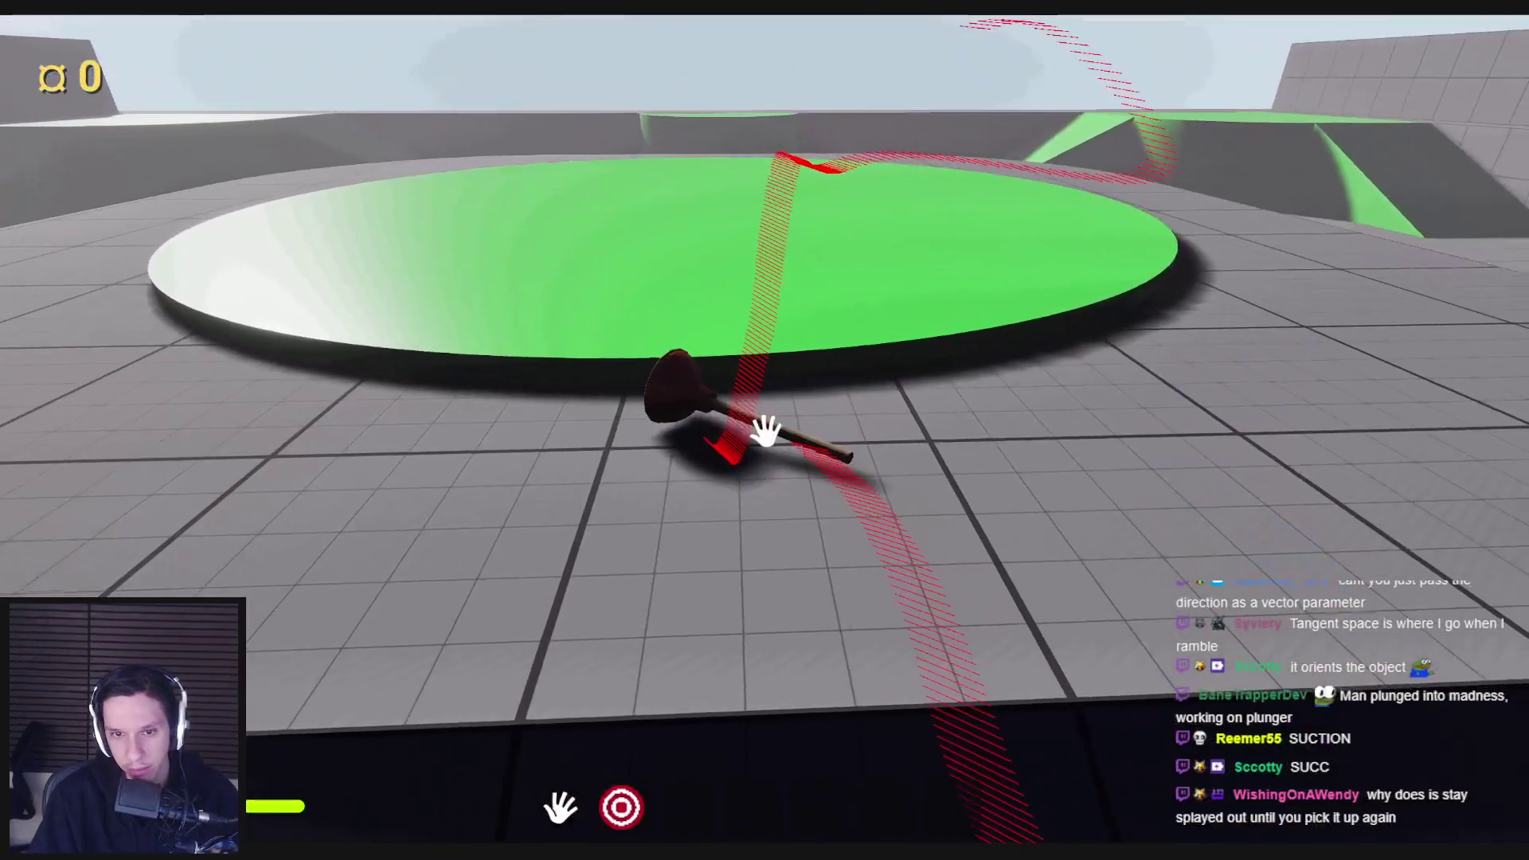
pyautogui.click(765, 431)
pyautogui.click(765, 431)
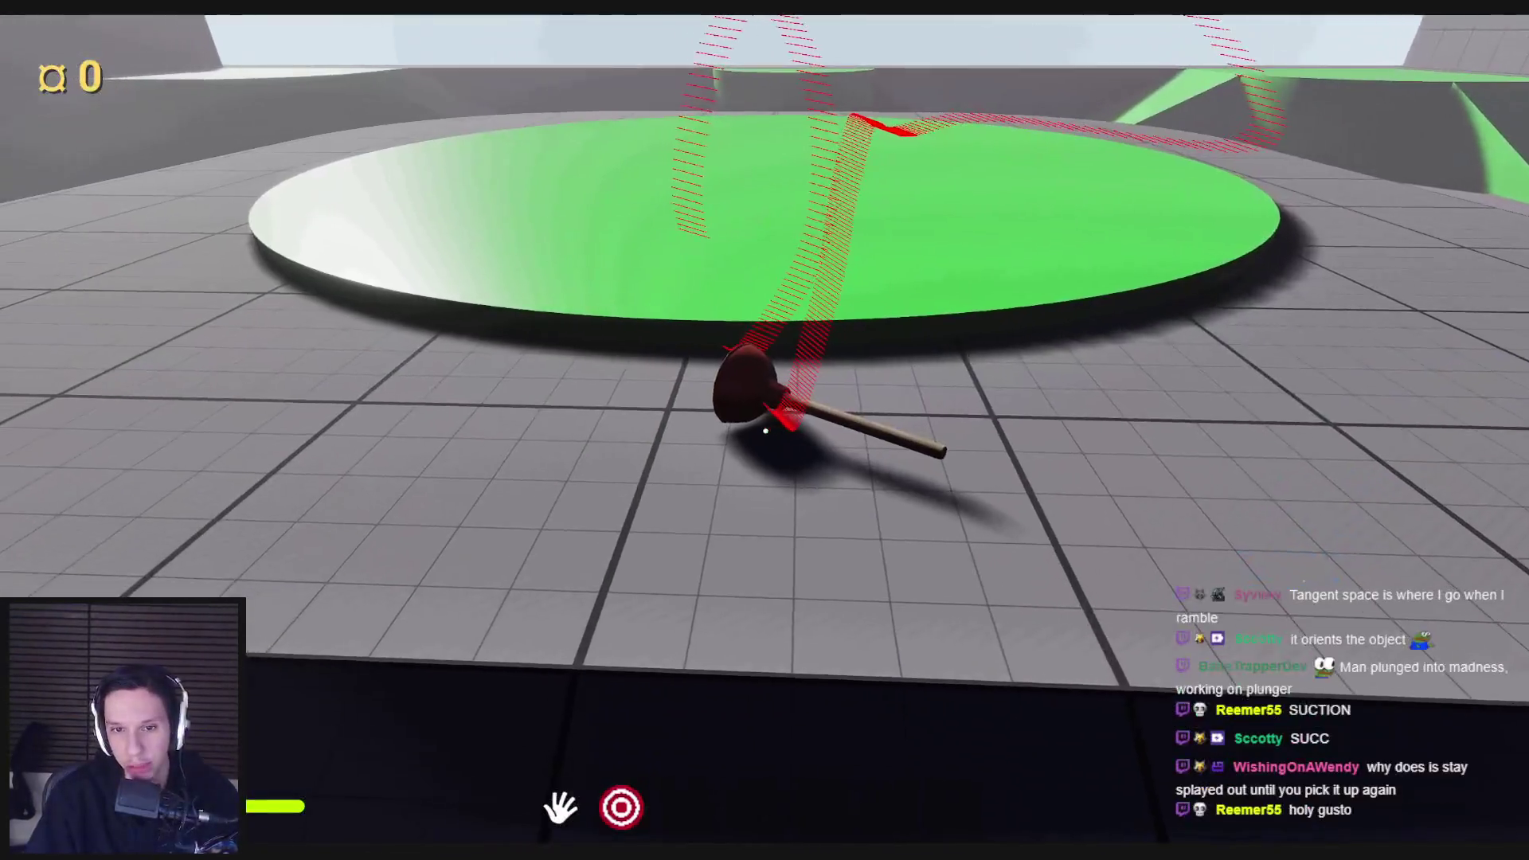
pyautogui.click(765, 431)
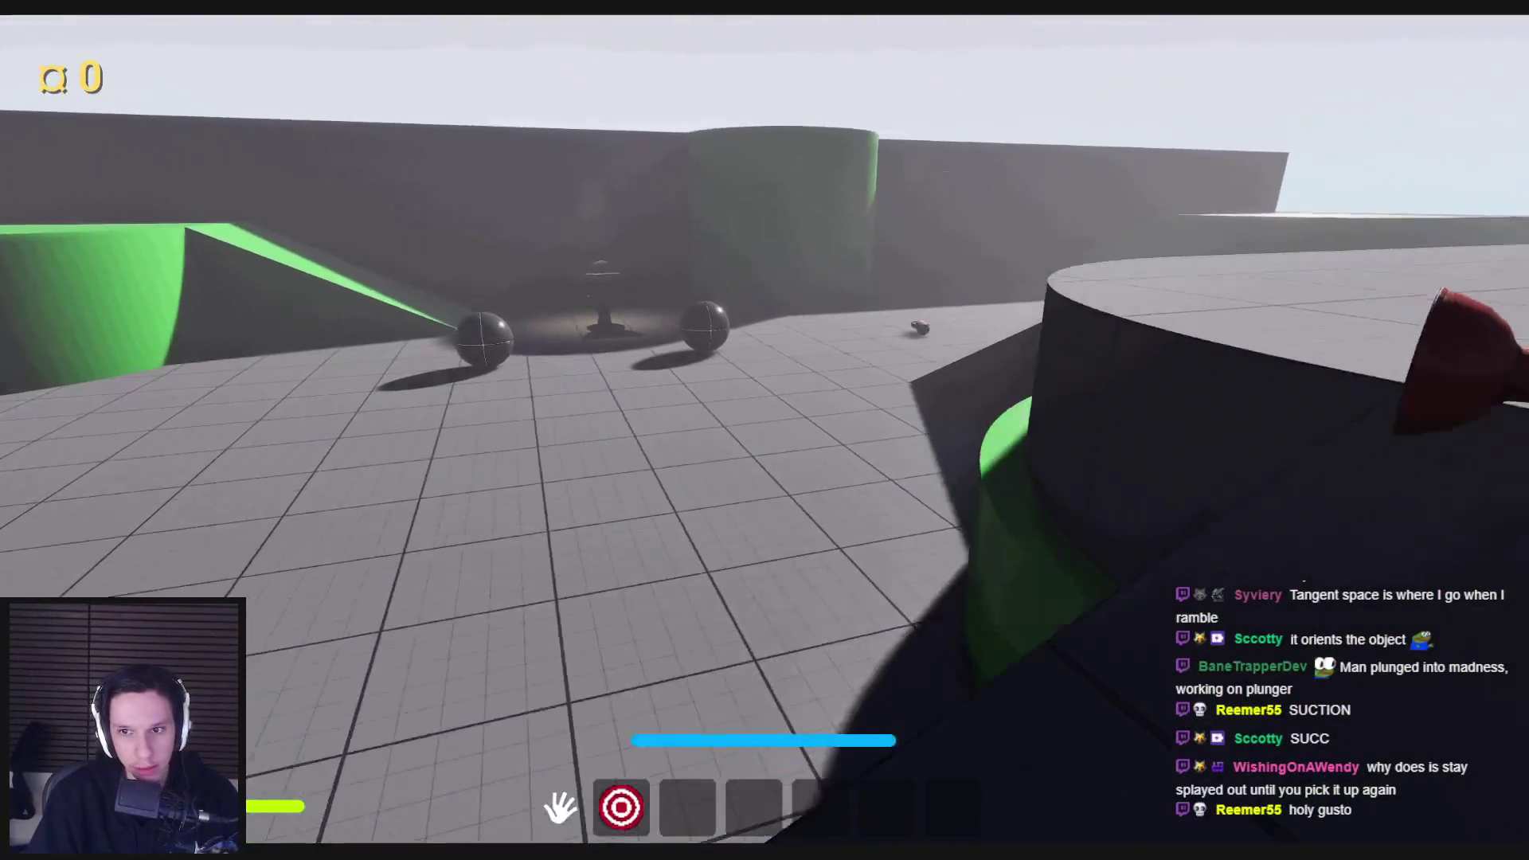
pyautogui.click(765, 431)
# Step: Walk to the toilet and plunge it repeatedly down to 25 health, then stop
pyautogui.press('w')
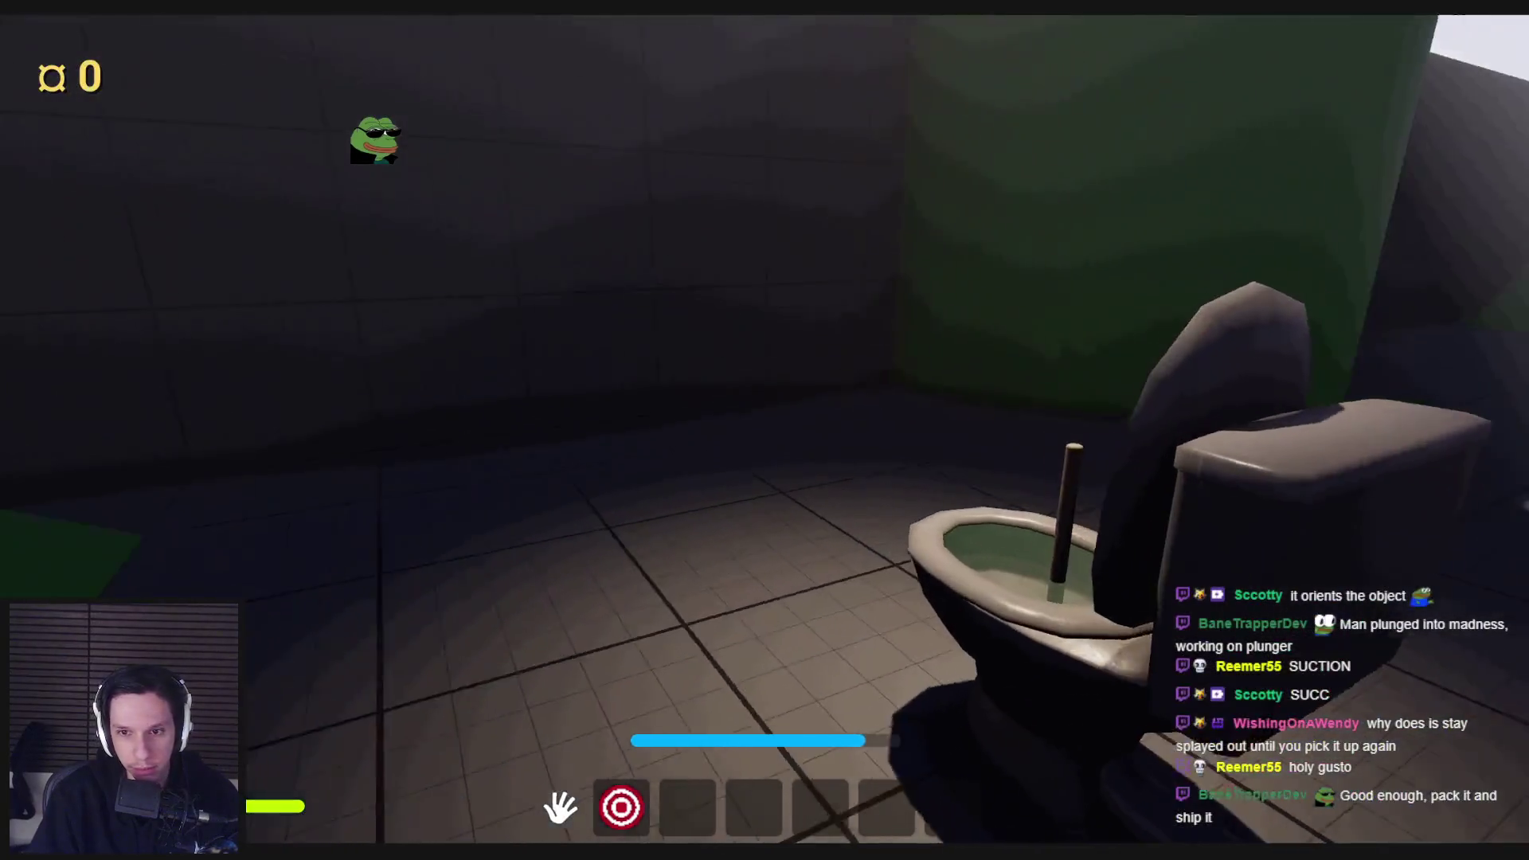
pyautogui.press('w')
pyautogui.click(765, 431)
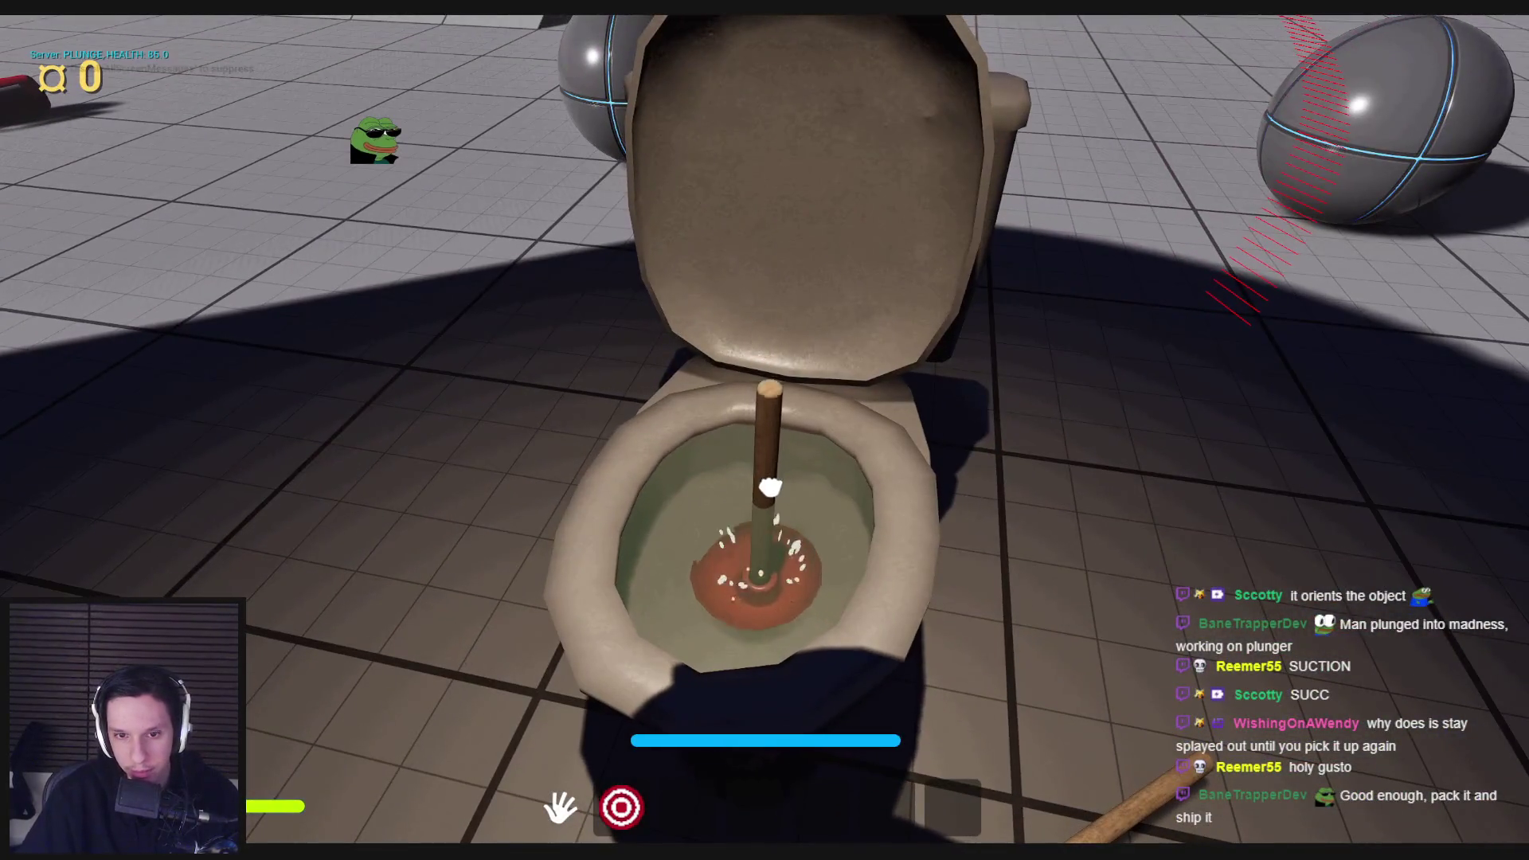
pyautogui.click(764, 431)
pyautogui.press('s')
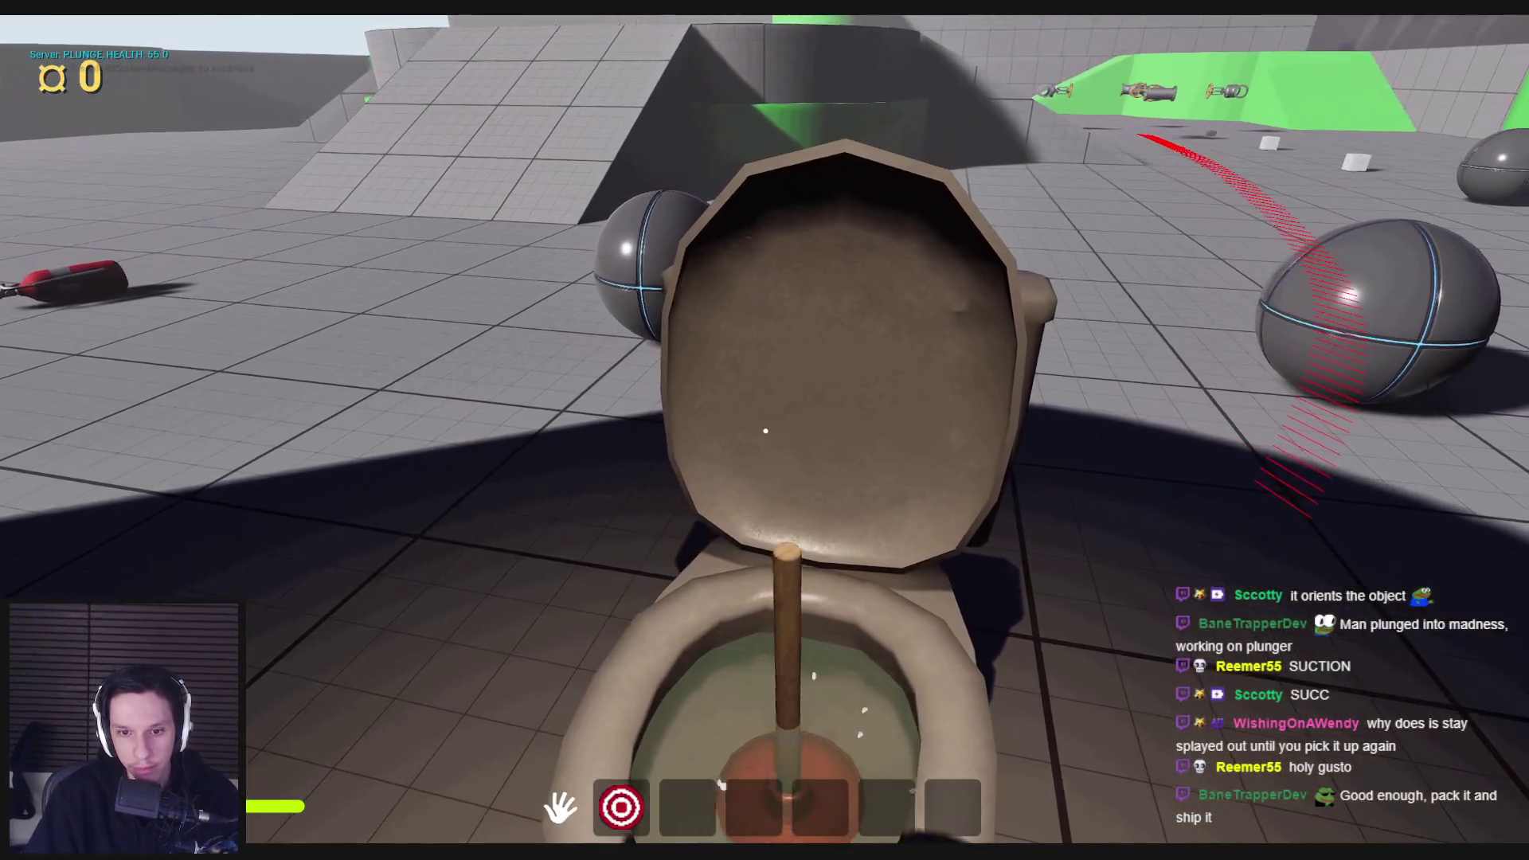
pyautogui.click(765, 458)
pyautogui.click(764, 476)
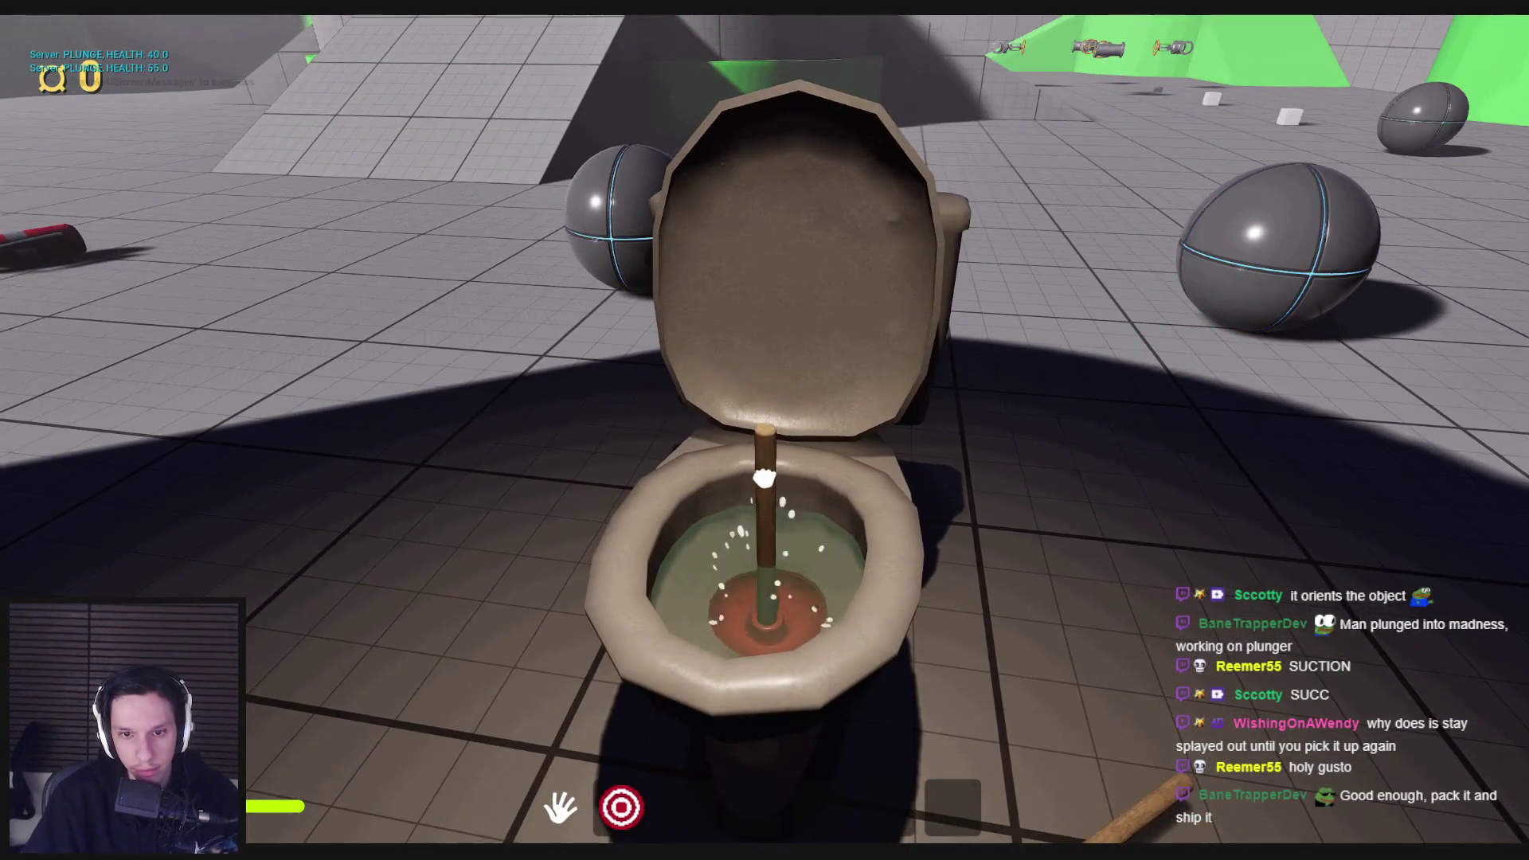
pyautogui.click(756, 303)
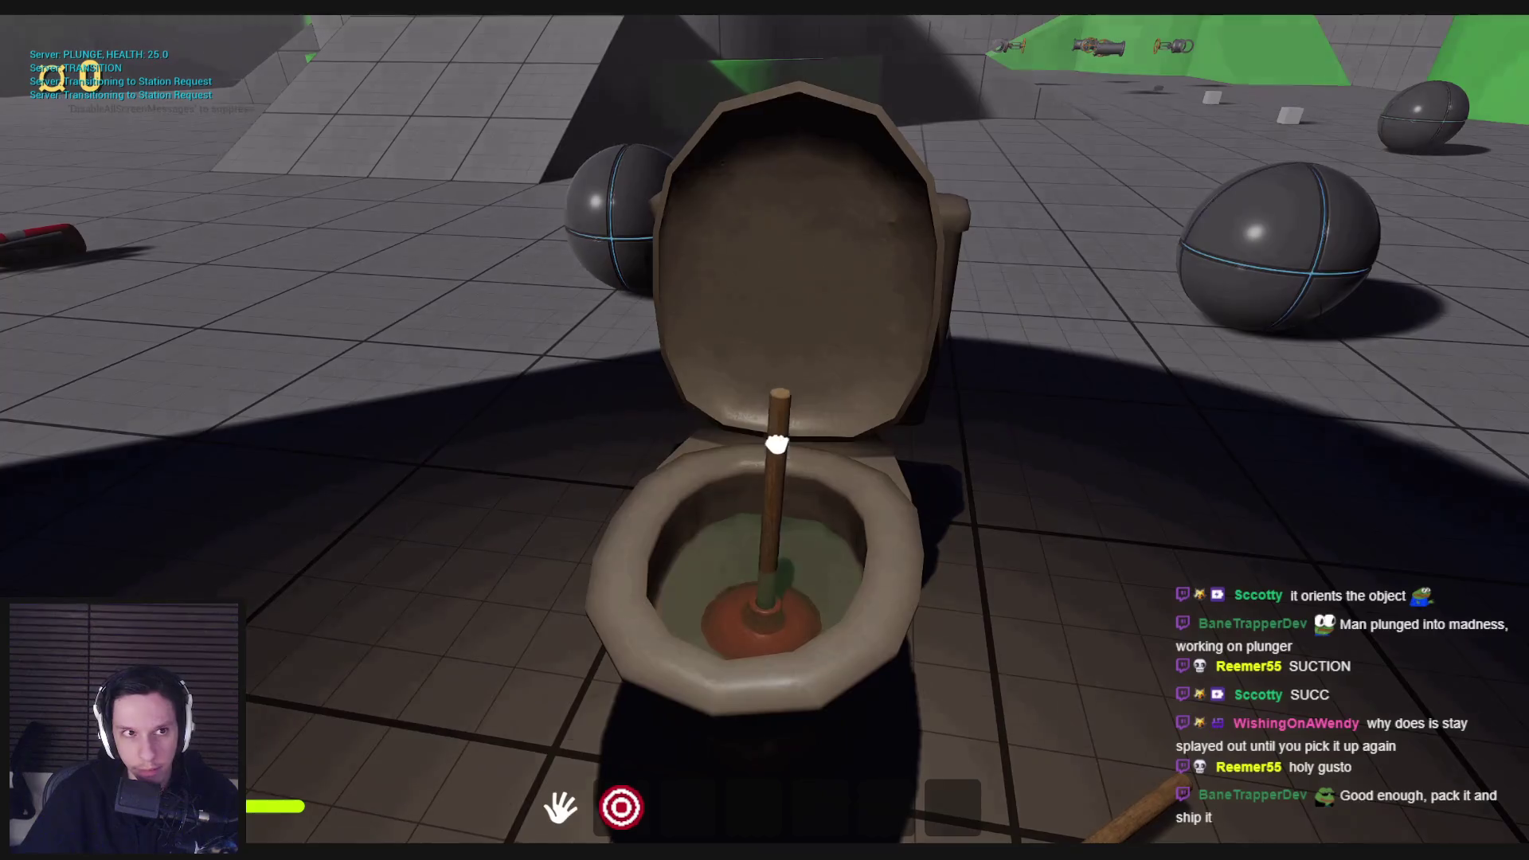
pyautogui.click(777, 470)
pyautogui.press('Escape')
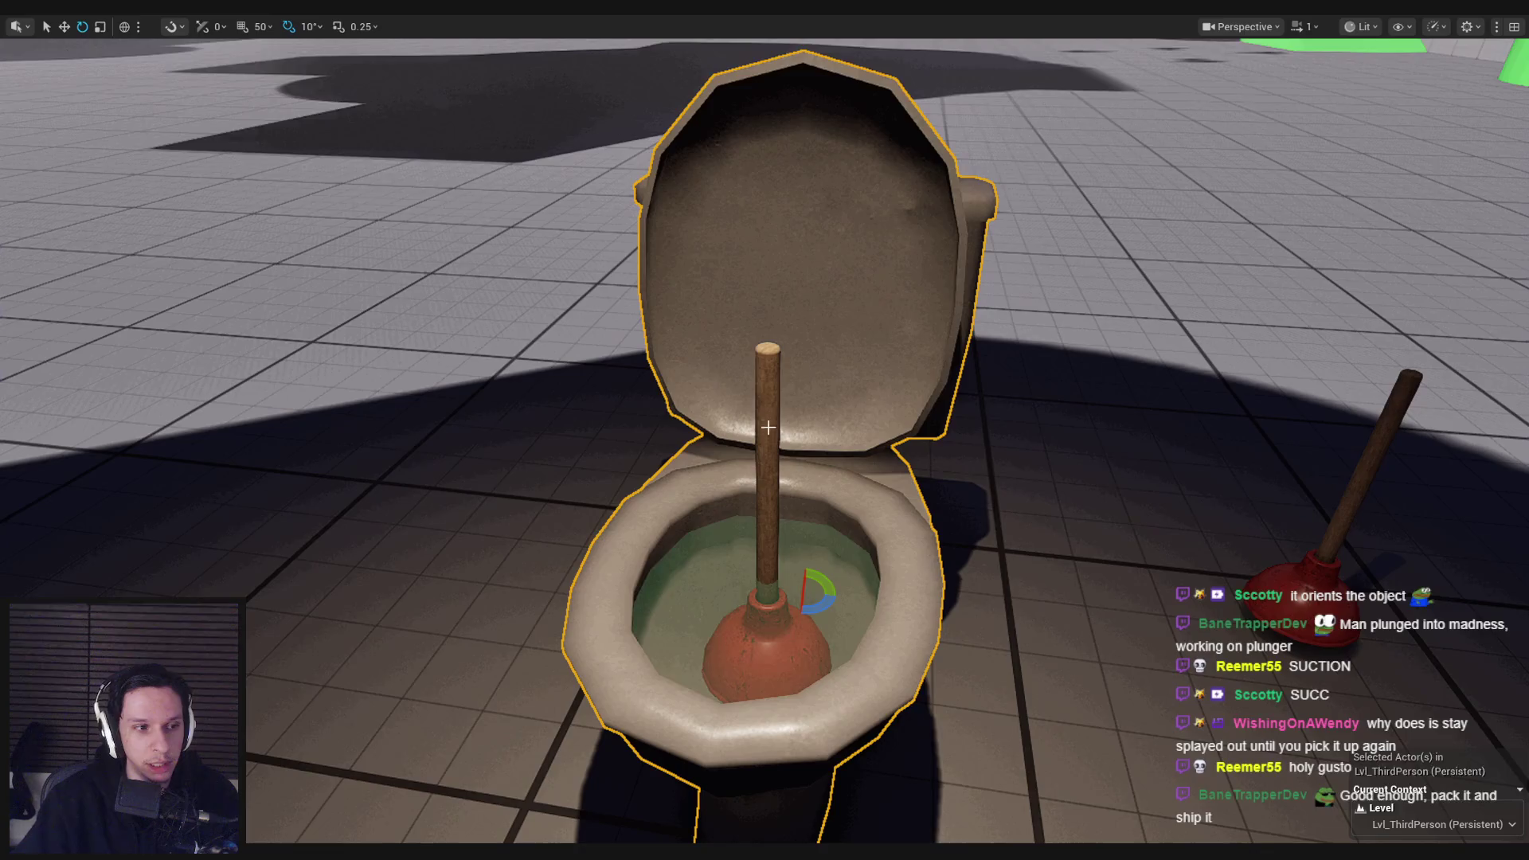
# Step: Play again grabbing the standing plunger, then bring the M_ToiletPlunger editor forward
pyautogui.scroll(-3, 797, 429)
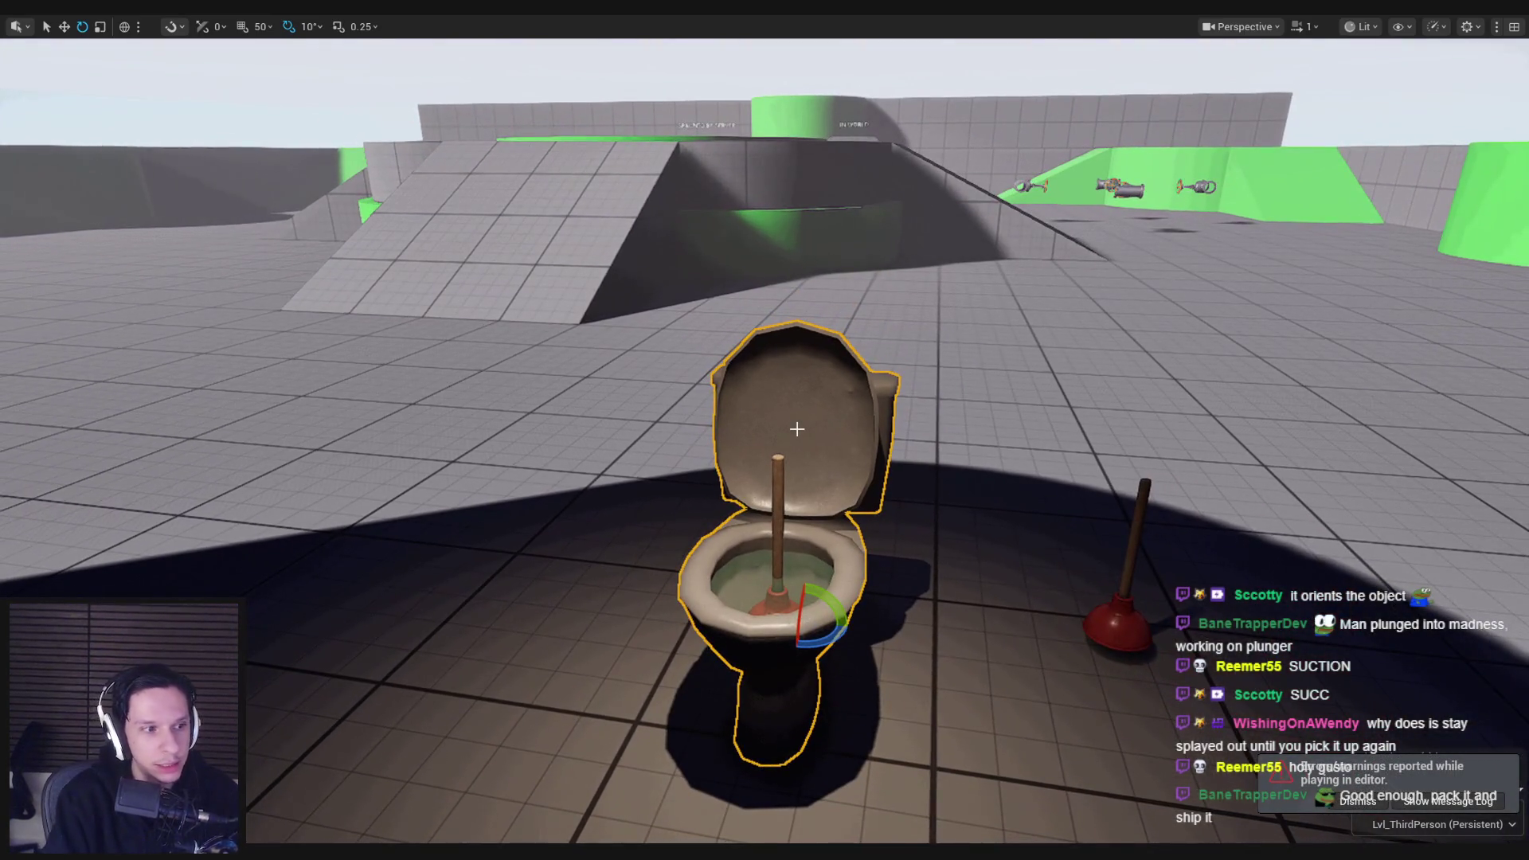
pyautogui.hotkey('alt', 'p')
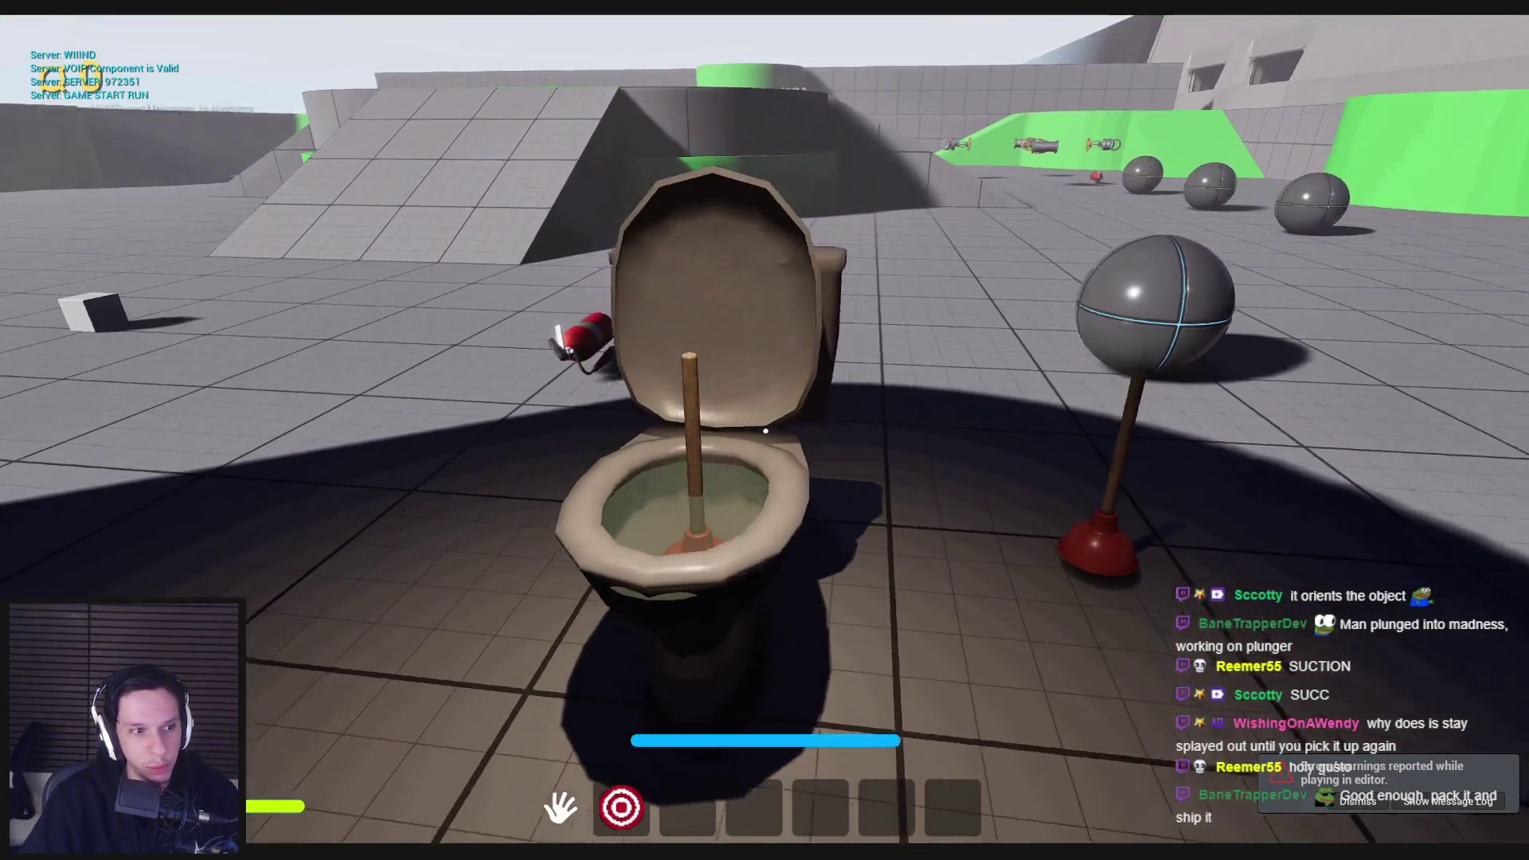
pyautogui.click(765, 430)
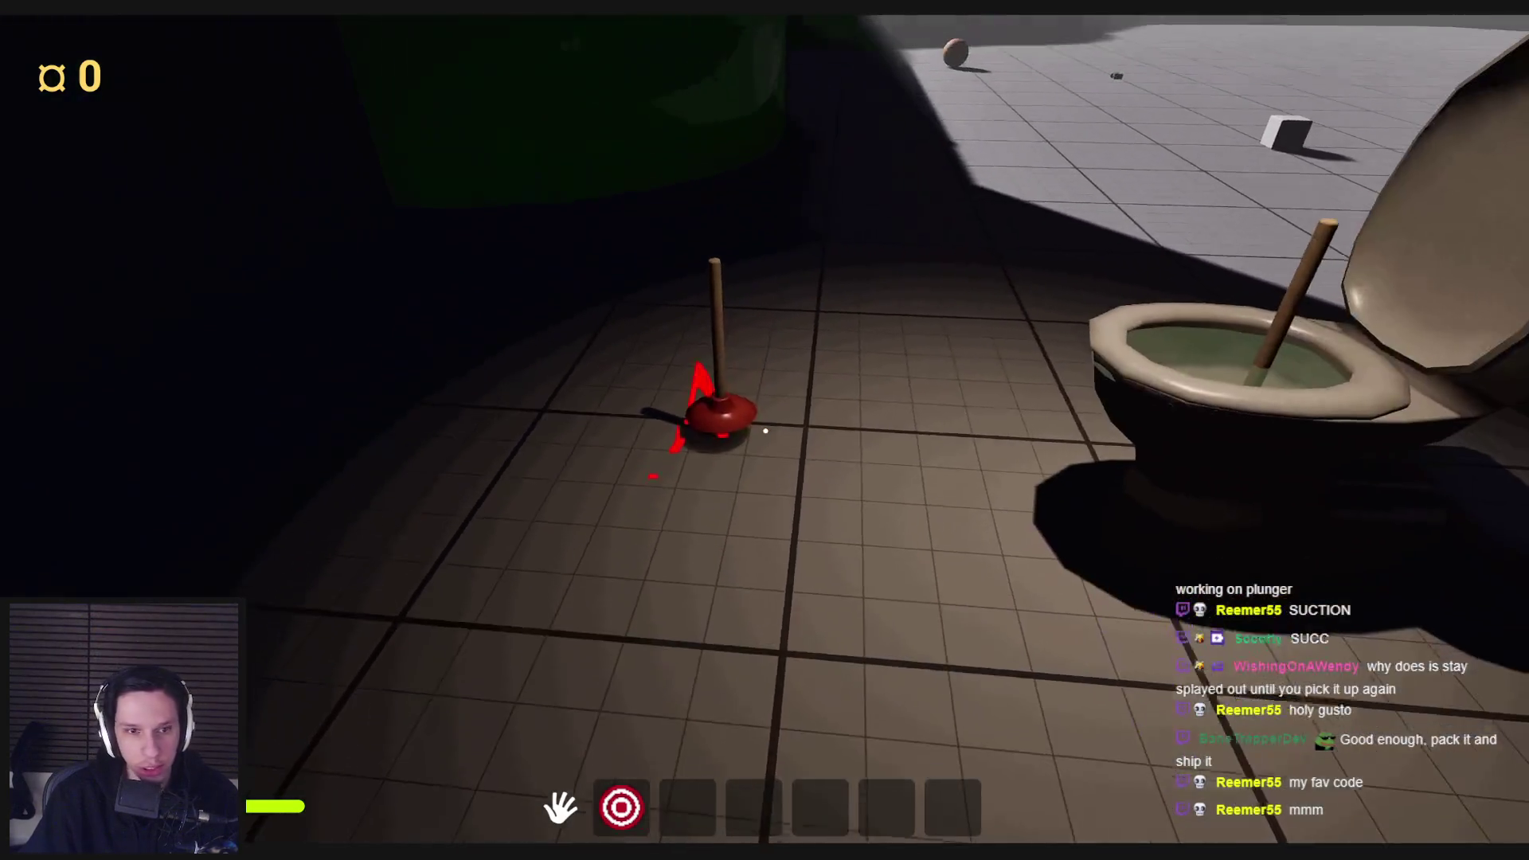
pyautogui.press('Escape')
pyautogui.click(536, 821)
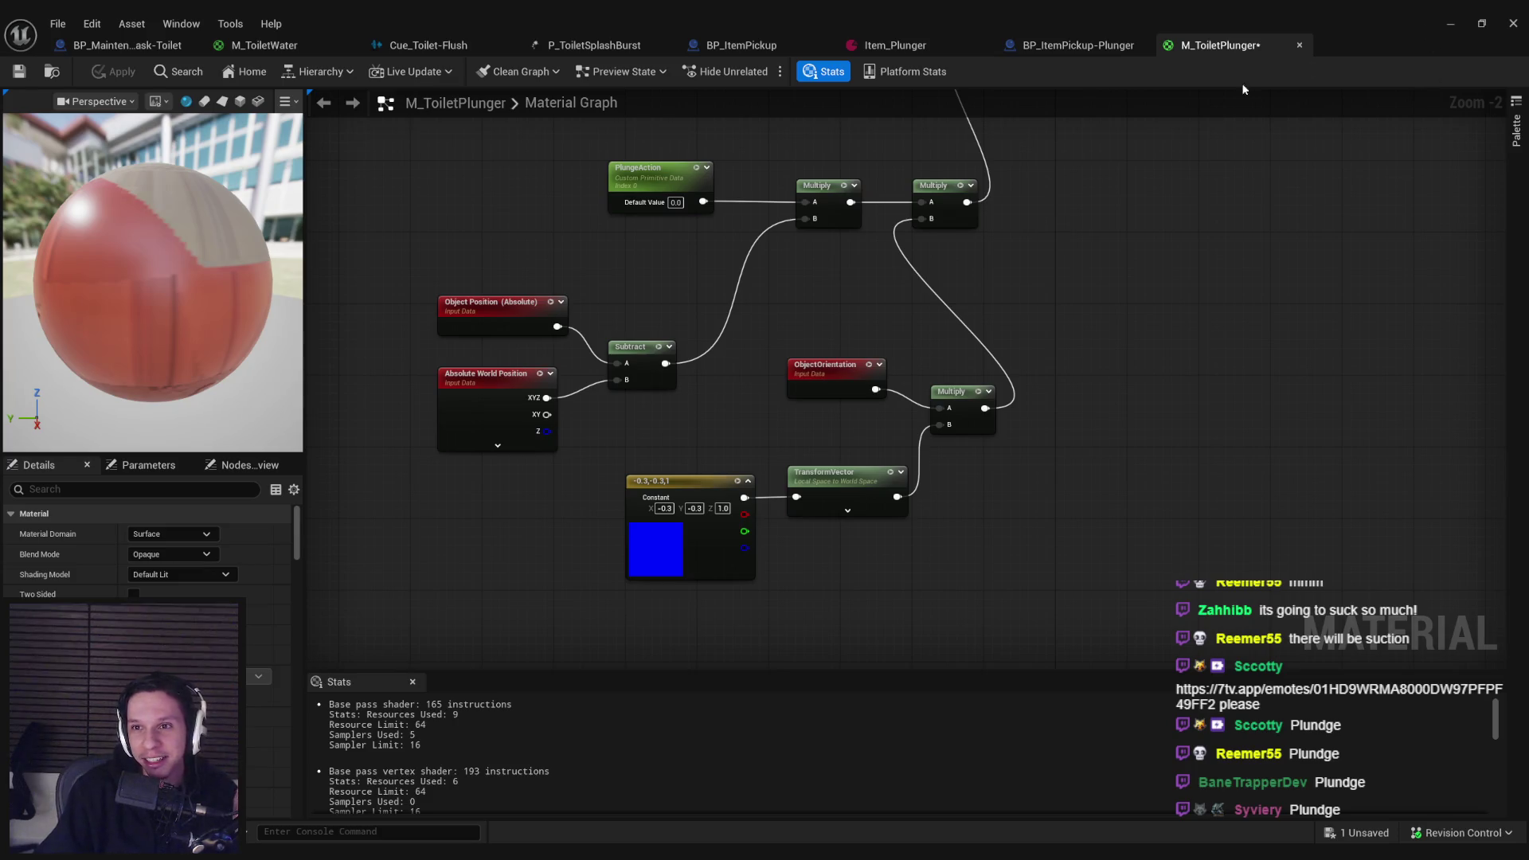
# Step: Save M_ToiletPlunger, check Item_Plunger, then open the BP_ItemPickup-Plunger event graph
pyautogui.click(20, 71)
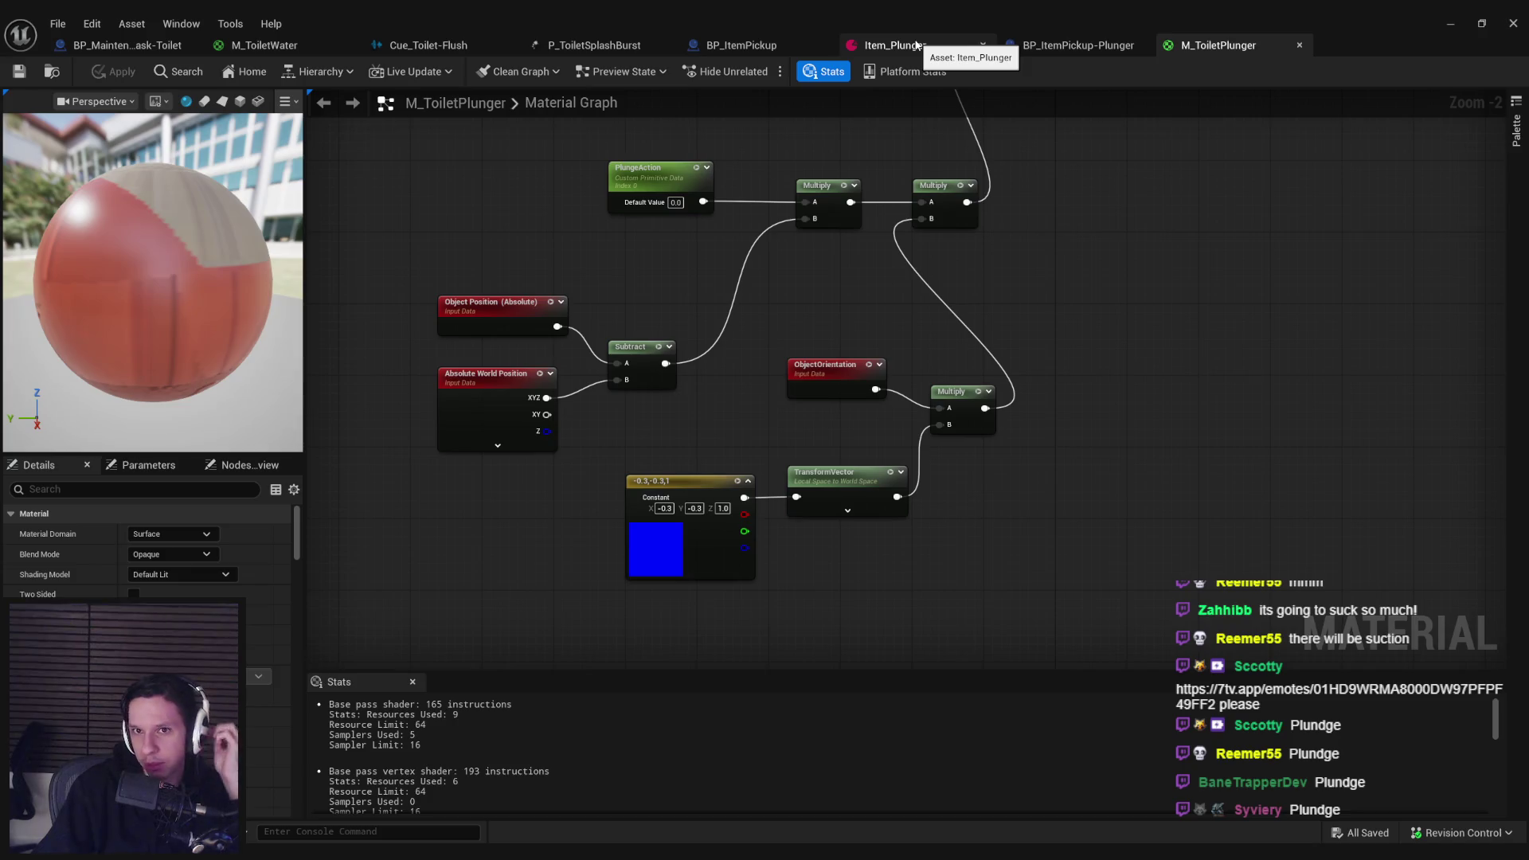
pyautogui.click(916, 44)
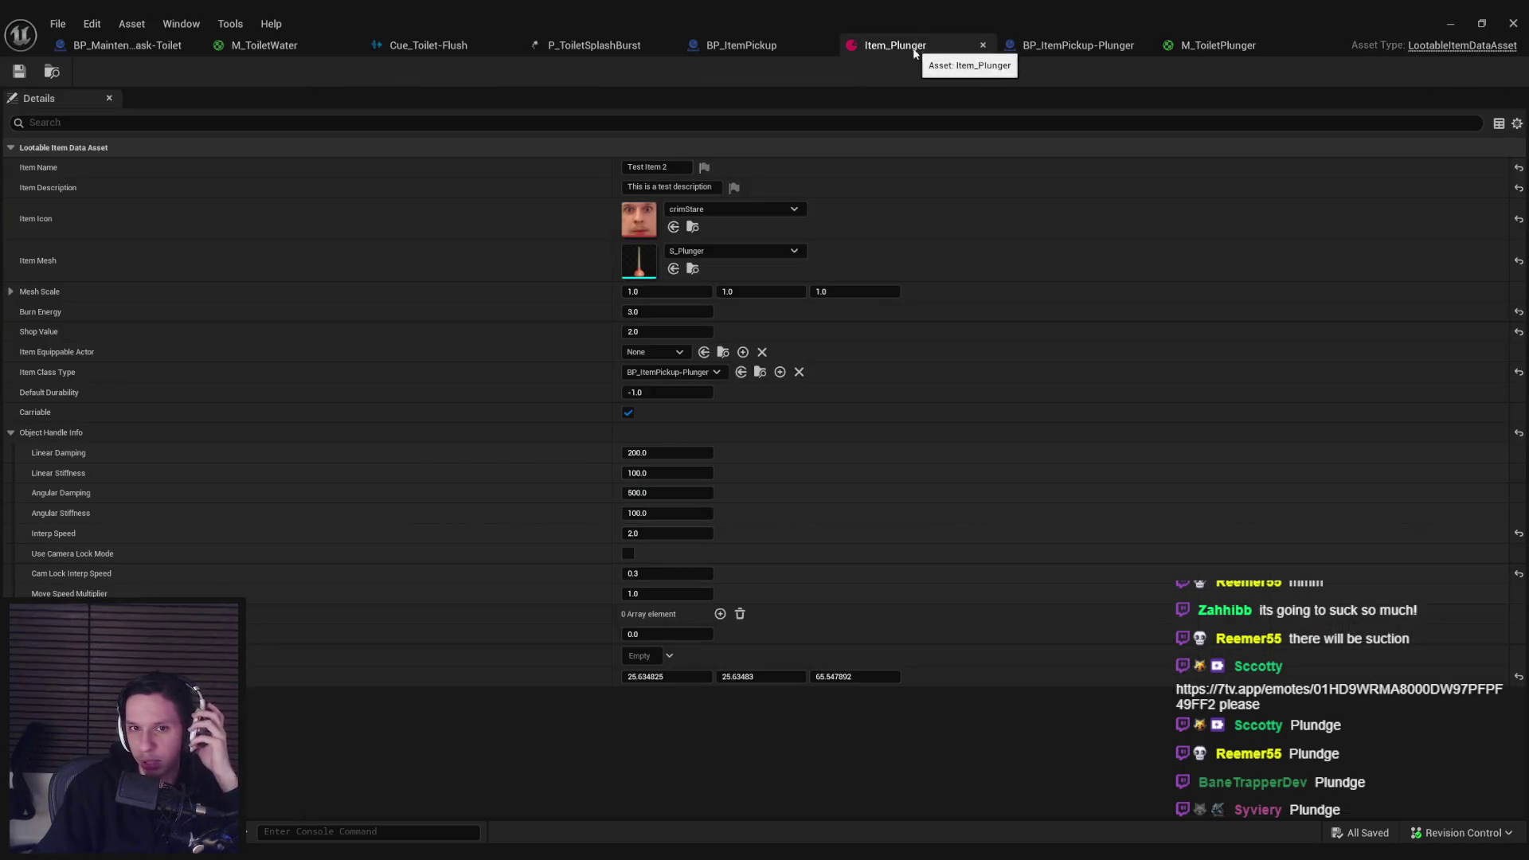
pyautogui.click(1204, 47)
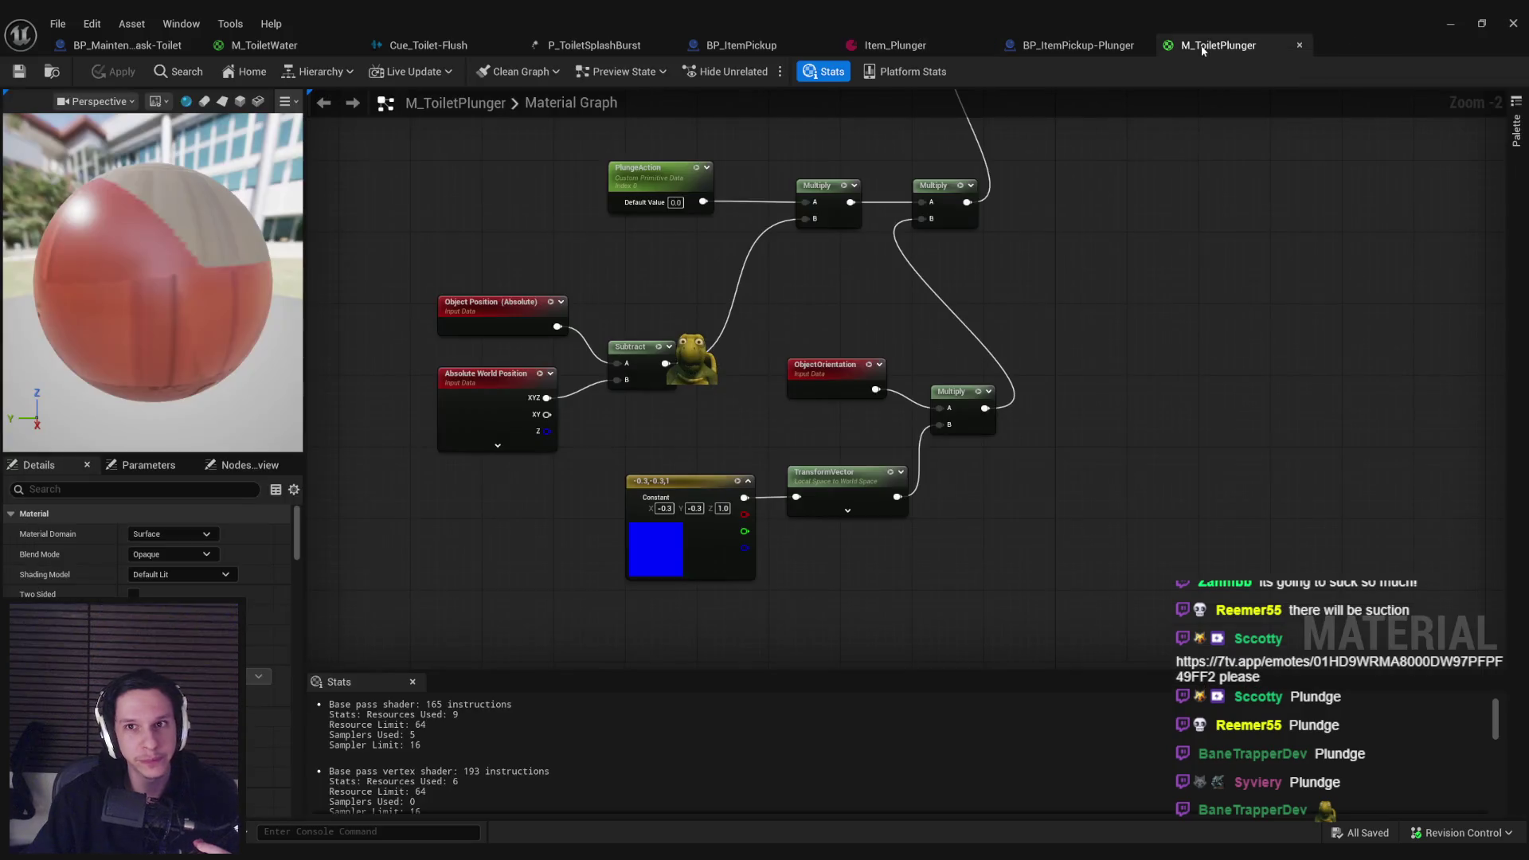
pyautogui.click(1078, 44)
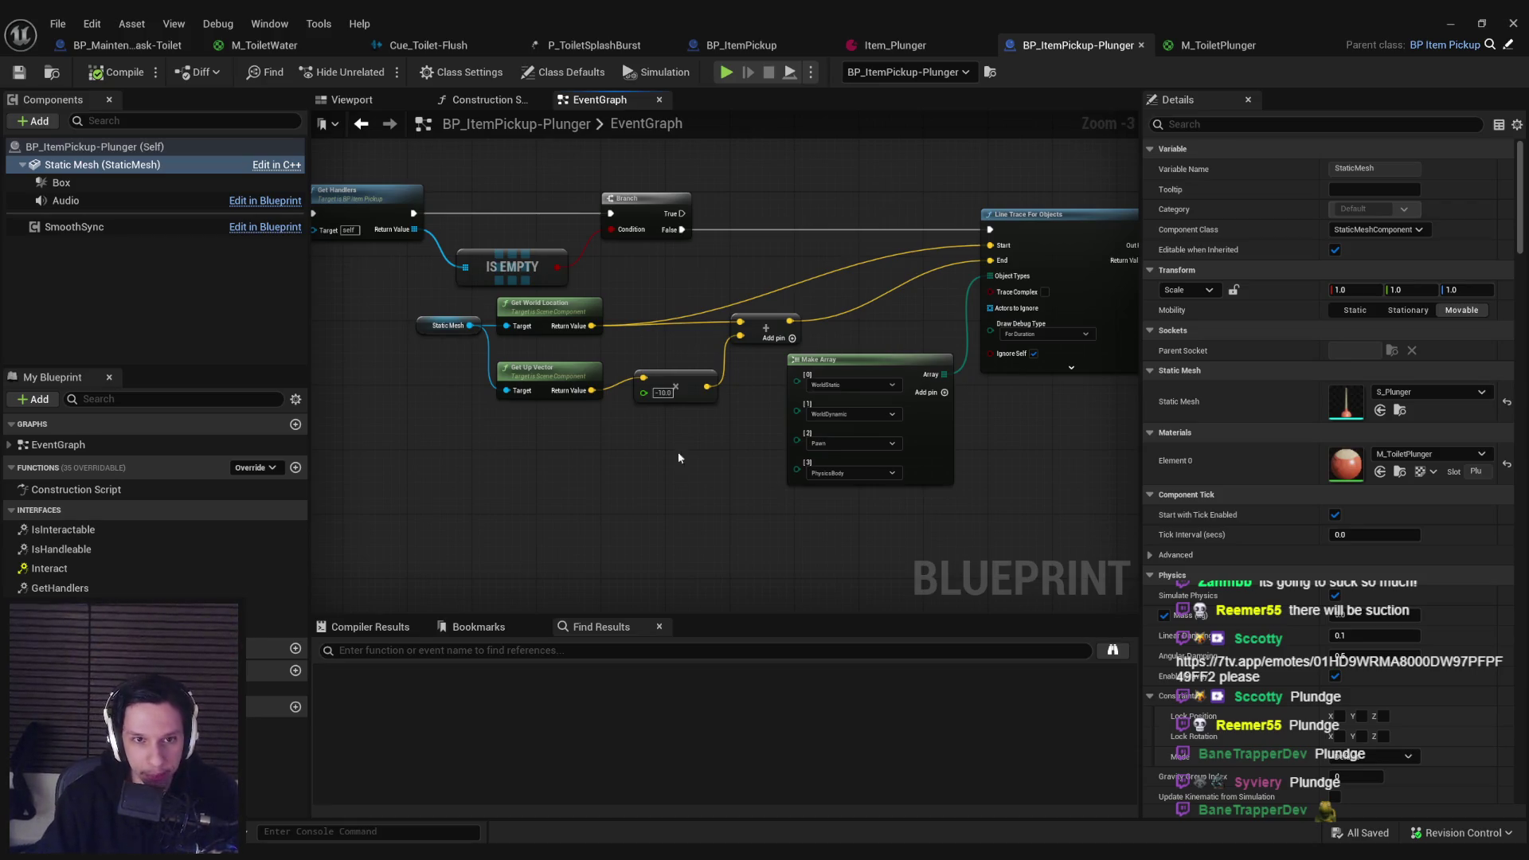
# Step: Look over the BP_ItemPickup-Plunger event graph, then switch to the M_ToiletPlunger material
pyautogui.scroll(-2, 677, 452)
pyautogui.scroll(2, 848, 444)
pyautogui.scroll(-3, 753, 381)
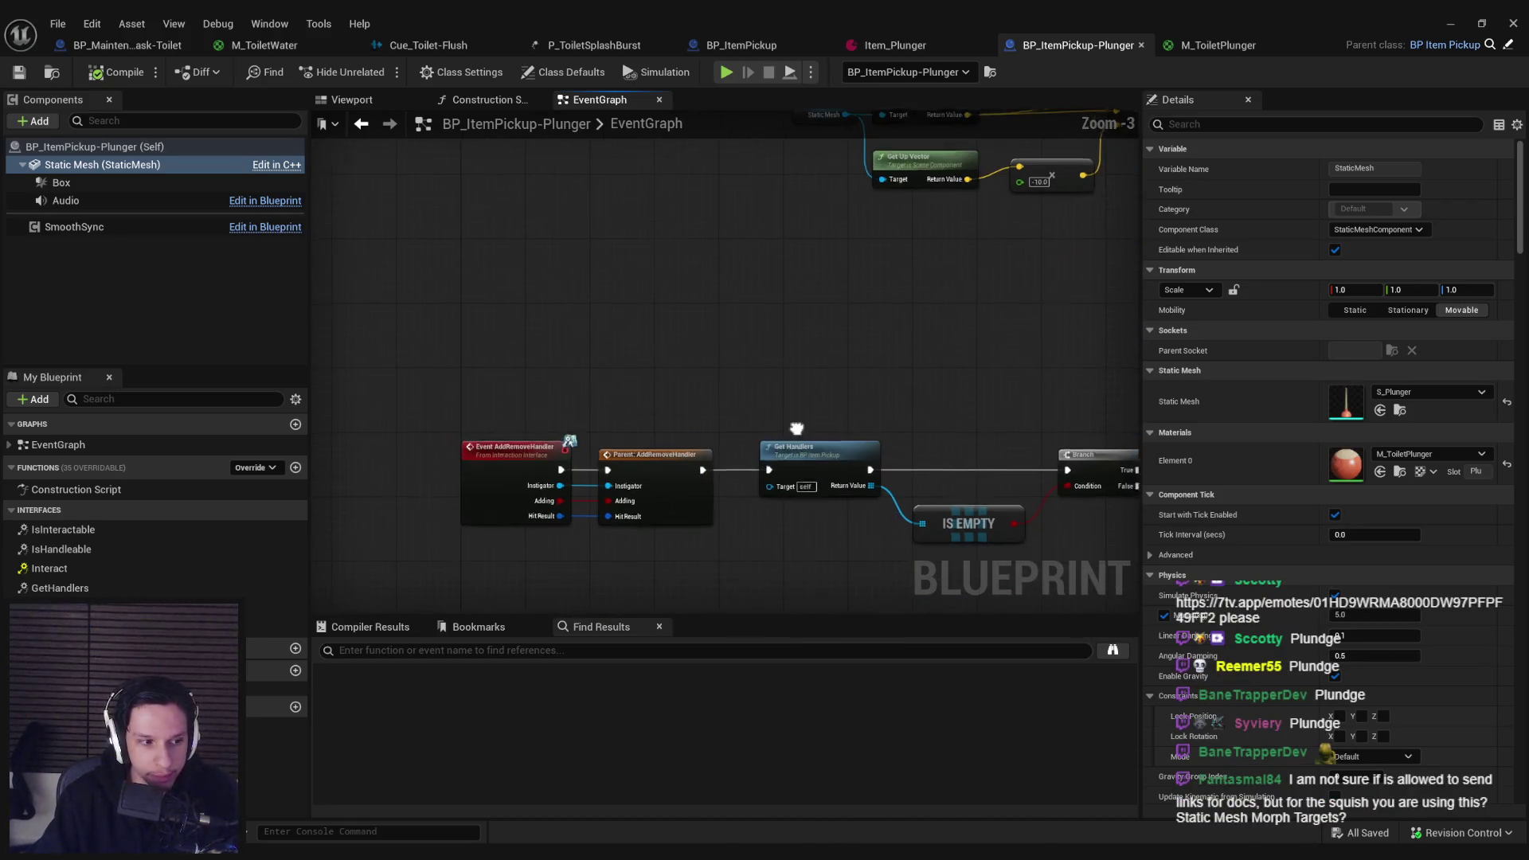
pyautogui.scroll(3, 725, 422)
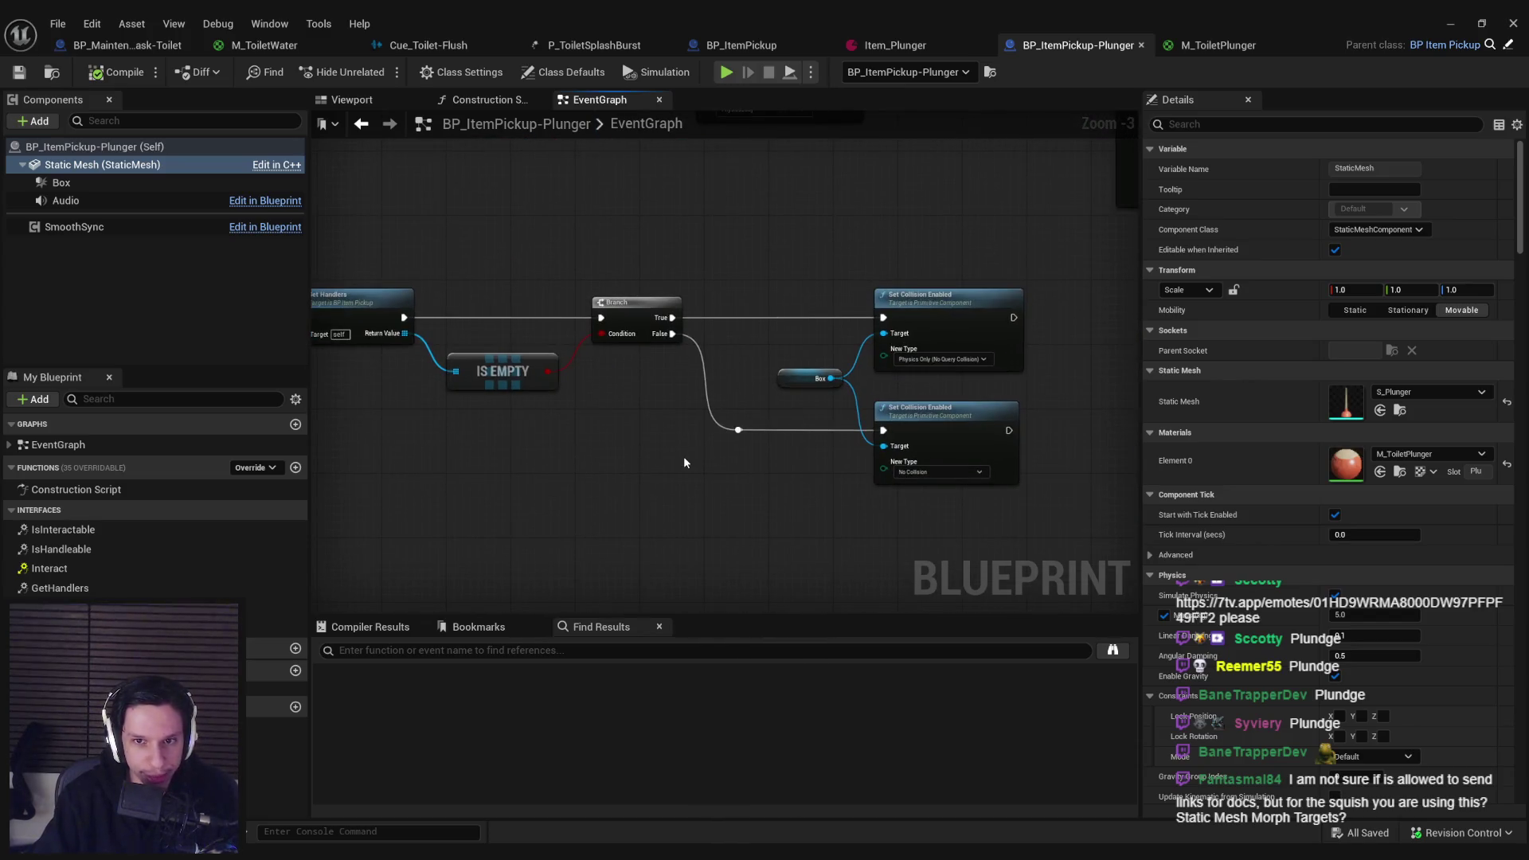
pyautogui.scroll(-2, 868, 453)
pyautogui.scroll(2, 839, 444)
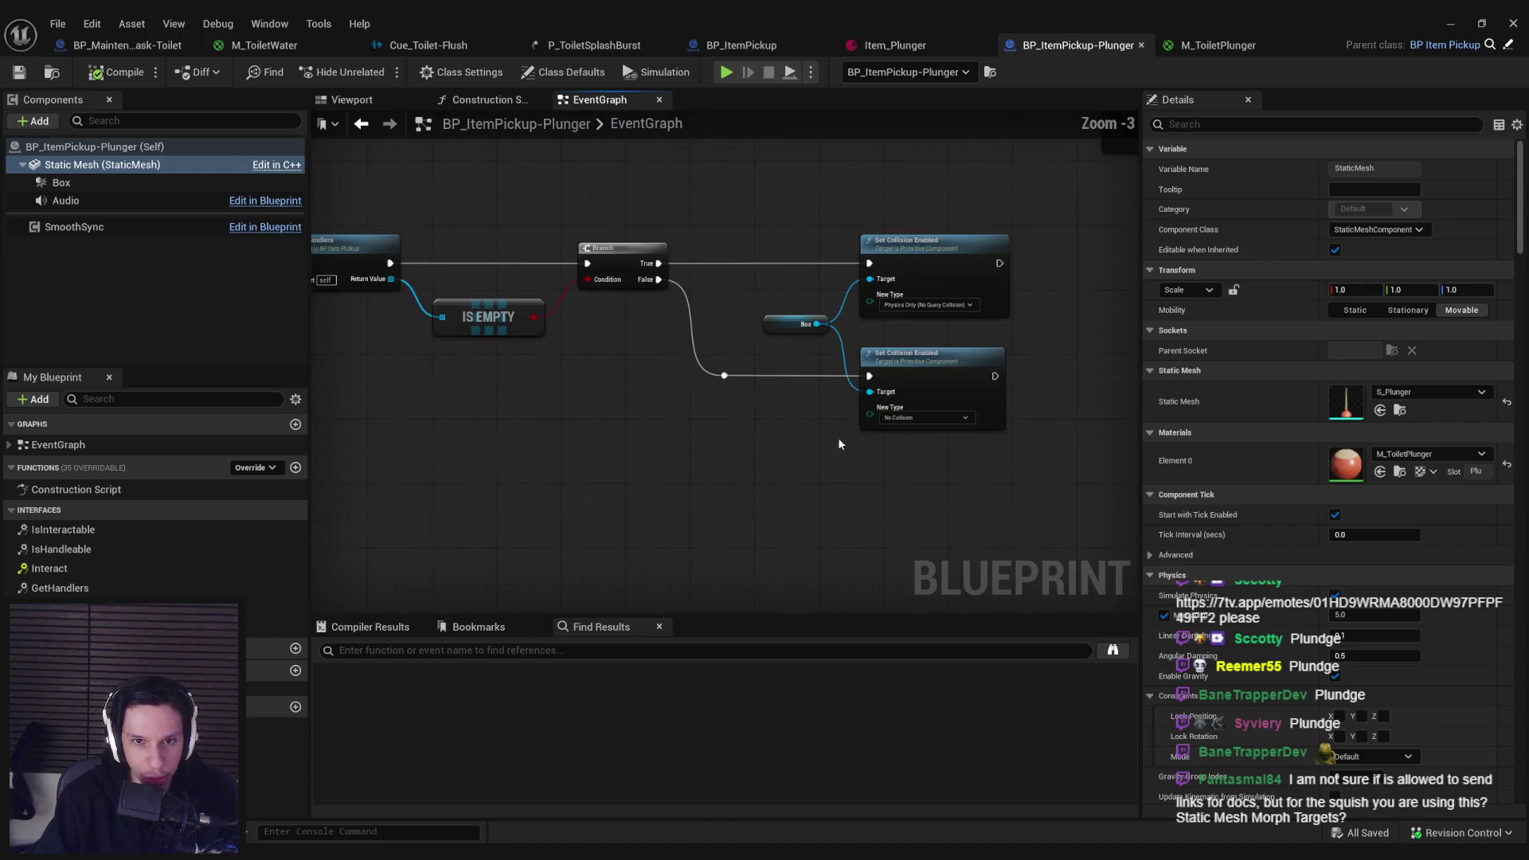
pyautogui.scroll(-2, 825, 464)
pyautogui.scroll(3, 857, 441)
pyautogui.scroll(-3, 749, 403)
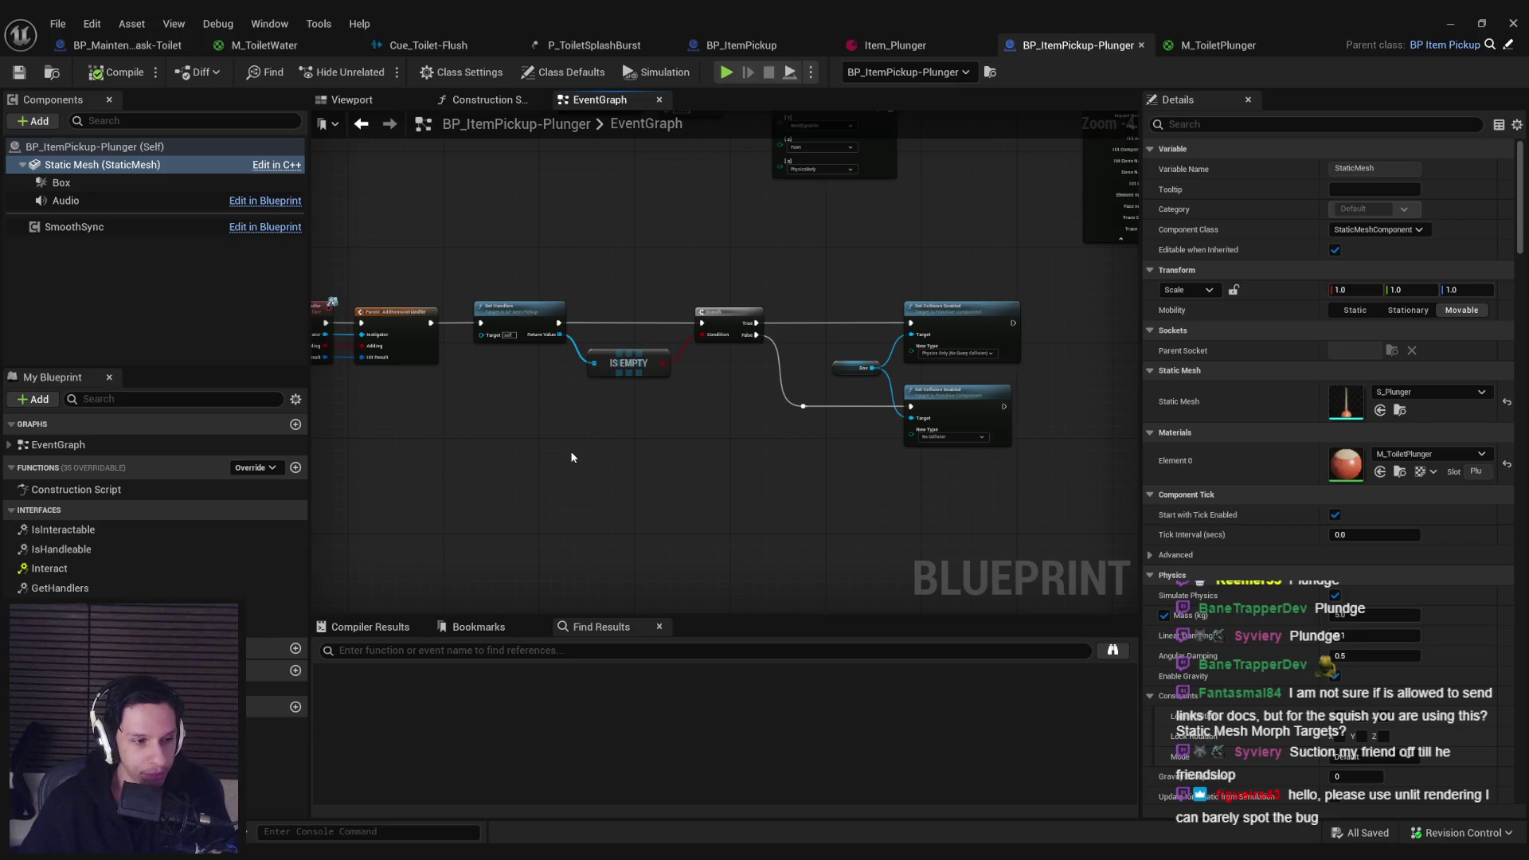
pyautogui.click(1238, 46)
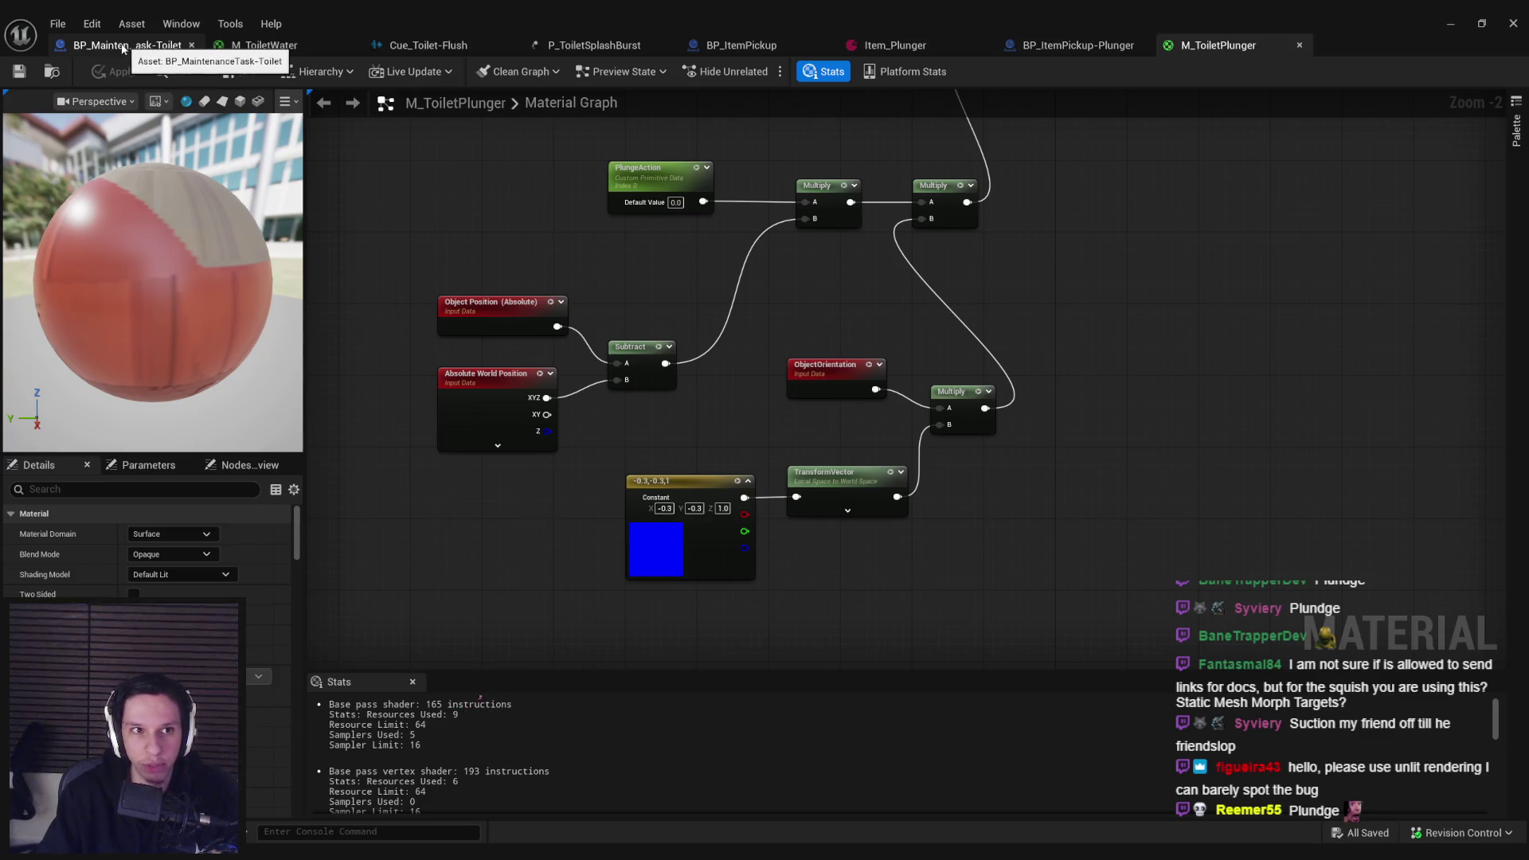
# Step: Open the toilet Blueprint's S_Plunger mesh, show its vertex colours, and reopen M_ToiletPlunger
pyautogui.click(123, 49)
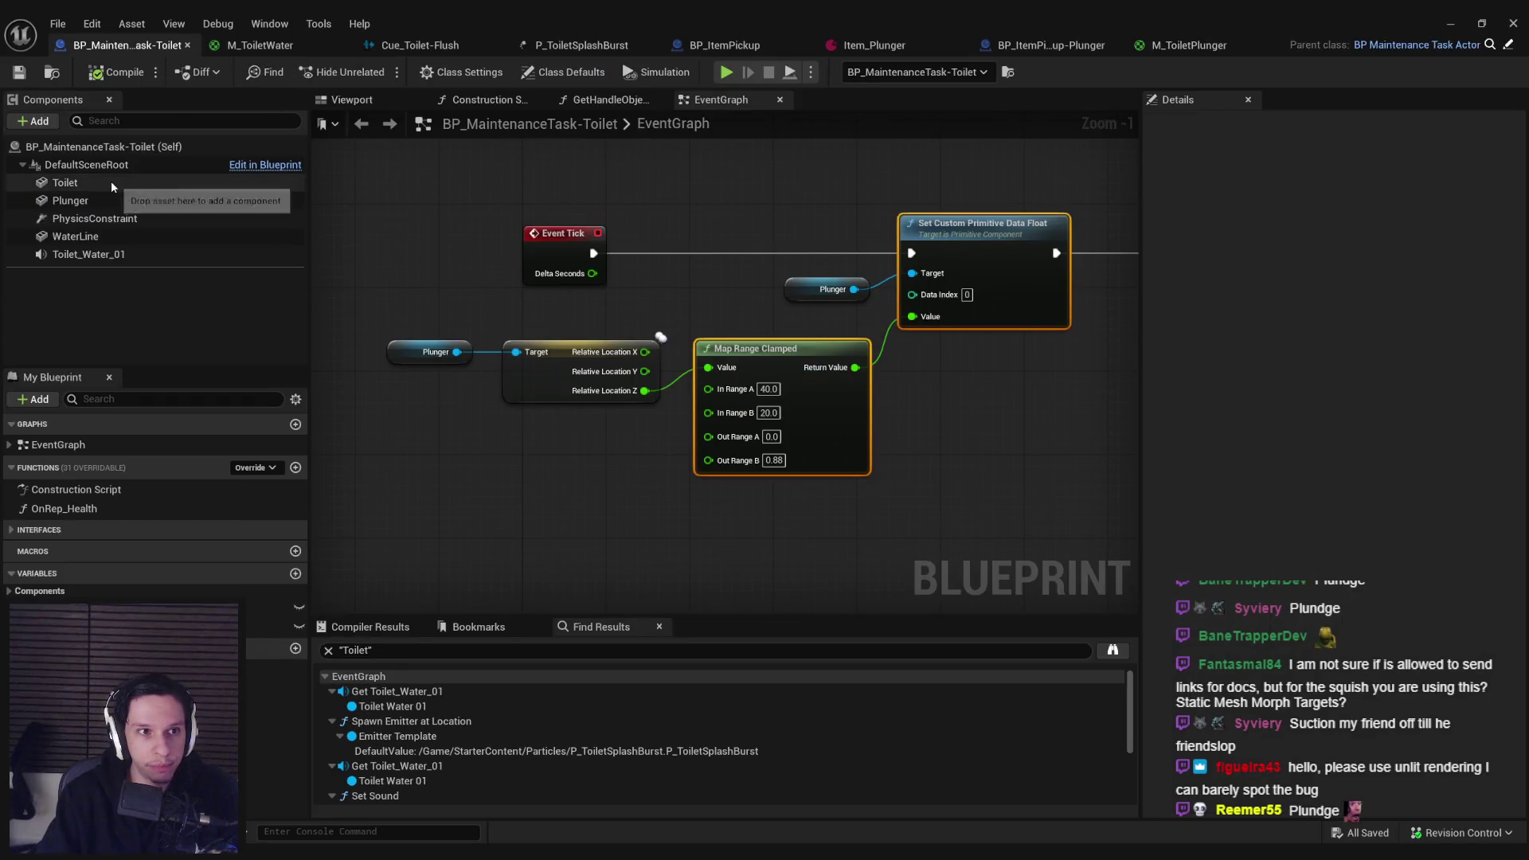
pyautogui.click(71, 201)
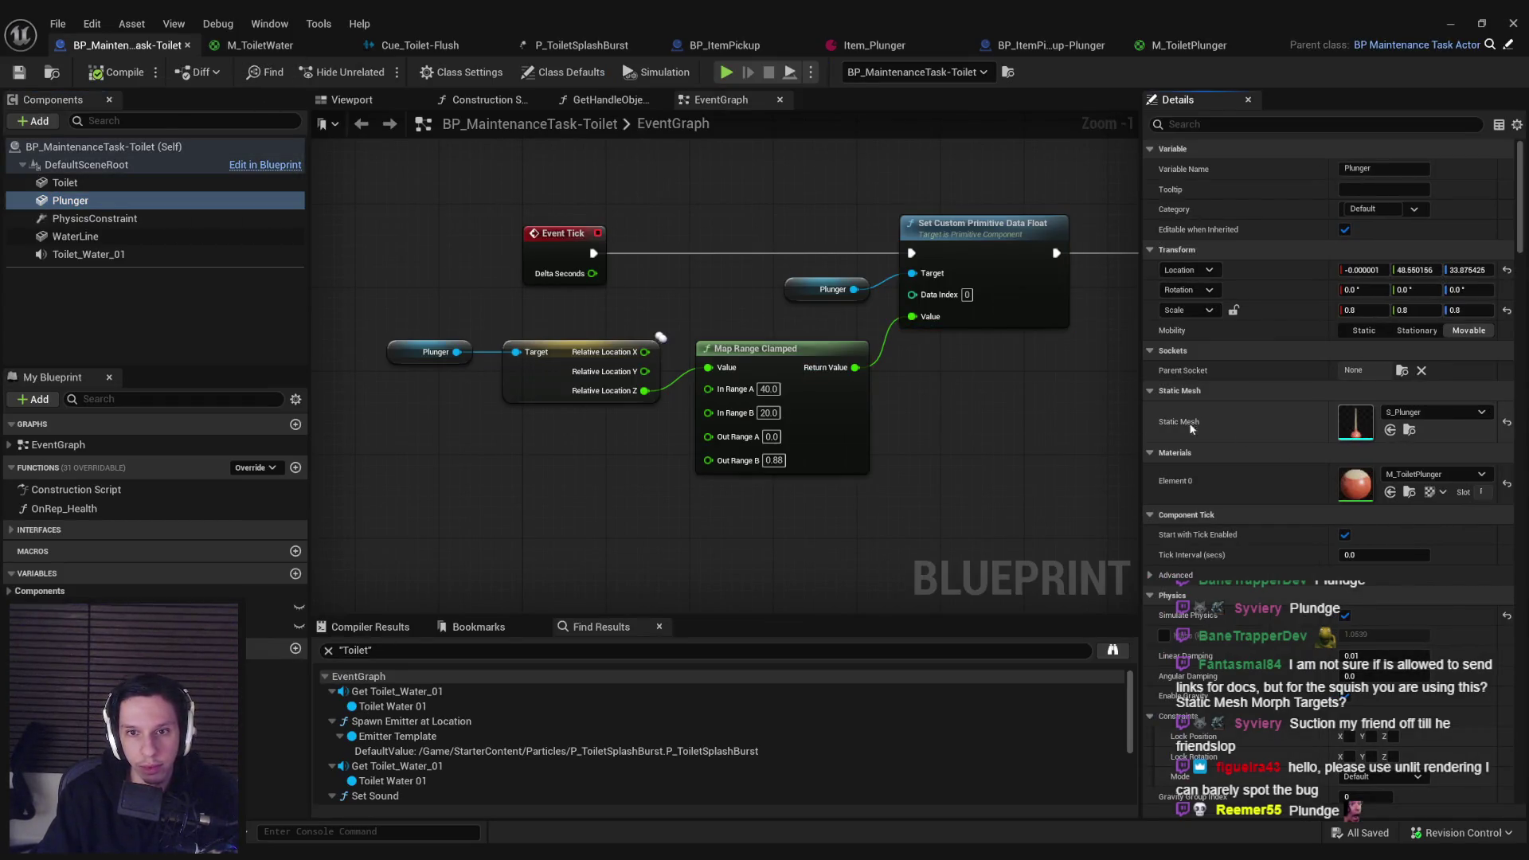
pyautogui.doubleClick(1355, 422)
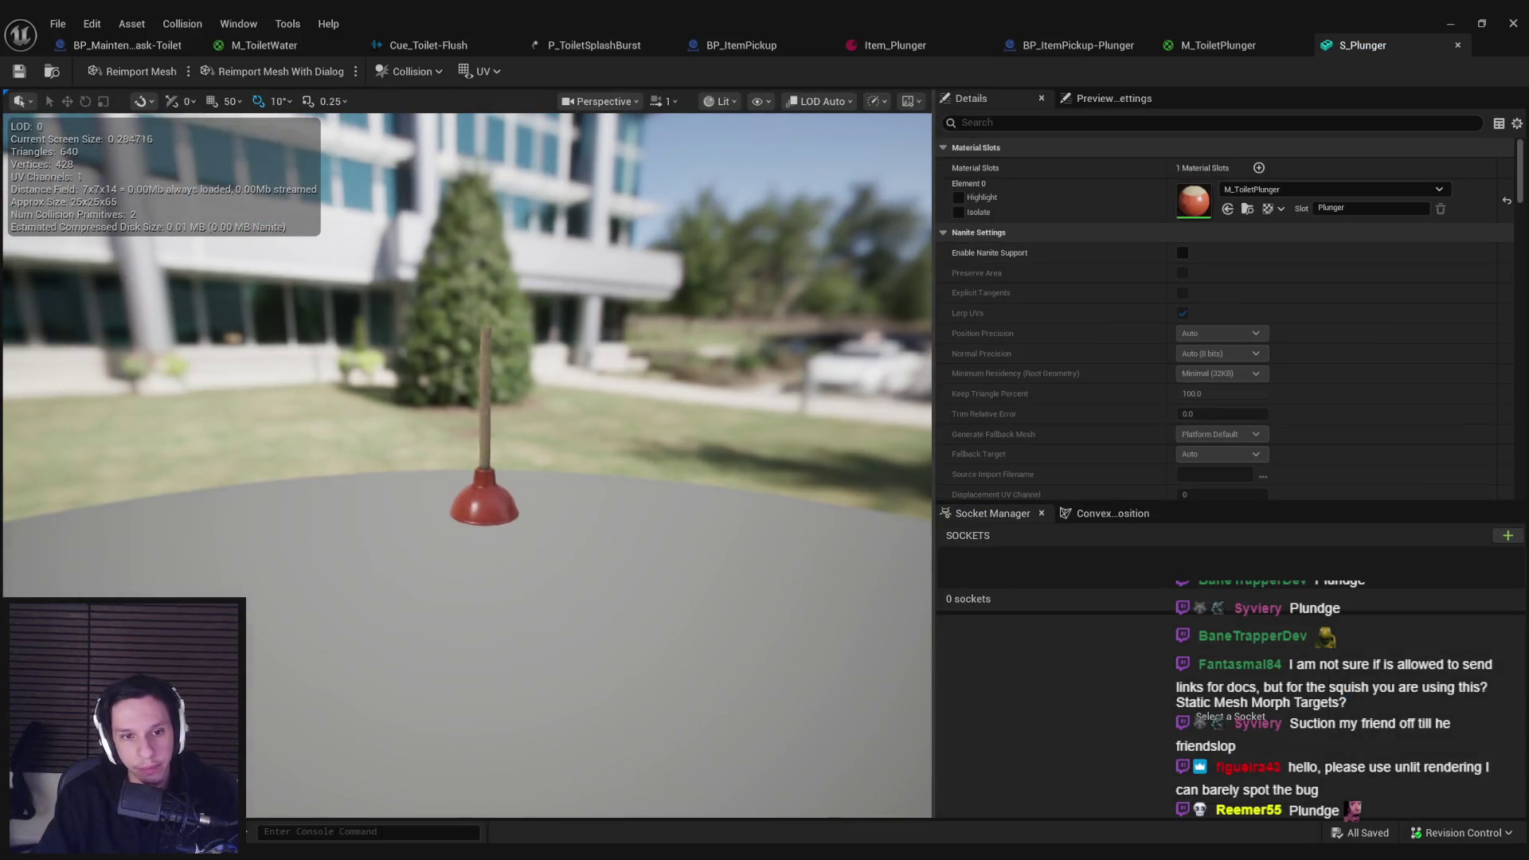
pyautogui.scroll(3, 722, 250)
pyautogui.click(760, 101)
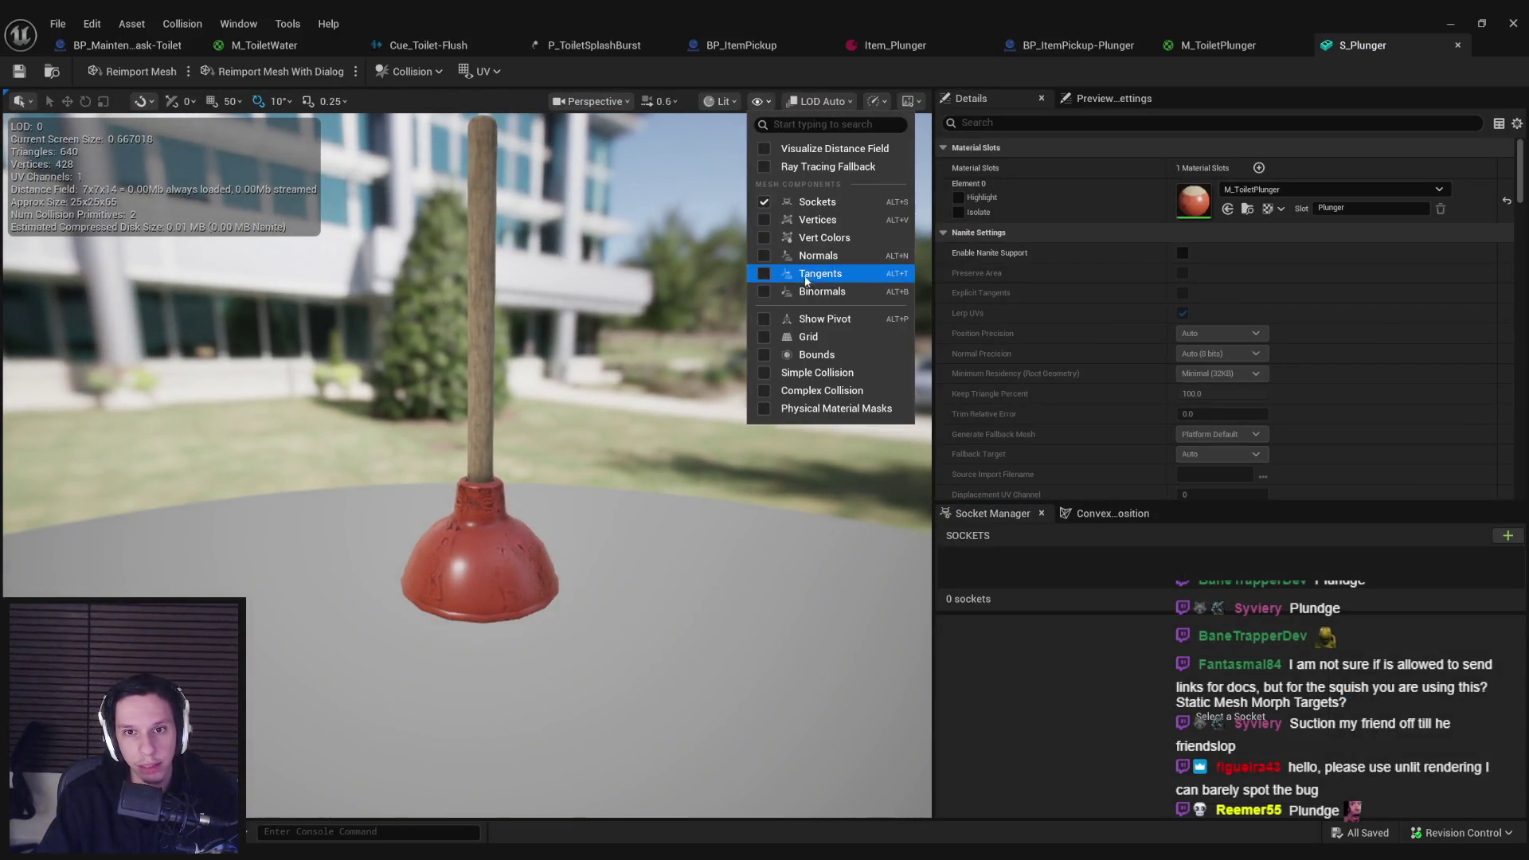
pyautogui.click(797, 237)
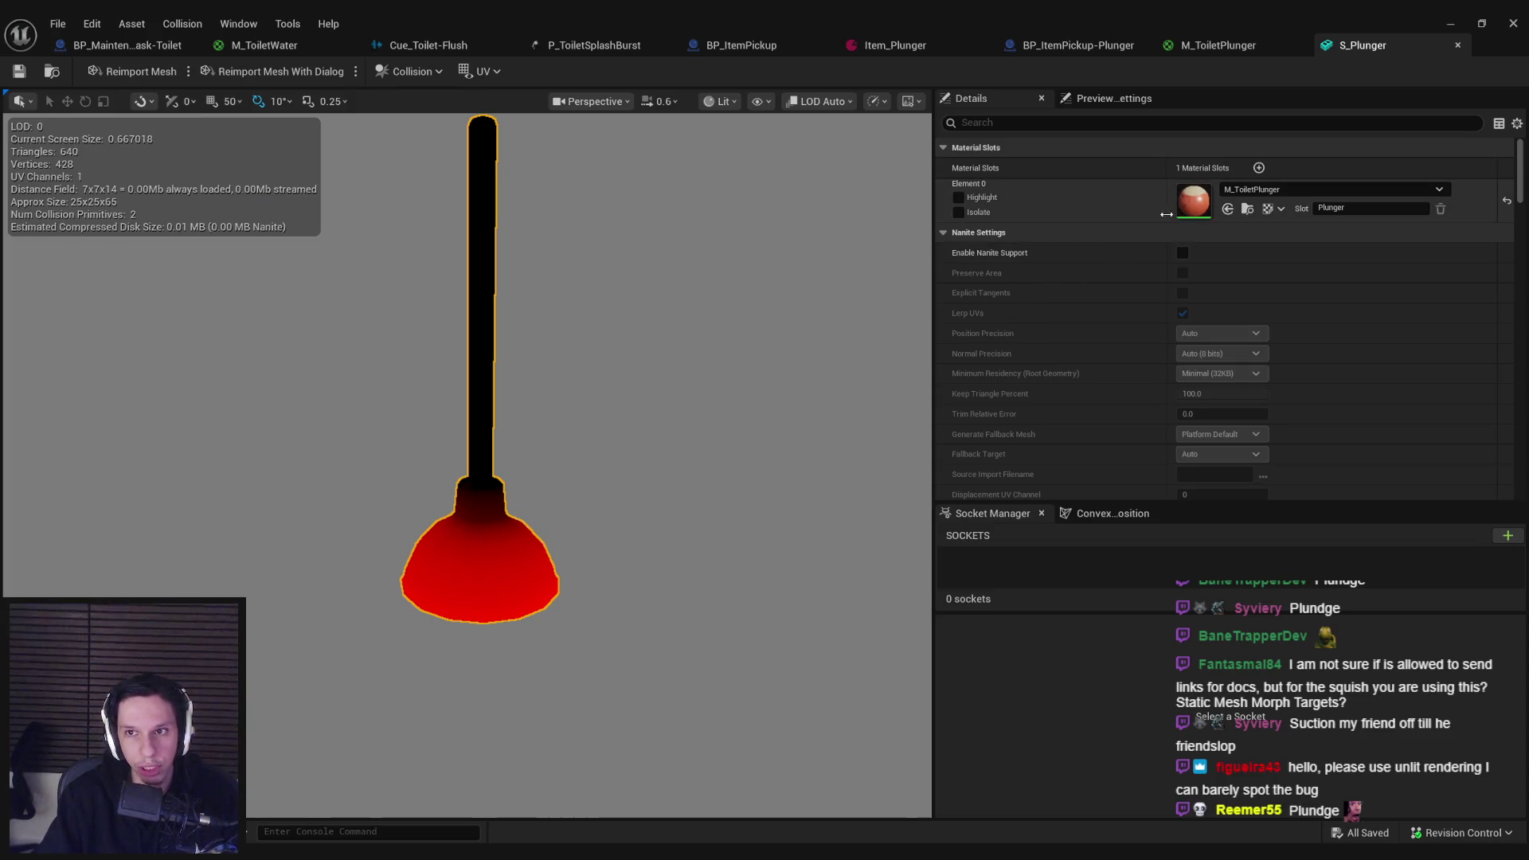
pyautogui.doubleClick(1193, 204)
pyautogui.moveTo(747, 414); pyautogui.dragTo(665, 529)
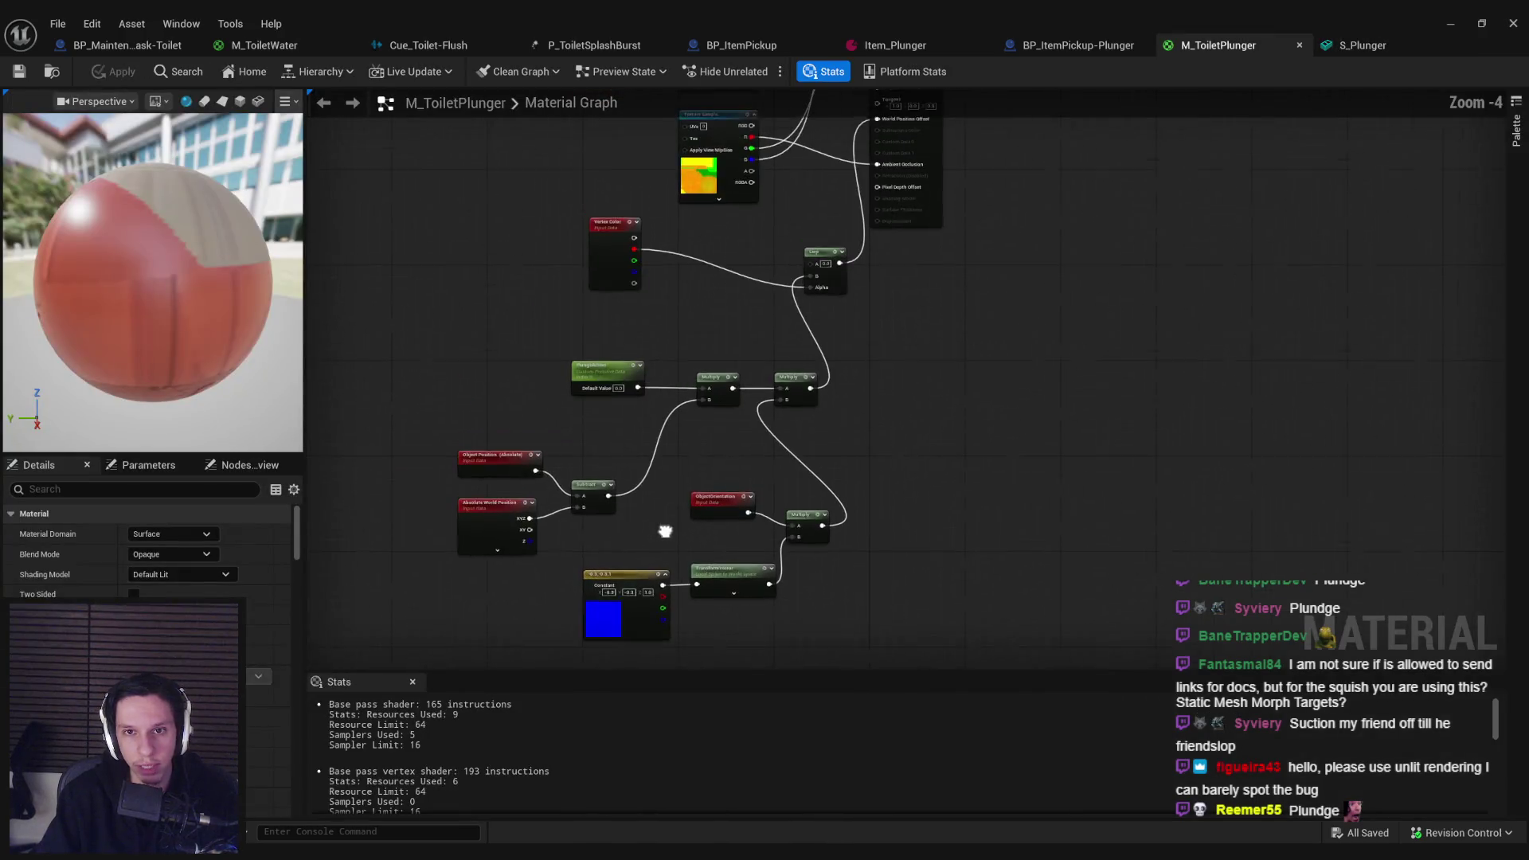
# Step: Move the lower deformation nodes and check the PlungeAction node's settings
pyautogui.scroll(2, 630, 338)
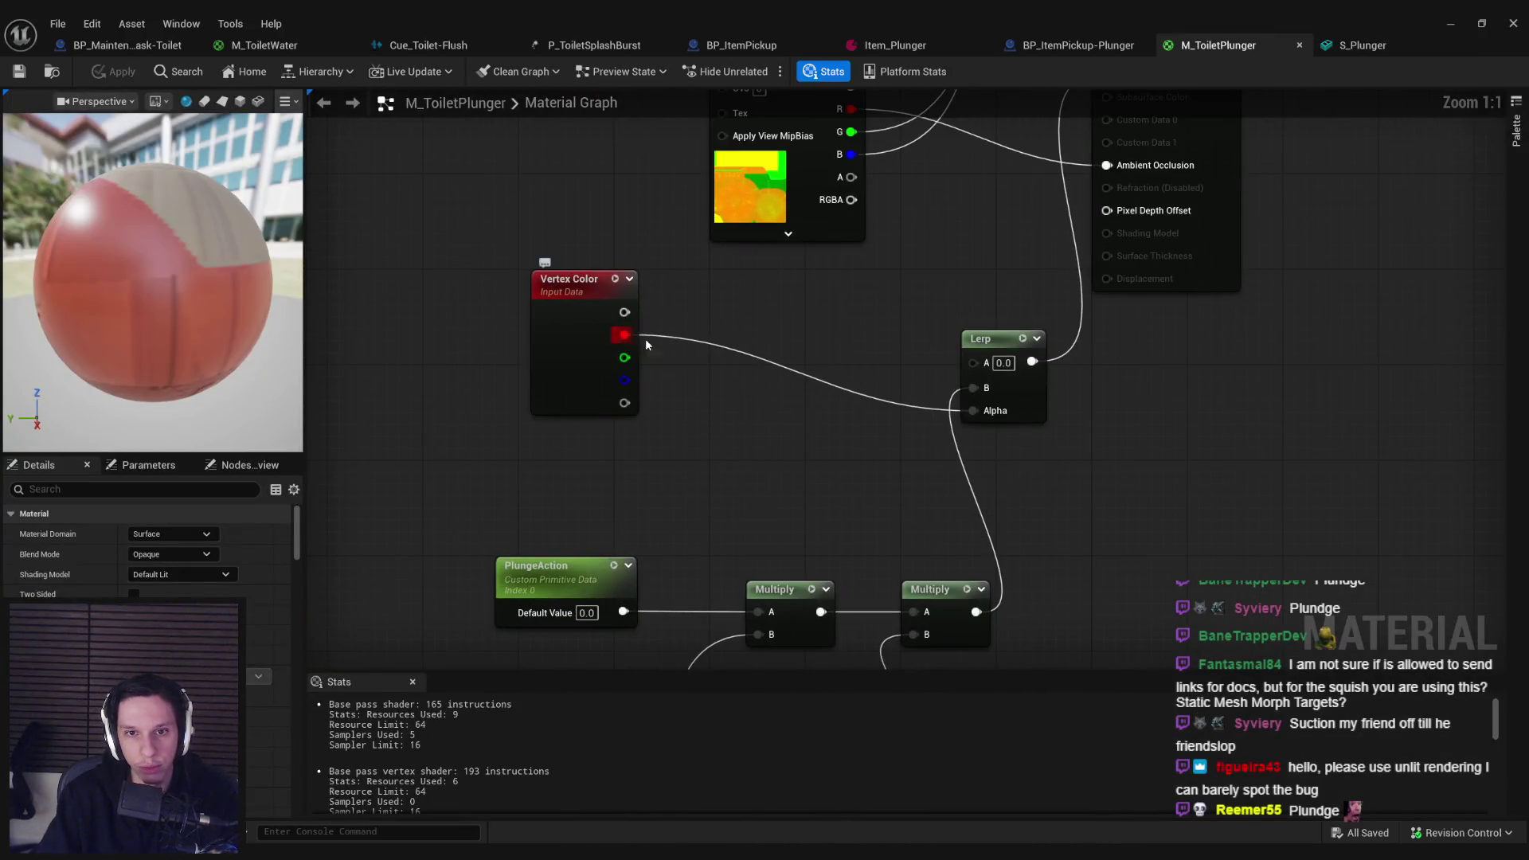
pyautogui.scroll(-4, 763, 342)
pyautogui.moveTo(502, 355); pyautogui.dragTo(1009, 659)
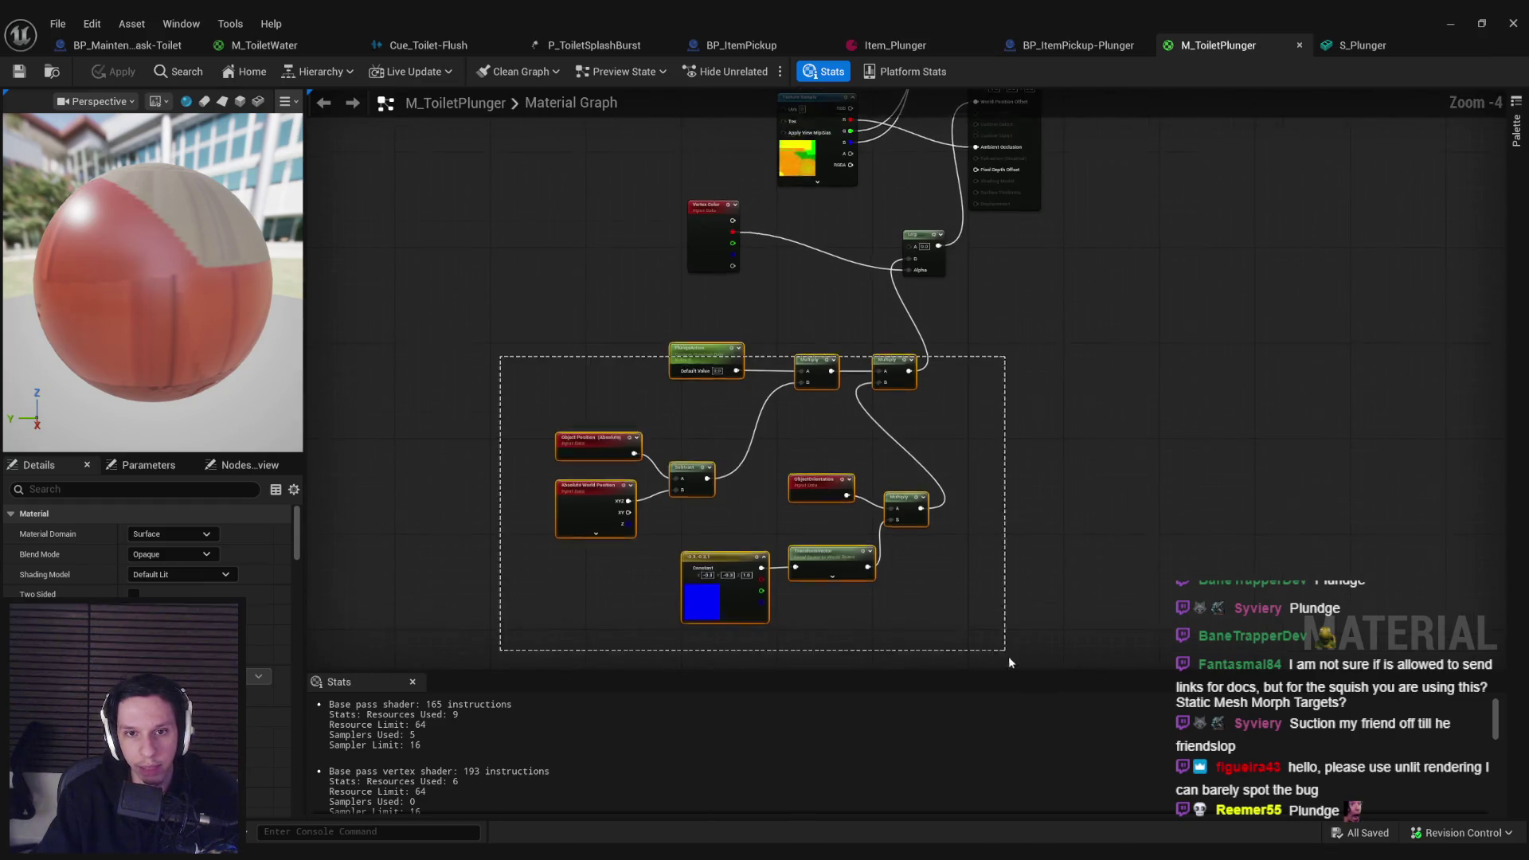
pyautogui.moveTo(908, 506)
pyautogui.mouseDown()
pyautogui.moveTo(908, 462)
pyautogui.moveTo(825, 428)
pyautogui.moveTo(860, 506)
pyautogui.moveTo(766, 519)
pyautogui.mouseUp()
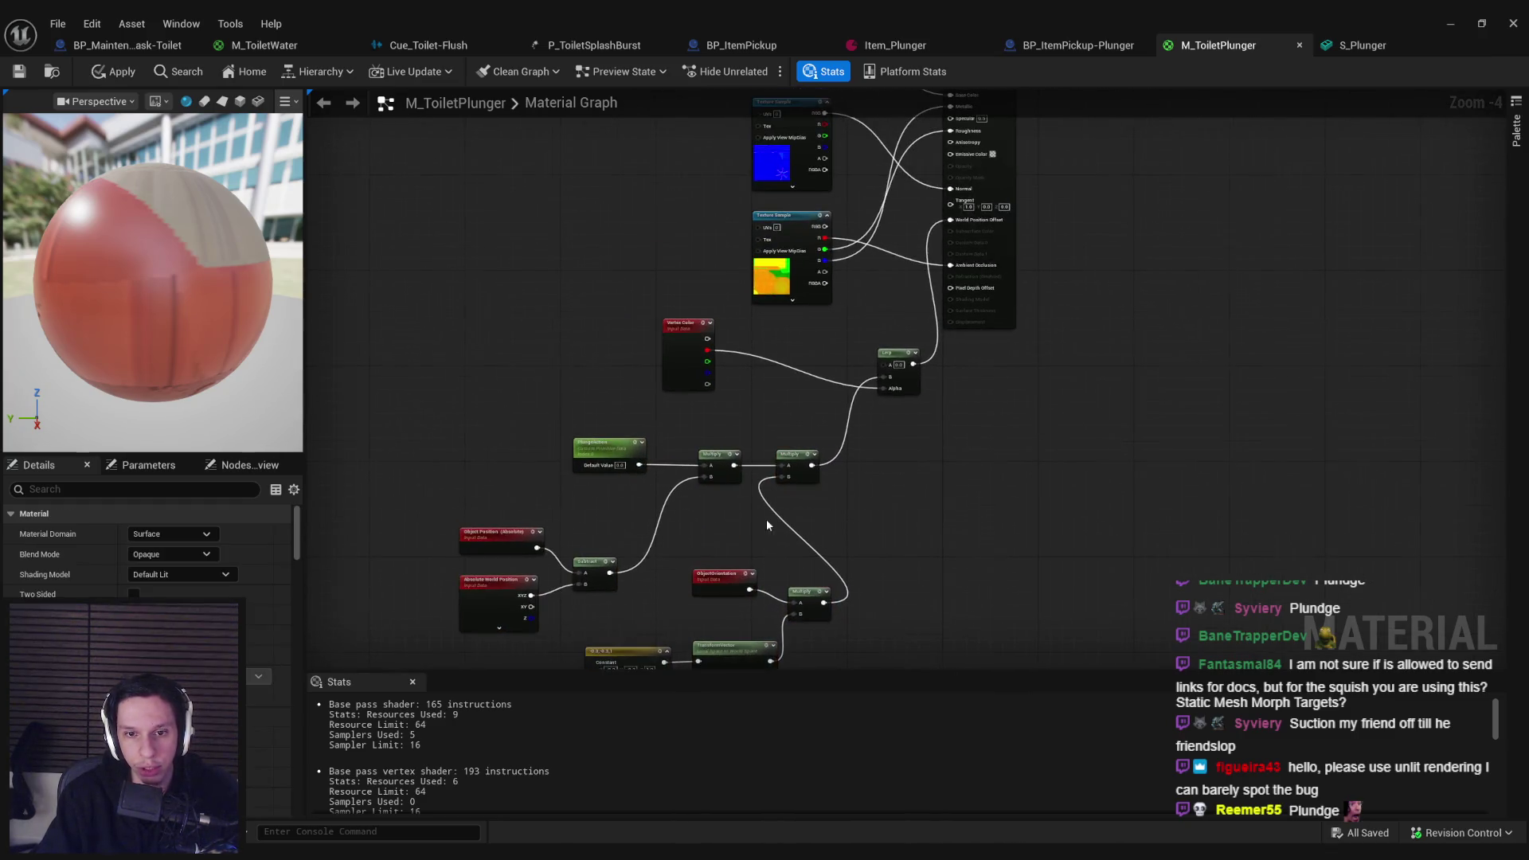
pyautogui.scroll(3, 728, 411)
pyautogui.click(496, 403)
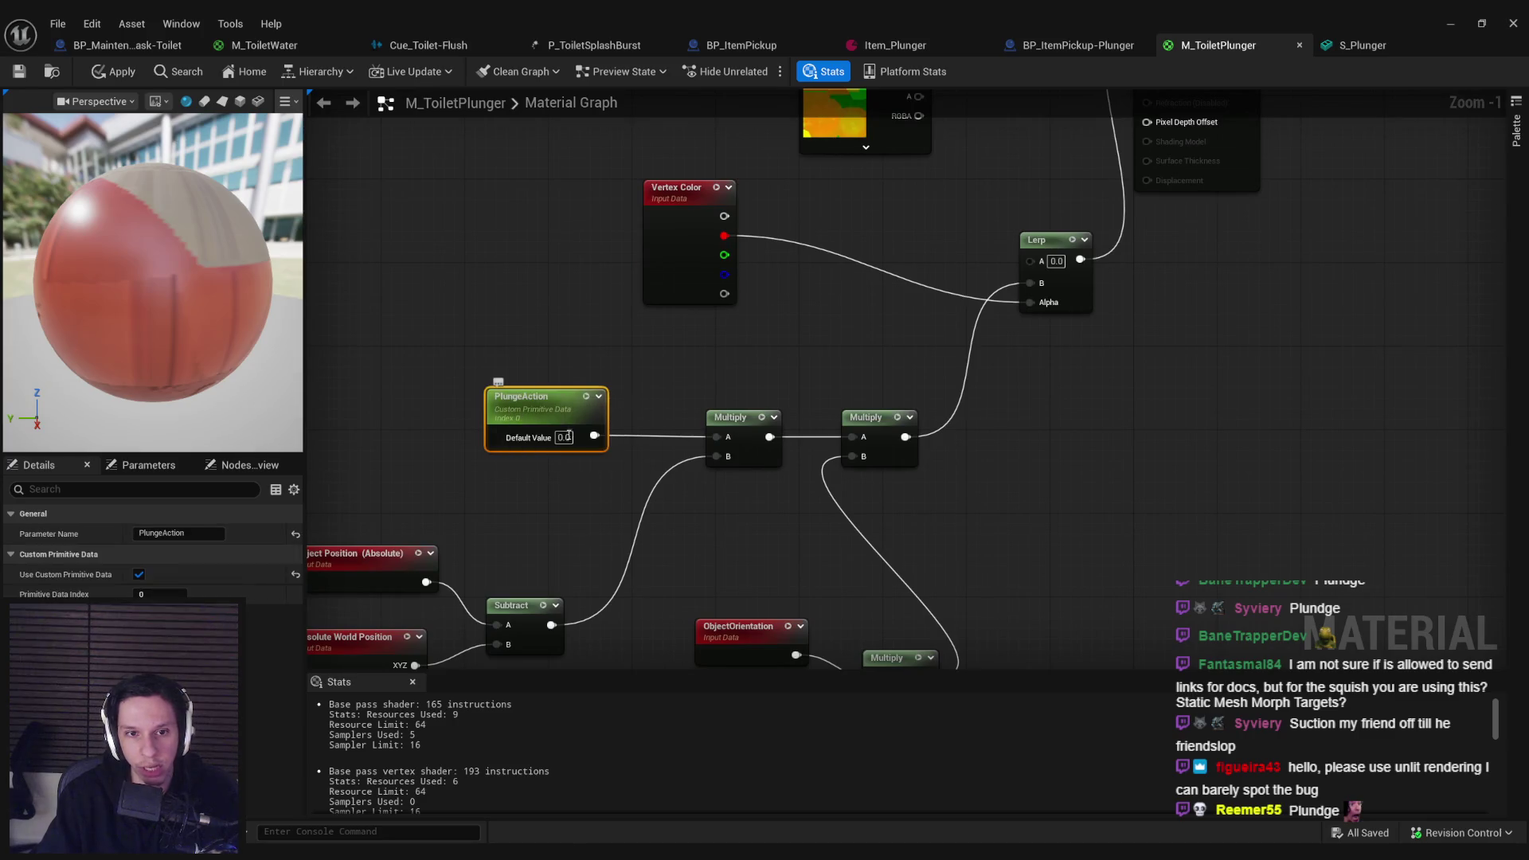
pyautogui.scroll(-1, 558, 522)
pyautogui.scroll(1, 527, 534)
pyautogui.moveTo(527, 535); pyautogui.dragTo(839, 455)
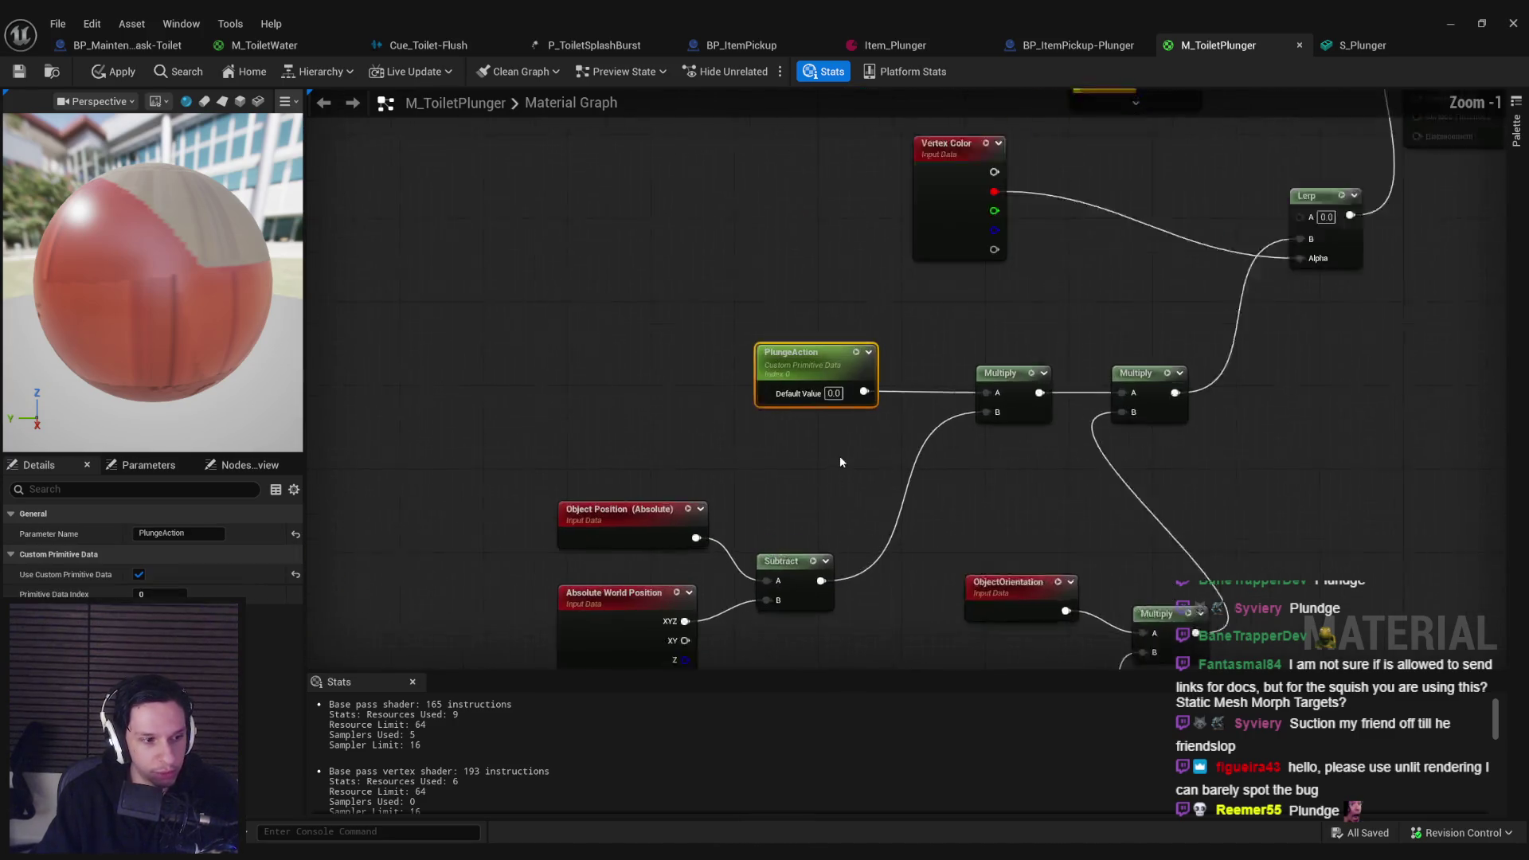
pyautogui.scroll(-2, 627, 476)
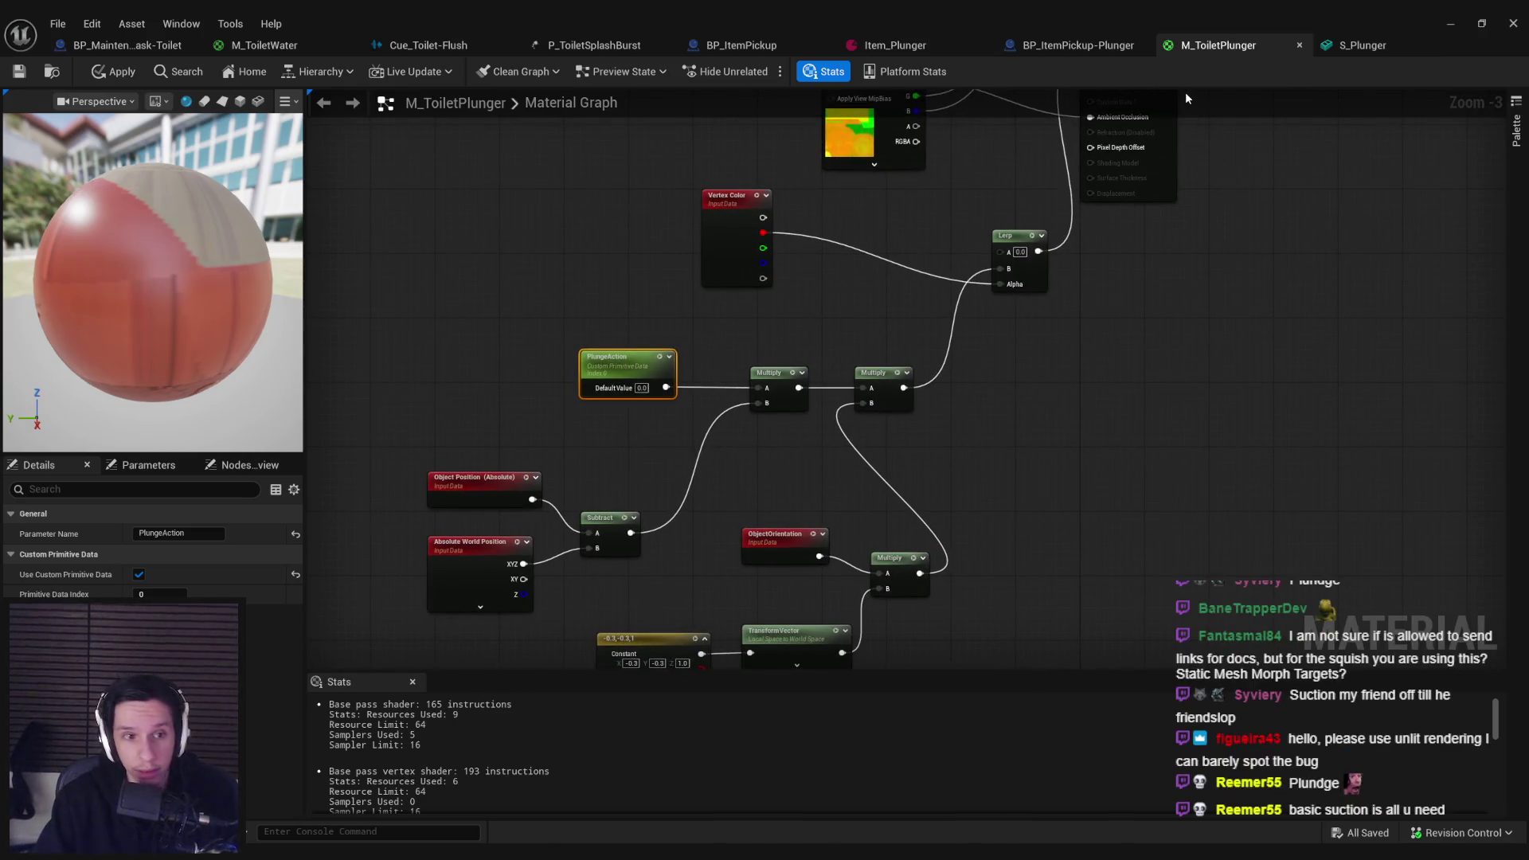
# Step: Close M_ToiletPlunger applying its changes, and close the S_Plunger mesh editor
pyautogui.middleClick(1219, 47)
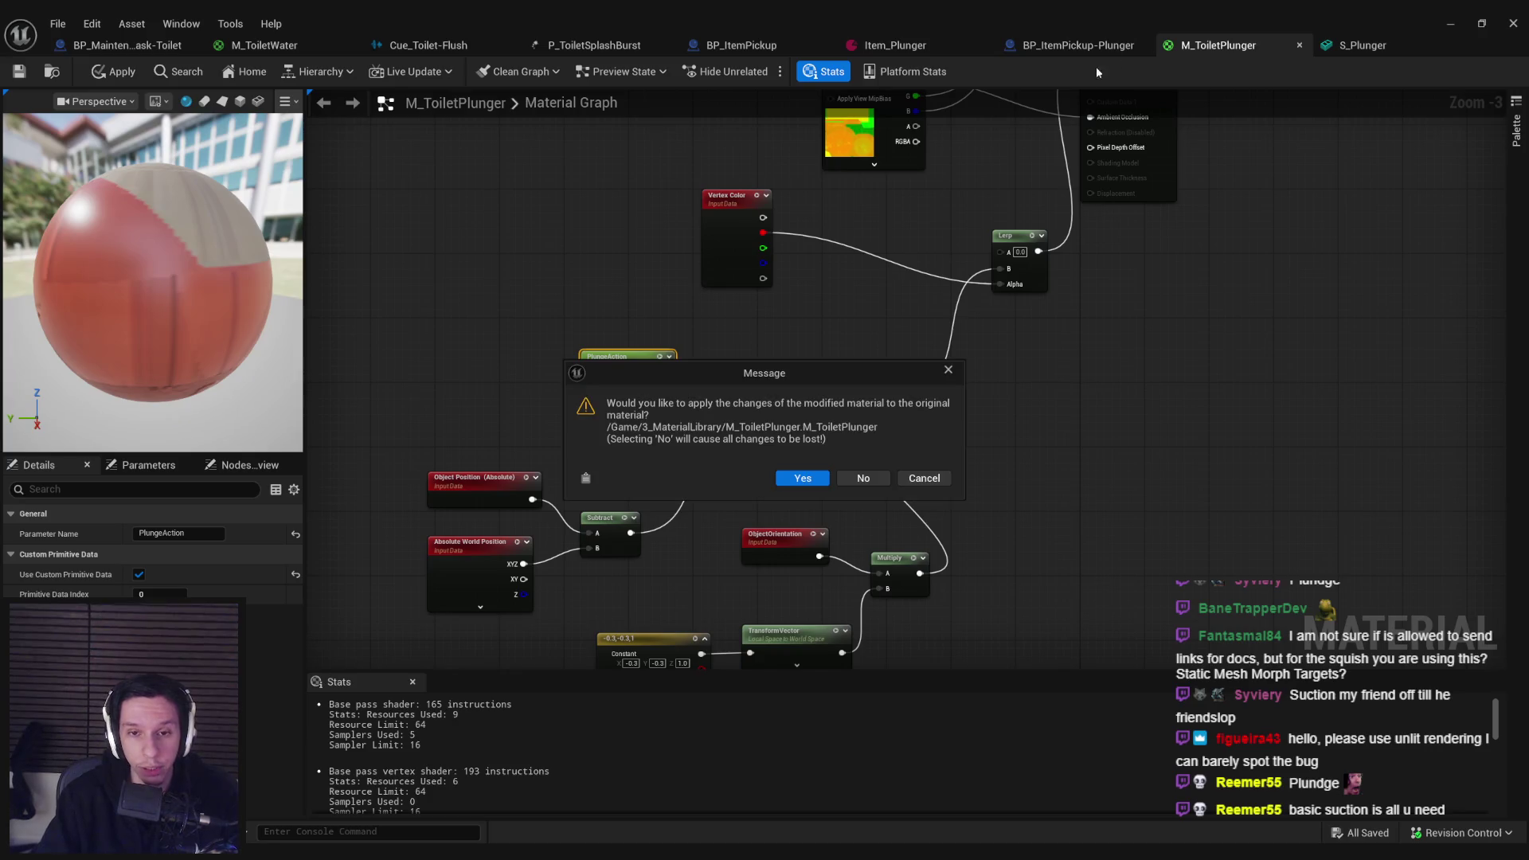
pyautogui.press('Return')
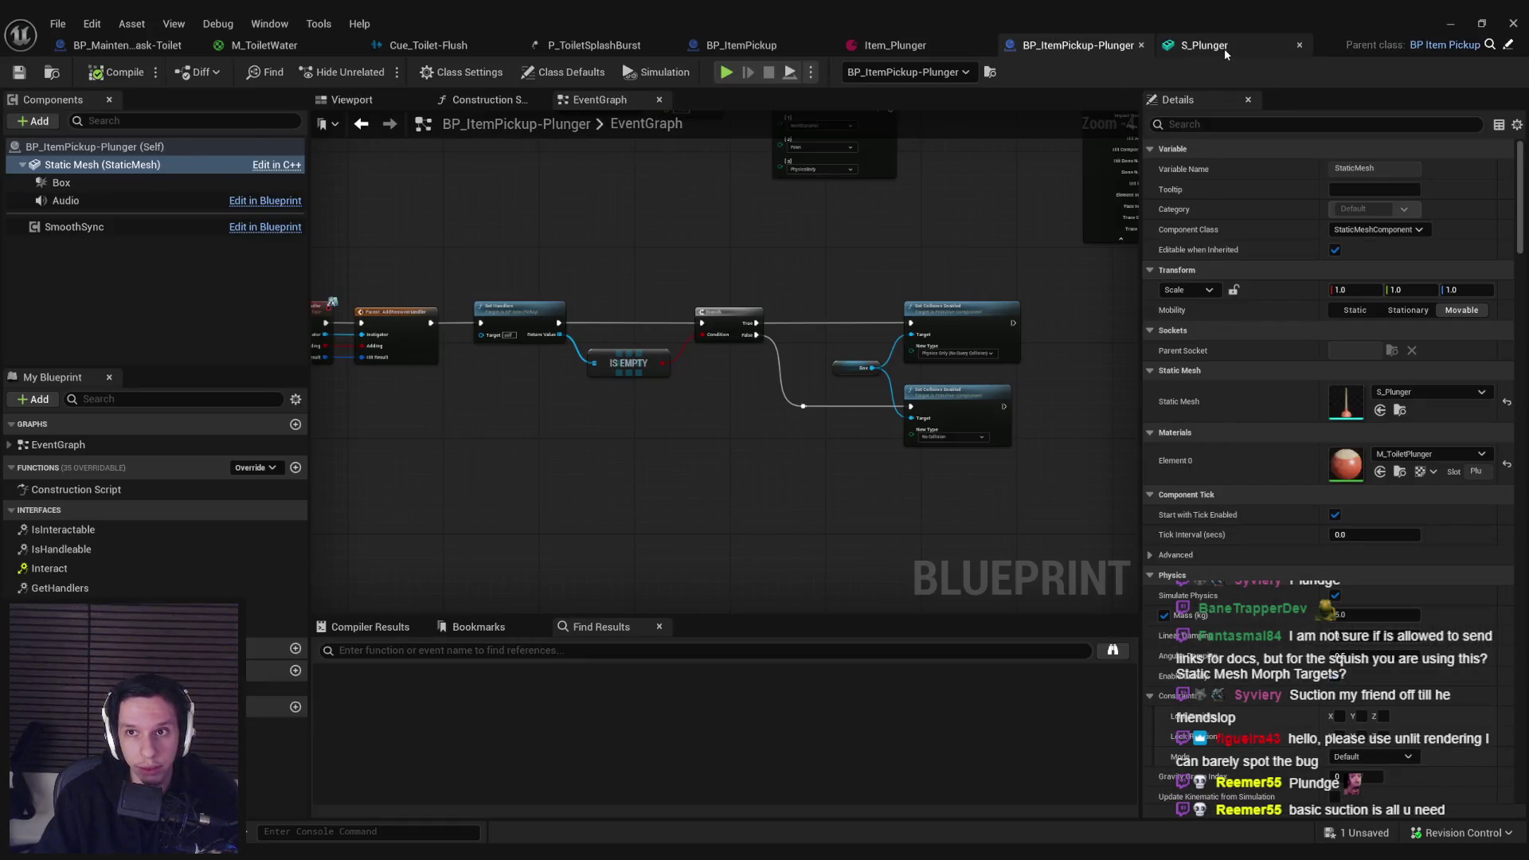
pyautogui.click(1225, 50)
pyautogui.middleClick(1235, 42)
# Step: Select all the BP_ItemPickup-Plunger event graph nodes and move them to a new spot
pyautogui.scroll(-2, 852, 300)
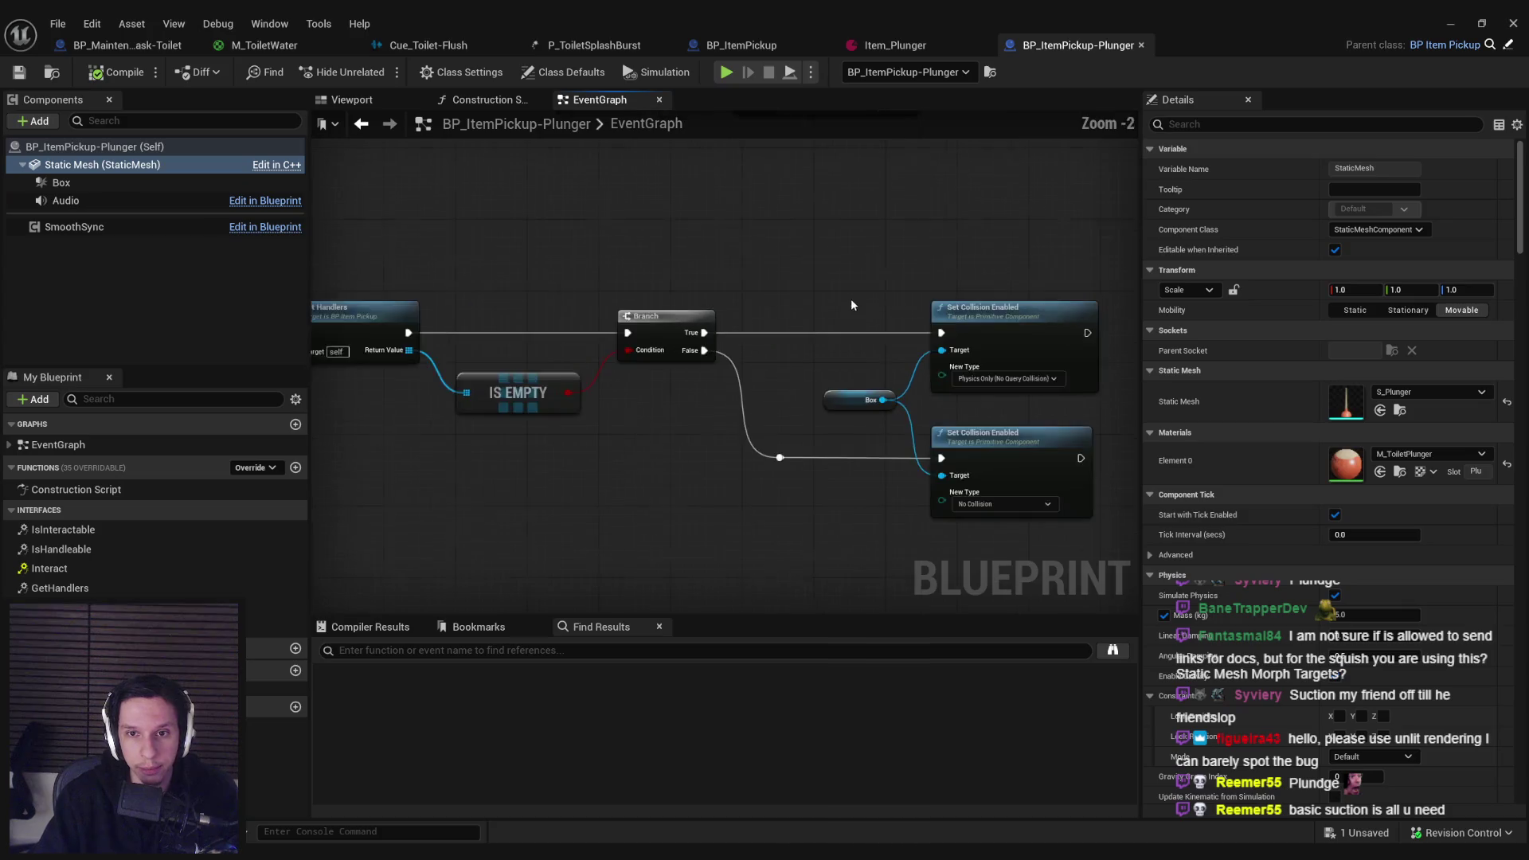
pyautogui.moveTo(1035, 406); pyautogui.dragTo(661, 248)
pyautogui.scroll(3, 662, 248)
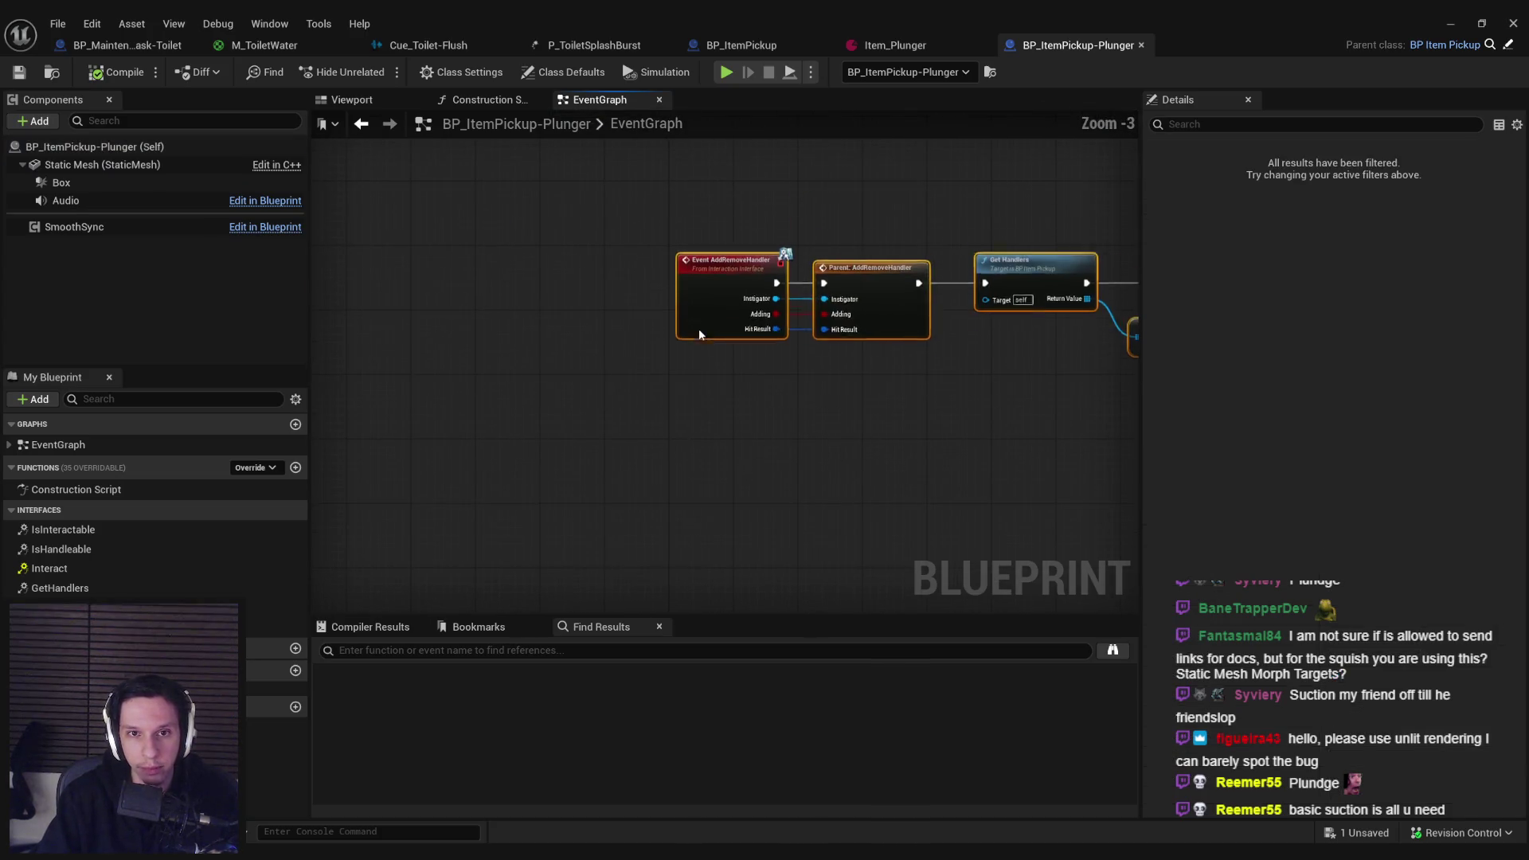
pyautogui.moveTo(699, 328)
pyautogui.mouseDown()
pyautogui.moveTo(696, 370)
pyautogui.moveTo(722, 318)
pyautogui.mouseUp()
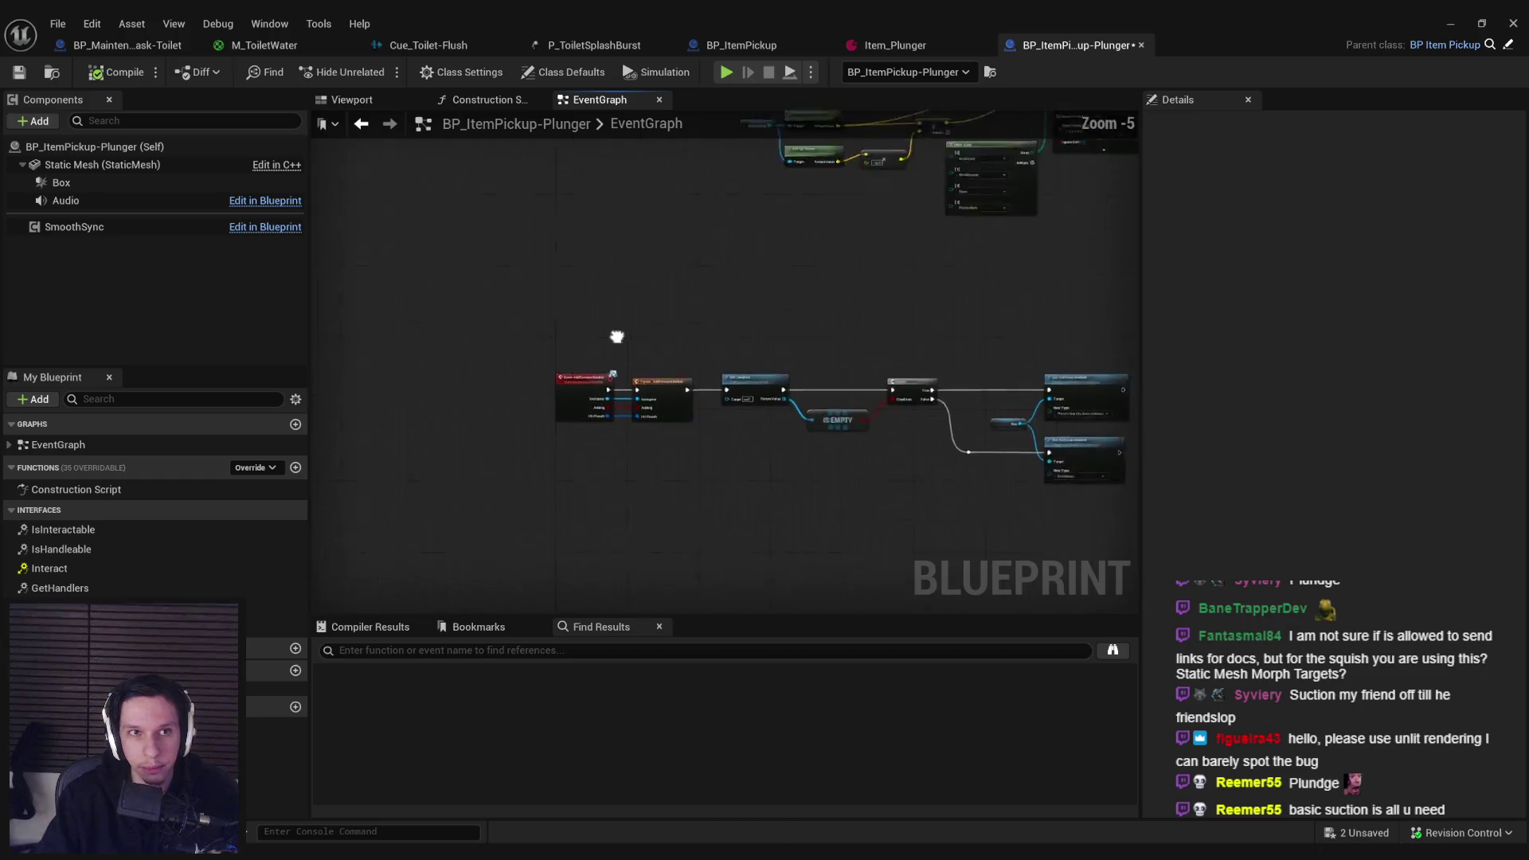
# Step: Save the blueprint and start a Play-in-Editor session
pyautogui.hotkey('ctrl', 's')
pyautogui.scroll(-3, 700, 313)
pyautogui.scroll(2, 841, 355)
pyautogui.hotkey('alt', 'p')
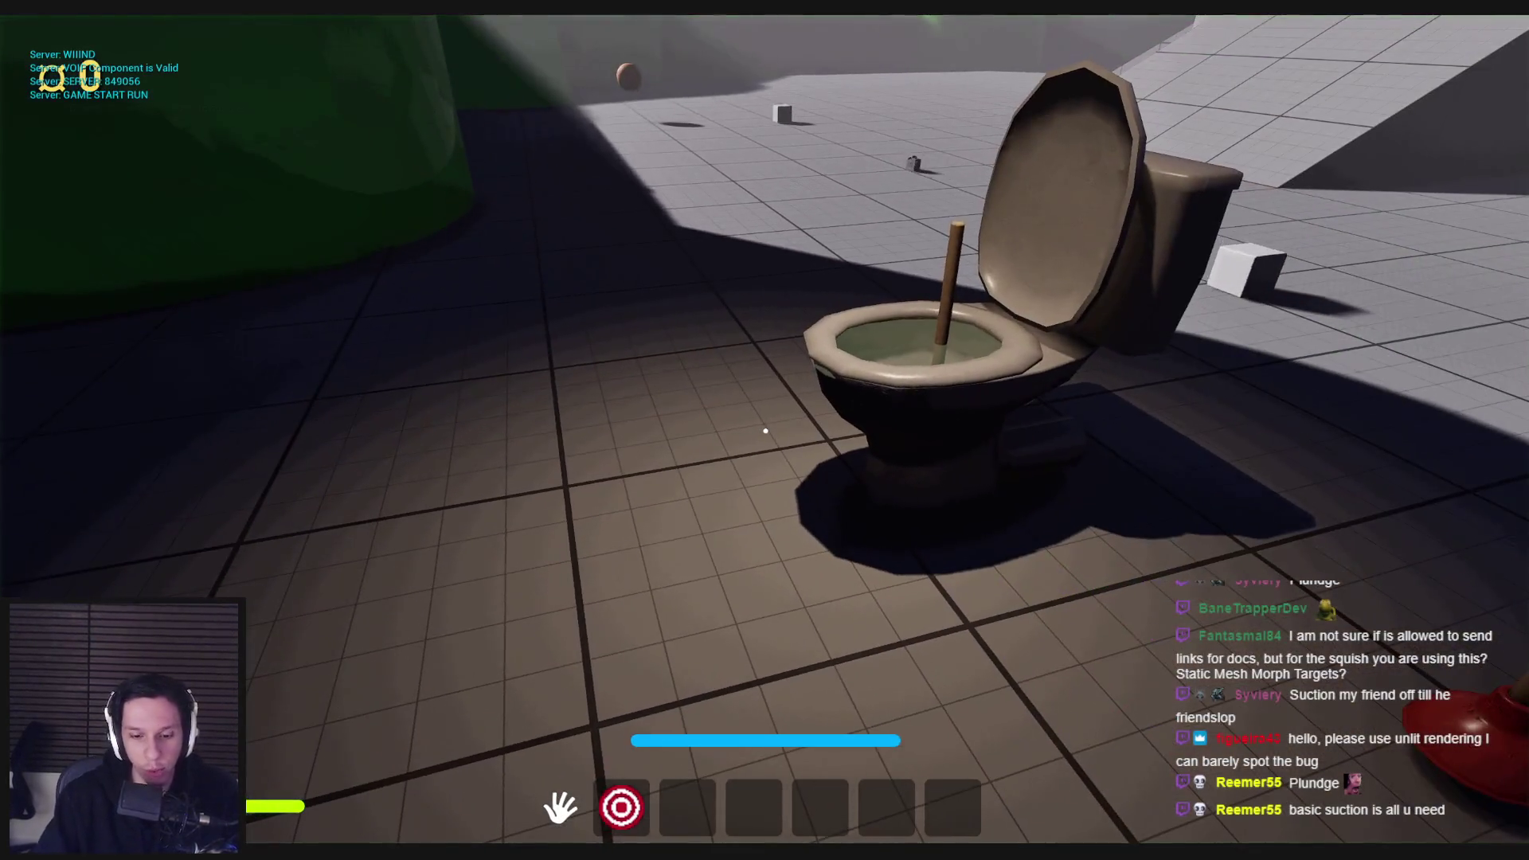
# Step: Walk to the toilet and plunge it until health reaches 0, then look at the popped-out plunger
pyautogui.press('w')
pyautogui.click(764, 444)
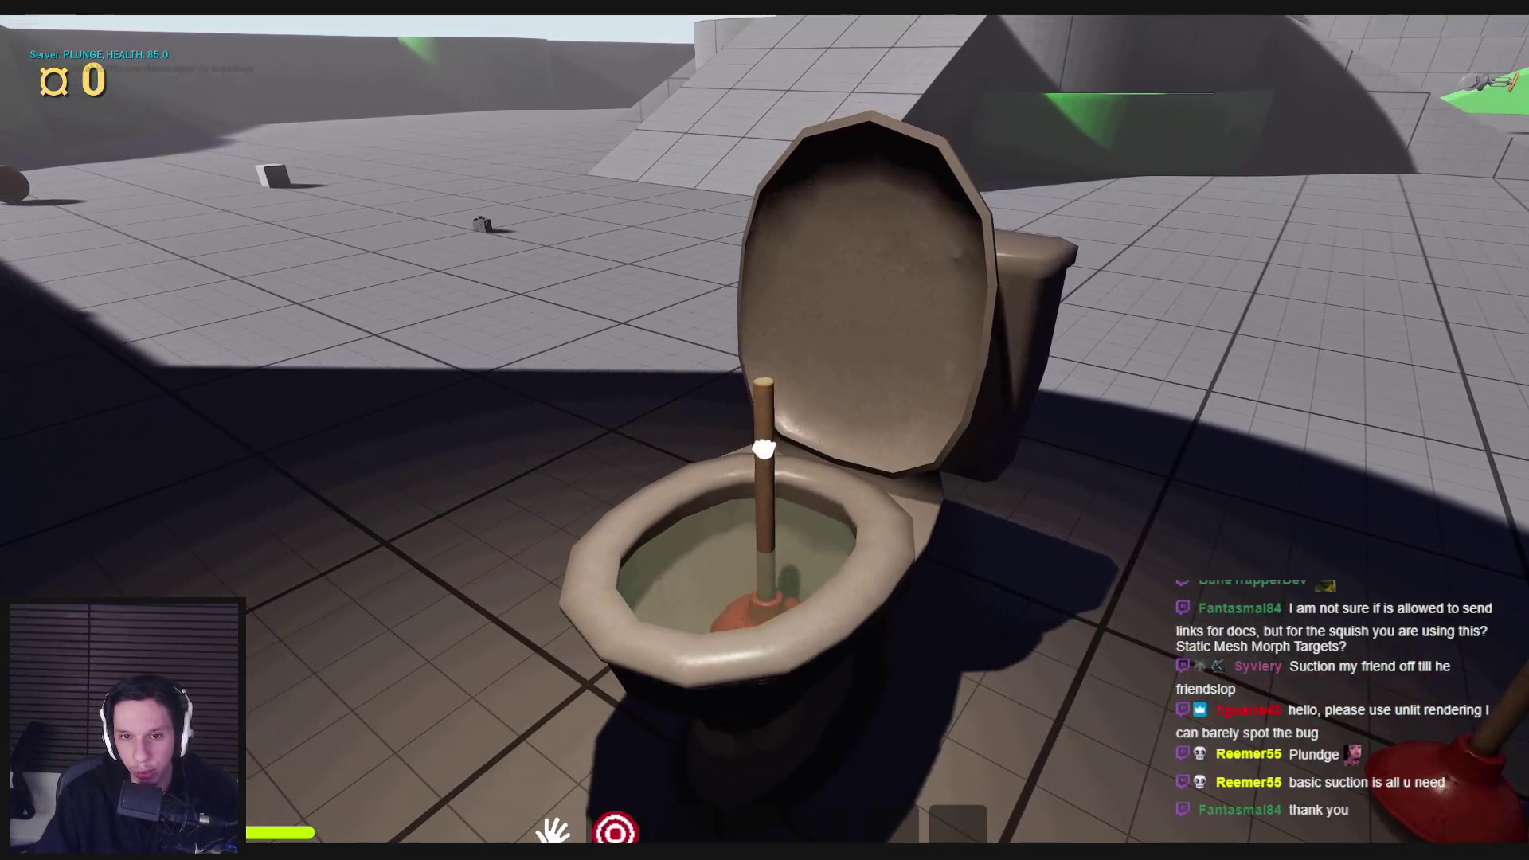
pyautogui.click(764, 445)
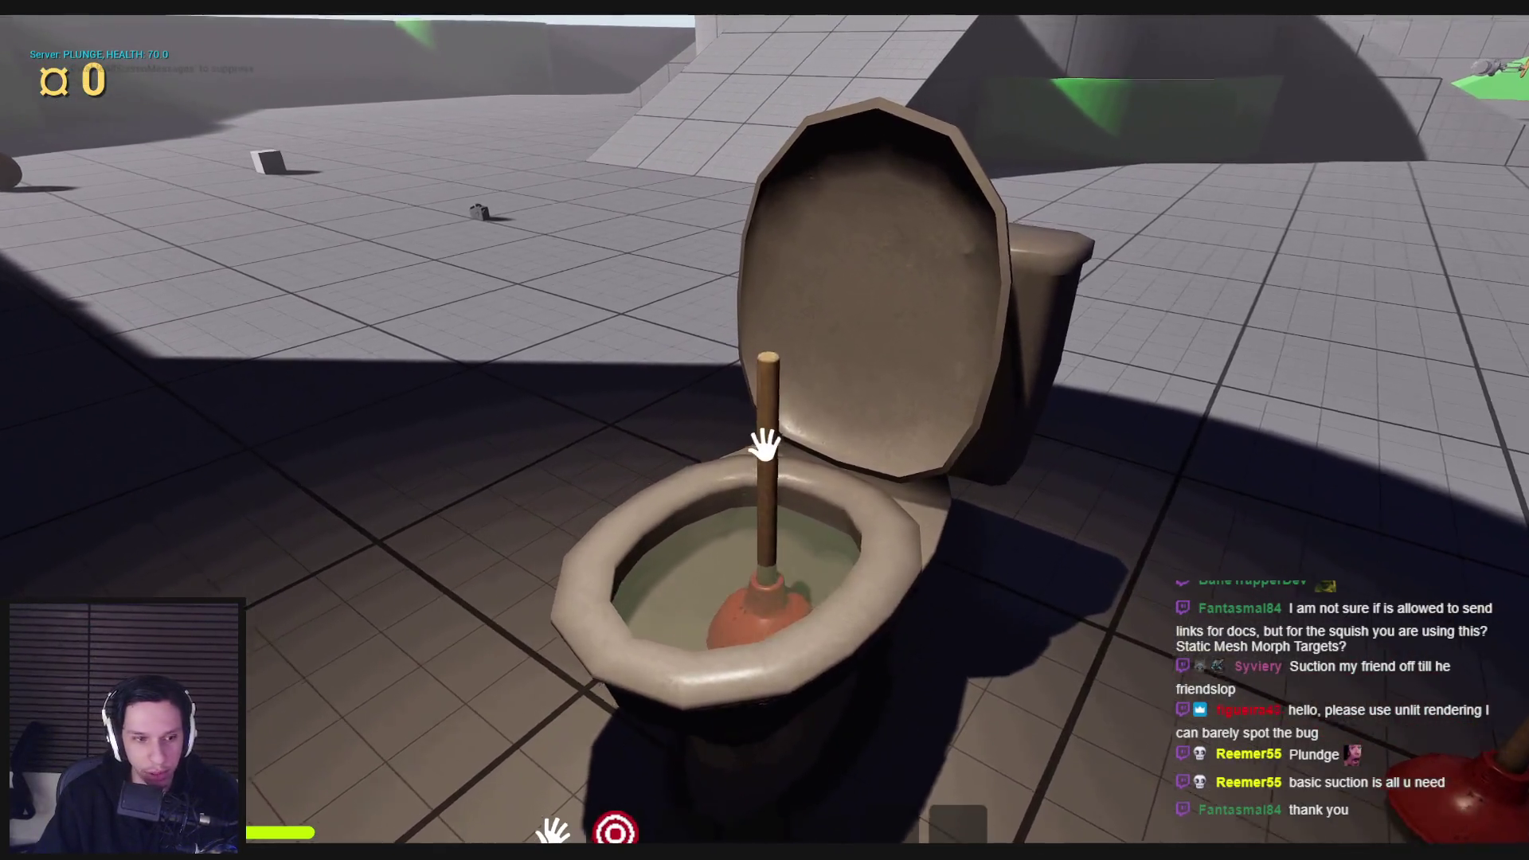
pyautogui.click(765, 445)
pyautogui.click(764, 448)
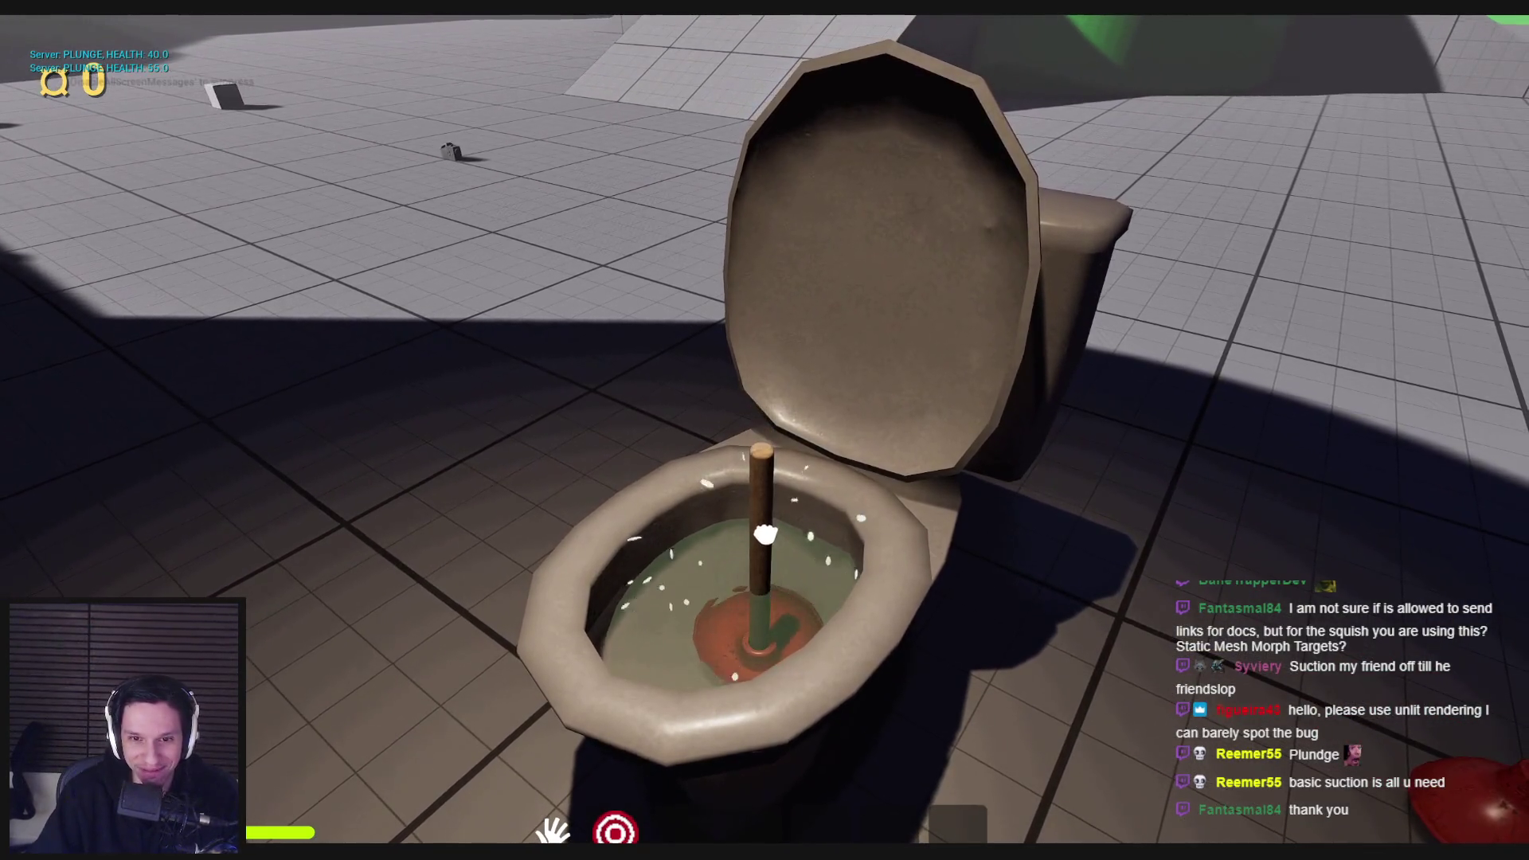
pyautogui.click(764, 446)
pyautogui.click(765, 444)
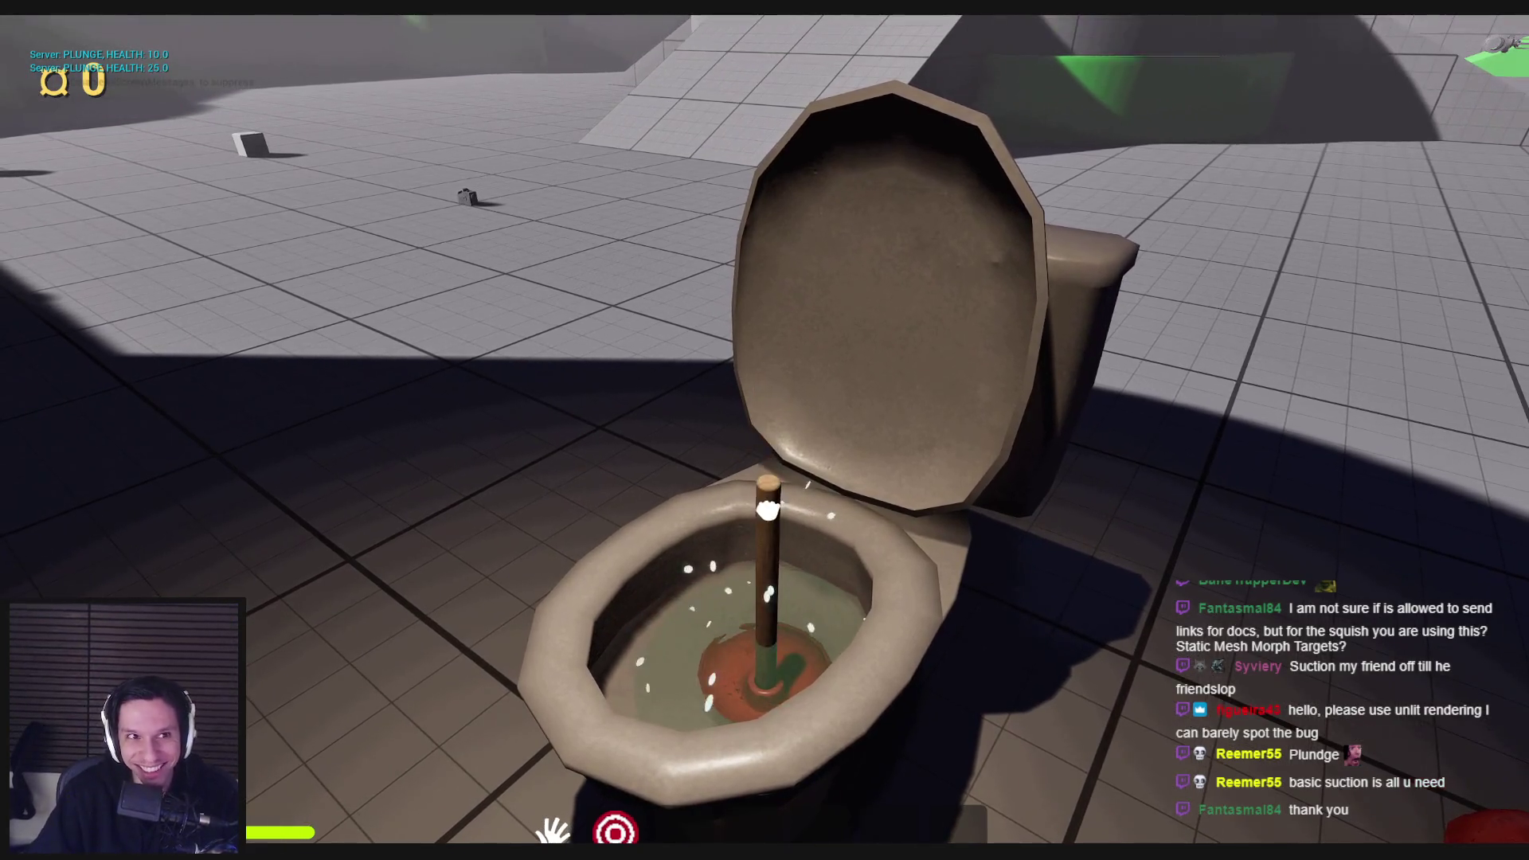
pyautogui.click(765, 444)
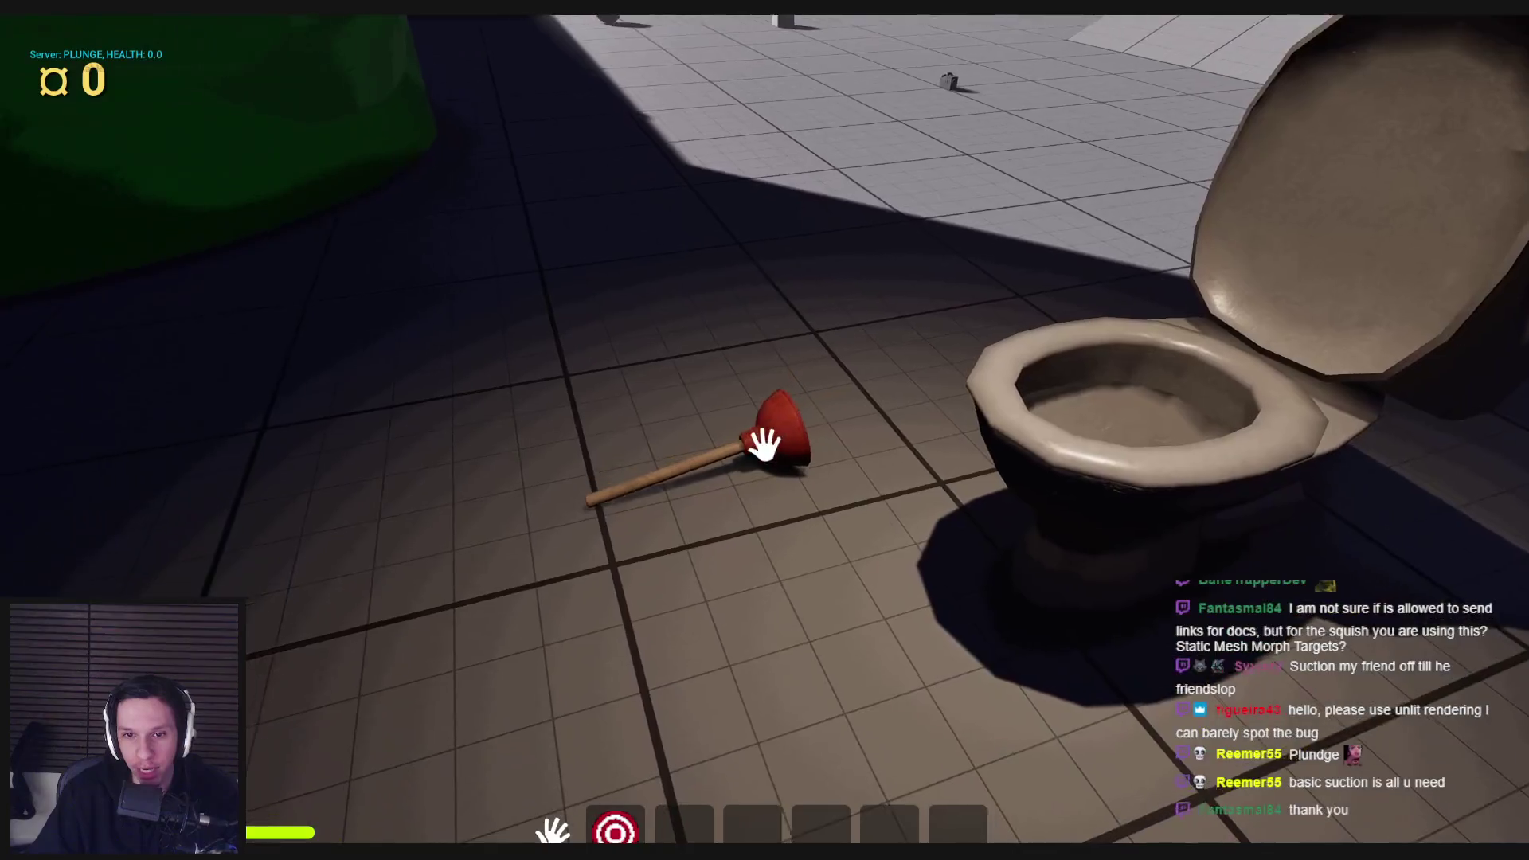
pyautogui.moveTo(765, 444)
pyautogui.mouseDown()
pyautogui.moveTo(683, 536)
pyautogui.moveTo(709, 654)
pyautogui.moveTo(512, 334)
pyautogui.moveTo(792, 584)
pyautogui.moveTo(734, 535)
pyautogui.moveTo(351, 626)
pyautogui.moveTo(512, 573)
pyautogui.moveTo(666, 454)
pyautogui.moveTo(292, 515)
pyautogui.moveTo(326, 526)
pyautogui.moveTo(758, 437)
pyautogui.moveTo(784, 519)
pyautogui.moveTo(444, 512)
pyautogui.moveTo(359, 558)
pyautogui.mouseUp()
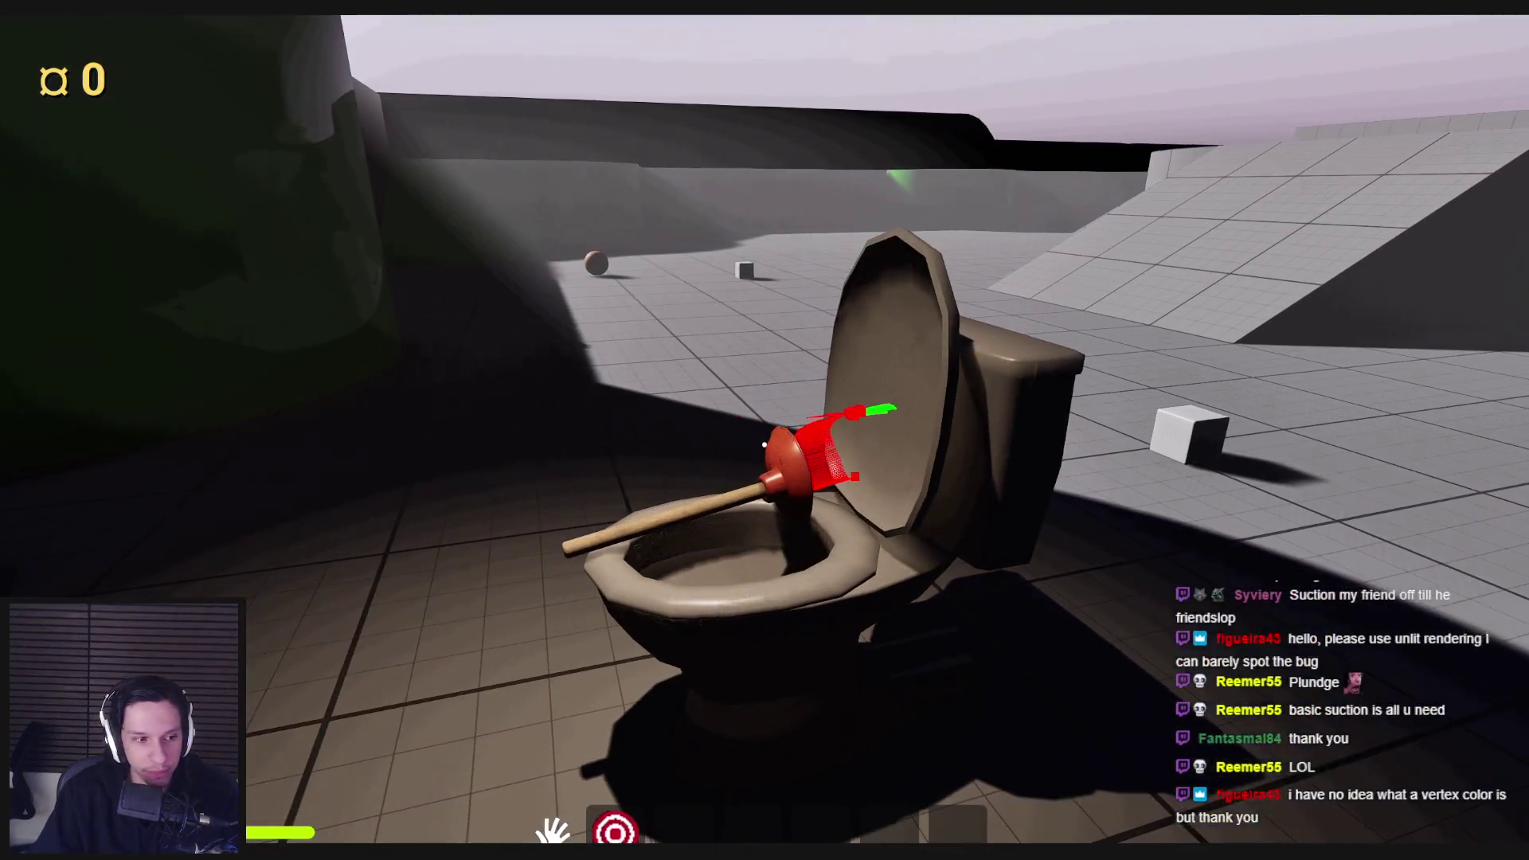
# Step: Stop the session, frame the selected toilet, and restore the full editor layout
pyautogui.press('Escape')
pyautogui.press('f')
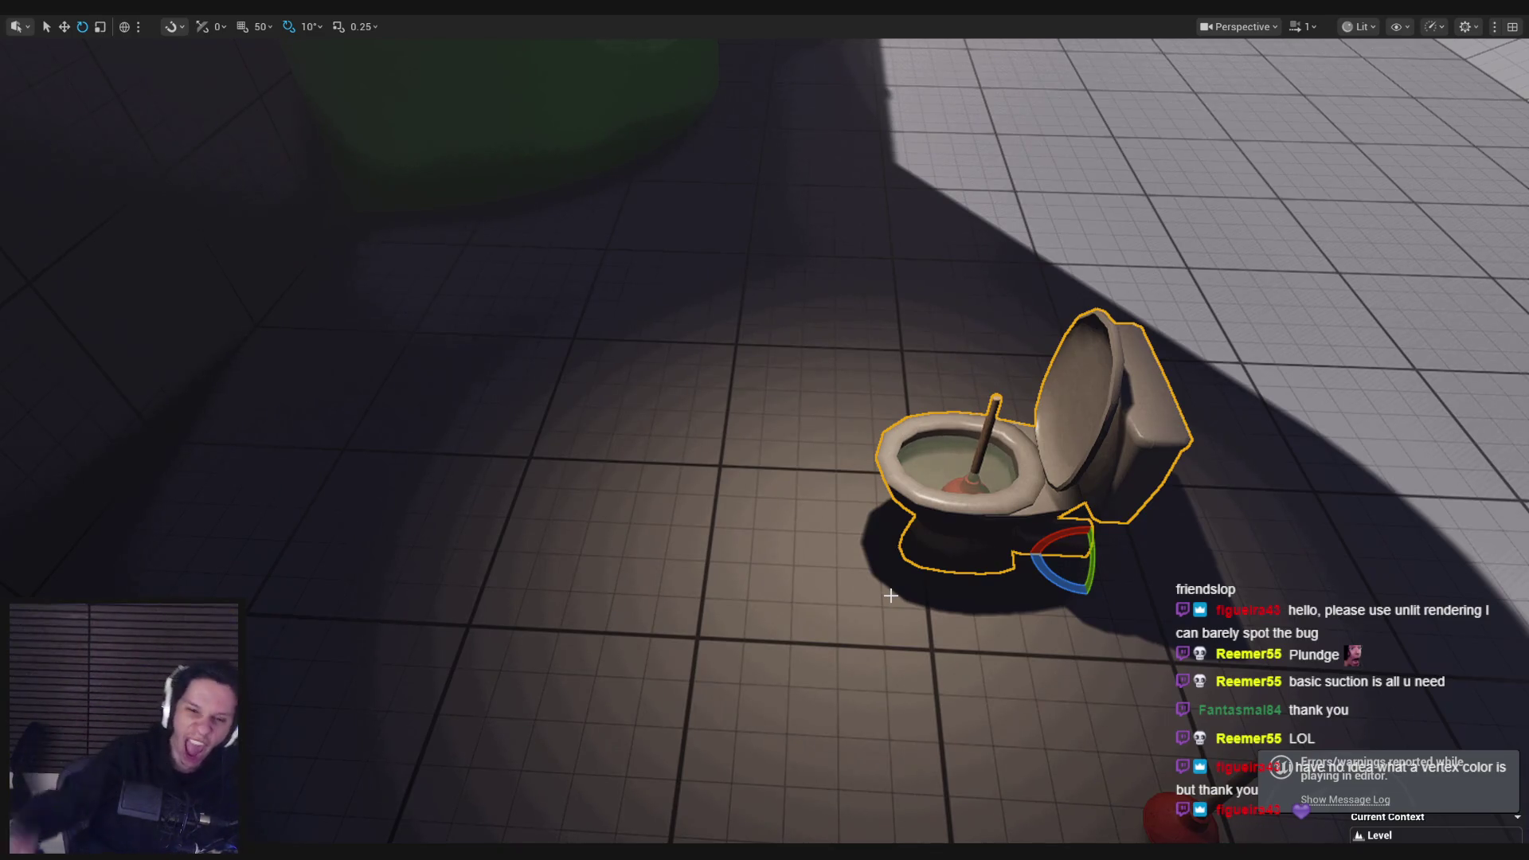
pyautogui.press('F11')
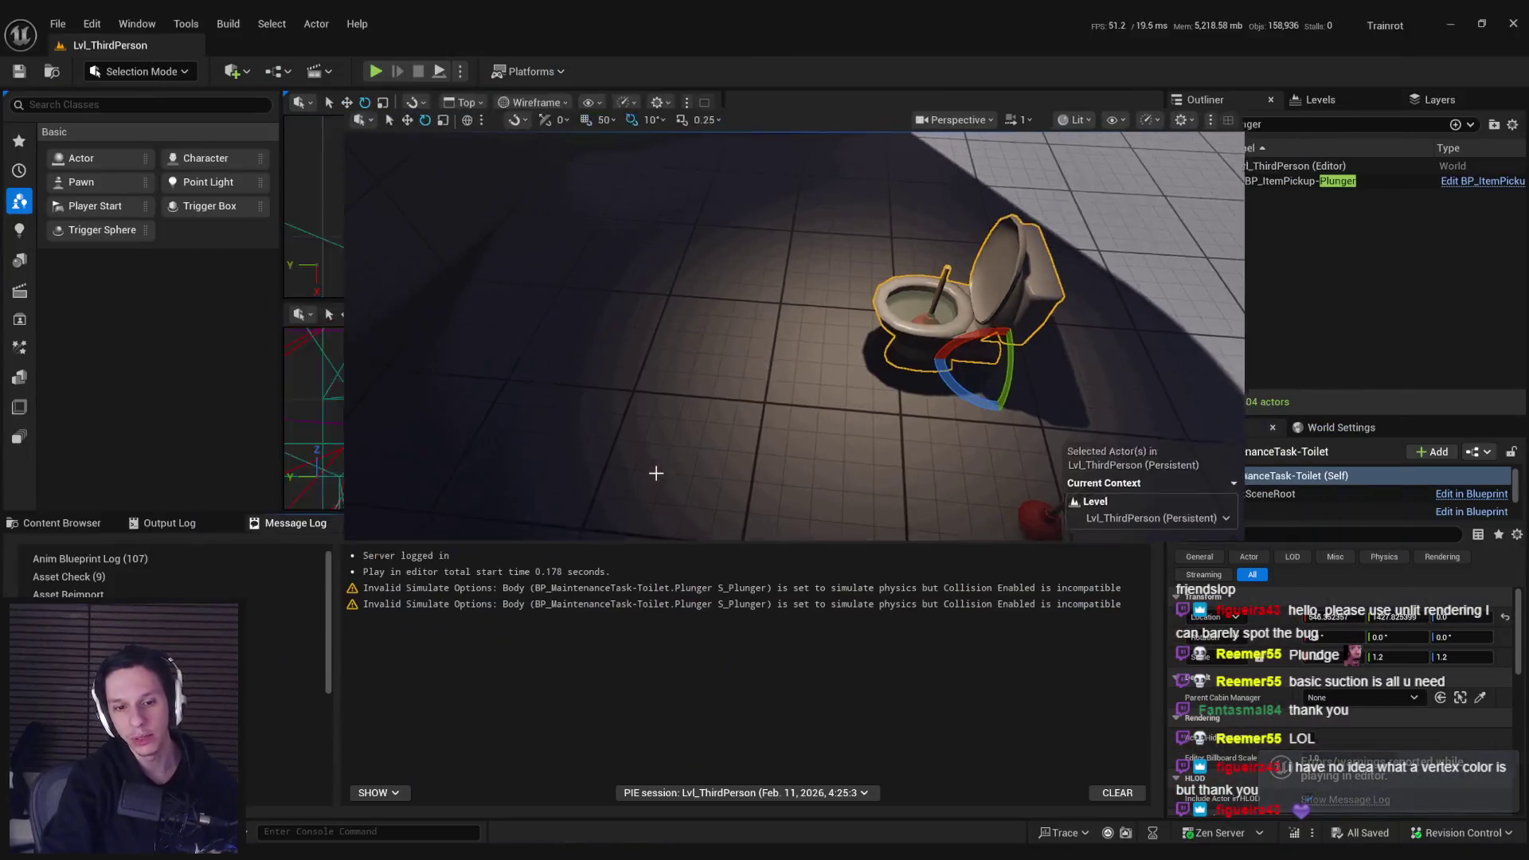
# Step: Show the Items assets, focus the viewport on the toilet and plunger, and start Play
pyautogui.click(62, 522)
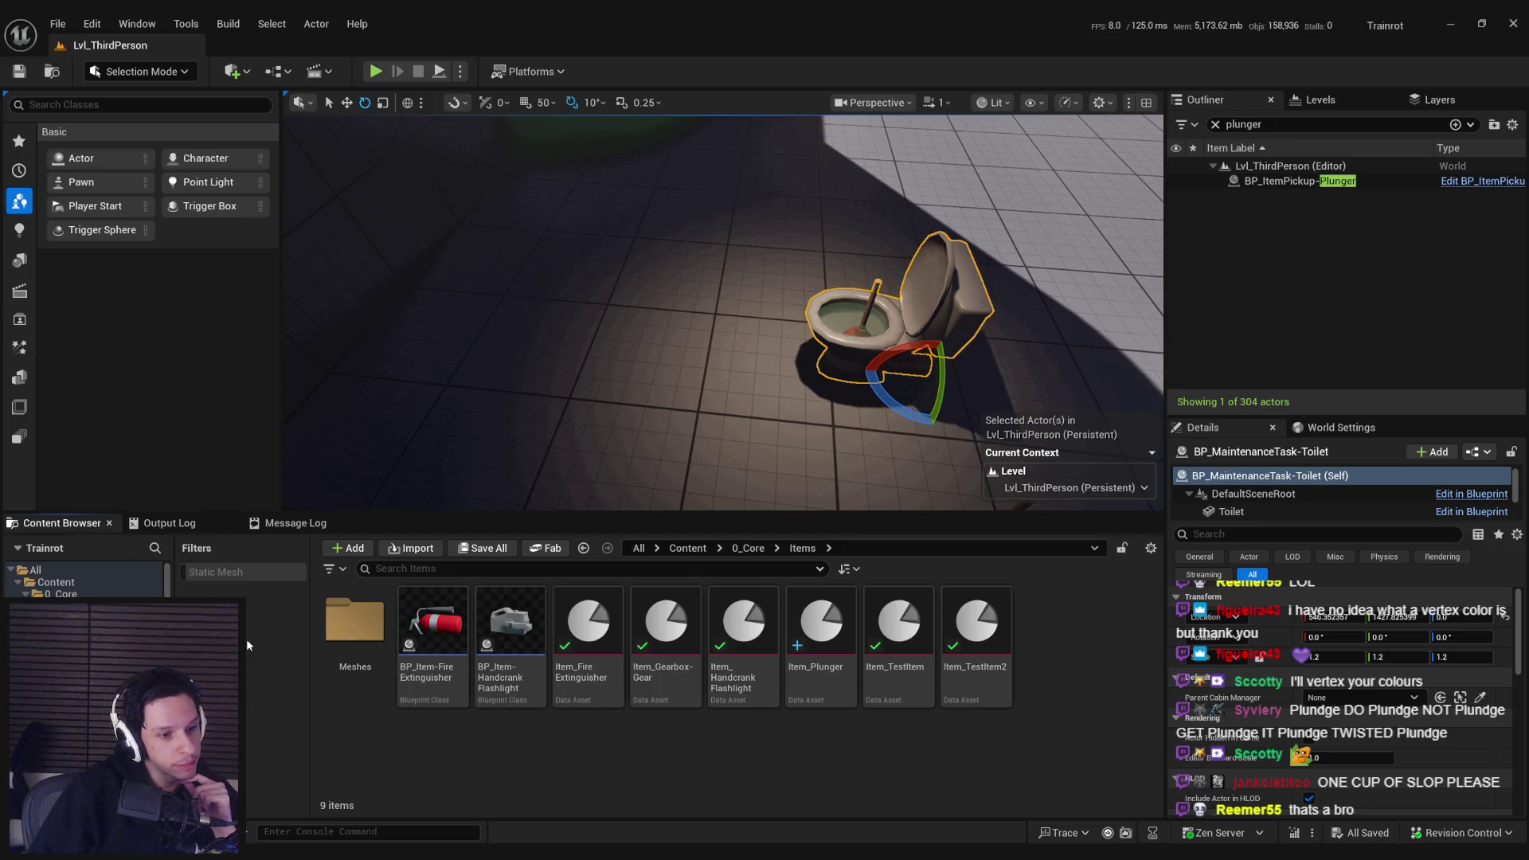
pyautogui.moveTo(427, 857)
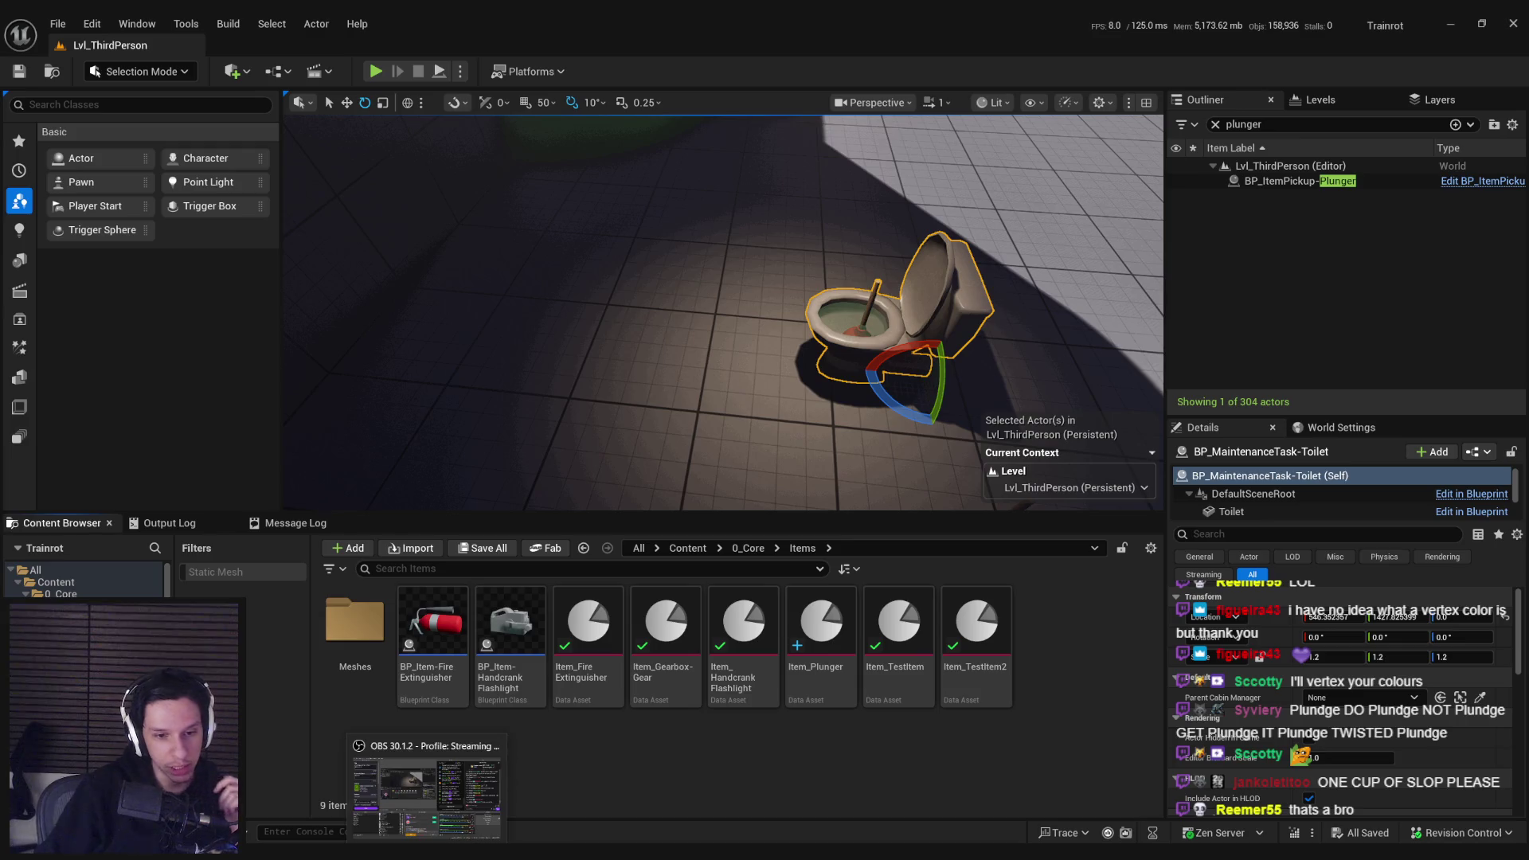
pyautogui.moveTo(376, 416)
pyautogui.mouseDown()
pyautogui.moveTo(414, 398)
pyautogui.moveTo(377, 417)
pyautogui.mouseUp()
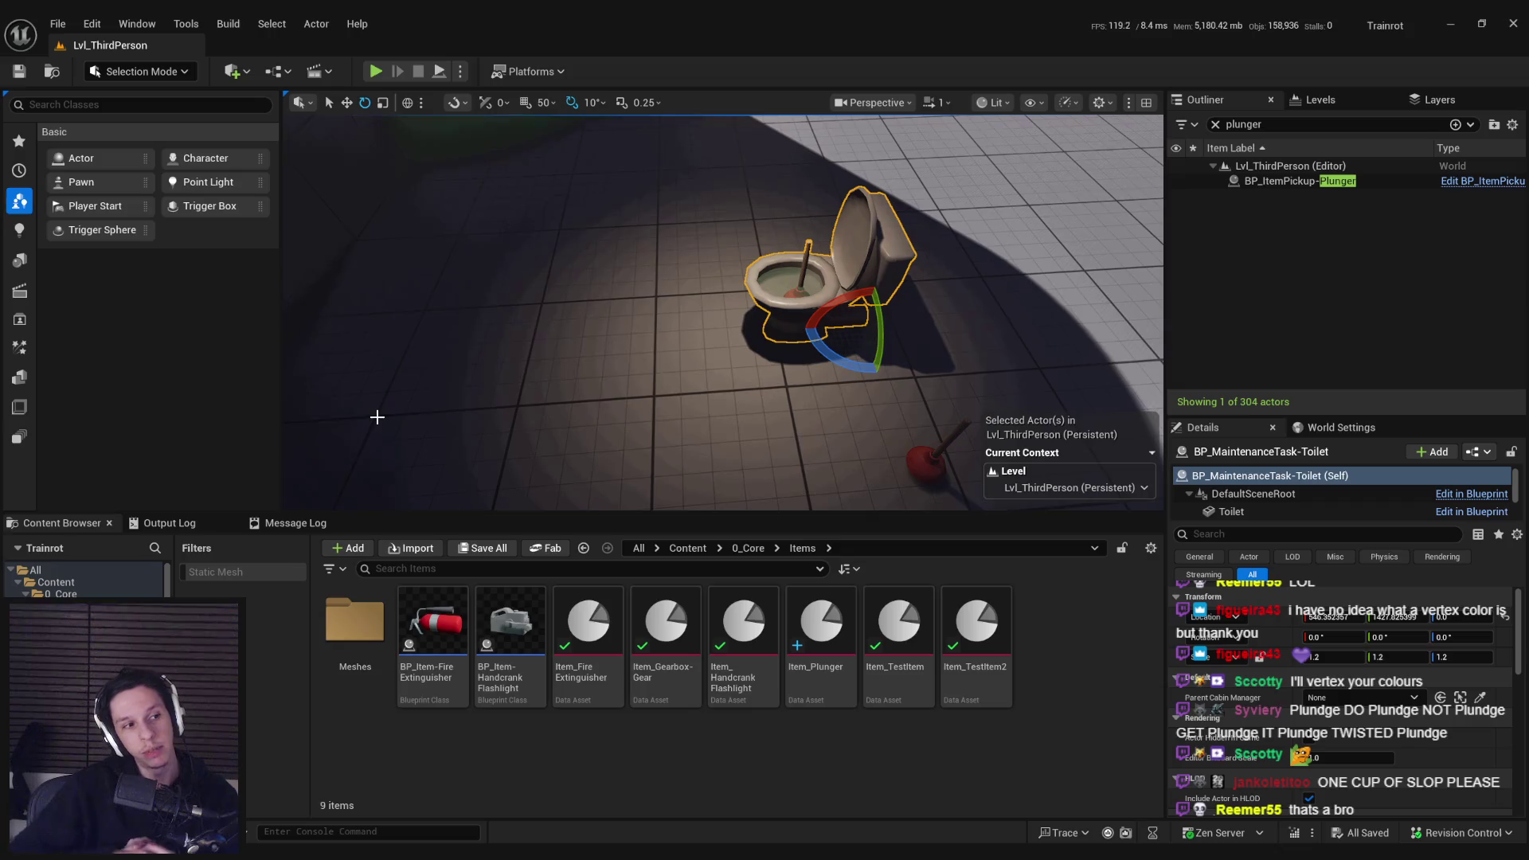
pyautogui.press('f')
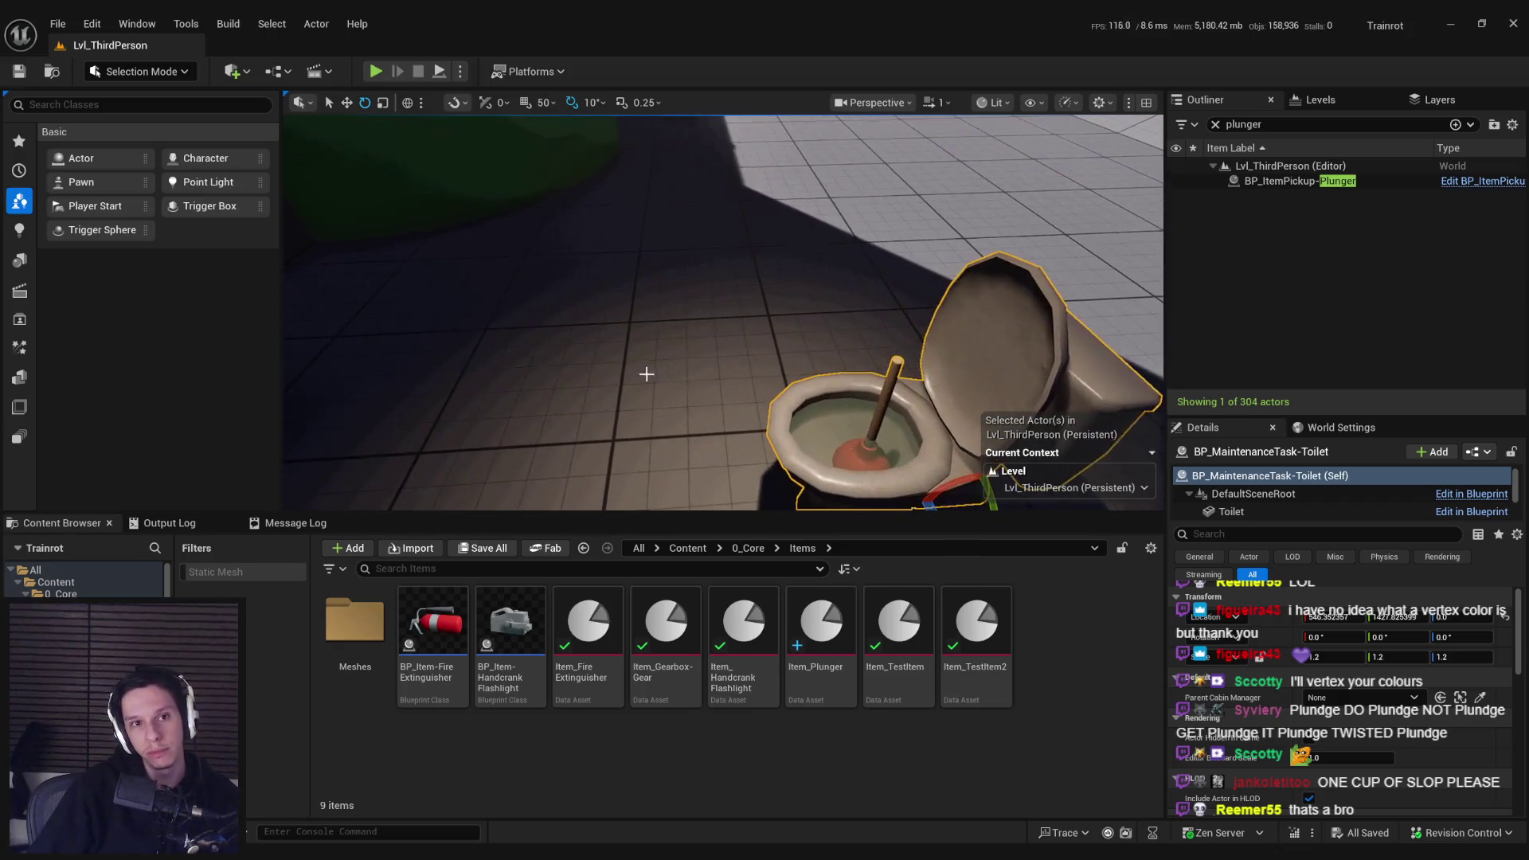
pyautogui.click(375, 71)
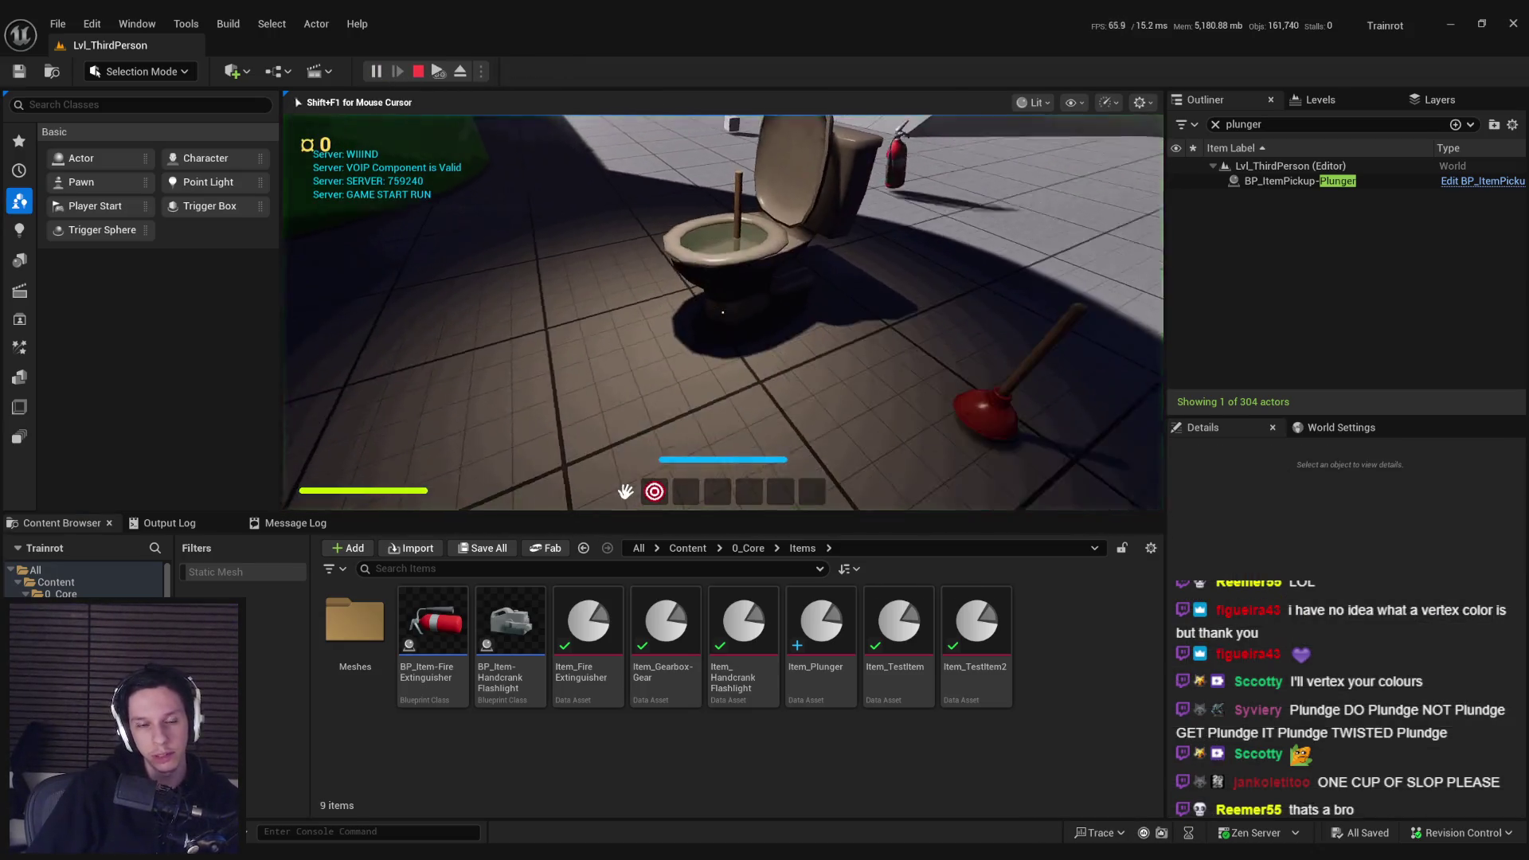
# Step: Walk to the toilet, plunge it seven times until the plunger lifts out, and stop
pyautogui.press('w')
pyautogui.click(722, 312)
pyautogui.click(722, 342)
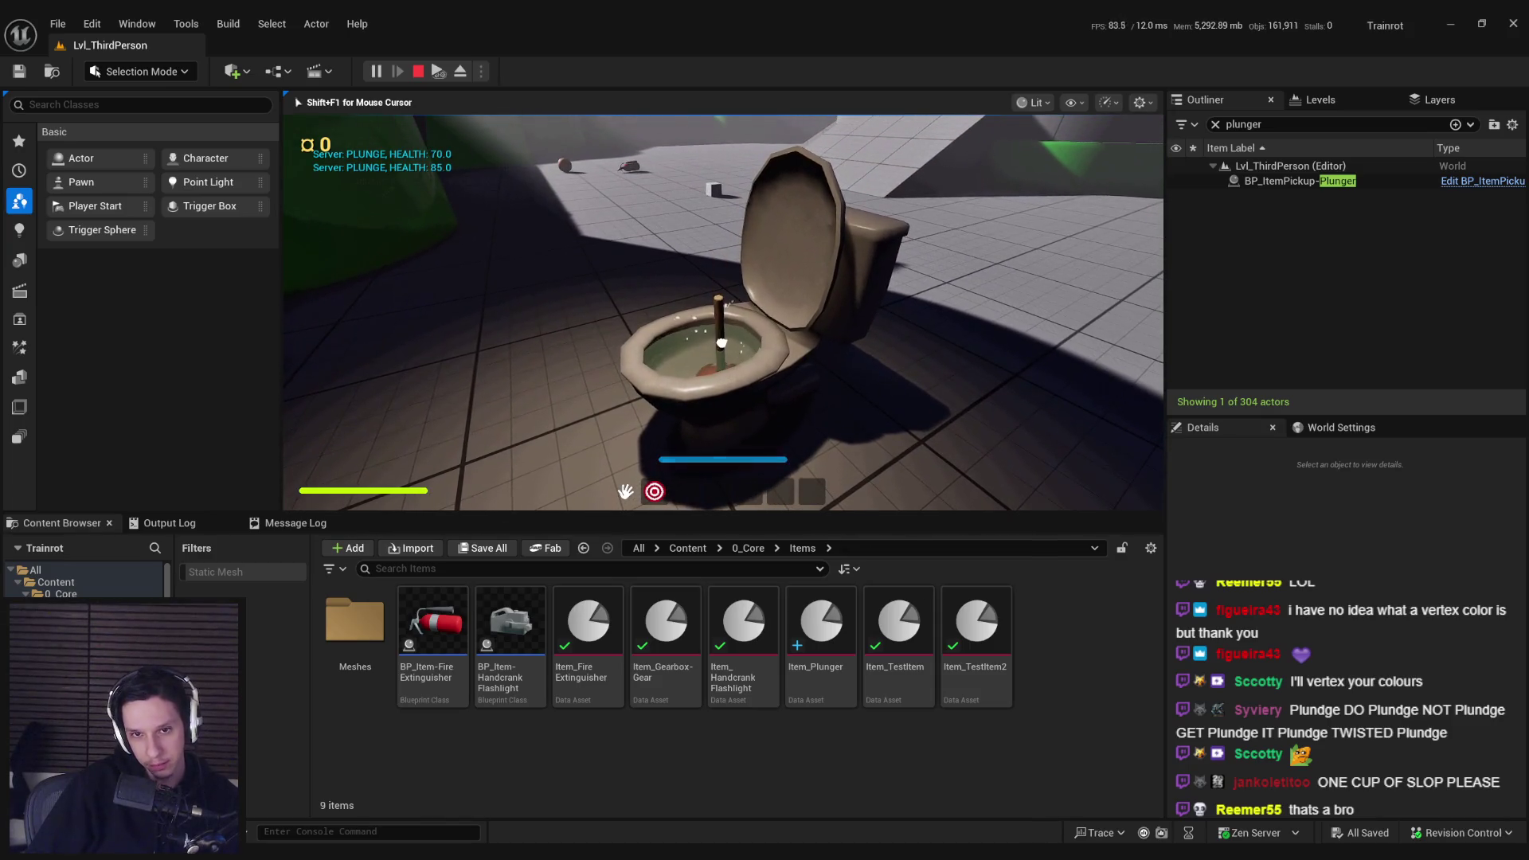
pyautogui.click(722, 313)
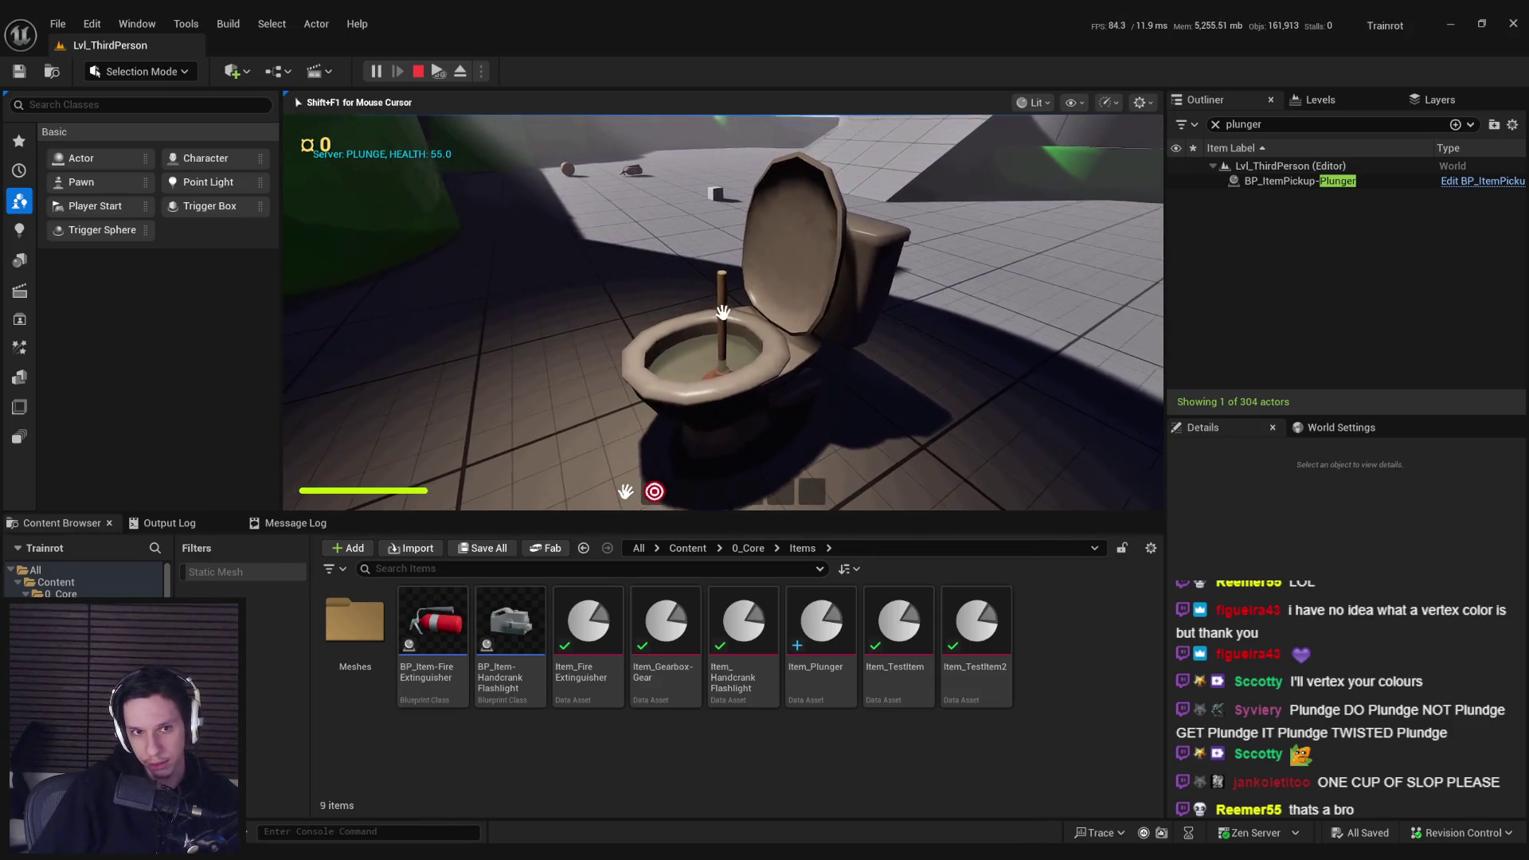
pyautogui.click(722, 312)
pyautogui.click(723, 315)
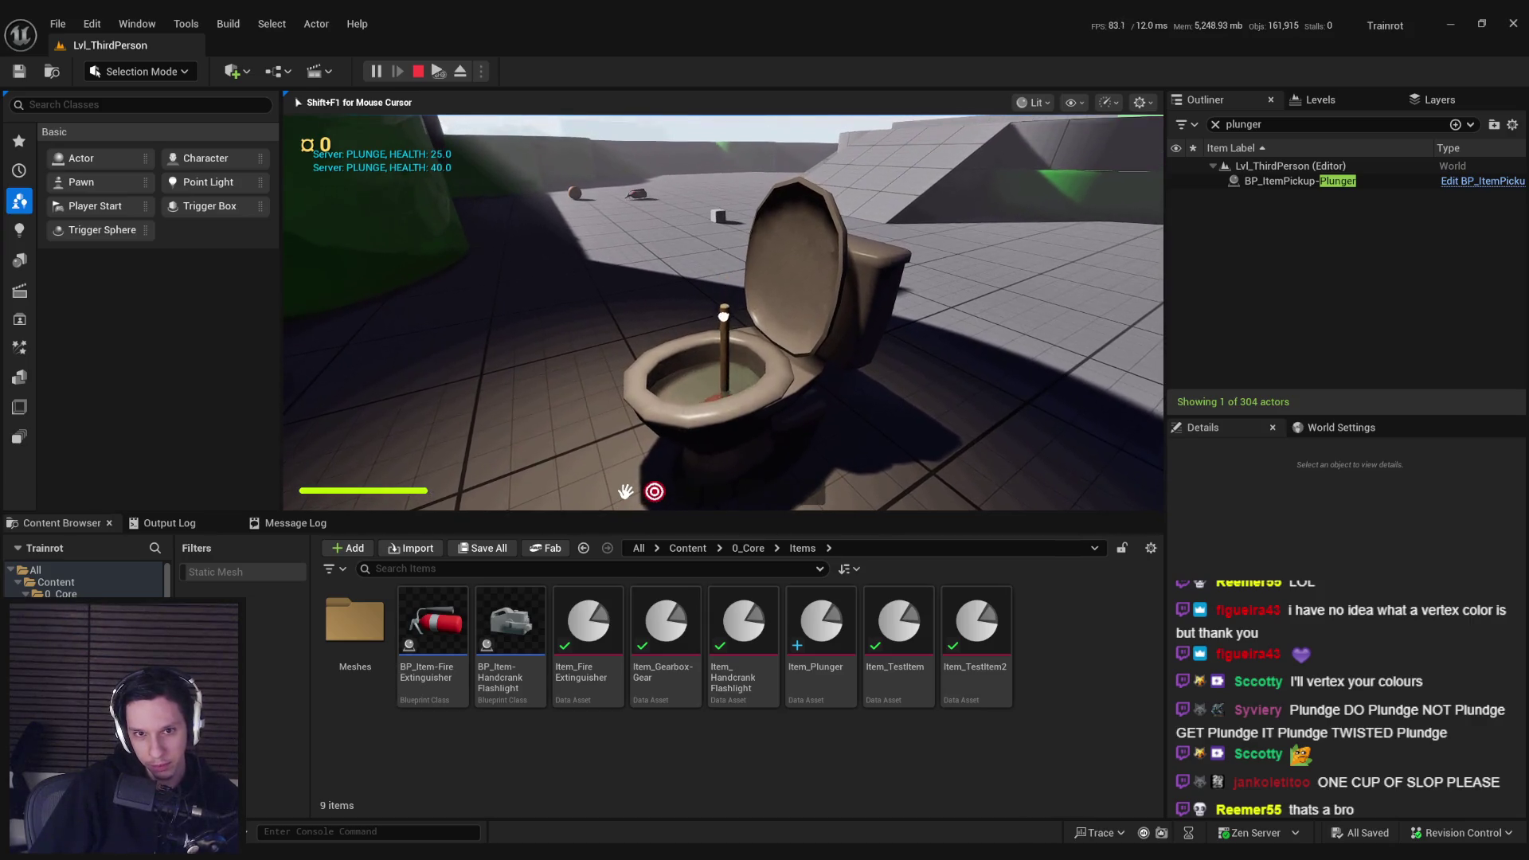
pyautogui.click(722, 312)
pyautogui.click(722, 312)
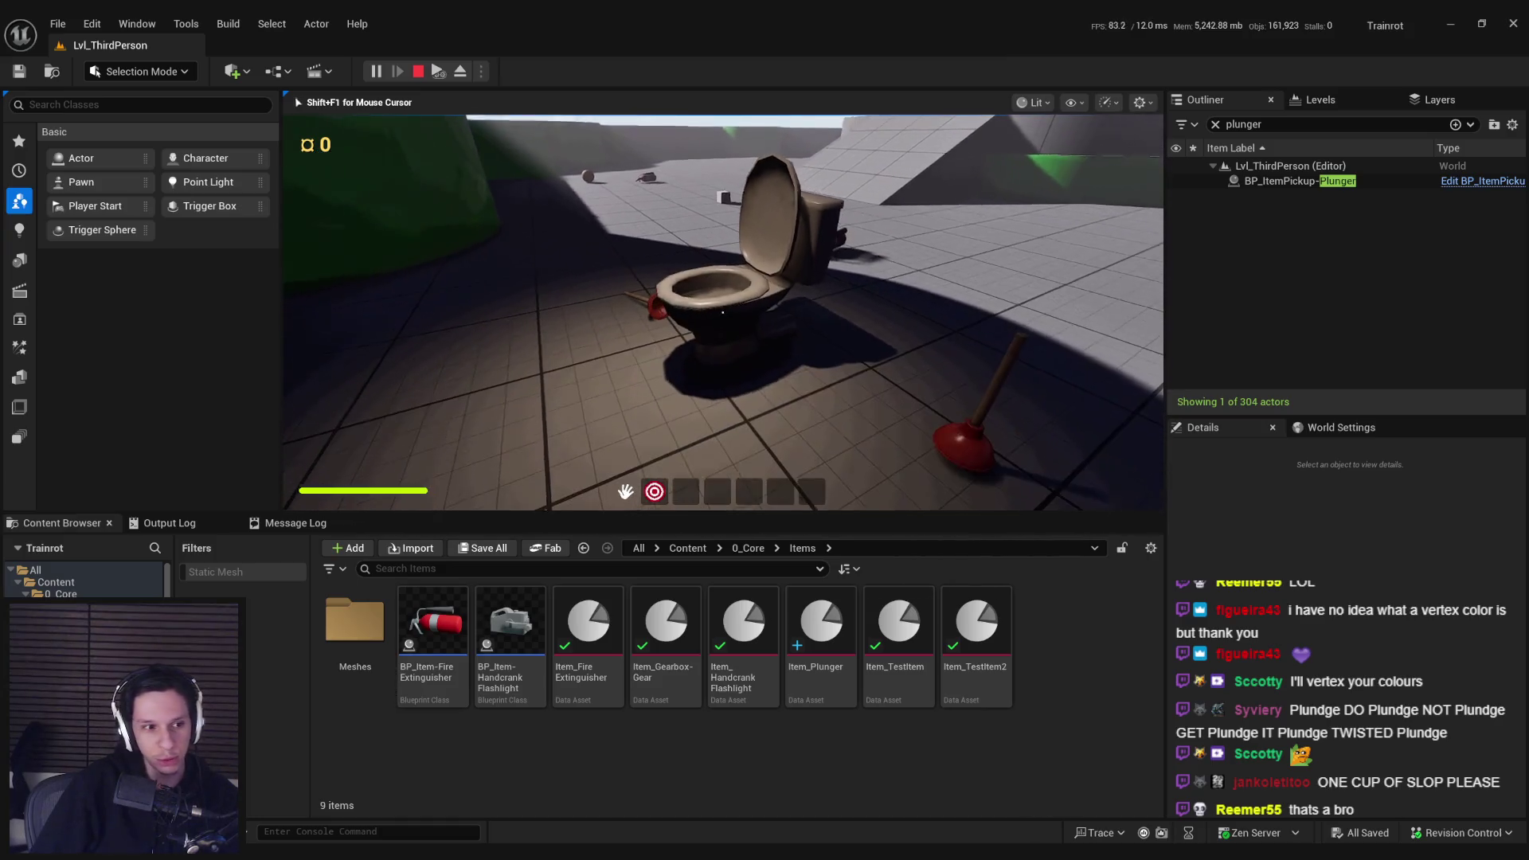
pyautogui.press('Escape')
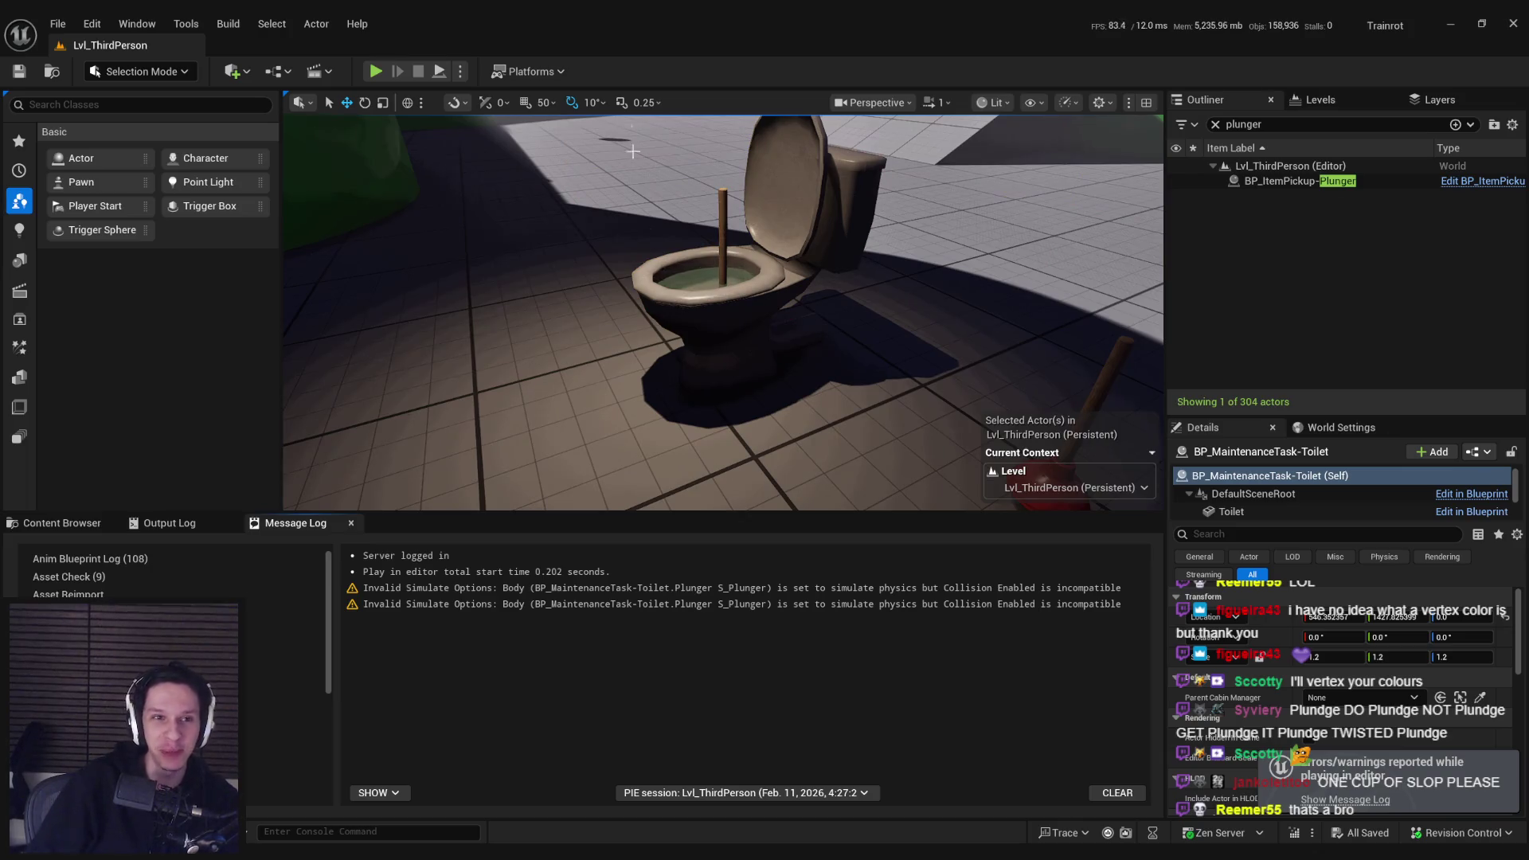
# Step: Replay in fullscreen, plunging the toilet until health hits 0 and the plunger pops out, then stop
pyautogui.click(375, 71)
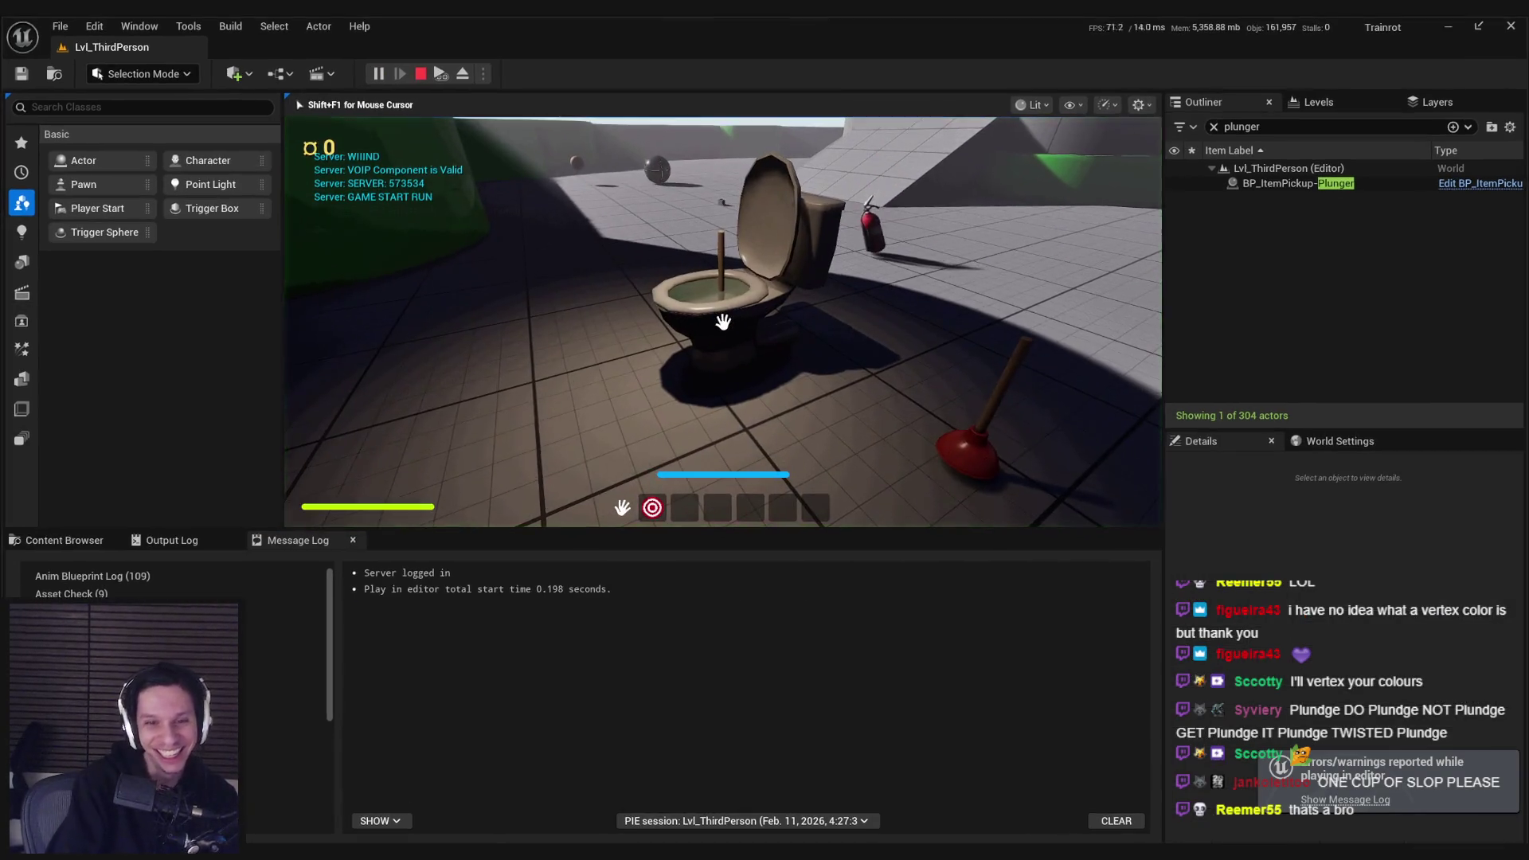
pyautogui.press('F11')
pyautogui.press('w')
pyautogui.click(764, 443)
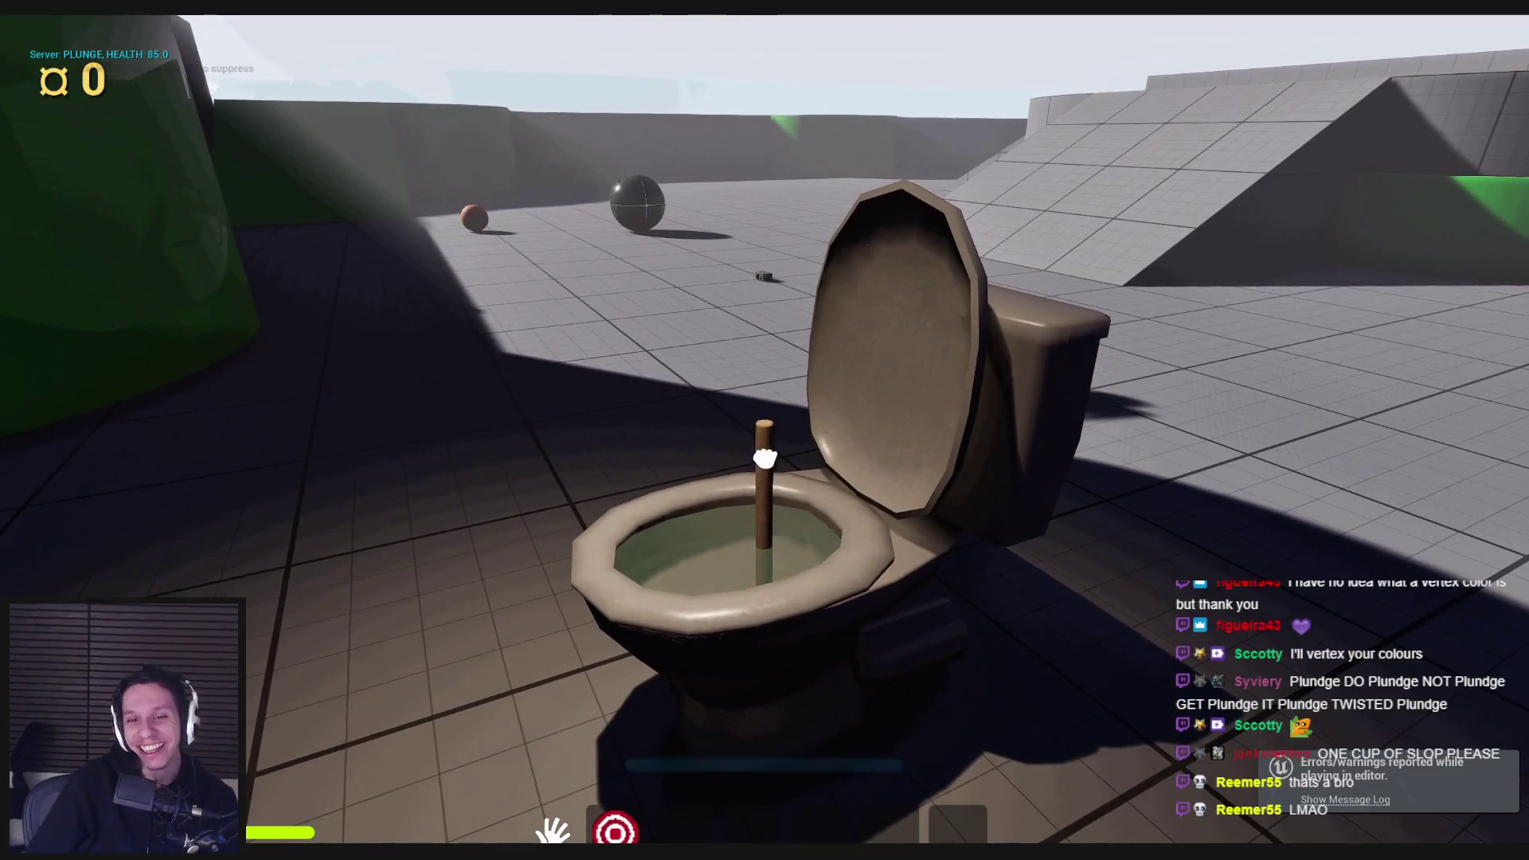
pyautogui.click(764, 443)
pyautogui.click(764, 442)
pyautogui.click(765, 443)
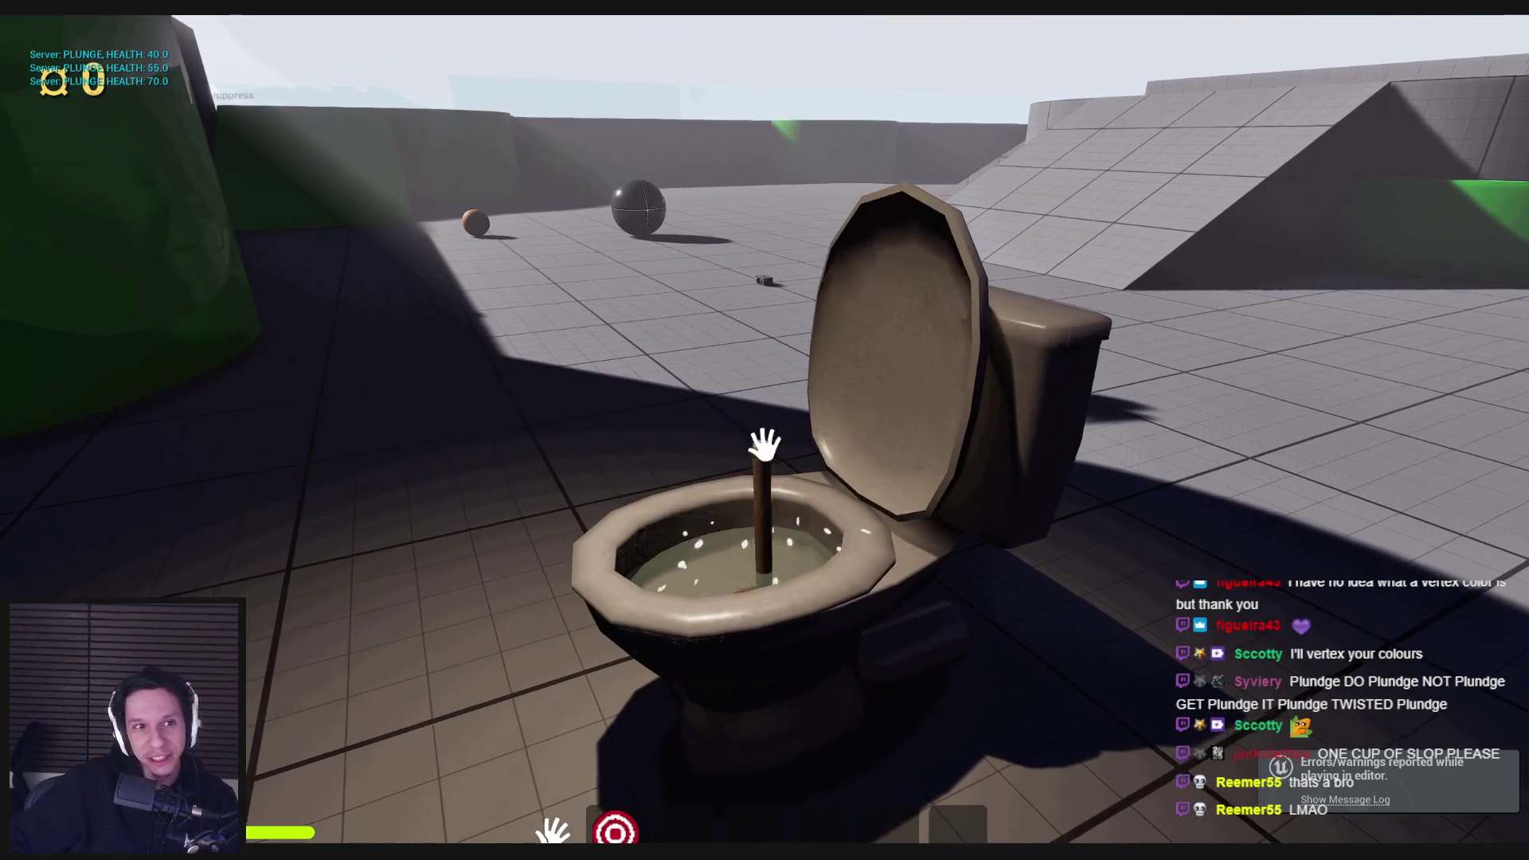
pyautogui.click(765, 443)
pyautogui.click(764, 443)
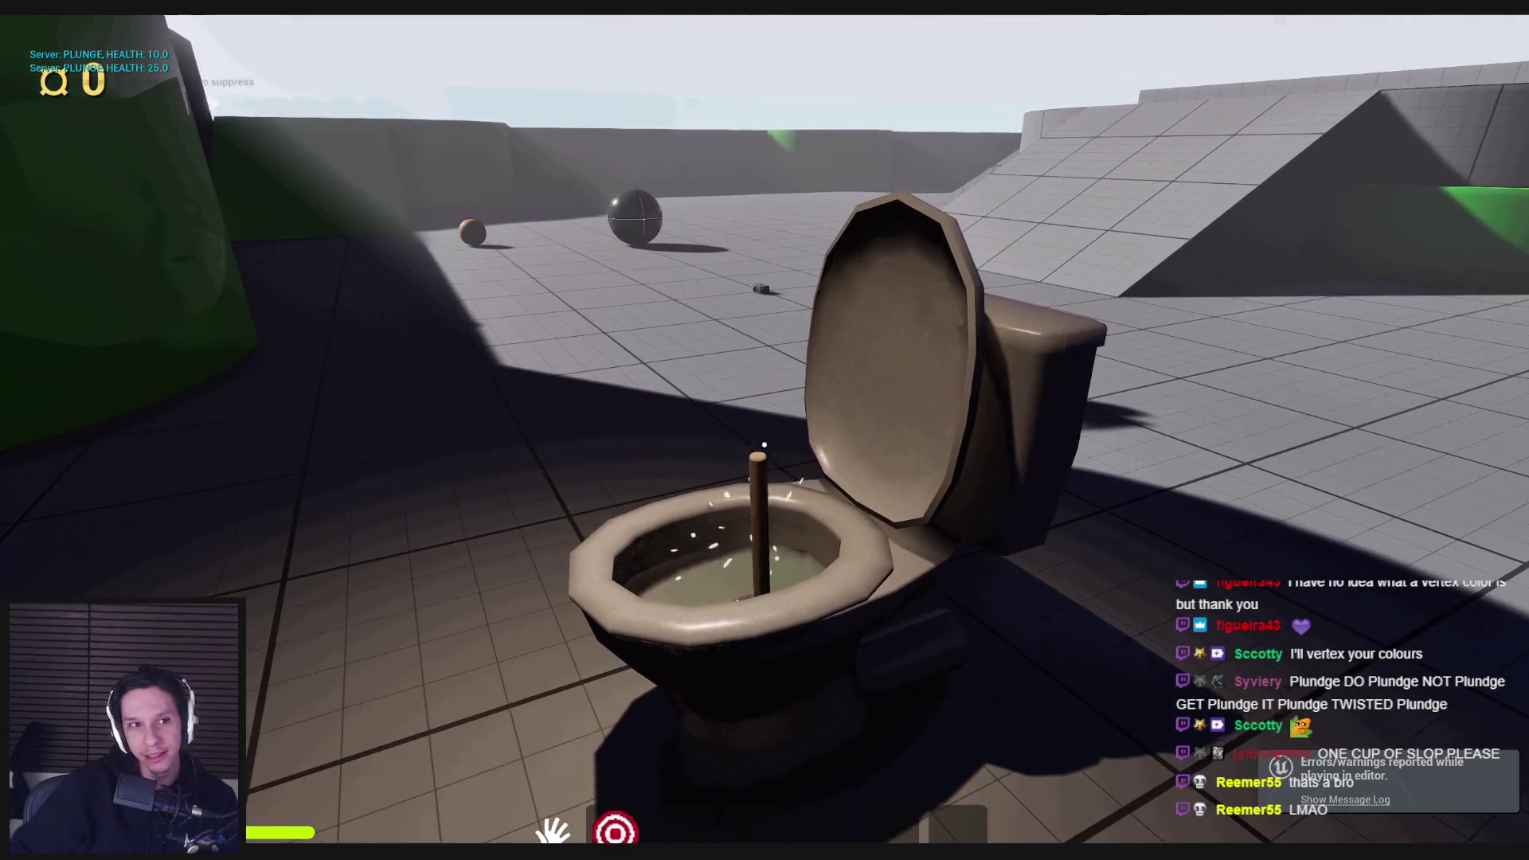
pyautogui.click(764, 444)
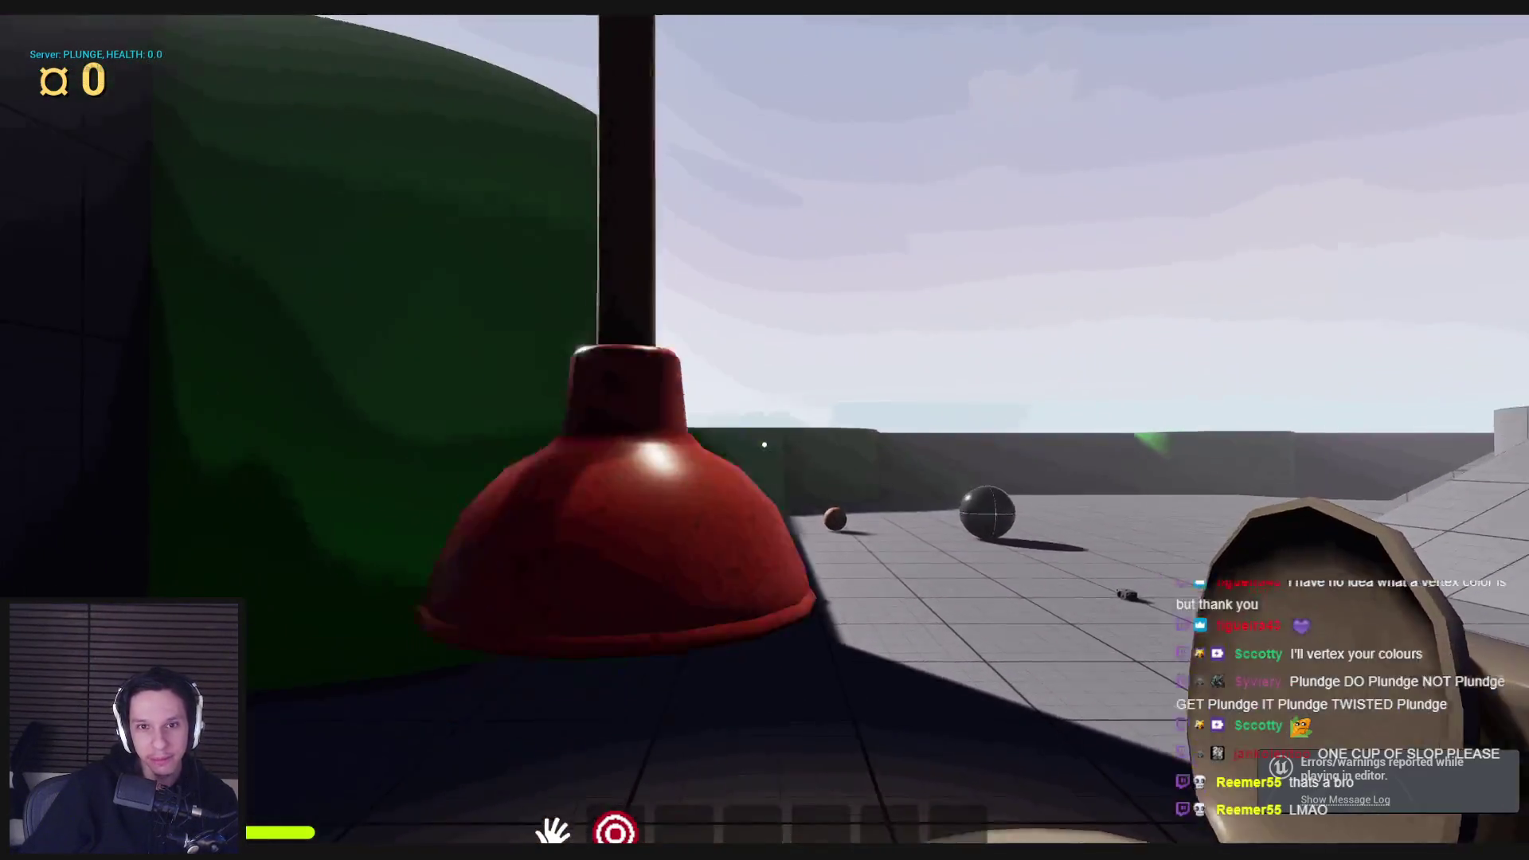
pyautogui.press('Escape')
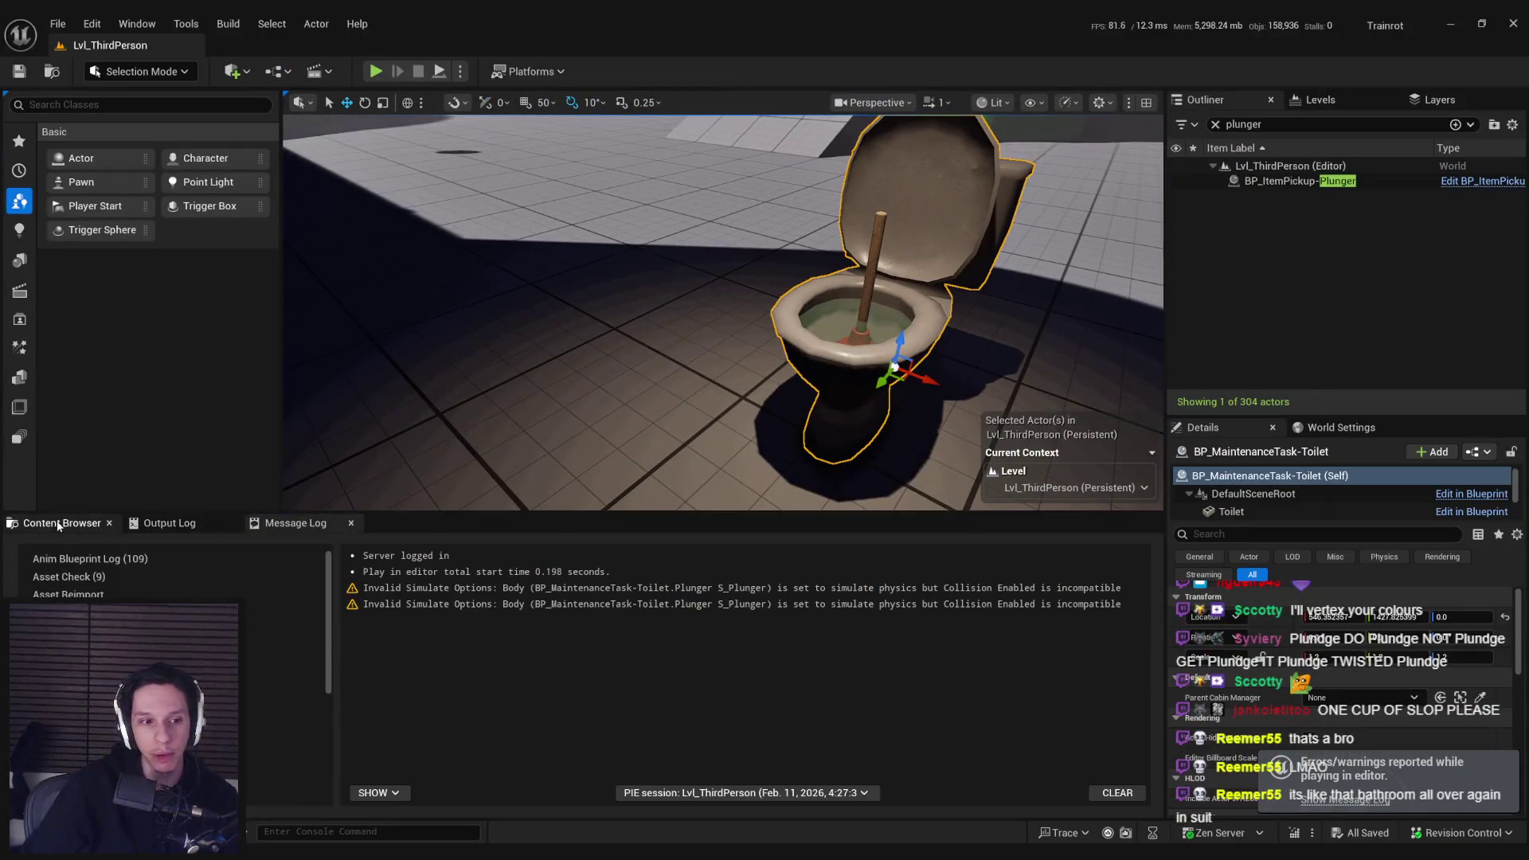
# Step: Bring the BP_ItemPickup-Plunger event graph forward and locate the collision-setting nodes
pyautogui.moveTo(510, 844)
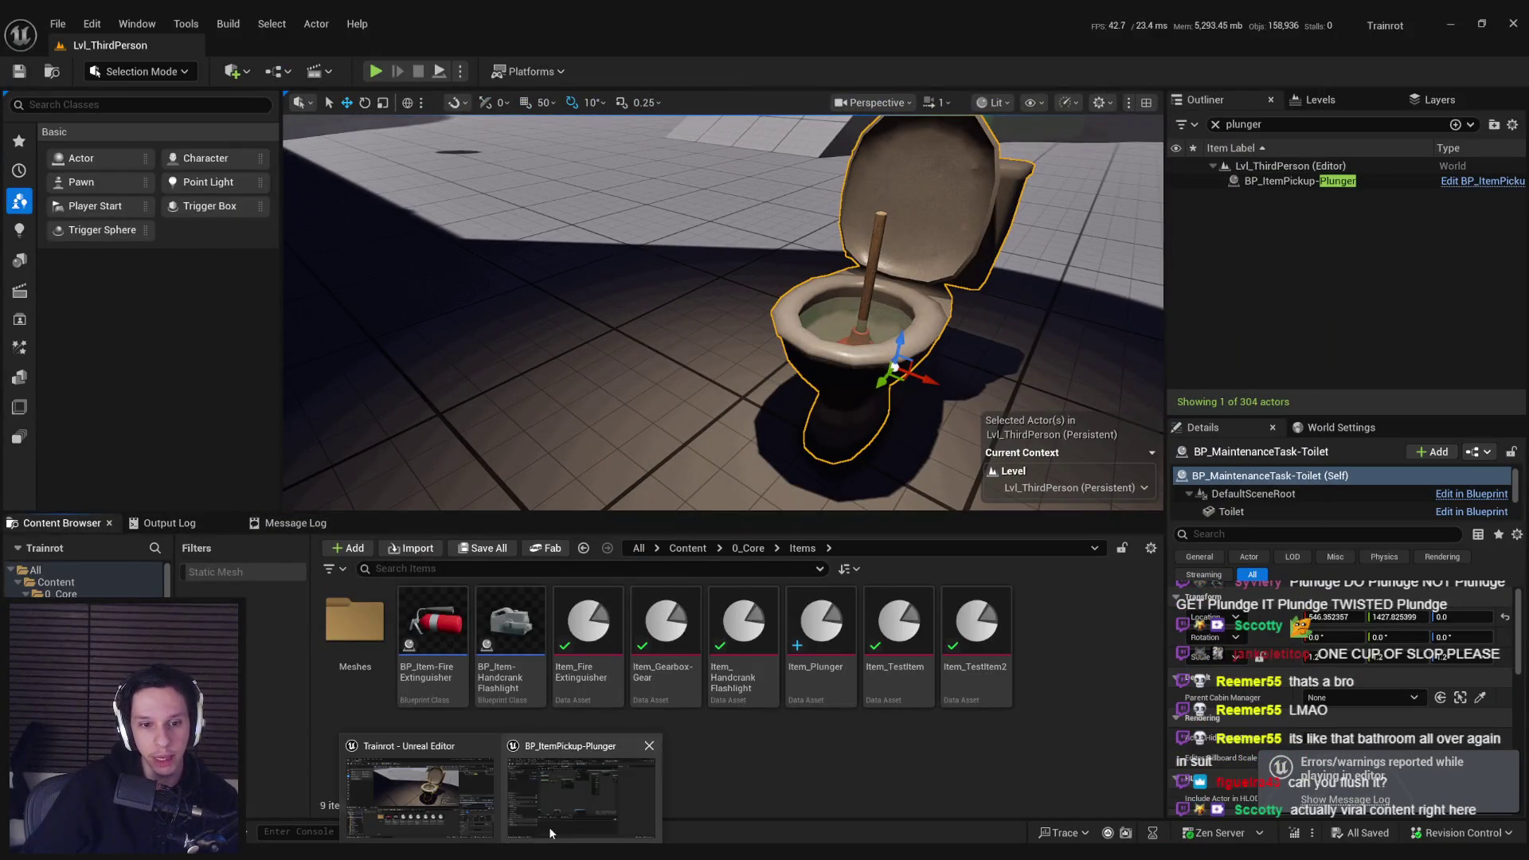
pyautogui.click(548, 827)
pyautogui.scroll(-1, 605, 427)
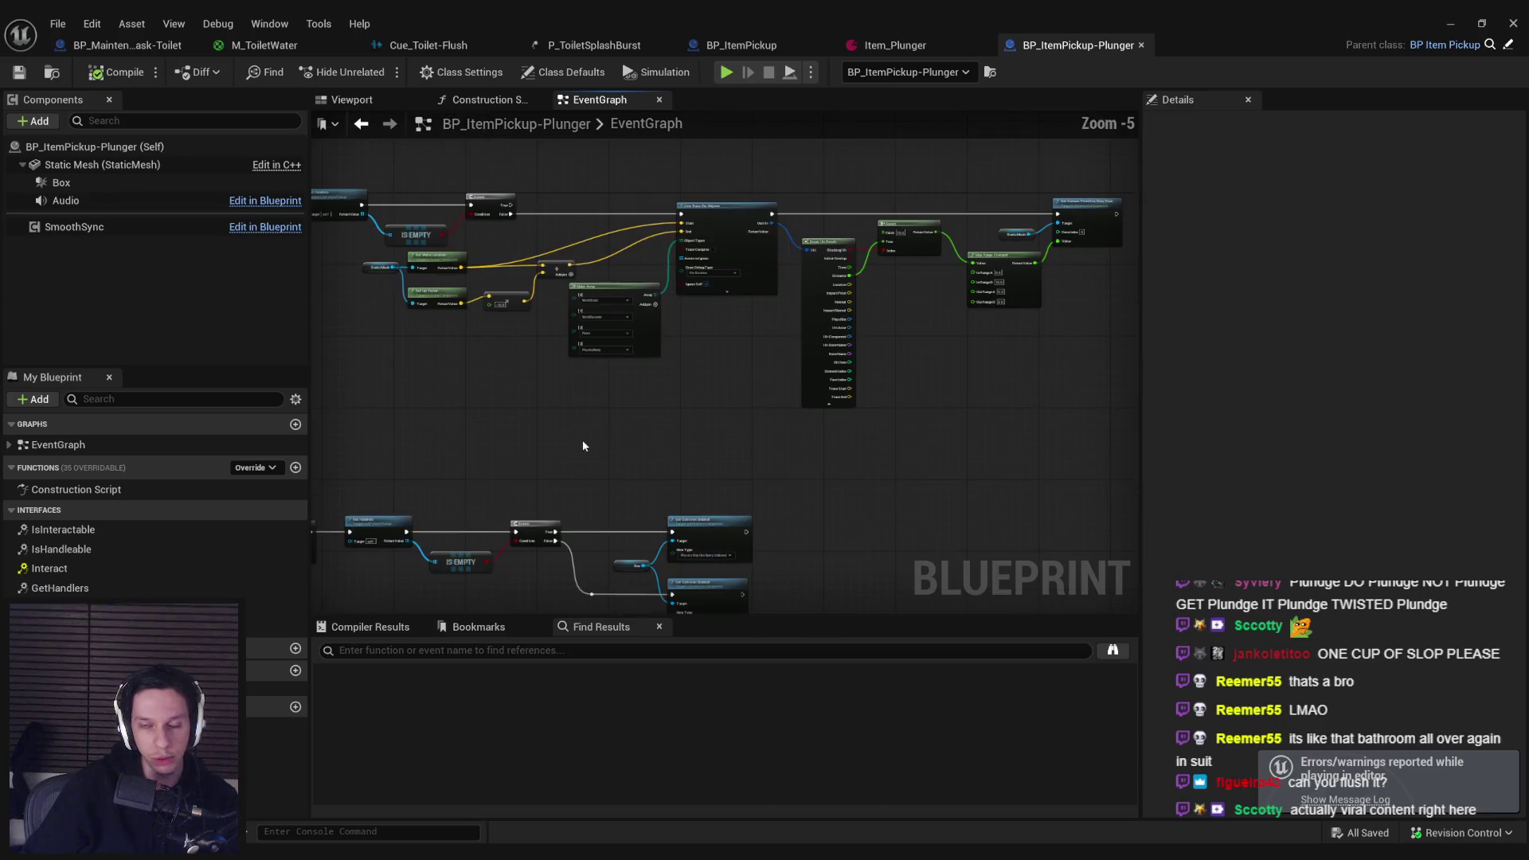
pyautogui.scroll(-3, 566, 461)
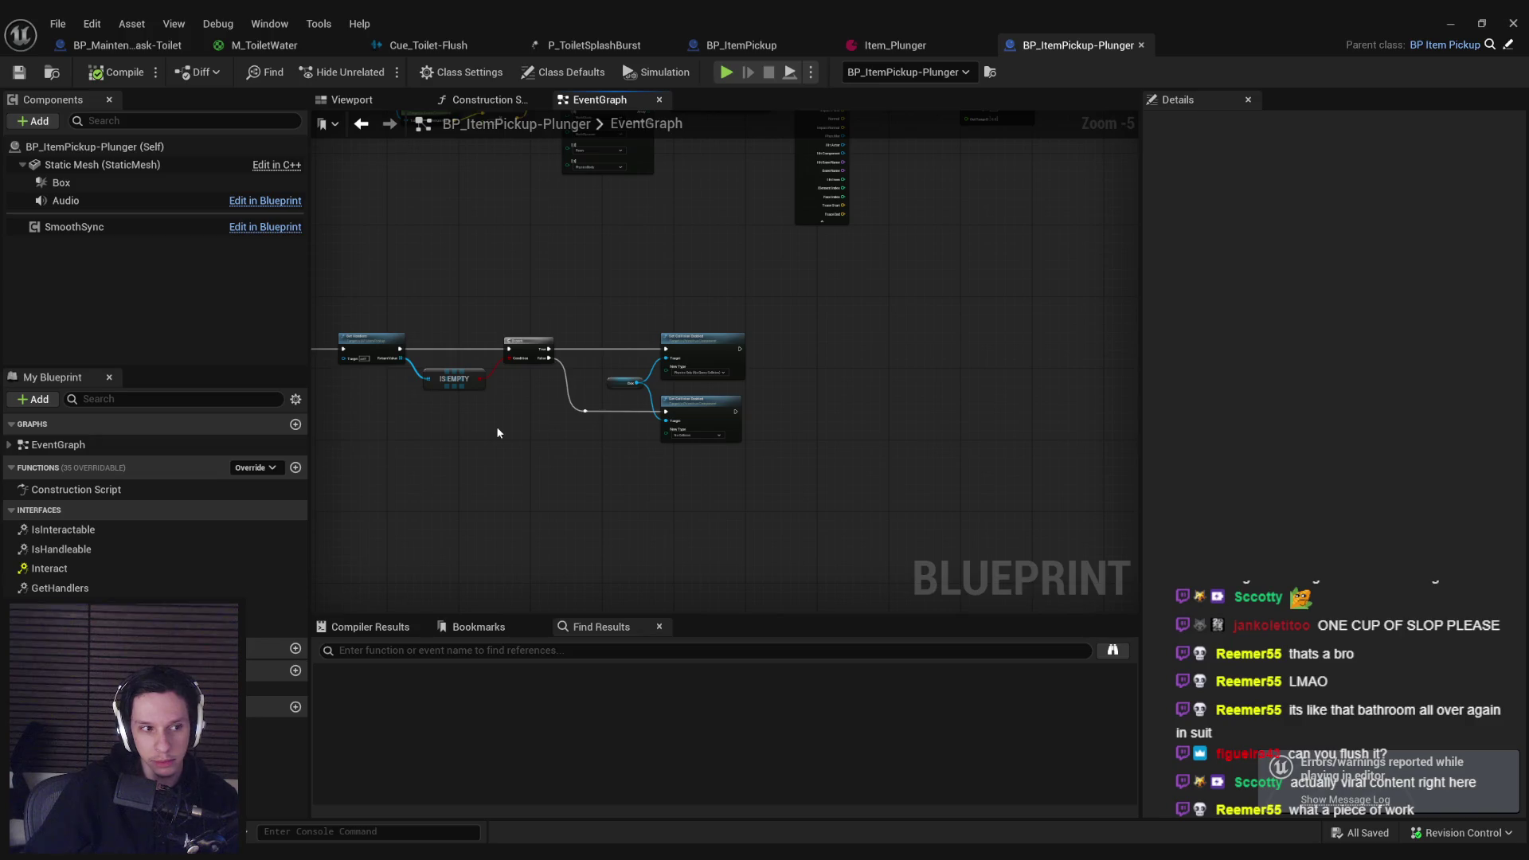
pyautogui.moveTo(672, 528); pyautogui.dragTo(733, 576)
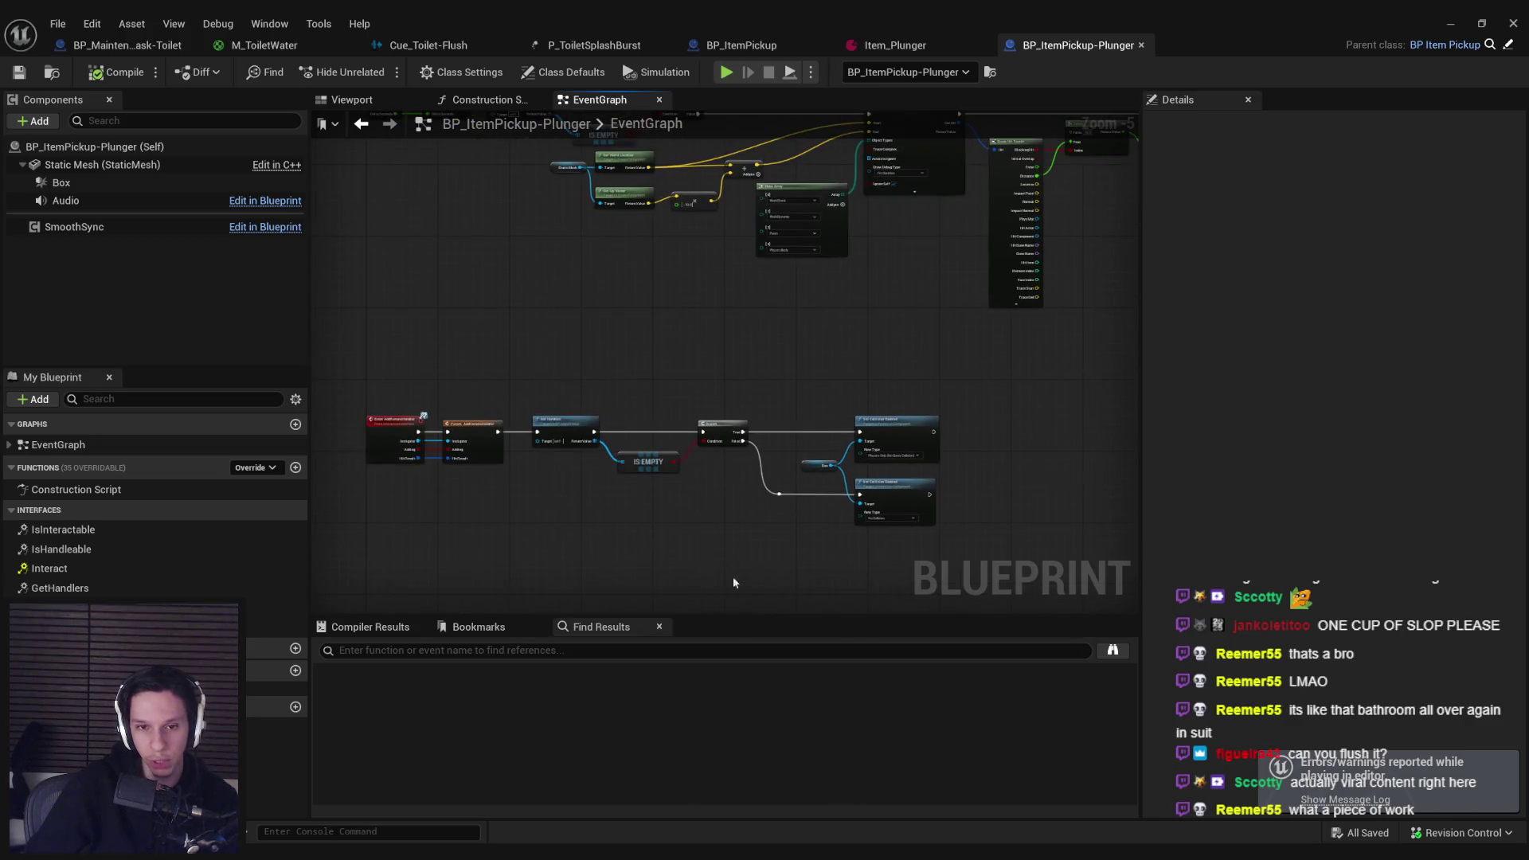
pyautogui.scroll(4, 770, 396)
pyautogui.scroll(-3, 768, 389)
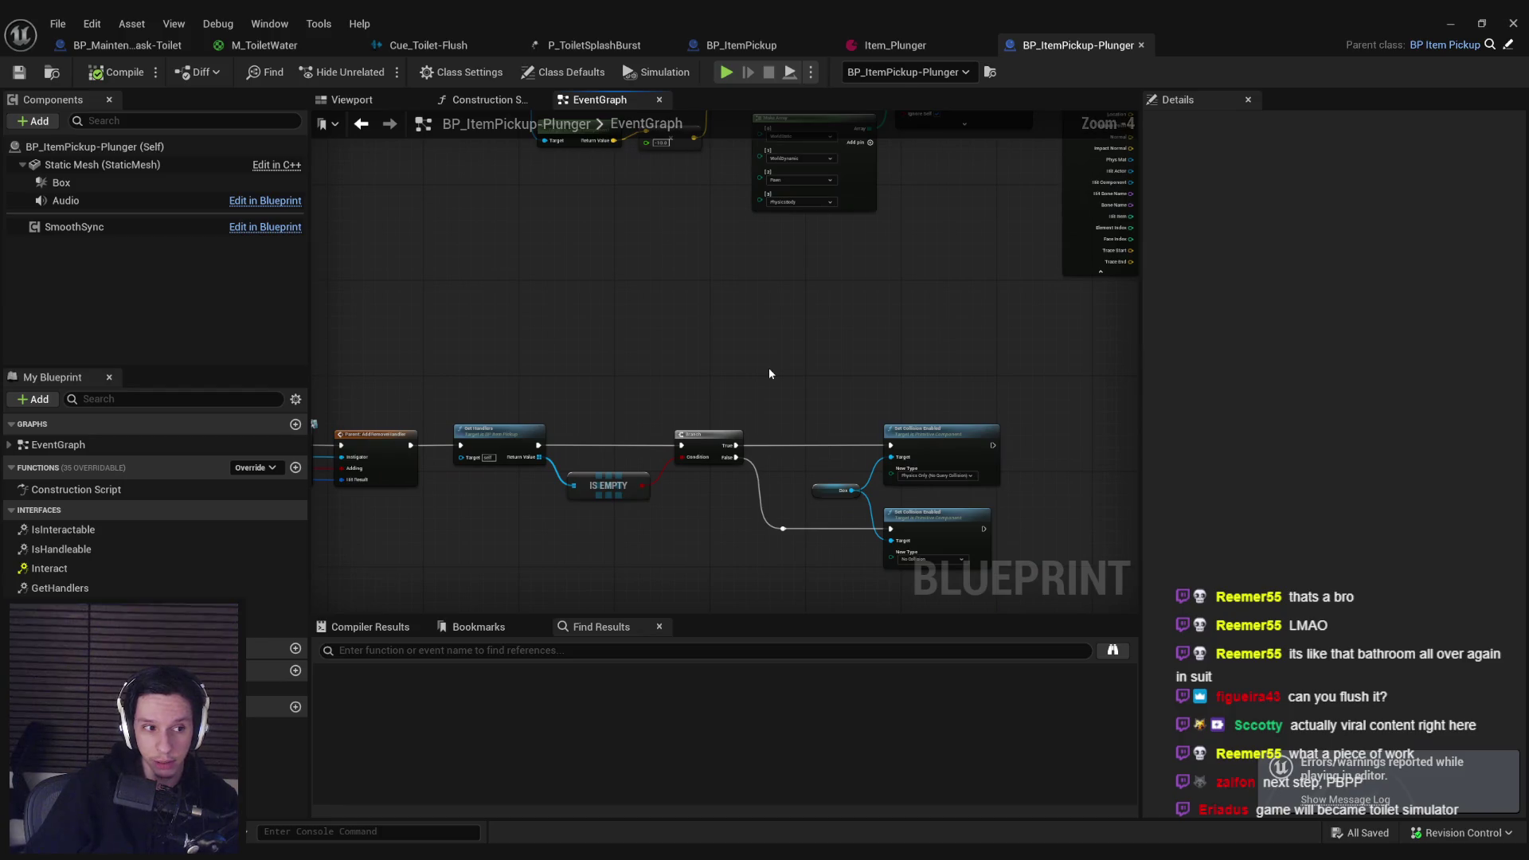
pyautogui.moveTo(767, 367)
pyautogui.mouseDown()
pyautogui.moveTo(626, 340)
pyautogui.moveTo(639, 343)
pyautogui.mouseUp()
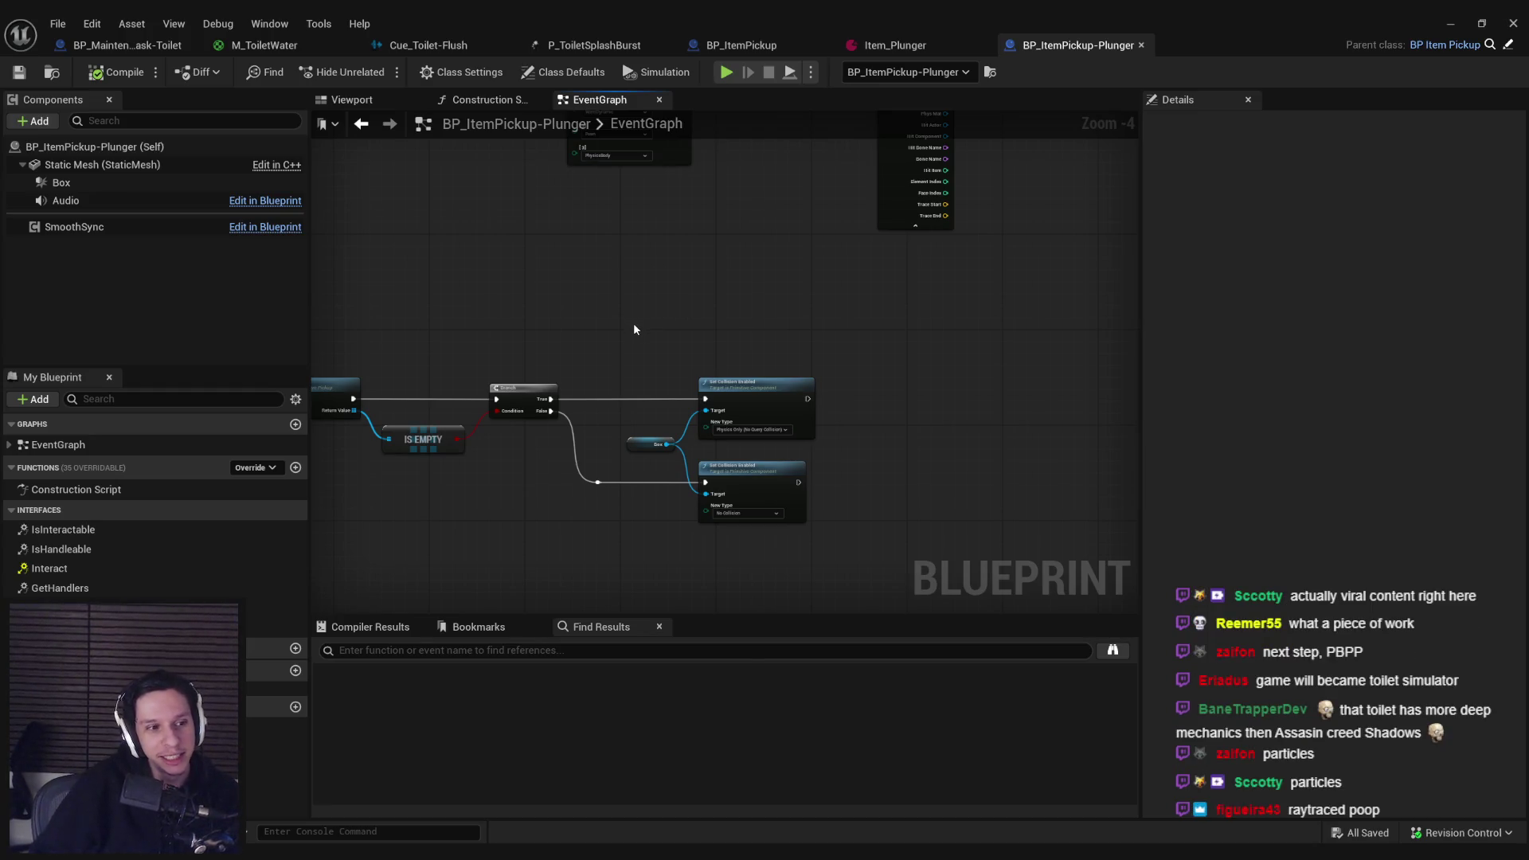
pyautogui.click(895, 44)
pyautogui.click(1075, 44)
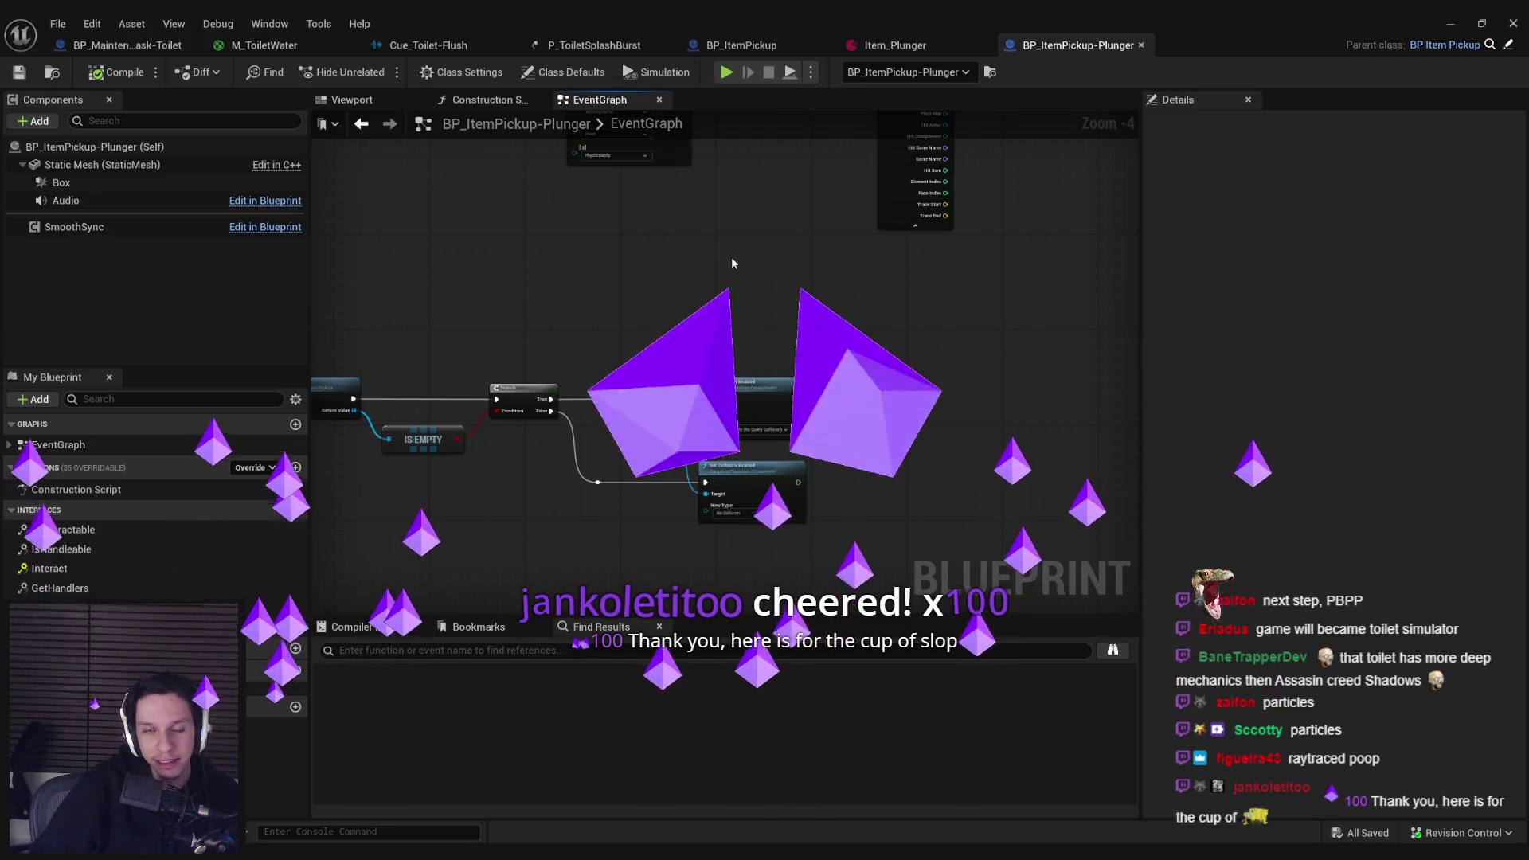
# Step: Move the Box and both Set Collision Enabled nodes to the right and save the blueprint
pyautogui.moveTo(649, 301); pyautogui.dragTo(648, 315)
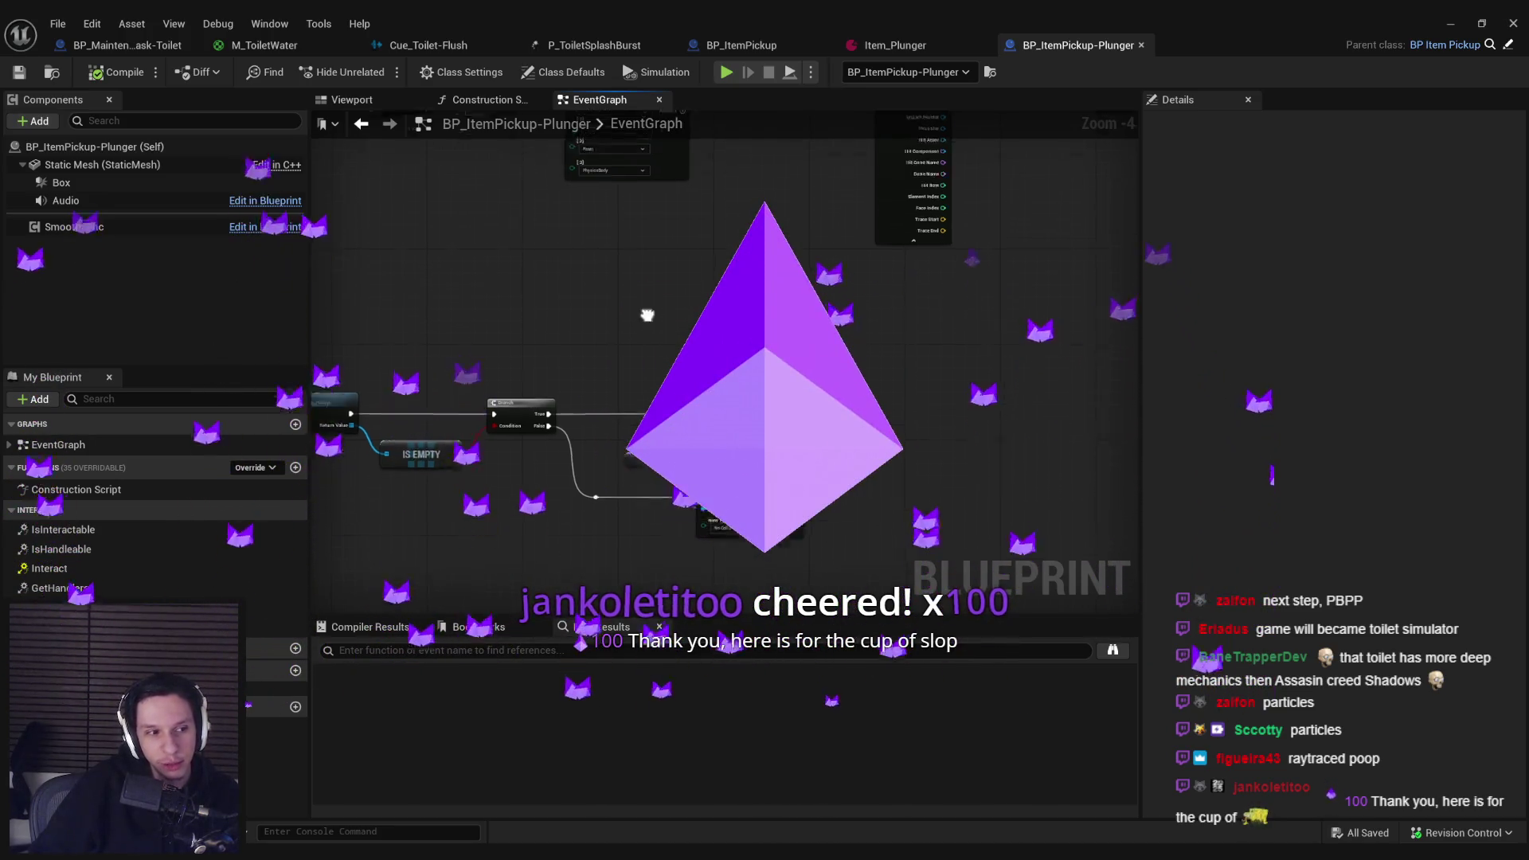
pyautogui.scroll(2, 744, 398)
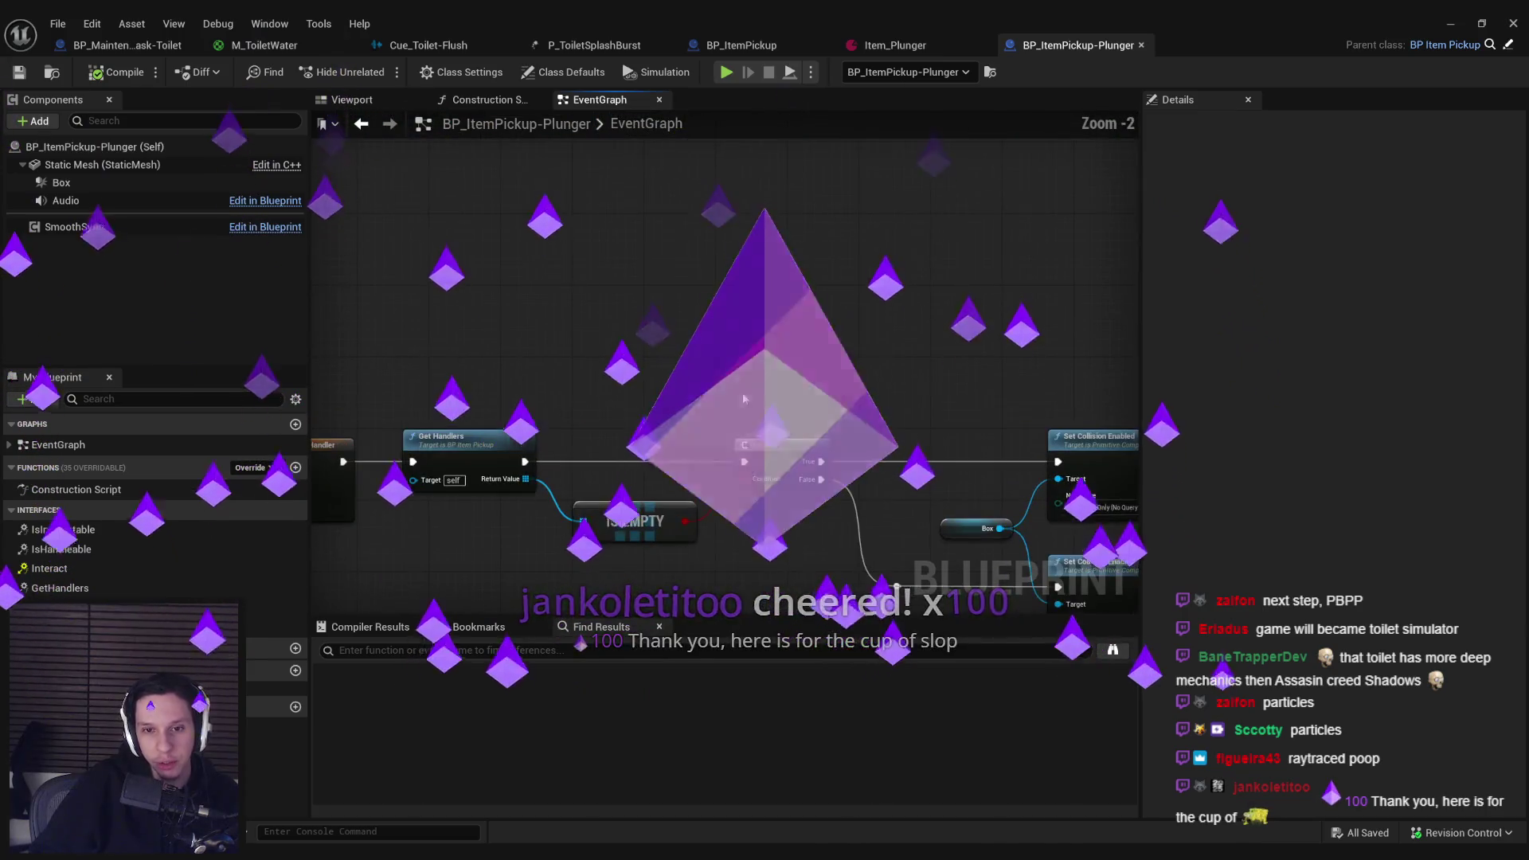
pyautogui.scroll(-2, 744, 398)
pyautogui.moveTo(685, 381); pyautogui.dragTo(844, 558)
pyautogui.scroll(1, 739, 481)
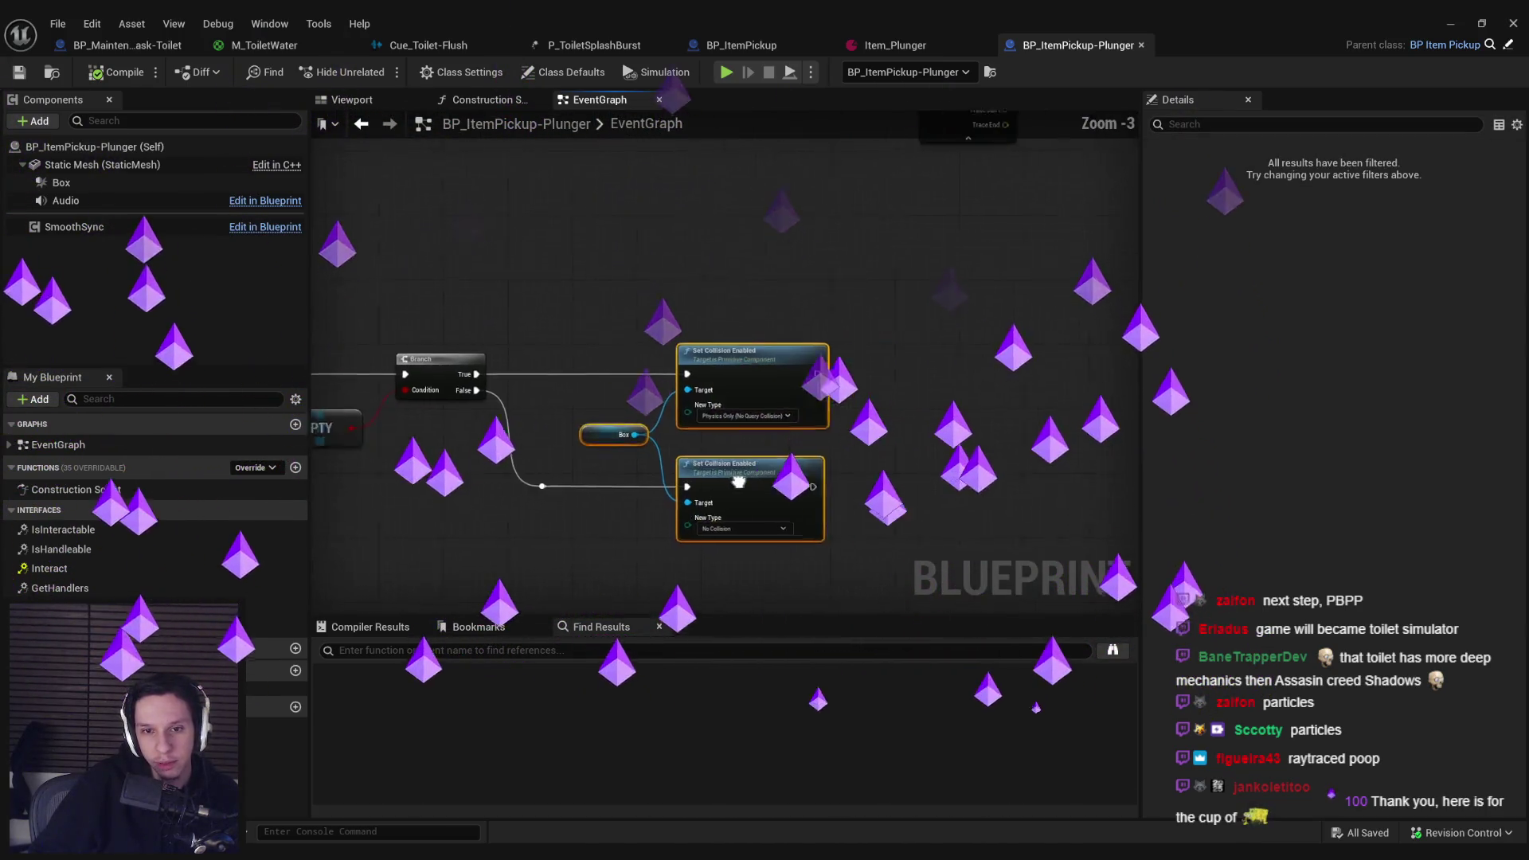
pyautogui.moveTo(738, 481); pyautogui.dragTo(872, 474)
pyautogui.moveTo(738, 332)
pyautogui.mouseDown()
pyautogui.moveTo(917, 500)
pyautogui.moveTo(938, 489)
pyautogui.mouseUp()
pyautogui.click(680, 449)
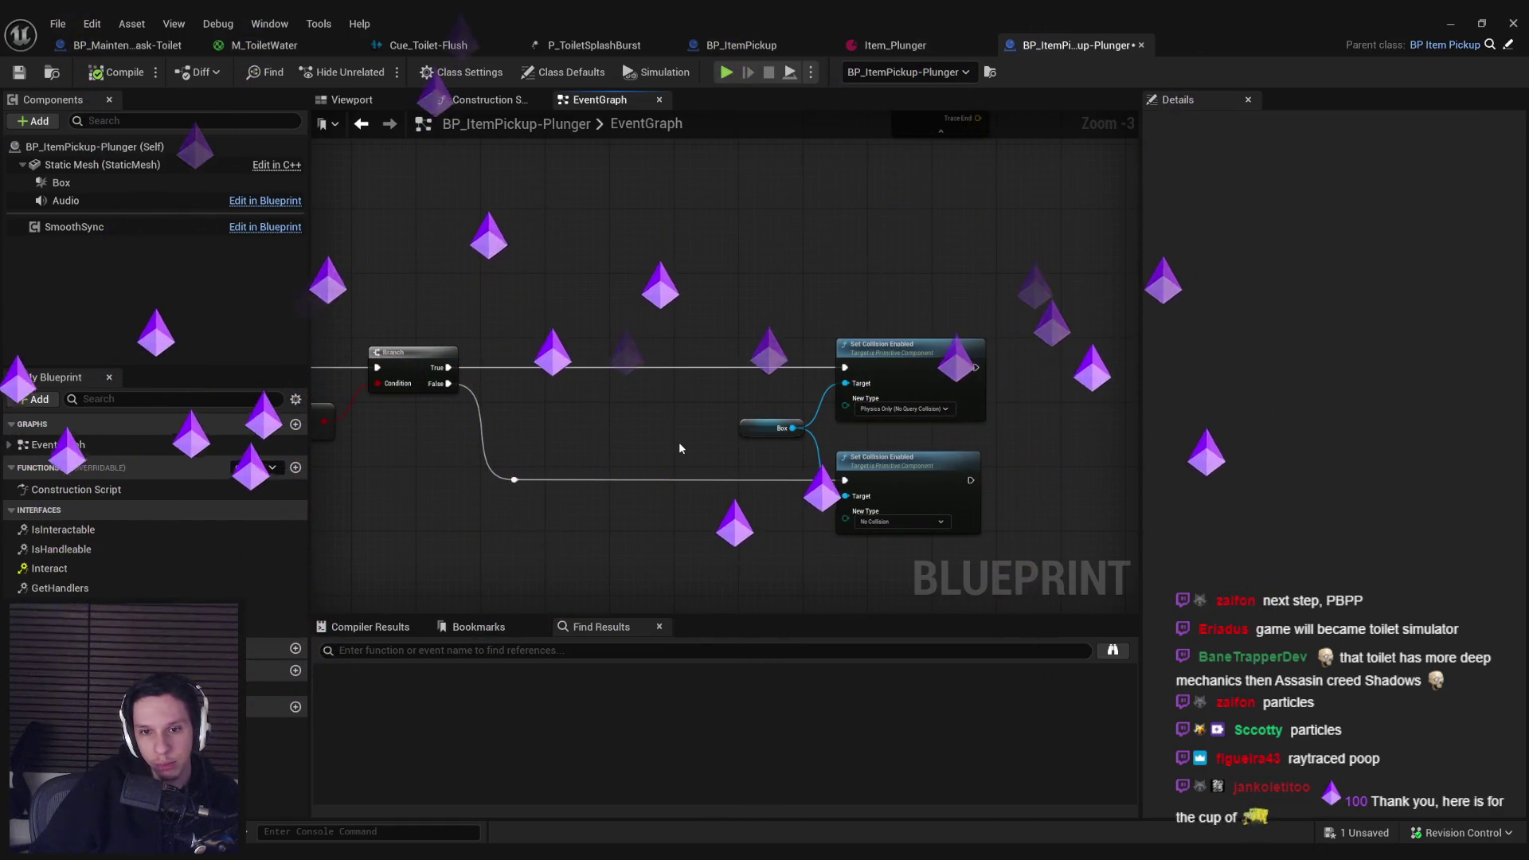
pyautogui.hotkey('ctrl', 's')
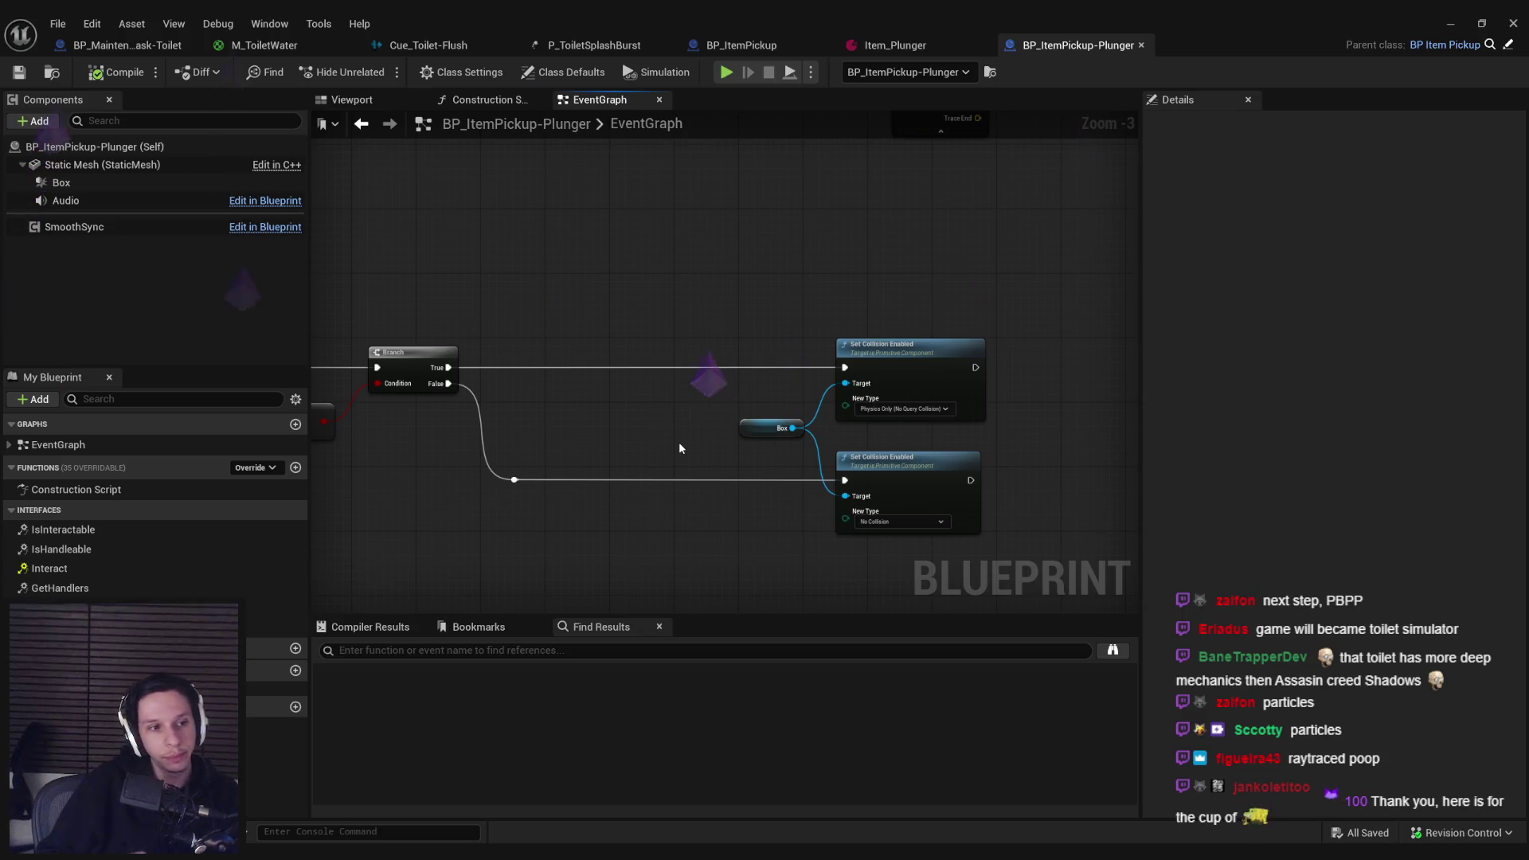